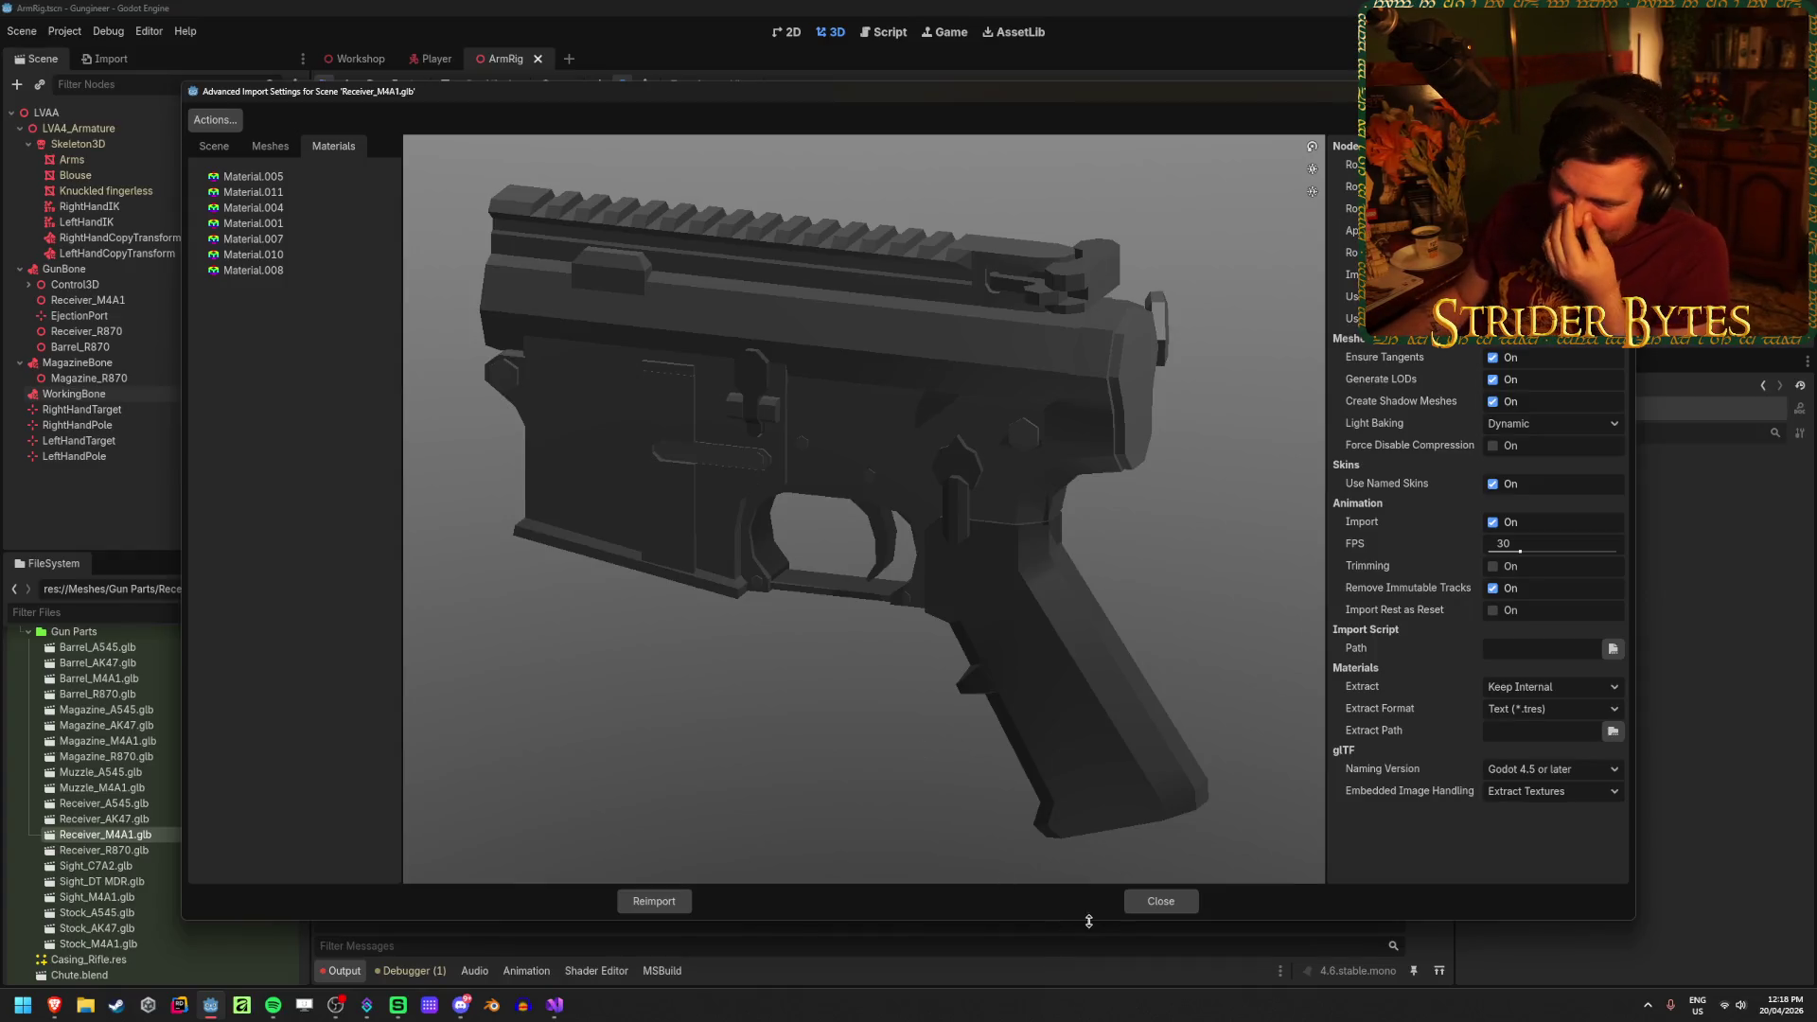
Step: Close the Receiver_M4A1 Advanced Import Settings dialog and switch to another open application
{"action": "key", "text": "Escape"}
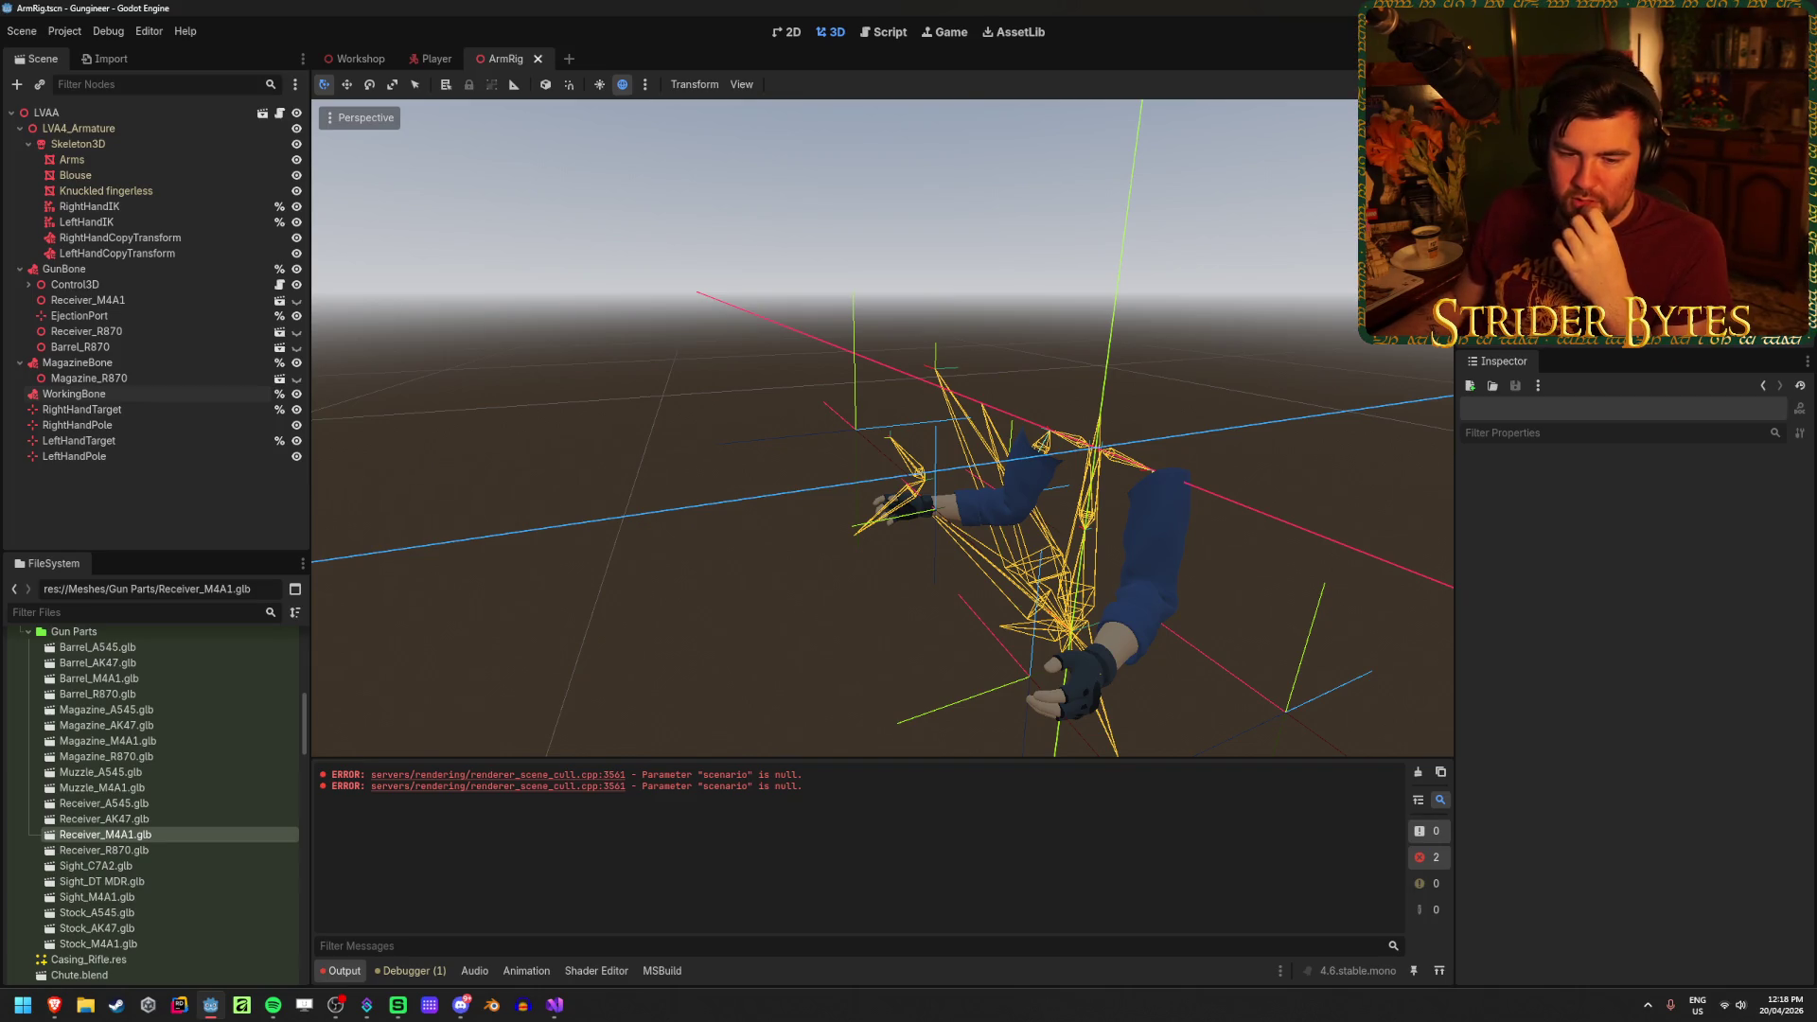
{"action": "key", "text": "alt+Tab"}
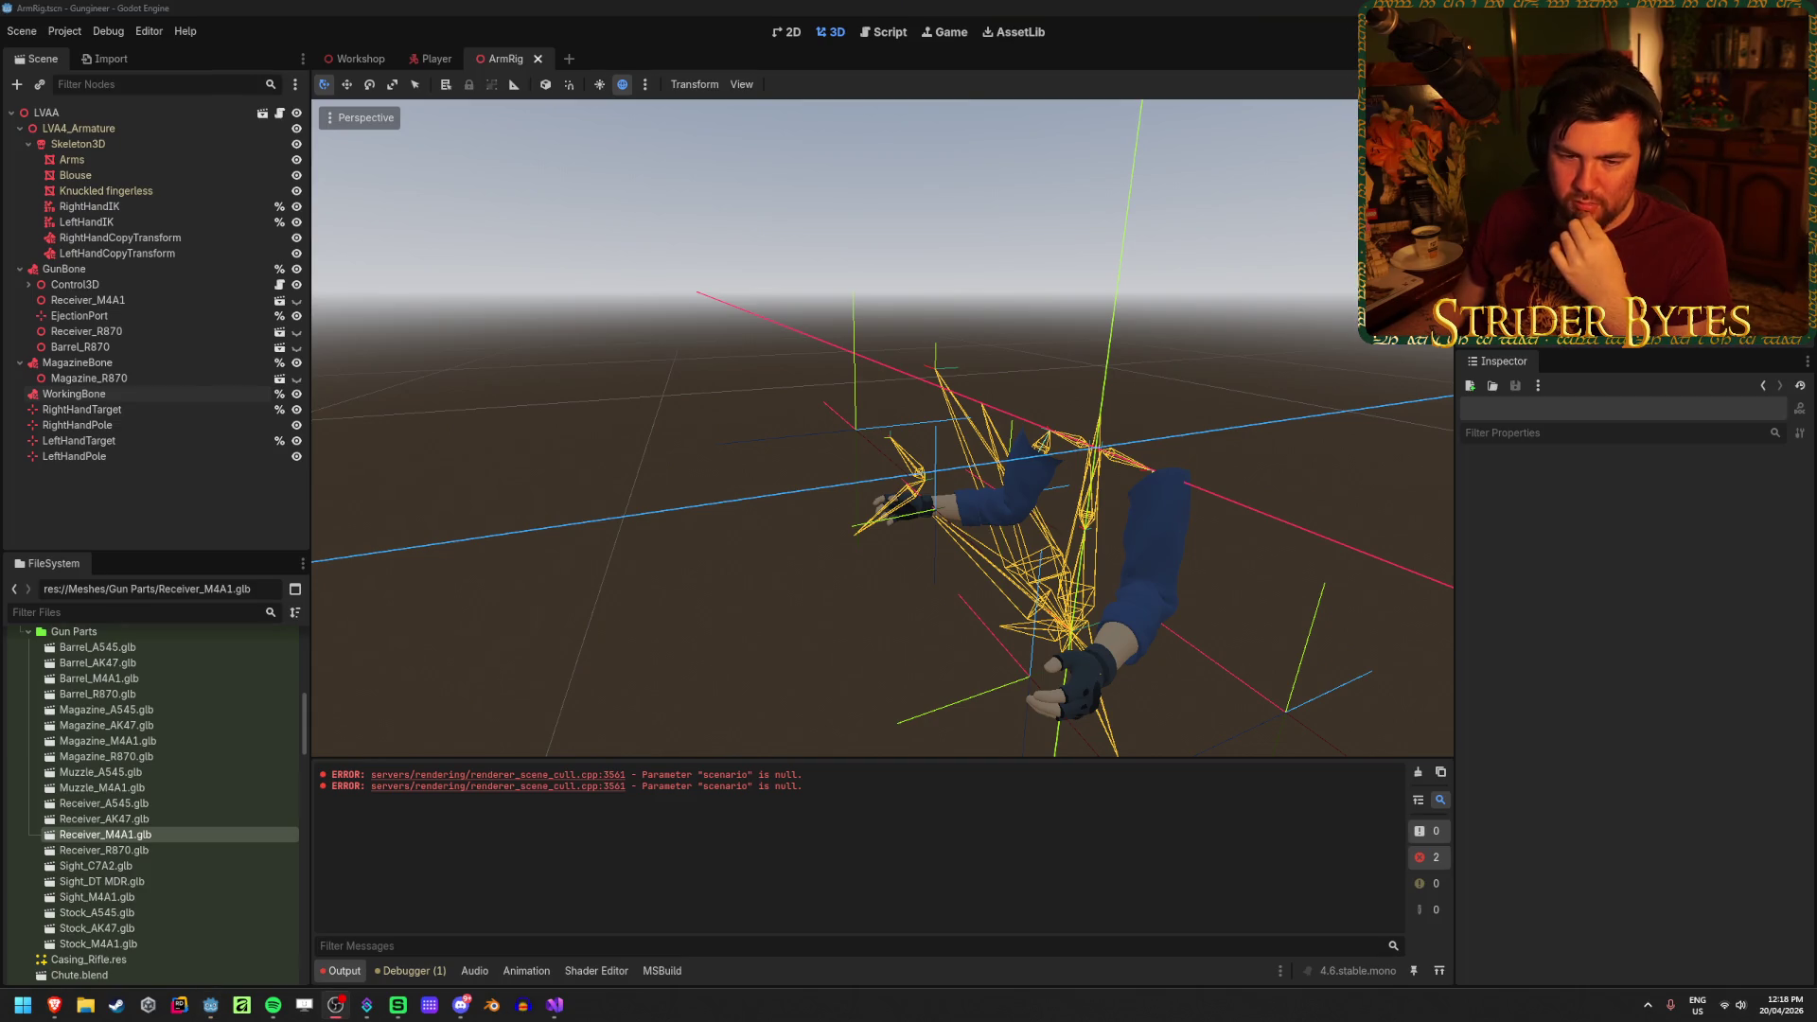
Step: Inspect the Magazine_R870 and WorkingBone nodes, then build and run the game with F5
{"action": "left_click", "coordinate": [385, 7]}
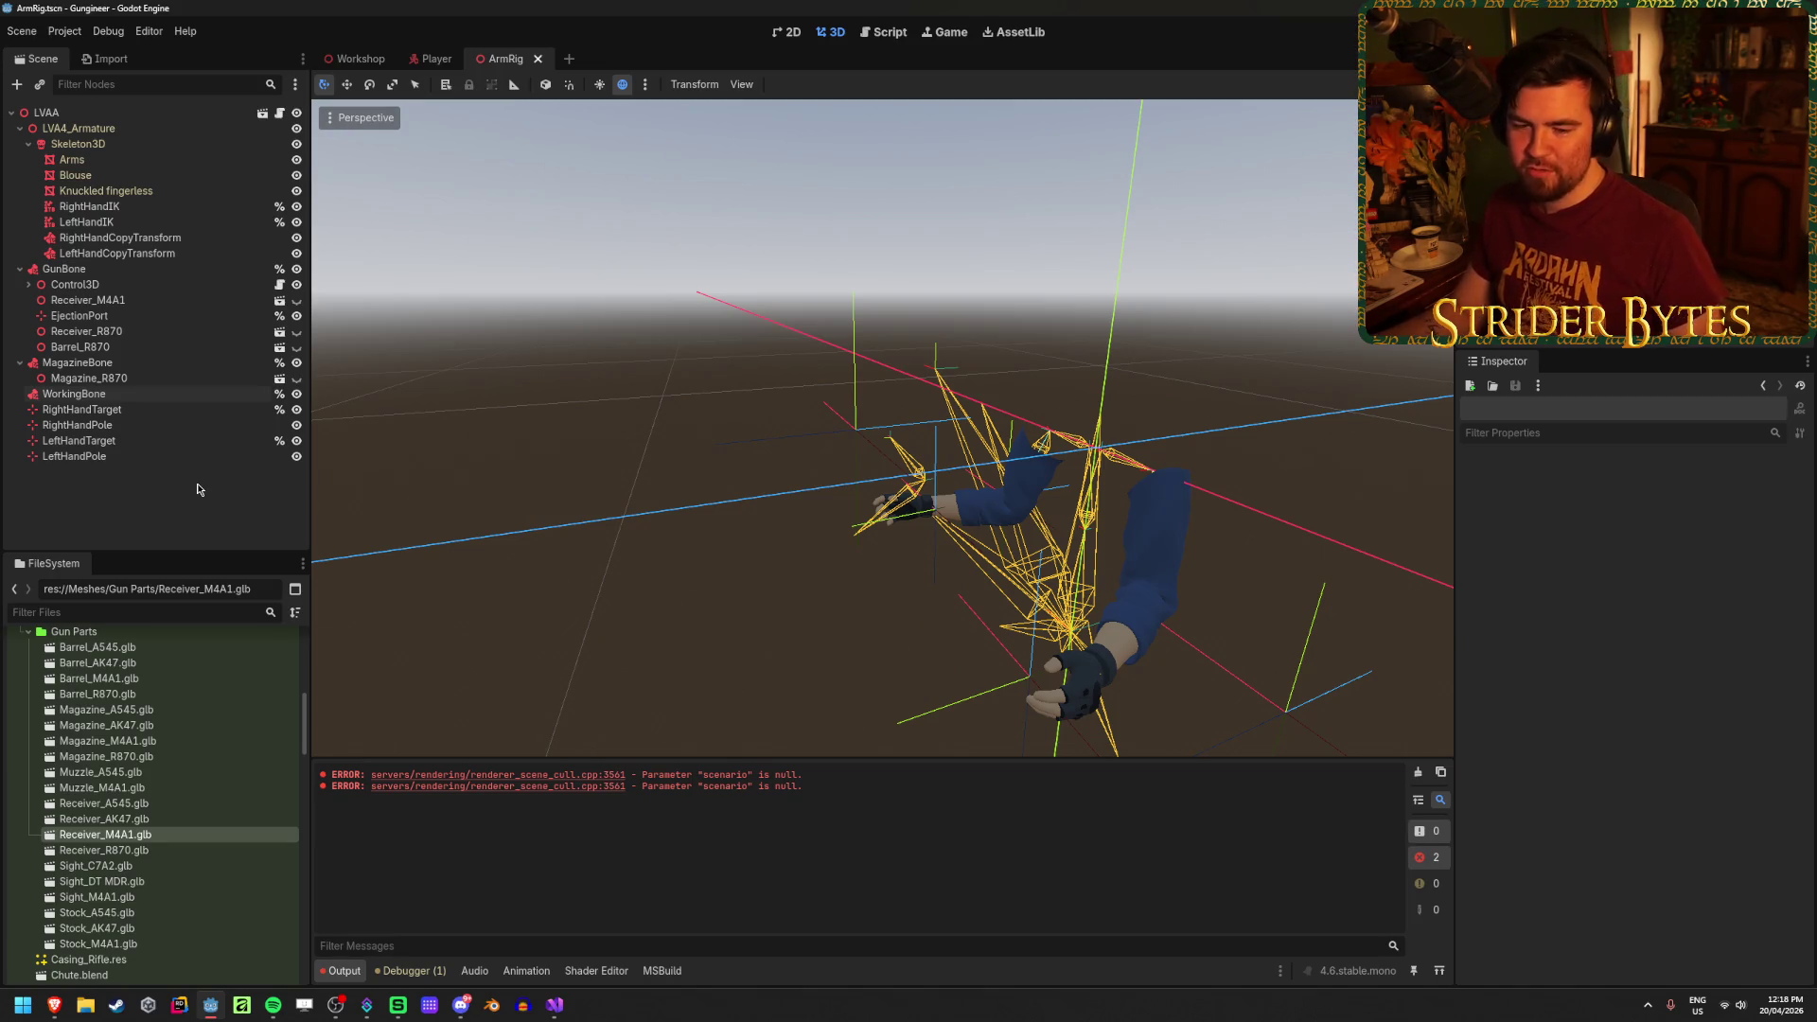
{"action": "left_click", "coordinate": [157, 378]}
{"action": "left_click", "coordinate": [157, 392]}
{"action": "left_click", "coordinate": [174, 529]}
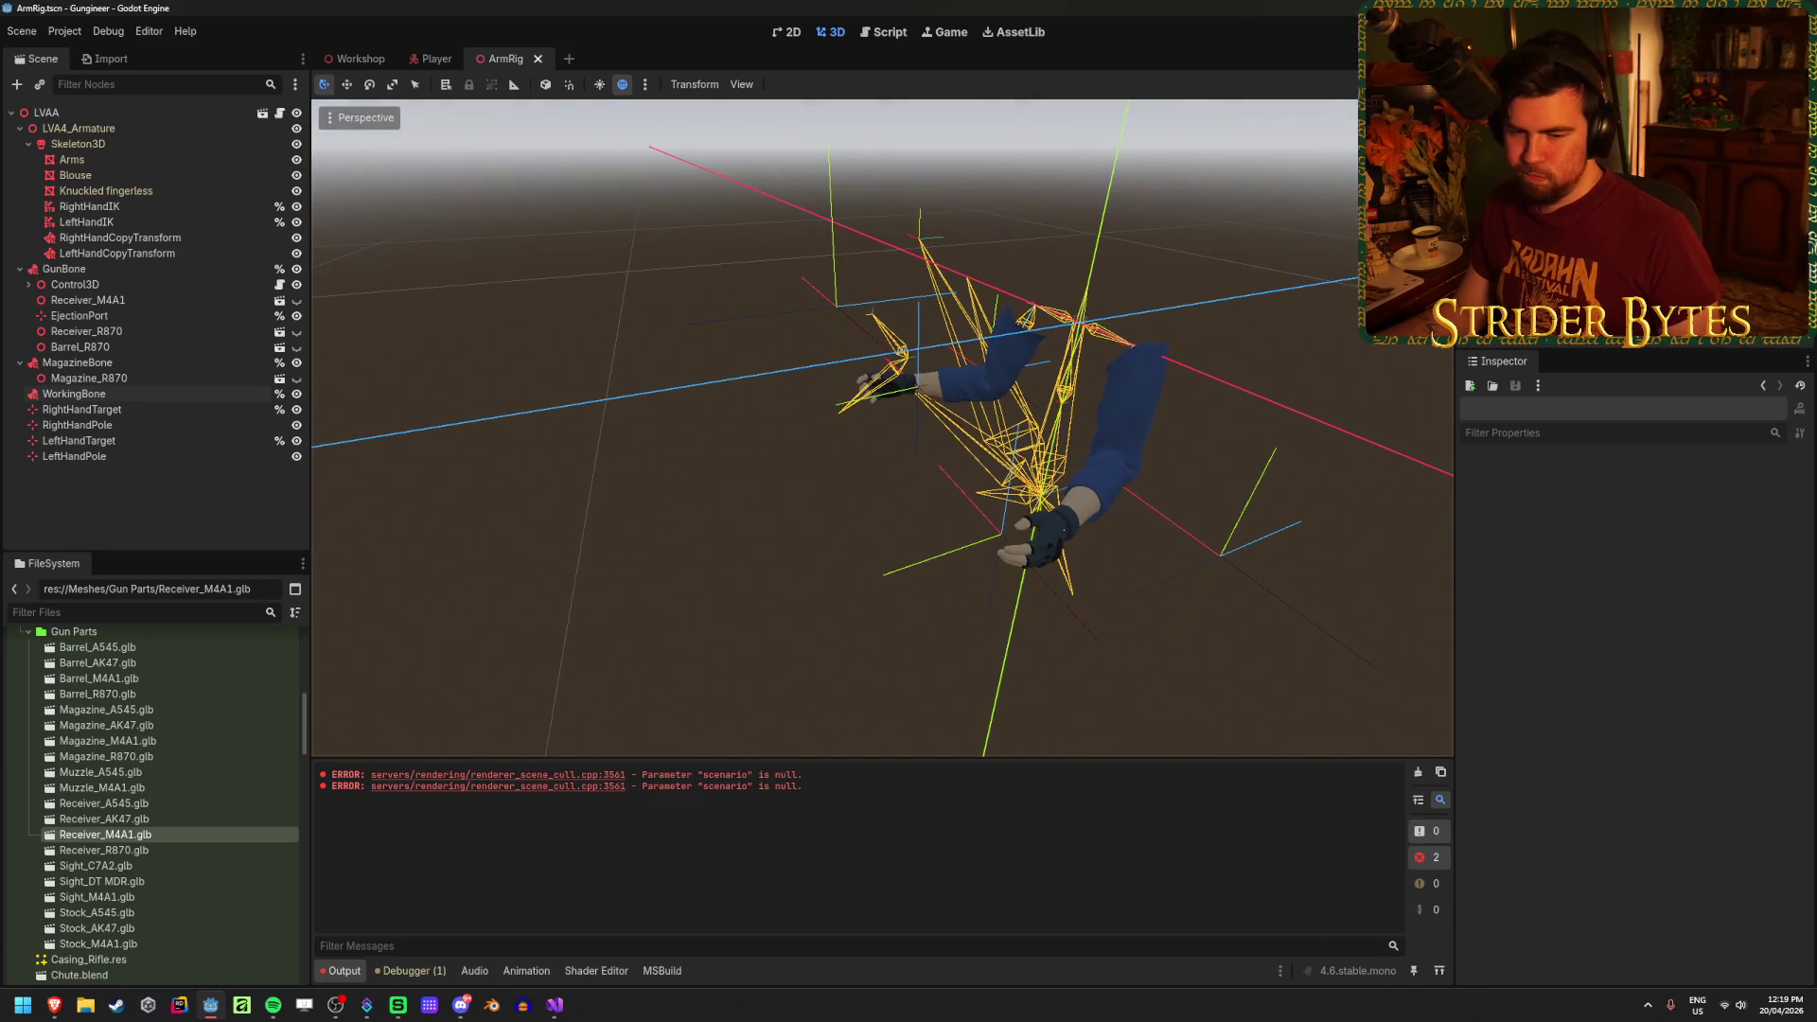
{"action": "key", "text": "F5"}
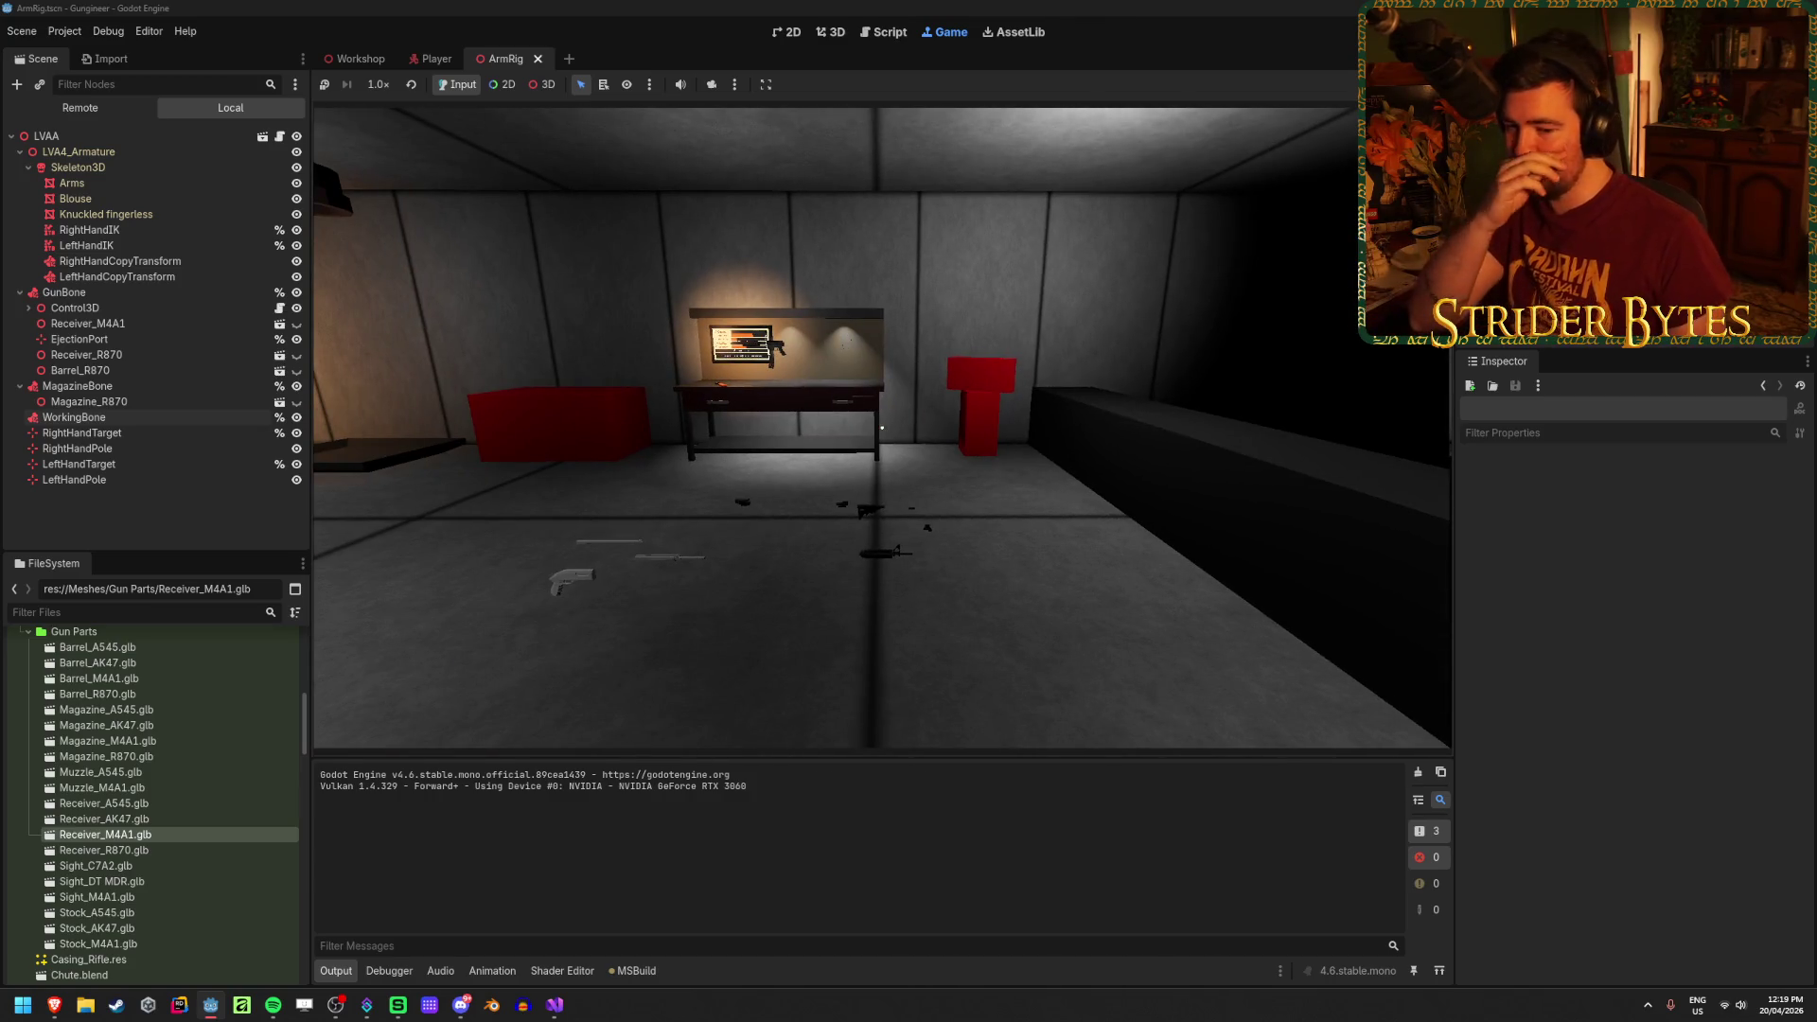
Step: Grab the rifle from the workbench, fire until ammo pips grey out, then drop it
{"action": "key", "text": "w"}
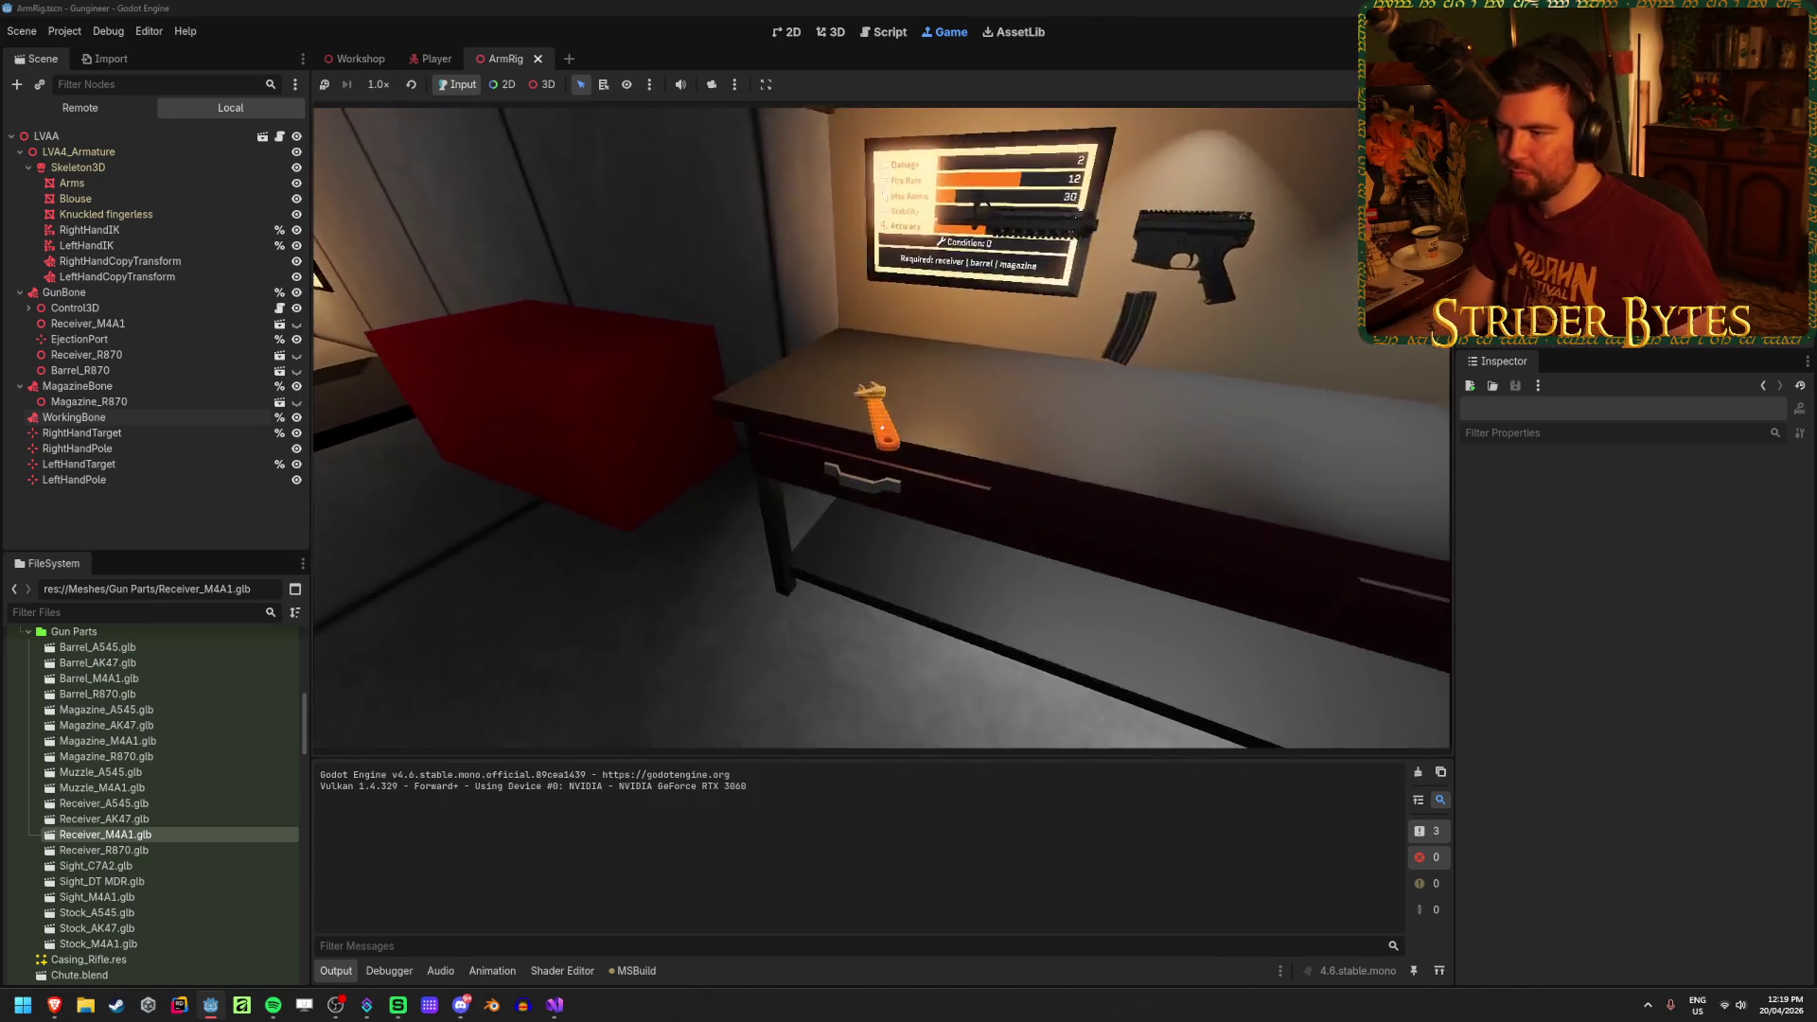
{"action": "key", "text": "e"}
{"action": "left_click", "coordinate": [883, 428]}
{"action": "left_click", "coordinate": [836, 429]}
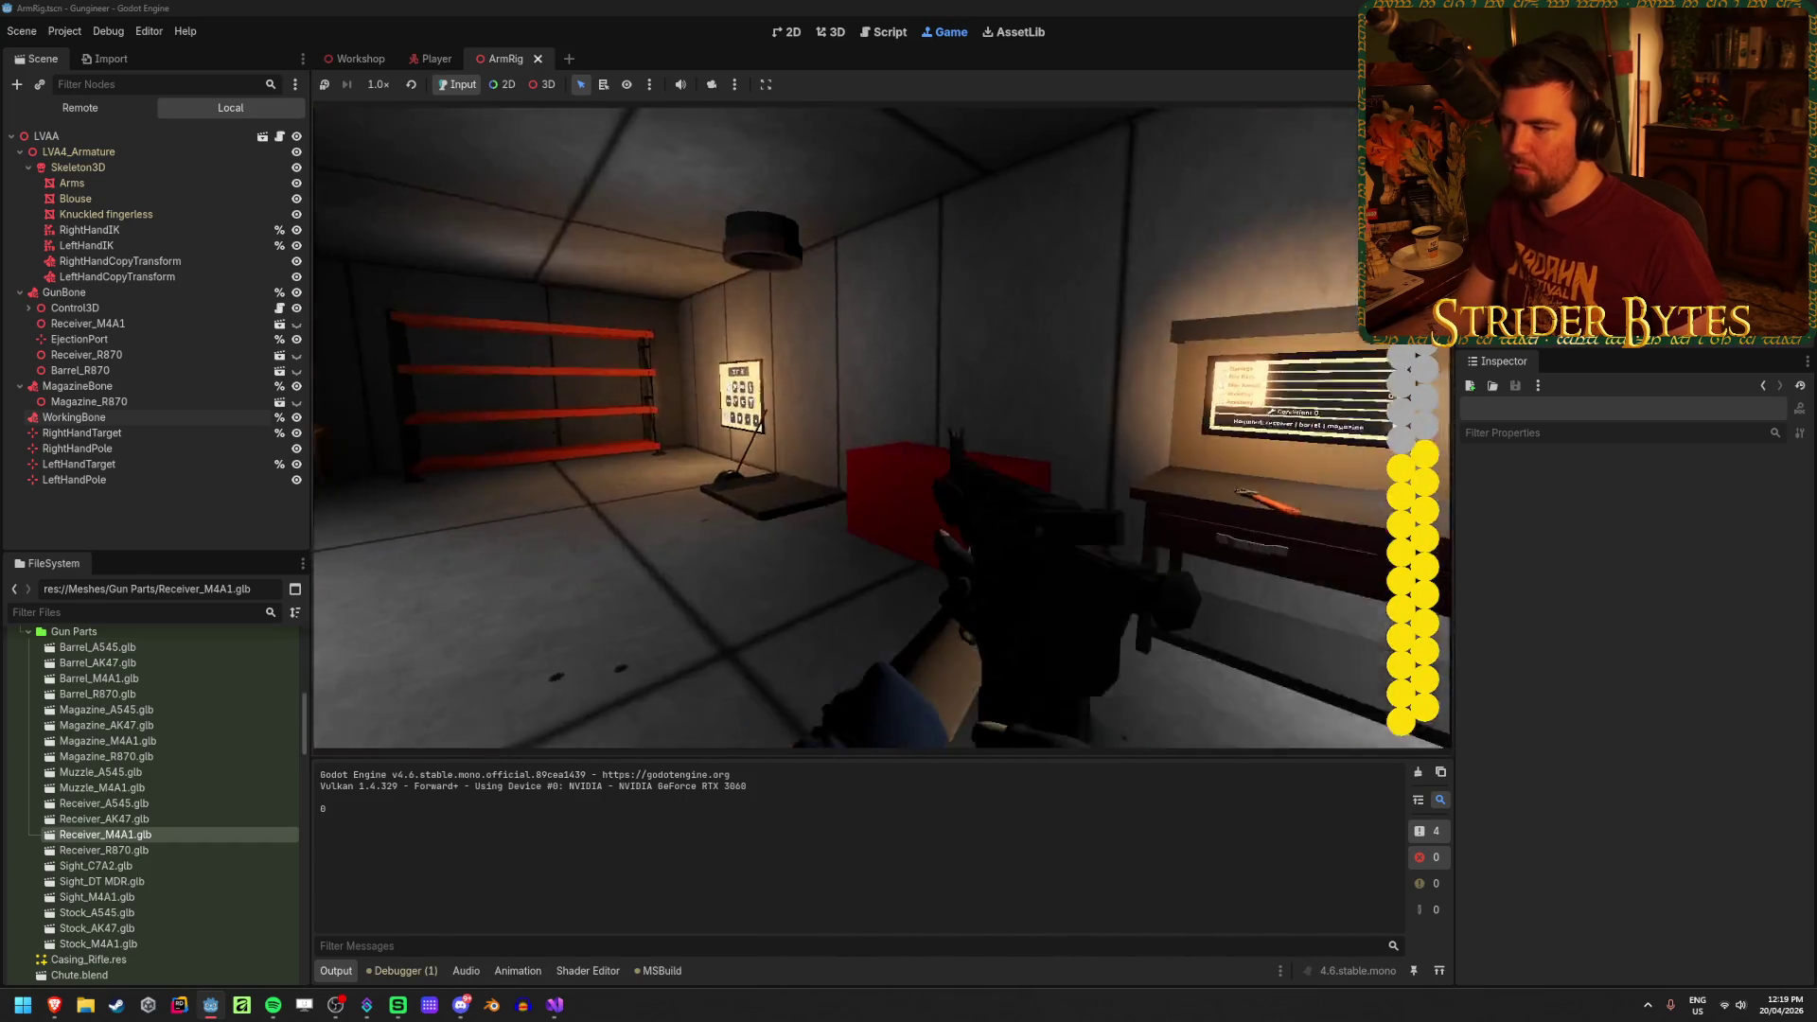
{"action": "left_click", "coordinate": [882, 428]}
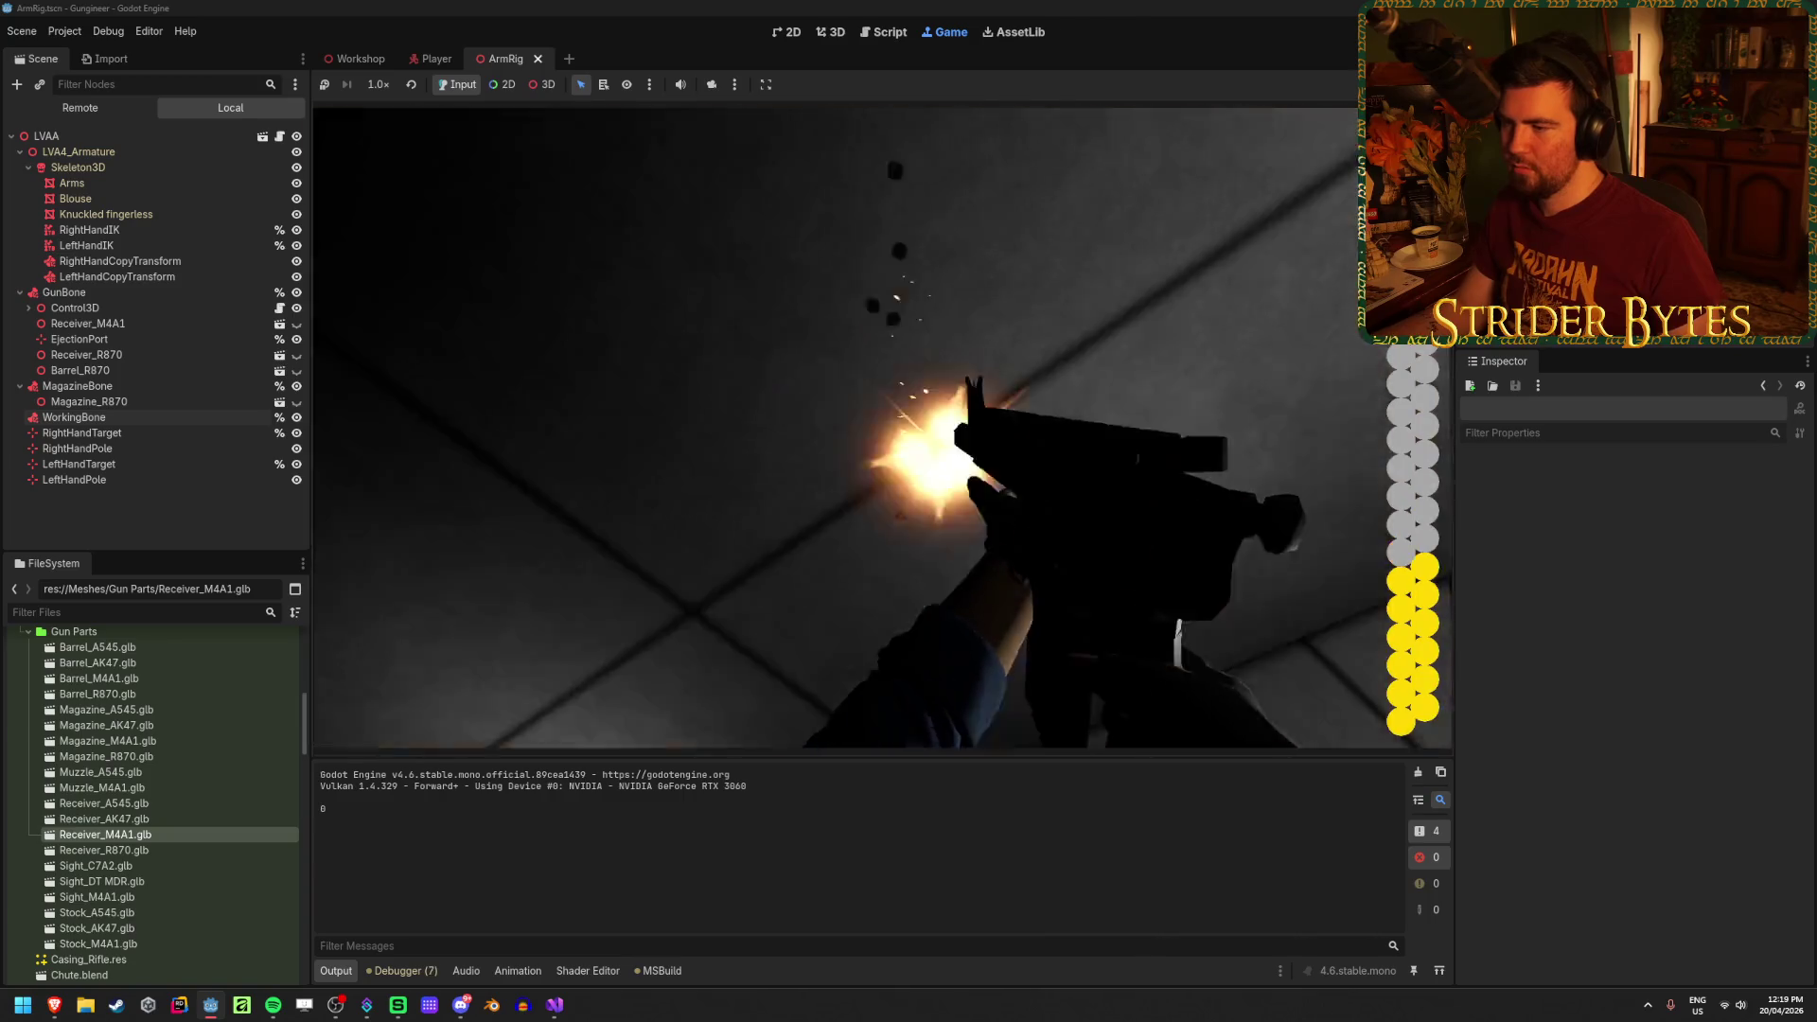
{"action": "left_click", "coordinate": [882, 428]}
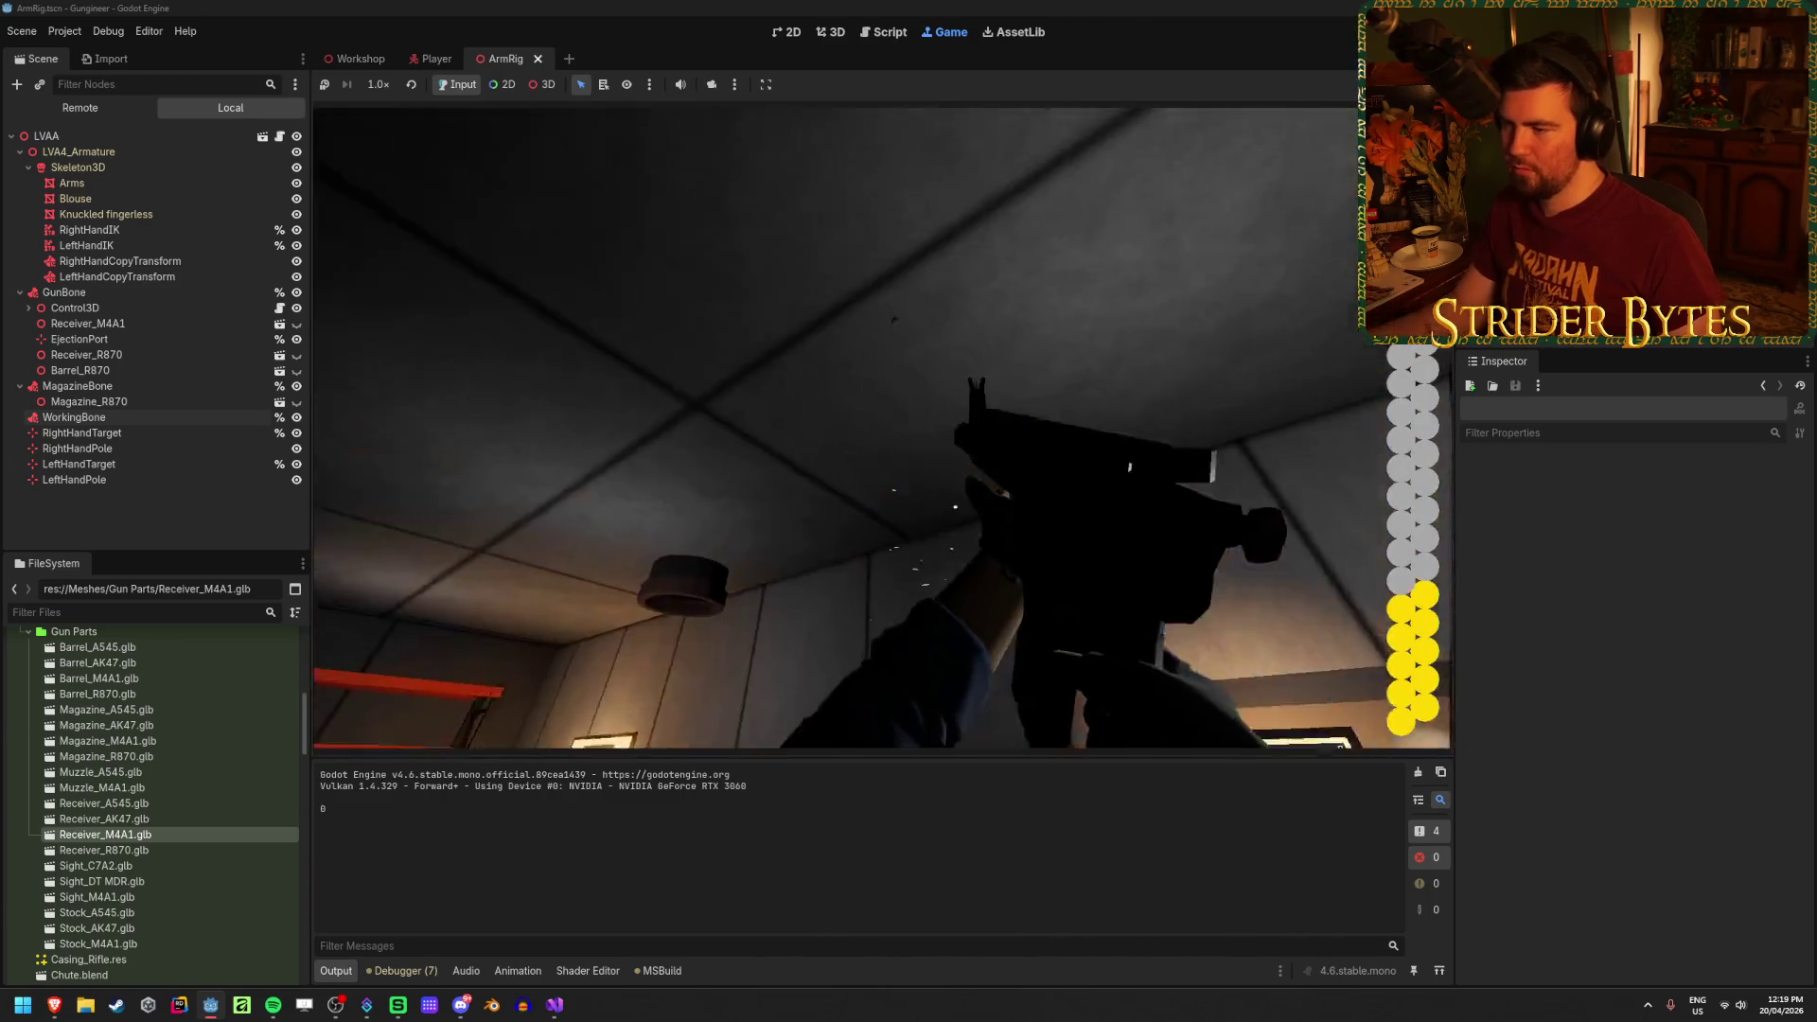
{"action": "key", "text": "g"}
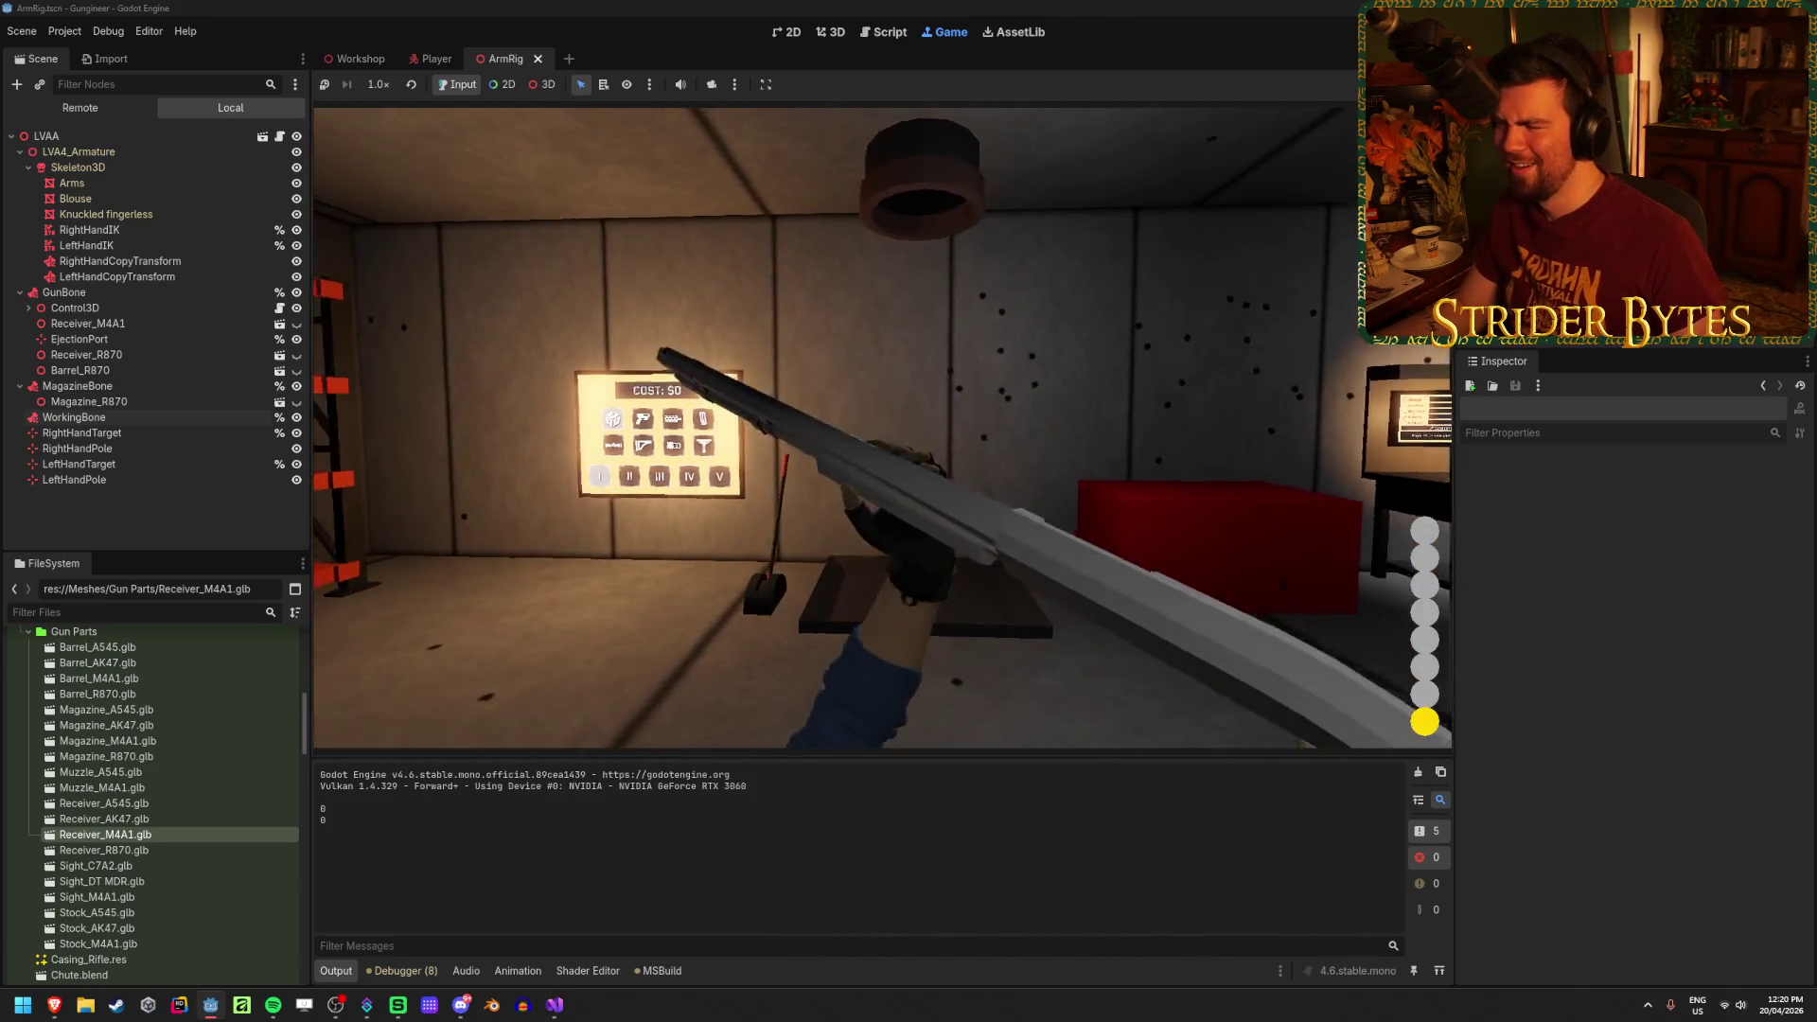
Step: Fire the shotgun's last shell, reload it, stop the game and switch to GunController.cs
{"action": "left_click", "coordinate": [880, 398]}
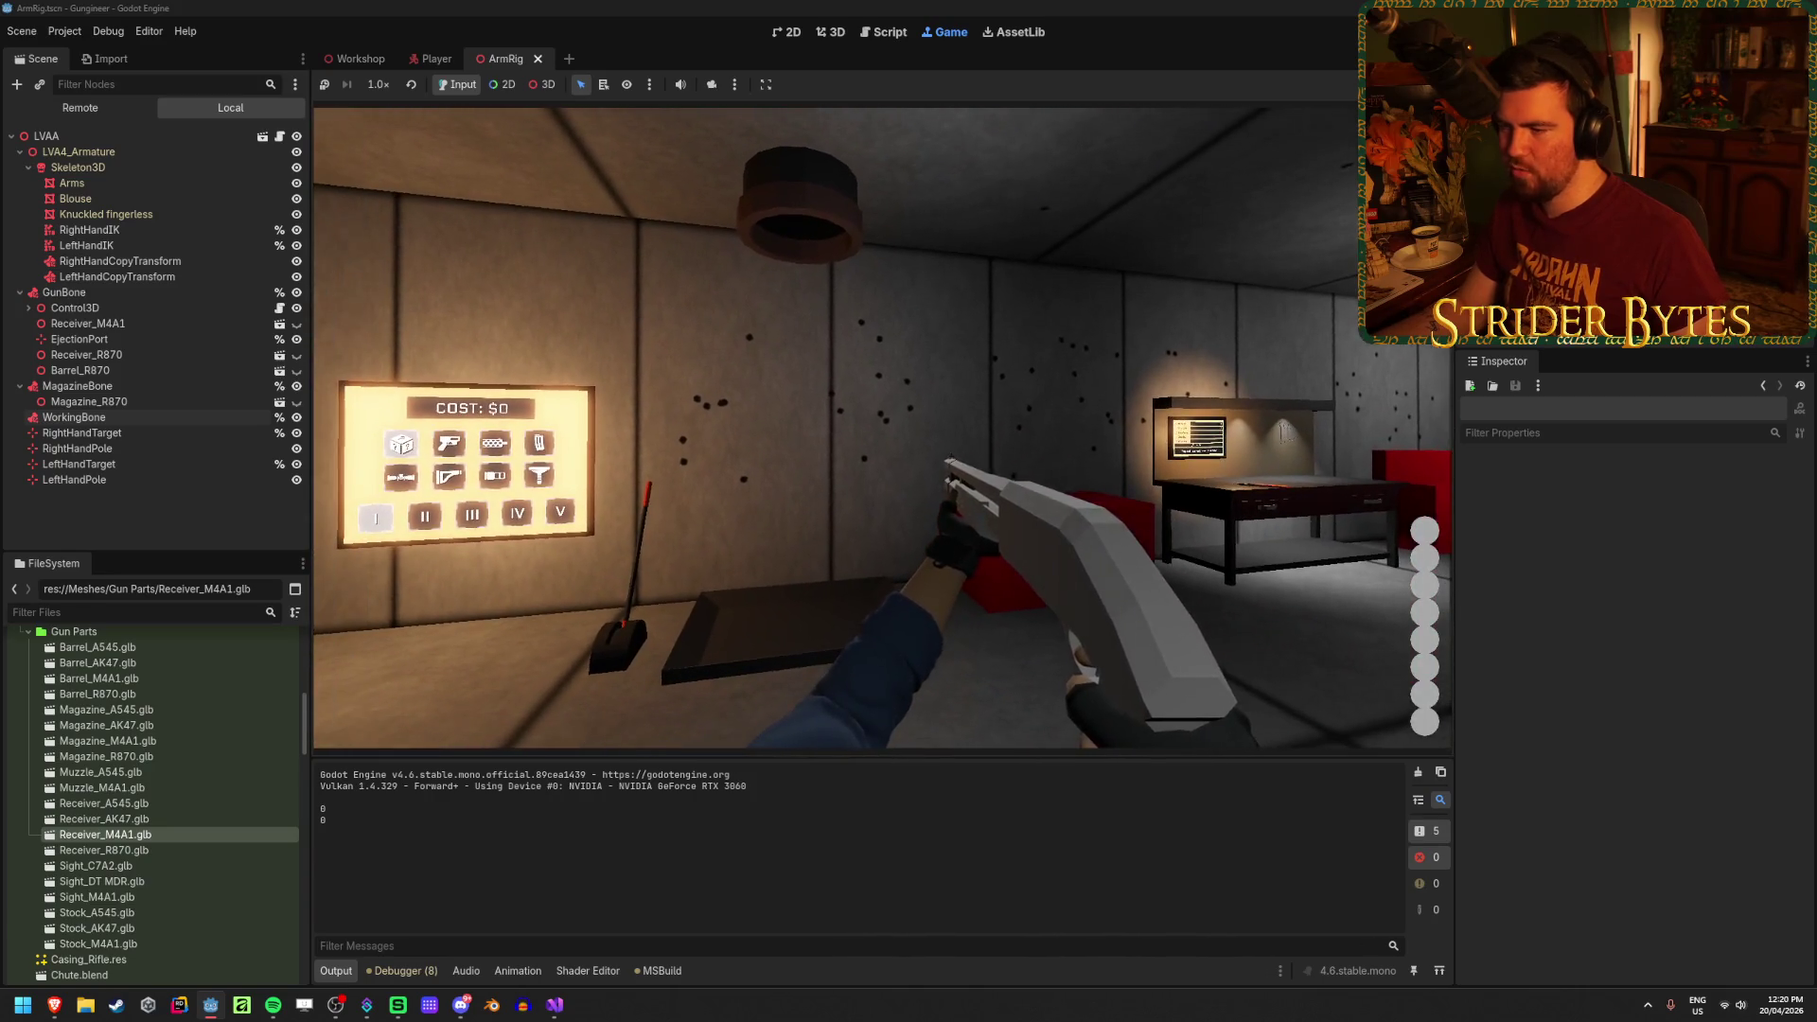
{"action": "key", "text": "r"}
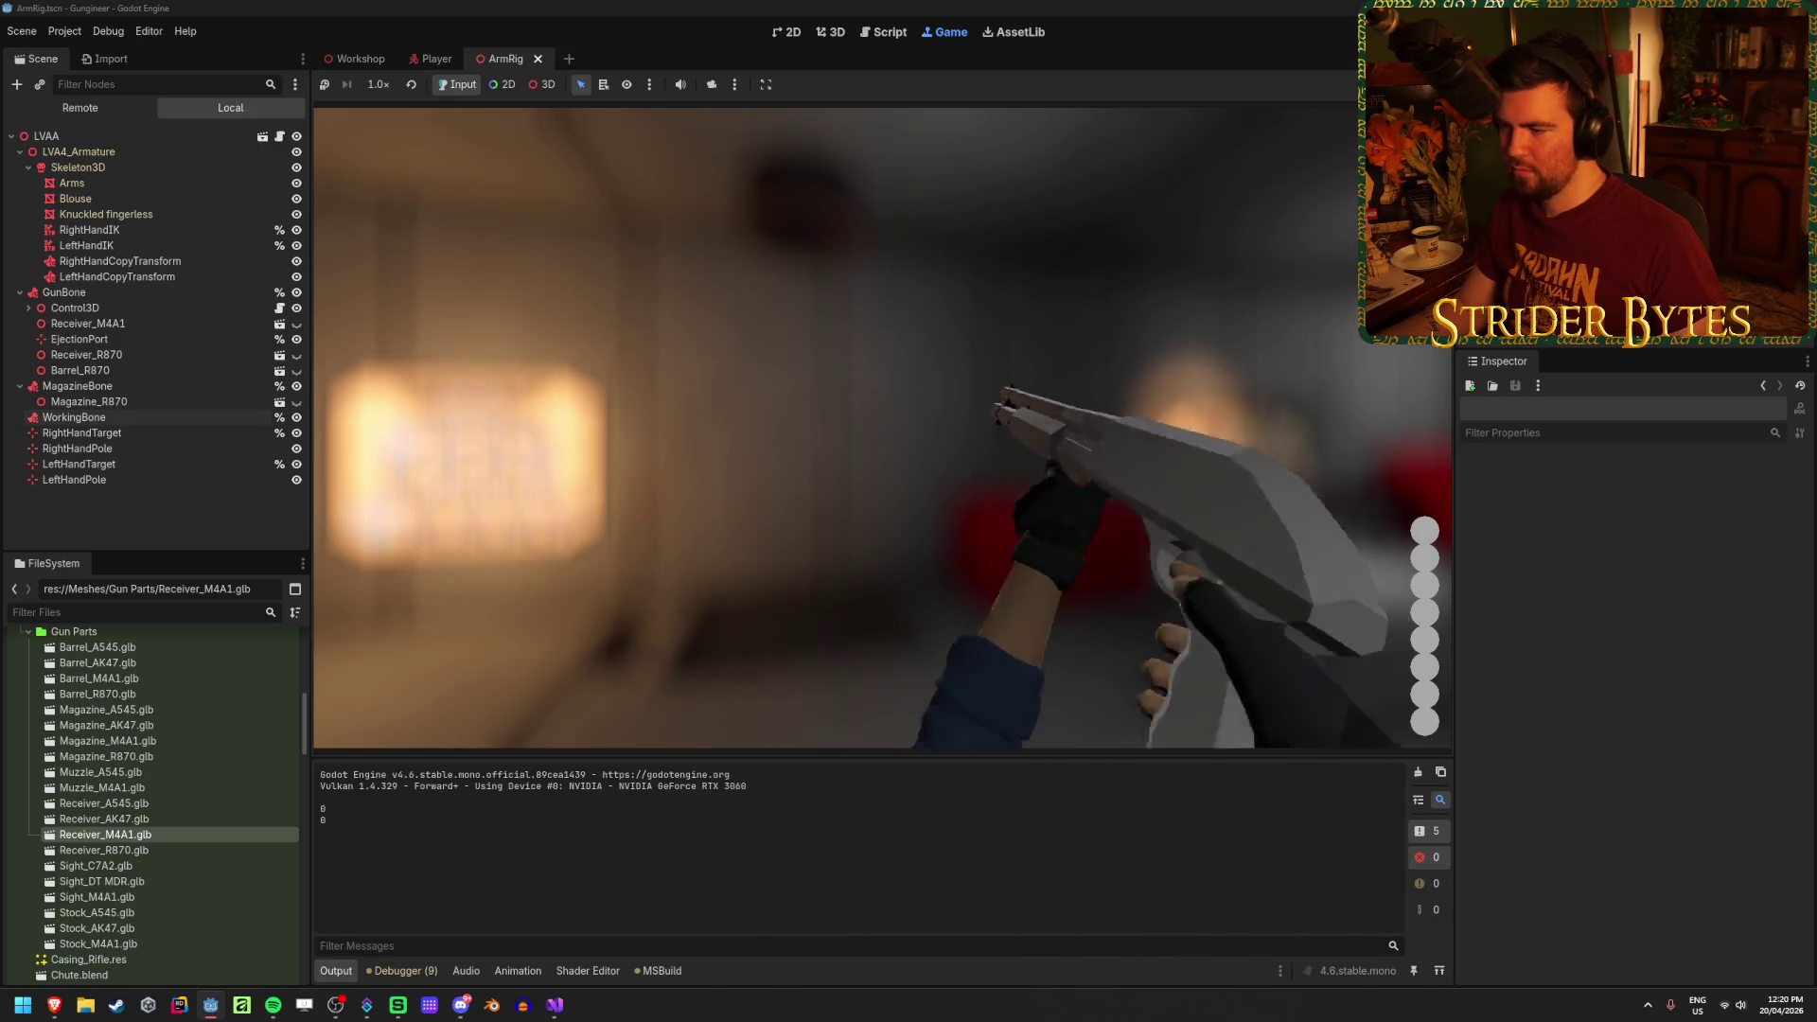
{"action": "key", "text": "F8"}
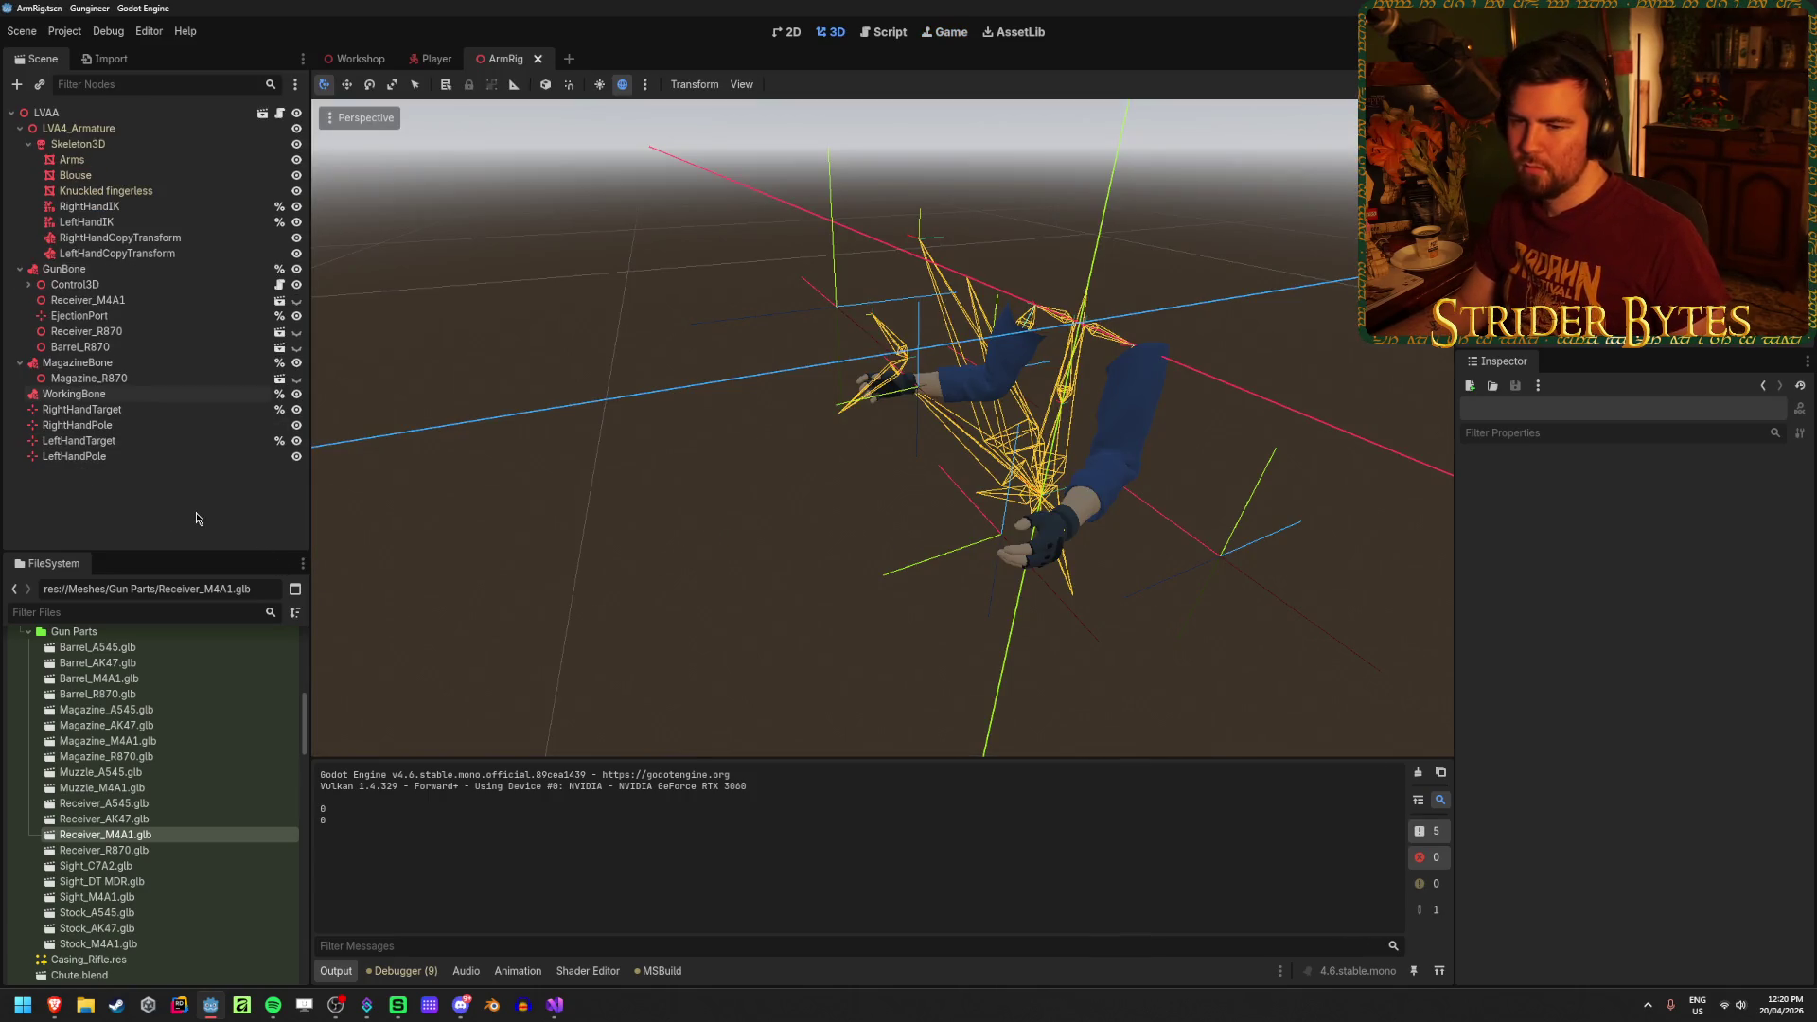
{"action": "left_click", "coordinate": [554, 1005]}
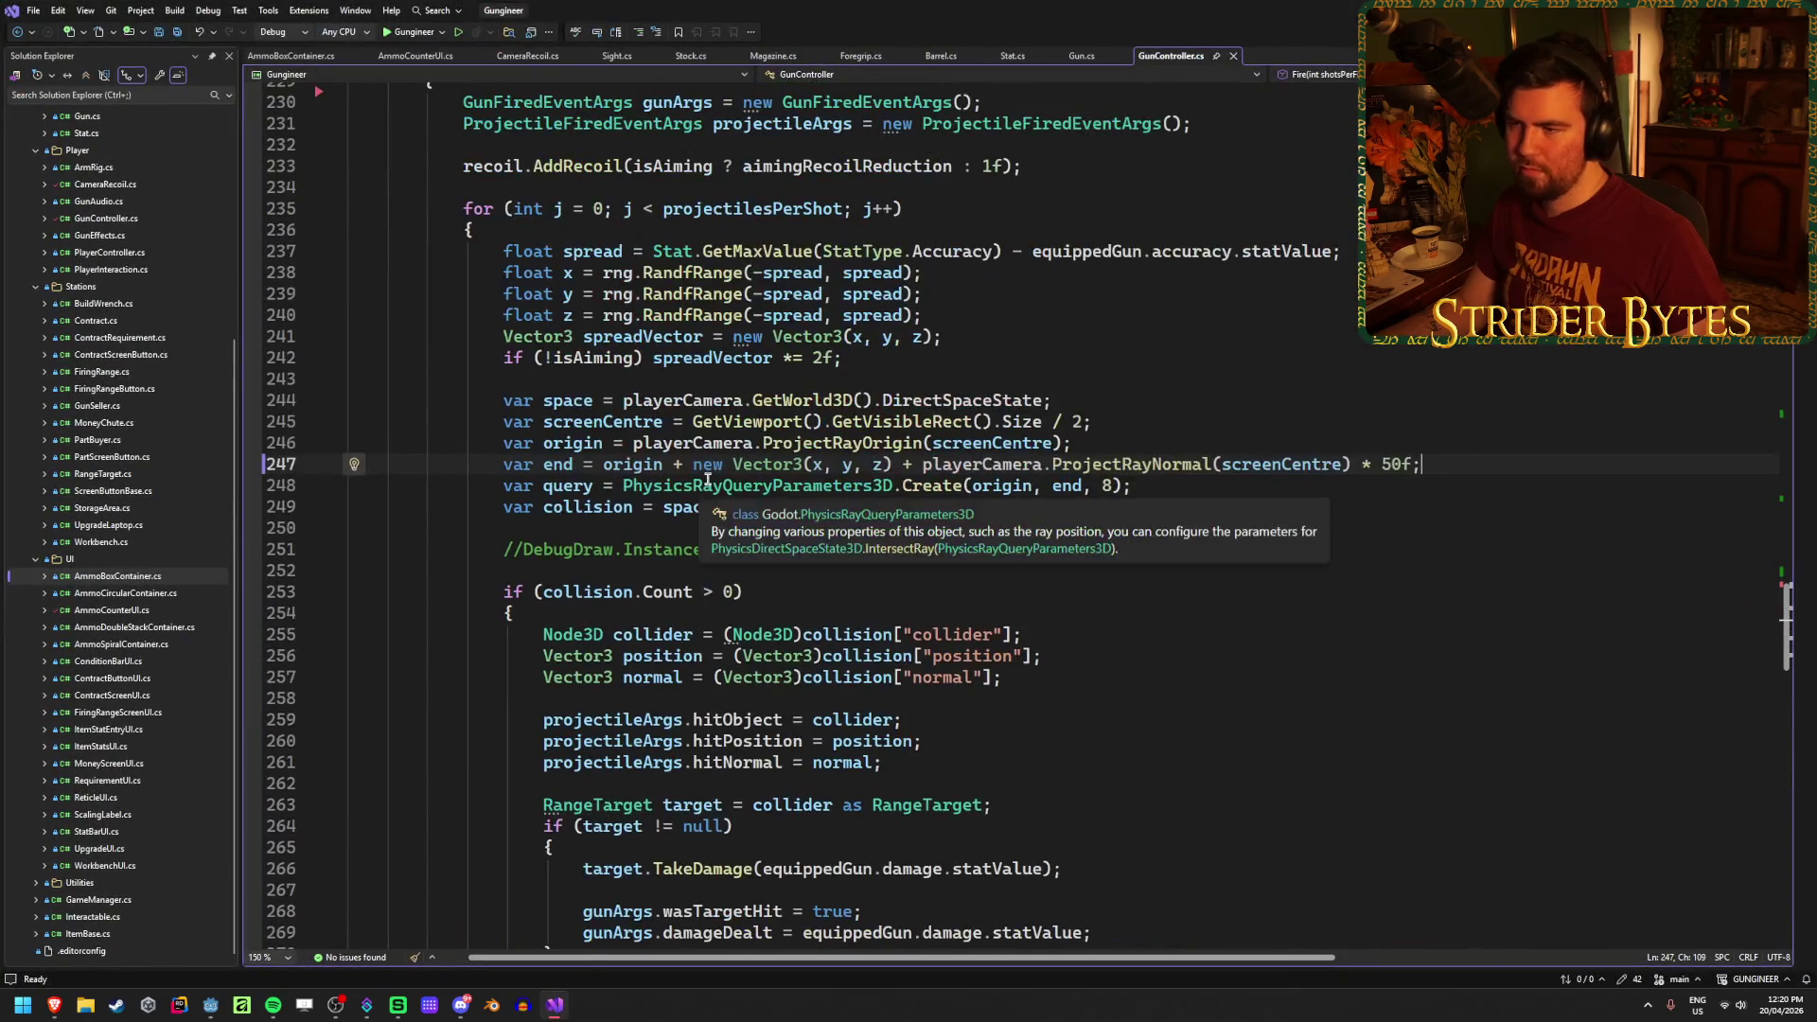
Step: Review the firing code in GunController.cs around line 231
{"action": "scroll", "coordinate": [1150, 435], "scroll_direction": "up", "scroll_amount": 4}
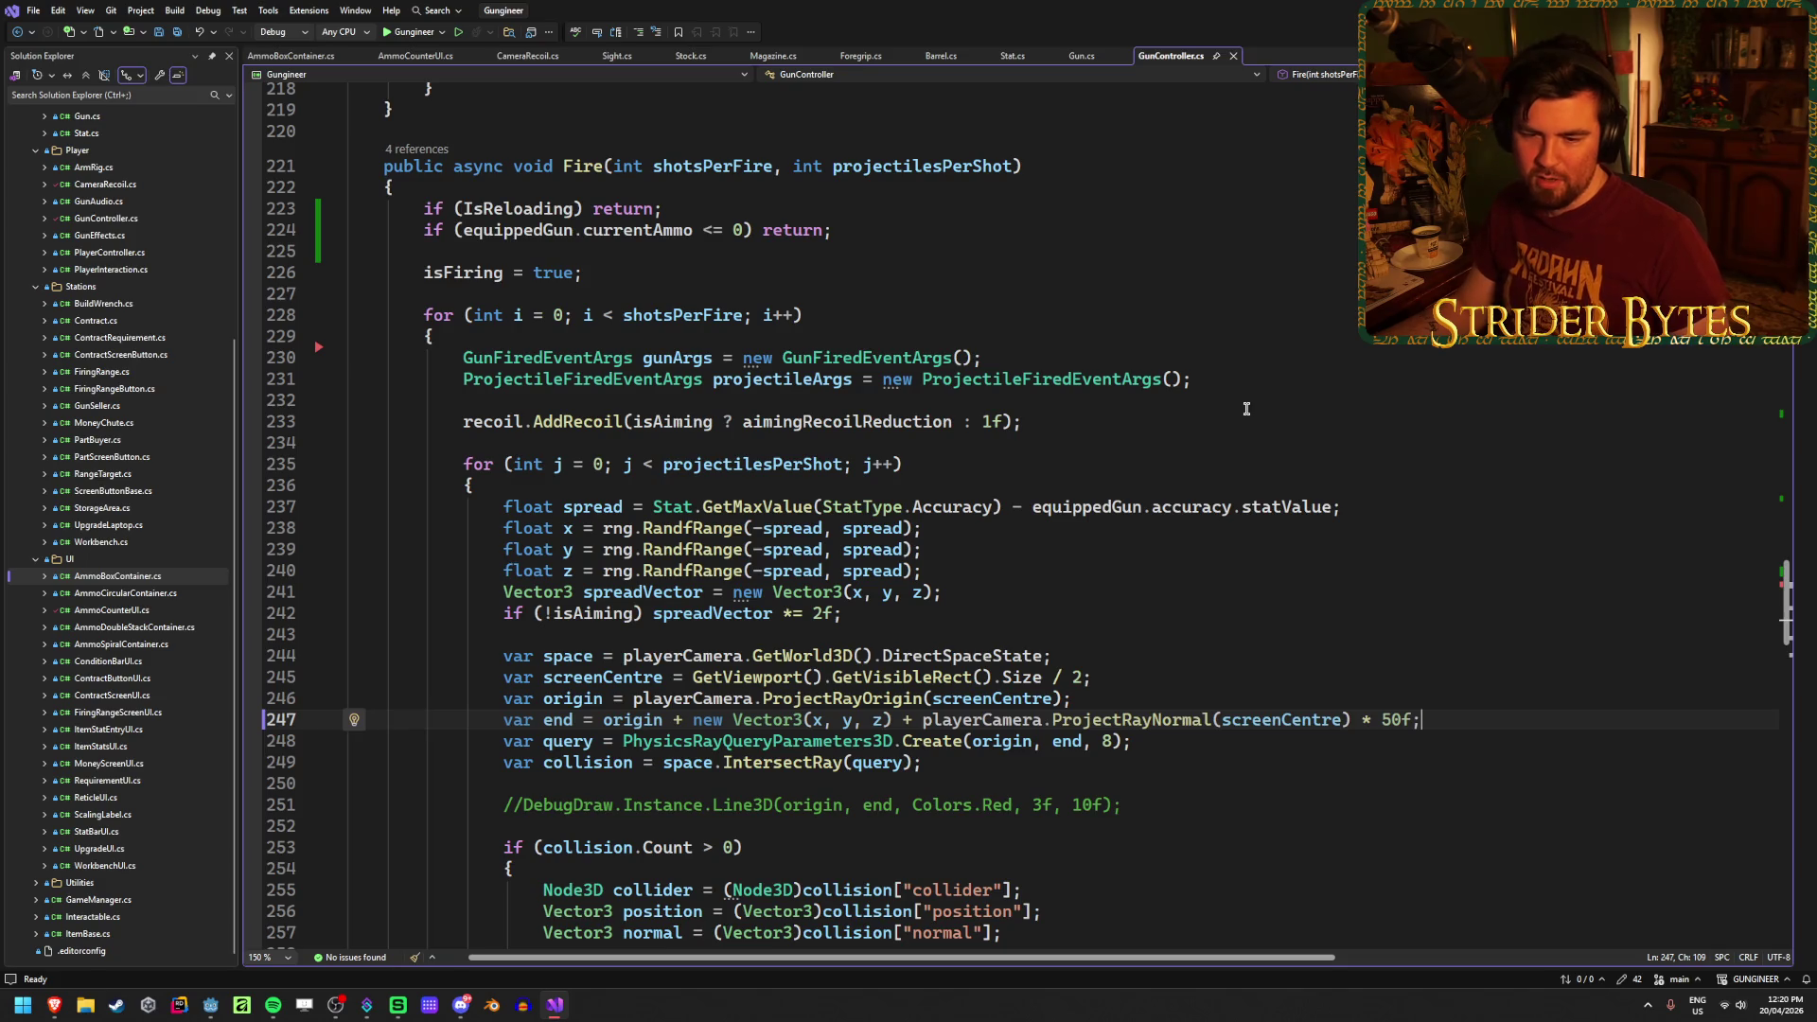
{"action": "left_click", "coordinate": [1244, 379]}
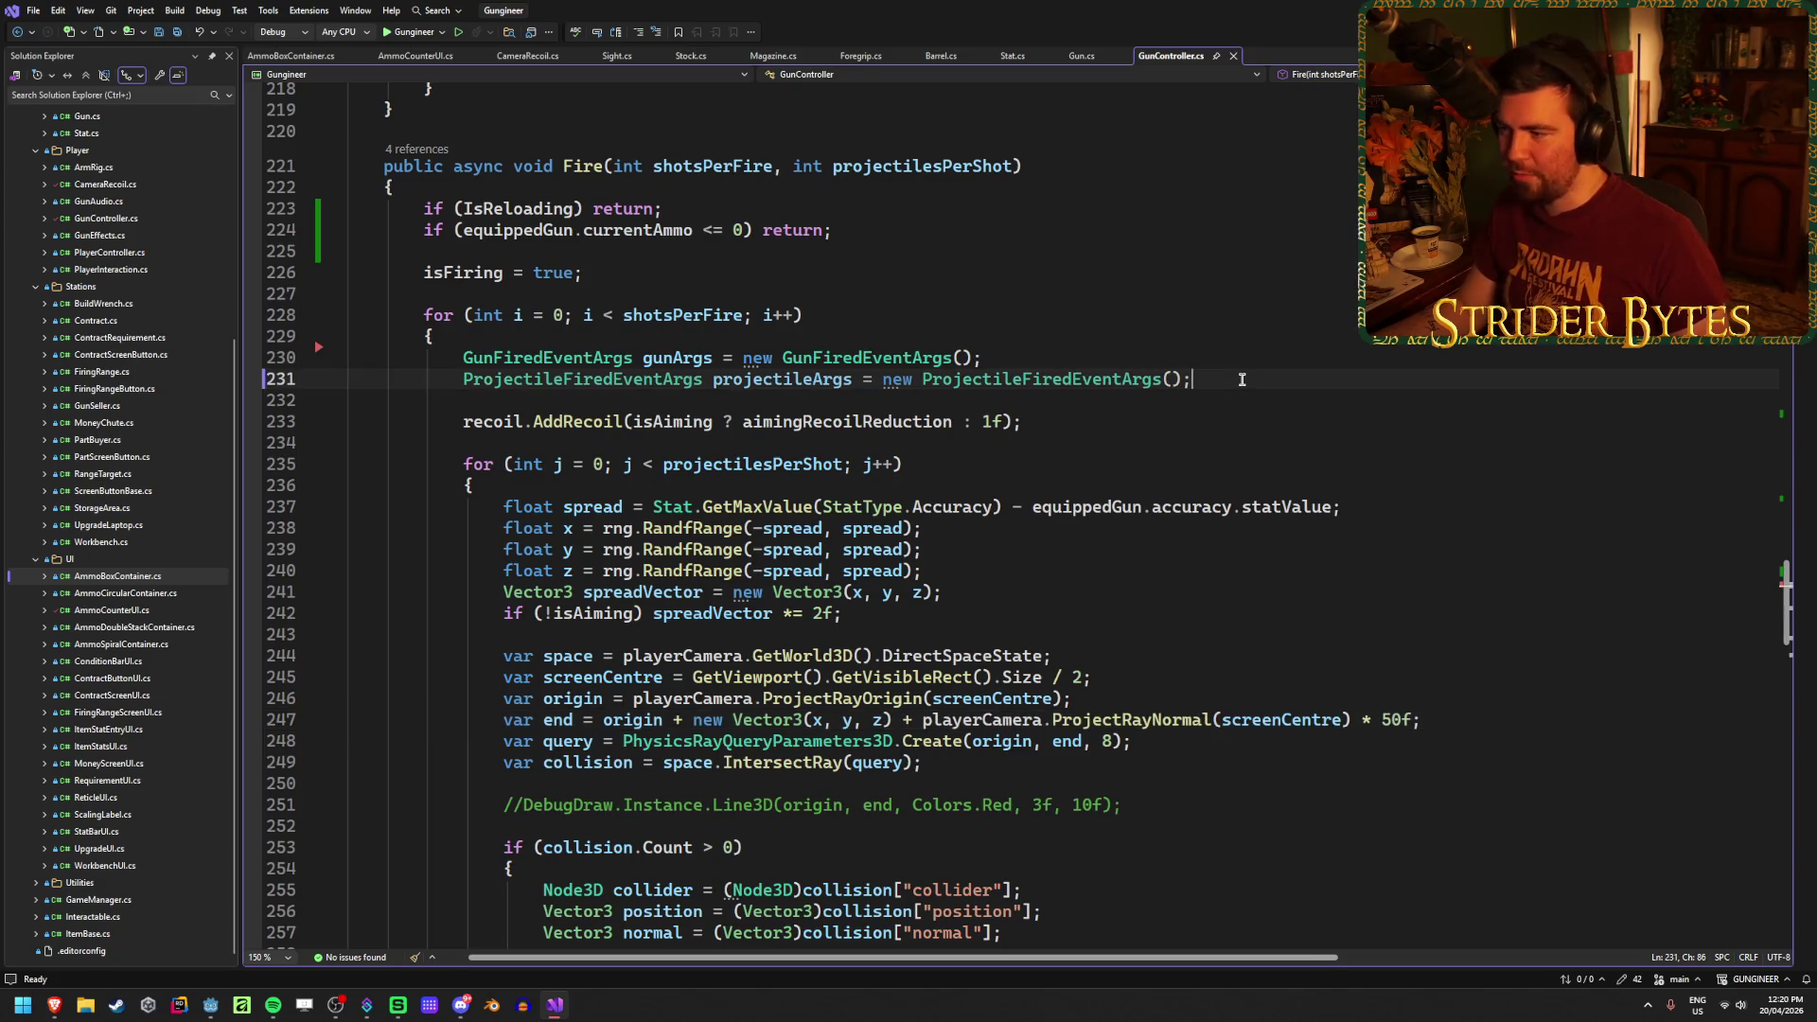
{"action": "scroll", "coordinate": [1243, 379], "scroll_direction": "down", "scroll_amount": 3}
{"action": "scroll", "coordinate": [1243, 379], "scroll_direction": "down", "scroll_amount": 20}
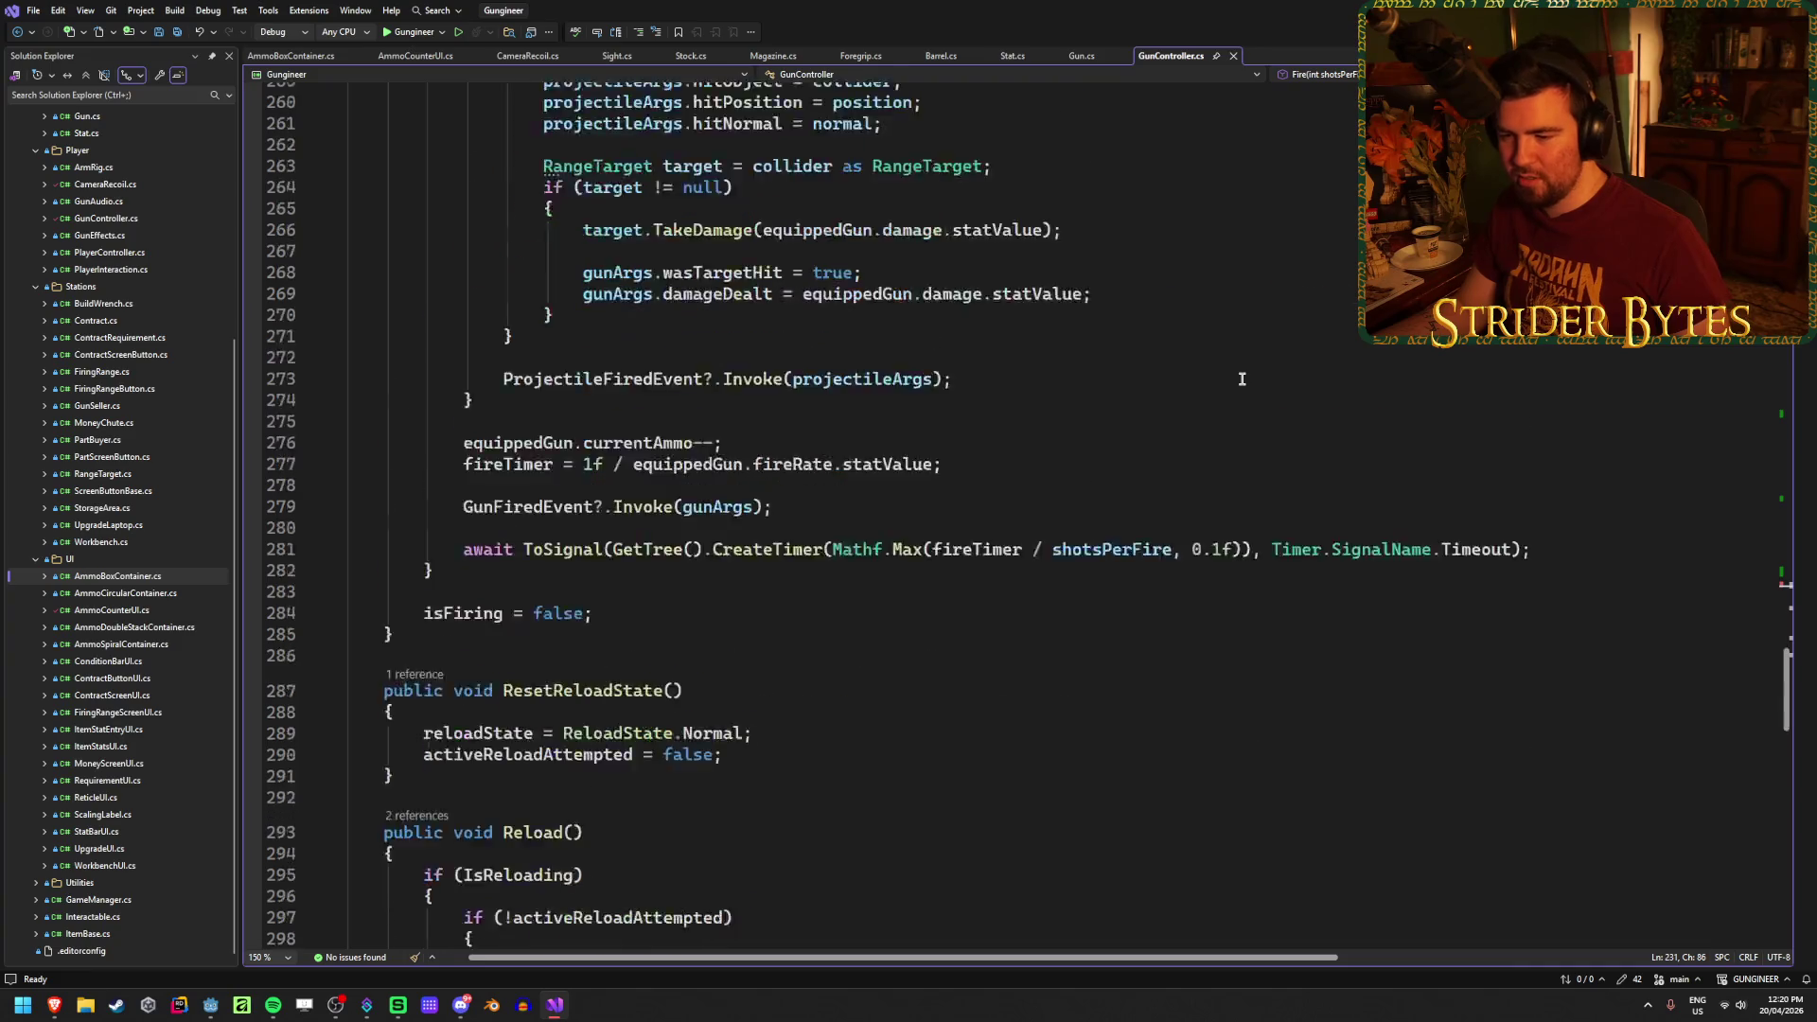
{"action": "scroll", "coordinate": [1242, 378], "scroll_direction": "up", "scroll_amount": 3}
{"action": "scroll", "coordinate": [1242, 378], "scroll_direction": "down", "scroll_amount": 18}
{"action": "scroll", "coordinate": [1242, 379], "scroll_direction": "up", "scroll_amount": 7}
{"action": "scroll", "coordinate": [1243, 379], "scroll_direction": "down", "scroll_amount": 1}
{"action": "scroll", "coordinate": [1241, 377], "scroll_direction": "up", "scroll_amount": 1}
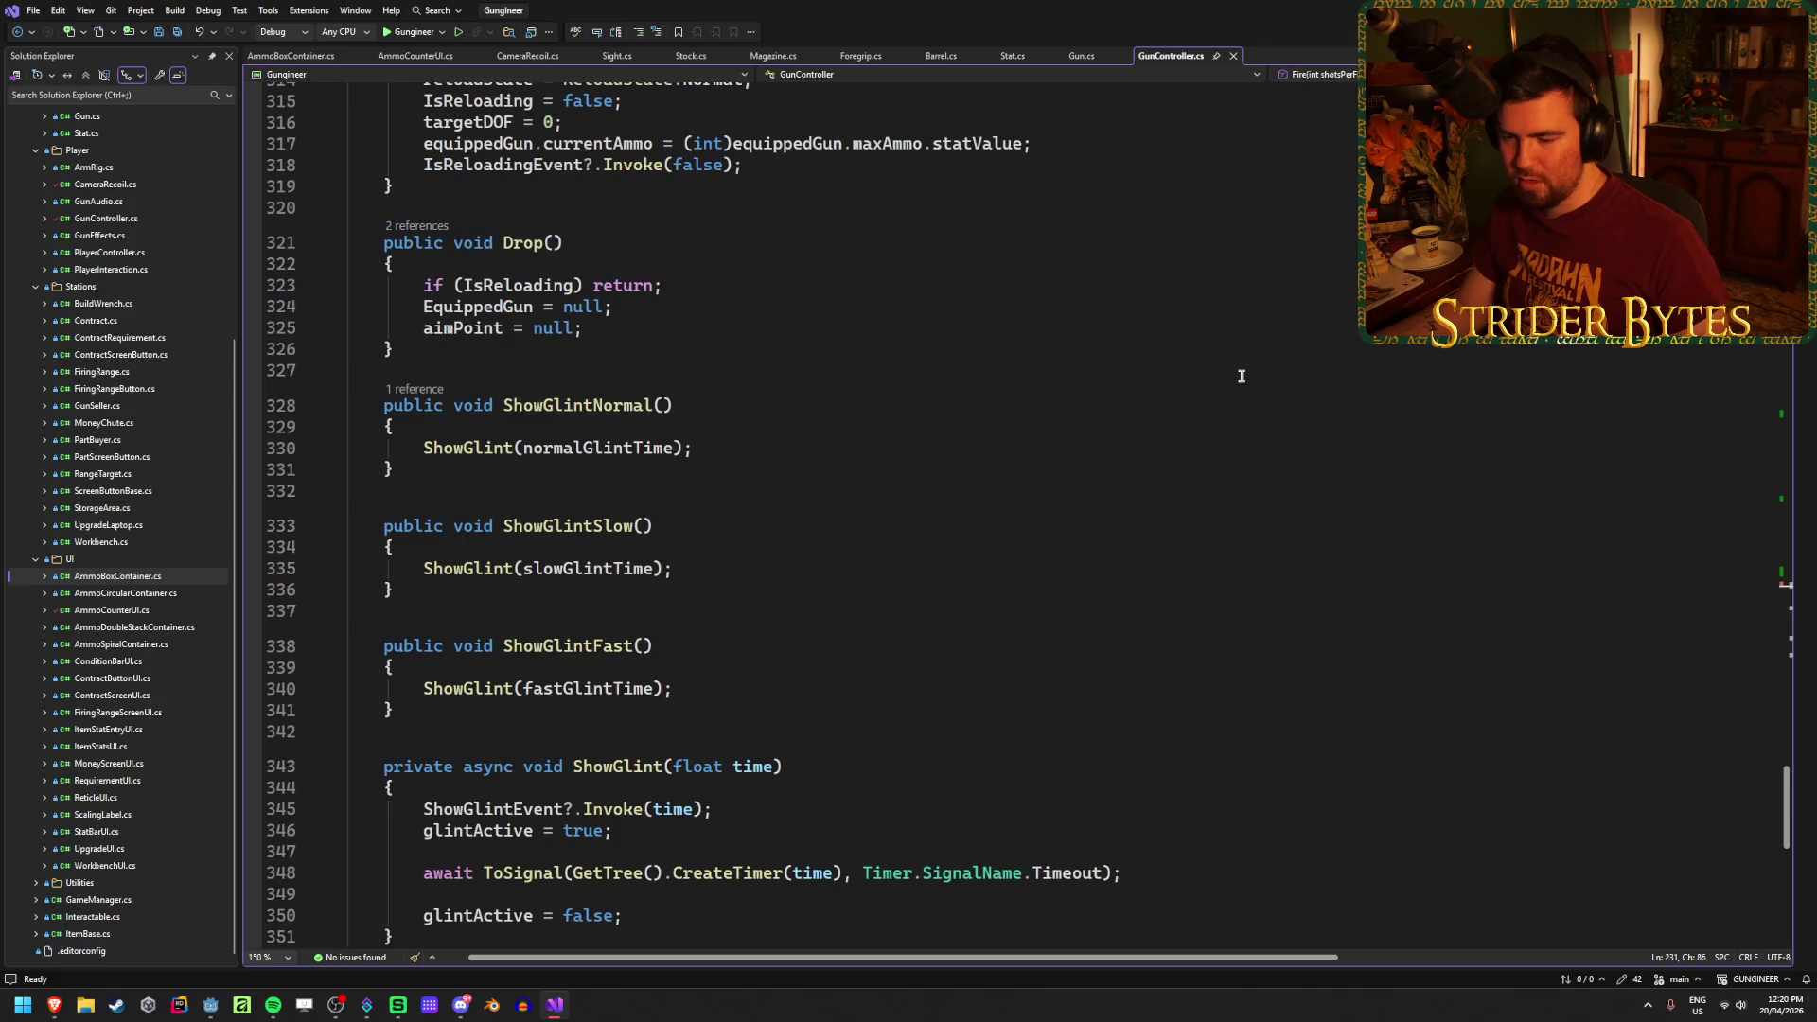
{"action": "scroll", "coordinate": [1241, 377], "scroll_direction": "up", "scroll_amount": 1}
{"action": "scroll", "coordinate": [1242, 377], "scroll_direction": "down", "scroll_amount": 3}
{"action": "scroll", "coordinate": [1241, 376], "scroll_direction": "up", "scroll_amount": 1}
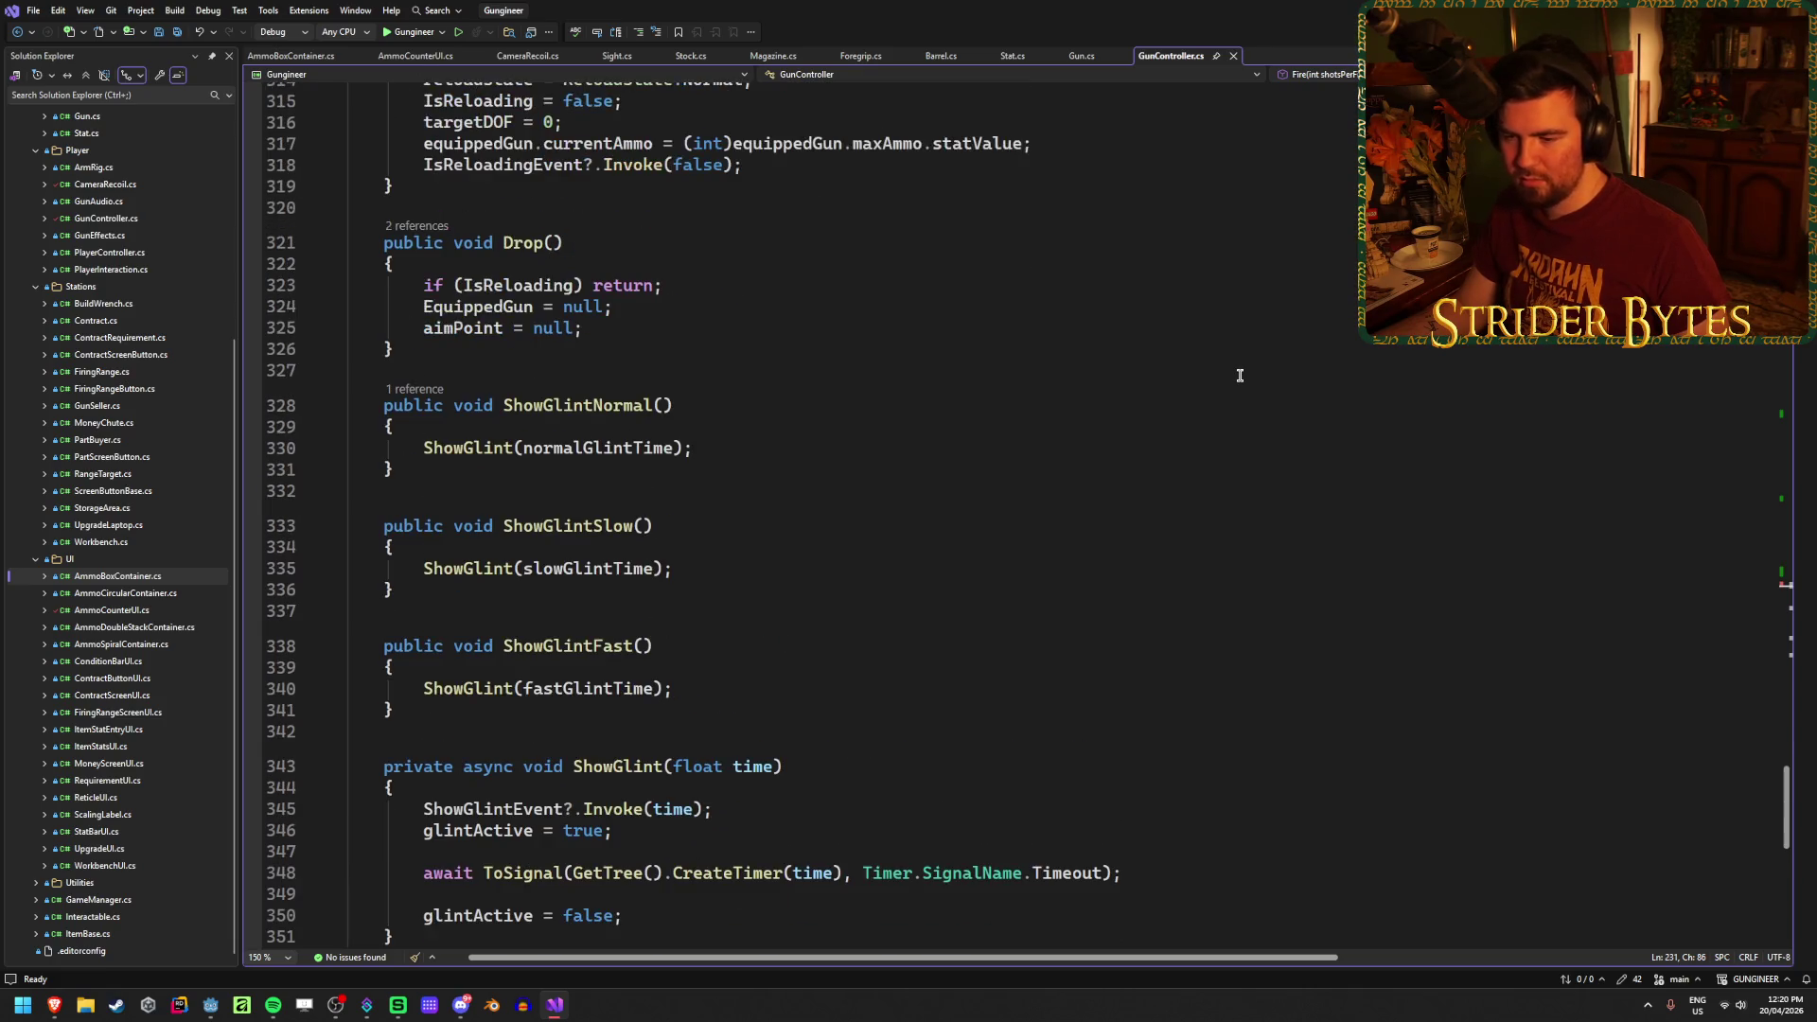
{"action": "scroll", "coordinate": [1240, 375], "scroll_direction": "down", "scroll_amount": 1}
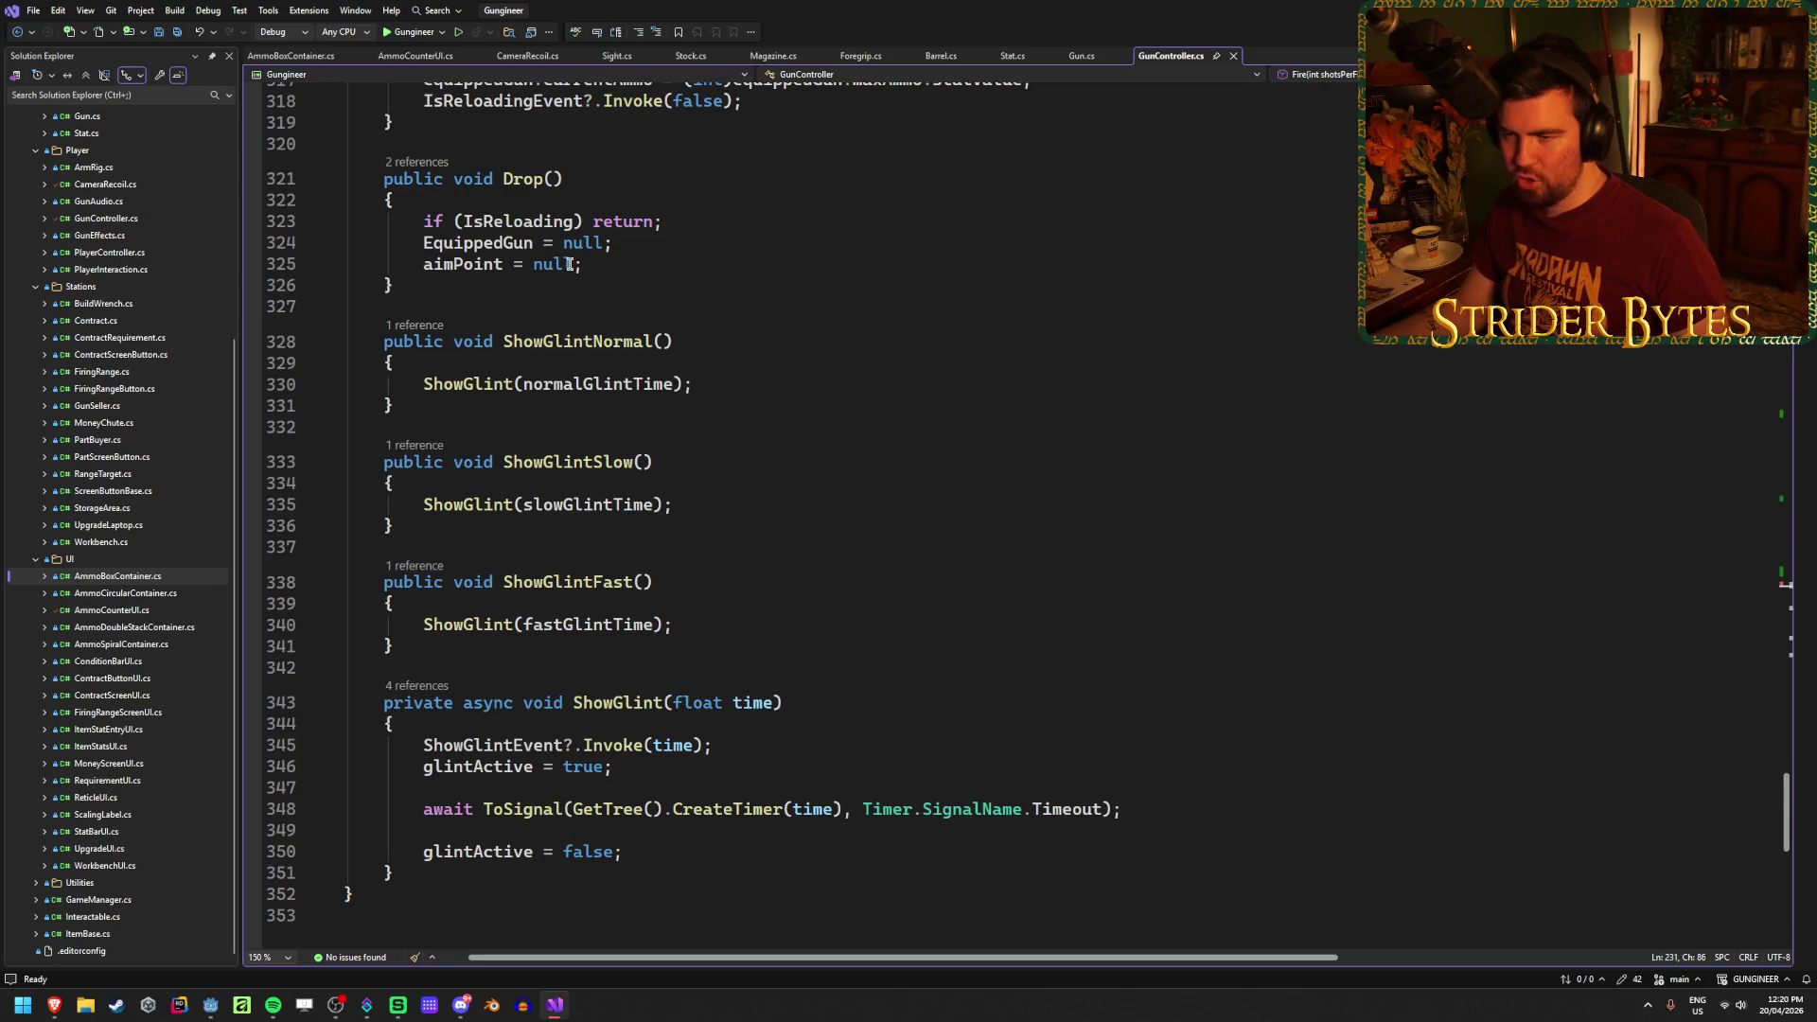
{"action": "scroll", "coordinate": [869, 674], "scroll_direction": "up", "scroll_amount": 3}
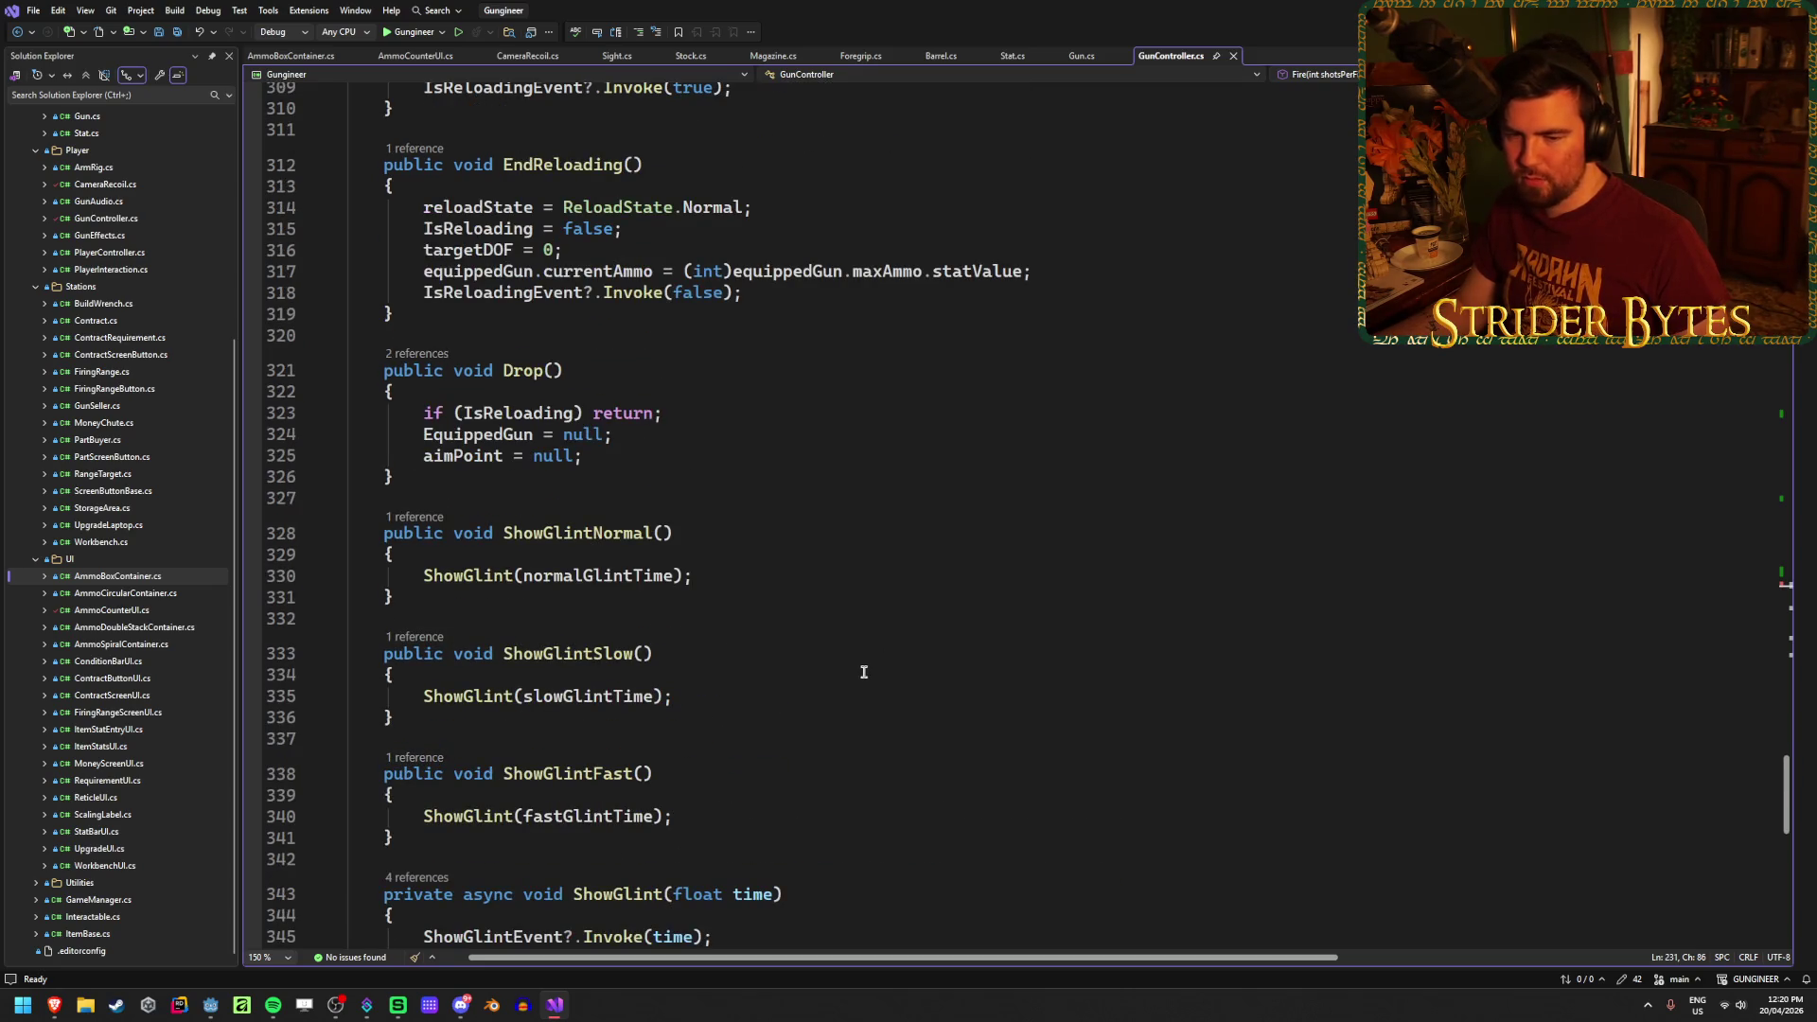
Step: Check EndReloading, then insert blank lines after the Reload method's closing brace
{"action": "left_click", "coordinate": [743, 653]}
{"action": "left_click", "coordinate": [751, 619]}
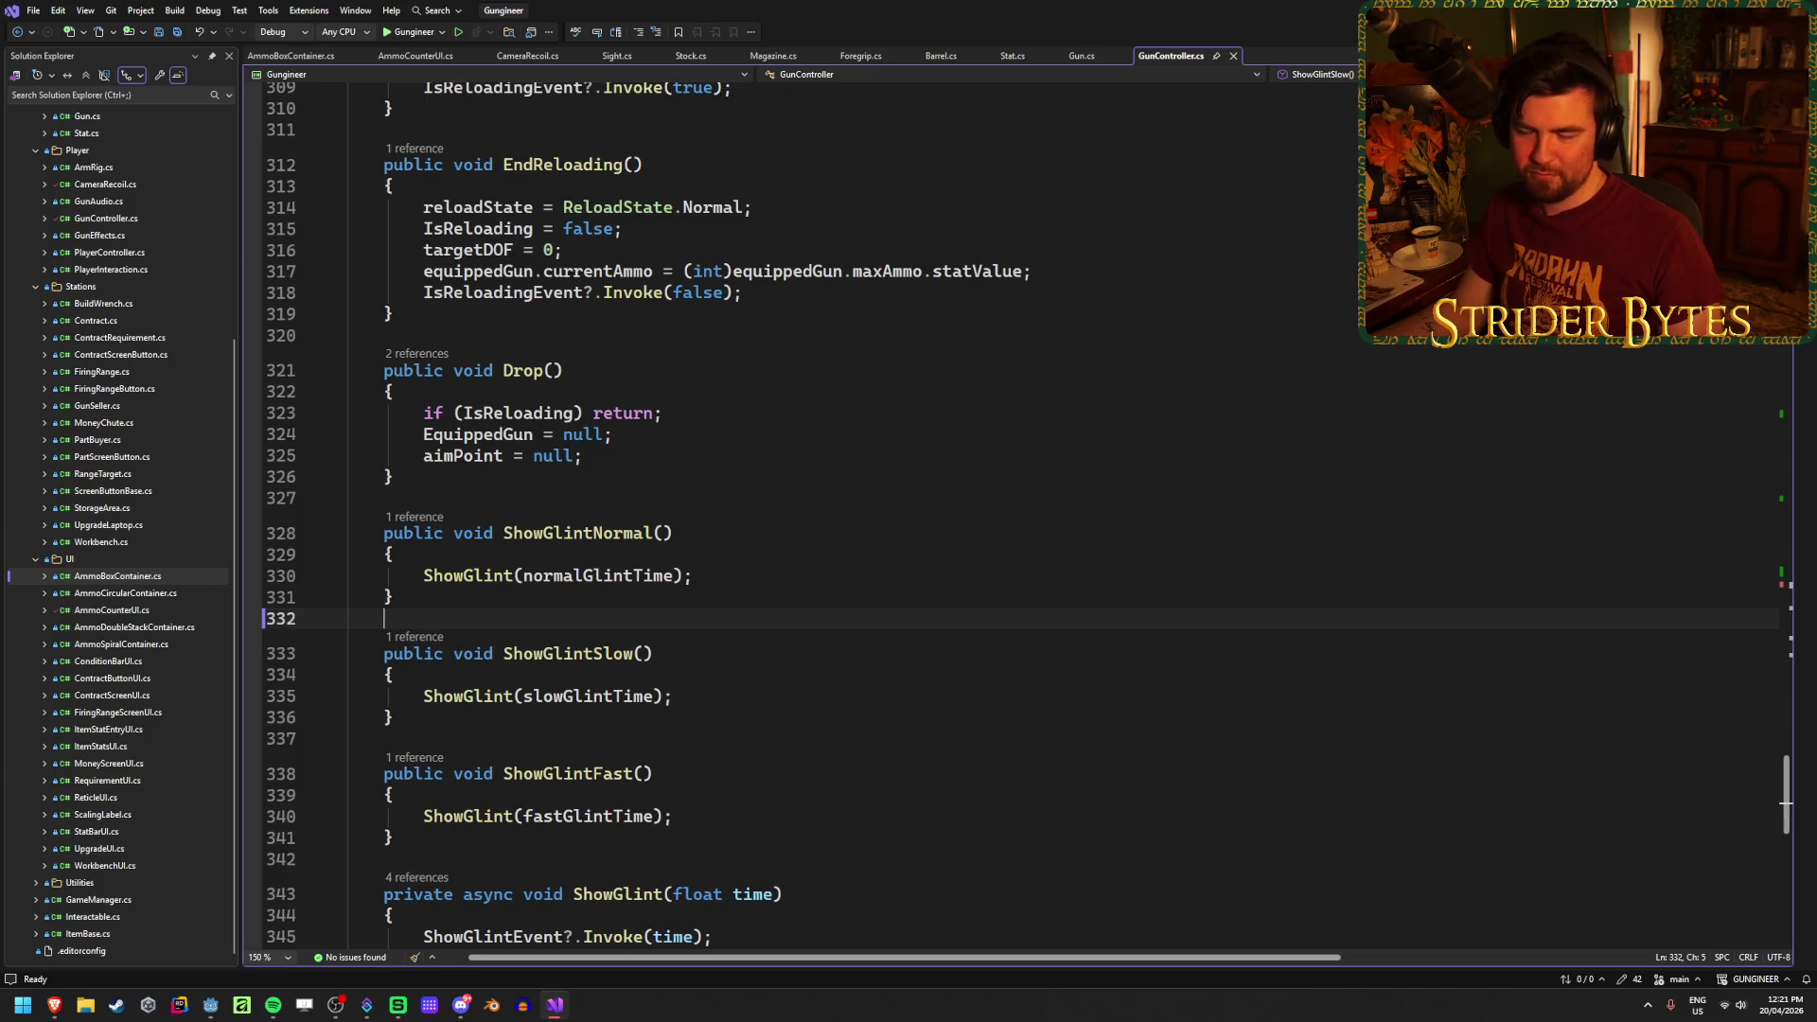
{"action": "scroll", "coordinate": [540, 618], "scroll_direction": "up", "scroll_amount": 3}
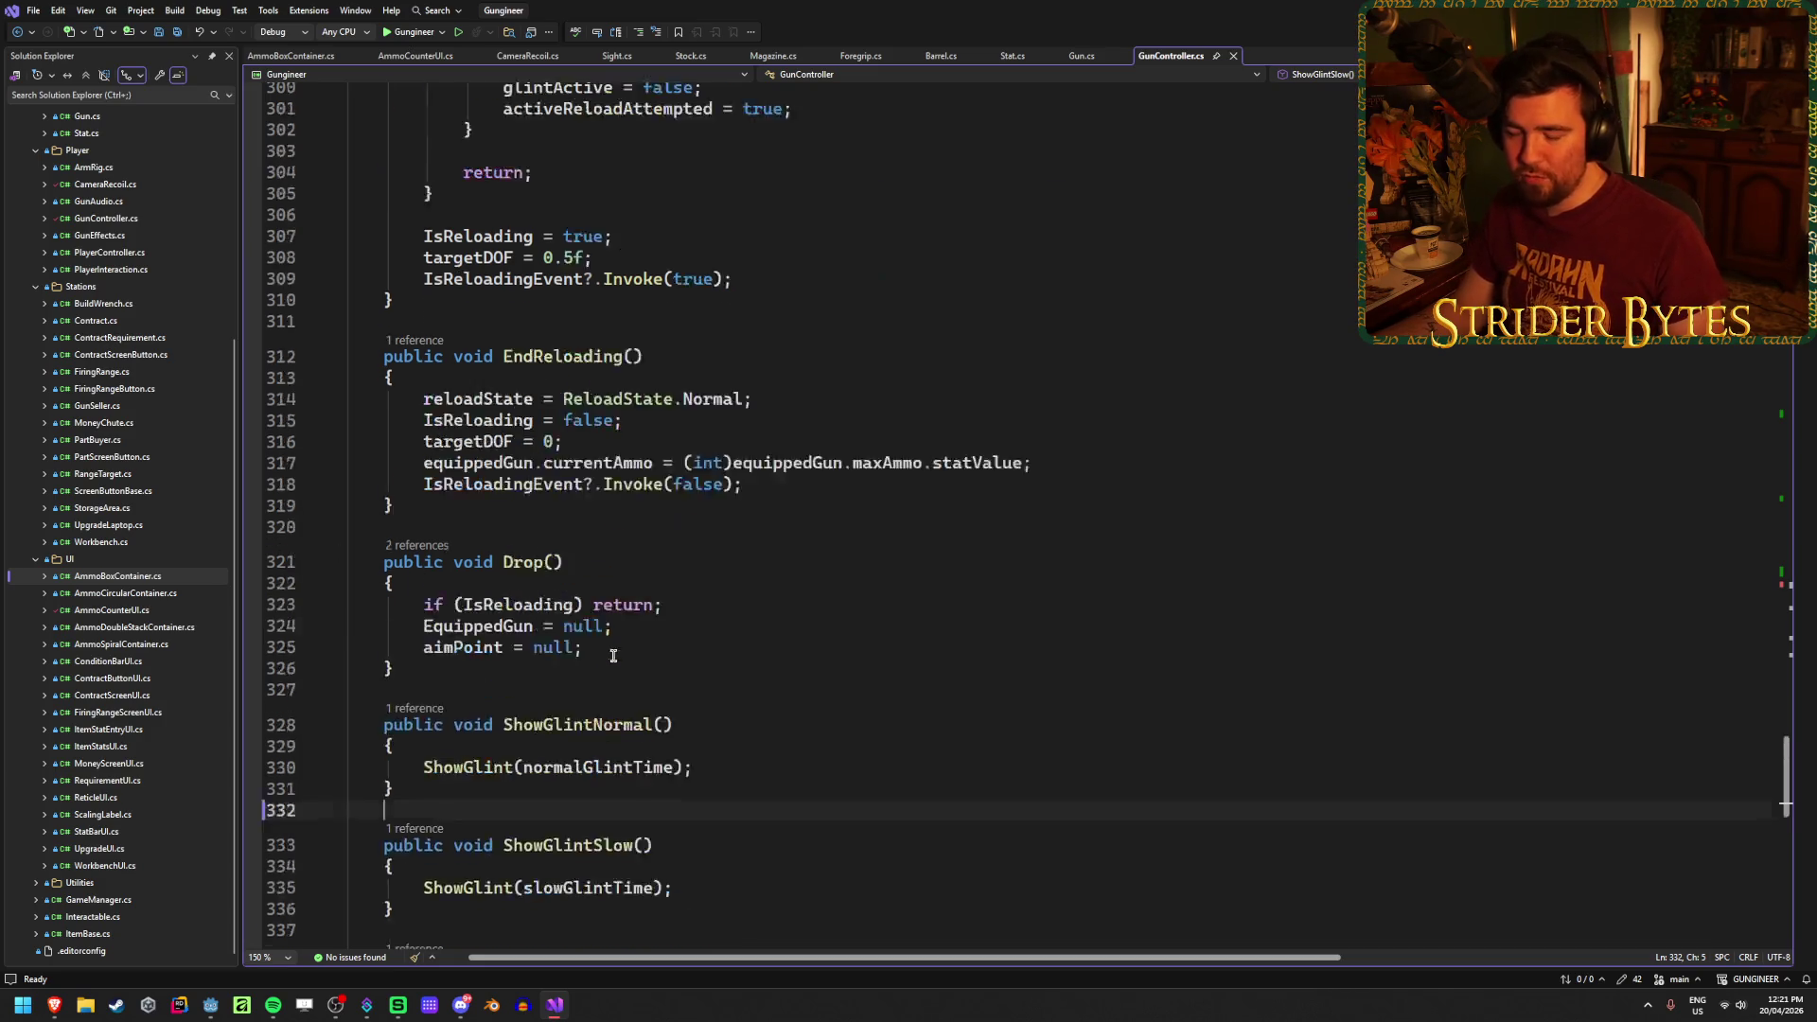
{"action": "scroll", "coordinate": [709, 656], "scroll_direction": "down", "scroll_amount": 1}
{"action": "left_click", "coordinate": [698, 546]}
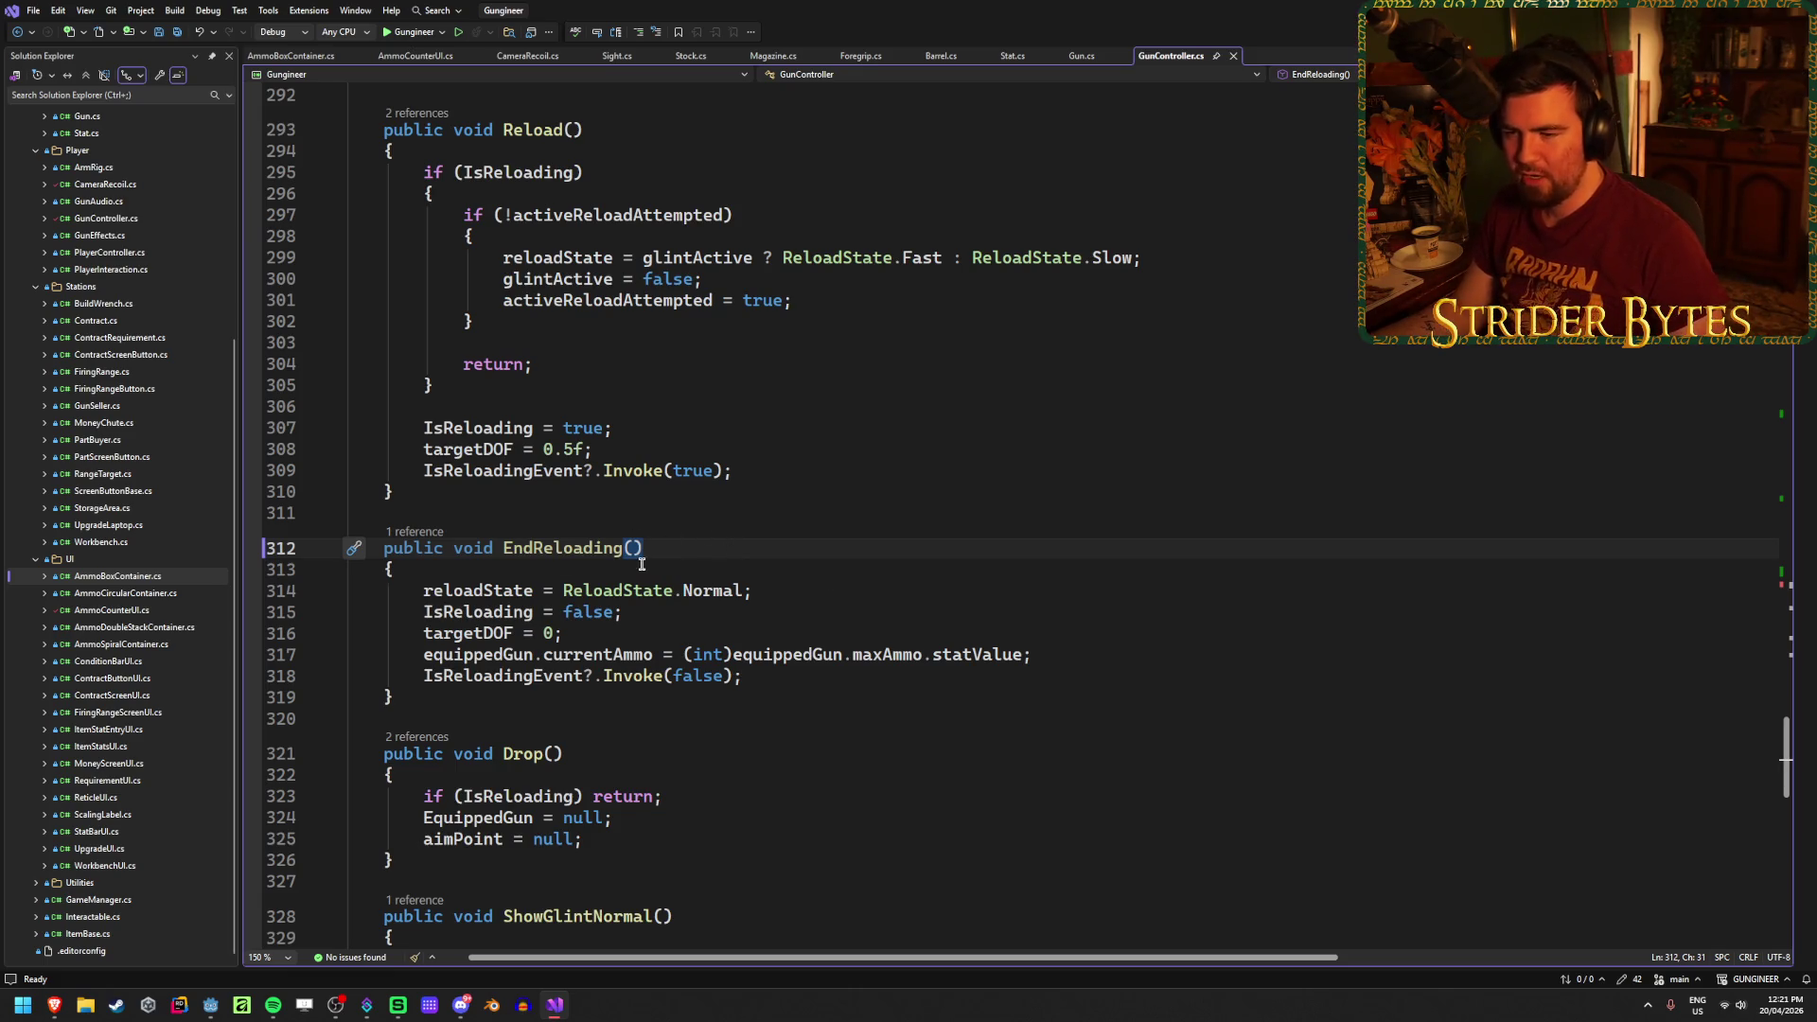
{"action": "scroll", "coordinate": [842, 571], "scroll_direction": "up", "scroll_amount": 3}
{"action": "left_click", "coordinate": [522, 683]}
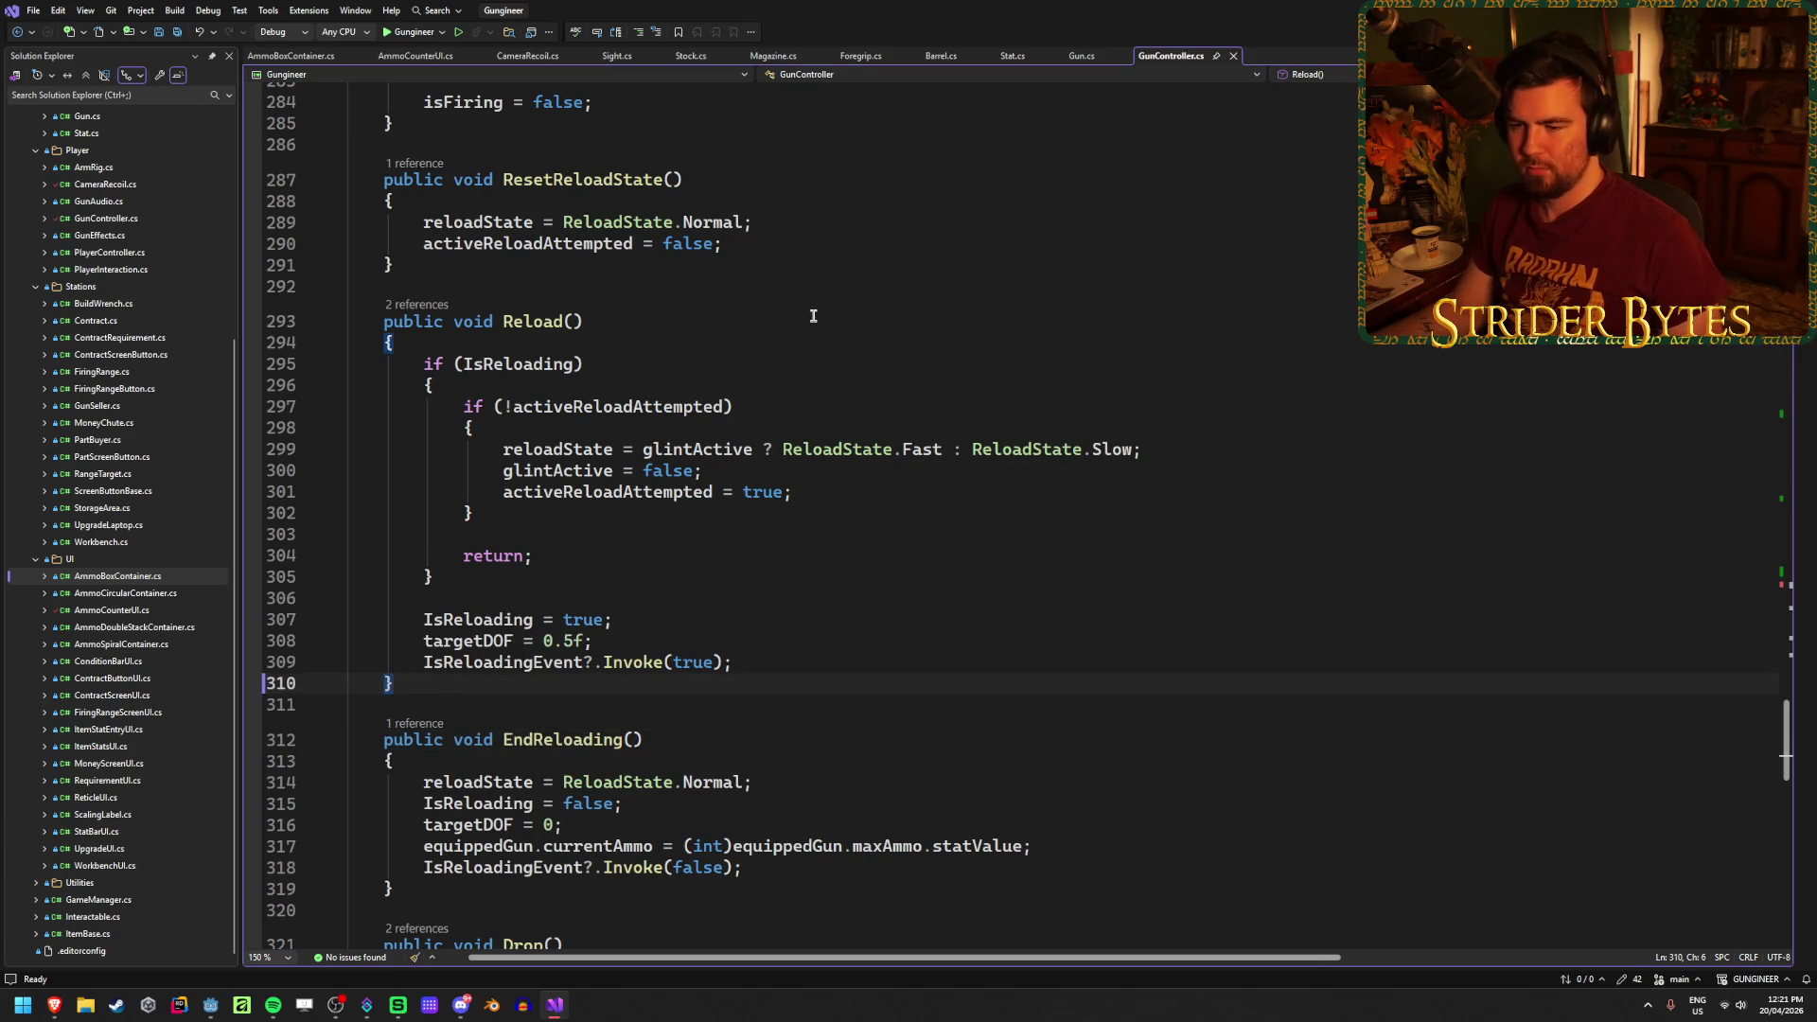
{"action": "key", "text": "Return"}
{"action": "key", "text": "Return"}
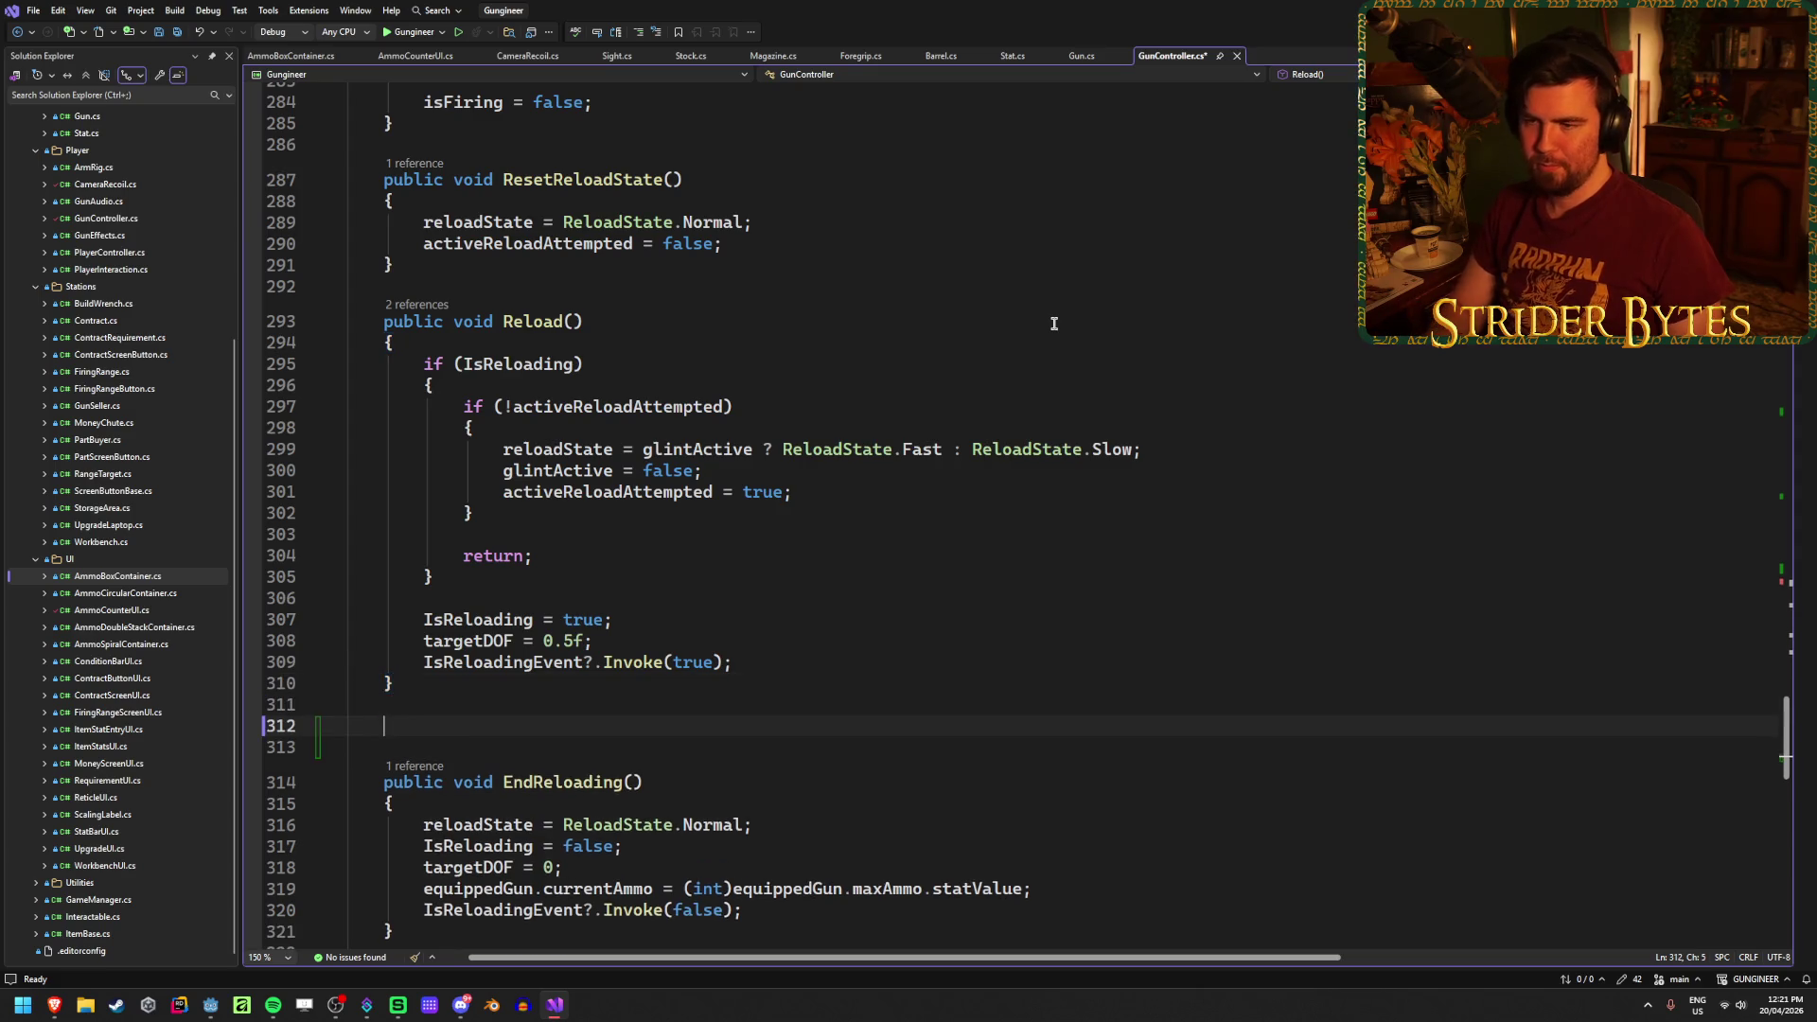
Step: Add an empty public void LoadSingleBullet() method and save GunController.cs
{"action": "type", "text": "public void LoadSing"}
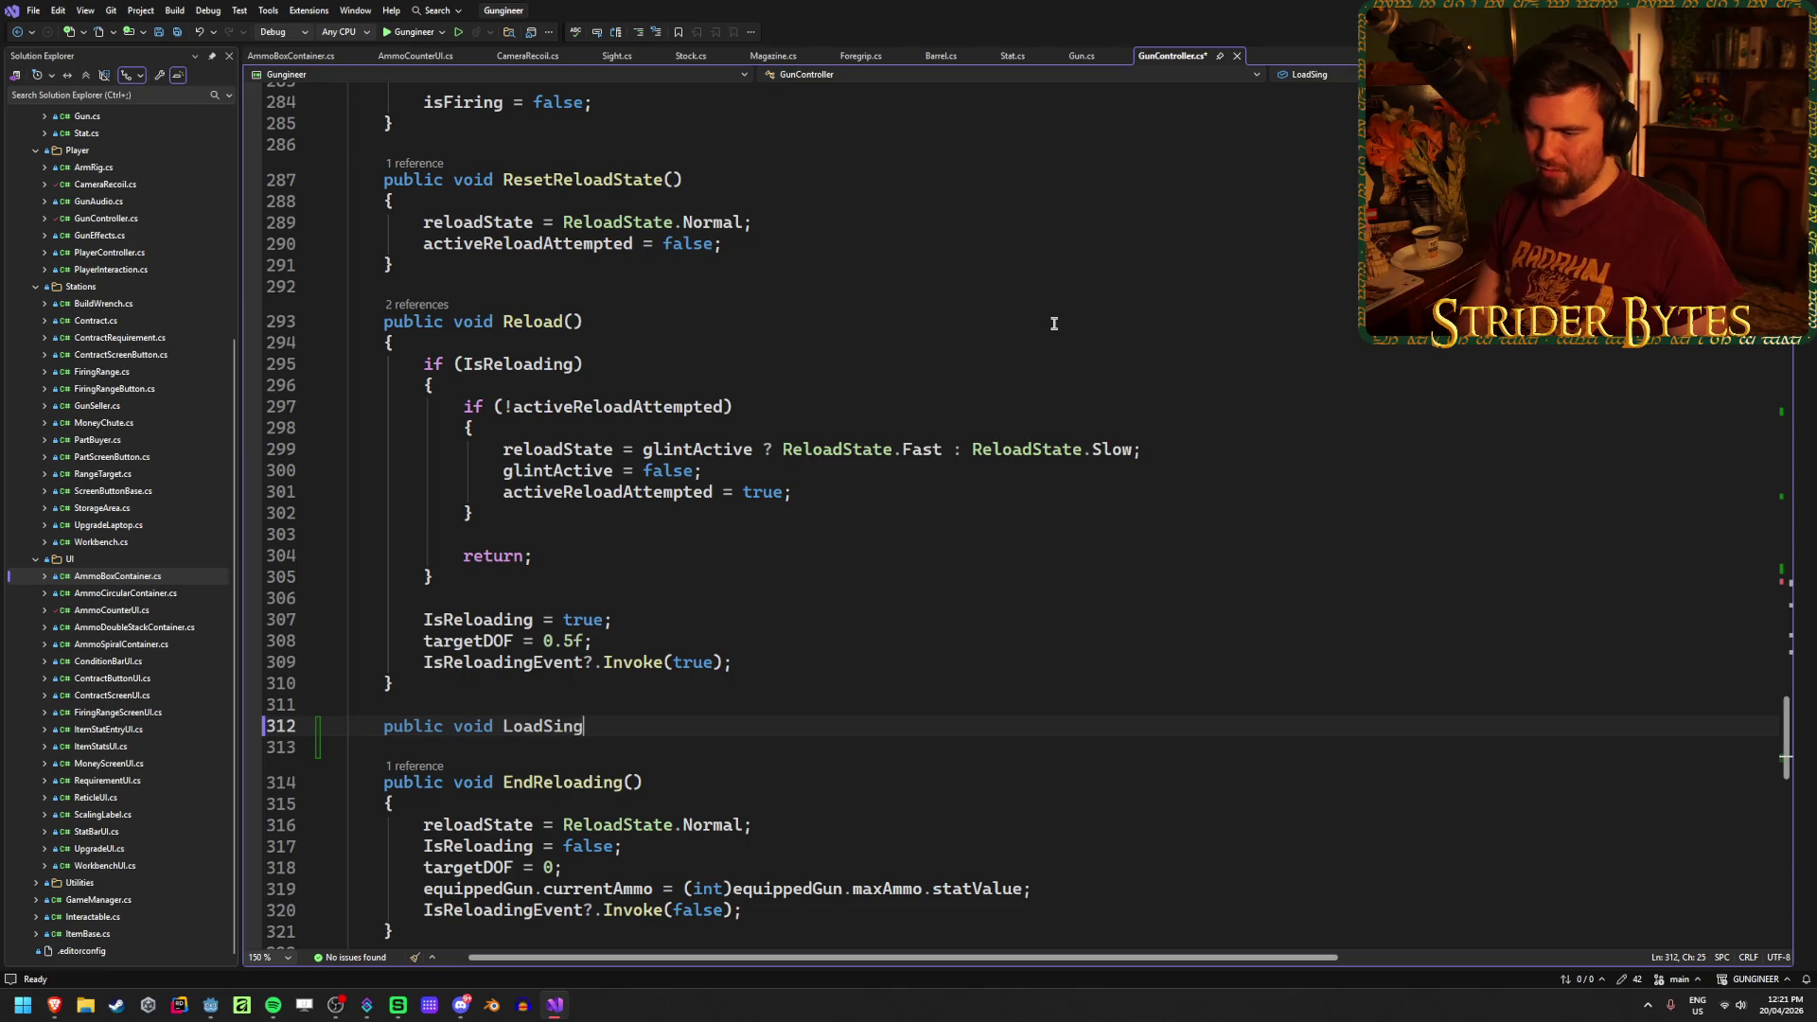
{"action": "type", "text": "leBullet() {"}
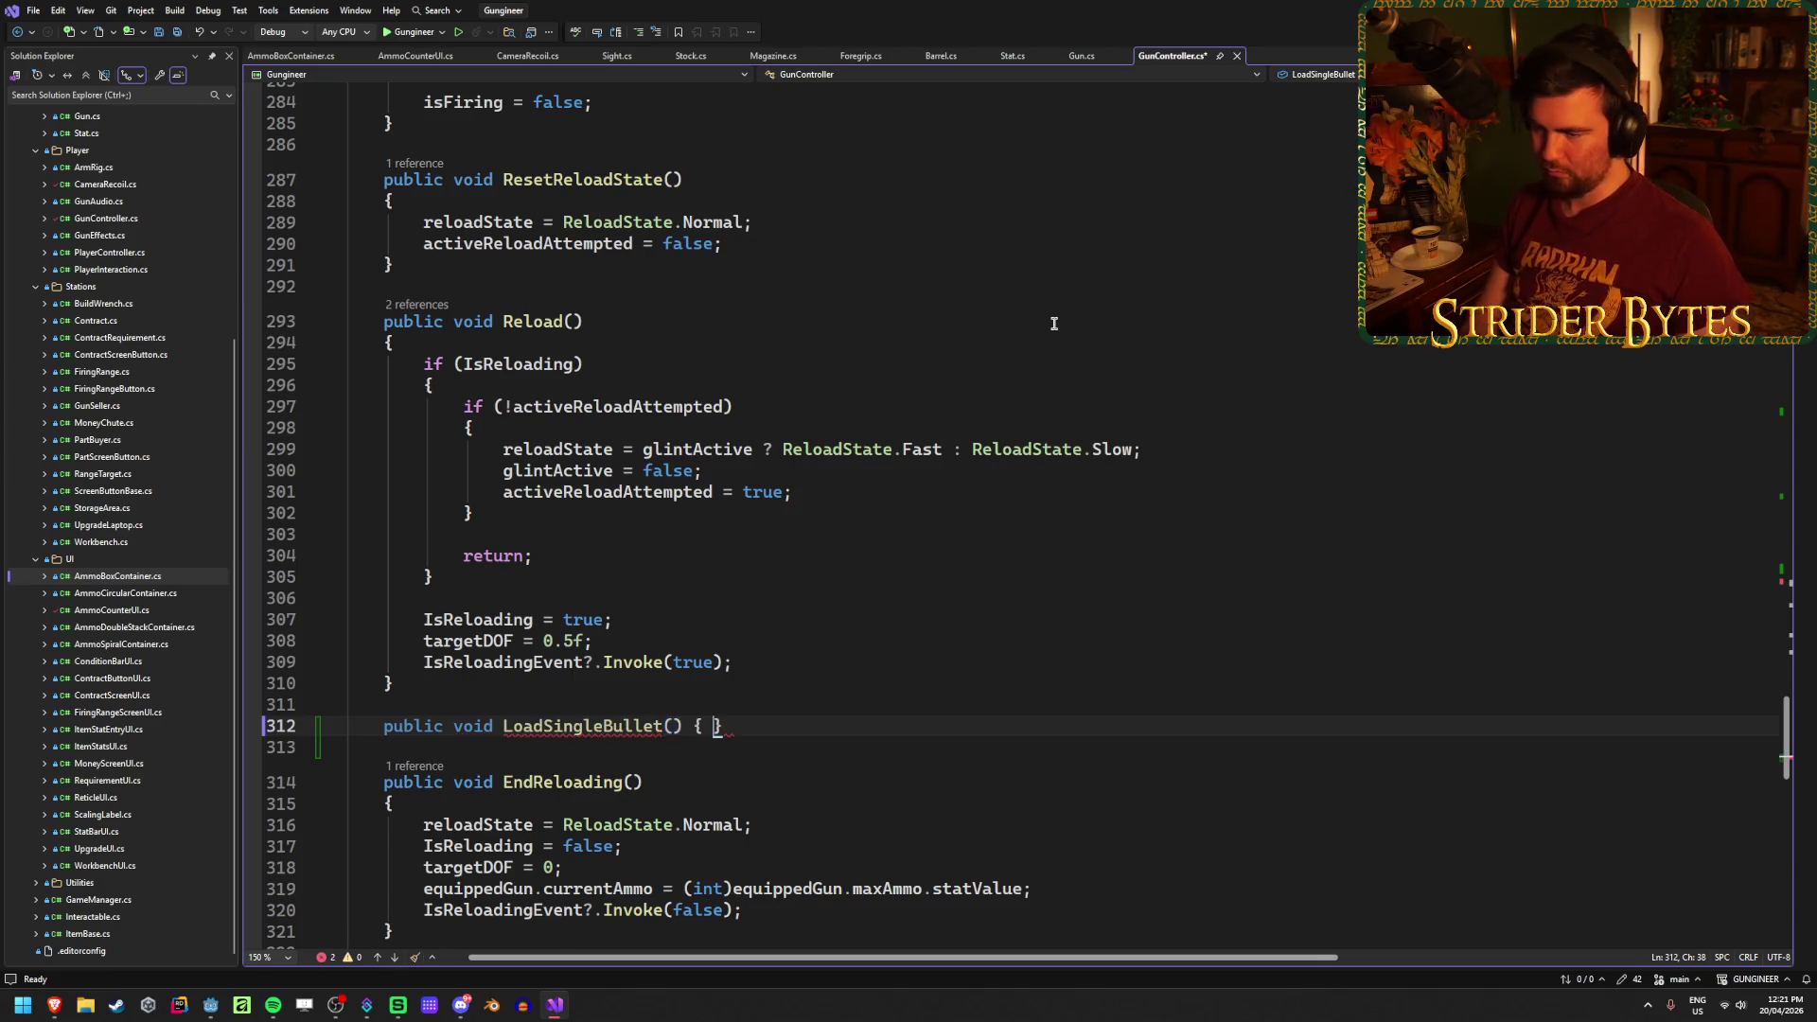
{"action": "key", "text": "Return"}
{"action": "key", "text": "ctrl+s"}
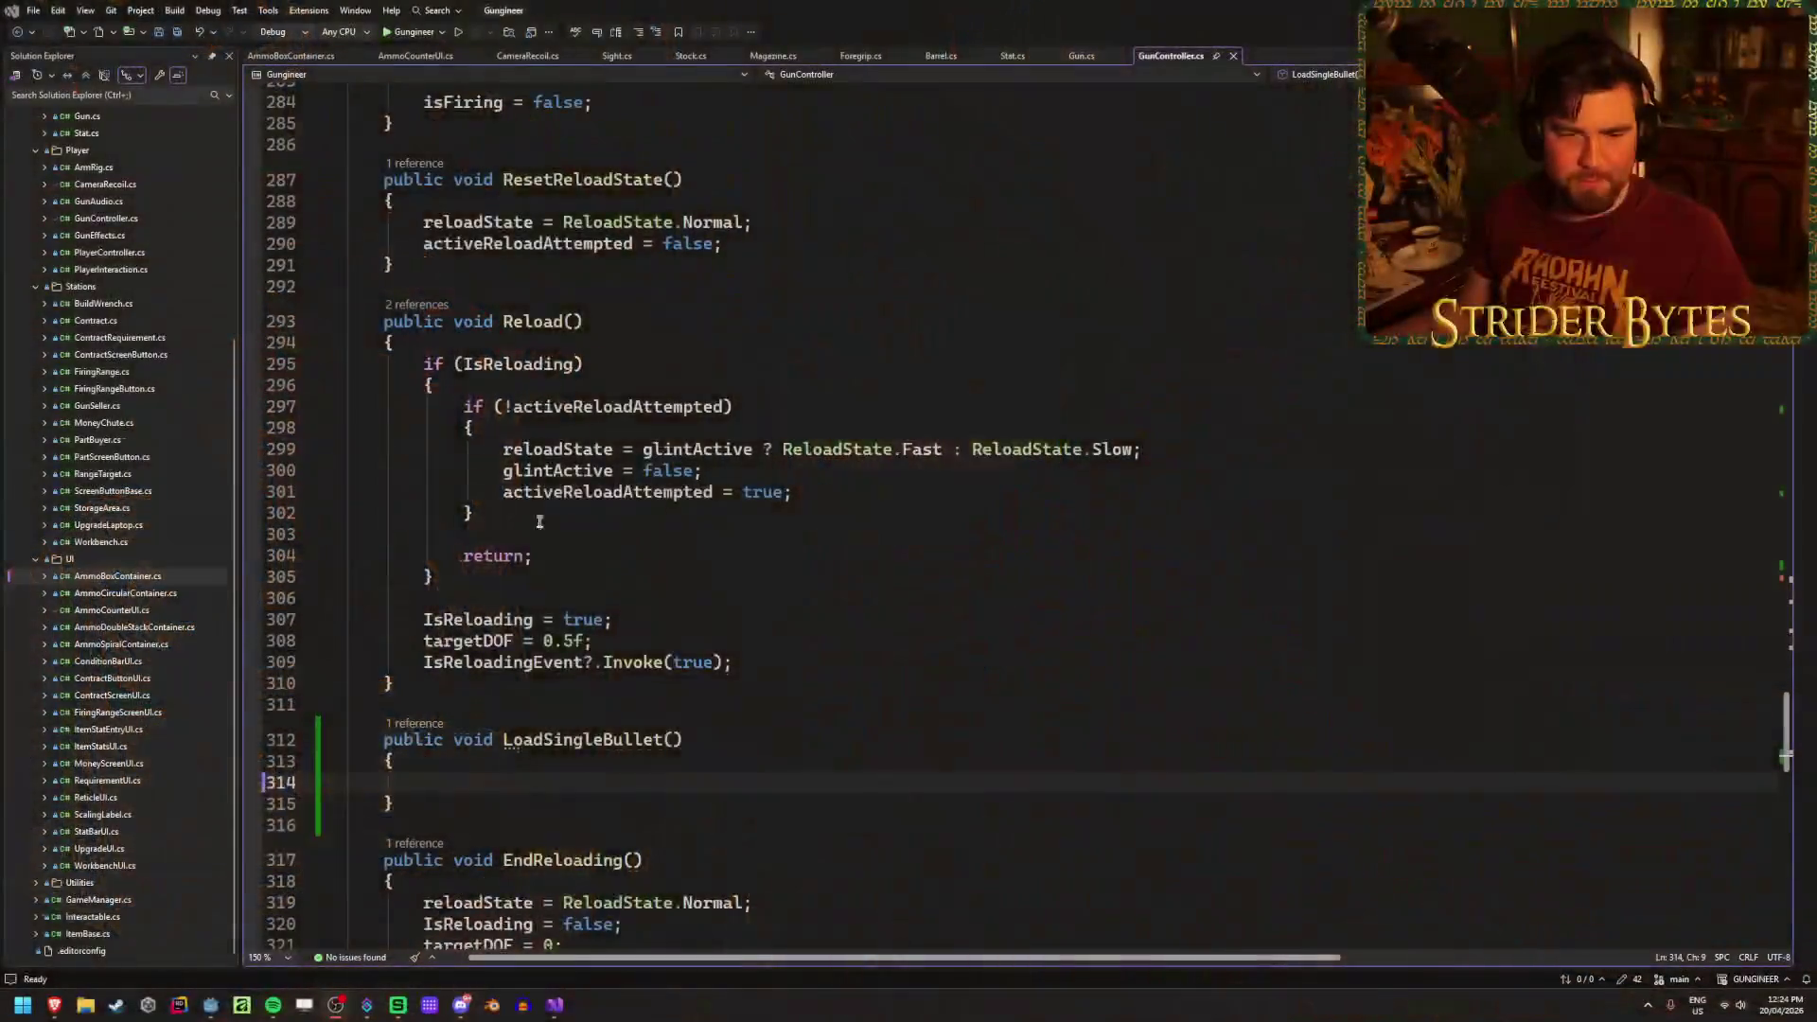
Step: Review the reload state assignment, then switch to the AmmoCounterUI.cs script
{"action": "left_click", "coordinate": [1200, 452]}
{"action": "left_click", "coordinate": [914, 782]}
{"action": "scroll", "coordinate": [914, 620], "scroll_direction": "up", "scroll_amount": 3}
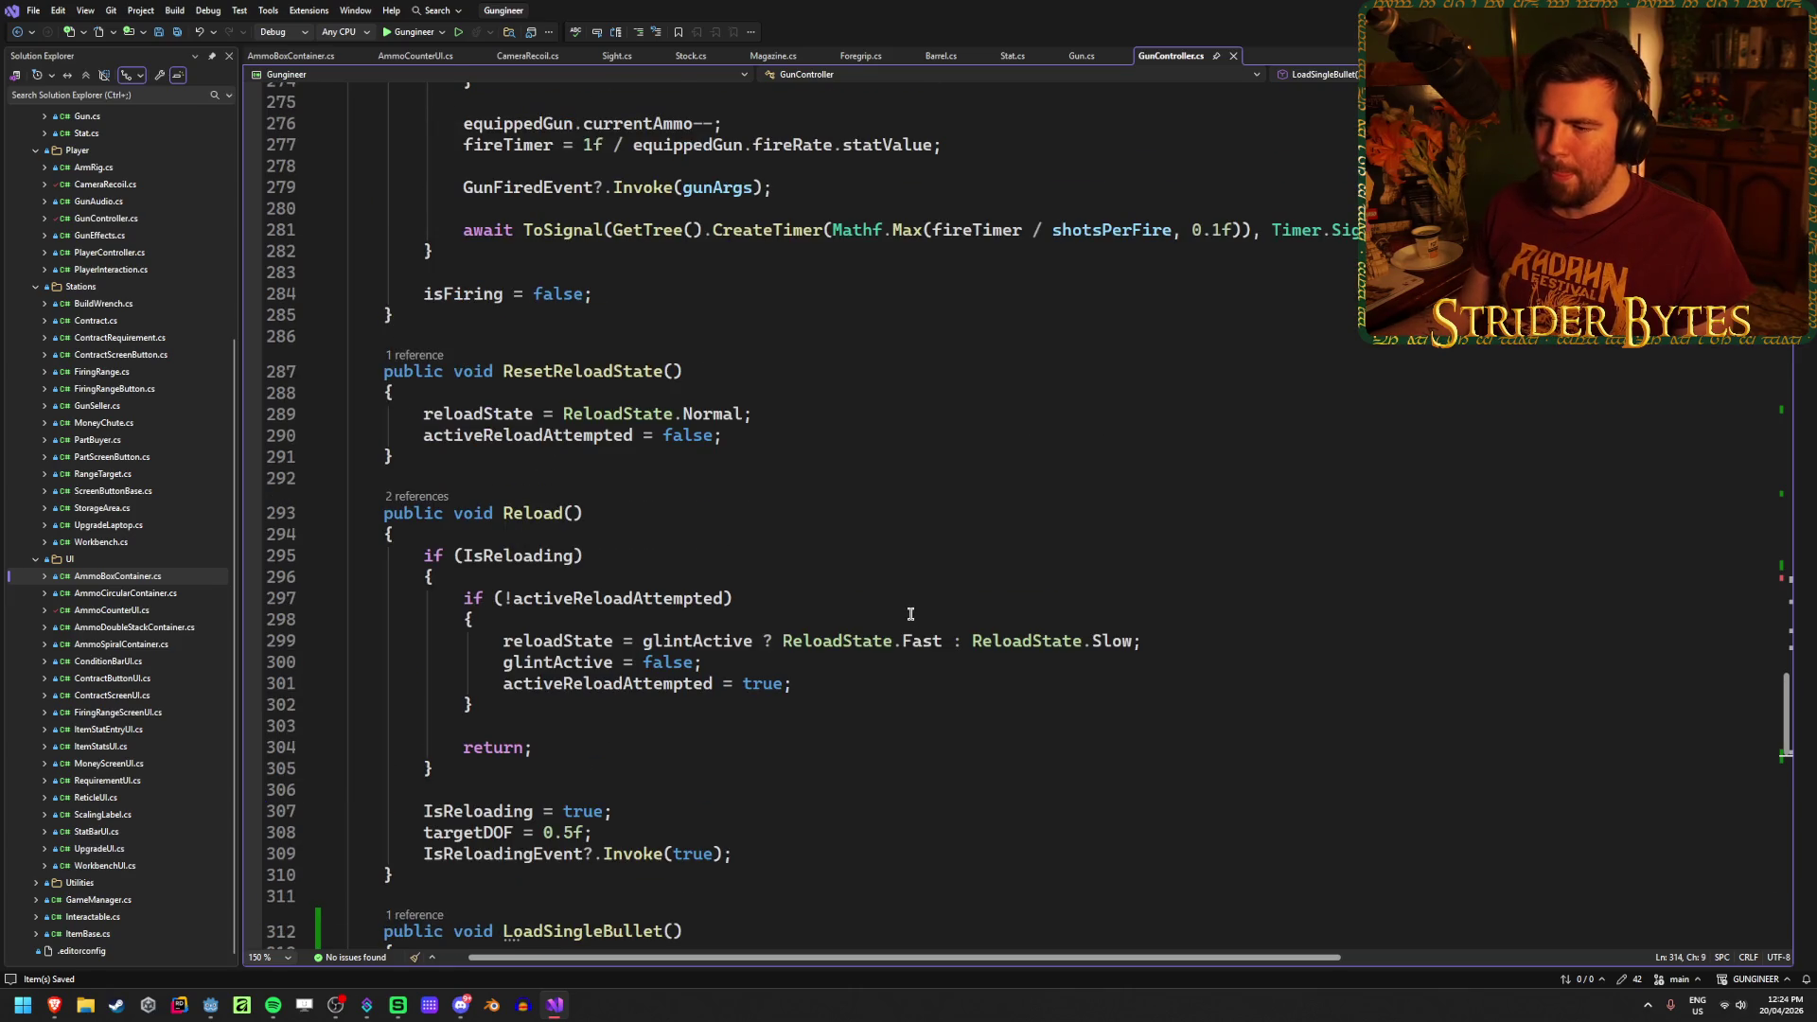
{"action": "scroll", "coordinate": [908, 607], "scroll_direction": "down", "scroll_amount": 3}
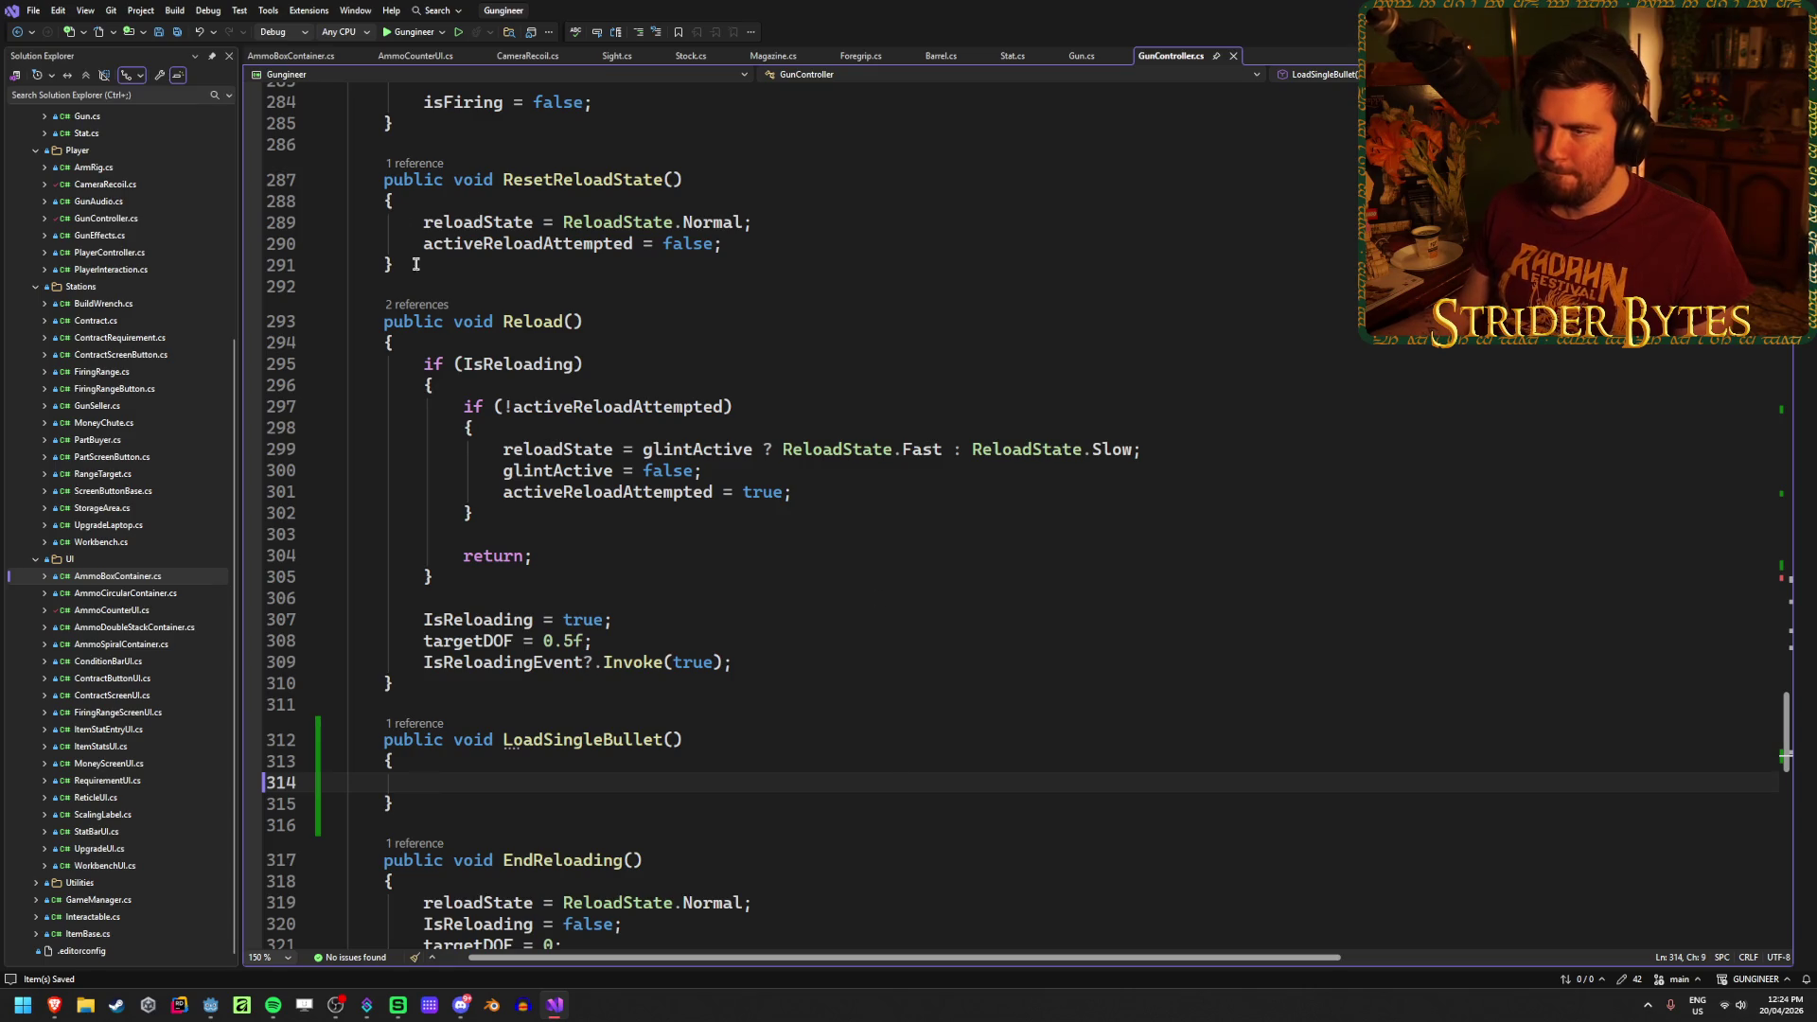
{"action": "left_click", "coordinate": [412, 57]}
{"action": "scroll", "coordinate": [1105, 602], "scroll_direction": "up", "scroll_amount": 12}
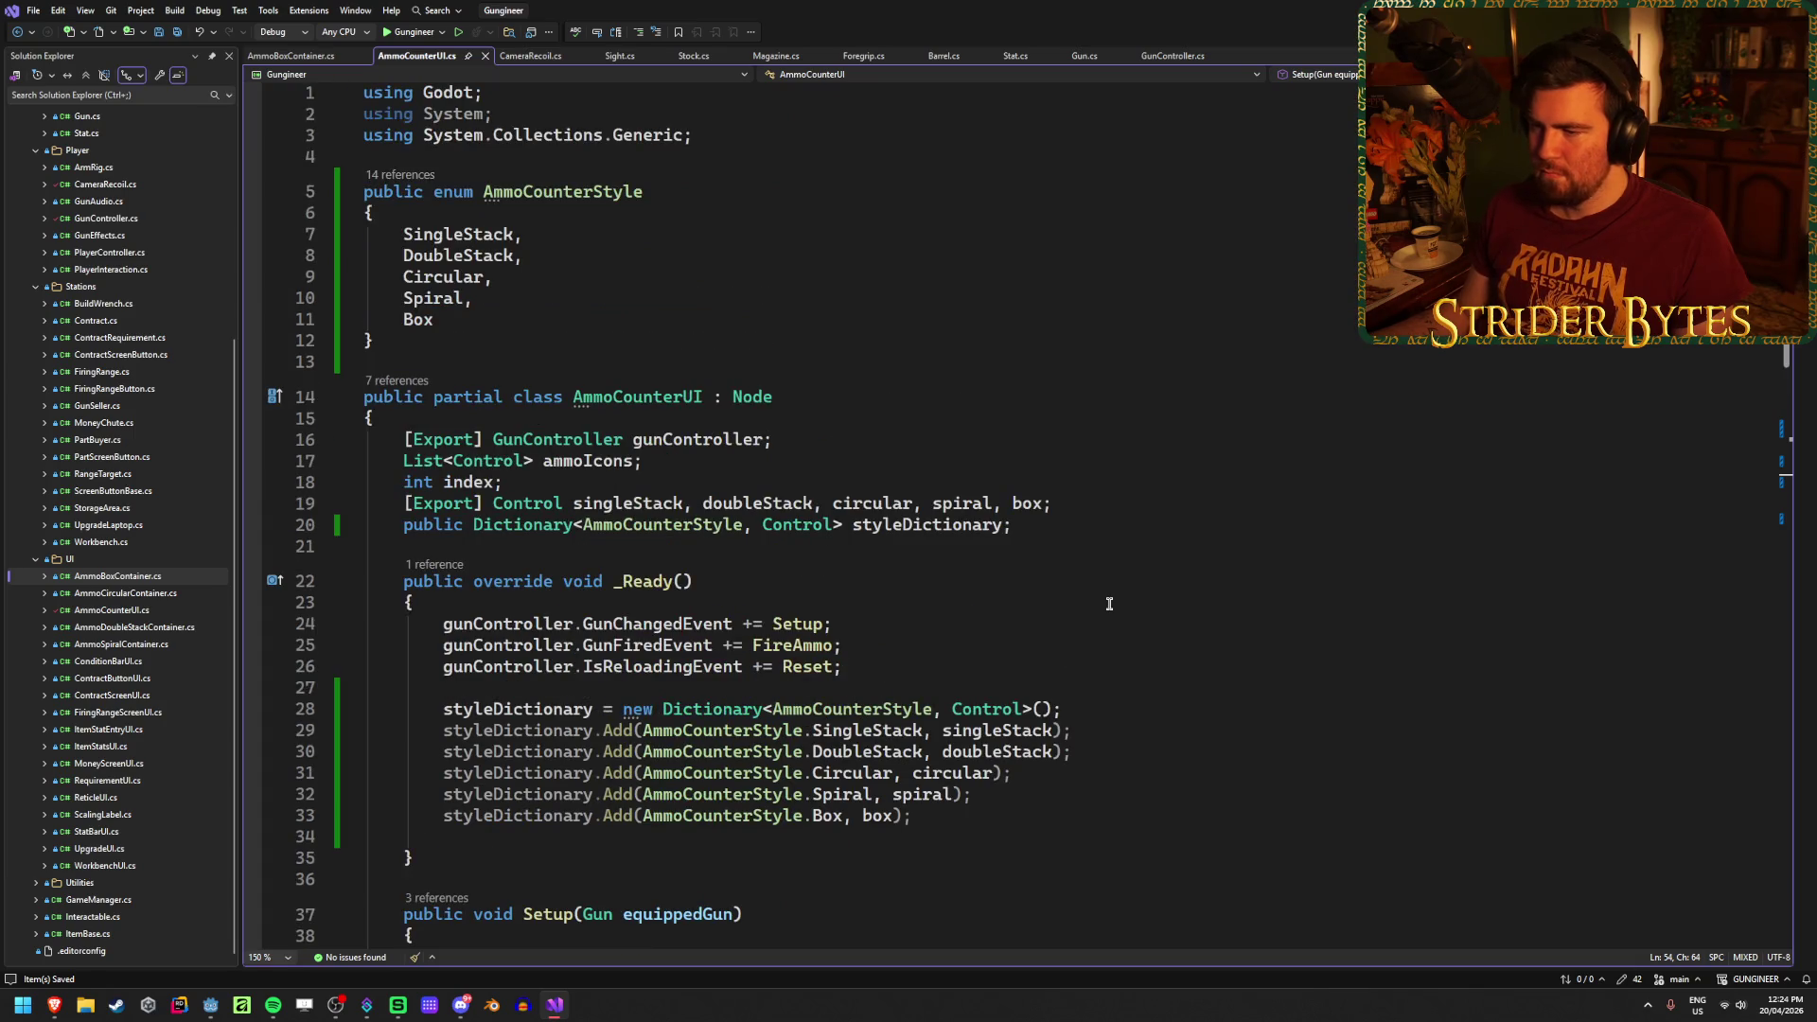
Step: Review AmmoCounterUI's IsReloadingEvent subscription in _Ready and the FireAmmo method
{"action": "scroll", "coordinate": [1109, 604], "scroll_direction": "down", "scroll_amount": 2}
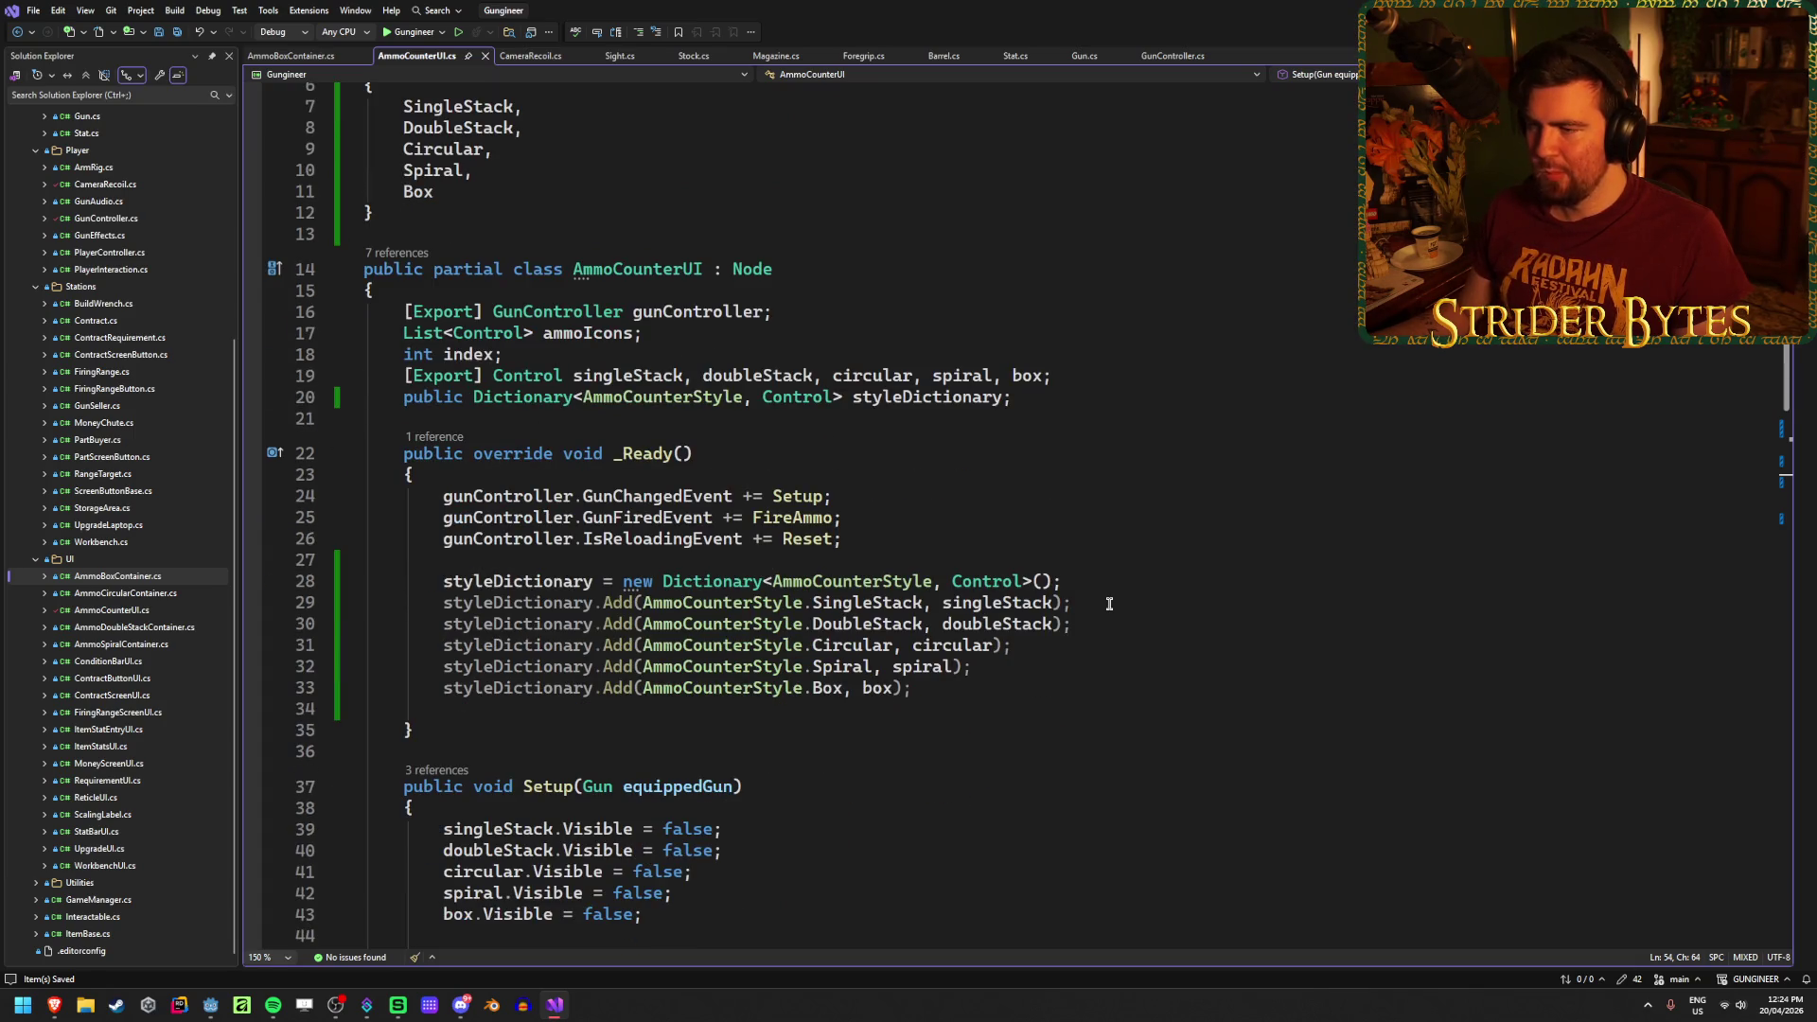
{"action": "scroll", "coordinate": [1109, 604], "scroll_direction": "up", "scroll_amount": 2}
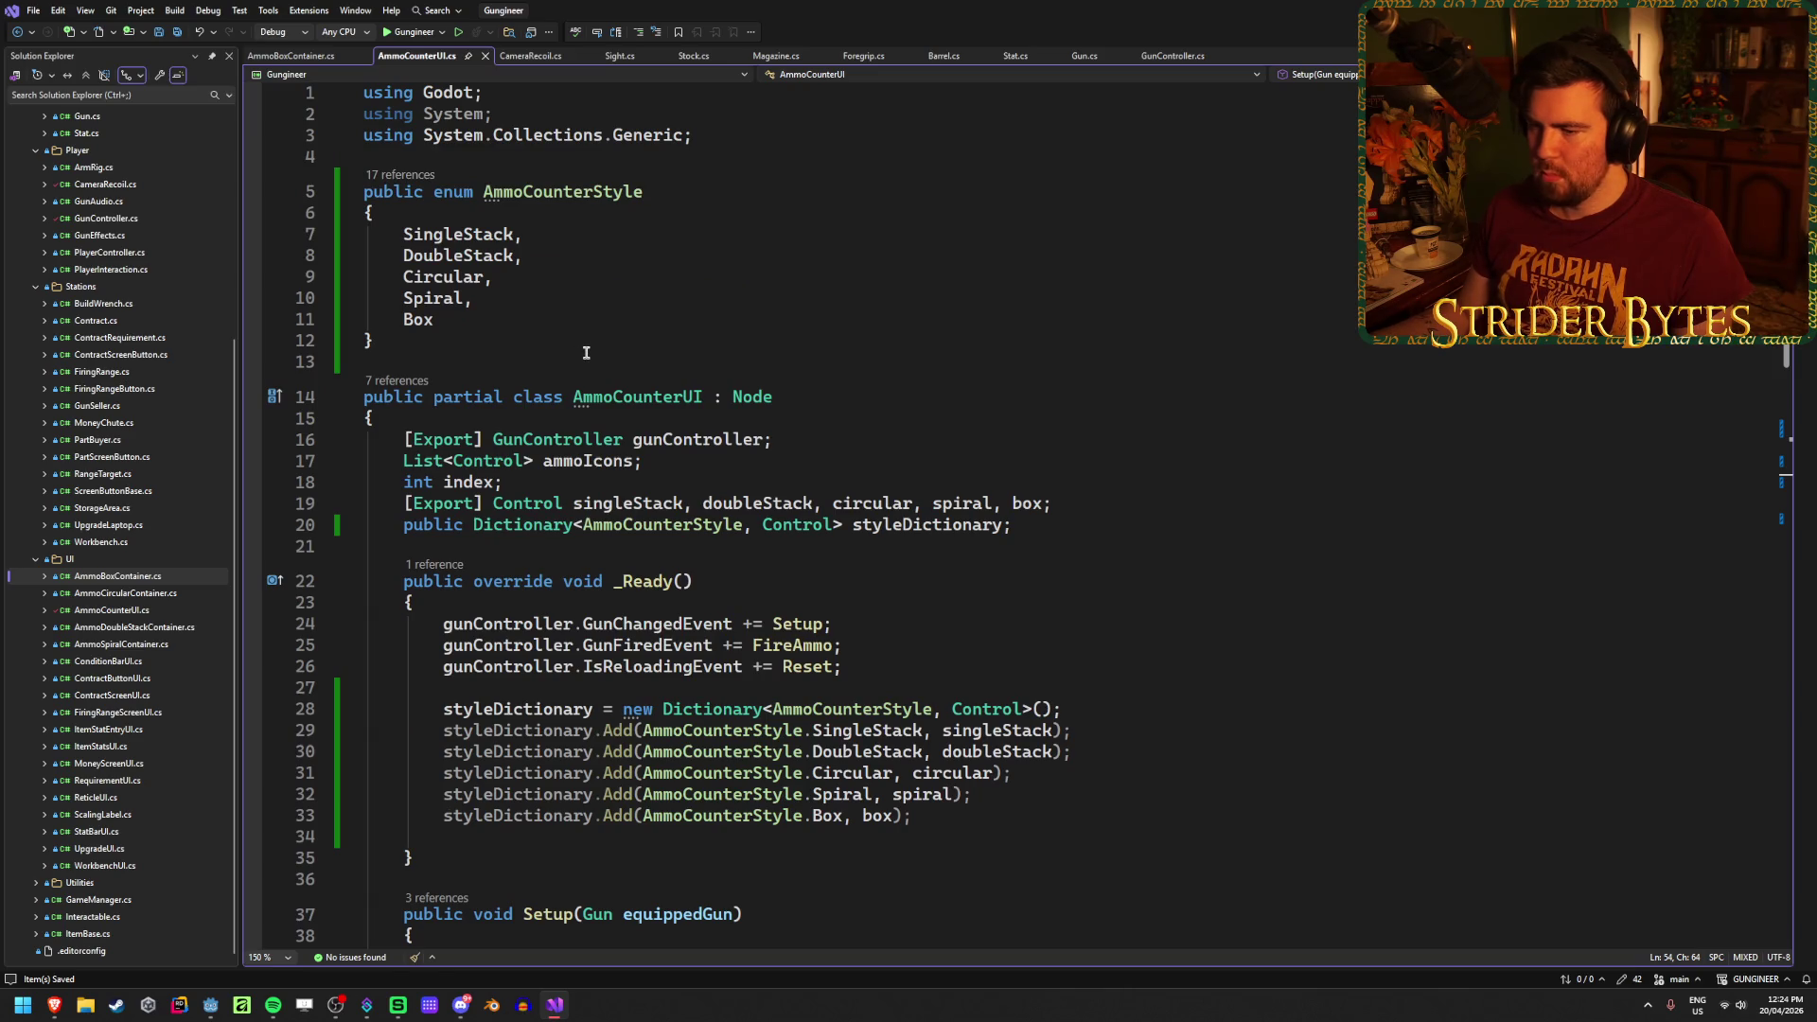
{"action": "scroll", "coordinate": [586, 353], "scroll_direction": "down", "scroll_amount": 1}
{"action": "left_click", "coordinate": [641, 558]}
{"action": "left_click", "coordinate": [663, 580]}
{"action": "left_click", "coordinate": [692, 601]}
{"action": "left_click", "coordinate": [861, 603]}
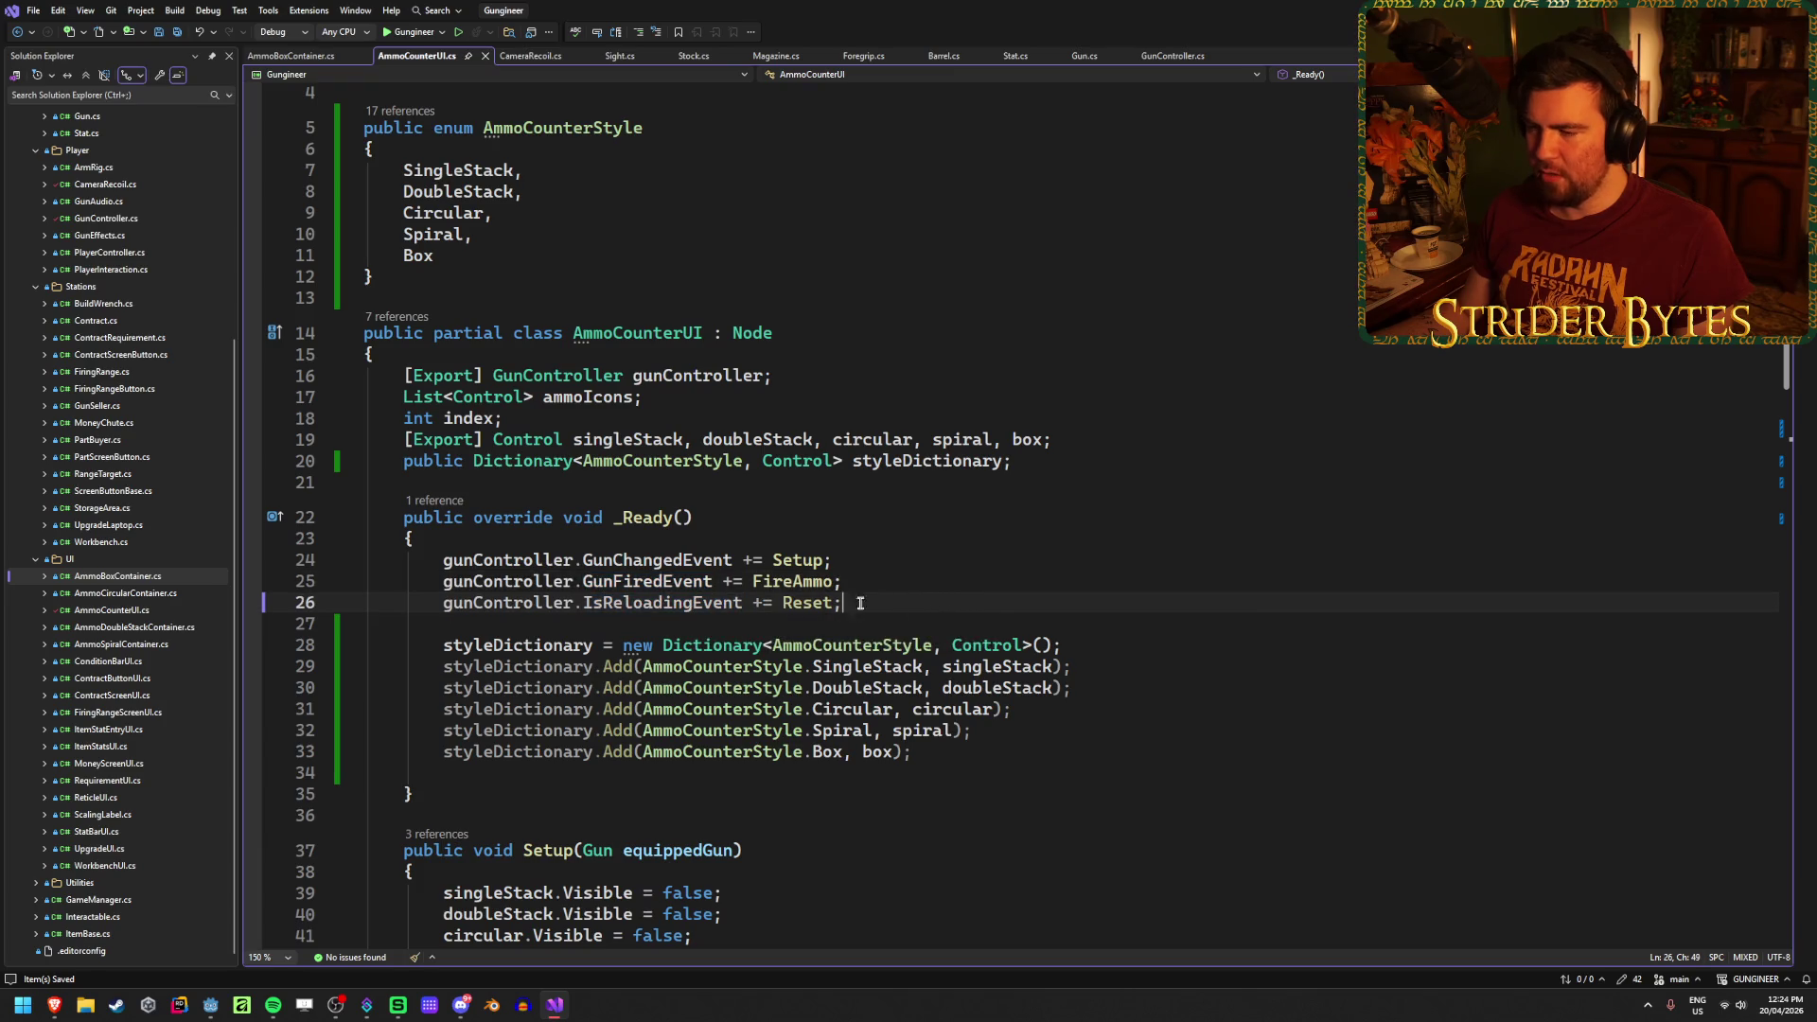
{"action": "scroll", "coordinate": [968, 597], "scroll_direction": "down", "scroll_amount": 13}
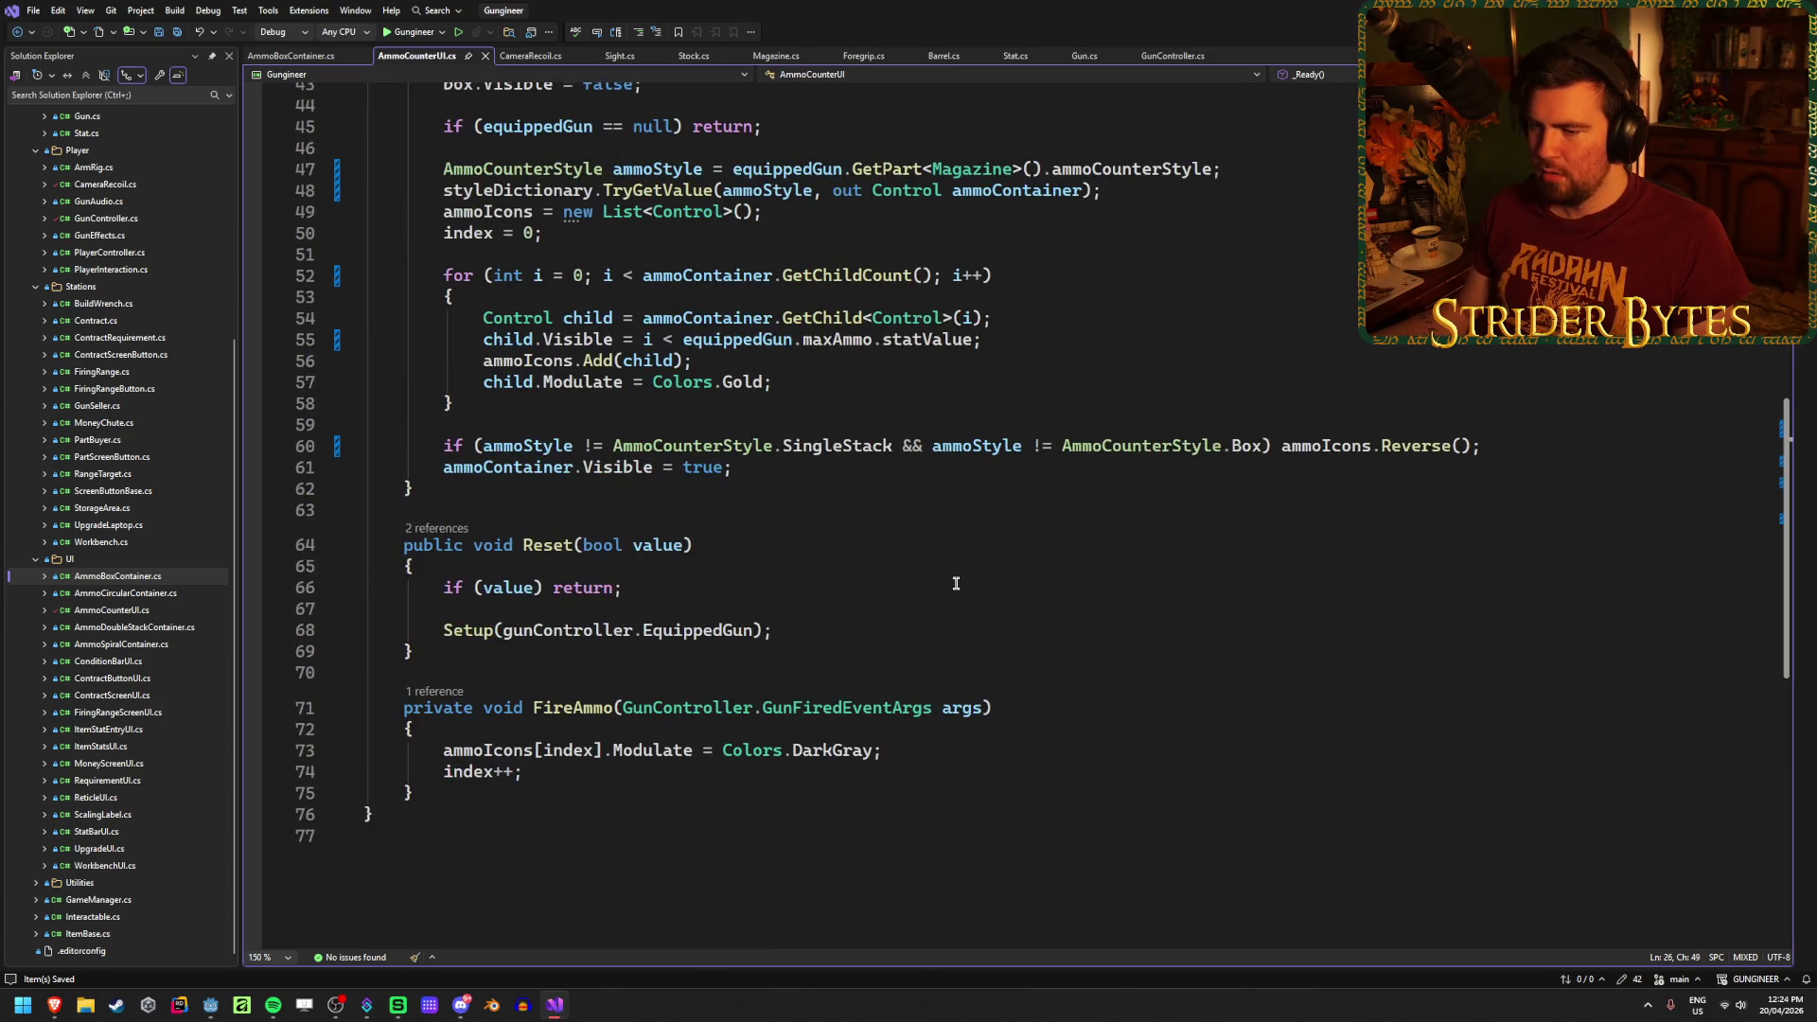
{"action": "scroll", "coordinate": [926, 571], "scroll_direction": "up", "scroll_amount": 5}
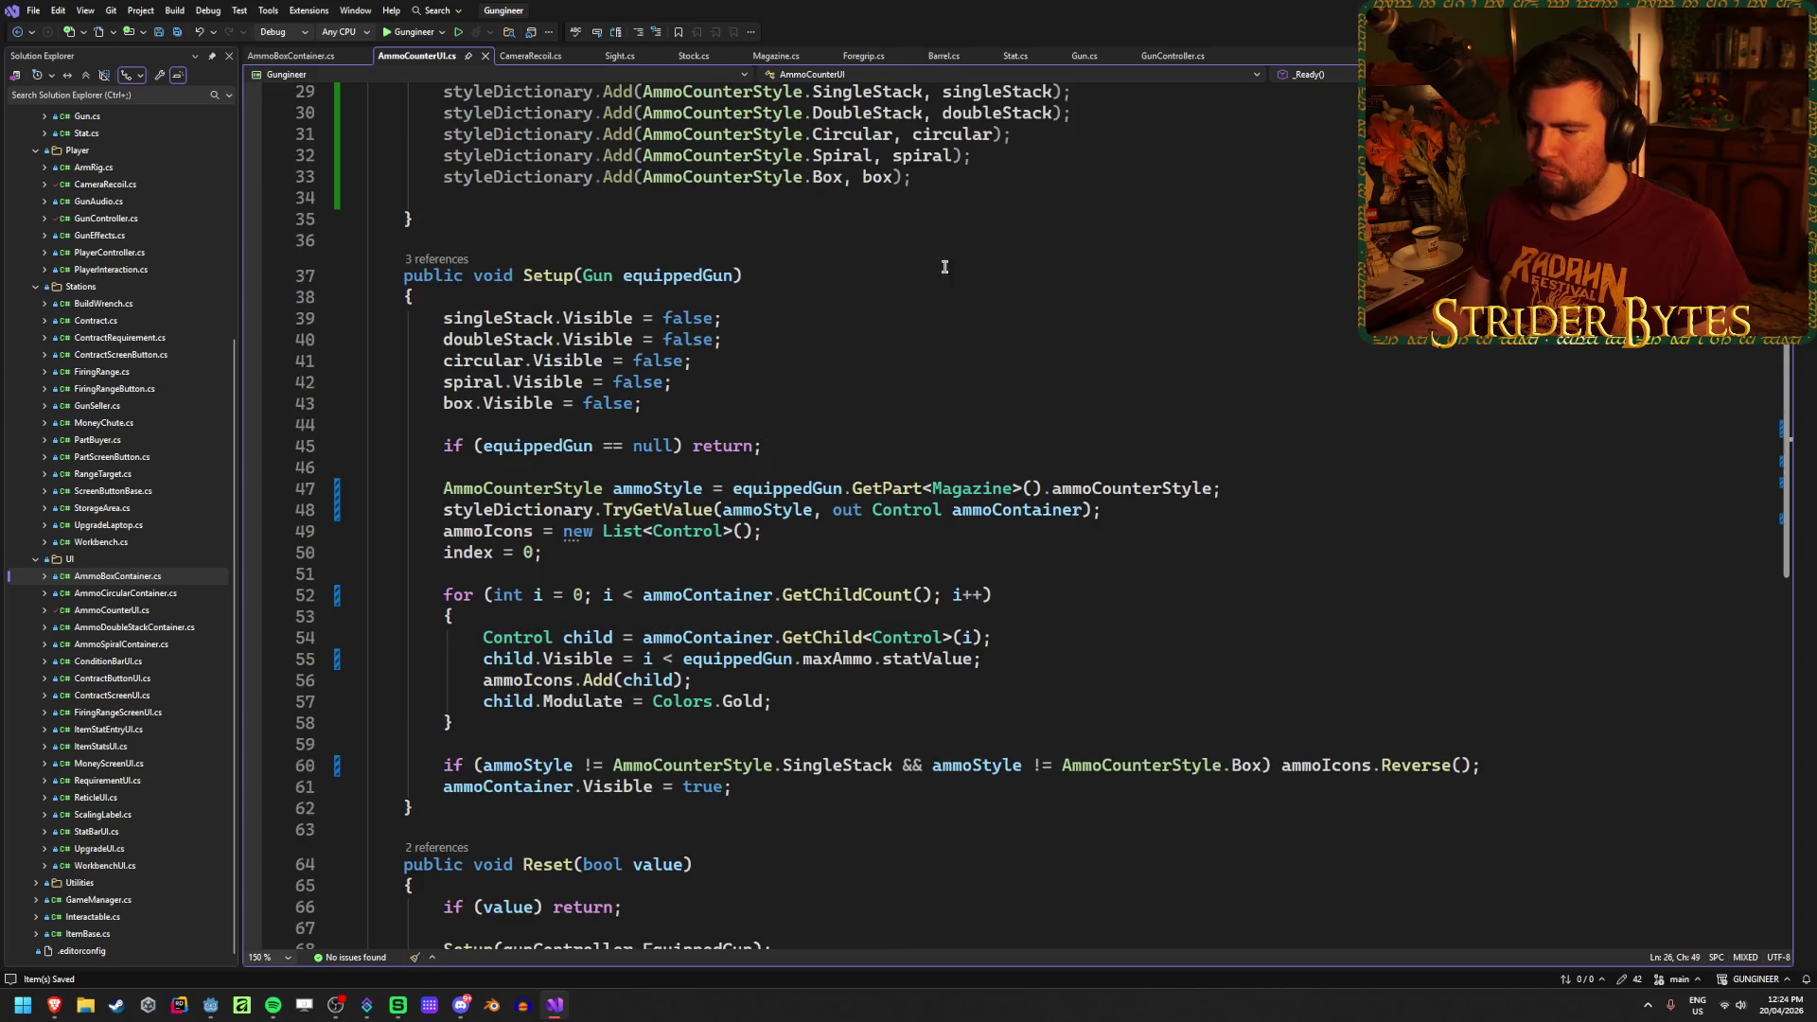
{"action": "scroll", "coordinate": [945, 267], "scroll_direction": "down", "scroll_amount": 4}
{"action": "left_click", "coordinate": [623, 856]}
{"action": "left_click", "coordinate": [631, 902]}
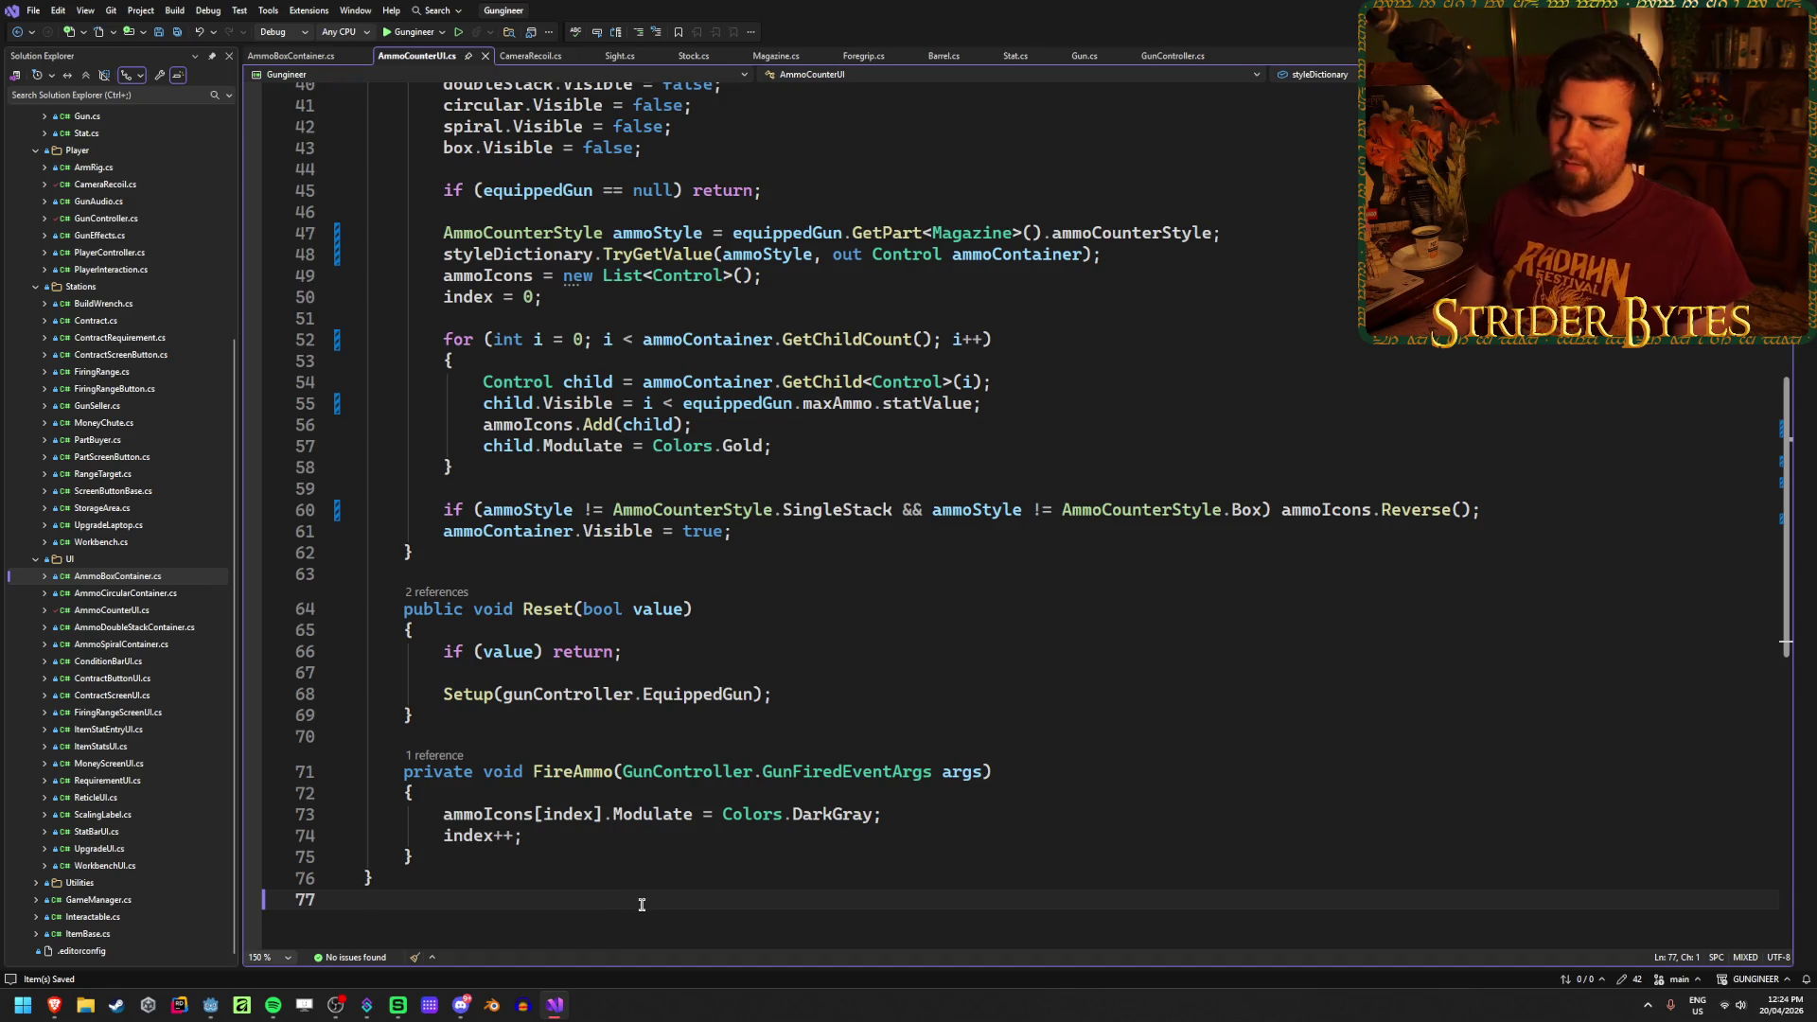
{"action": "left_click", "coordinate": [656, 858]}
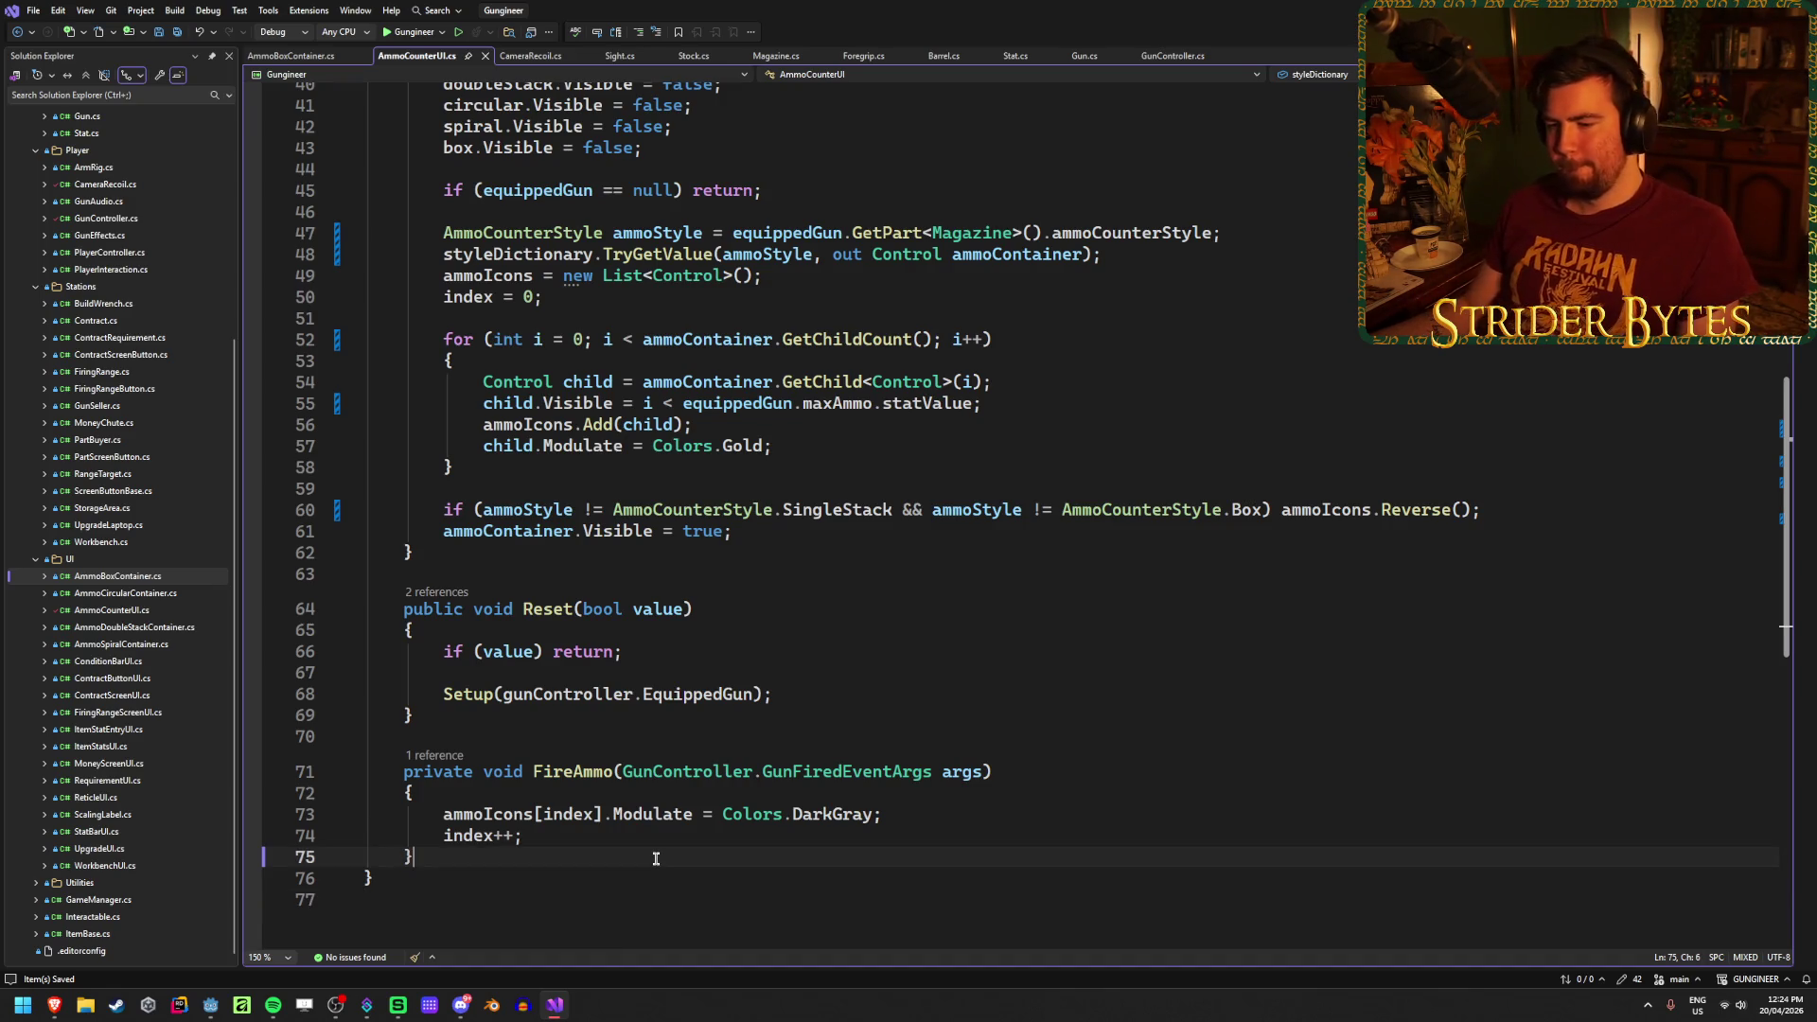
{"action": "scroll", "coordinate": [661, 850], "scroll_direction": "up", "scroll_amount": 8}
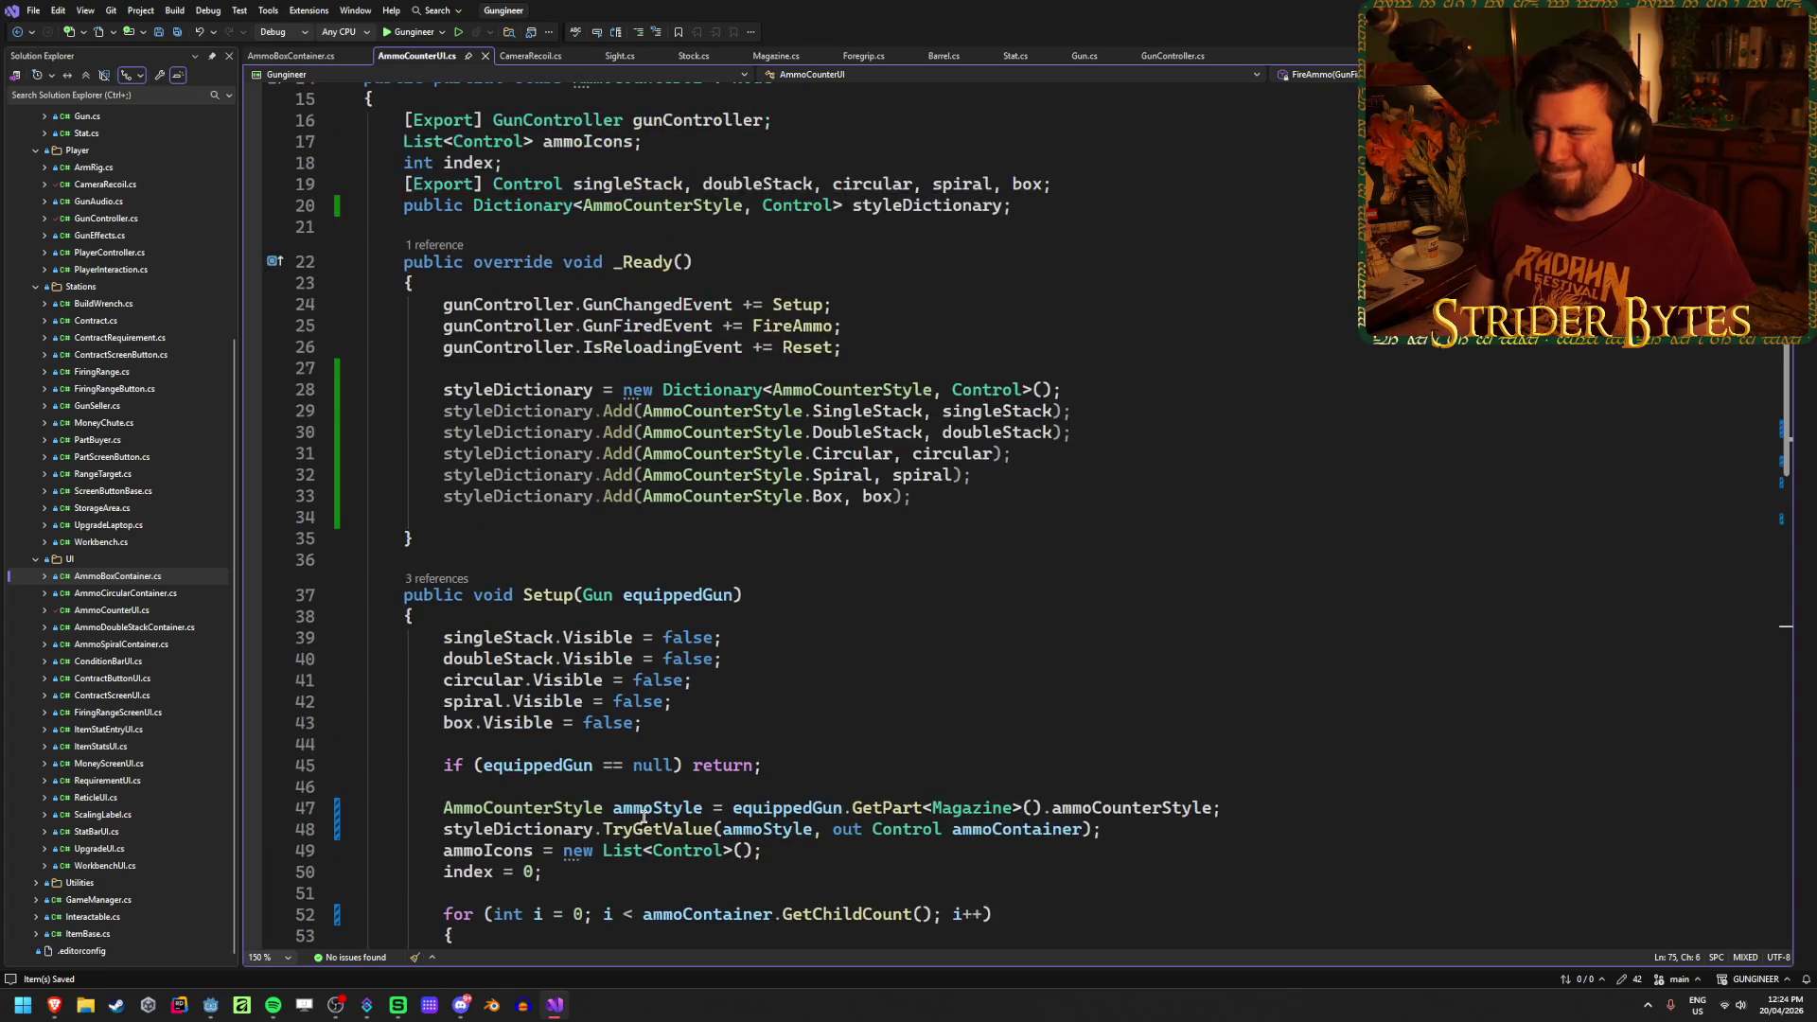
Step: Delete the stray blank line at the end of _Ready
{"action": "left_click", "coordinate": [528, 524]}
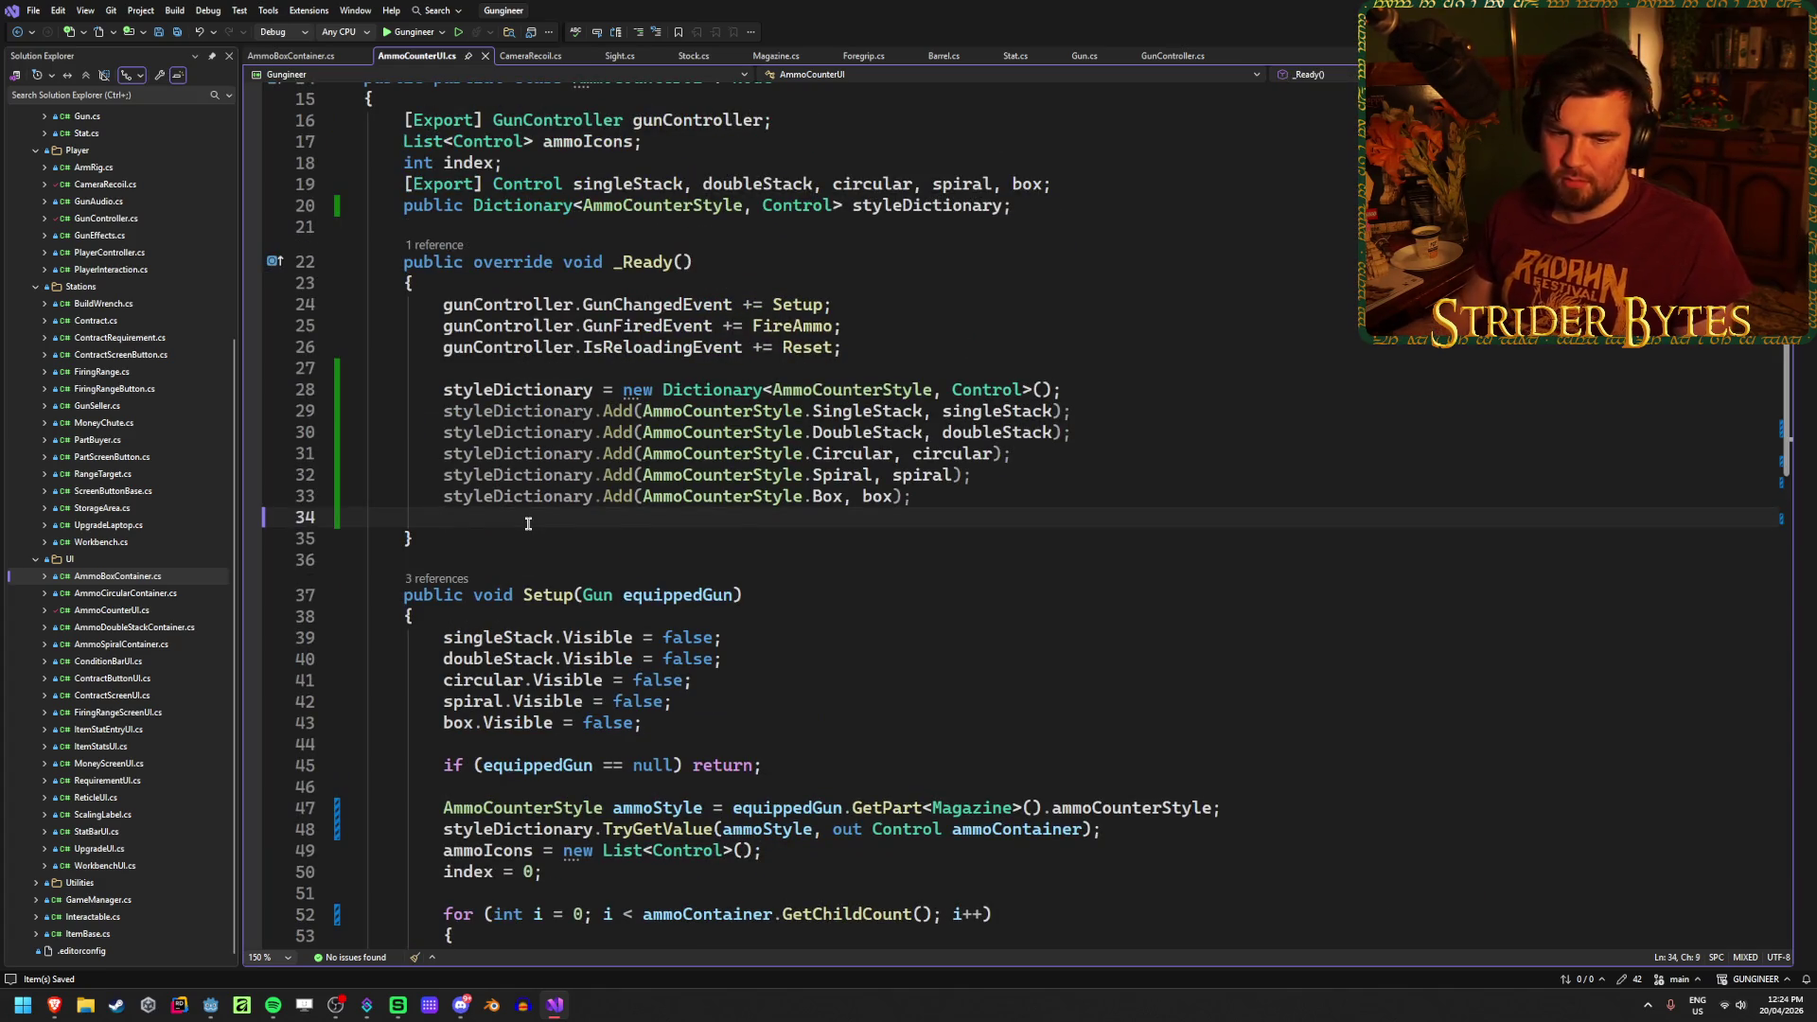
{"action": "key", "text": "BackSpace"}
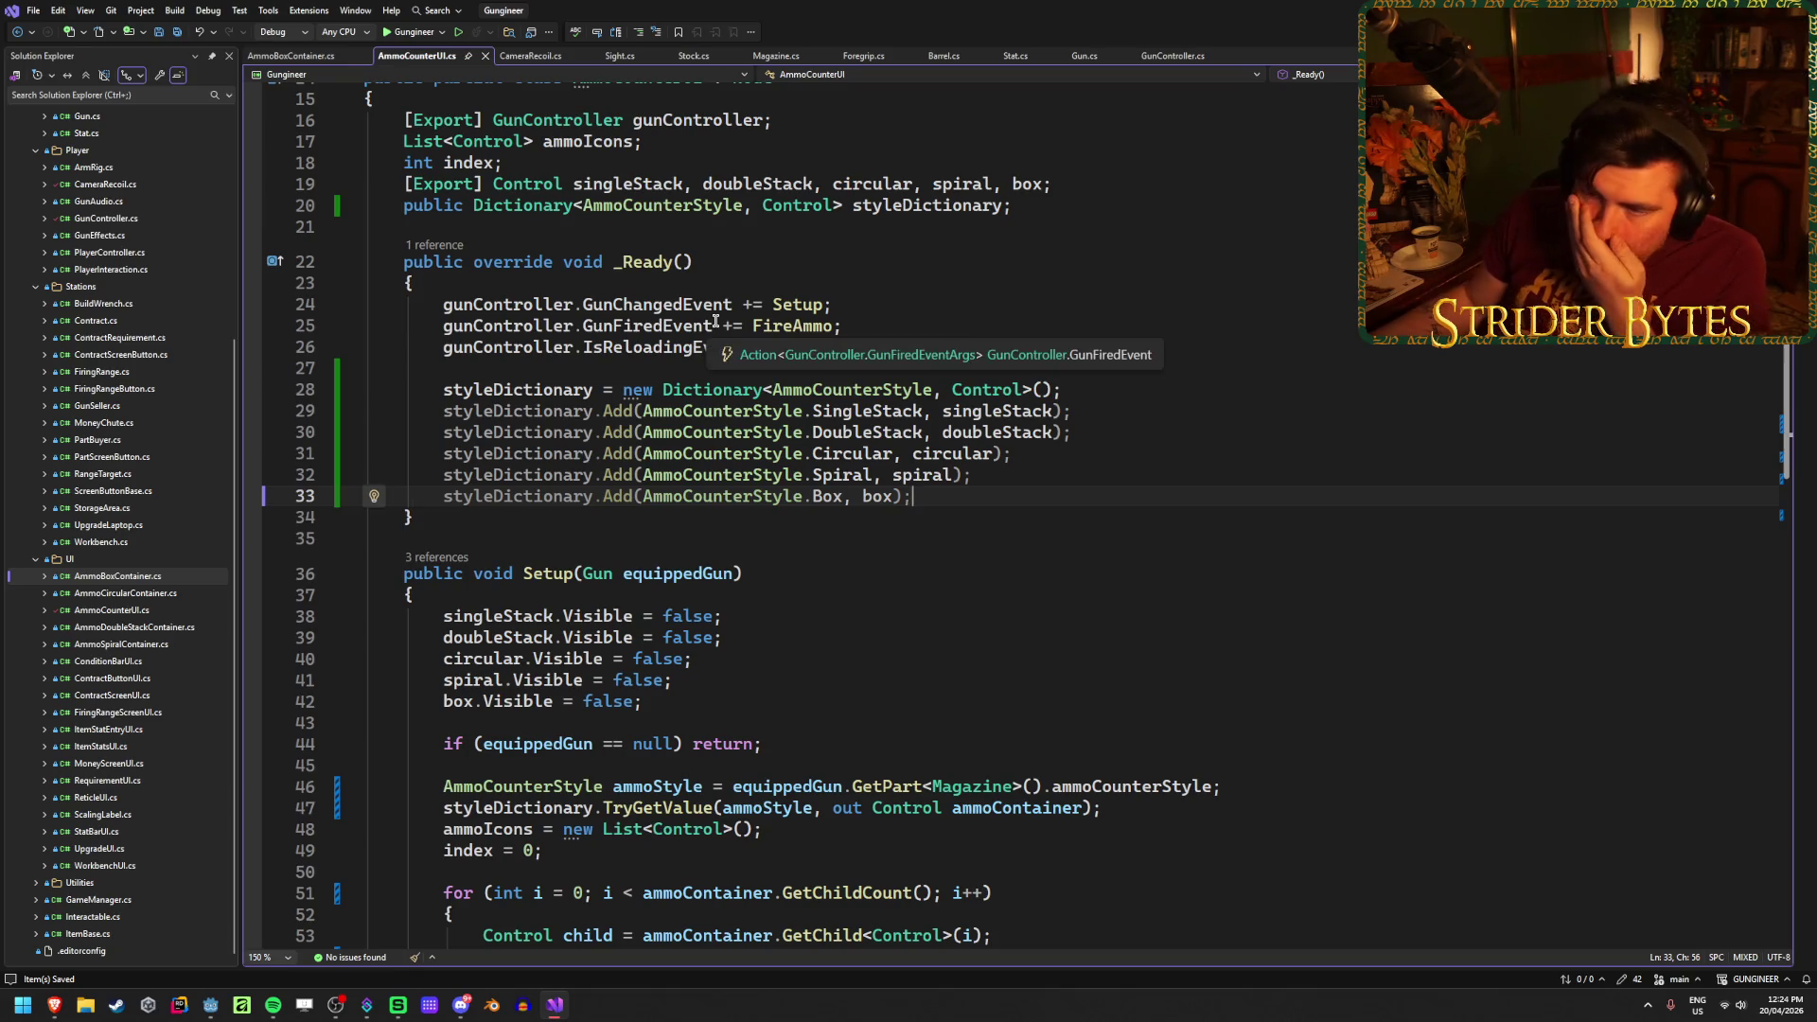
{"action": "scroll", "coordinate": [1014, 314], "scroll_direction": "down", "scroll_amount": 6}
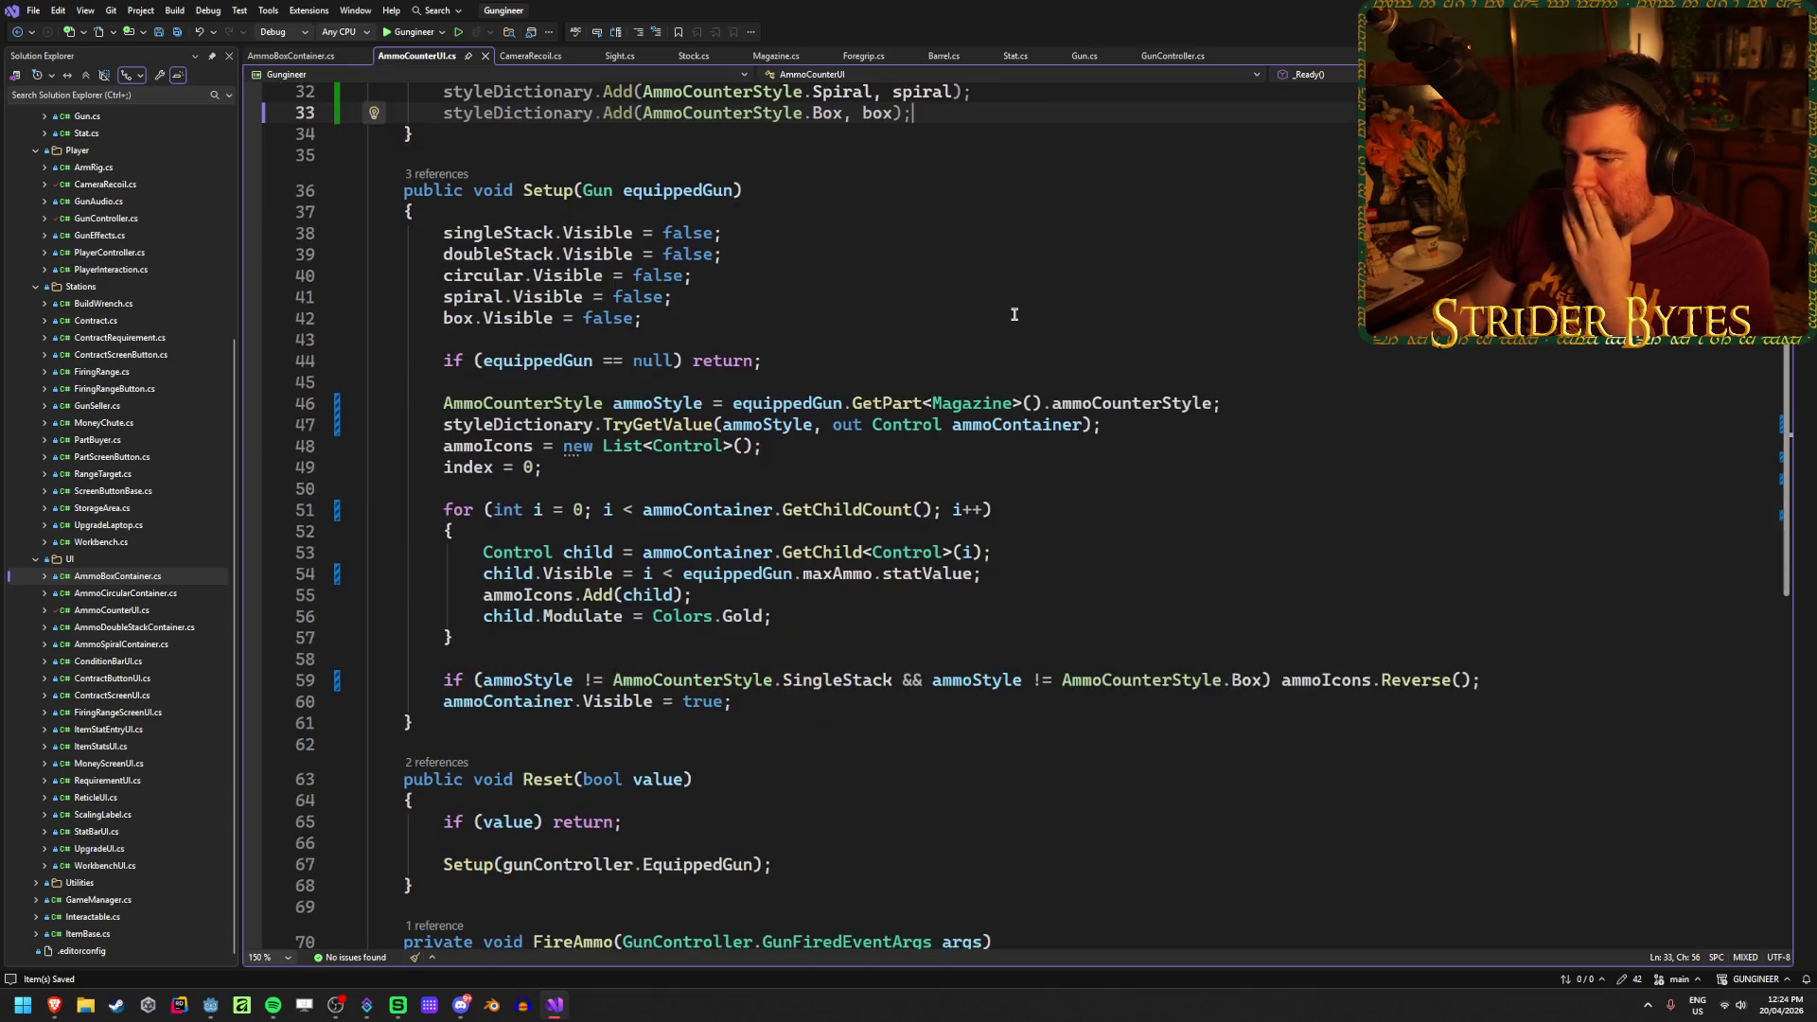
{"action": "scroll", "coordinate": [1014, 314], "scroll_direction": "down", "scroll_amount": 4}
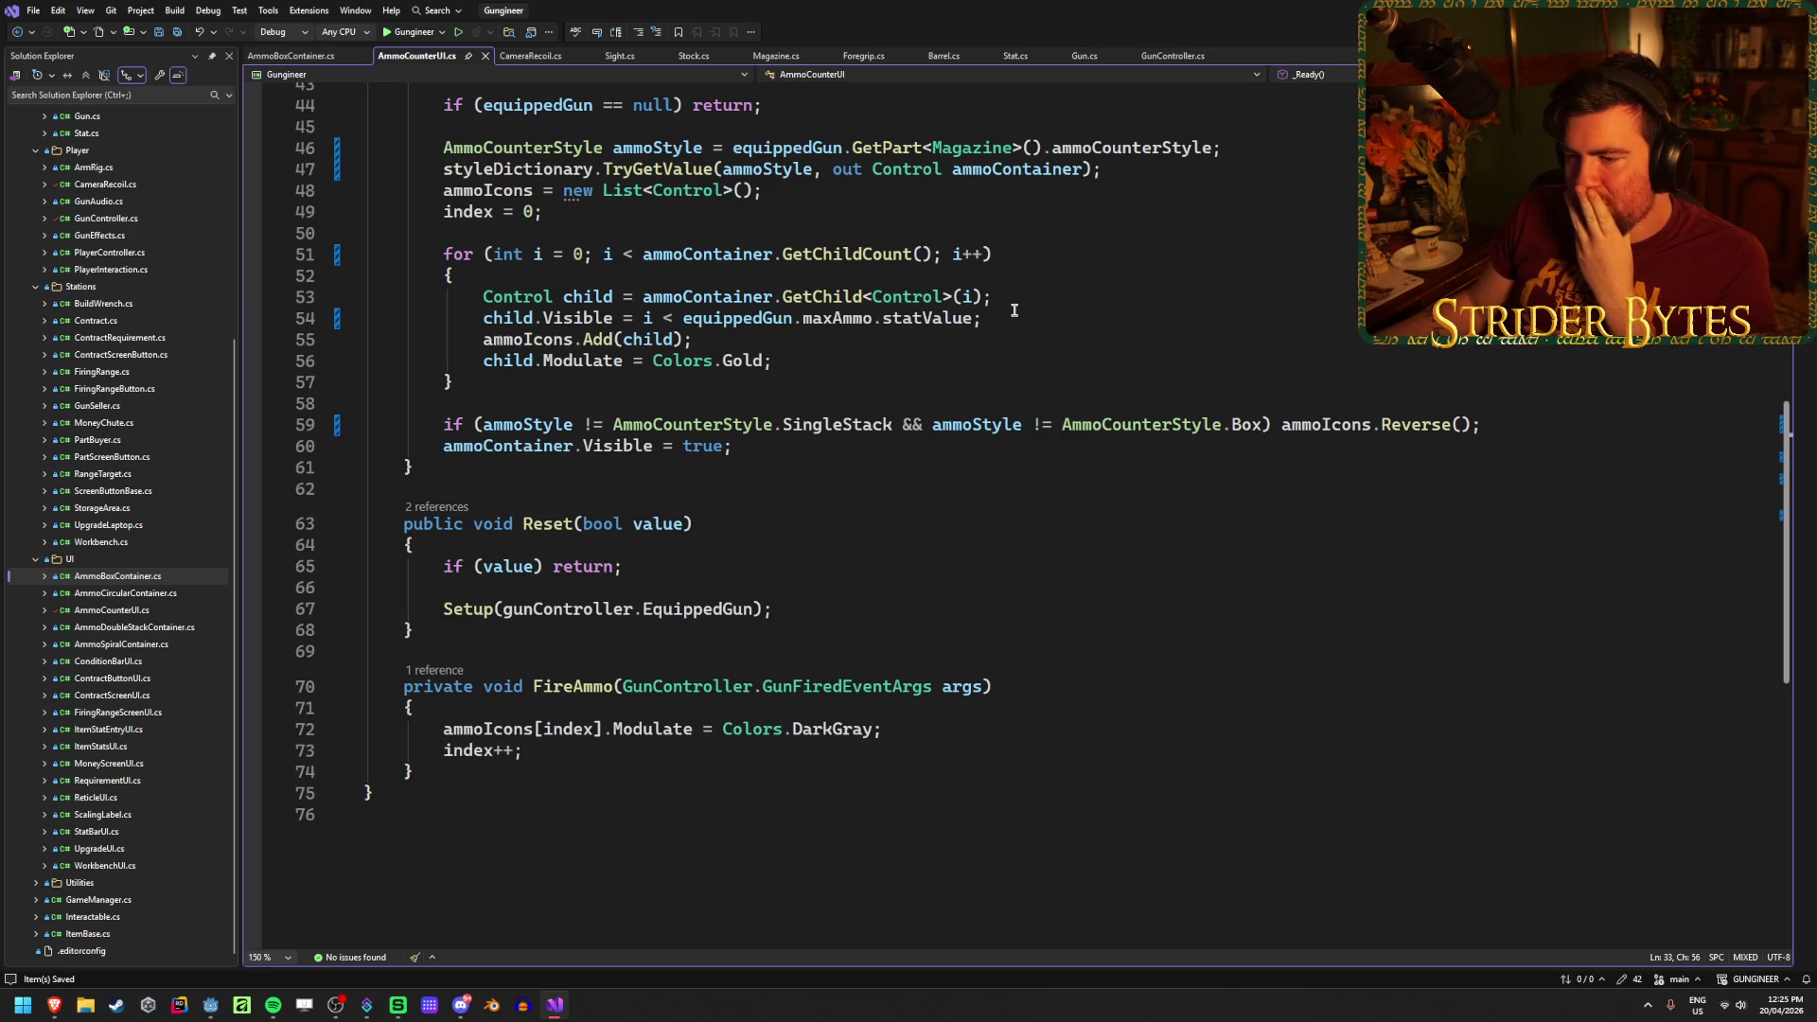
Step: Glance at AmmoBoxContainer.cs, return to AmmoCounterUI.cs, then bring GunController.cs to the front
{"action": "left_click", "coordinate": [290, 55]}
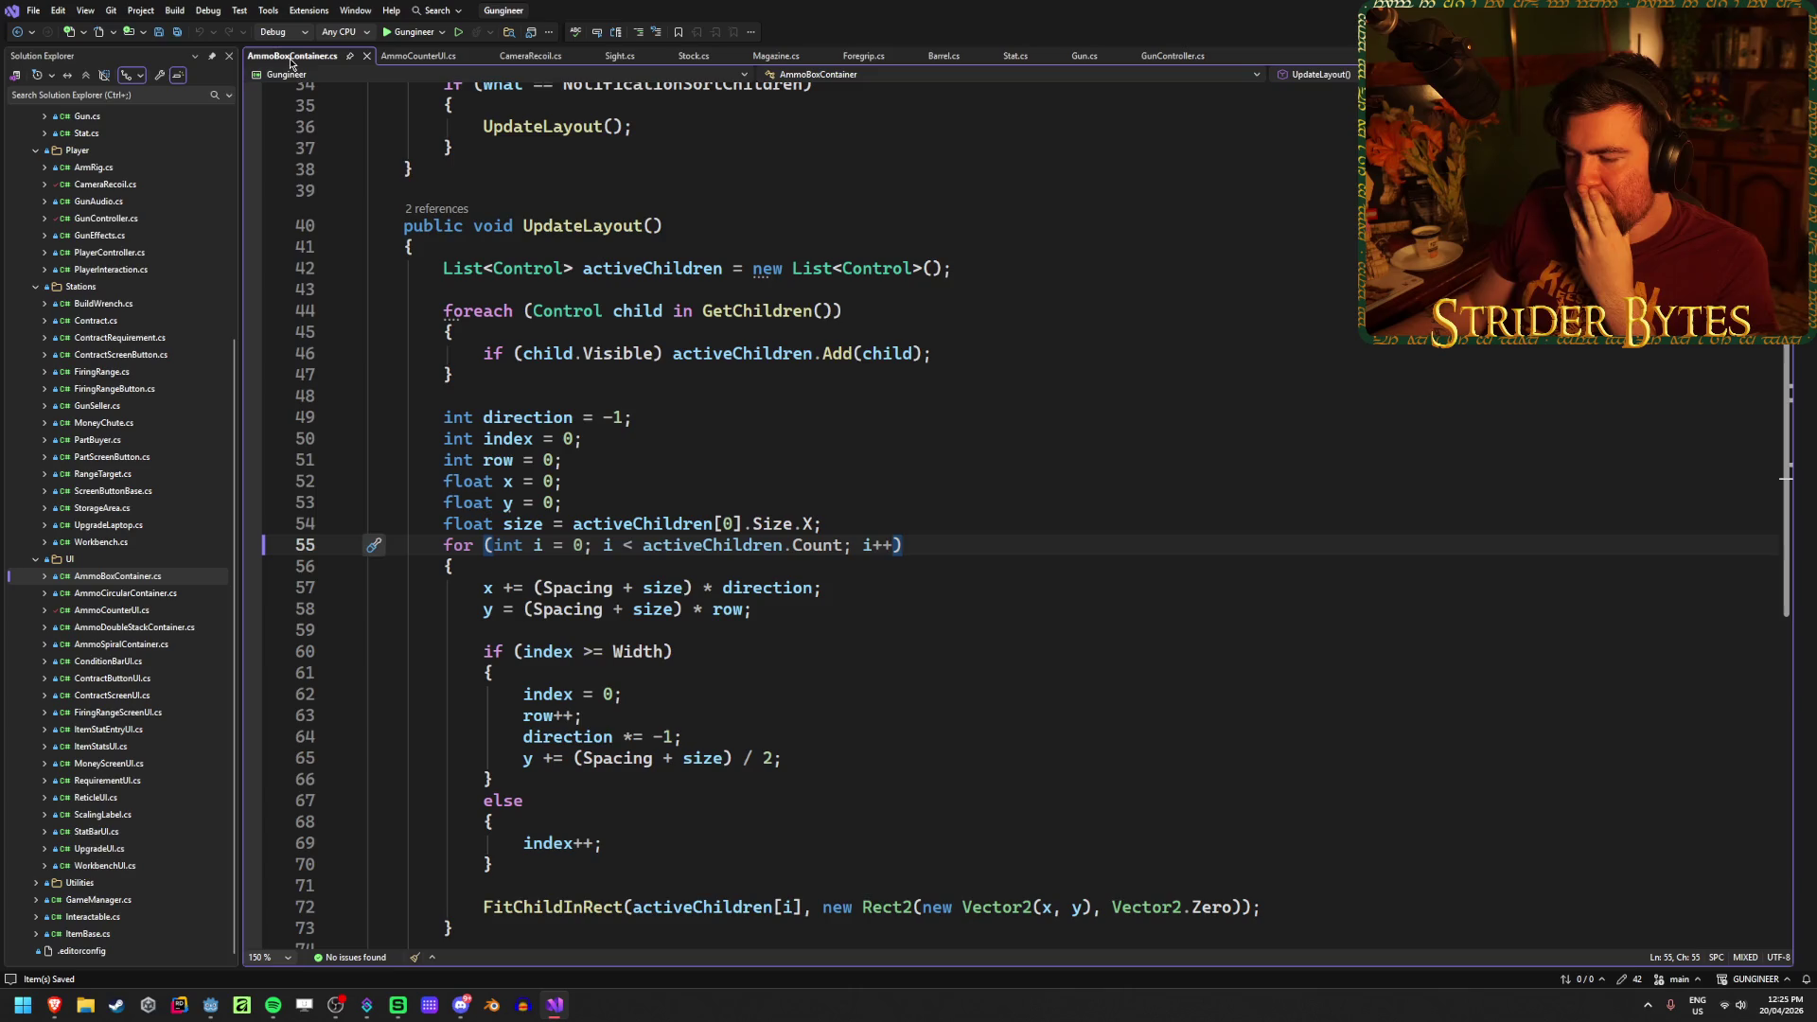
{"action": "key", "text": "ctrl+Tab"}
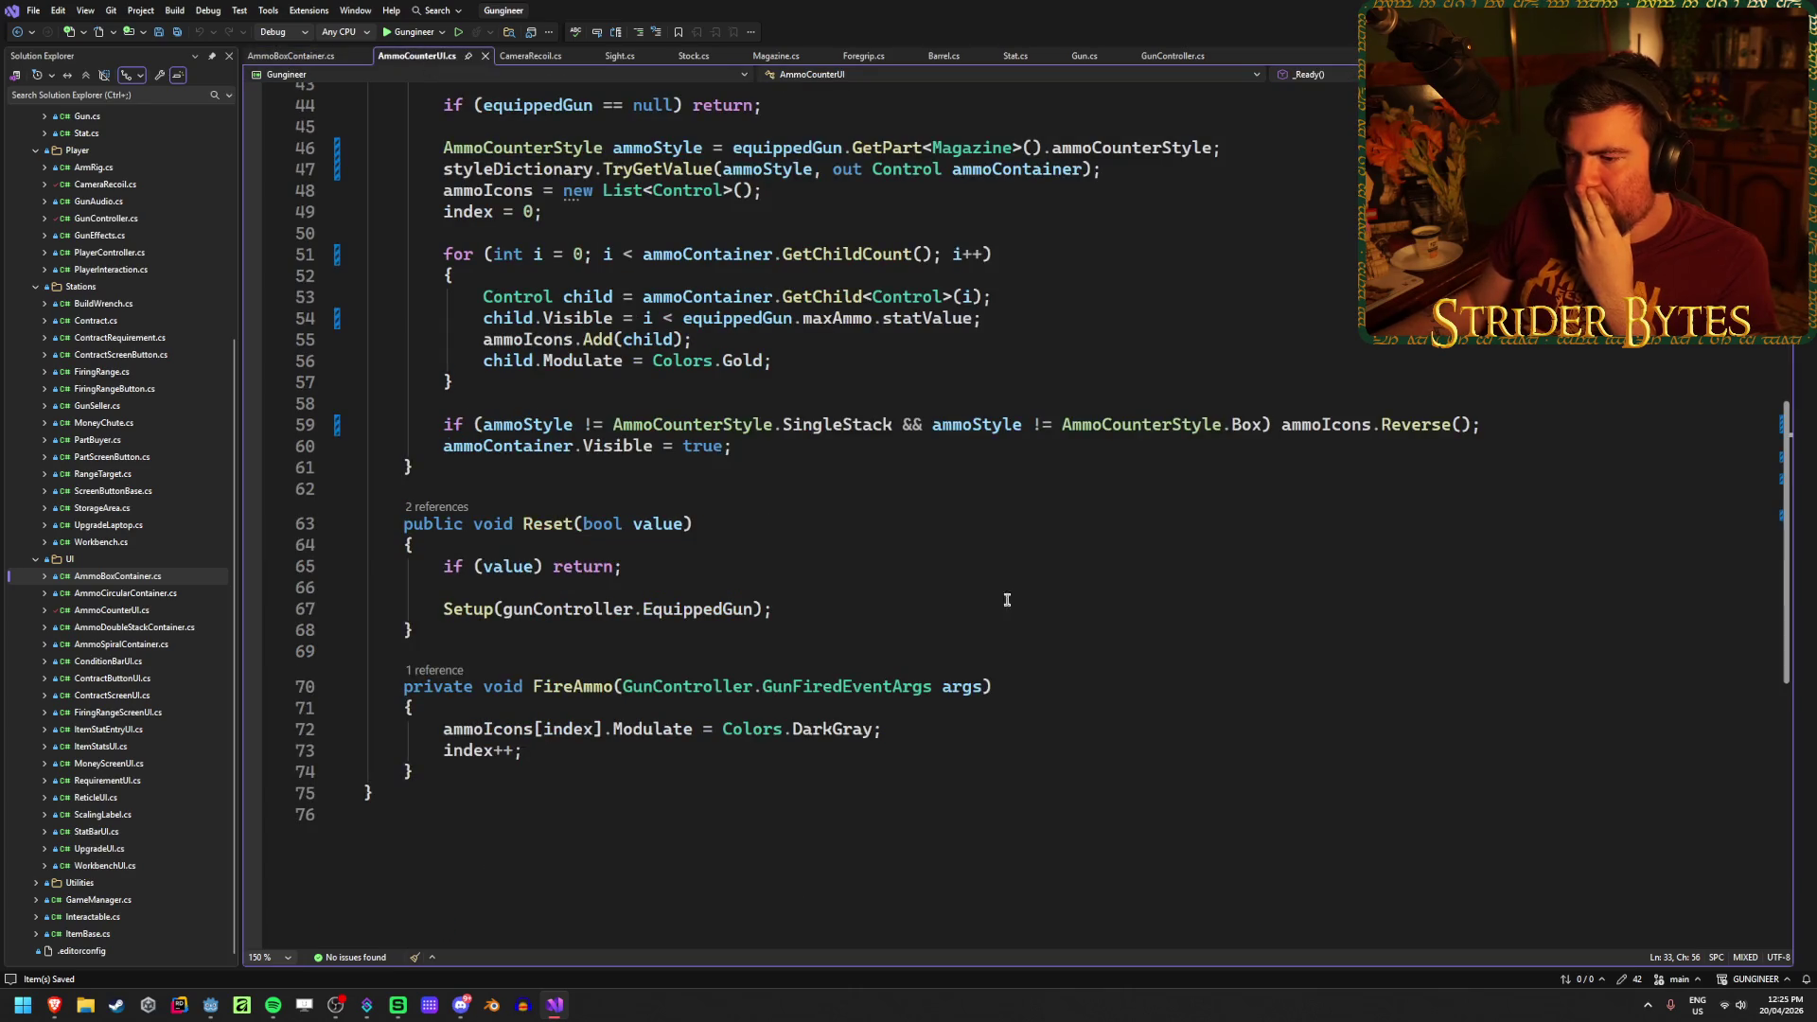
{"action": "scroll", "coordinate": [992, 652], "scroll_direction": "up", "scroll_amount": 4}
{"action": "scroll", "coordinate": [1036, 574], "scroll_direction": "up", "scroll_amount": 2}
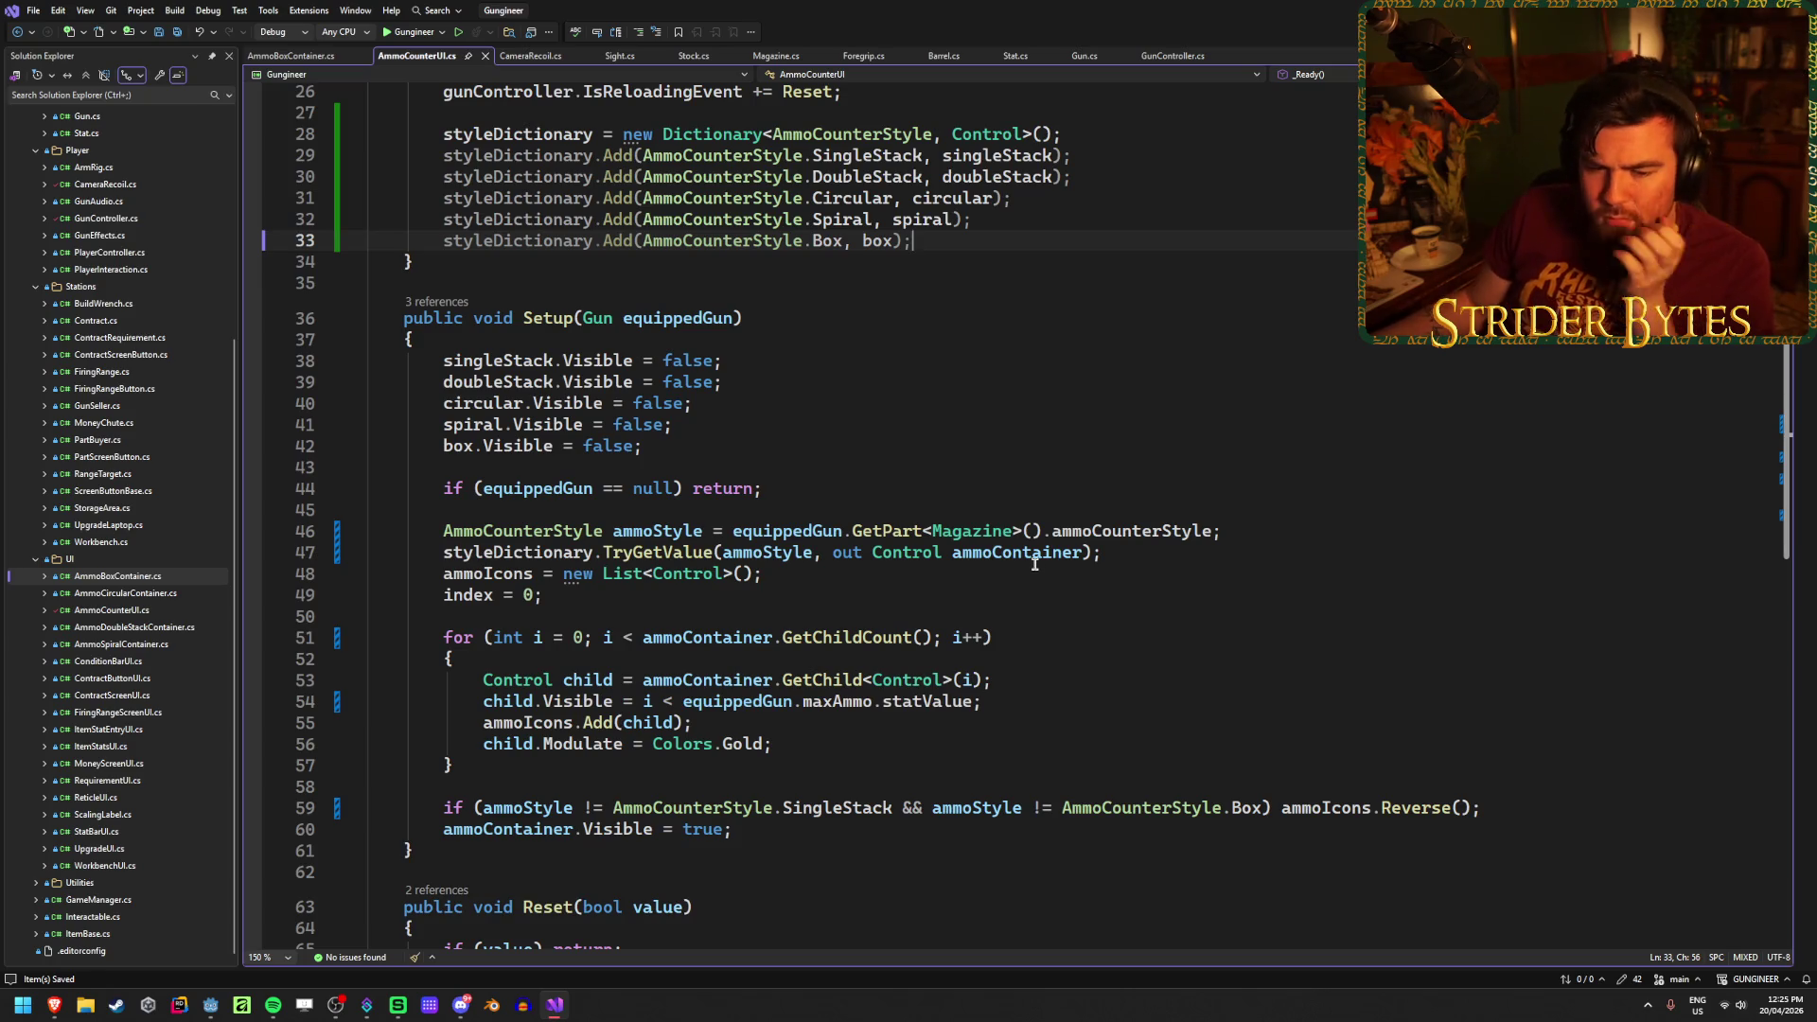
{"action": "scroll", "coordinate": [982, 583], "scroll_direction": "up", "scroll_amount": 8}
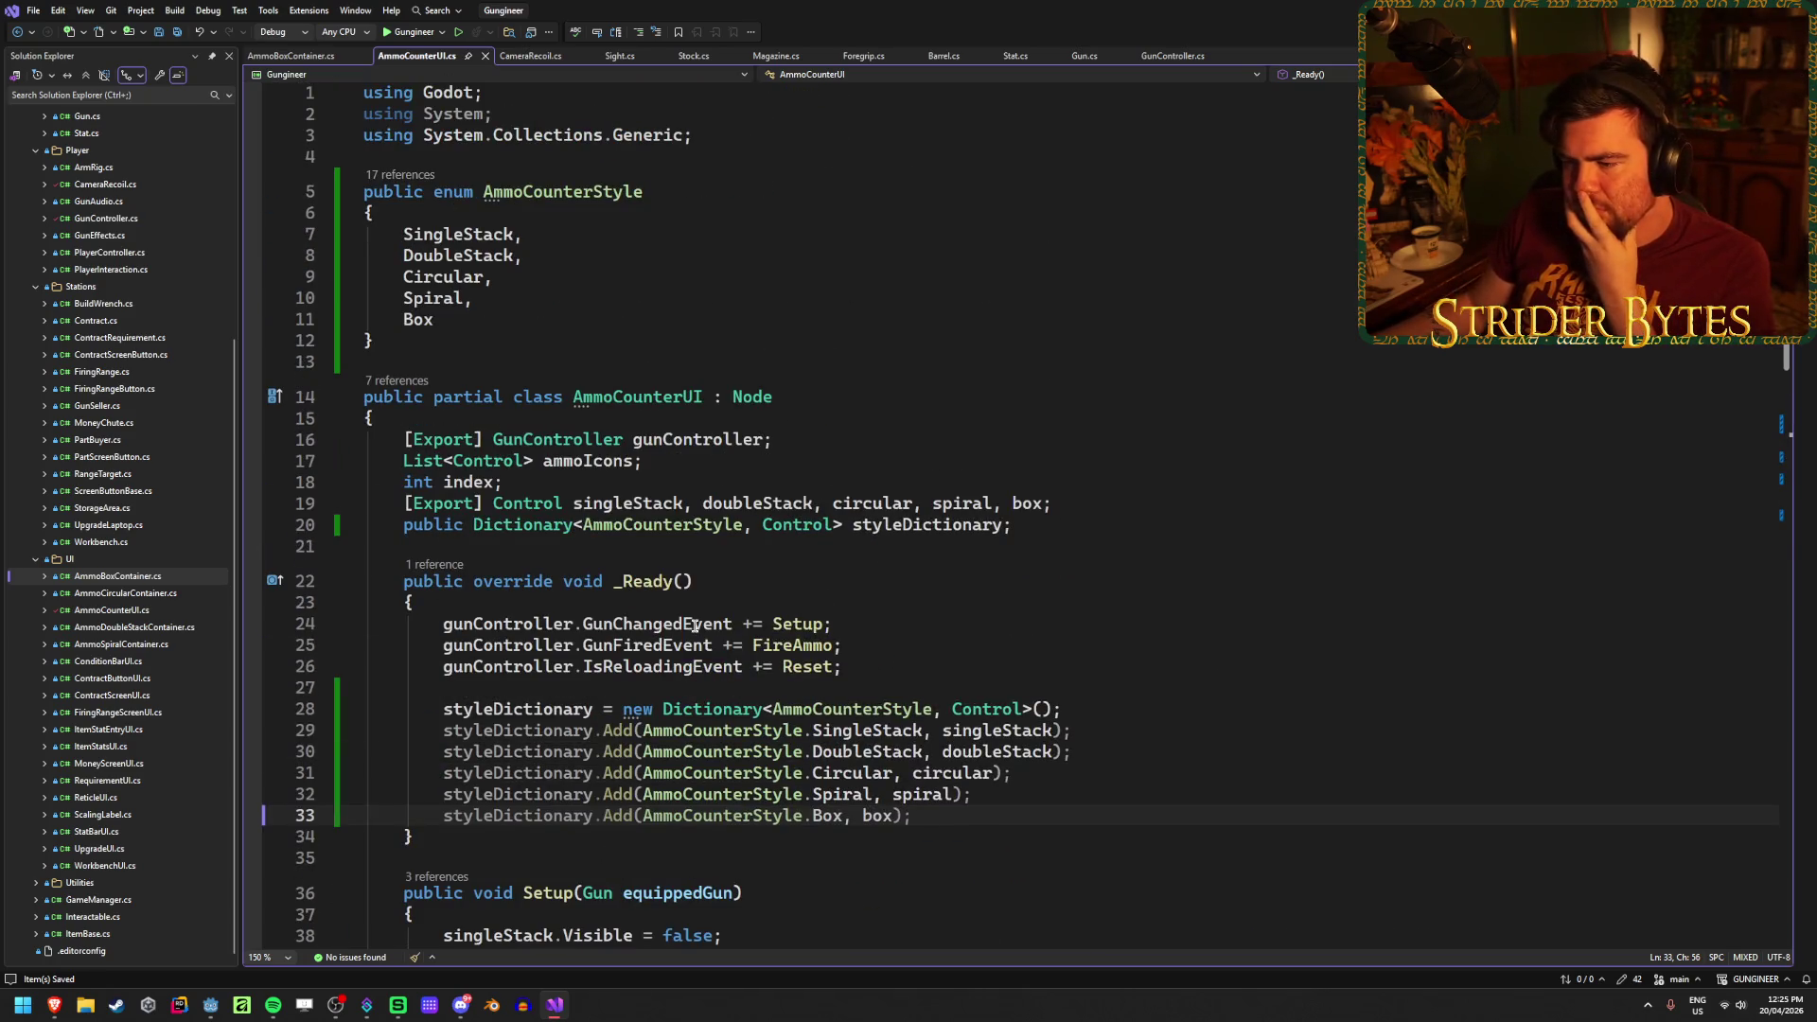
{"action": "left_click", "coordinate": [877, 660]}
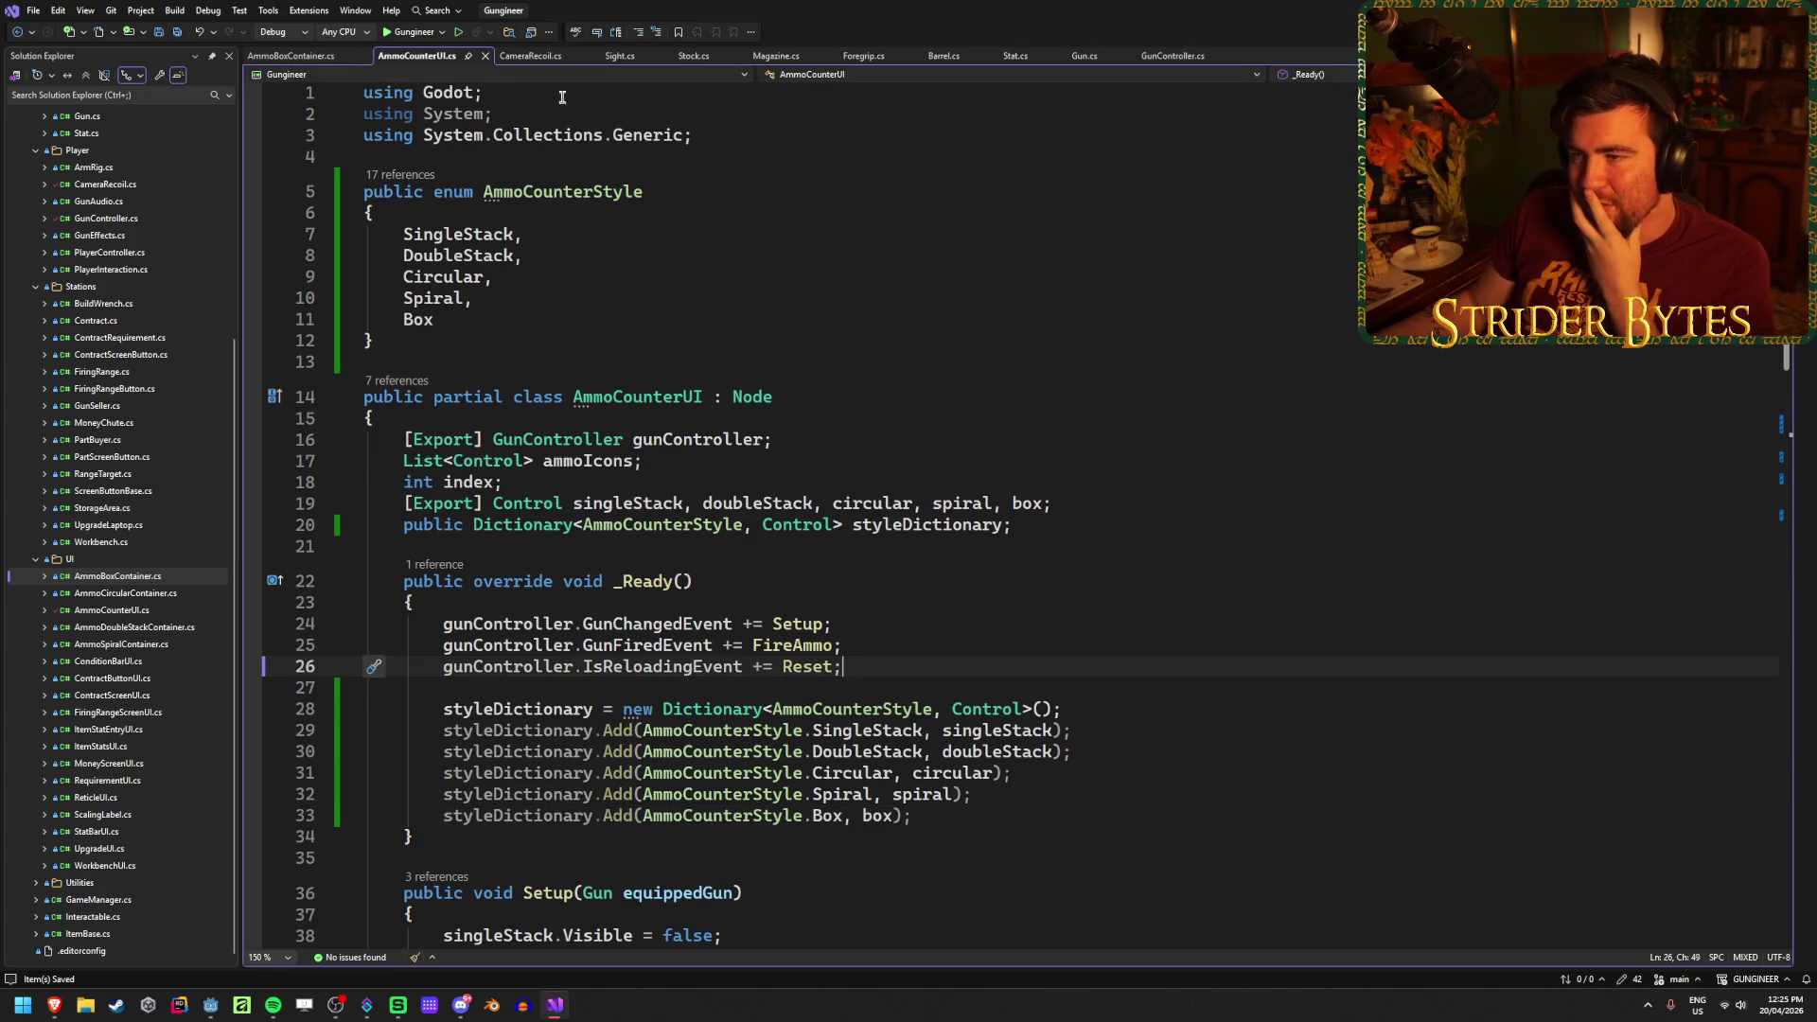
{"action": "left_click_drag", "start_coordinate": [1160, 67], "coordinate": [316, 58]}
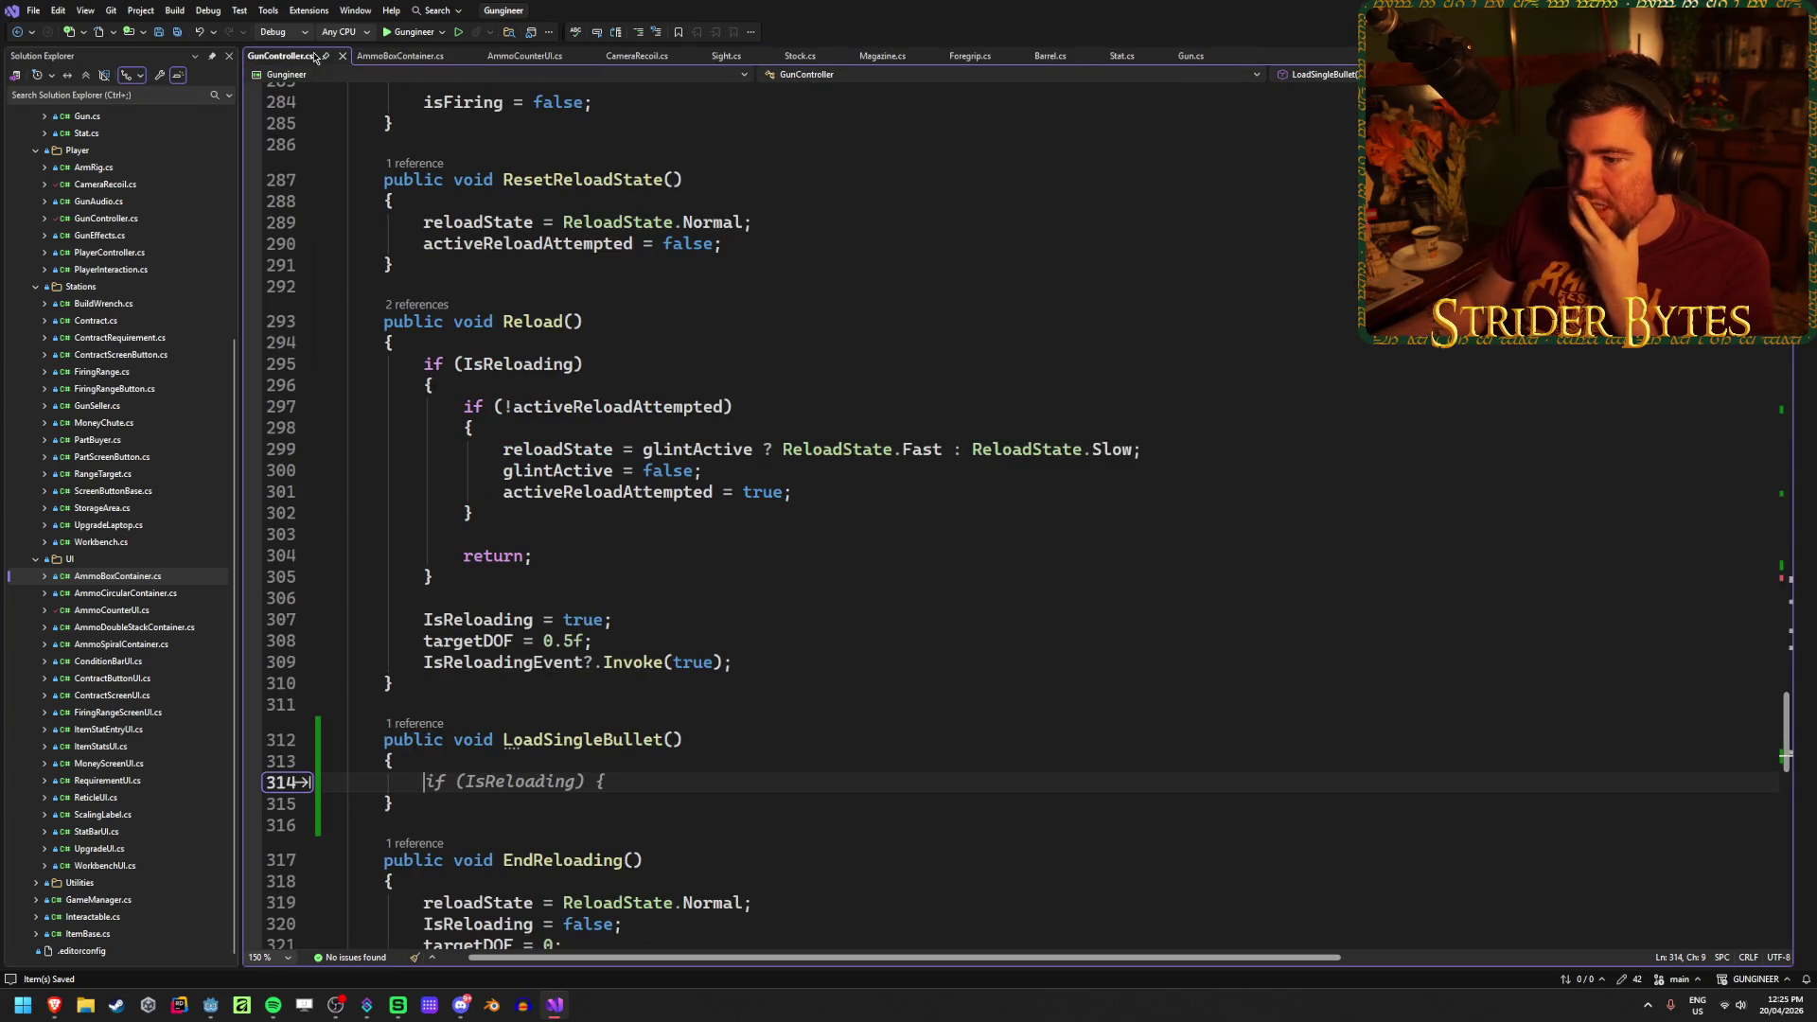
Step: Dismiss the inline suggestion and review how EndReloading refills the ammo
{"action": "scroll", "coordinate": [757, 469], "scroll_direction": "down", "scroll_amount": 4}
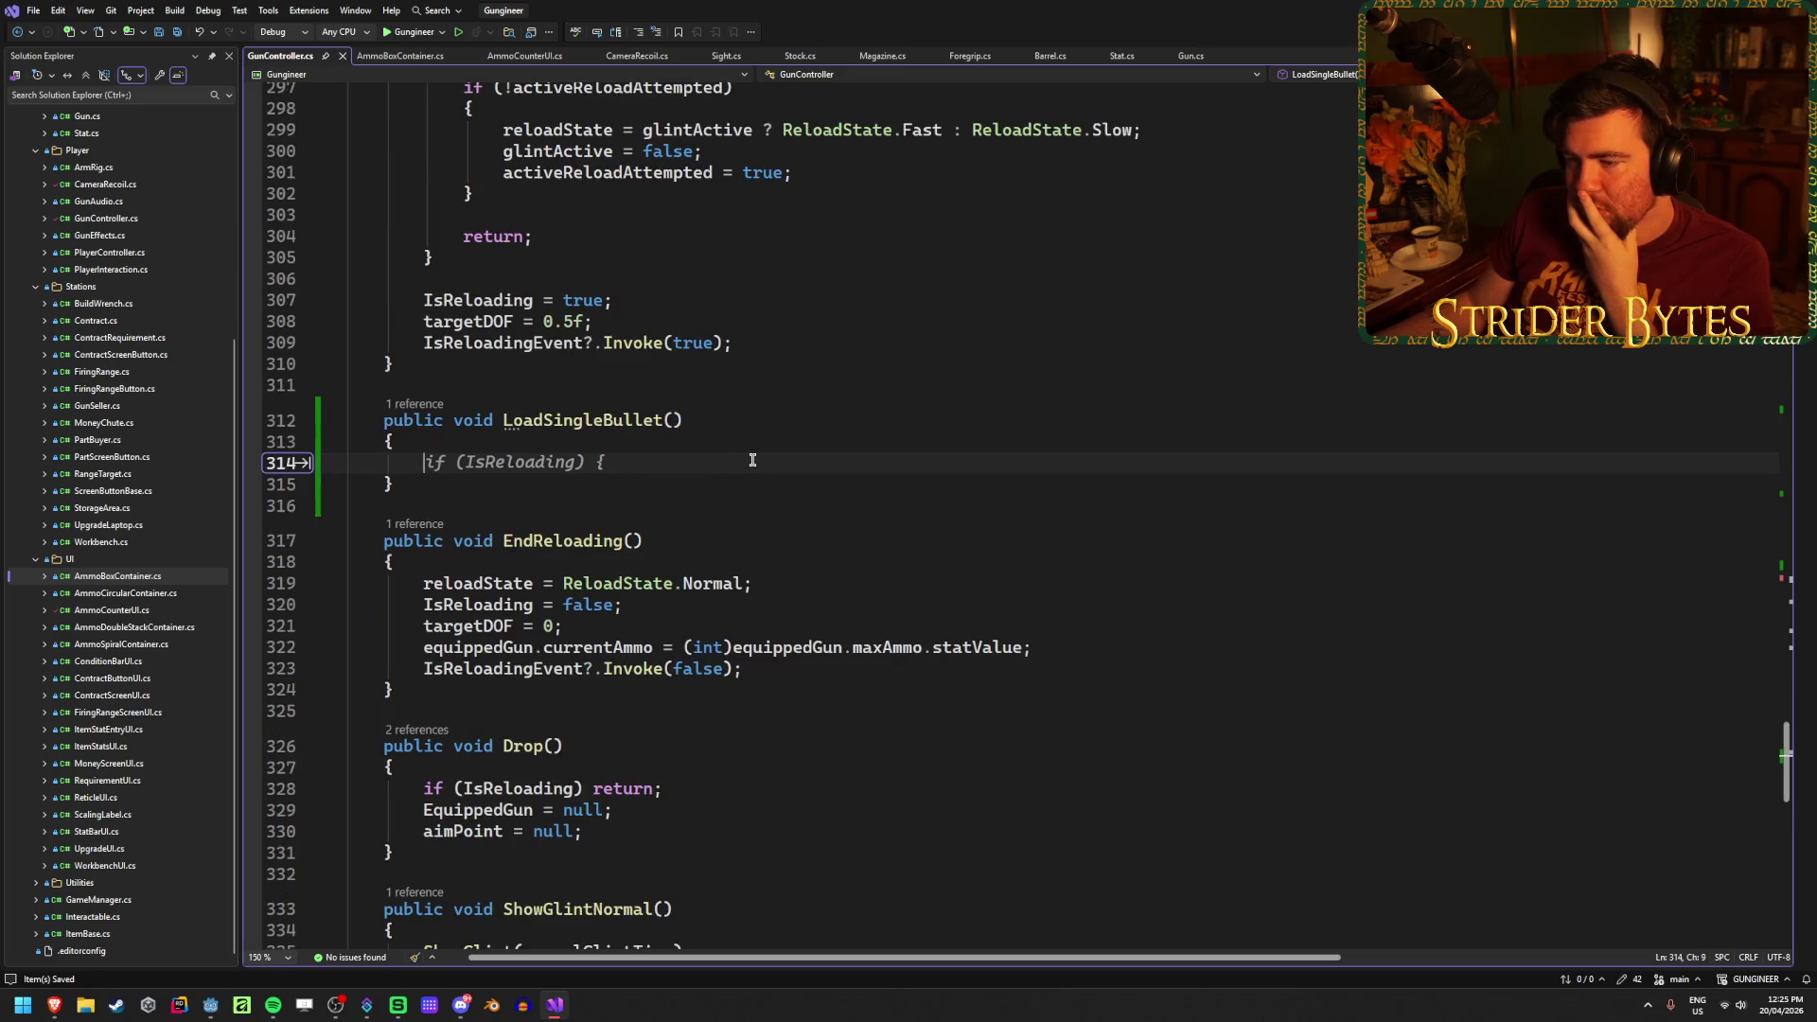
{"action": "key", "text": "Escape"}
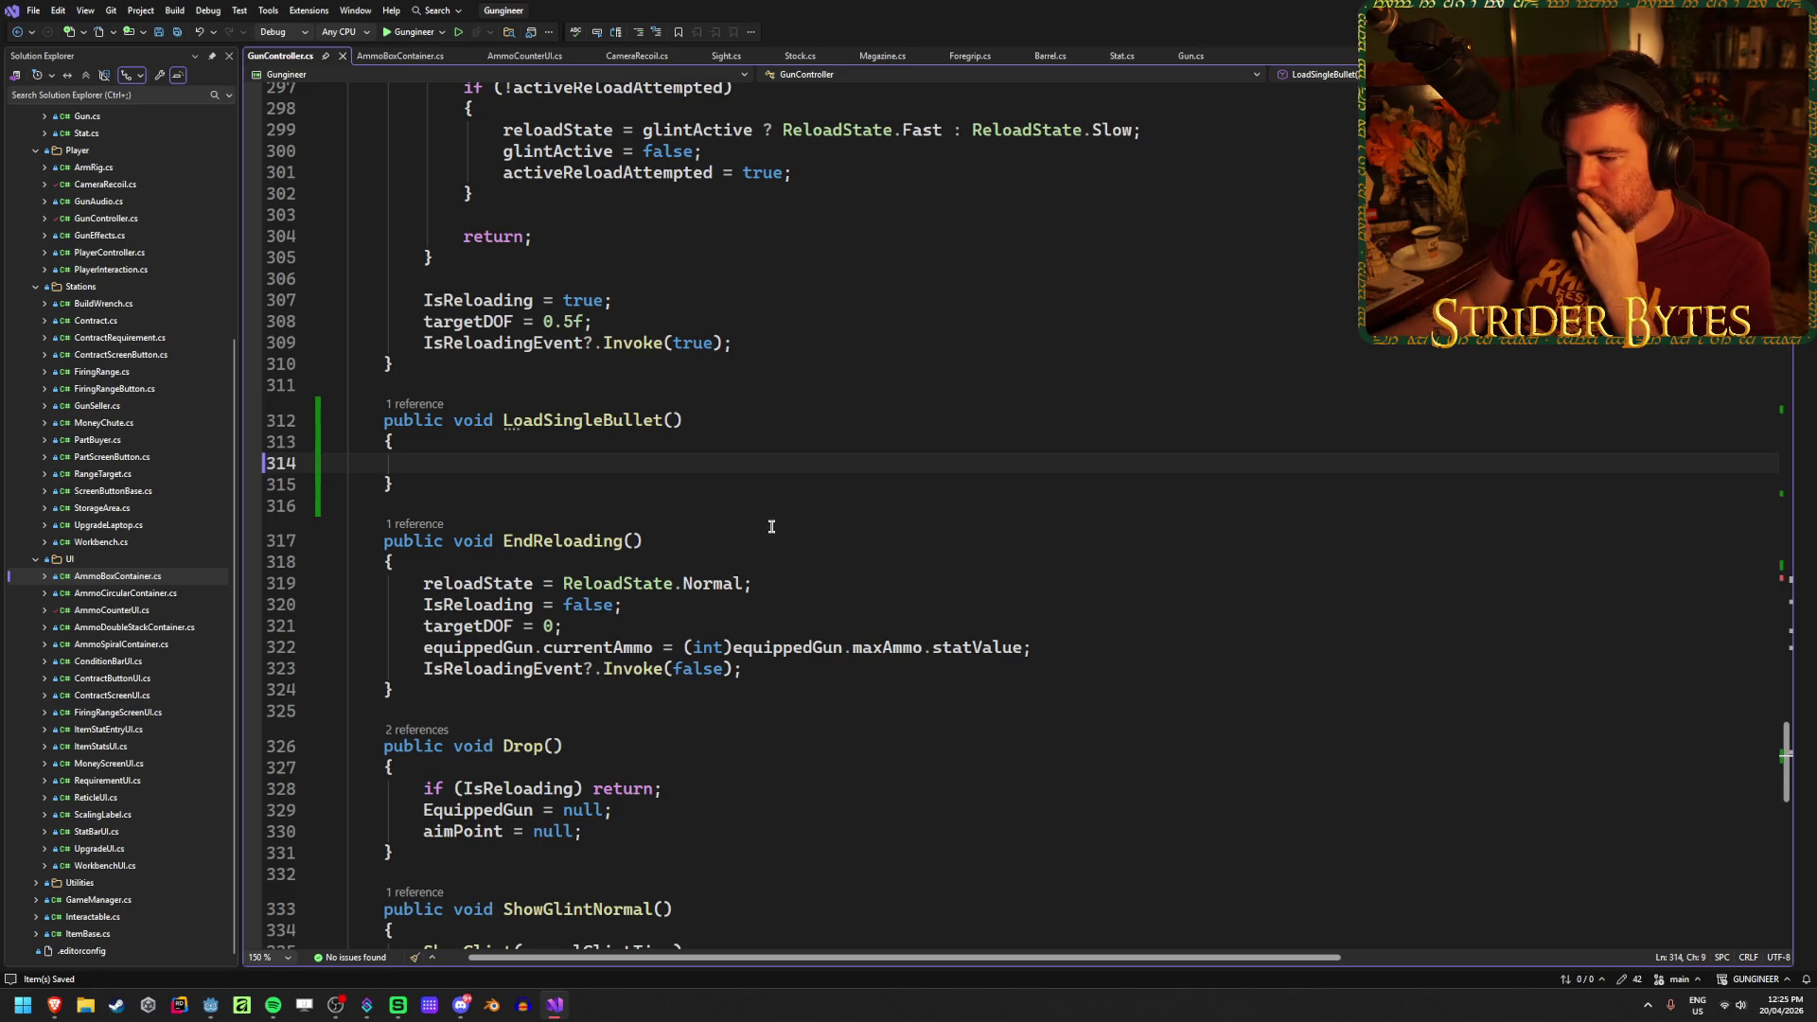
{"action": "left_click", "coordinate": [760, 669]}
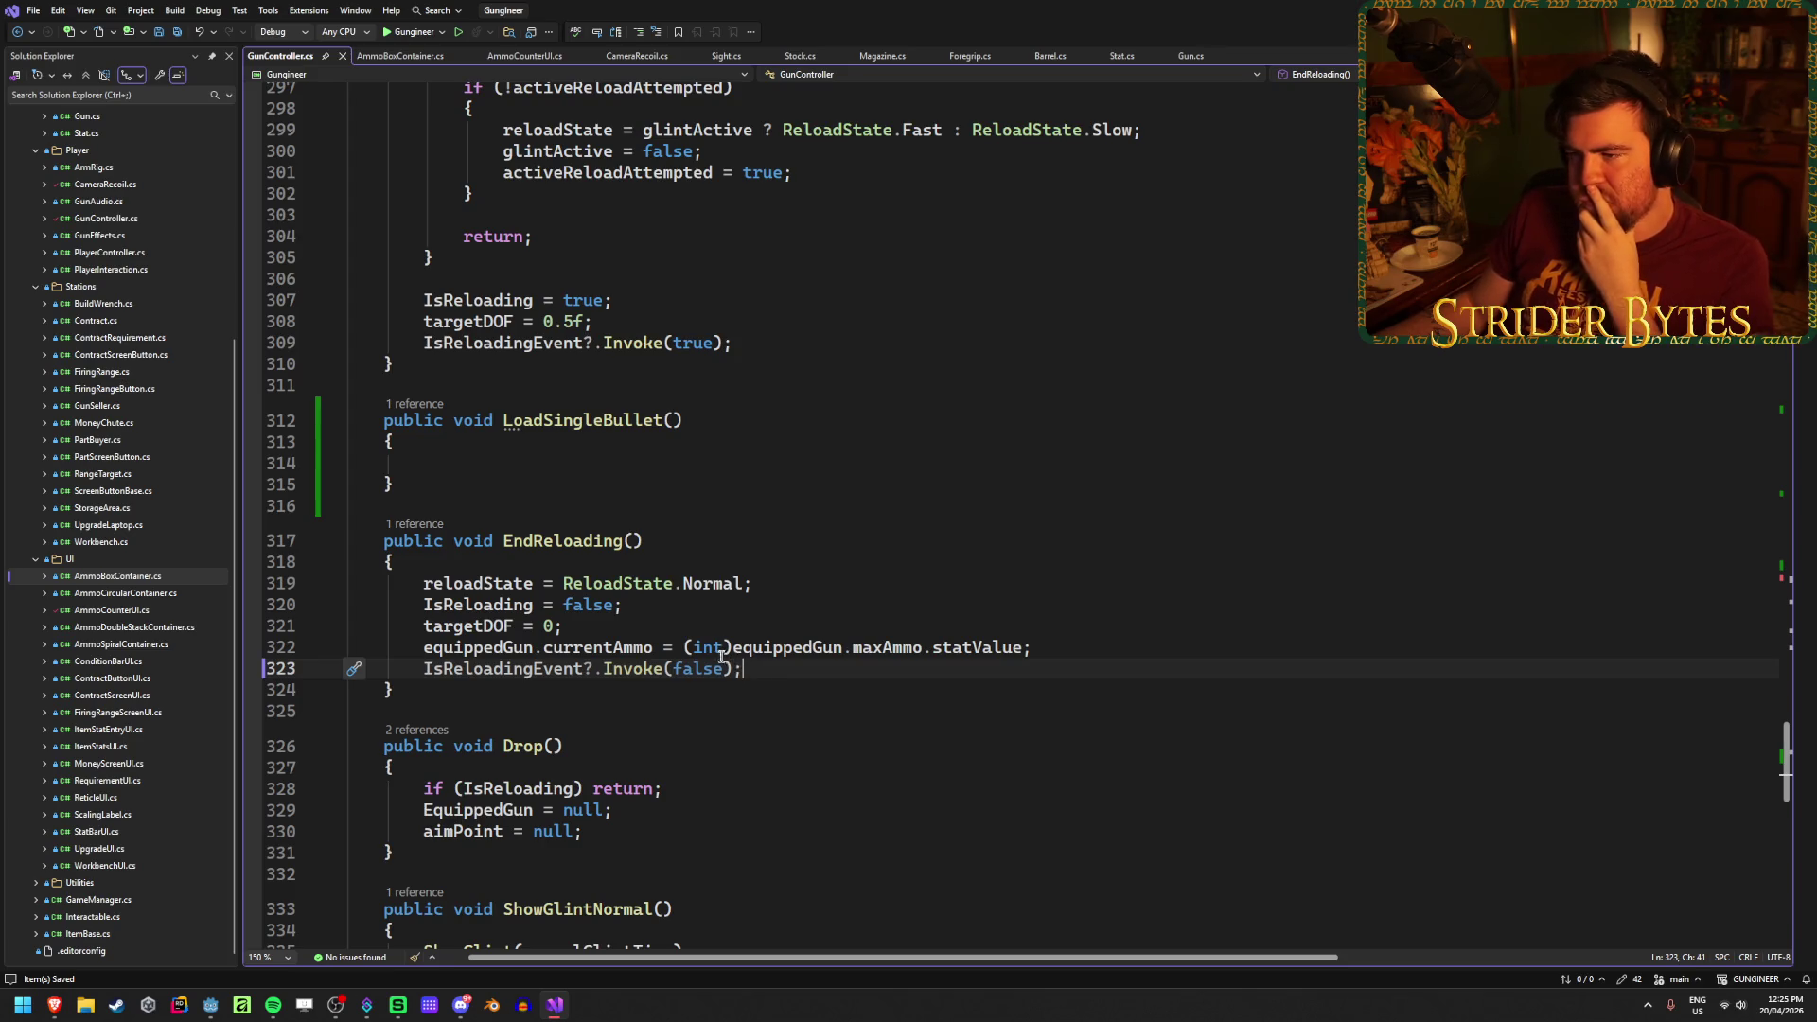
{"action": "scroll", "coordinate": [714, 654], "scroll_direction": "up", "scroll_amount": 2}
{"action": "scroll", "coordinate": [708, 655], "scroll_direction": "down", "scroll_amount": 1}
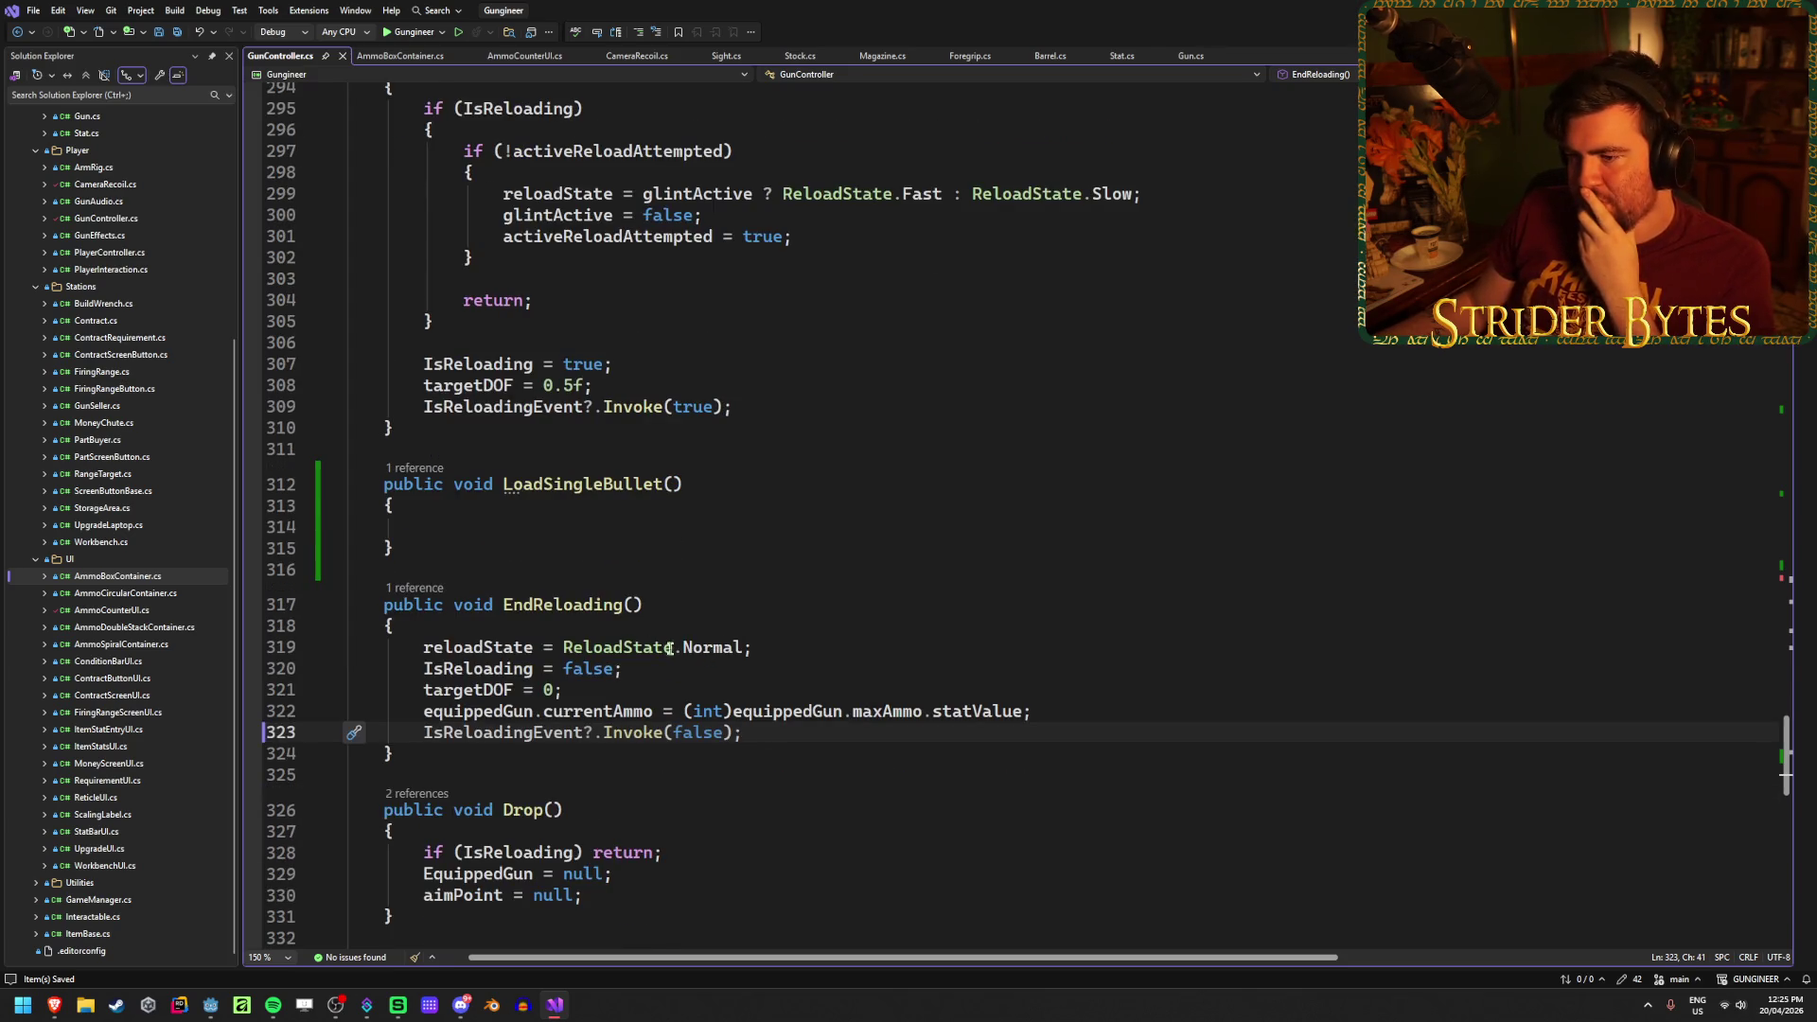
Step: Write currentAmmo++; inside the LoadSingleBullet method
{"action": "left_click", "coordinate": [555, 526]}
{"action": "type", "text": "curr"}
{"action": "key", "text": "Tab"}
{"action": "type", "text": "++"}
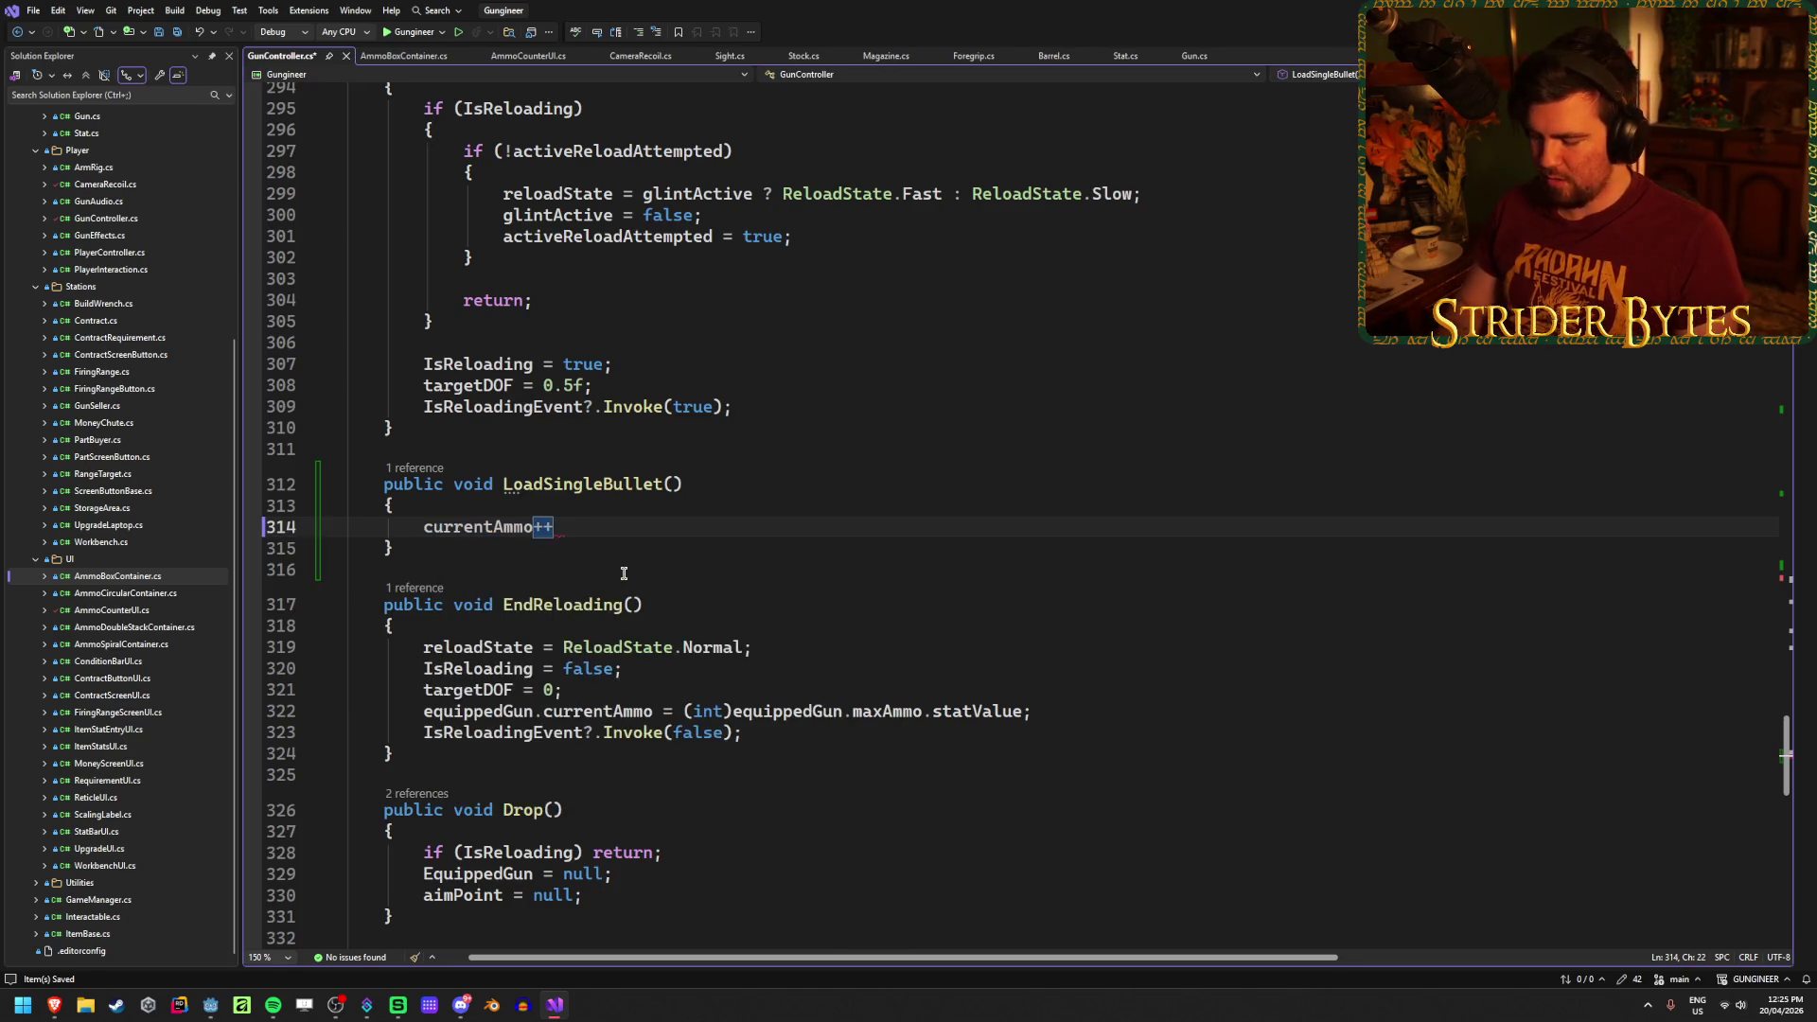
{"action": "type", "text": ";"}
{"action": "key", "text": "Return"}
Step: Review the GunFiredEvent and IsReloadingEvent declarations, placing the cursor after IsReloadingEvent
{"action": "scroll", "coordinate": [624, 573], "scroll_direction": "up", "scroll_amount": 20}
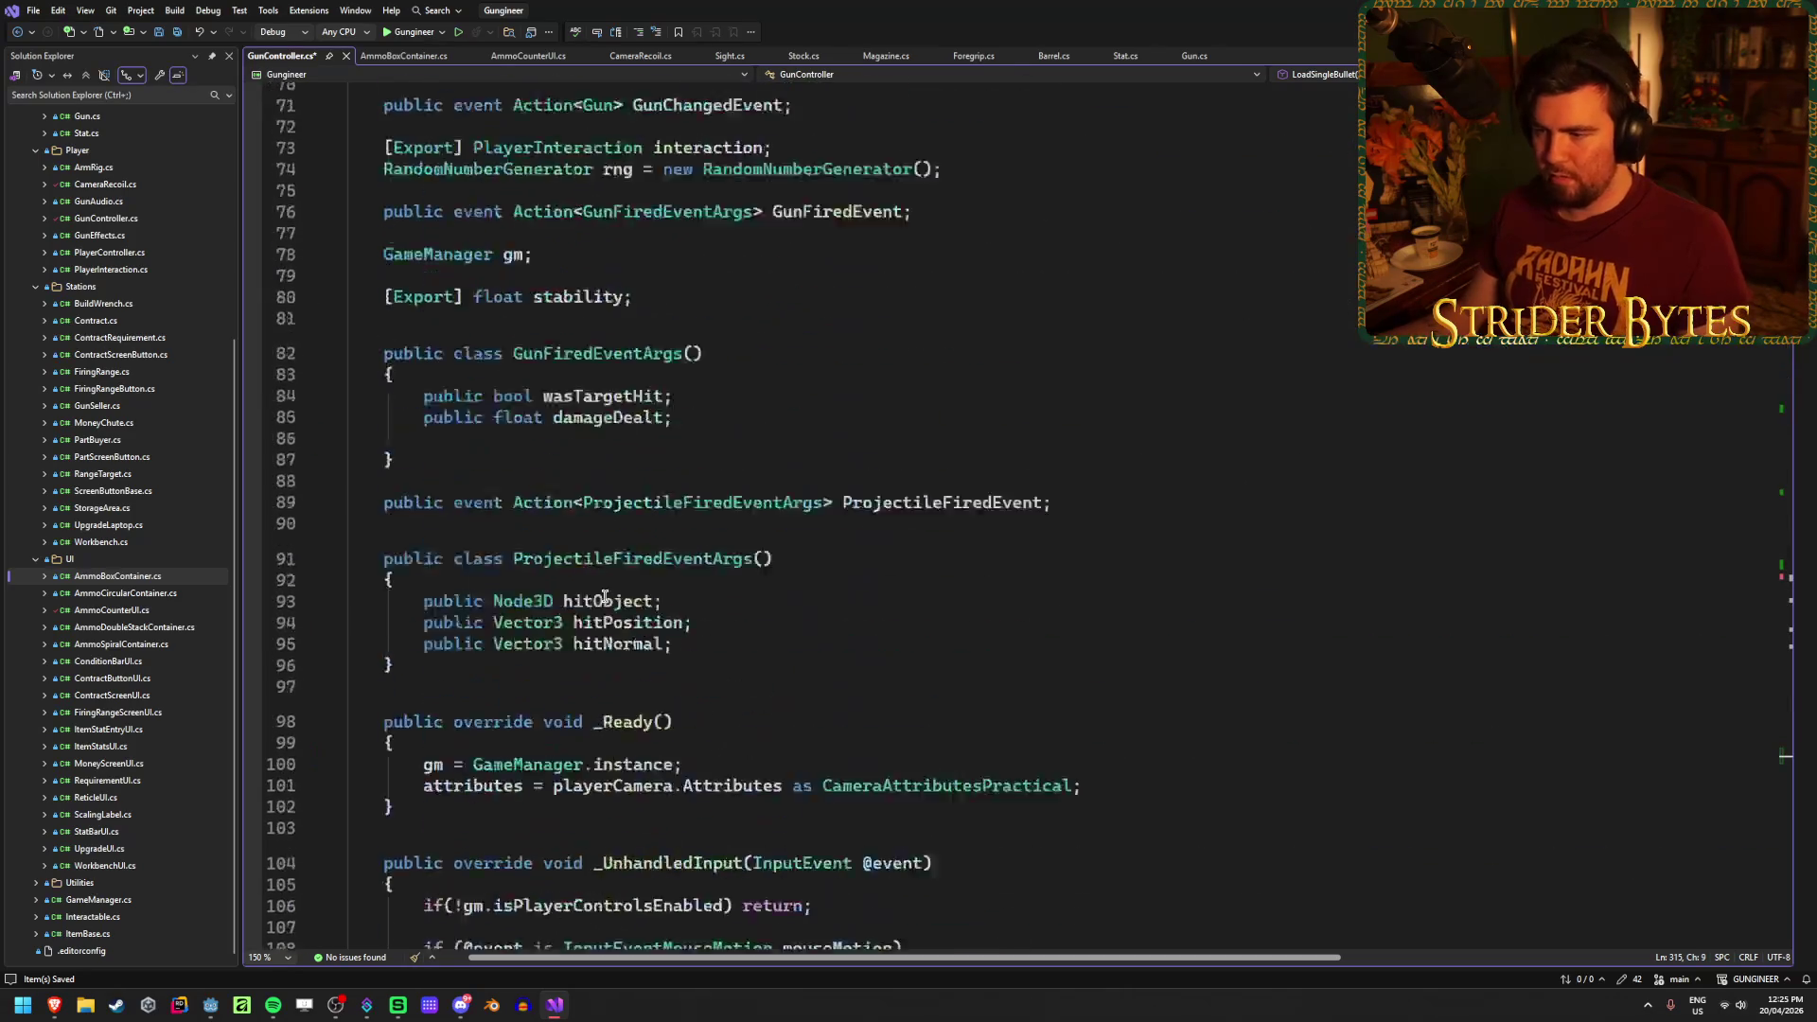
{"action": "scroll", "coordinate": [605, 597], "scroll_direction": "up", "scroll_amount": 8}
{"action": "scroll", "coordinate": [605, 597], "scroll_direction": "down", "scroll_amount": 8}
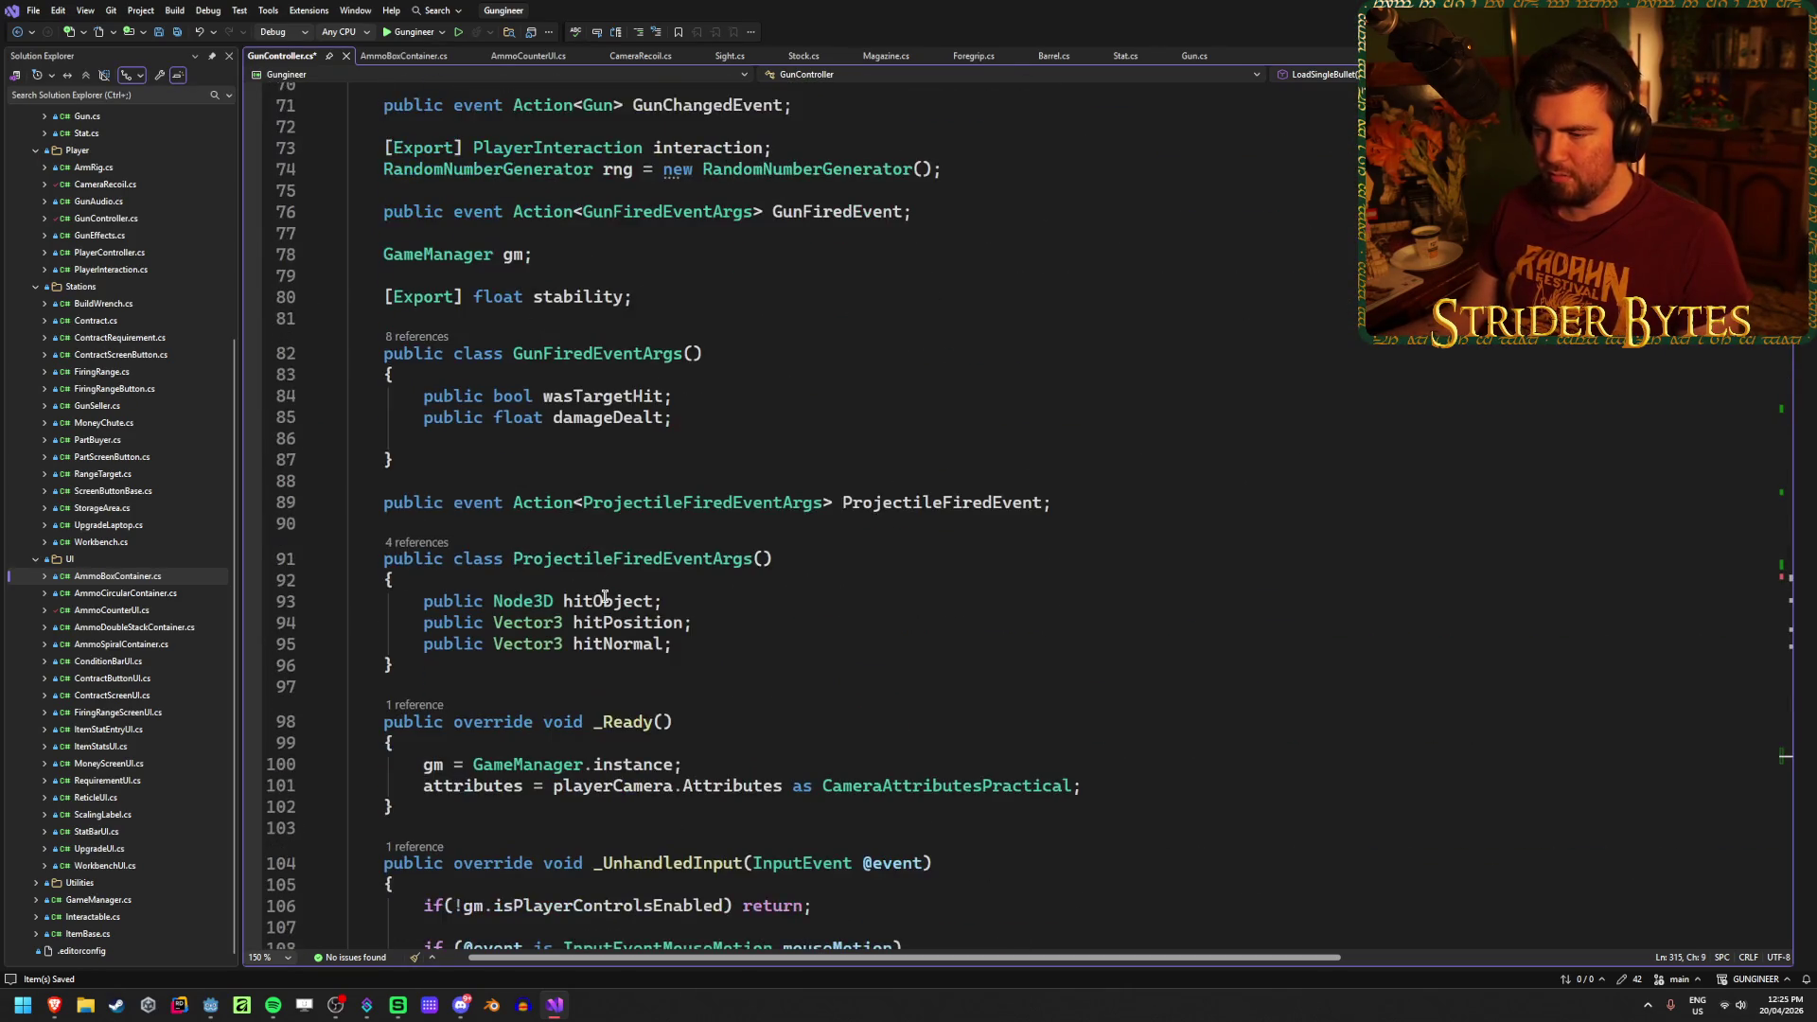
{"action": "scroll", "coordinate": [605, 597], "scroll_direction": "up", "scroll_amount": 8}
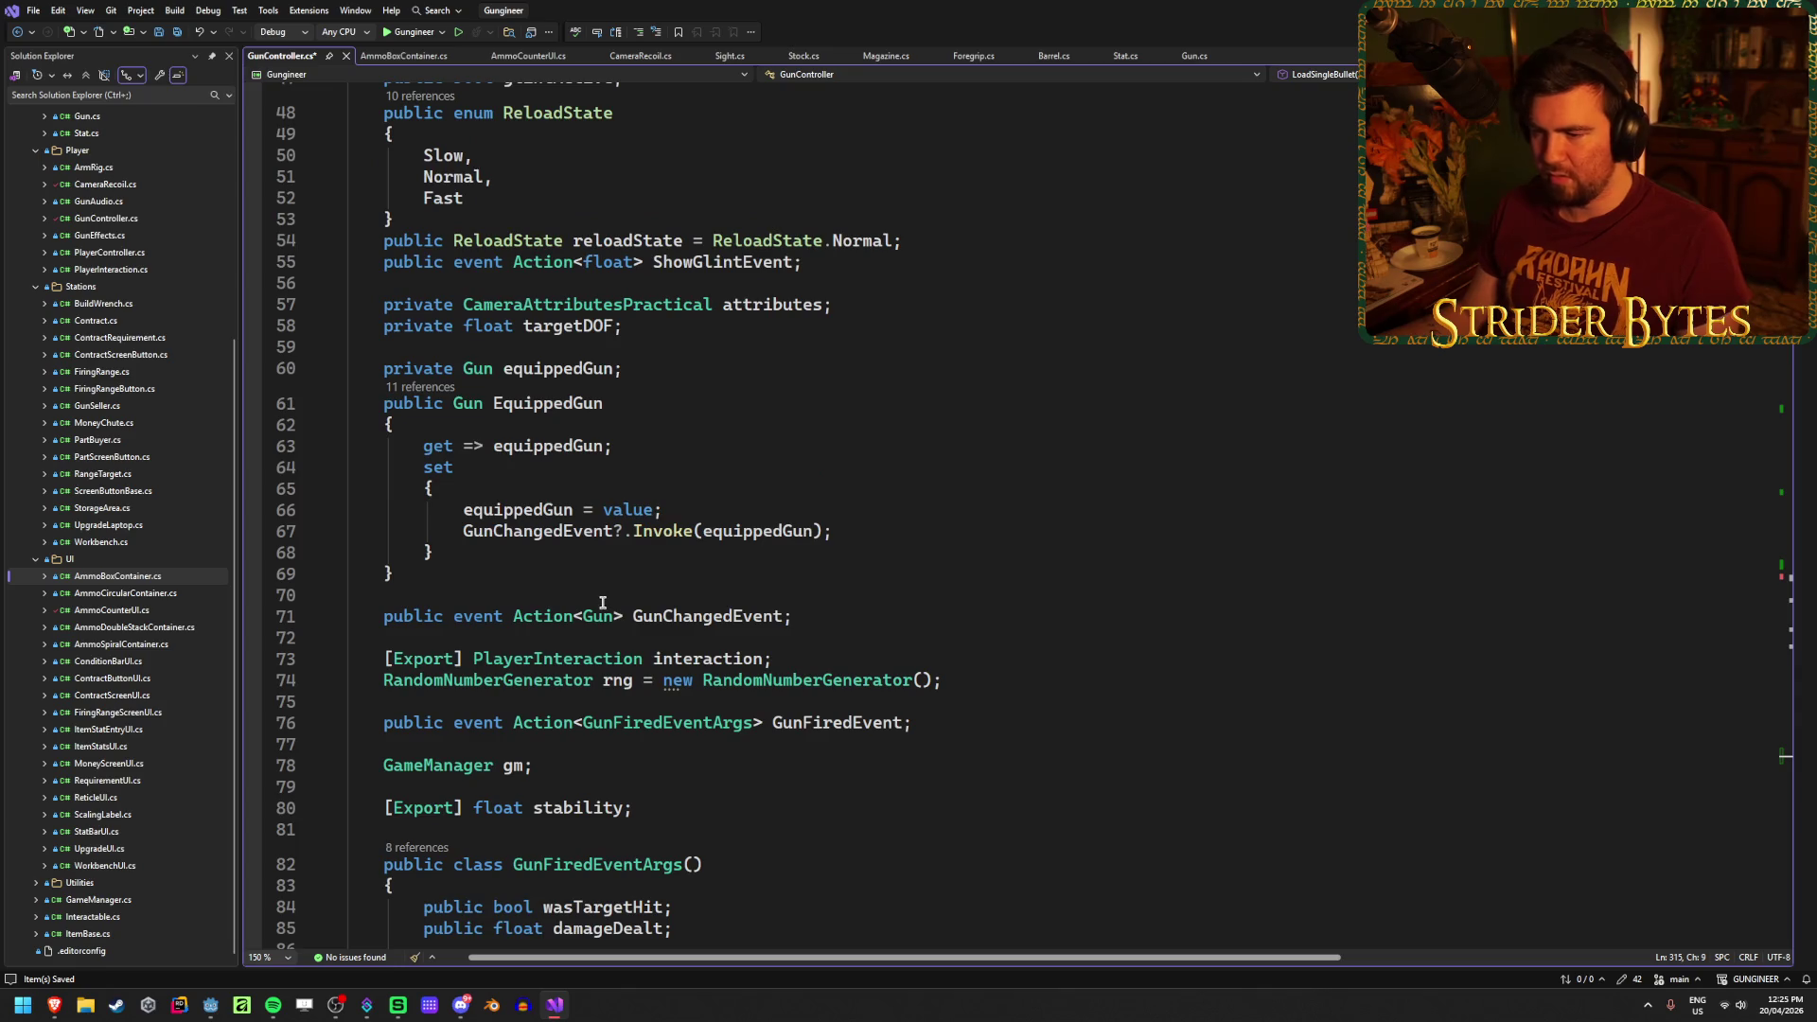
{"action": "scroll", "coordinate": [663, 597], "scroll_direction": "up", "scroll_amount": 4}
{"action": "scroll", "coordinate": [946, 586], "scroll_direction": "down", "scroll_amount": 17}
{"action": "scroll", "coordinate": [1013, 585], "scroll_direction": "up", "scroll_amount": 4}
{"action": "scroll", "coordinate": [1011, 582], "scroll_direction": "up", "scroll_amount": 4}
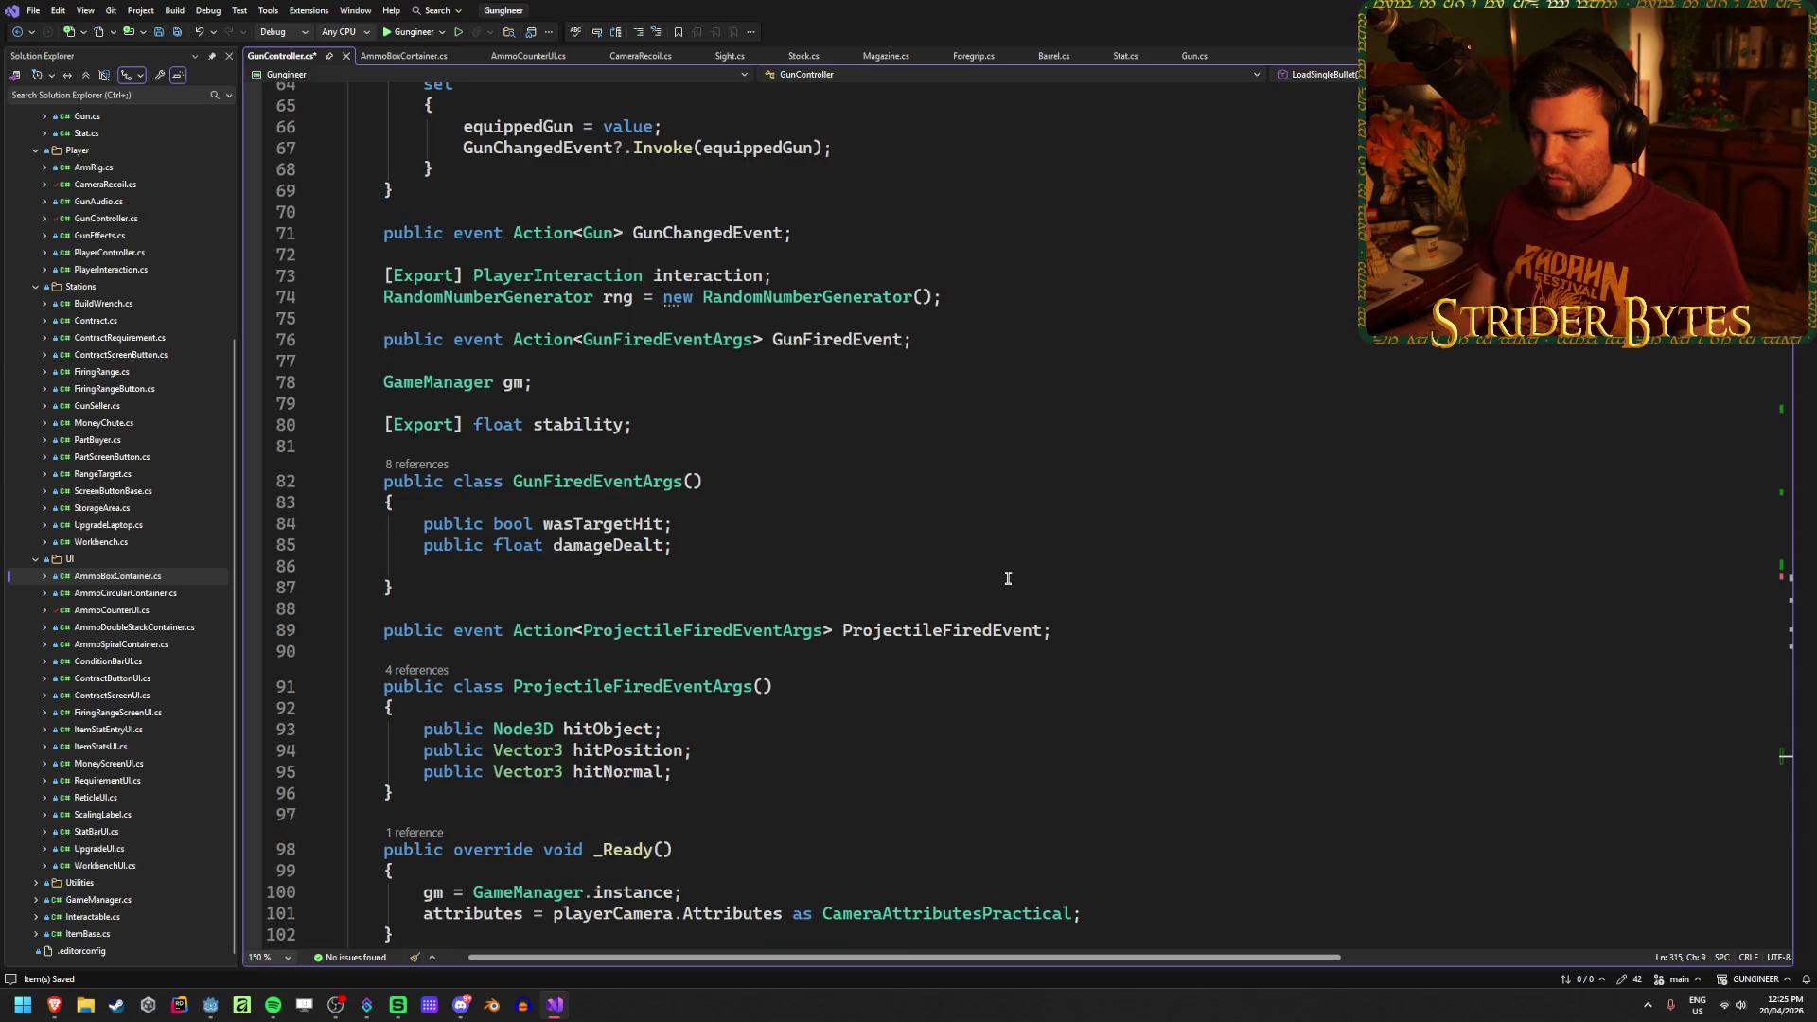
{"action": "scroll", "coordinate": [1006, 575], "scroll_direction": "up", "scroll_amount": 4}
{"action": "left_click", "coordinate": [958, 598]}
{"action": "scroll", "coordinate": [979, 595], "scroll_direction": "down", "scroll_amount": 1}
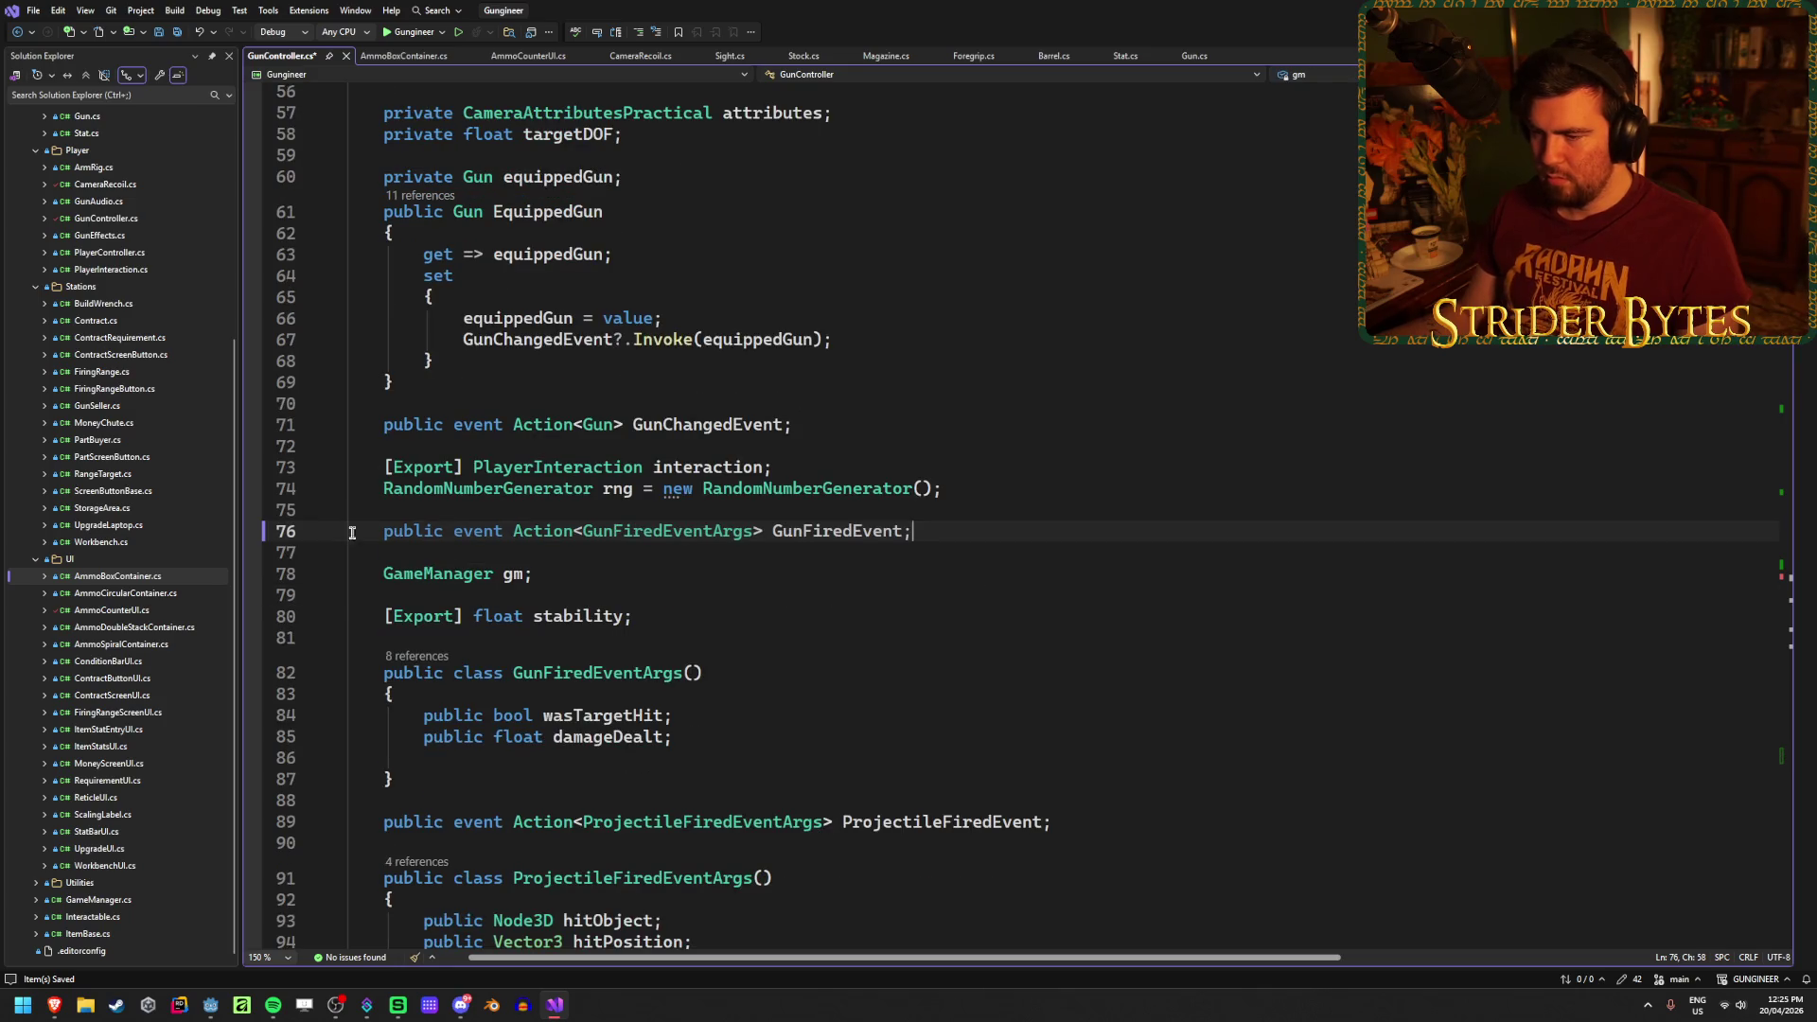
{"action": "scroll", "coordinate": [706, 690], "scroll_direction": "down", "scroll_amount": 2}
{"action": "left_click", "coordinate": [451, 631]}
{"action": "key", "text": "Down"}
{"action": "scroll", "coordinate": [831, 752], "scroll_direction": "up", "scroll_amount": 20}
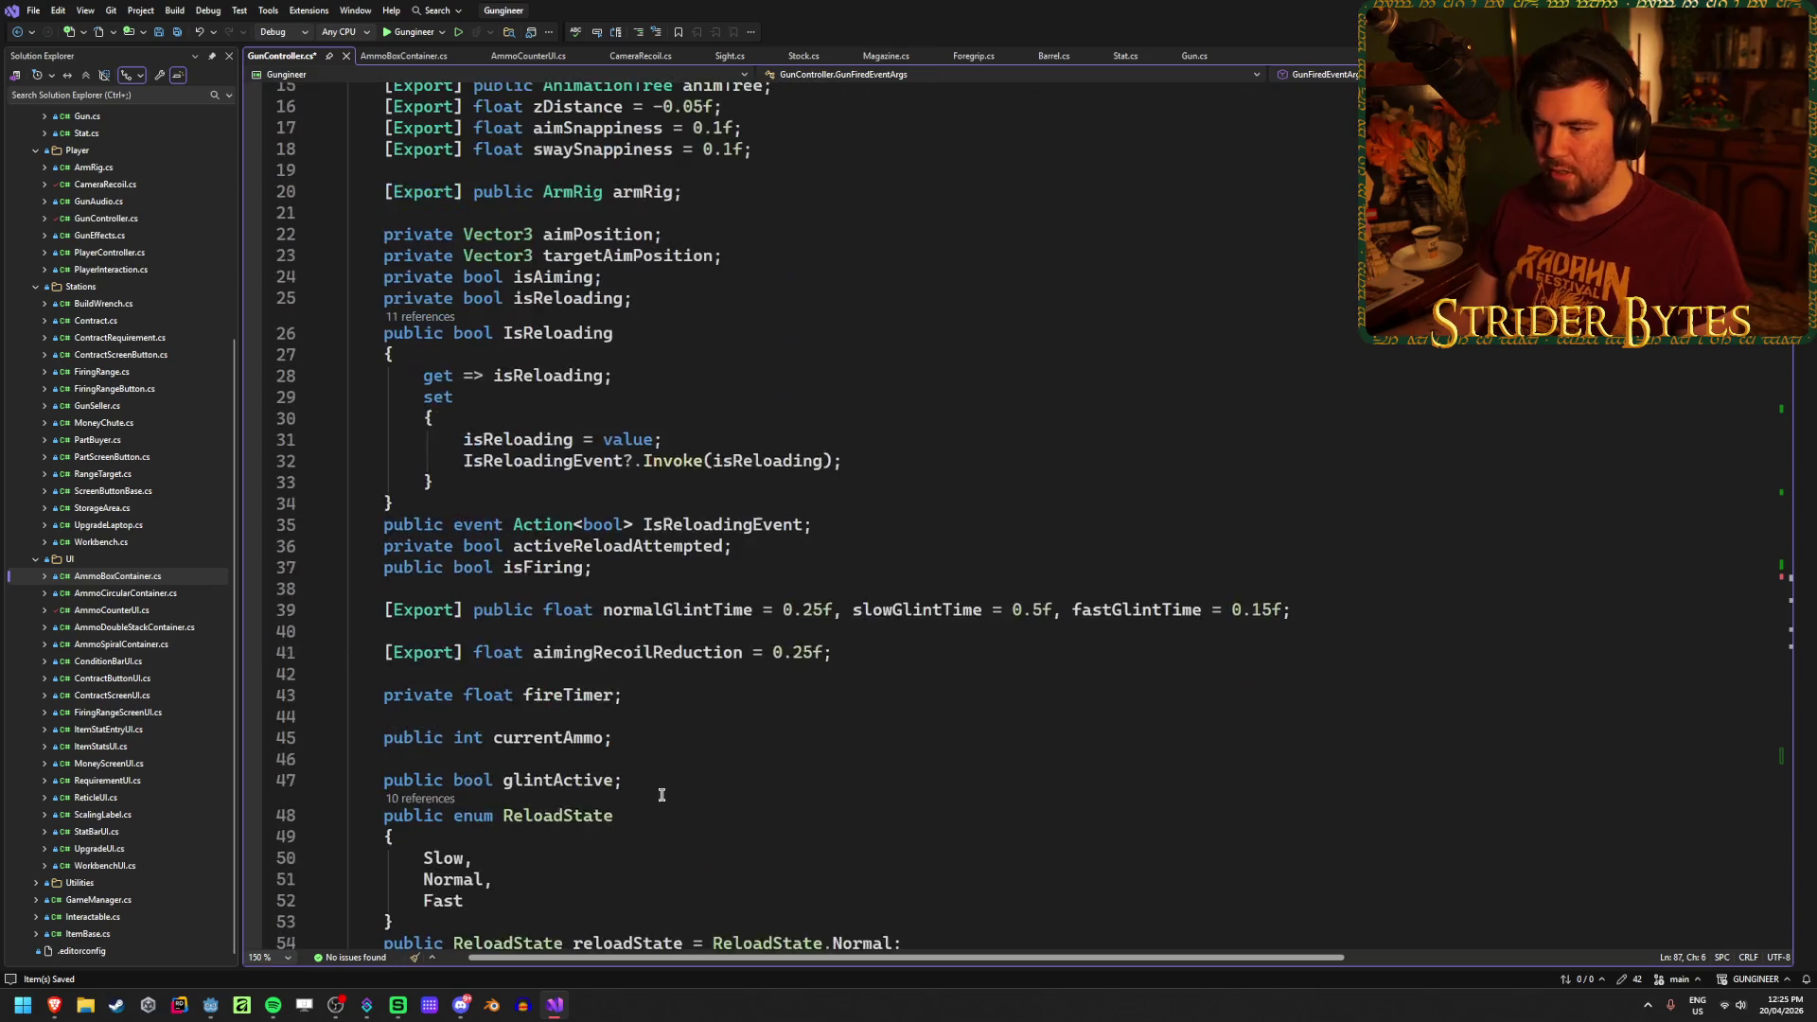
{"action": "scroll", "coordinate": [950, 735], "scroll_direction": "down", "scroll_amount": 20}
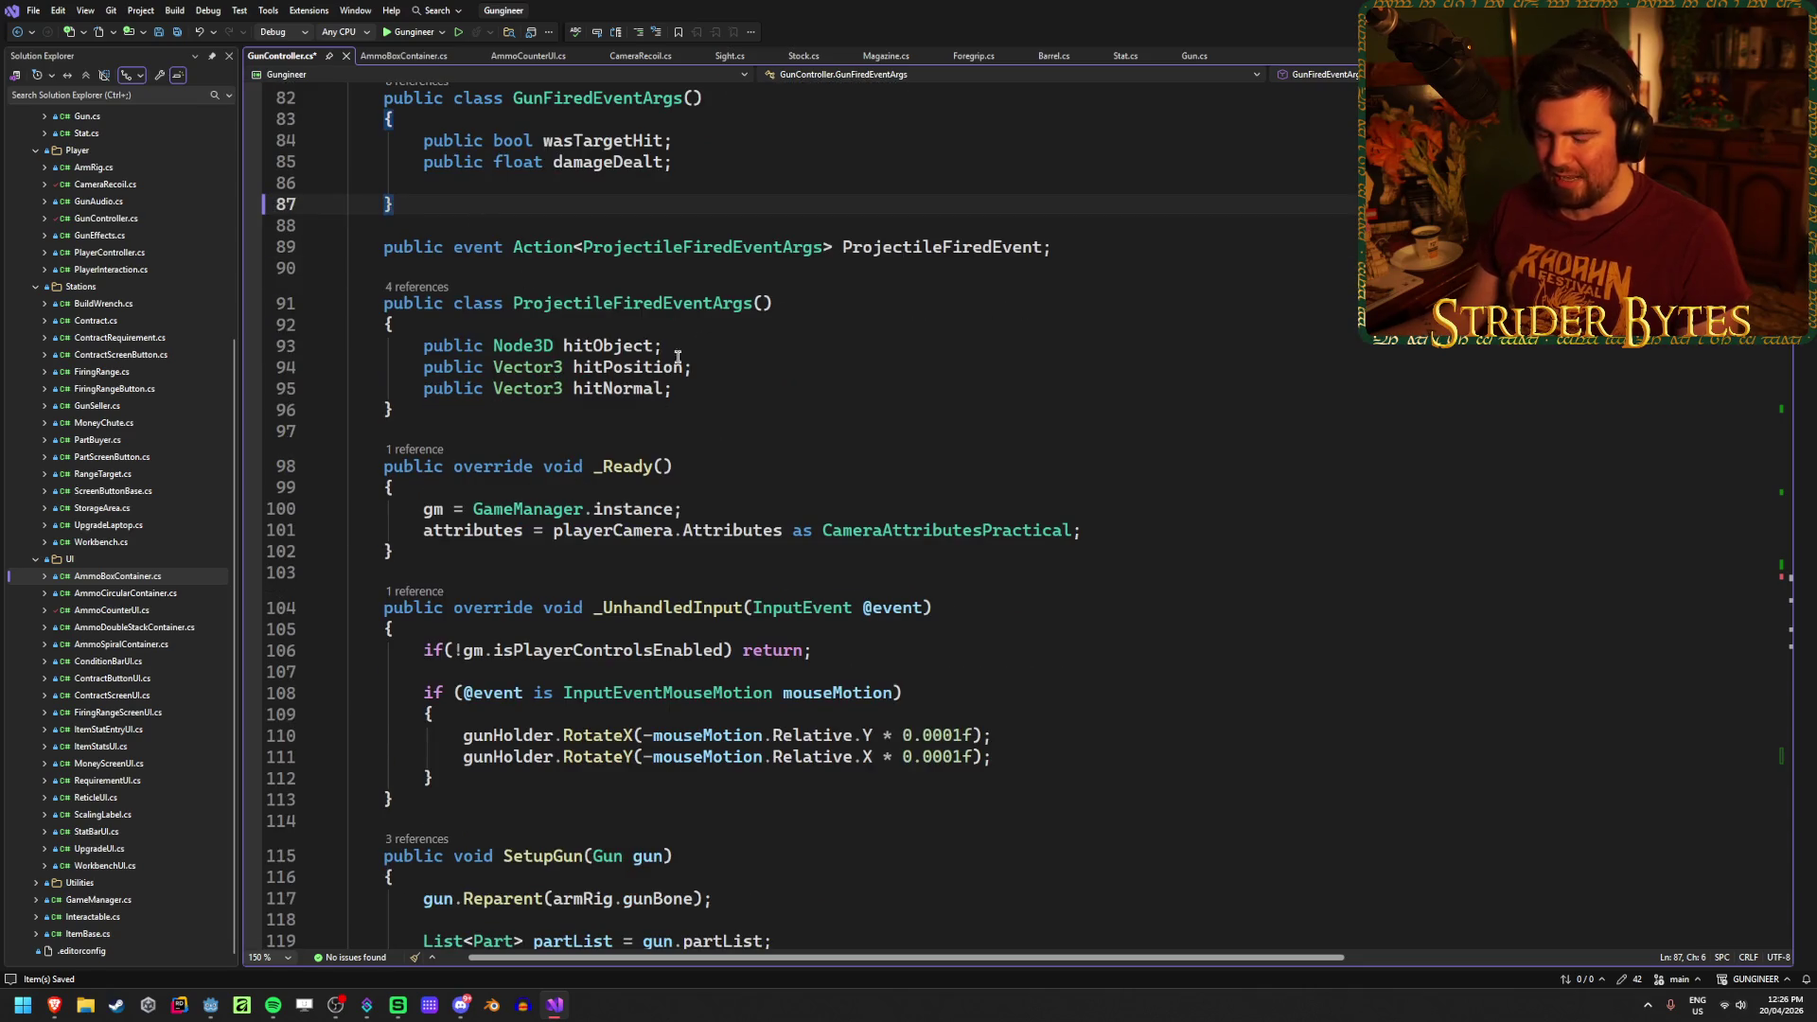
{"action": "scroll", "coordinate": [678, 356], "scroll_direction": "up", "scroll_amount": 20}
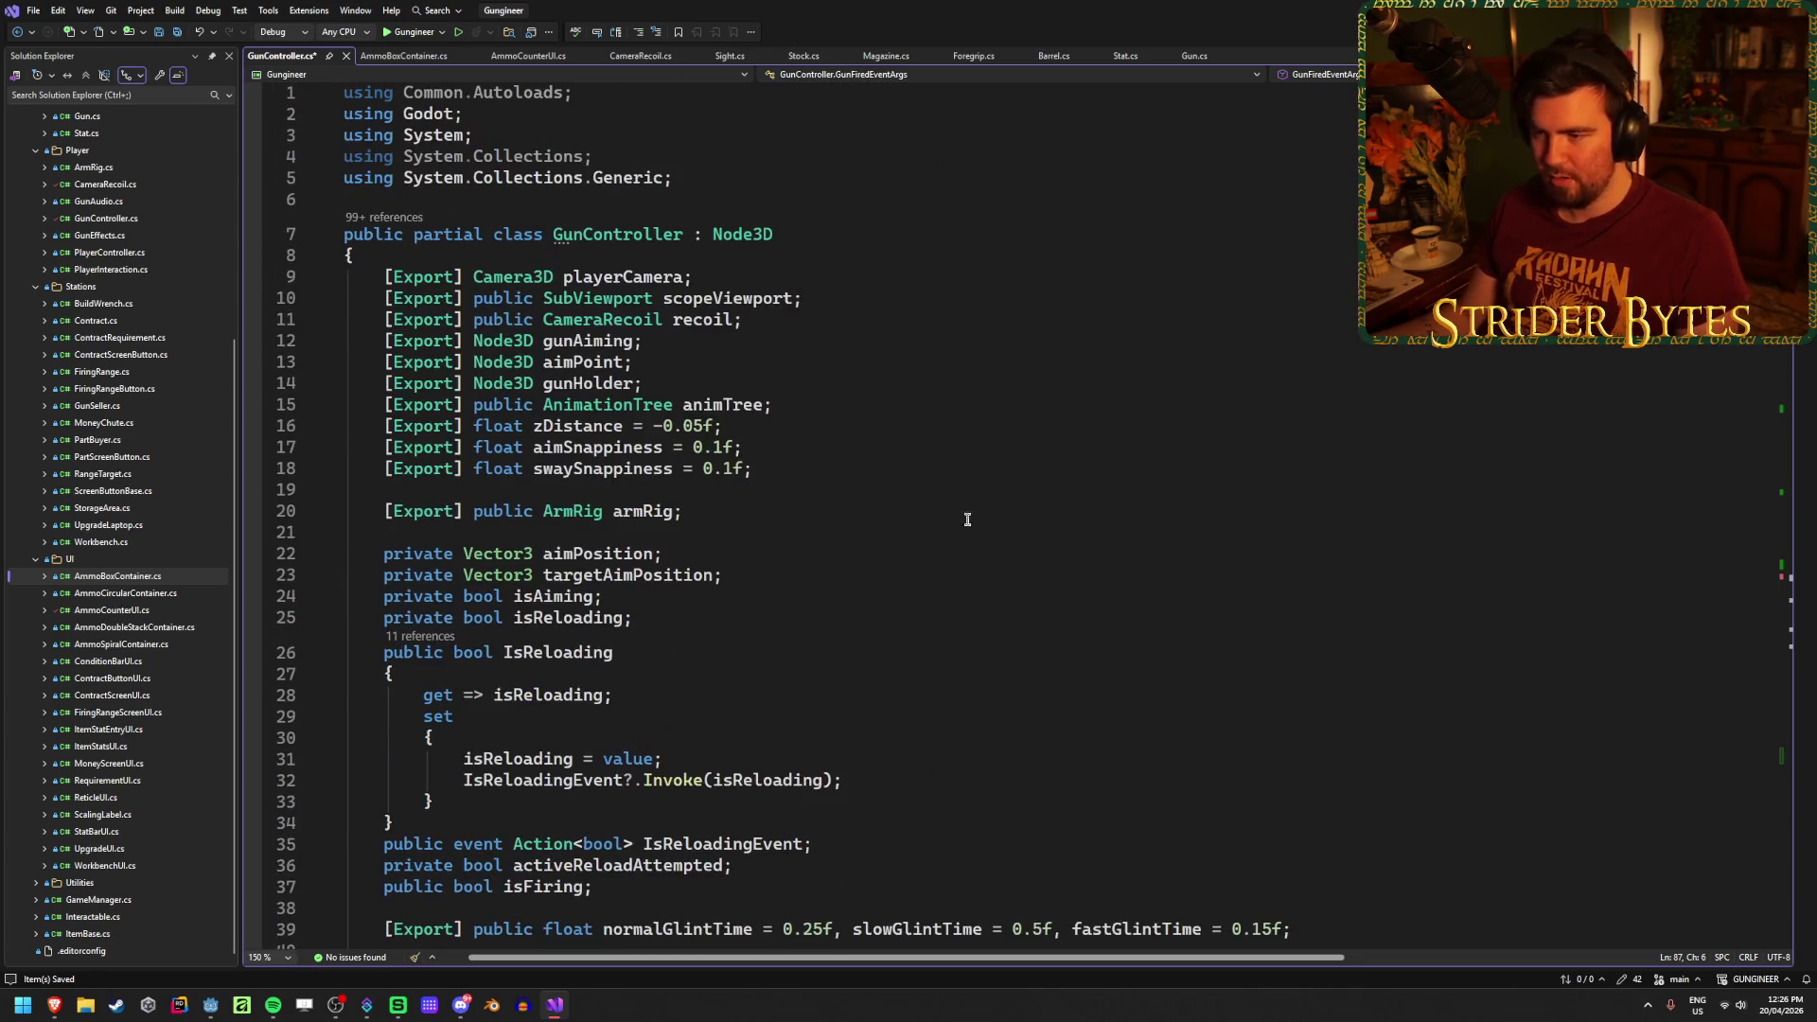
{"action": "scroll", "coordinate": [932, 402], "scroll_direction": "down", "scroll_amount": 7}
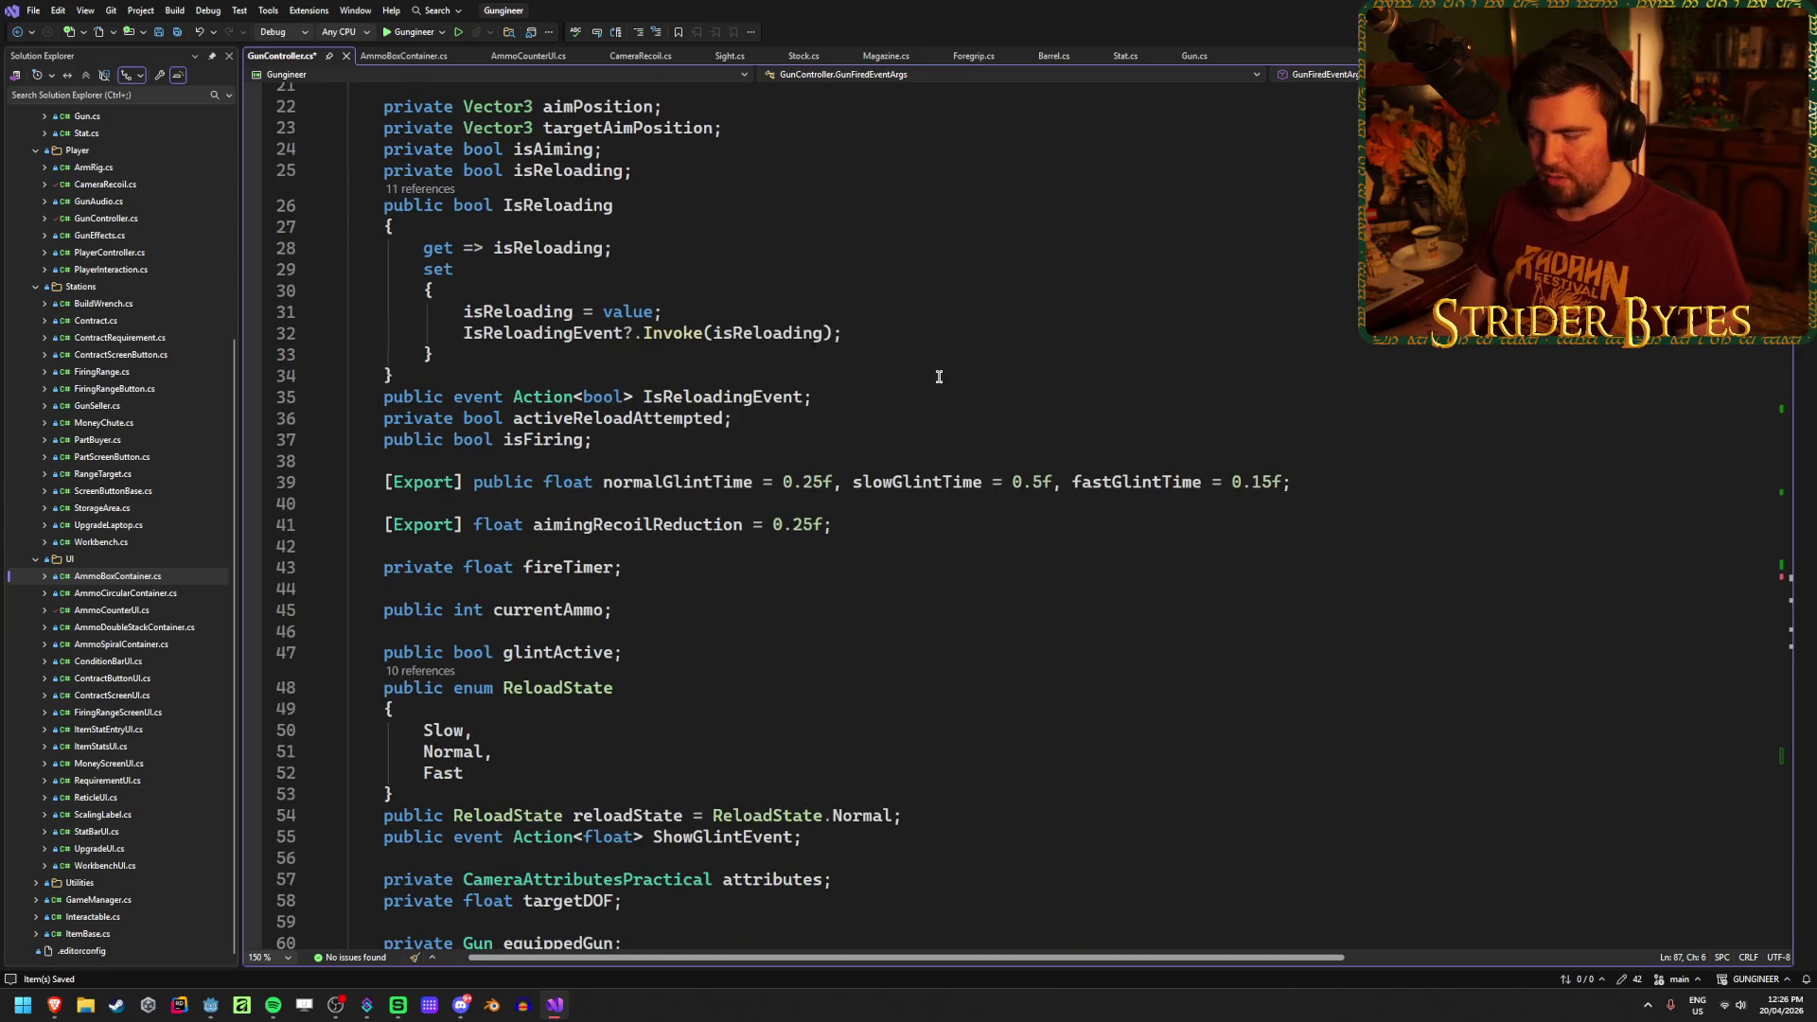
{"action": "left_click", "coordinate": [848, 400]}
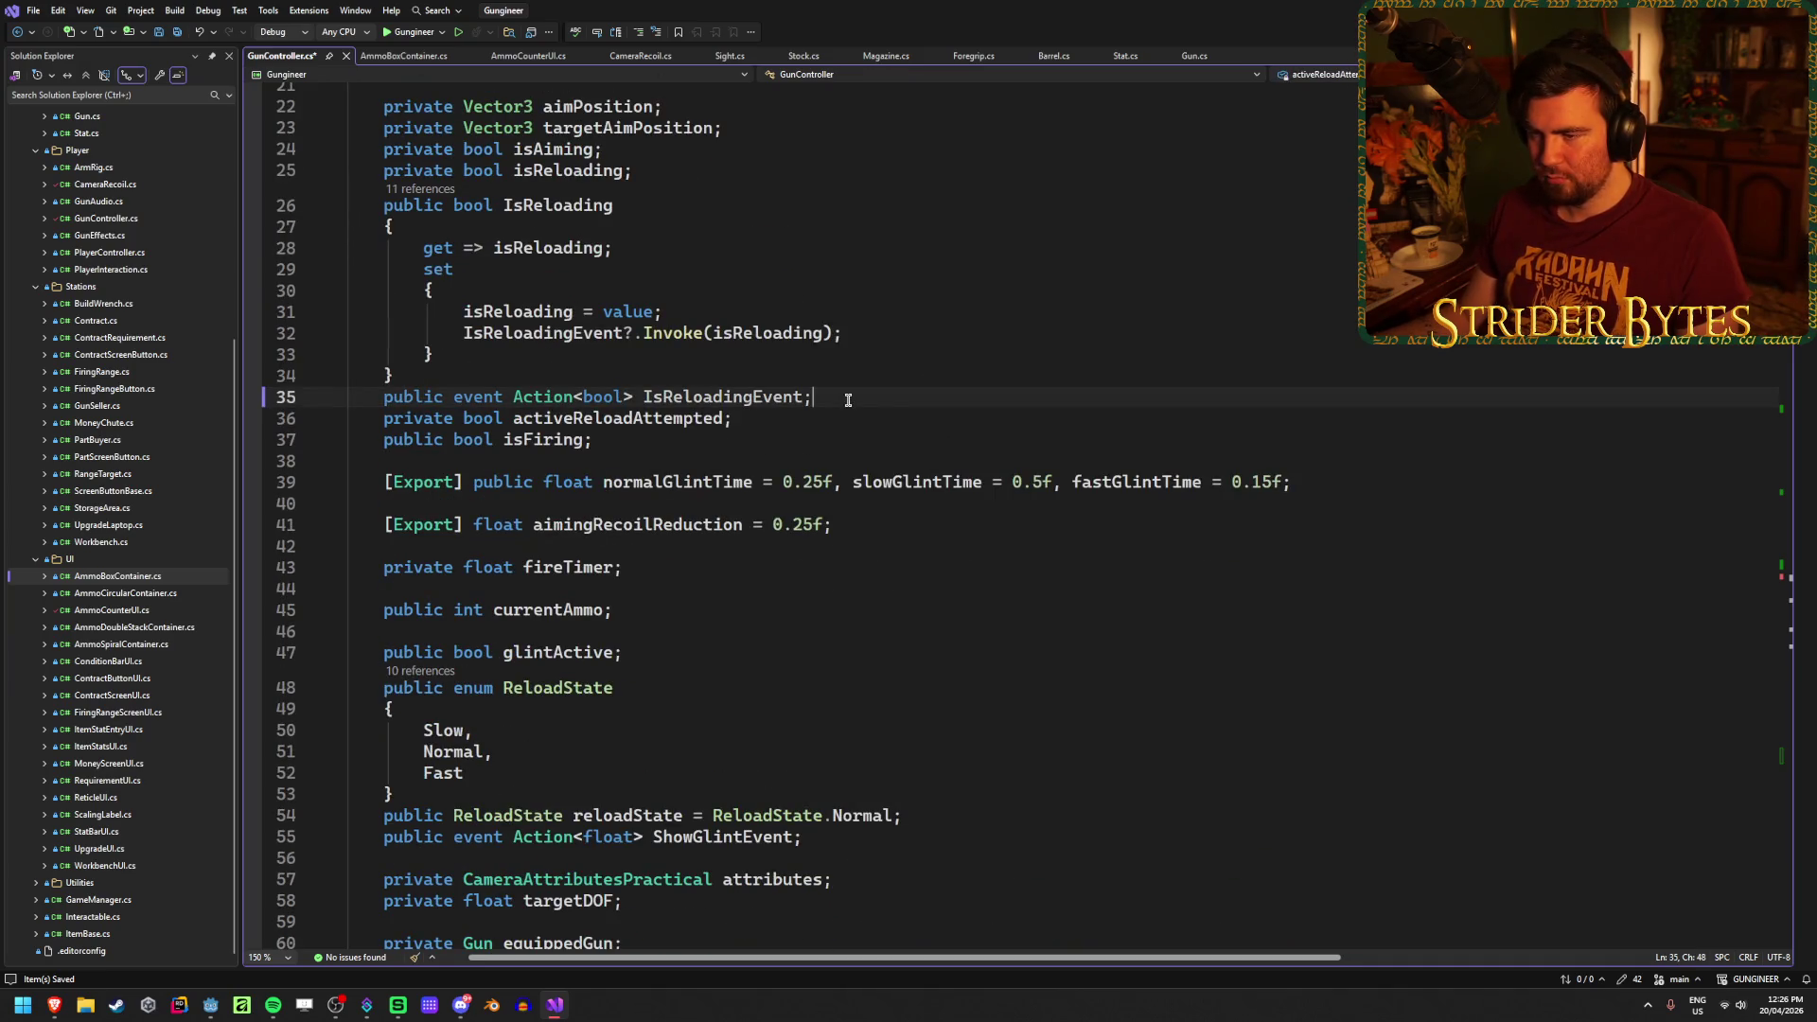
Step: Declare public event Action<int> LoadSingleBulletEvent; below IsReloadingEvent
{"action": "key", "text": "Return"}
{"action": "type", "text": "public "}
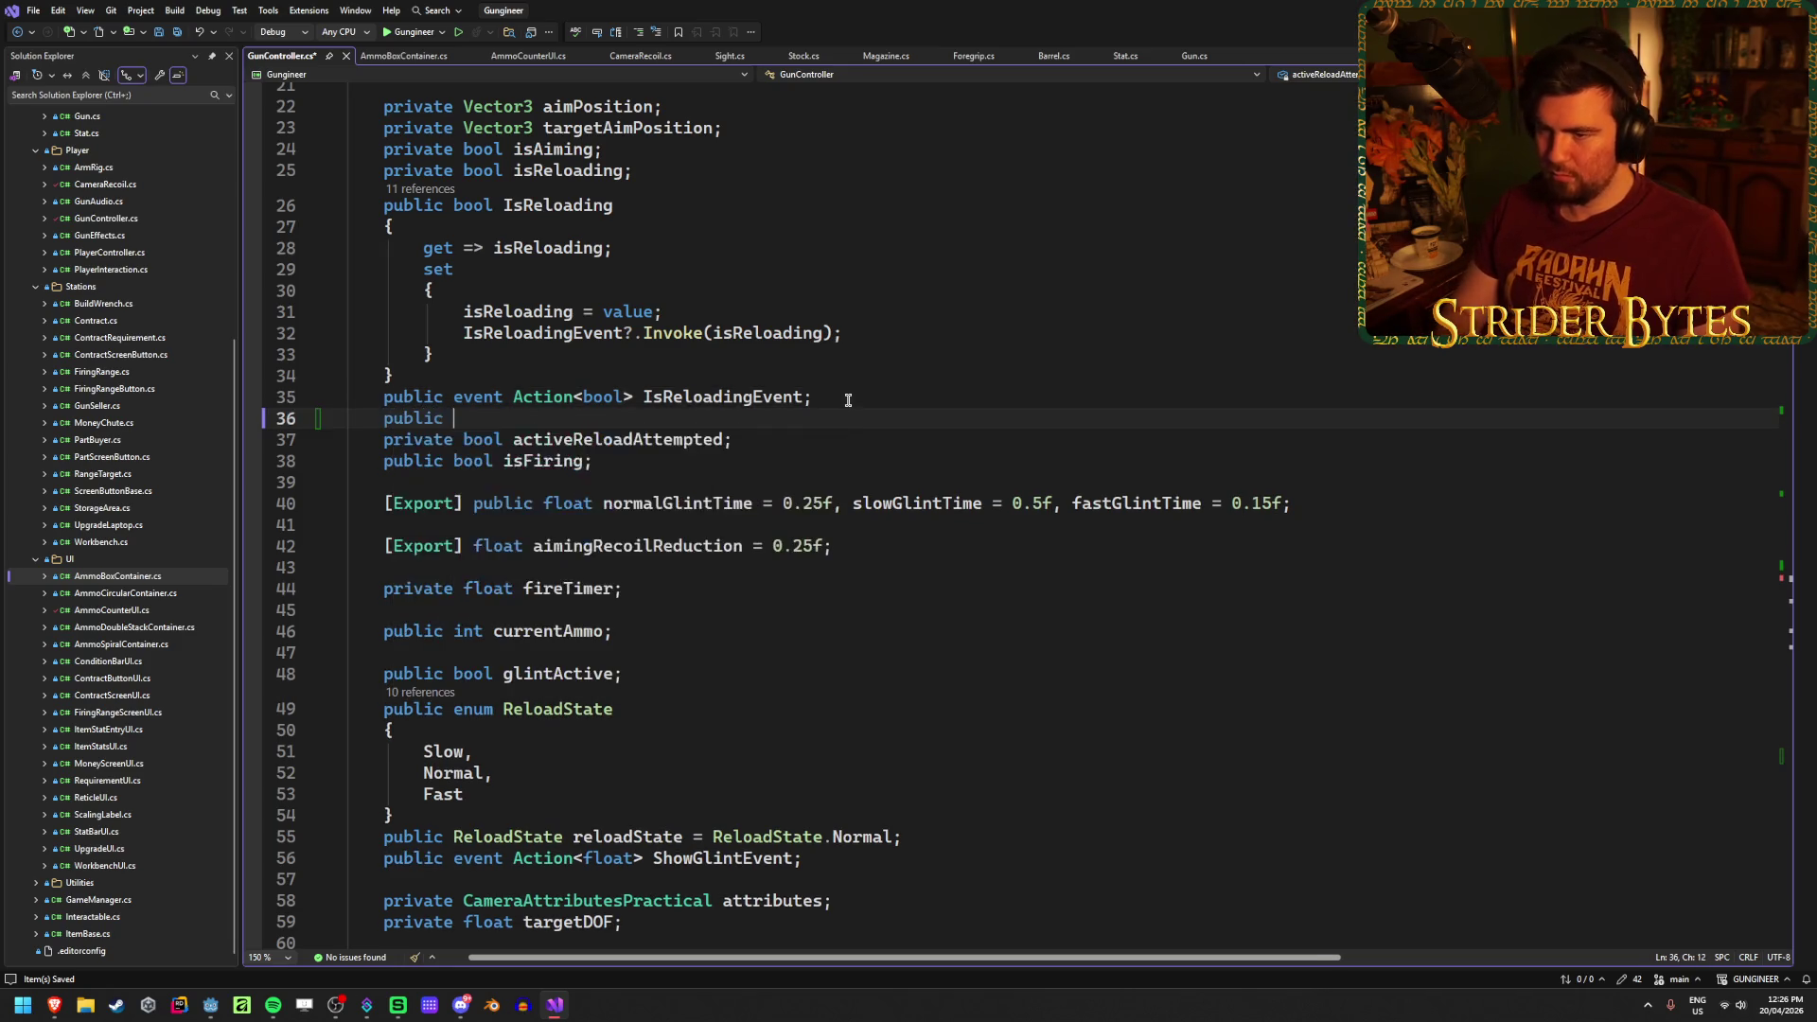
{"action": "type", "text": "event Action"}
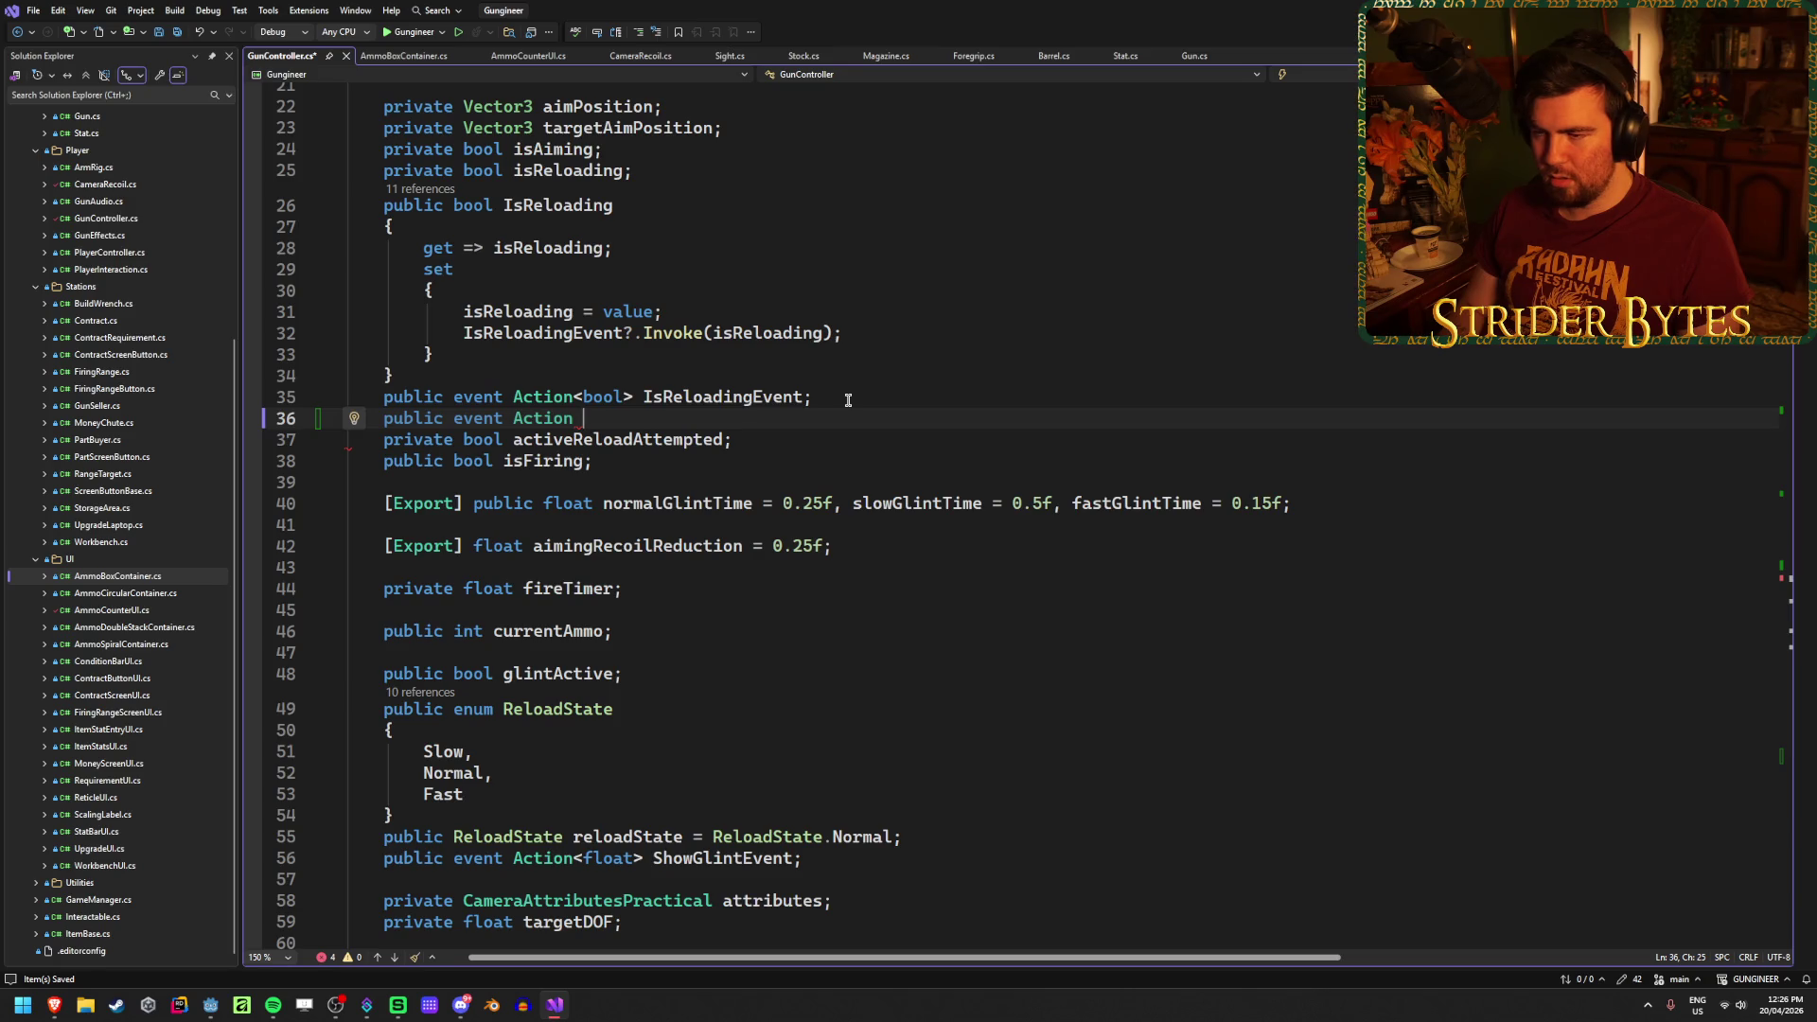
{"action": "key", "text": "BackSpace"}
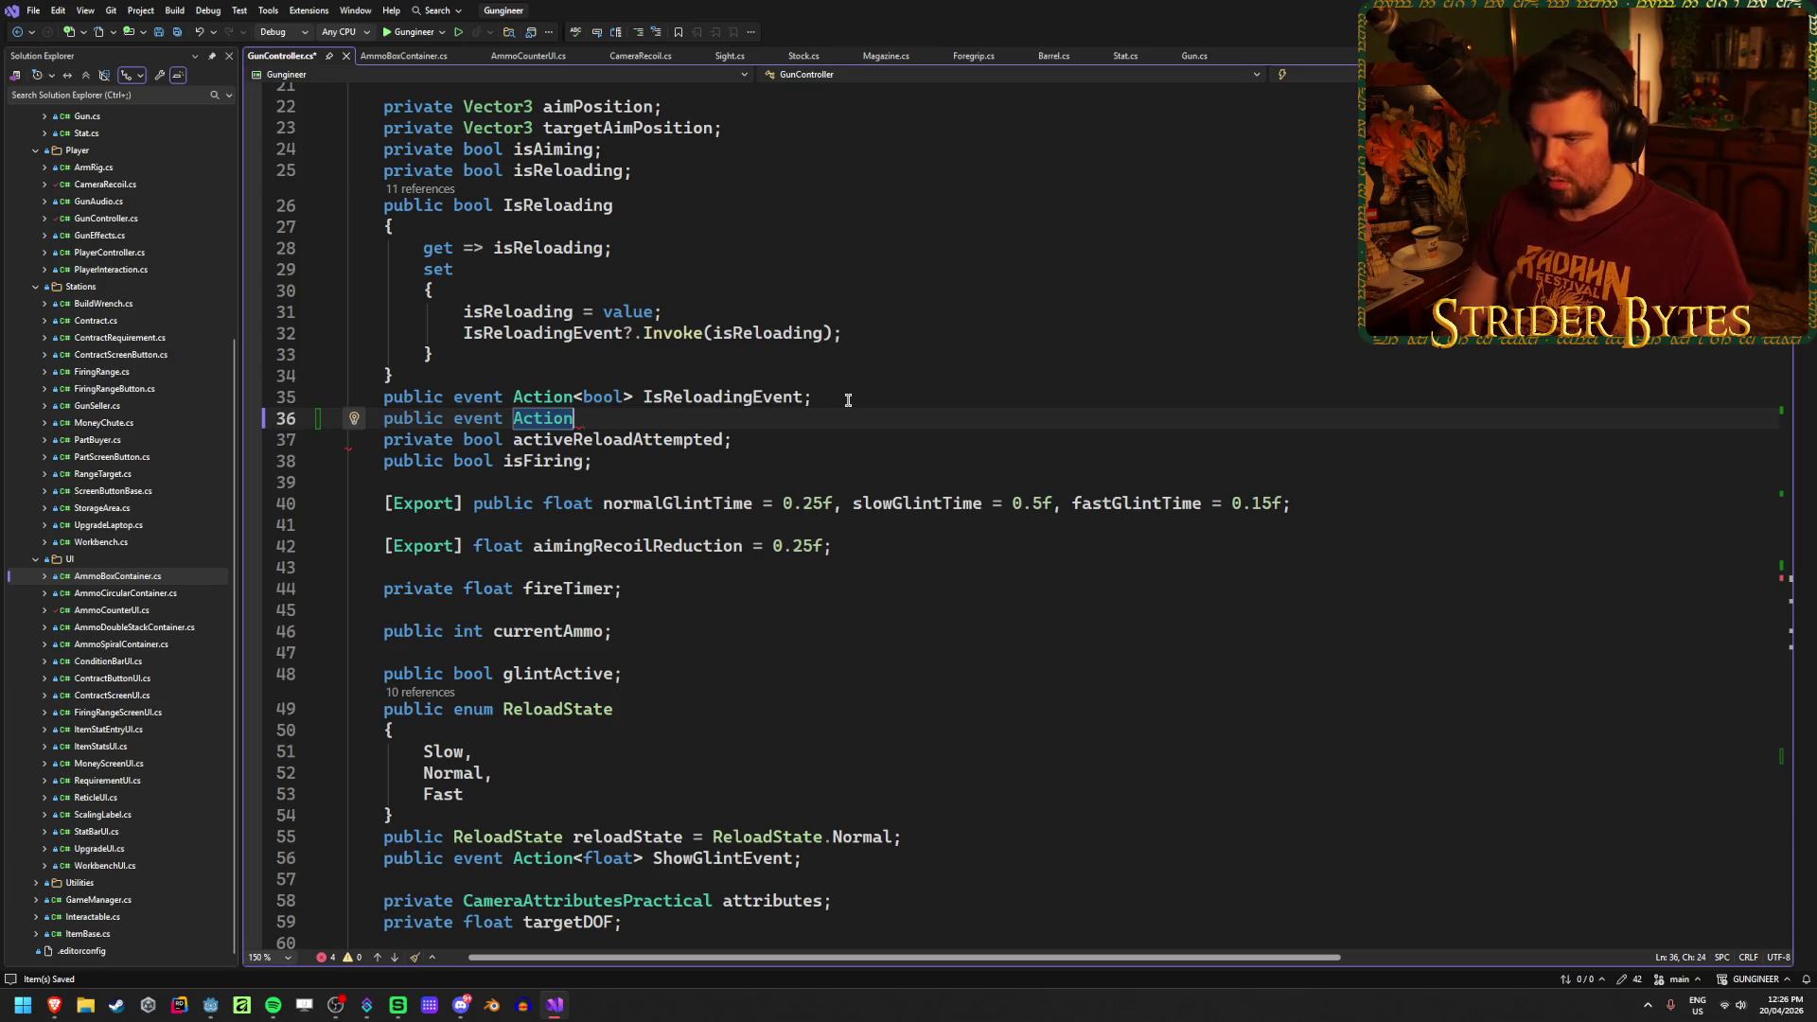
{"action": "type", "text": "<>"}
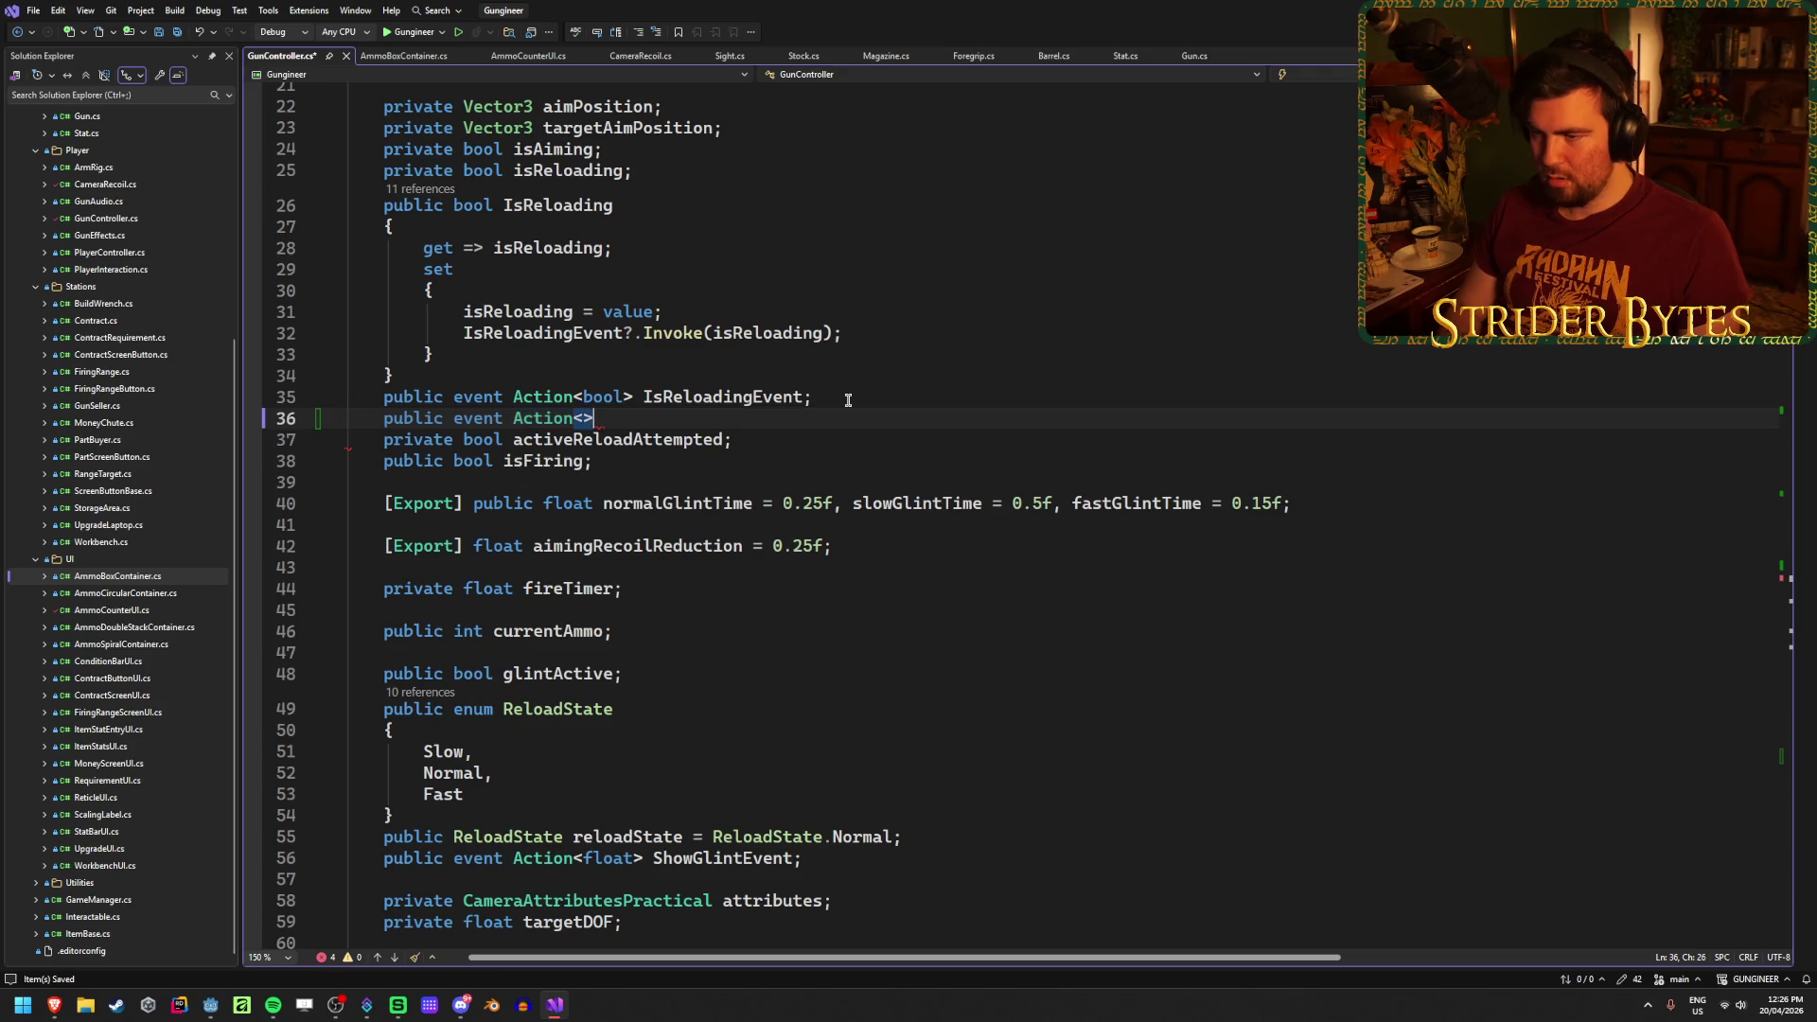
{"action": "key", "text": "BackSpace"}
{"action": "type", "text": "int"}
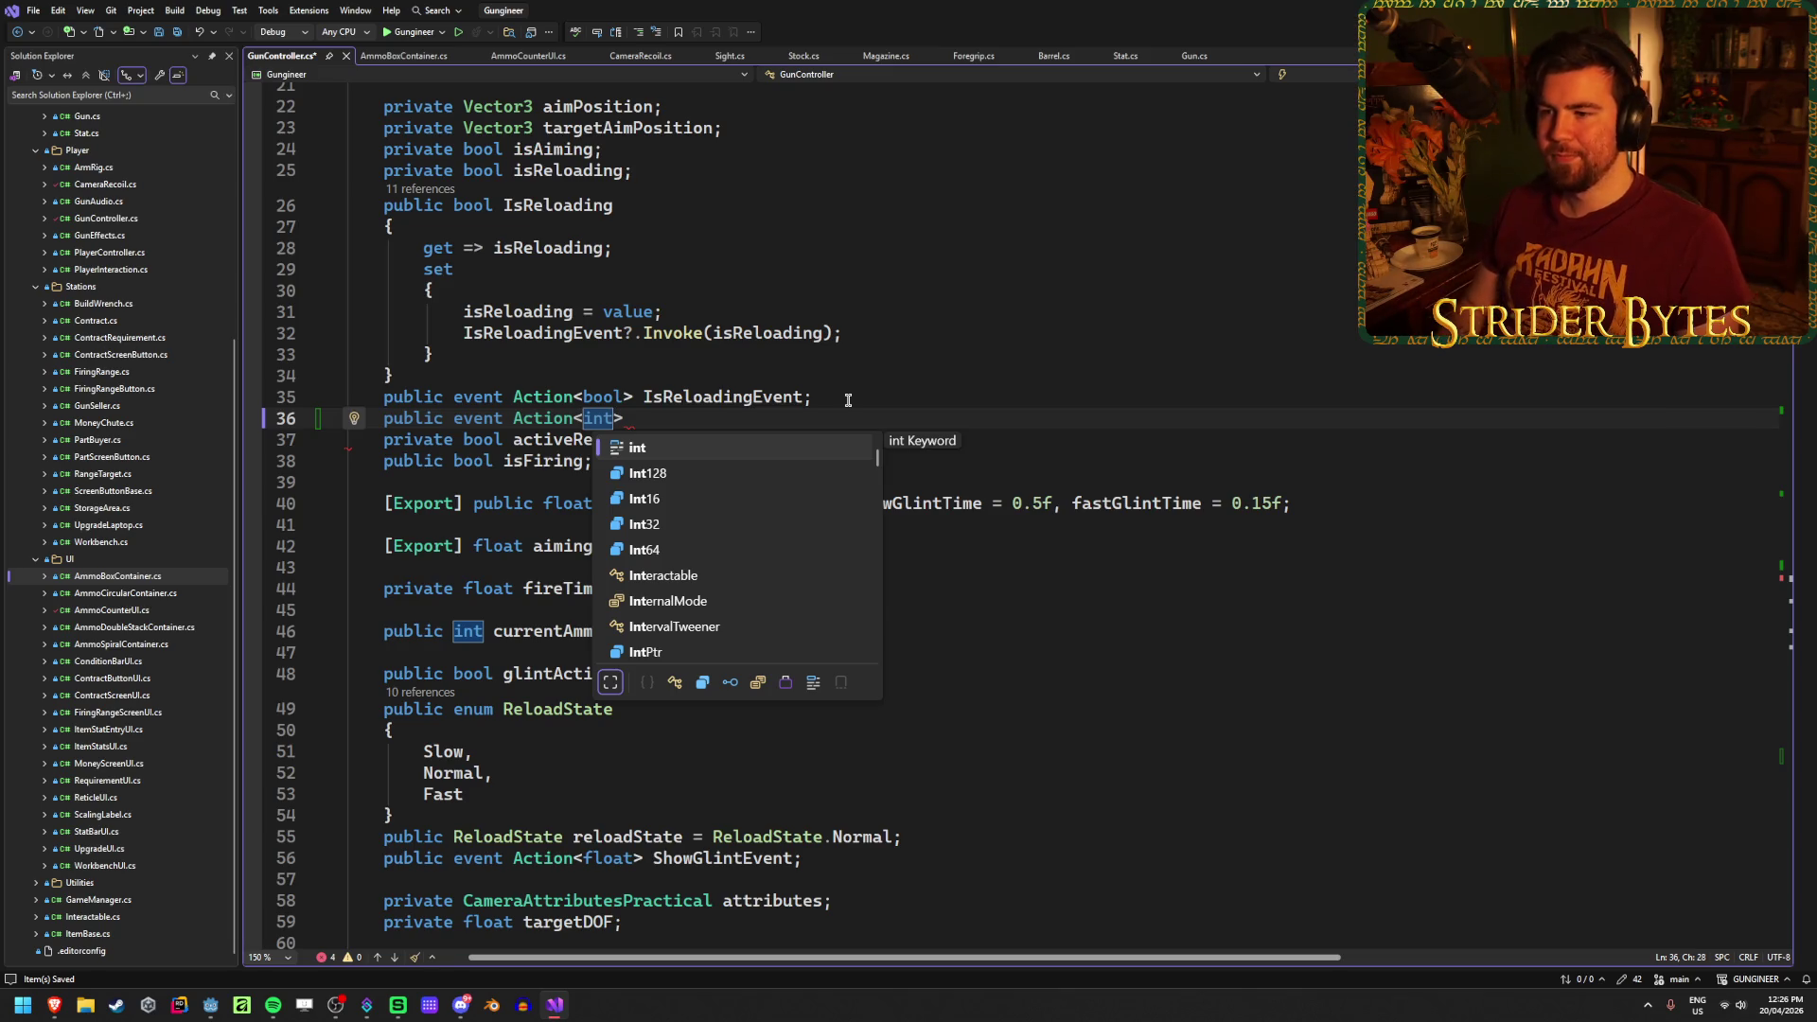
{"action": "type", "text": "> "}
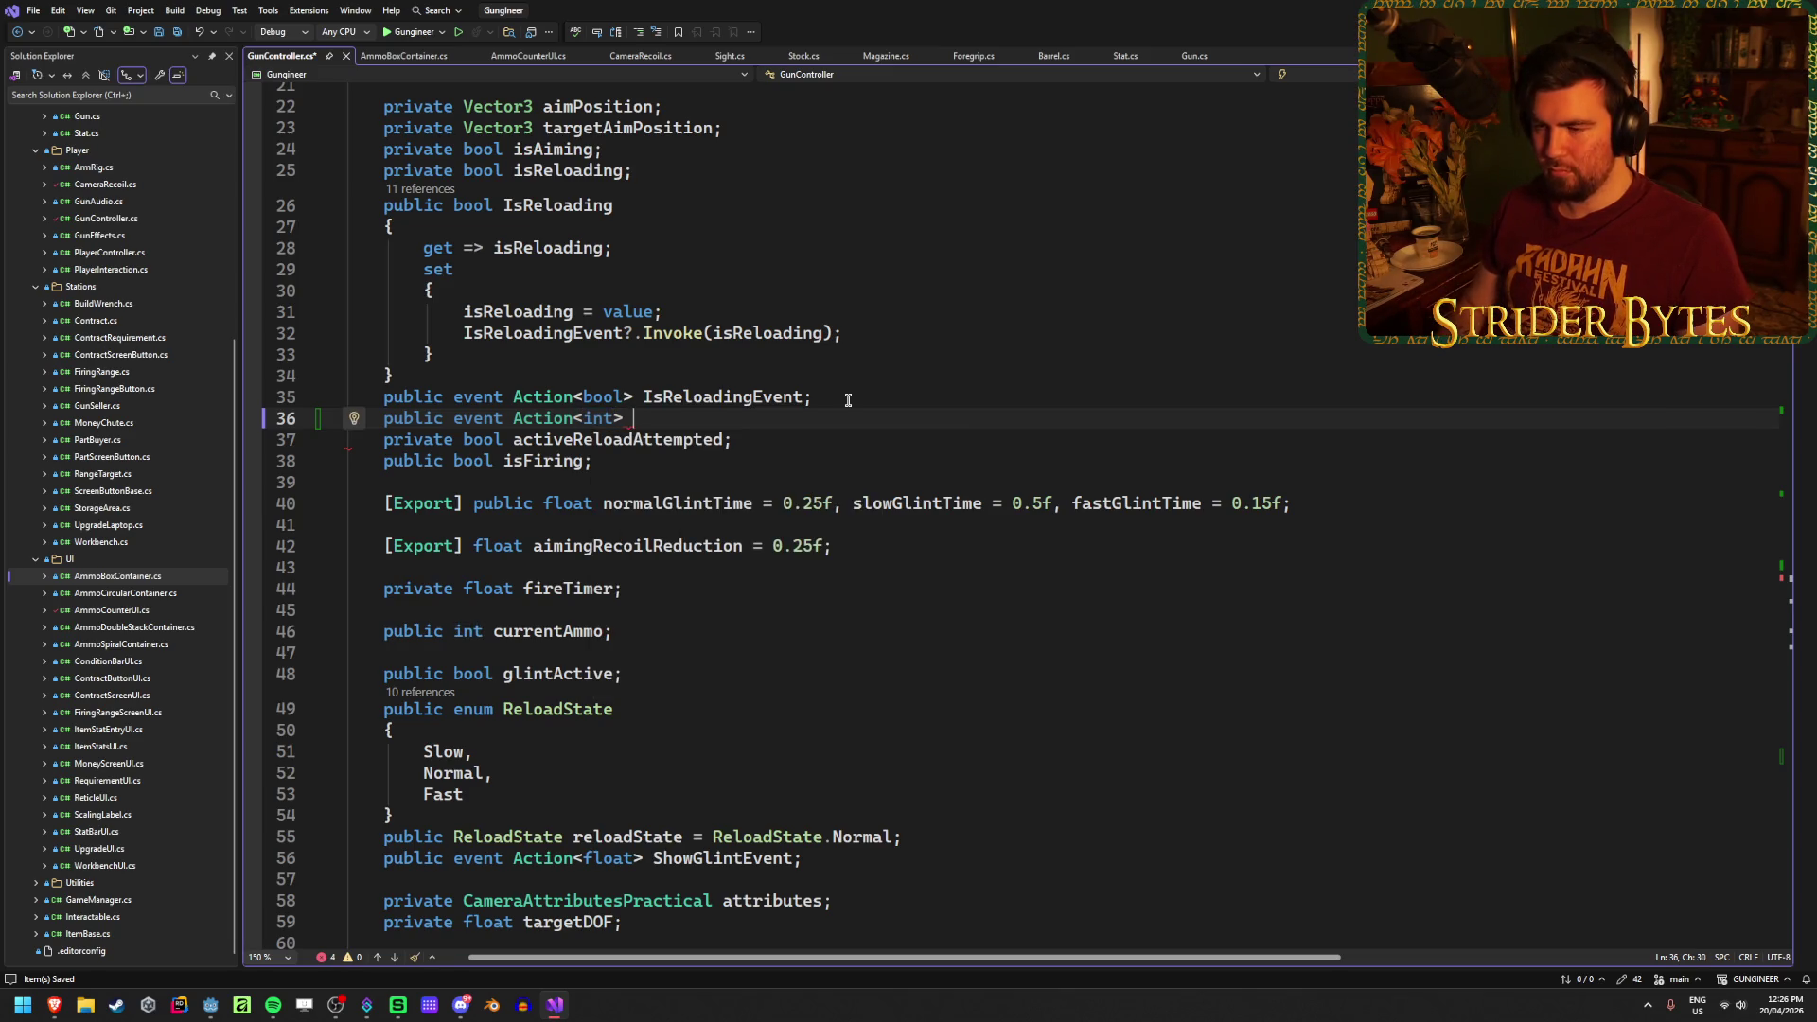
{"action": "type", "text": "Lo"}
{"action": "type", "text": "adSingleBulletEW"}
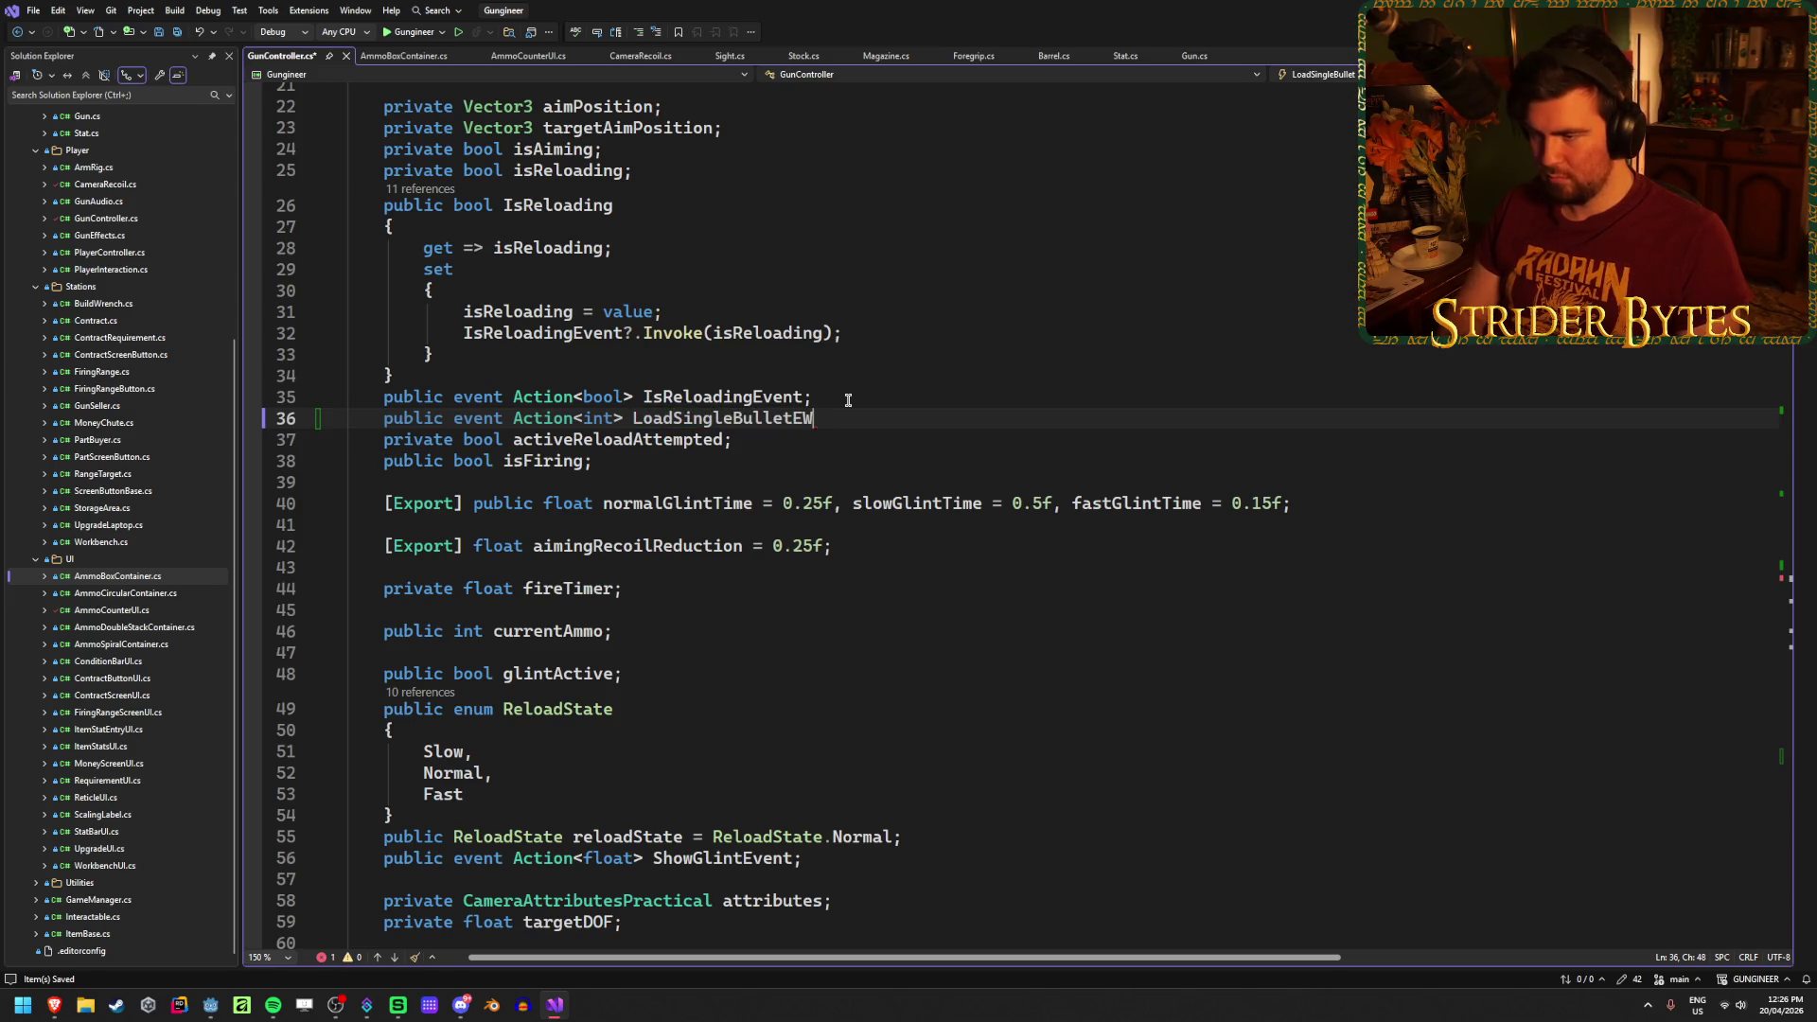
{"action": "key", "text": "BackSpace"}
{"action": "type", "text": "vent;"}
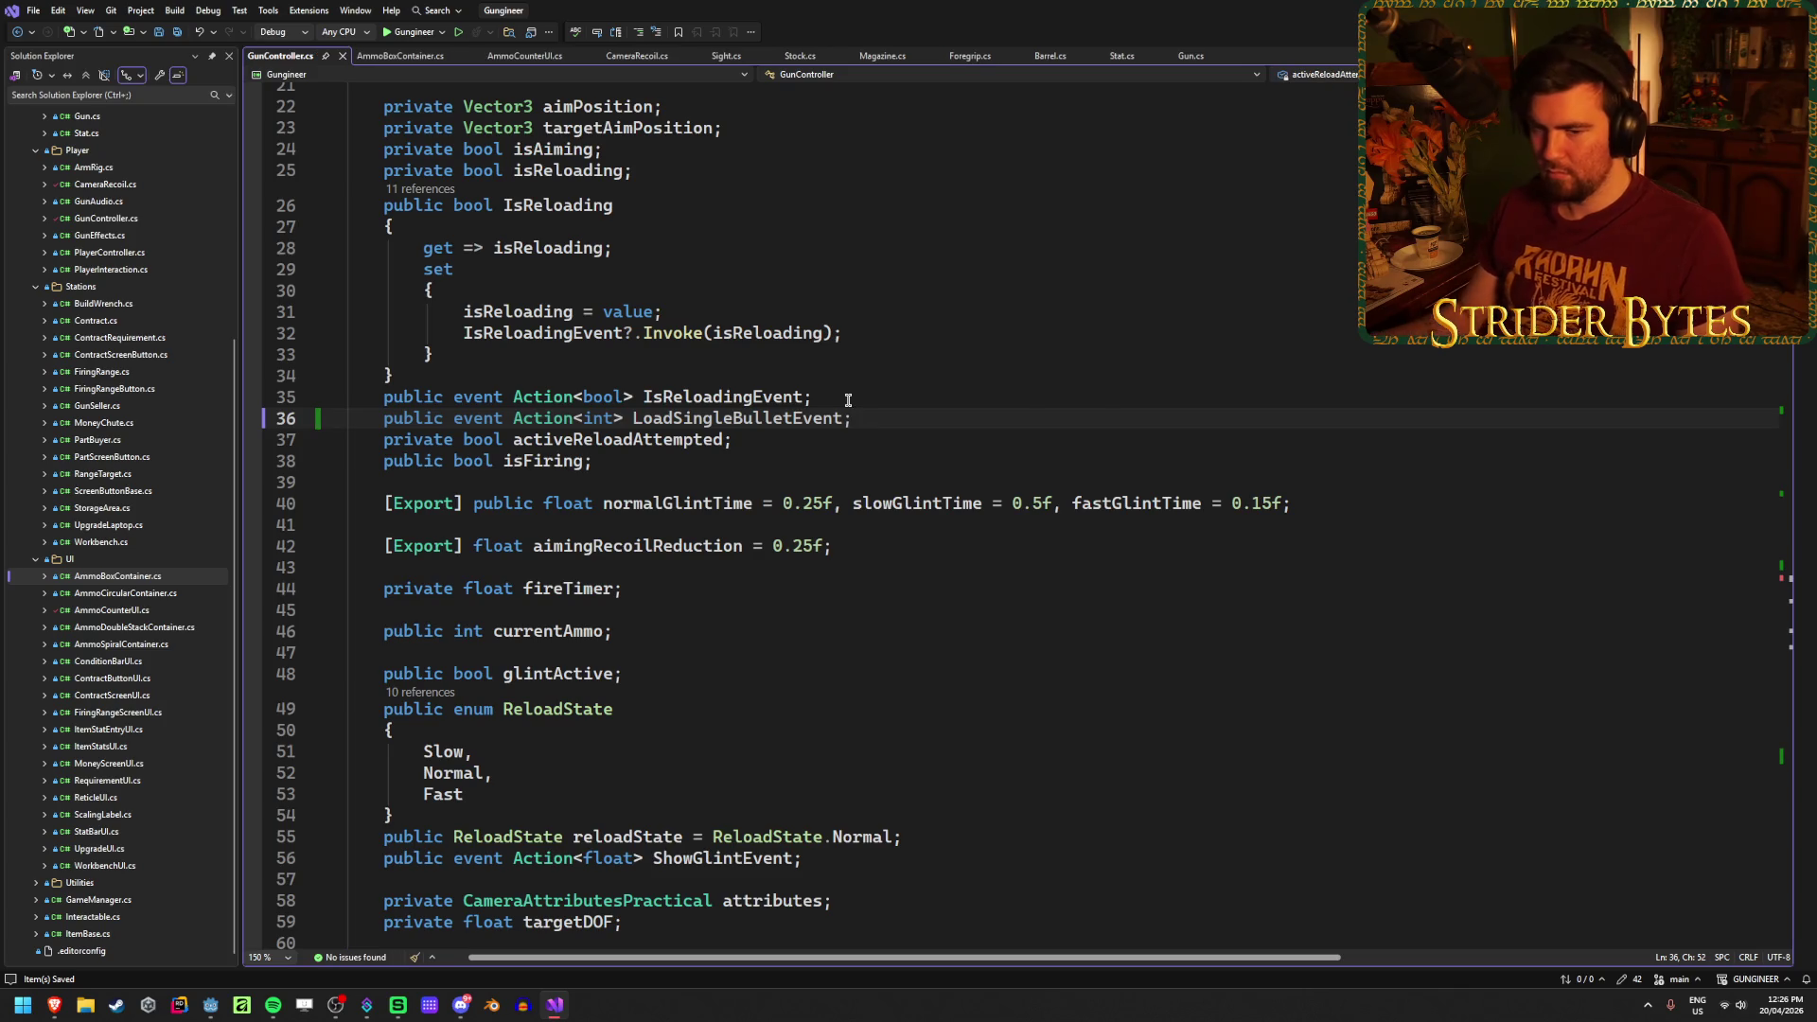
Step: Move down to the empty line inside the LoadSingleBullet method
{"action": "scroll", "coordinate": [838, 412], "scroll_direction": "down", "scroll_amount": 20}
{"action": "scroll", "coordinate": [825, 421], "scroll_direction": "down", "scroll_amount": 15}
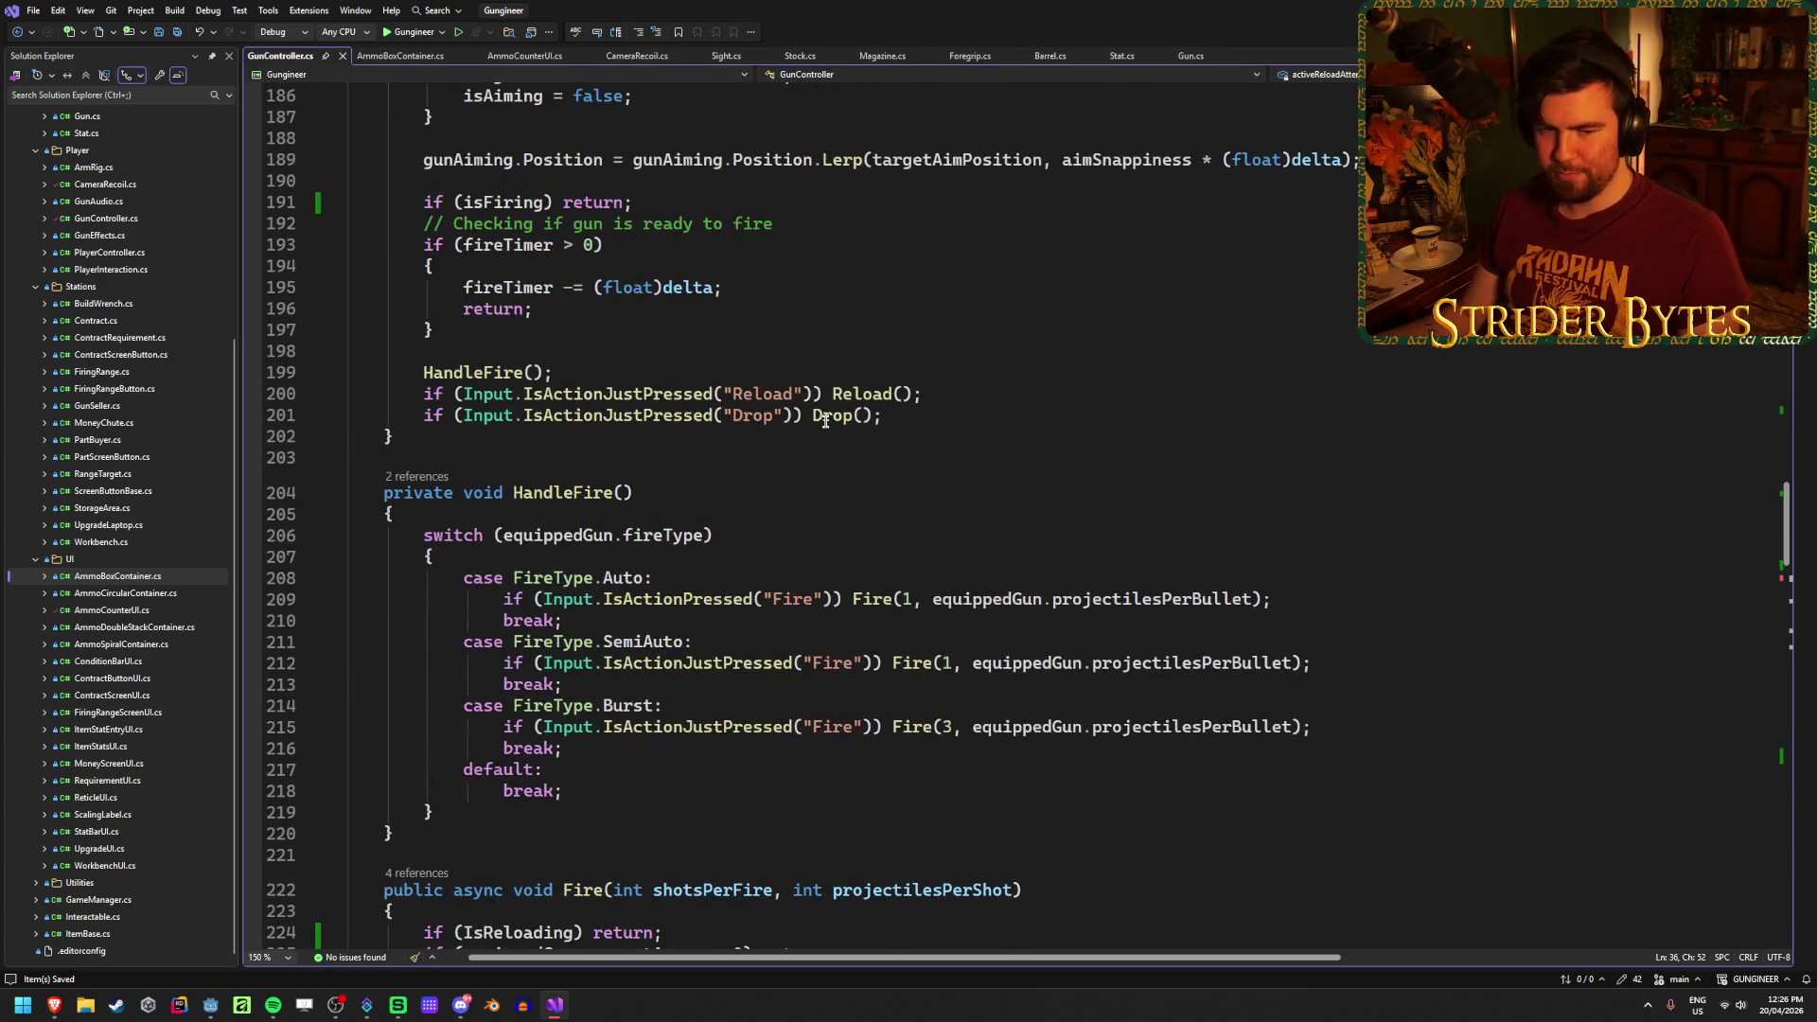
{"action": "scroll", "coordinate": [825, 421], "scroll_direction": "down", "scroll_amount": 14}
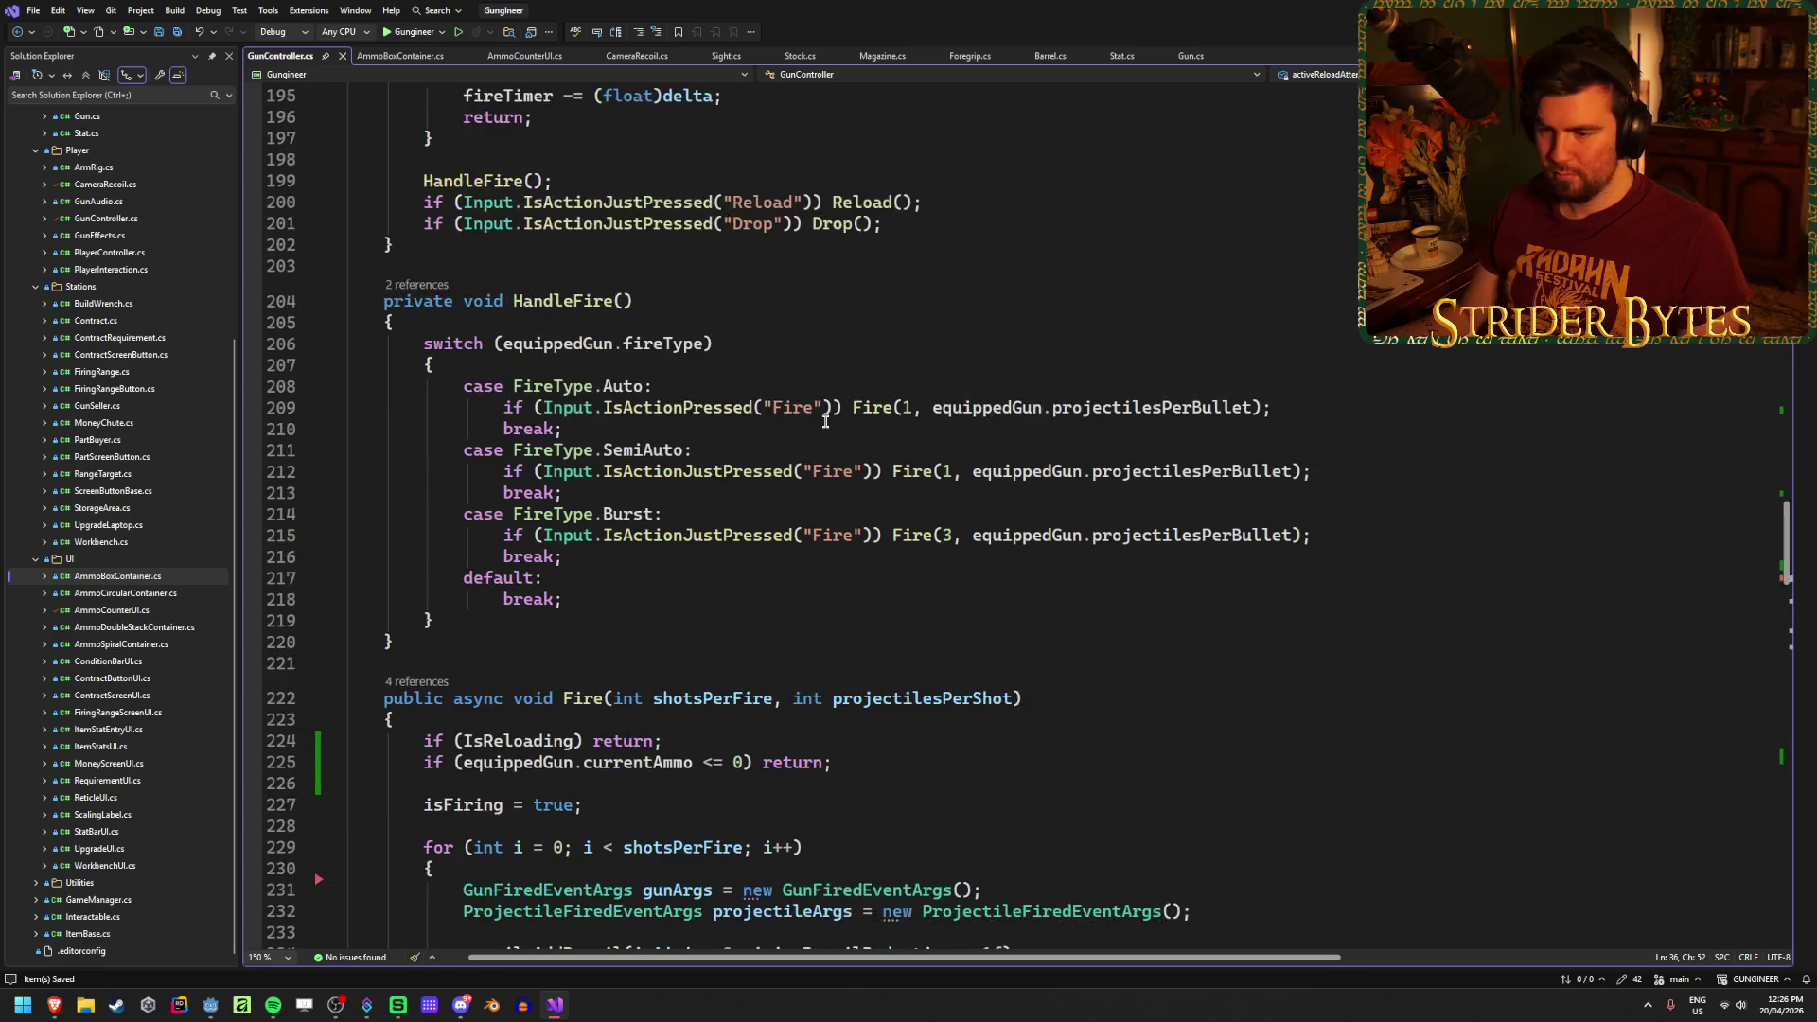
{"action": "scroll", "coordinate": [825, 421], "scroll_direction": "down", "scroll_amount": 14}
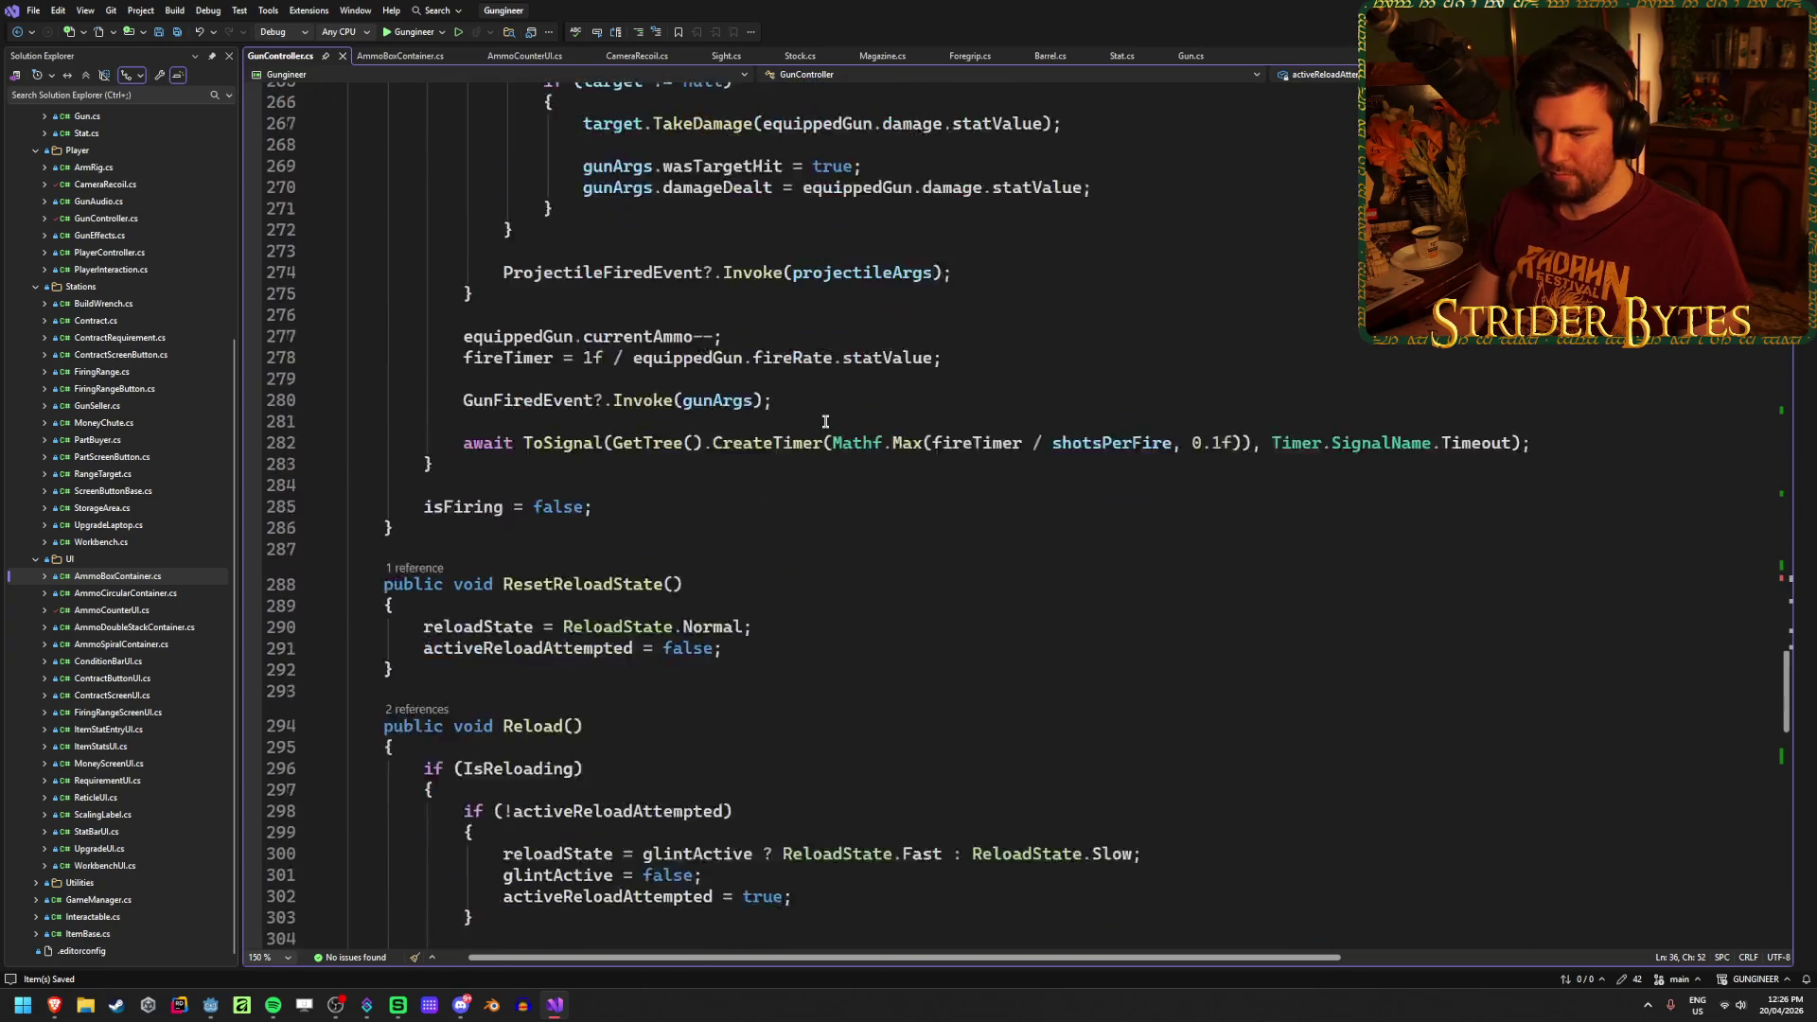
{"action": "scroll", "coordinate": [825, 421], "scroll_direction": "up", "scroll_amount": 7}
{"action": "scroll", "coordinate": [826, 421], "scroll_direction": "down", "scroll_amount": 12}
{"action": "scroll", "coordinate": [825, 421], "scroll_direction": "up", "scroll_amount": 1}
{"action": "scroll", "coordinate": [825, 422], "scroll_direction": "down", "scroll_amount": 5}
{"action": "scroll", "coordinate": [825, 421], "scroll_direction": "down", "scroll_amount": 1}
{"action": "left_click", "coordinate": [515, 444]}
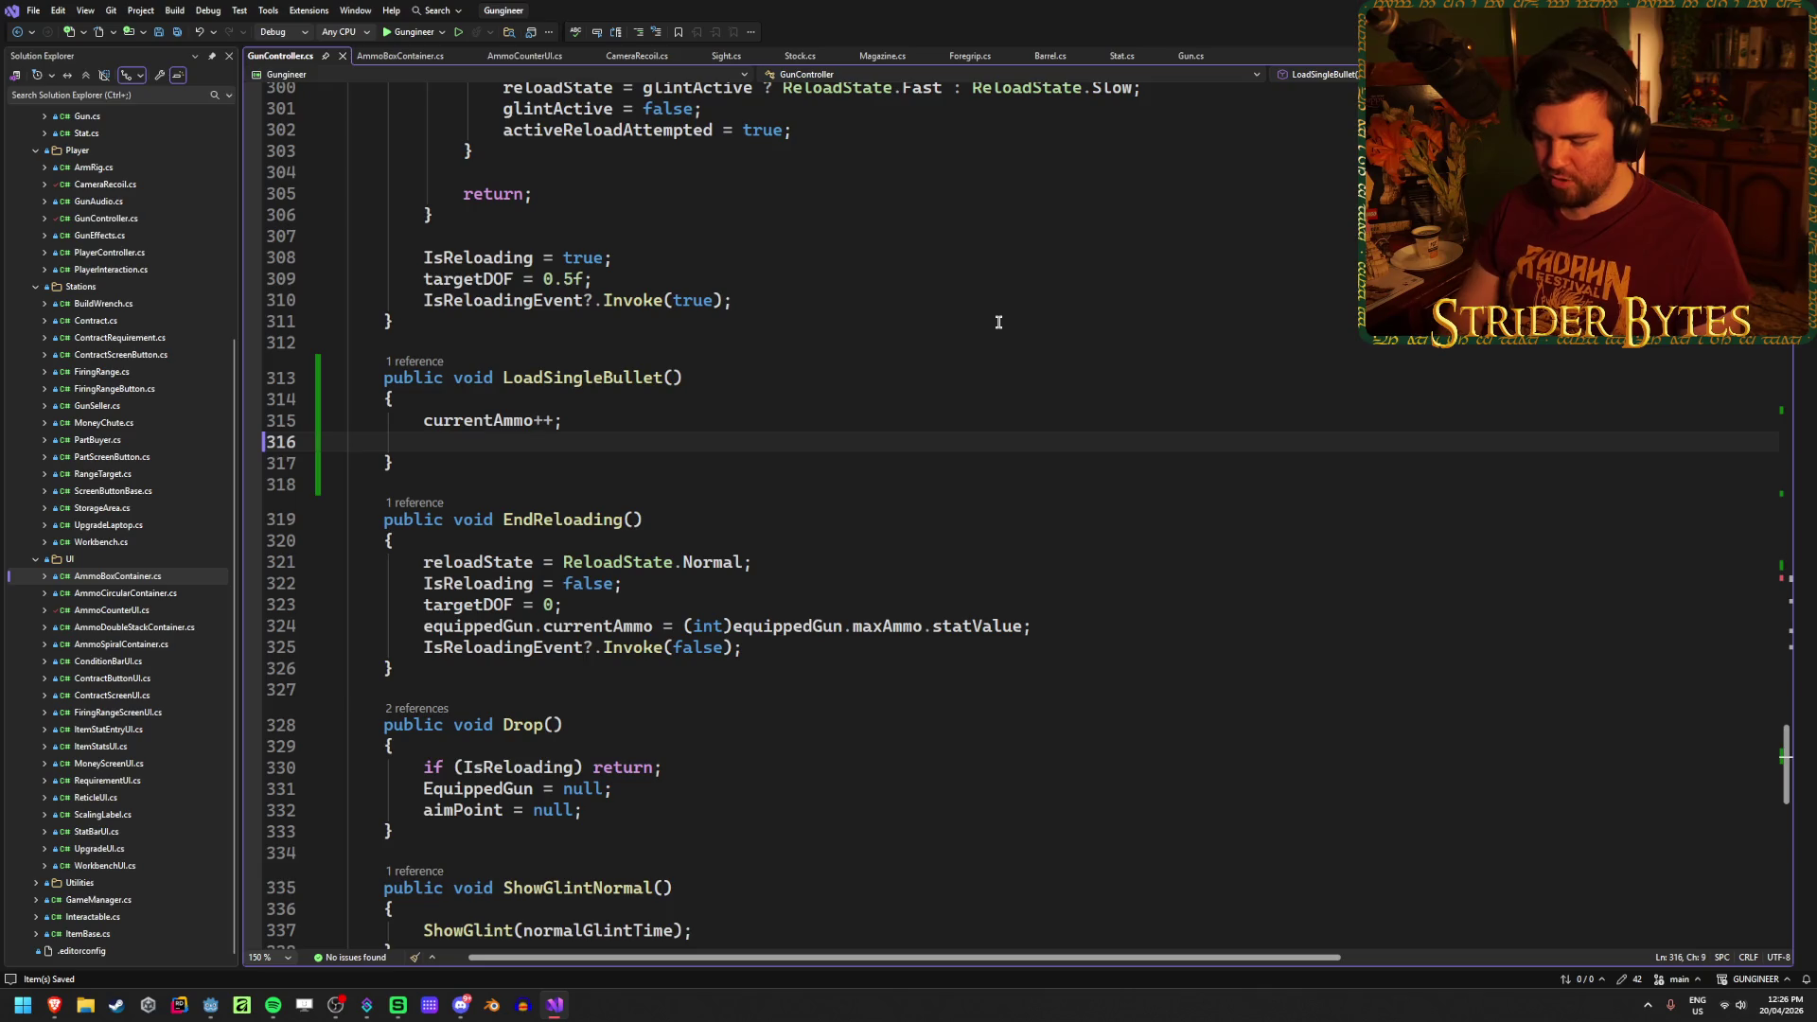
Step: Add LoadSingleBulletEvent?.Invoke(currentAmmo); after the increment, then switch to AmmoCounterUI.cs
{"action": "type", "text": "Loadsingle"}
{"action": "key", "text": "Down"}
{"action": "key", "text": "Tab"}
{"action": "type", "text": "?.Inv"}
{"action": "key", "text": "Tab"}
{"action": "type", "text": "(c"}
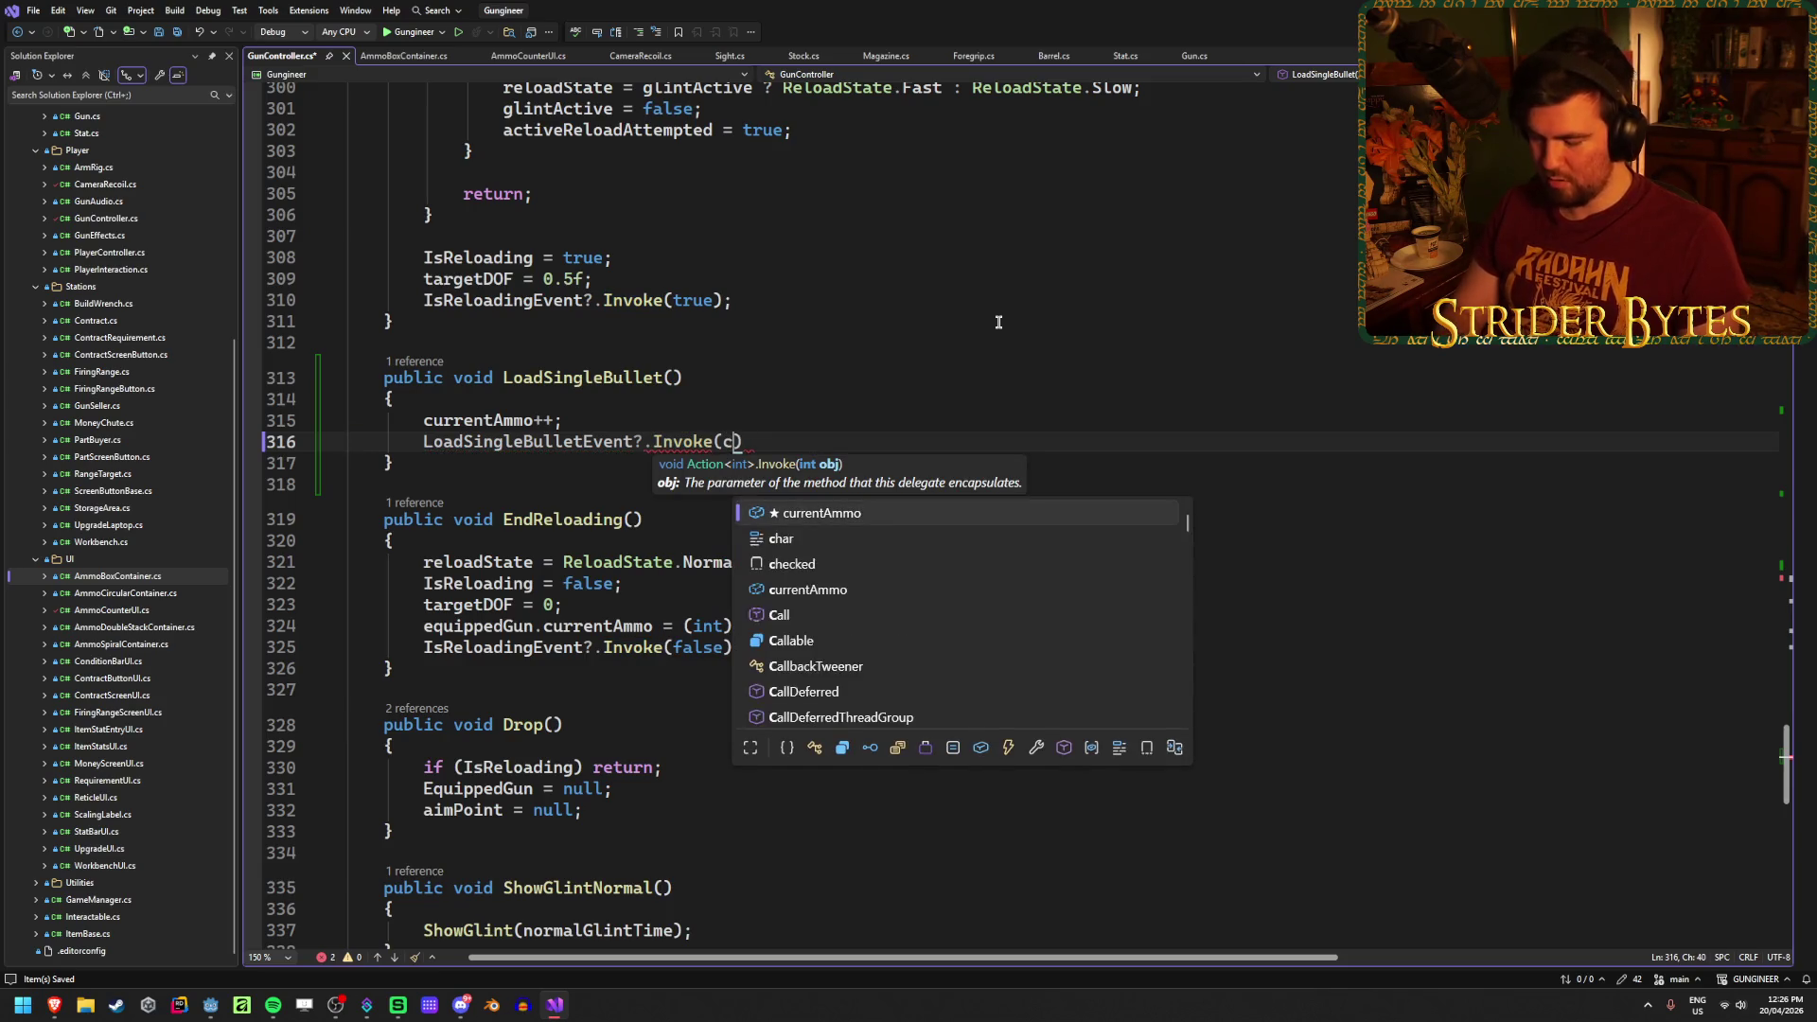
{"action": "type", "text": "urr"}
{"action": "key", "text": "Tab"}
{"action": "type", "text": ");"}
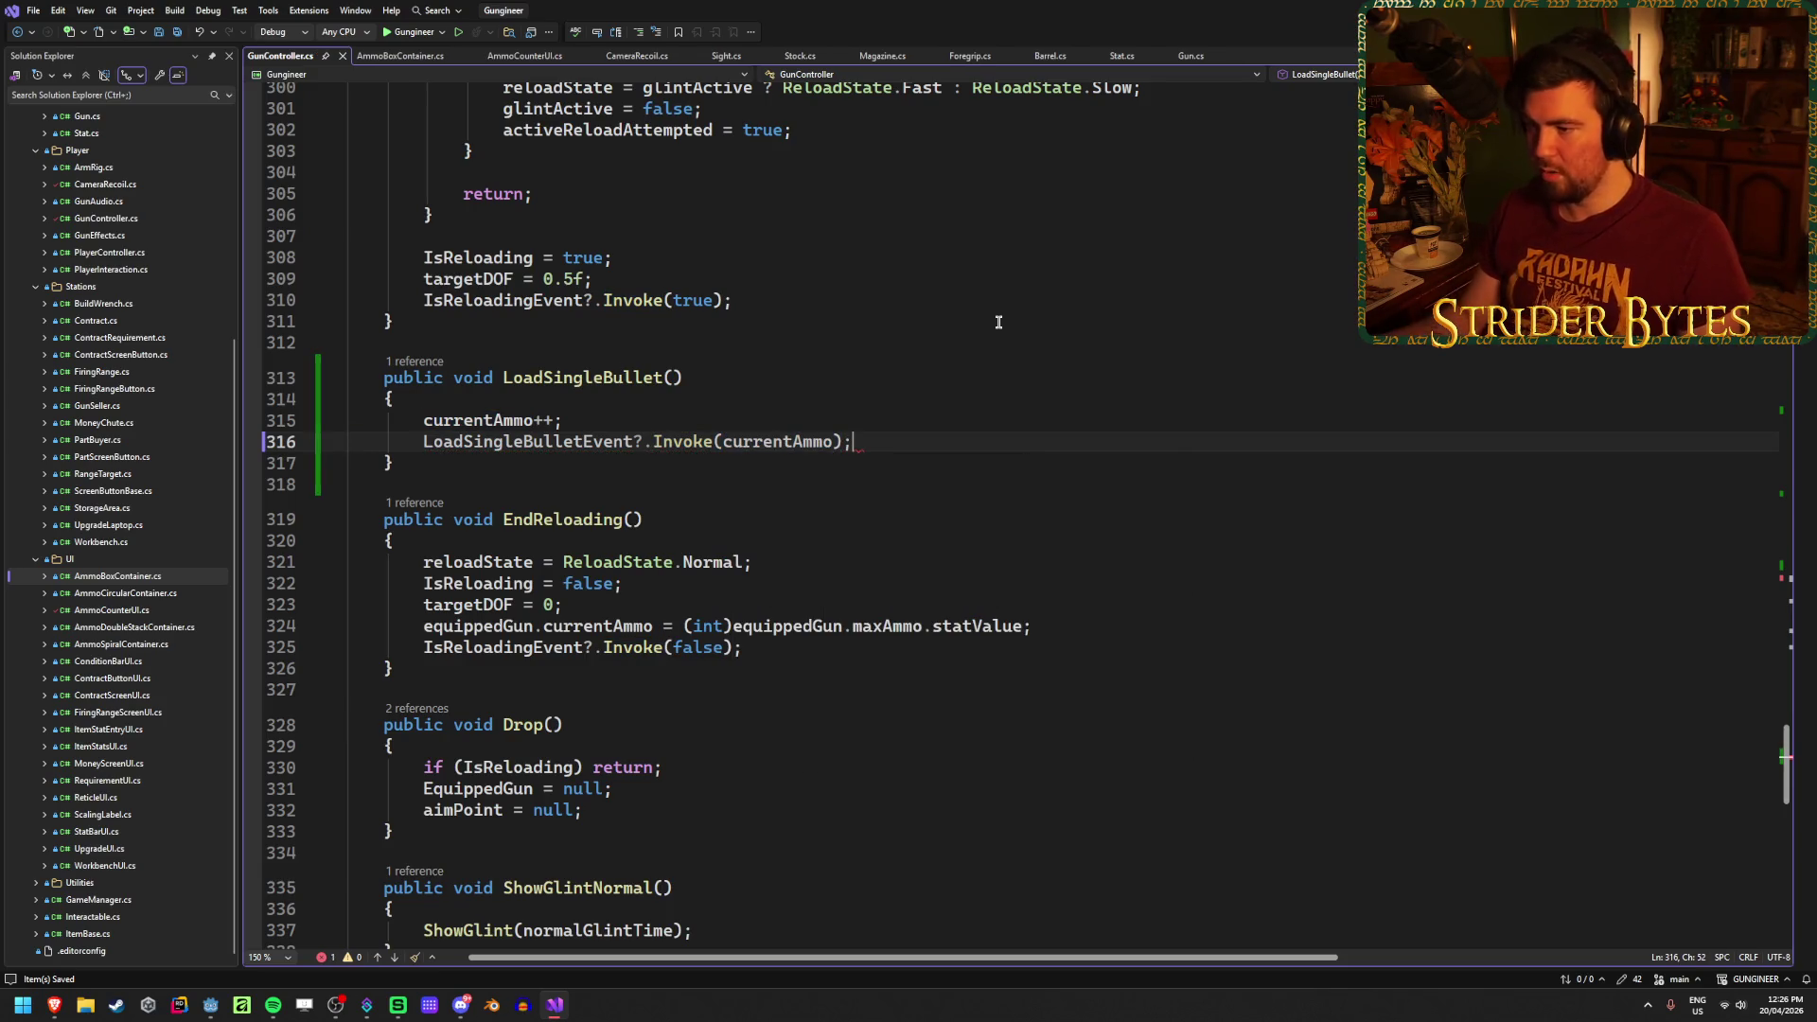
{"action": "middle_click", "coordinate": [441, 57]}
{"action": "left_click", "coordinate": [441, 57]}
Step: Close the extra gun part files, leaving AmmoCounterUI.cs open
{"action": "middle_click", "coordinate": [500, 56]}
{"action": "middle_click", "coordinate": [499, 57]}
{"action": "middle_click", "coordinate": [500, 57]}
{"action": "middle_click", "coordinate": [500, 57]}
{"action": "middle_click", "coordinate": [500, 57]}
{"action": "middle_click", "coordinate": [500, 57]}
{"action": "middle_click", "coordinate": [500, 57]}
{"action": "middle_click", "coordinate": [500, 57]}
Step: In _Ready, add 'gunController.LoadSingleBulletEvent += UpdateCounter;' and save AmmoCounterUI.cs
{"action": "scroll", "coordinate": [899, 593], "scroll_direction": "down", "scroll_amount": 1}
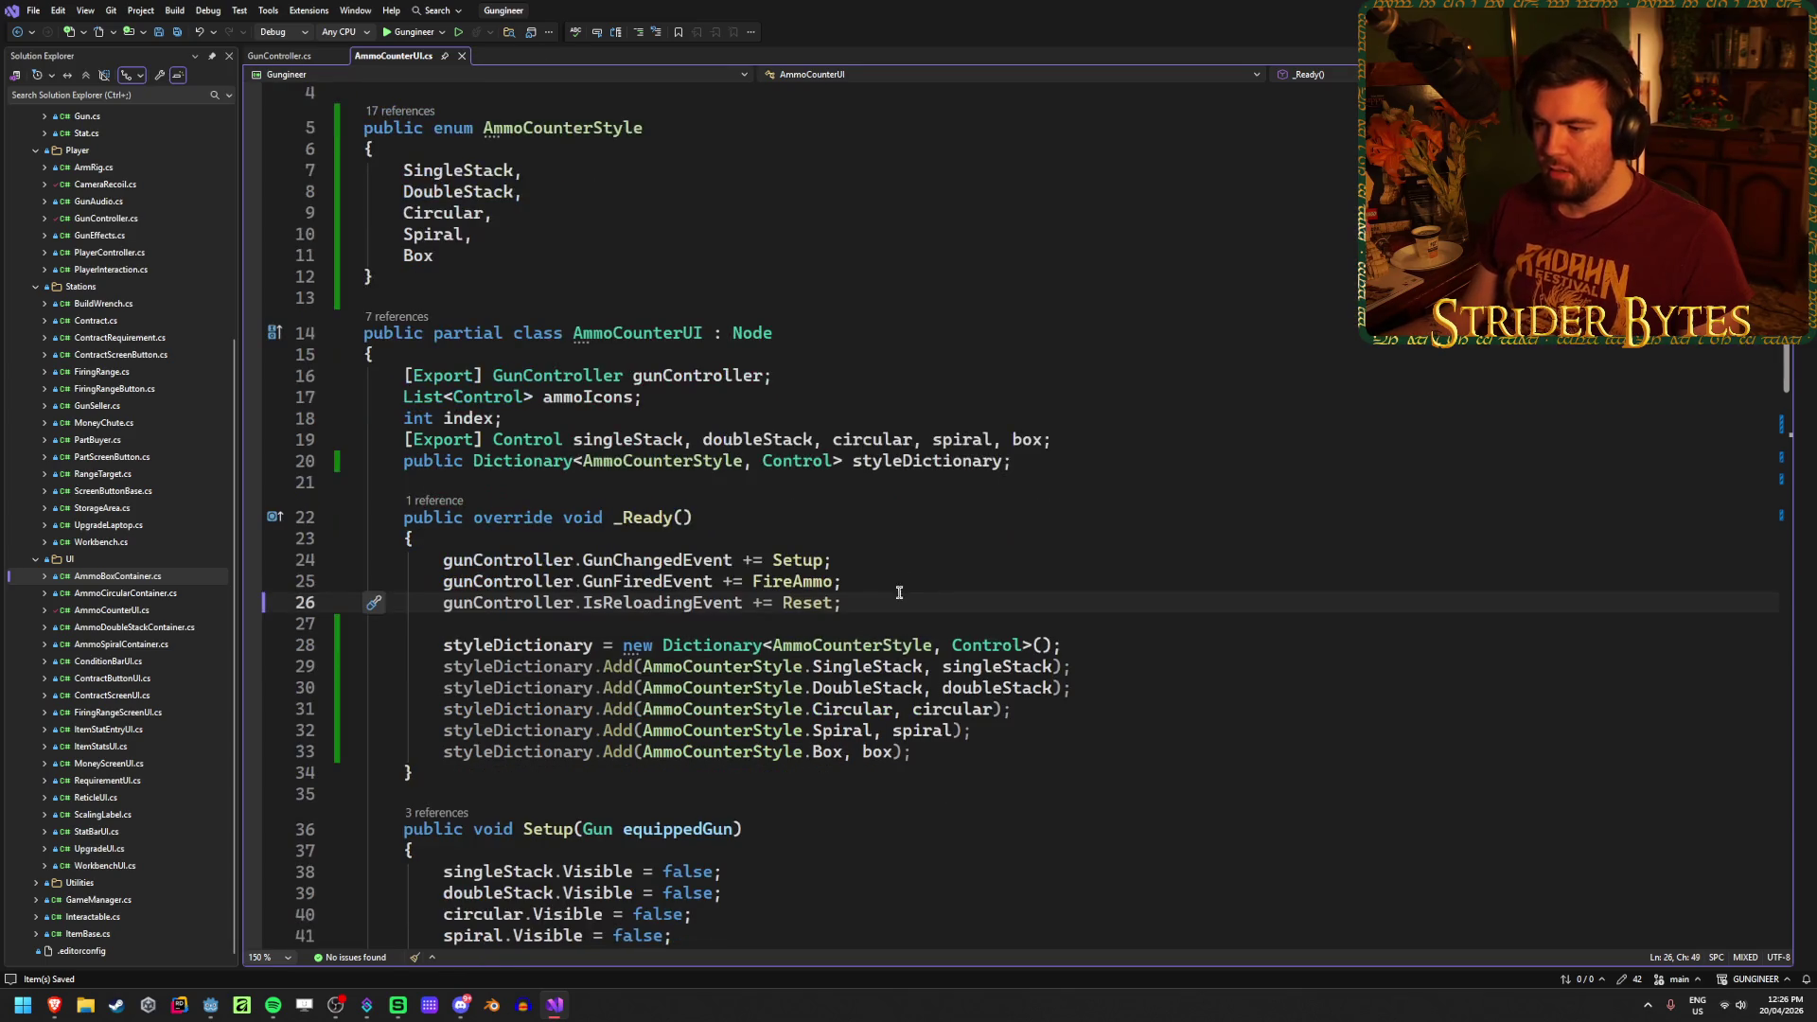
{"action": "key", "text": "Return"}
{"action": "type", "text": "gunController"}
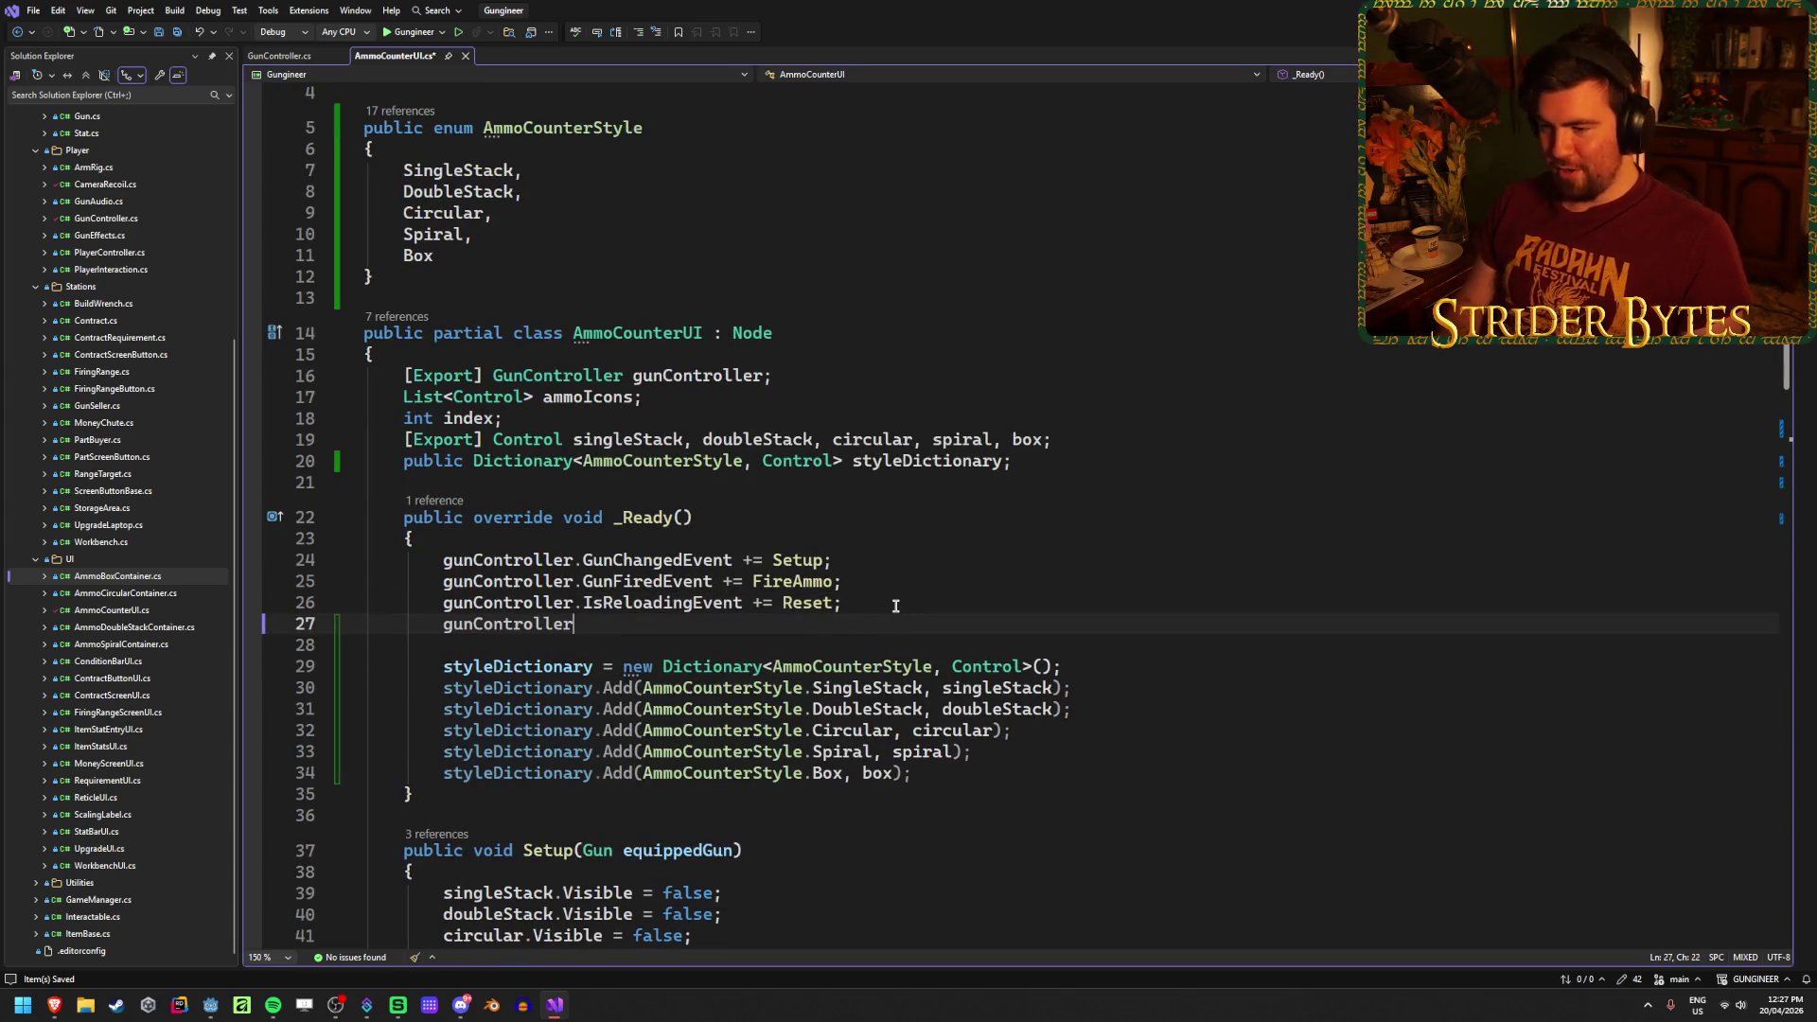
{"action": "type", "text": ".event"}
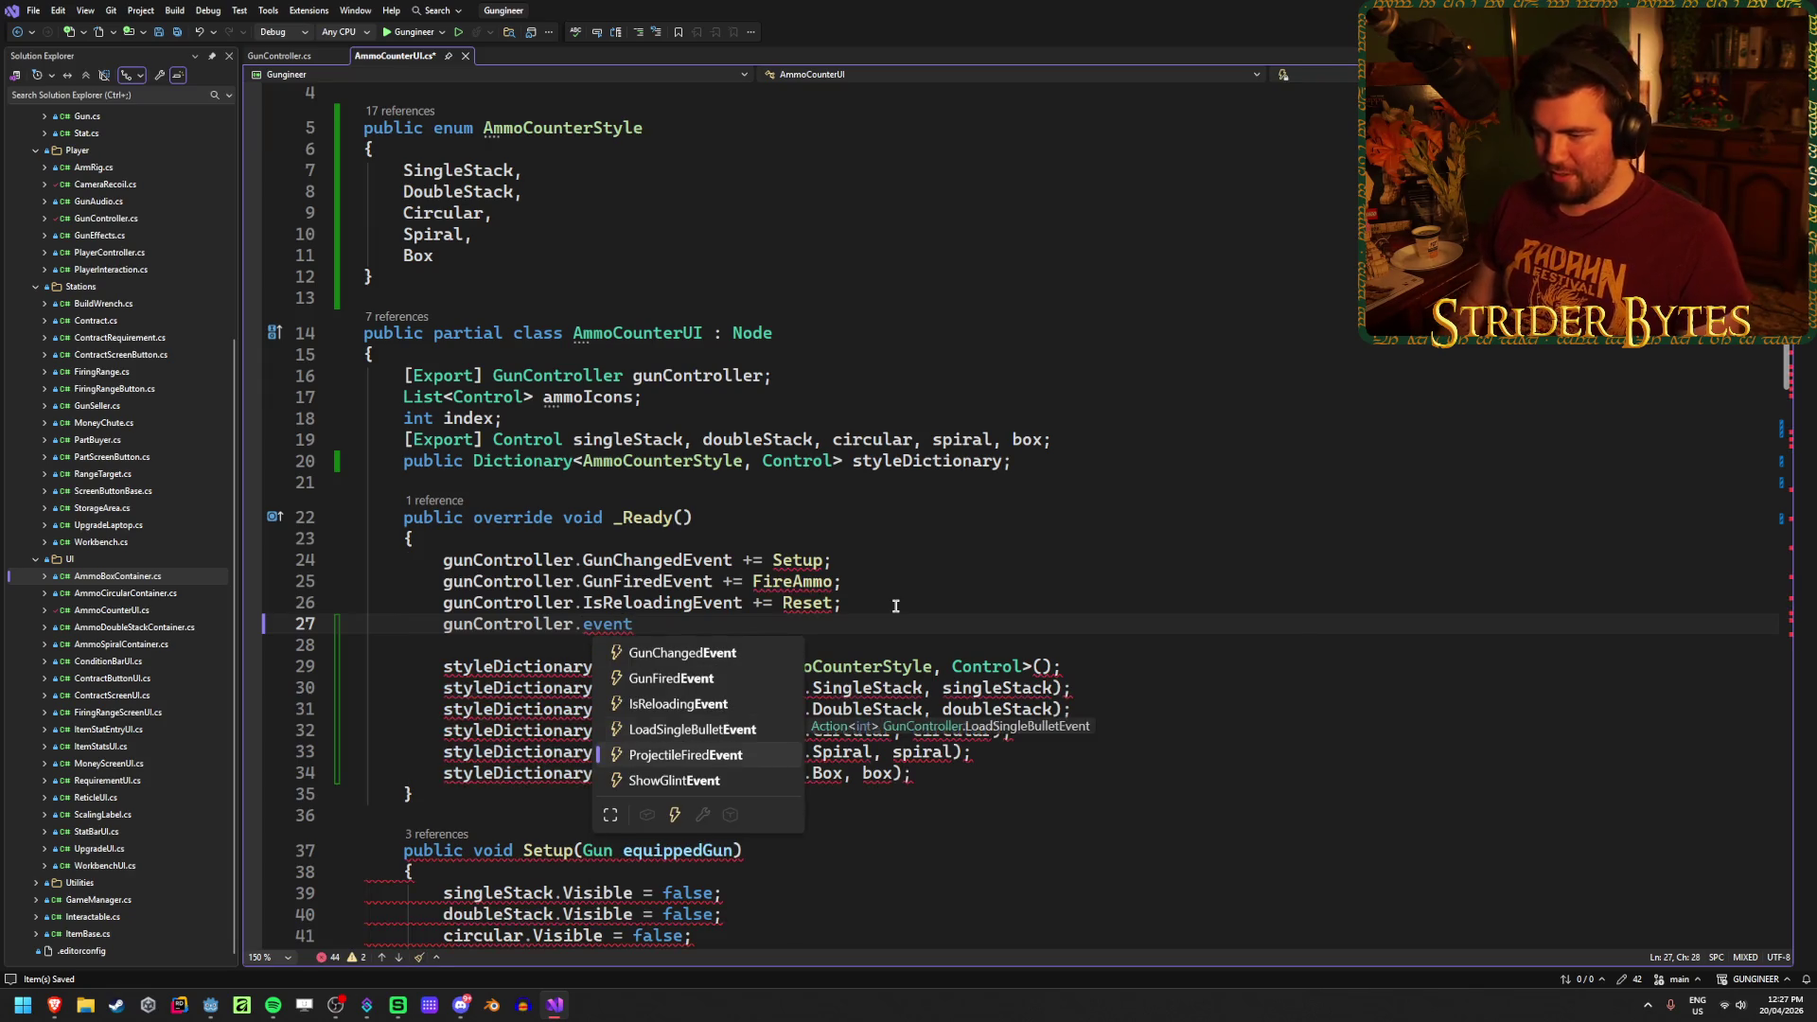
{"action": "key", "text": "Tab"}
{"action": "type", "text": "+= "}
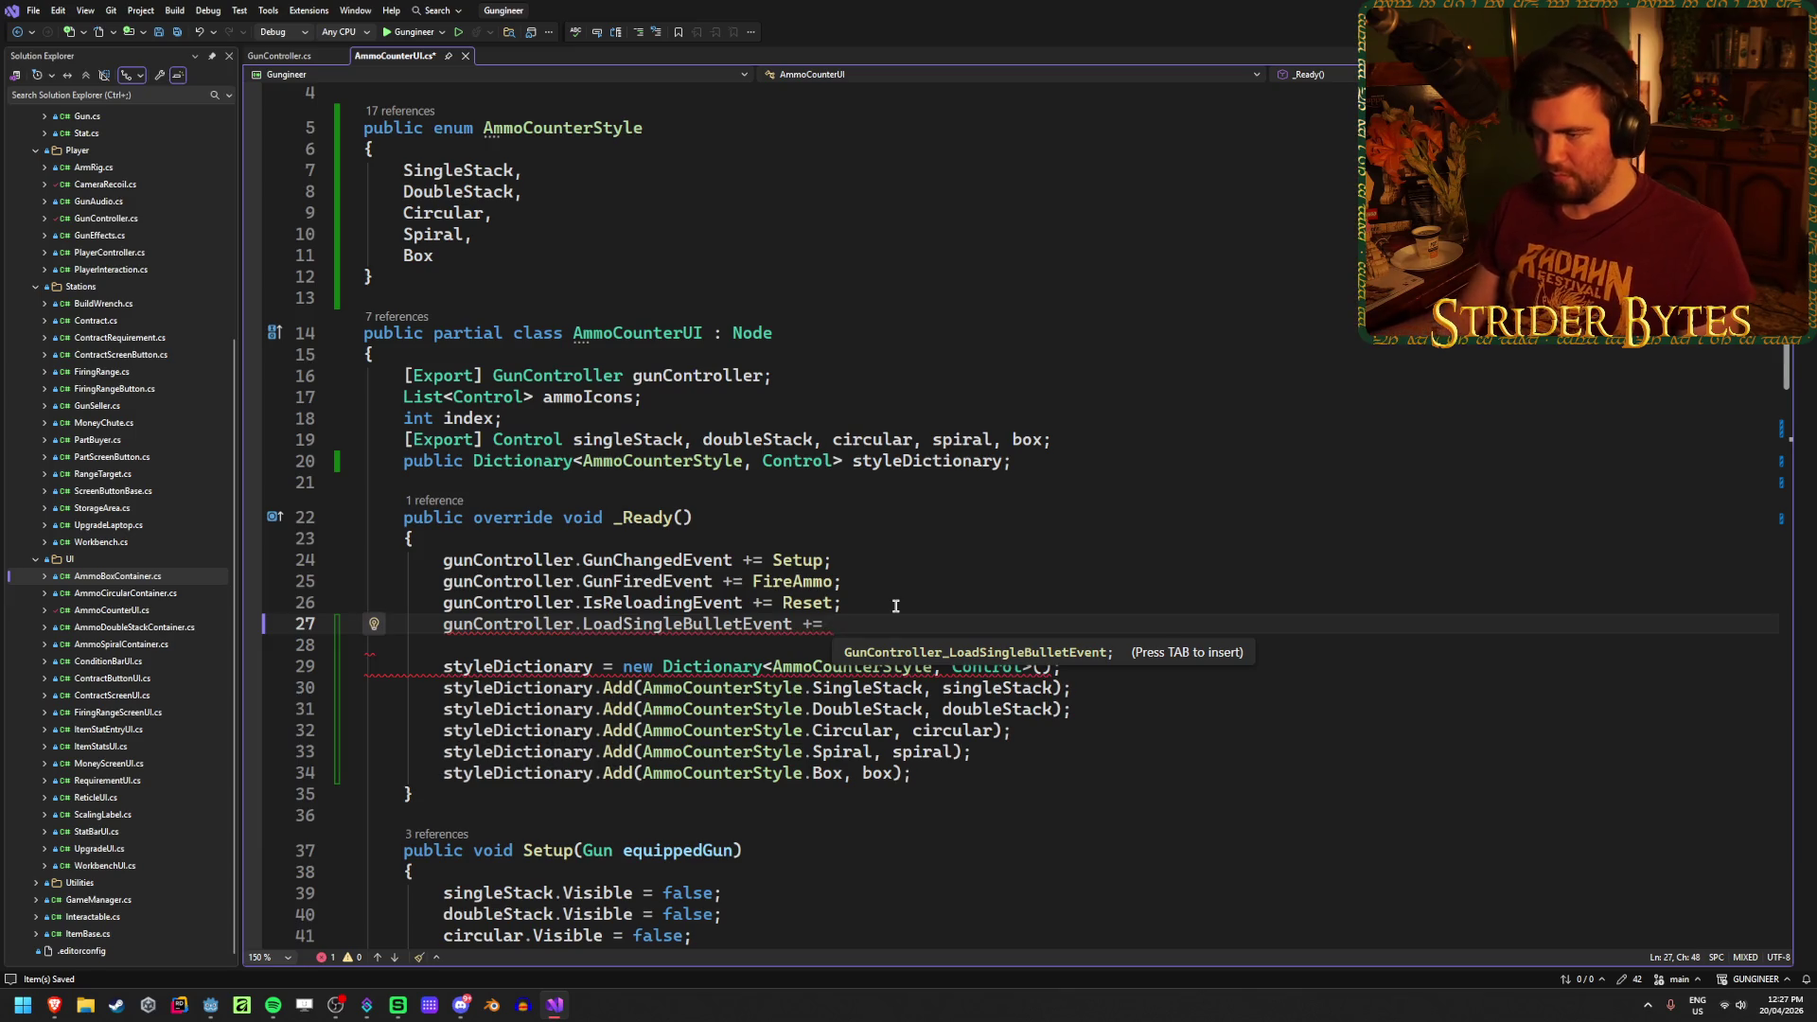
{"action": "type", "text": "LoadSingleBu"}
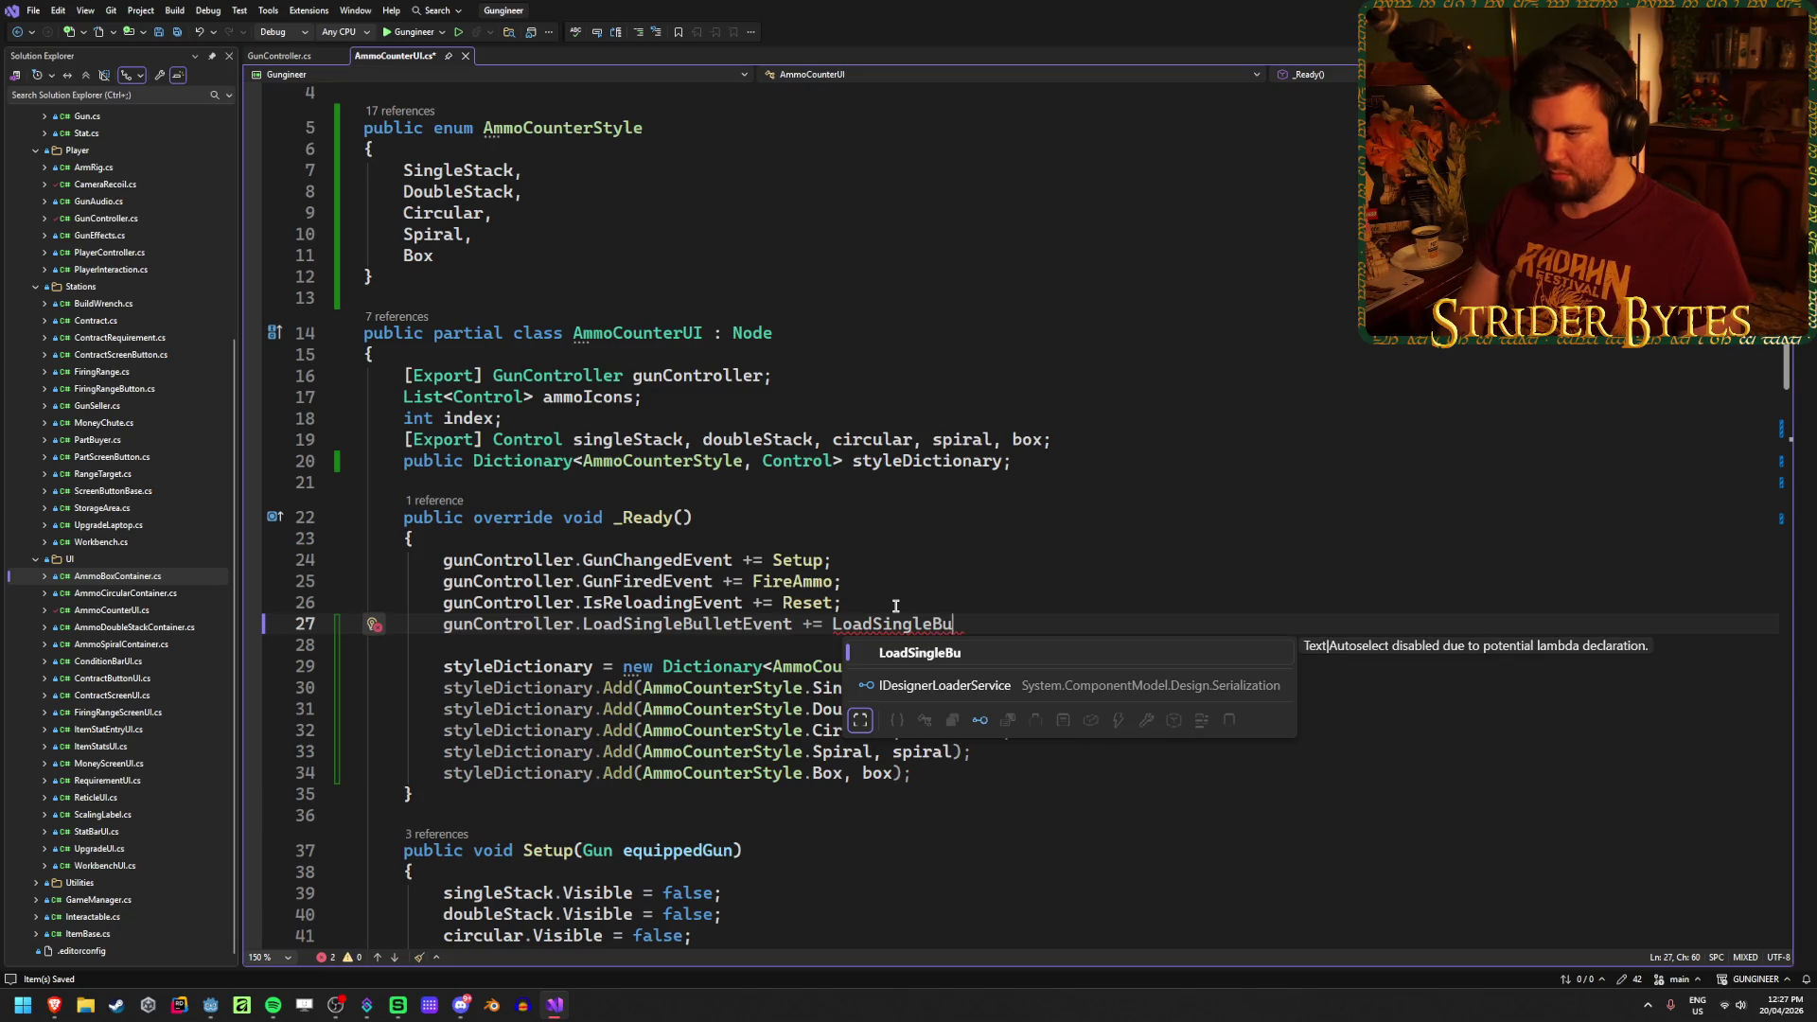
{"action": "key", "text": "BackSpace"}
{"action": "key", "text": "BackSpace"}
{"action": "key", "text": "BackSpace"}
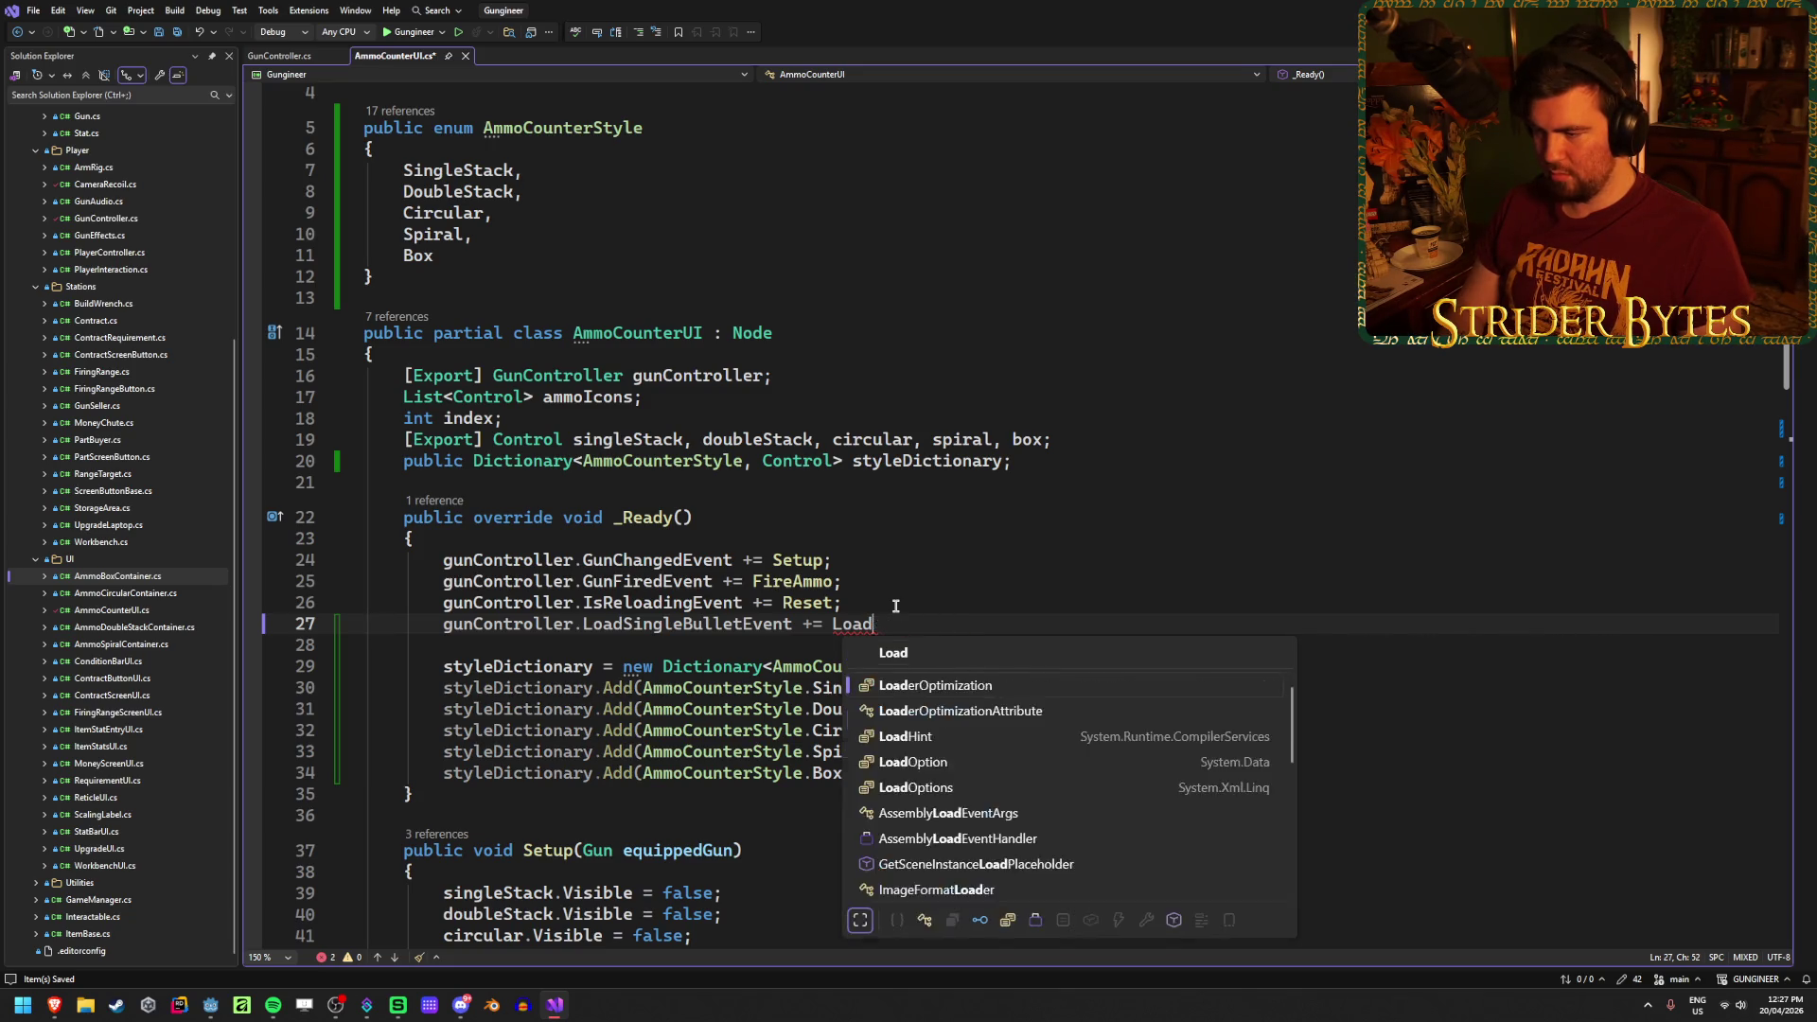
{"action": "type", "text": "UpdateC"}
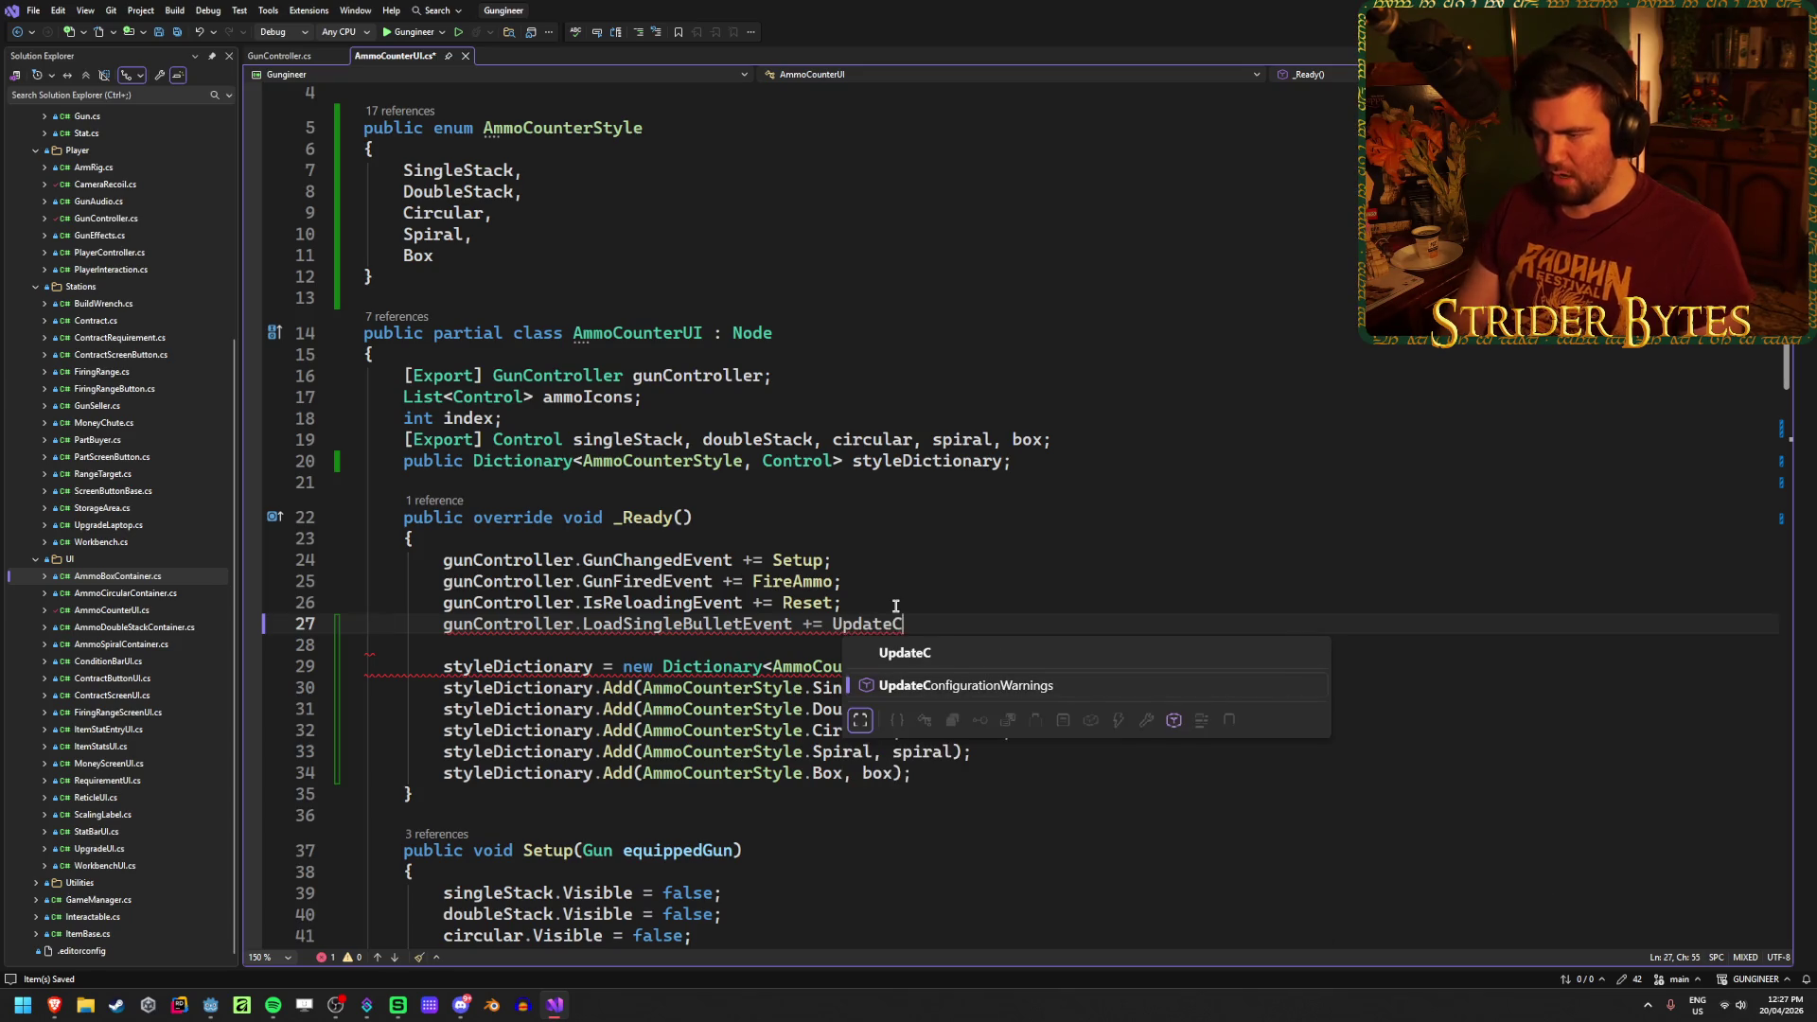
{"action": "type", "text": "ounter;"}
{"action": "key", "text": "ctrl+s"}
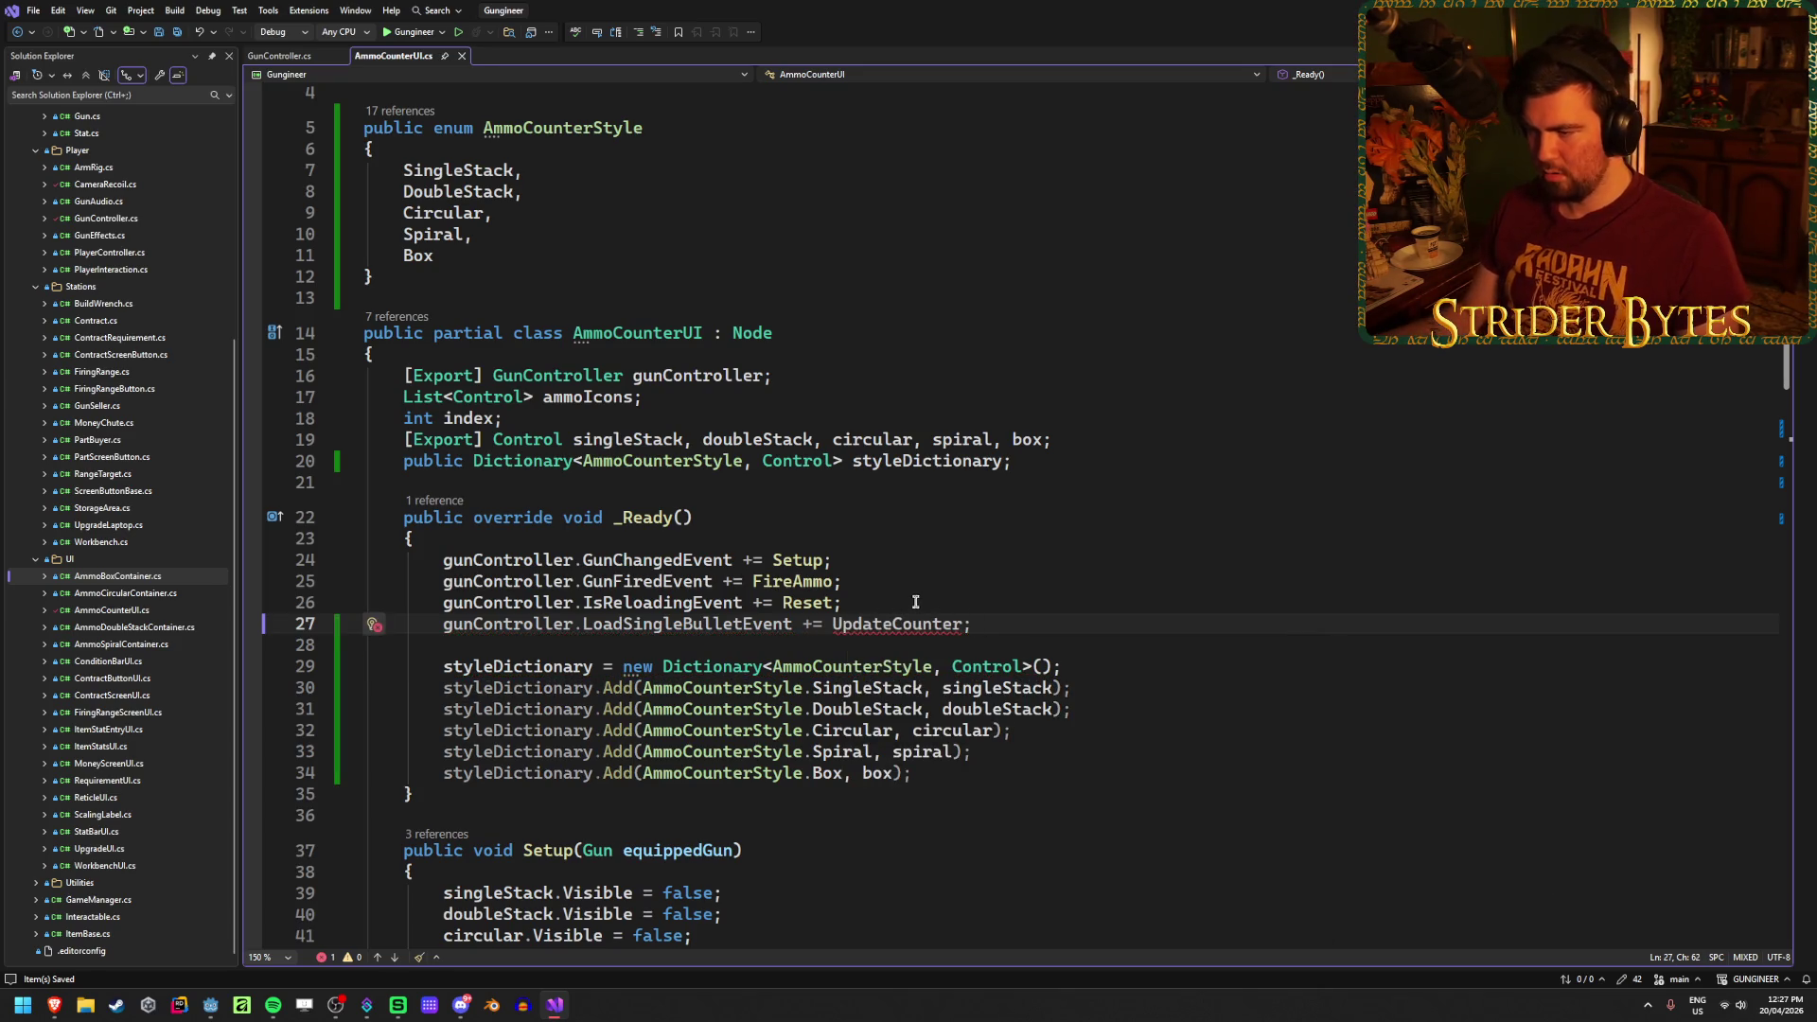
Step: Open a blank line just below the FireAmmo method
{"action": "scroll", "coordinate": [1000, 625], "scroll_direction": "down", "scroll_amount": 14}
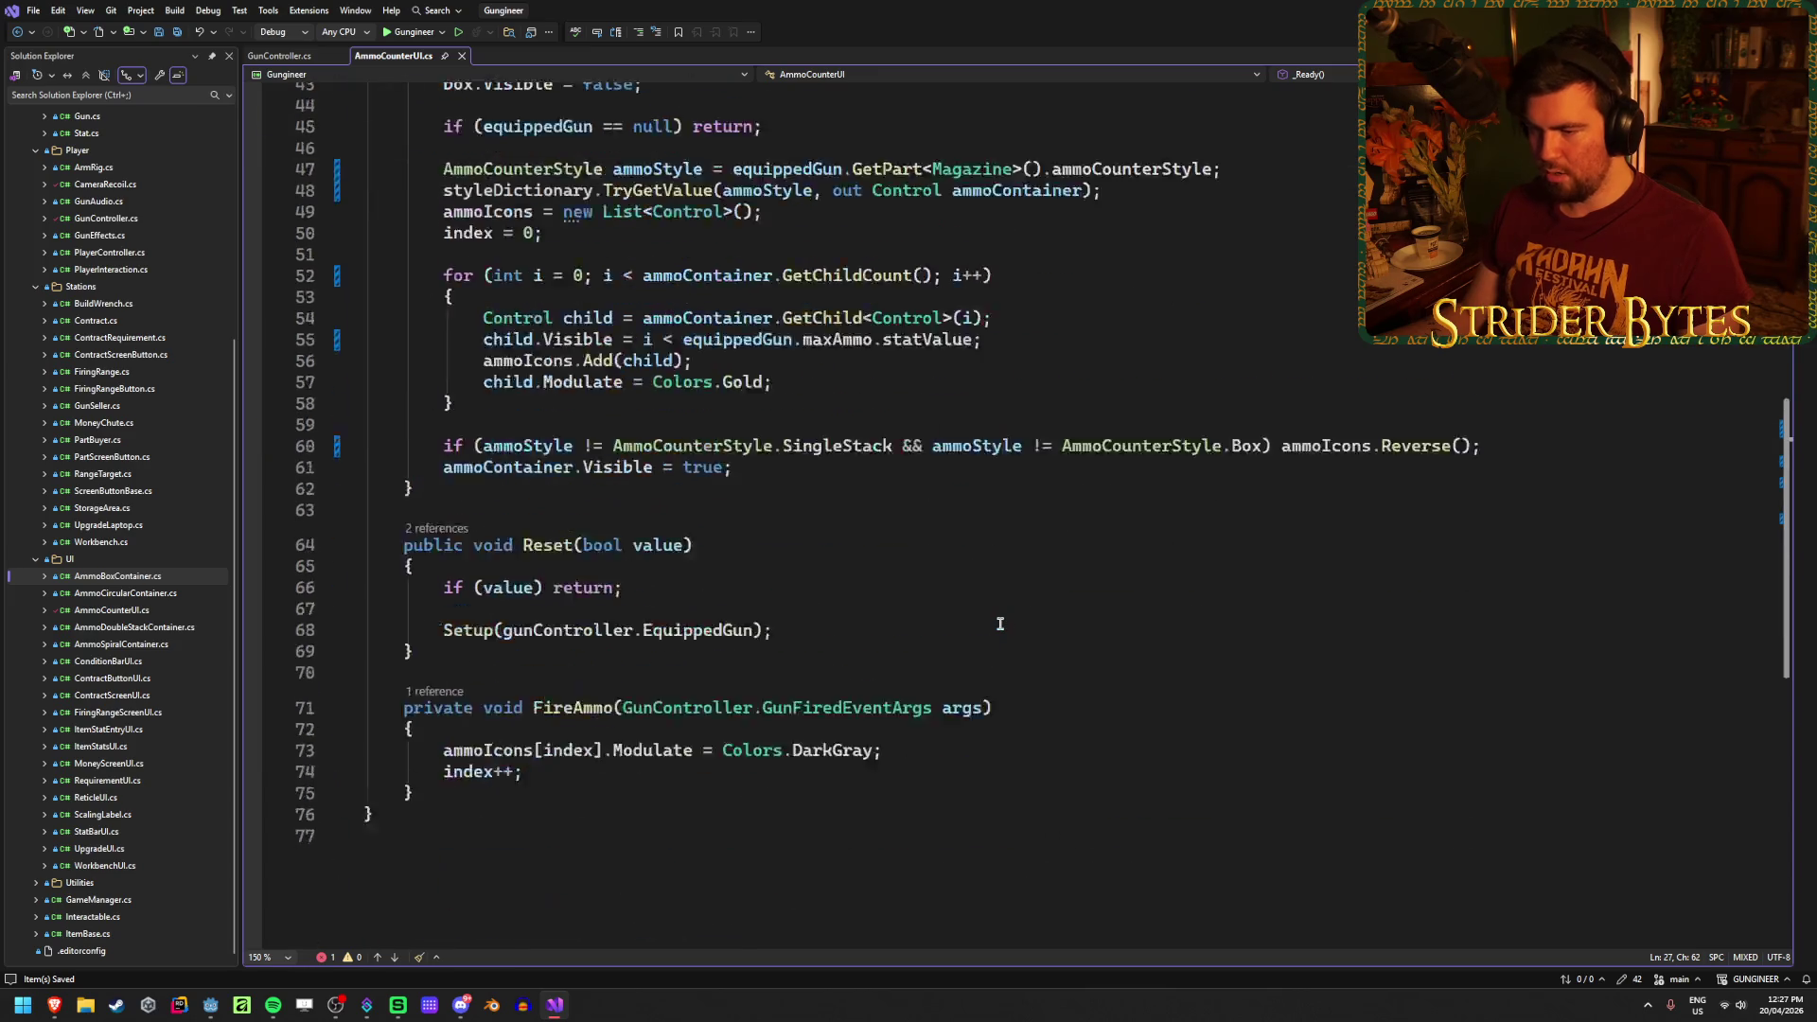
{"action": "scroll", "coordinate": [467, 697], "scroll_direction": "up", "scroll_amount": 12}
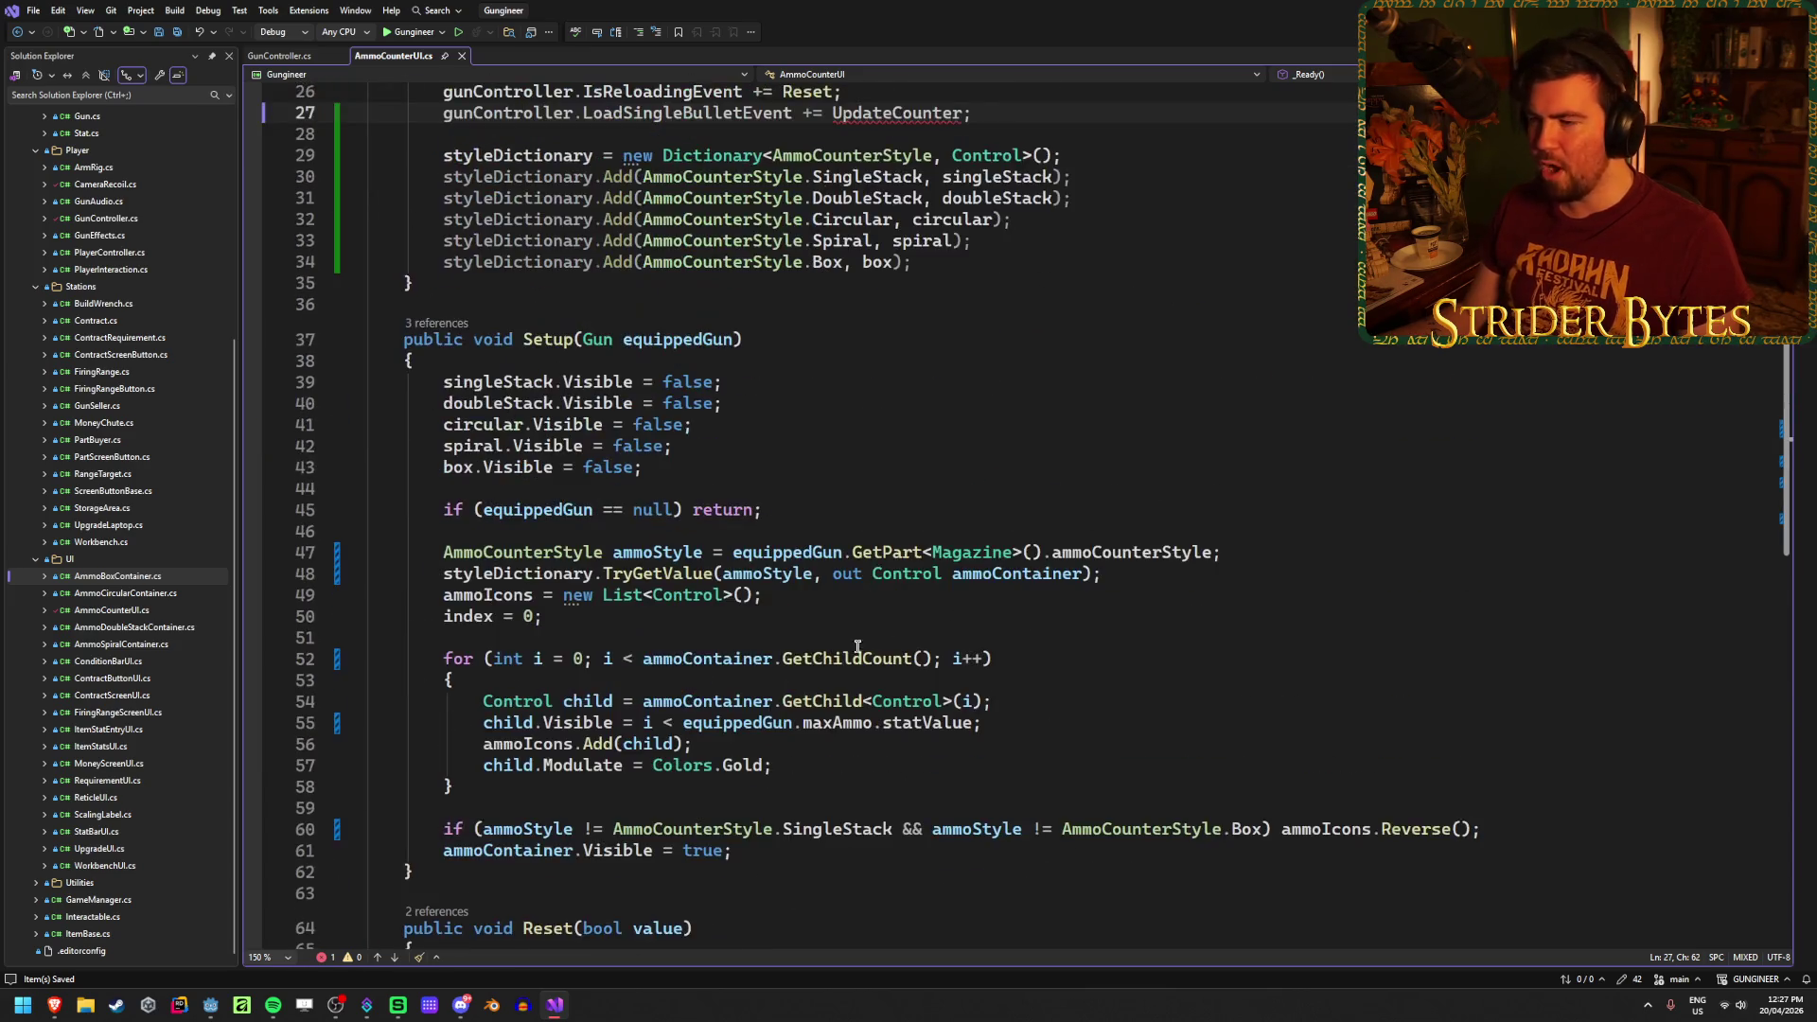
{"action": "scroll", "coordinate": [736, 584], "scroll_direction": "down", "scroll_amount": 16}
{"action": "scroll", "coordinate": [736, 584], "scroll_direction": "up", "scroll_amount": 1}
{"action": "left_click", "coordinate": [443, 541]}
{"action": "key", "text": "Return"}
{"action": "key", "text": "Return"}
Step: Declare 'private void UpdateCounter(int currentAmmo)' with an empty body and save the script
{"action": "type", "text": "priv"}
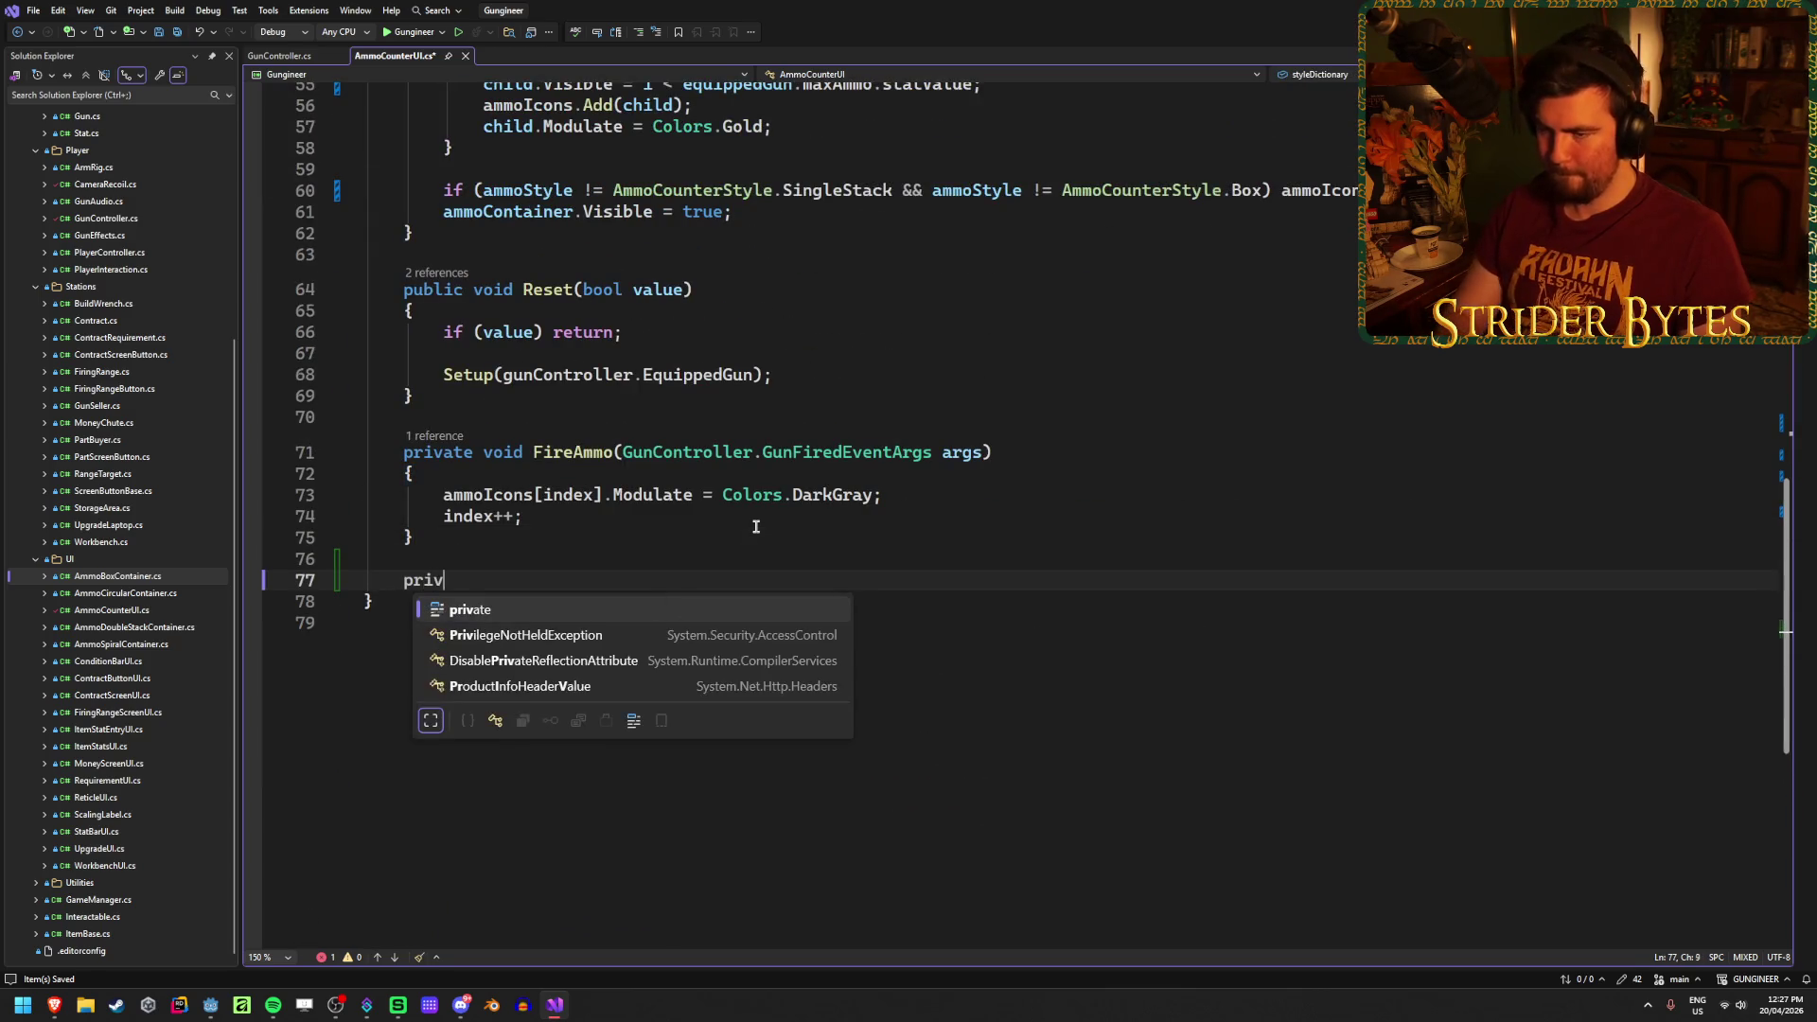
{"action": "type", "text": "ate void UpdateCo"}
{"action": "type", "text": "unter(i"}
{"action": "type", "text": "nt currentA"}
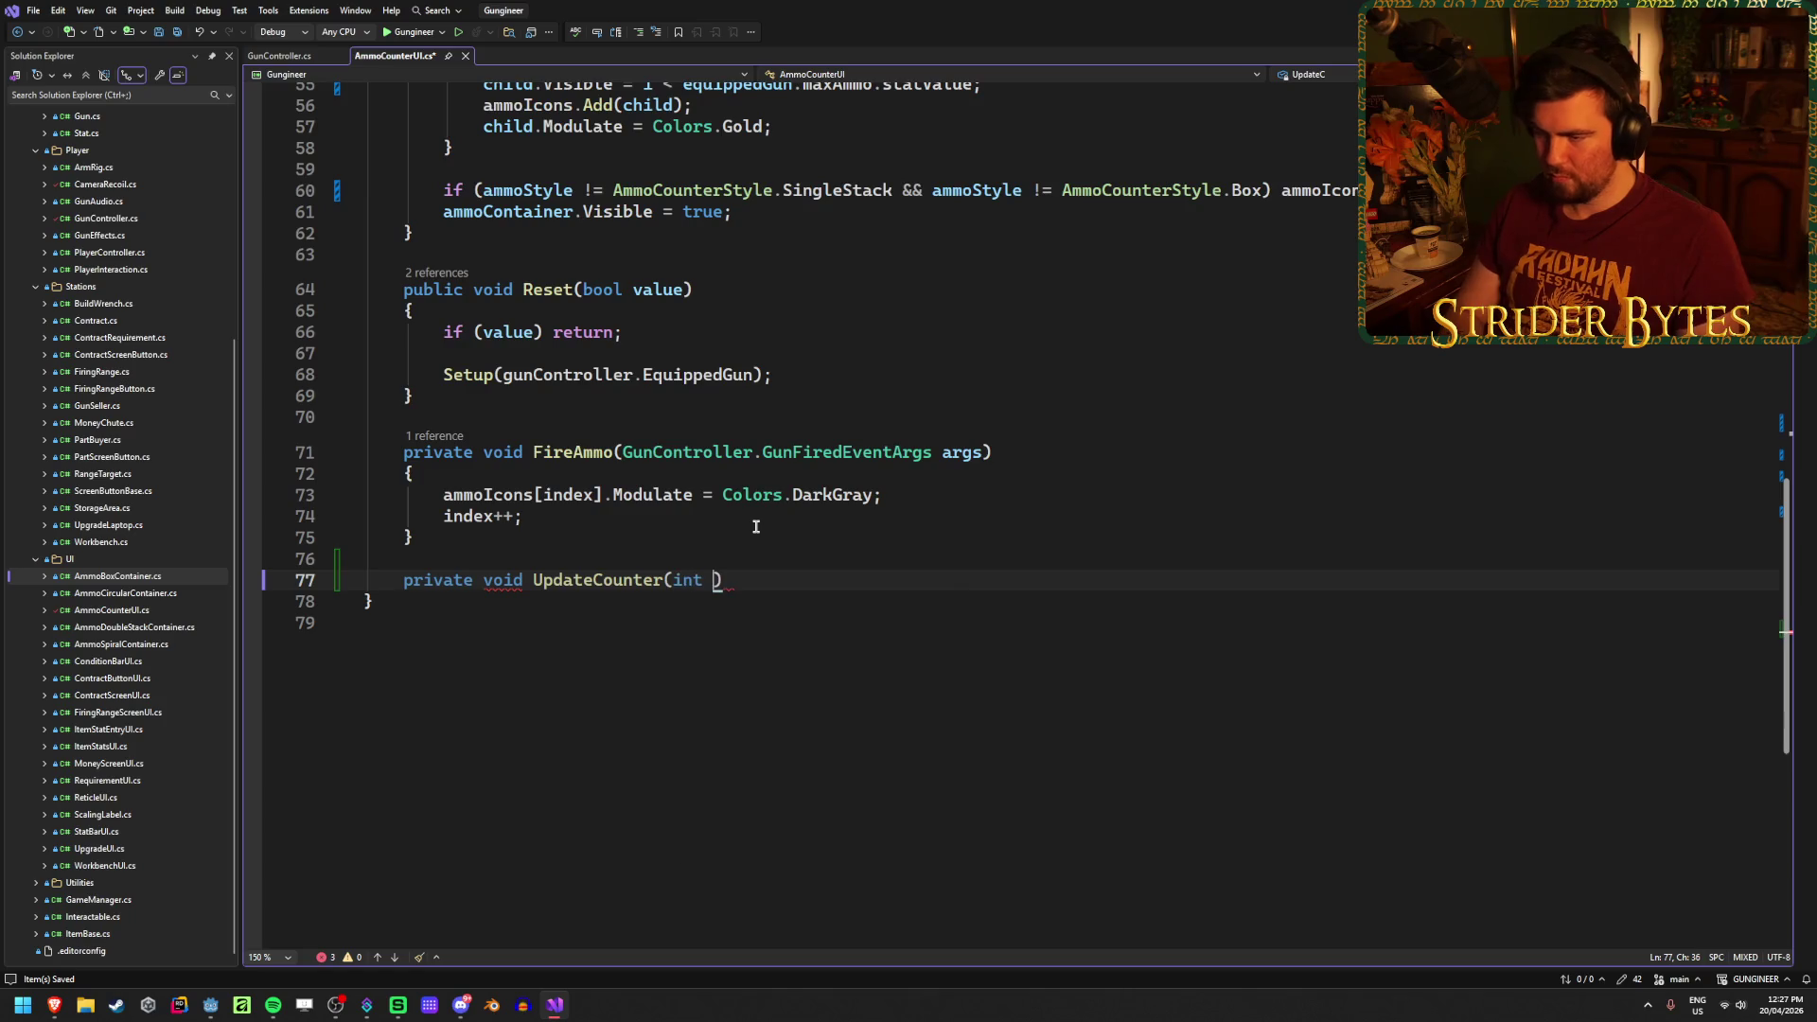
{"action": "type", "text": "mmo)"}
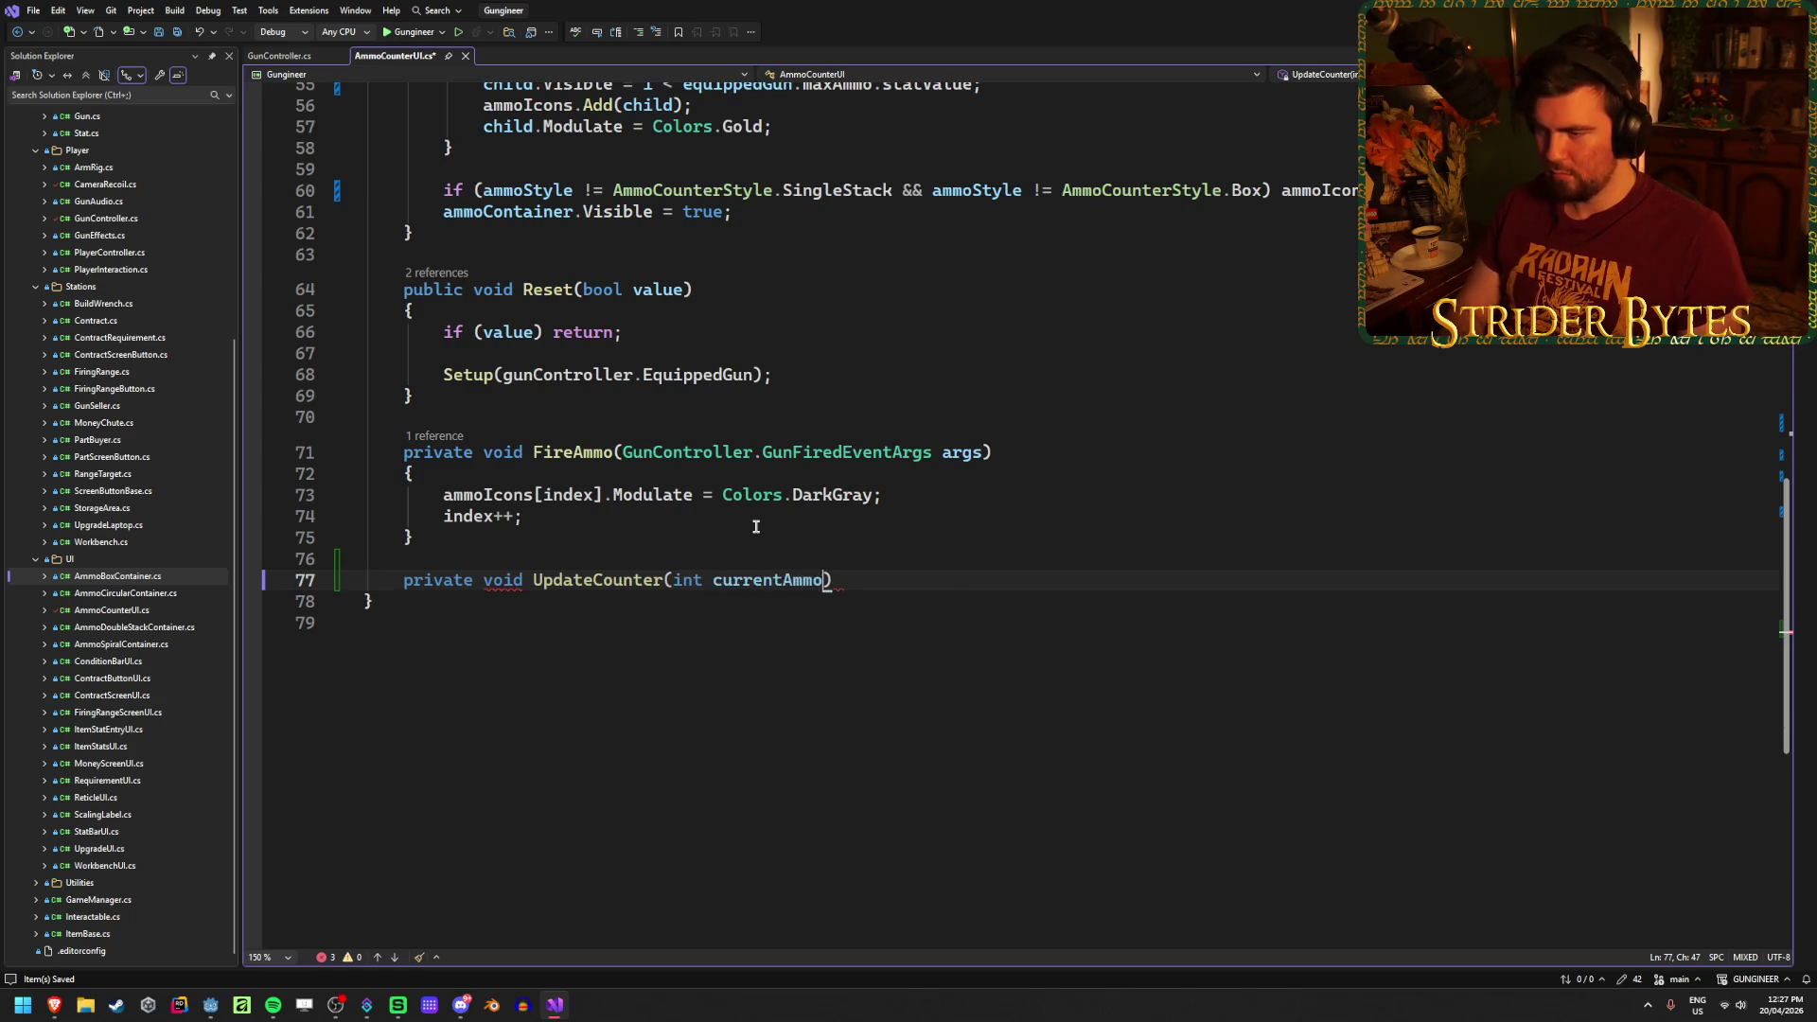
{"action": "key", "text": "Return"}
{"action": "key", "text": "ctrl+s"}
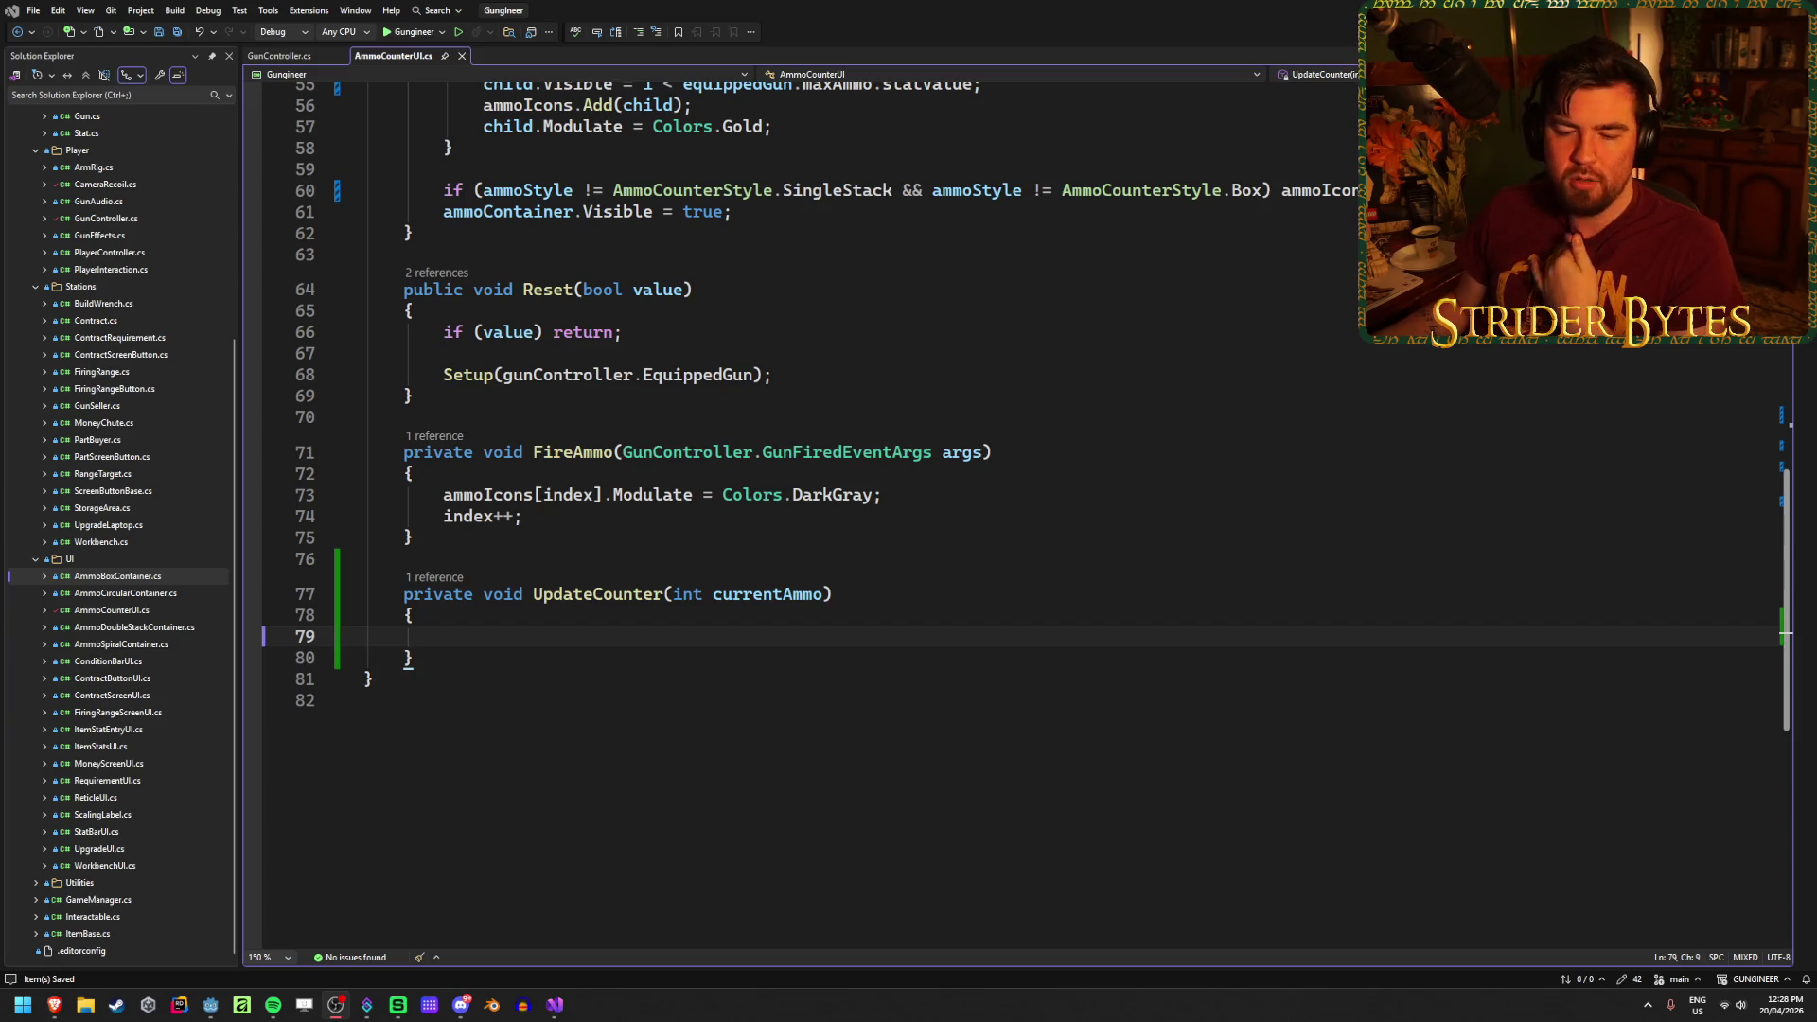
{"action": "left_click", "coordinate": [577, 634]}
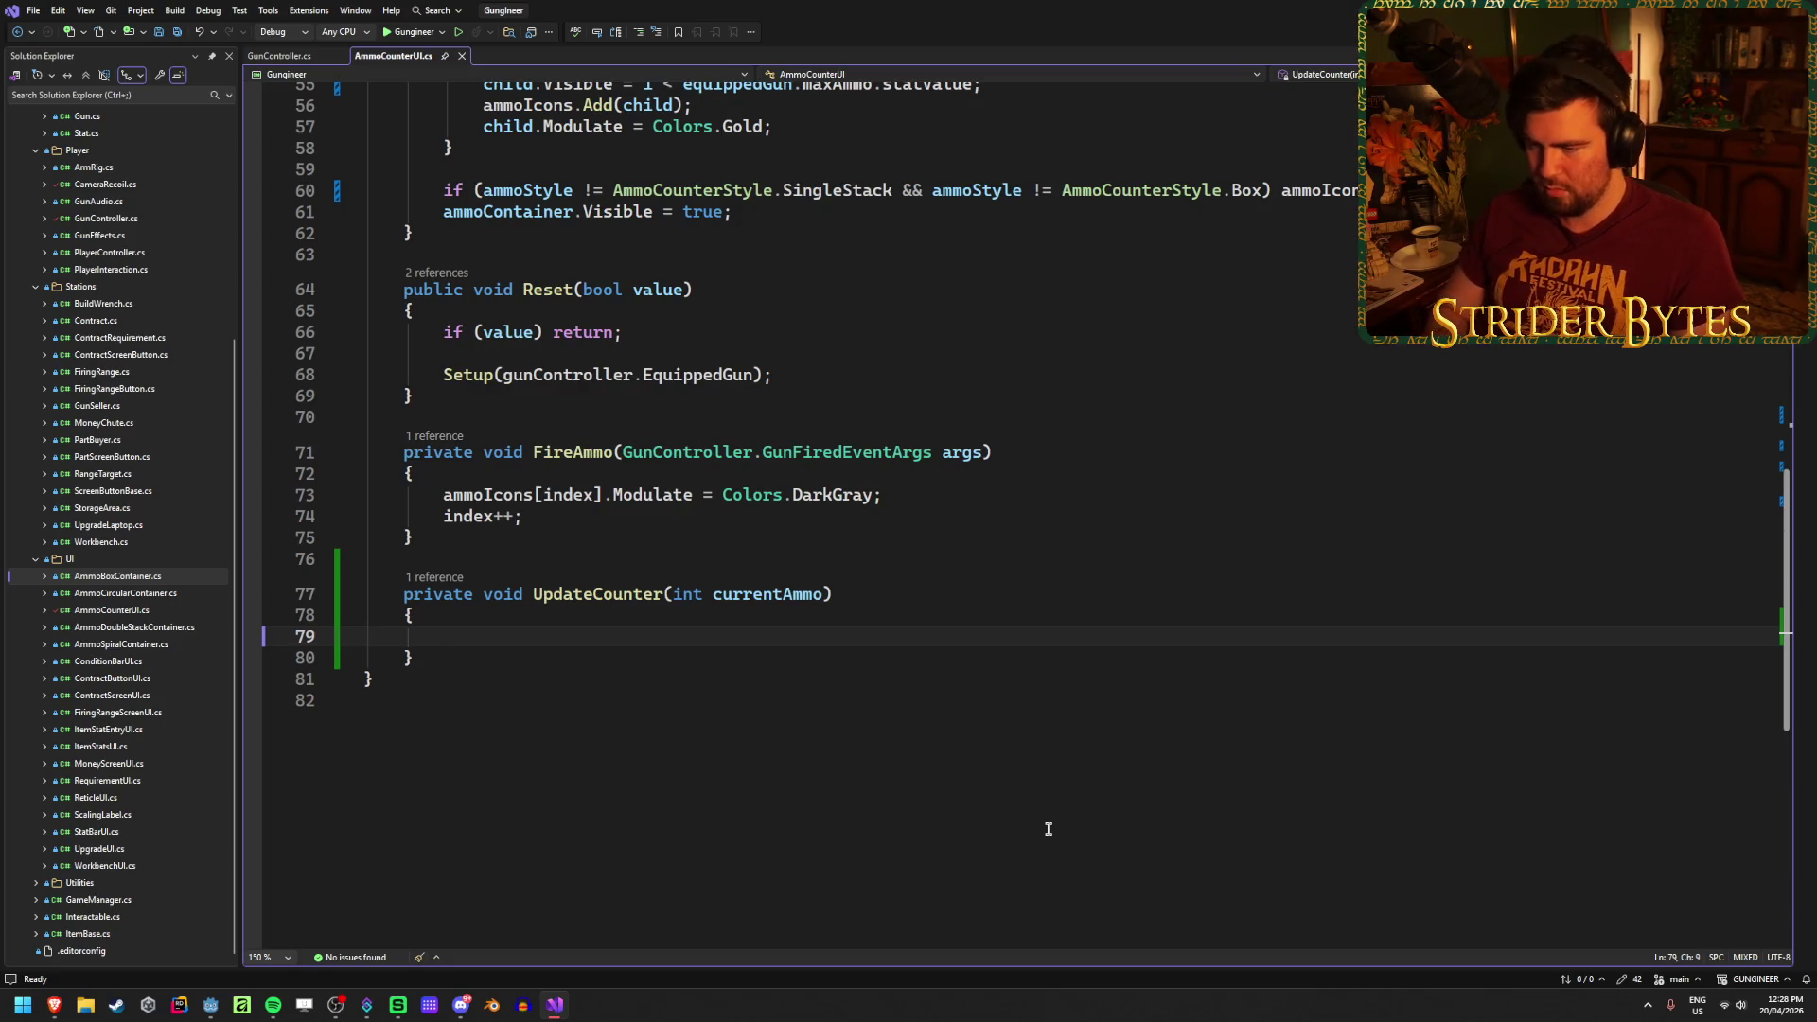
Step: Add a for loop over ammoIcons.Count inside UpdateCounter and save
{"action": "type", "text": "for"}
{"action": "key", "text": "Escape"}
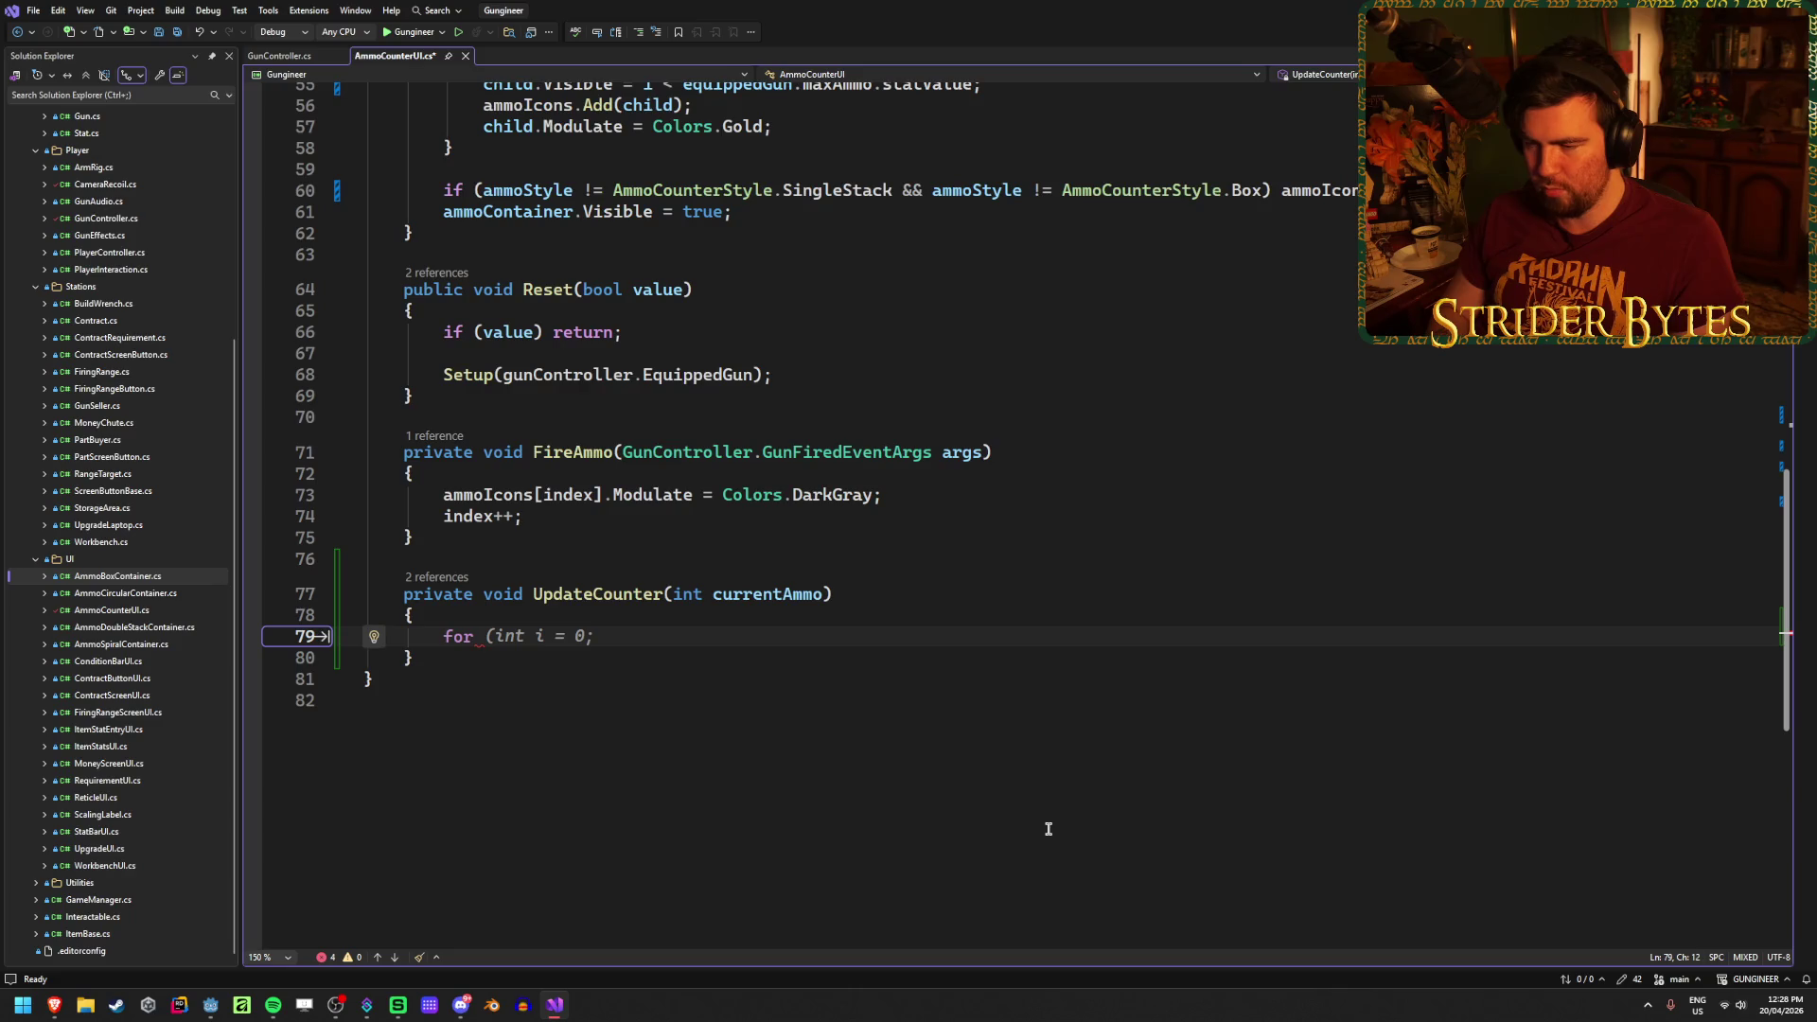
{"action": "key", "text": "Tab"}
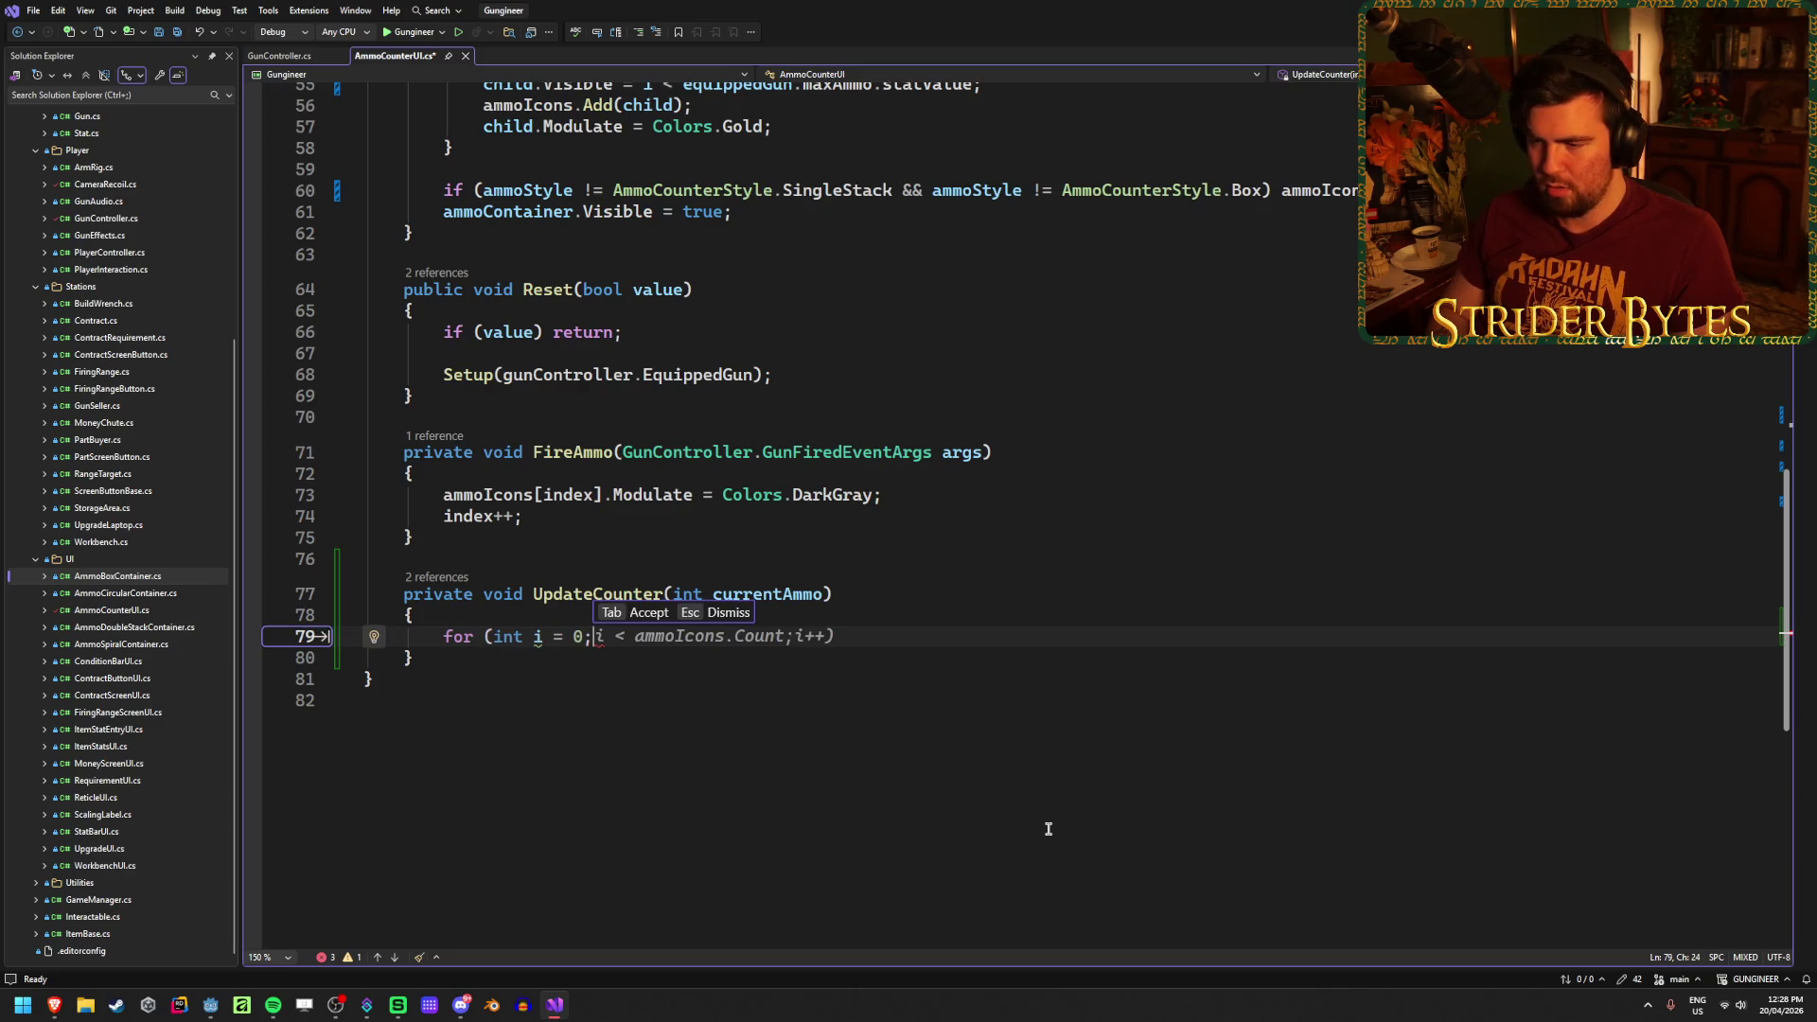
{"action": "key", "text": "Tab"}
{"action": "key", "text": "ctrl+s"}
{"action": "type", "text": "{"}
{"action": "key", "text": "Return"}
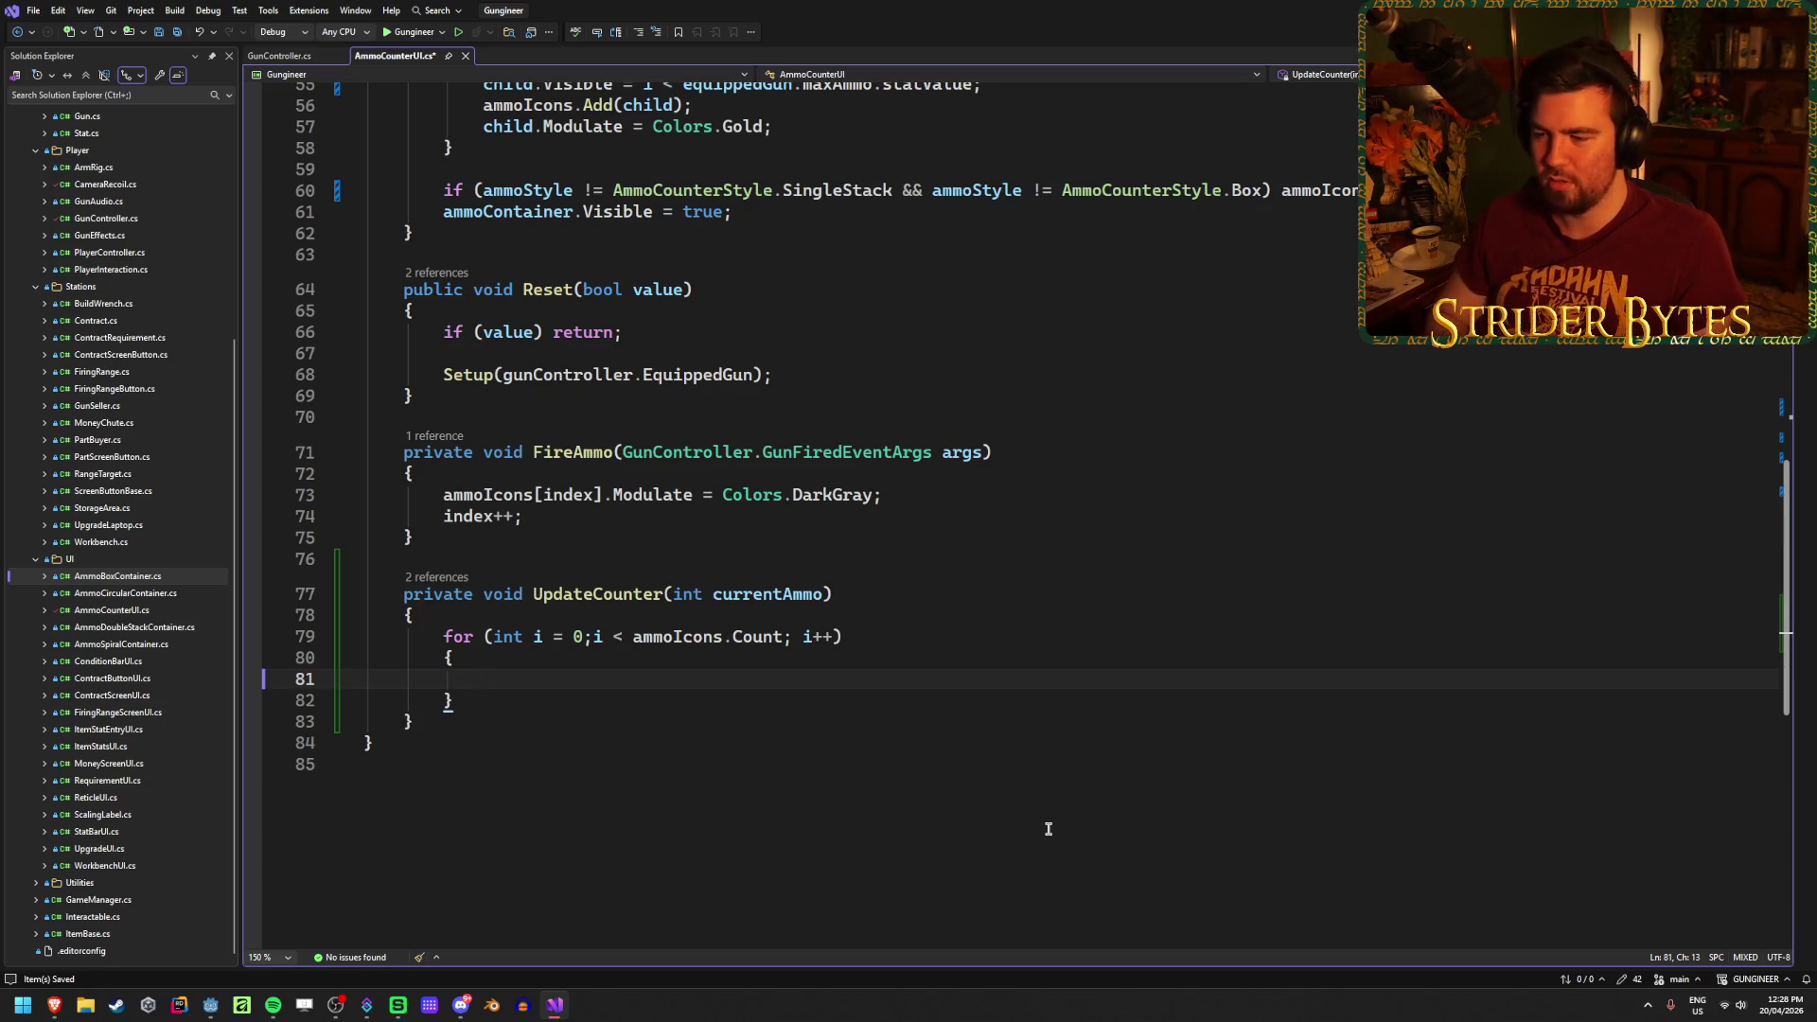
Step: Add a space after 'i = 0;' in the loop header, save, and move into the loop body
{"action": "left_click", "coordinate": [592, 636]}
{"action": "key", "text": "ctrl+s"}
{"action": "key", "text": "Down"}
{"action": "key", "text": "Down"}
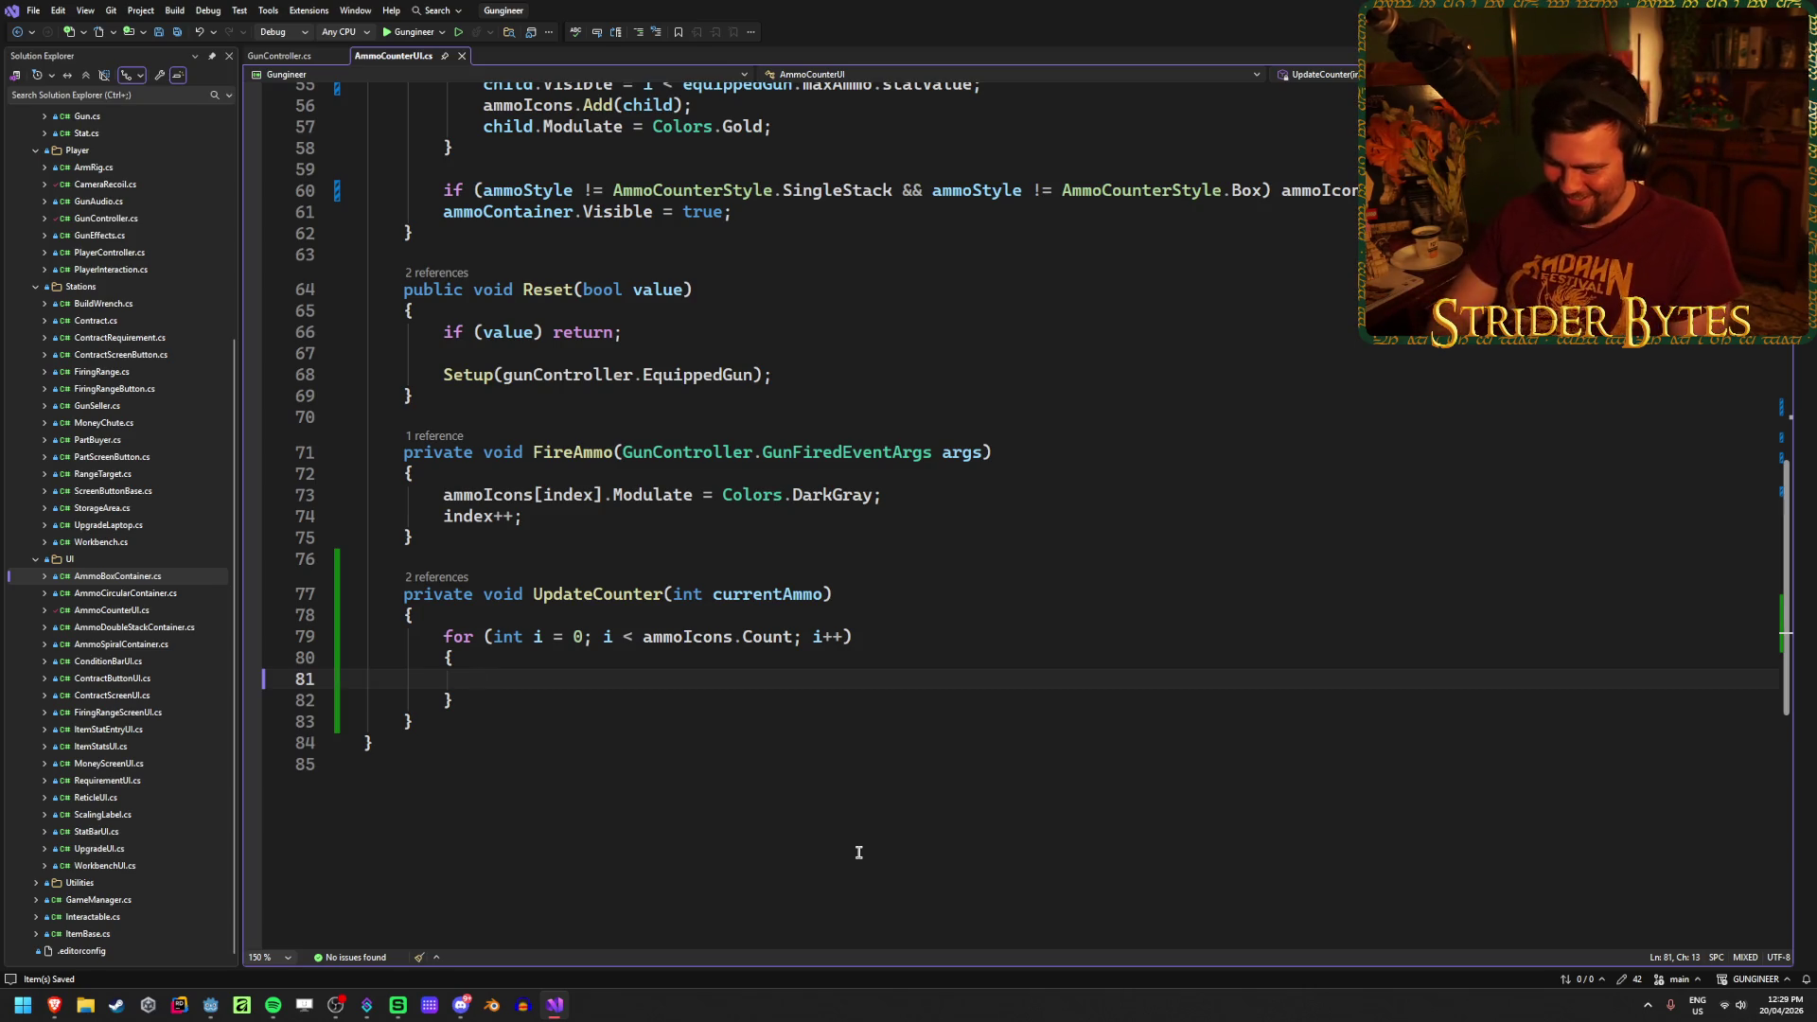
Step: Start an 'if (' statement on the empty line inside the for loop
{"action": "type", "text": "if "}
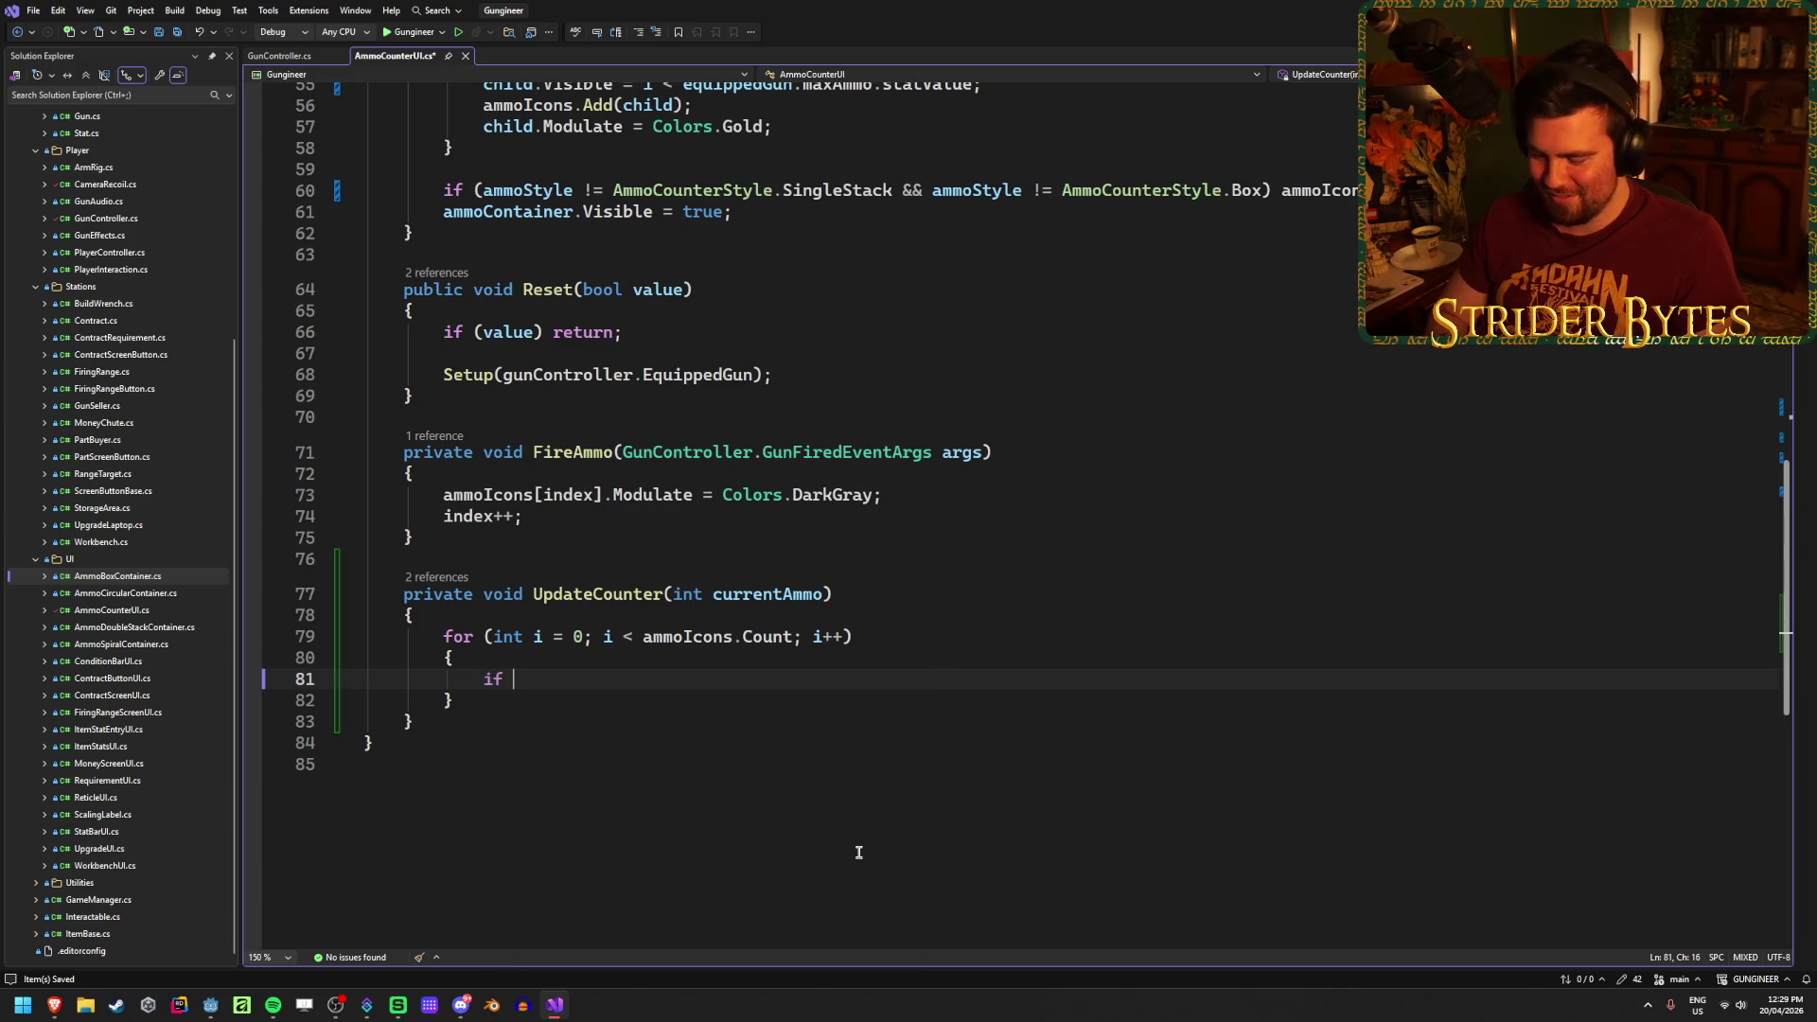
{"action": "type", "text": "("}
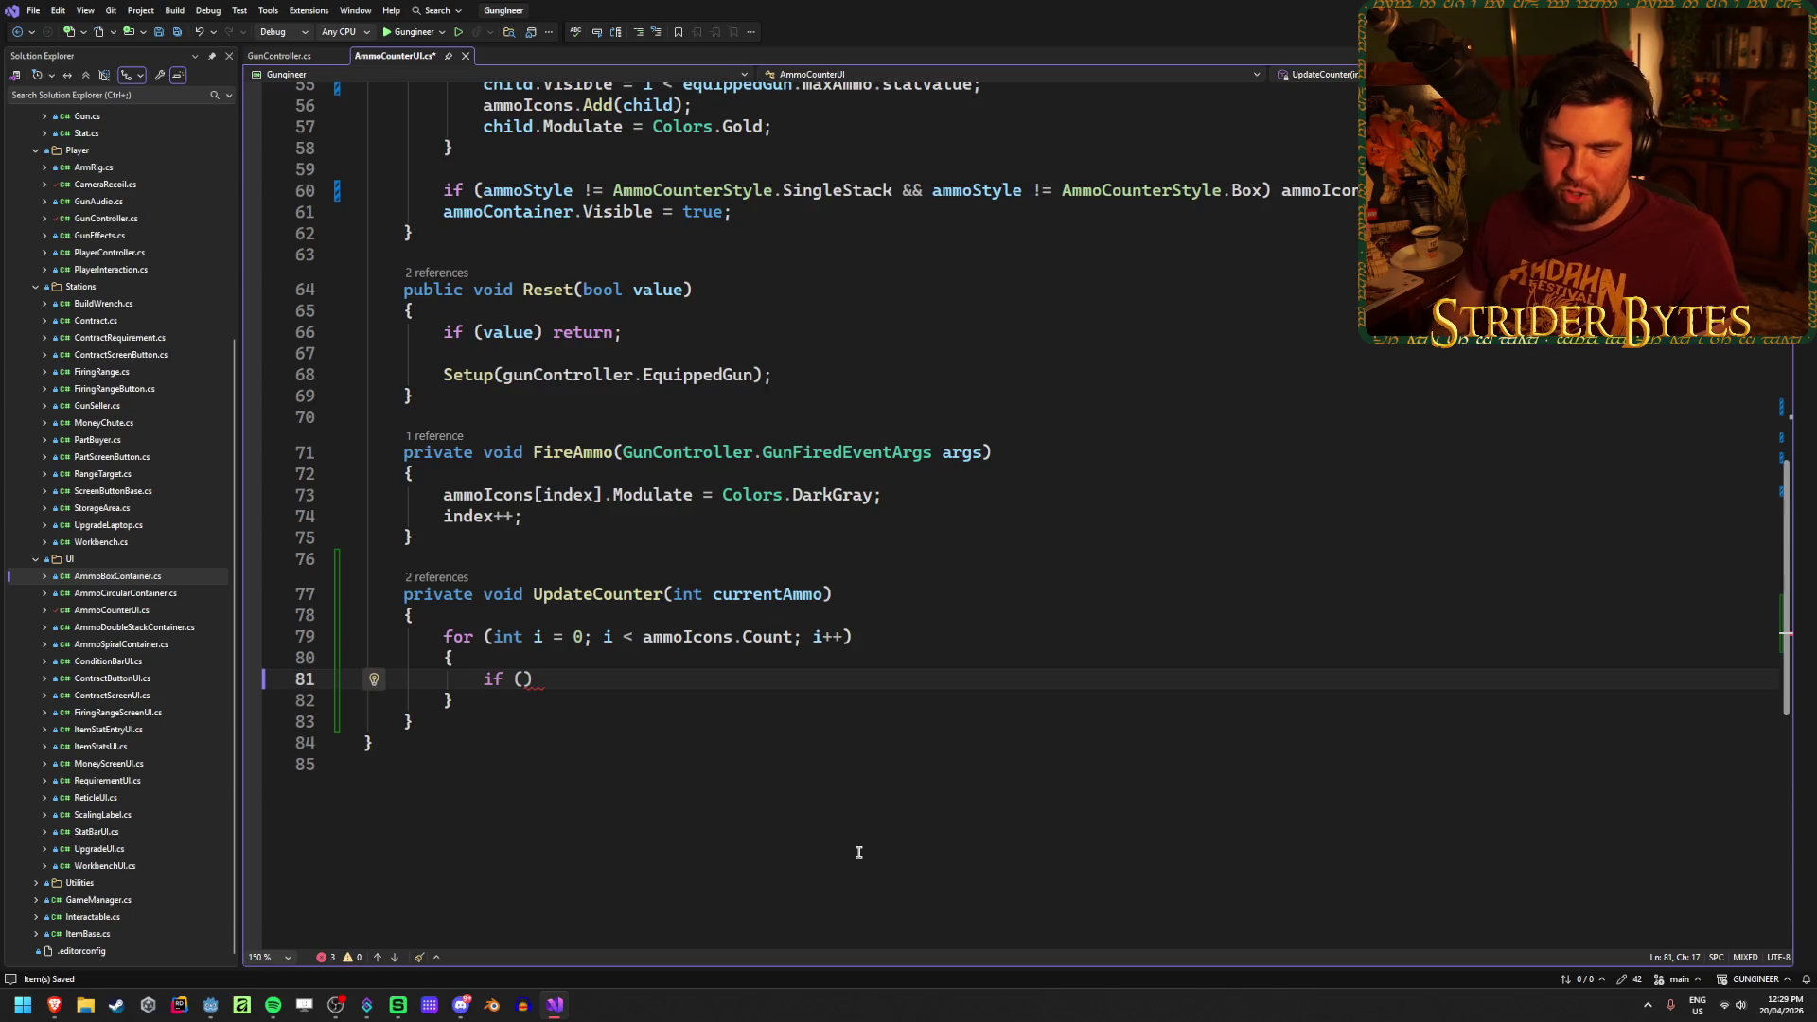
{"action": "key", "text": "Up"}
{"action": "key", "text": "Down"}
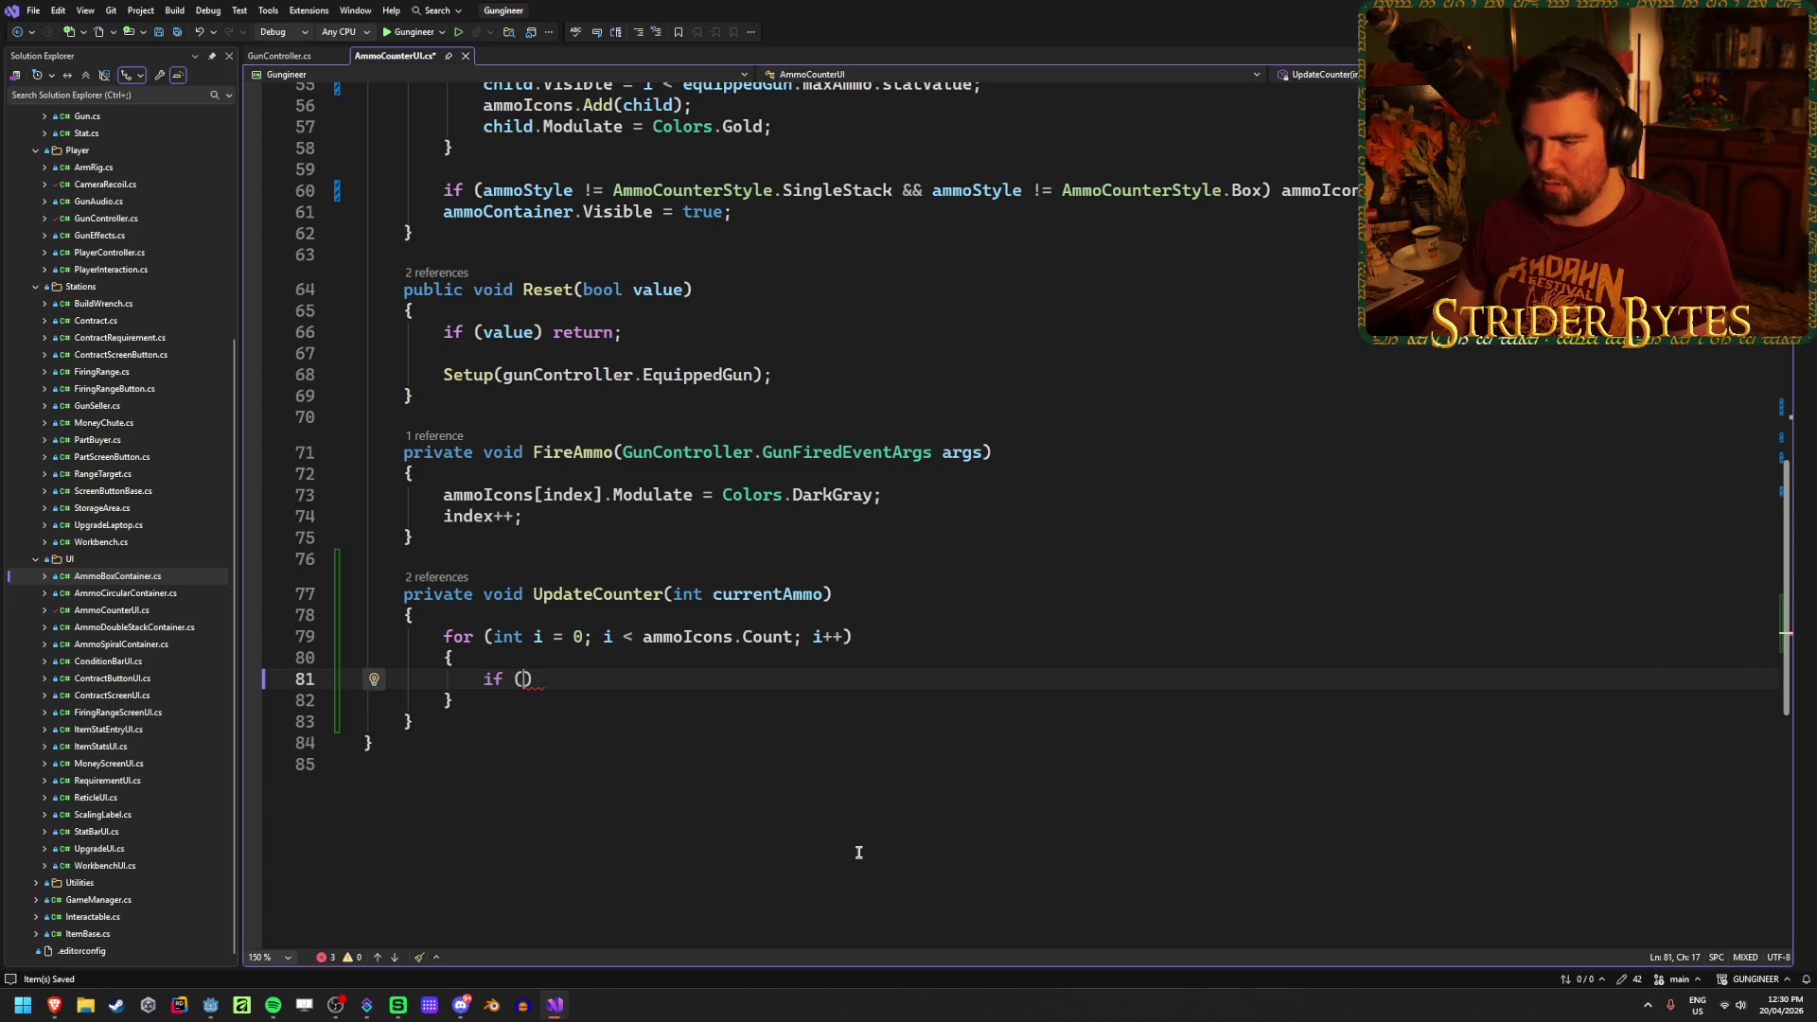
Step: Fill the if condition with 'i < currentAmmo' and save the script
{"action": "type", "text": "i < curr"}
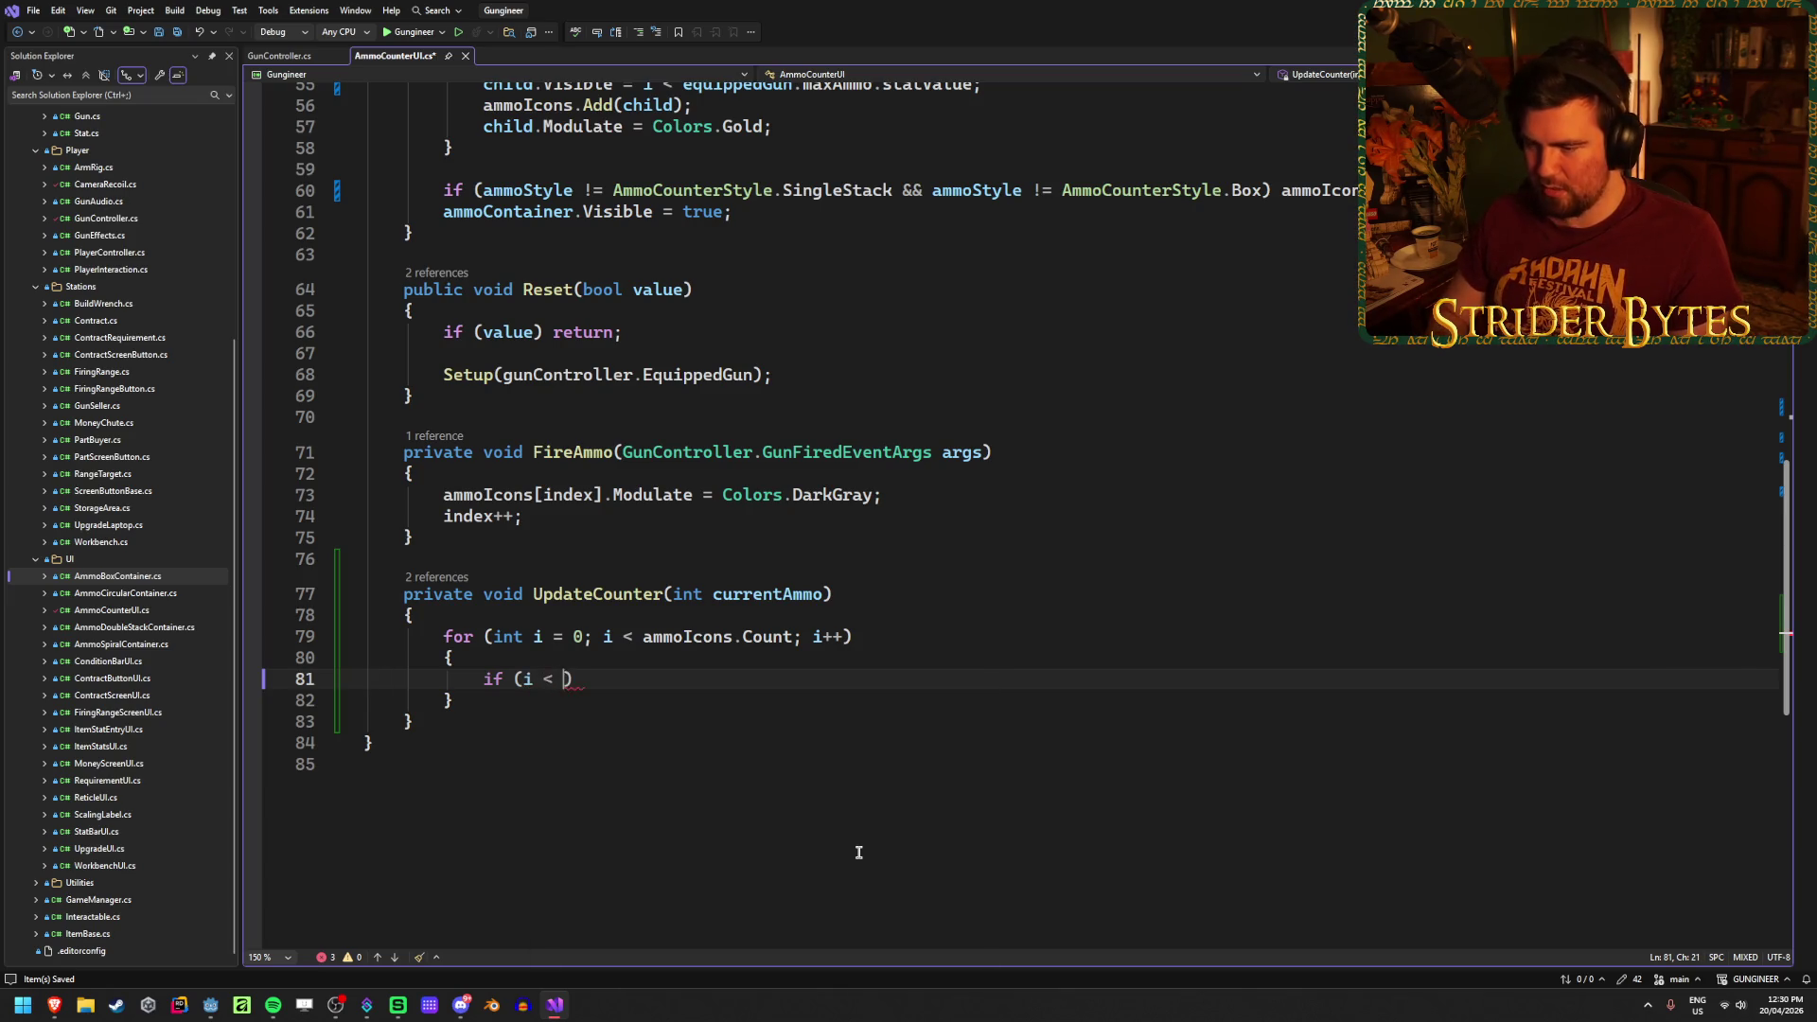
{"action": "key", "text": "Tab"}
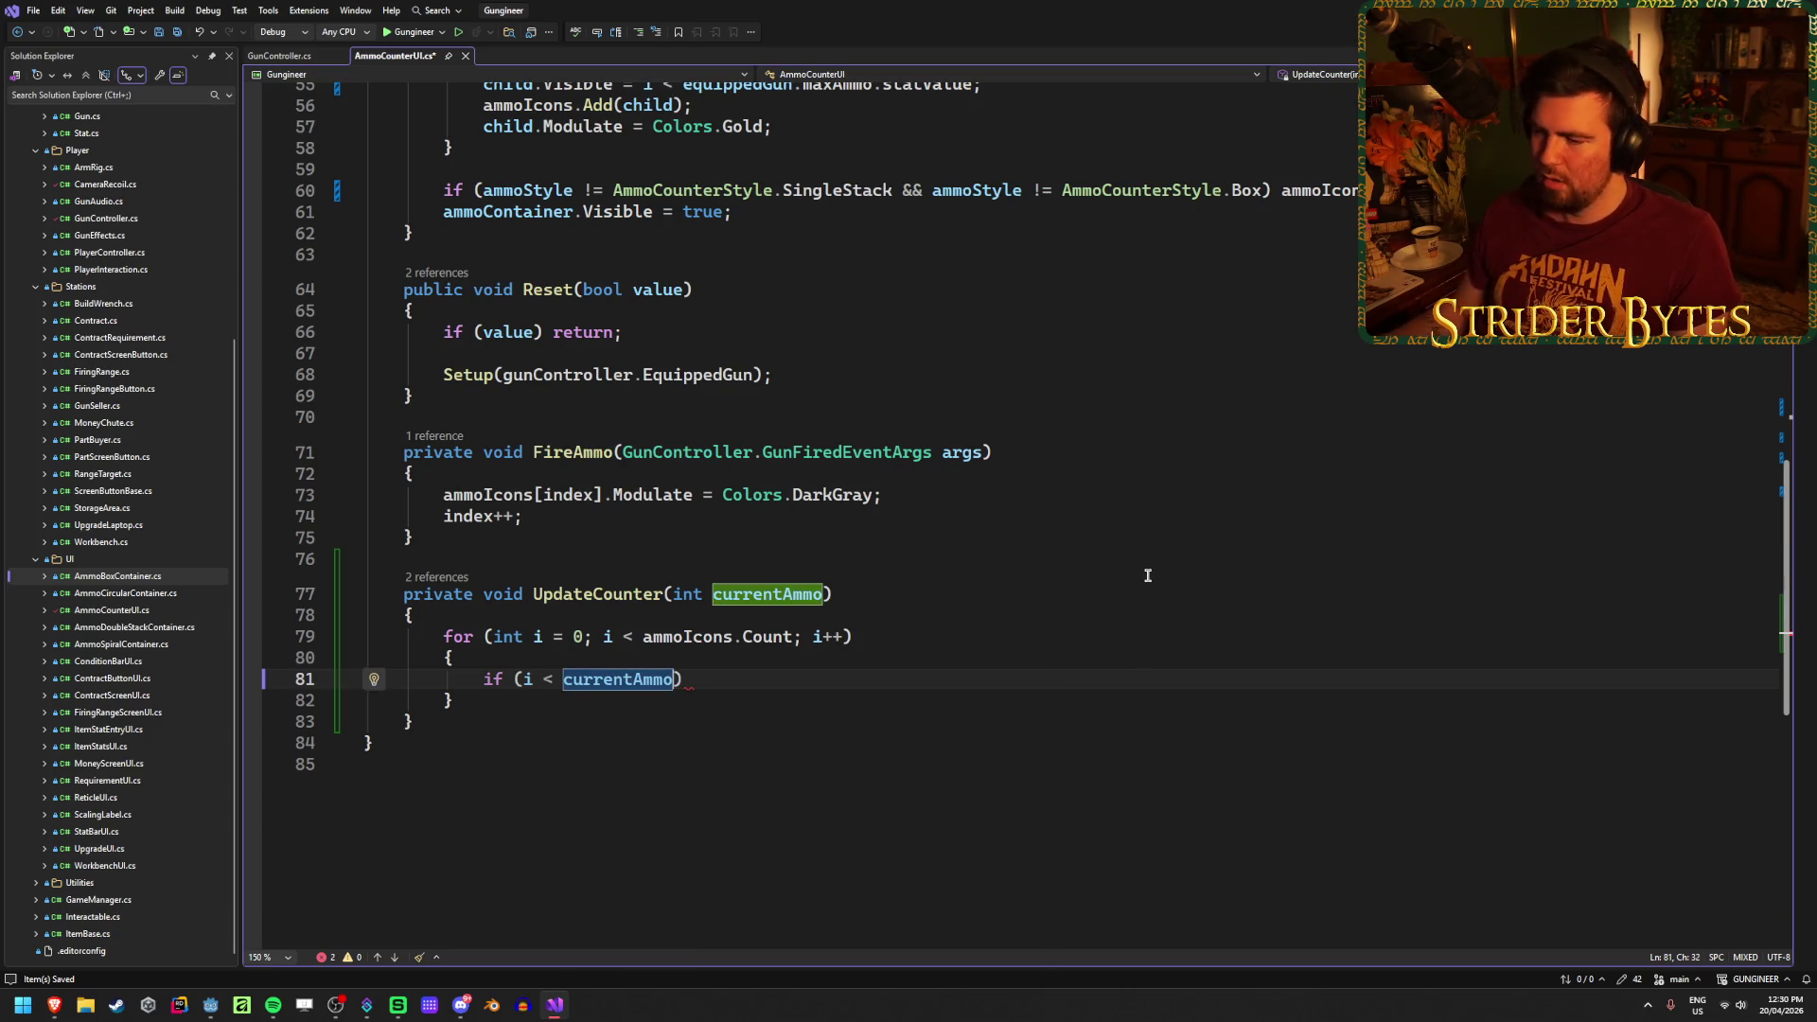
{"action": "type", "text": ")"}
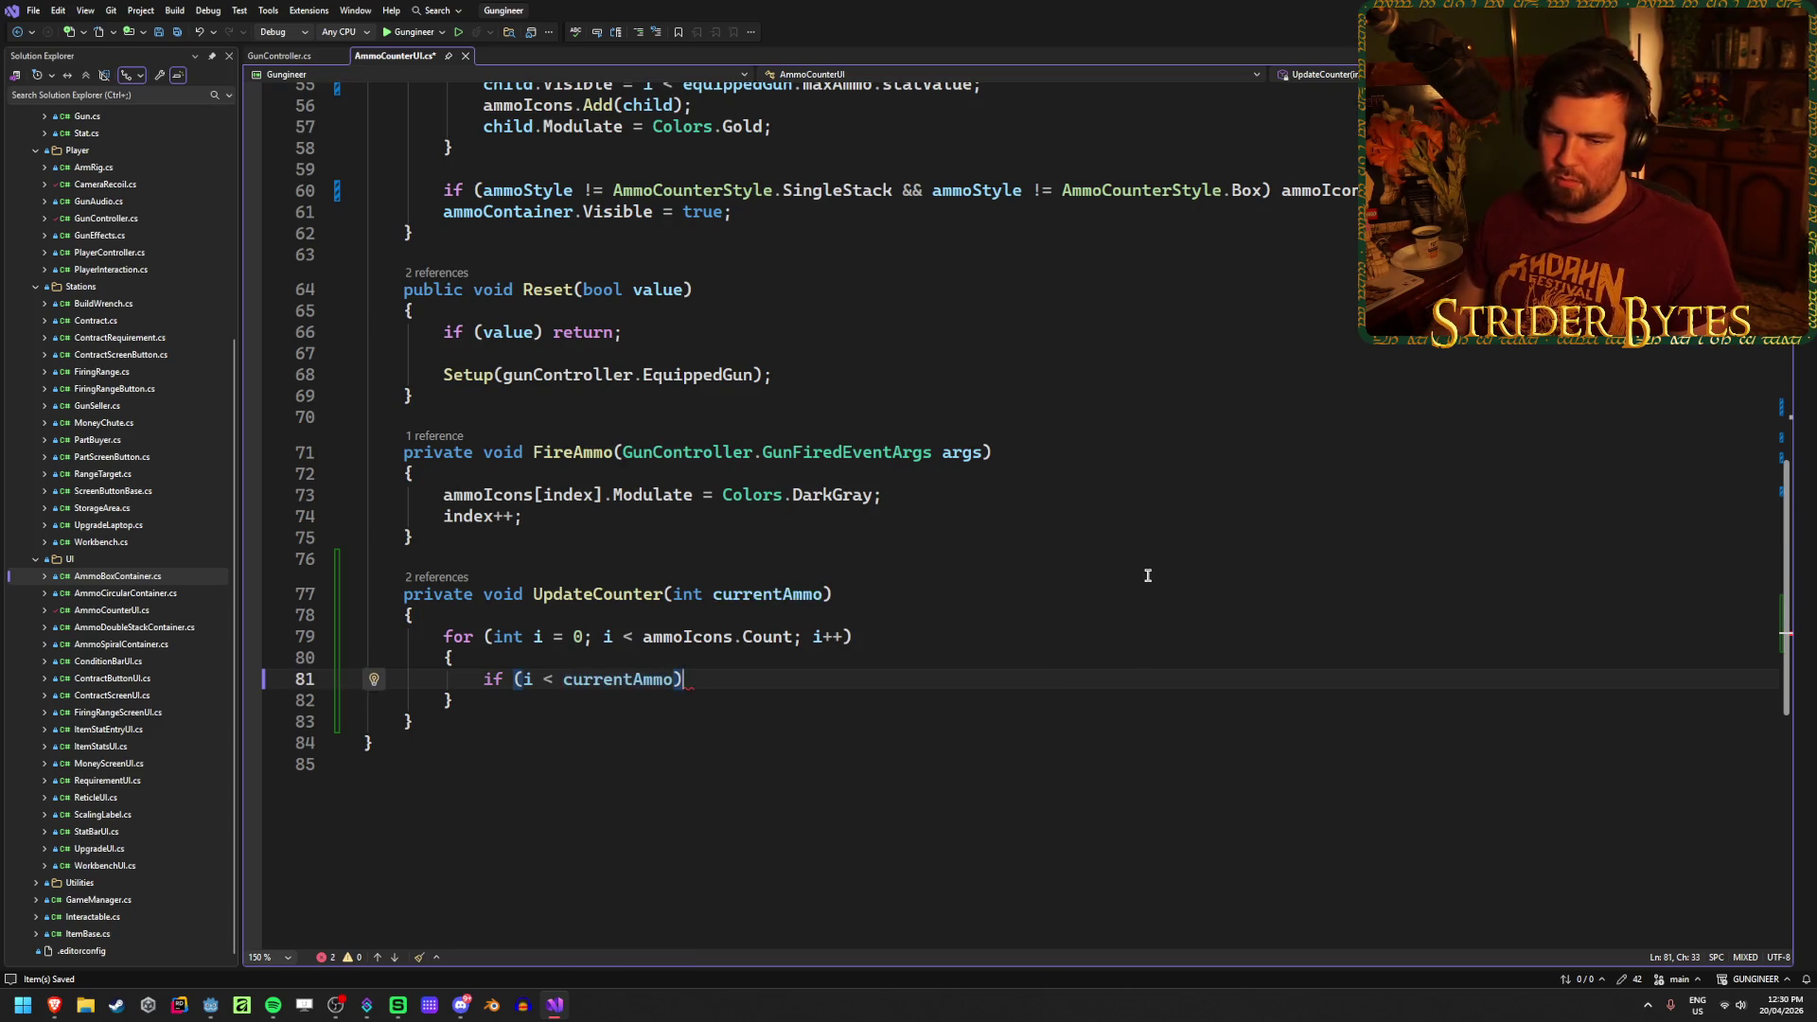
{"action": "key", "text": "ctrl+s"}
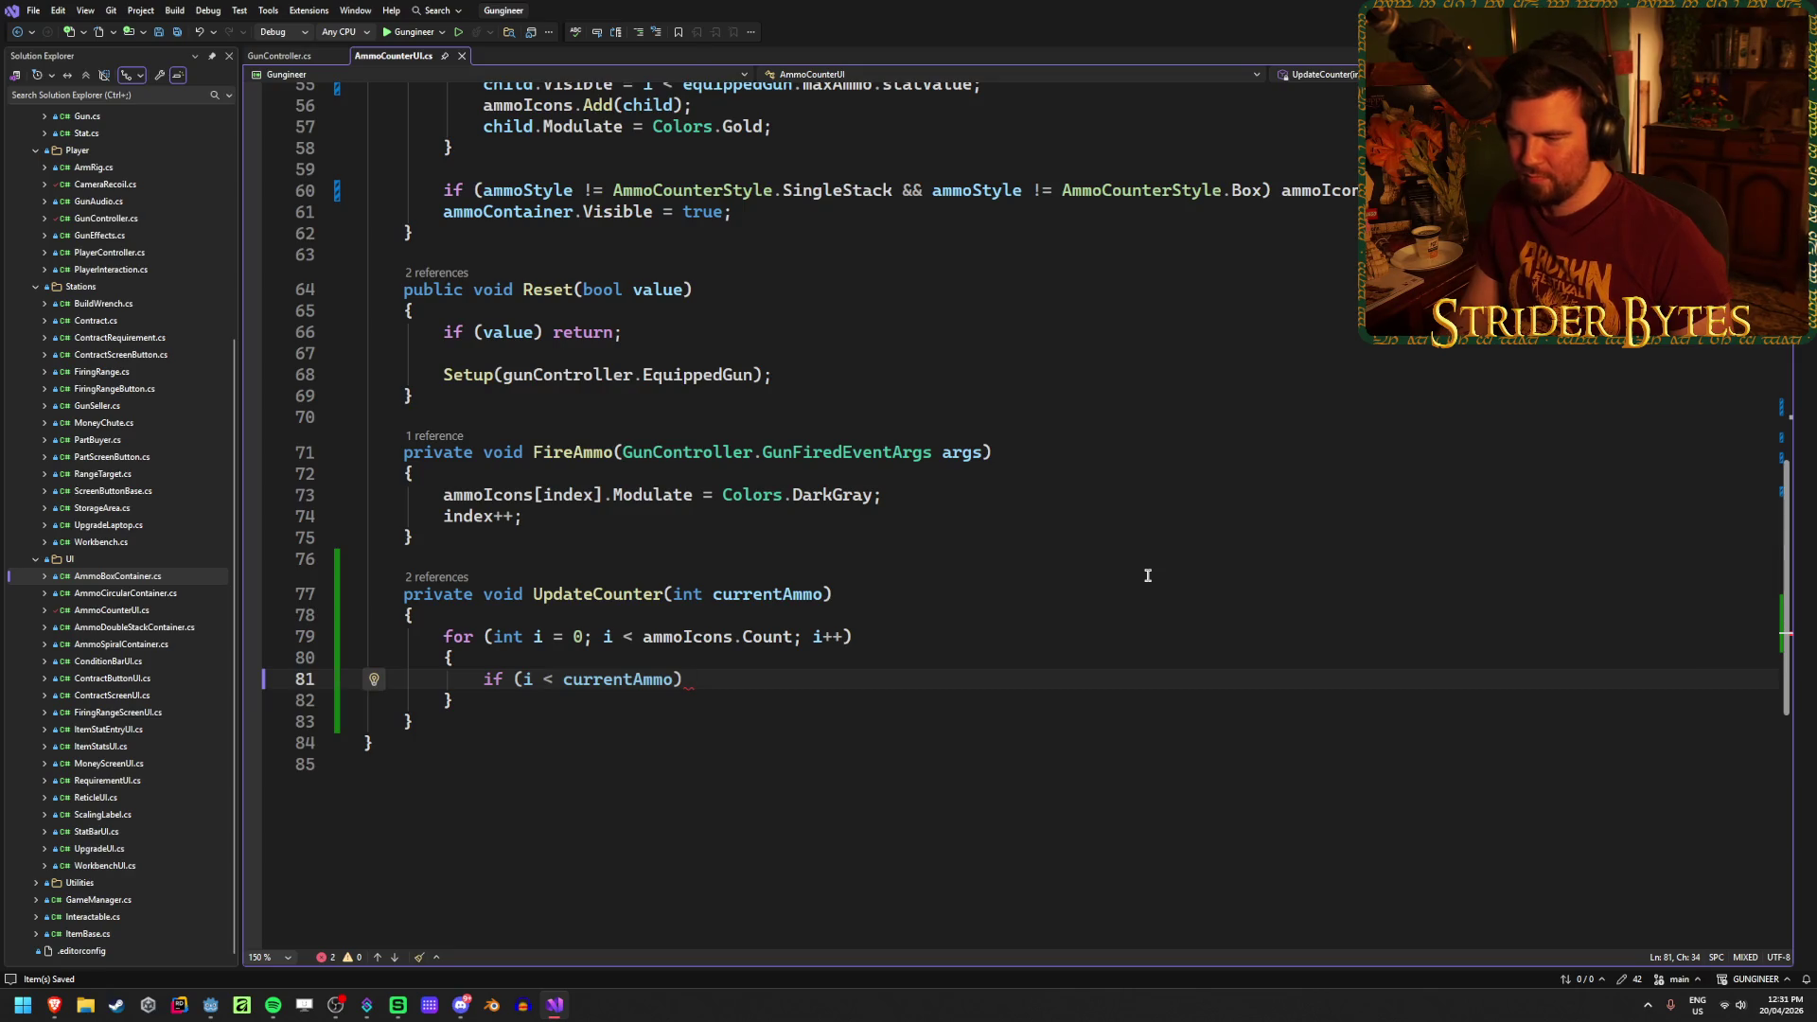
{"action": "scroll", "coordinate": [734, 544], "scroll_direction": "up", "scroll_amount": 2}
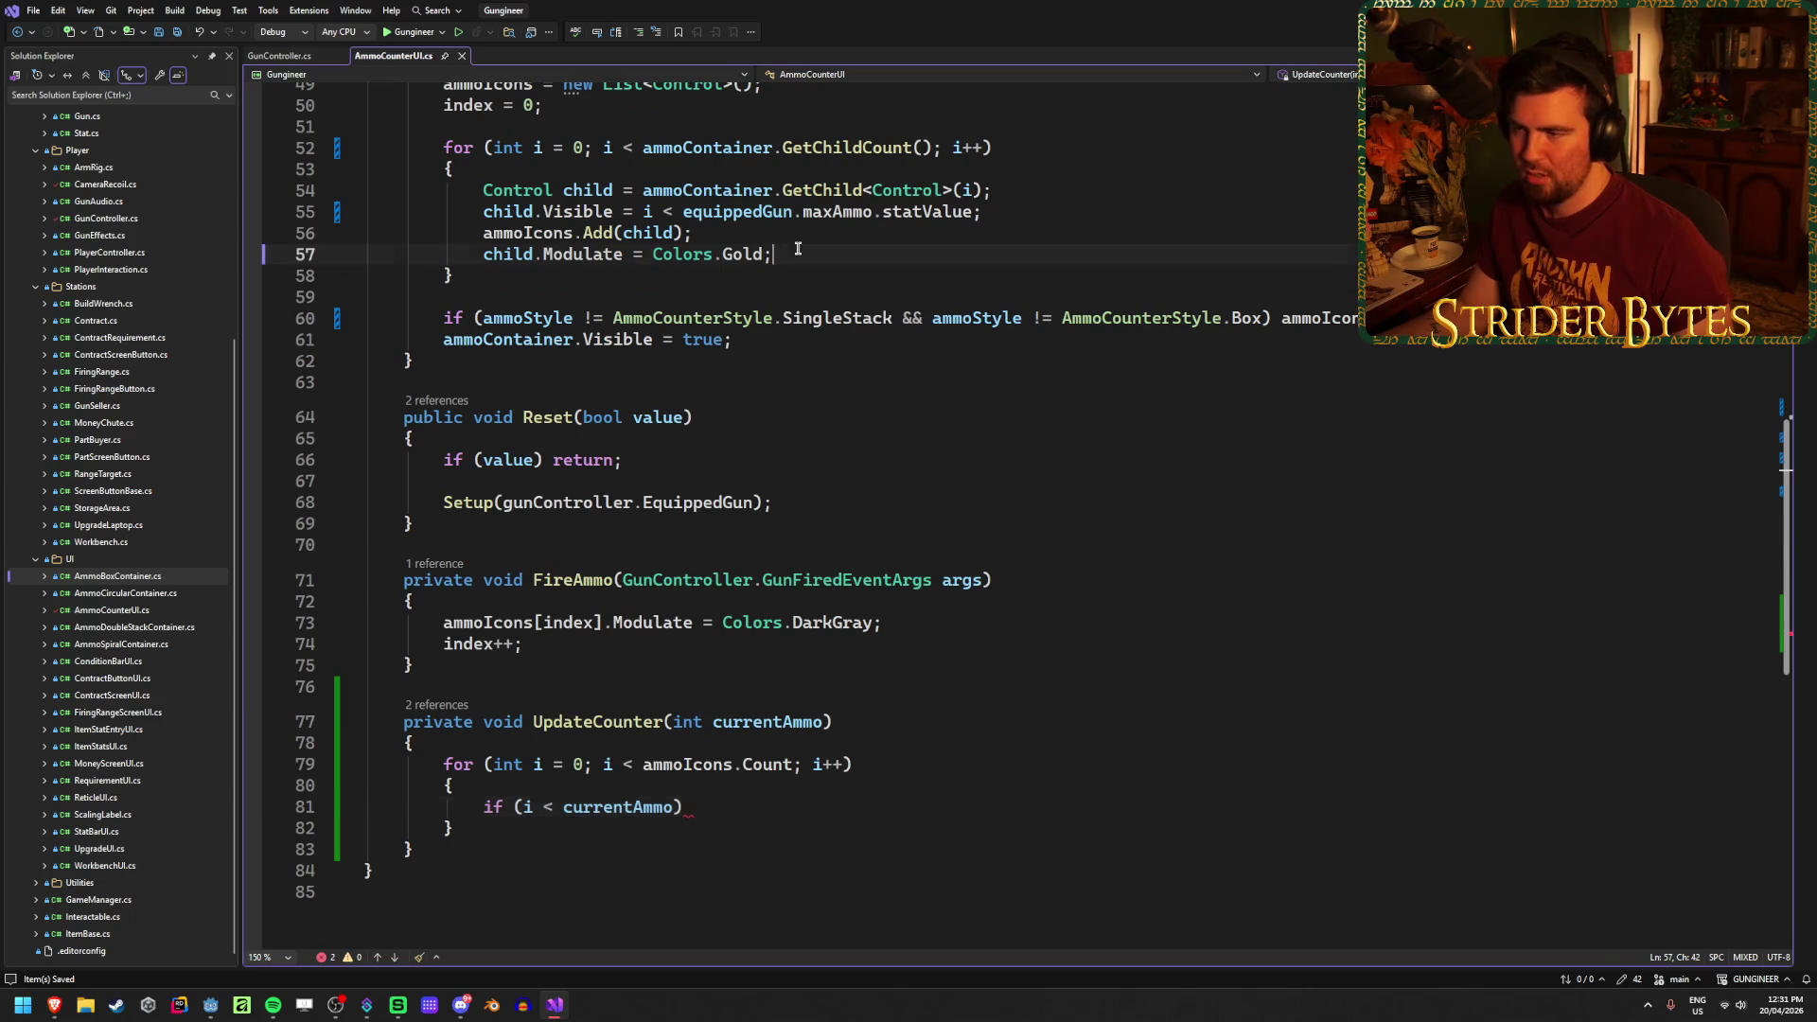
Step: Copy the Colors.Gold statement into the if, targeting ammoIcons[i], and add an else line
{"action": "left_click_drag", "start_coordinate": [776, 254], "coordinate": [492, 250]}
{"action": "key", "text": "shift+Left"}
{"action": "key", "text": "ctrl+c"}
{"action": "left_click", "coordinate": [937, 807]}
{"action": "key", "text": "ctrl+v"}
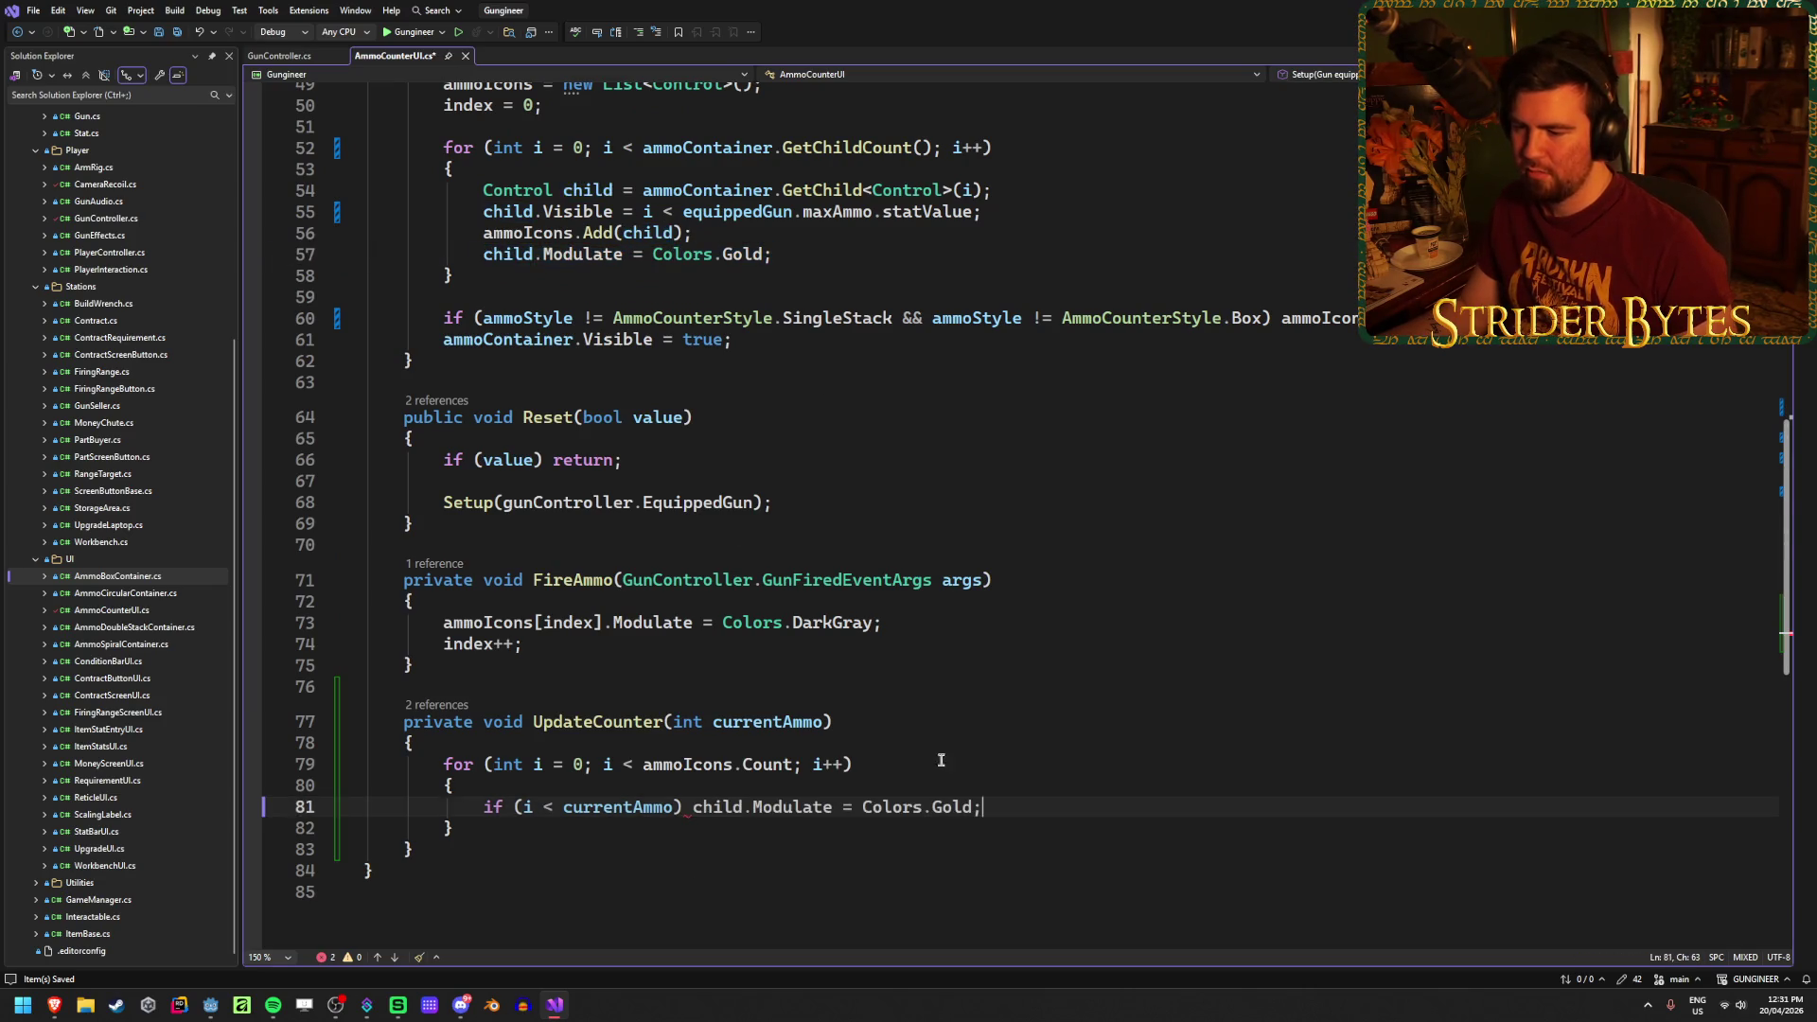
{"action": "key", "text": "Return"}
{"action": "type", "text": "else"}
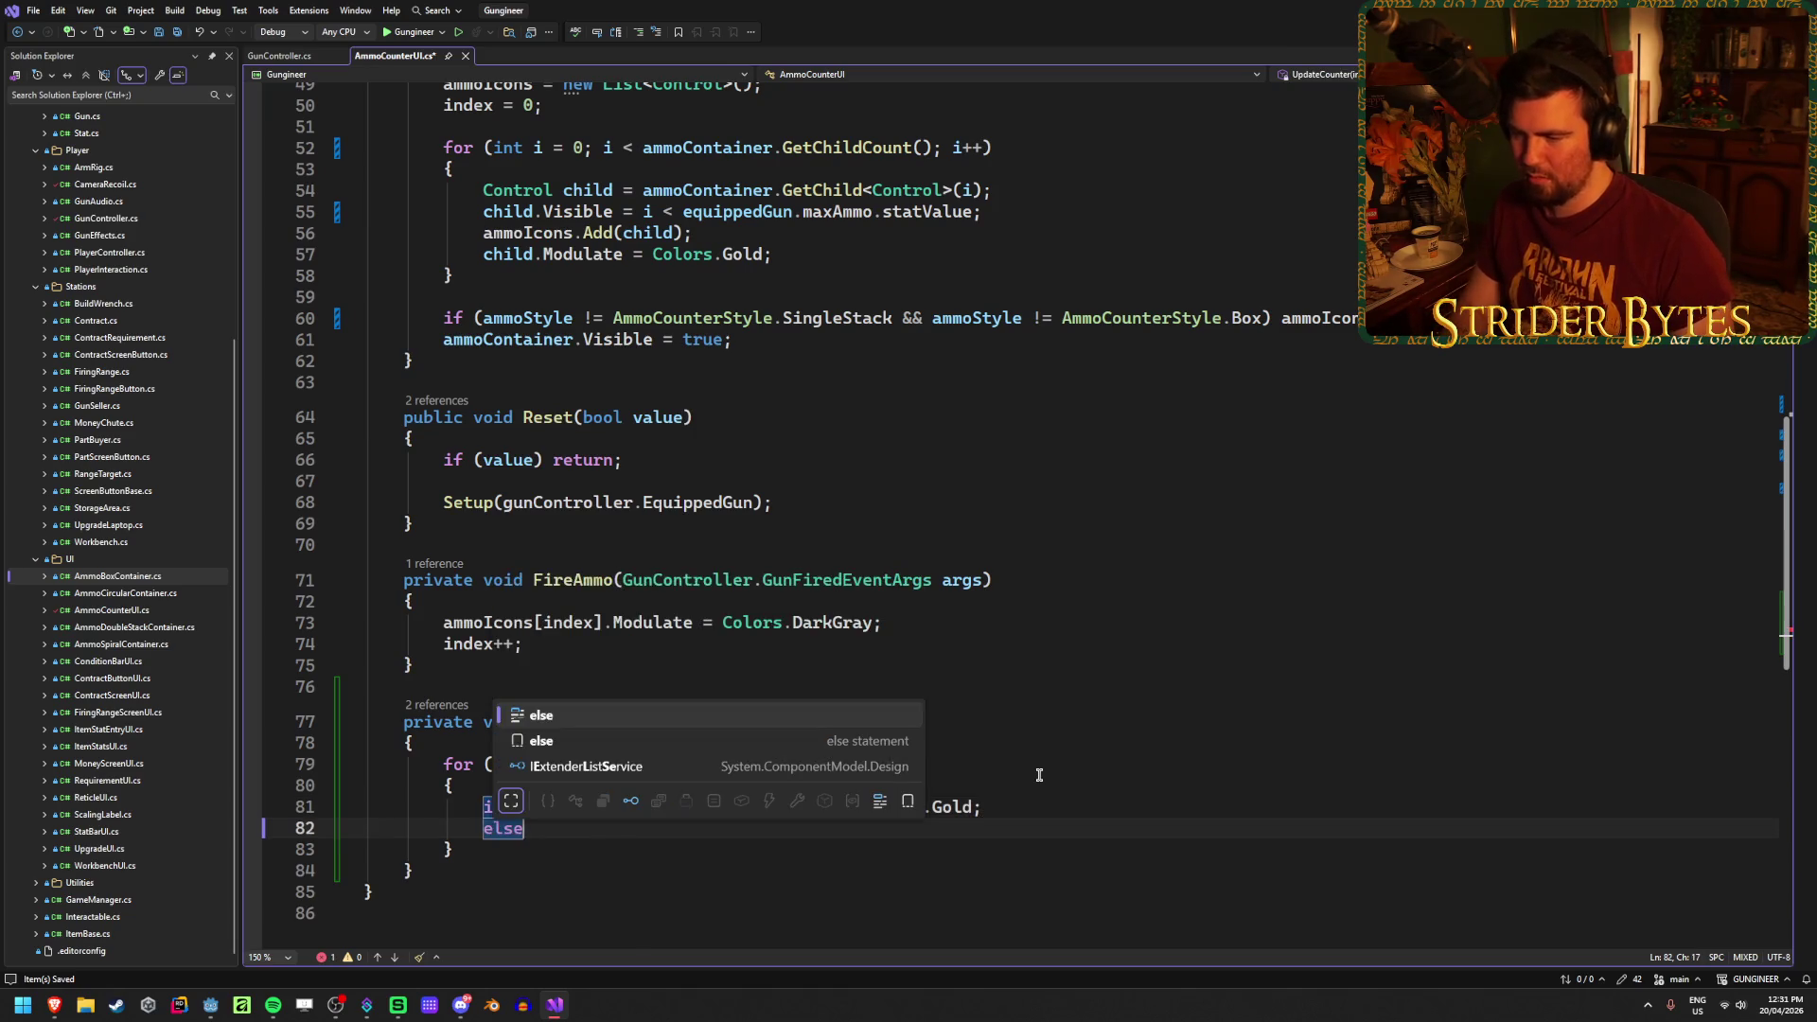
{"action": "key", "text": "Escape"}
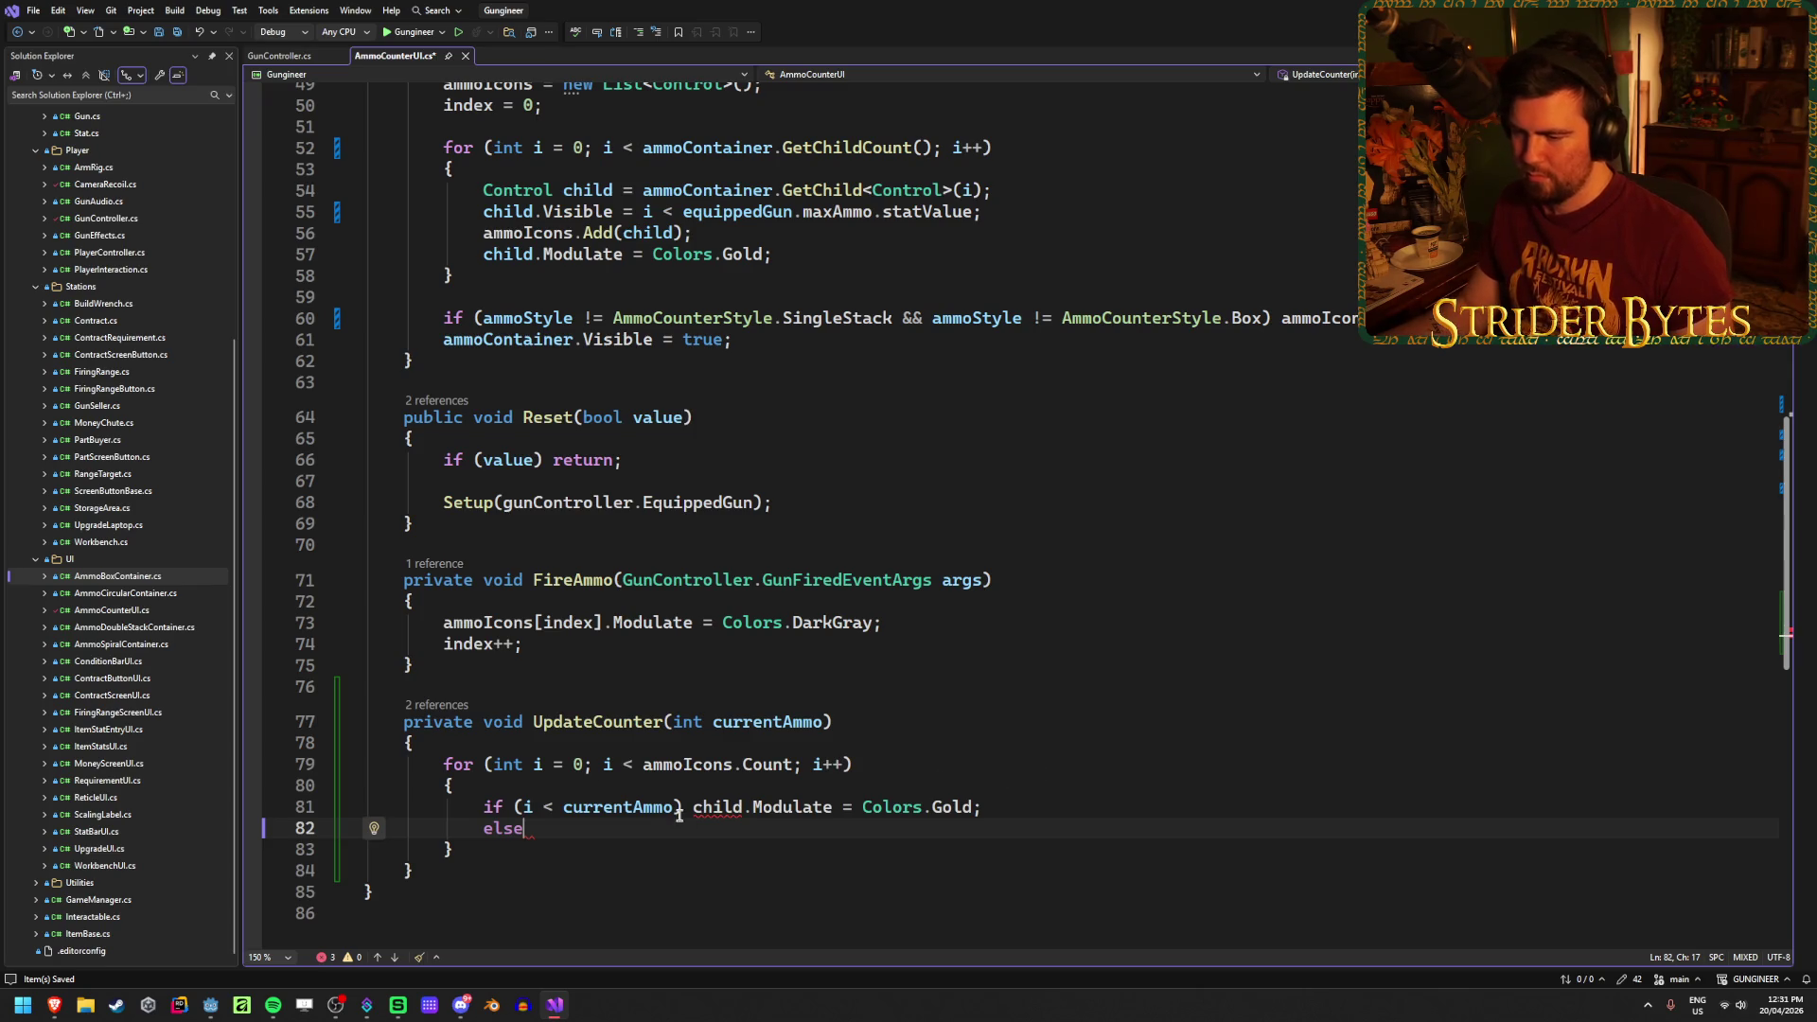
{"action": "double_click", "coordinate": [717, 807]}
{"action": "type", "text": "a"}
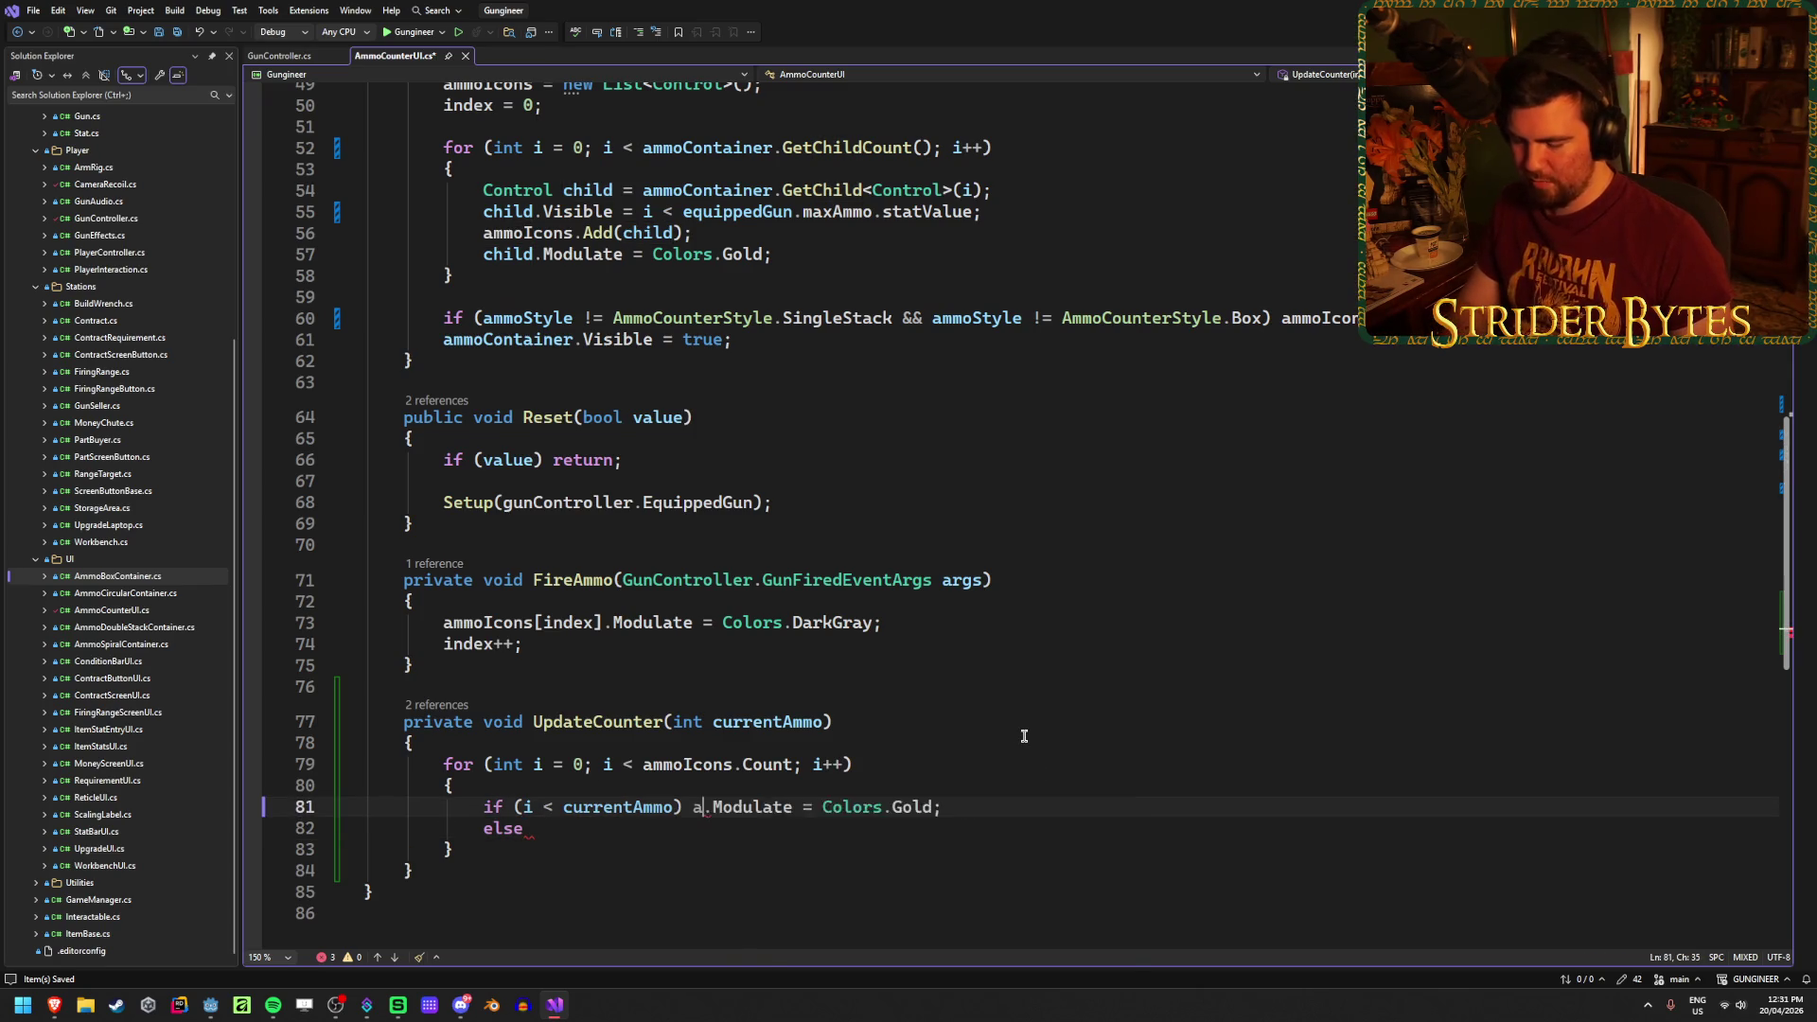
{"action": "type", "text": "mmoI"}
{"action": "key", "text": "Tab"}
{"action": "type", "text": "[i]"}
Step: Make the else branch set ammoIcons[i] to Colors.DarkGray
{"action": "left_click", "coordinate": [679, 833]}
{"action": "left_click_drag", "start_coordinate": [882, 623], "coordinate": [440, 628]}
{"action": "key", "text": "ctrl+c"}
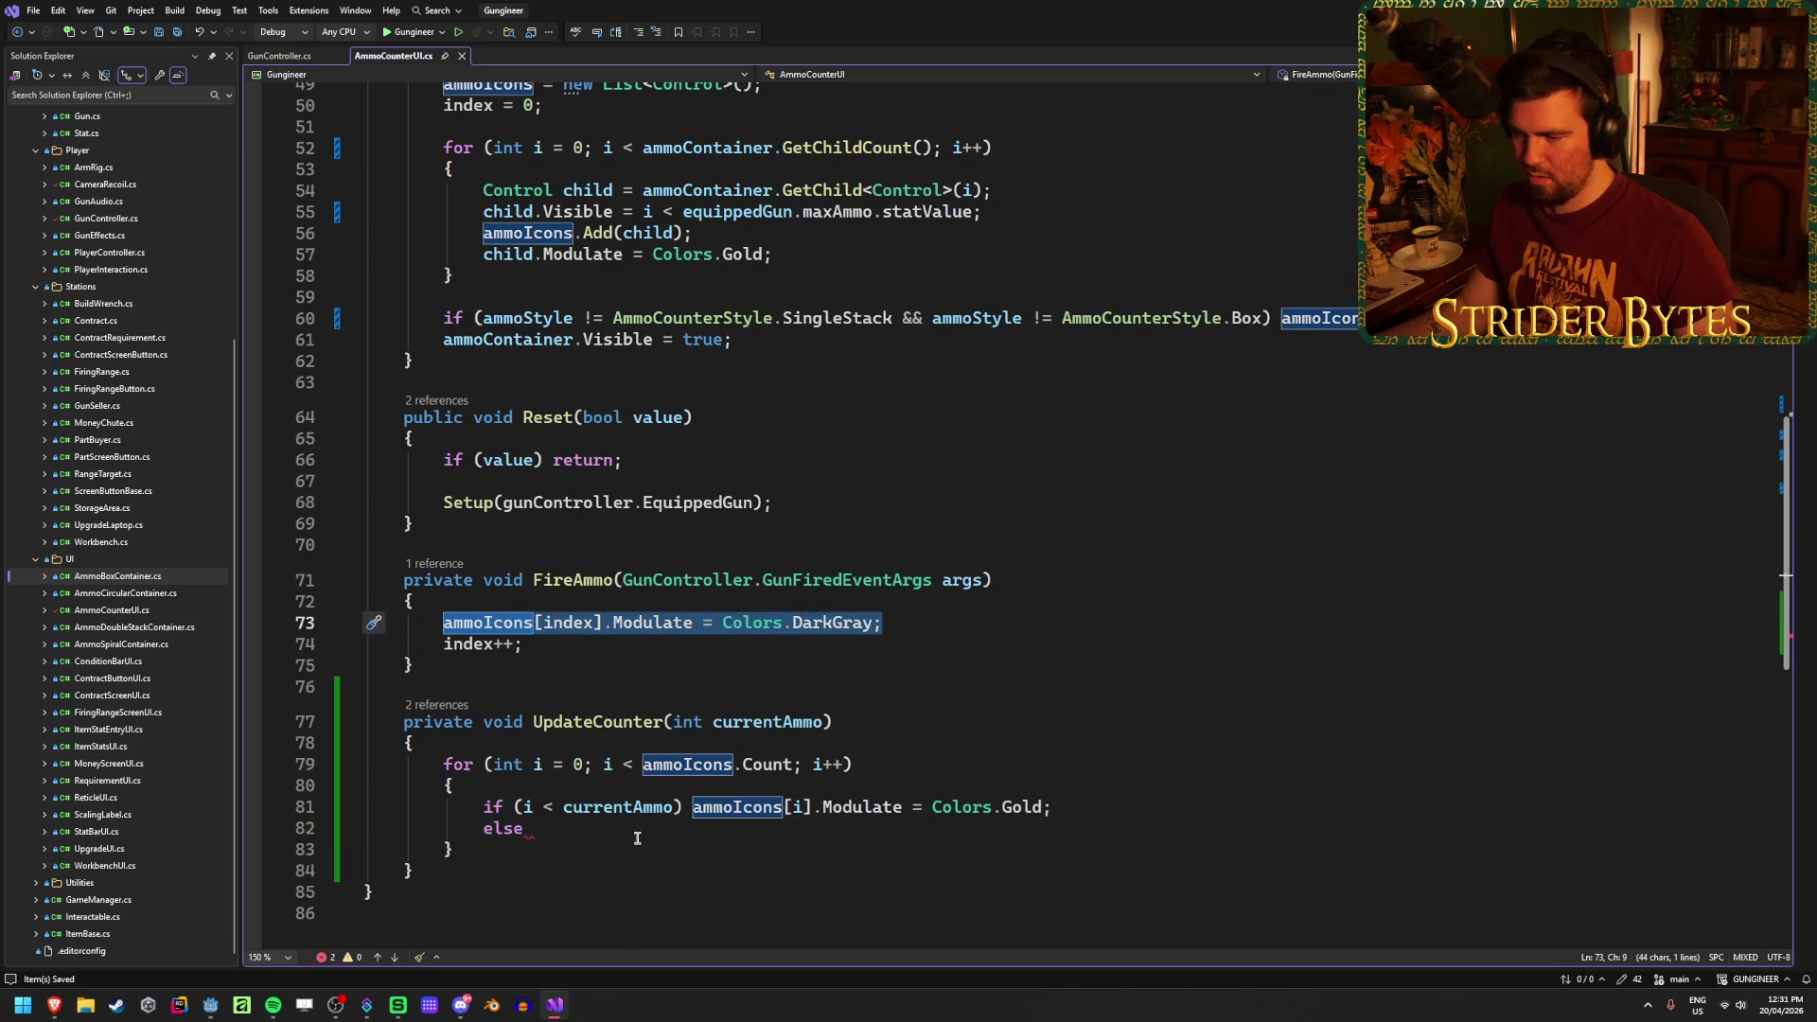
{"action": "left_click", "coordinate": [524, 829]}
{"action": "key", "text": "ctrl+v"}
{"action": "double_click", "coordinate": [644, 829]}
{"action": "type", "text": "i"}
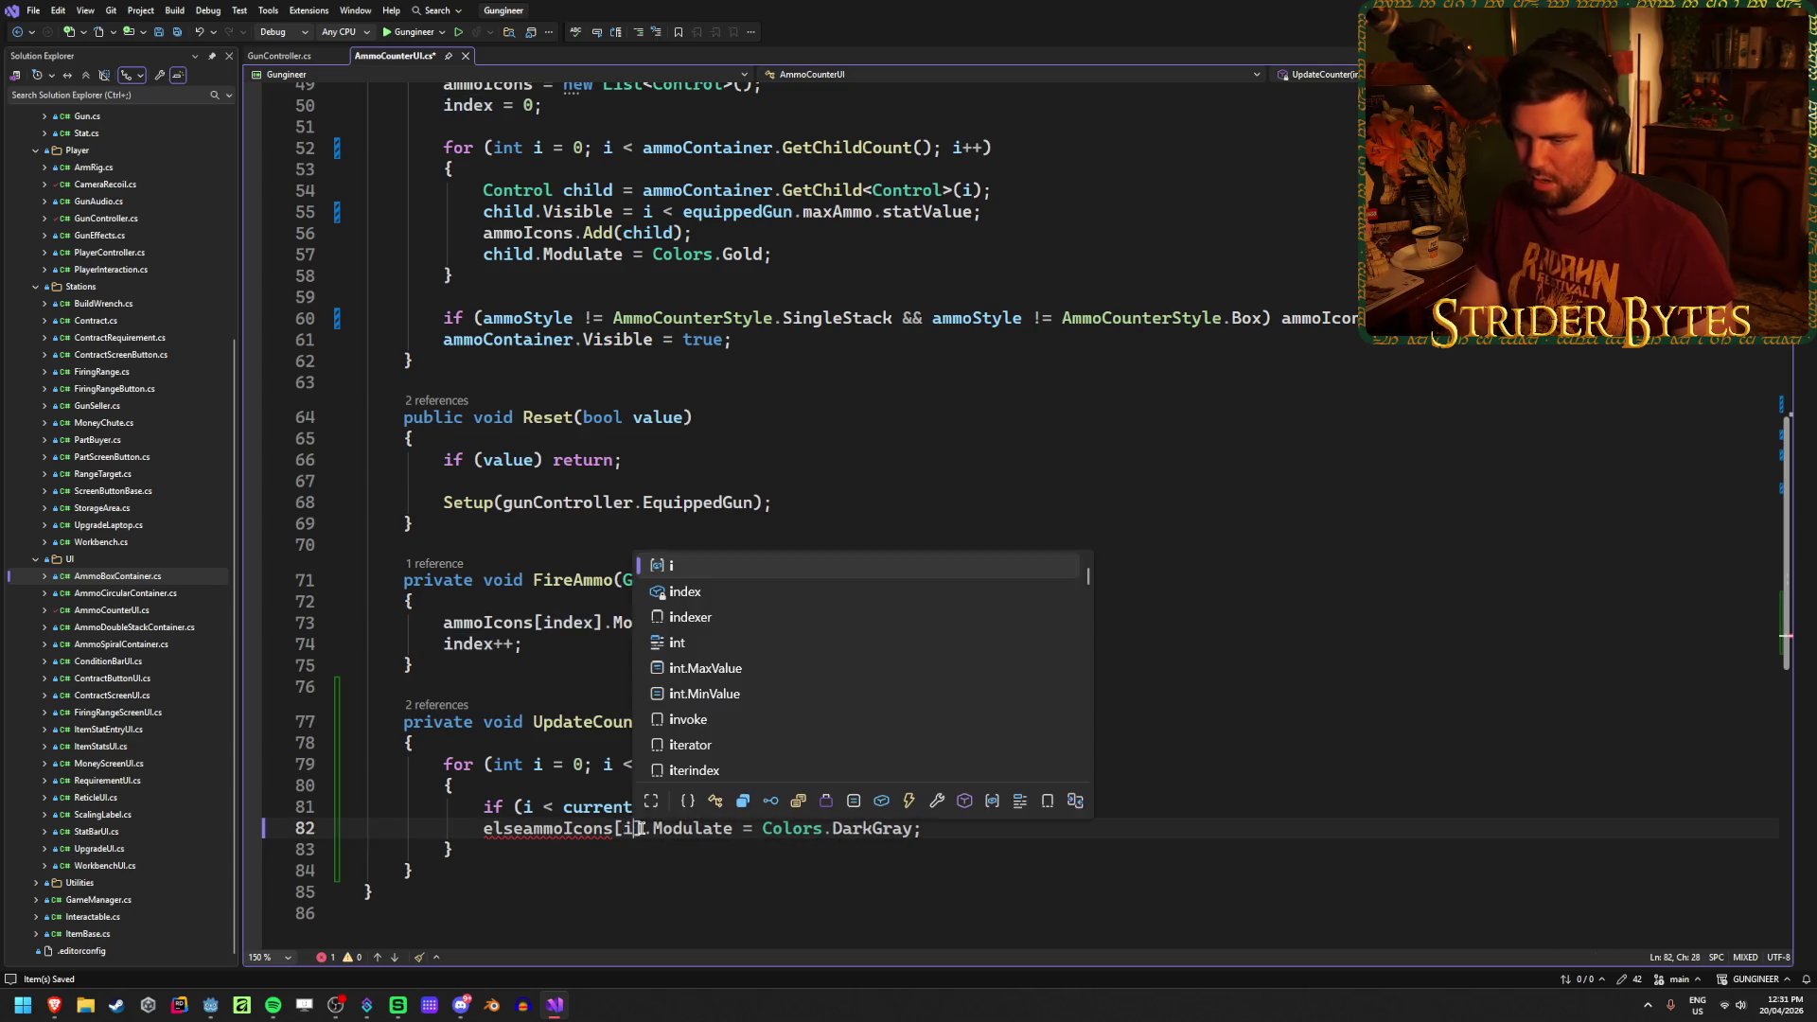
{"action": "left_click", "coordinate": [522, 829]}
{"action": "key", "text": "End"}
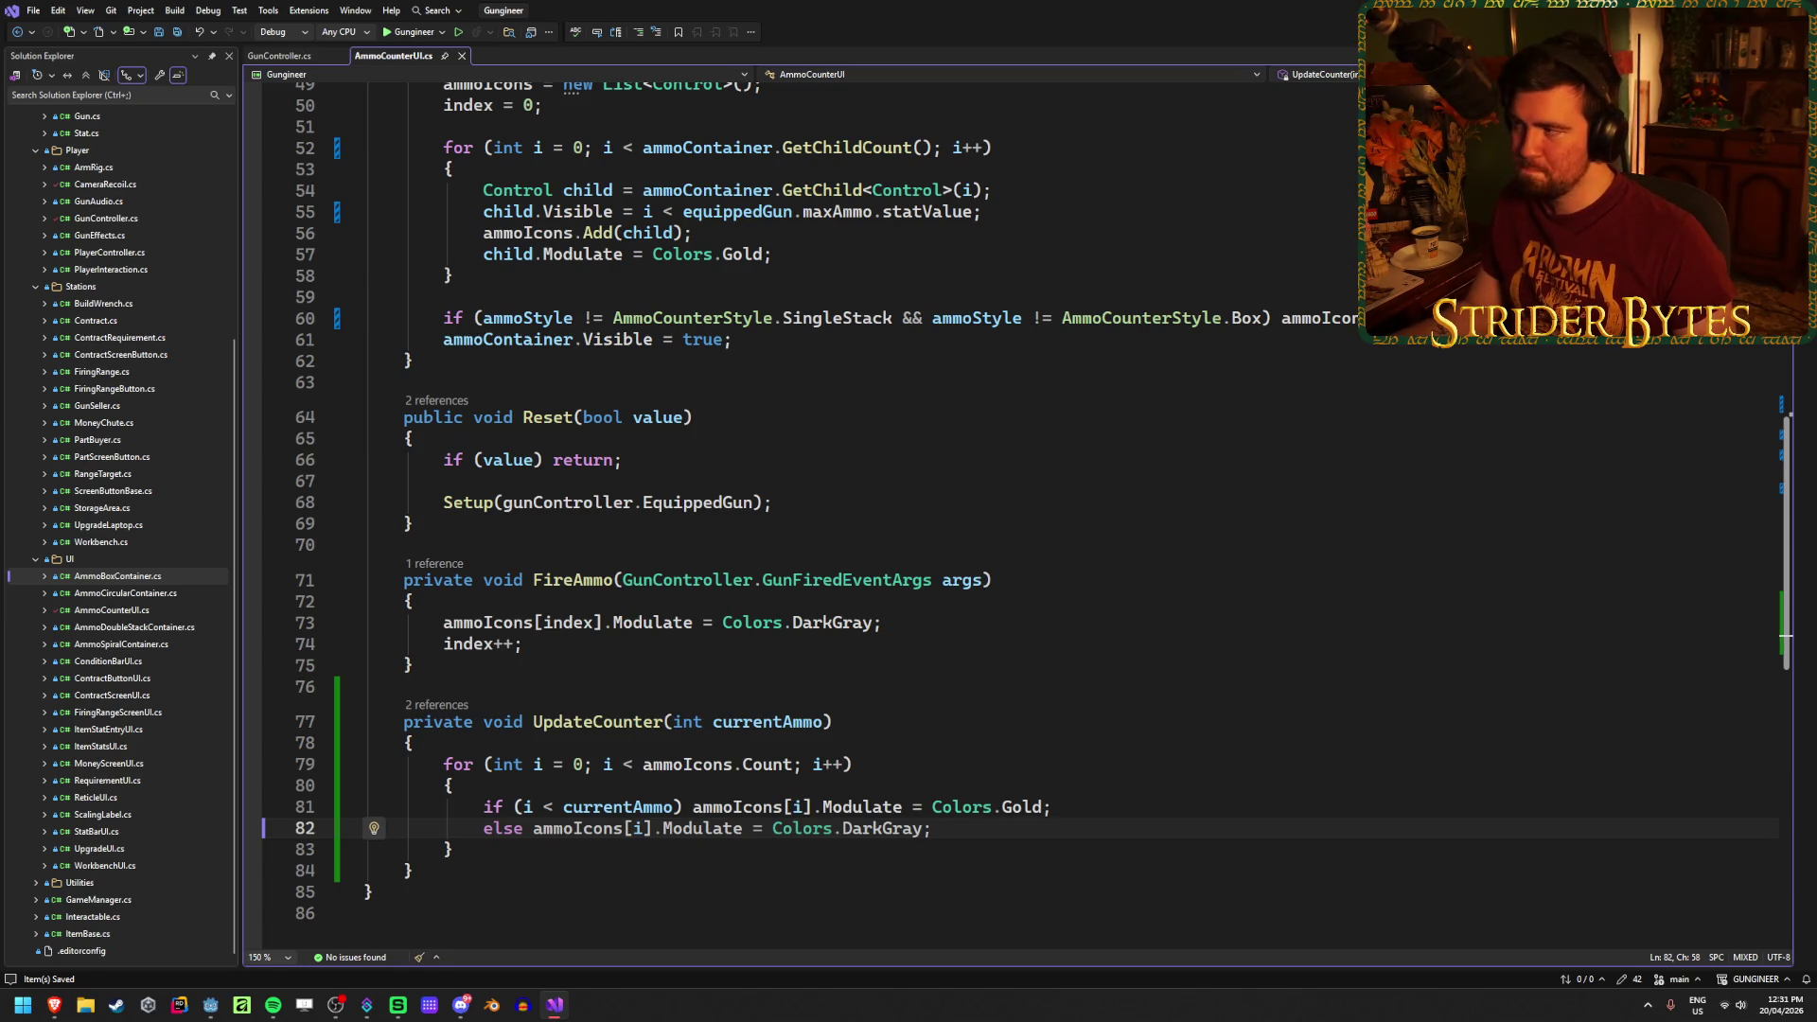
{"action": "key", "text": "alt+Tab"}
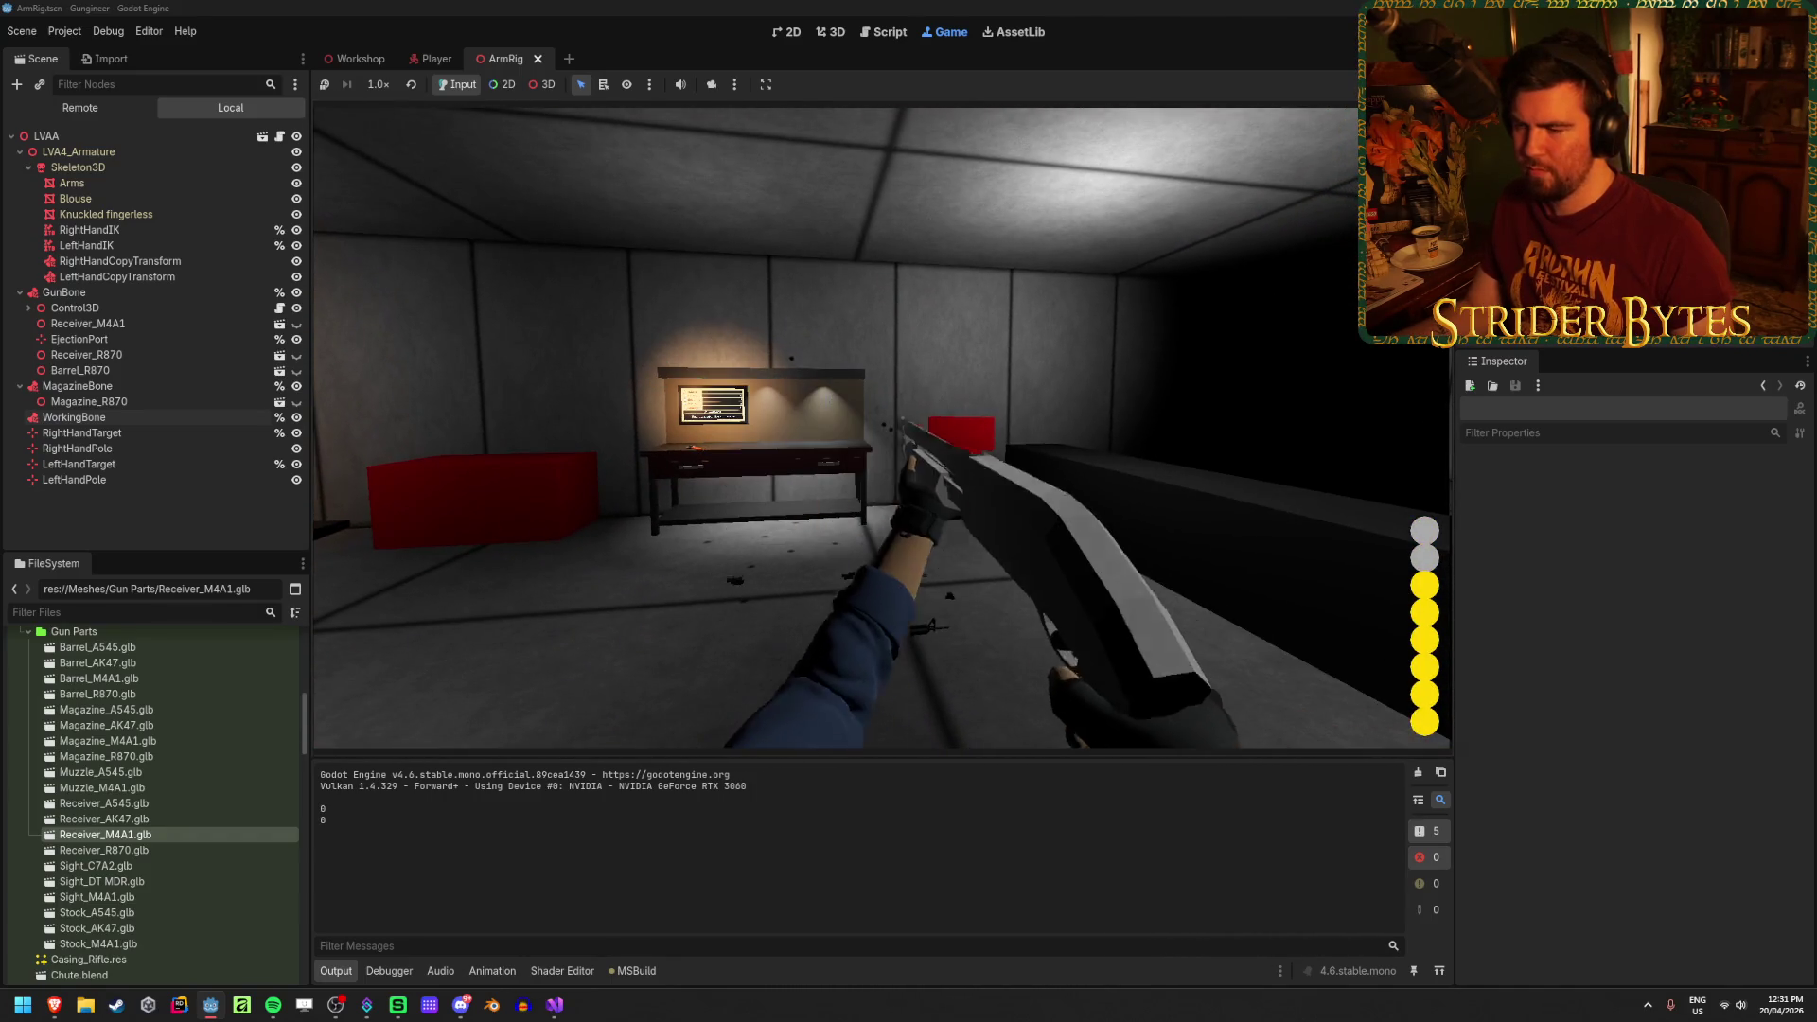
Step: Play-test the game, raising the gun with E to watch the ammo icons grey out
{"action": "key", "text": "e"}
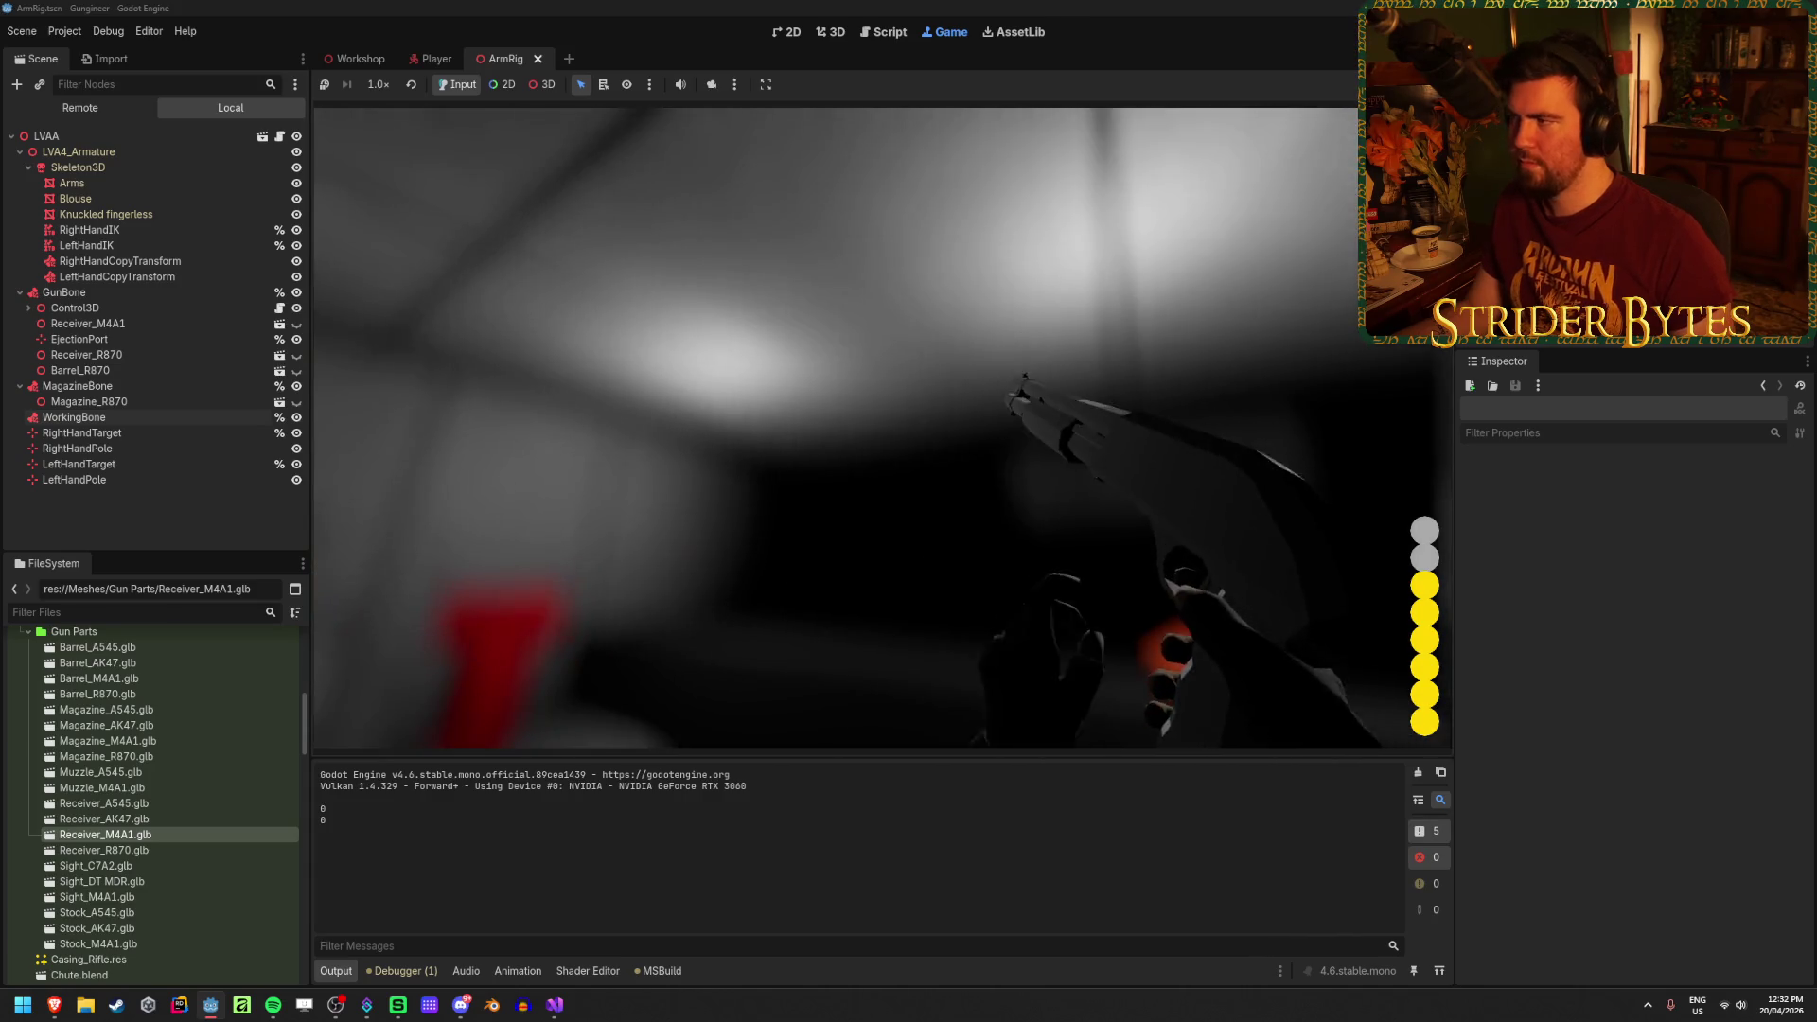
{"action": "key", "text": "alt+Tab"}
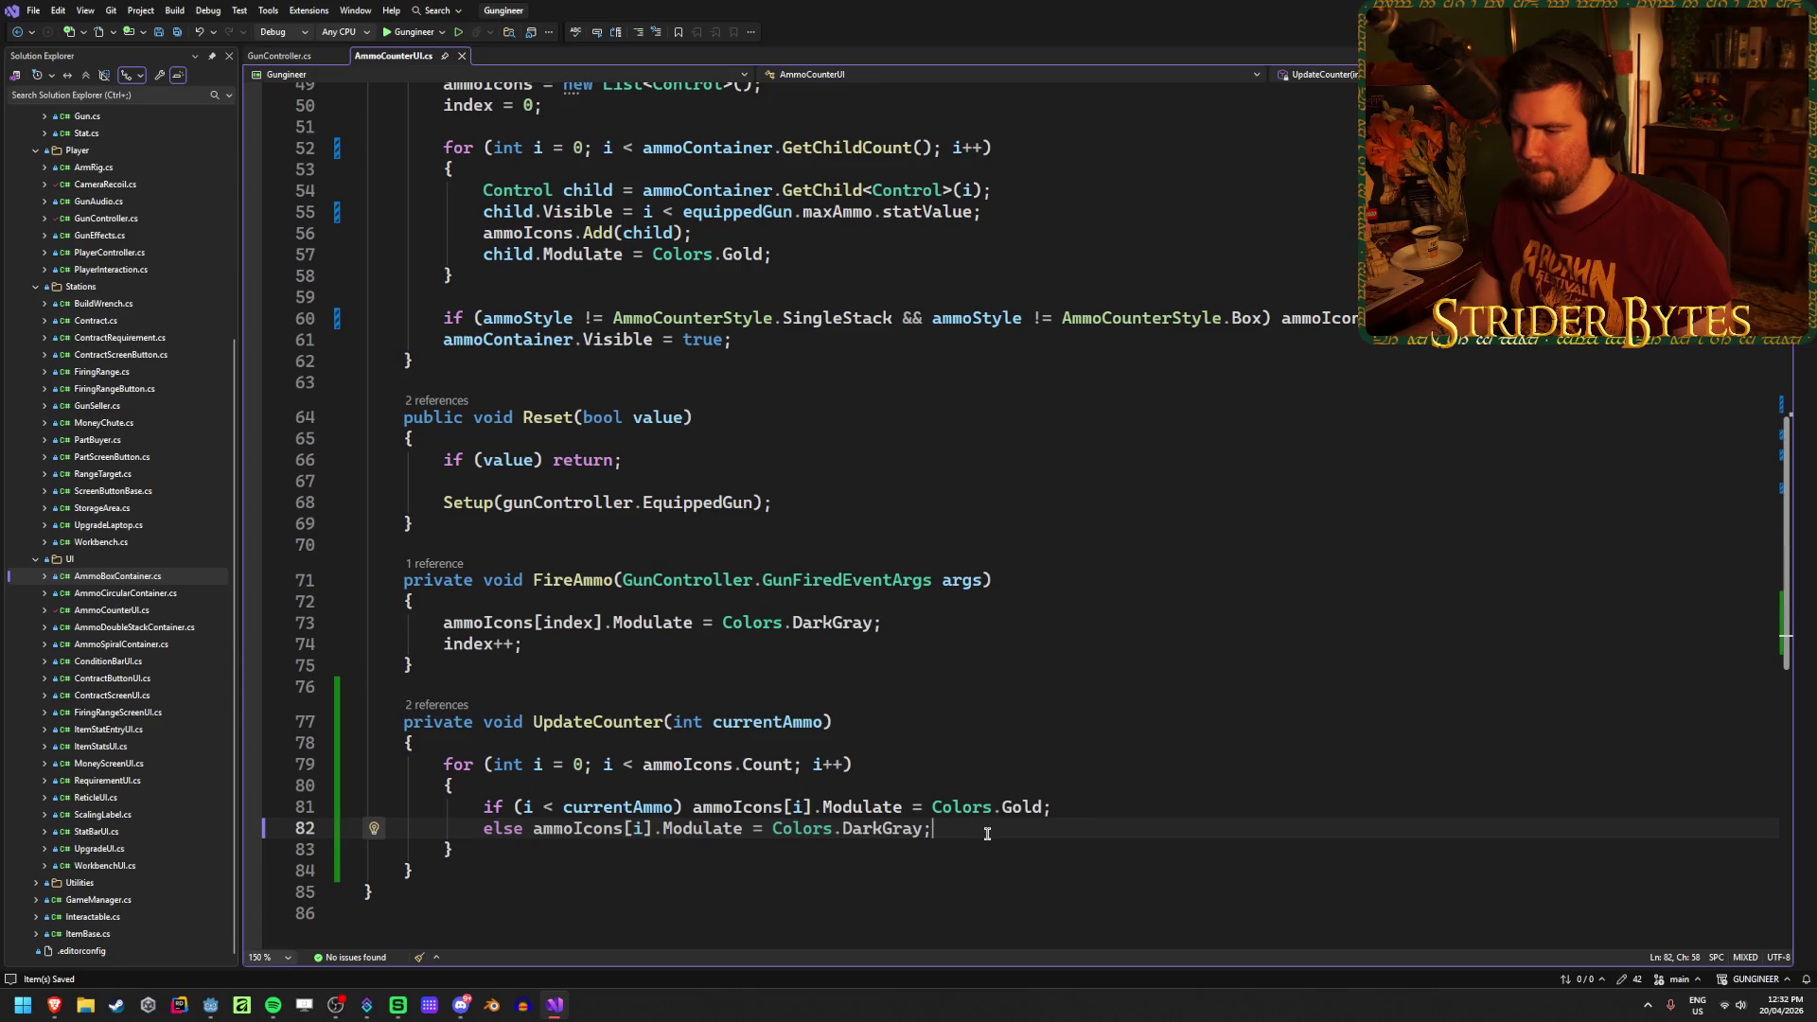
{"action": "key", "text": "alt+Tab"}
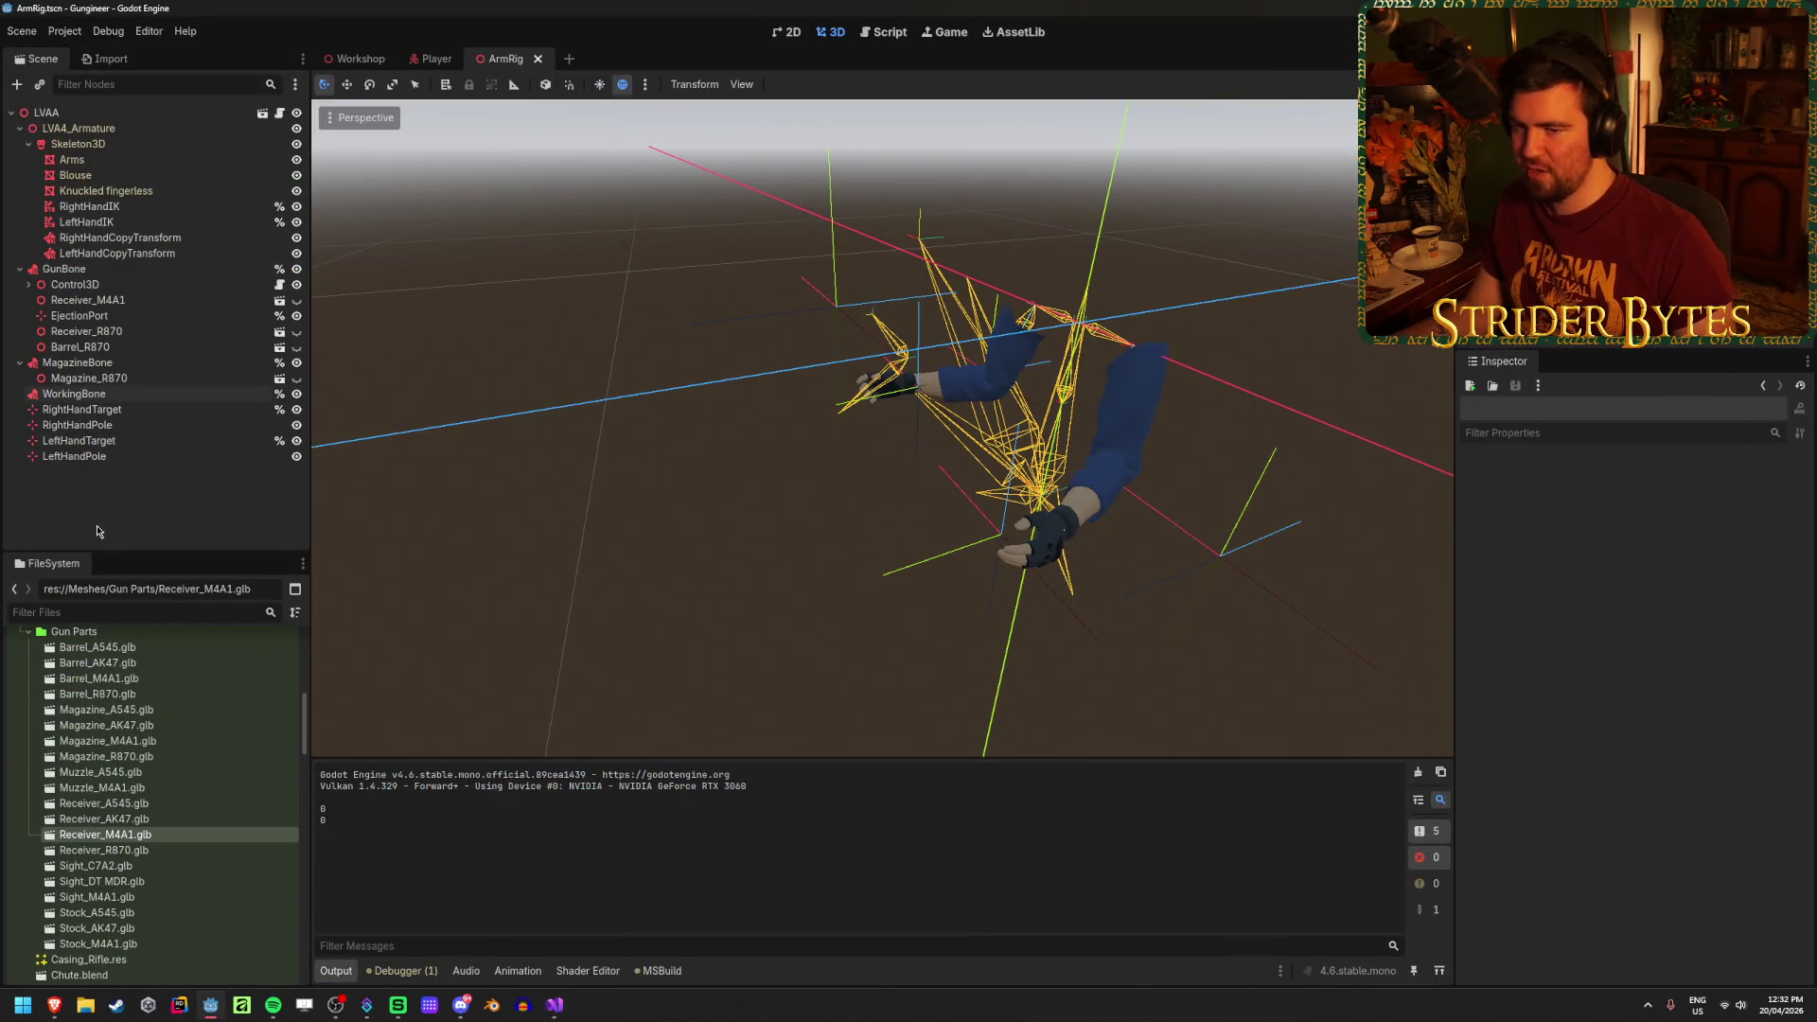
Step: Open the Player scene's AnimationPlayer and load the Pump_Stage2_Fast animation
{"action": "mouse_move", "coordinate": [555, 1018]}
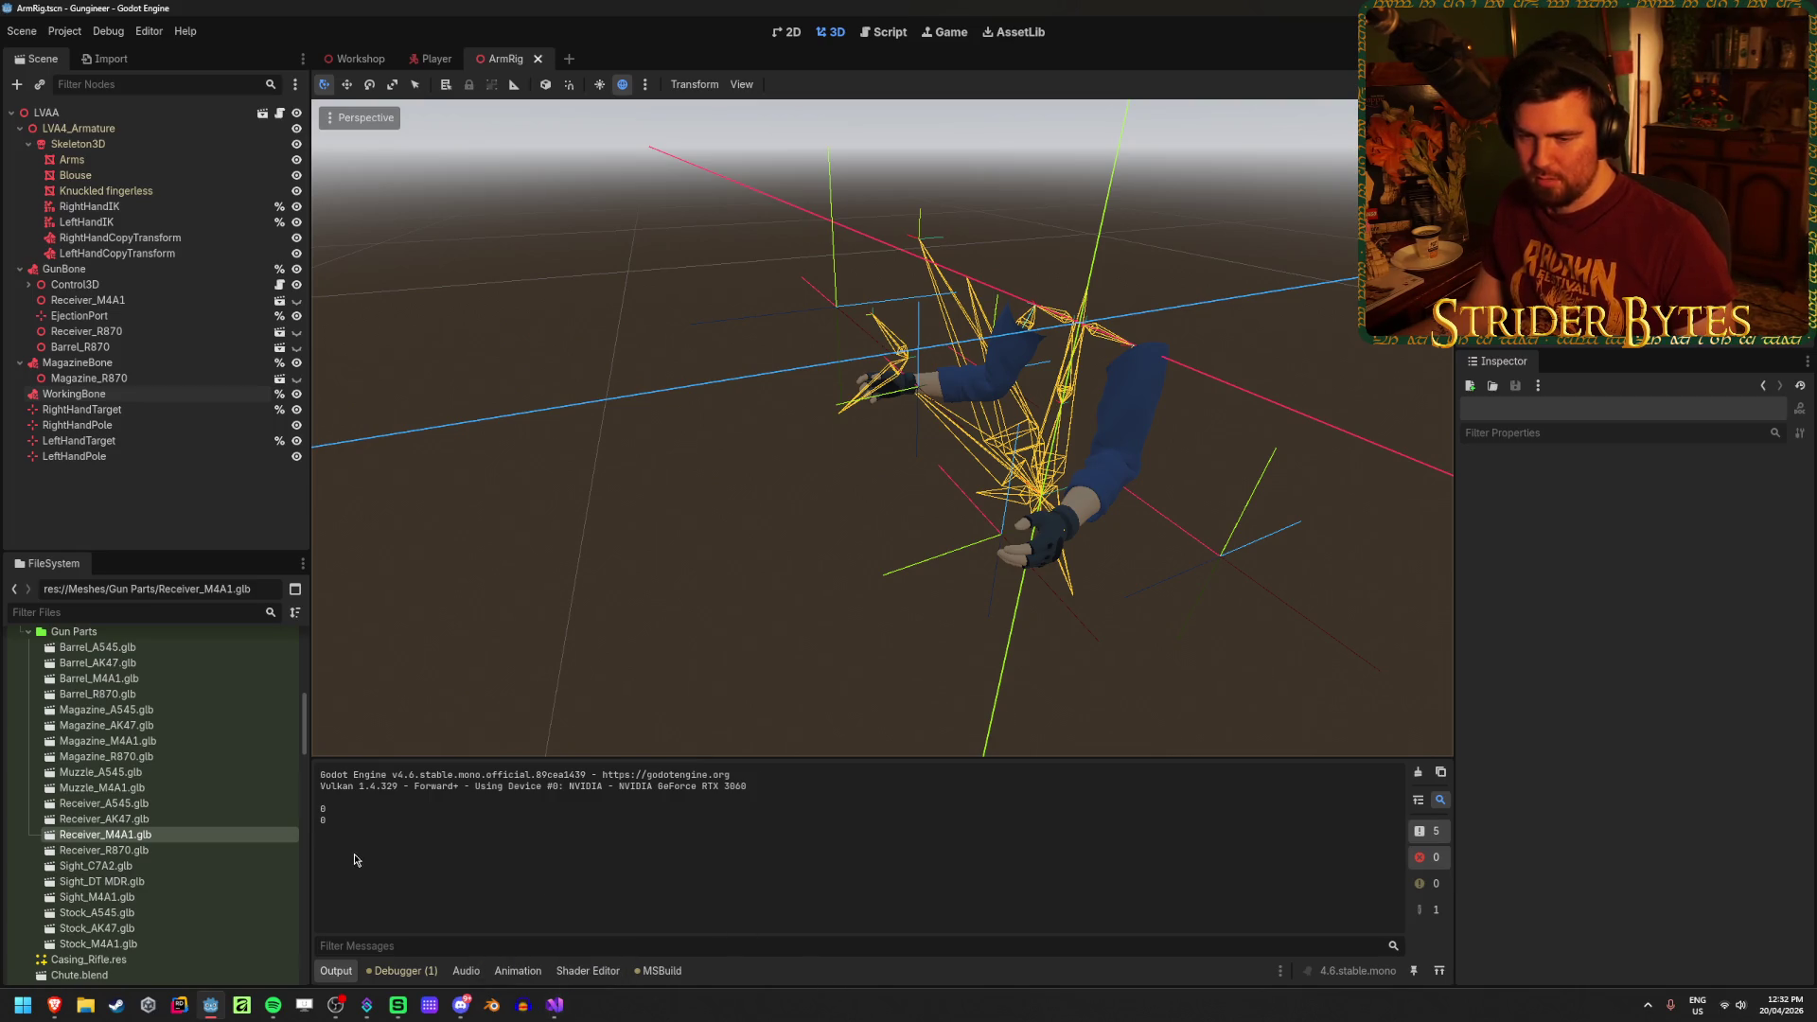
{"action": "left_click", "coordinate": [434, 58]}
{"action": "left_click", "coordinate": [75, 425]}
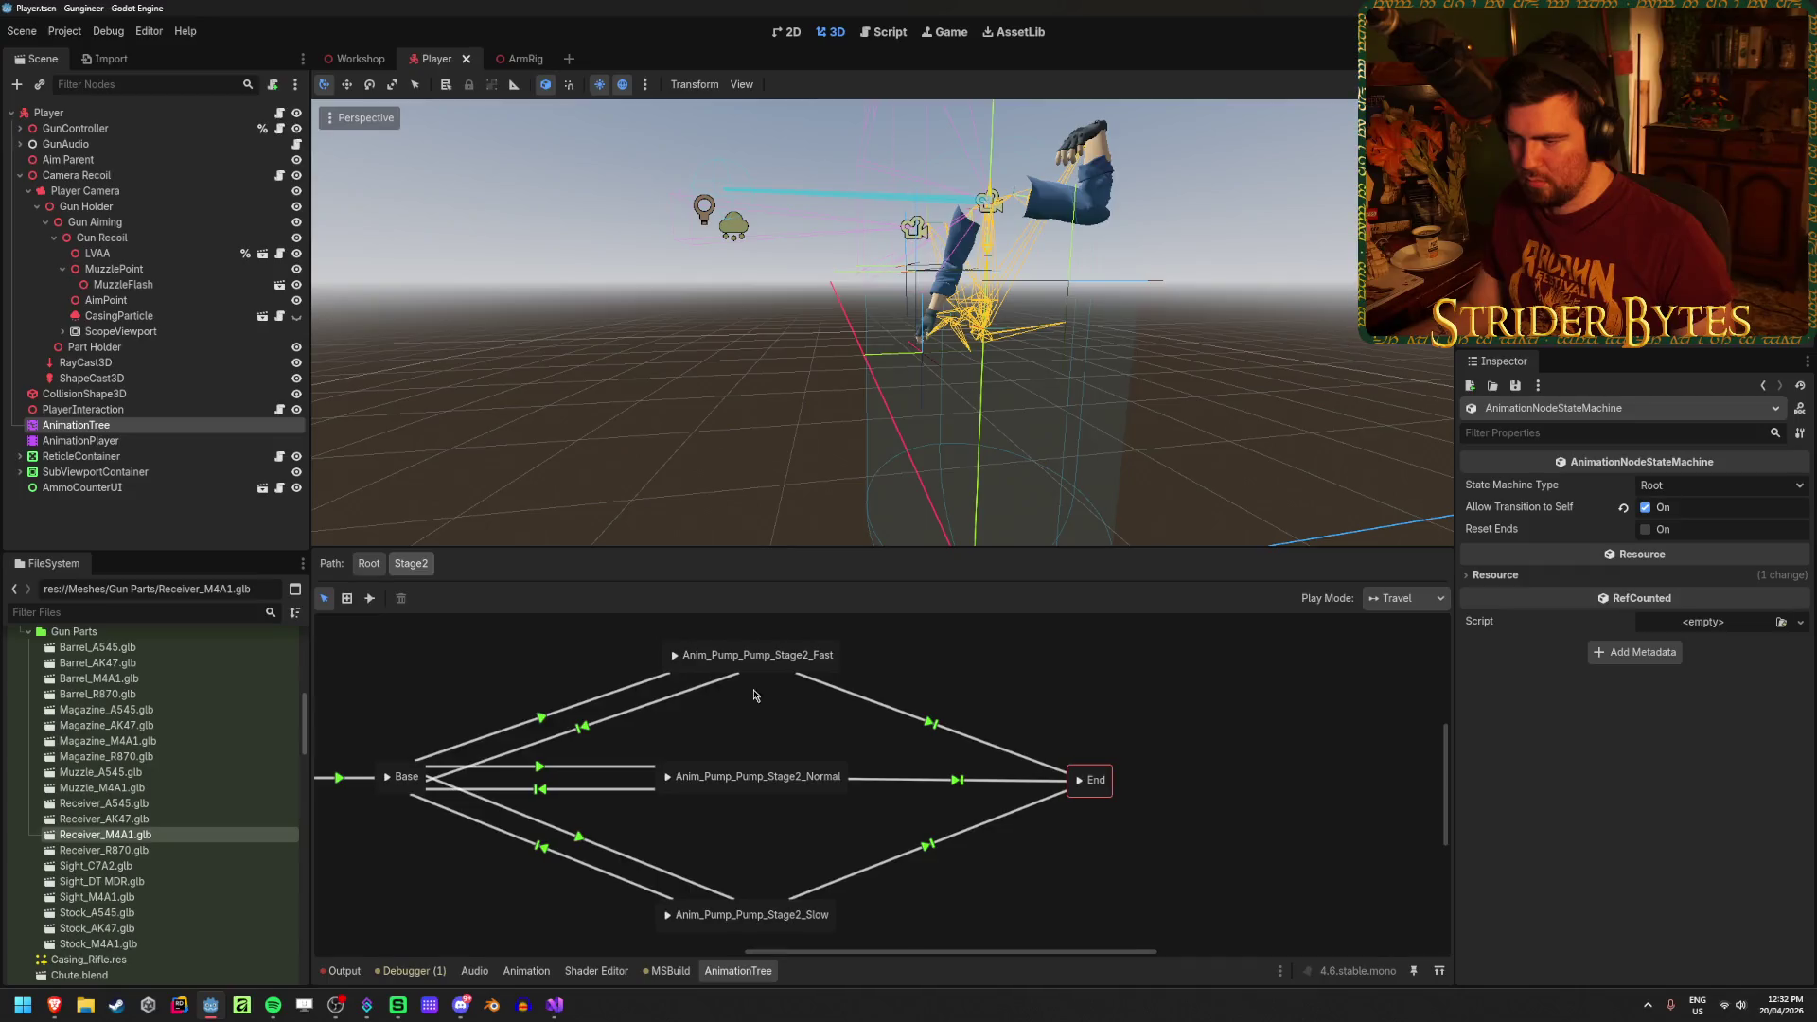
{"action": "left_click", "coordinate": [81, 440]}
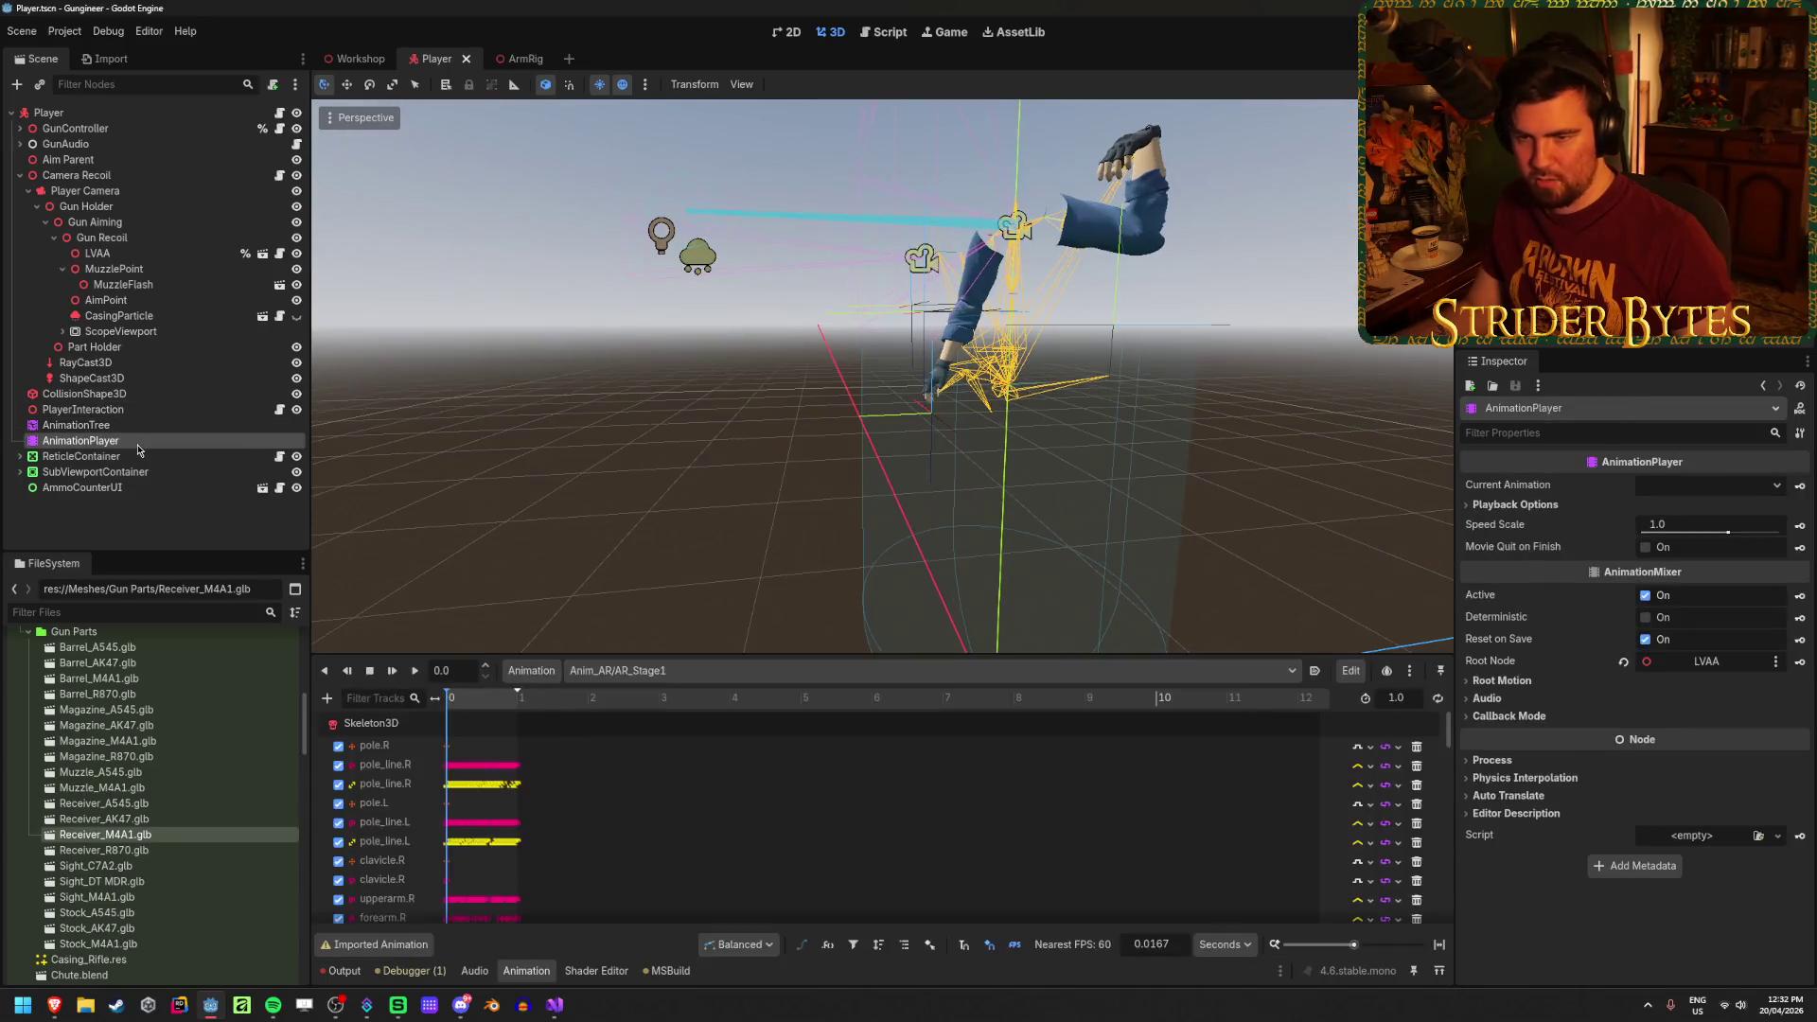
{"action": "scroll", "coordinate": [581, 863], "scroll_direction": "down", "scroll_amount": 5}
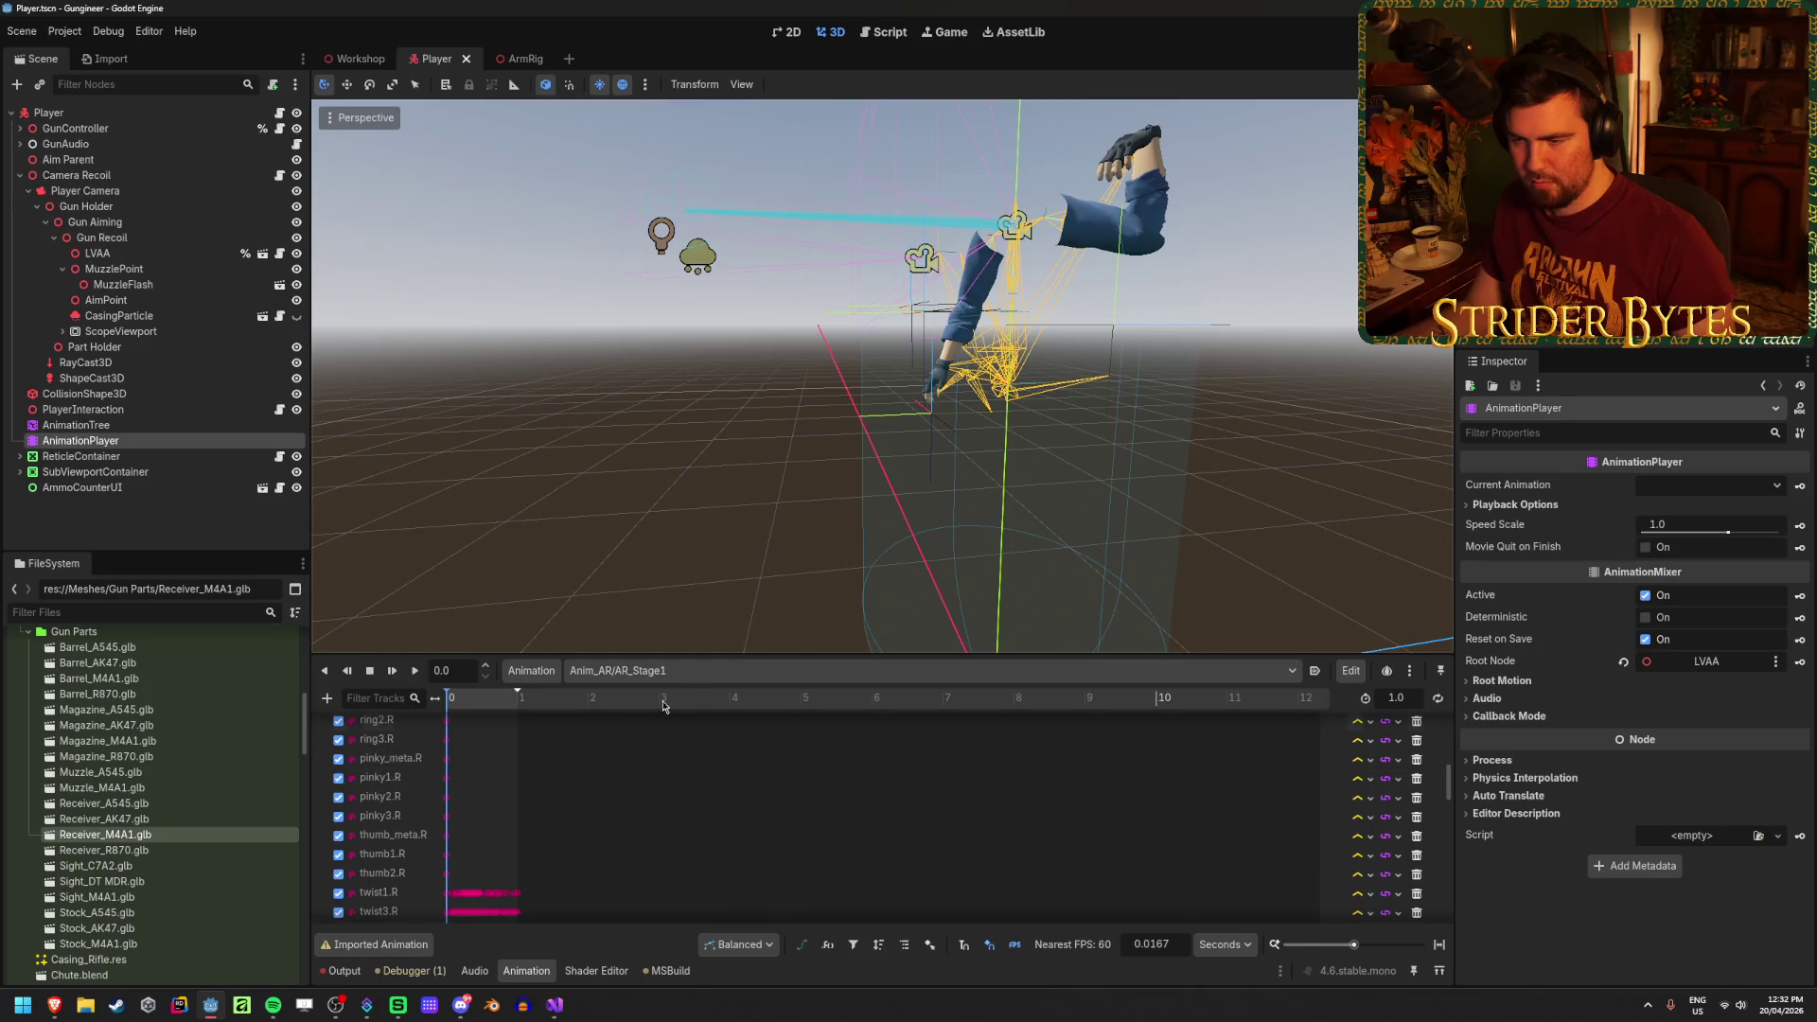
{"action": "left_click", "coordinate": [698, 674]}
{"action": "left_click", "coordinate": [797, 907]}
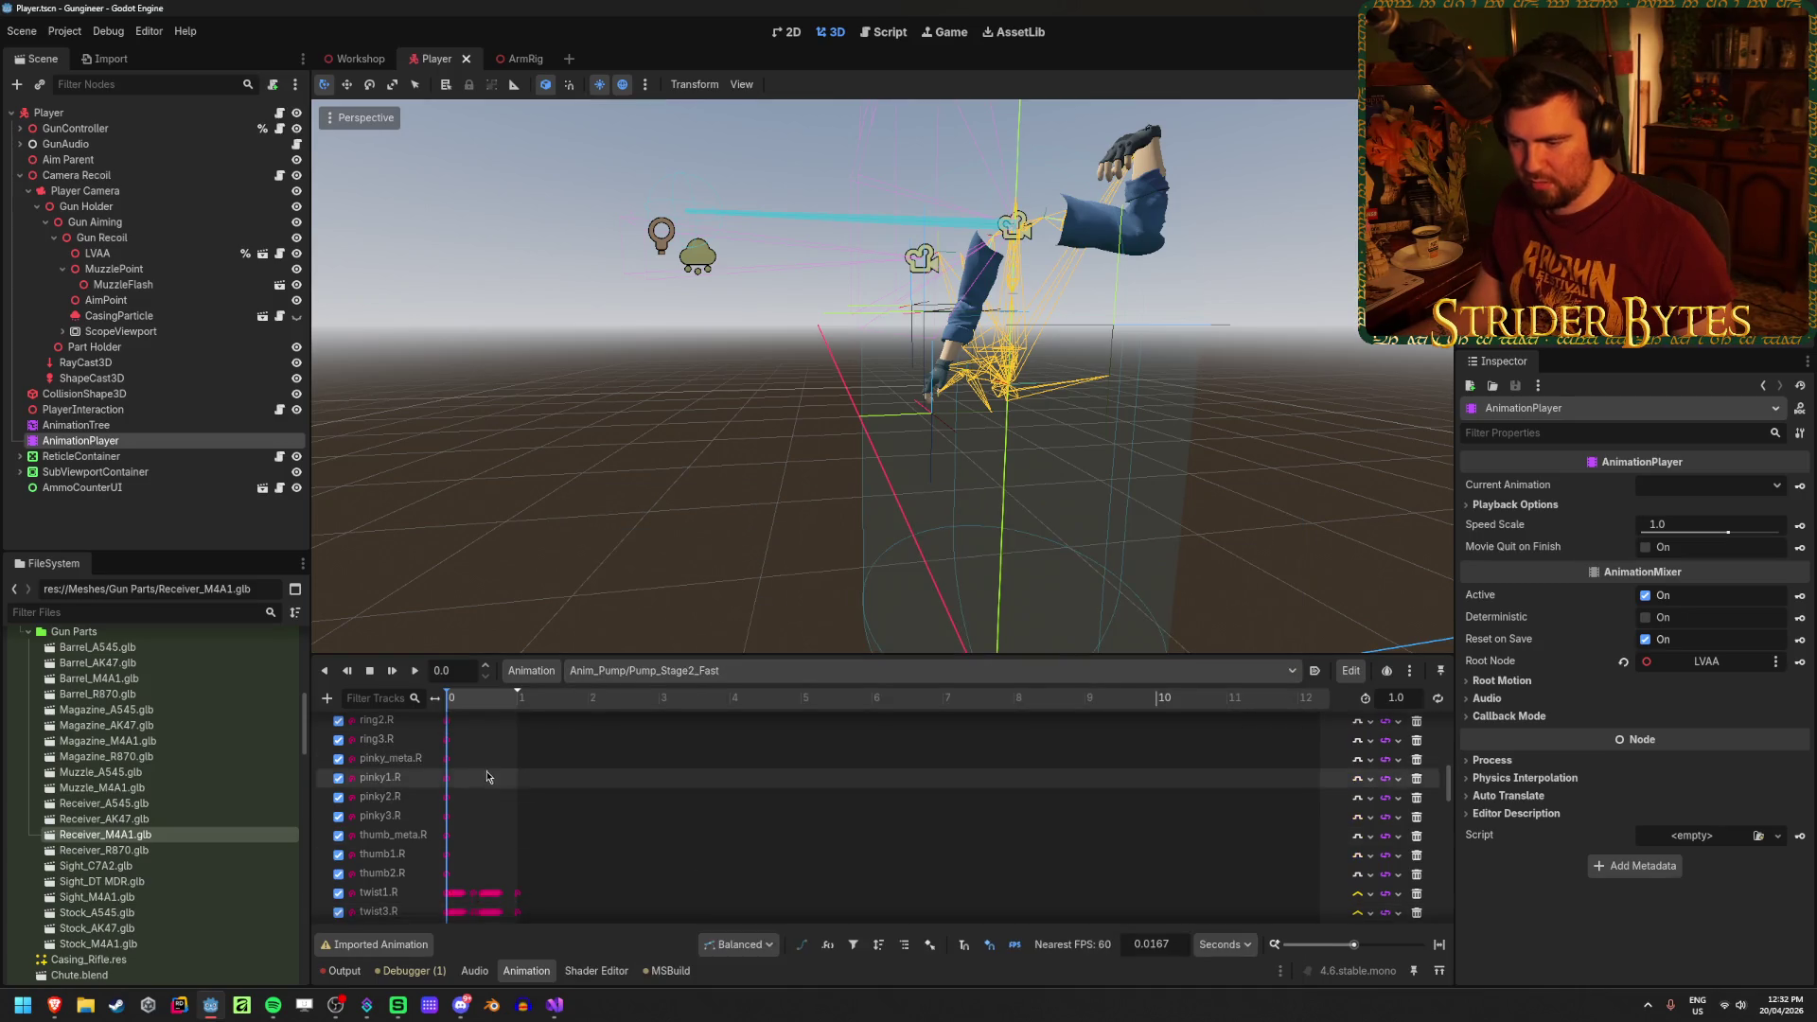
{"action": "scroll", "coordinate": [571, 801], "scroll_direction": "down", "scroll_amount": 10}
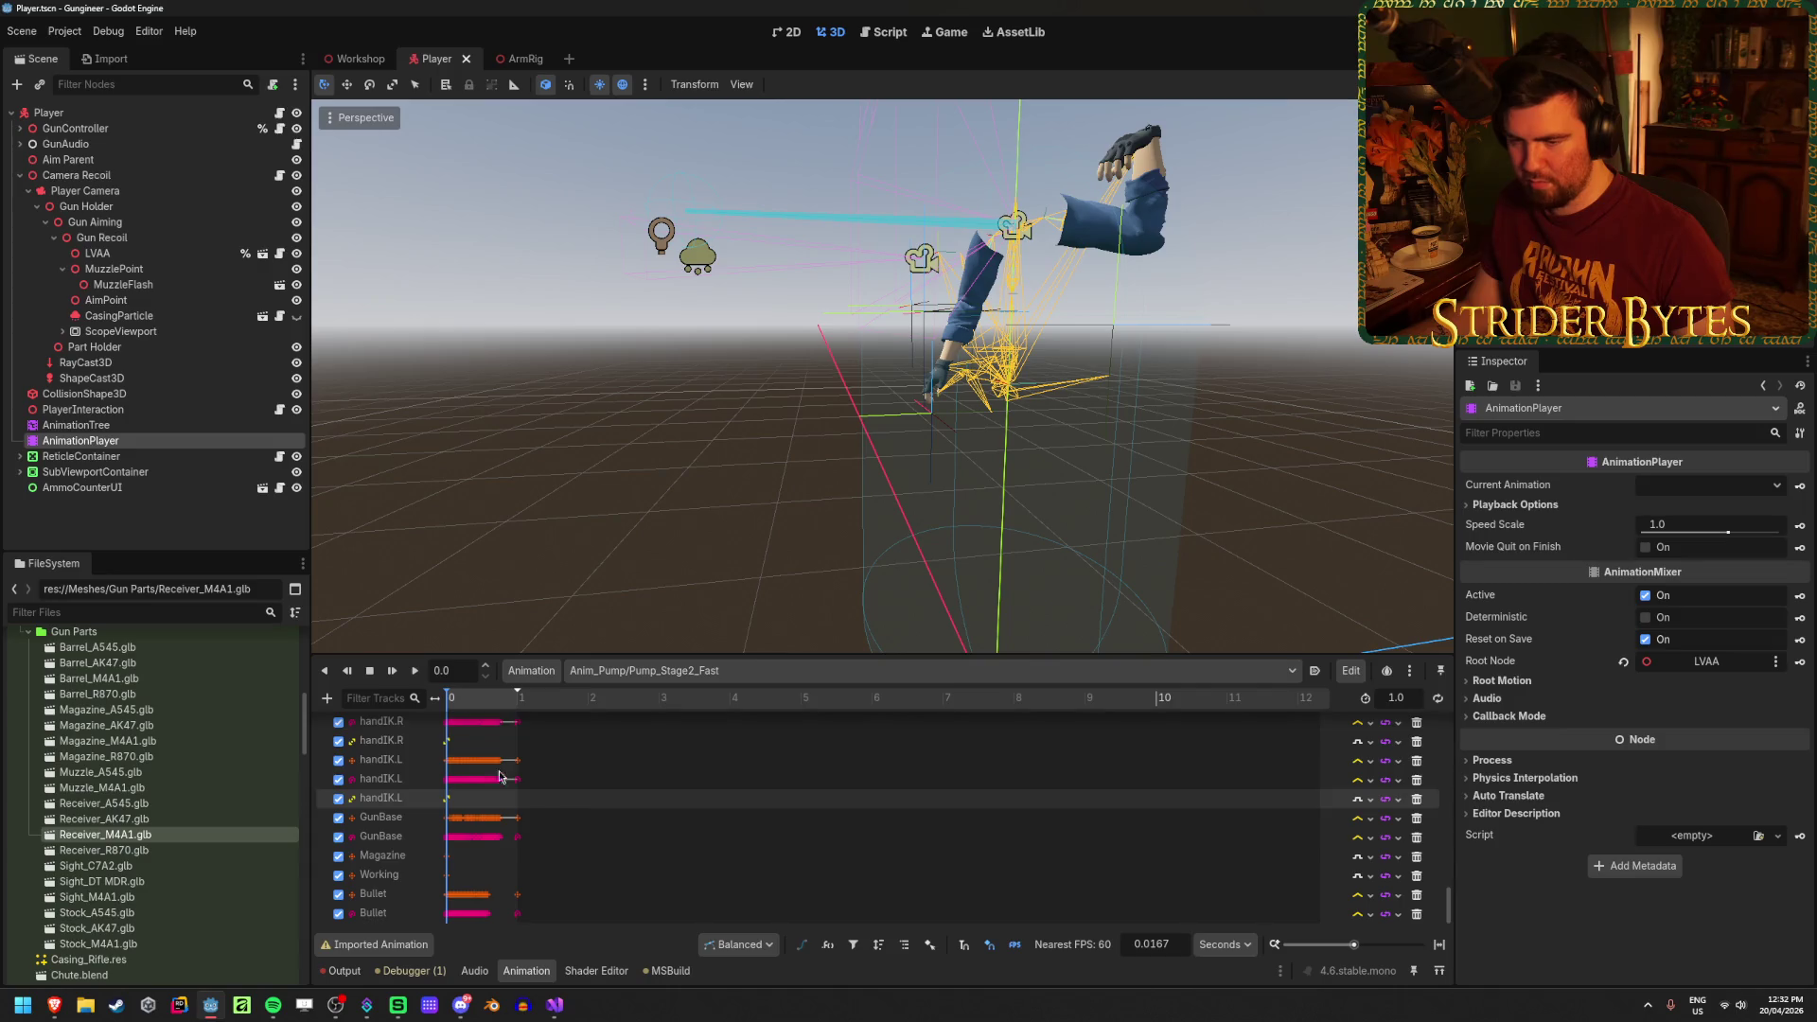
Step: Add a GunController method-call track with a ShowGlintFast key
{"action": "left_click", "coordinate": [328, 698]}
{"action": "left_click", "coordinate": [378, 801]}
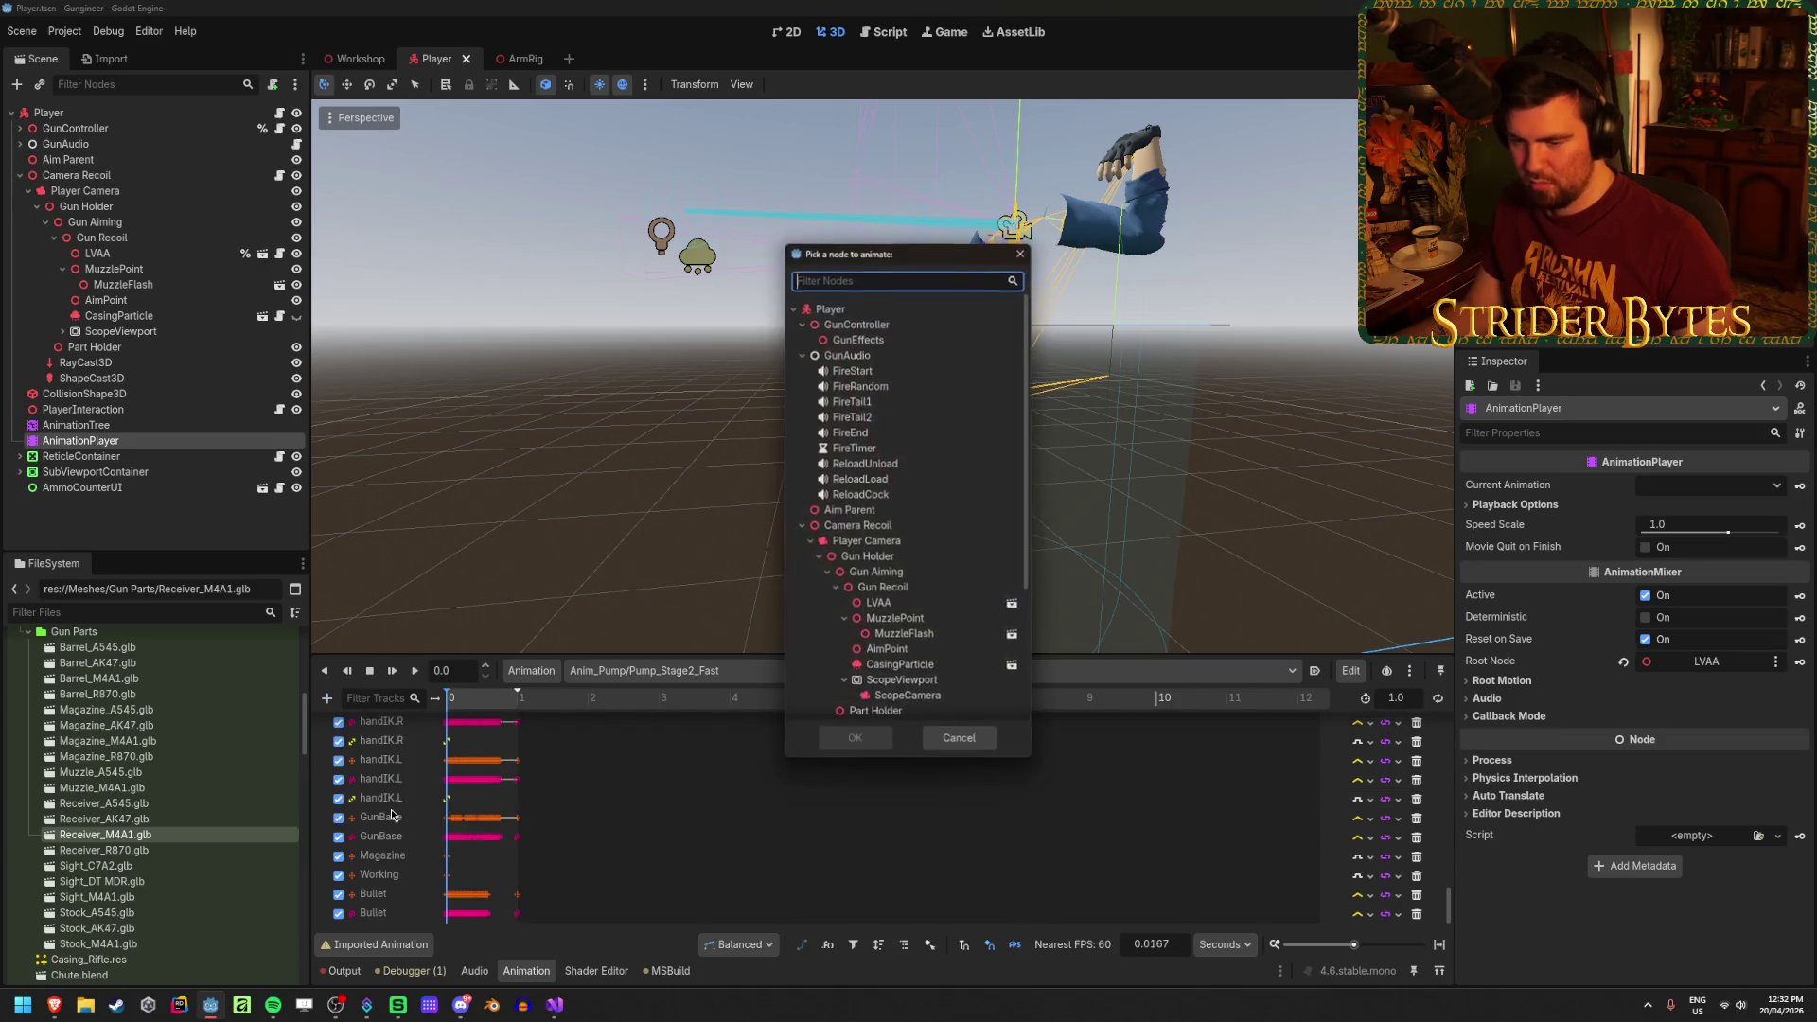
{"action": "left_click", "coordinate": [856, 323]}
{"action": "left_click", "coordinate": [855, 740]}
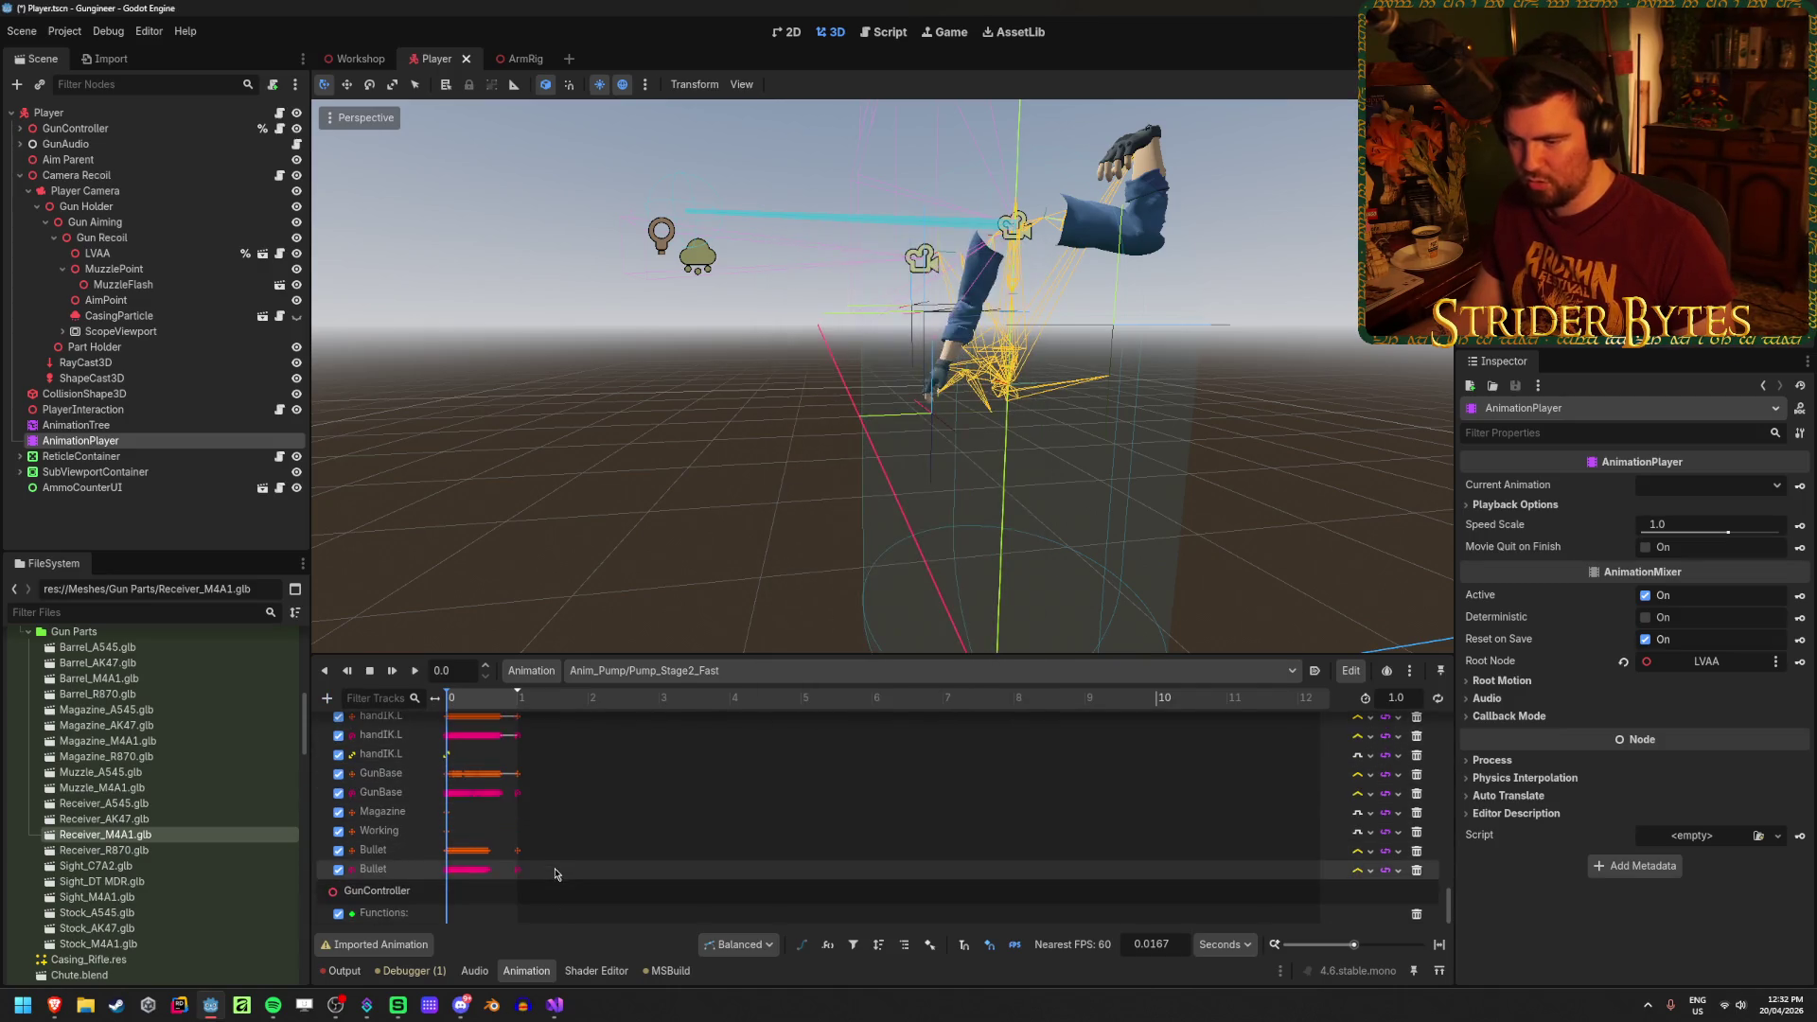
{"action": "right_click", "coordinate": [513, 914]}
{"action": "left_click", "coordinate": [534, 928]}
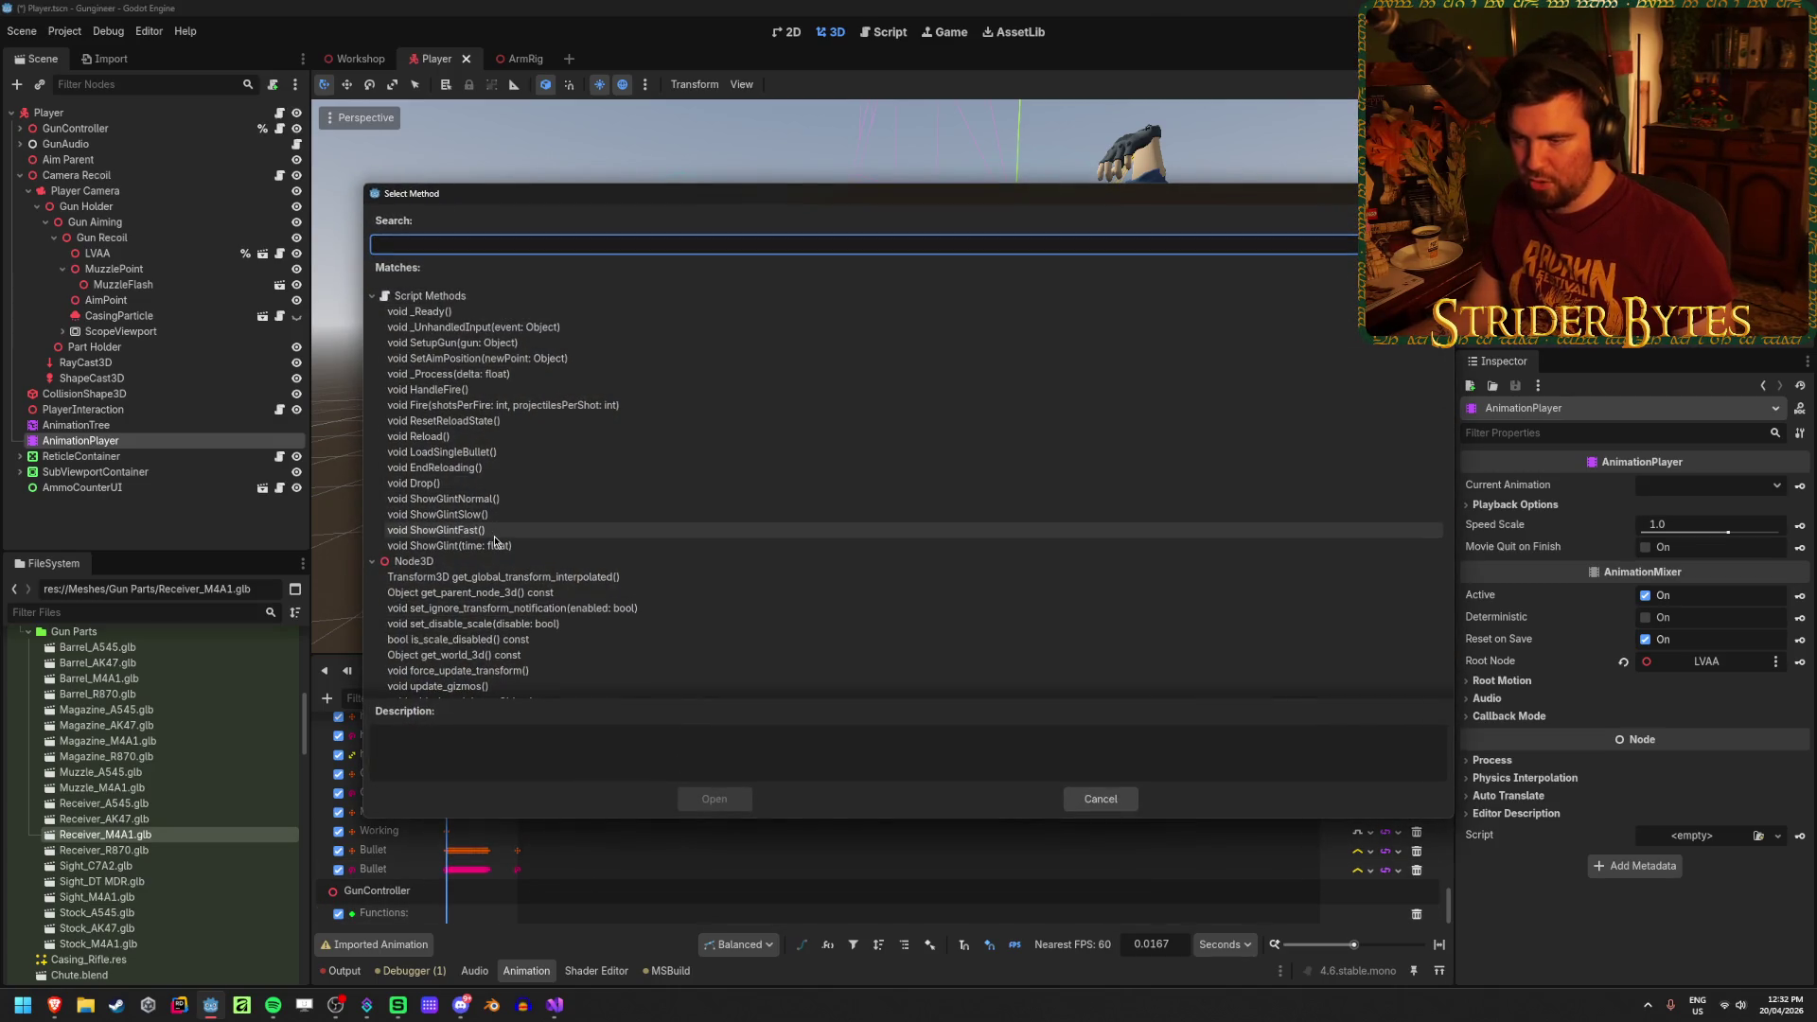
{"action": "mouse_move", "coordinate": [542, 197]}
{"action": "left_mouse_down"}
{"action": "mouse_move", "coordinate": [827, 227]}
{"action": "mouse_move", "coordinate": [1192, 199]}
{"action": "mouse_move", "coordinate": [575, 137]}
{"action": "left_mouse_up"}
{"action": "left_click", "coordinate": [469, 469]}
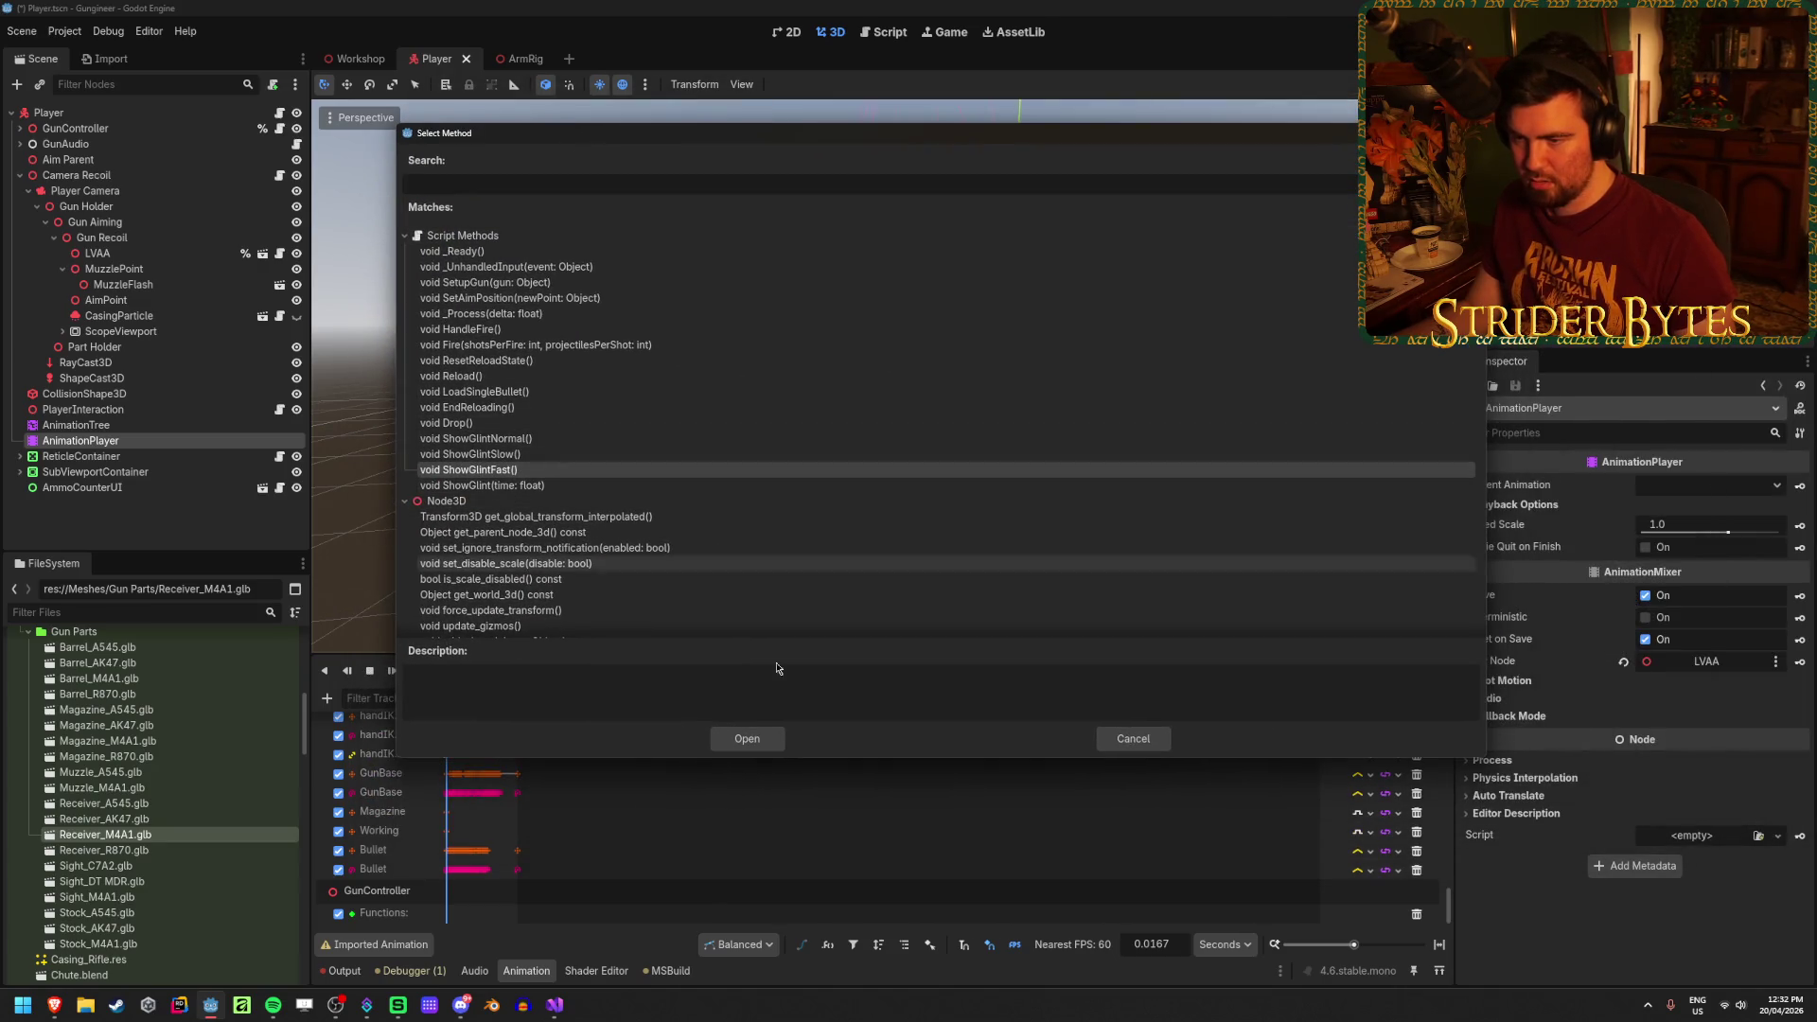
{"action": "left_click", "coordinate": [746, 739]}
Step: Move the ShowGlintFast key earlier to 0.65 s
{"action": "left_click", "coordinate": [507, 913]}
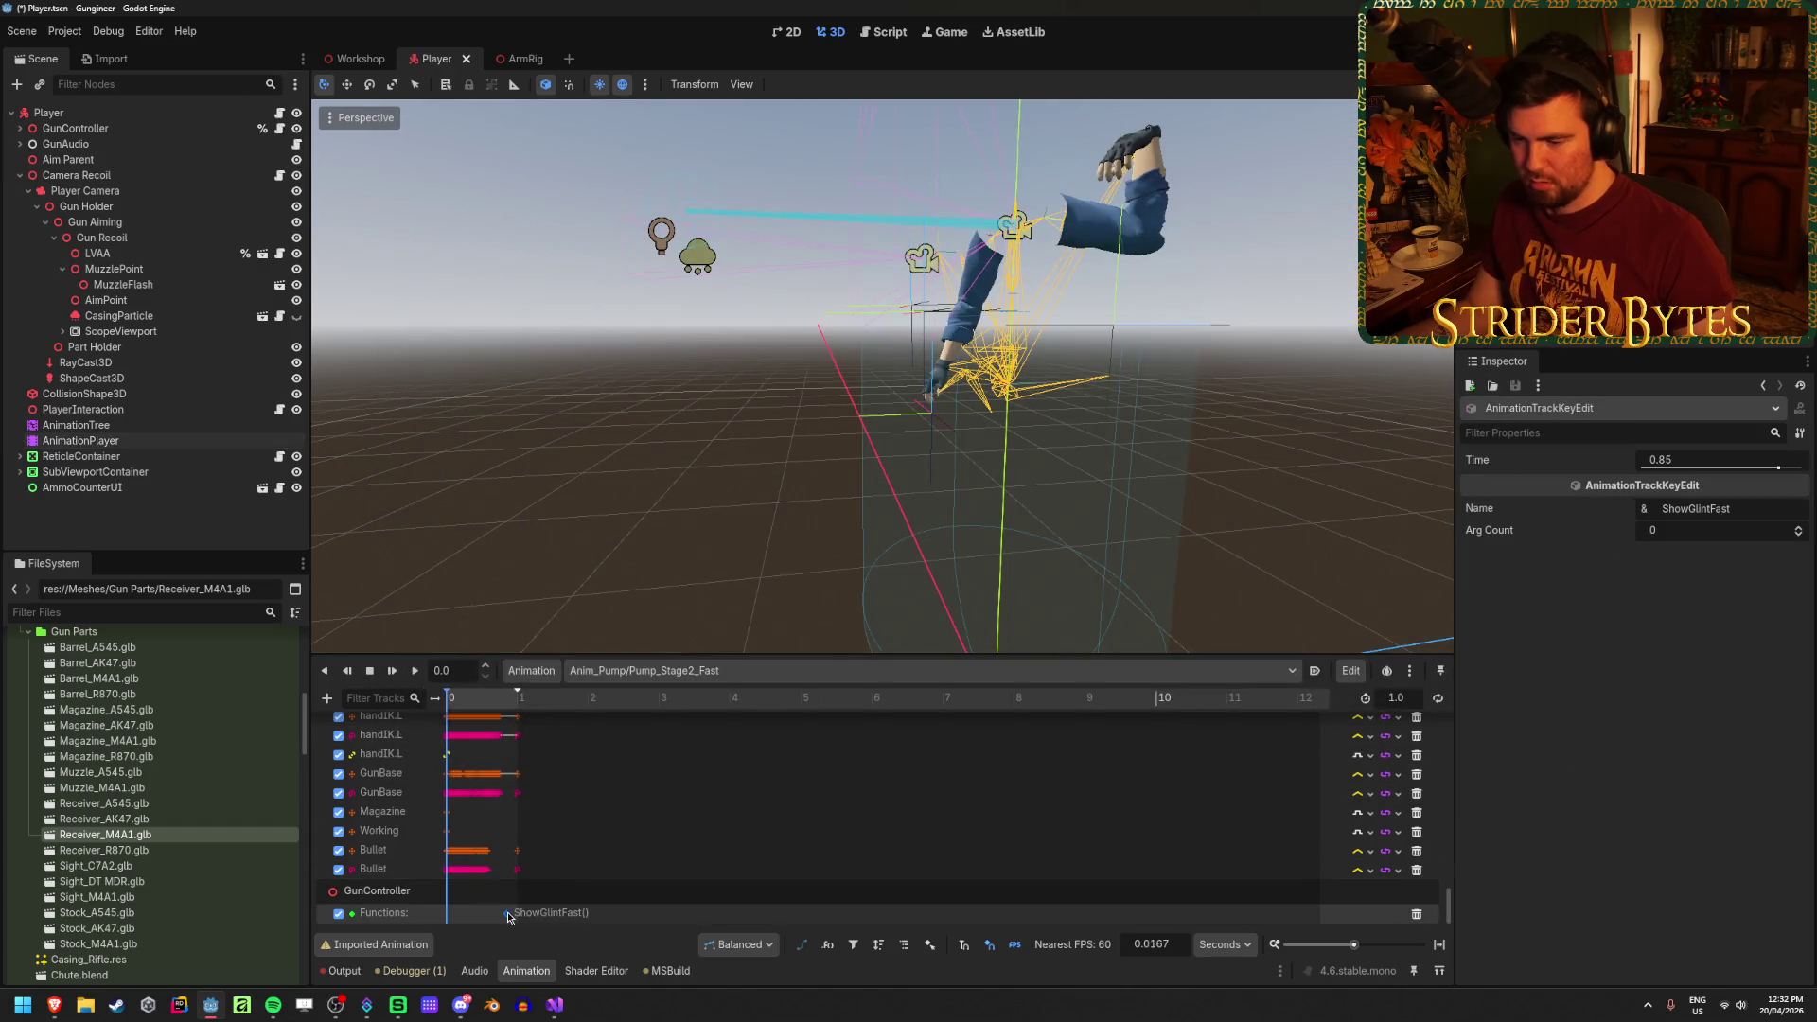
{"action": "left_click_drag", "start_coordinate": [496, 919], "coordinate": [494, 918]}
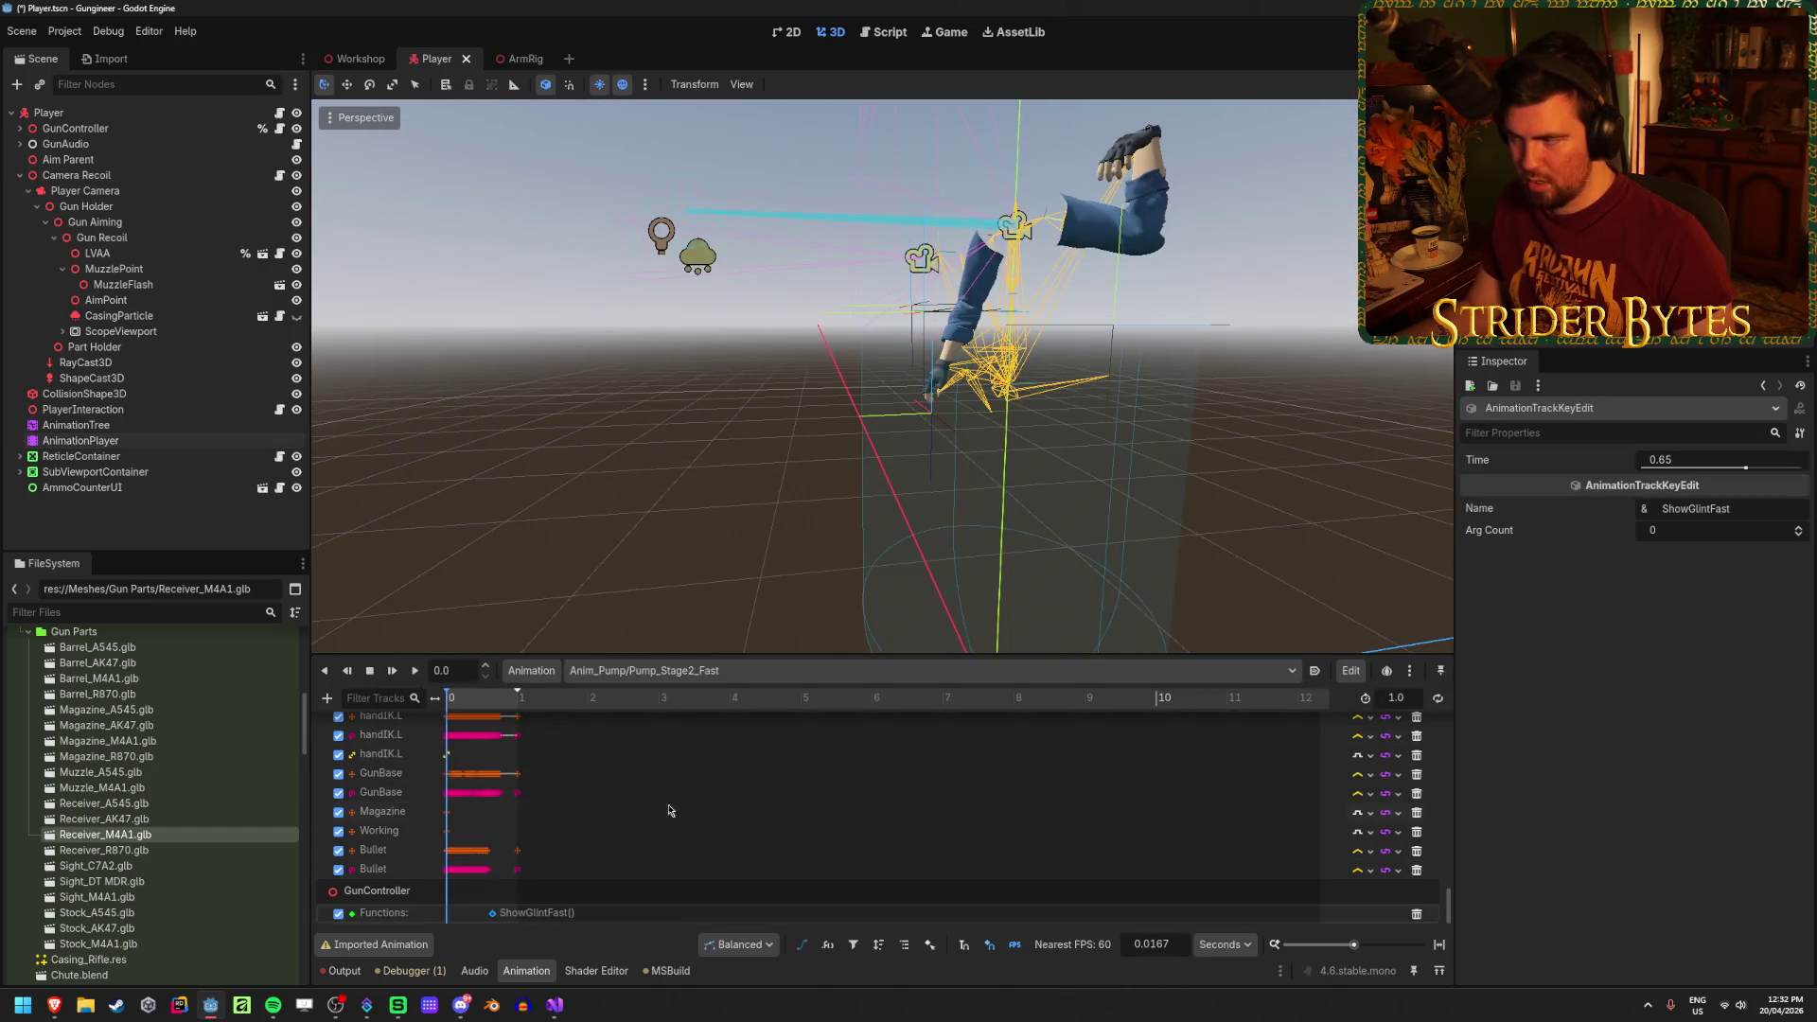
{"action": "scroll", "coordinate": [497, 897], "scroll_direction": "up", "scroll_amount": 1}
{"action": "scroll", "coordinate": [617, 851], "scroll_direction": "up", "scroll_amount": 4}
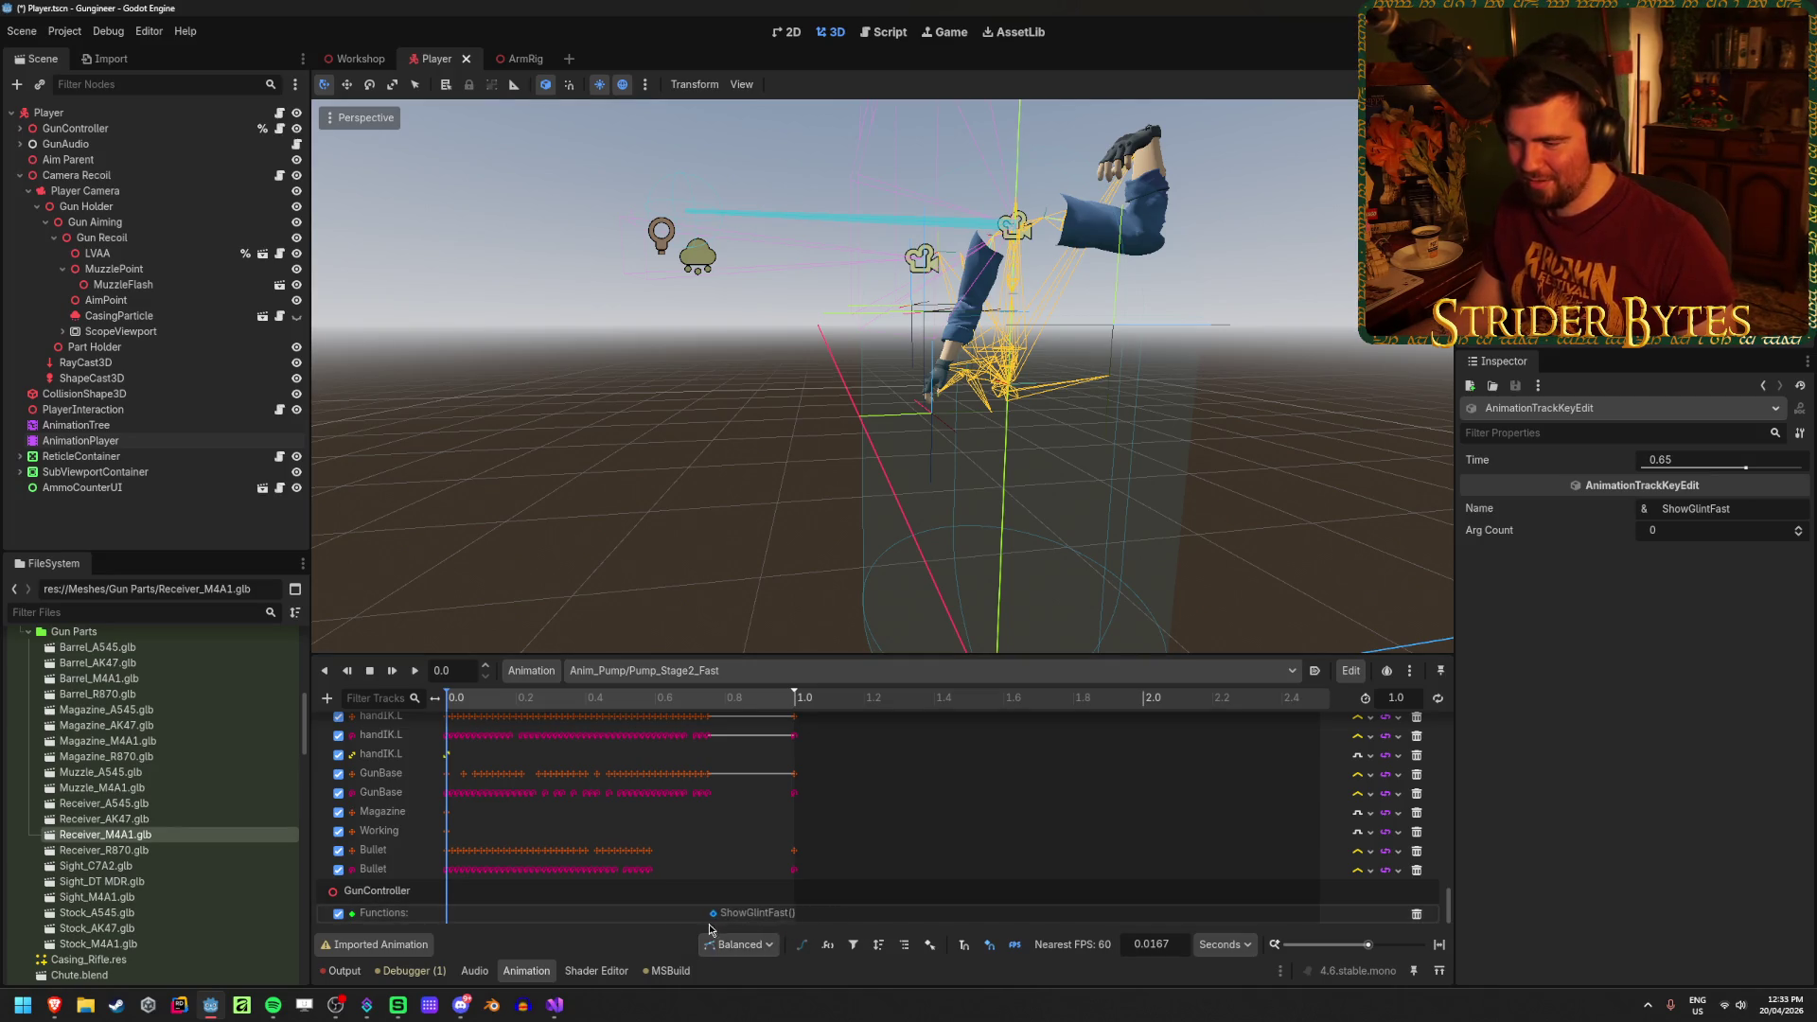
{"action": "left_click", "coordinate": [559, 1008]}
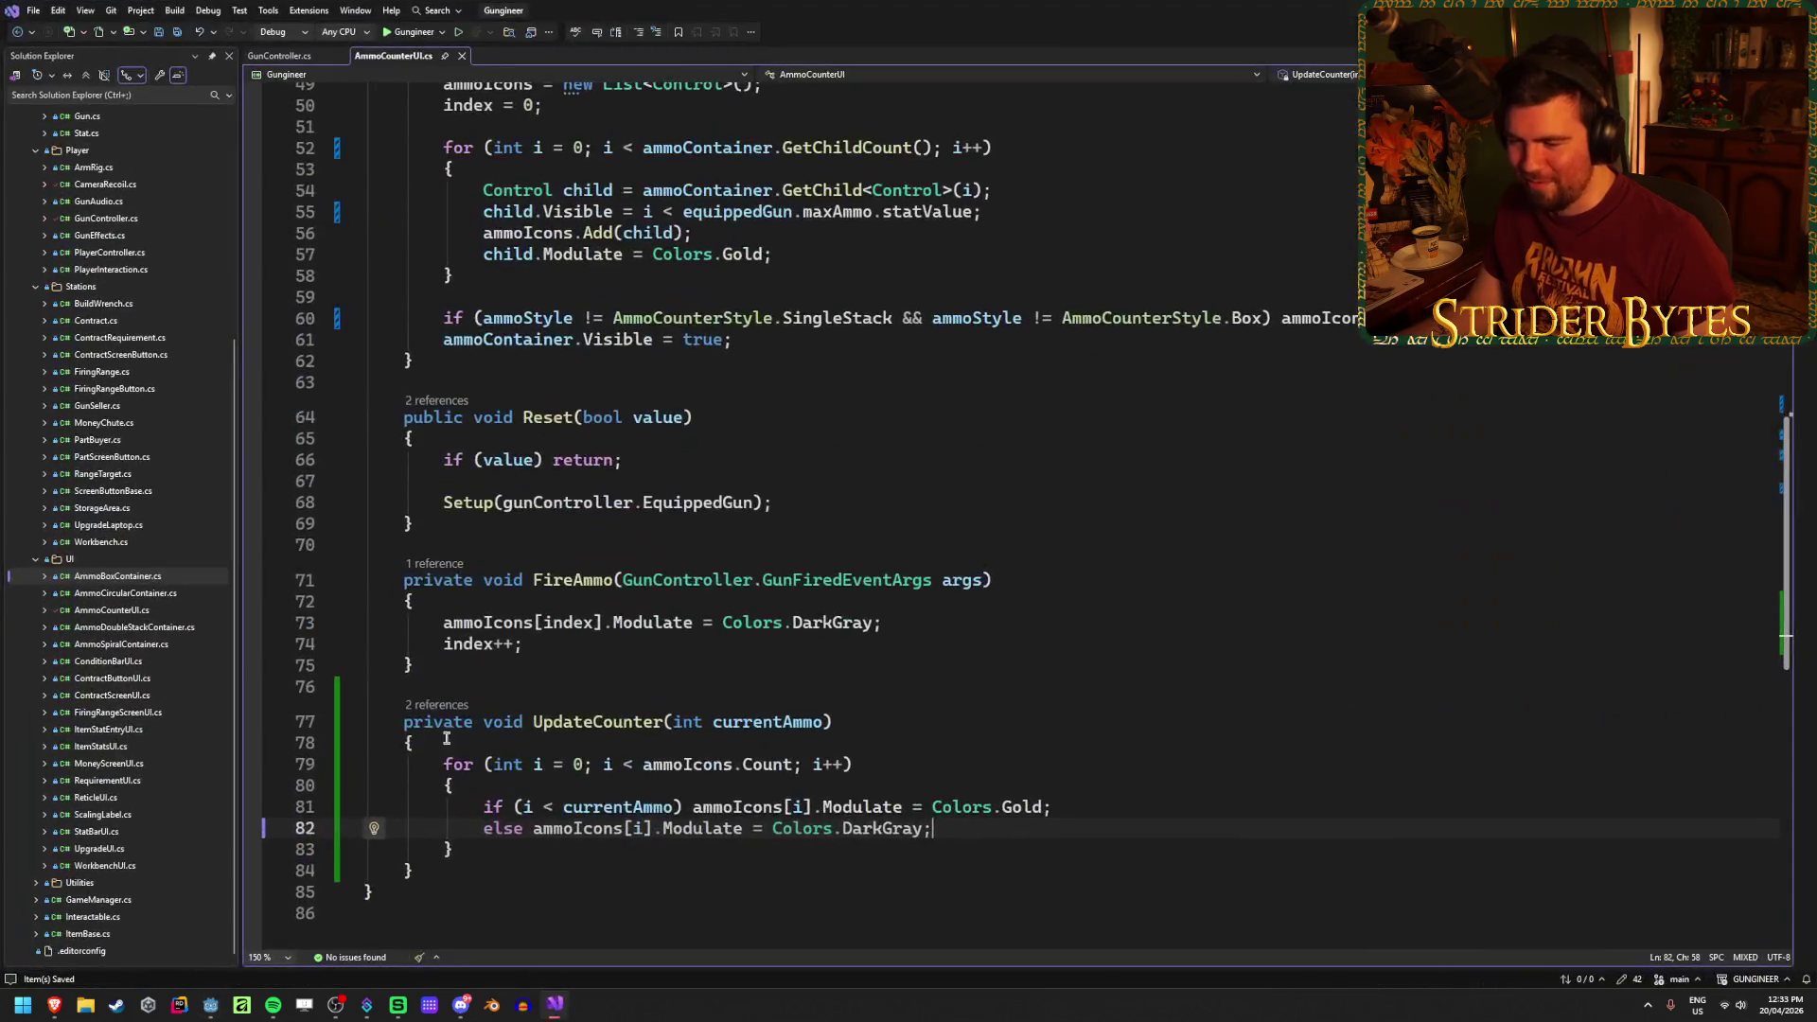
Step: Scroll through GunController.cs to review its reload events and glint timing fields
{"action": "left_click", "coordinate": [279, 55]}
{"action": "scroll", "coordinate": [894, 653], "scroll_direction": "down", "scroll_amount": 20}
{"action": "scroll", "coordinate": [891, 674], "scroll_direction": "up", "scroll_amount": 4}
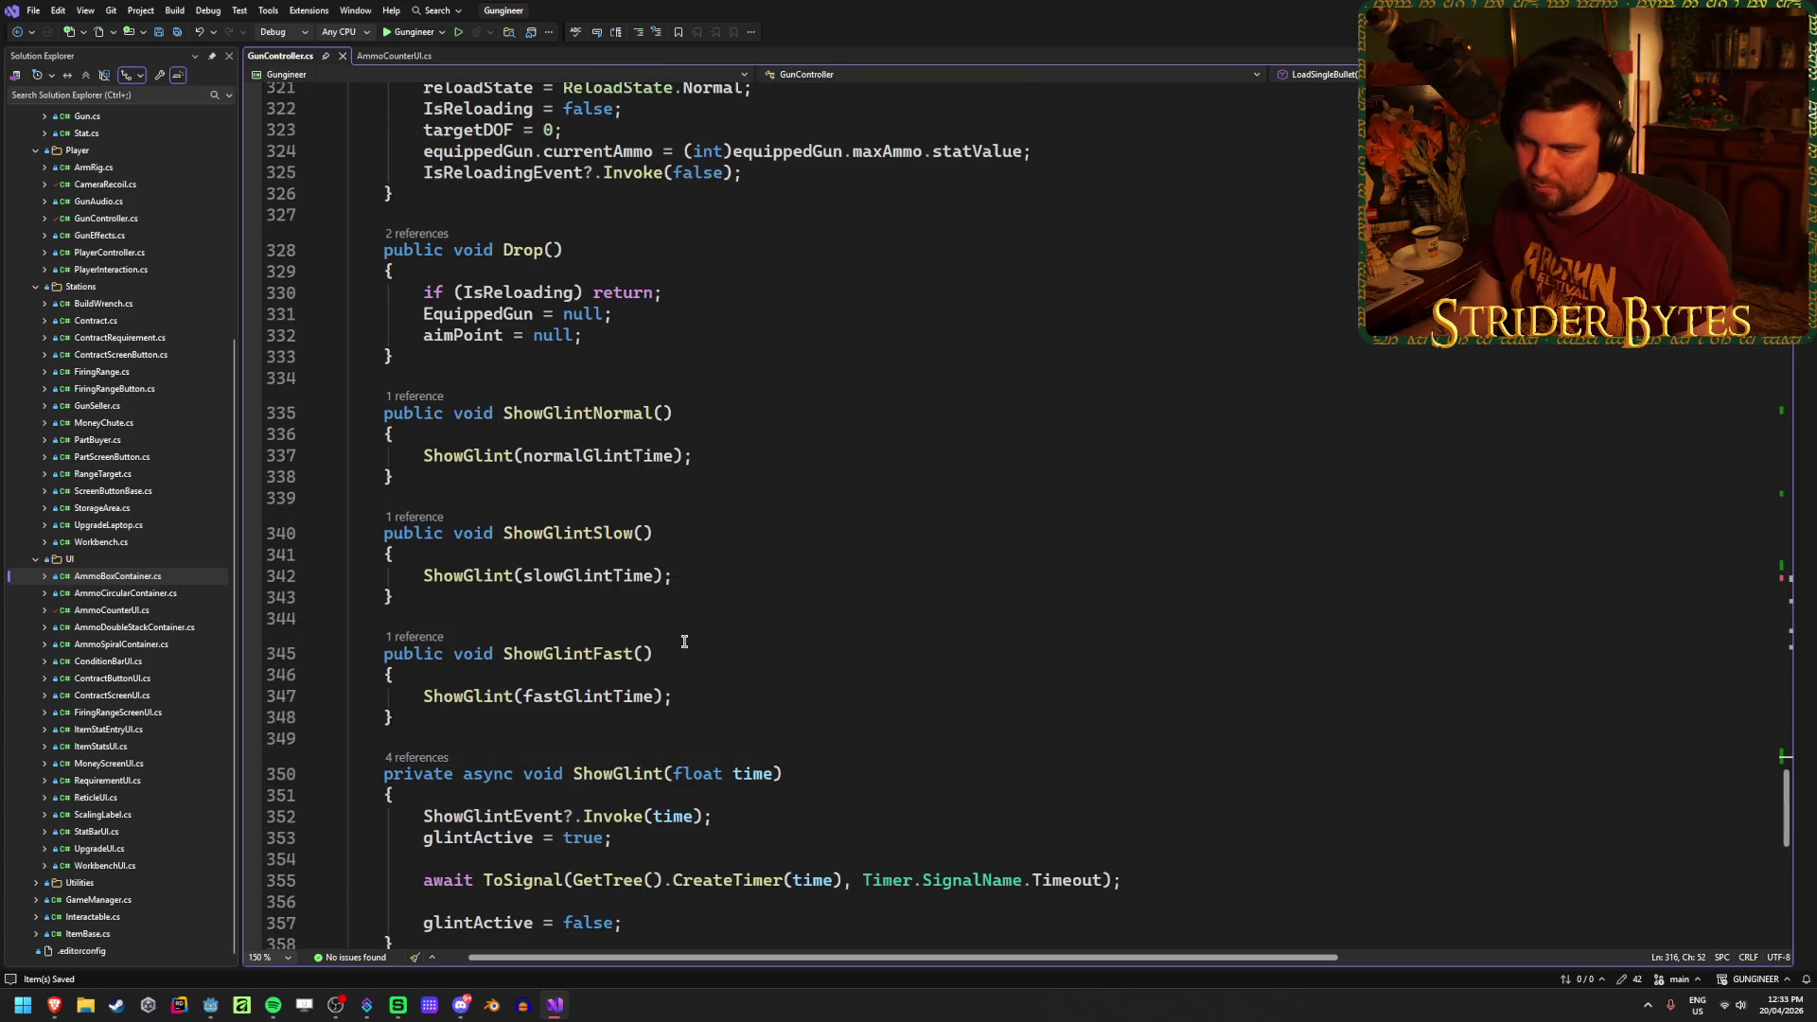
{"action": "scroll", "coordinate": [684, 642], "scroll_direction": "up", "scroll_amount": 20}
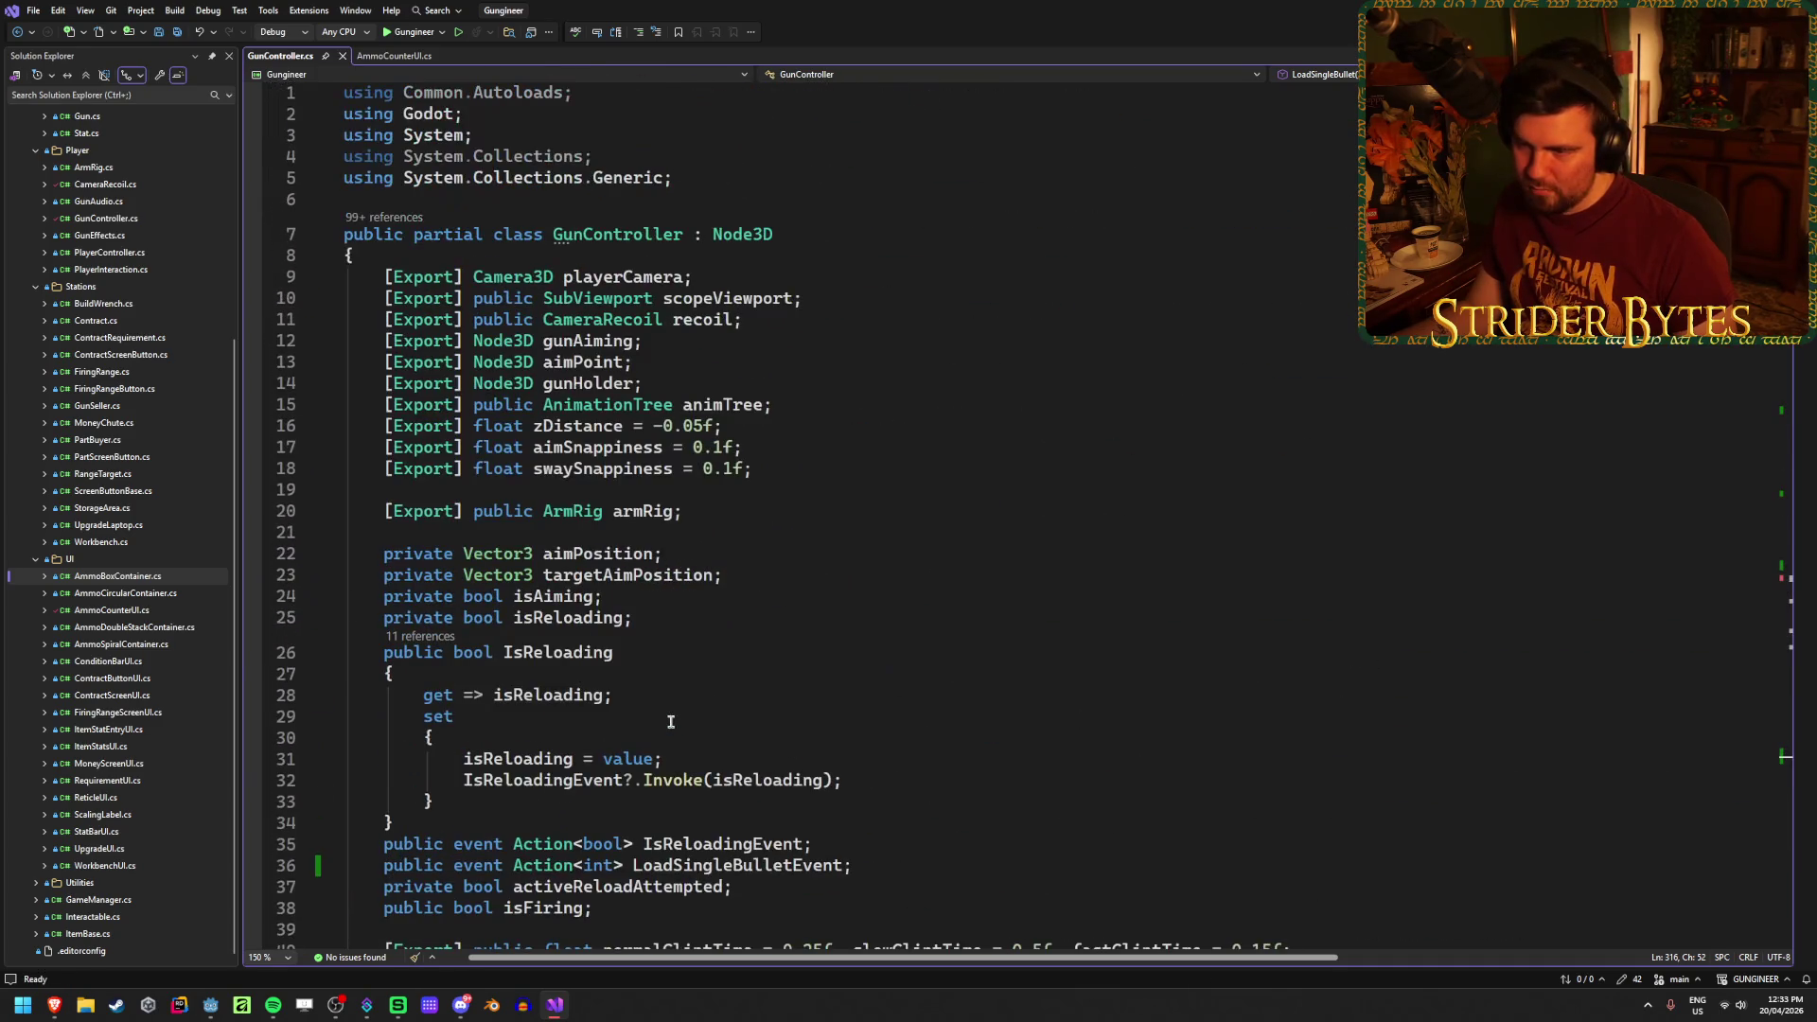
{"action": "scroll", "coordinate": [806, 451], "scroll_direction": "down", "scroll_amount": 4}
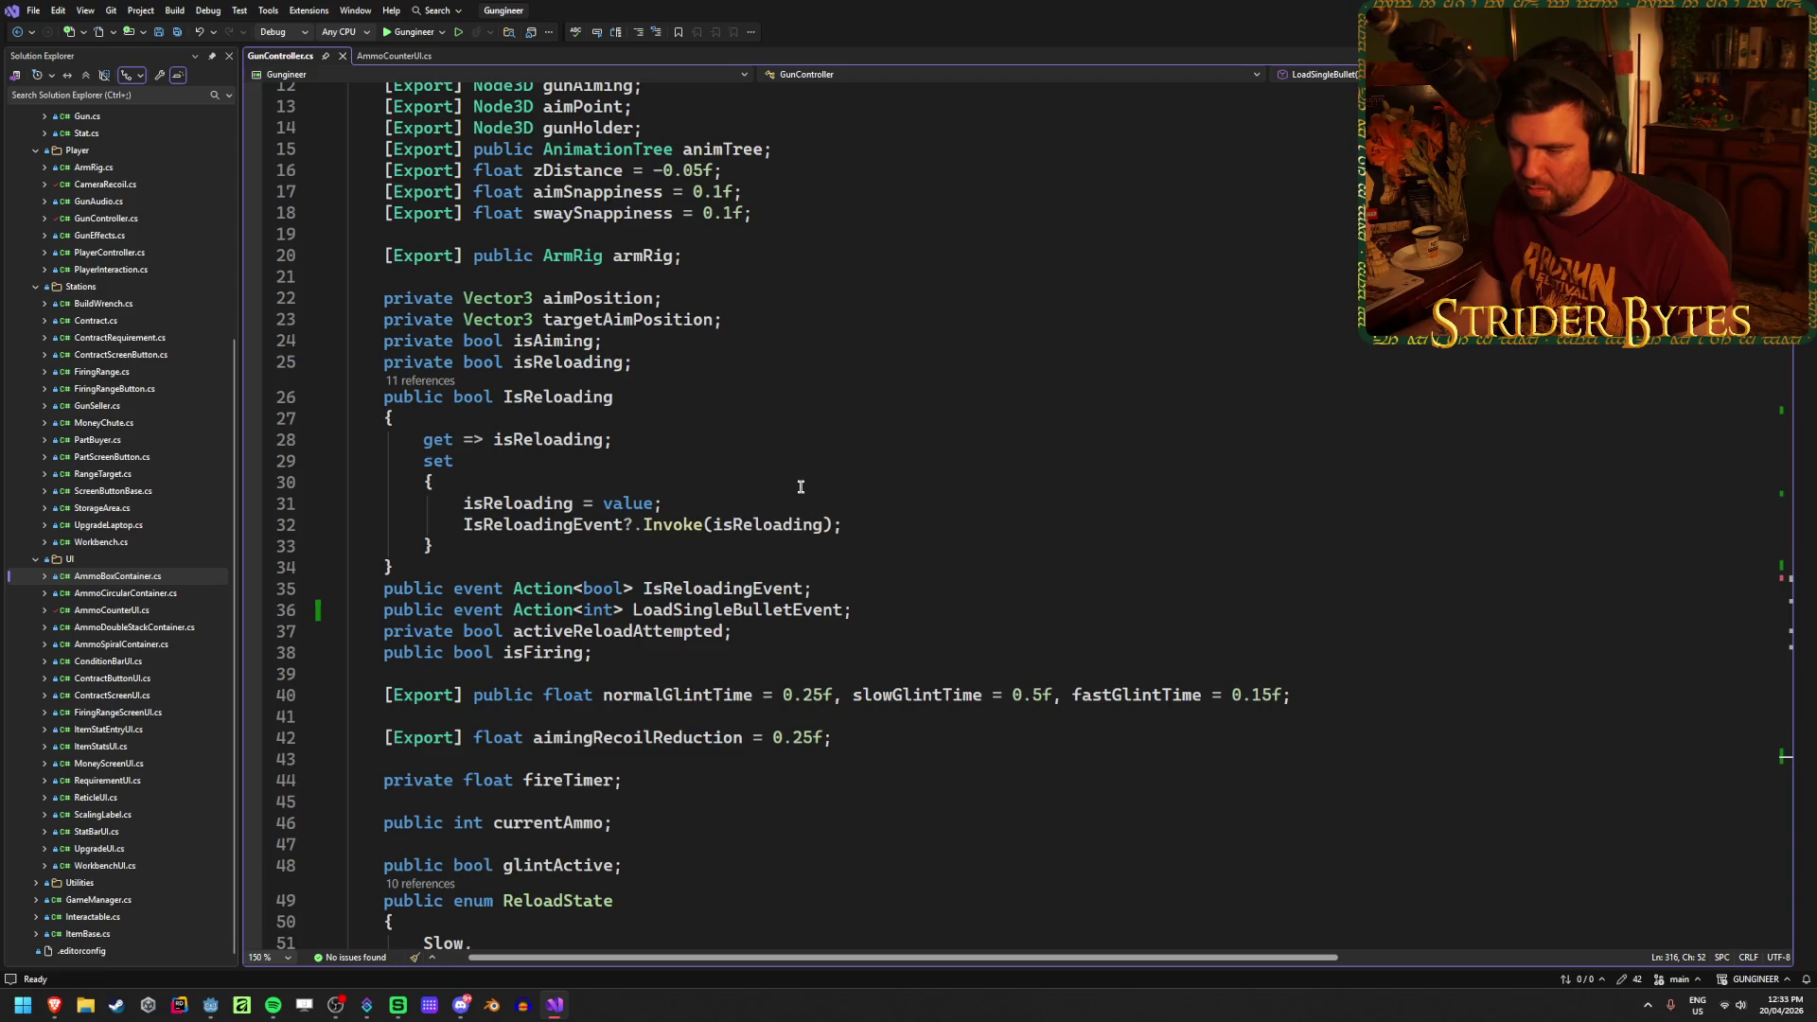
{"action": "scroll", "coordinate": [800, 487], "scroll_direction": "down", "scroll_amount": 2}
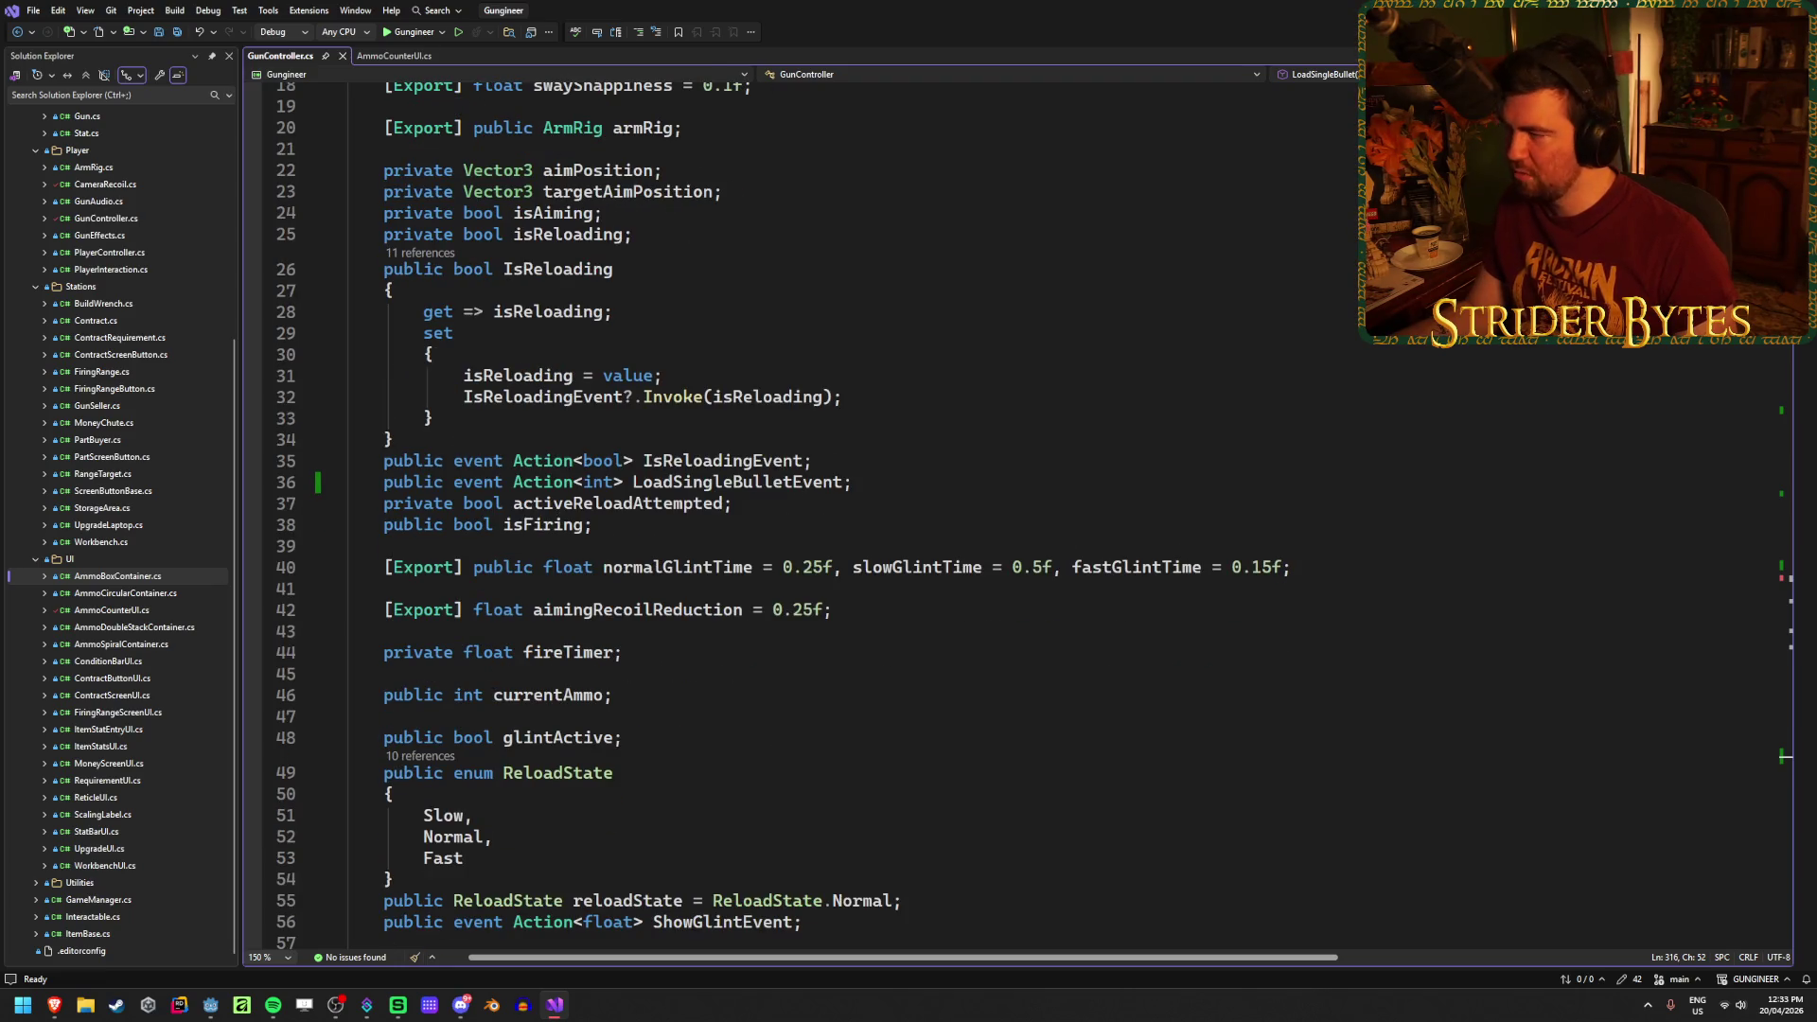
{"action": "key", "text": "alt+Tab"}
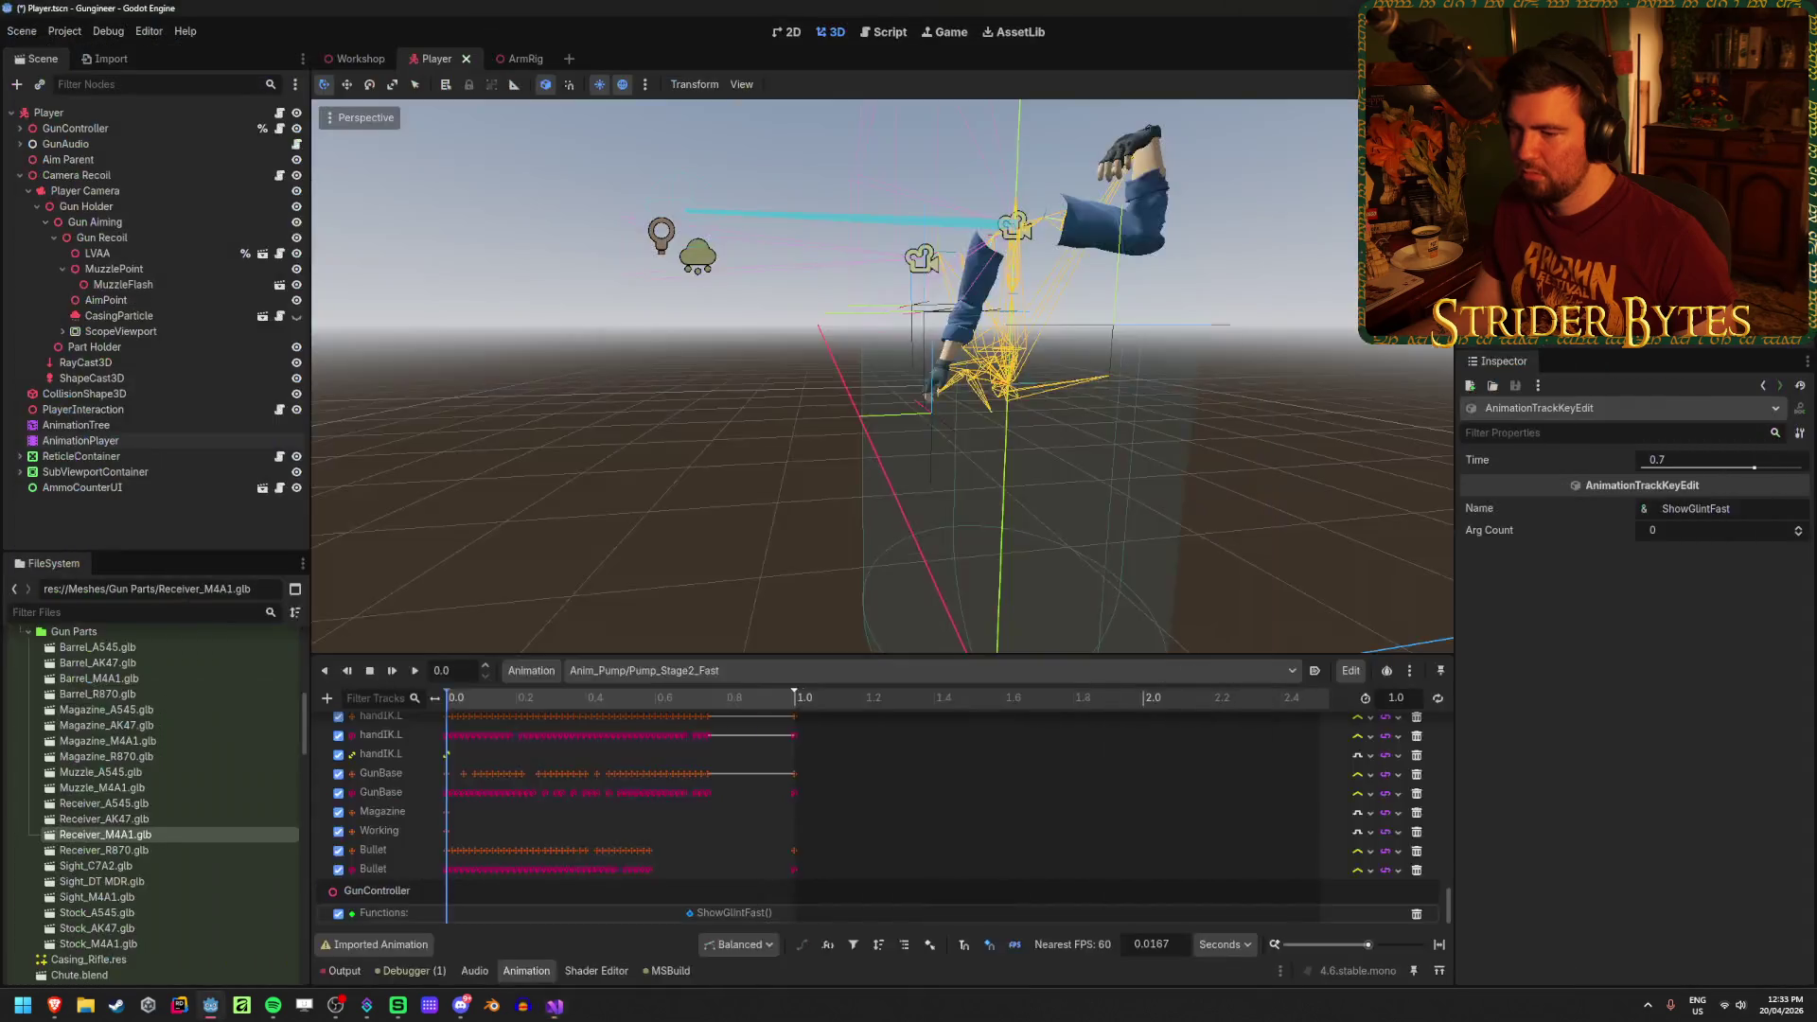
Step: Shift the ShowGlintFast key later to 0.8 s and save the Player scene
{"action": "key", "text": "ctrl+s"}
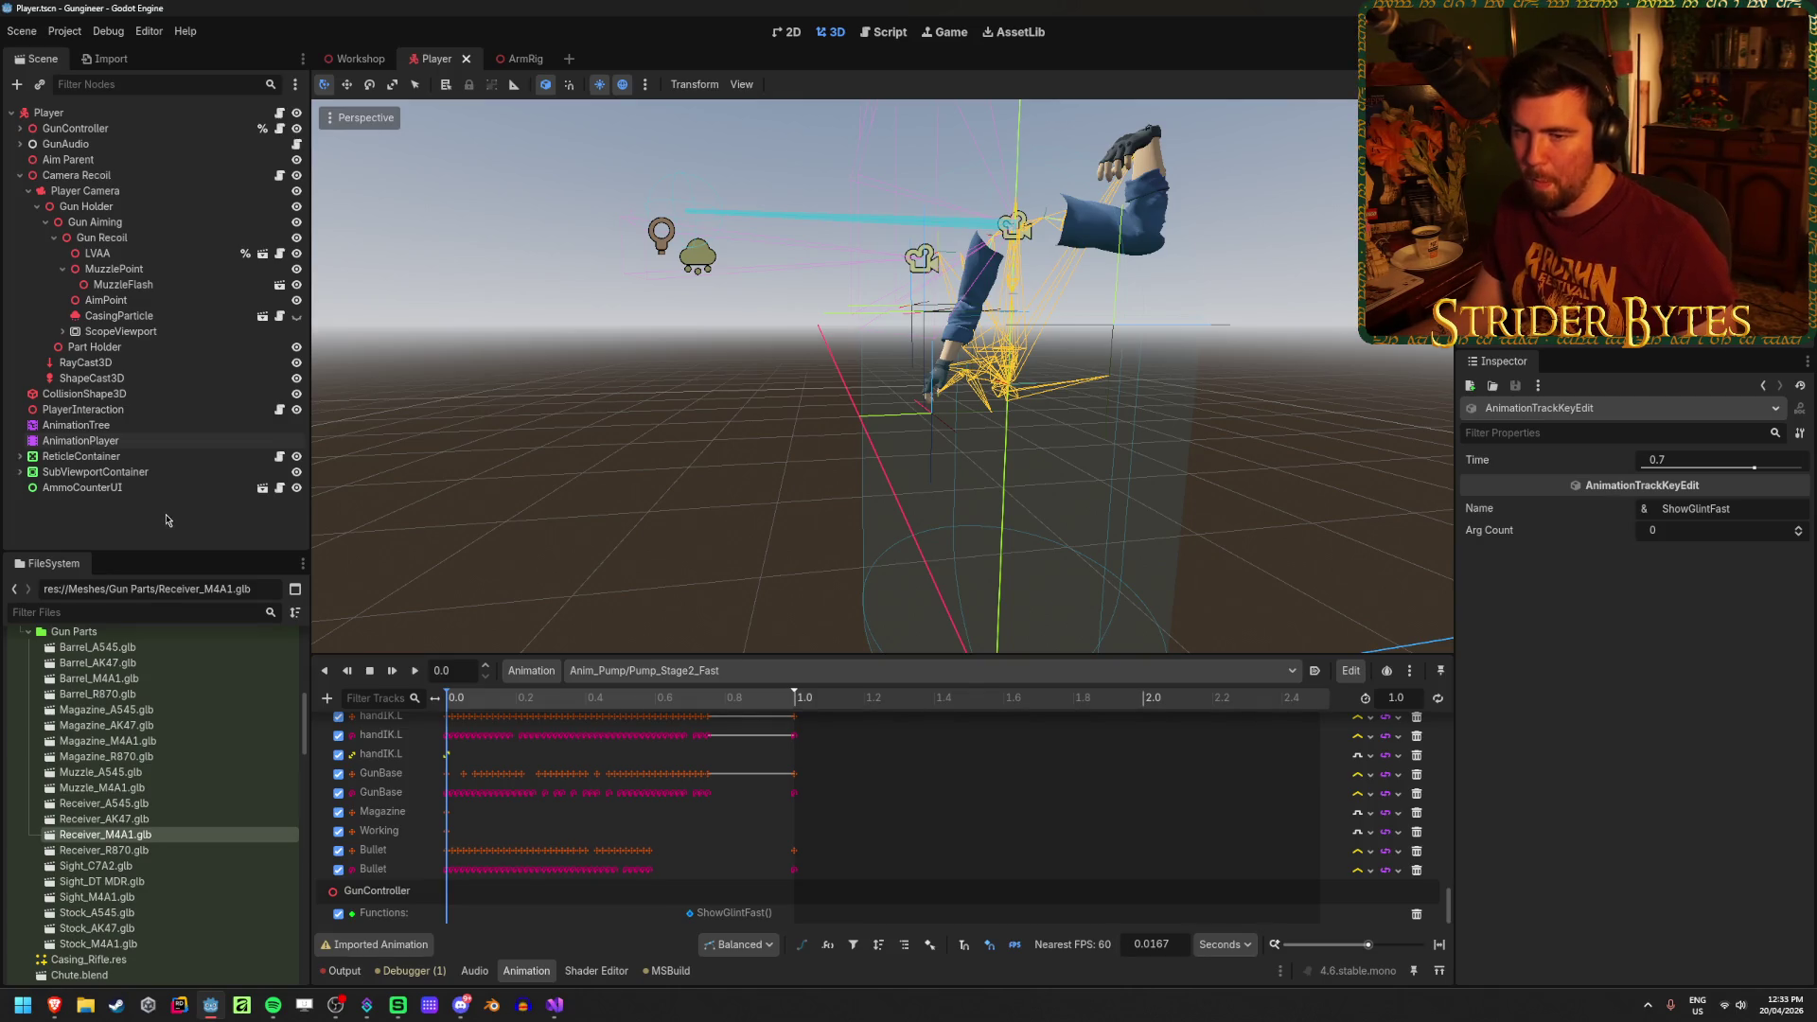
{"action": "left_click", "coordinate": [76, 127]}
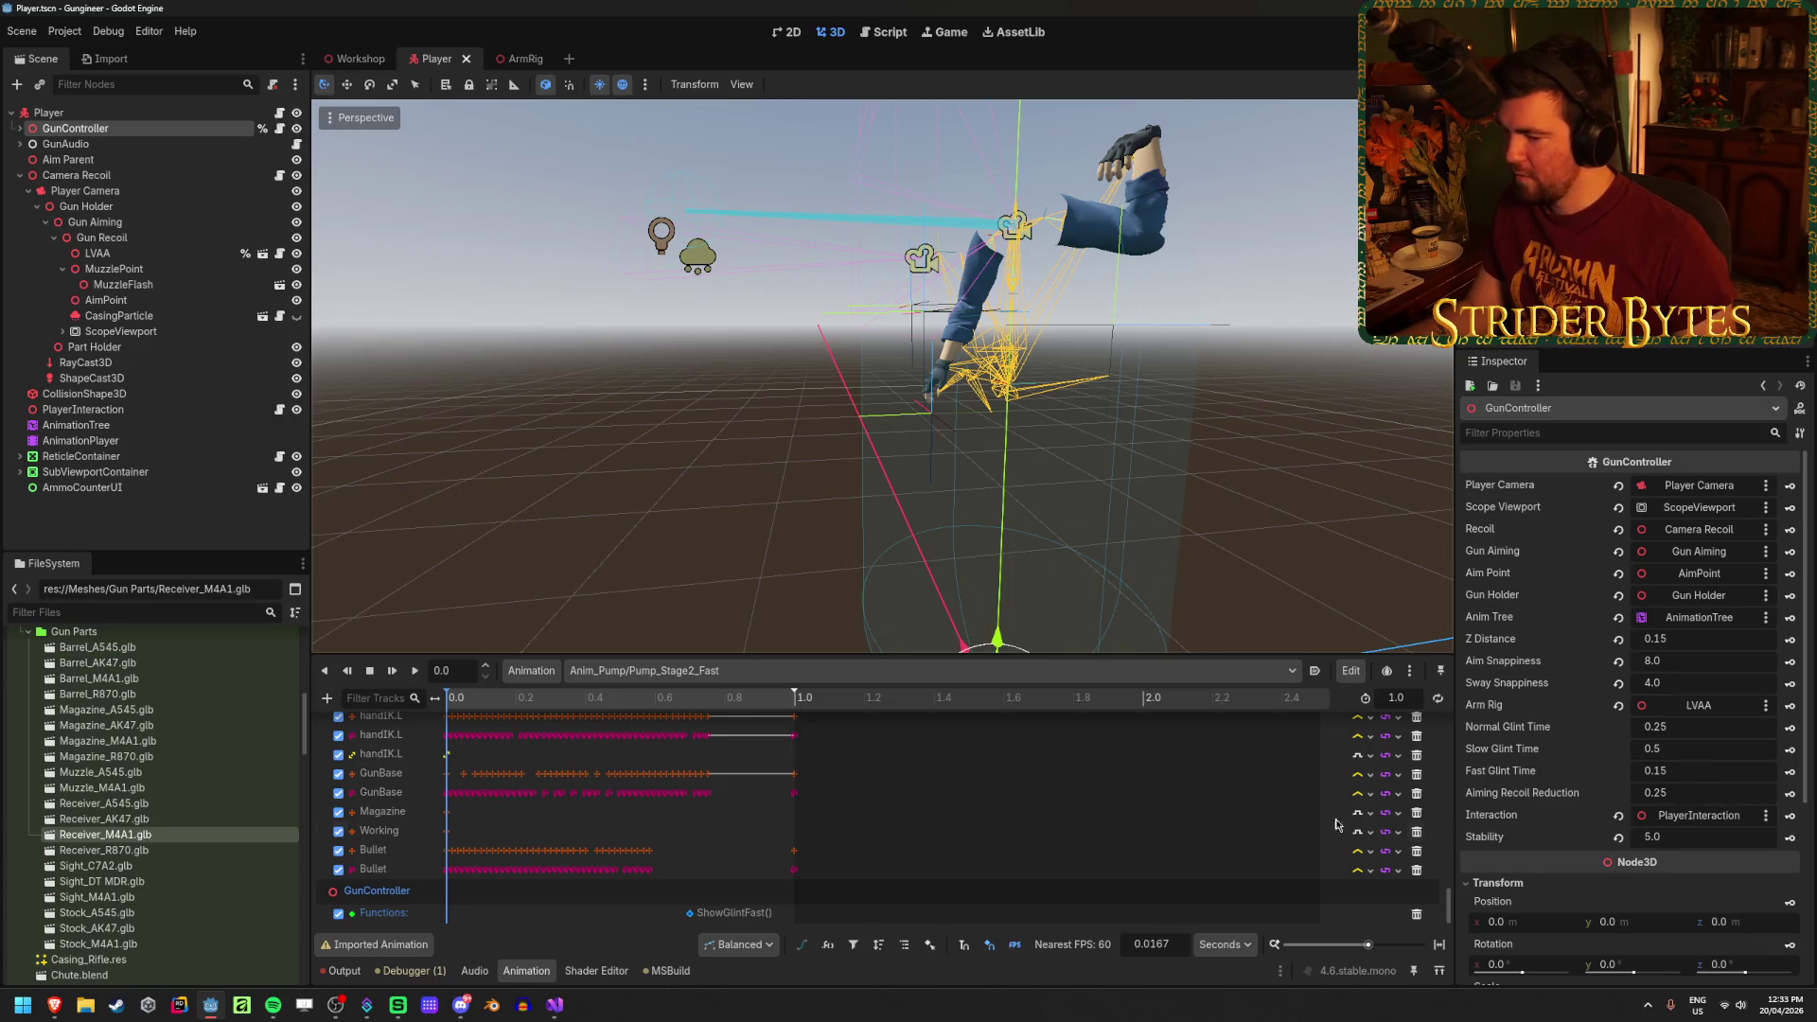
{"action": "left_click_drag", "start_coordinate": [689, 916], "coordinate": [702, 916]}
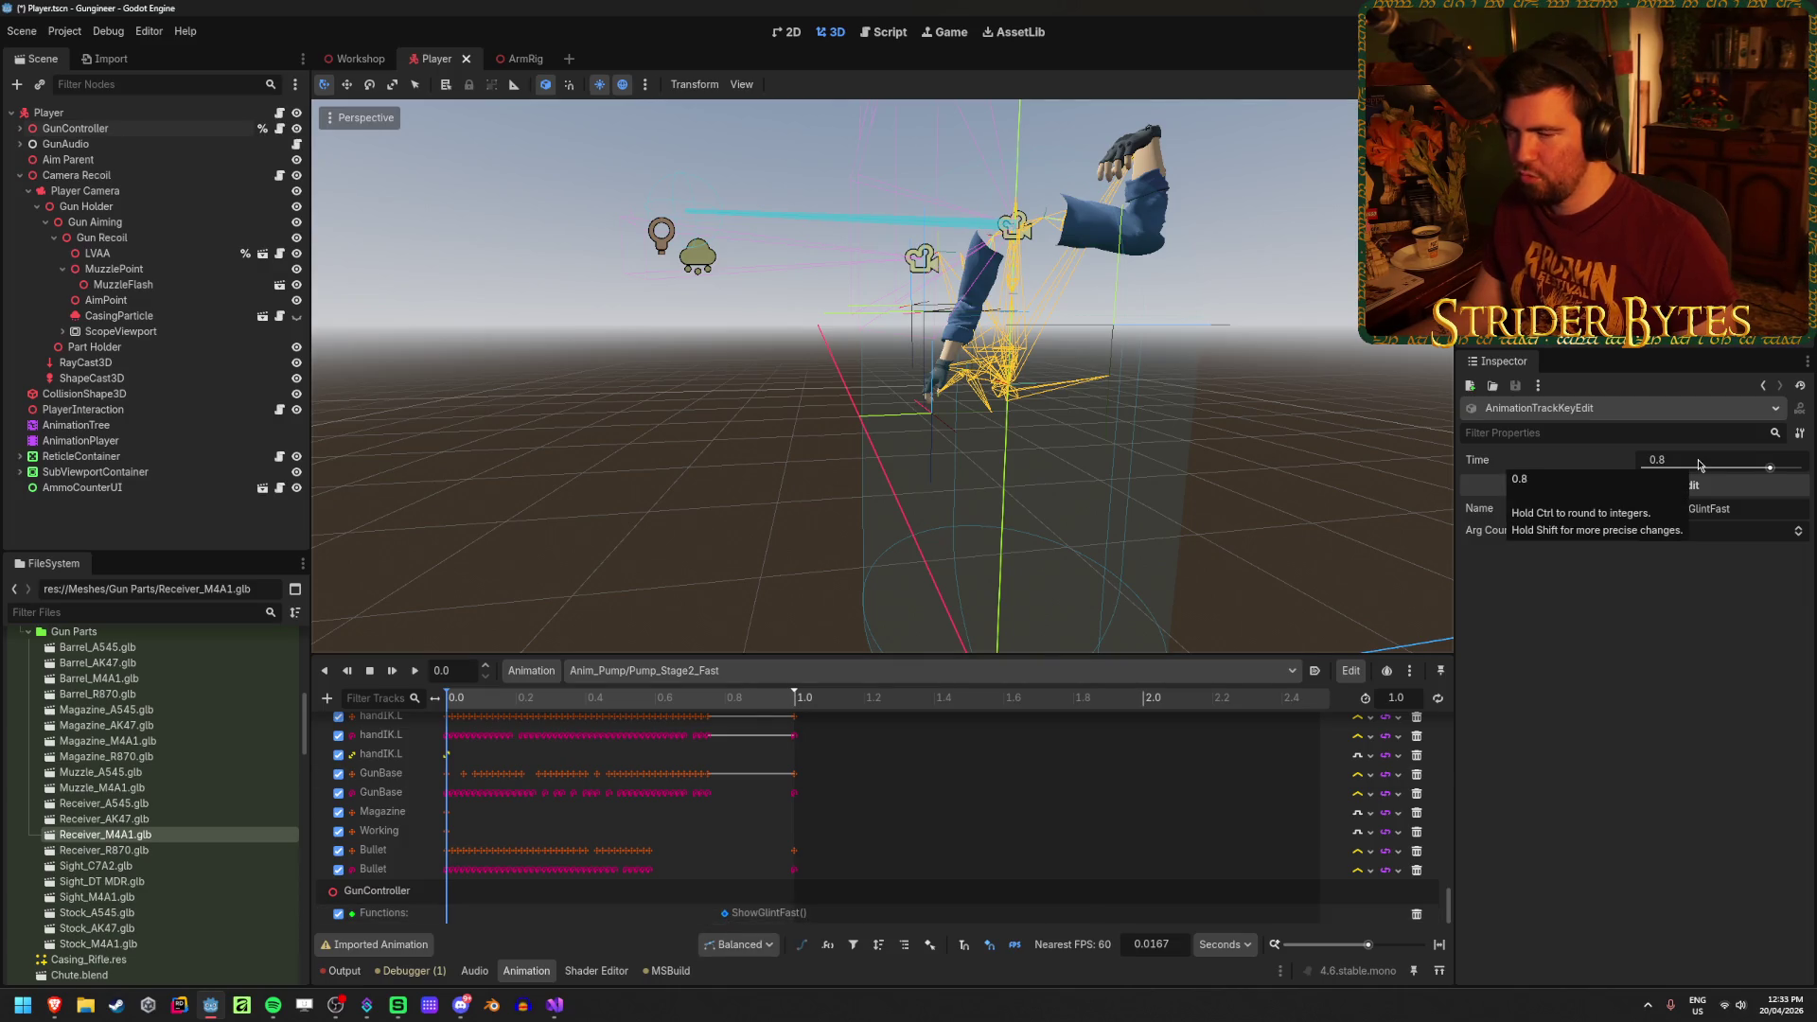
{"action": "left_click", "coordinate": [138, 134]}
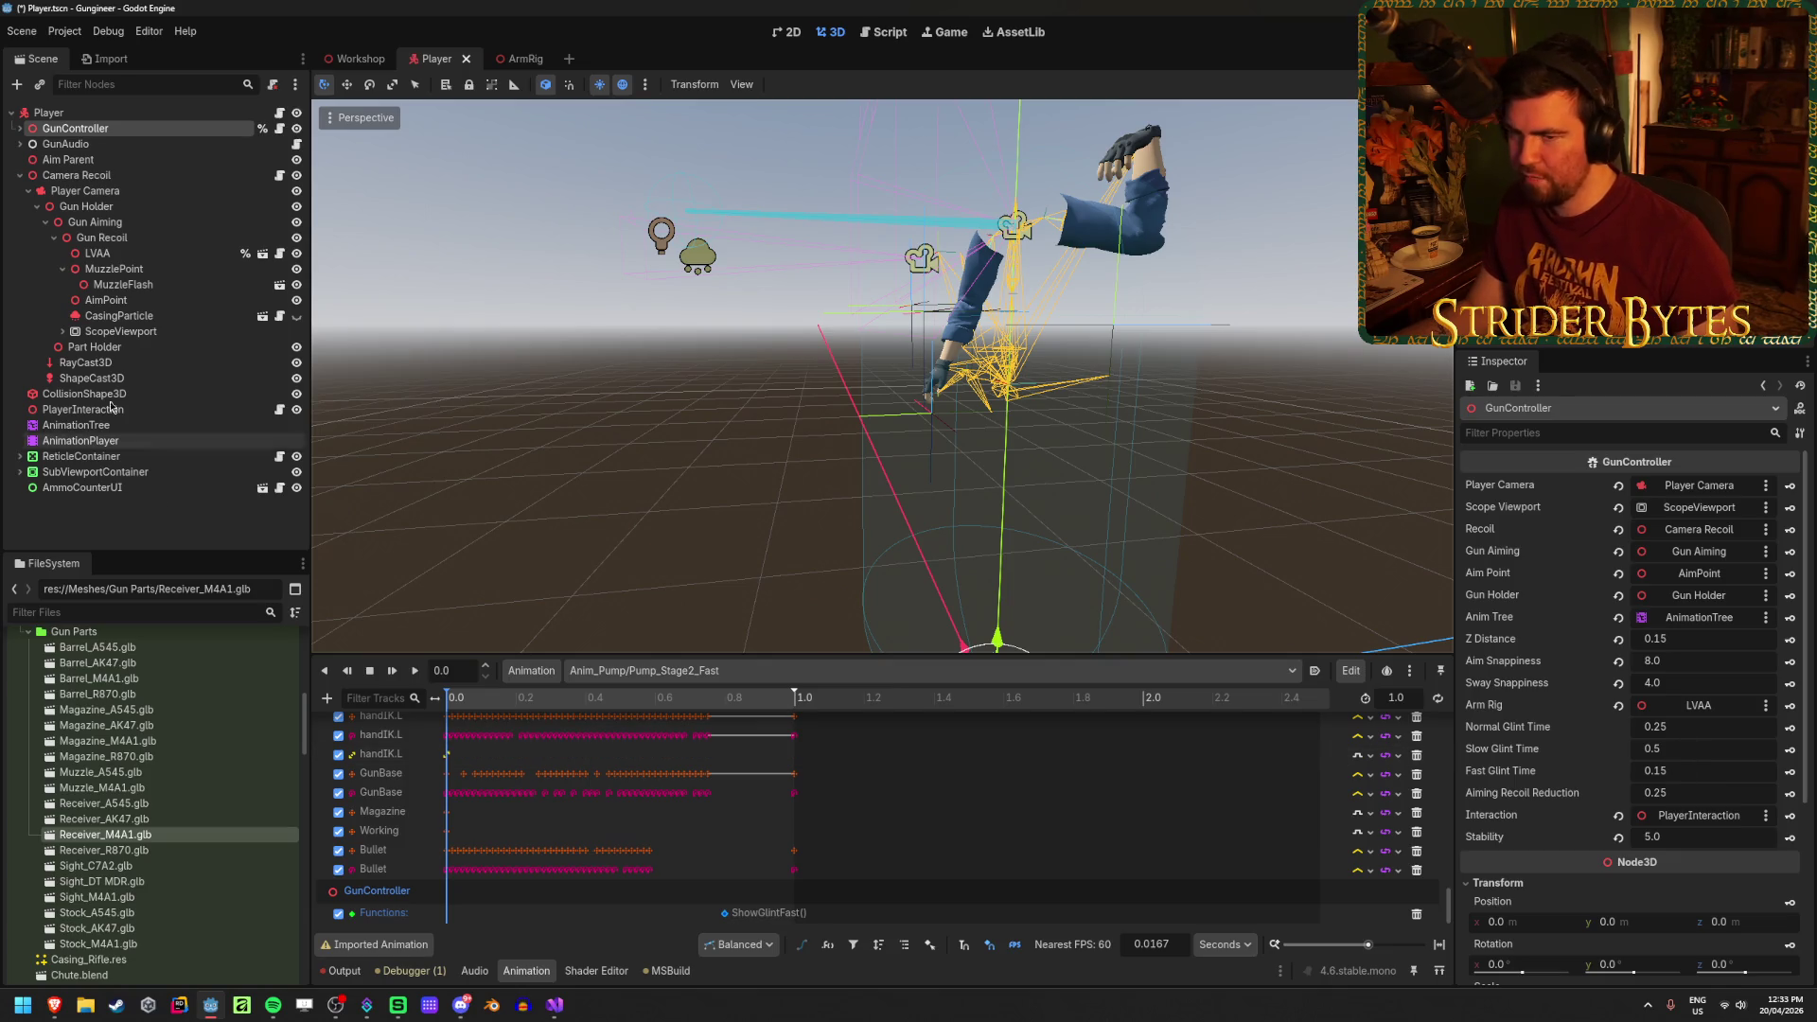
{"action": "left_click", "coordinate": [725, 914]}
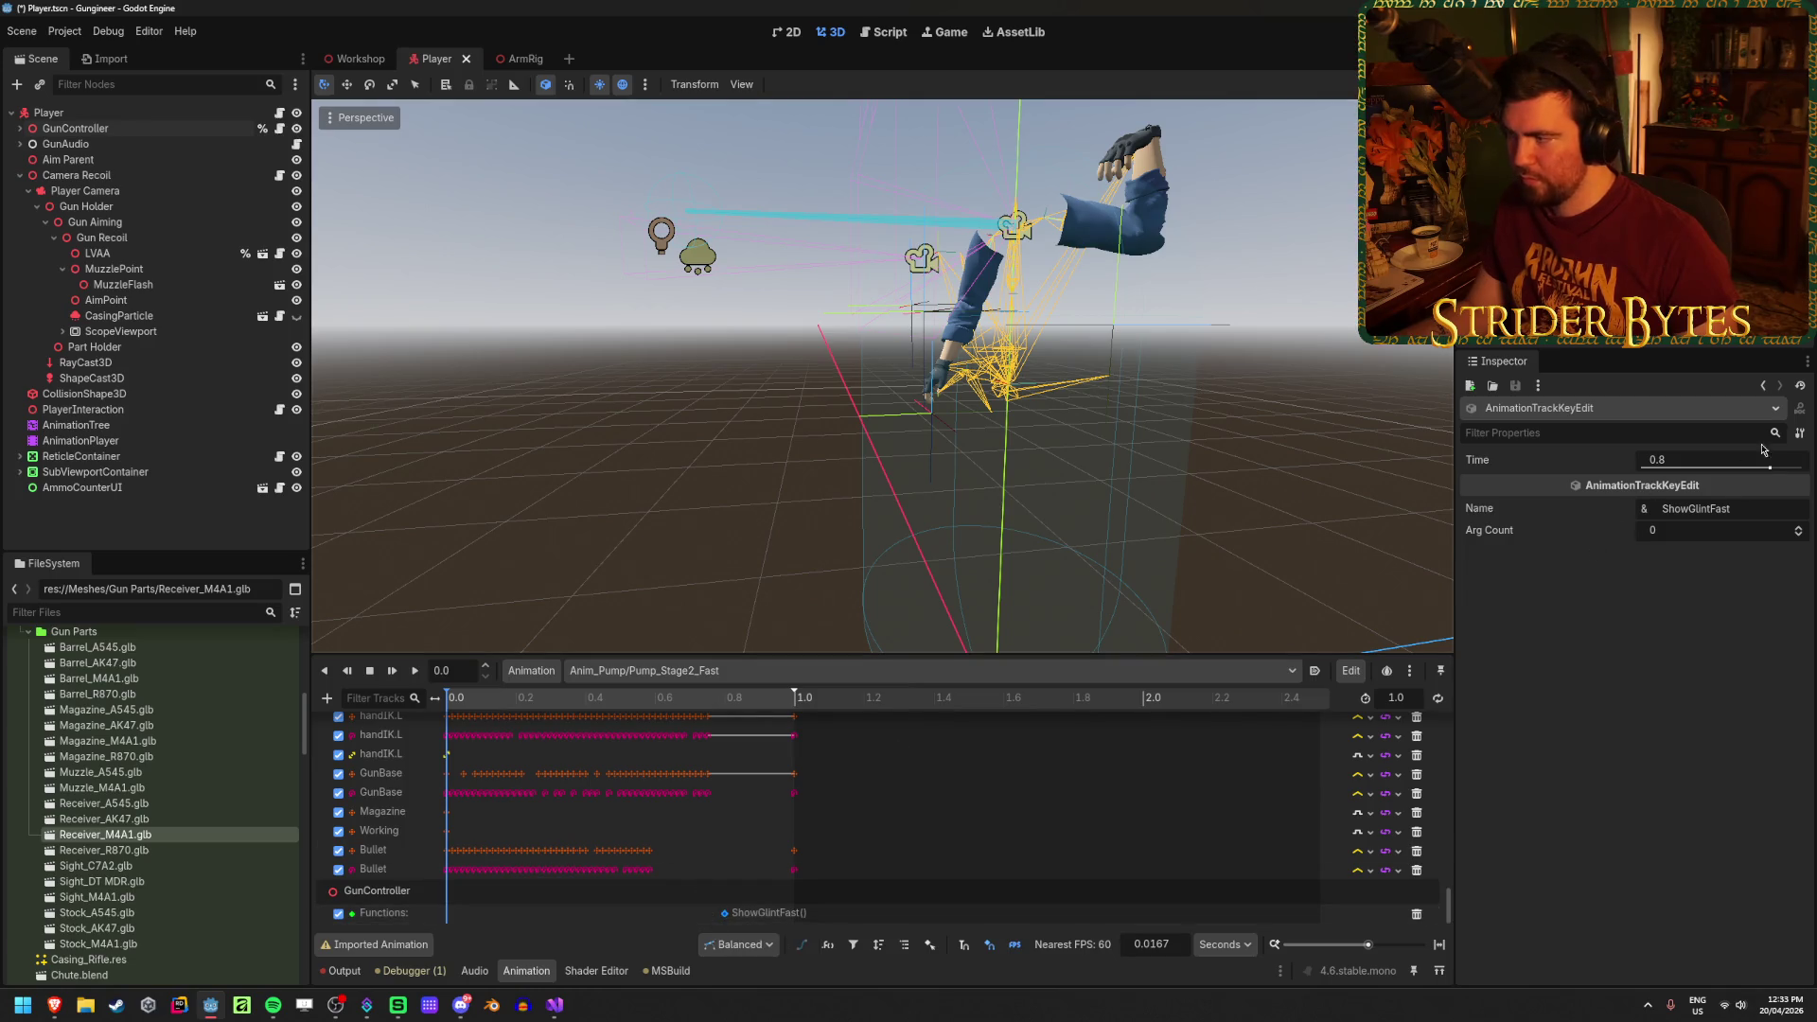
{"action": "key", "text": "ctrl+s"}
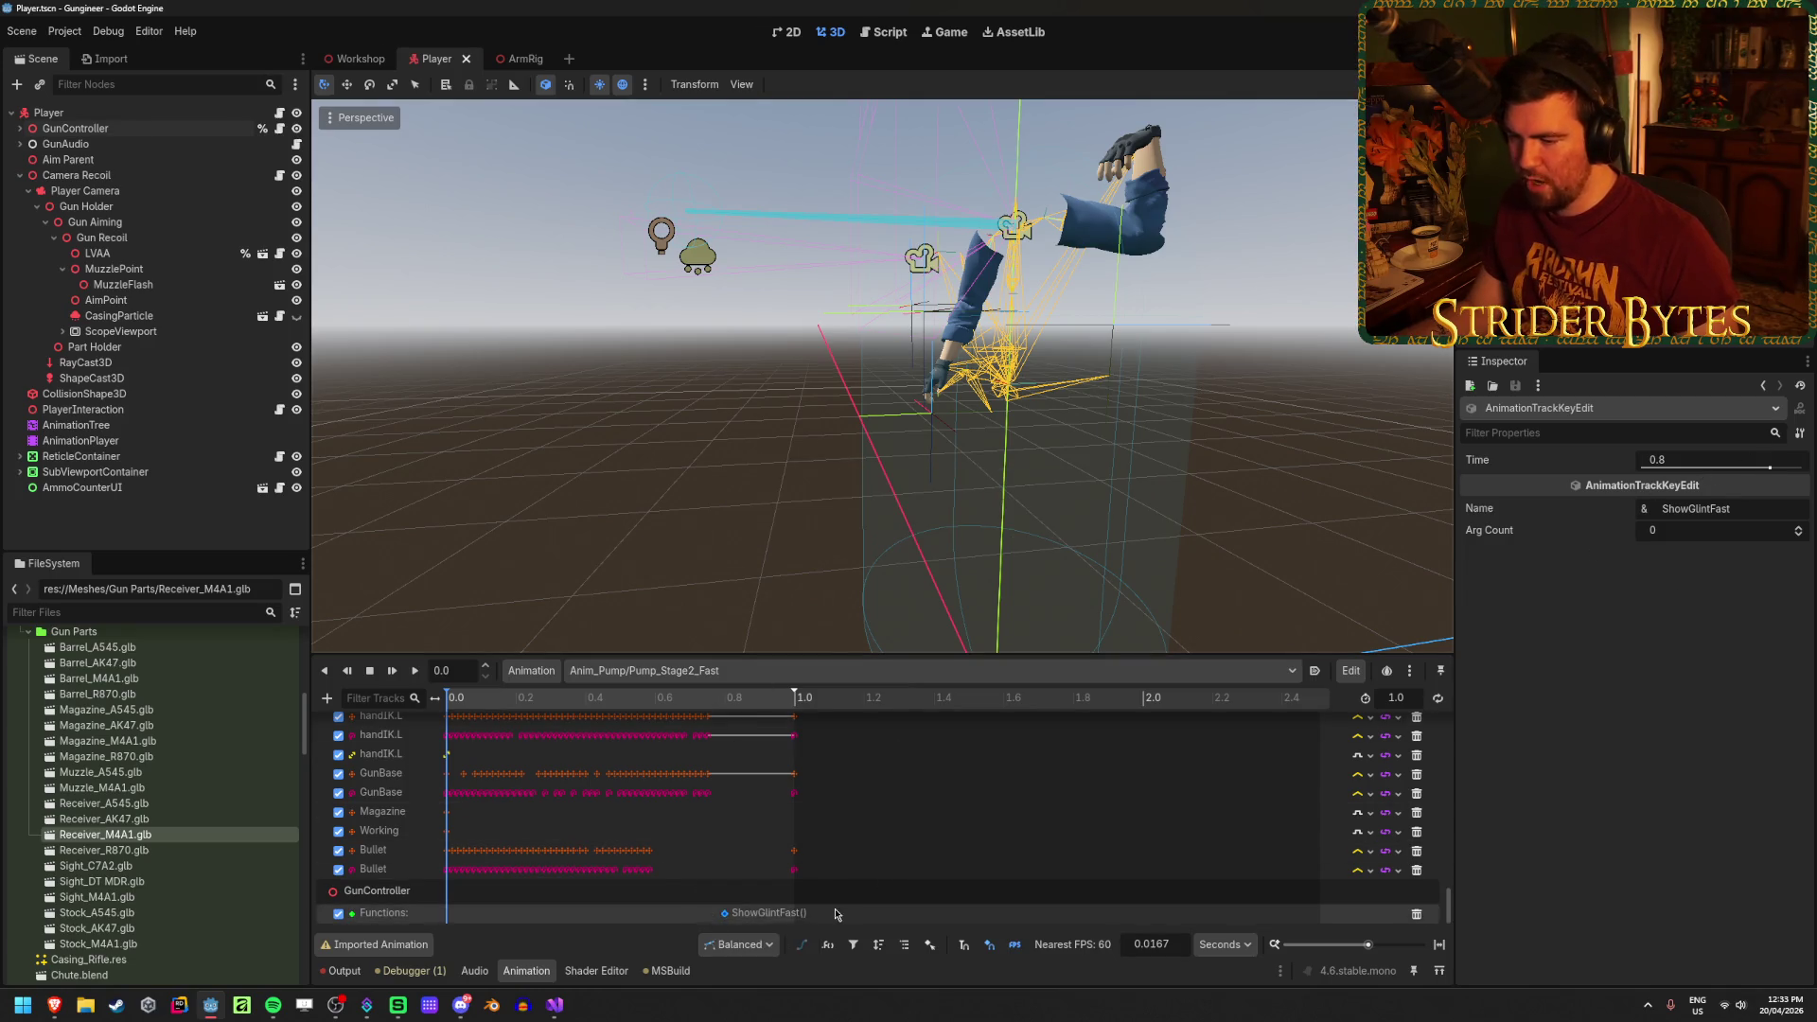
Step: Add a LoadSingleBullet call key at 0.9833 s, save, and load Pump_Stage2_Normal
{"action": "left_click", "coordinate": [780, 919]}
{"action": "double_click", "coordinate": [780, 914]}
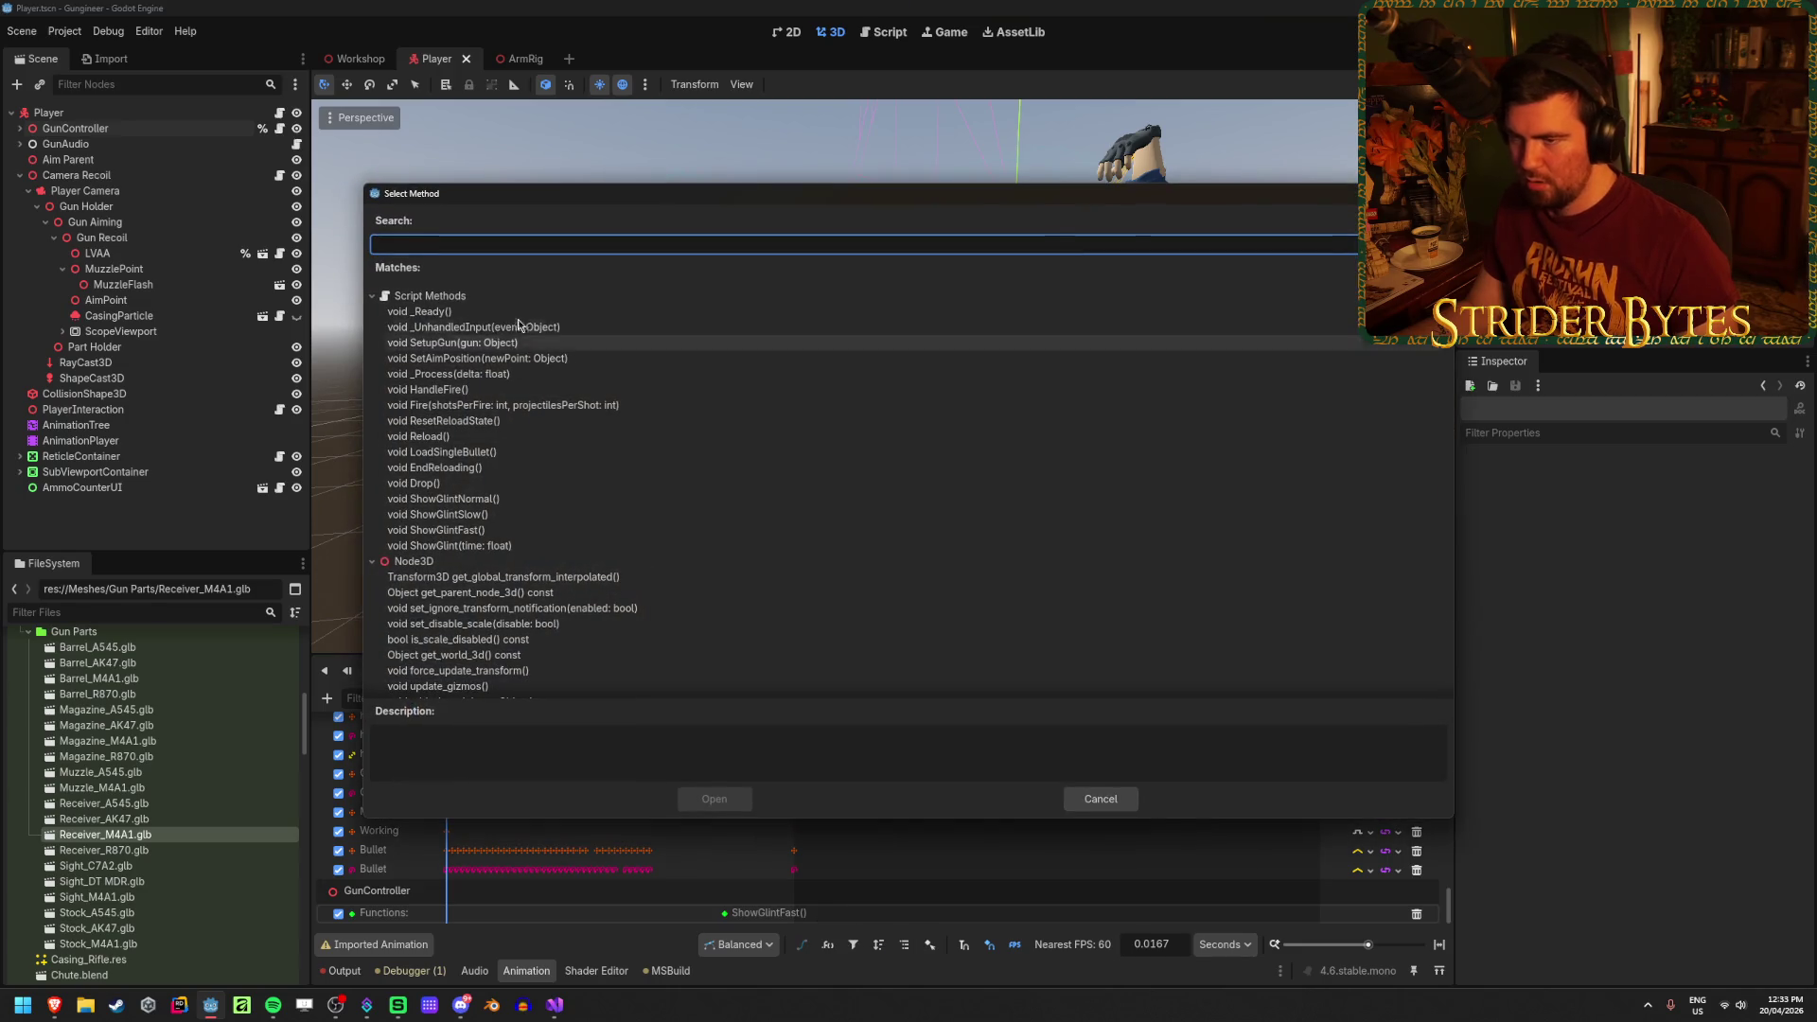
{"action": "left_click", "coordinate": [442, 452]}
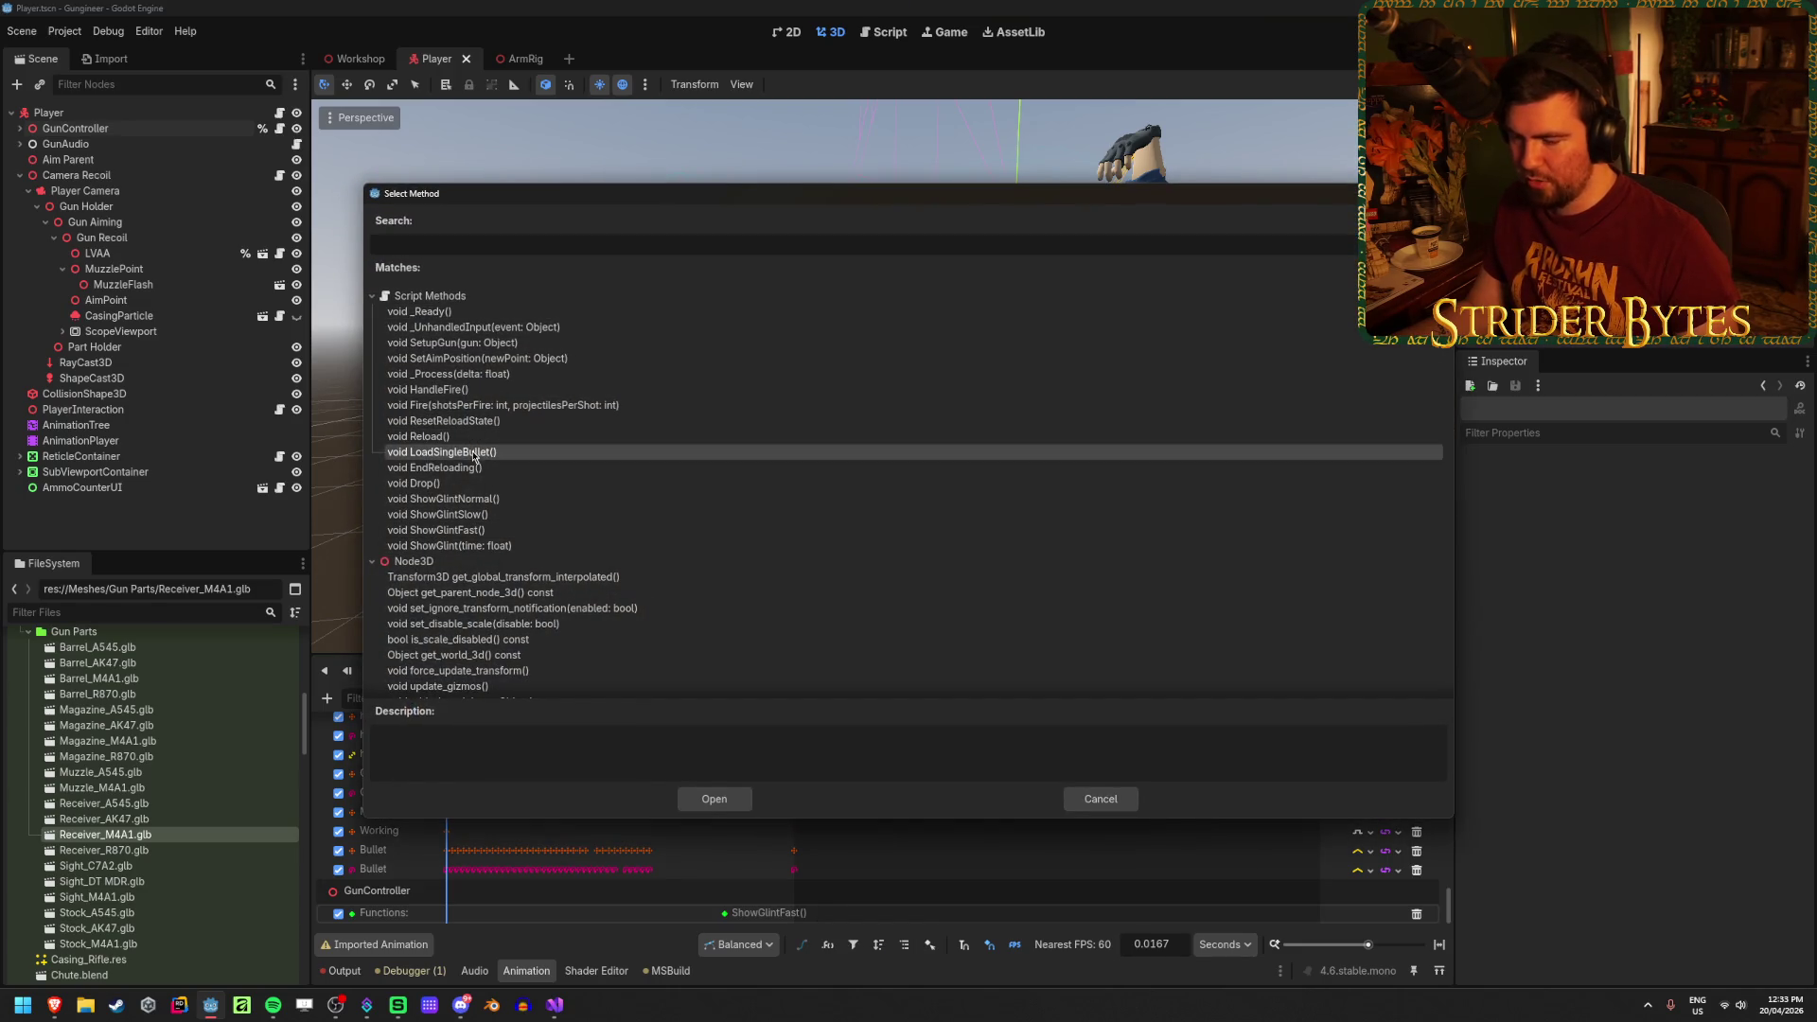
{"action": "left_click", "coordinate": [715, 800]}
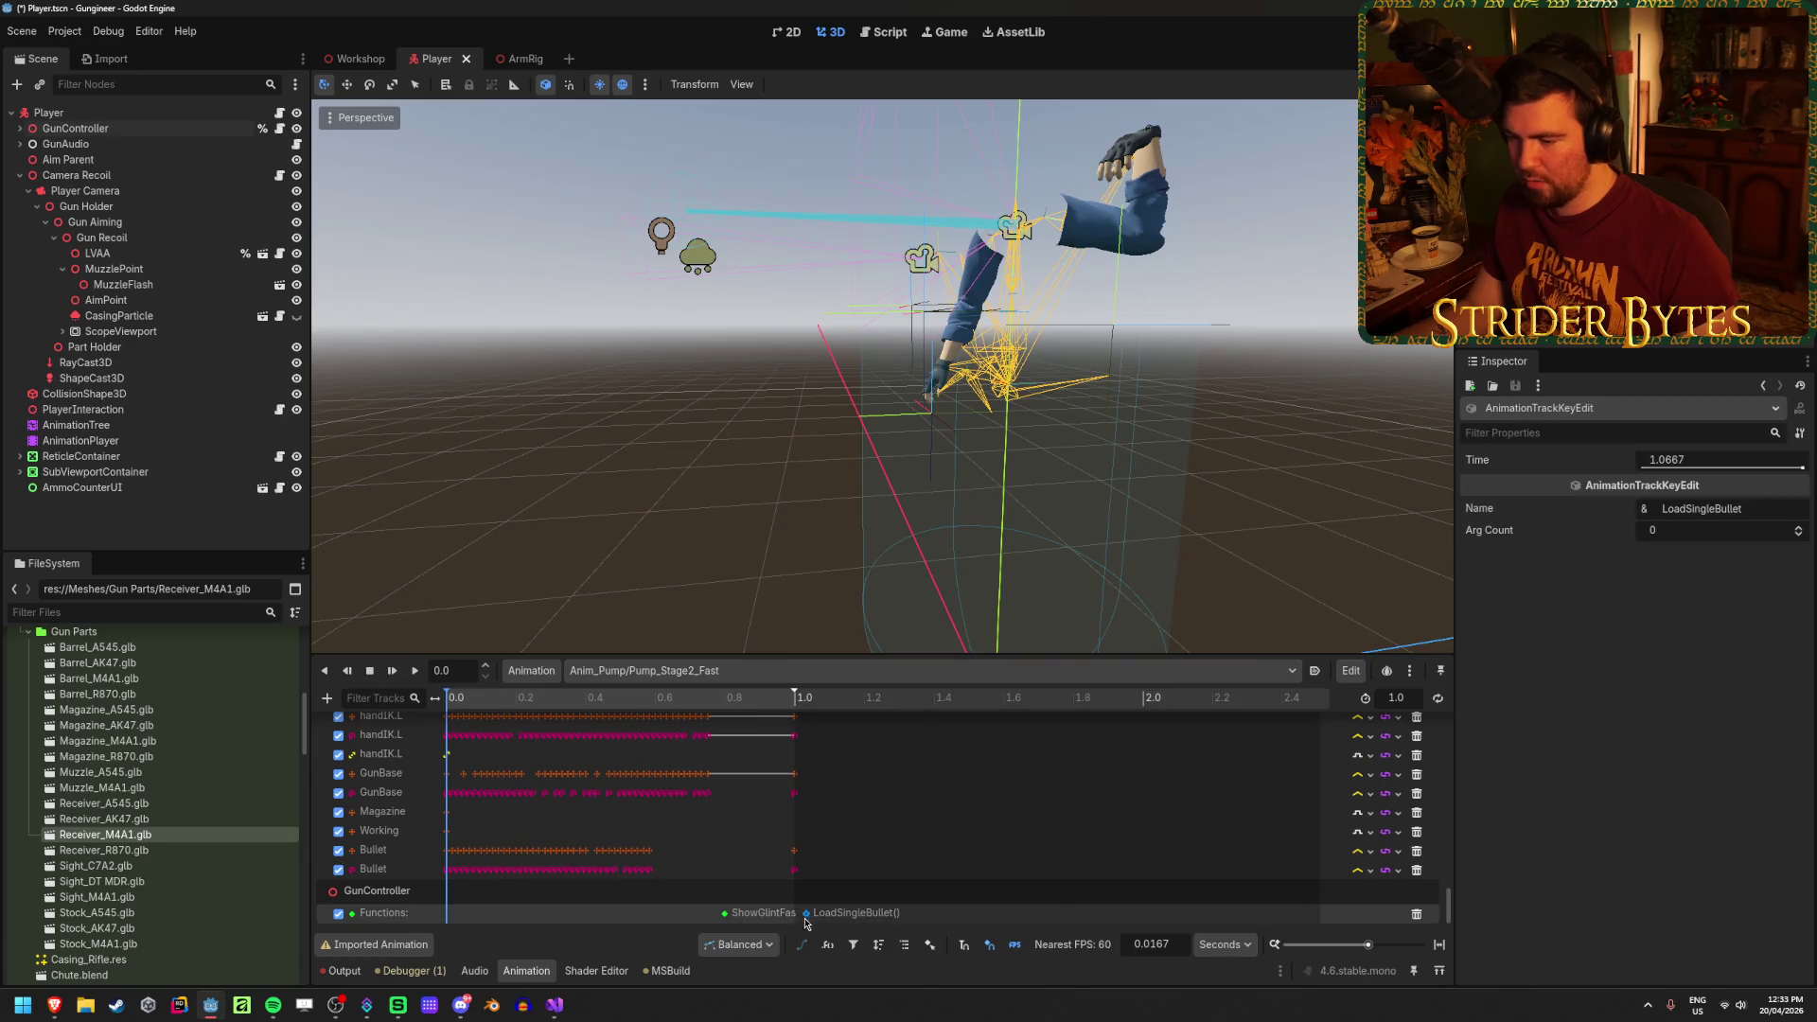
{"action": "key", "text": "ctrl+s"}
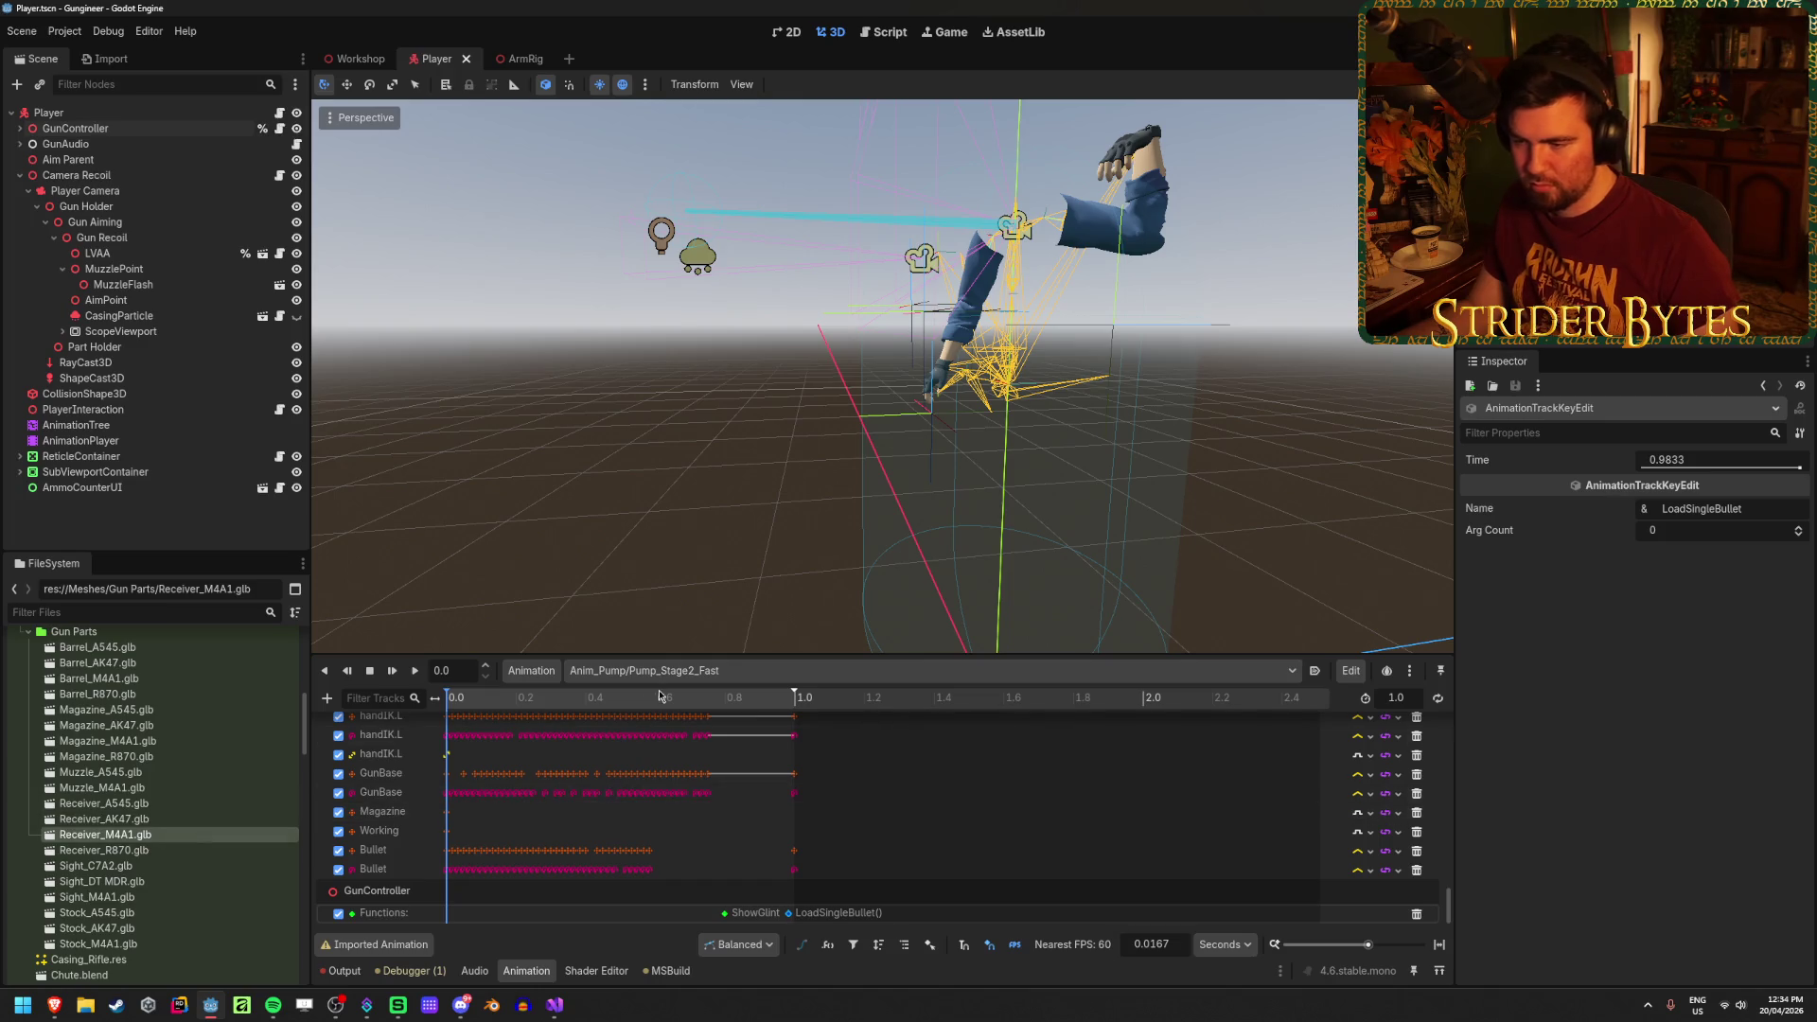
{"action": "left_click", "coordinate": [748, 670]}
{"action": "left_click", "coordinate": [752, 924]}
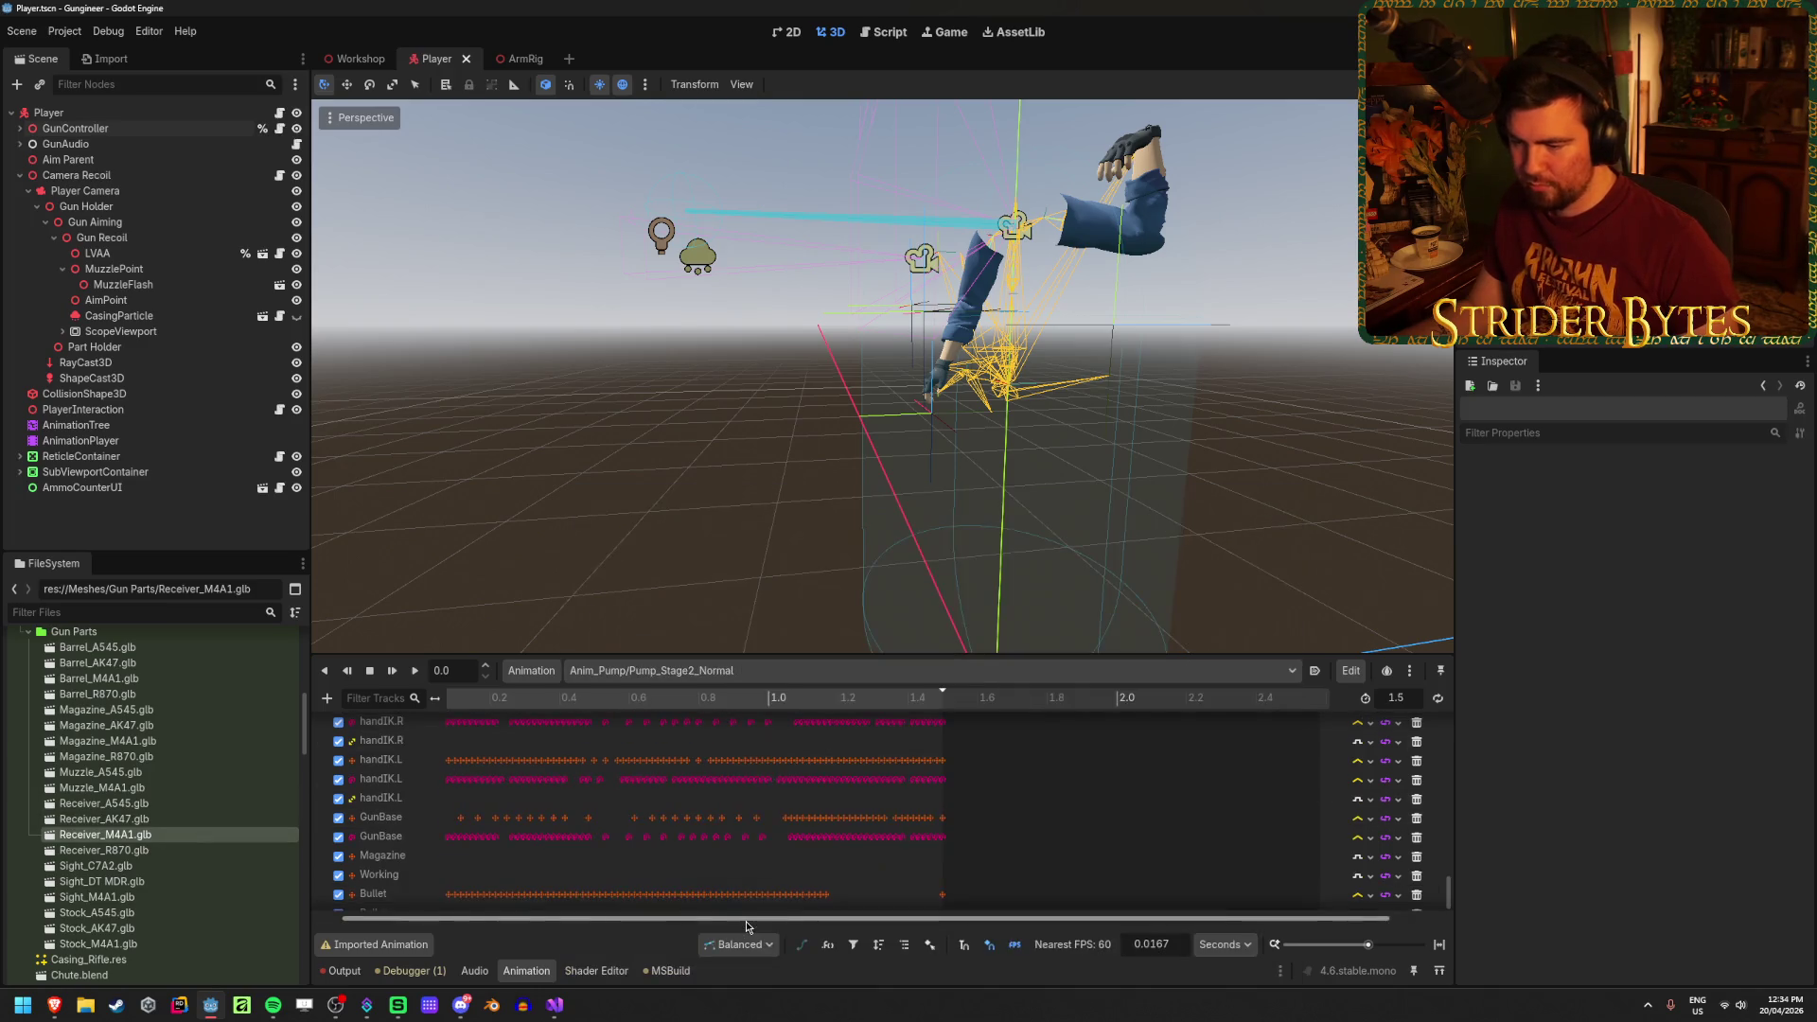
Step: Add a Call Method track targeting the GunController node to the animation
{"action": "left_click", "coordinate": [326, 697]}
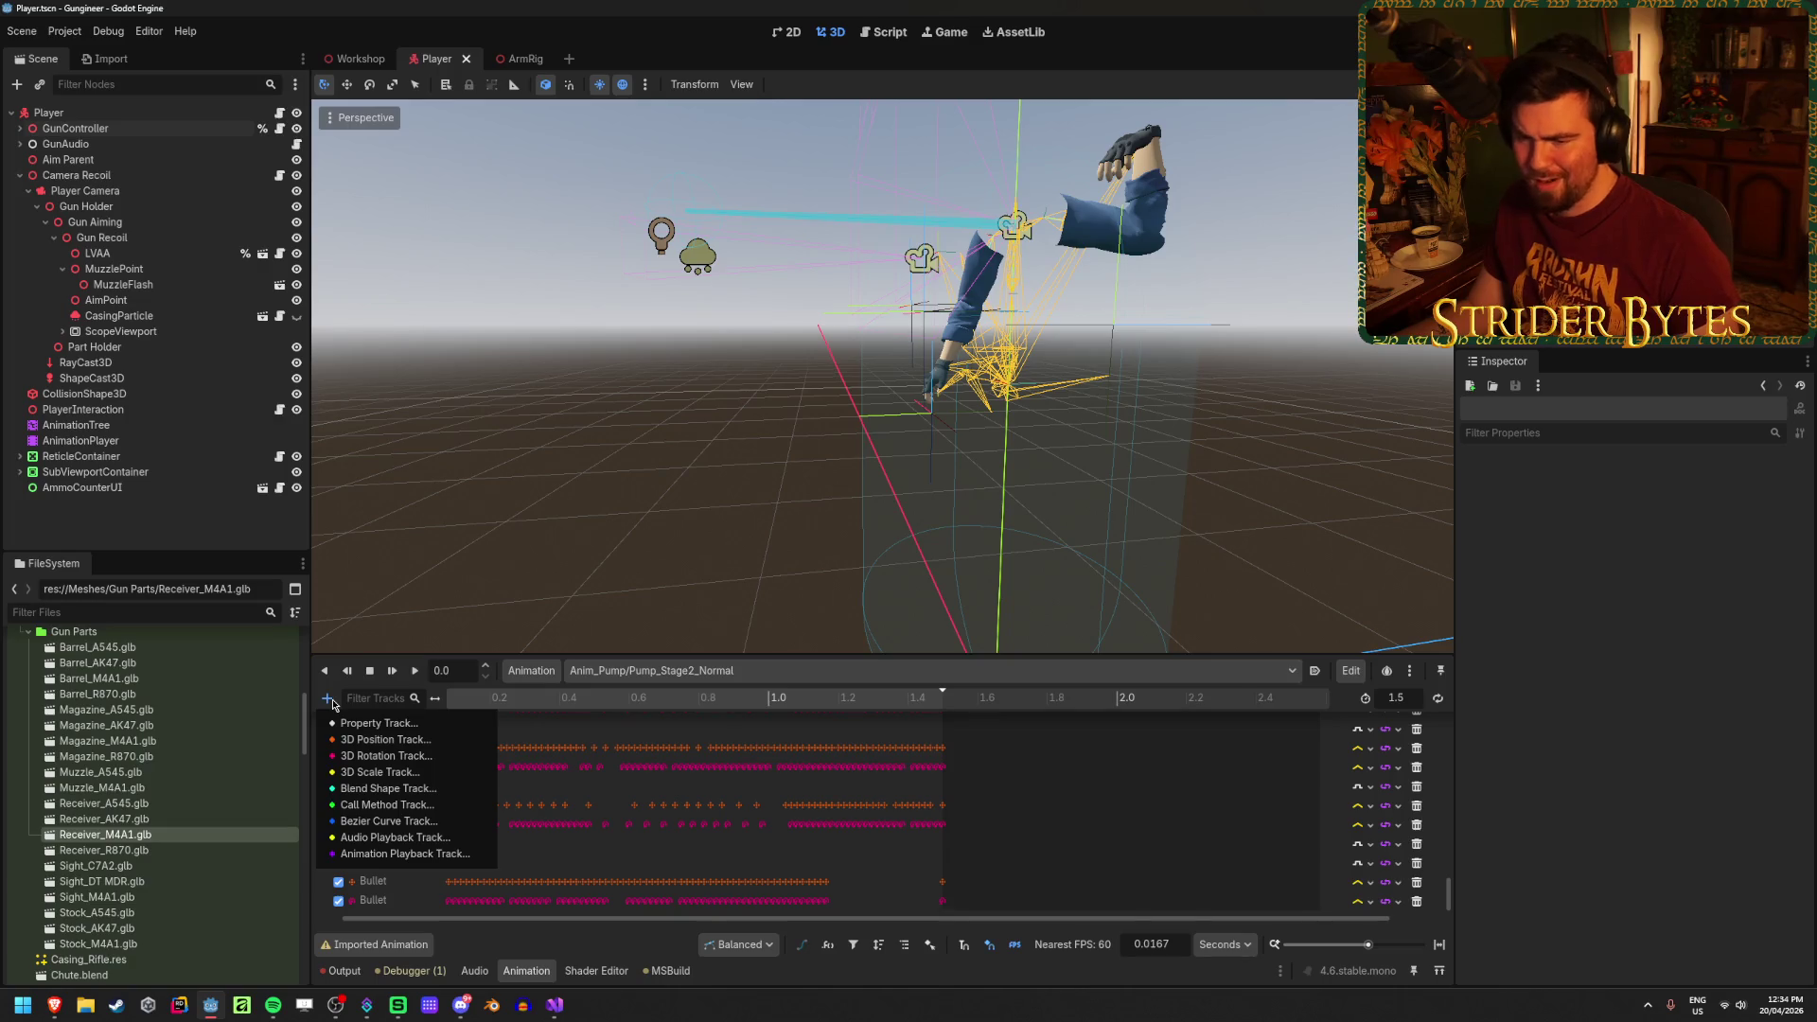
{"action": "left_click", "coordinate": [409, 804]}
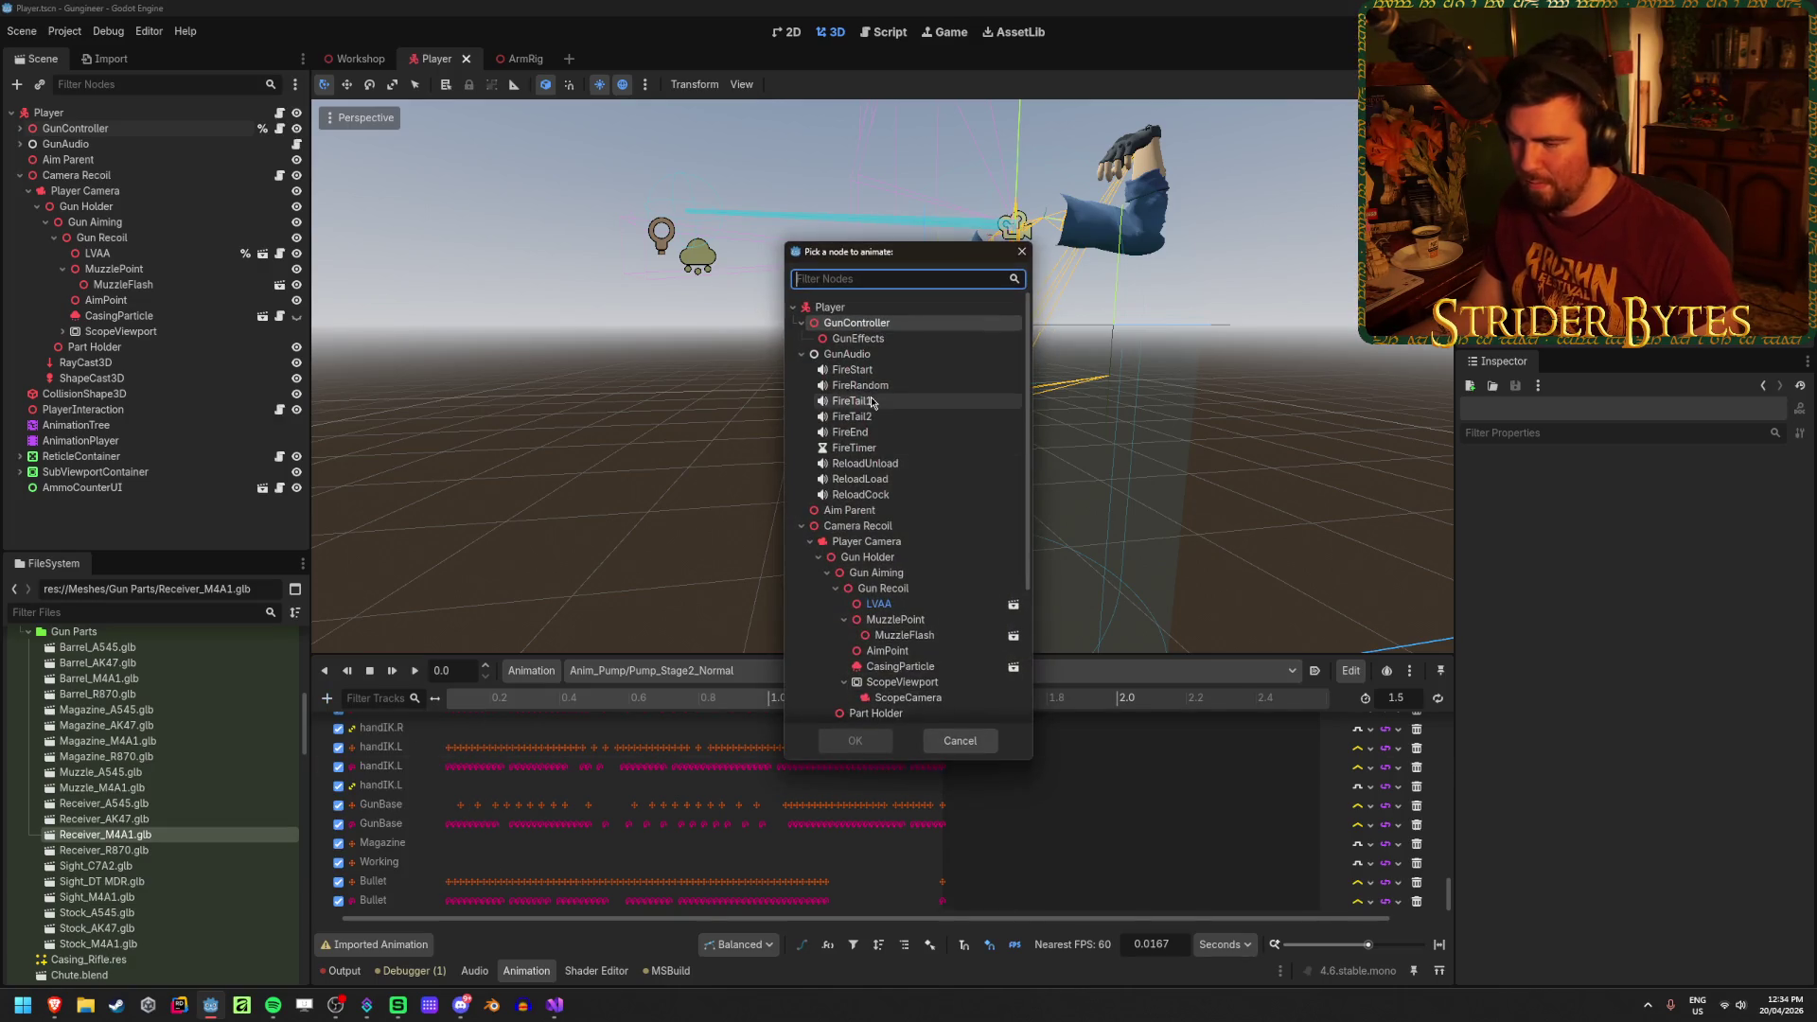
{"action": "left_click", "coordinate": [880, 325]}
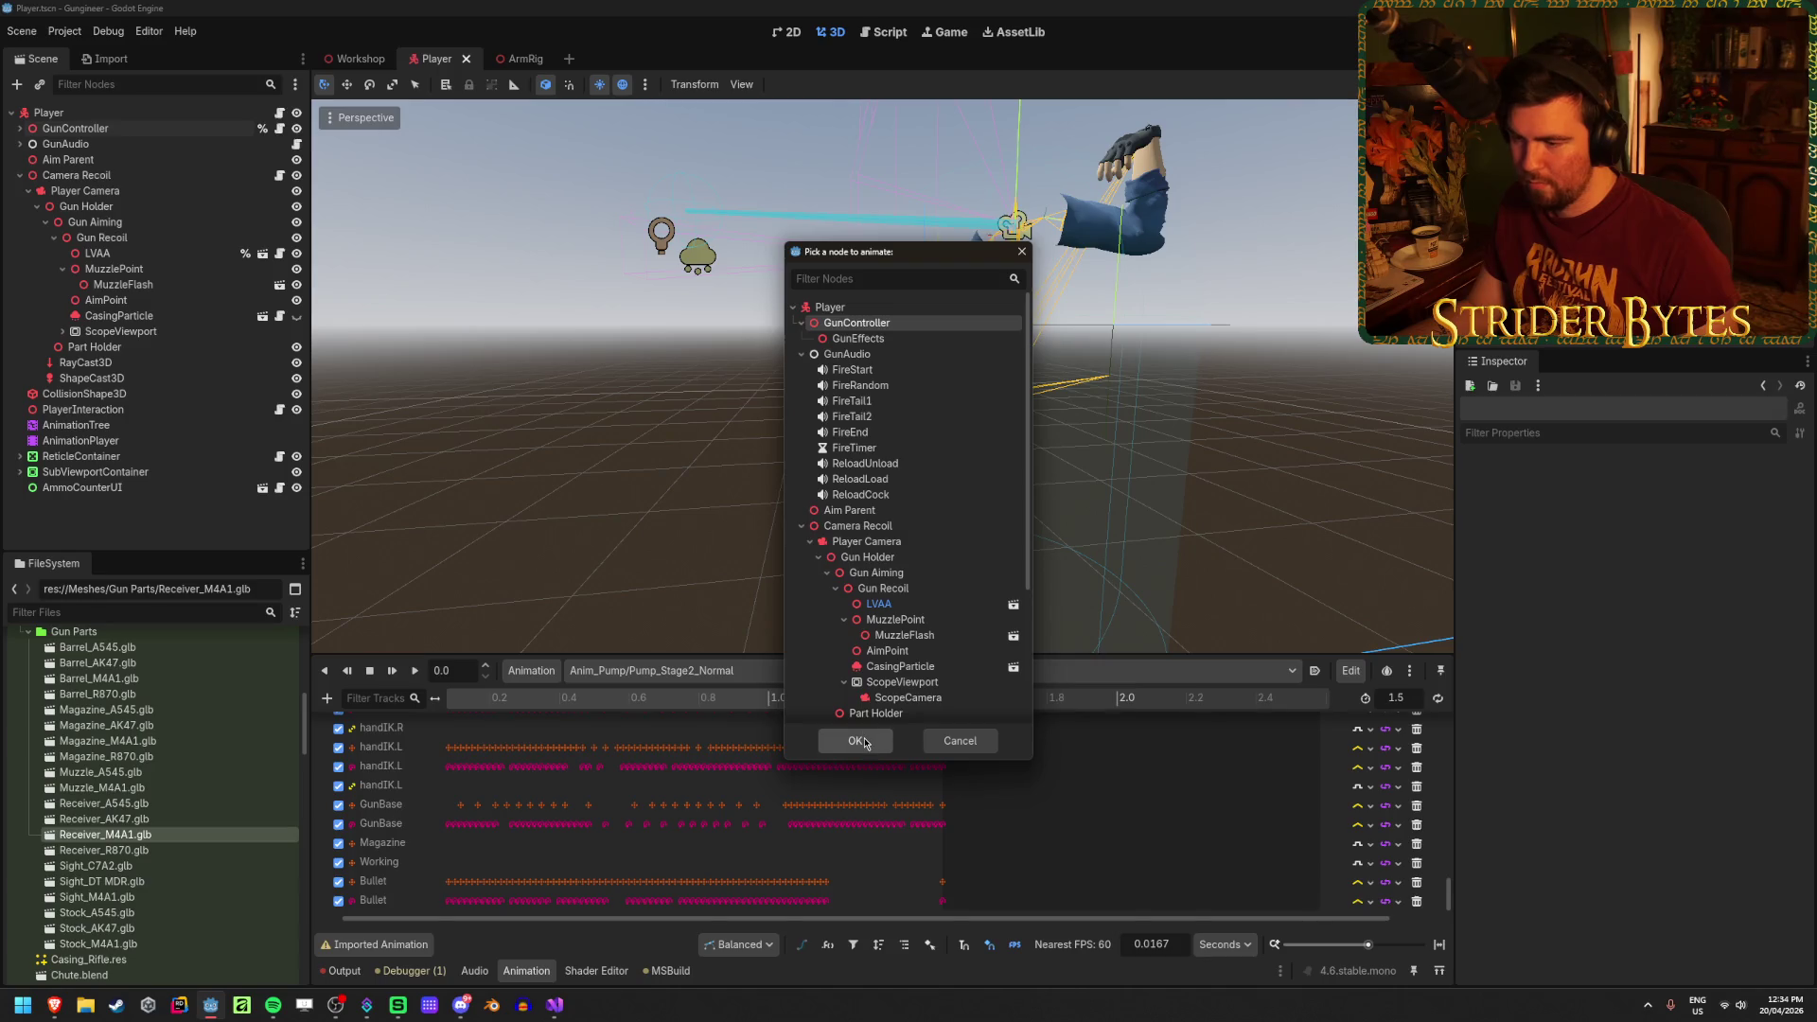
{"action": "left_click", "coordinate": [854, 741]}
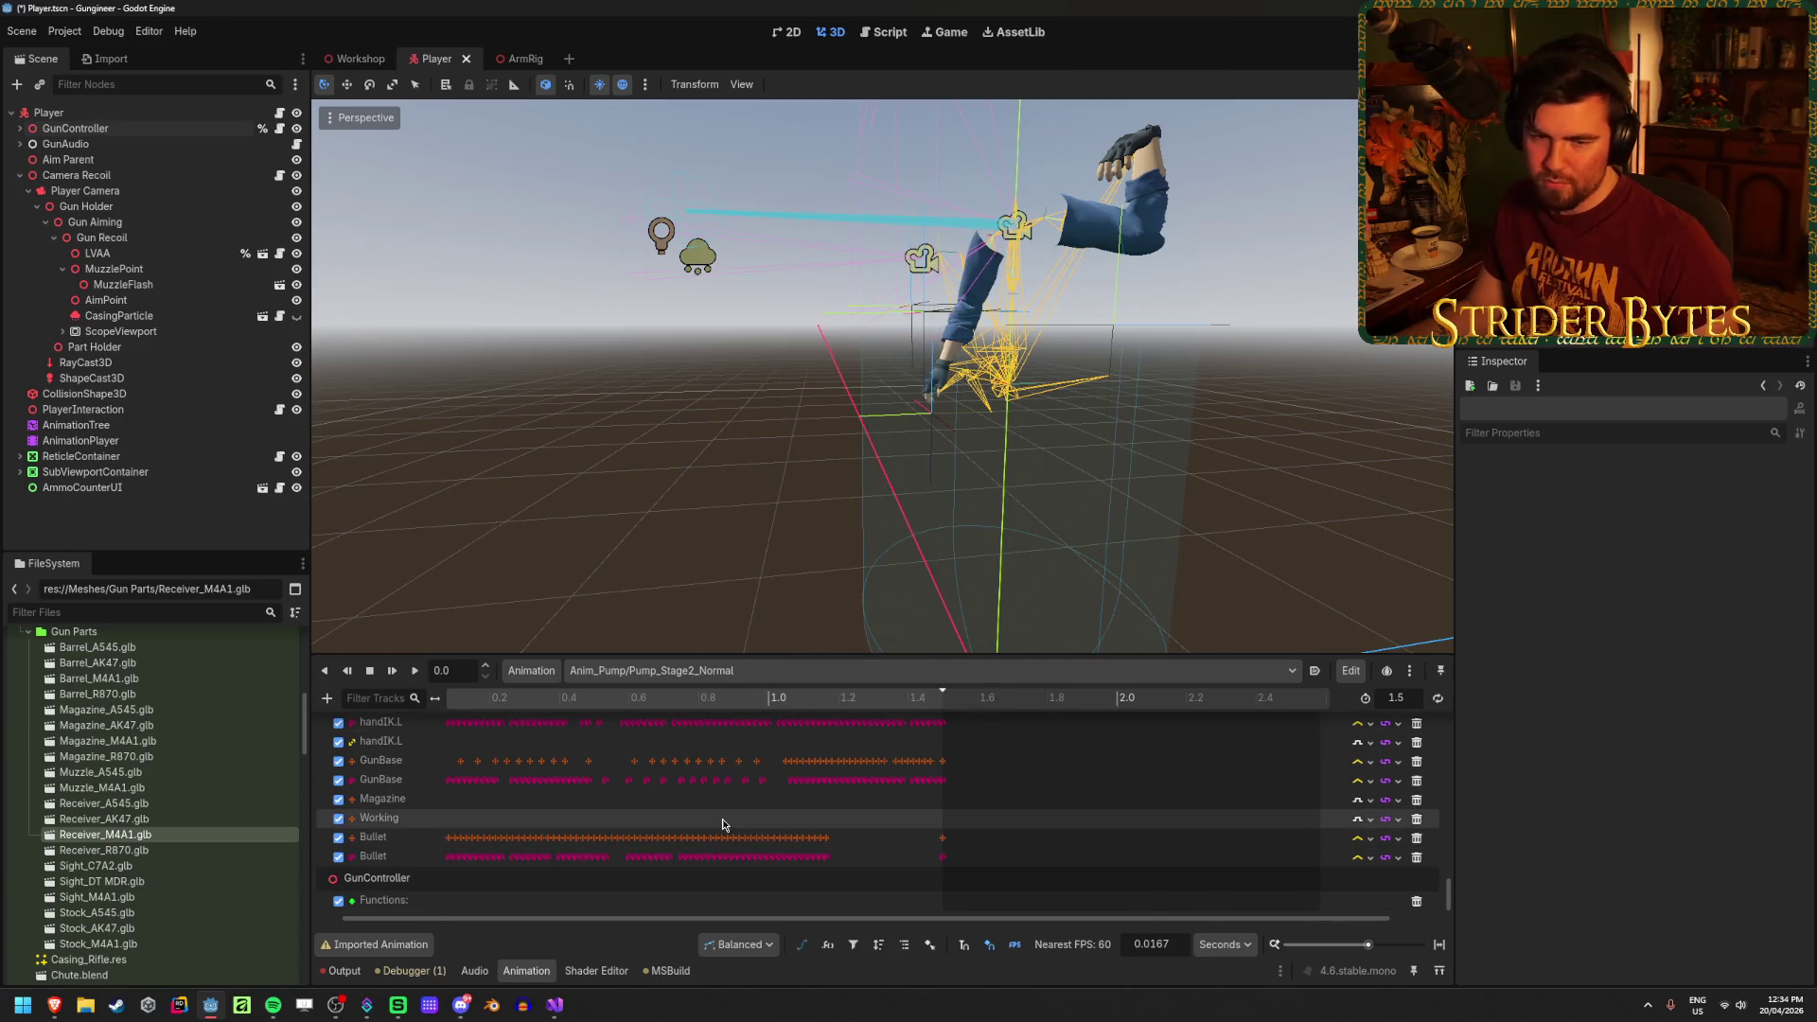
Step: Insert a ShowGlintNormal call key, set its time to 1.2, and save the Player scene
{"action": "right_click", "coordinate": [836, 907]}
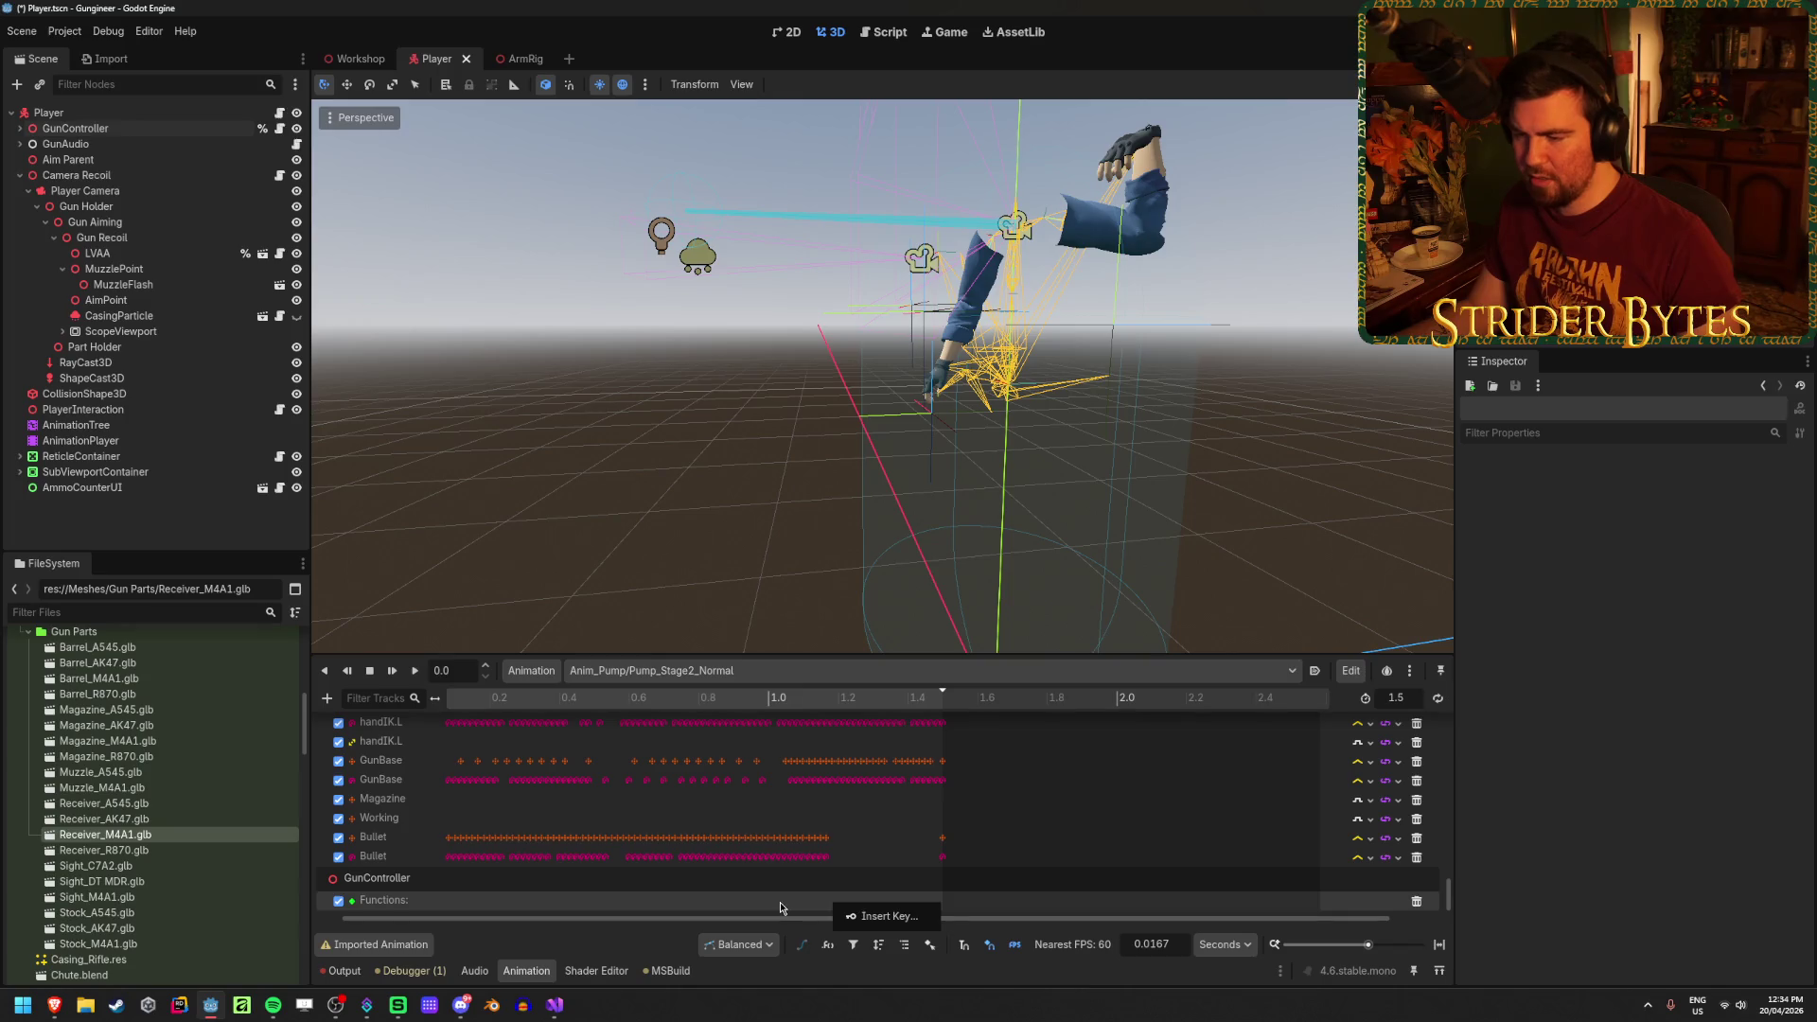
{"action": "left_click", "coordinate": [852, 916]}
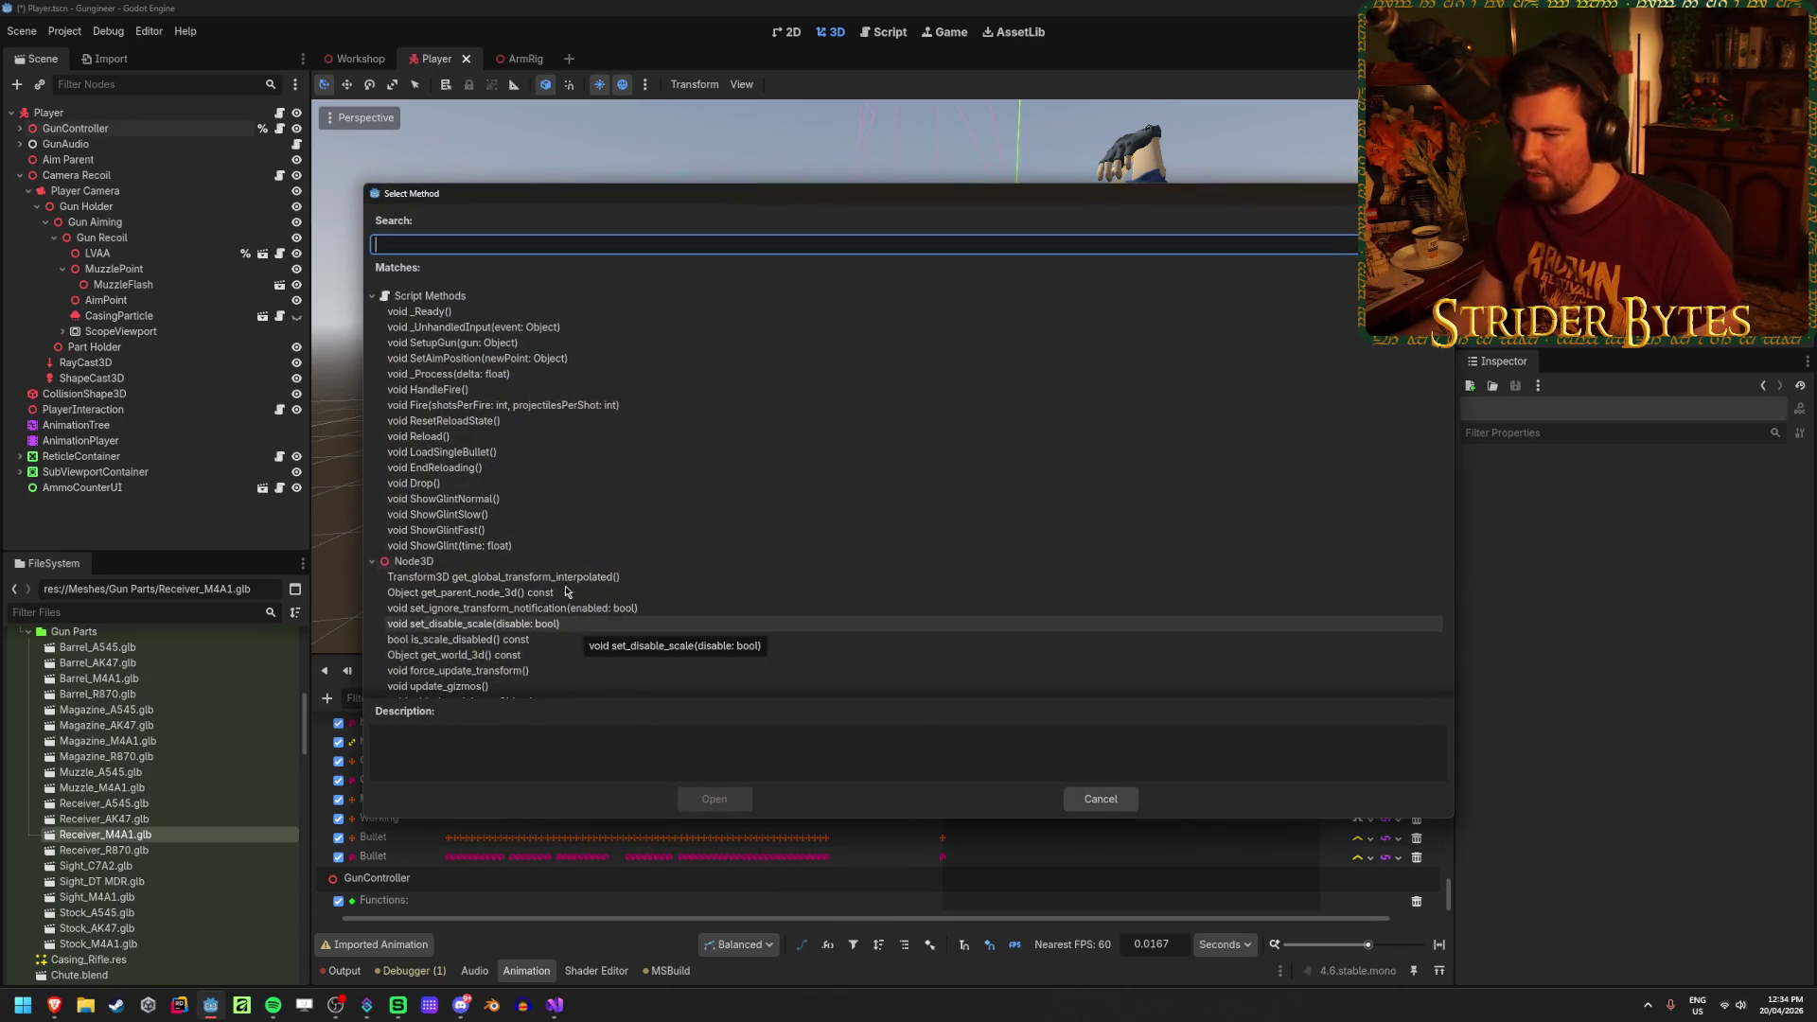
{"action": "left_click", "coordinate": [533, 499]}
{"action": "left_click", "coordinate": [715, 798]}
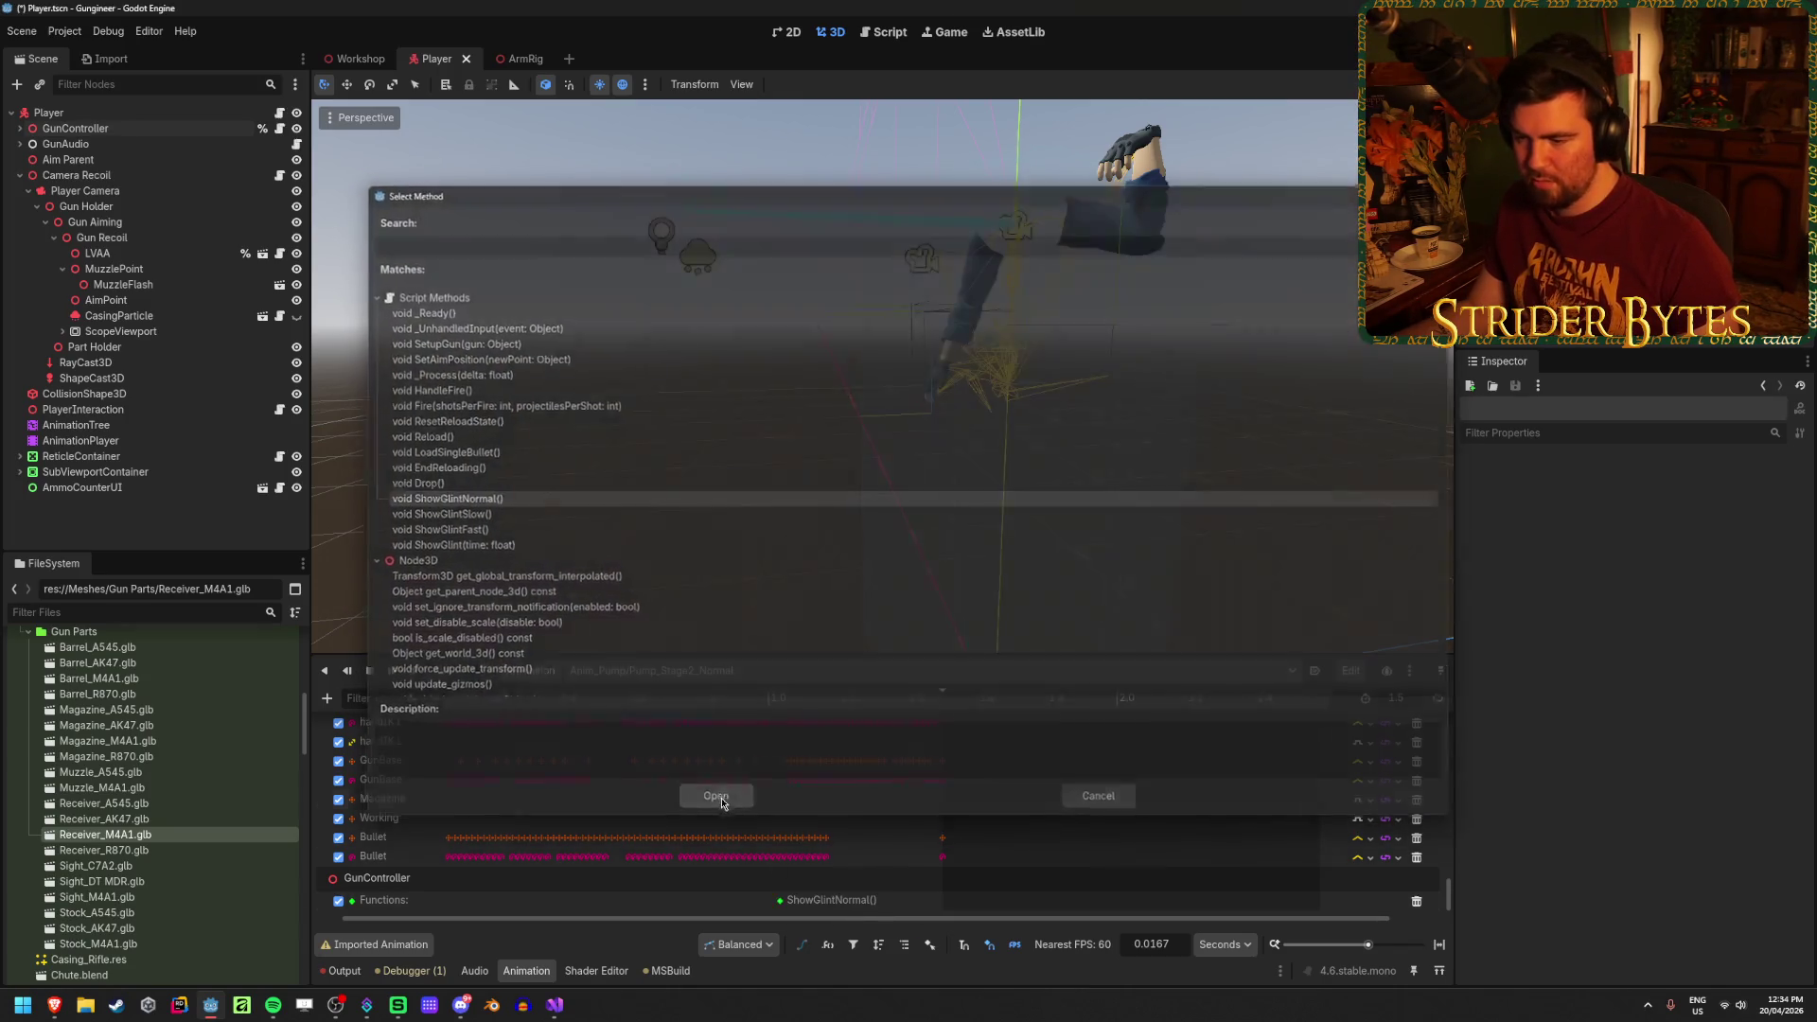
{"action": "left_click", "coordinate": [784, 901]}
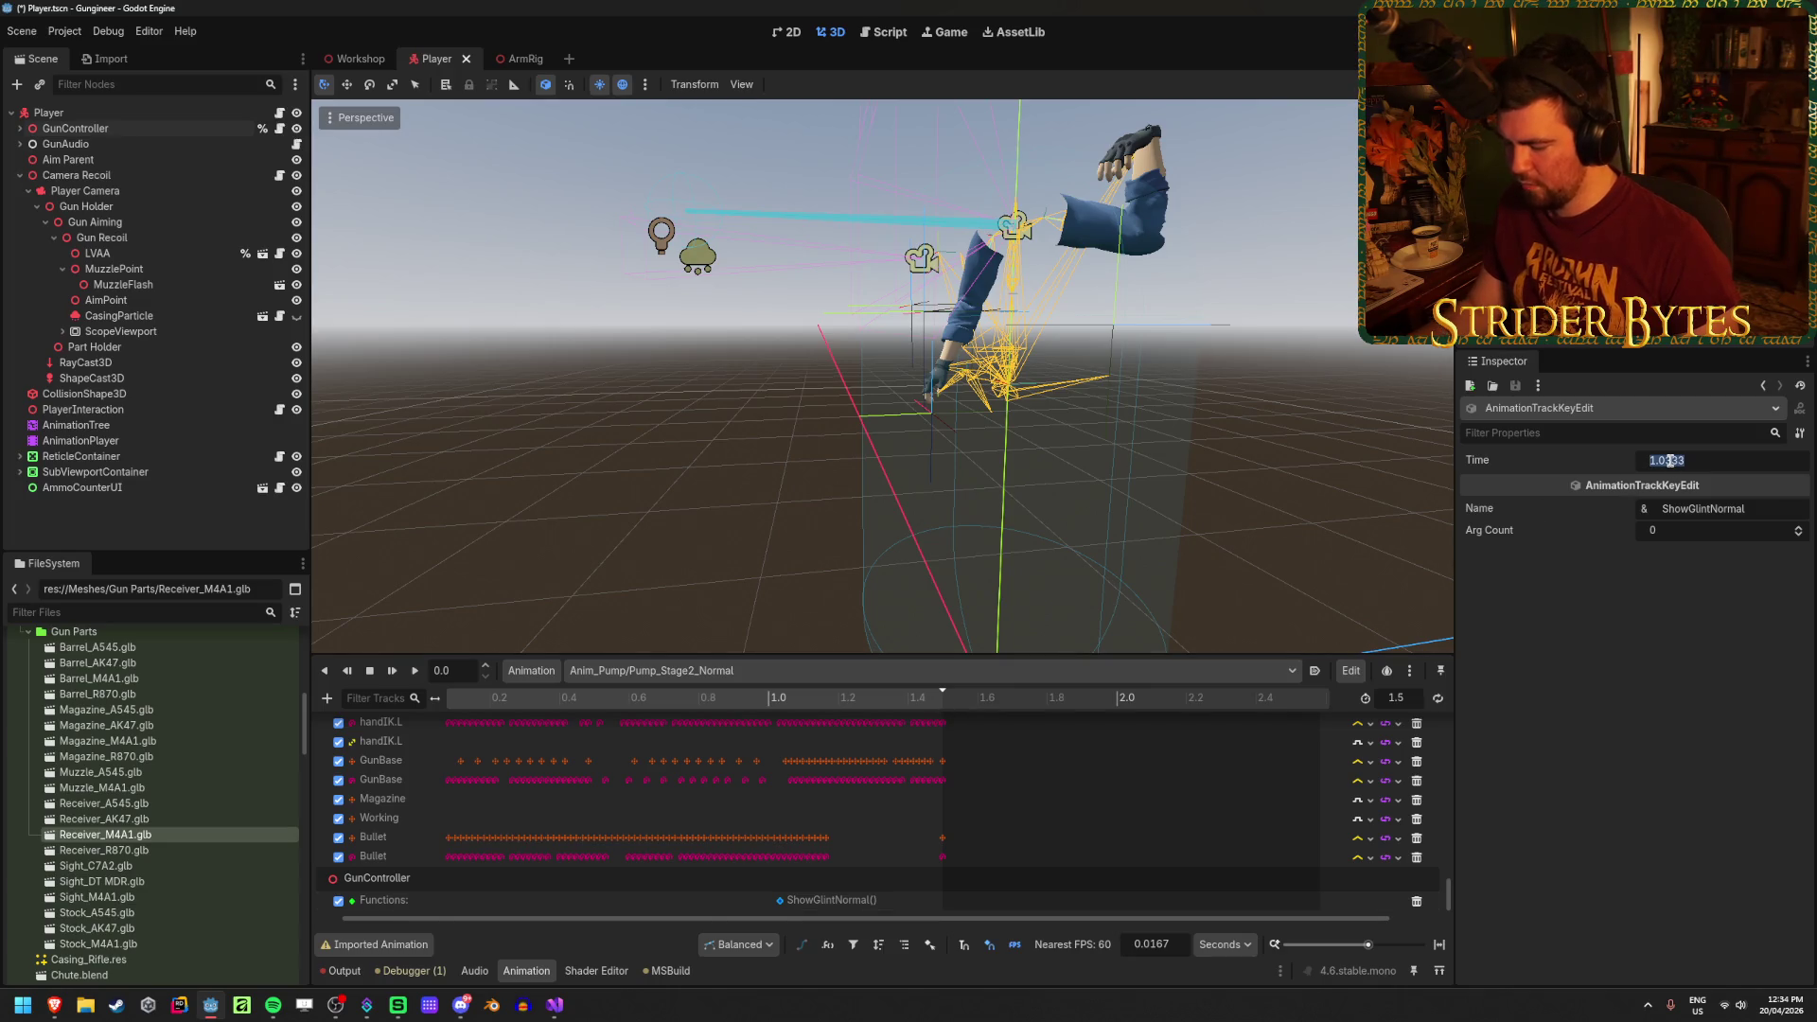
{"action": "type", "text": "1.3"}
{"action": "key", "text": "Return"}
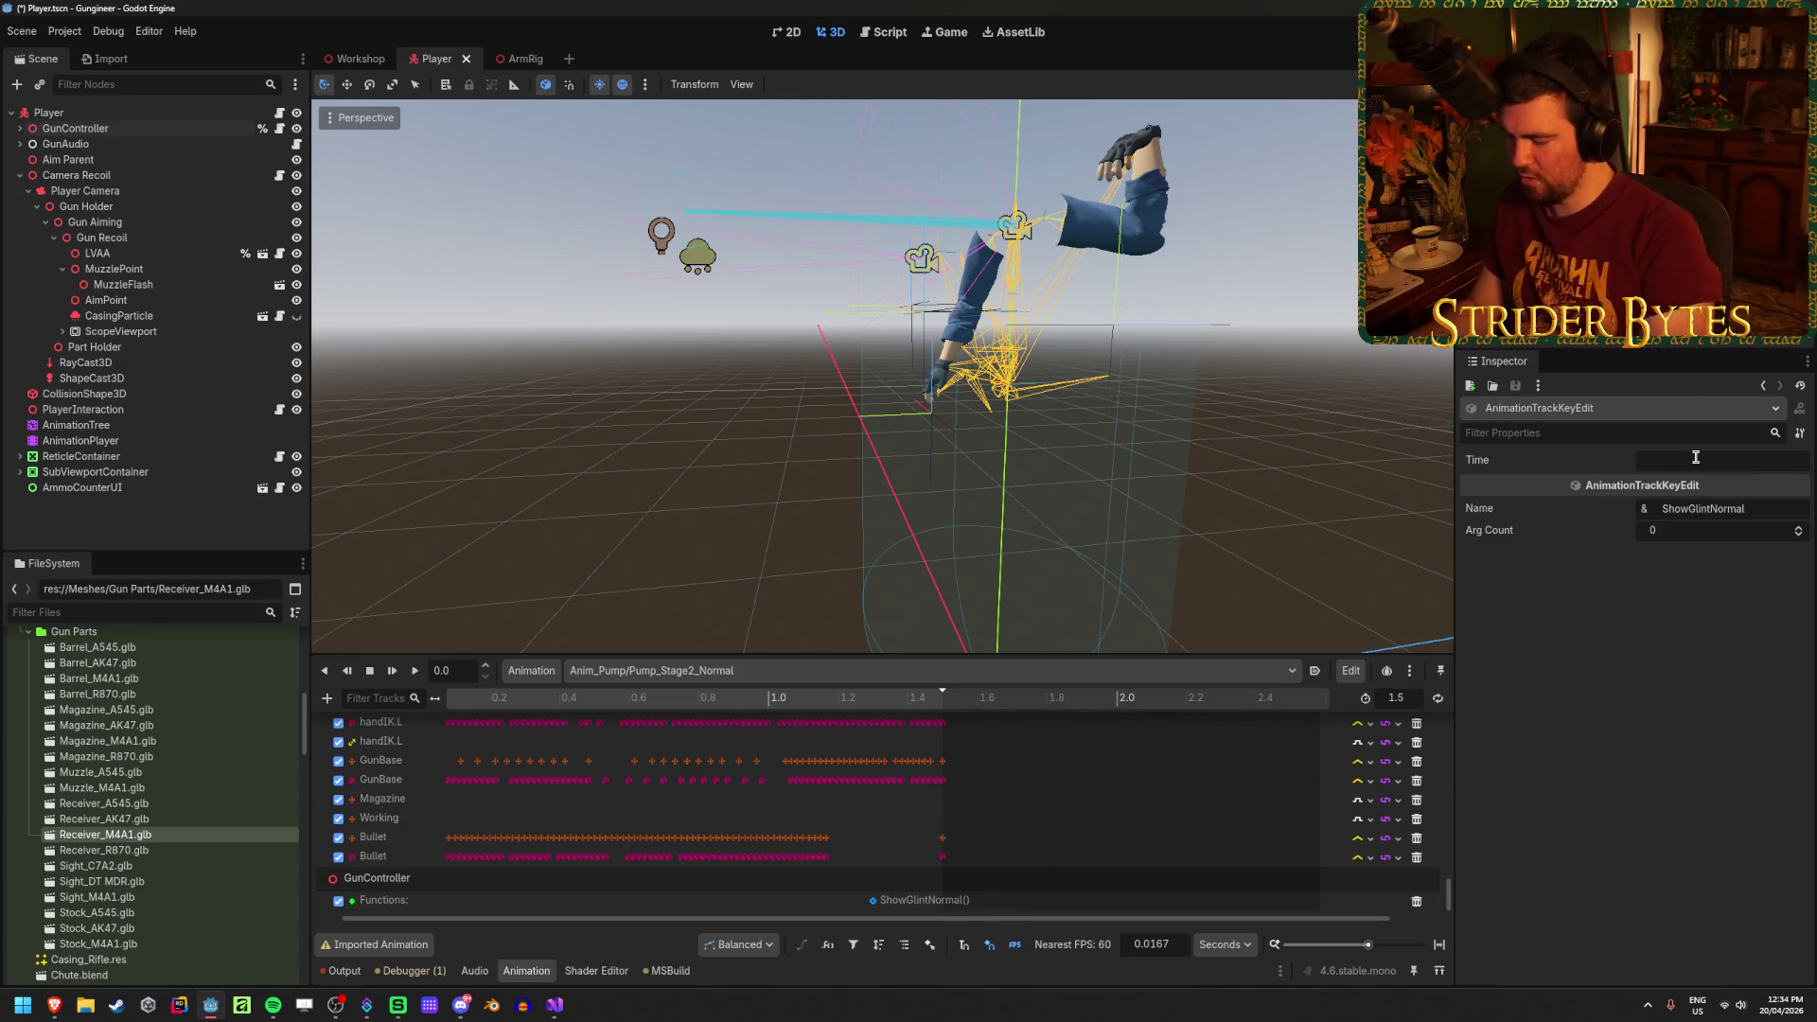
{"action": "type", "text": "1.2"}
{"action": "key", "text": "Return"}
{"action": "key", "text": "ctrl+s"}
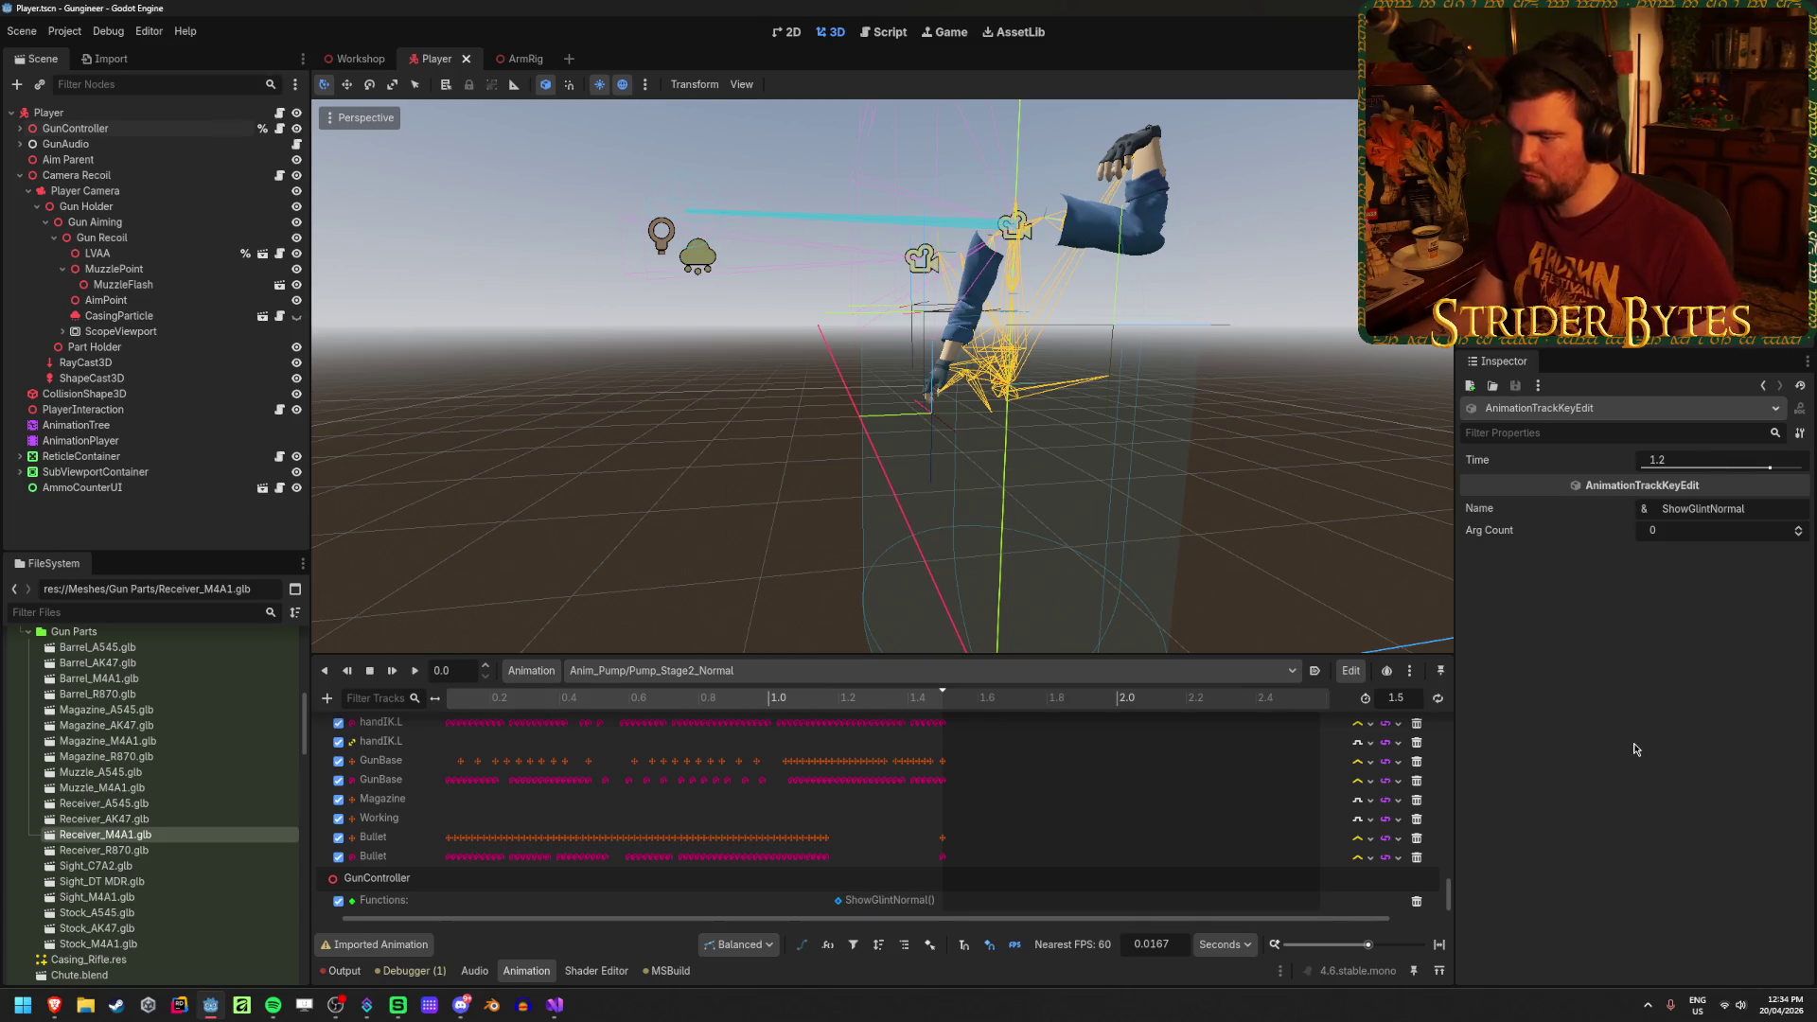
Step: Add a LoadSingleBullet call key after ShowGlintNormal, then select GunController to view glint times
{"action": "left_click", "coordinate": [770, 698]}
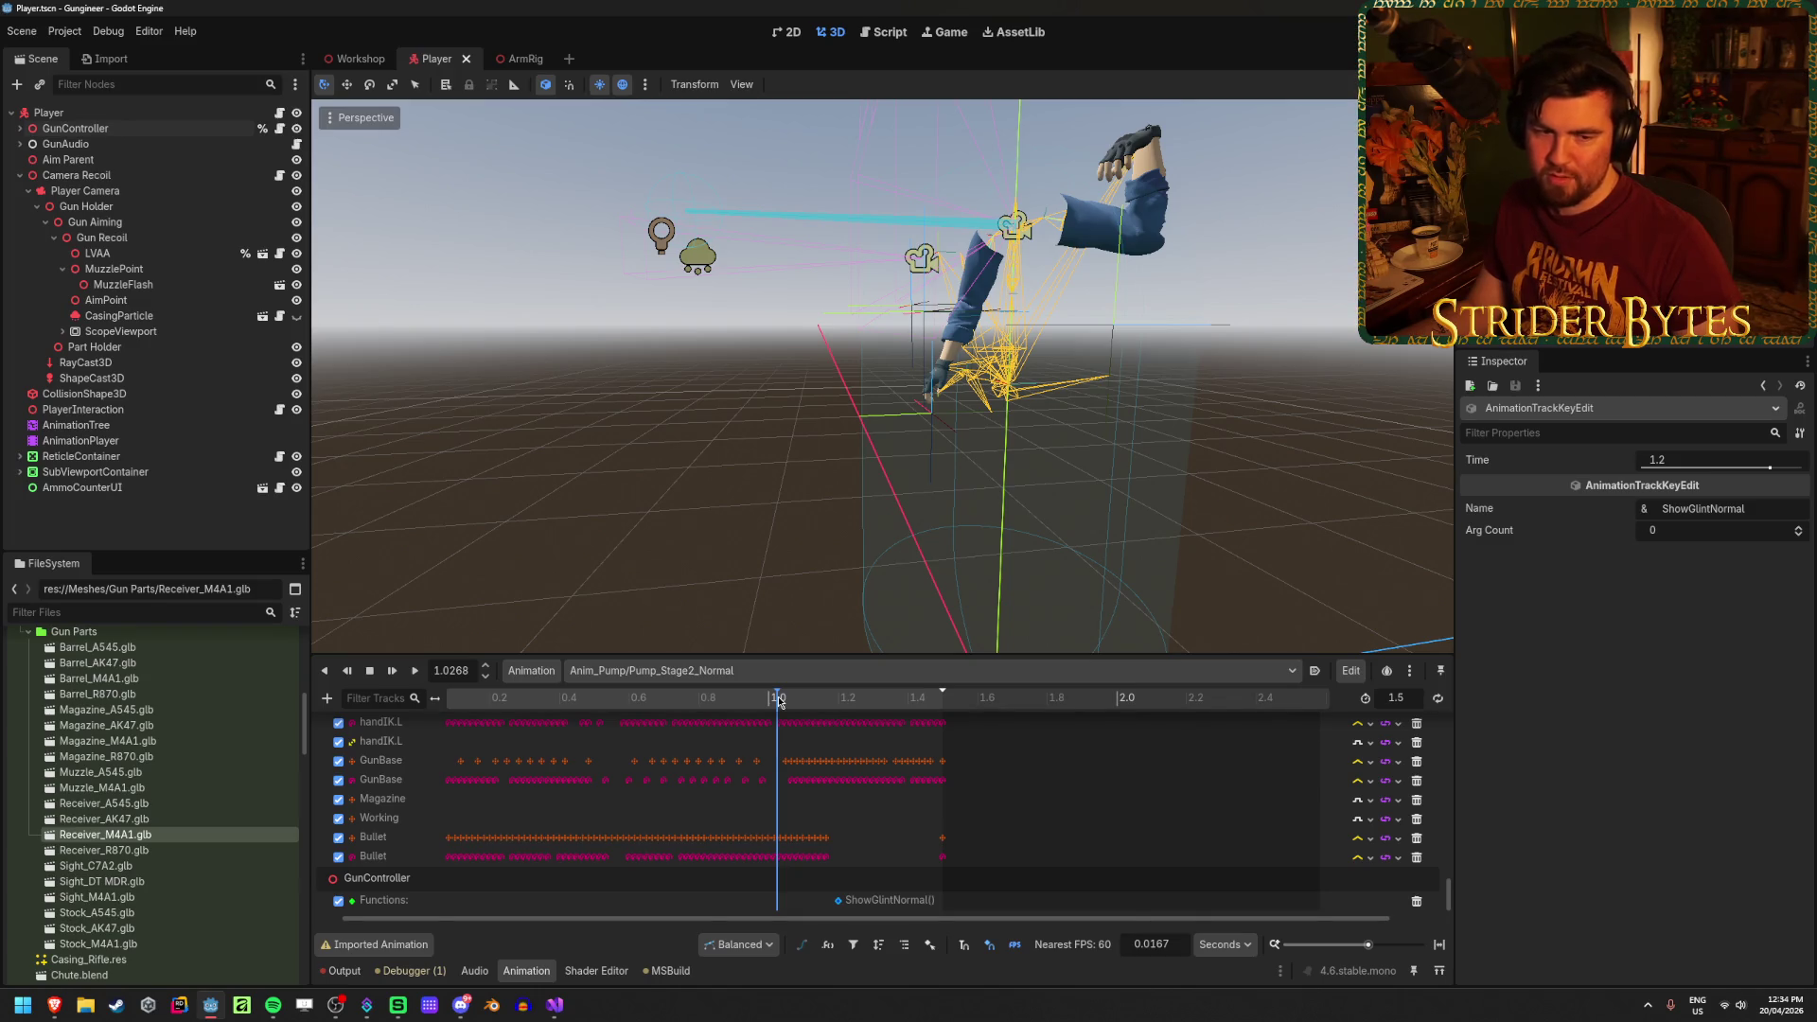
{"action": "right_click", "coordinate": [782, 895]}
{"action": "left_click", "coordinate": [815, 891]}
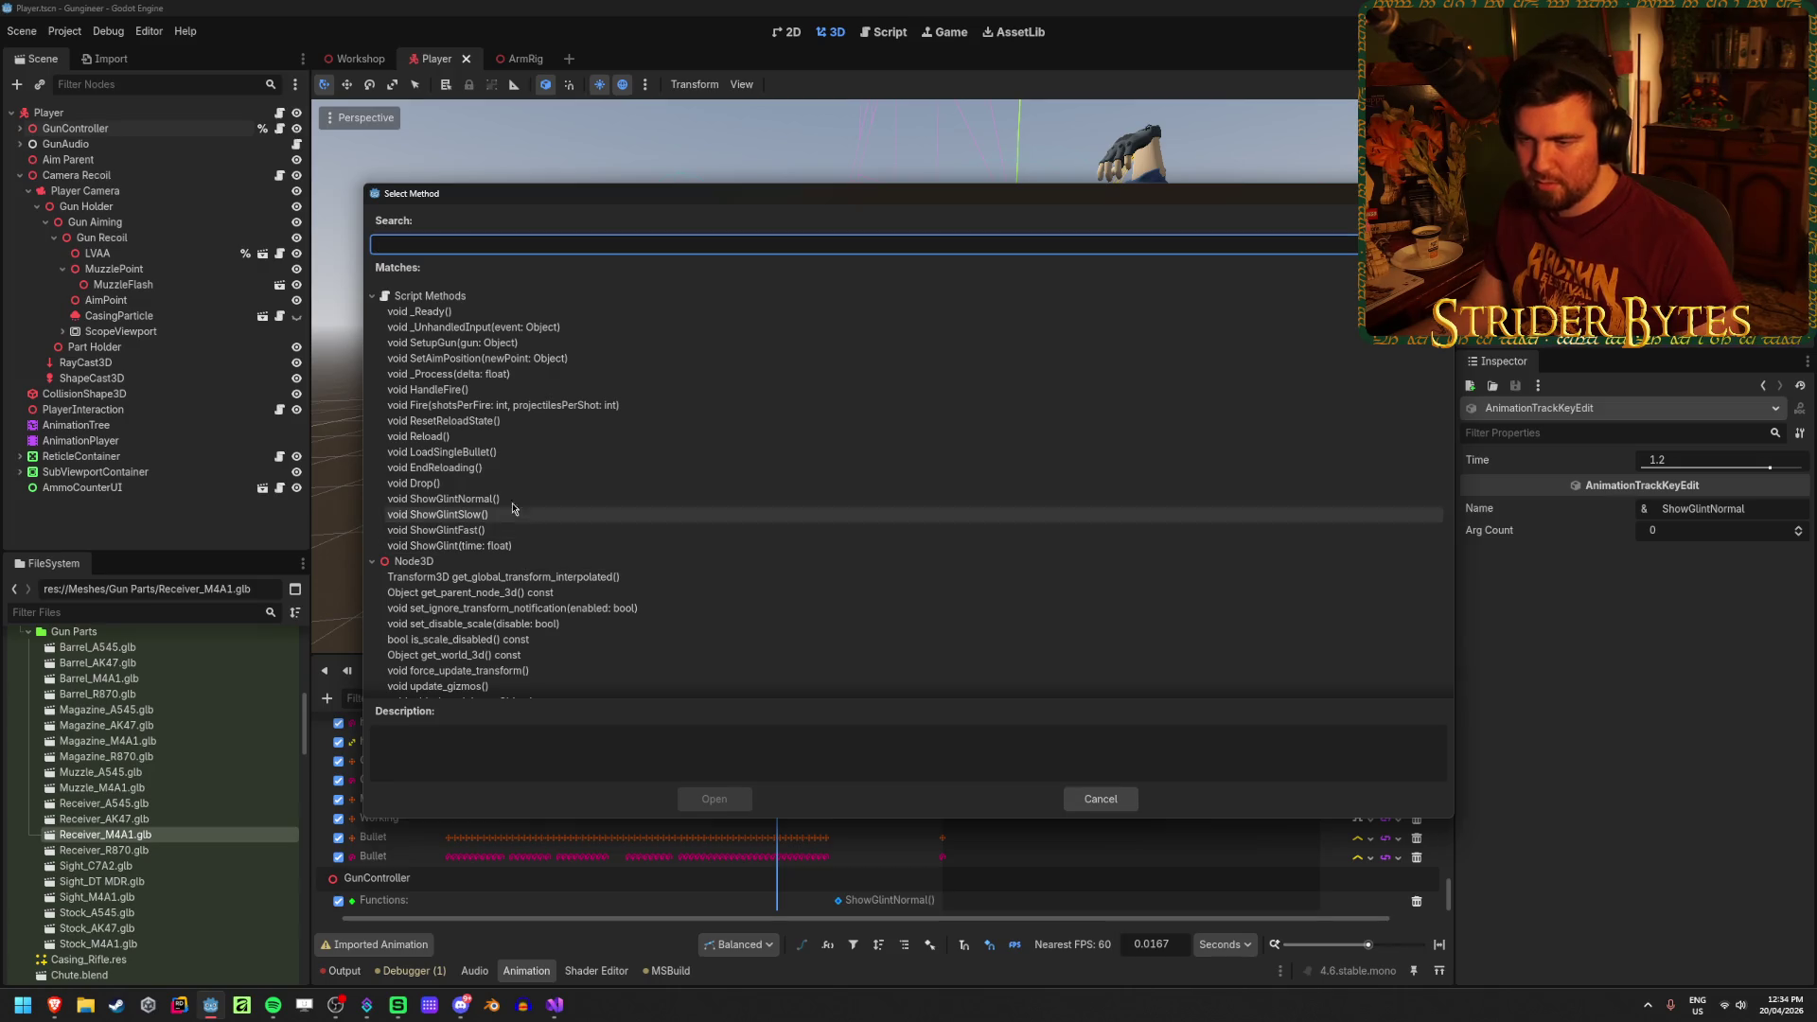
{"action": "left_click", "coordinate": [473, 451]}
{"action": "left_click", "coordinate": [718, 799]}
{"action": "left_click_drag", "start_coordinate": [772, 901], "coordinate": [991, 917]}
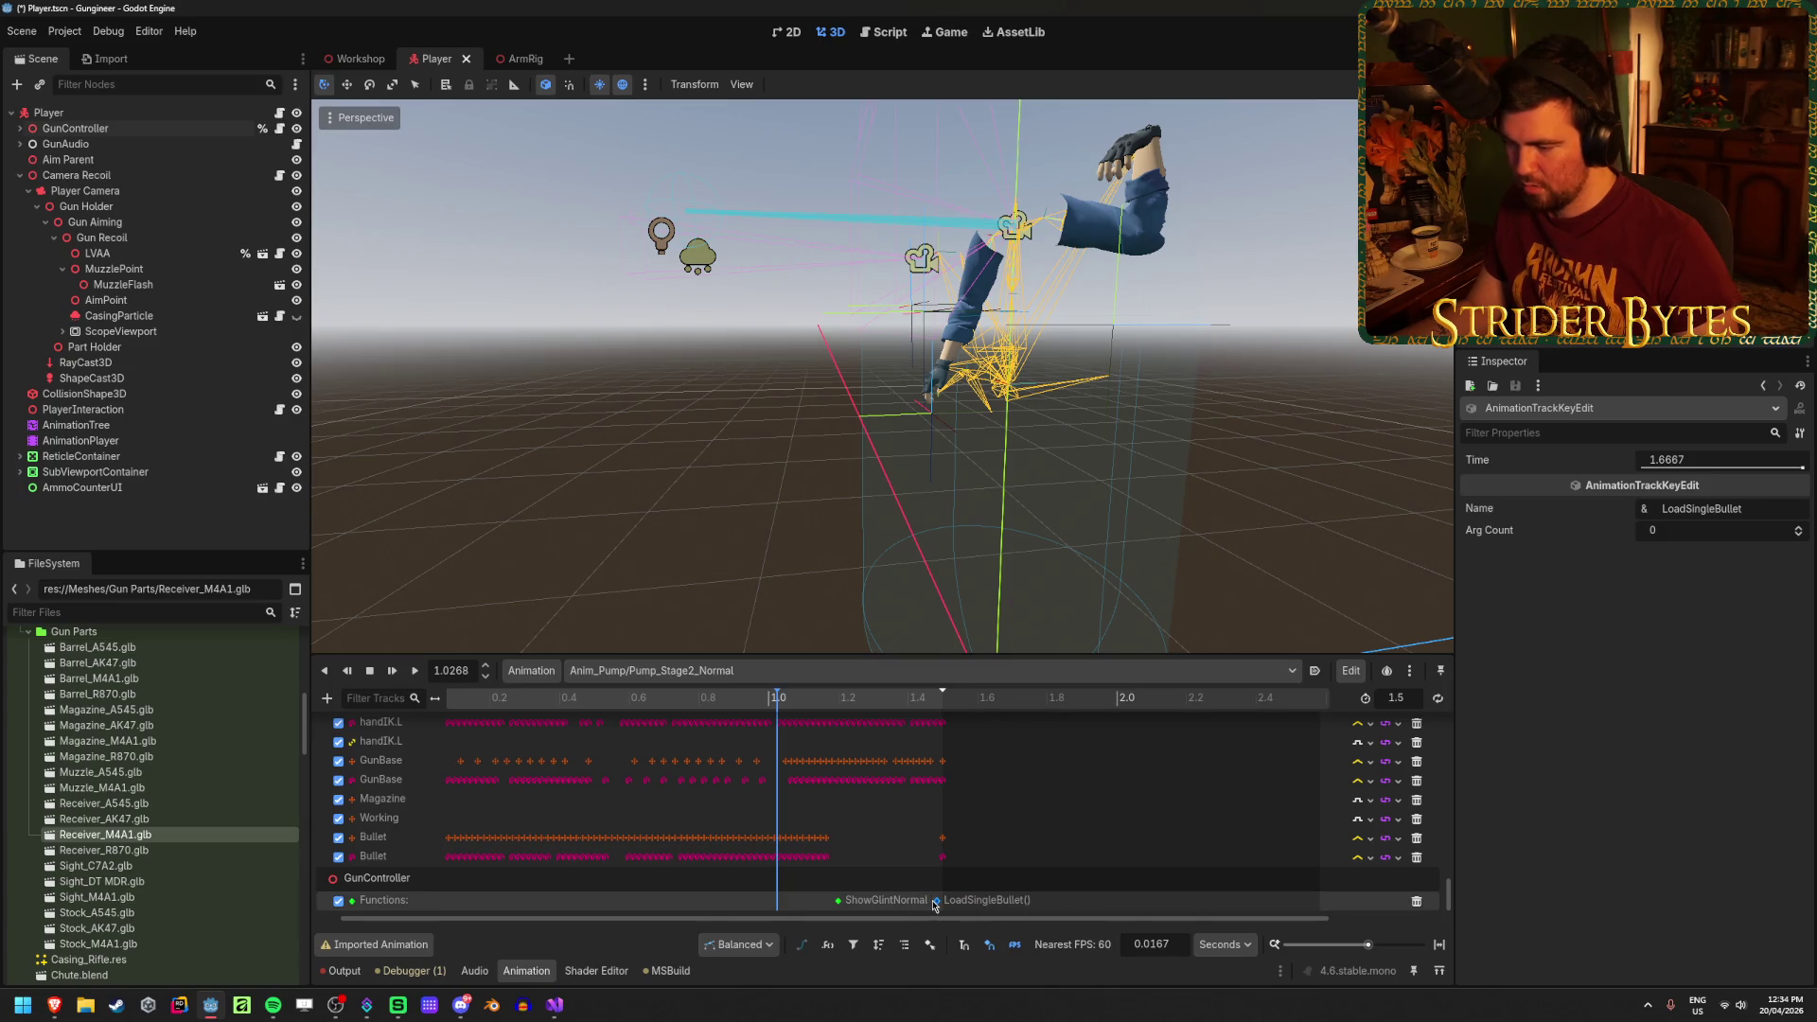
{"action": "left_click", "coordinate": [929, 706]}
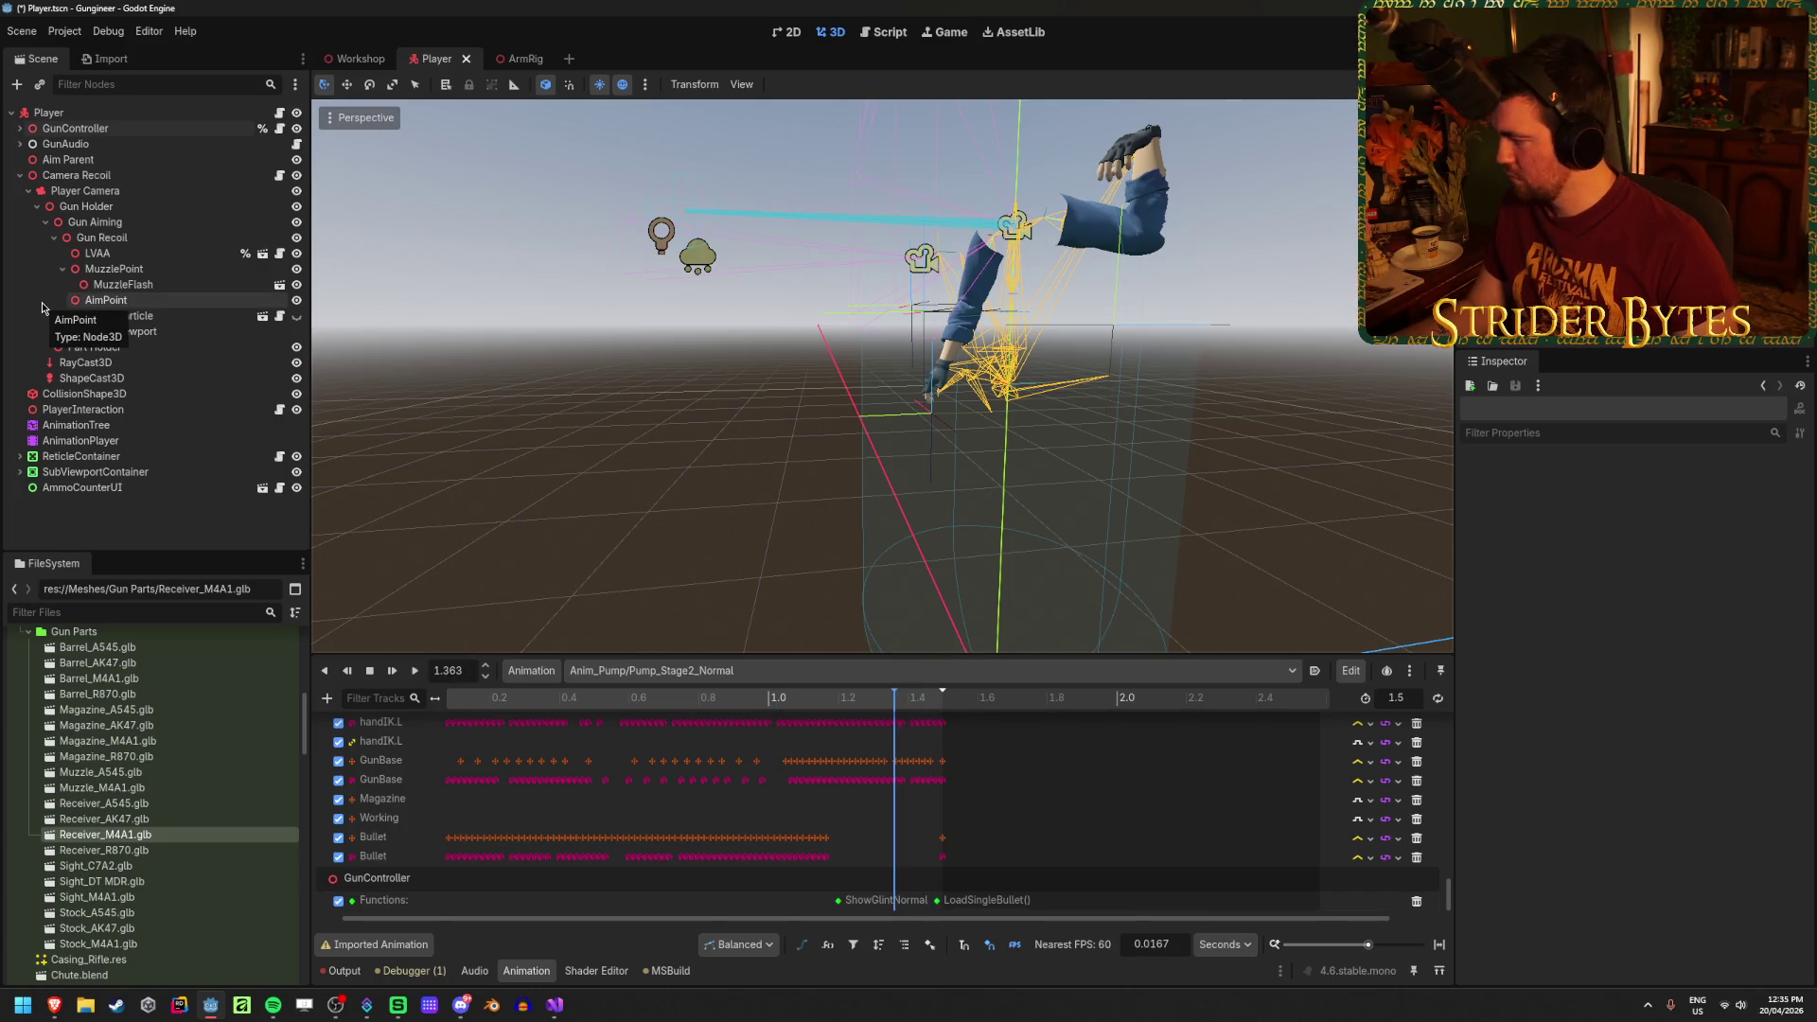
{"action": "left_click", "coordinate": [111, 129]}
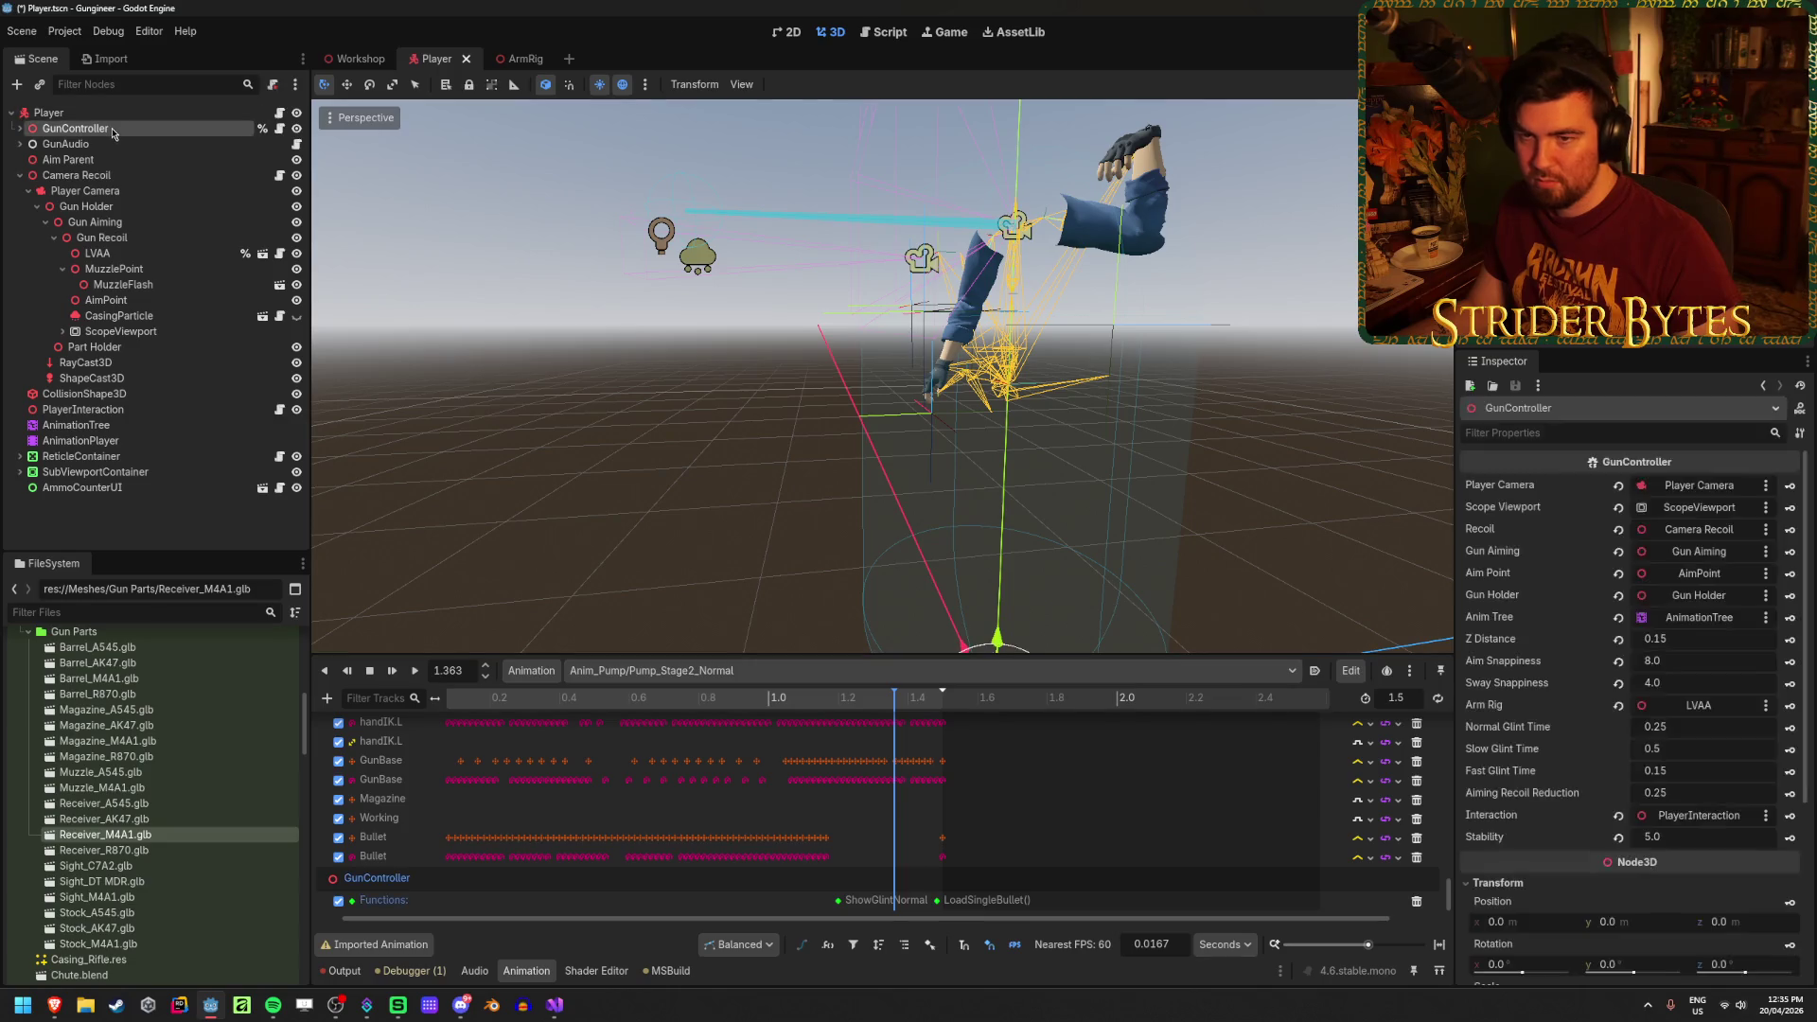
Step: Return to the animation timeline and load the Pump_Stage2_Normal animation
{"action": "left_click", "coordinate": [122, 442]}
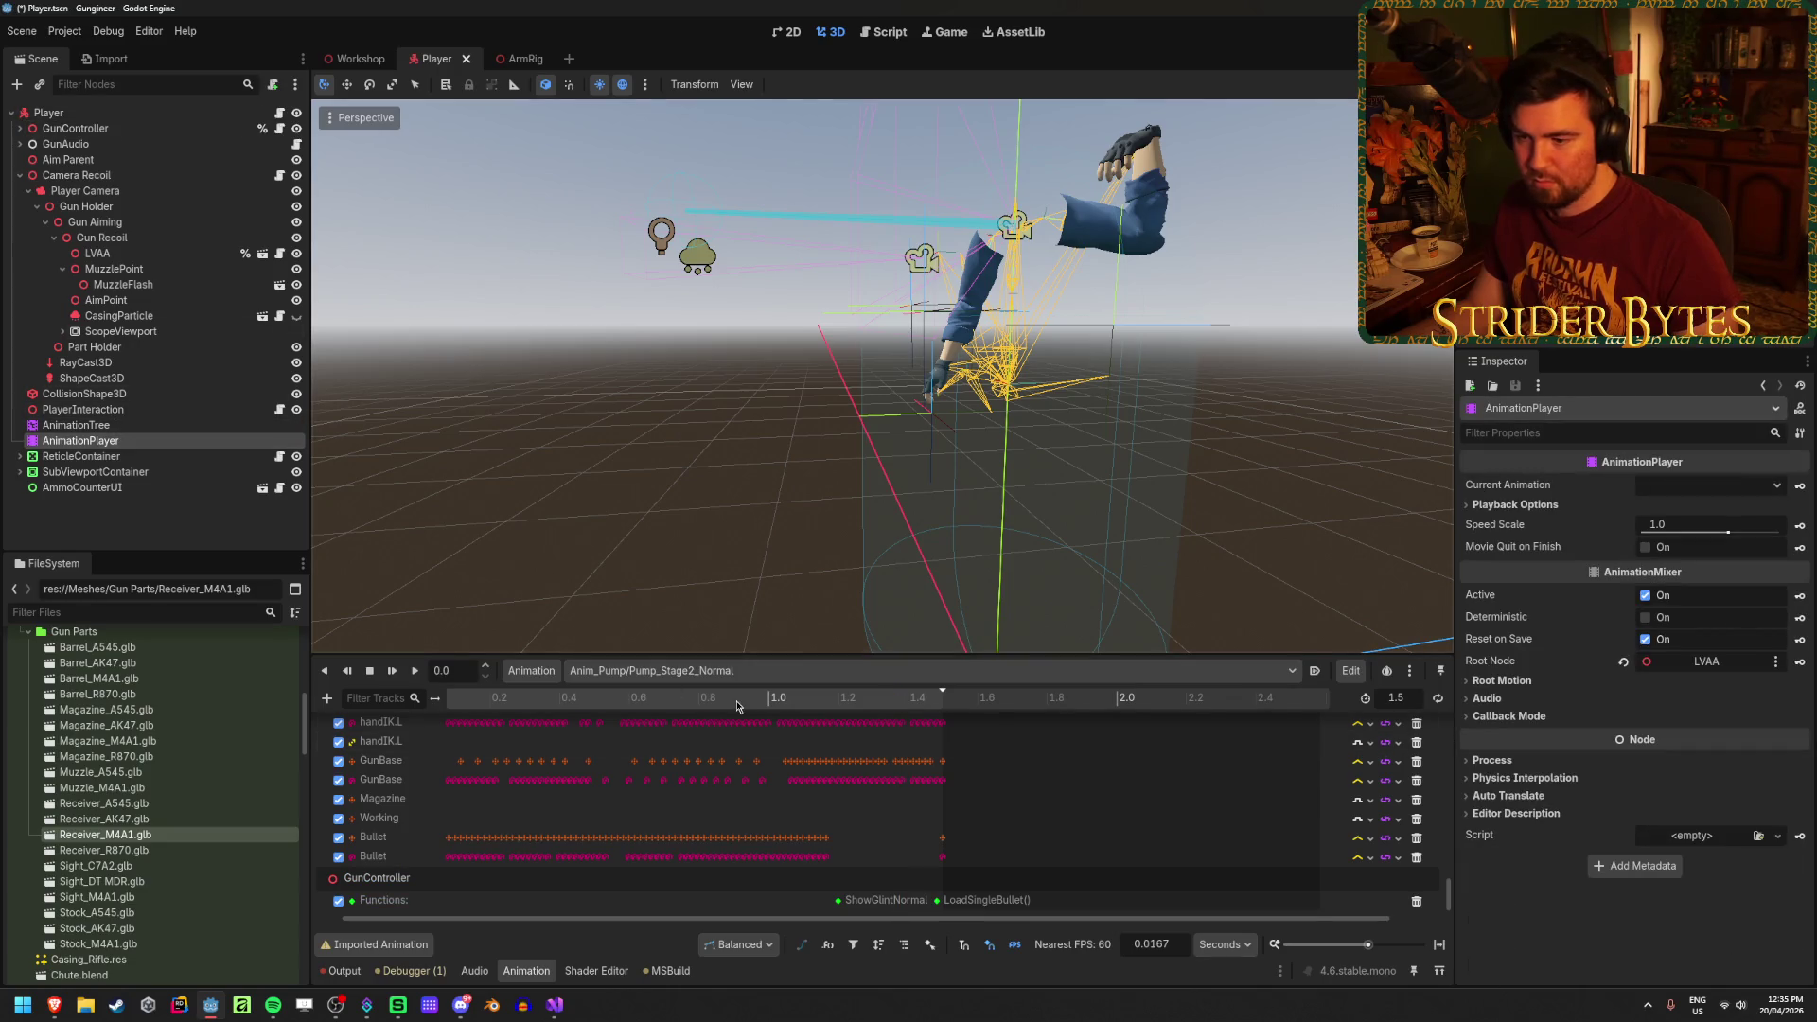
{"action": "left_click", "coordinate": [213, 426]}
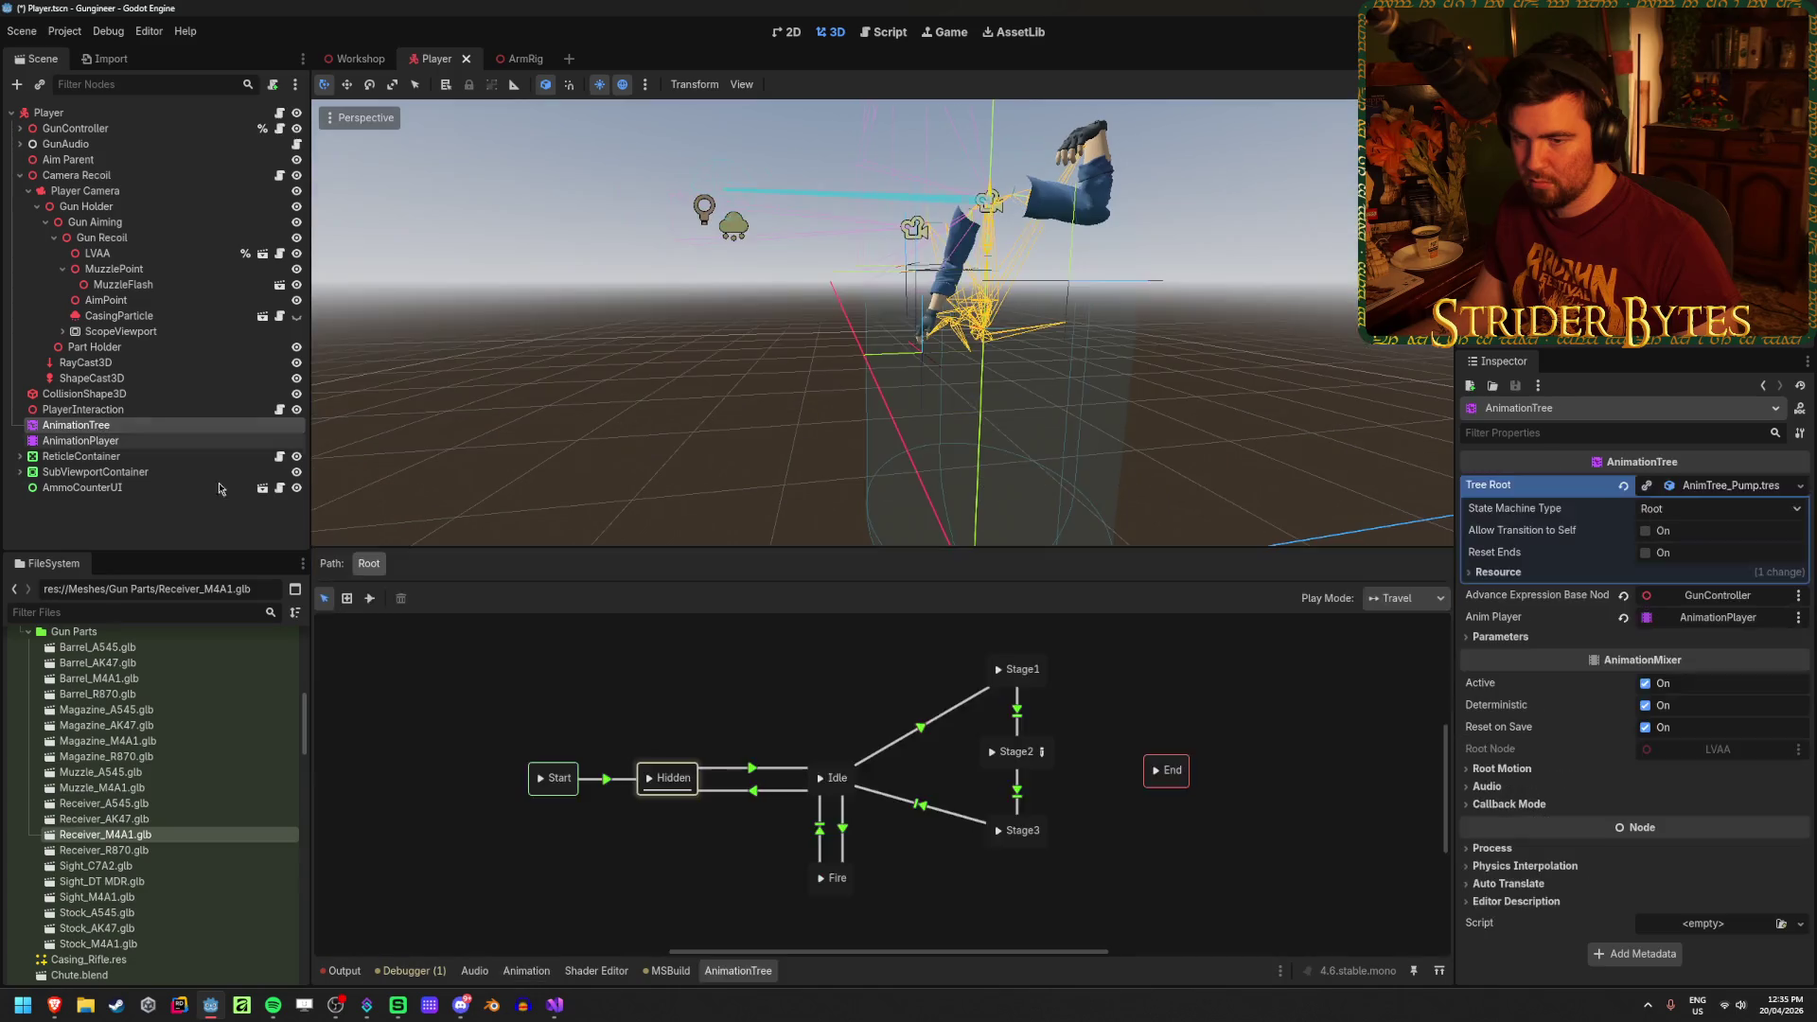
{"action": "left_click", "coordinate": [526, 971]}
{"action": "left_click_drag", "start_coordinate": [530, 700], "coordinate": [701, 704]}
{"action": "left_click", "coordinate": [731, 670]}
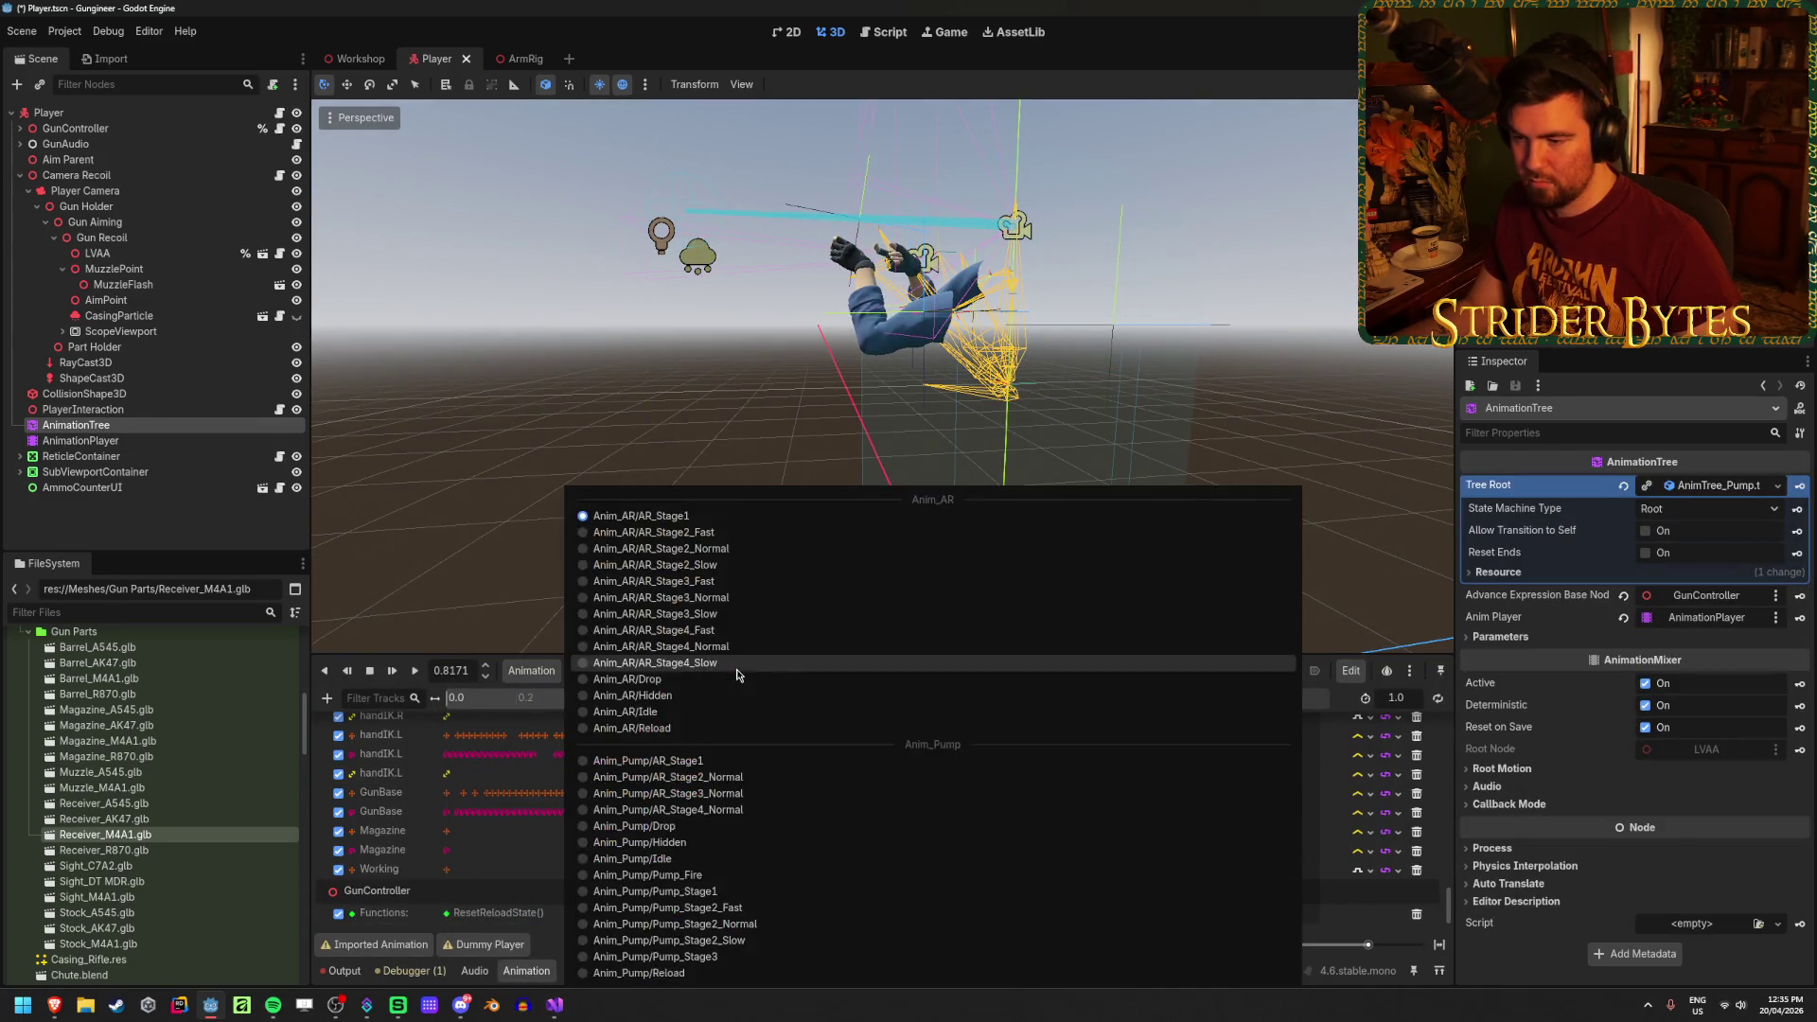
{"action": "left_click", "coordinate": [795, 925]}
Step: Set the ShowGlintNormal key's time to 1.1 s and save the scene
{"action": "mouse_move", "coordinate": [509, 699]}
{"action": "left_mouse_down"}
{"action": "mouse_move", "coordinate": [884, 735]}
{"action": "mouse_move", "coordinate": [806, 733]}
{"action": "mouse_move", "coordinate": [846, 735]}
{"action": "left_mouse_up"}
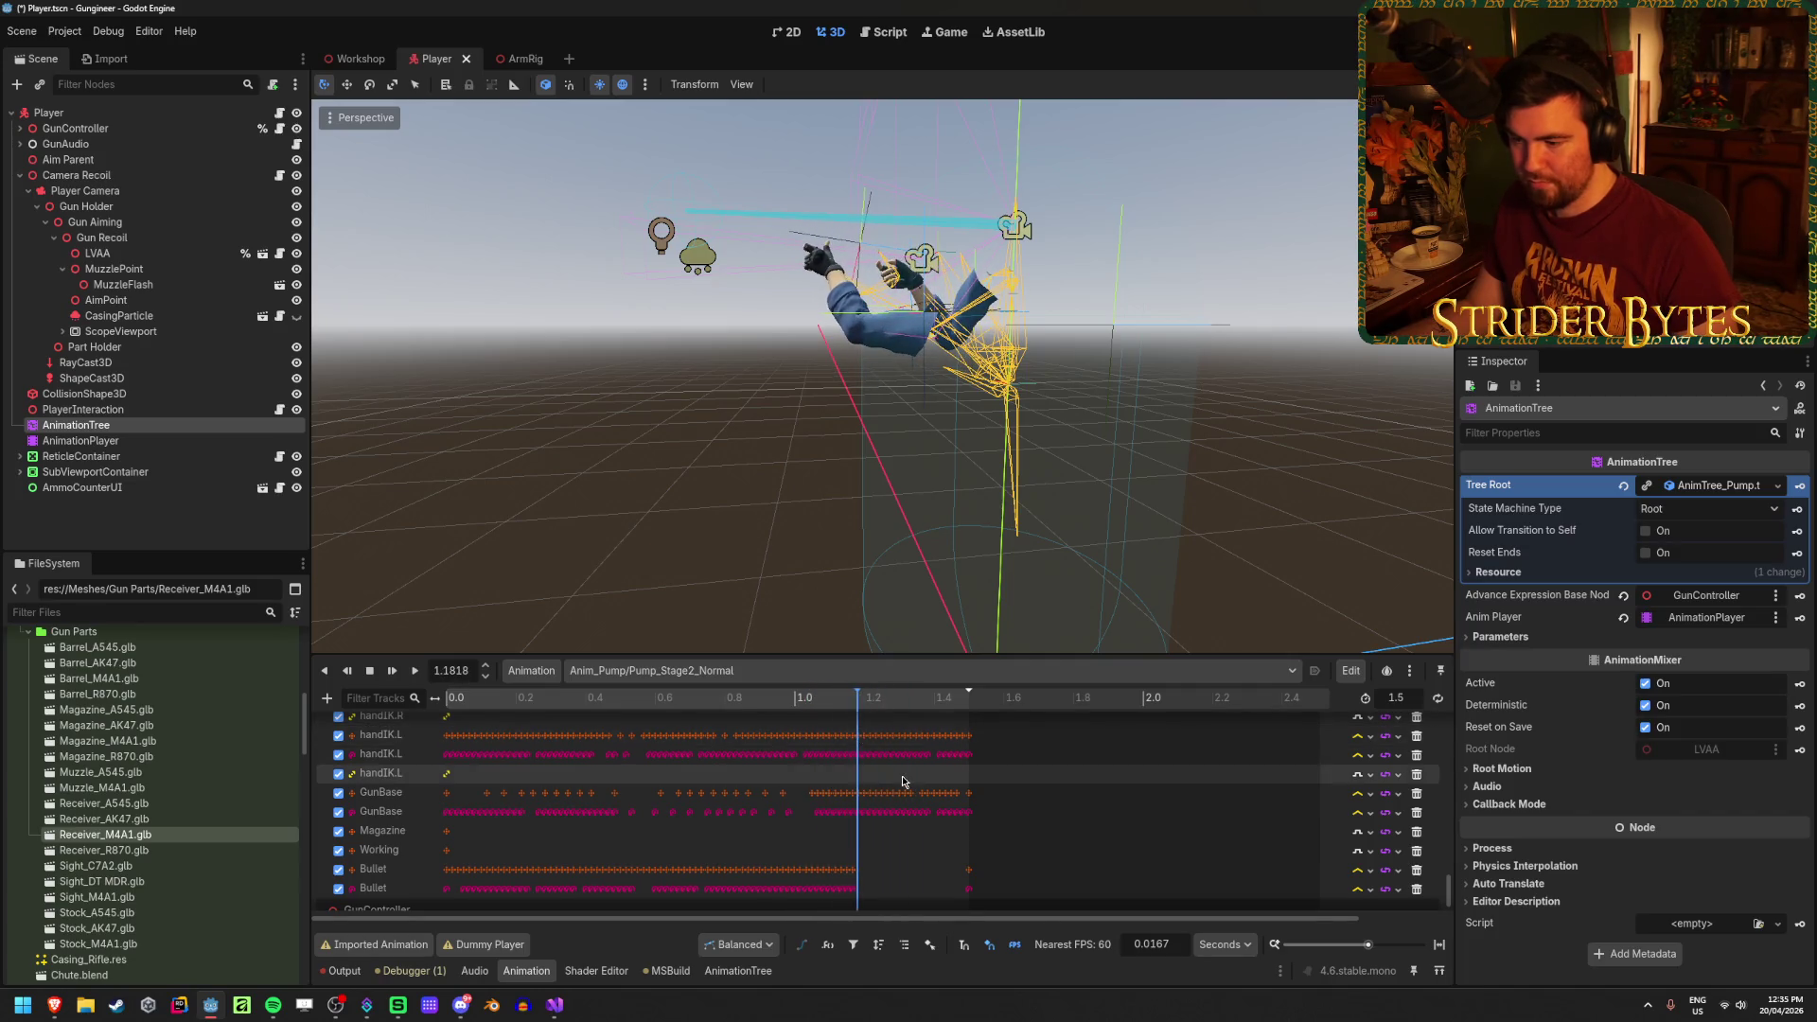
{"action": "scroll", "coordinate": [903, 783], "scroll_direction": "down", "scroll_amount": 2}
{"action": "left_click", "coordinate": [885, 705]}
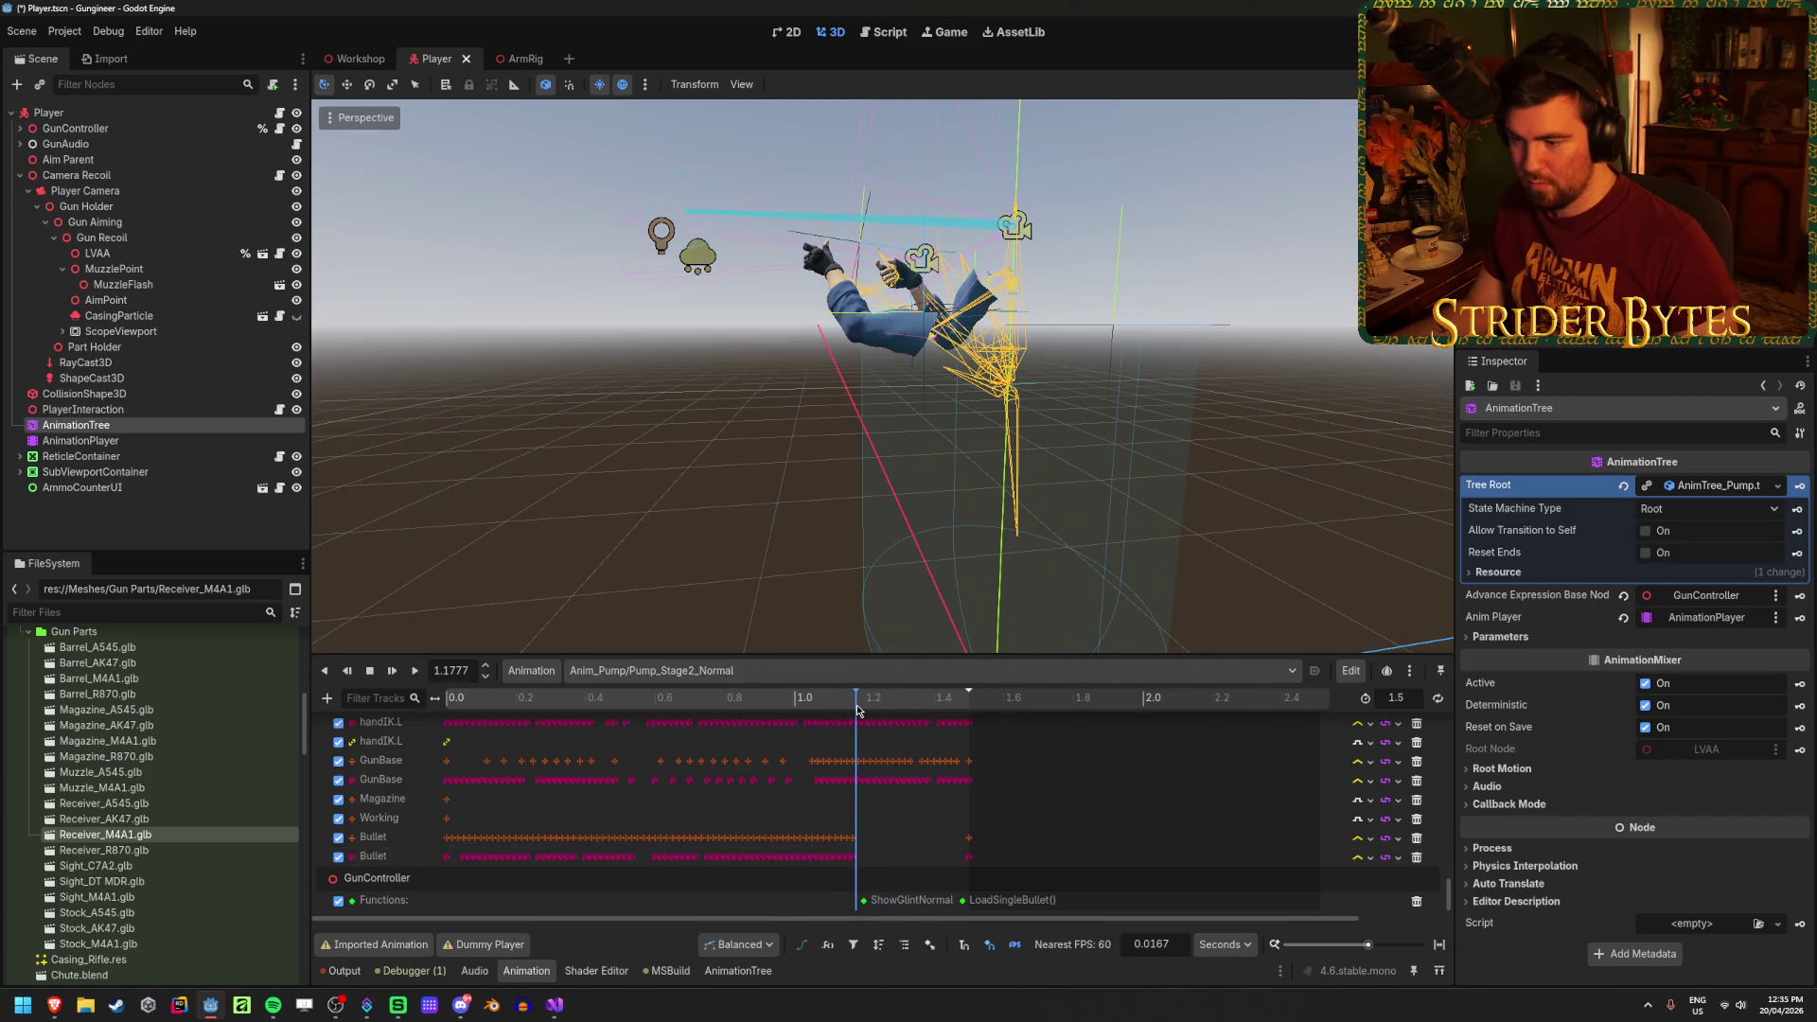
{"action": "left_click", "coordinate": [863, 900]}
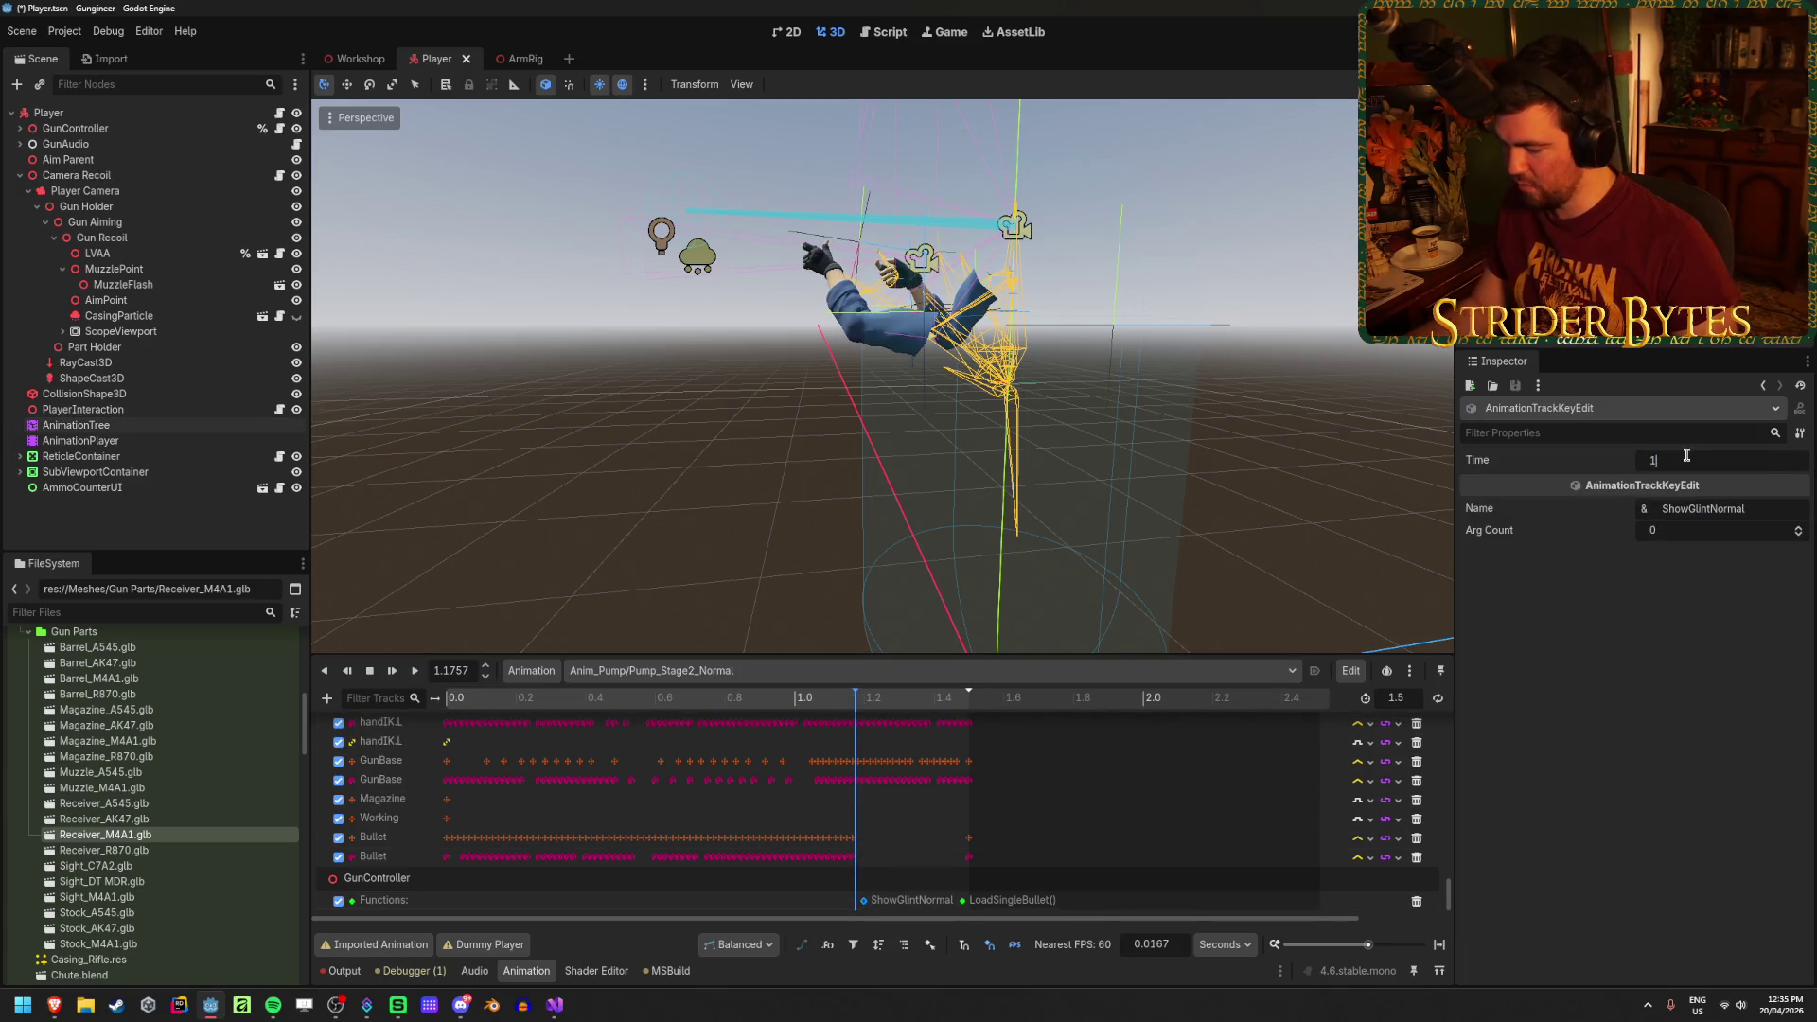
{"action": "key", "text": "ctrl+s"}
{"action": "mouse_move", "coordinate": [804, 700]}
{"action": "left_mouse_down"}
{"action": "mouse_move", "coordinate": [773, 700]}
{"action": "mouse_move", "coordinate": [920, 717]}
{"action": "mouse_move", "coordinate": [820, 727]}
{"action": "left_mouse_up"}
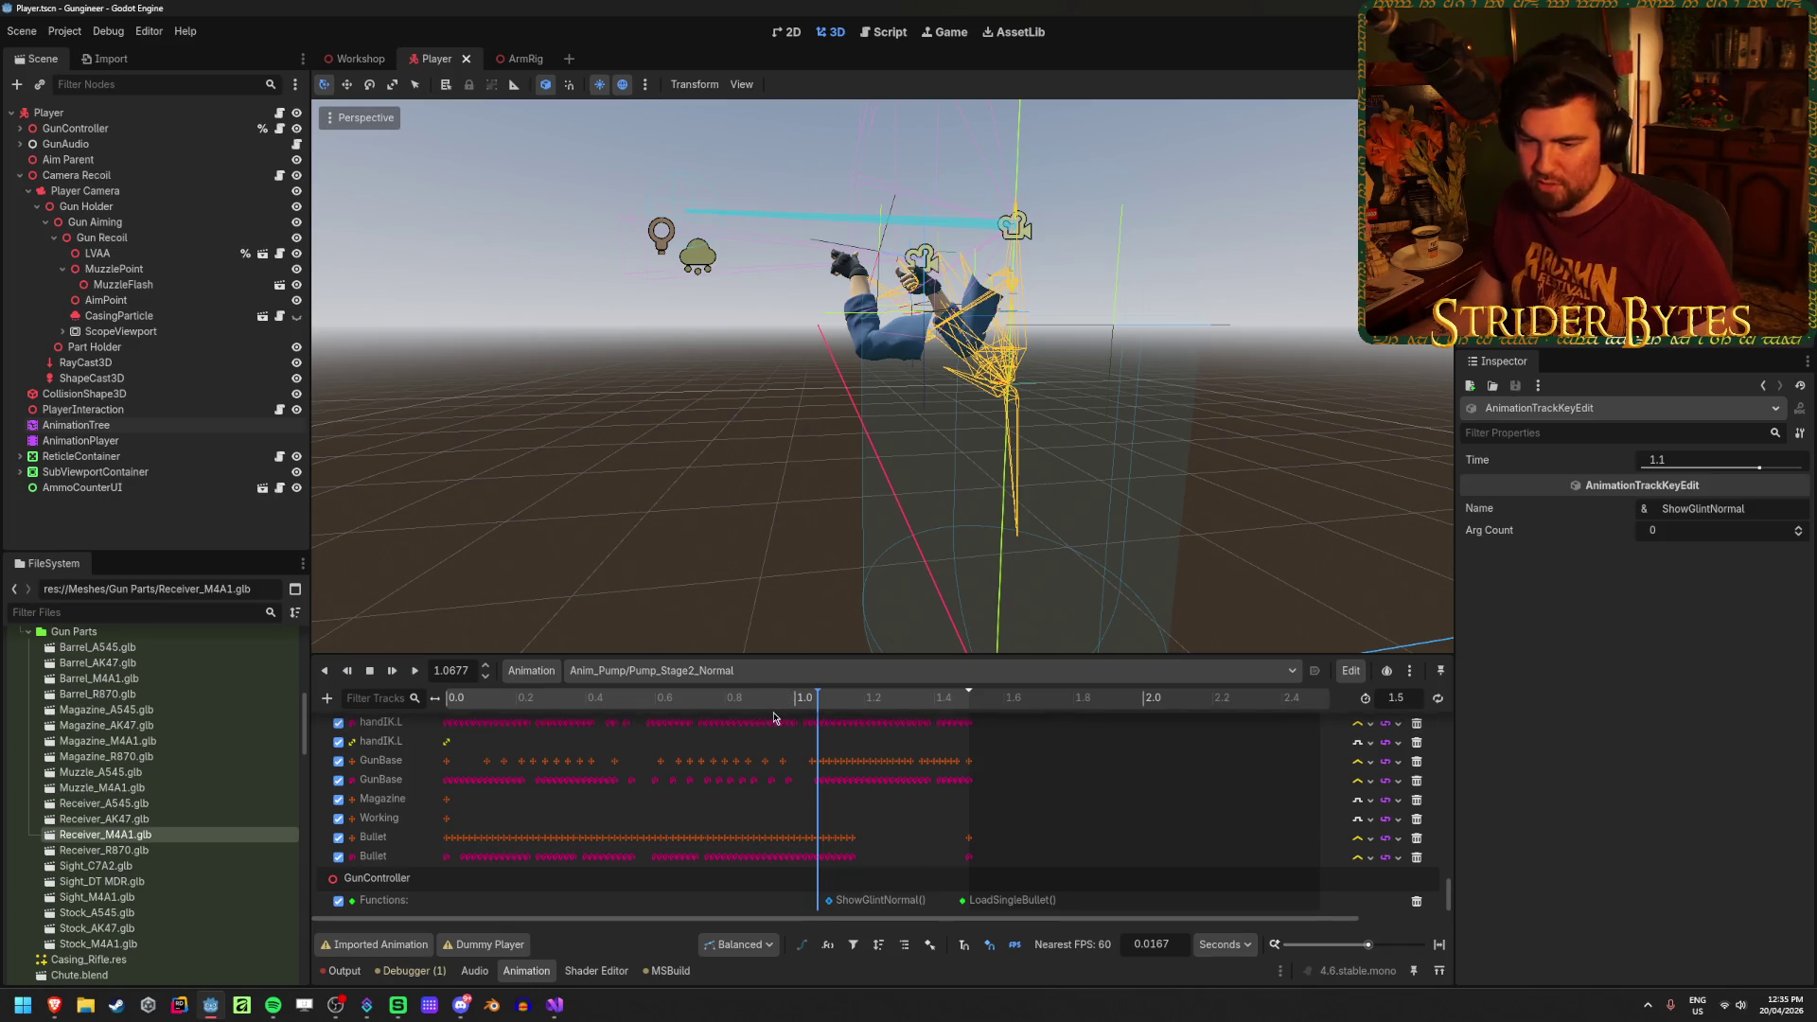
{"action": "left_click", "coordinate": [663, 670]}
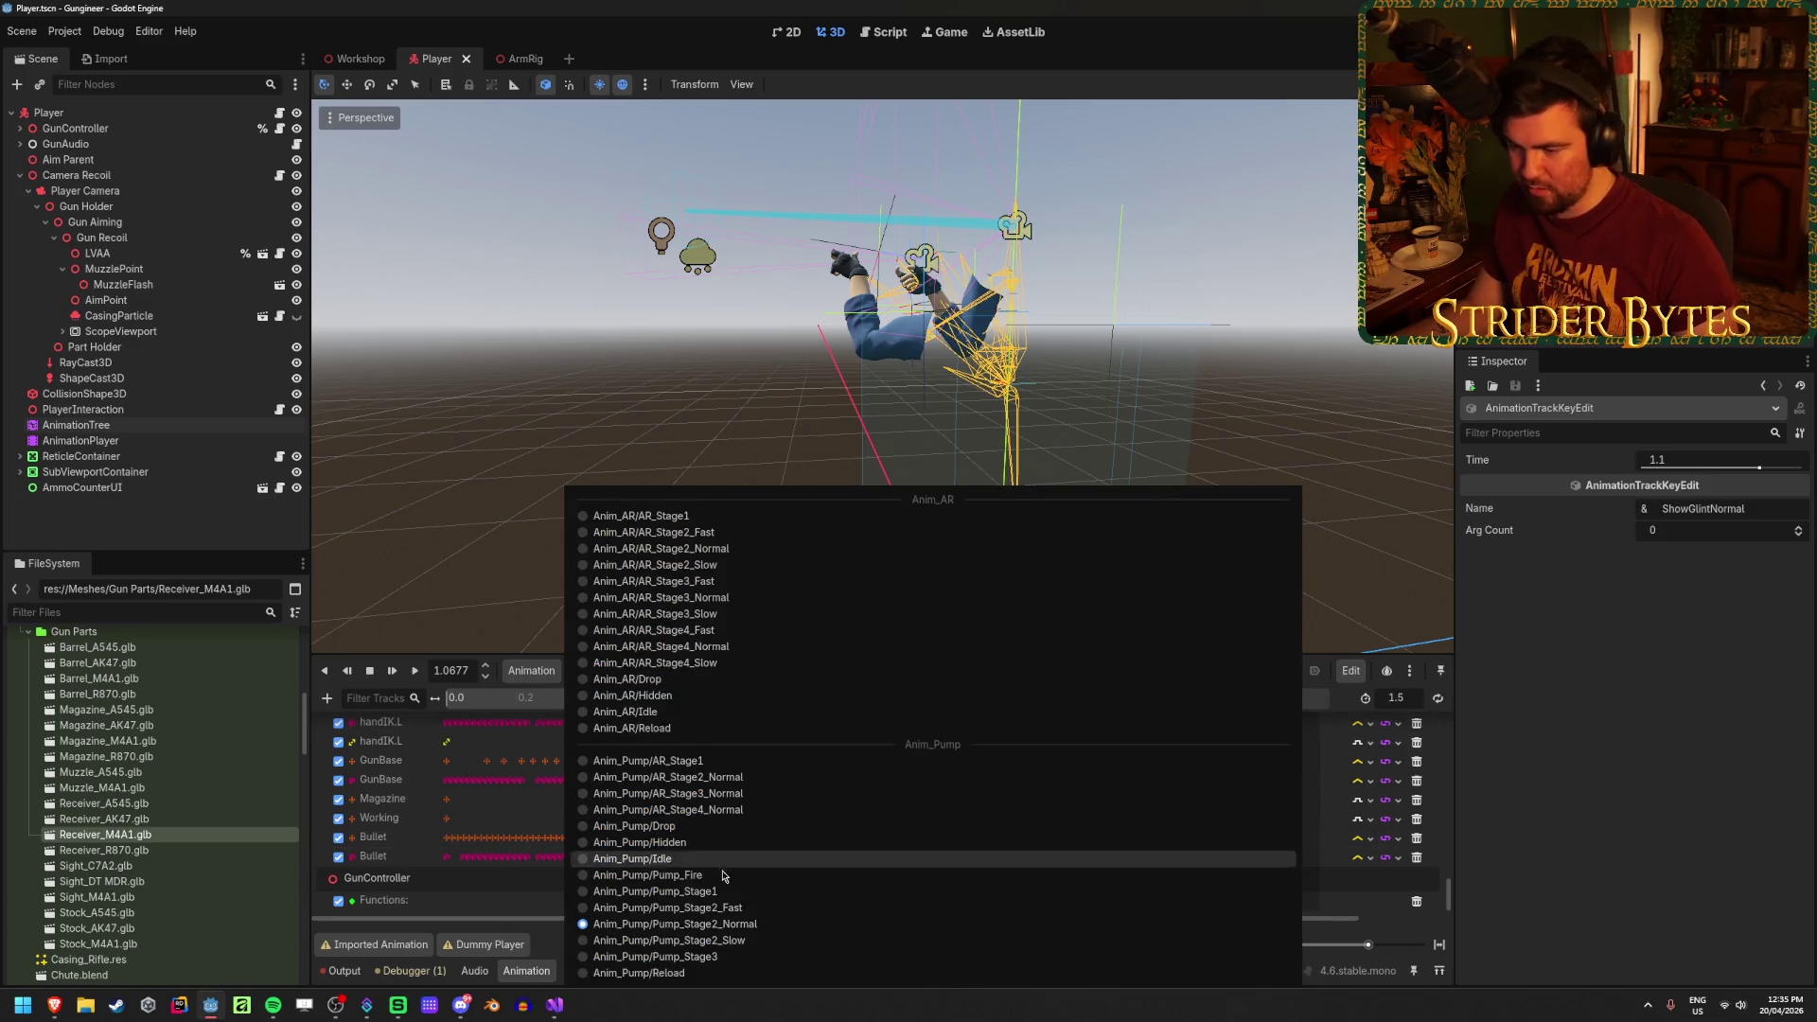
Step: Load Pump_Stage2_Fast and scrub the reload around its ShowGlintFast key
{"action": "left_click", "coordinate": [700, 916]}
{"action": "mouse_move", "coordinate": [624, 712]}
{"action": "left_mouse_down"}
{"action": "mouse_move", "coordinate": [668, 711]}
{"action": "mouse_move", "coordinate": [607, 712]}
{"action": "mouse_move", "coordinate": [713, 714]}
{"action": "mouse_move", "coordinate": [610, 717]}
{"action": "mouse_move", "coordinate": [647, 722]}
{"action": "left_mouse_up"}
{"action": "left_click", "coordinate": [725, 913]}
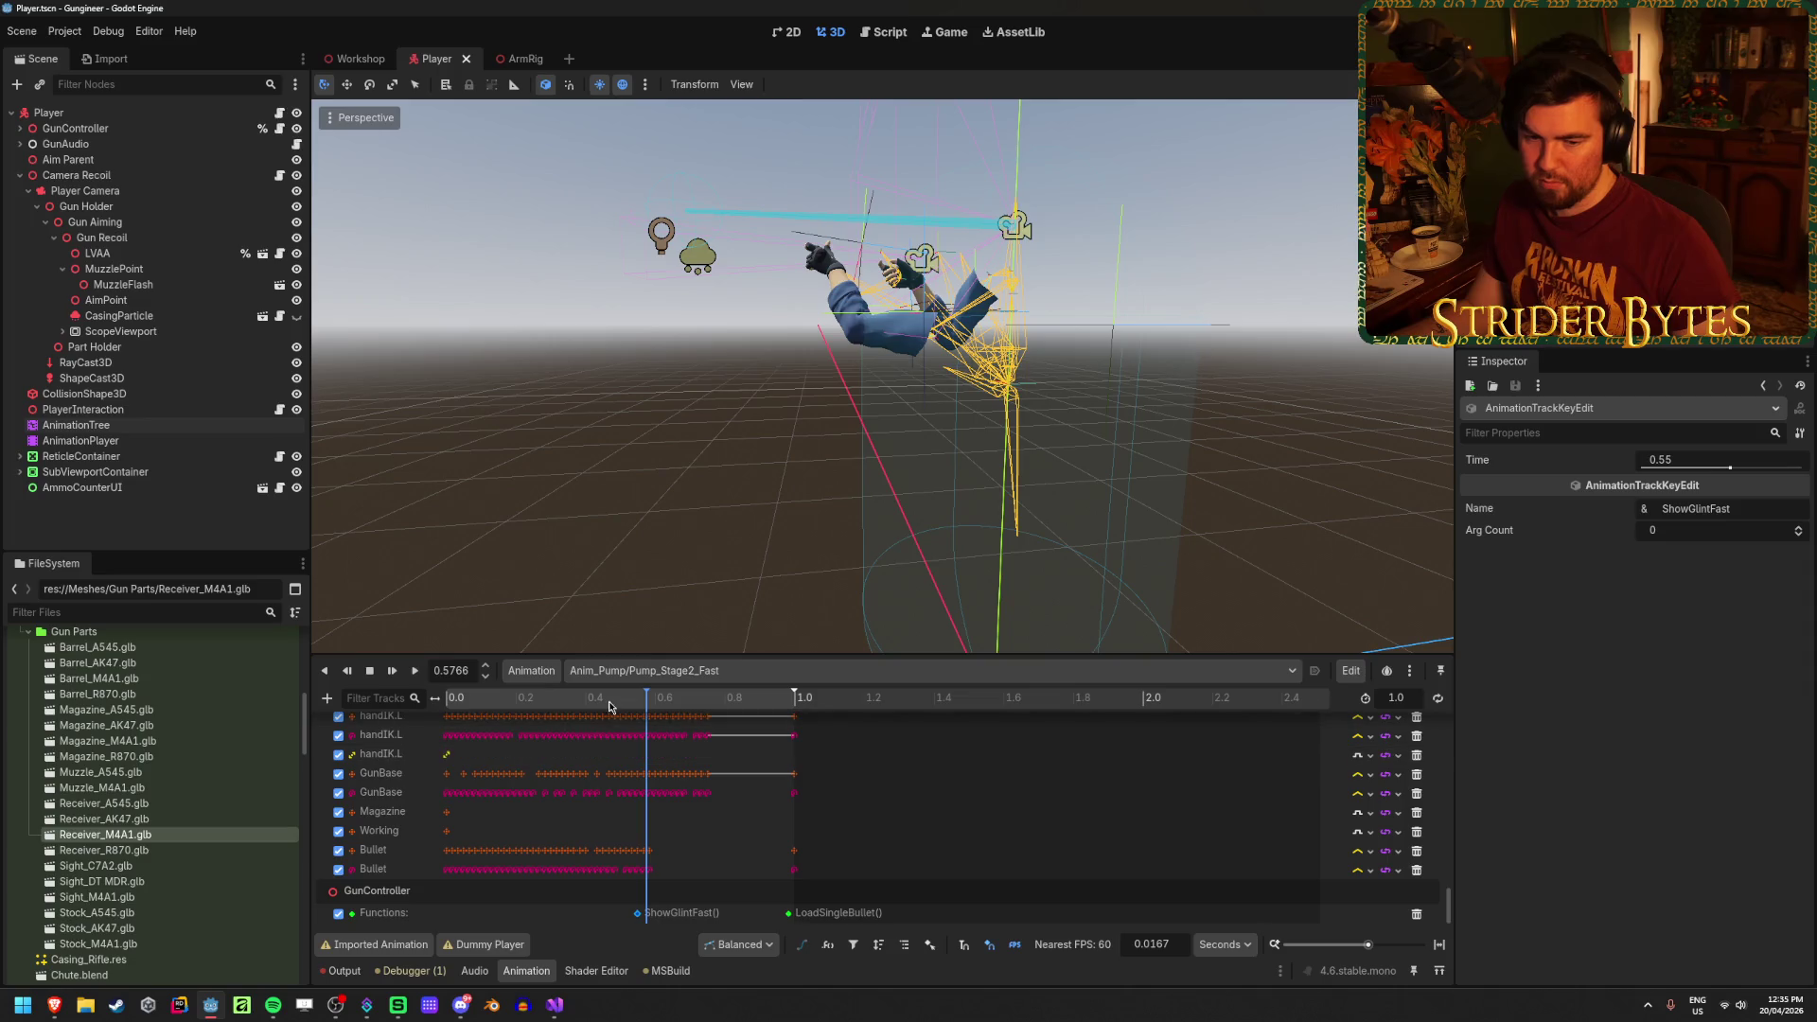
{"action": "mouse_move", "coordinate": [643, 705]}
{"action": "left_mouse_down"}
{"action": "mouse_move", "coordinate": [606, 724]}
{"action": "mouse_move", "coordinate": [747, 724]}
{"action": "mouse_move", "coordinate": [650, 724]}
{"action": "mouse_move", "coordinate": [729, 727]}
{"action": "mouse_move", "coordinate": [651, 733]}
{"action": "mouse_move", "coordinate": [718, 756]}
{"action": "left_mouse_up"}
{"action": "scroll", "coordinate": [823, 814], "scroll_direction": "up", "scroll_amount": 8}
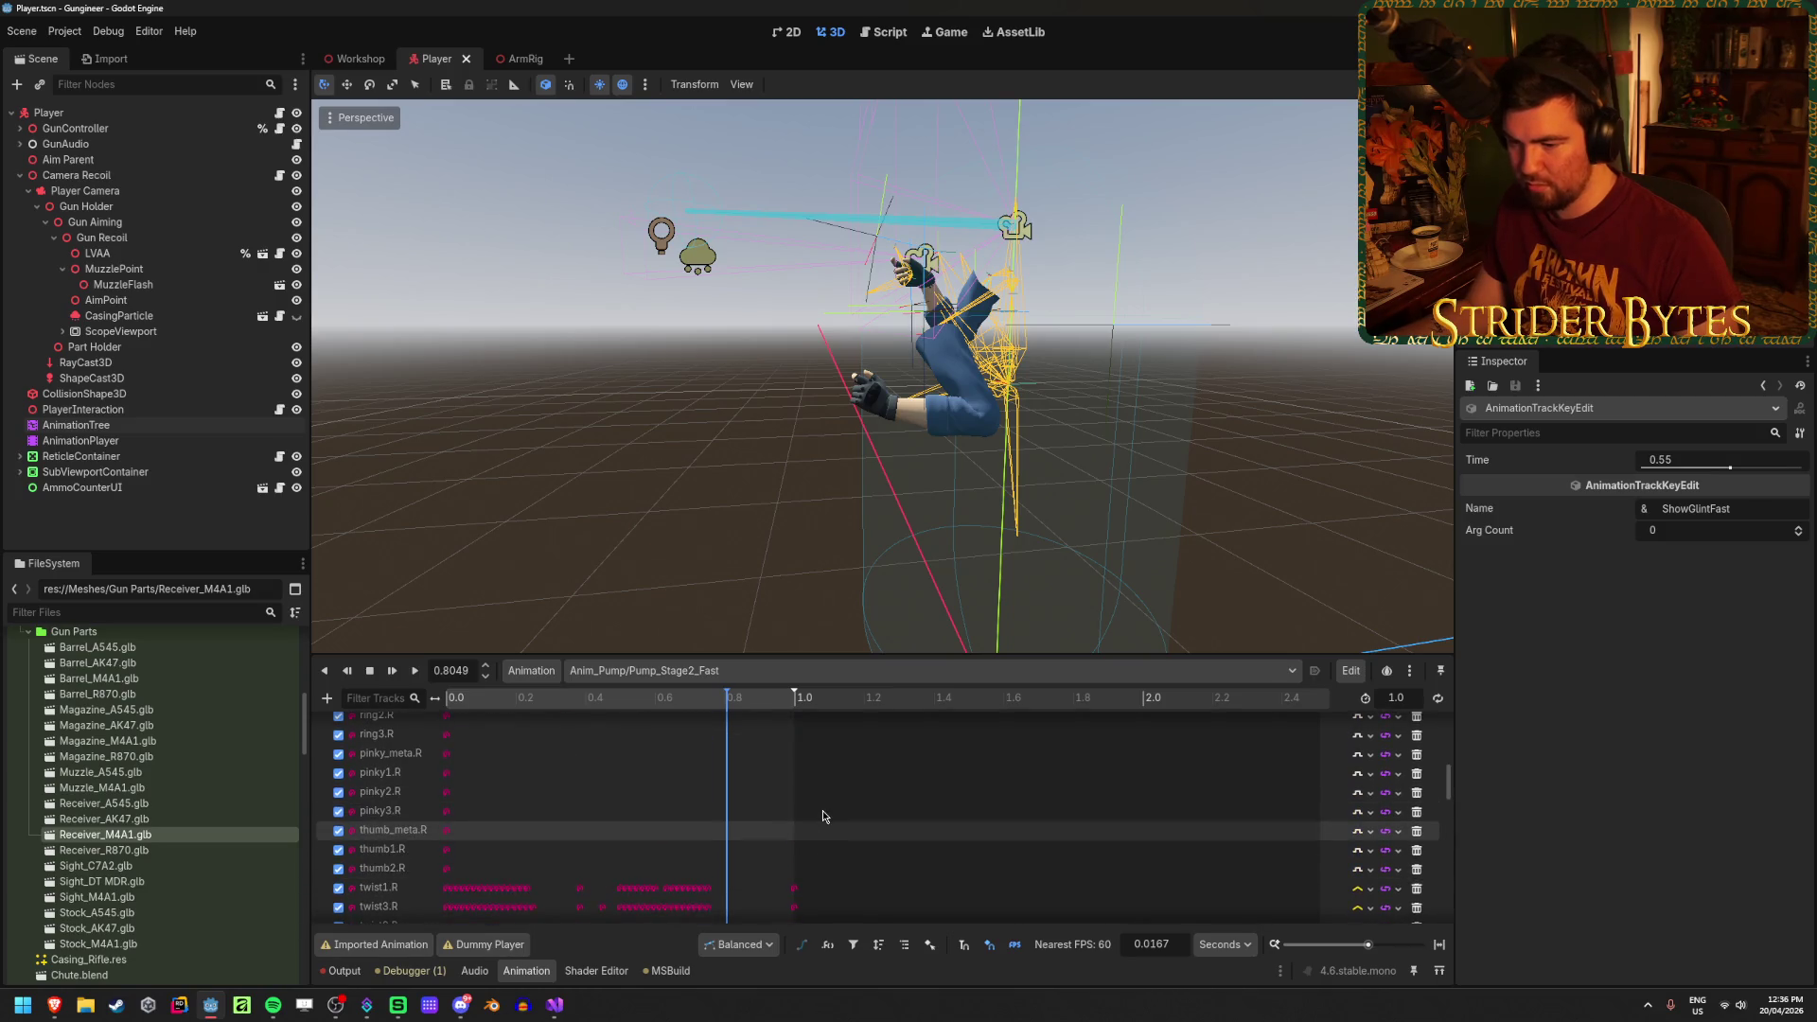
{"action": "scroll", "coordinate": [822, 810], "scroll_direction": "down", "scroll_amount": 8}
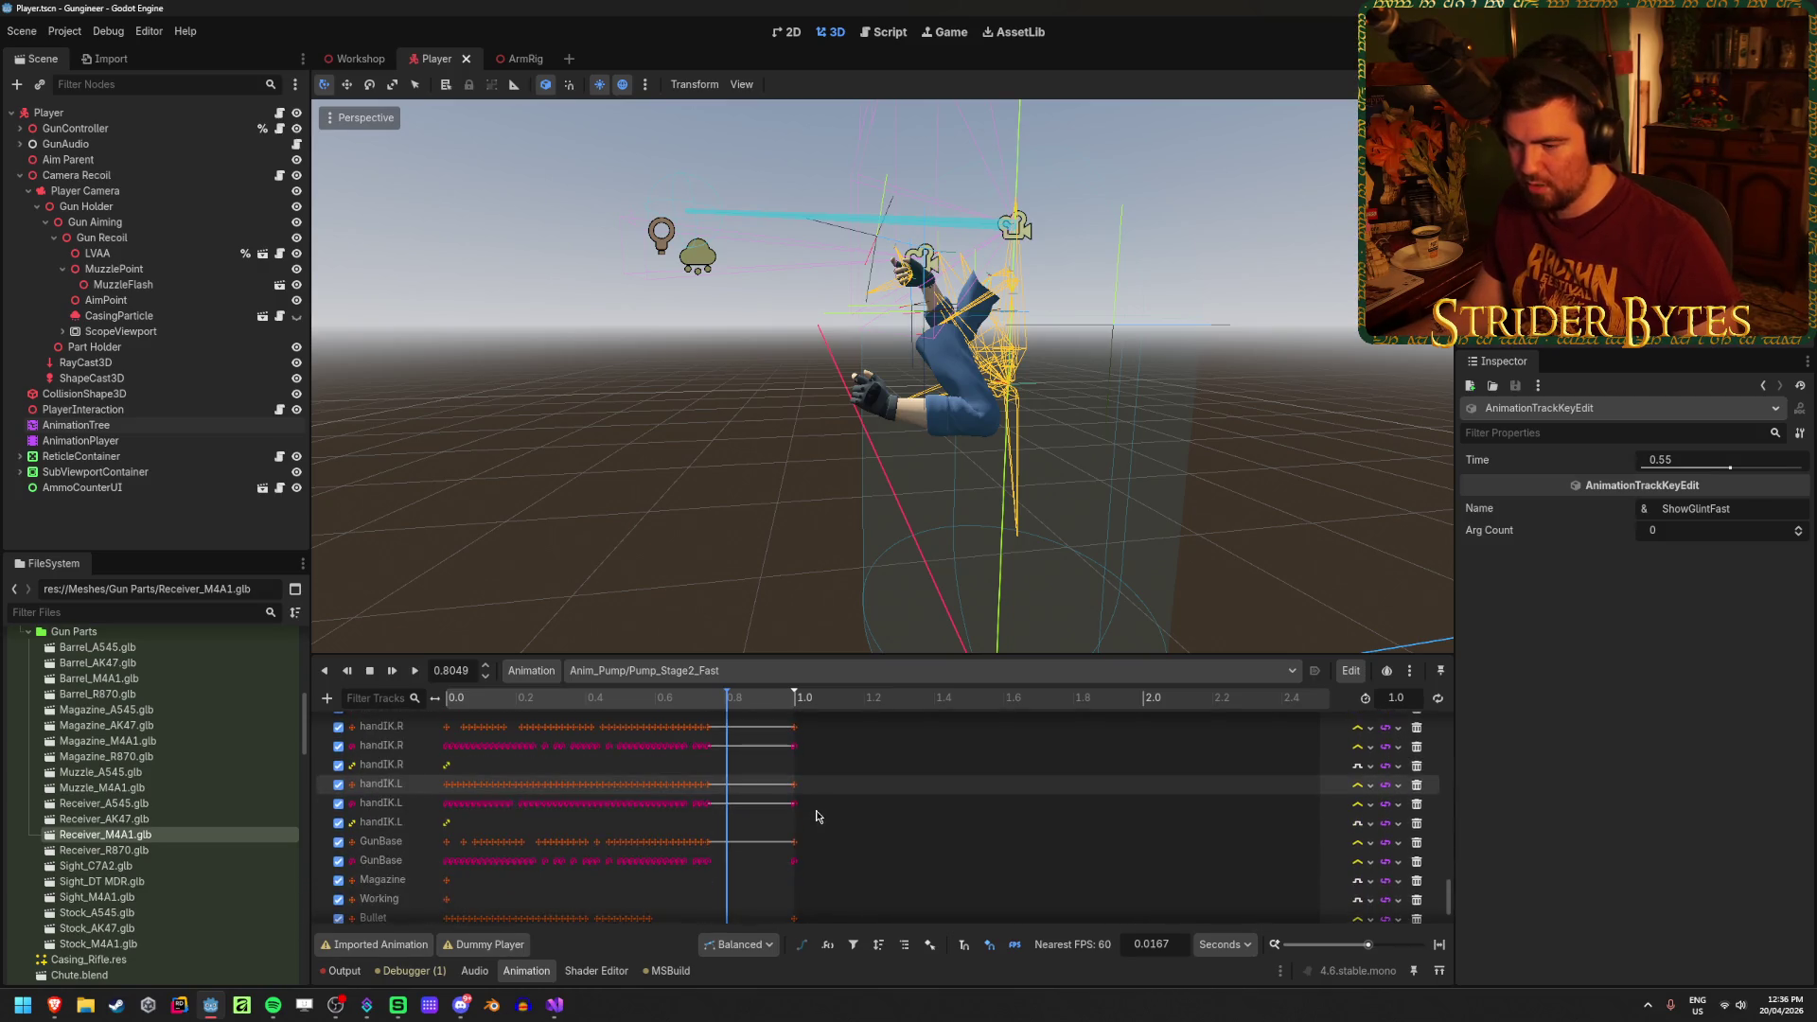
{"action": "scroll", "coordinate": [813, 812], "scroll_direction": "down", "scroll_amount": 3}
{"action": "mouse_move", "coordinate": [727, 702]}
{"action": "left_mouse_down"}
{"action": "mouse_move", "coordinate": [600, 710]}
{"action": "mouse_move", "coordinate": [703, 722]}
{"action": "left_mouse_up"}
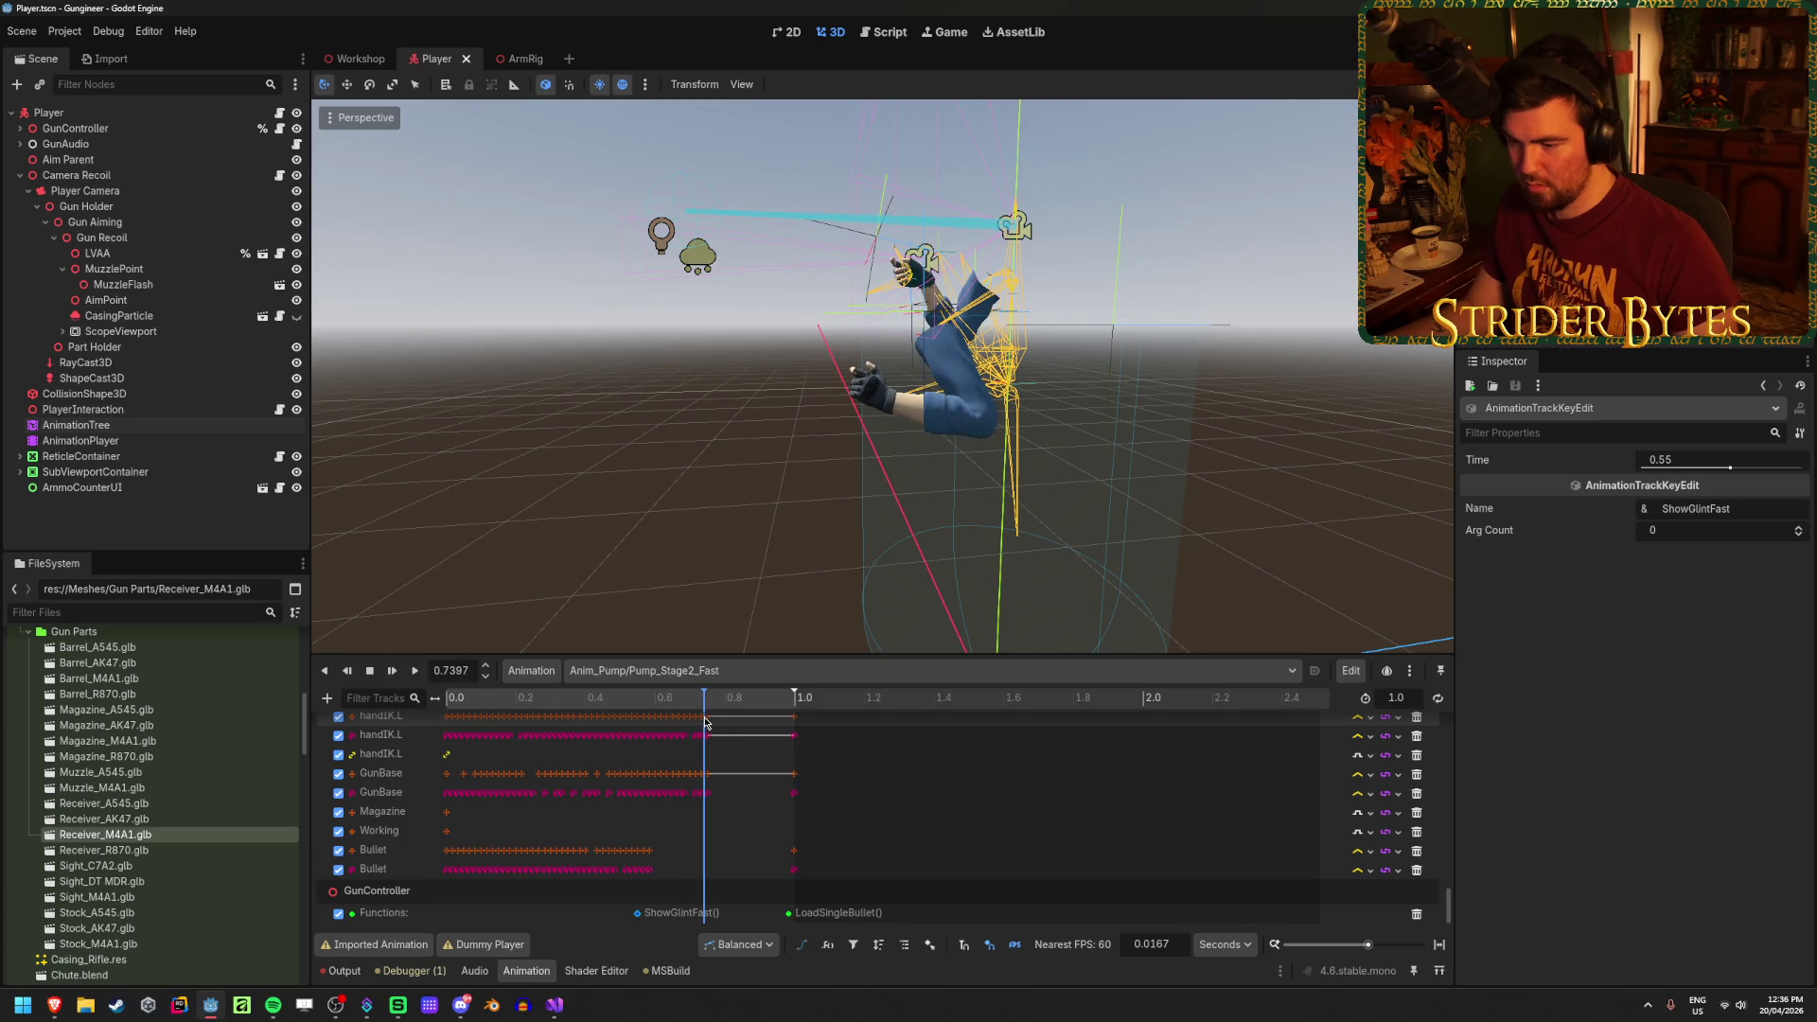
Step: Move Pump_Stage2_Fast's LoadSingleBullet key earlier to 0.7333 s, then load Pump_Stage2_Slow
{"action": "left_click_drag", "start_coordinate": [790, 913], "coordinate": [713, 912]}
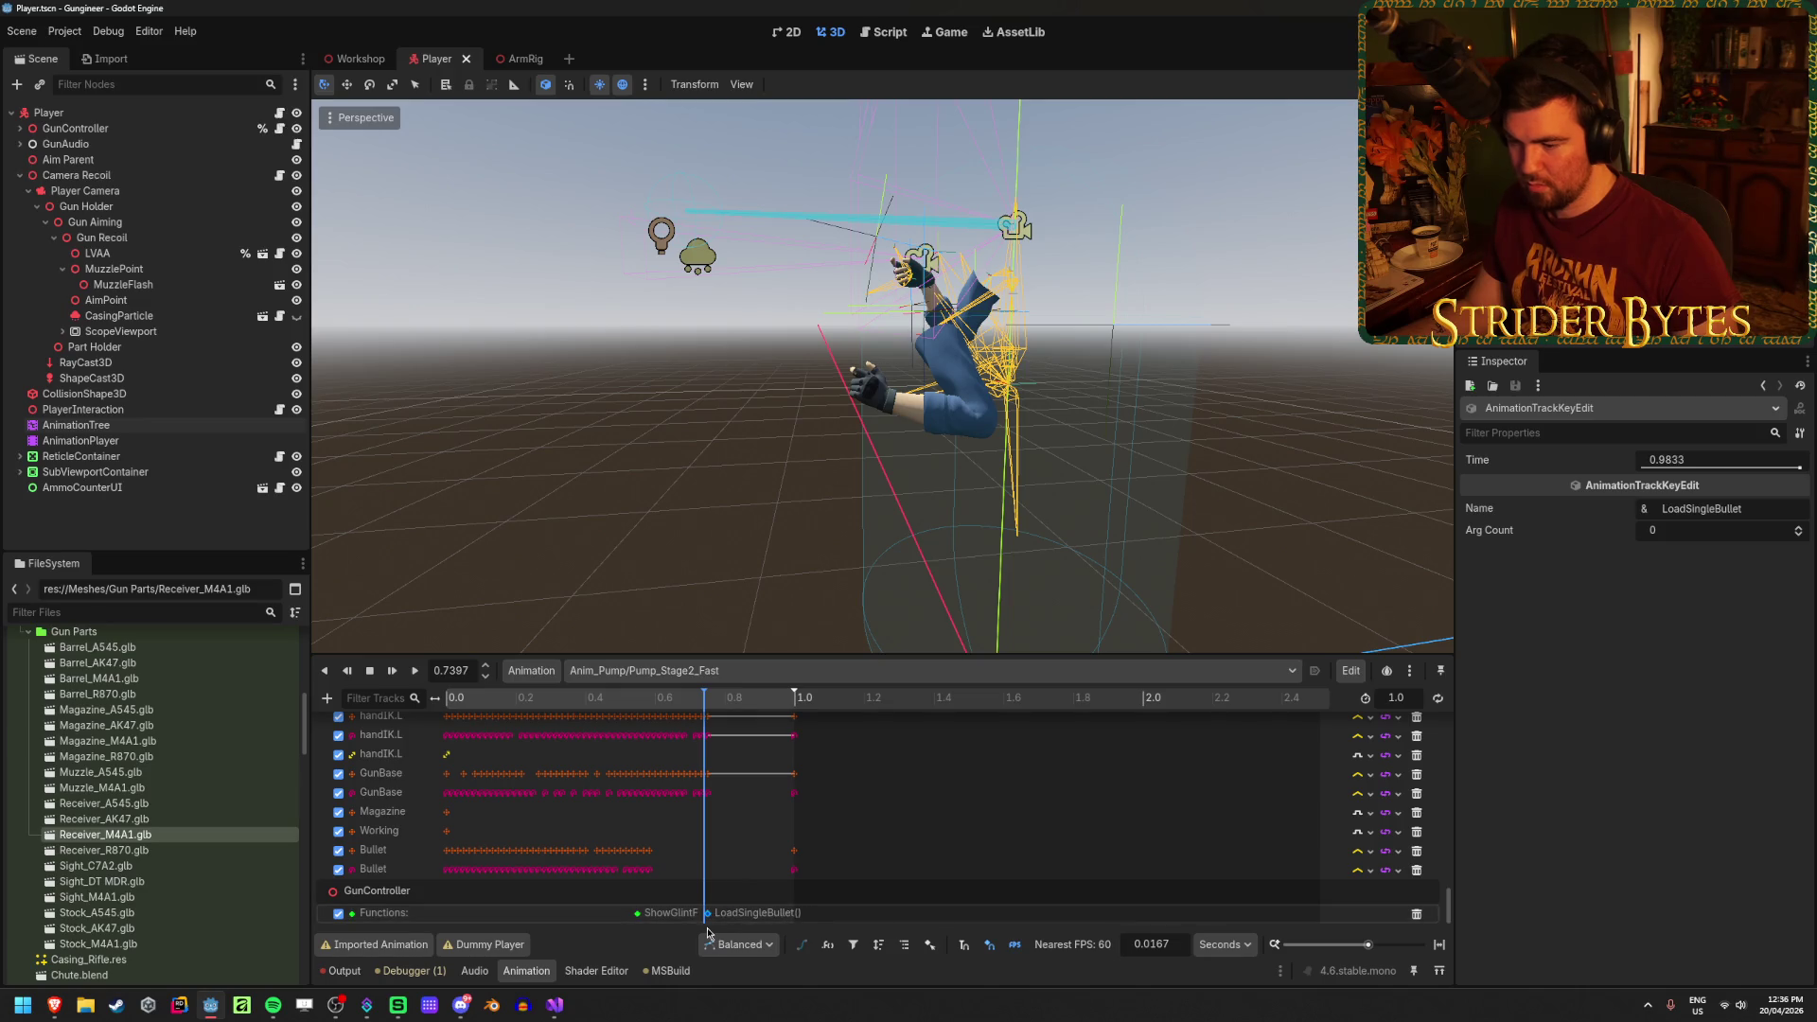
{"action": "left_click", "coordinate": [710, 705]}
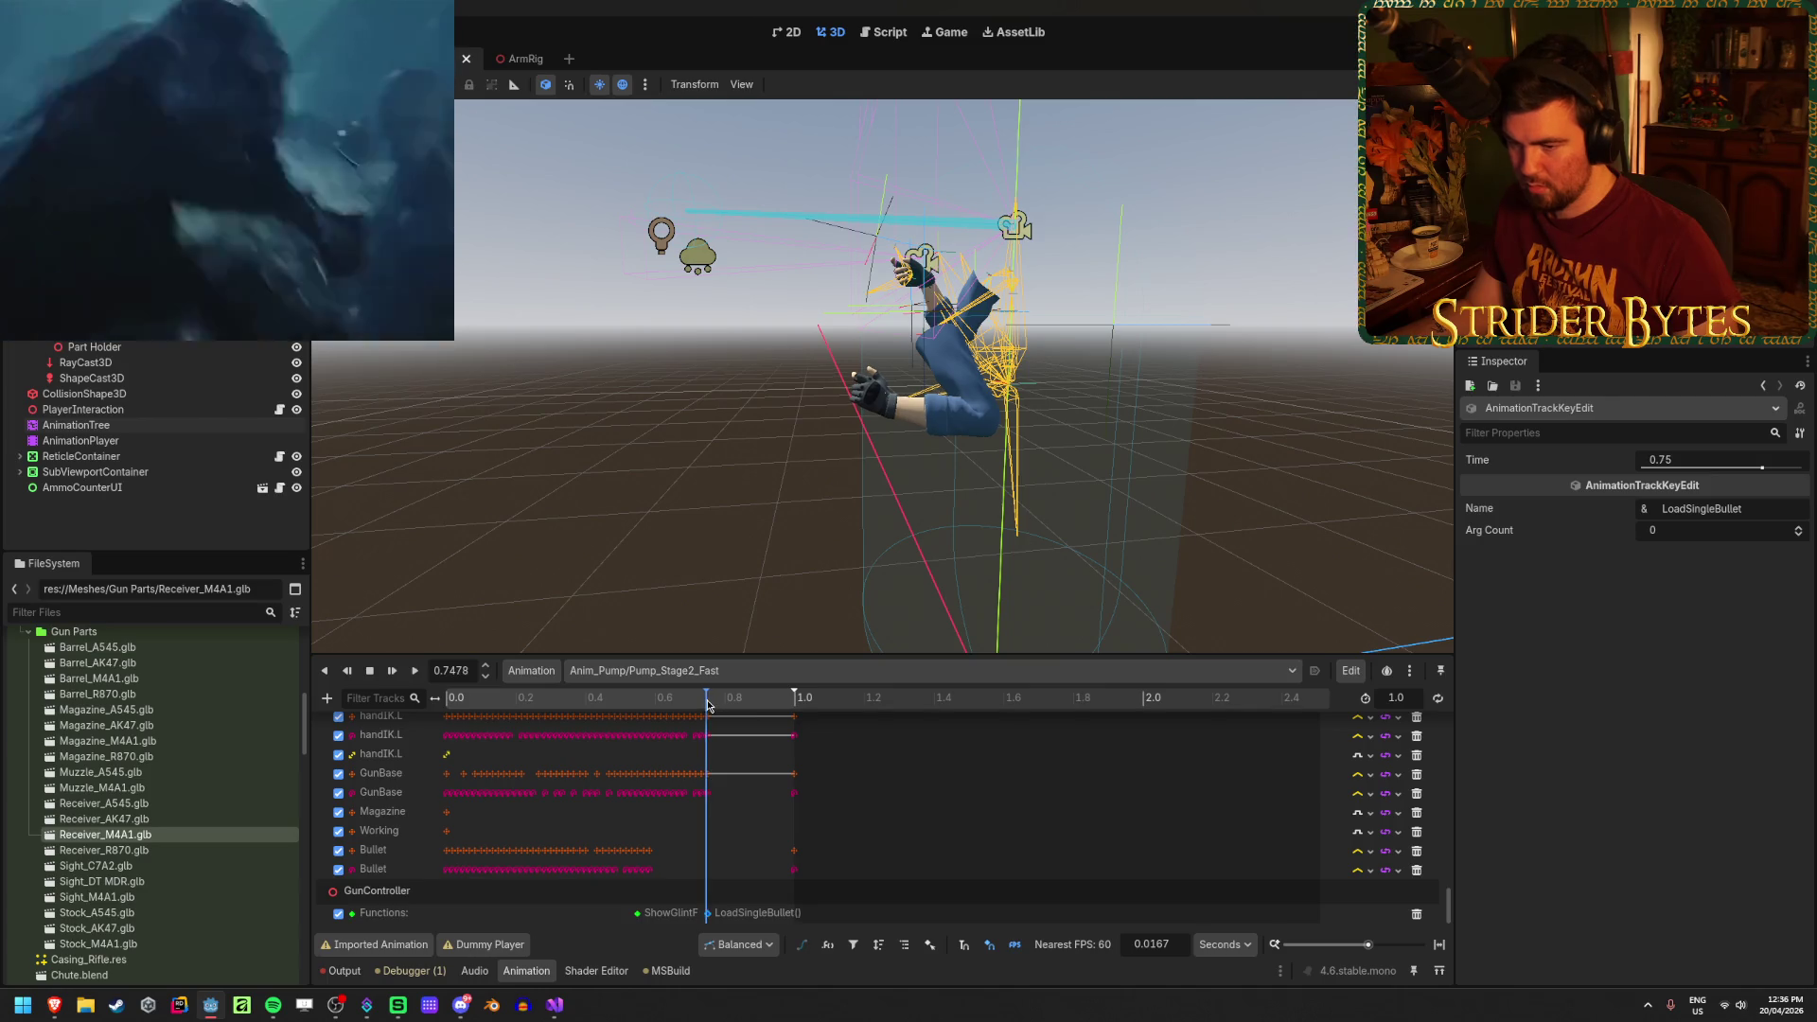
{"action": "left_click_drag", "start_coordinate": [710, 705], "coordinate": [729, 705]}
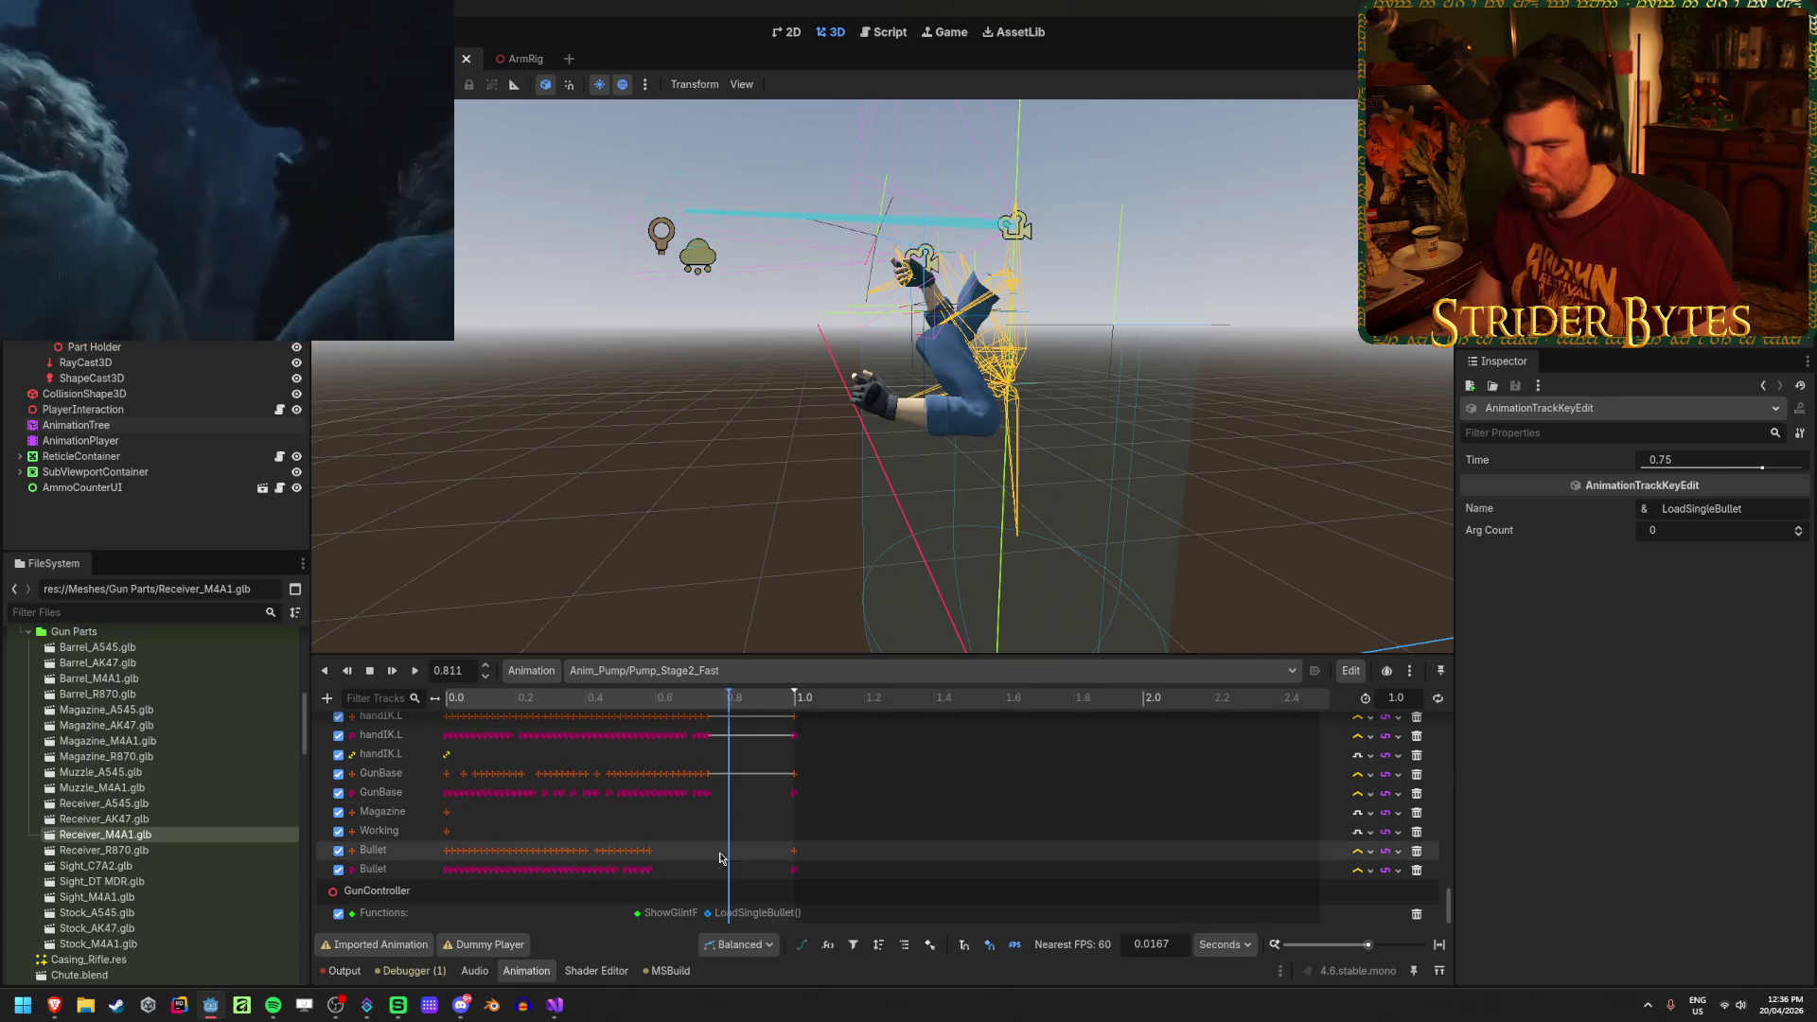
{"action": "left_click_drag", "start_coordinate": [707, 912], "coordinate": [701, 914]}
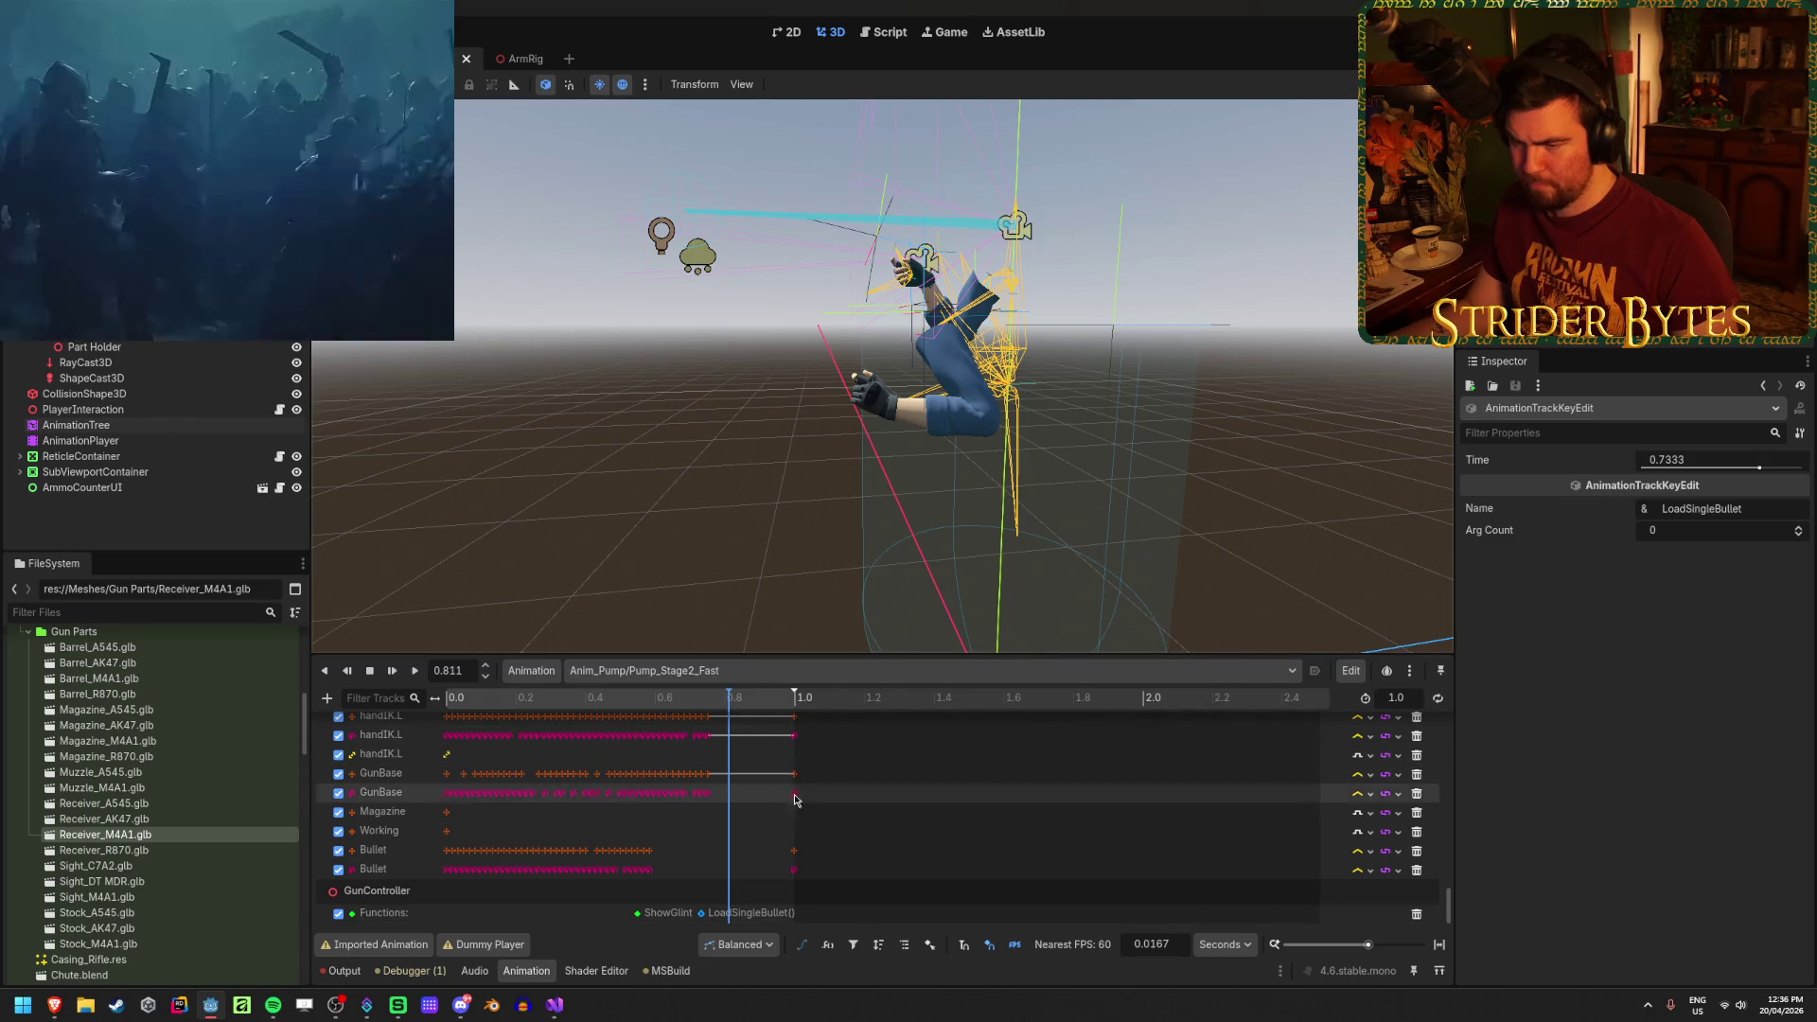
{"action": "left_click", "coordinate": [774, 674]}
{"action": "left_click", "coordinate": [728, 940]}
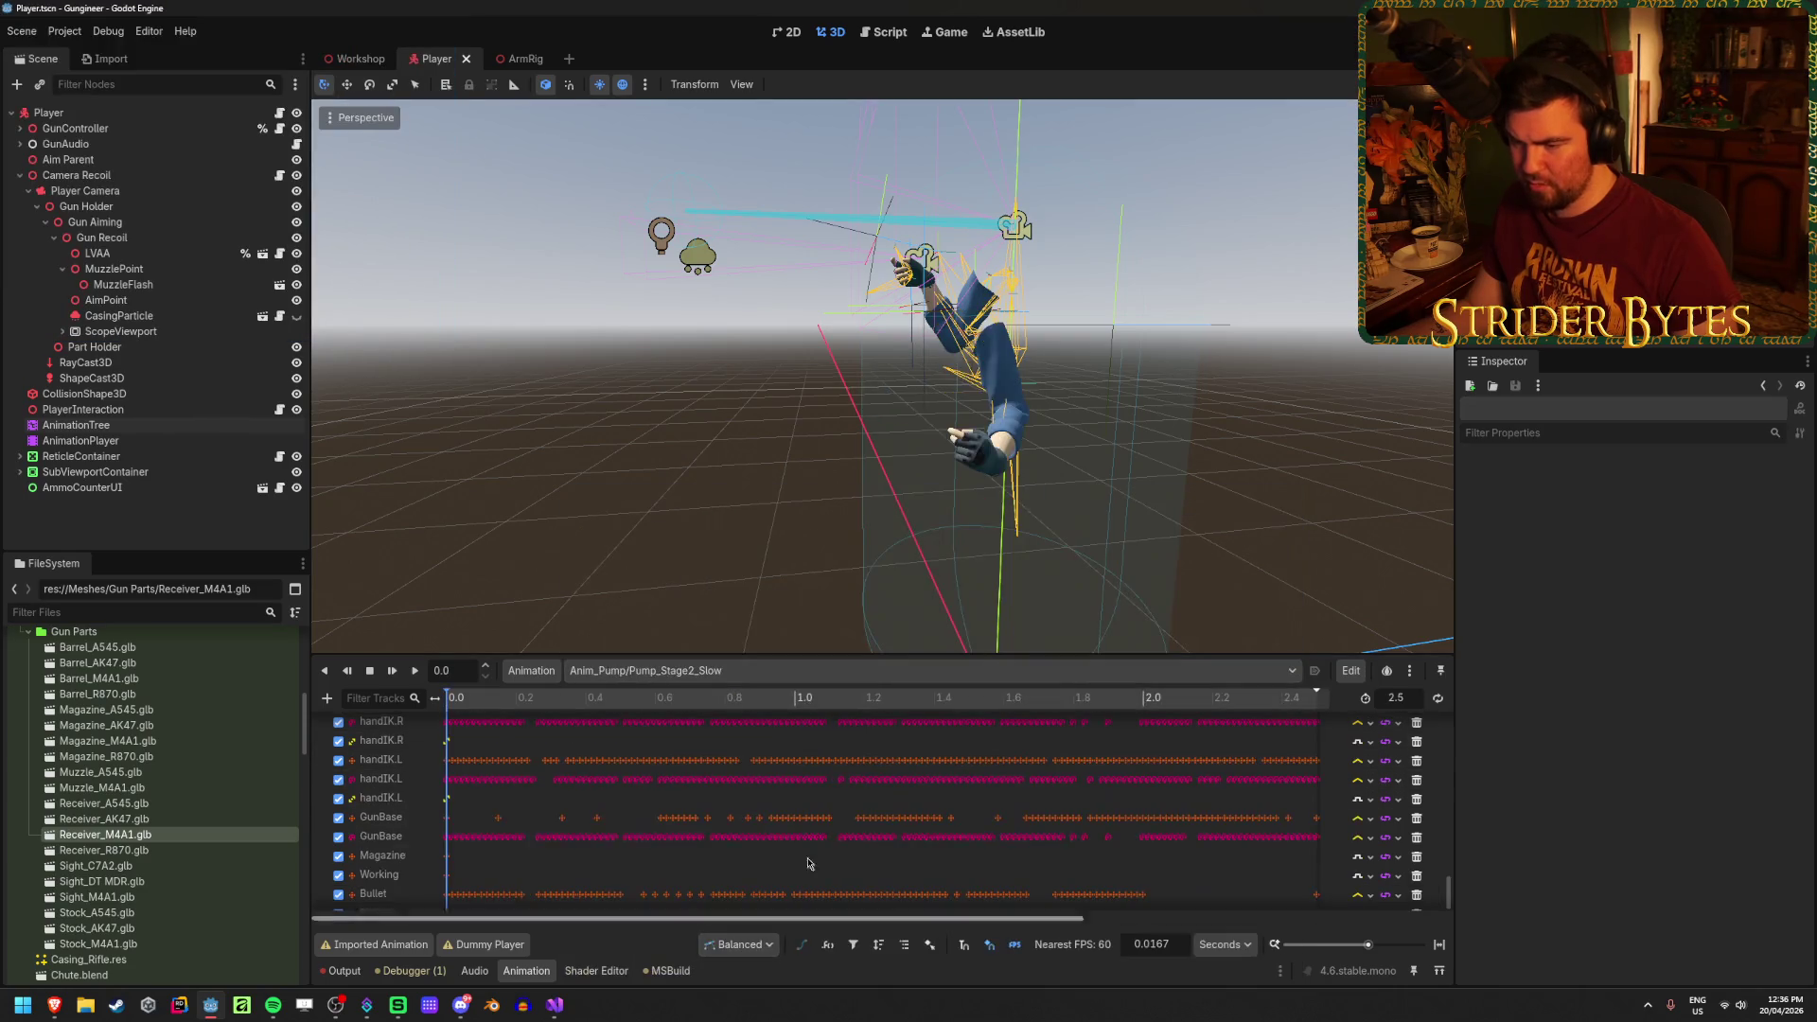
Step: Add a GunController Call Method track to Pump_Stage2_Slow and scrub the slow reload
{"action": "left_click", "coordinate": [327, 700]}
{"action": "left_click", "coordinate": [431, 812]}
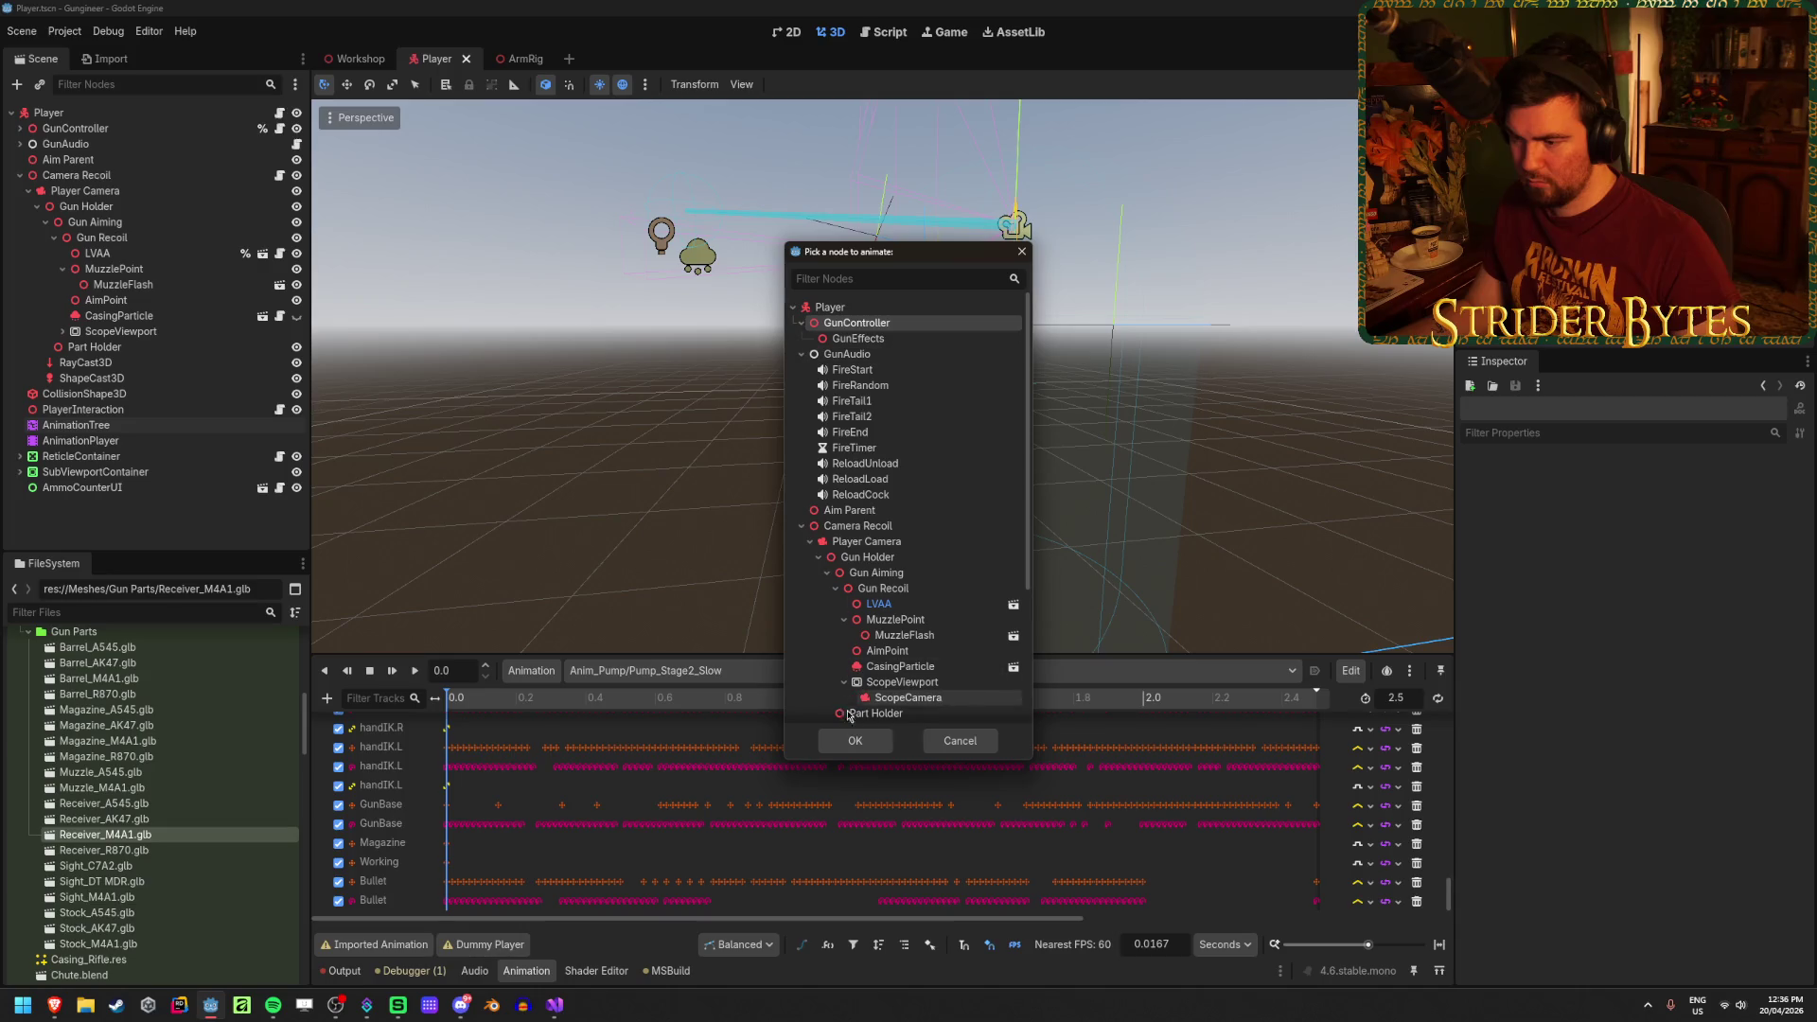
{"action": "left_click", "coordinate": [855, 740]}
{"action": "mouse_move", "coordinate": [503, 697]}
{"action": "left_mouse_down"}
{"action": "mouse_move", "coordinate": [1026, 651]}
{"action": "mouse_move", "coordinate": [1177, 655]}
{"action": "mouse_move", "coordinate": [1120, 683]}
{"action": "mouse_move", "coordinate": [1229, 677]}
{"action": "left_mouse_up"}
{"action": "left_click_drag", "start_coordinate": [943, 924], "coordinate": [1052, 924]}
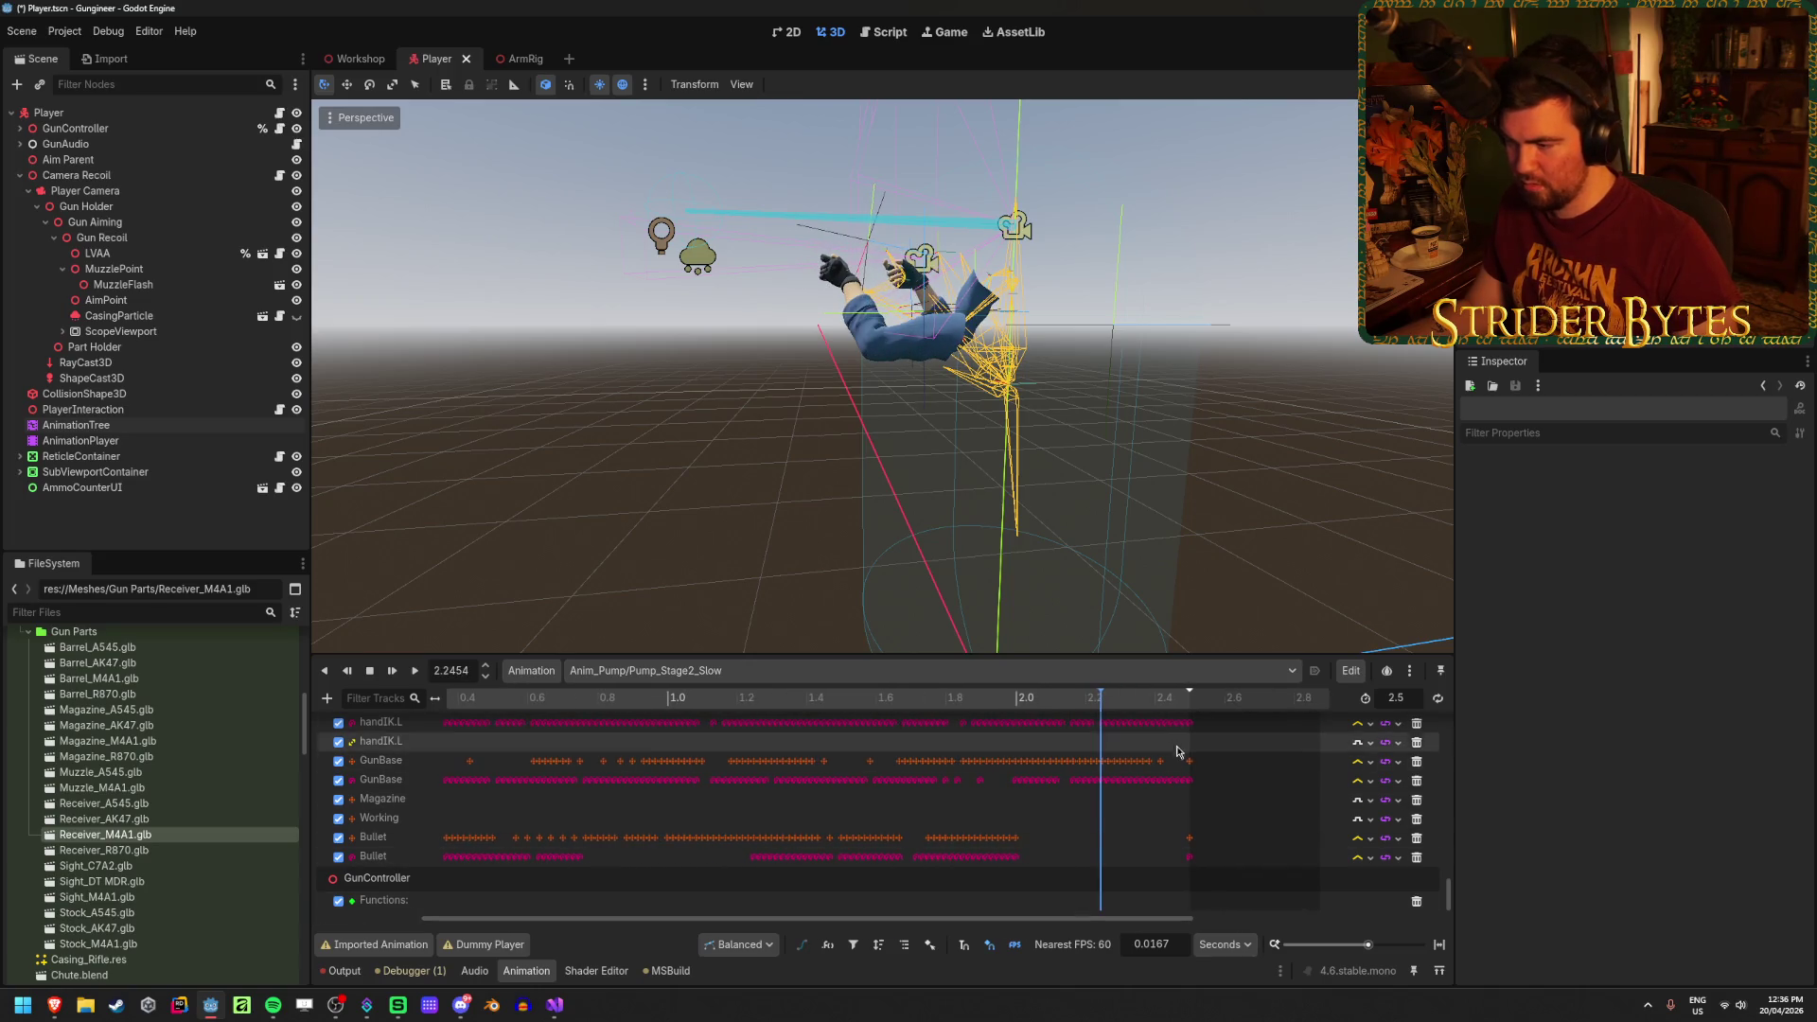
{"action": "left_click", "coordinate": [1167, 705]}
{"action": "left_click_drag", "start_coordinate": [1167, 706], "coordinate": [1183, 708]}
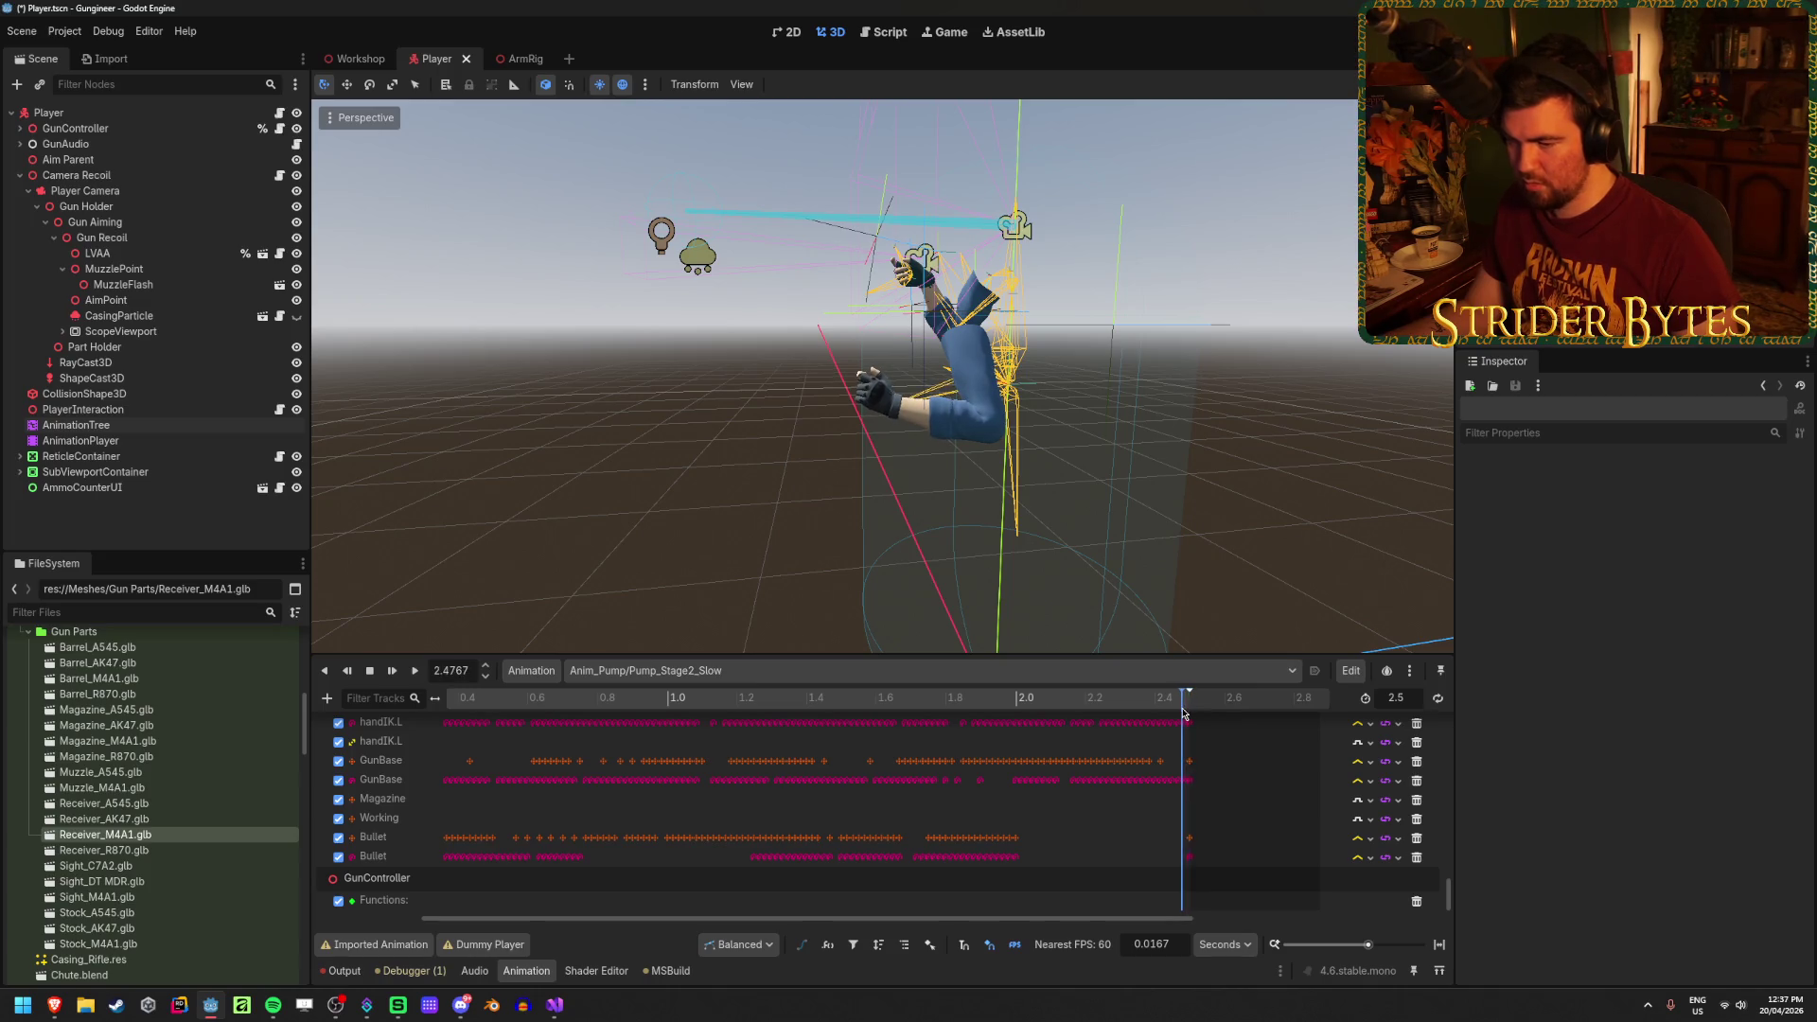
{"action": "mouse_move", "coordinate": [1187, 711]}
{"action": "left_mouse_down"}
{"action": "mouse_move", "coordinate": [890, 755]}
{"action": "mouse_move", "coordinate": [1026, 757]}
{"action": "mouse_move", "coordinate": [985, 759]}
{"action": "left_mouse_up"}
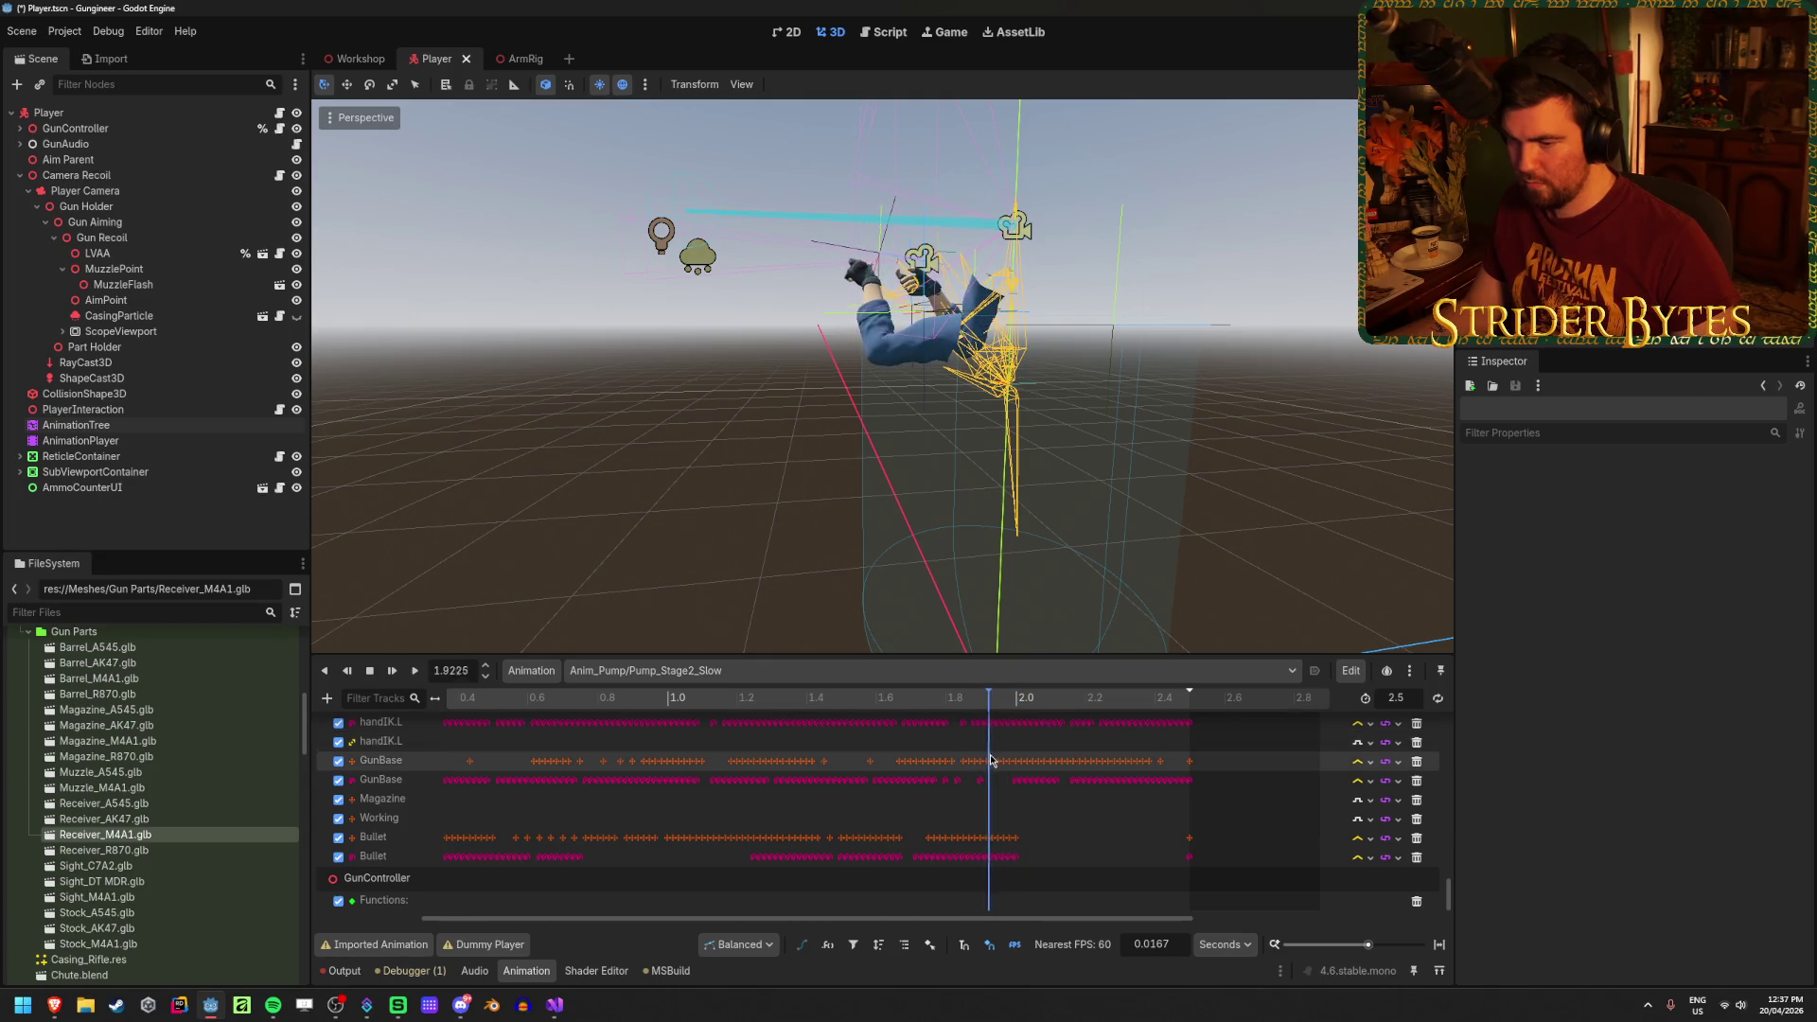
Step: Insert a ShowGlintSlow call key on the function track at 1.9 s
{"action": "right_click", "coordinate": [995, 901]}
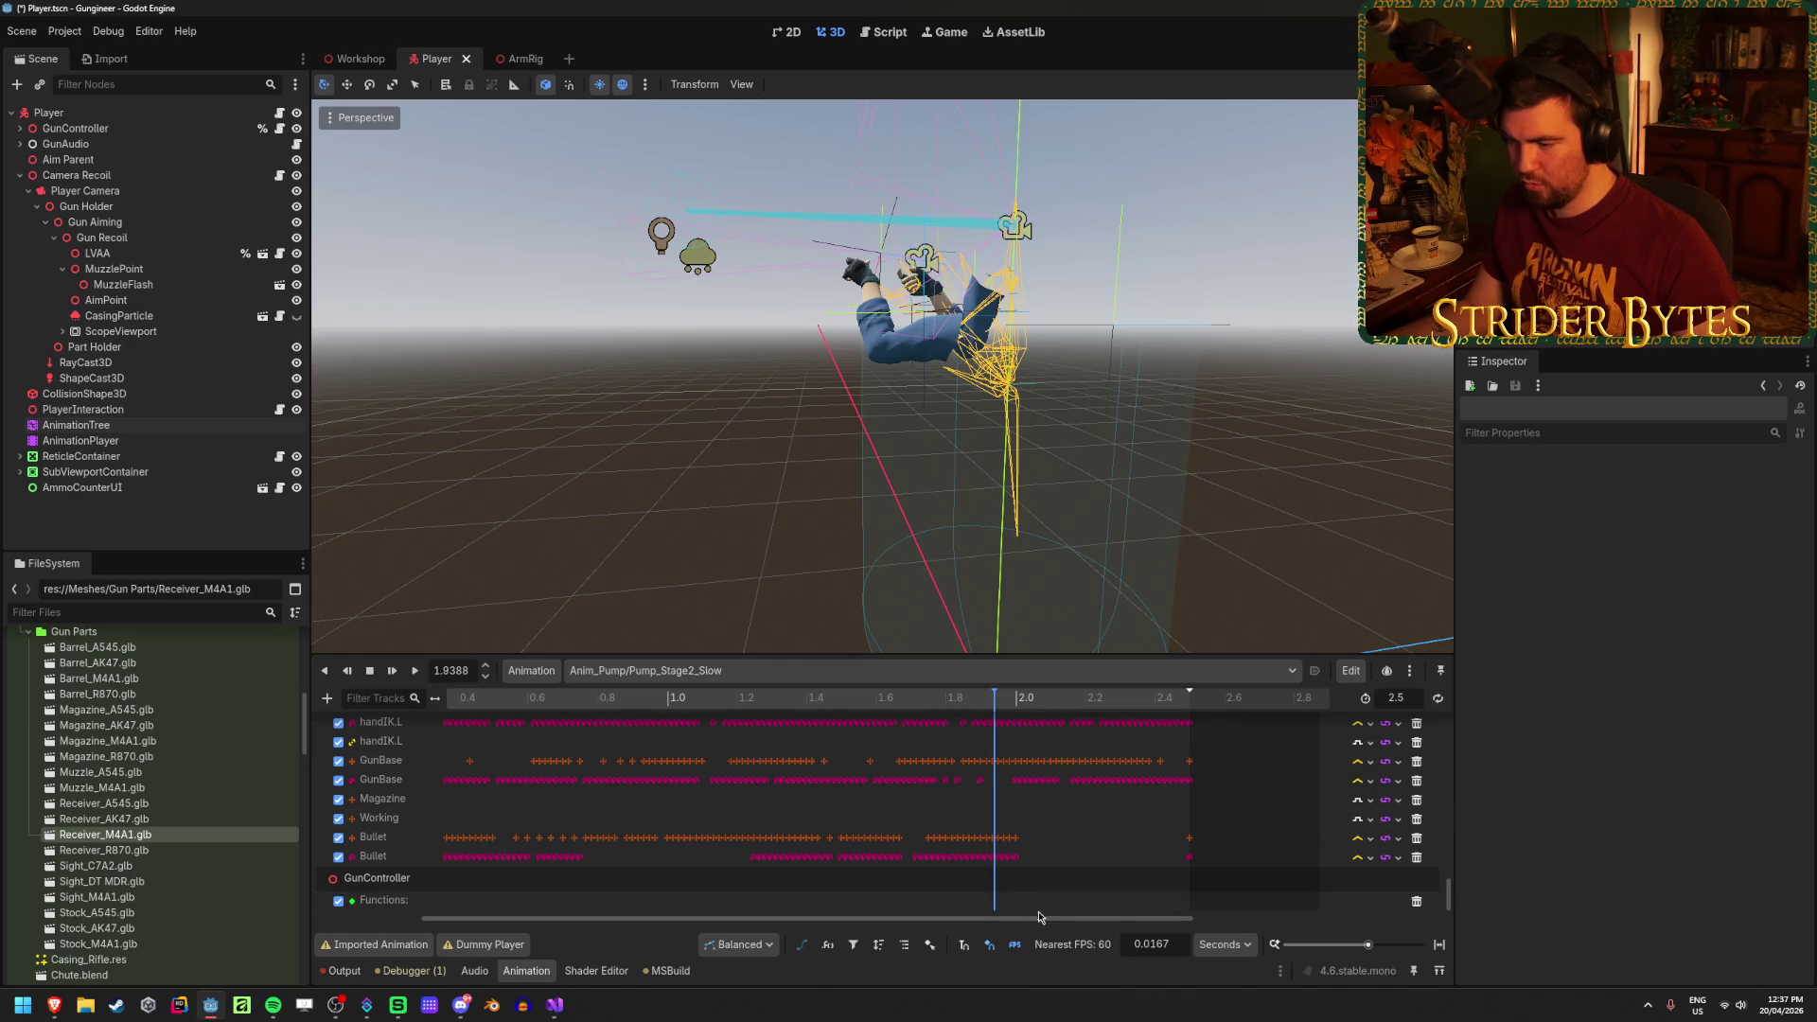
{"action": "left_click", "coordinate": [1041, 915]}
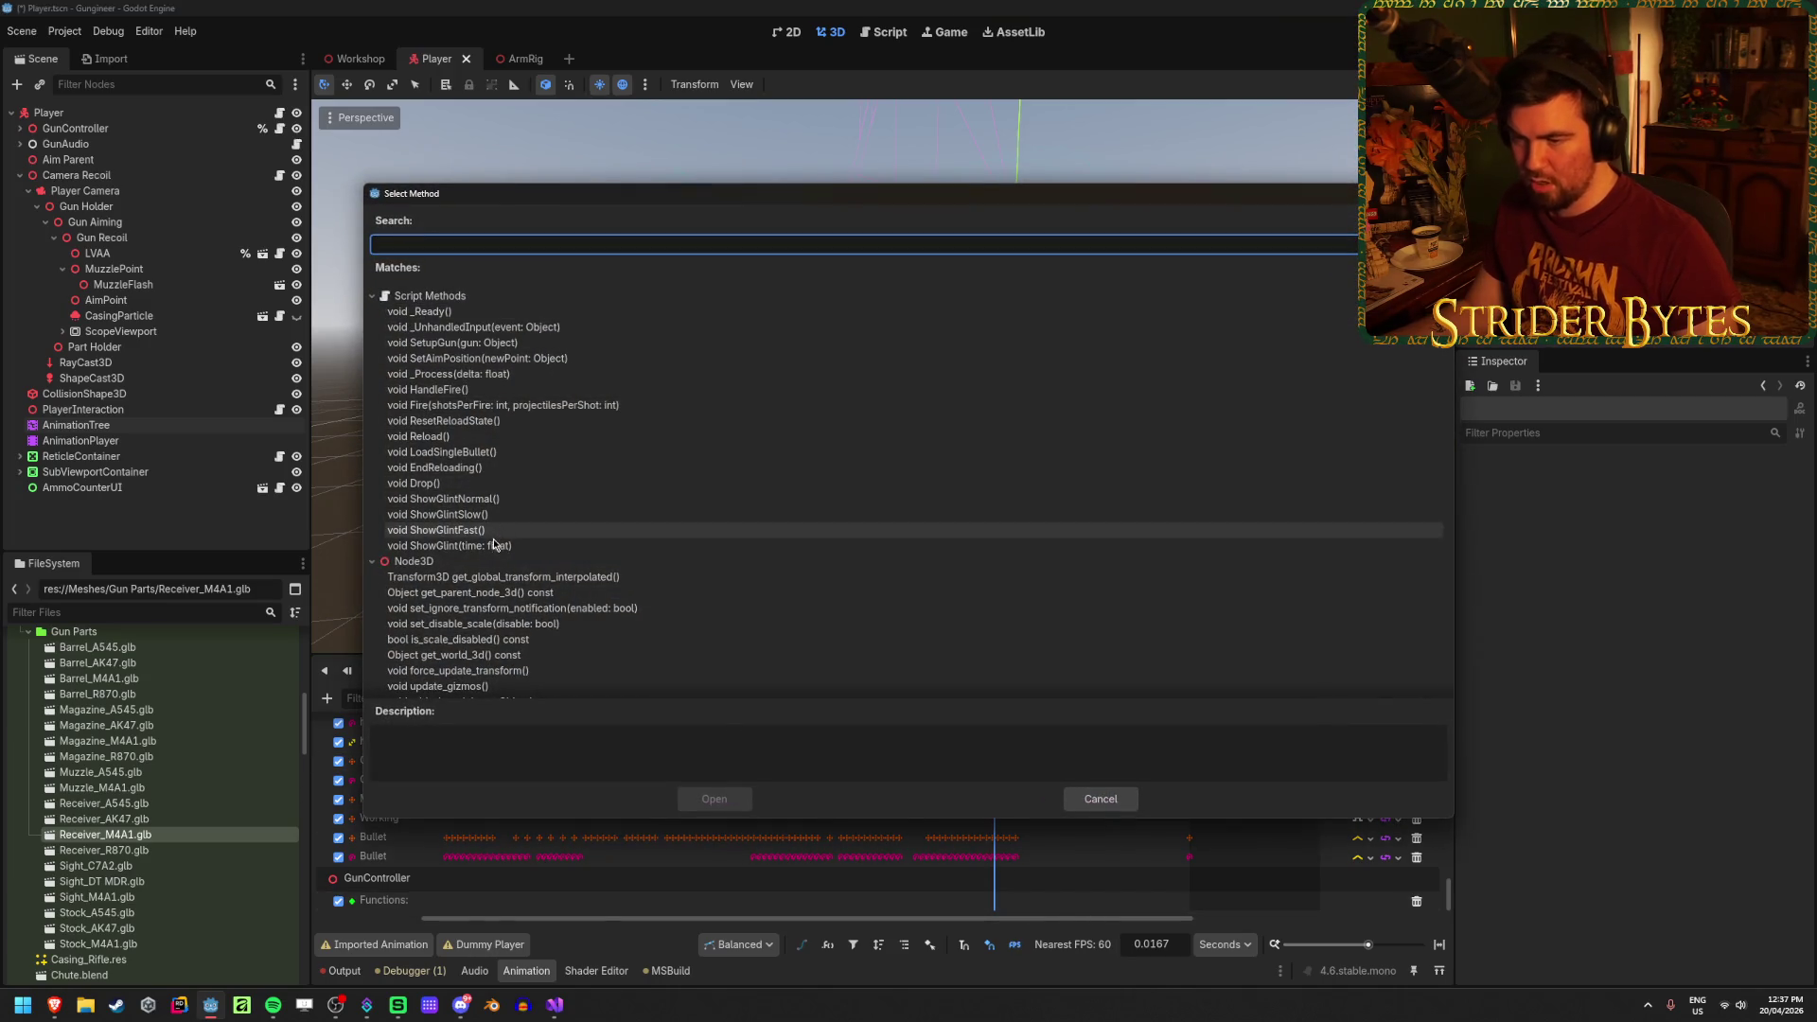
{"action": "left_click", "coordinate": [445, 514]}
{"action": "left_click", "coordinate": [715, 798]}
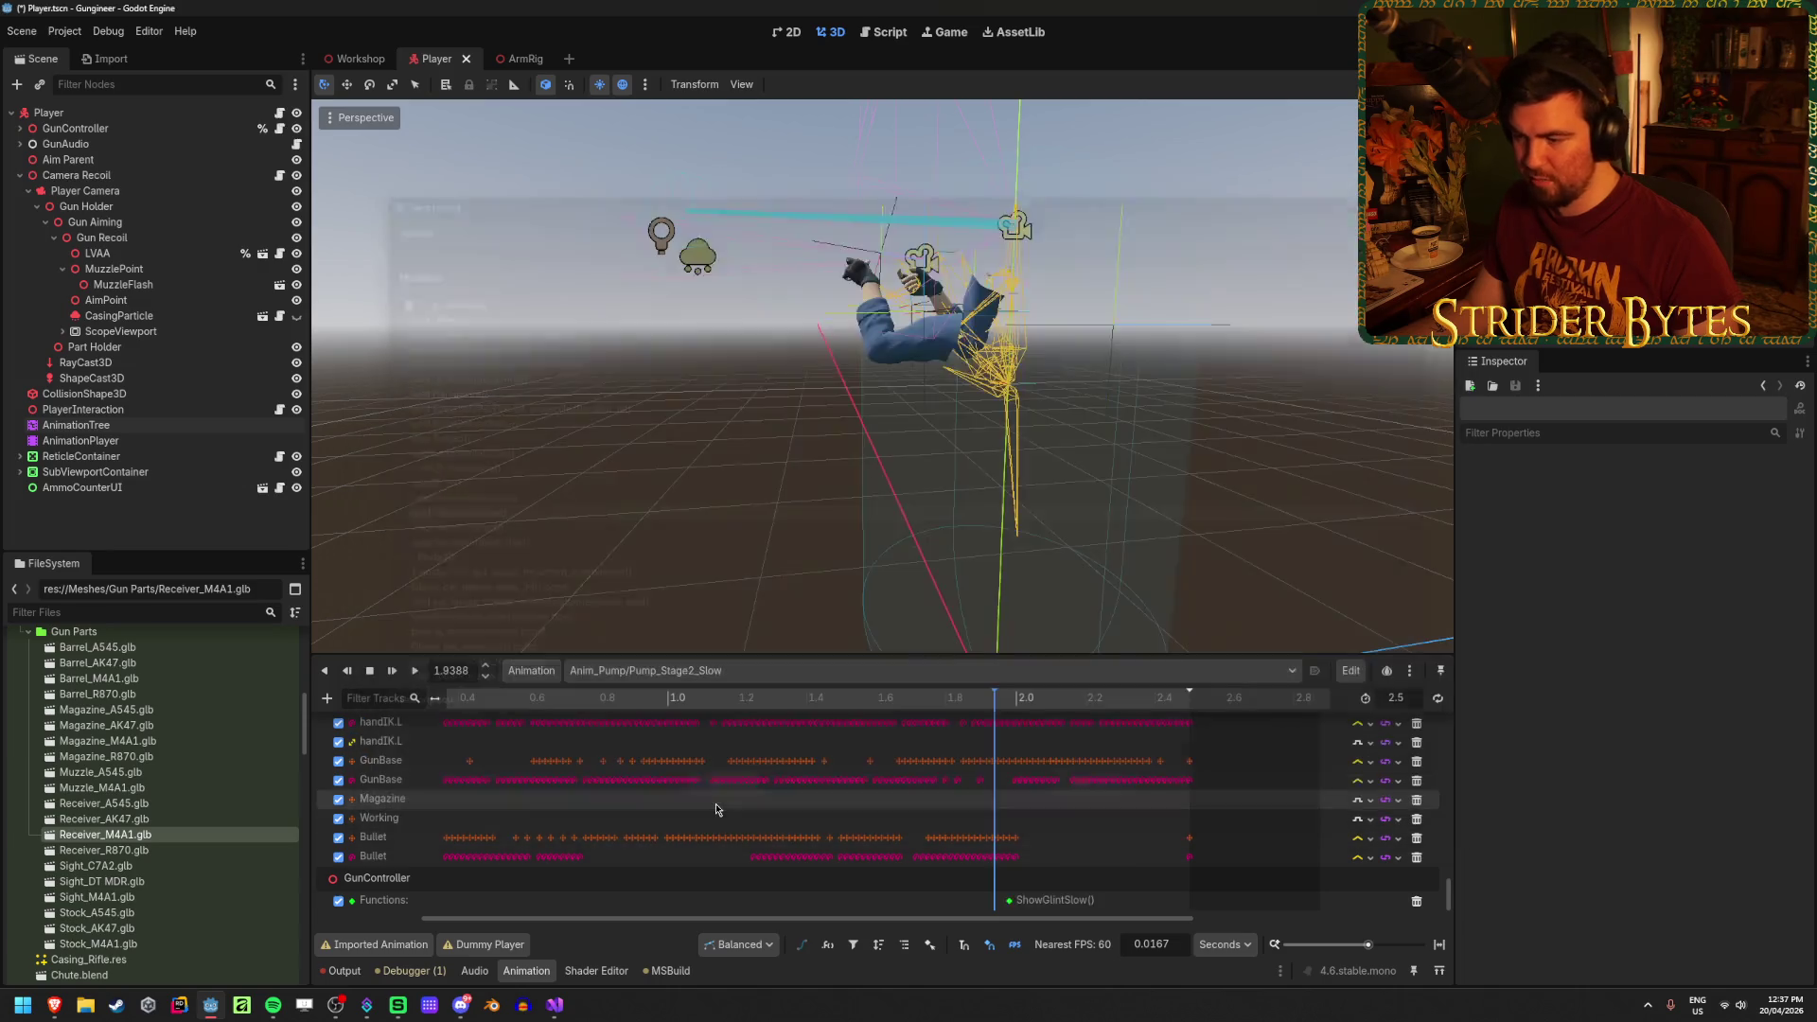
{"action": "left_click", "coordinate": [1009, 900]}
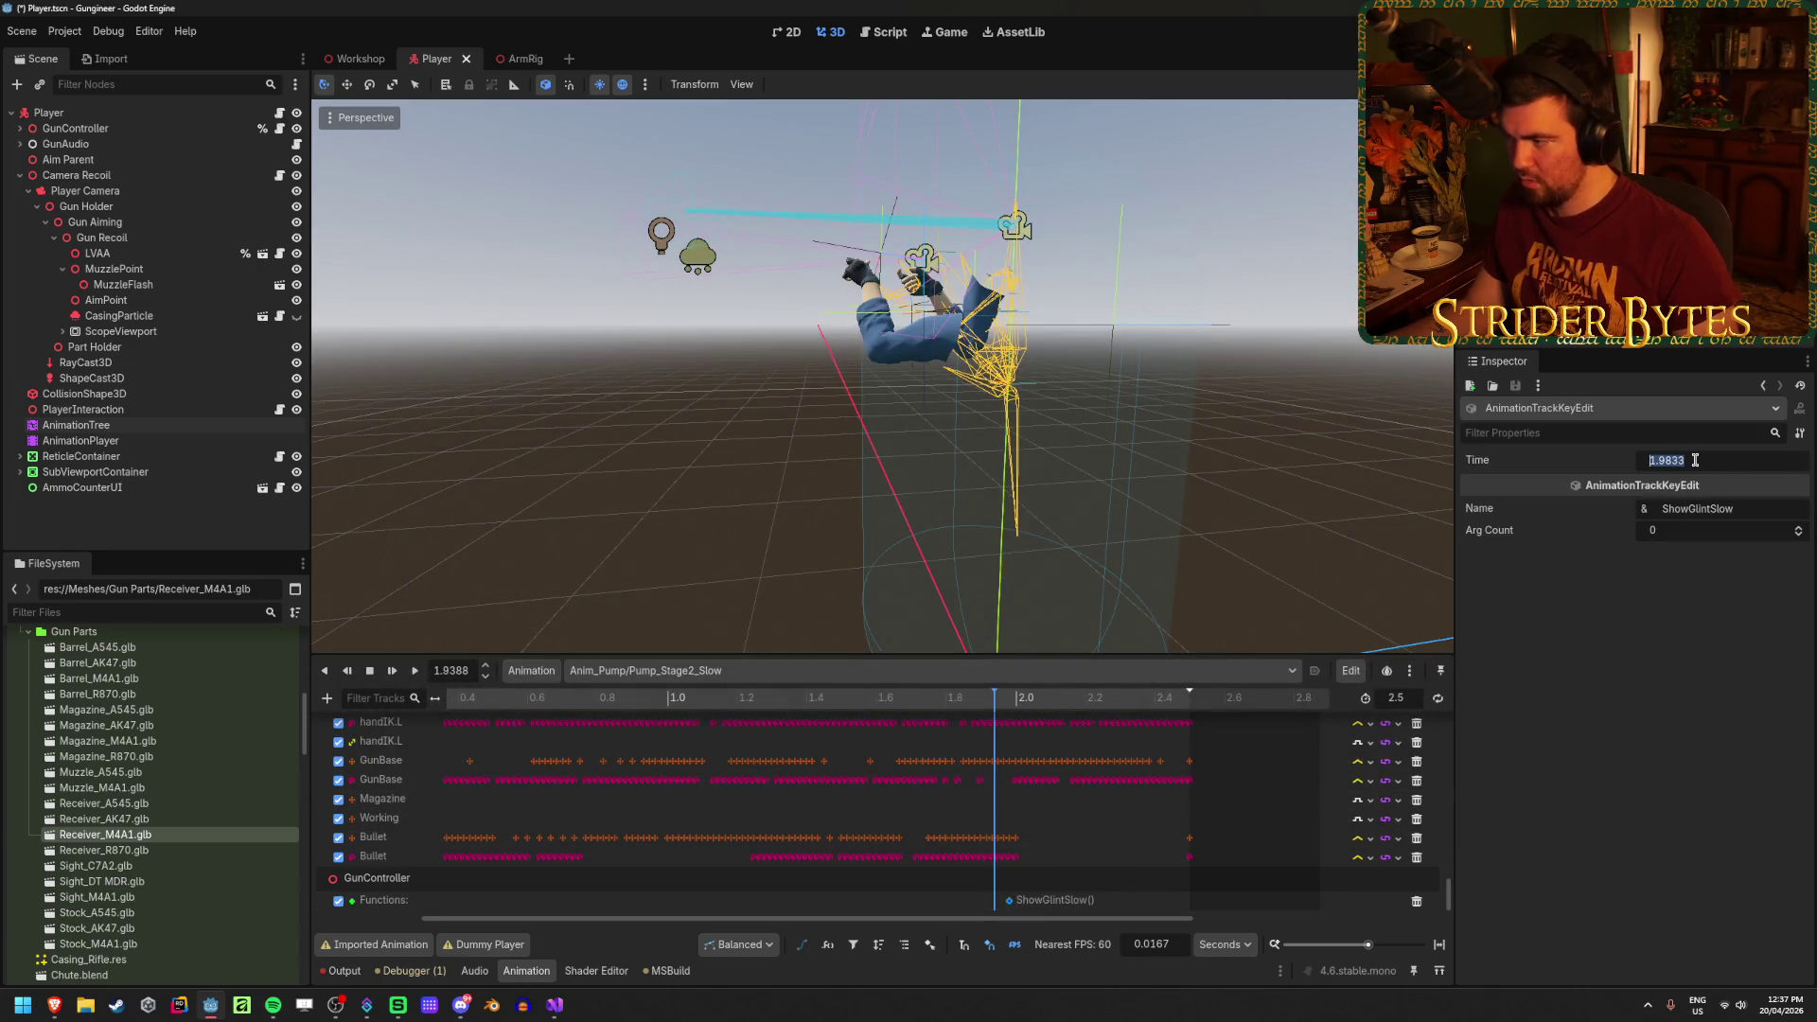
{"action": "mouse_move", "coordinate": [951, 702]}
{"action": "left_mouse_down"}
{"action": "mouse_move", "coordinate": [1177, 733]}
{"action": "mouse_move", "coordinate": [1183, 702]}
{"action": "left_mouse_up"}
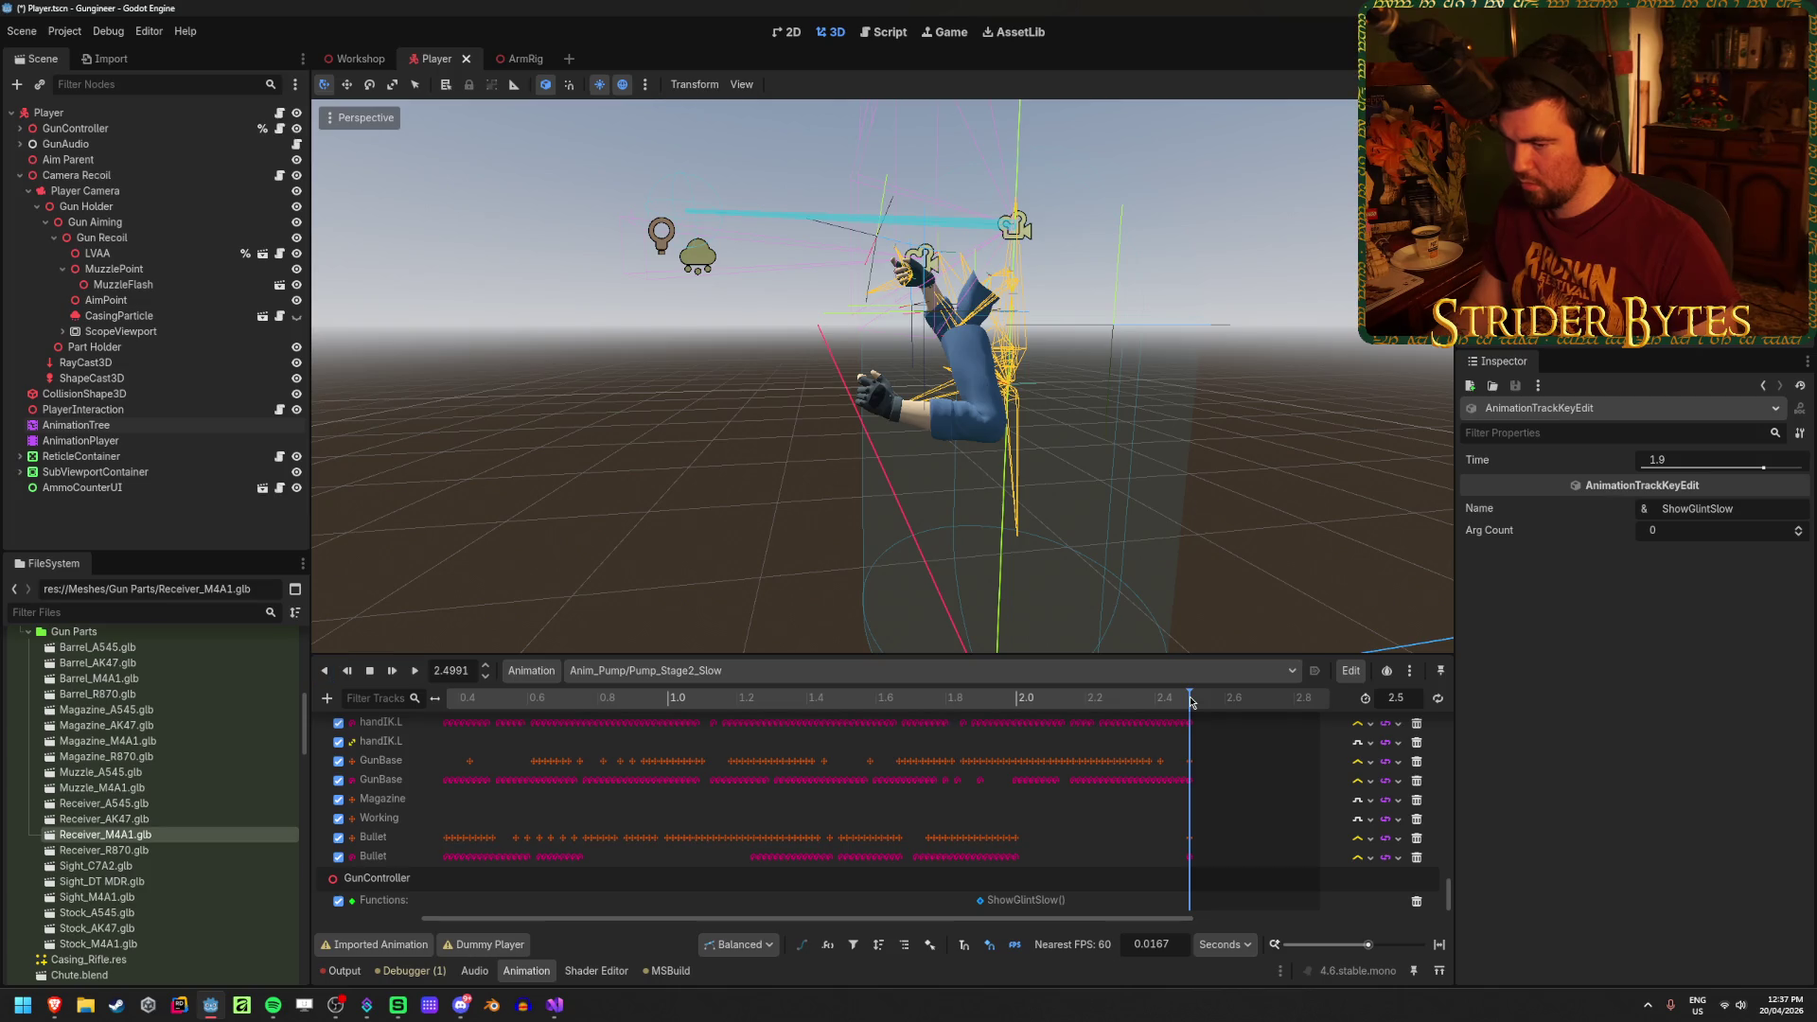
Step: Add a LoadSingleBullet call key near 2.48 s, save, and run the game with F5
{"action": "right_click", "coordinate": [1190, 897]}
{"action": "left_click", "coordinate": [1225, 896]}
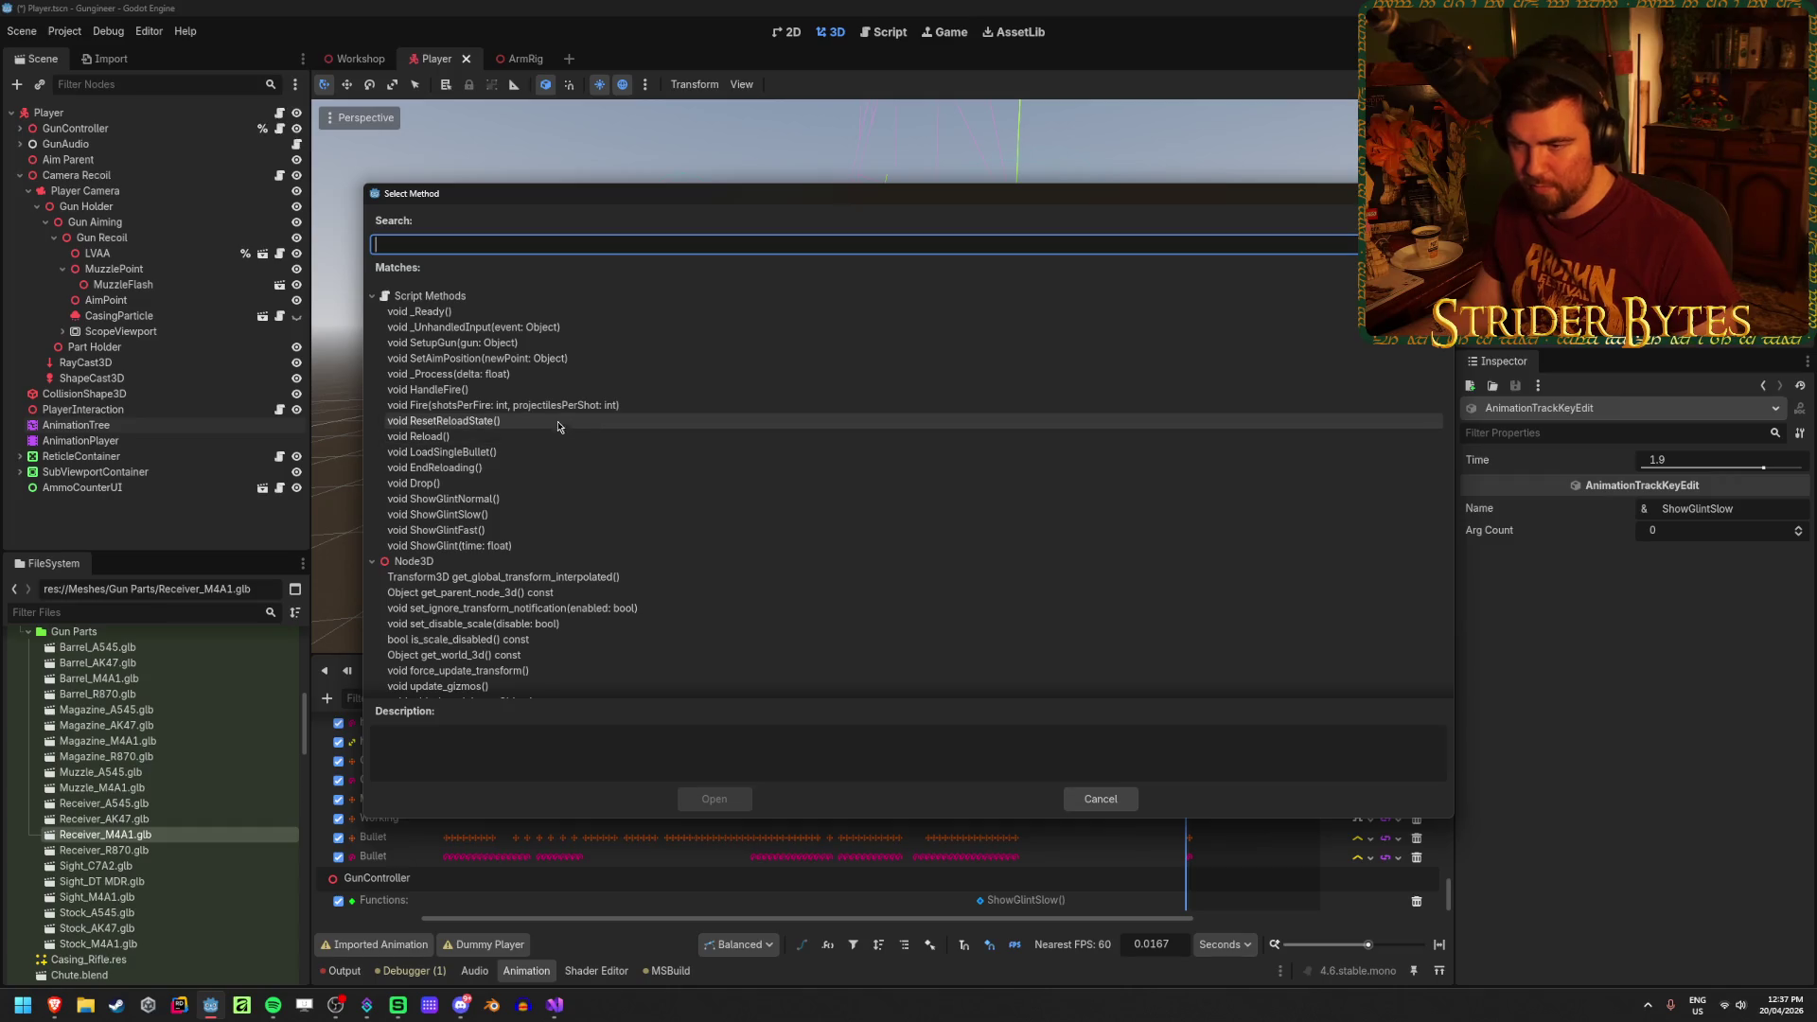
{"action": "left_click", "coordinate": [510, 450]}
{"action": "left_click", "coordinate": [710, 799]}
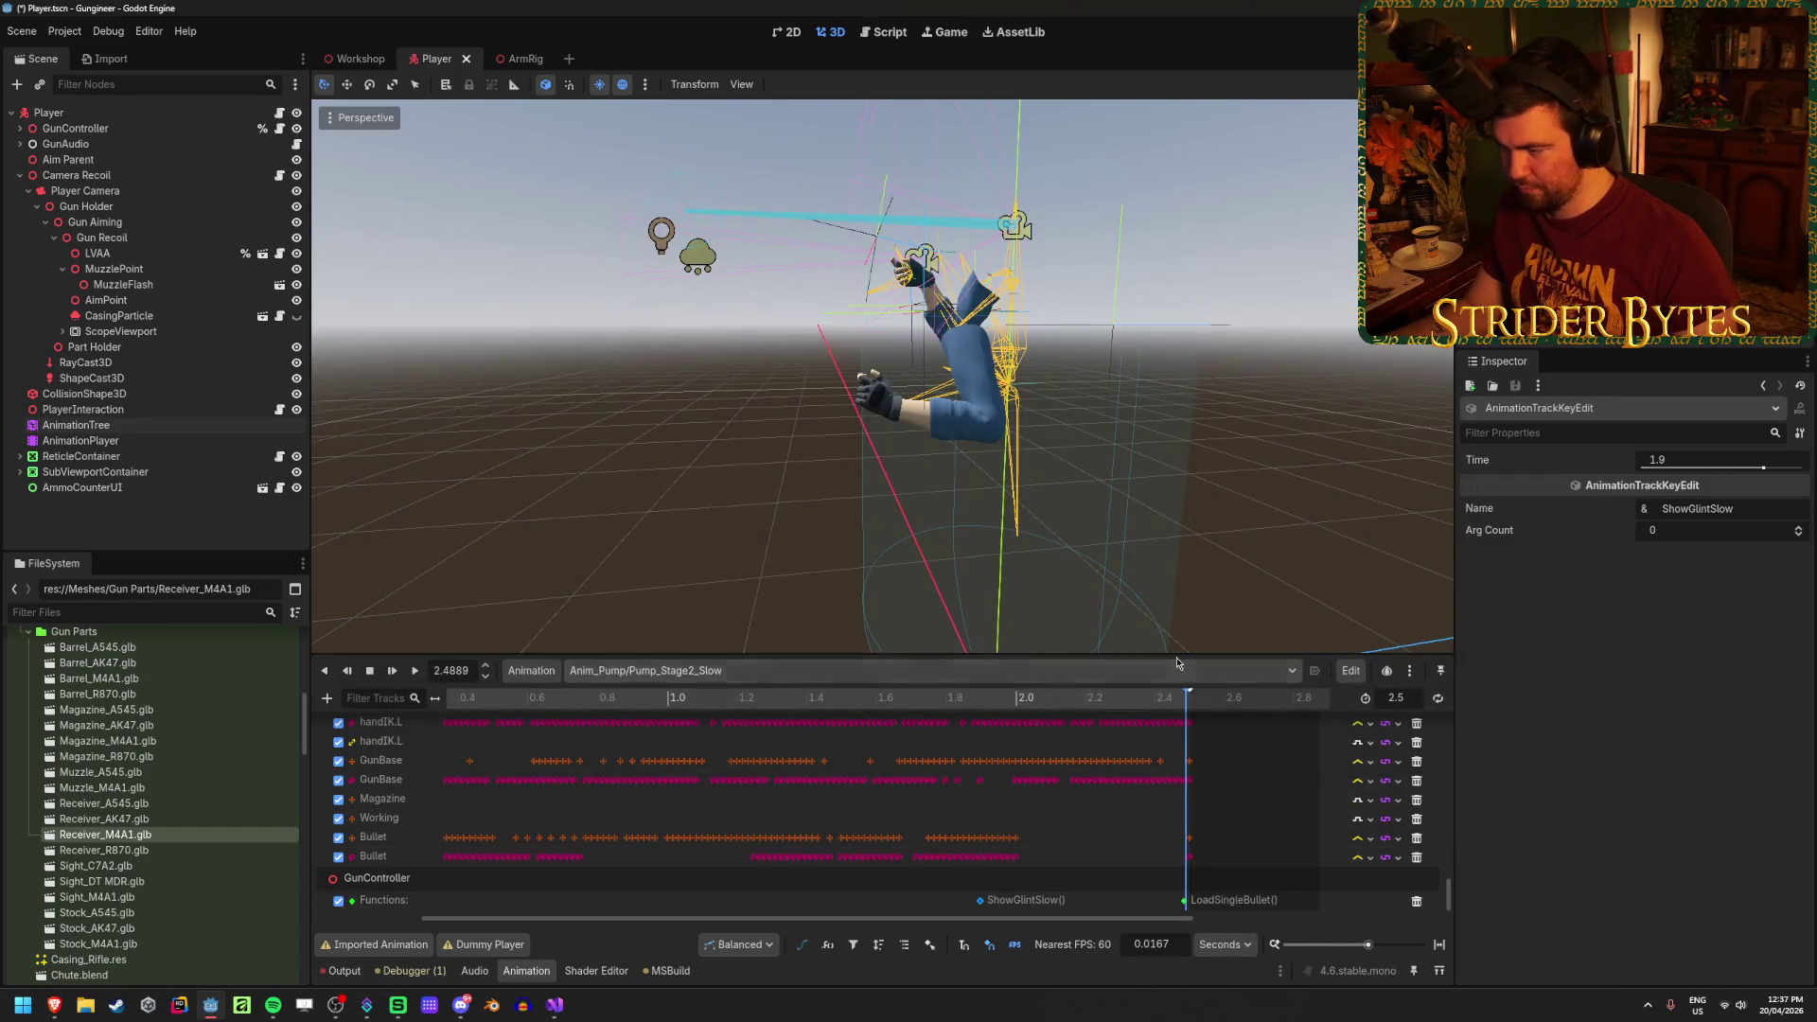
{"action": "left_click", "coordinate": [1183, 700]}
{"action": "key", "text": "ctrl+s"}
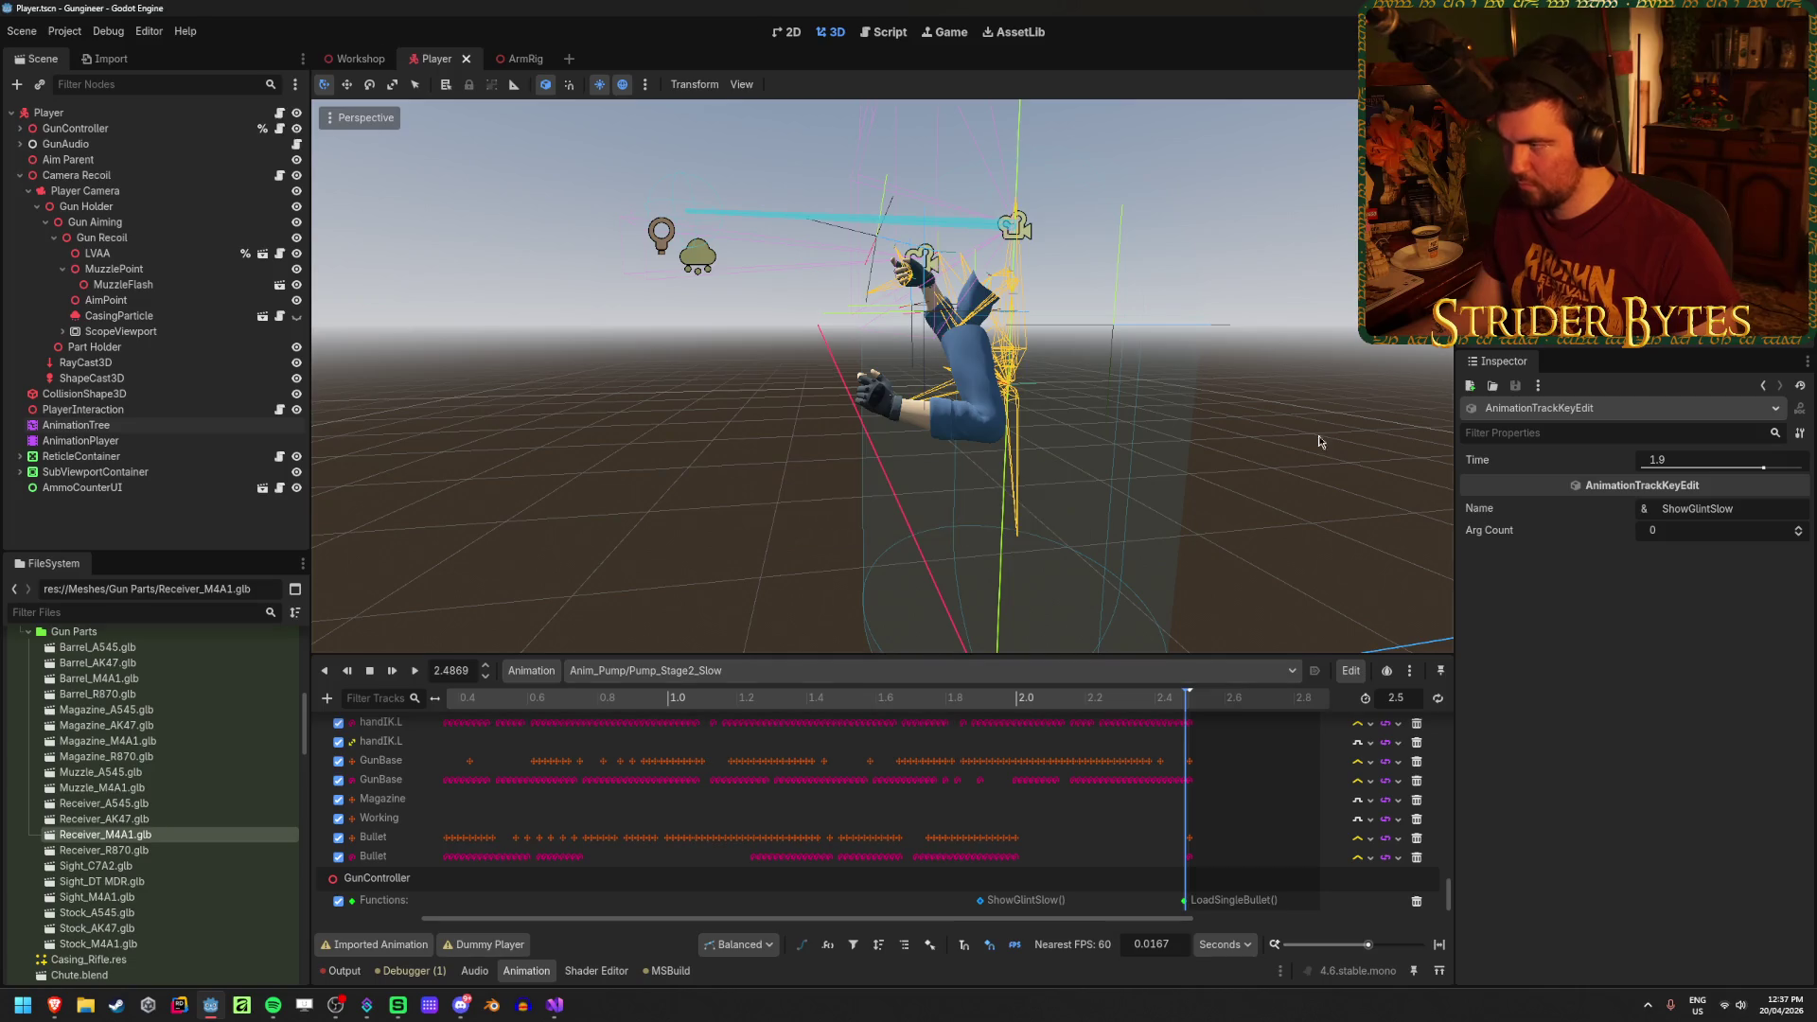
{"action": "key", "text": "F5"}
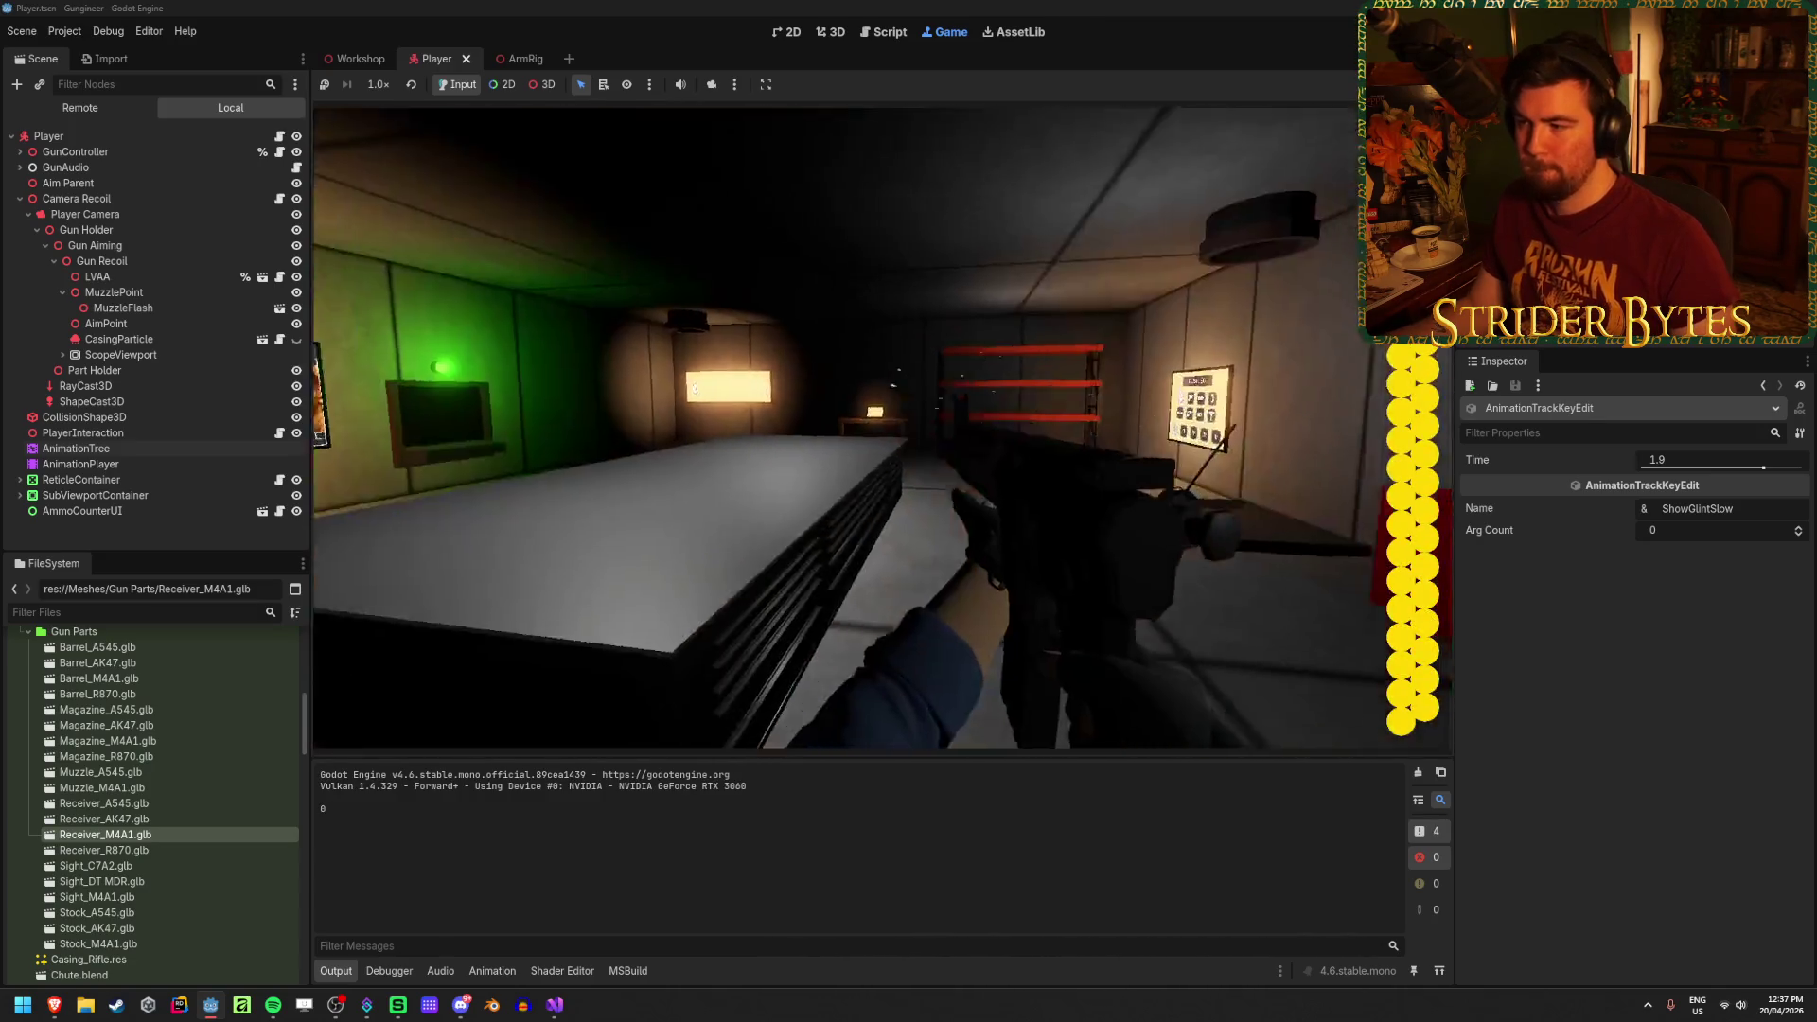
Step: Pick up the shotgun, fire several shots hip and aimed to grey ammo circles, then stop with F8
{"action": "left_click", "coordinate": [882, 427]}
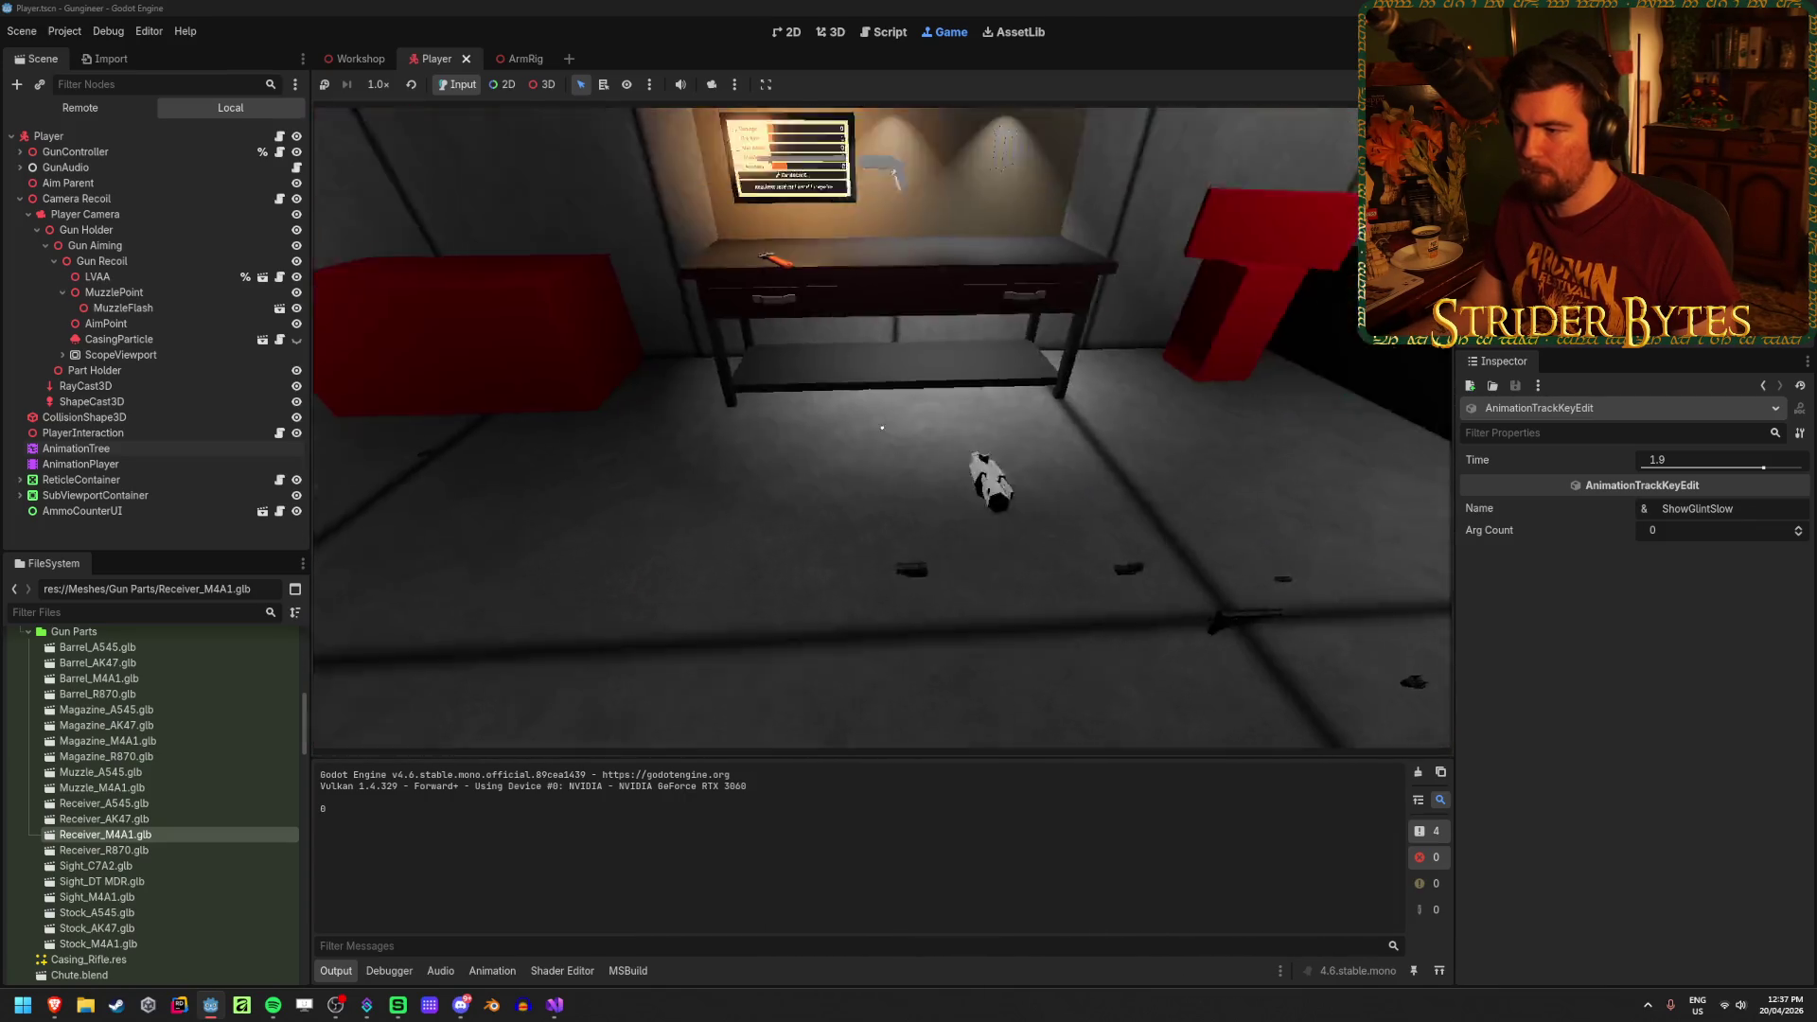
{"action": "key", "text": "e"}
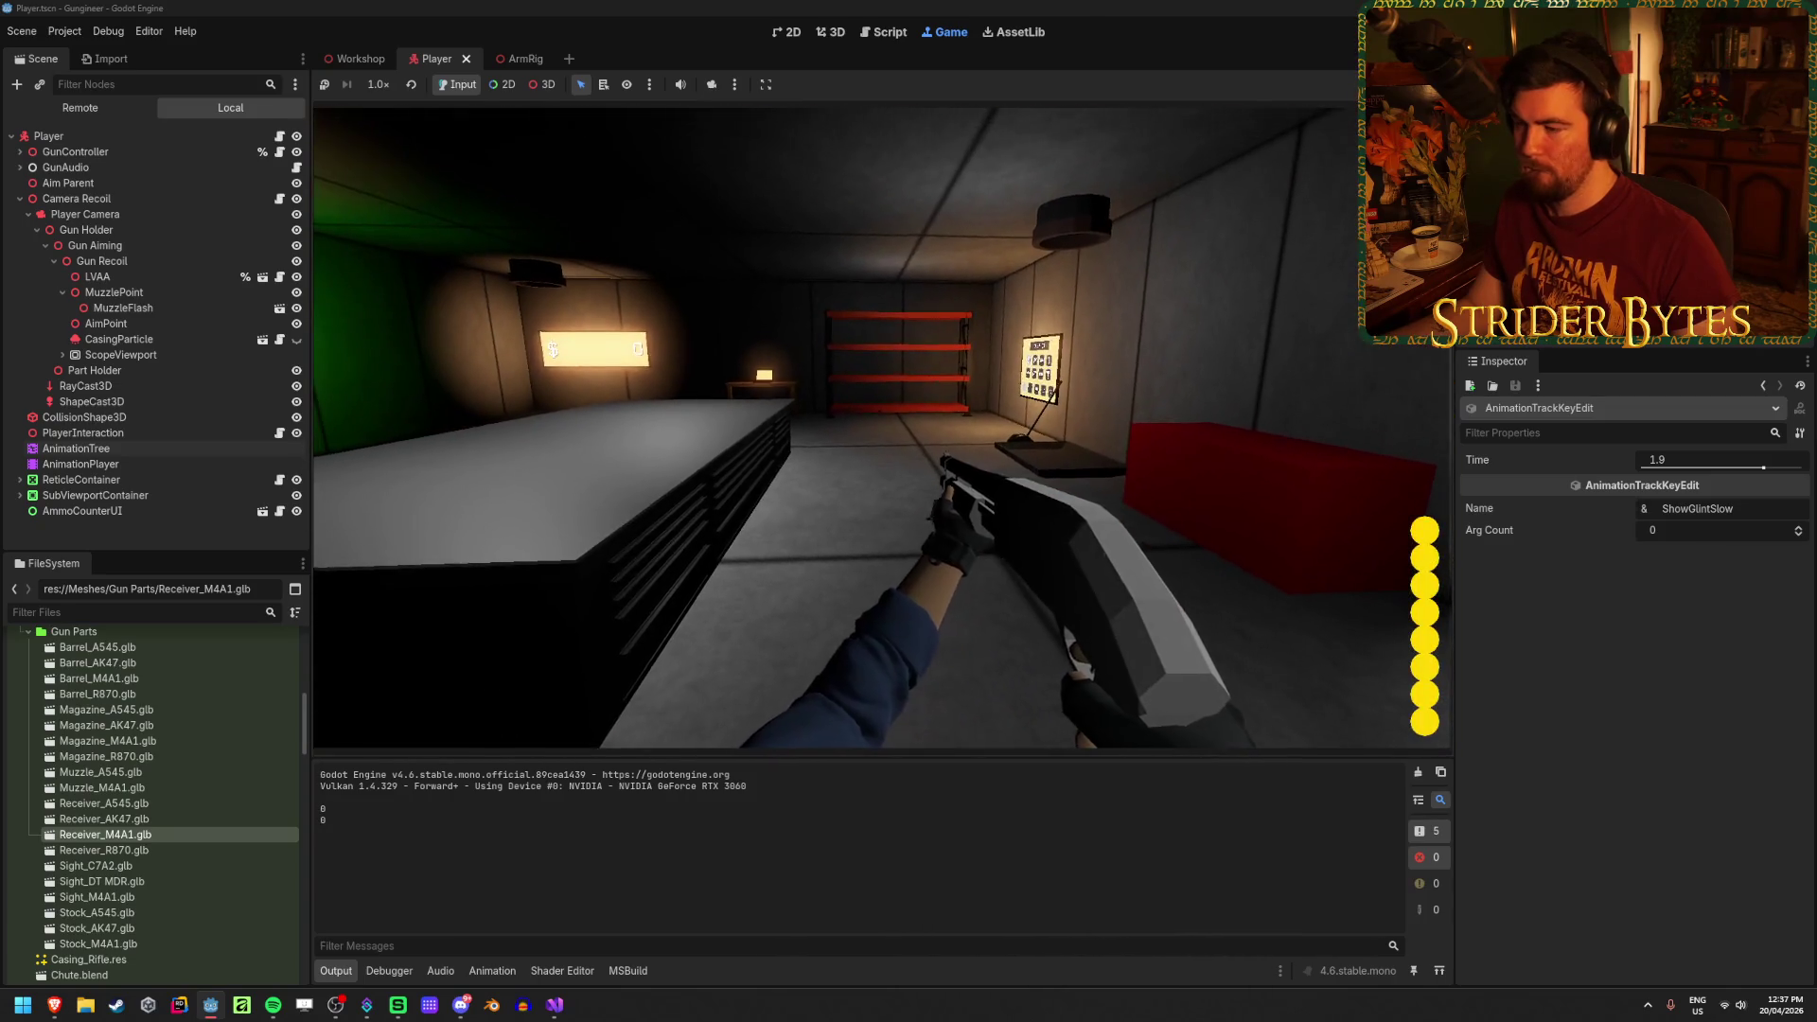
{"action": "left_click", "coordinate": [882, 427]}
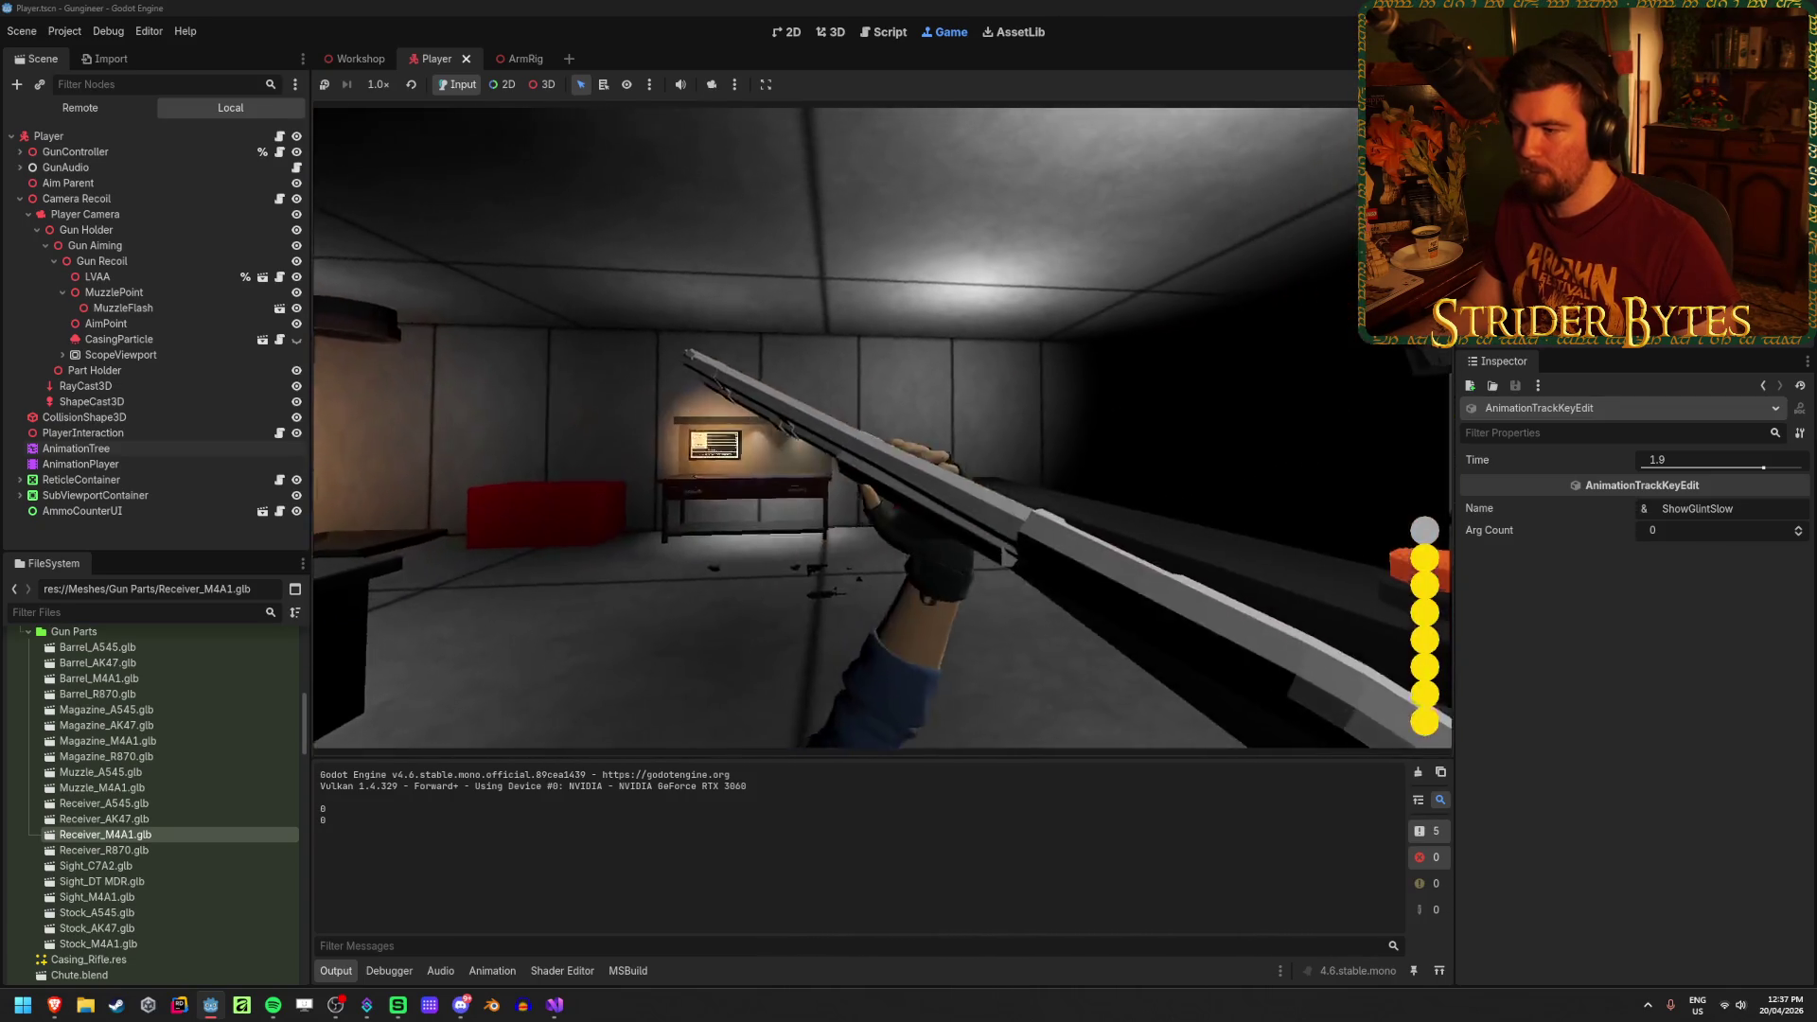
{"action": "left_click", "coordinate": [883, 428]}
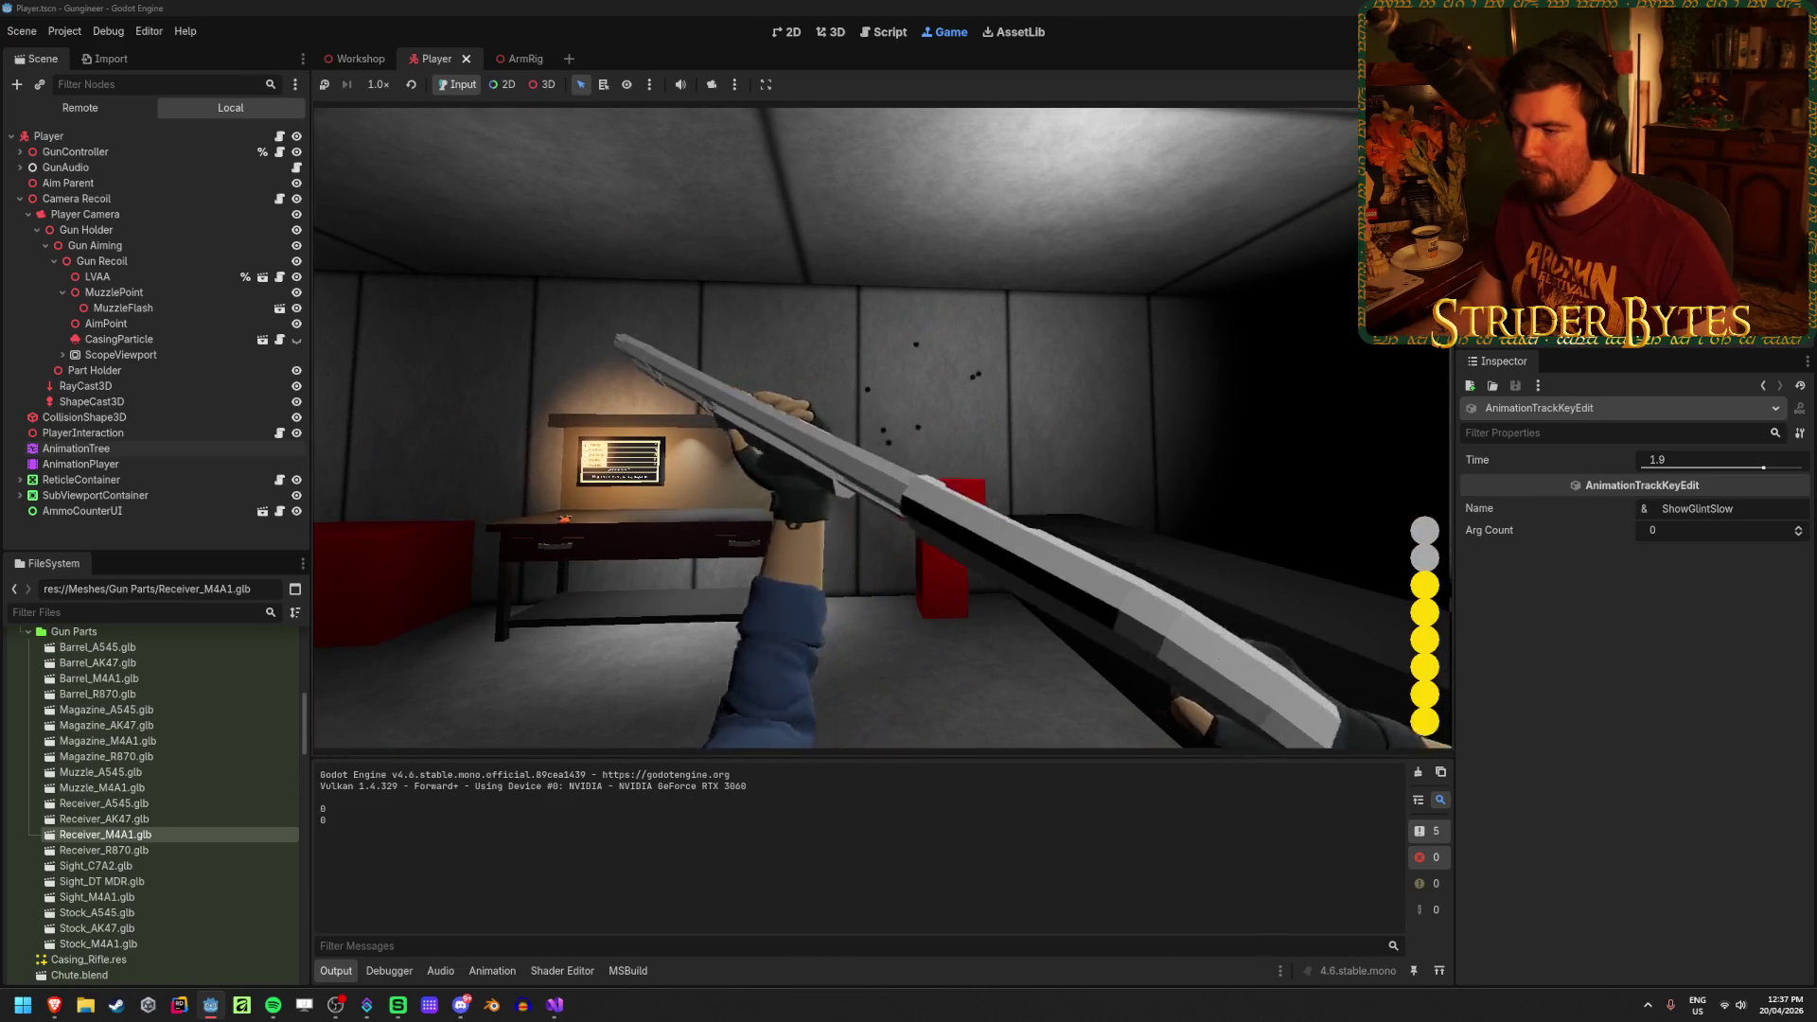
{"action": "left_click", "coordinate": [883, 428]}
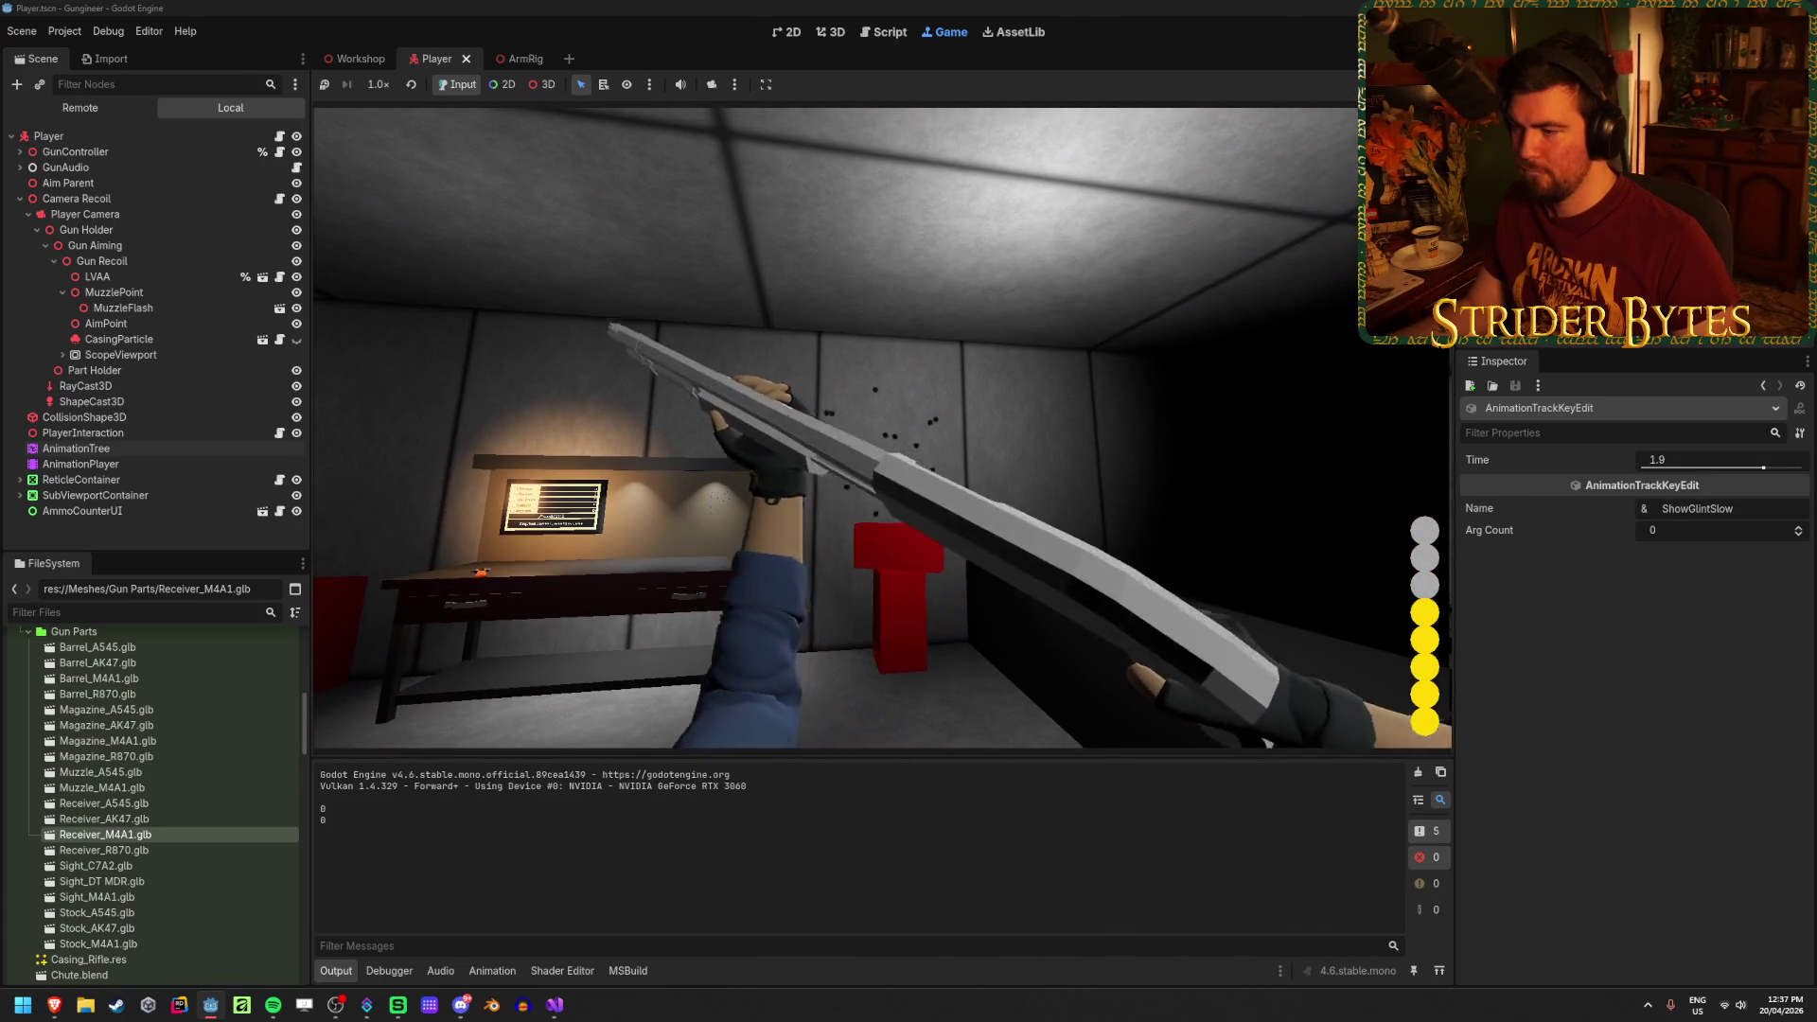
{"action": "left_click", "coordinate": [883, 427]}
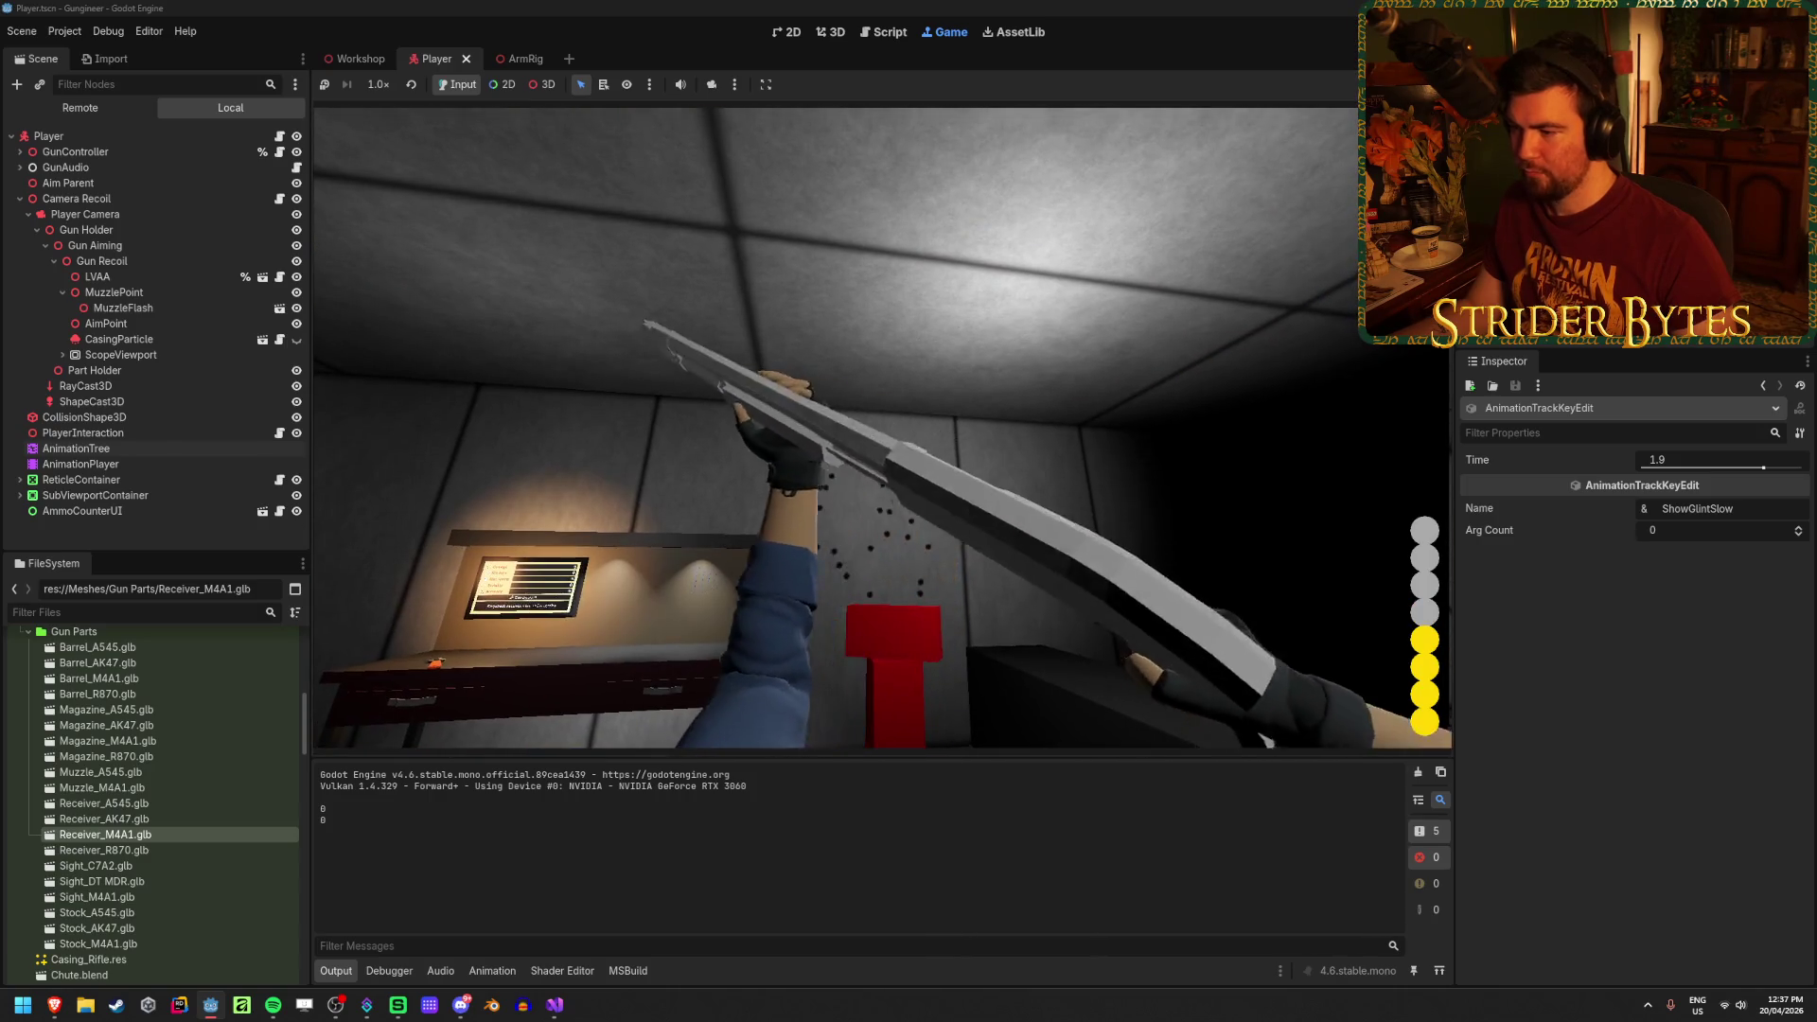
{"action": "right_click", "coordinate": [883, 428]}
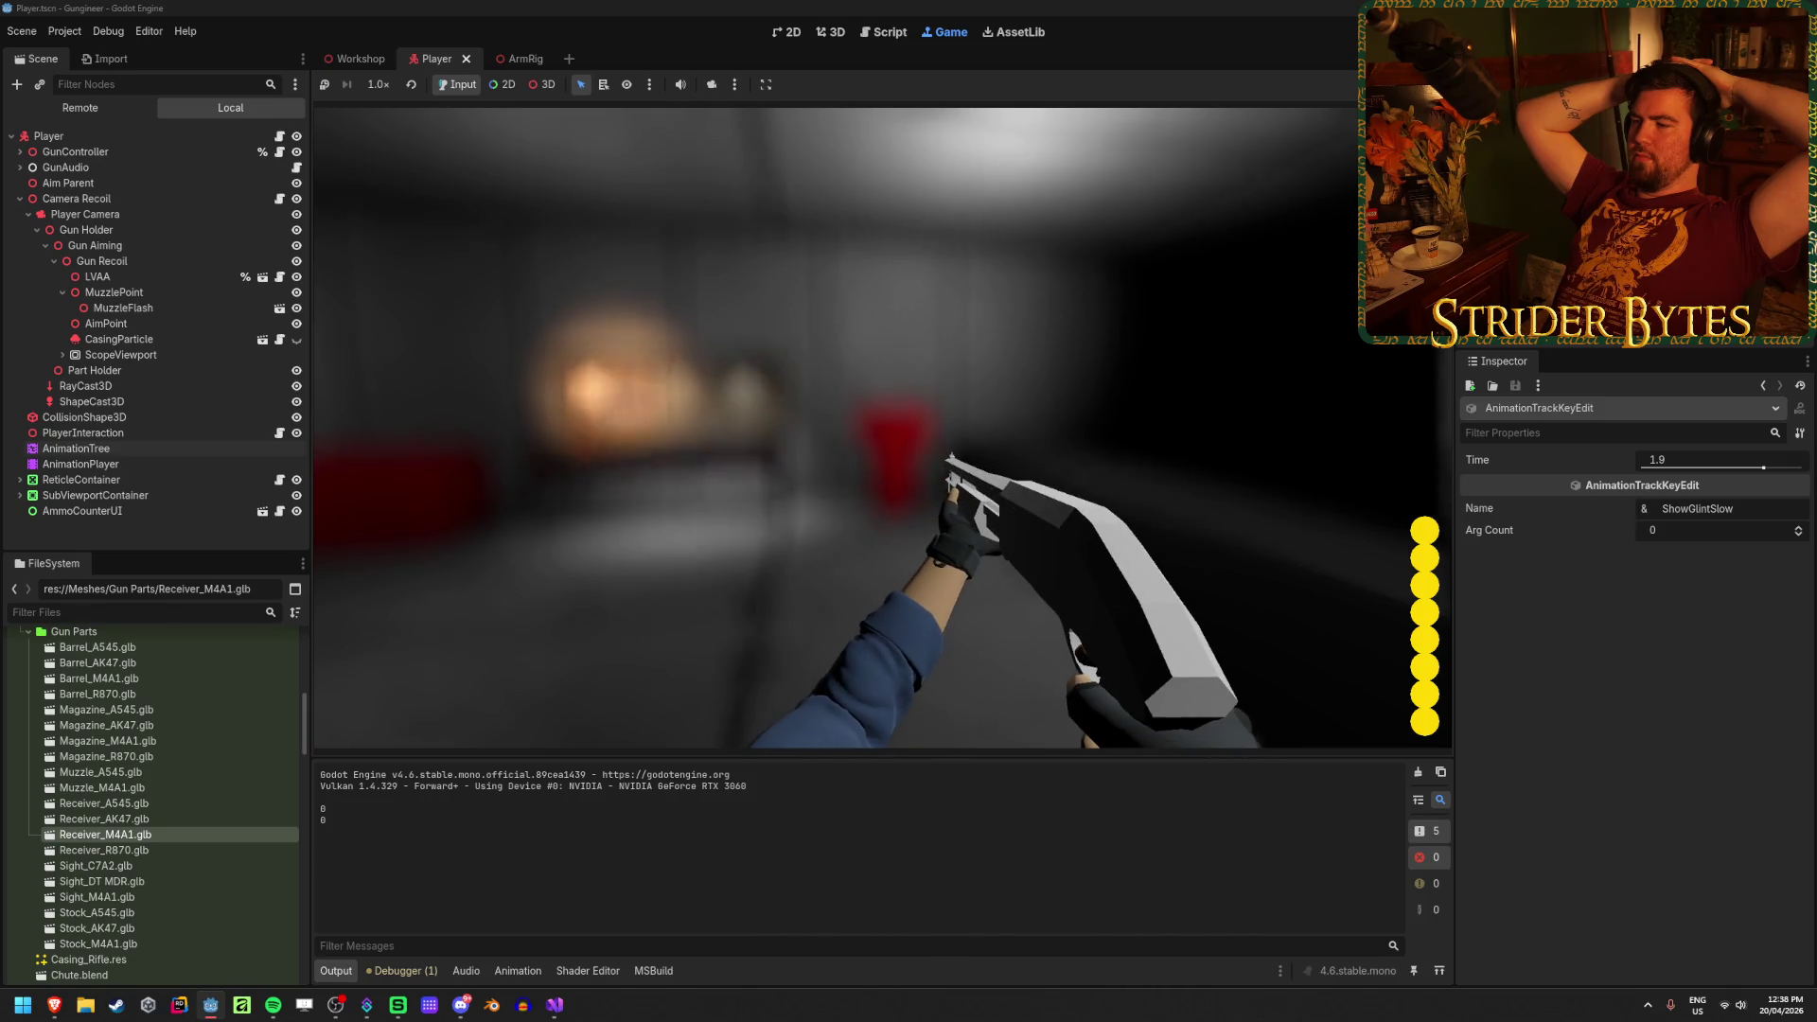
{"action": "left_click", "coordinate": [883, 429]}
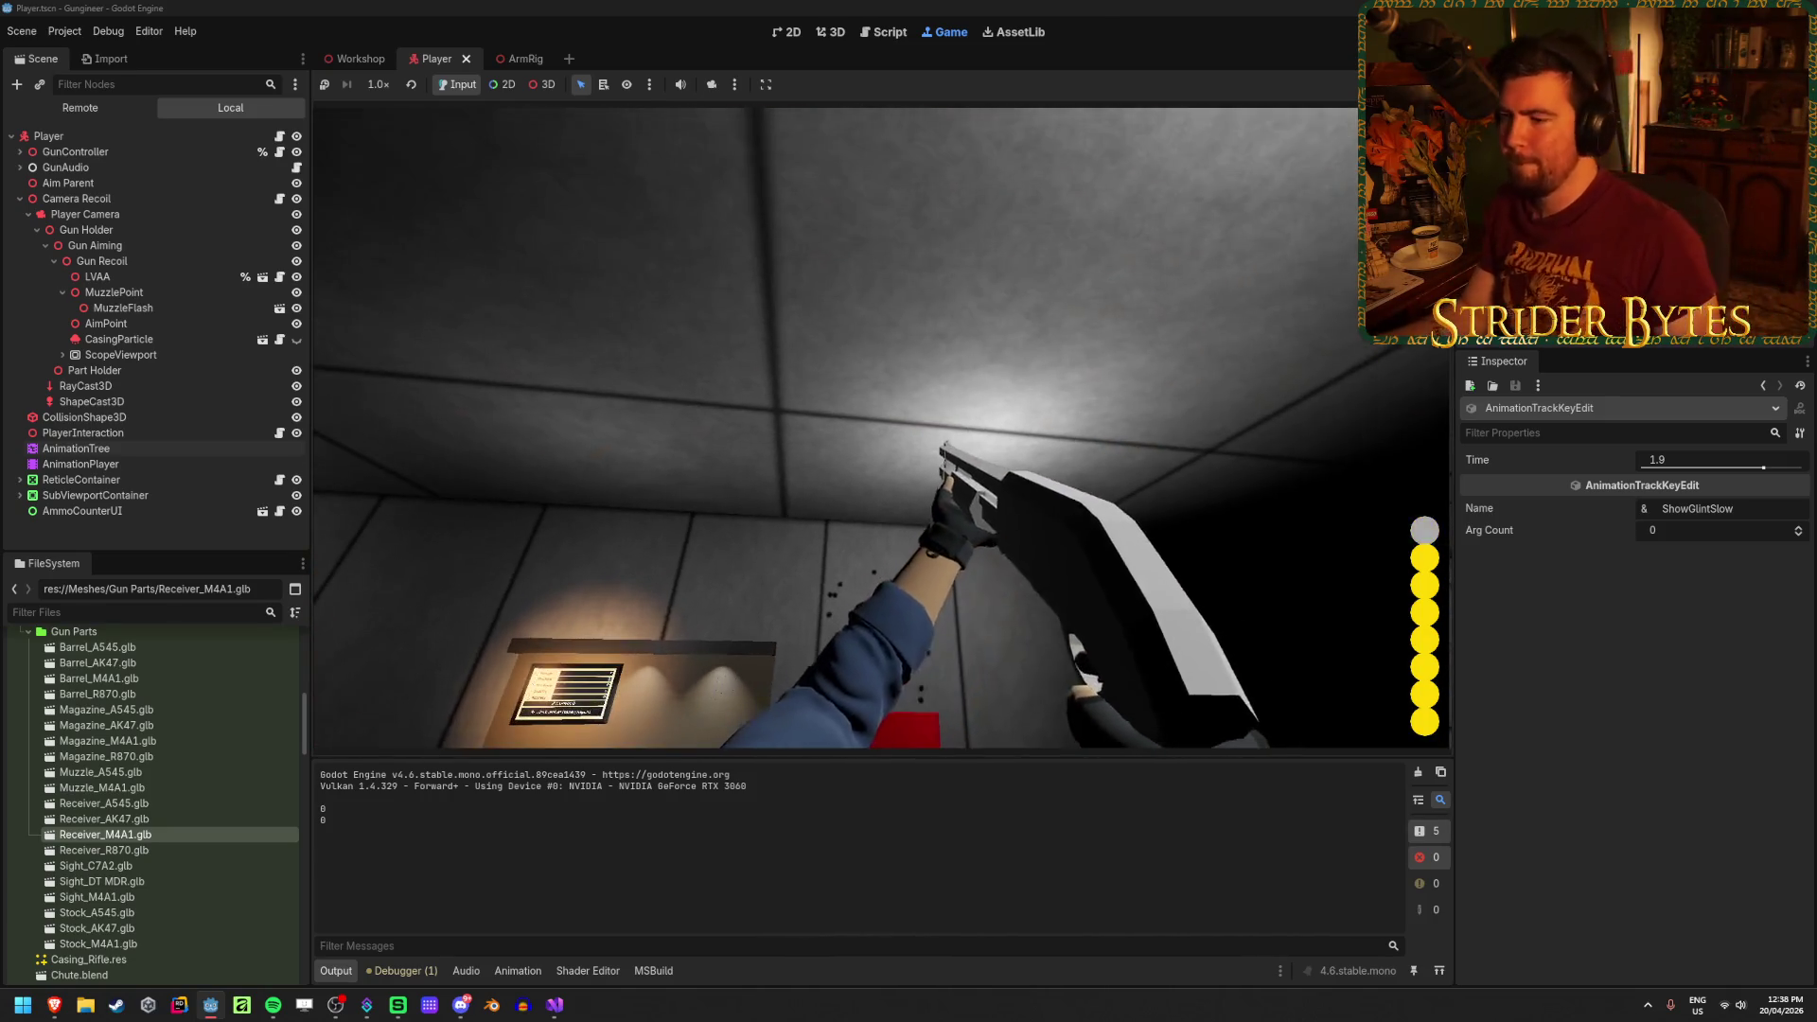
{"action": "left_click", "coordinate": [883, 428]}
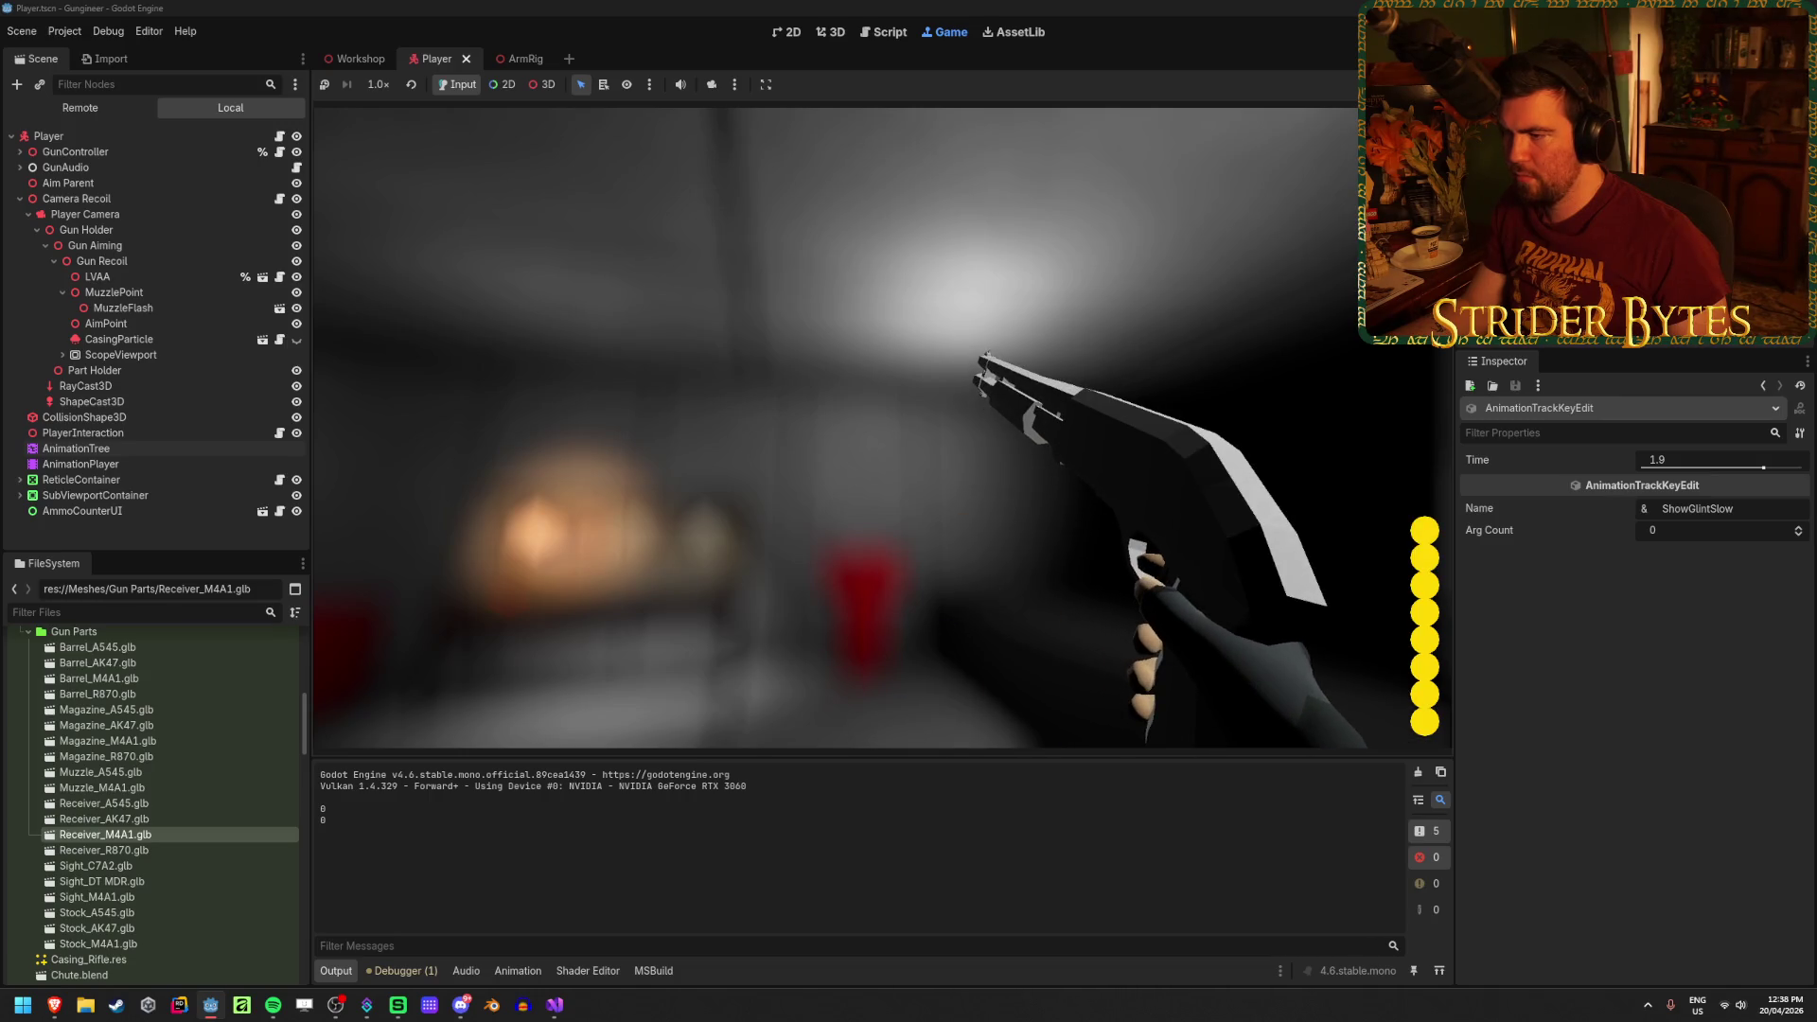
{"action": "key", "text": "F8"}
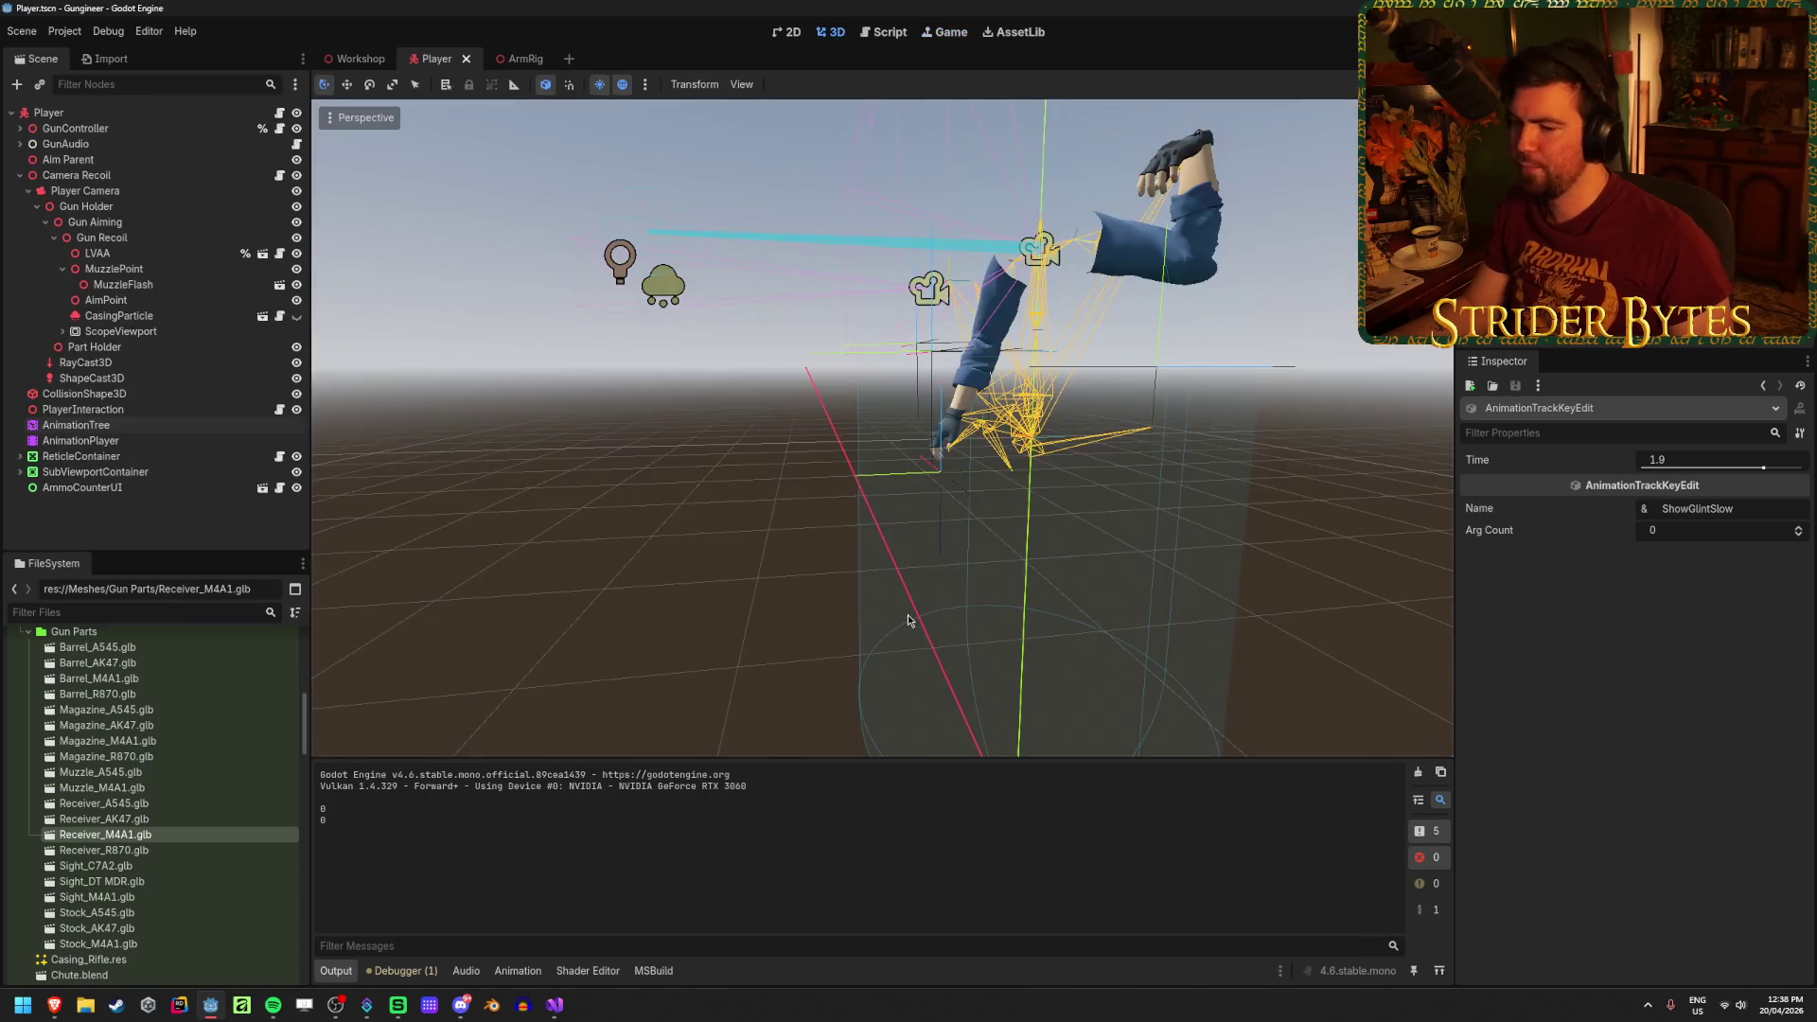
Step: Delete the GD.Print stability line from SetupGun and save GunController.cs
{"action": "left_click", "coordinate": [554, 1006]}
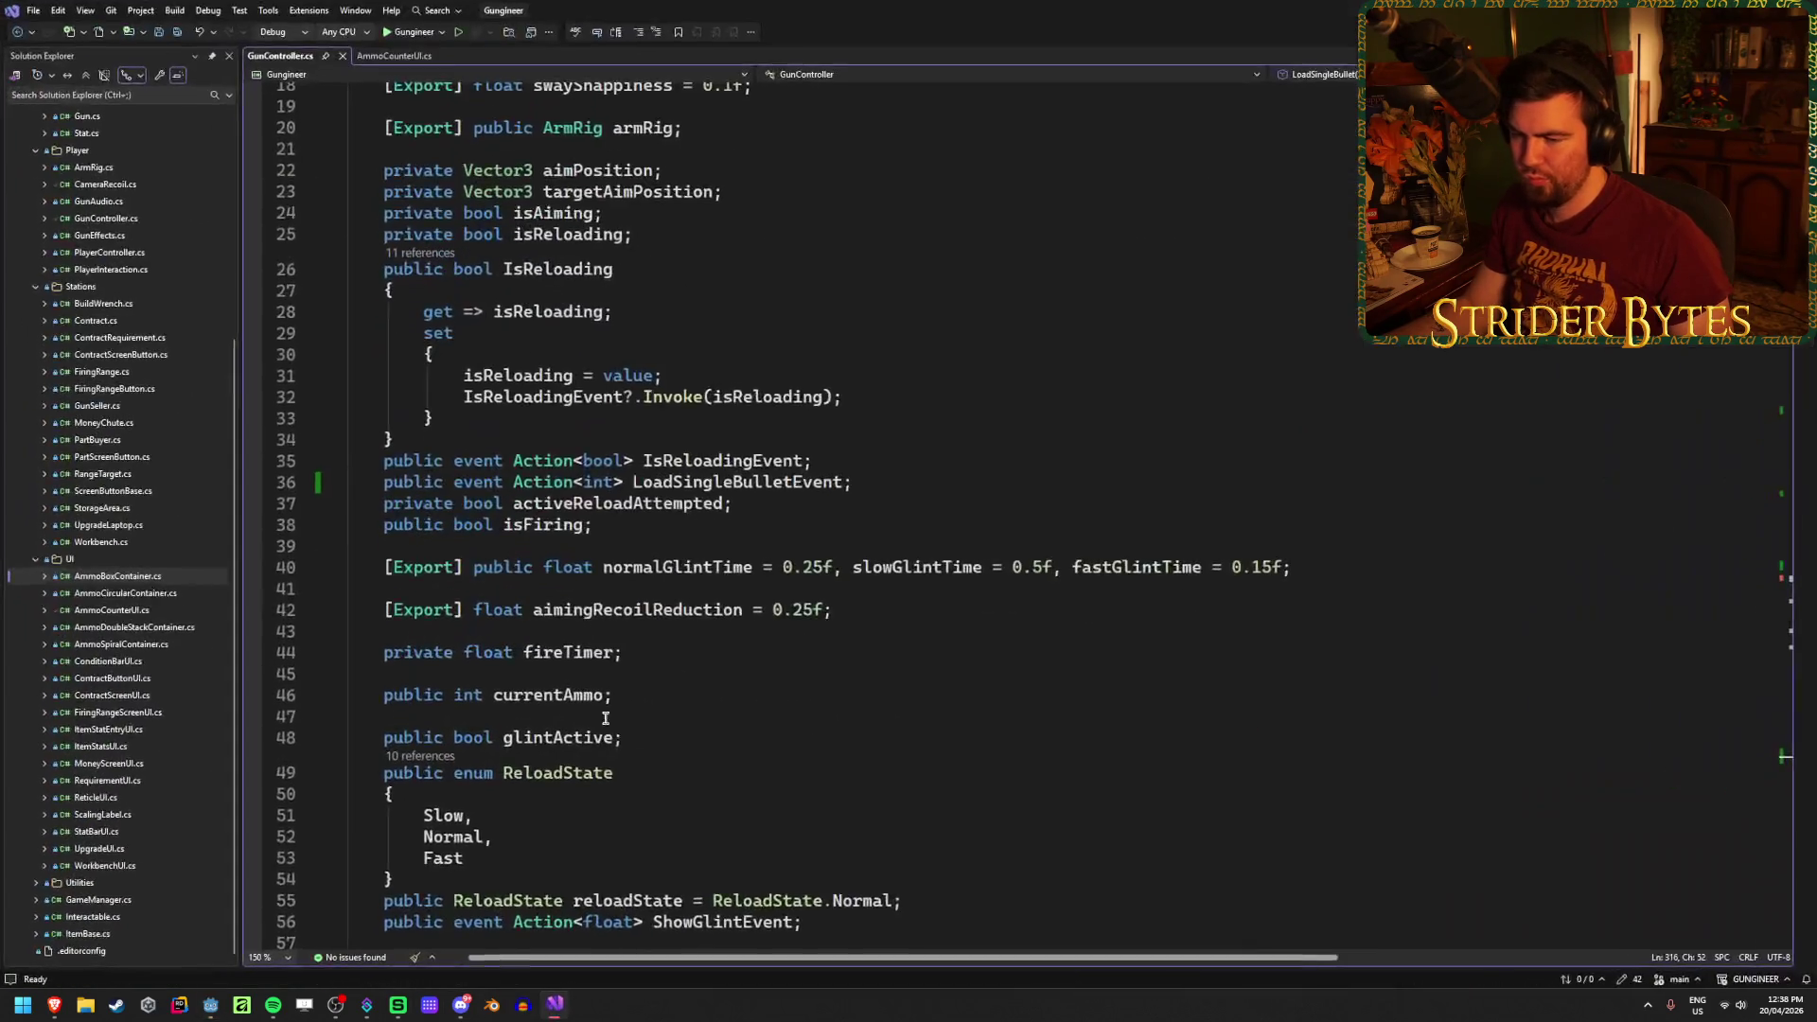
{"action": "scroll", "coordinate": [426, 338], "scroll_direction": "down", "scroll_amount": 20}
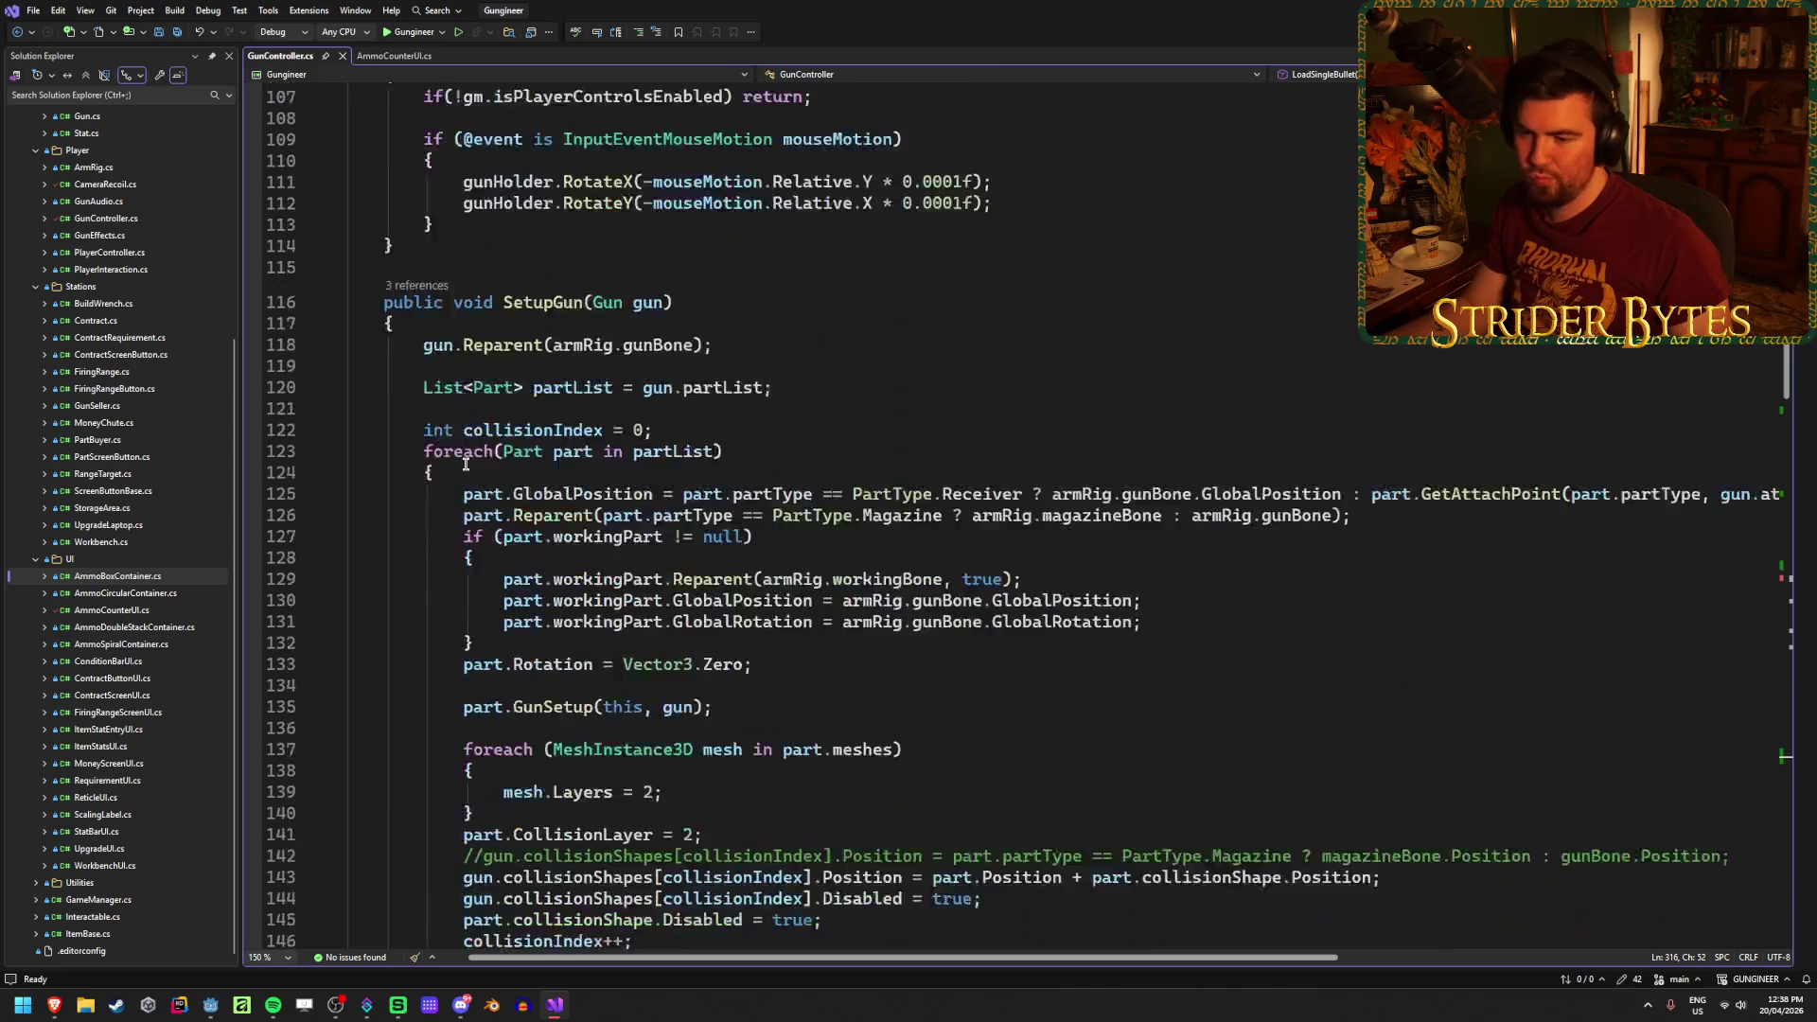
{"action": "scroll", "coordinate": [466, 480], "scroll_direction": "up", "scroll_amount": 6}
{"action": "scroll", "coordinate": [465, 480], "scroll_direction": "up", "scroll_amount": 5}
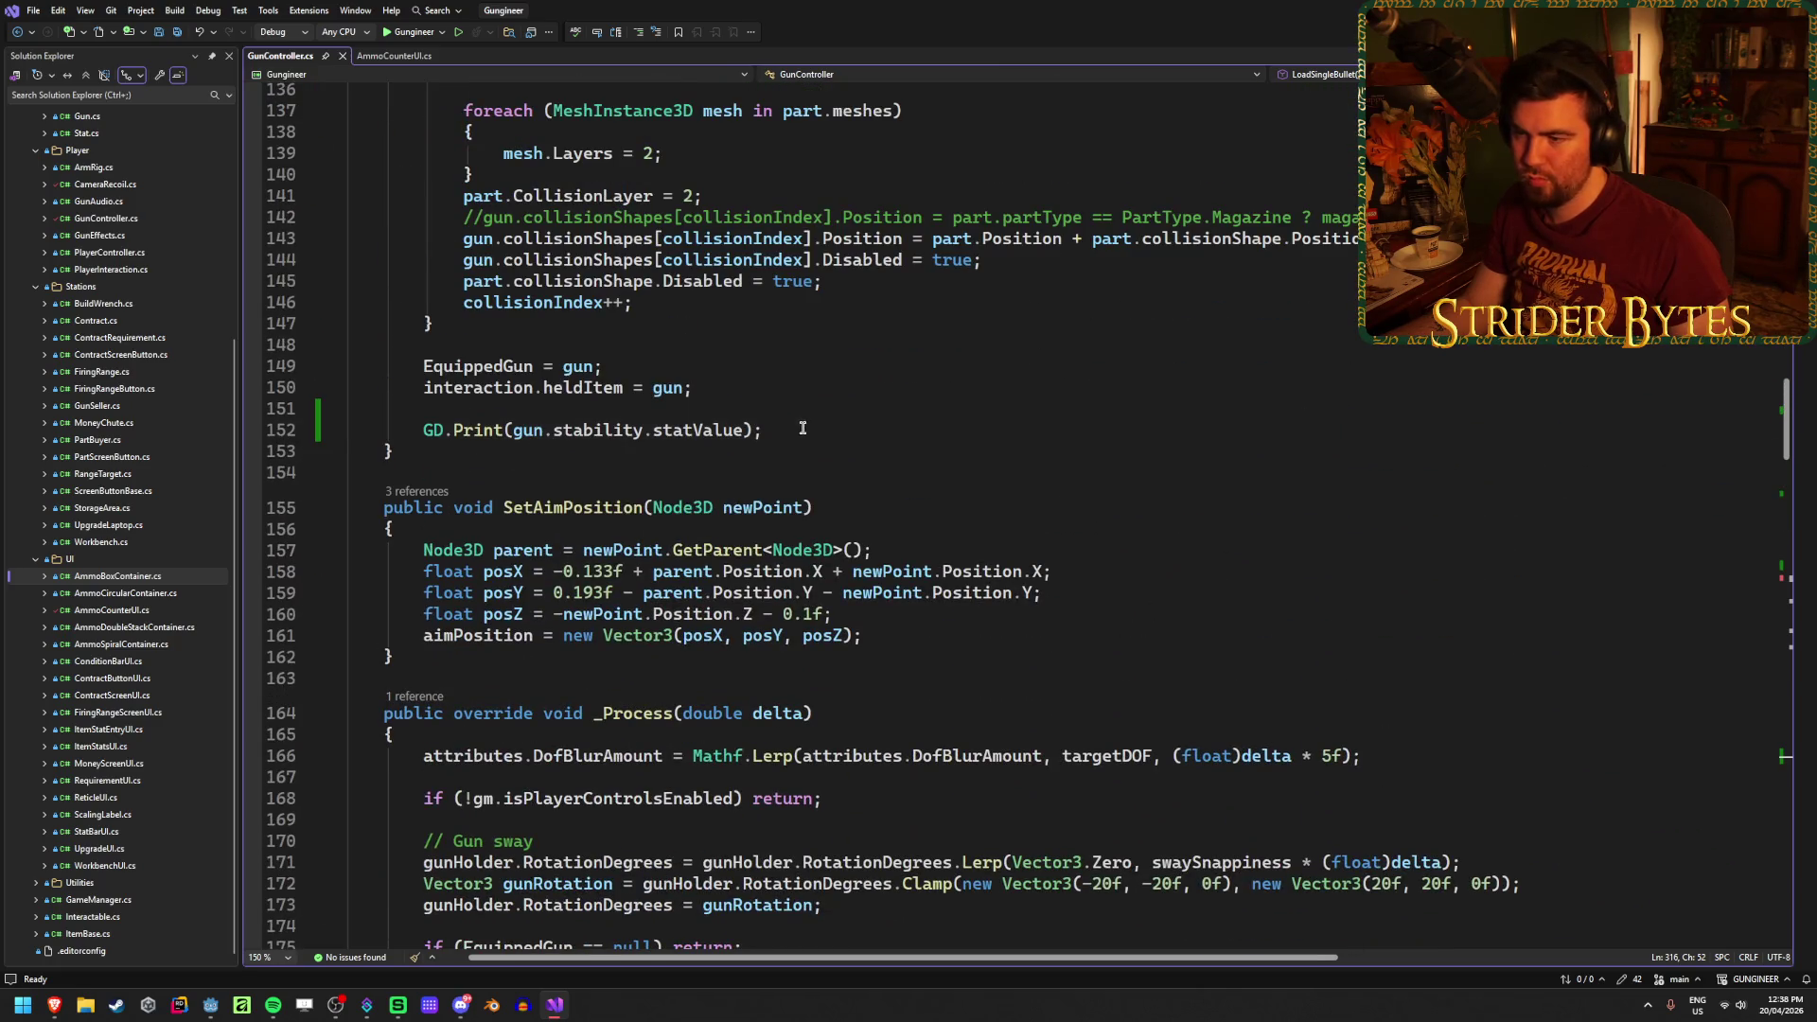
{"action": "left_click", "coordinate": [803, 429]}
{"action": "key", "text": "ctrl+x"}
{"action": "left_click", "coordinate": [659, 407]}
{"action": "key", "text": "BackSpace"}
{"action": "key", "text": "ctrl+s"}
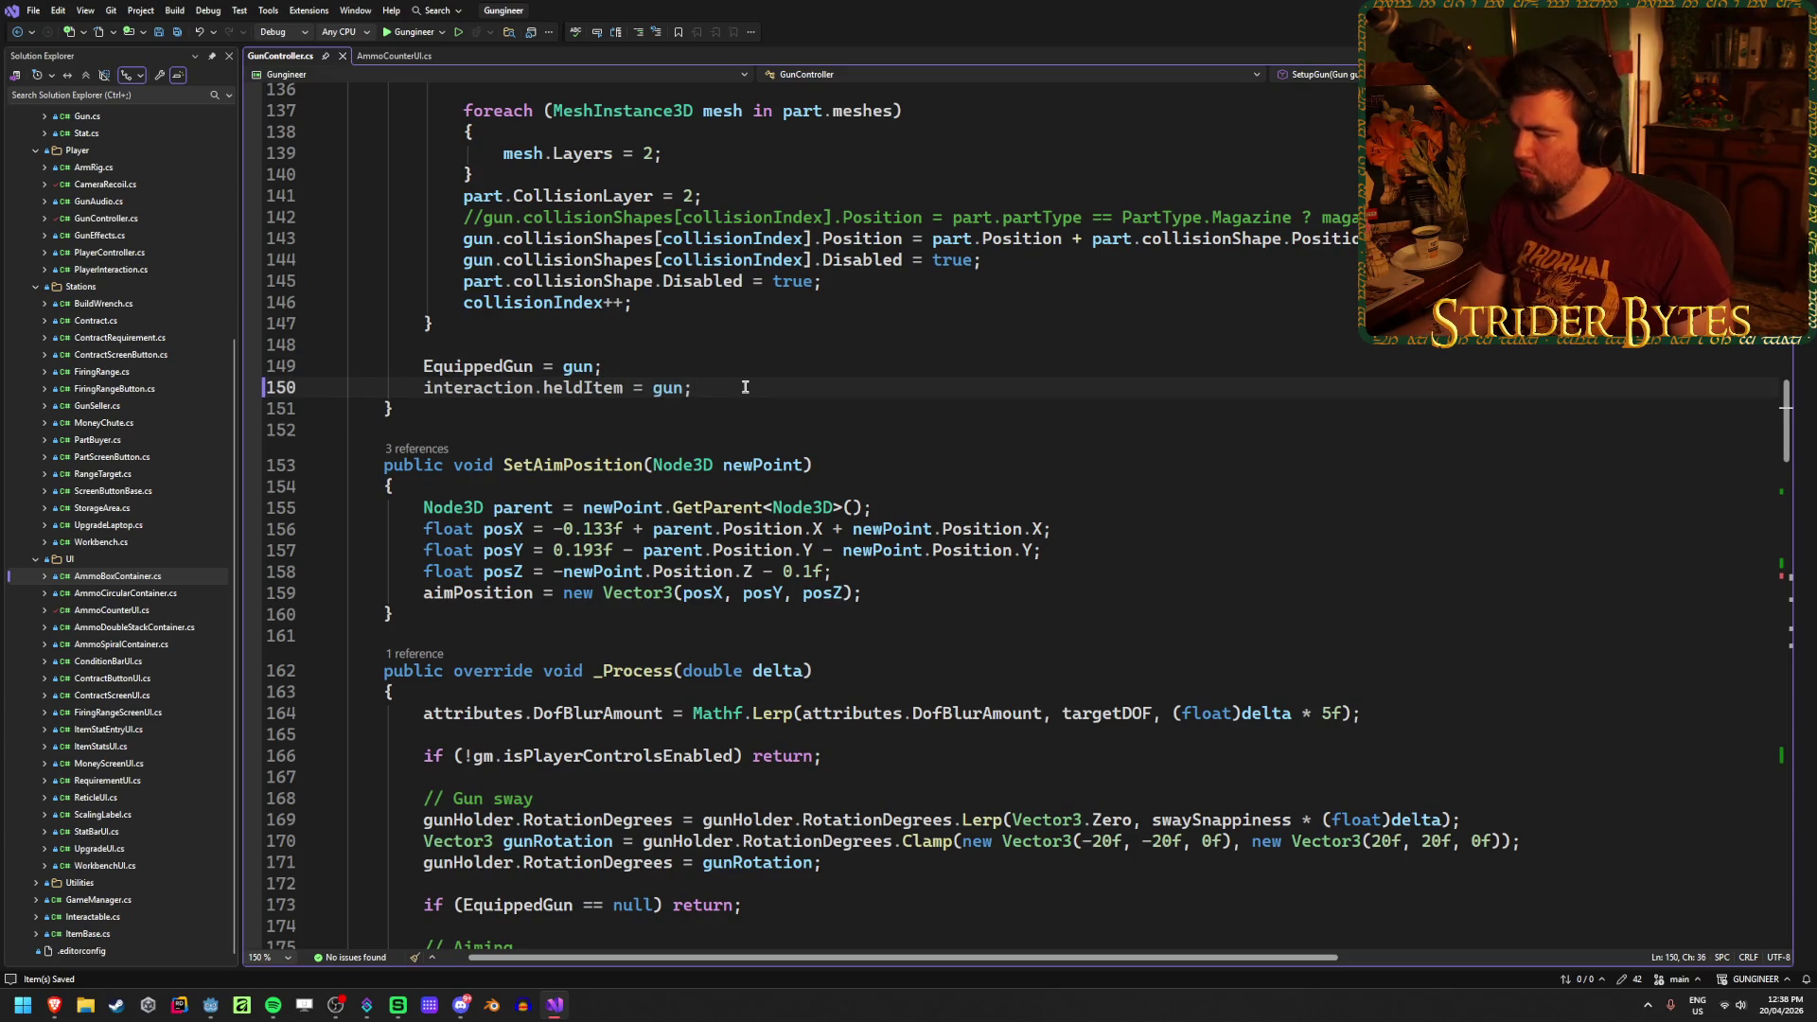
Step: Review the _Process aiming check and the Fire method's reload check in GunController.cs
{"action": "scroll", "coordinate": [744, 387], "scroll_direction": "down", "scroll_amount": 5}
{"action": "scroll", "coordinate": [657, 317], "scroll_direction": "down", "scroll_amount": 2}
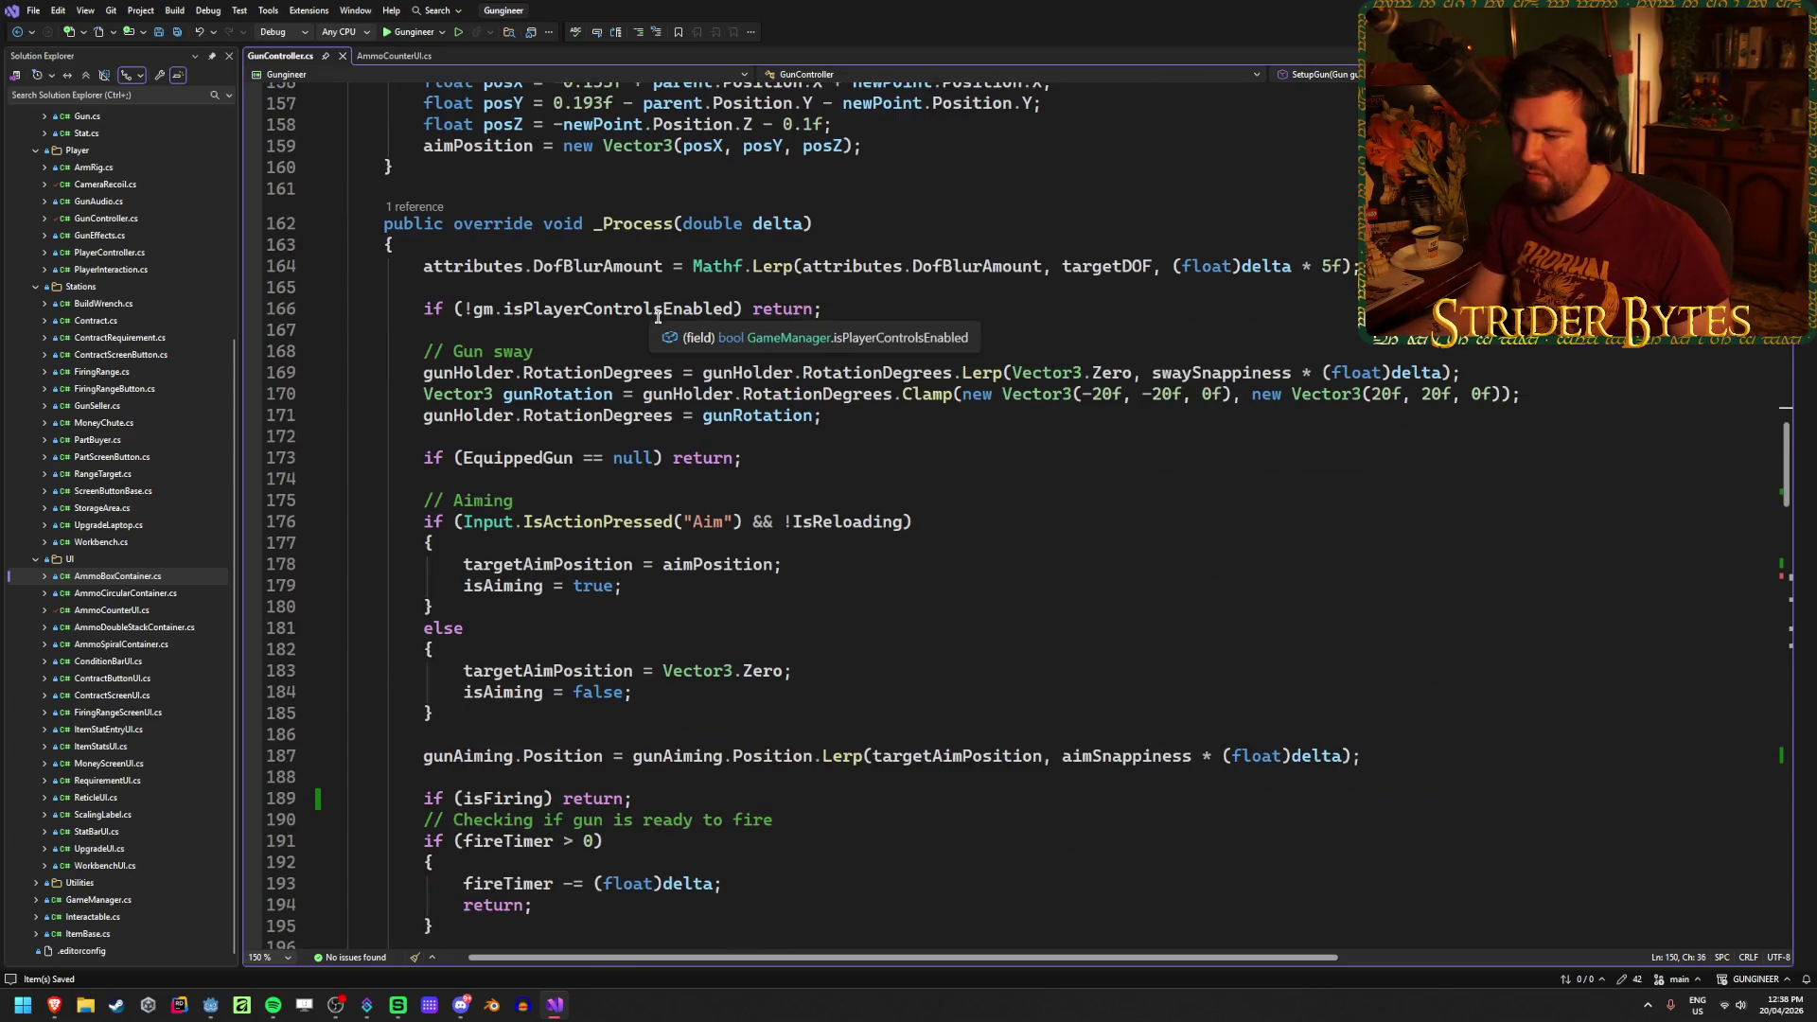
{"action": "left_click", "coordinate": [1022, 523]}
{"action": "scroll", "coordinate": [1018, 522], "scroll_direction": "down", "scroll_amount": 9}
{"action": "scroll", "coordinate": [1018, 523], "scroll_direction": "down", "scroll_amount": 3}
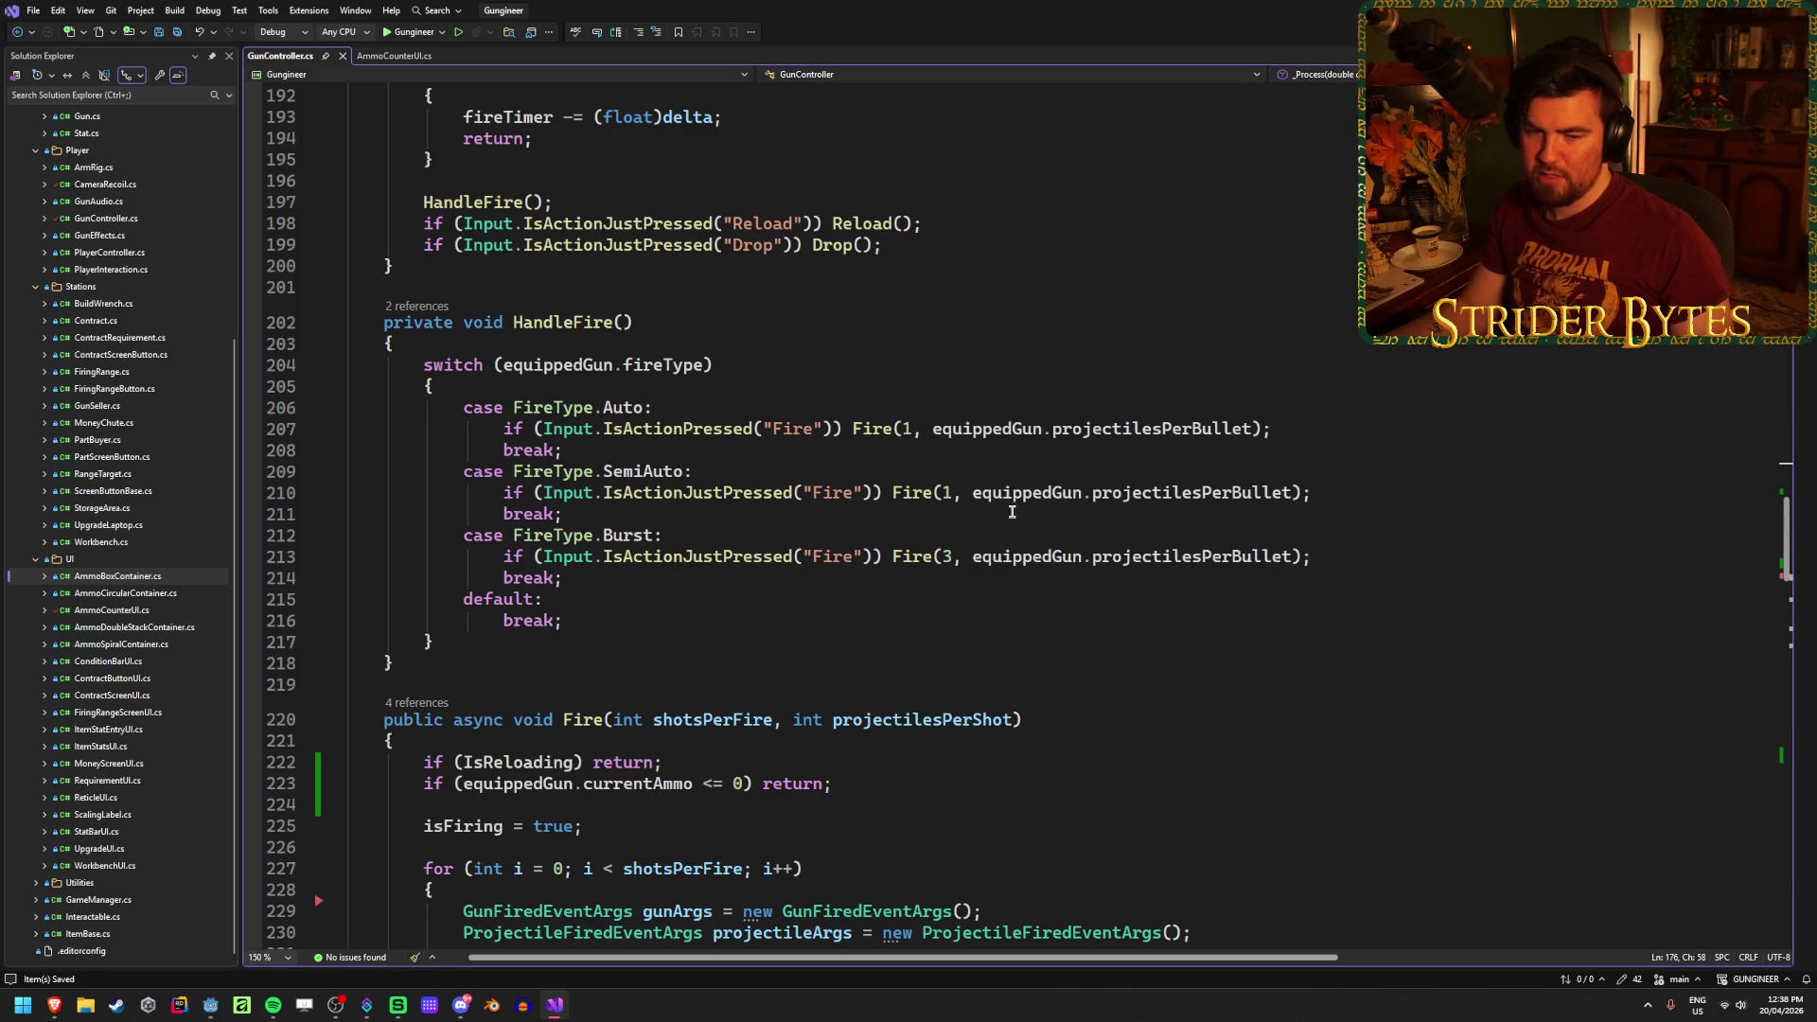
{"action": "scroll", "coordinate": [1009, 502], "scroll_direction": "down", "scroll_amount": 6}
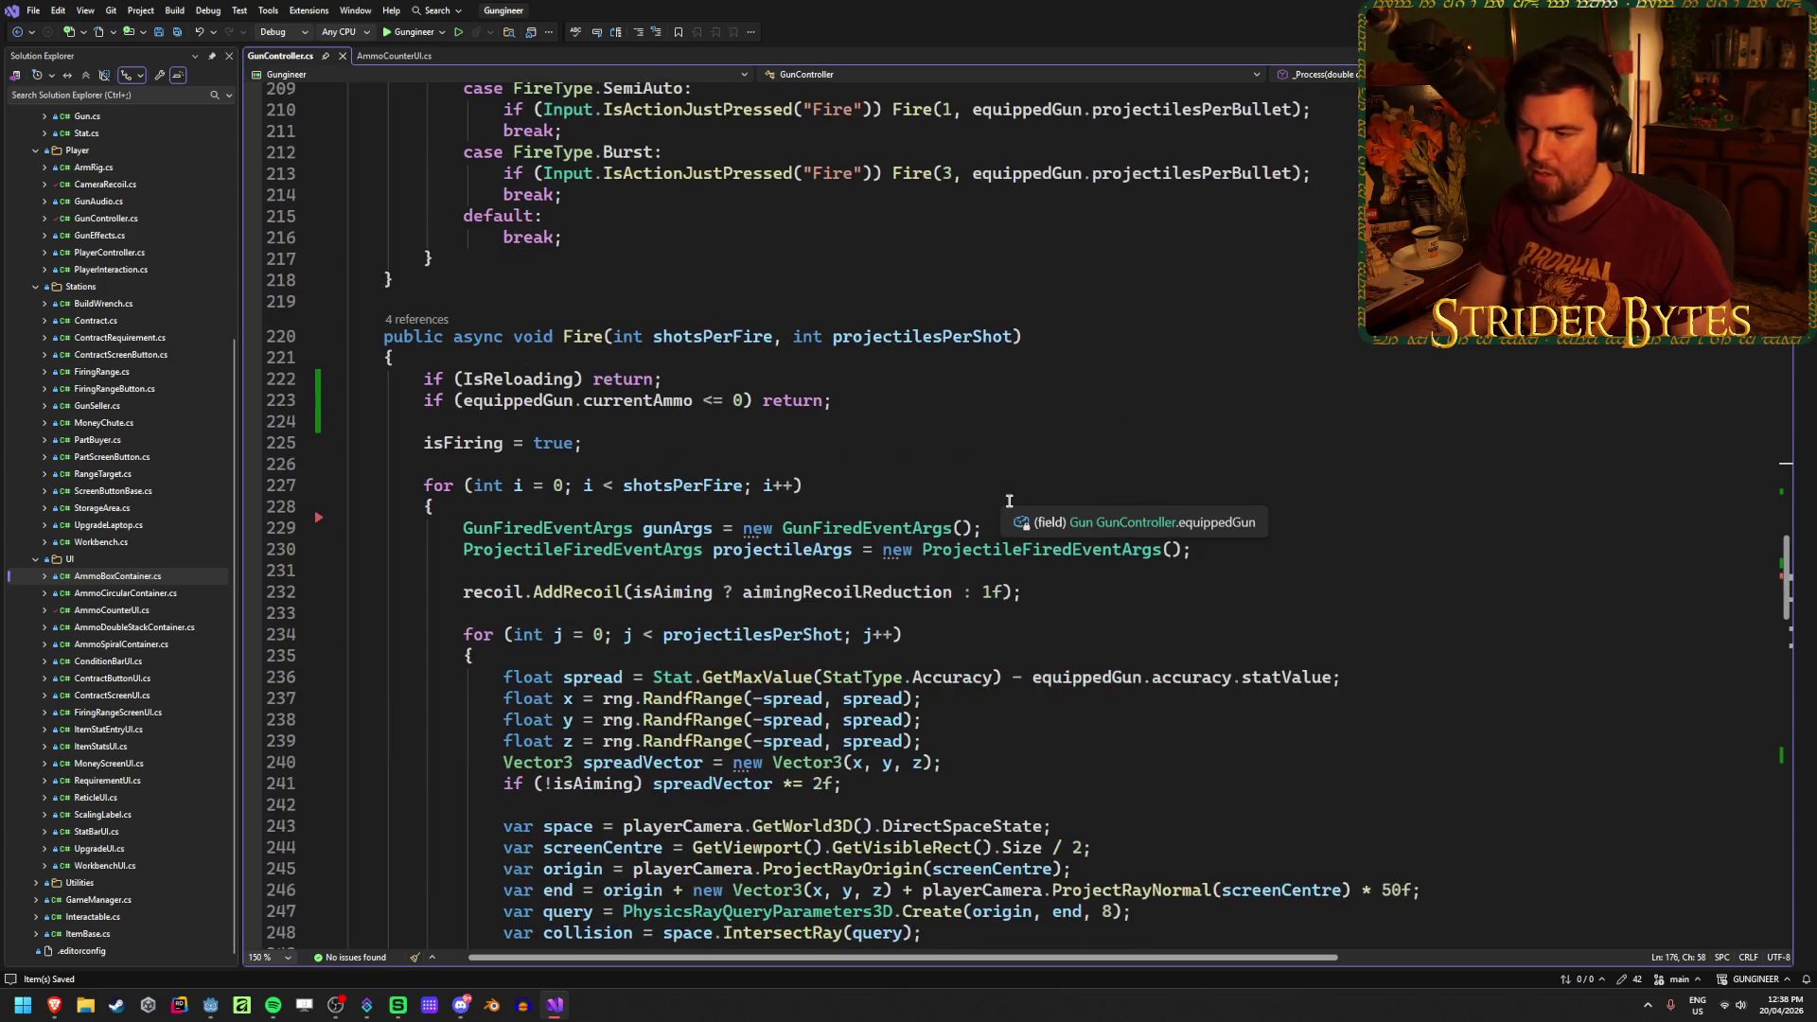
{"action": "left_click", "coordinate": [1060, 337]}
{"action": "key", "text": "Up"}
{"action": "key", "text": "Up"}
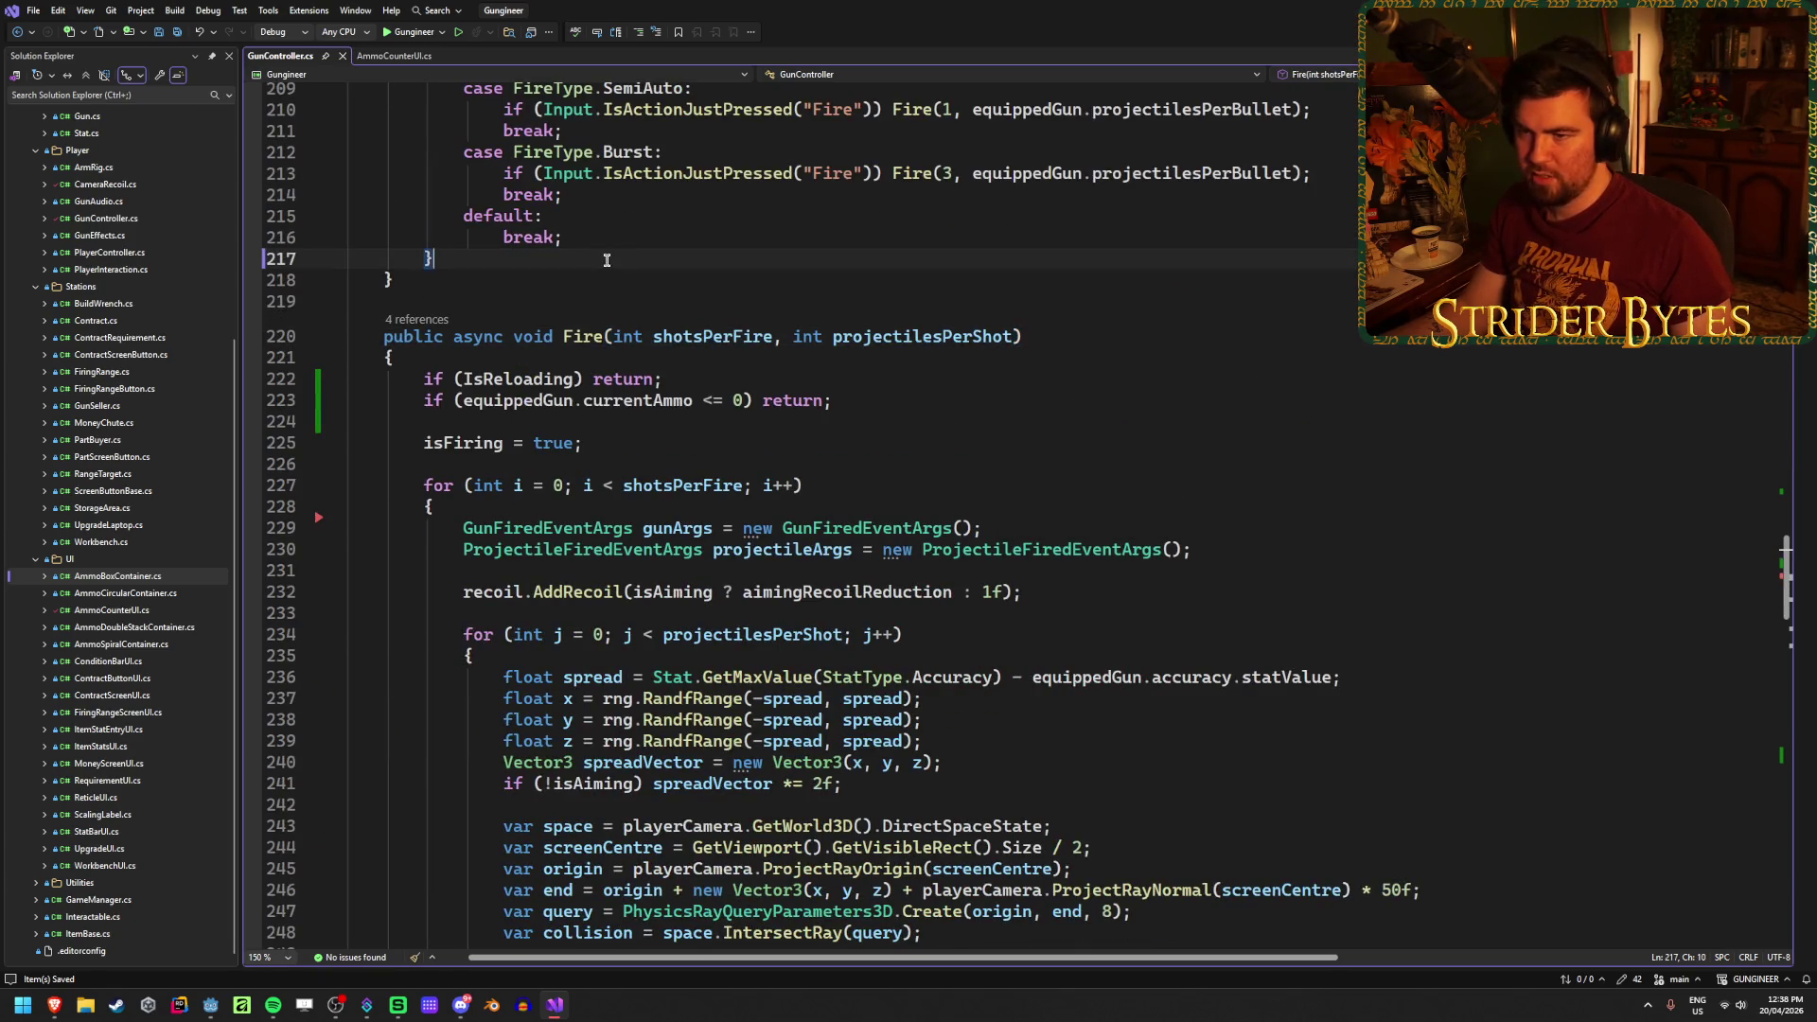
{"action": "left_click", "coordinate": [1117, 338]}
{"action": "scroll", "coordinate": [1117, 338], "scroll_direction": "down", "scroll_amount": 6}
{"action": "scroll", "coordinate": [1117, 338], "scroll_direction": "up", "scroll_amount": 20}
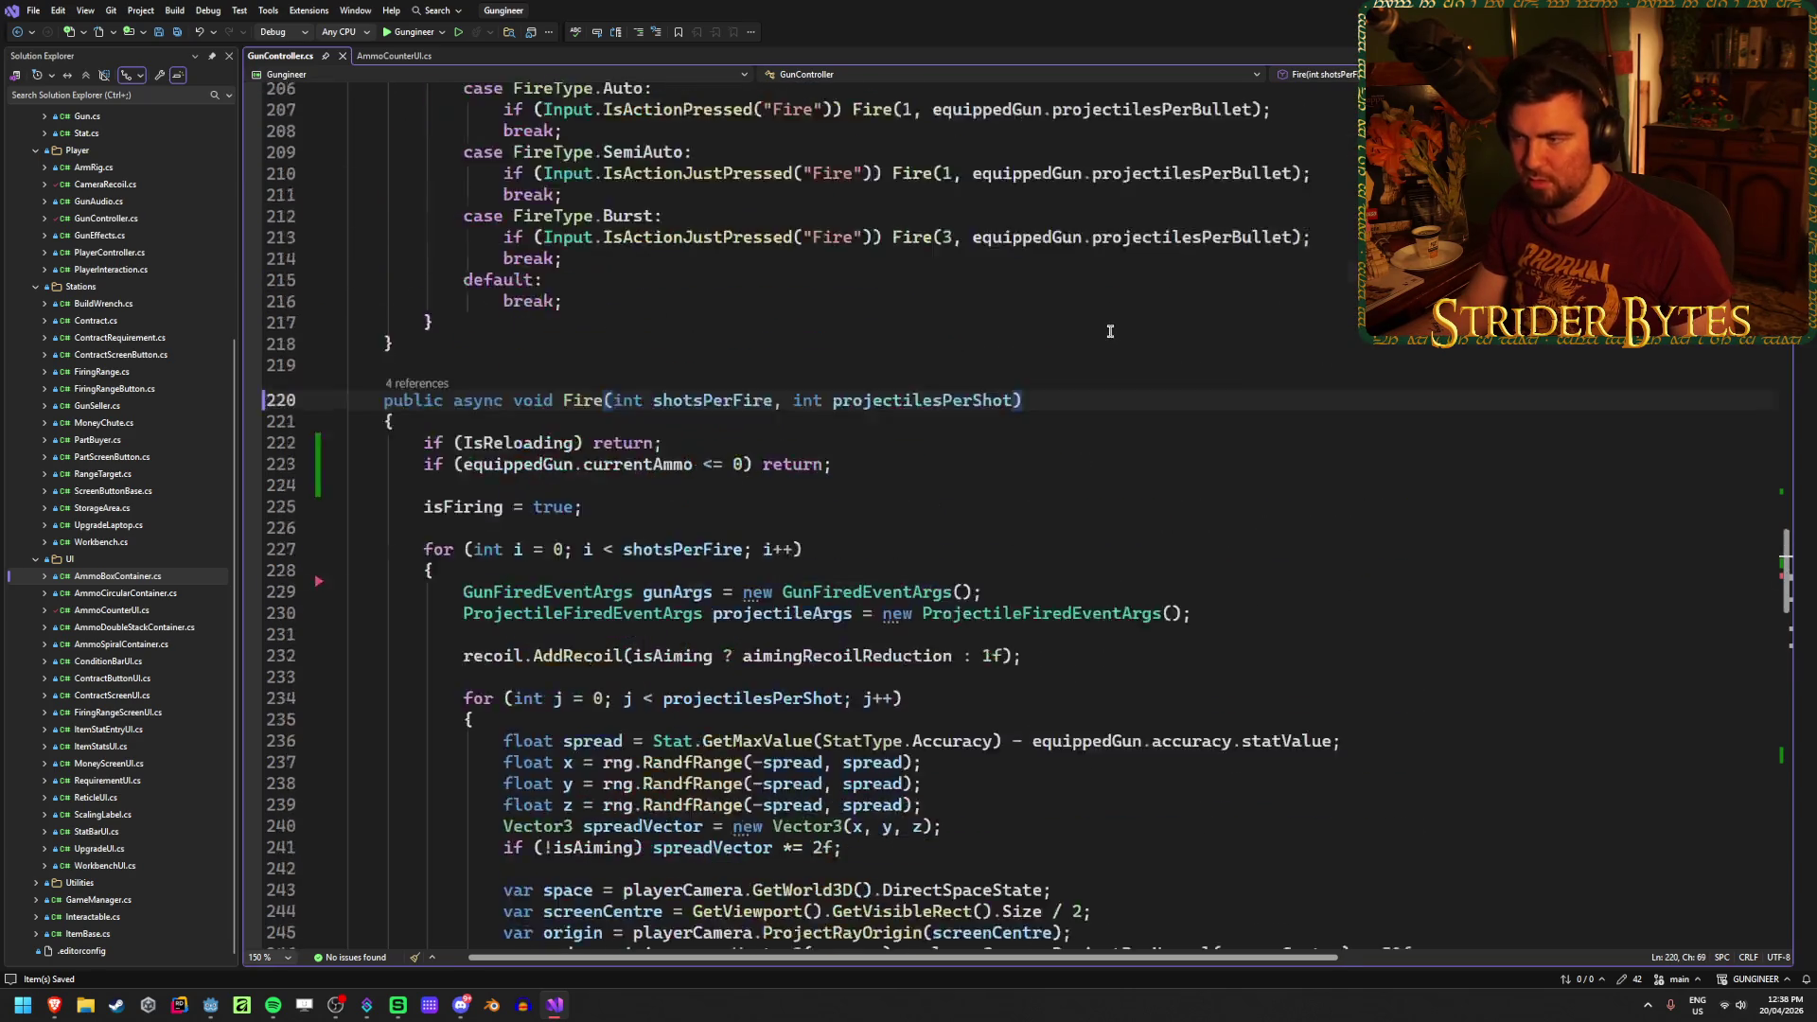
{"action": "scroll", "coordinate": [1103, 326], "scroll_direction": "up", "scroll_amount": 20}
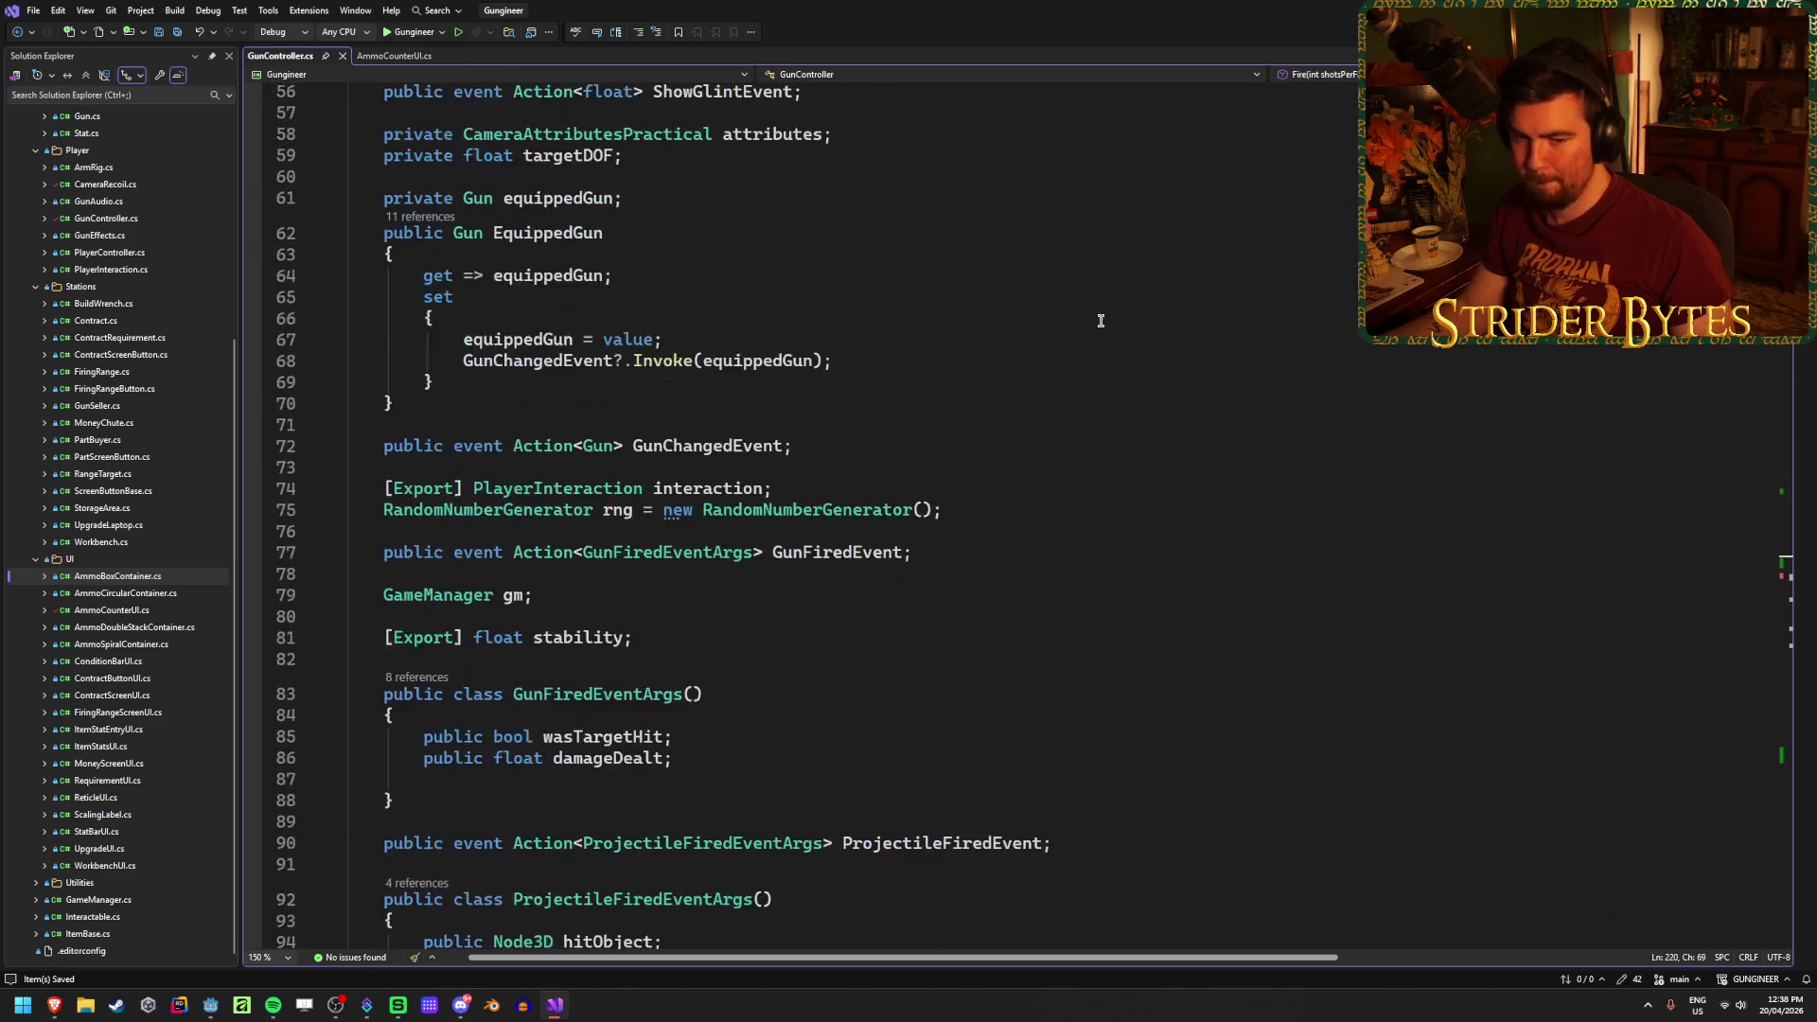
{"action": "scroll", "coordinate": [1094, 311], "scroll_direction": "up", "scroll_amount": 9}
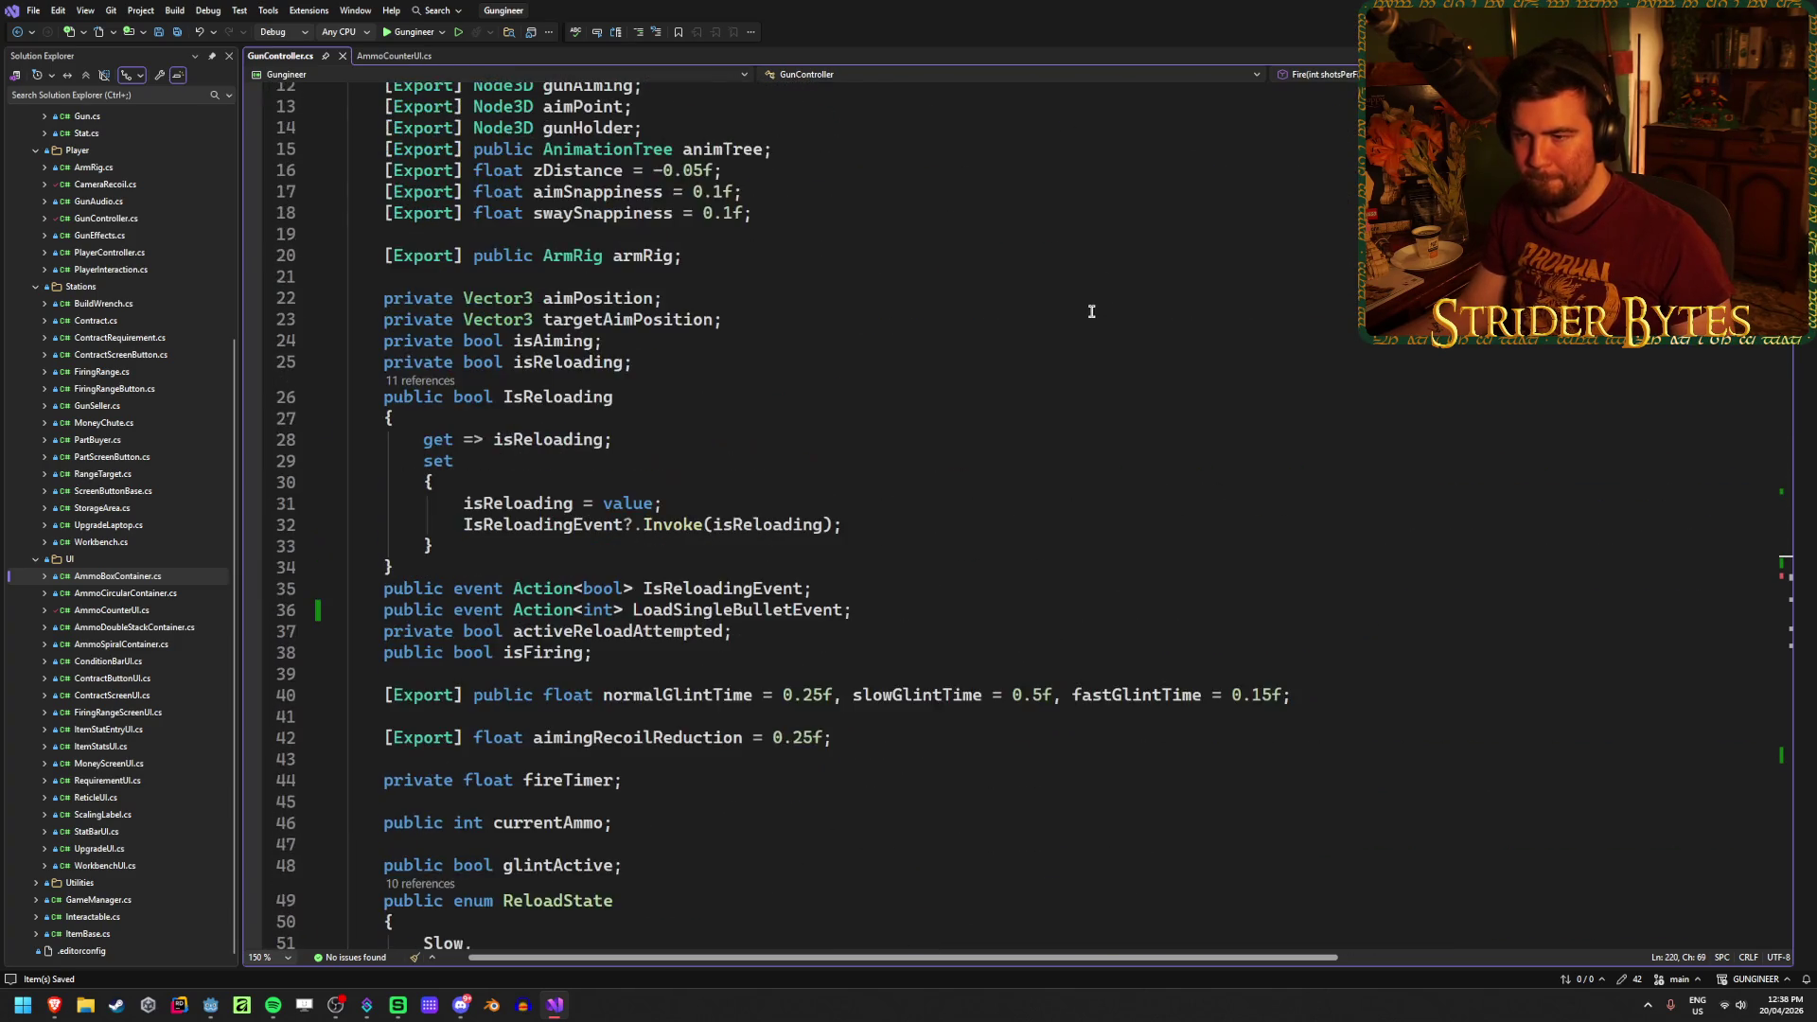
{"action": "scroll", "coordinate": [1092, 311], "scroll_direction": "down", "scroll_amount": 20}
{"action": "scroll", "coordinate": [1091, 312], "scroll_direction": "down", "scroll_amount": 9}
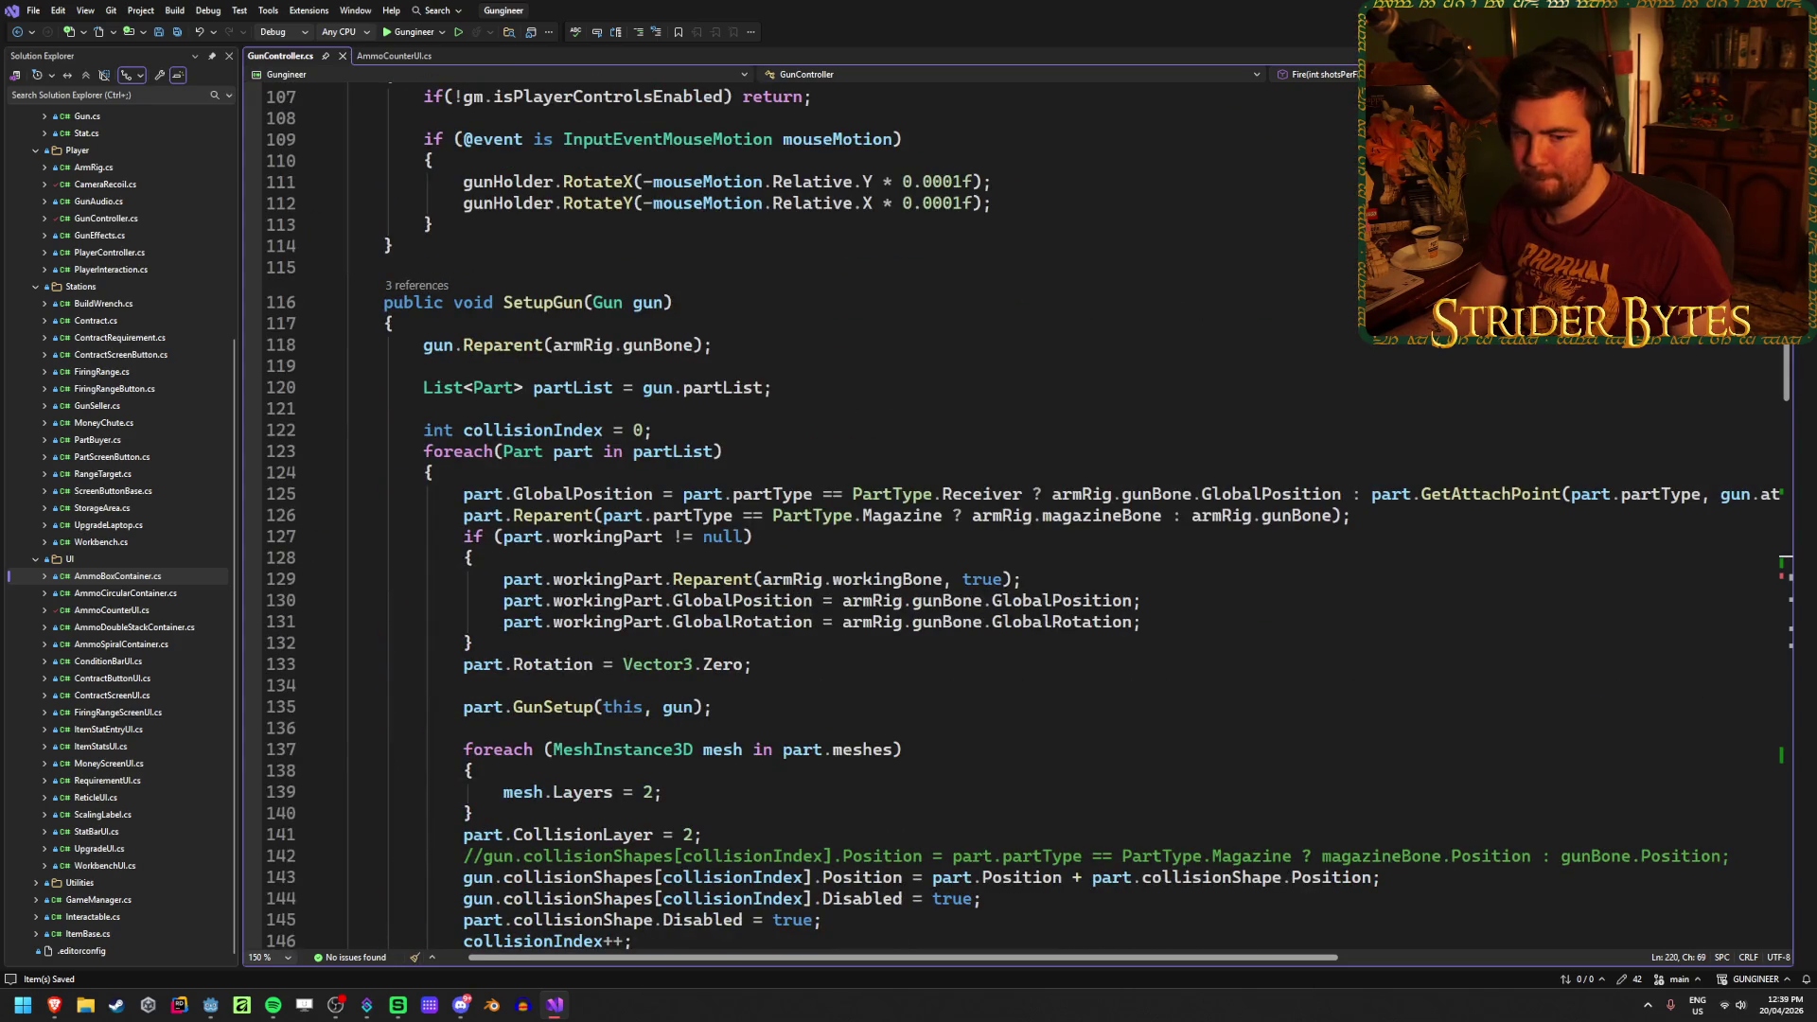
{"action": "key", "text": "alt+Tab"}
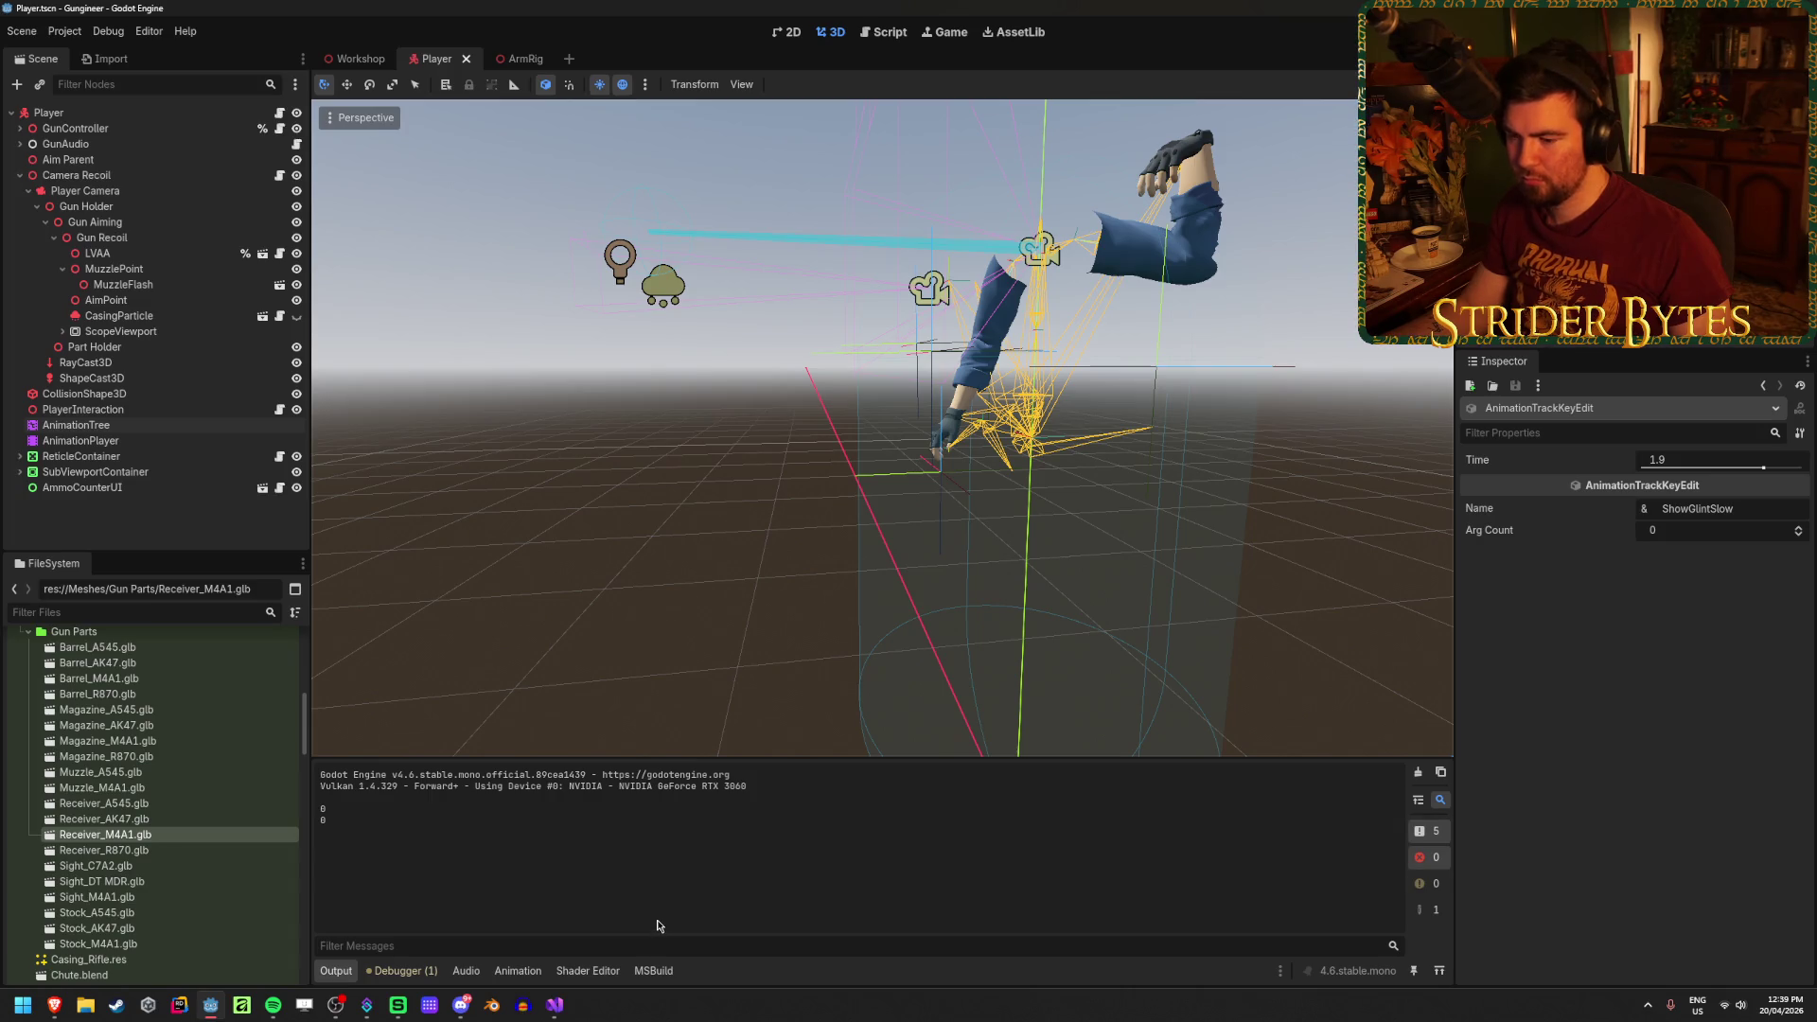
{"action": "left_click", "coordinate": [555, 1005]}
Step: Check UpdateCounter's gold colour line in AmmoCounterUI.cs, then open AmmoCounterUI's scene from the Player scene
{"action": "left_click", "coordinate": [397, 55]}
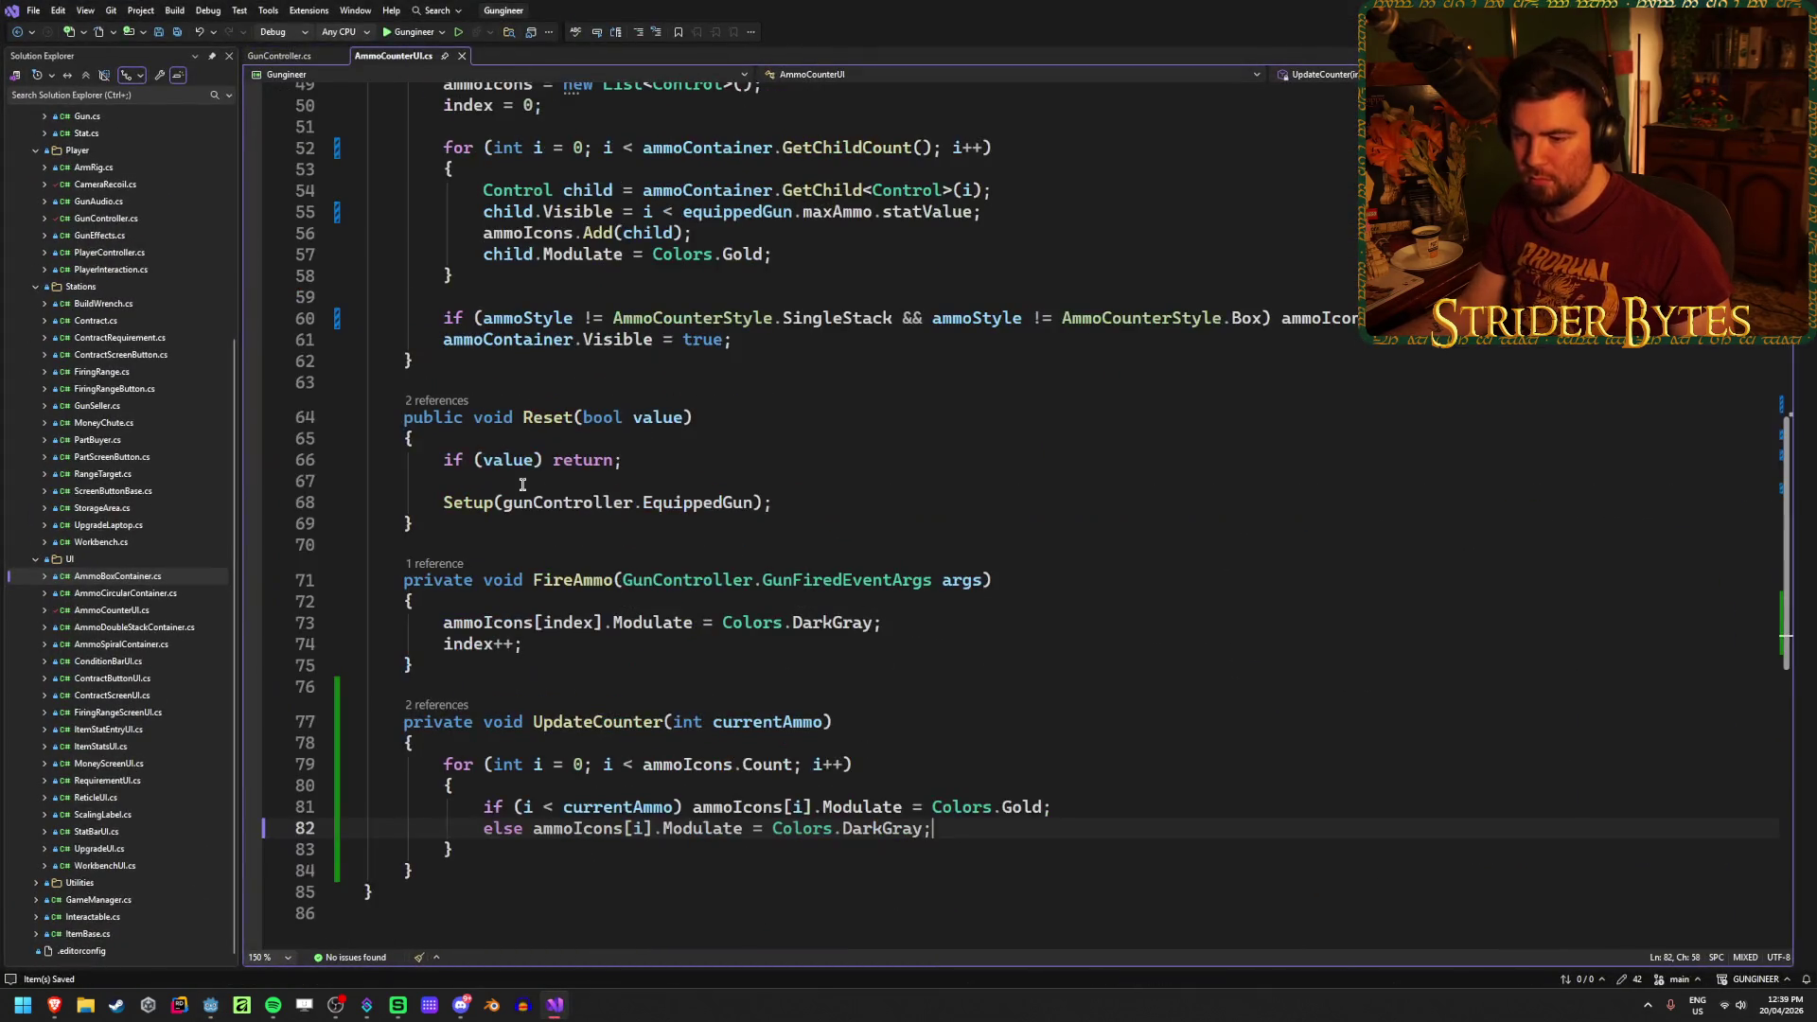
{"action": "scroll", "coordinate": [522, 484], "scroll_direction": "down", "scroll_amount": 2}
{"action": "left_click", "coordinate": [1107, 674]}
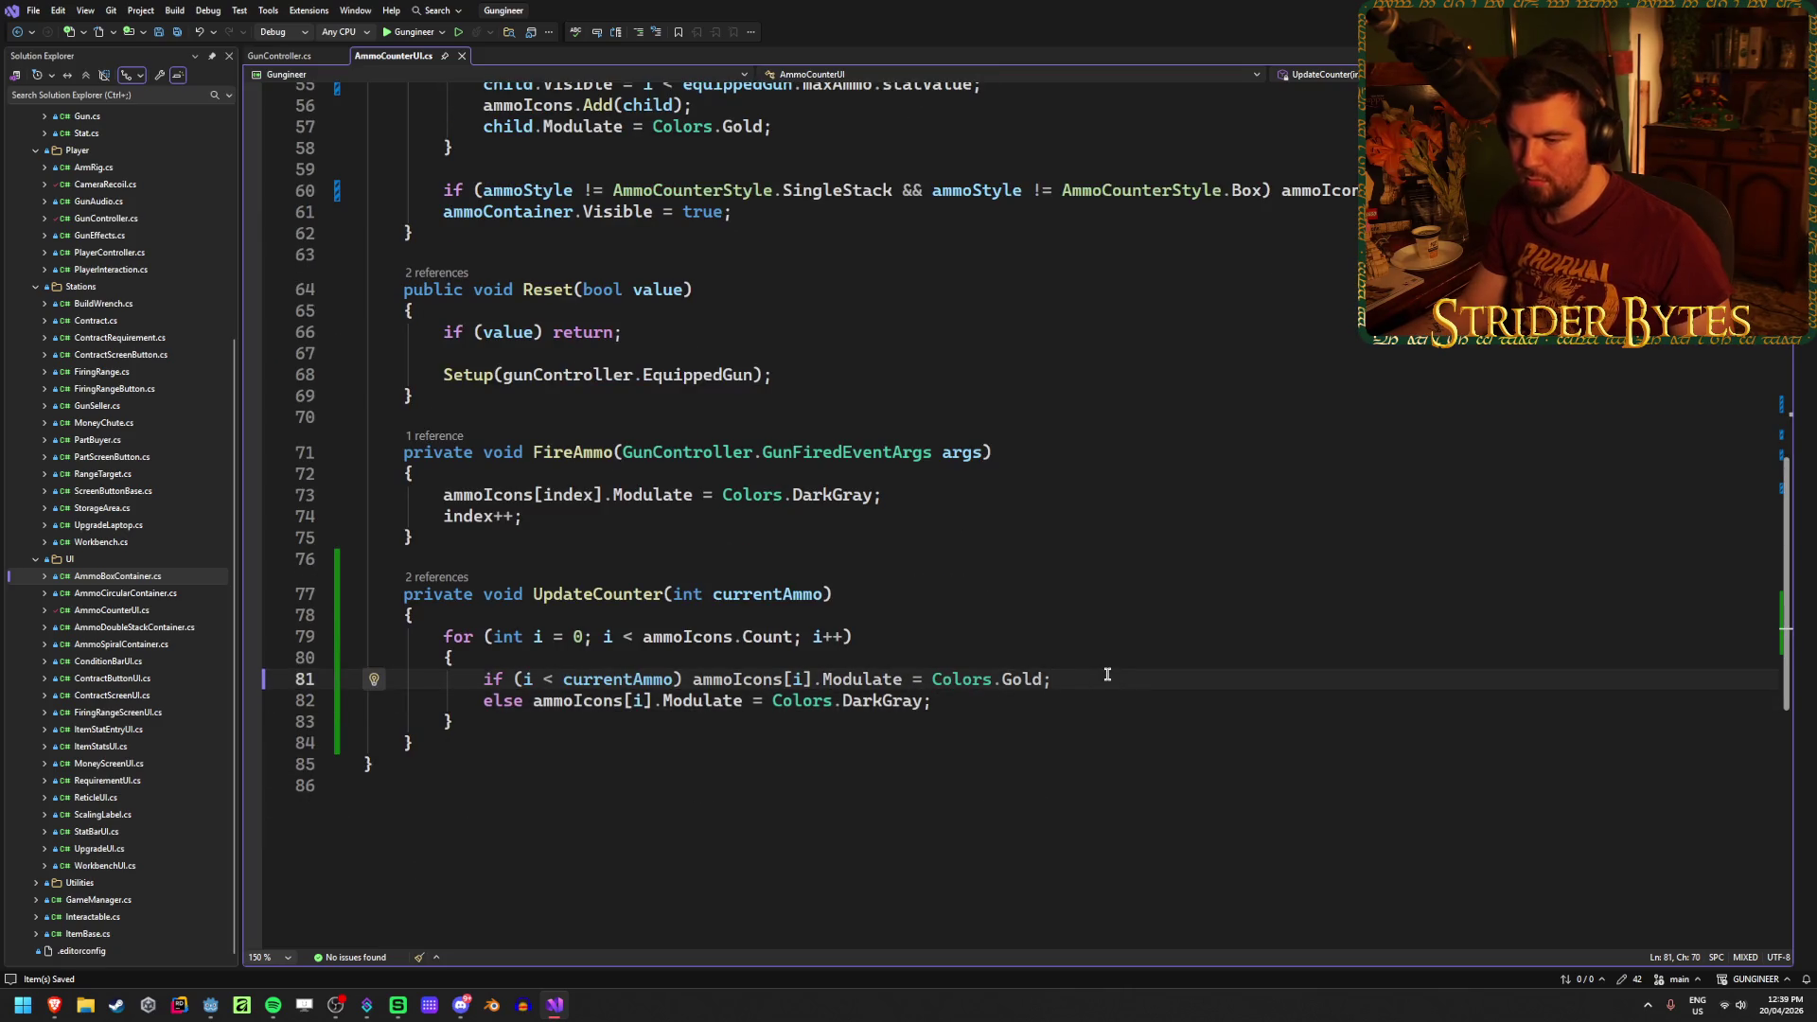
{"action": "left_click", "coordinate": [210, 1006]}
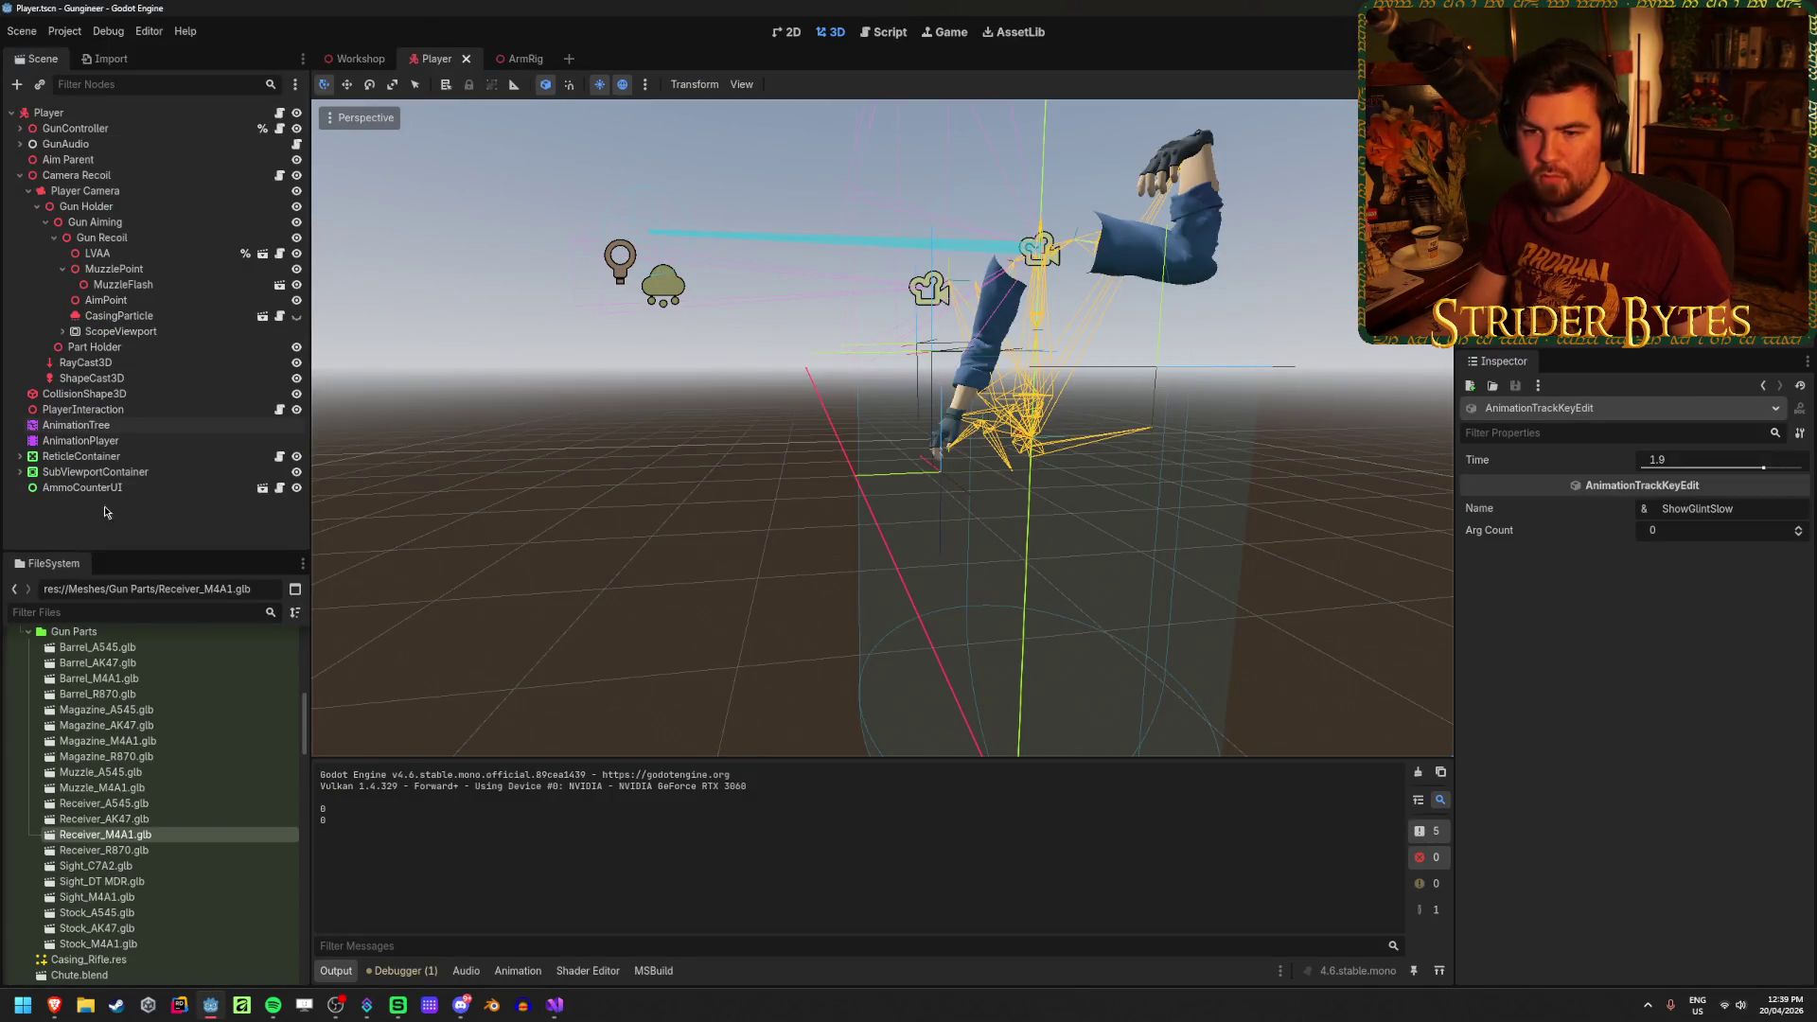
{"action": "left_click", "coordinate": [147, 491]}
{"action": "left_click", "coordinate": [262, 487]}
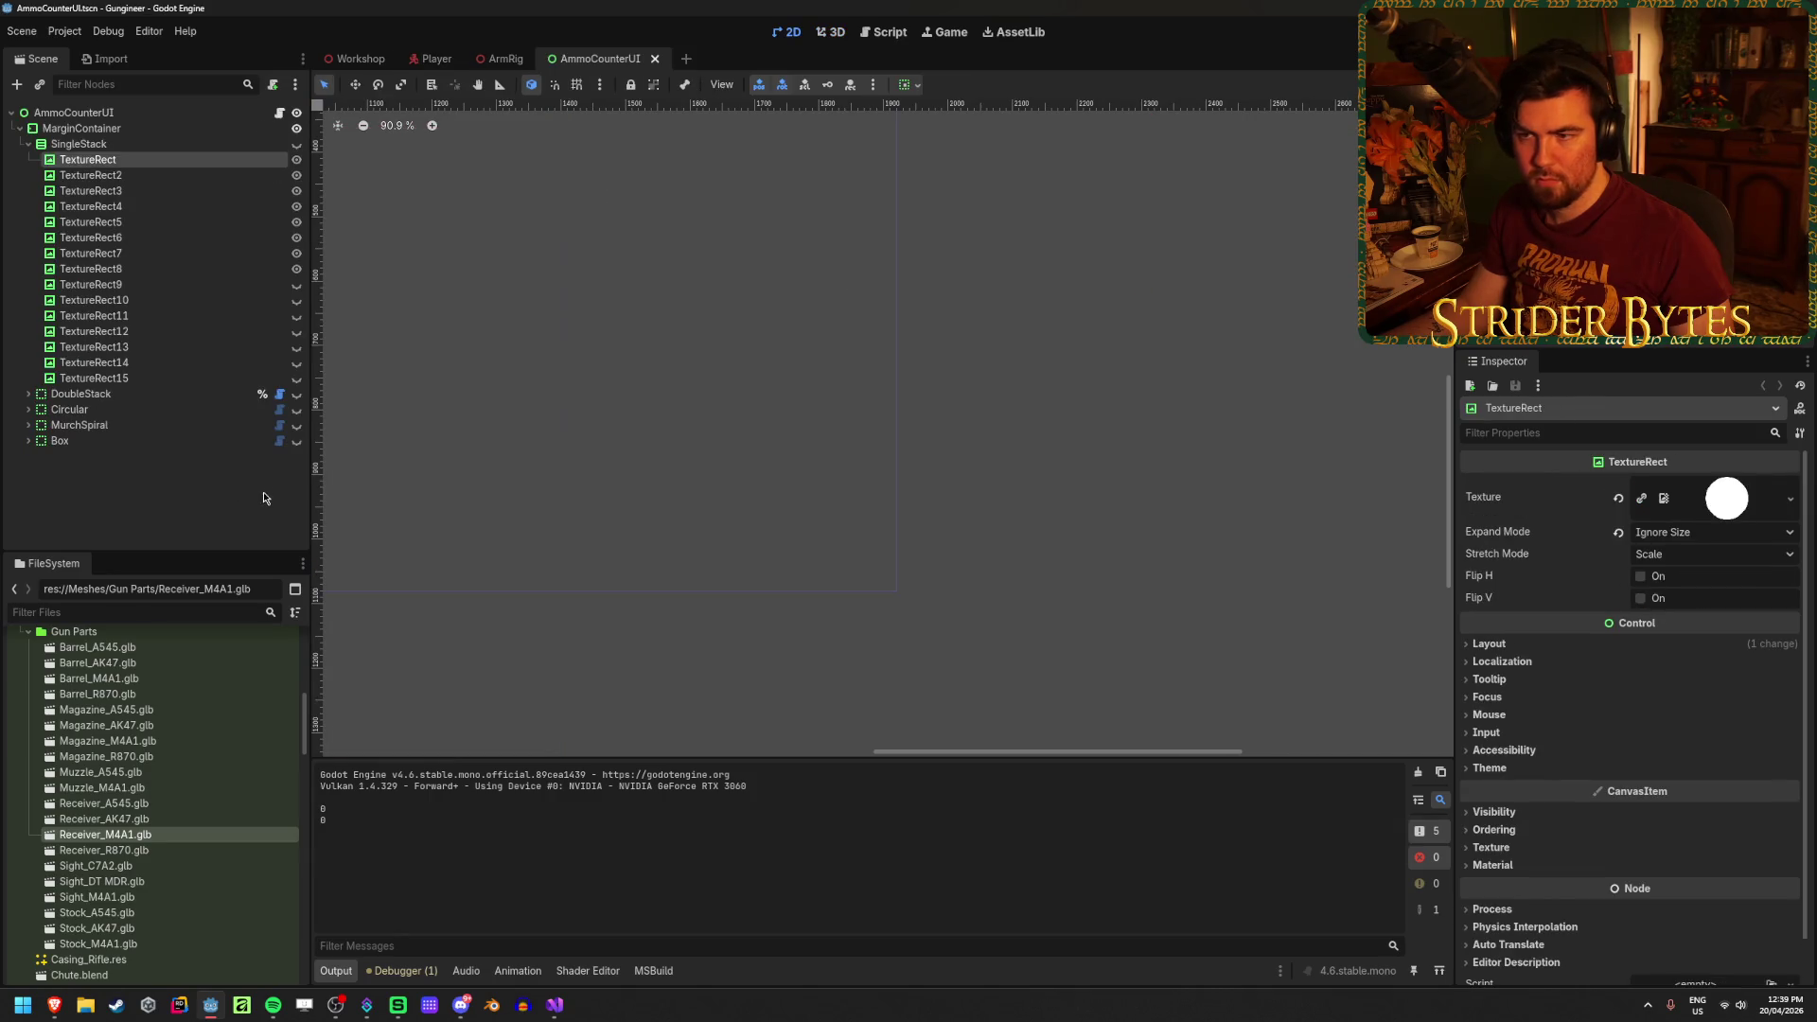
Step: Unhide the SingleStack column, inspect its first TextureRect icons, and save AmmoCounterUI
{"action": "left_click", "coordinate": [296, 143]}
{"action": "left_click", "coordinate": [221, 172]}
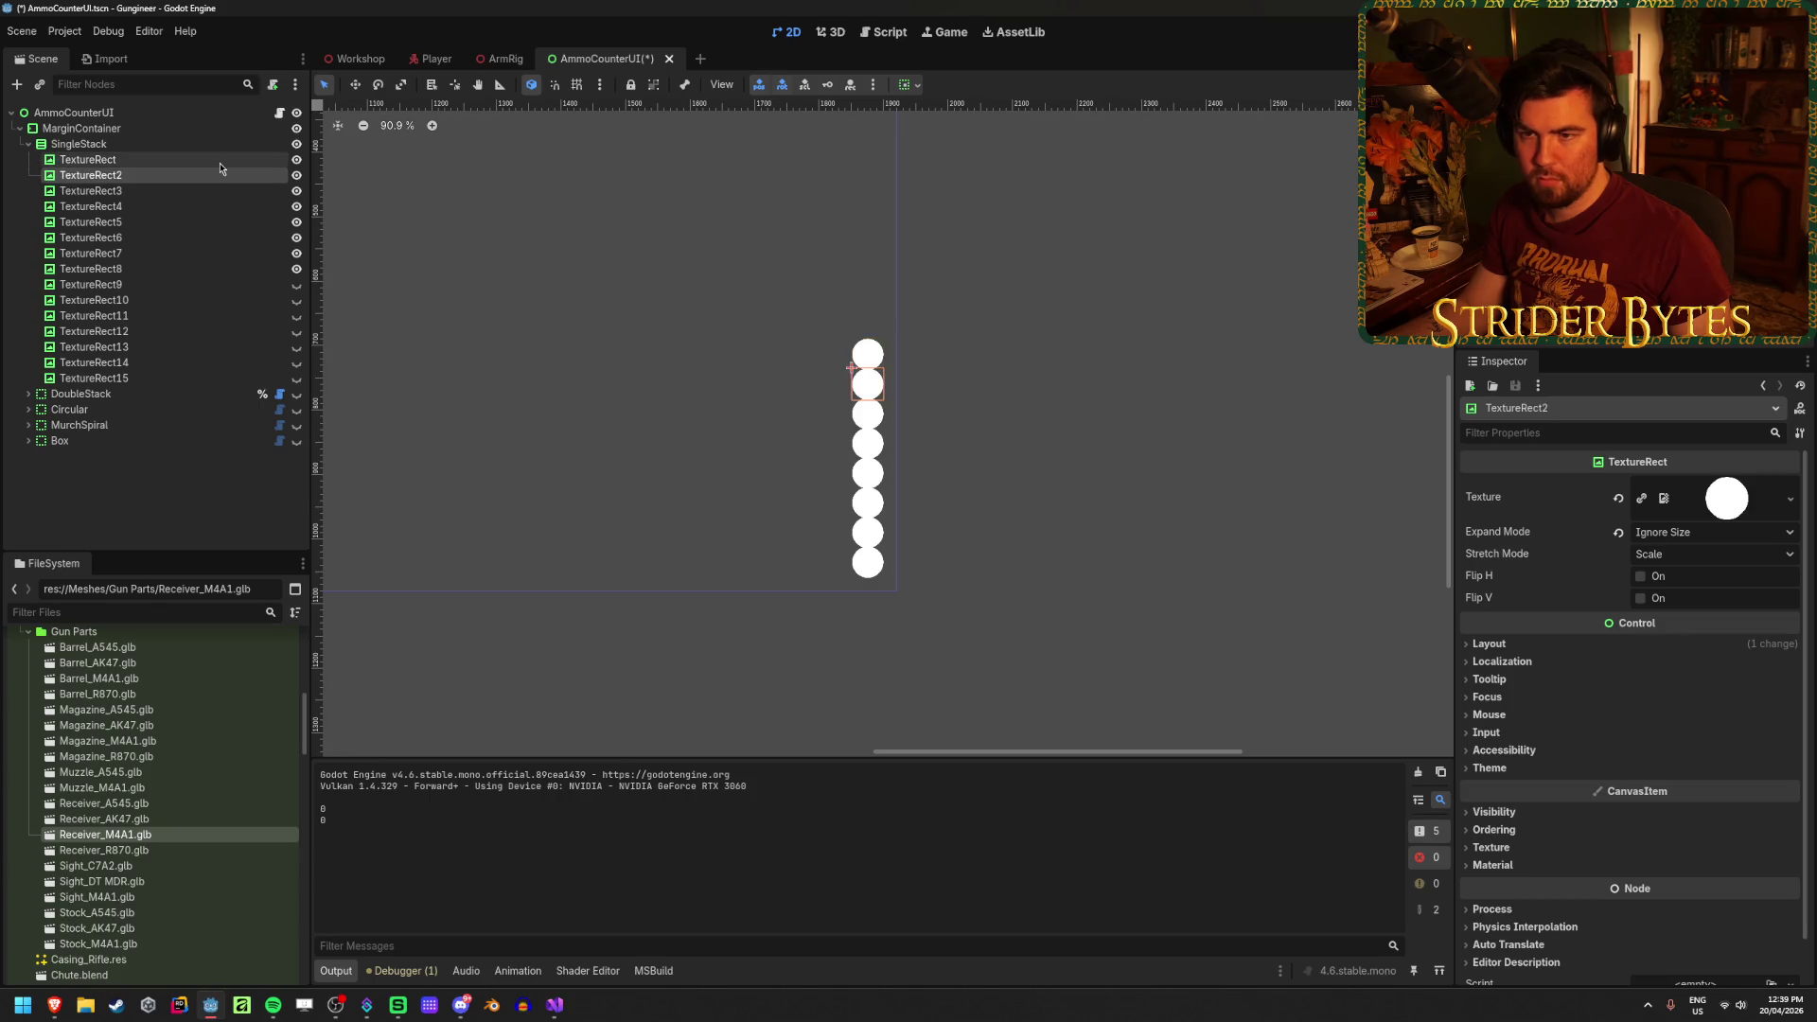
{"action": "left_click", "coordinate": [221, 163]}
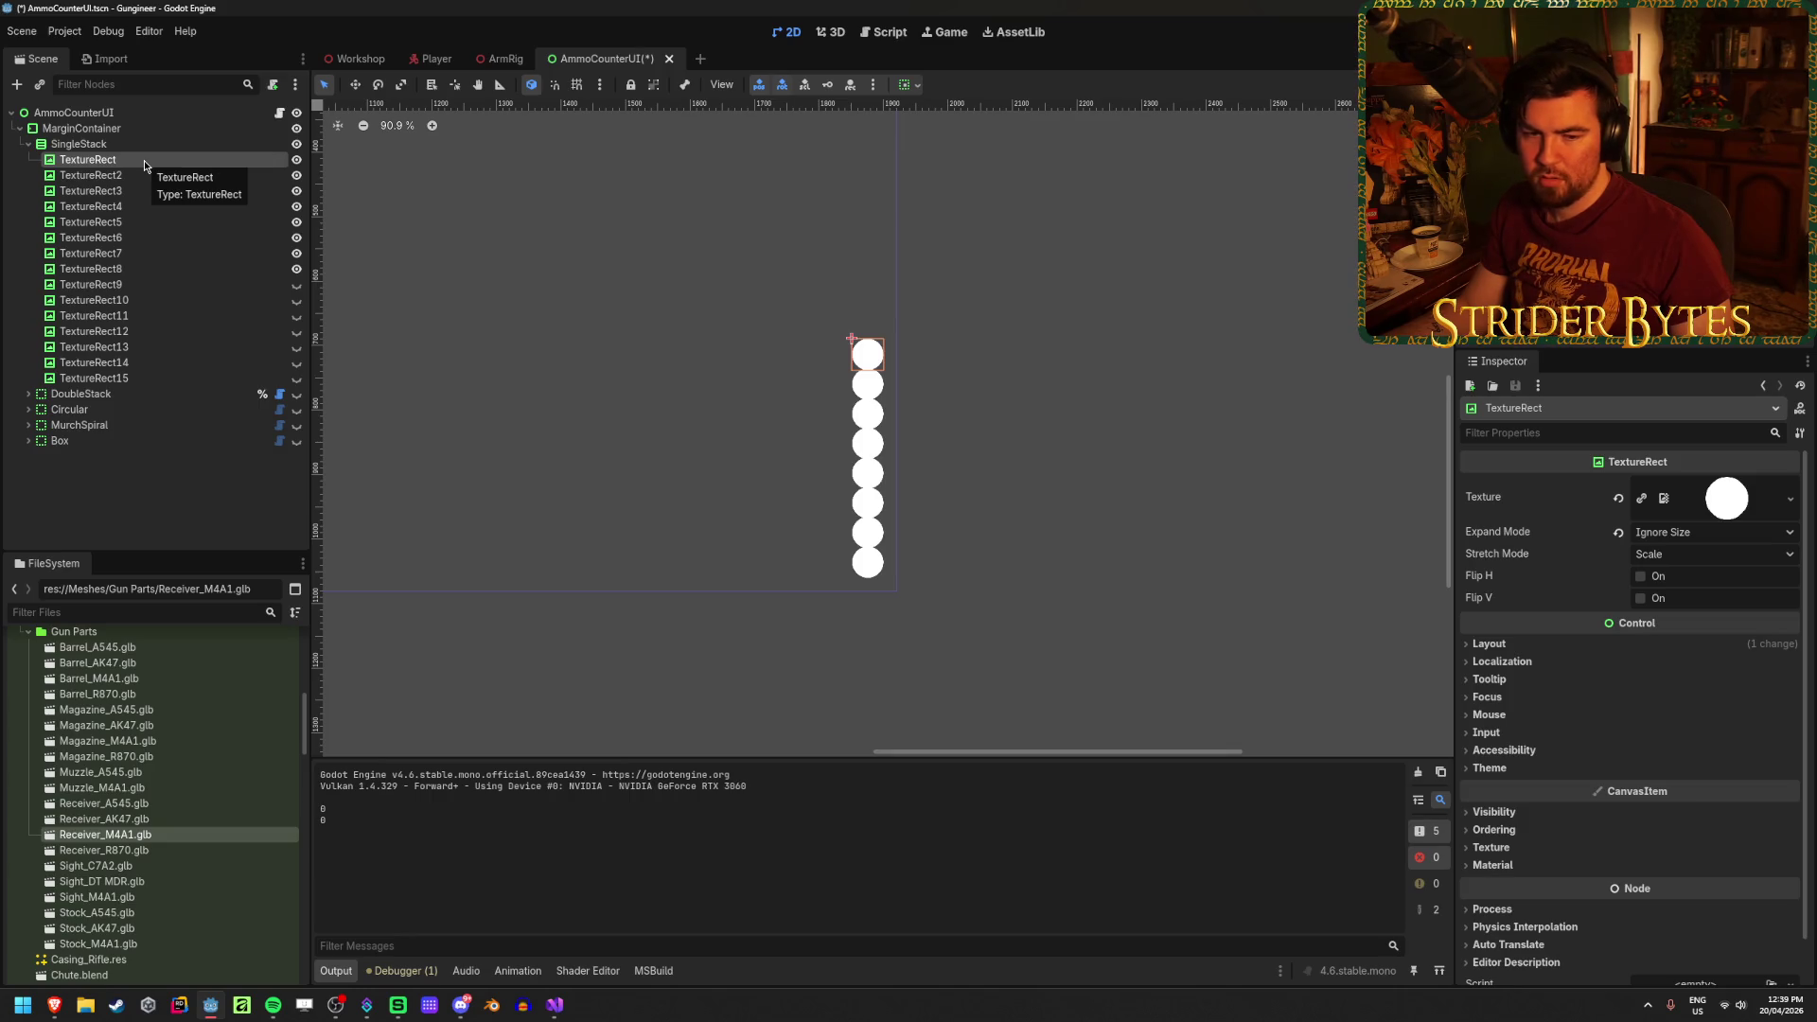
{"action": "left_click", "coordinate": [158, 491]}
{"action": "key", "text": "ctrl+s"}
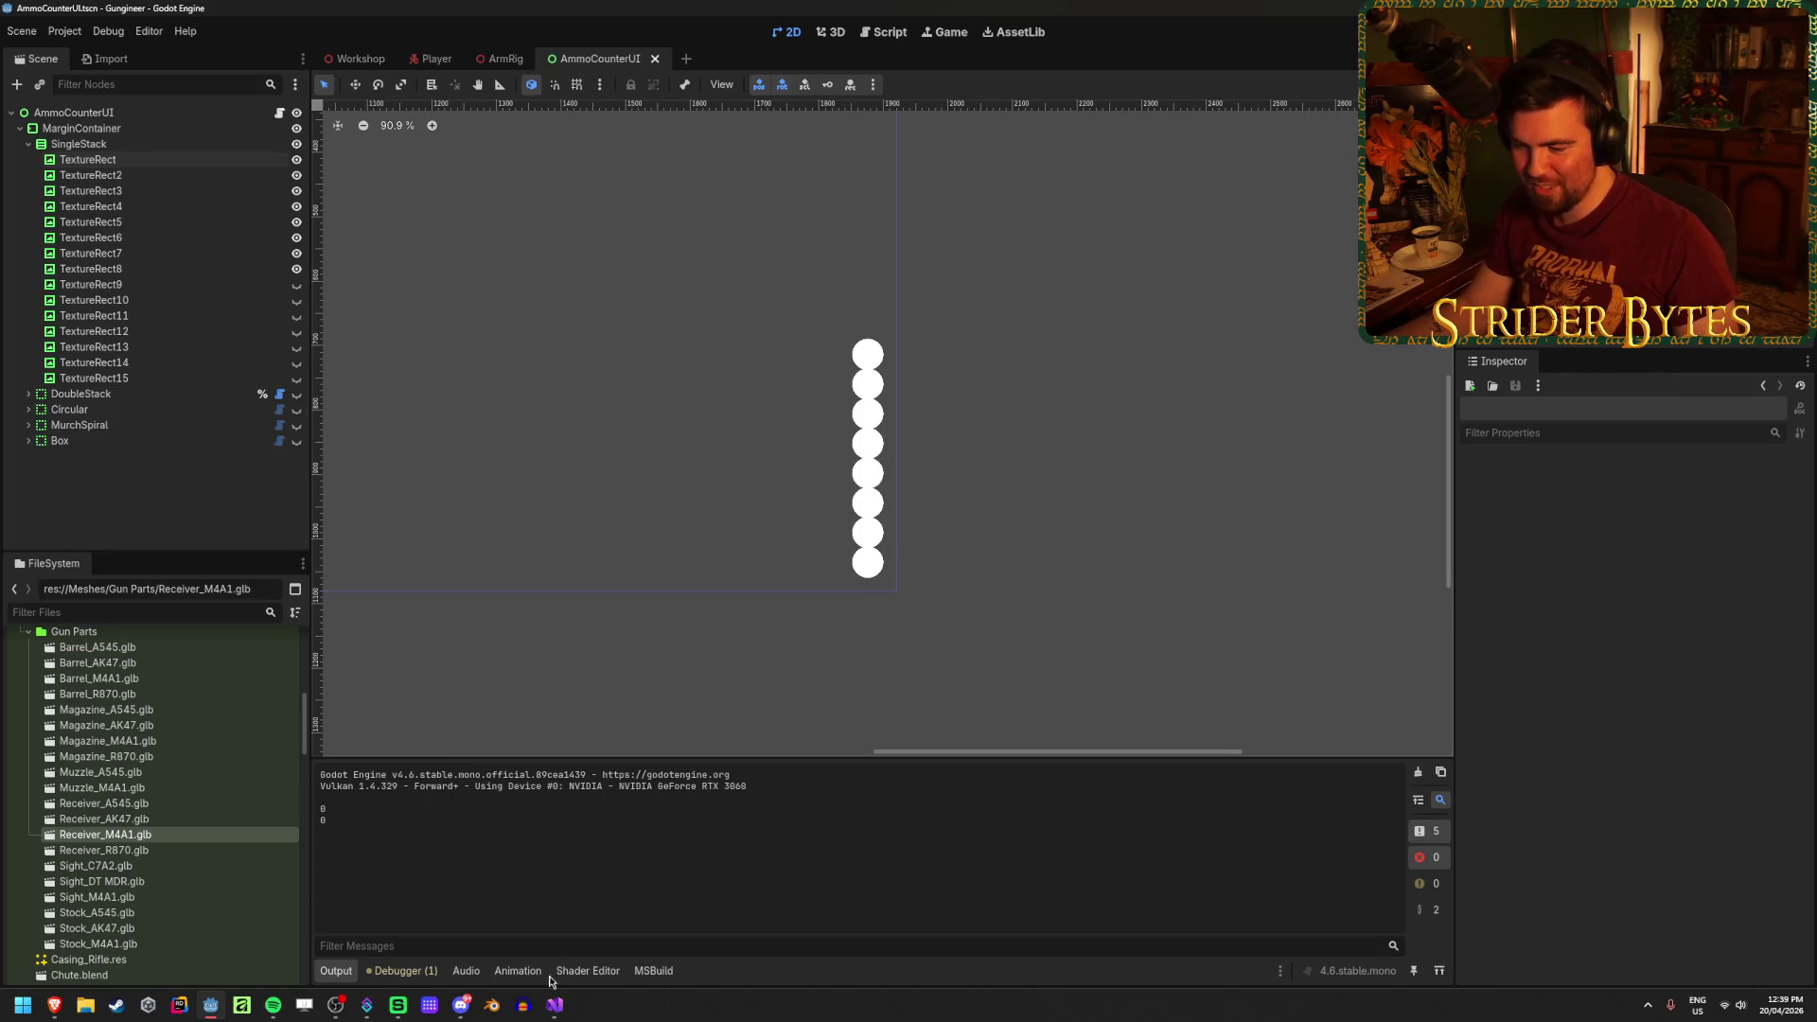
{"action": "left_click", "coordinate": [554, 1005]}
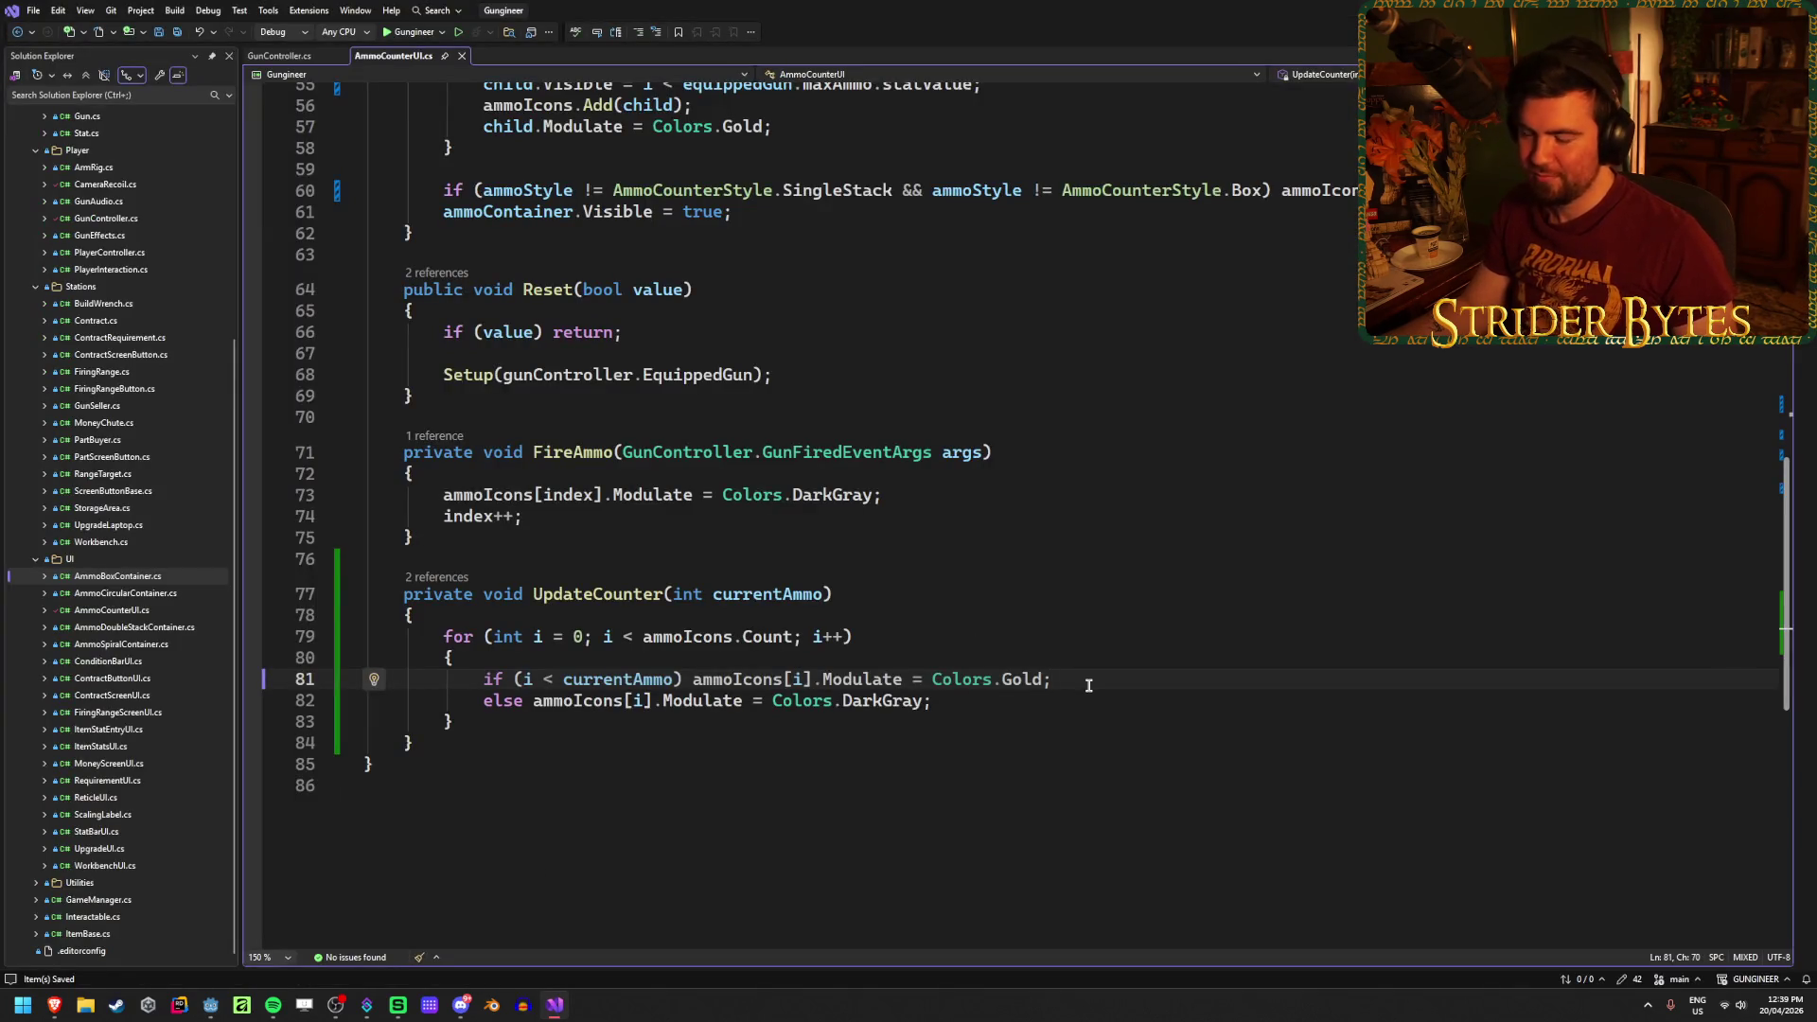
Step: Change line 81's comparison from '<' to '>' (i > currentAmmo) and save AmmoCounterUI.cs
{"action": "left_click", "coordinate": [554, 678]}
{"action": "key", "text": "BackSpace"}
{"action": "type", "text": ">"}
{"action": "key", "text": "ctrl+s"}
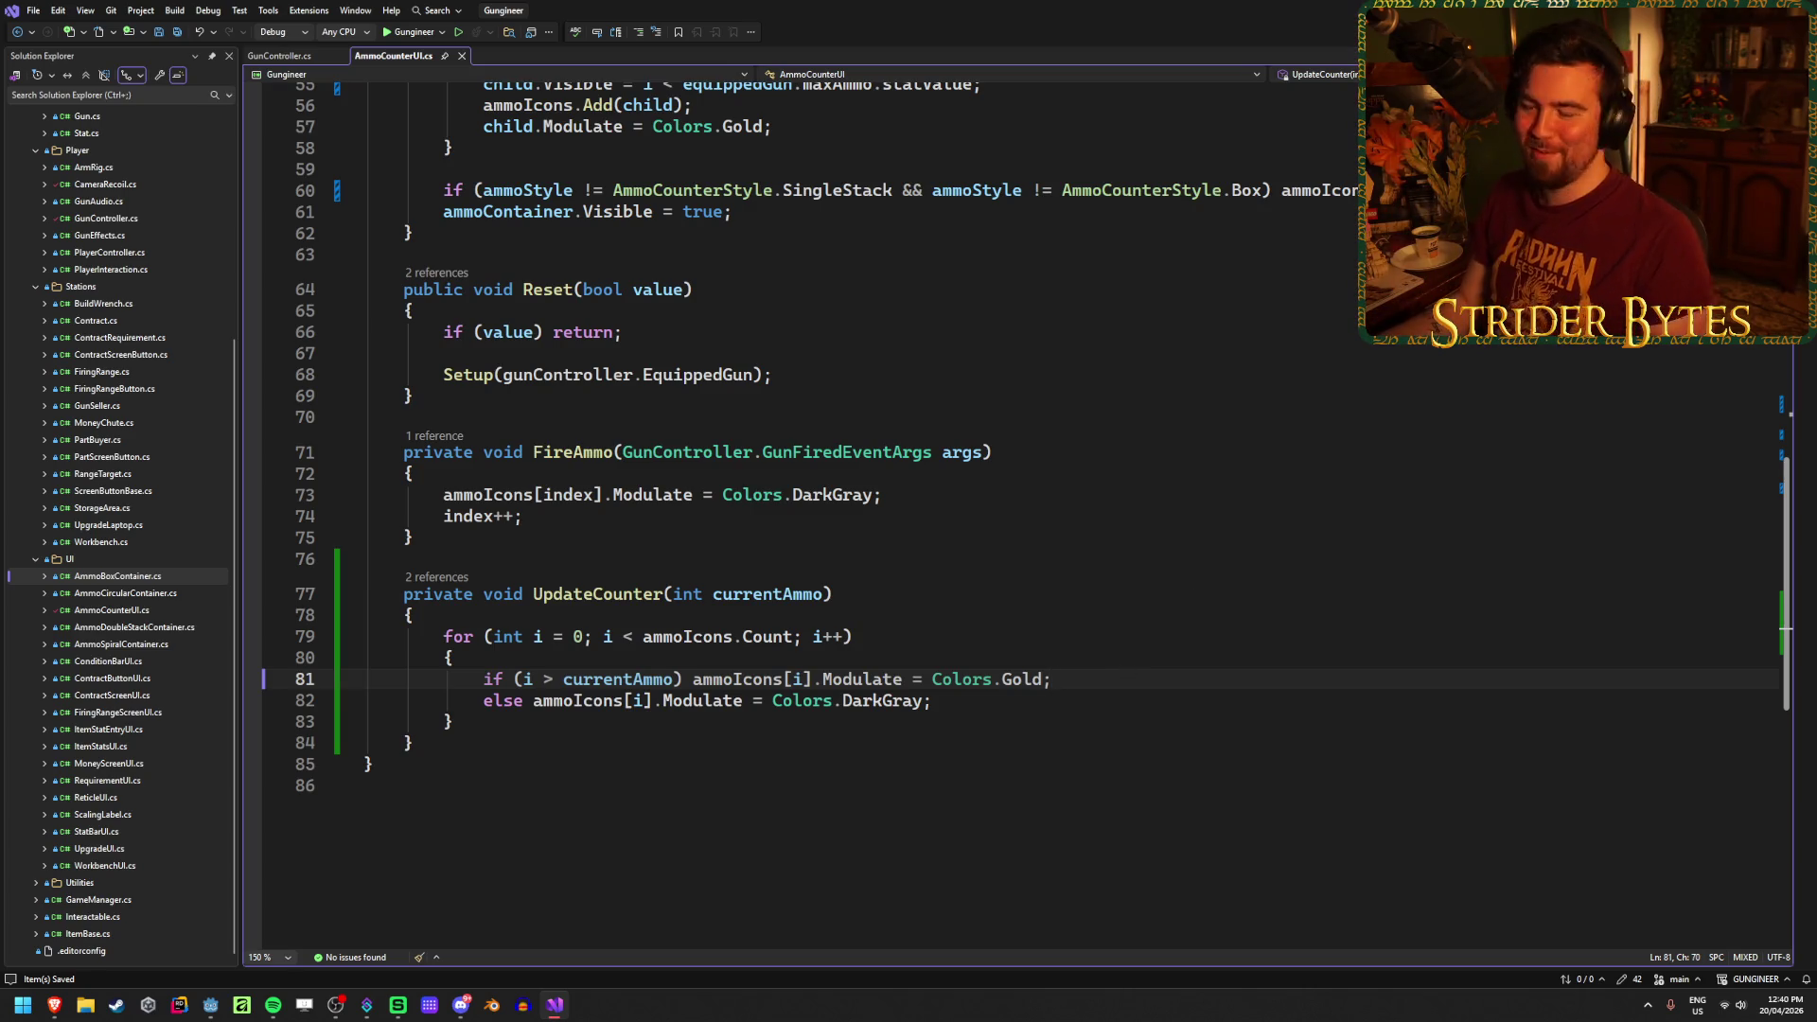
{"action": "key", "text": "alt+Tab"}
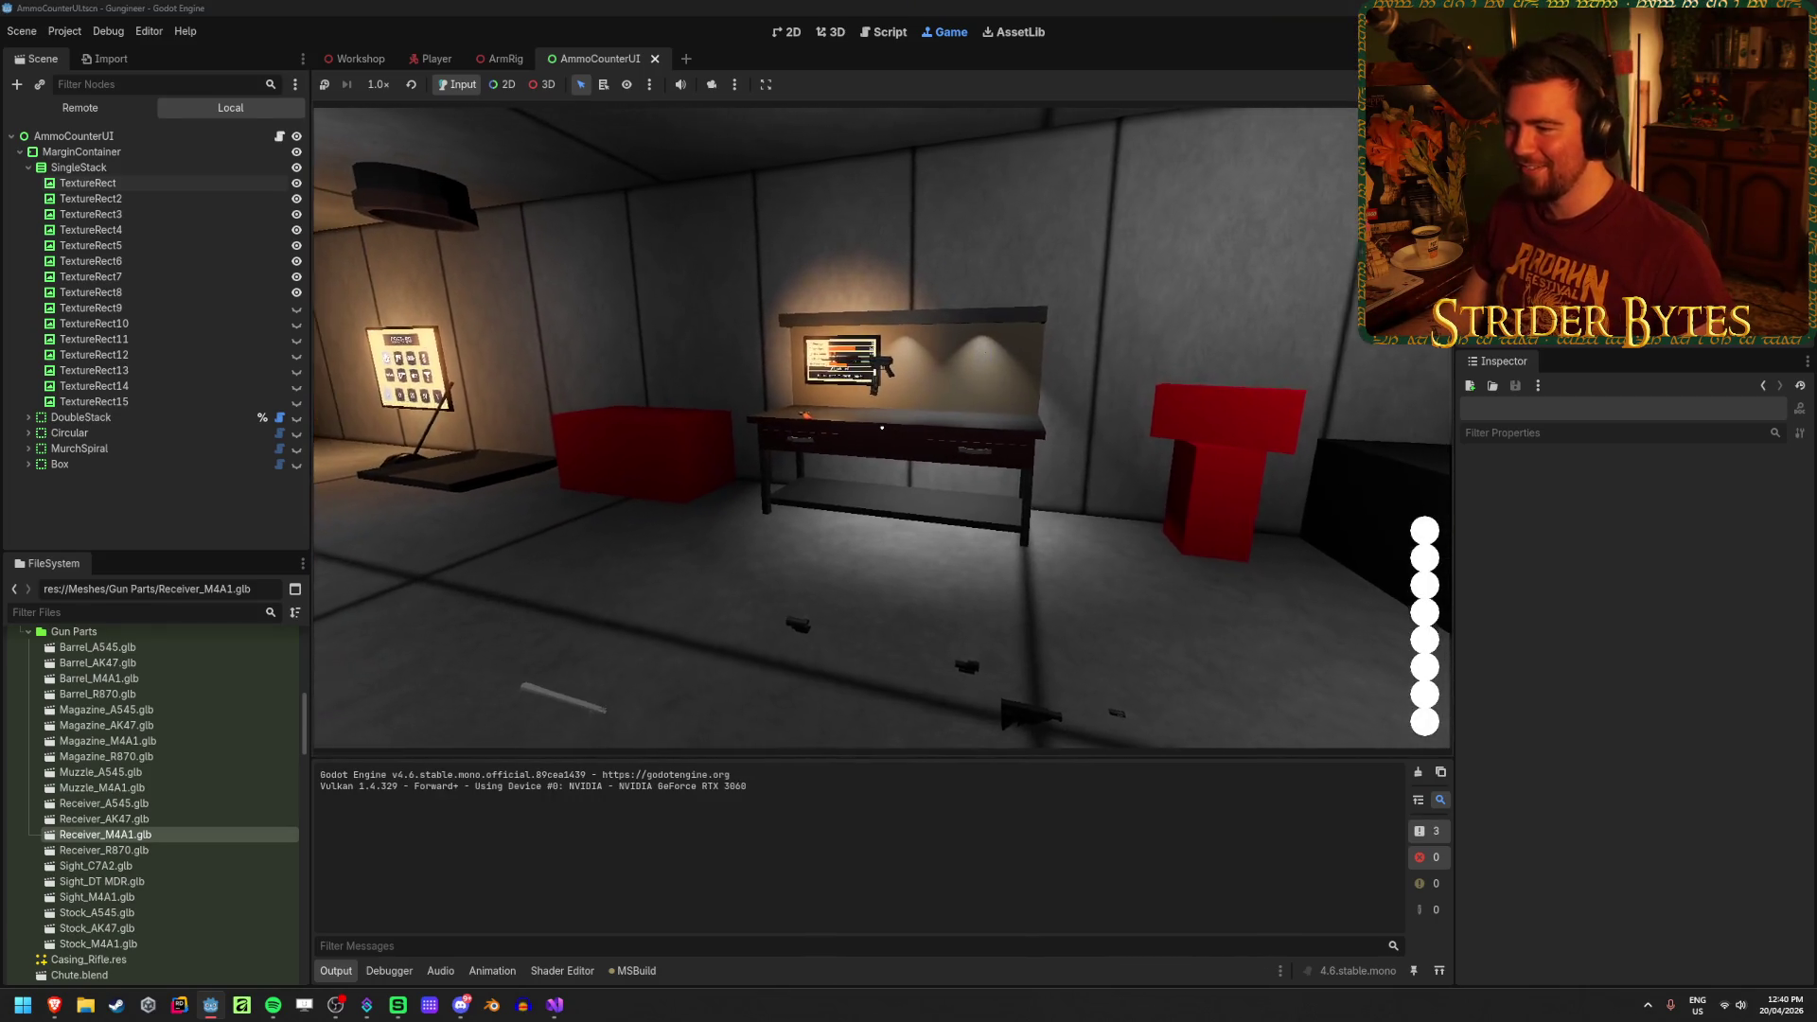
Step: Stop the test run with F8 and relaunch the rebuilt game with F5
{"action": "key", "text": "F8"}
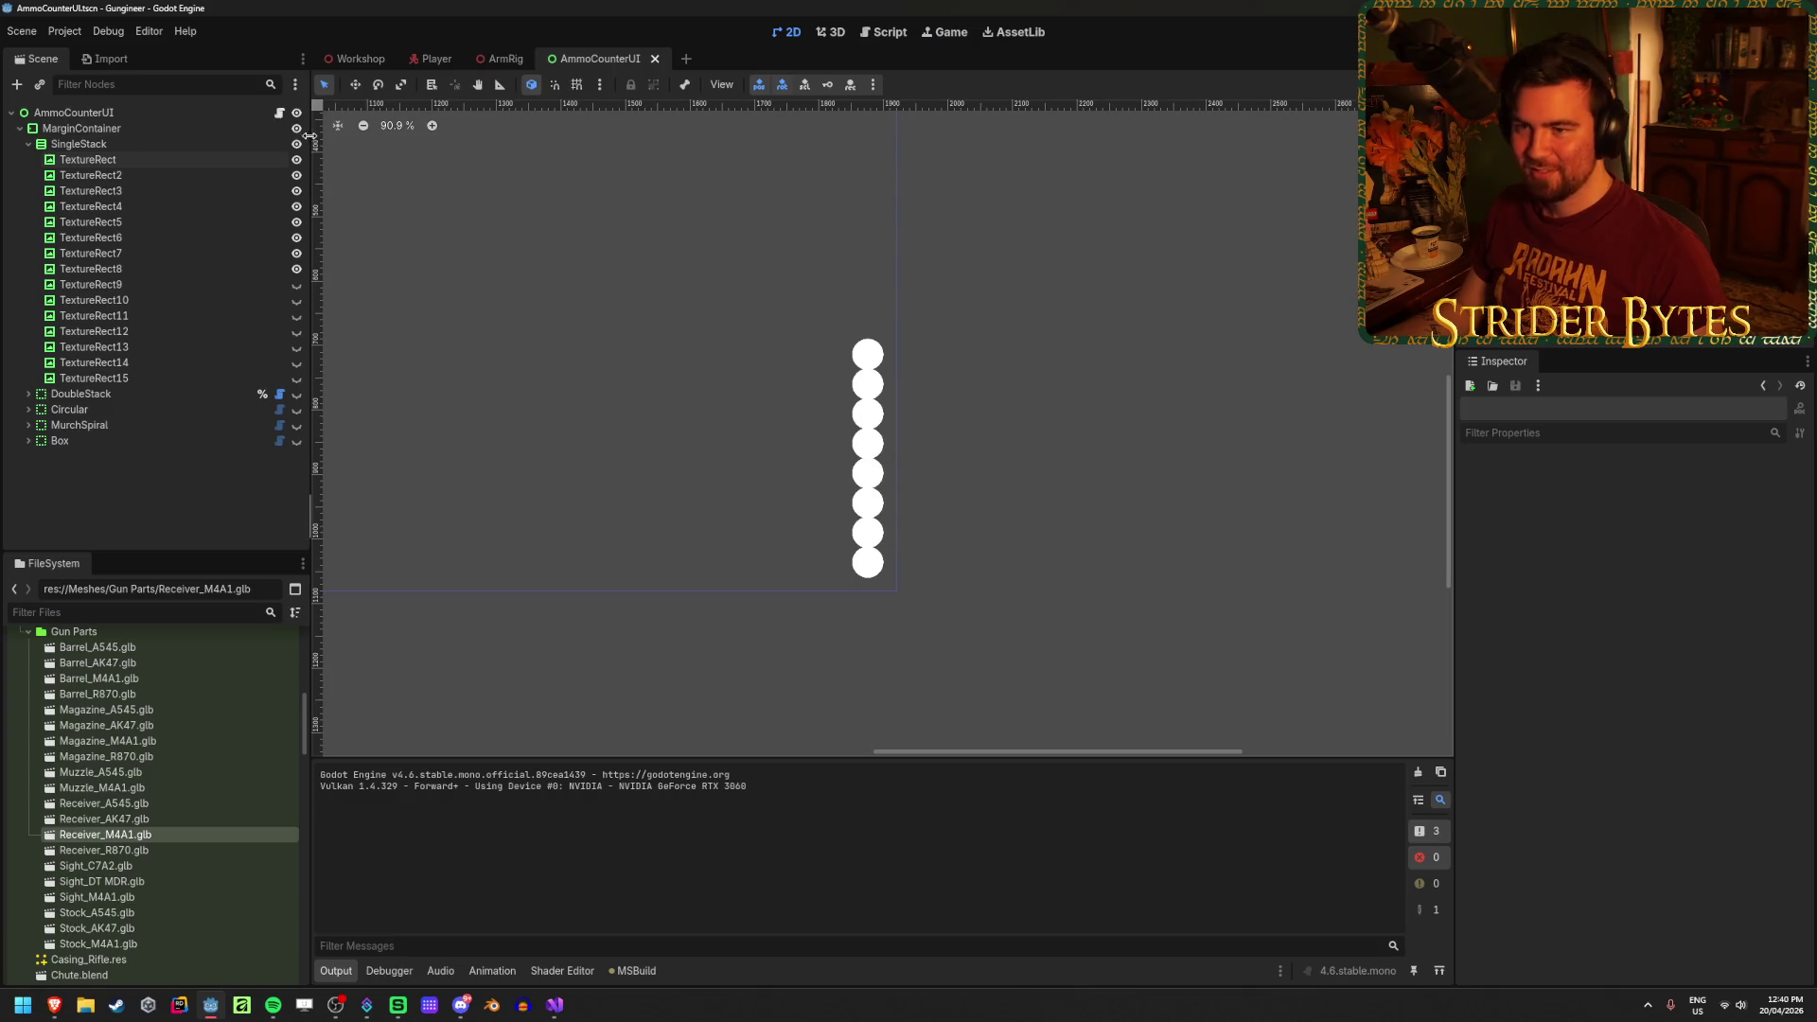
{"action": "key", "text": "F5"}
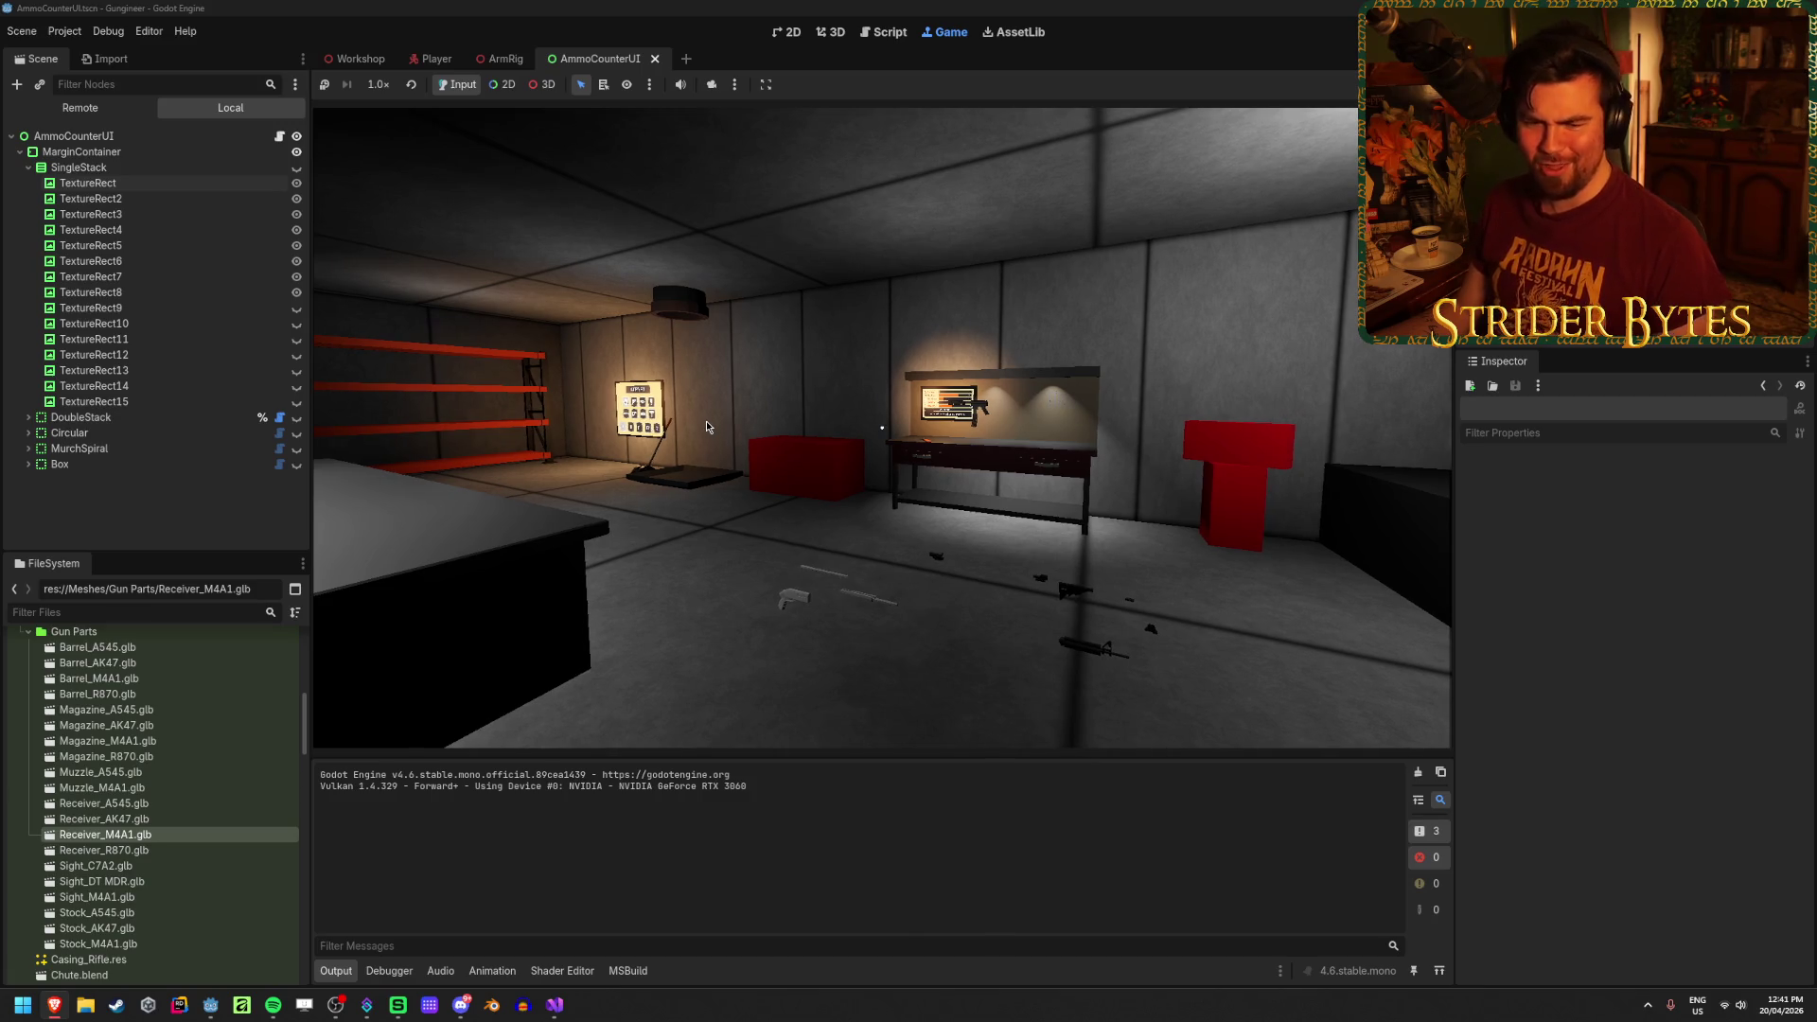
Step: Capture game input and walk the player across the test room to the gun-parts table
{"action": "left_click", "coordinate": [706, 421]}
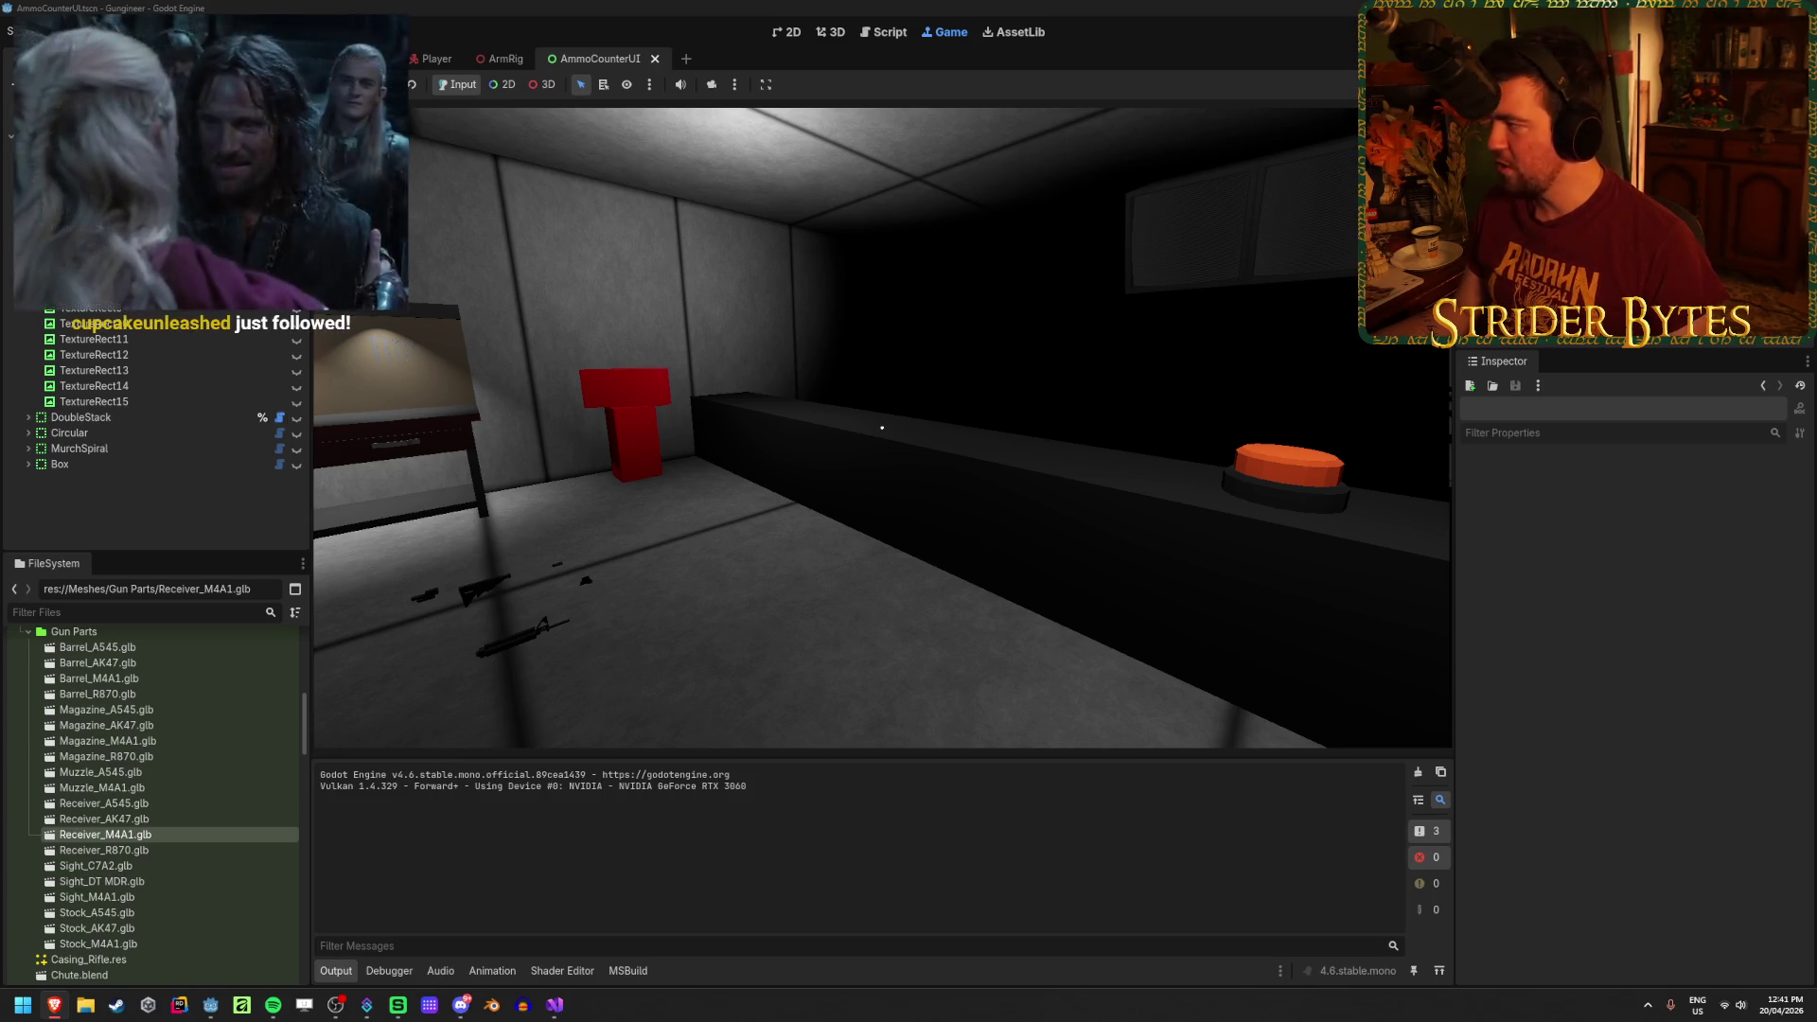
{"action": "key", "text": "Escape"}
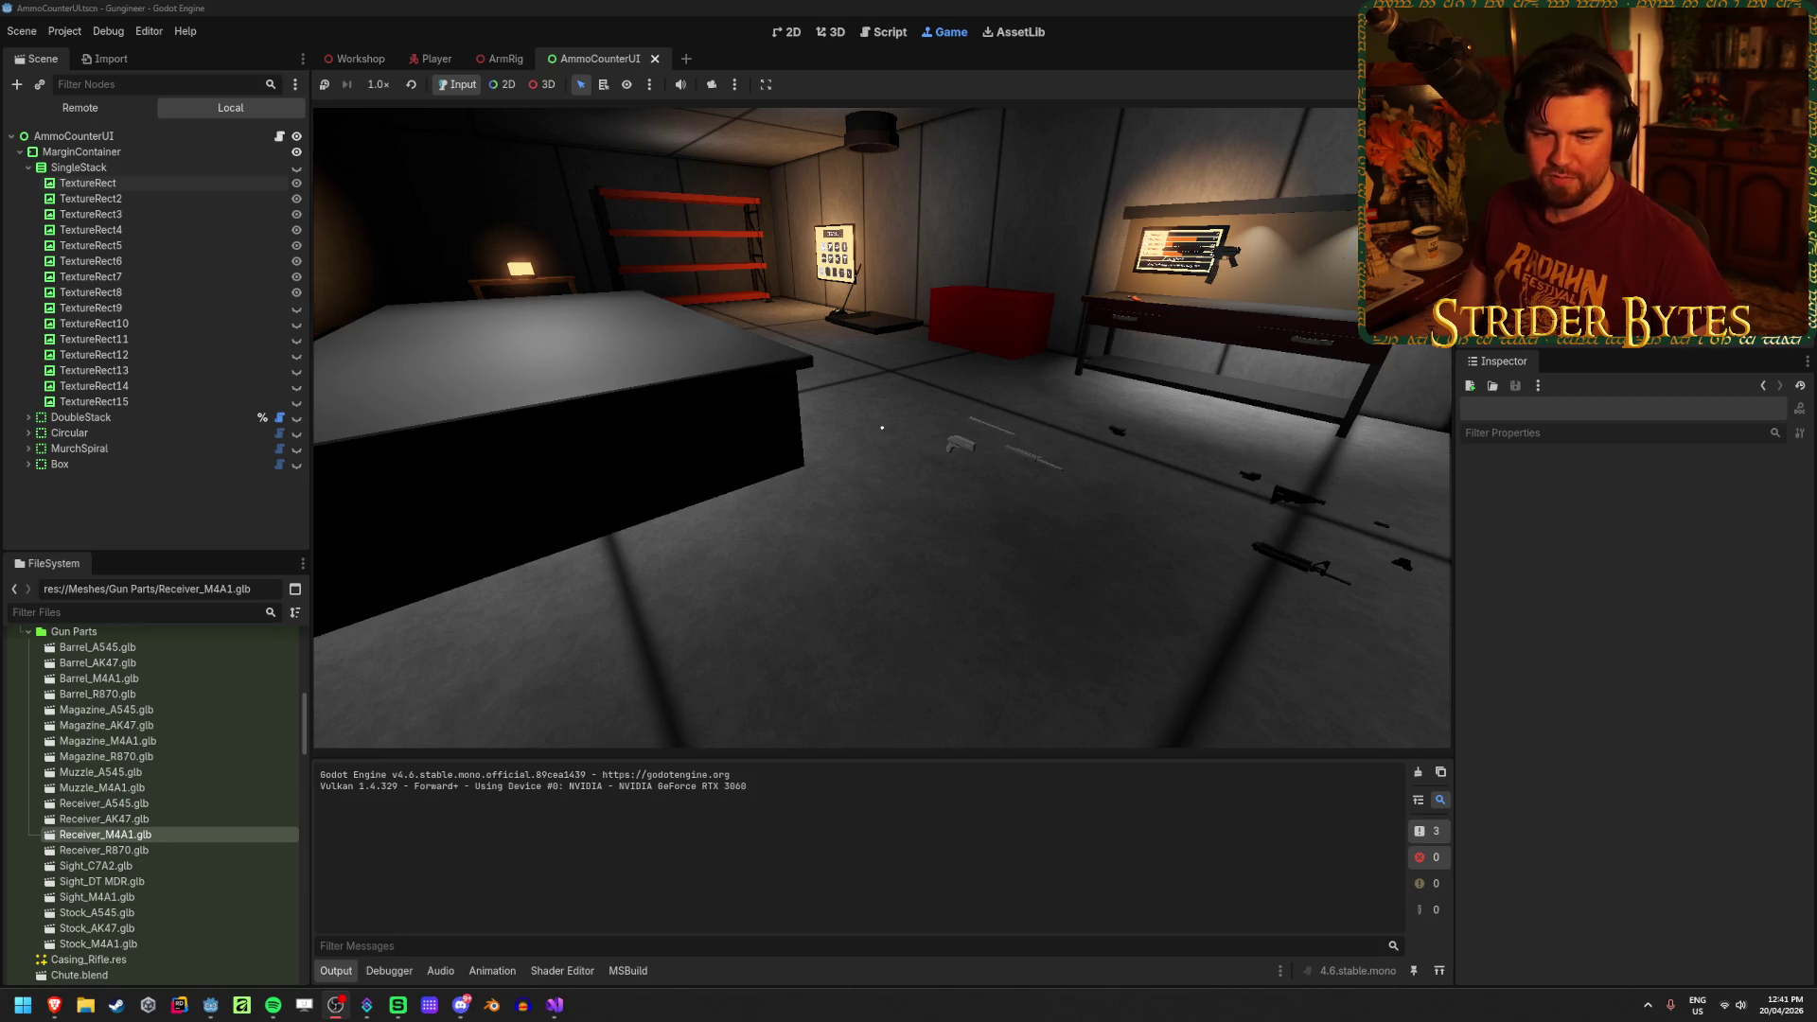
{"action": "key", "text": "s"}
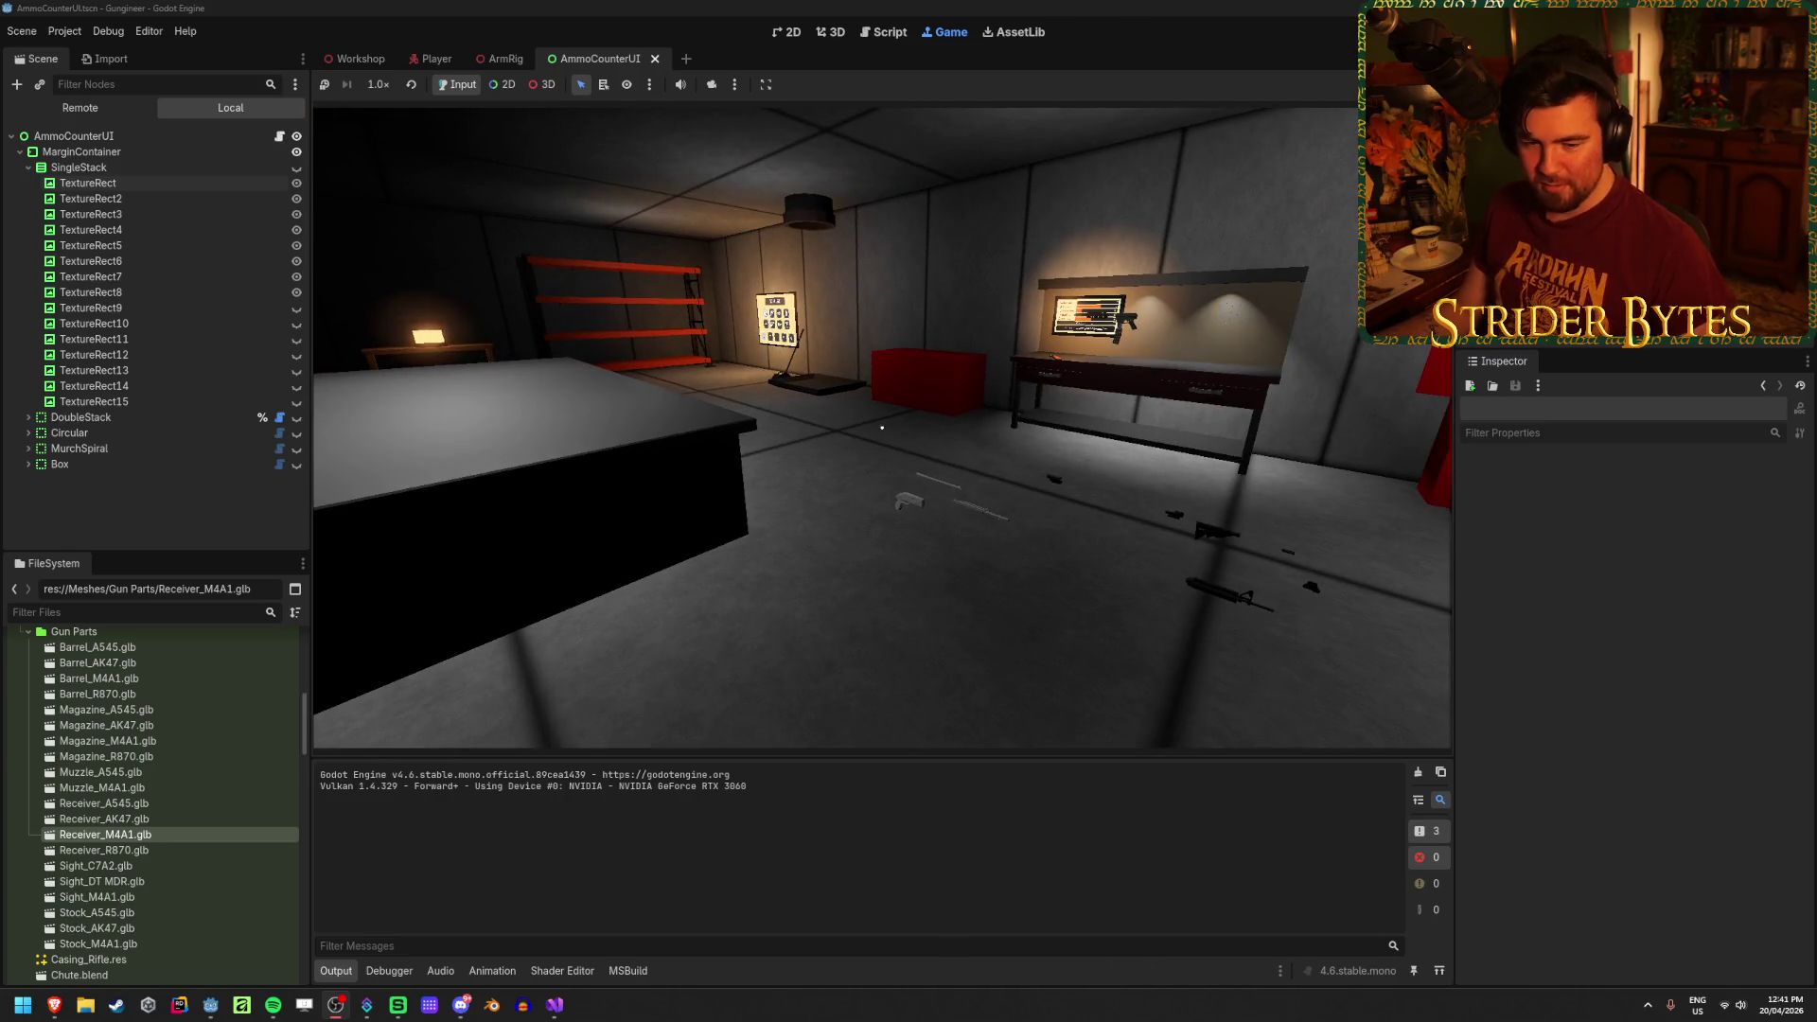
{"action": "key", "text": "s"}
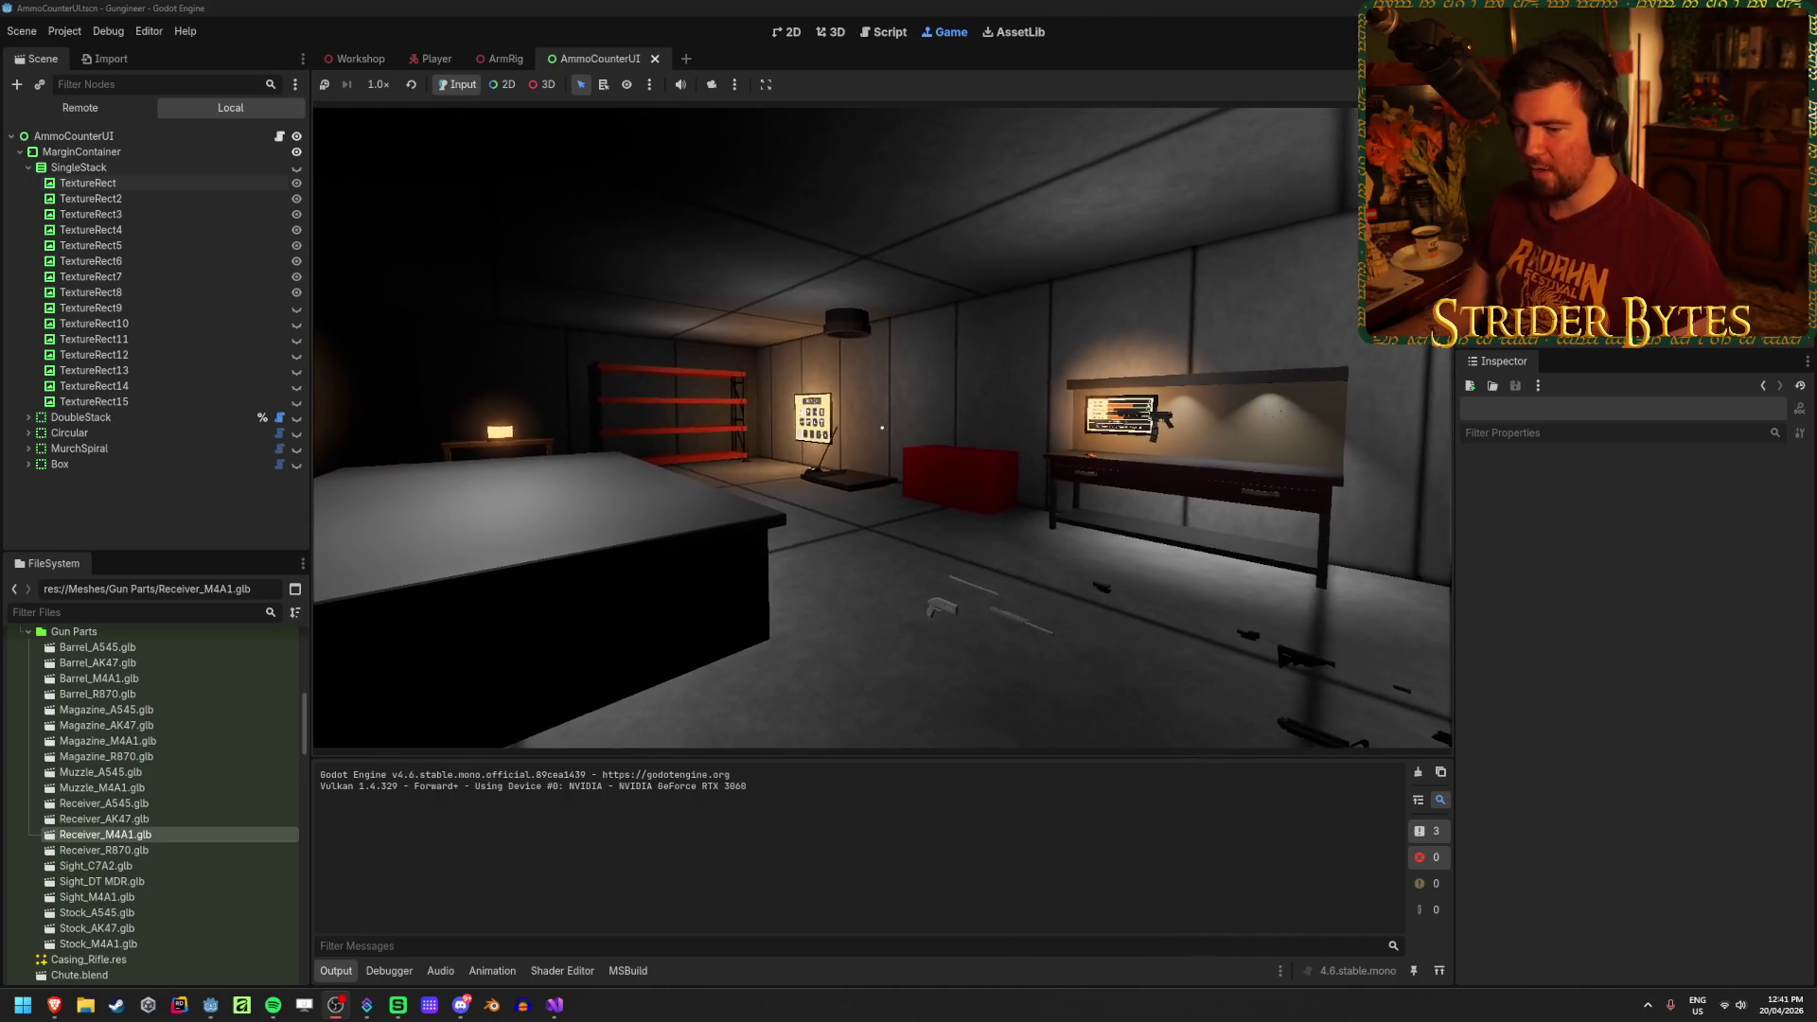
{"action": "key", "text": "w"}
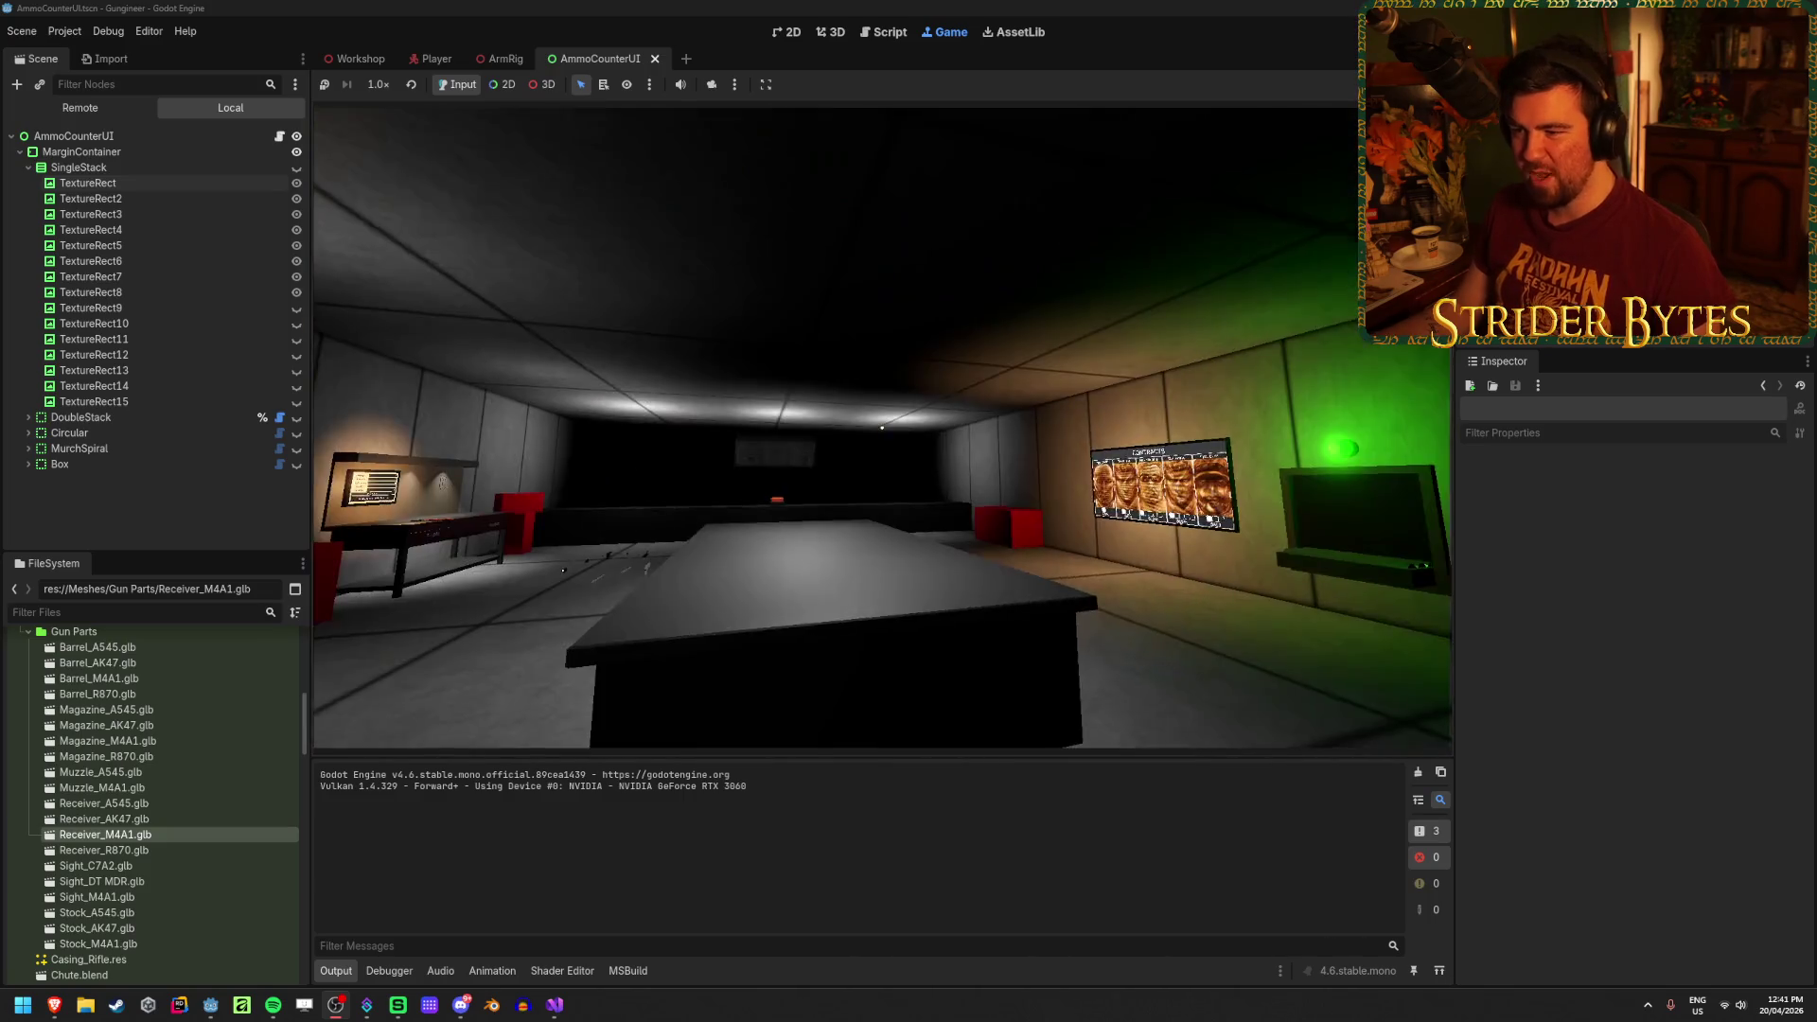
{"action": "key", "text": "a"}
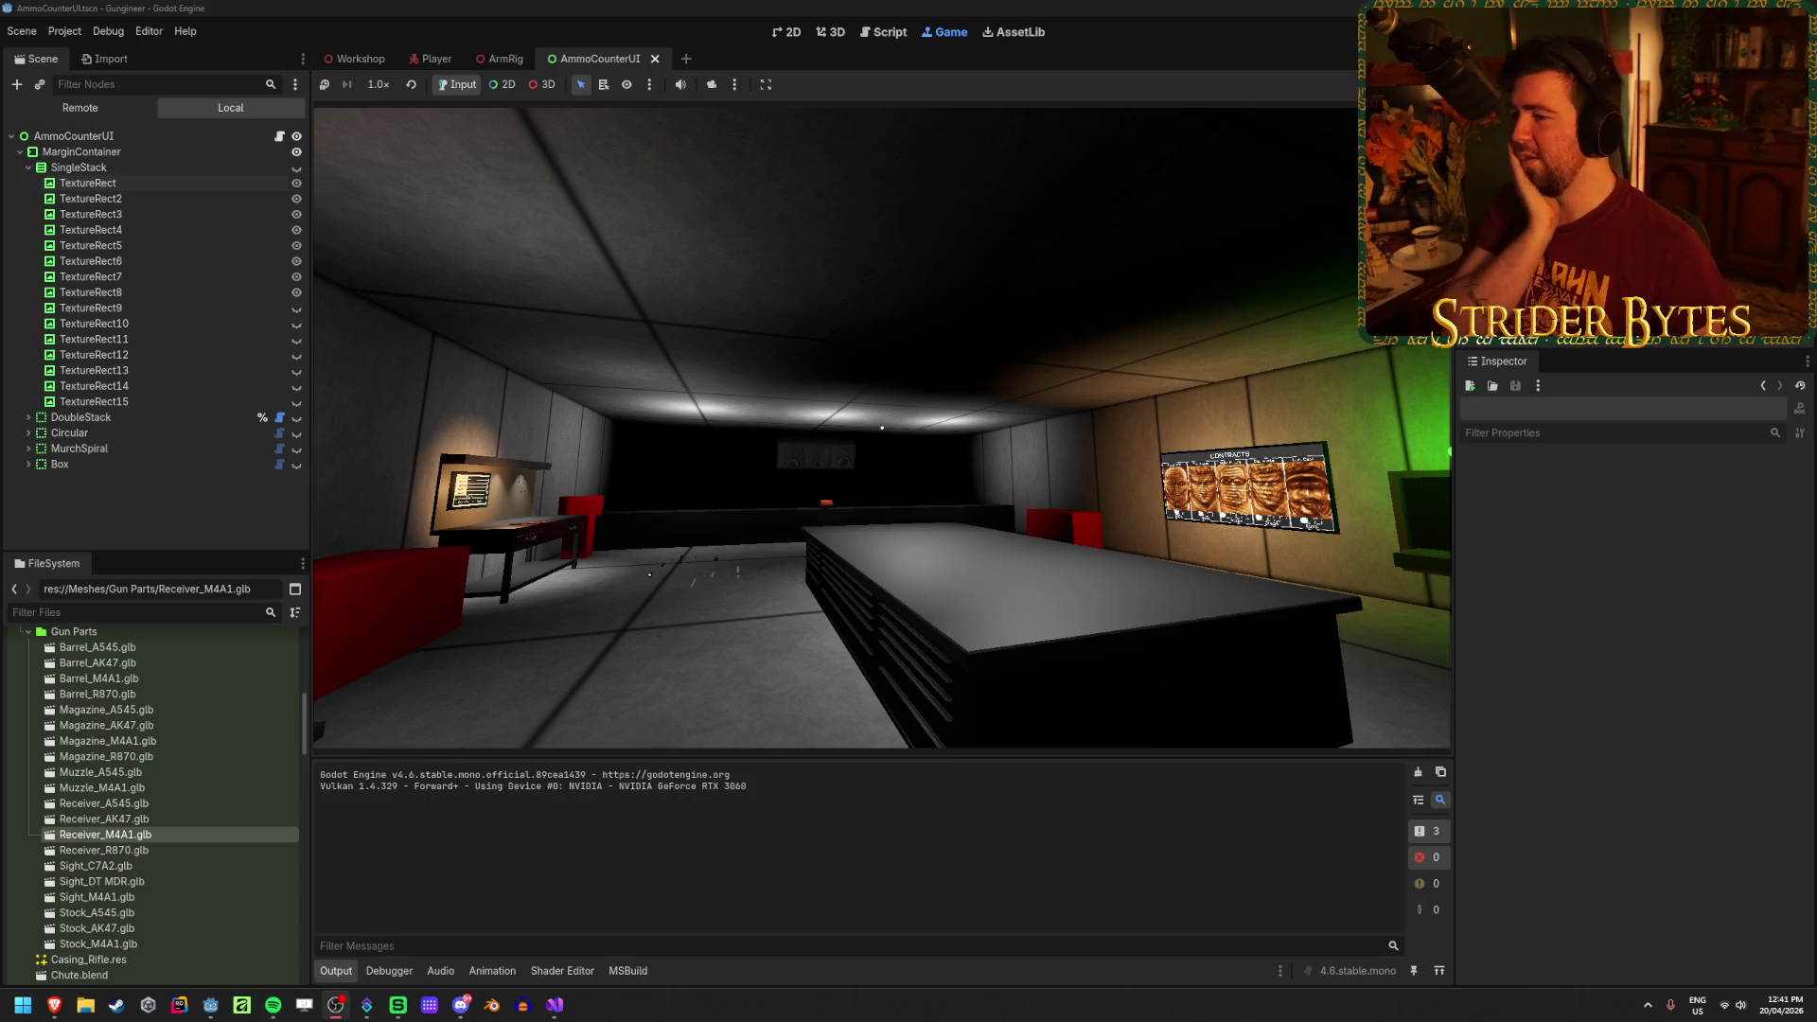
{"action": "mouse_move", "coordinate": [882, 428]}
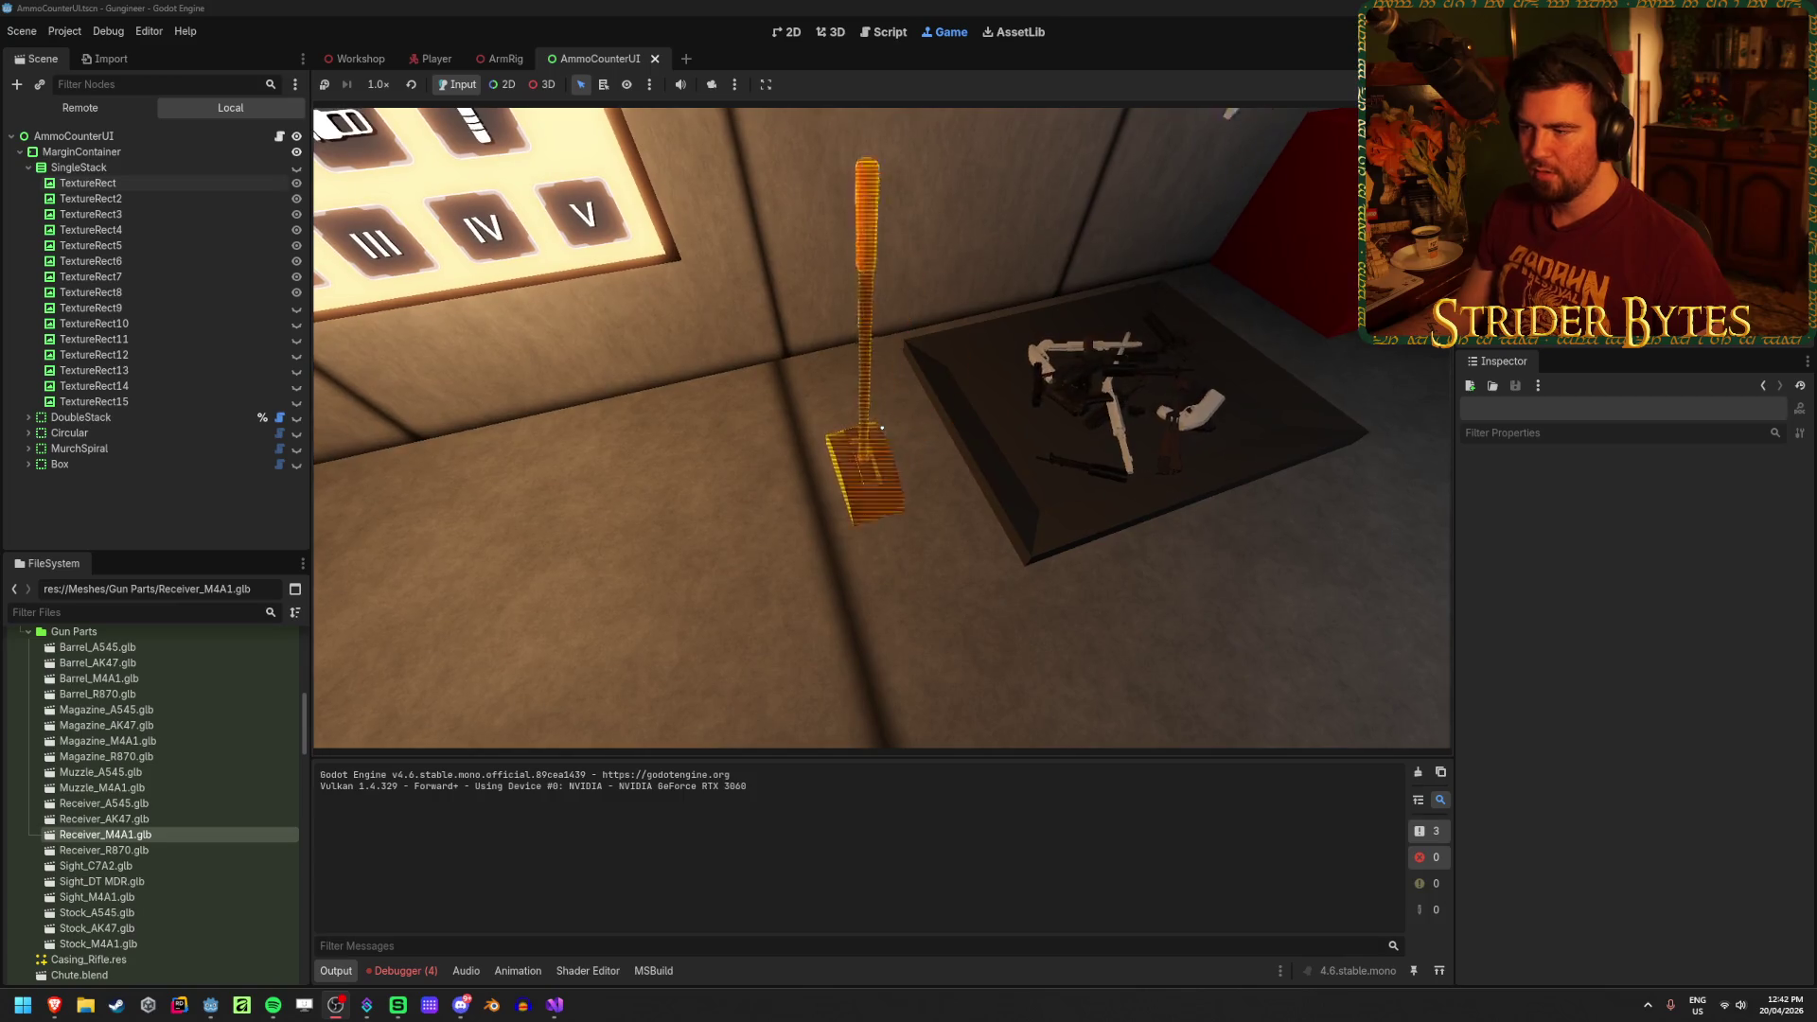
Step: Walk the player forward from the parts table to the workbench with the stats board
{"action": "key", "text": "w"}
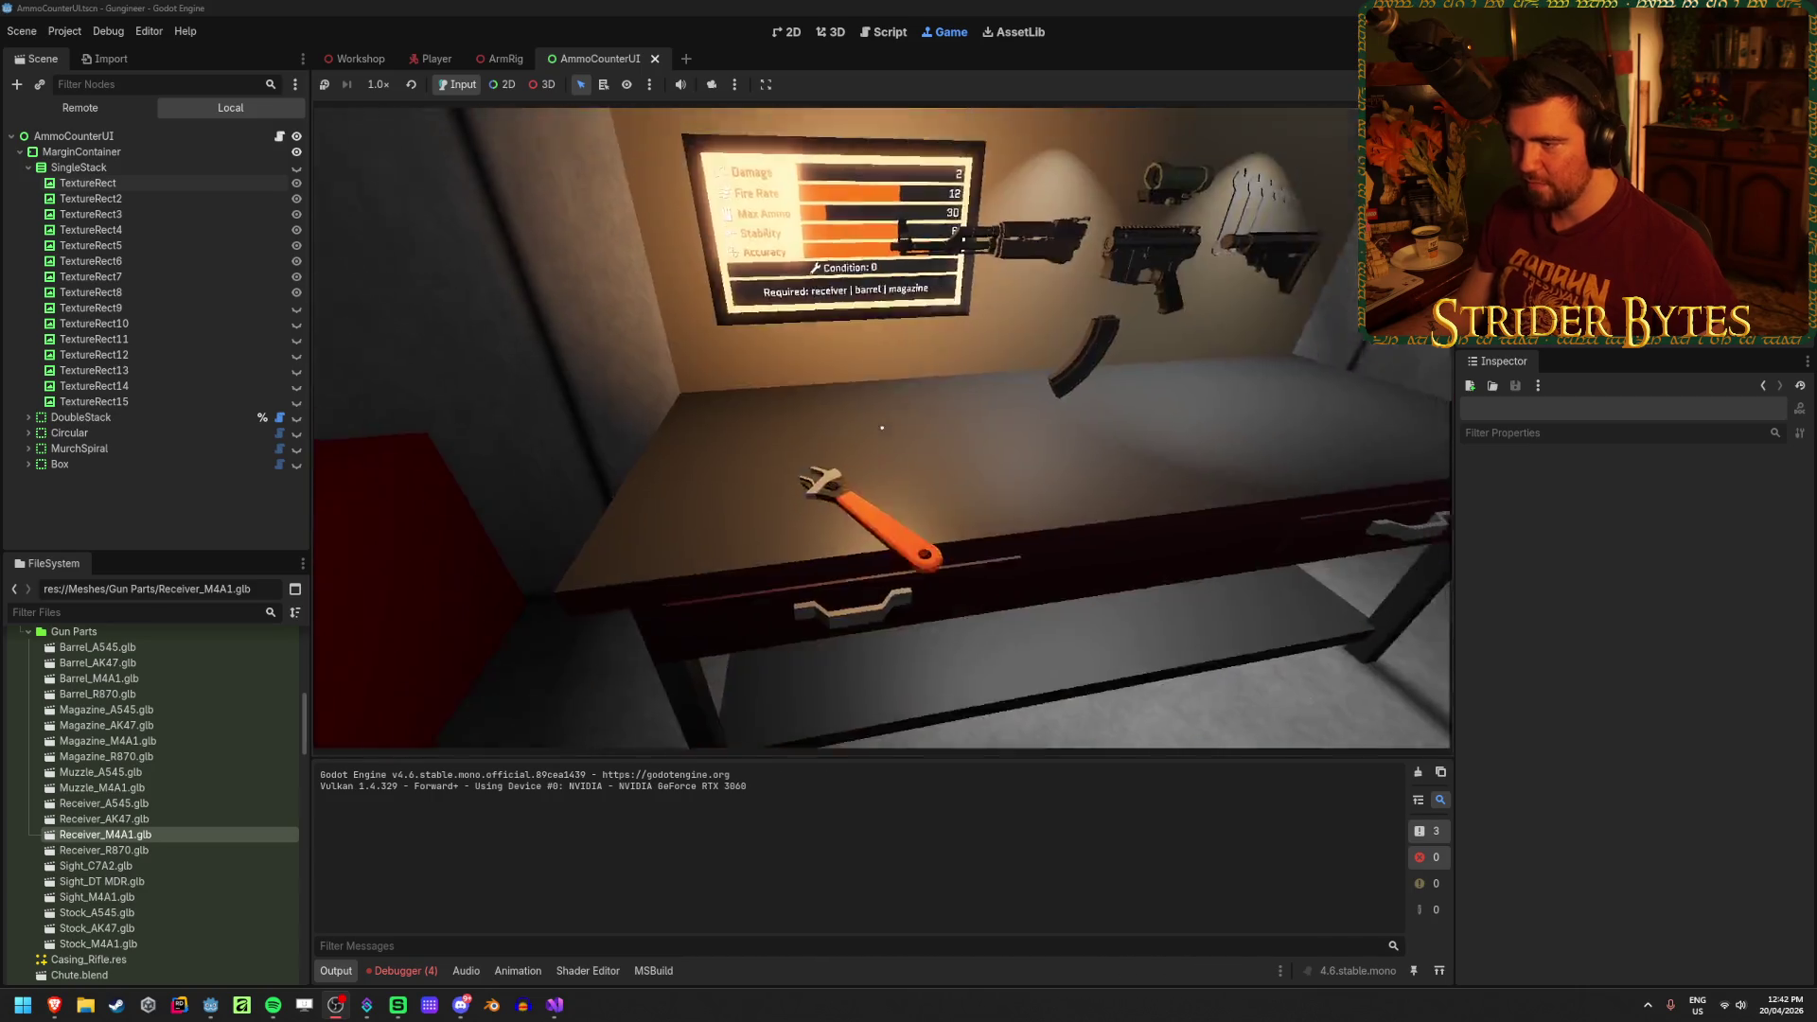
Step: Pick up the scoped rifle, mount it on the rack, and attach a magazine from the parts bin
{"action": "key", "text": "e"}
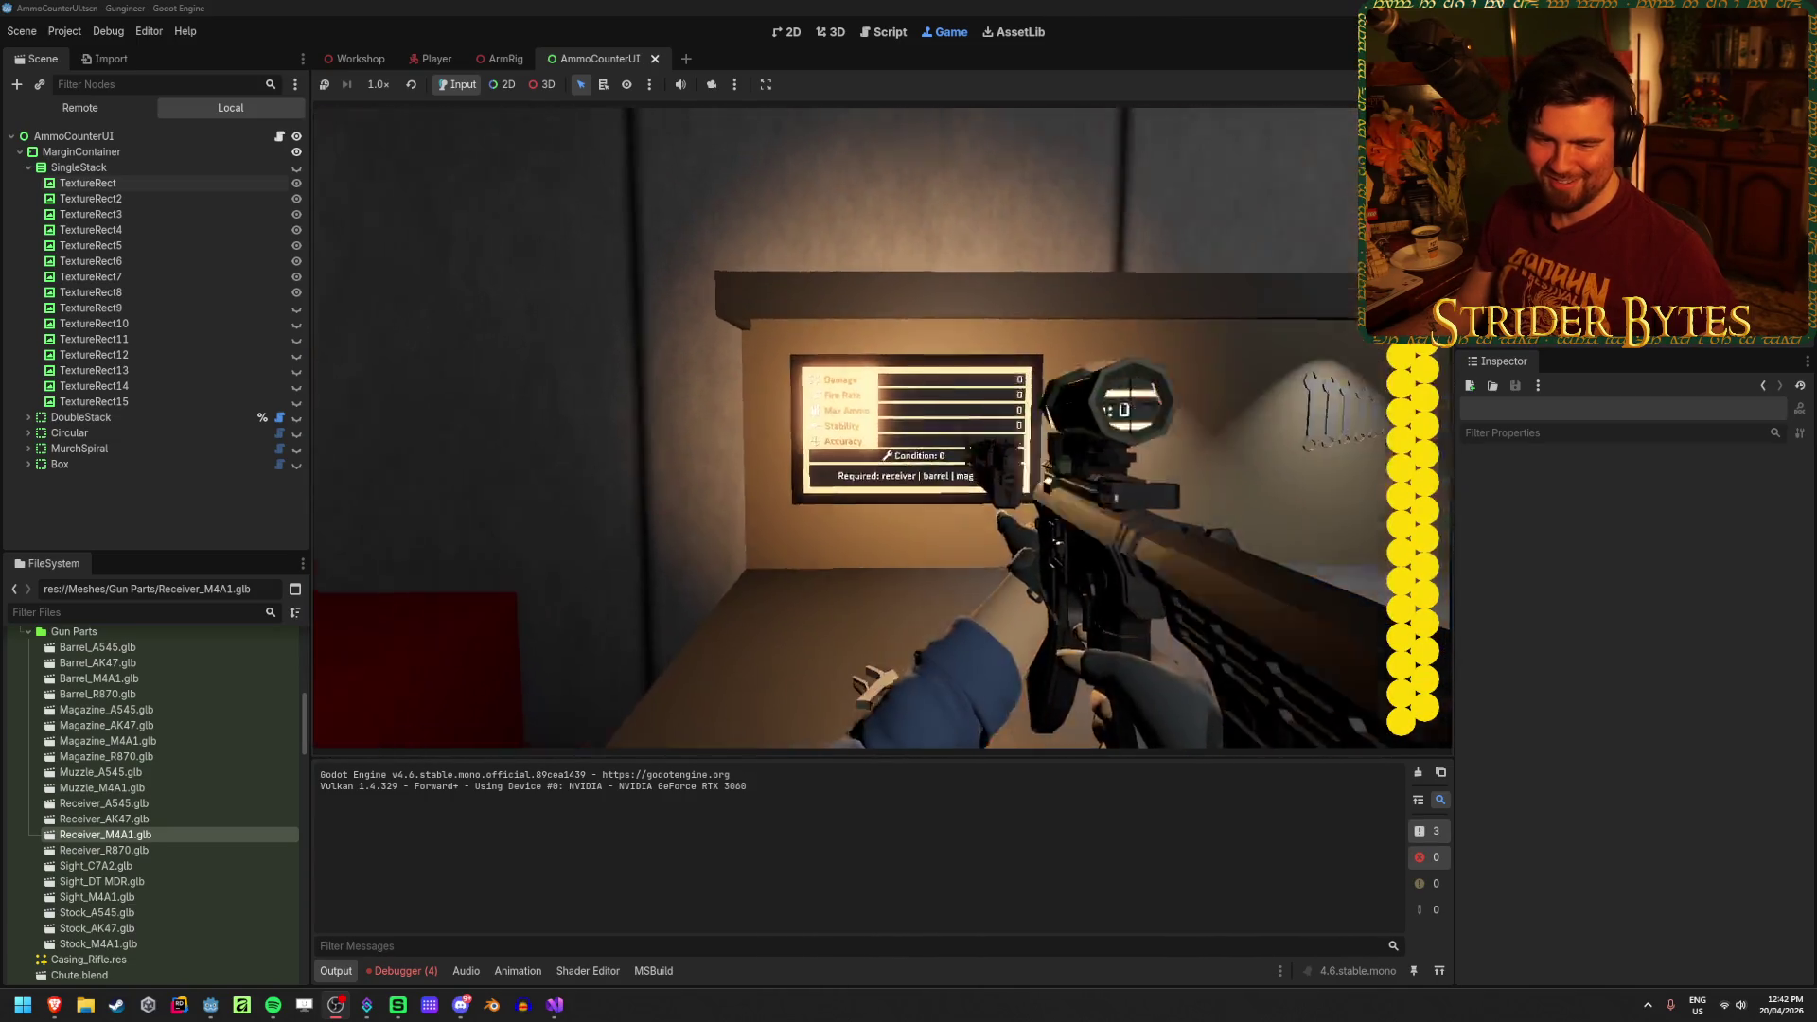
{"action": "key", "text": "e"}
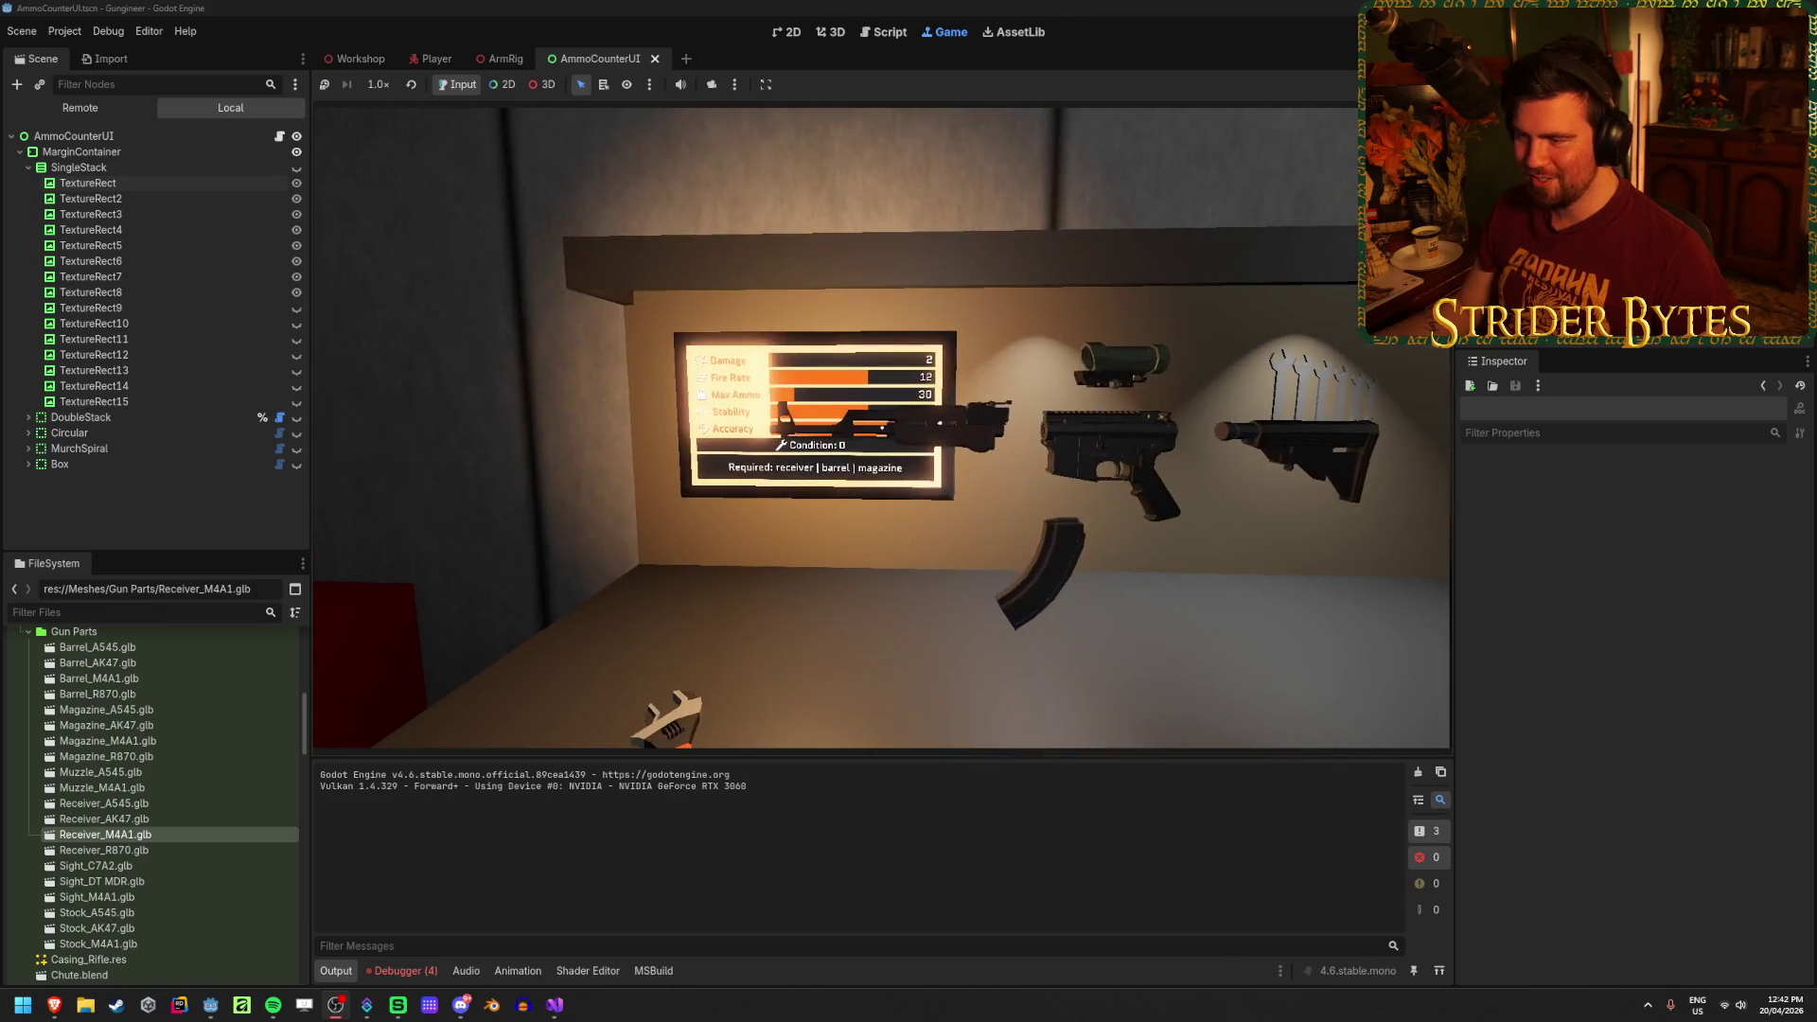
{"action": "key", "text": "w"}
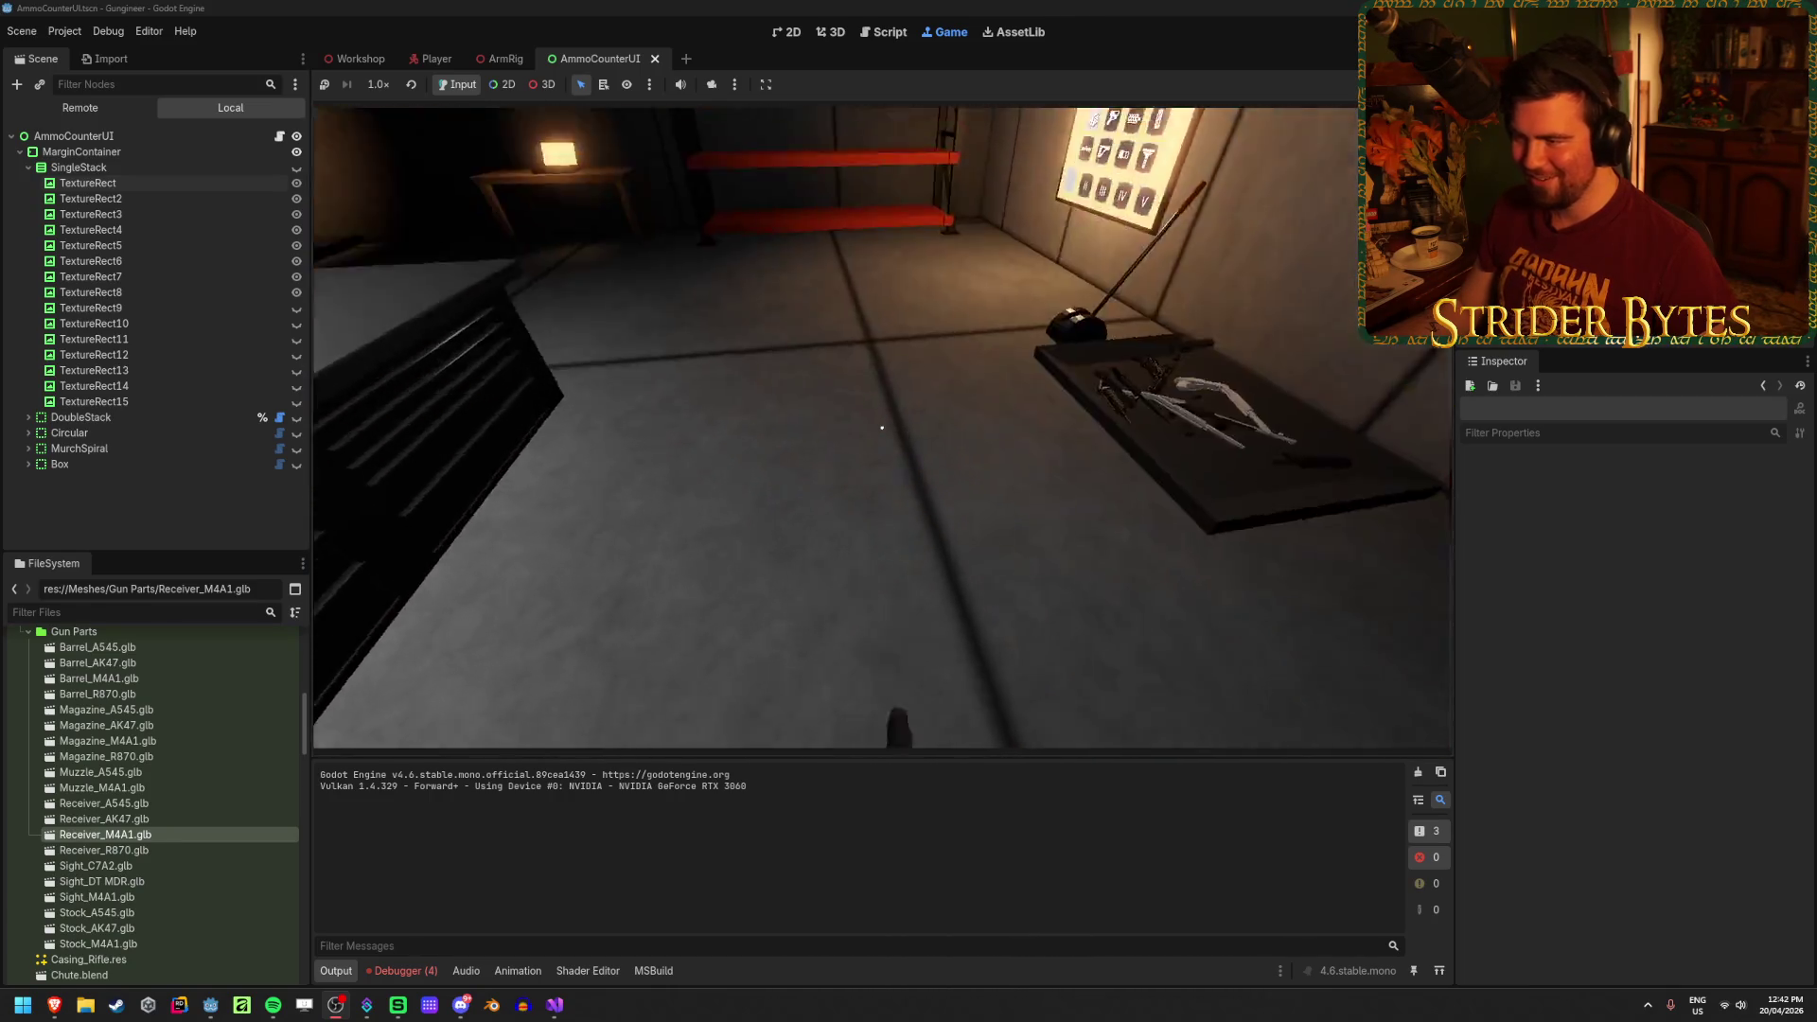
{"action": "key", "text": "w"}
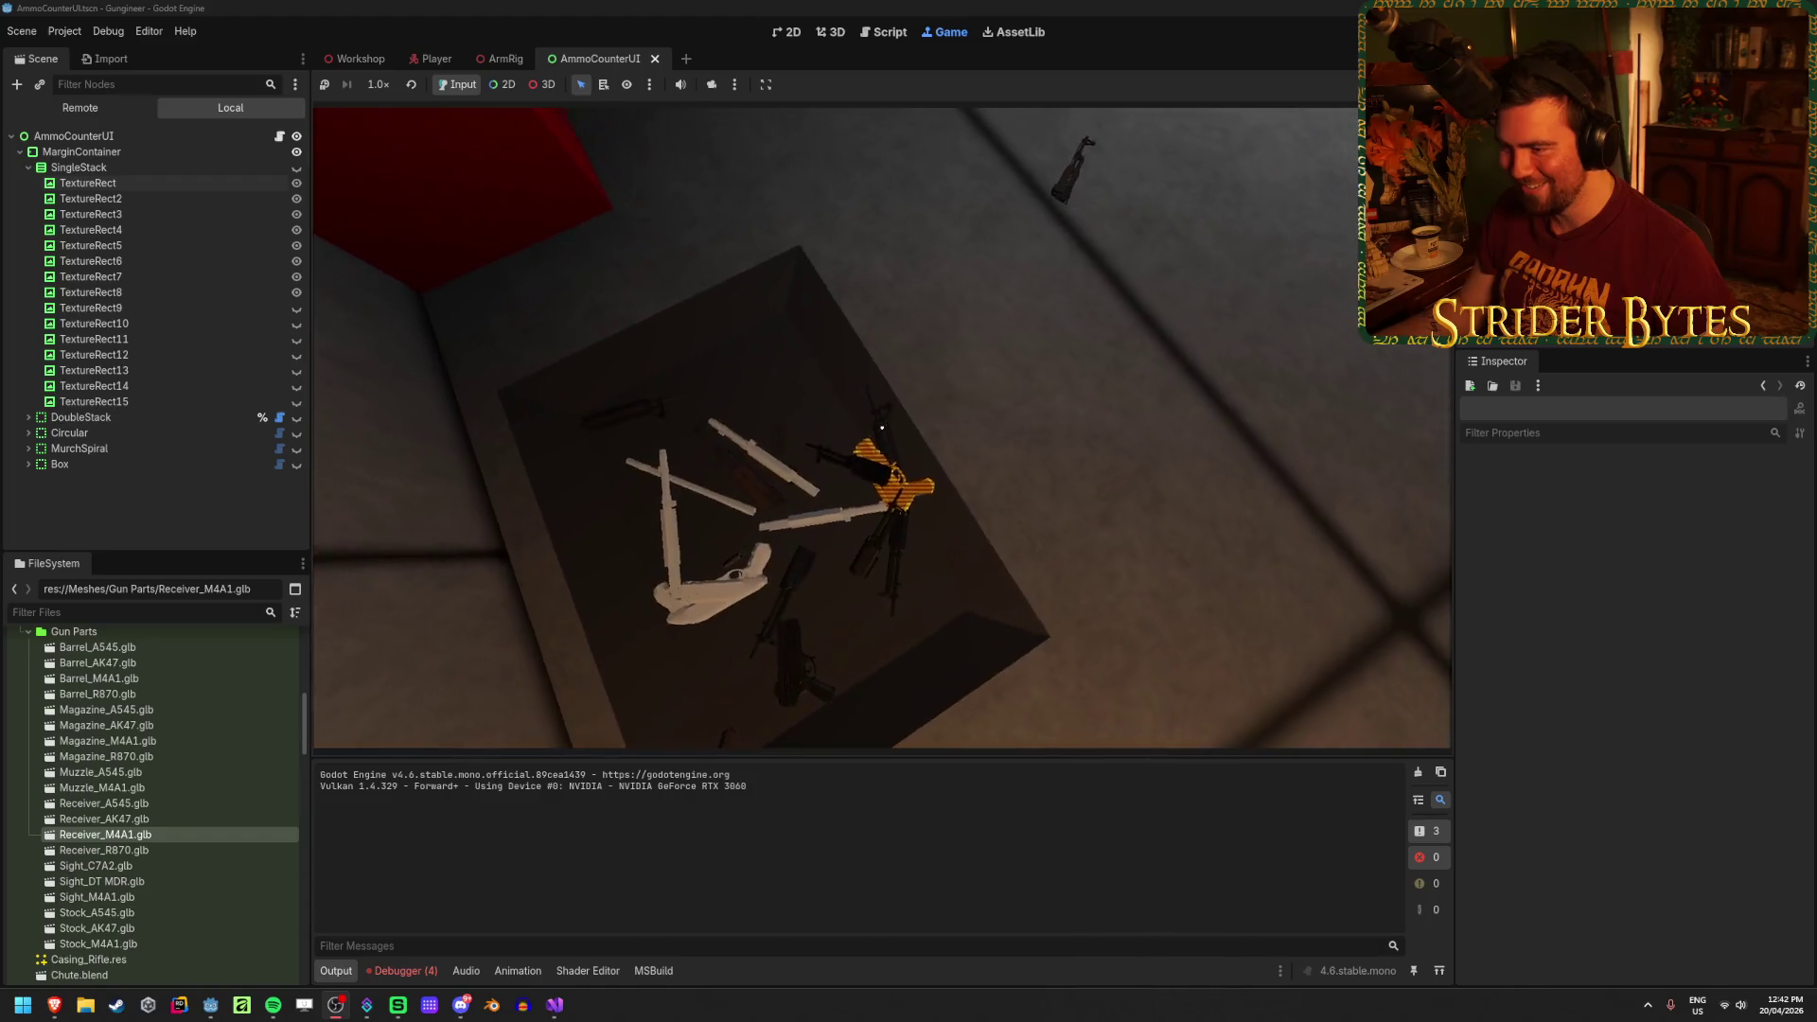
{"action": "key", "text": "e"}
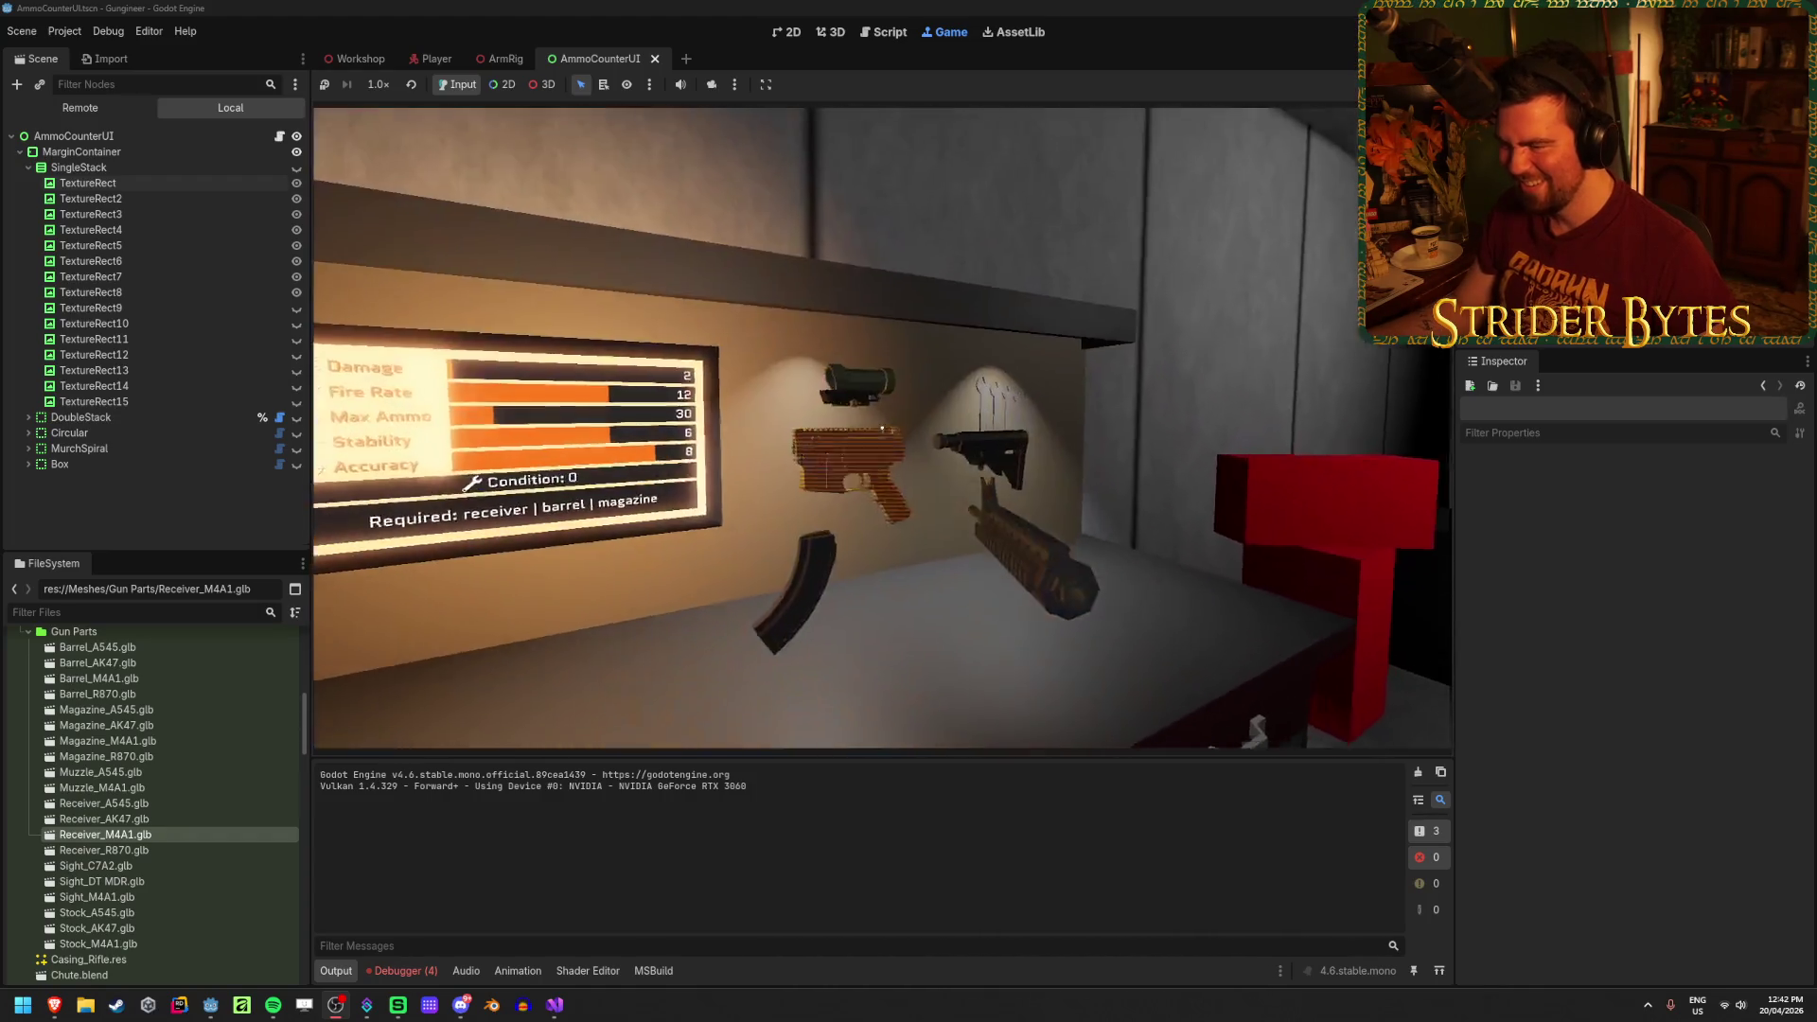
Step: Walk toward the shelves and red pedestal, then fire the rifle while aiming upward
{"action": "key", "text": "w"}
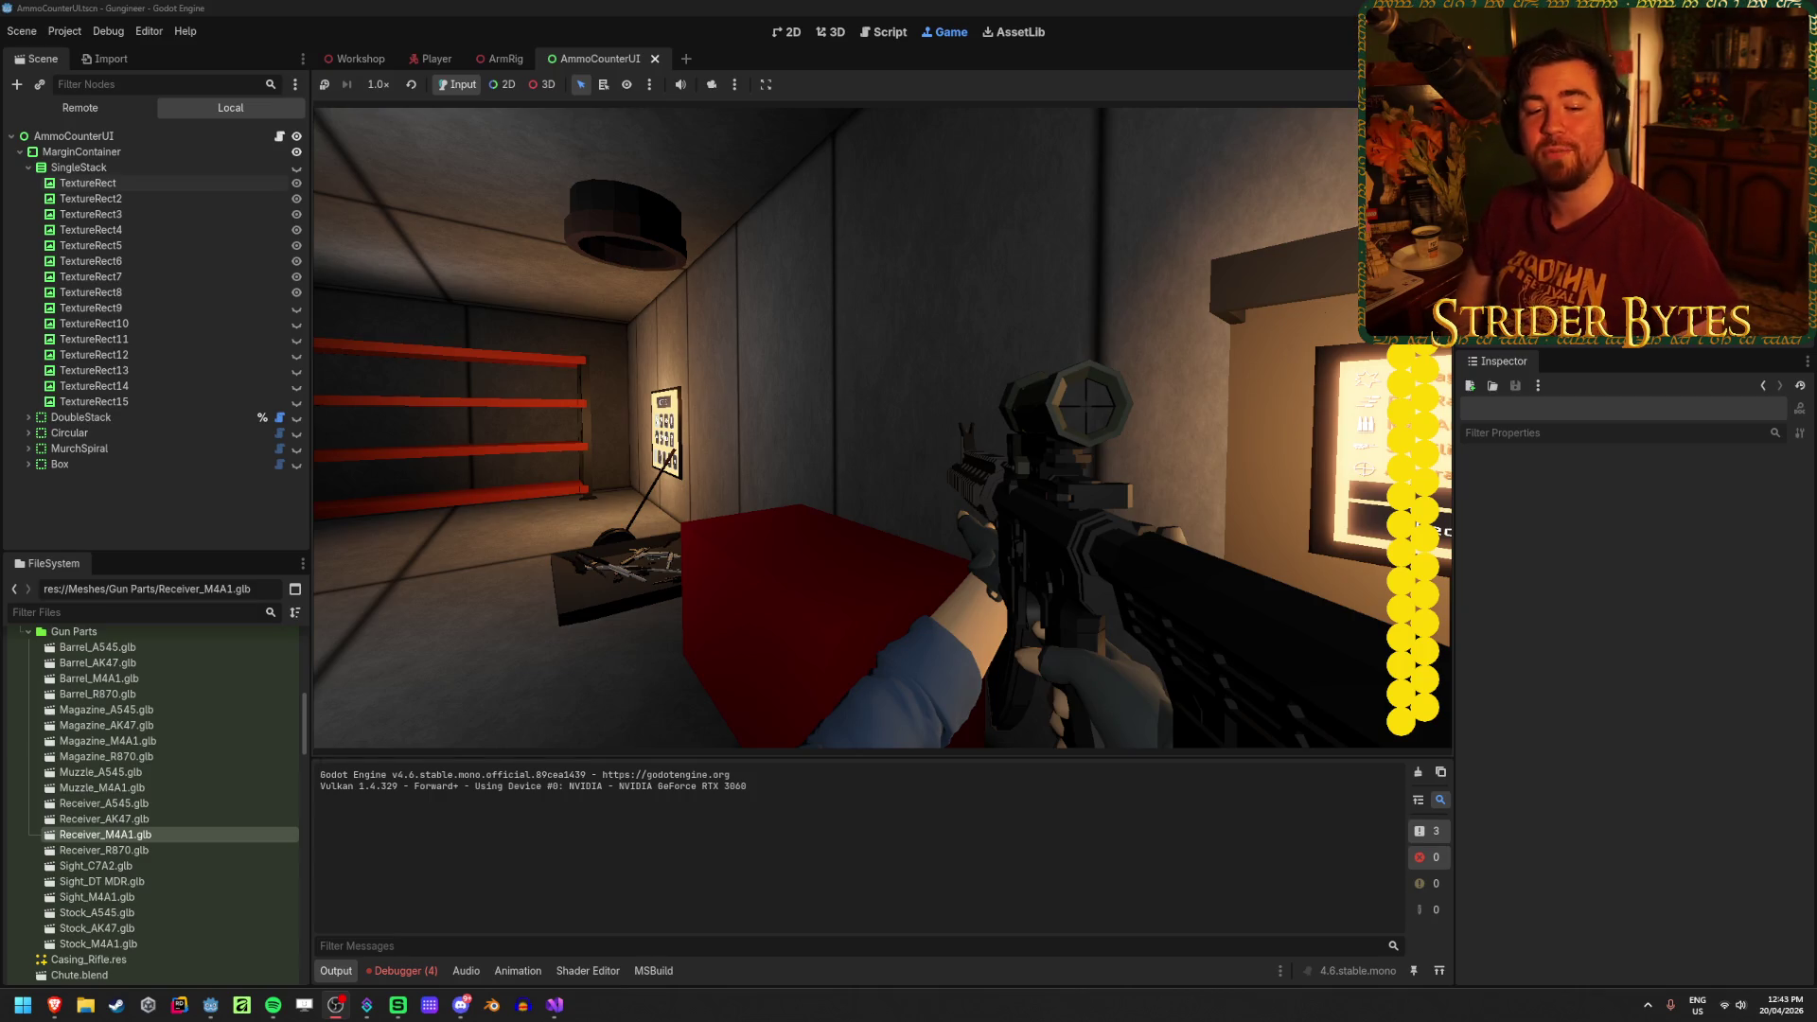
{"action": "key", "text": "d"}
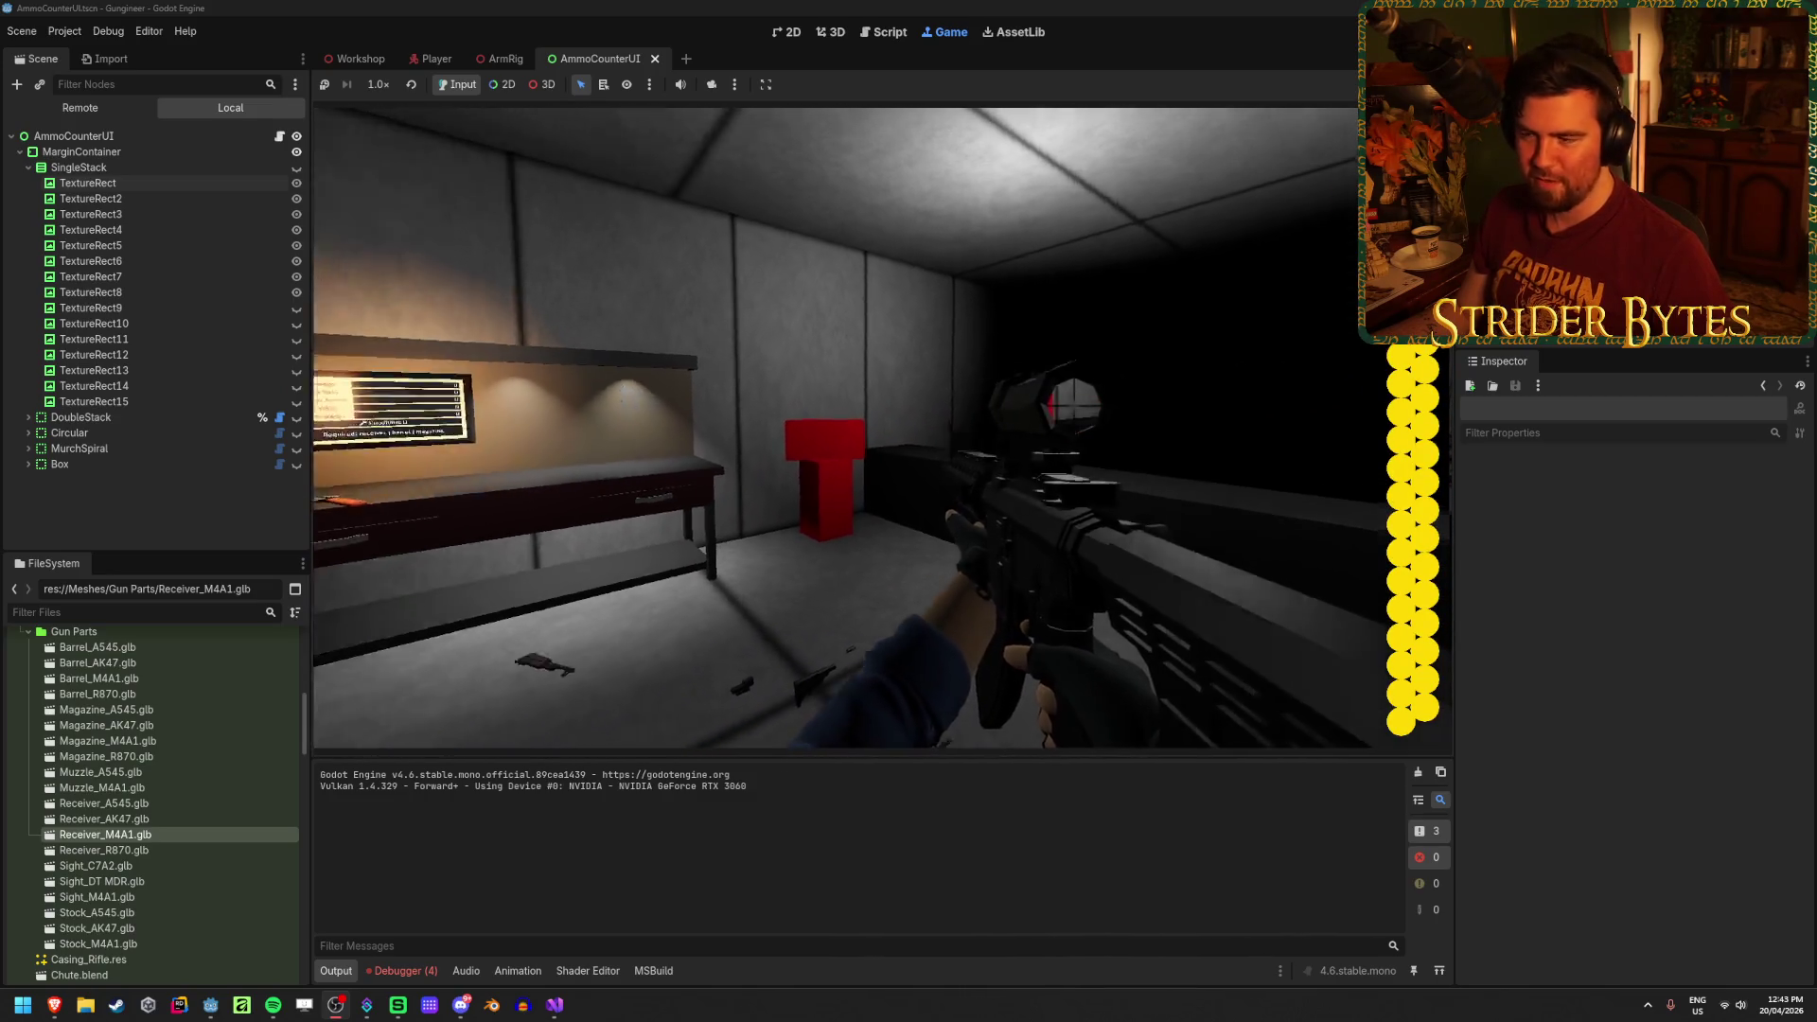
{"action": "key", "text": "w"}
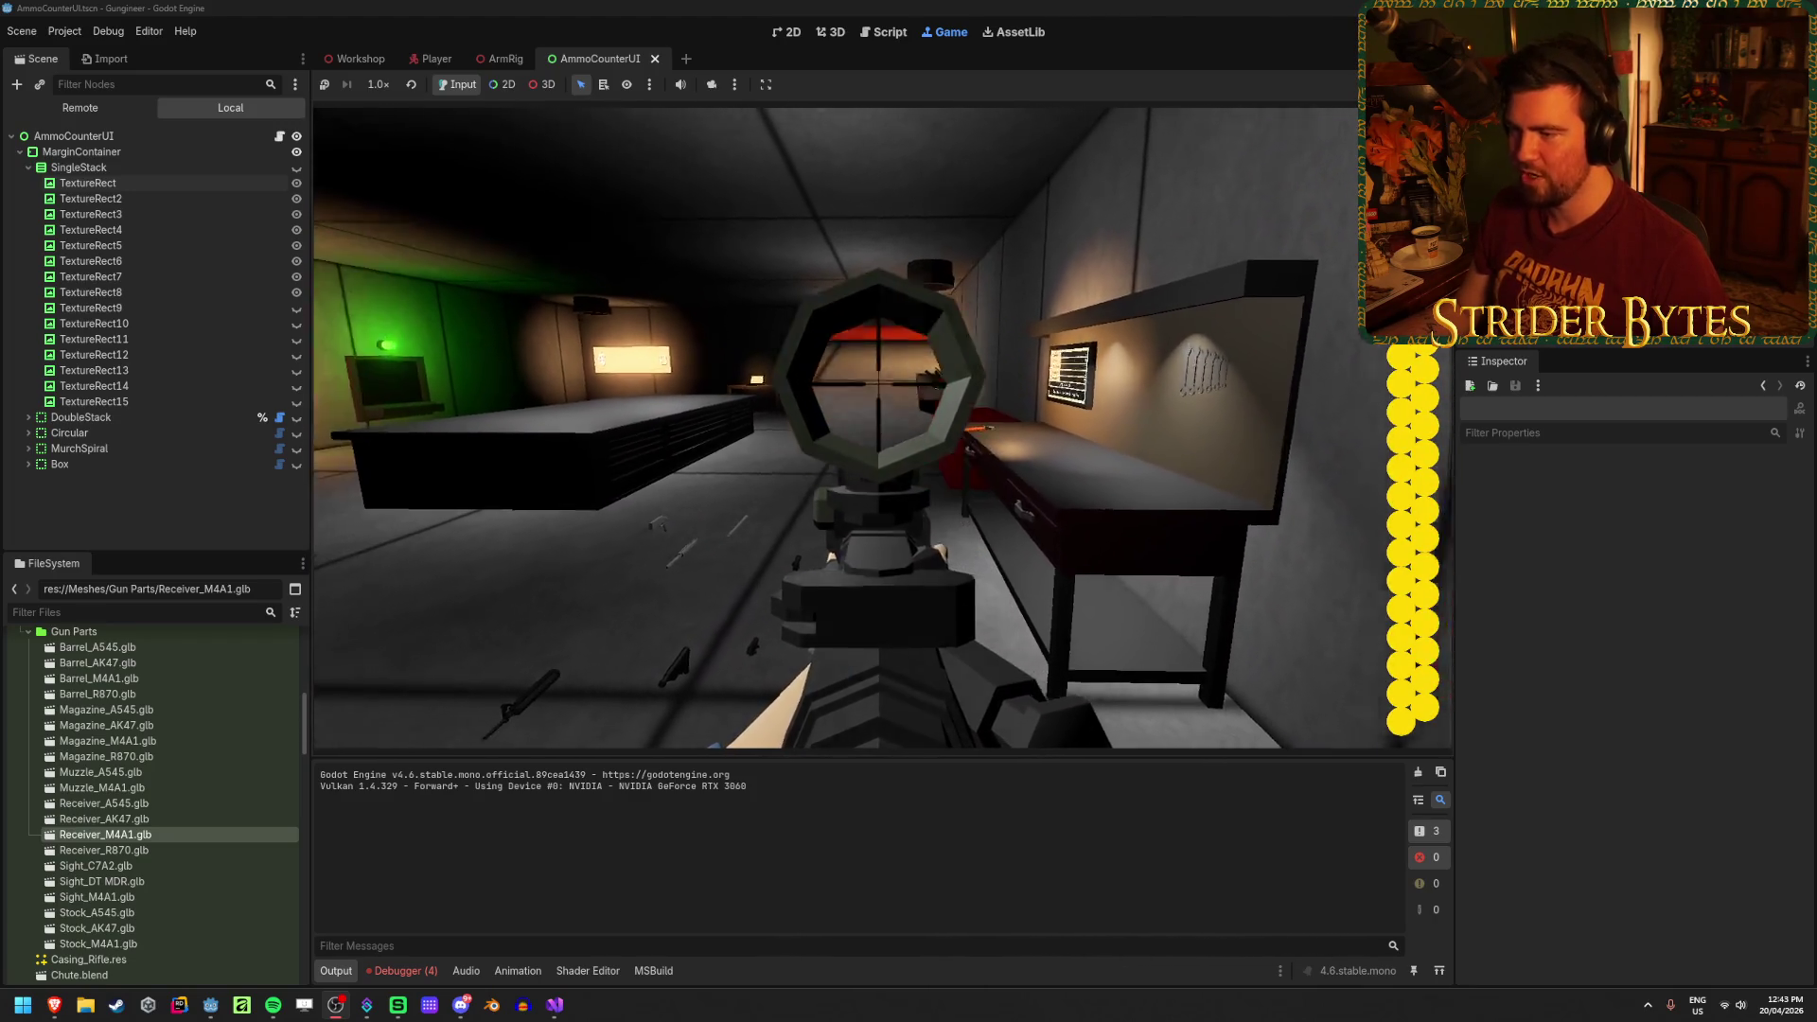
{"action": "key", "text": "w"}
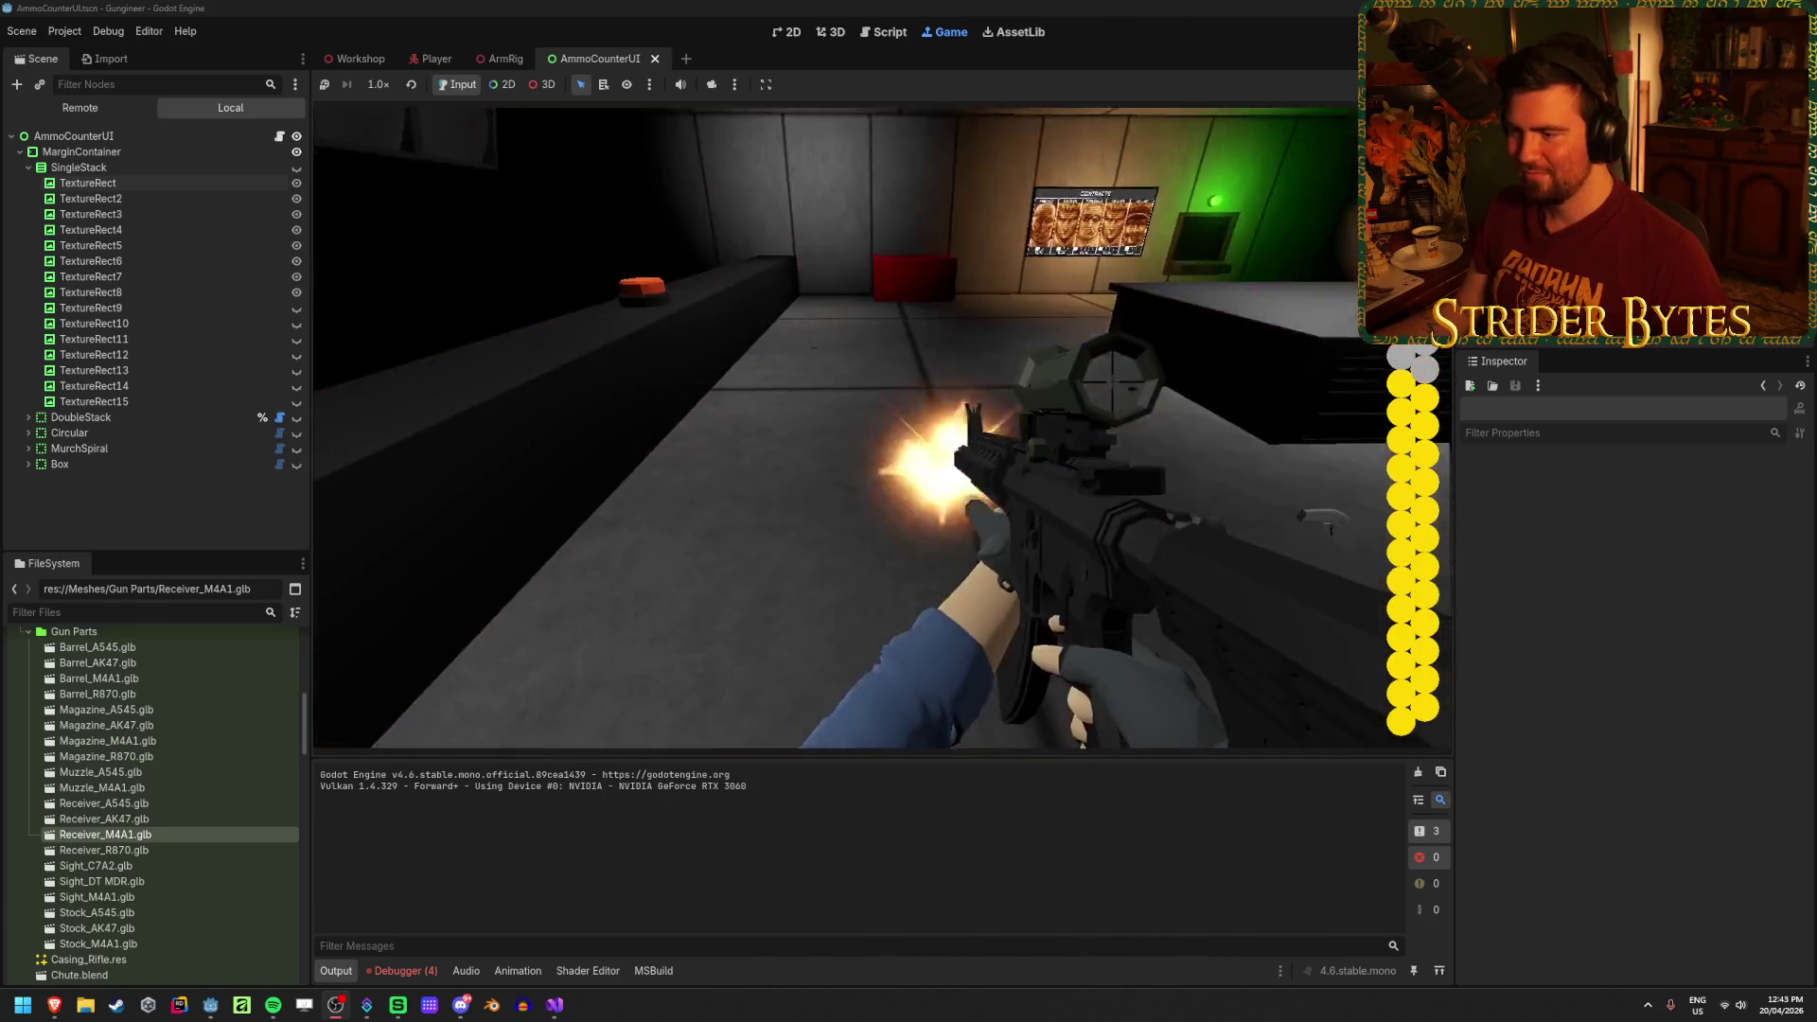
{"action": "left_click_drag", "start_coordinate": [882, 428], "coordinate": [882, 393]}
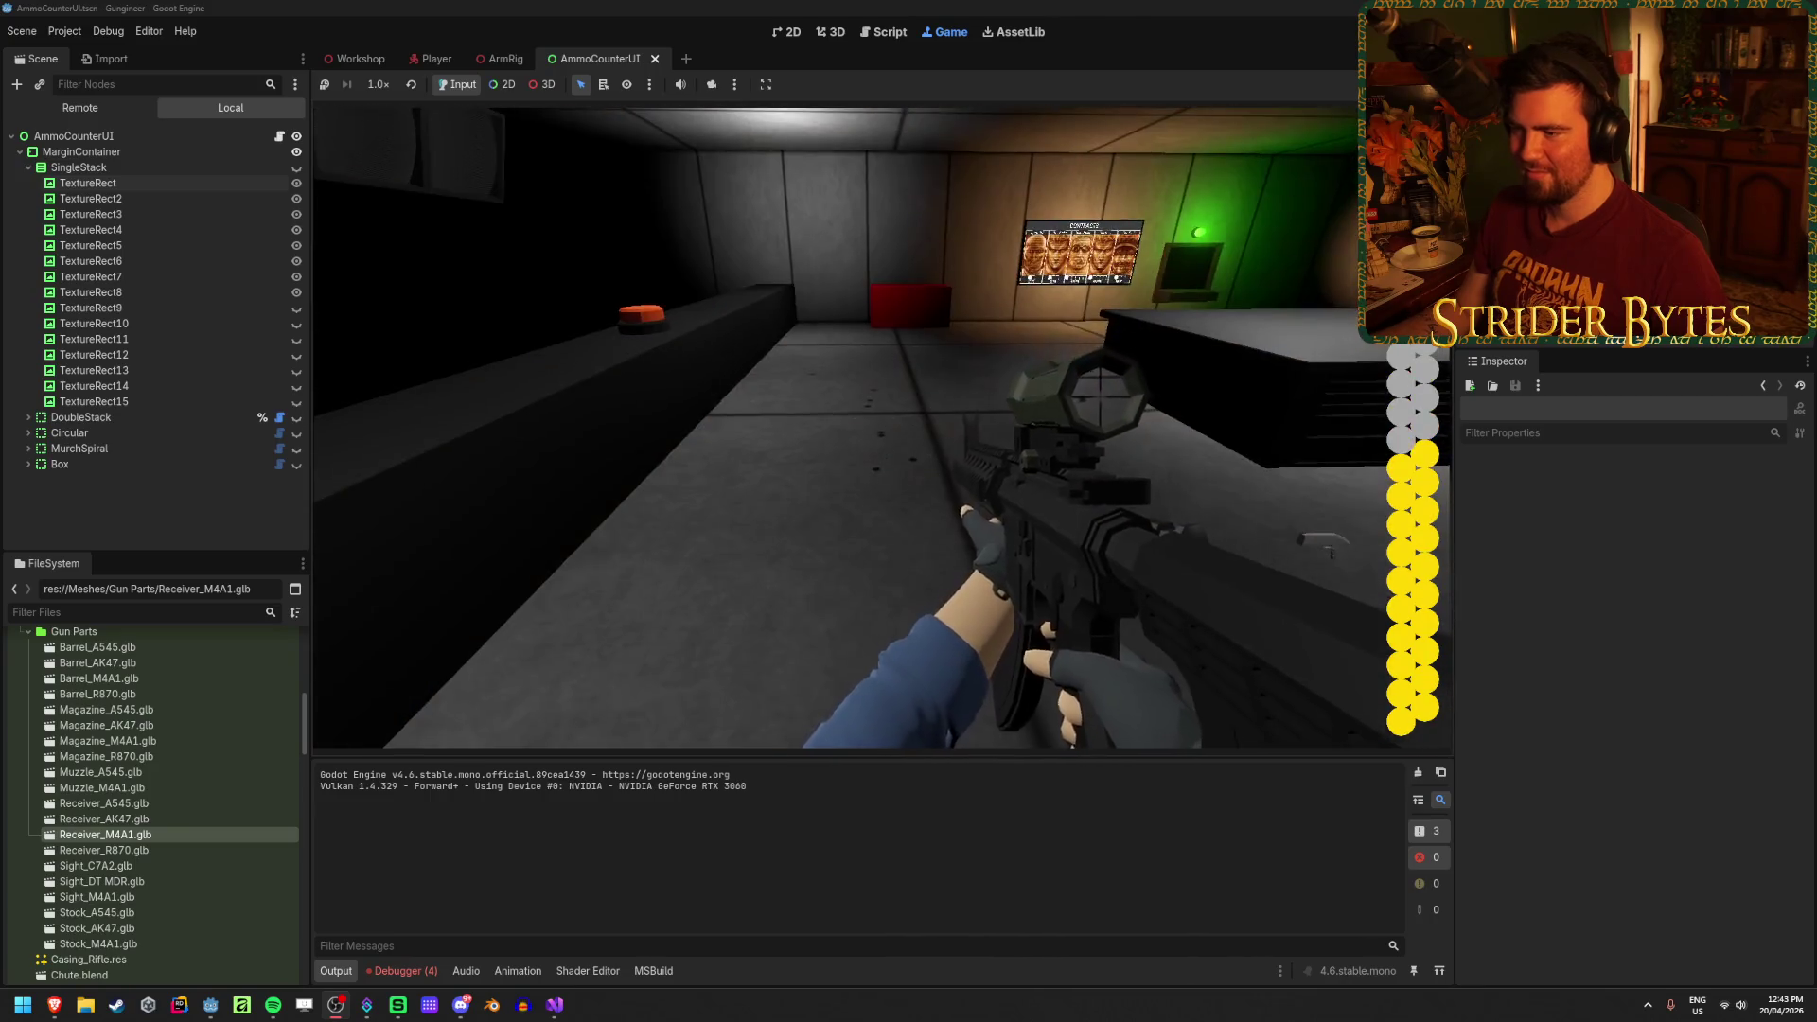
Step: Fire a few shots with the reloaded rifle, then play the weapon inspect animation twice
{"action": "key", "text": "w"}
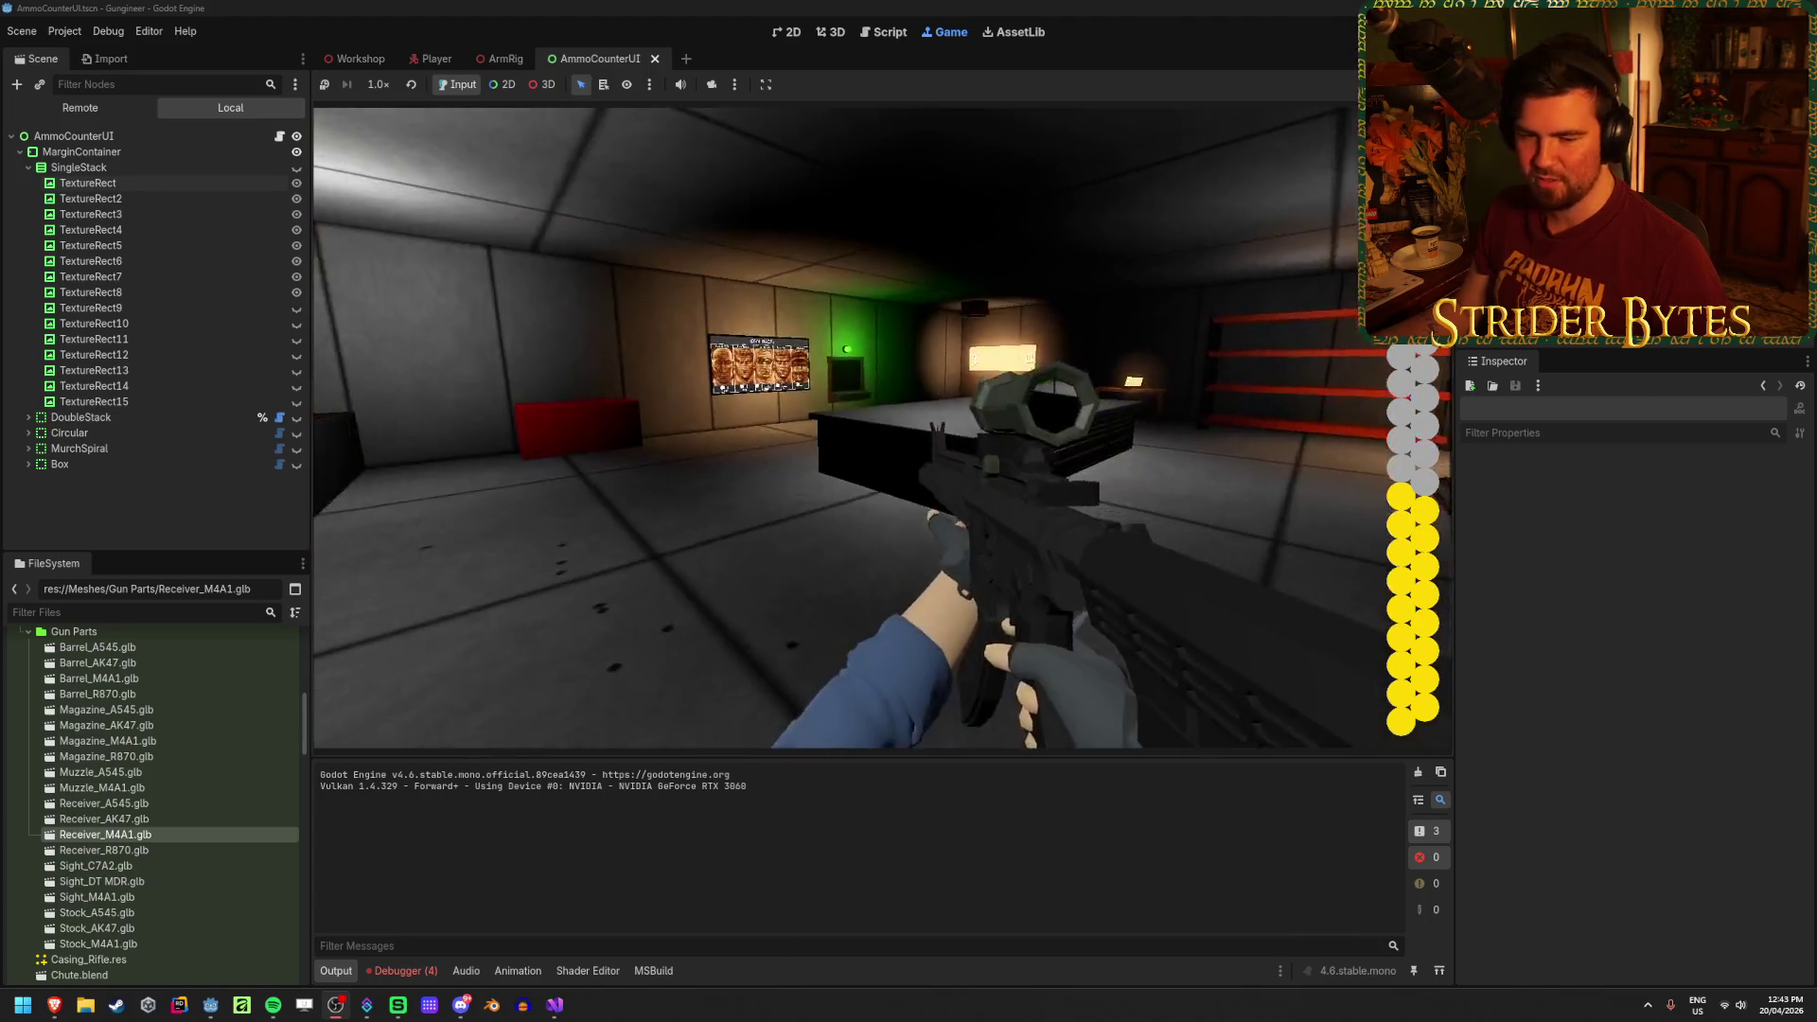
{"action": "left_click", "coordinate": [882, 428]}
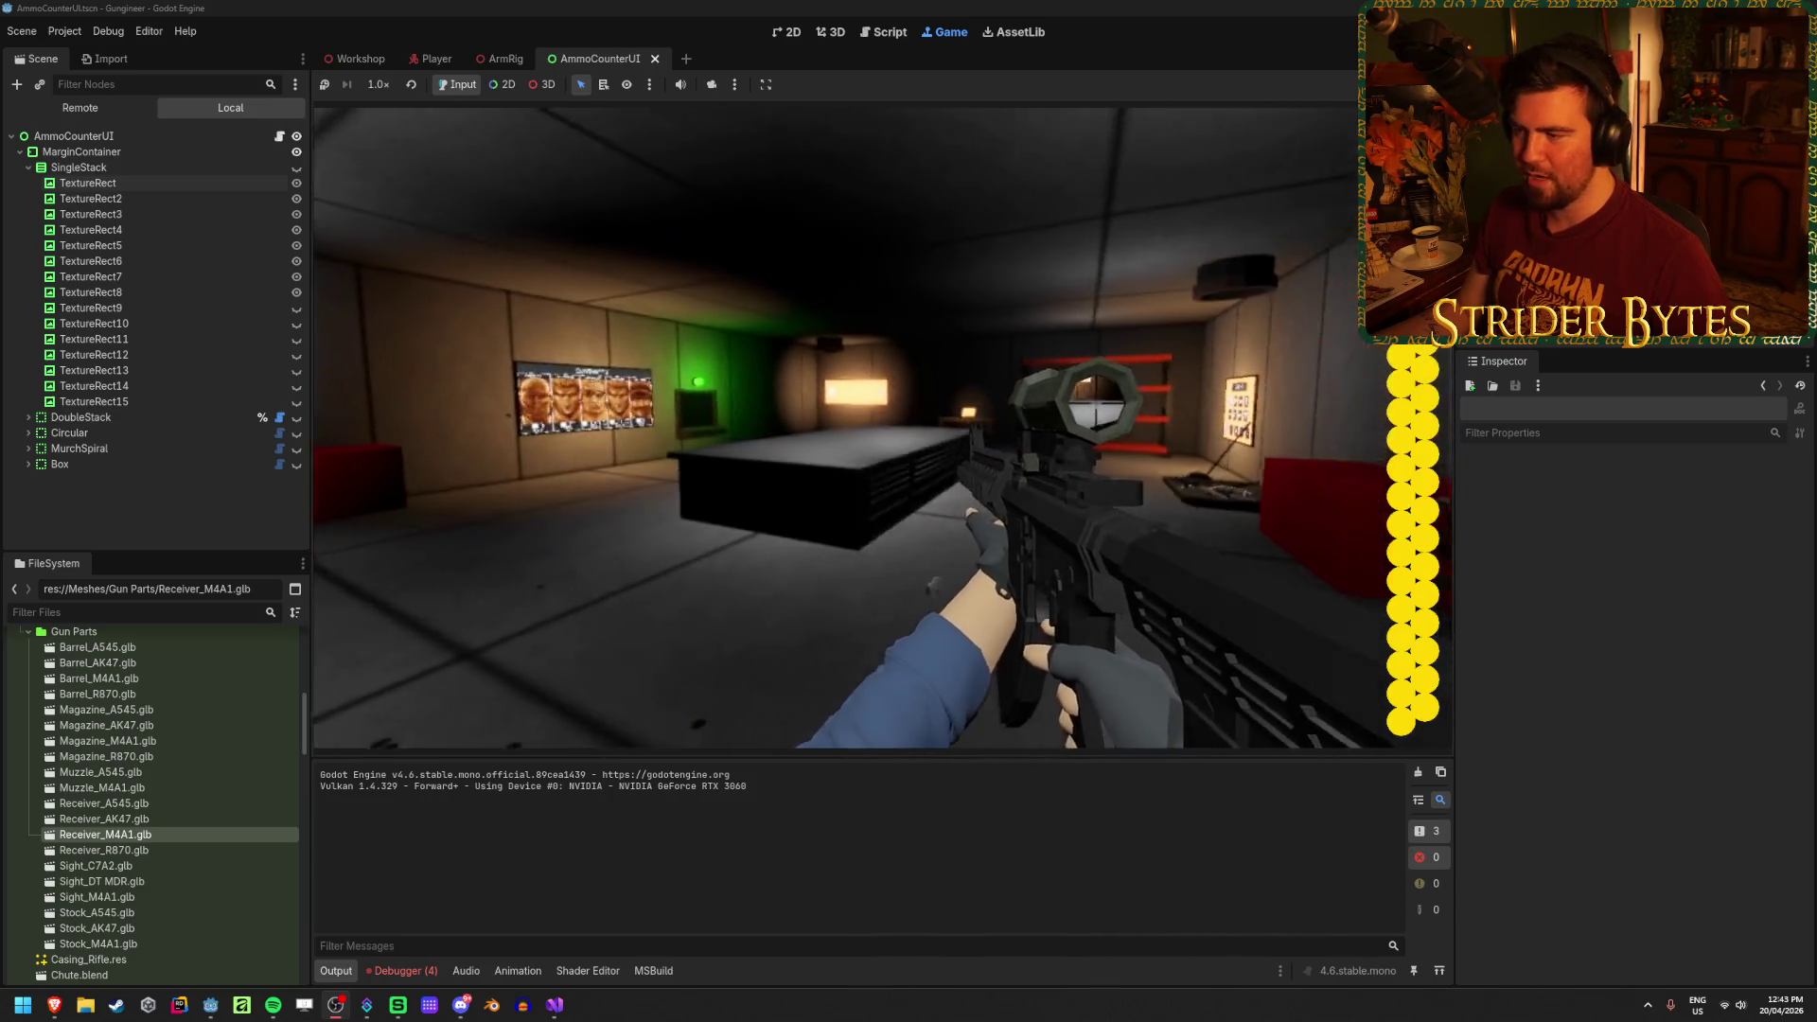
{"action": "left_click", "coordinate": [836, 427]}
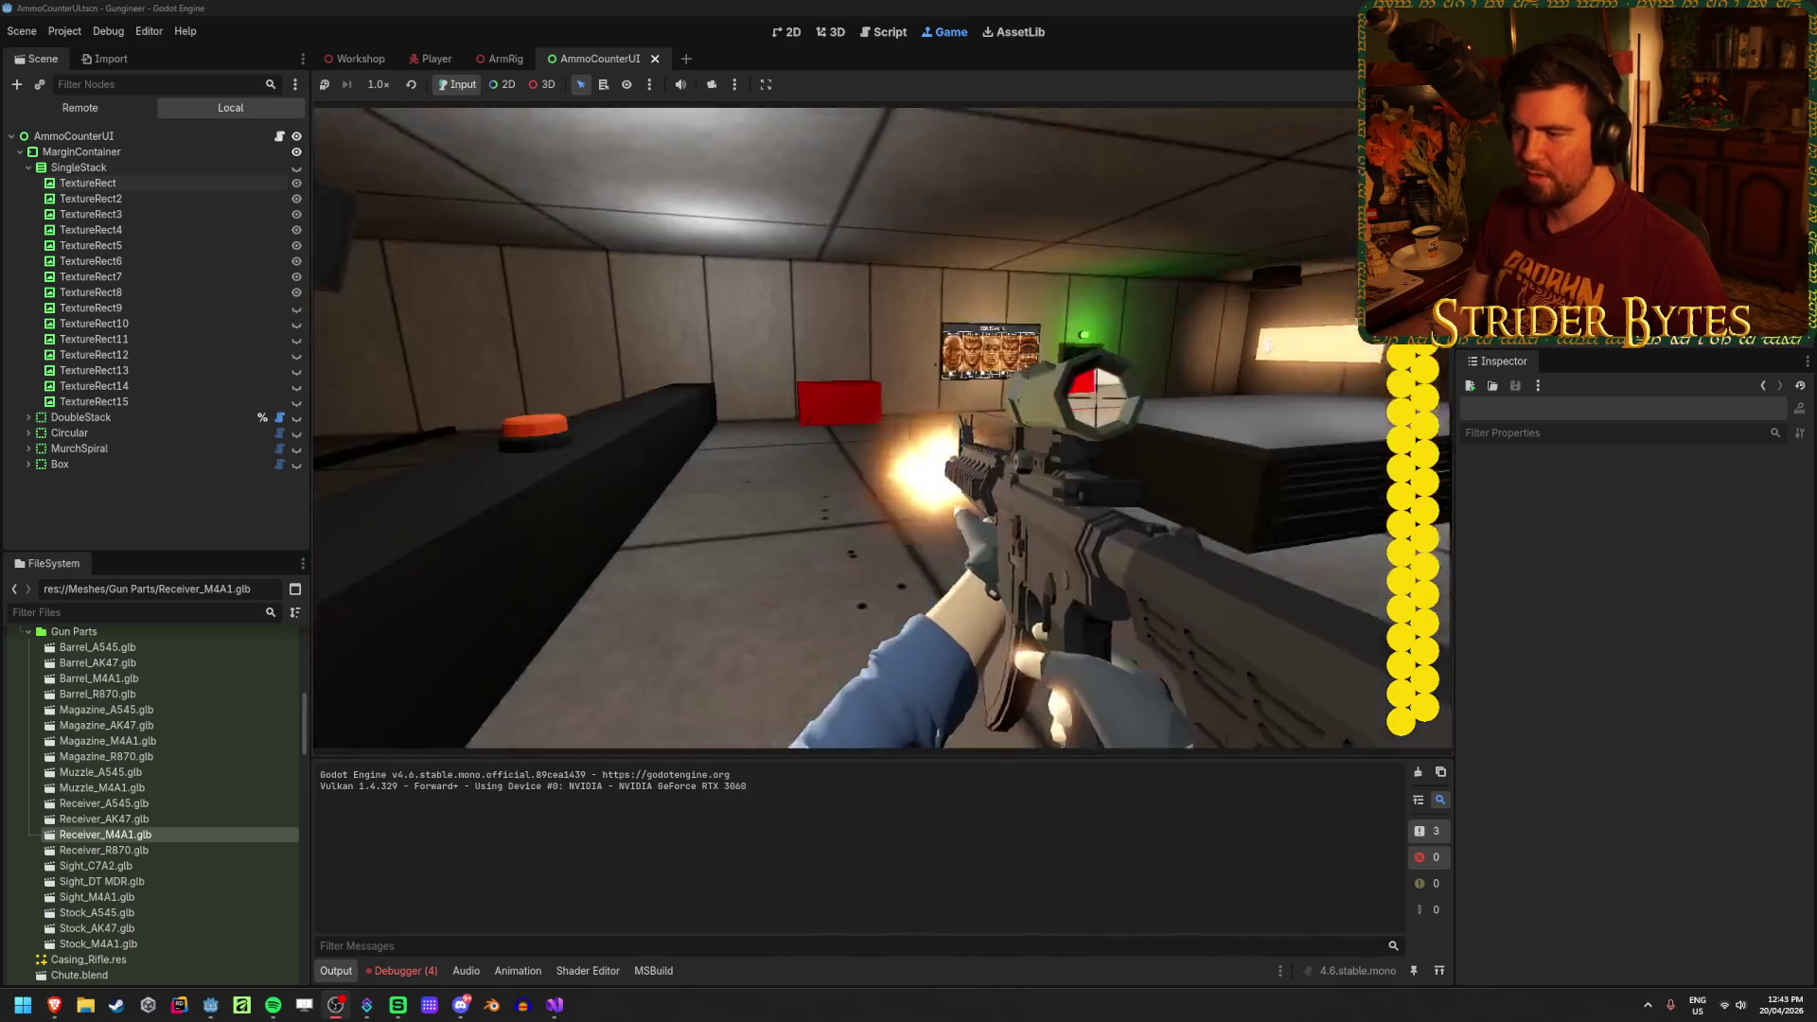
{"action": "left_click", "coordinate": [836, 428]}
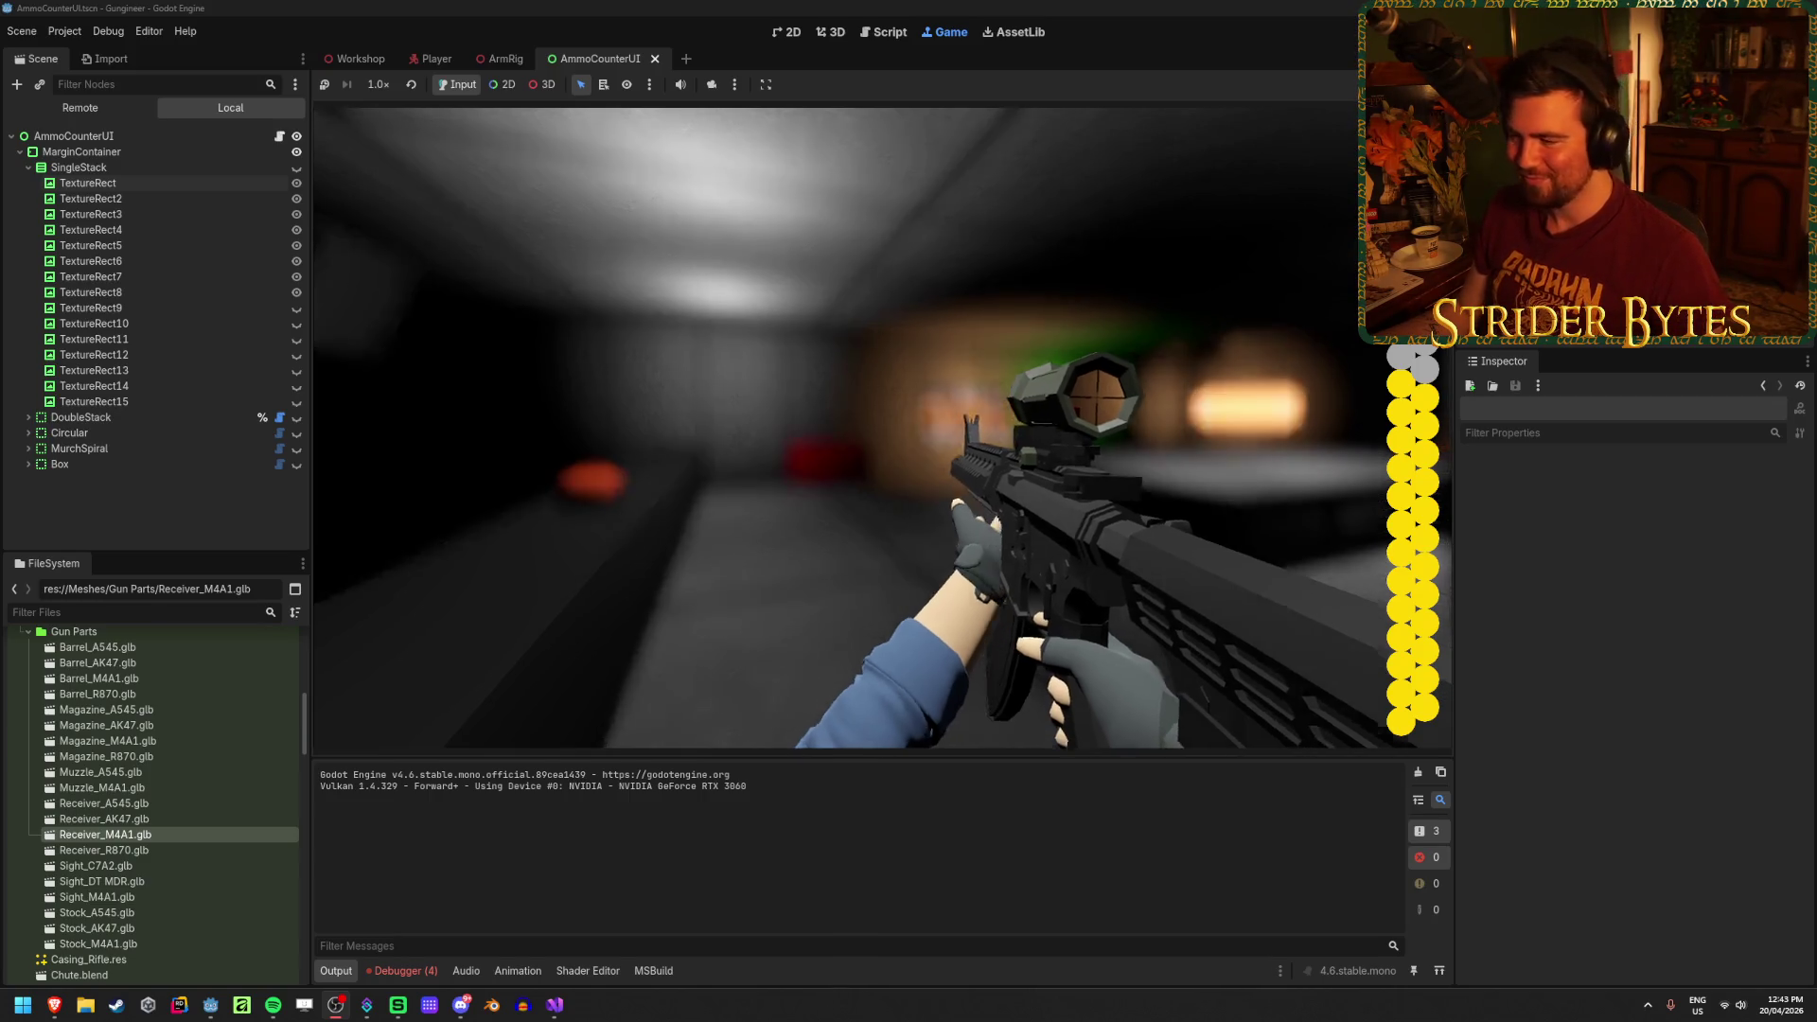
{"action": "key", "text": "f"}
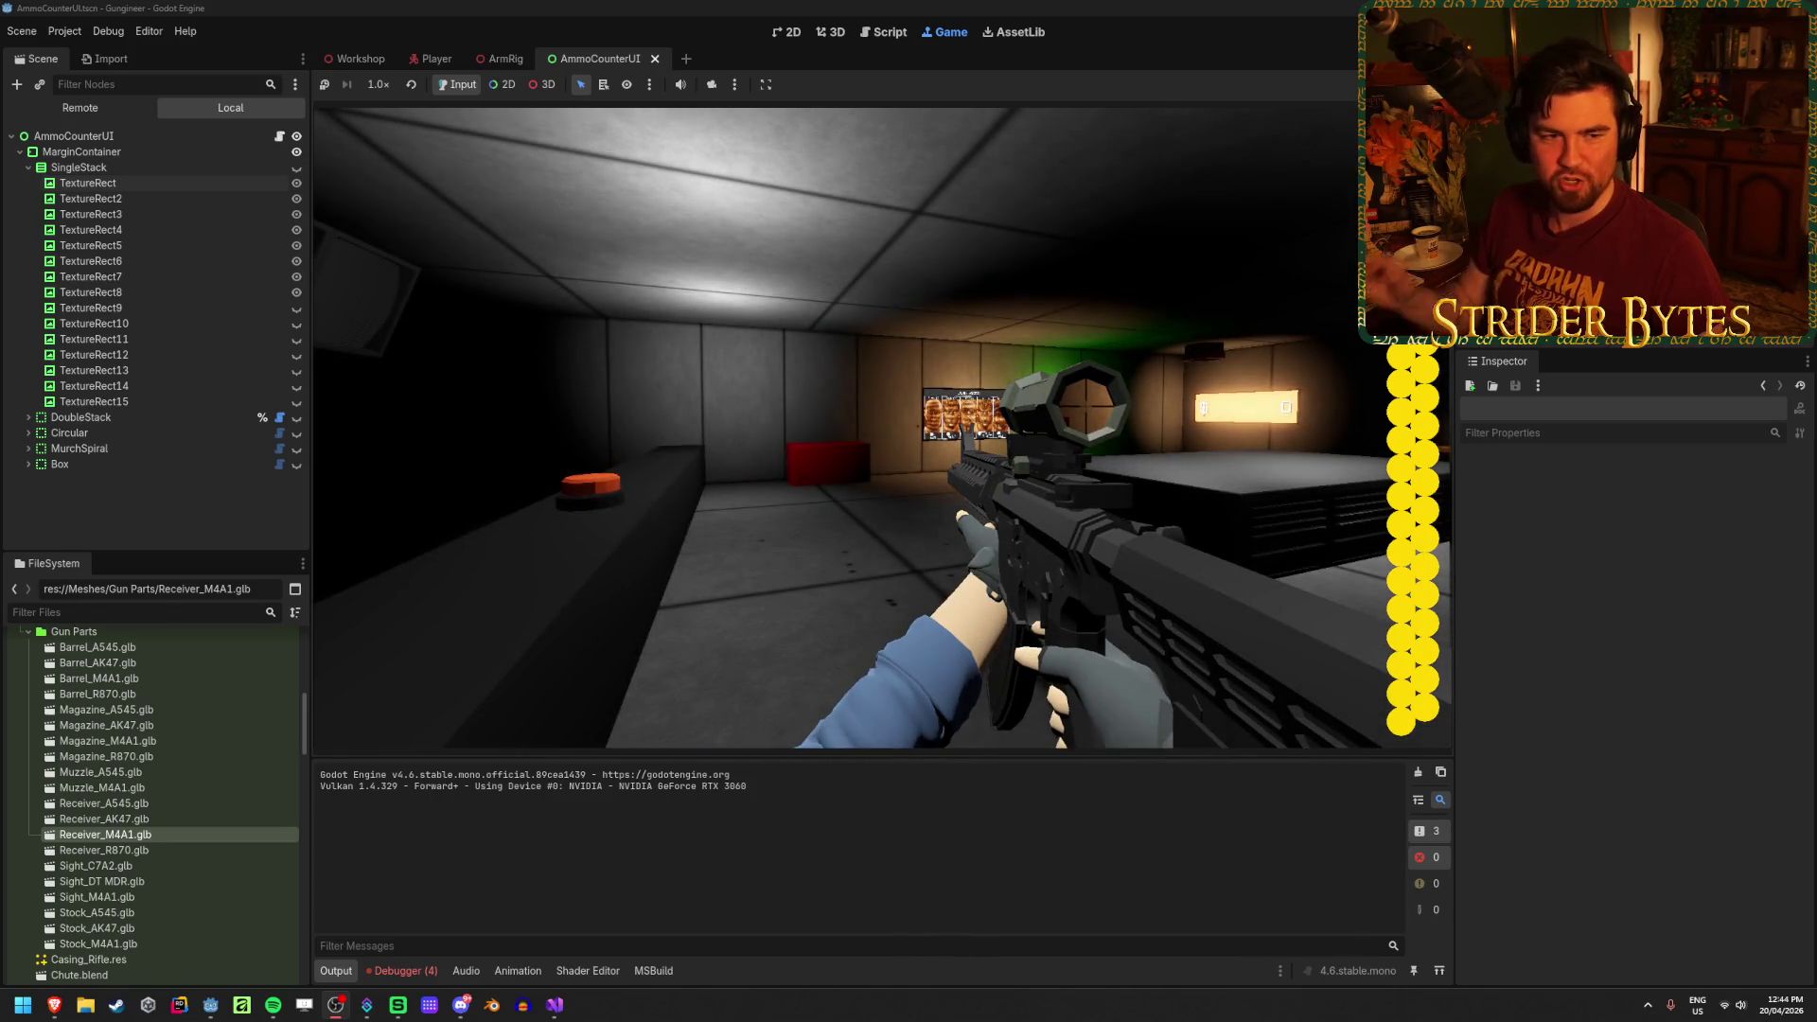
{"action": "key", "text": "f"}
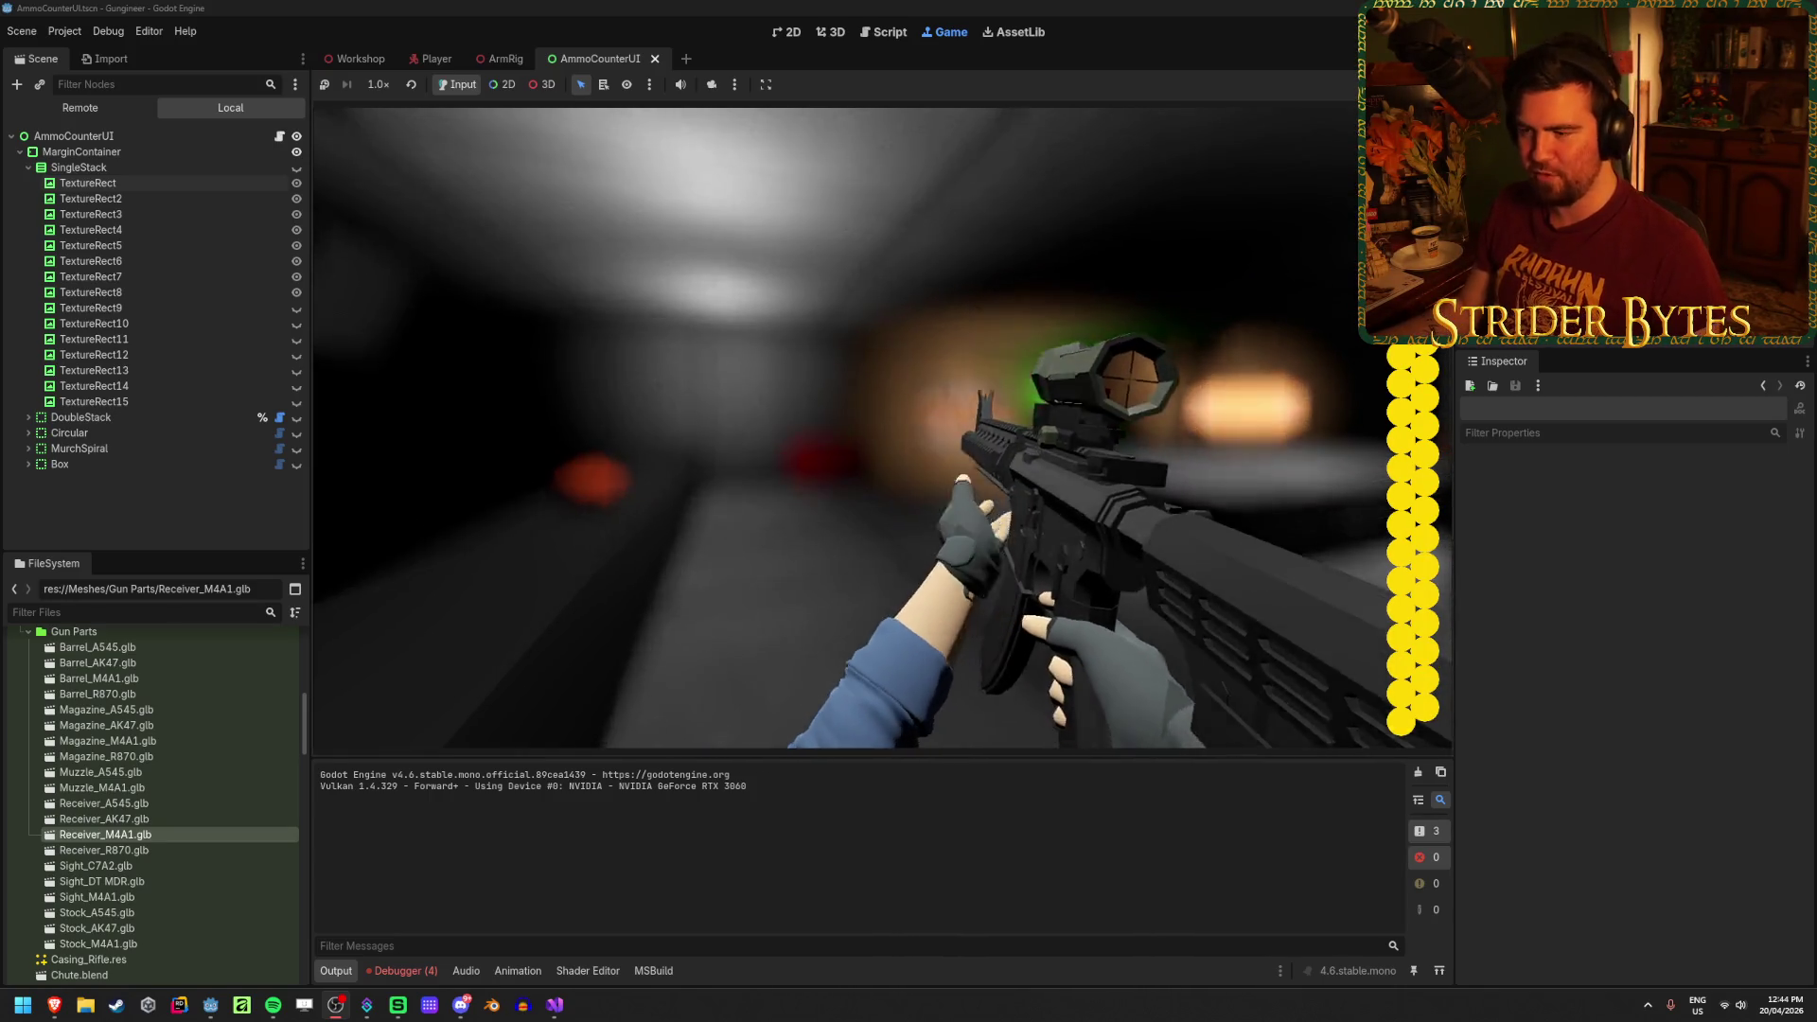
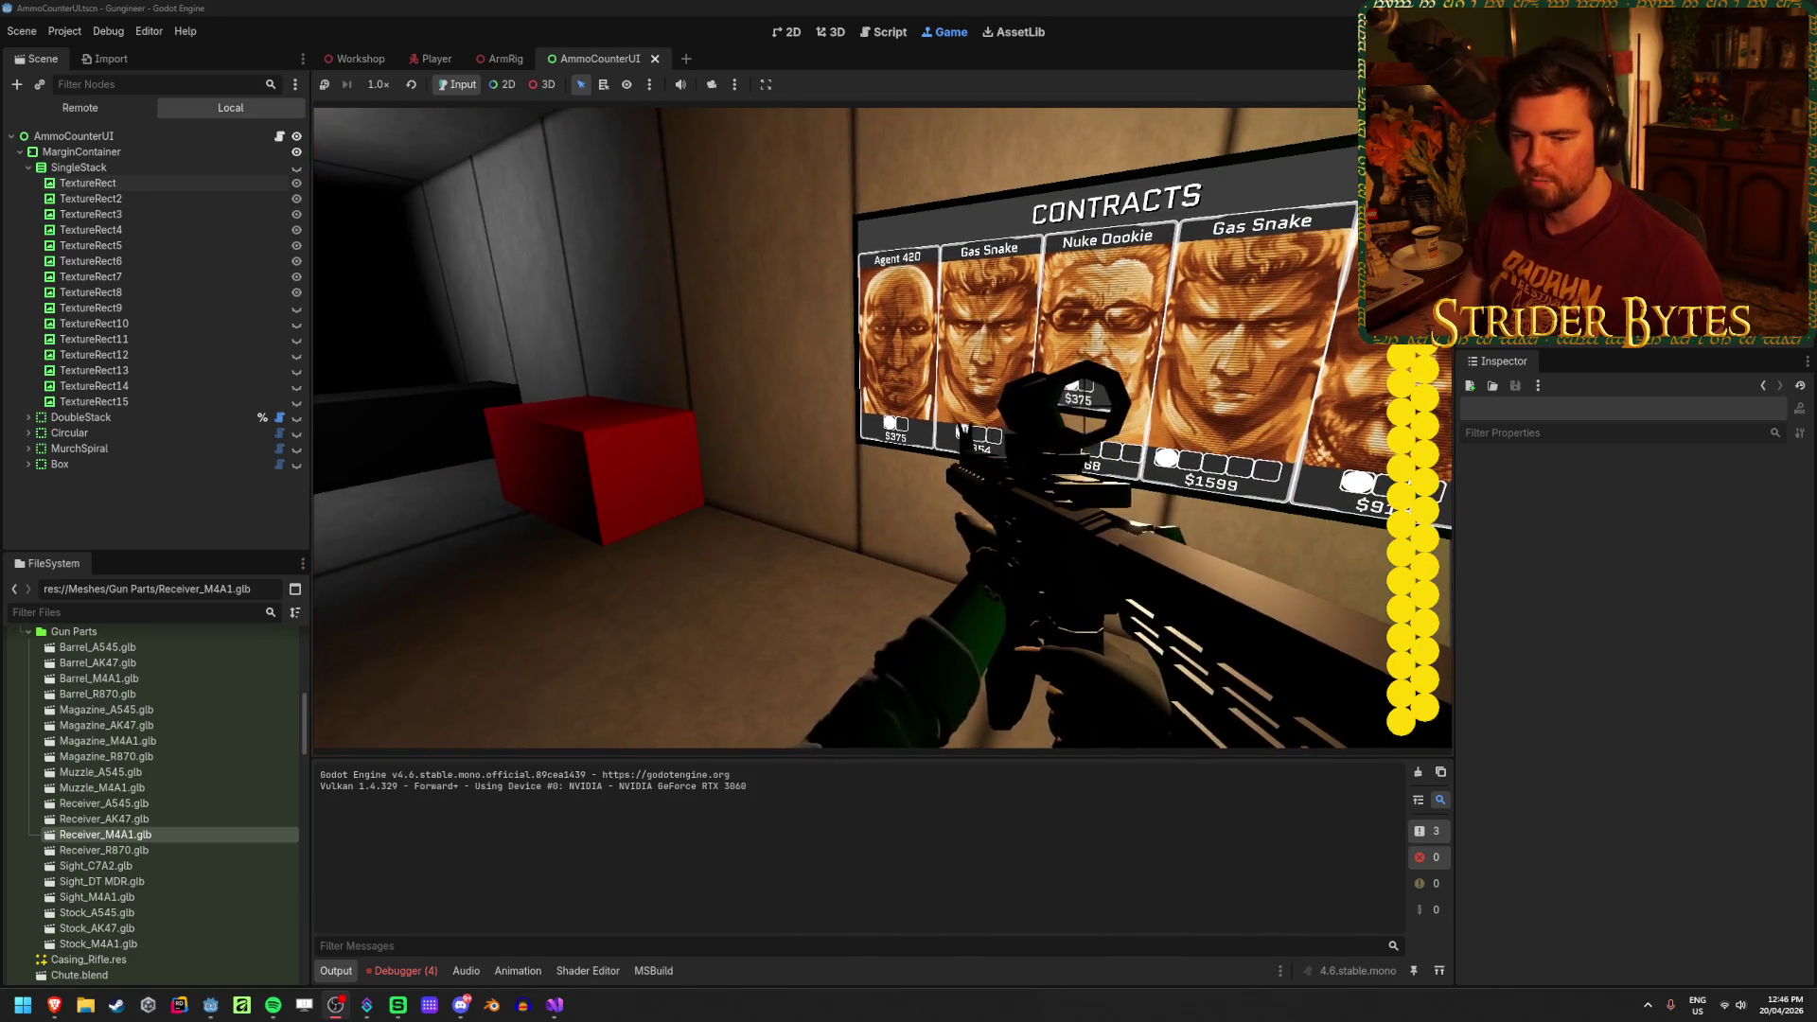
Step: View the Agent 420, $913 and $1599 contract requirements, then open Upgrades on the laptop
{"action": "key", "text": "e"}
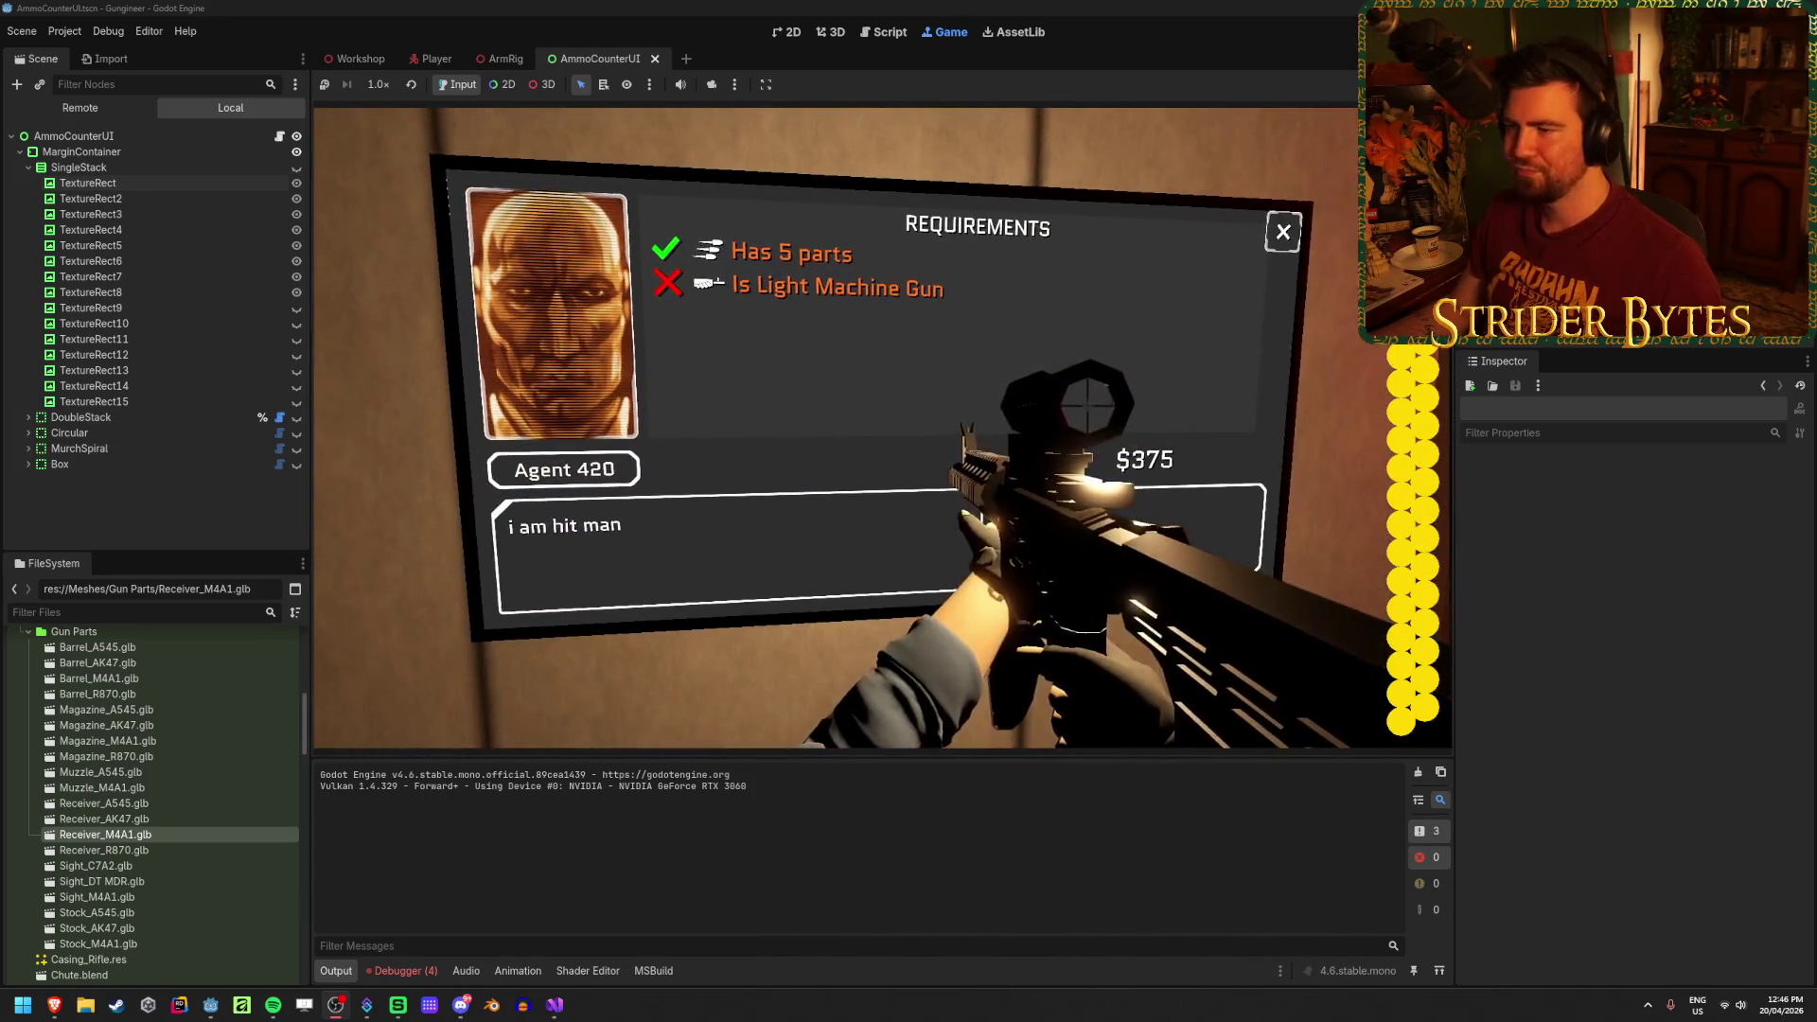
{"action": "key", "text": "e"}
{"action": "key", "text": "e"}
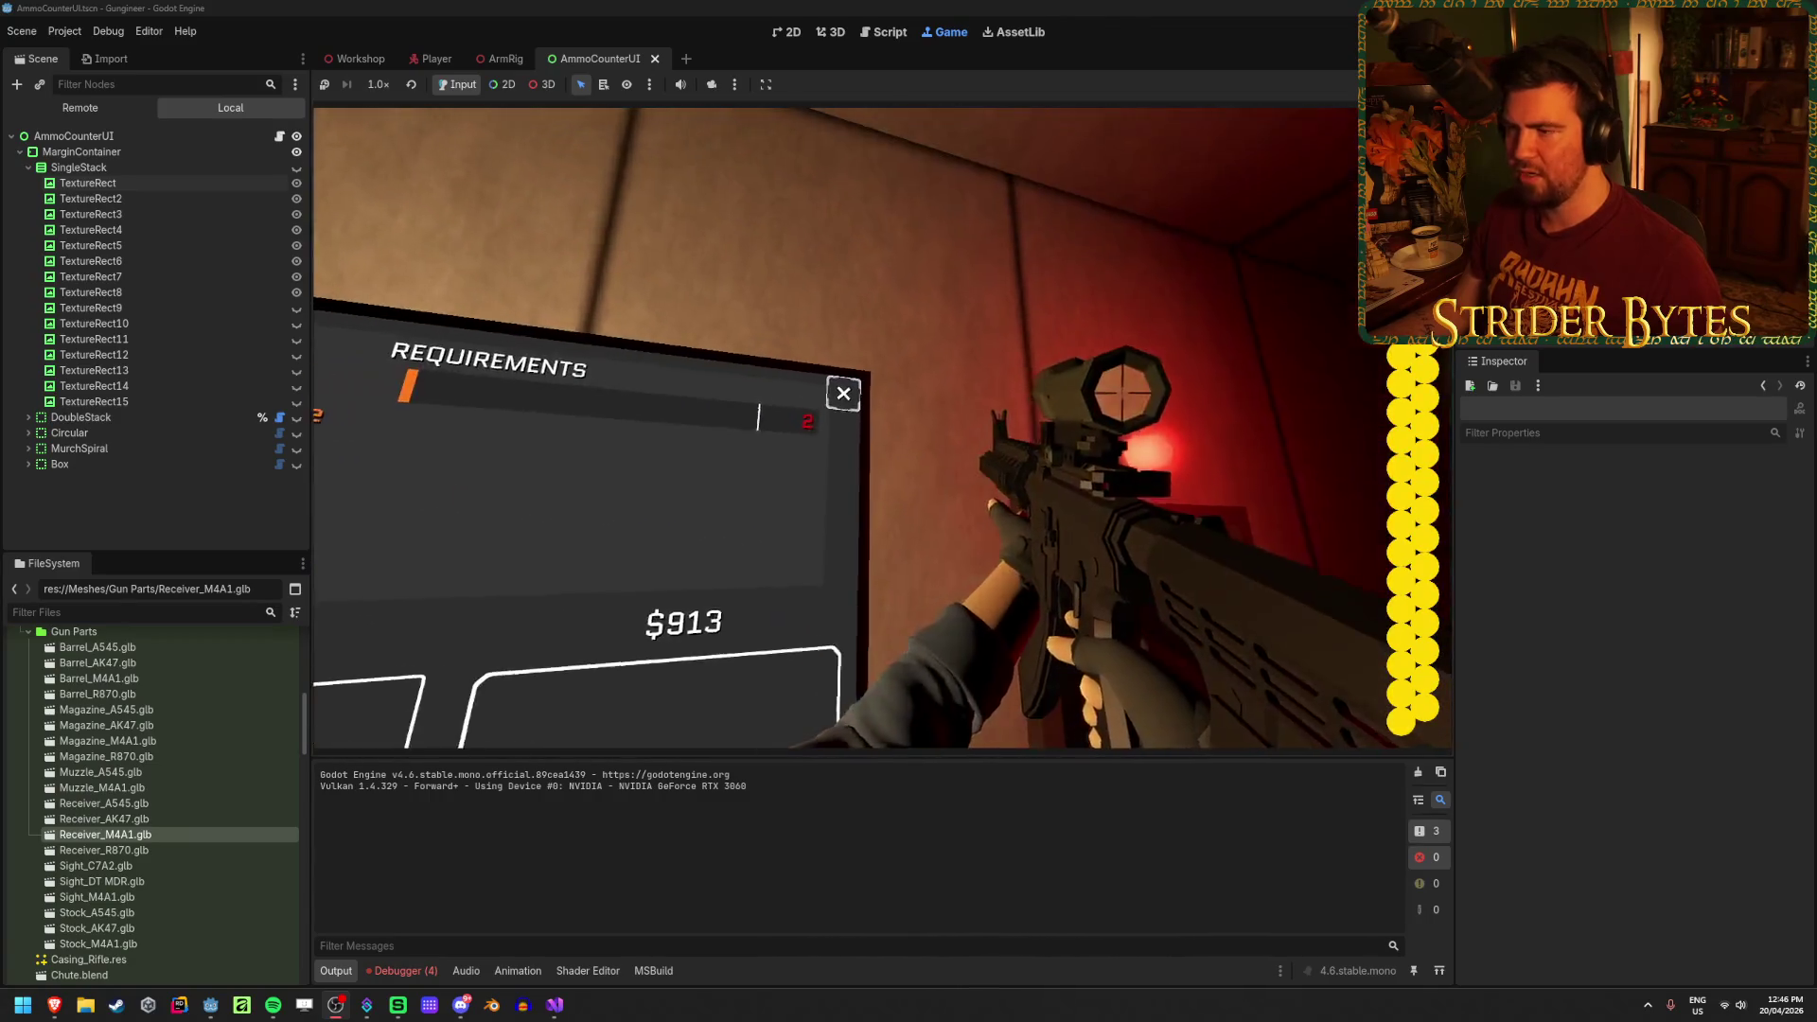
{"action": "key", "text": "e"}
{"action": "key", "text": "e"}
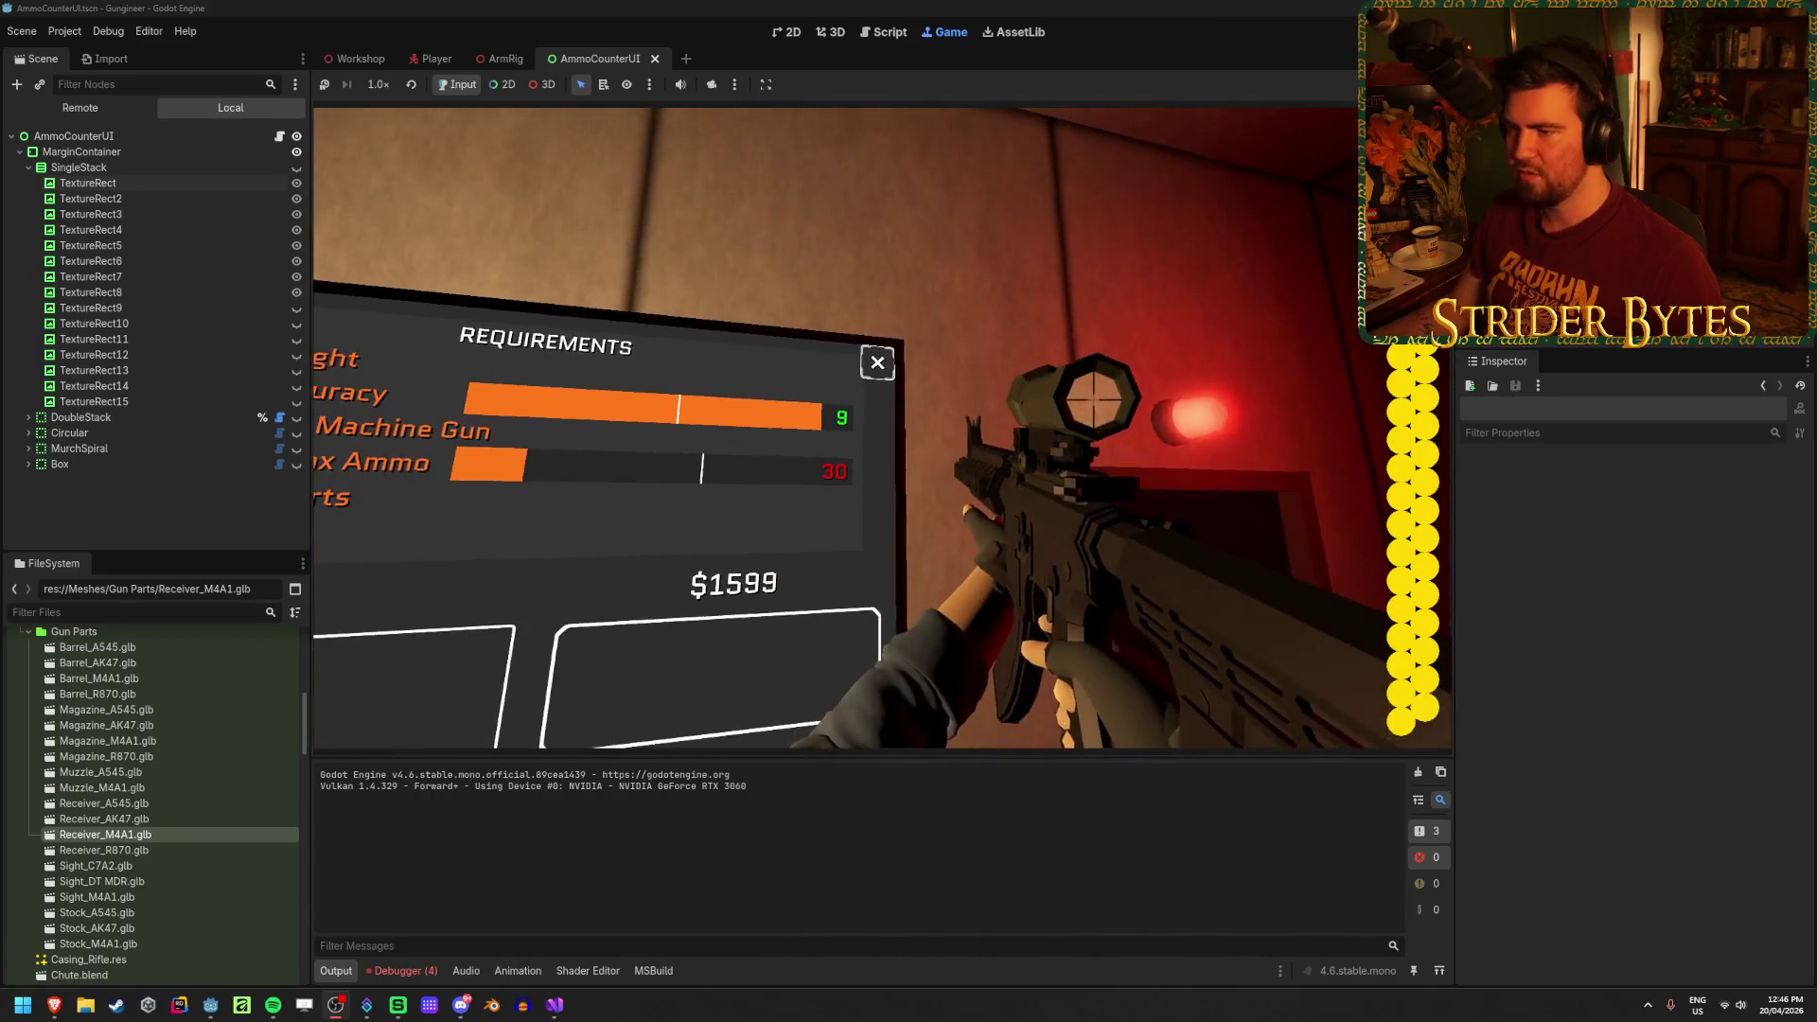
{"action": "key", "text": "e"}
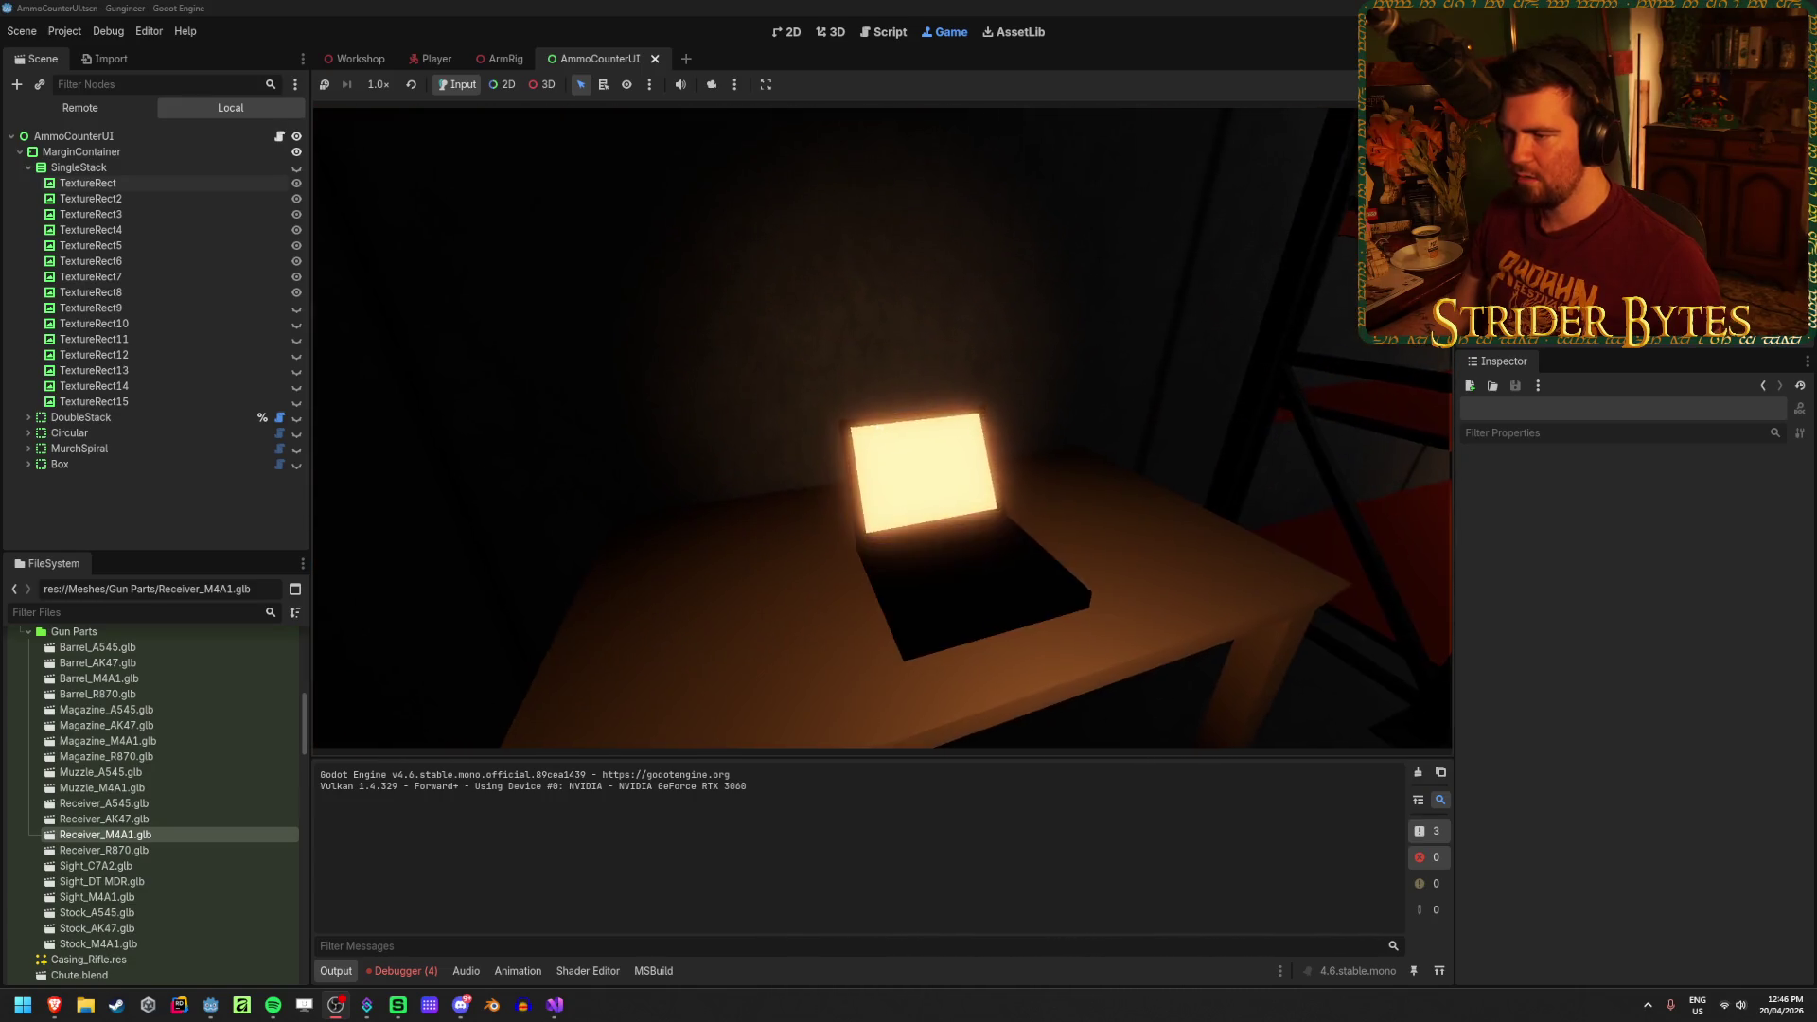
{"action": "key", "text": "e"}
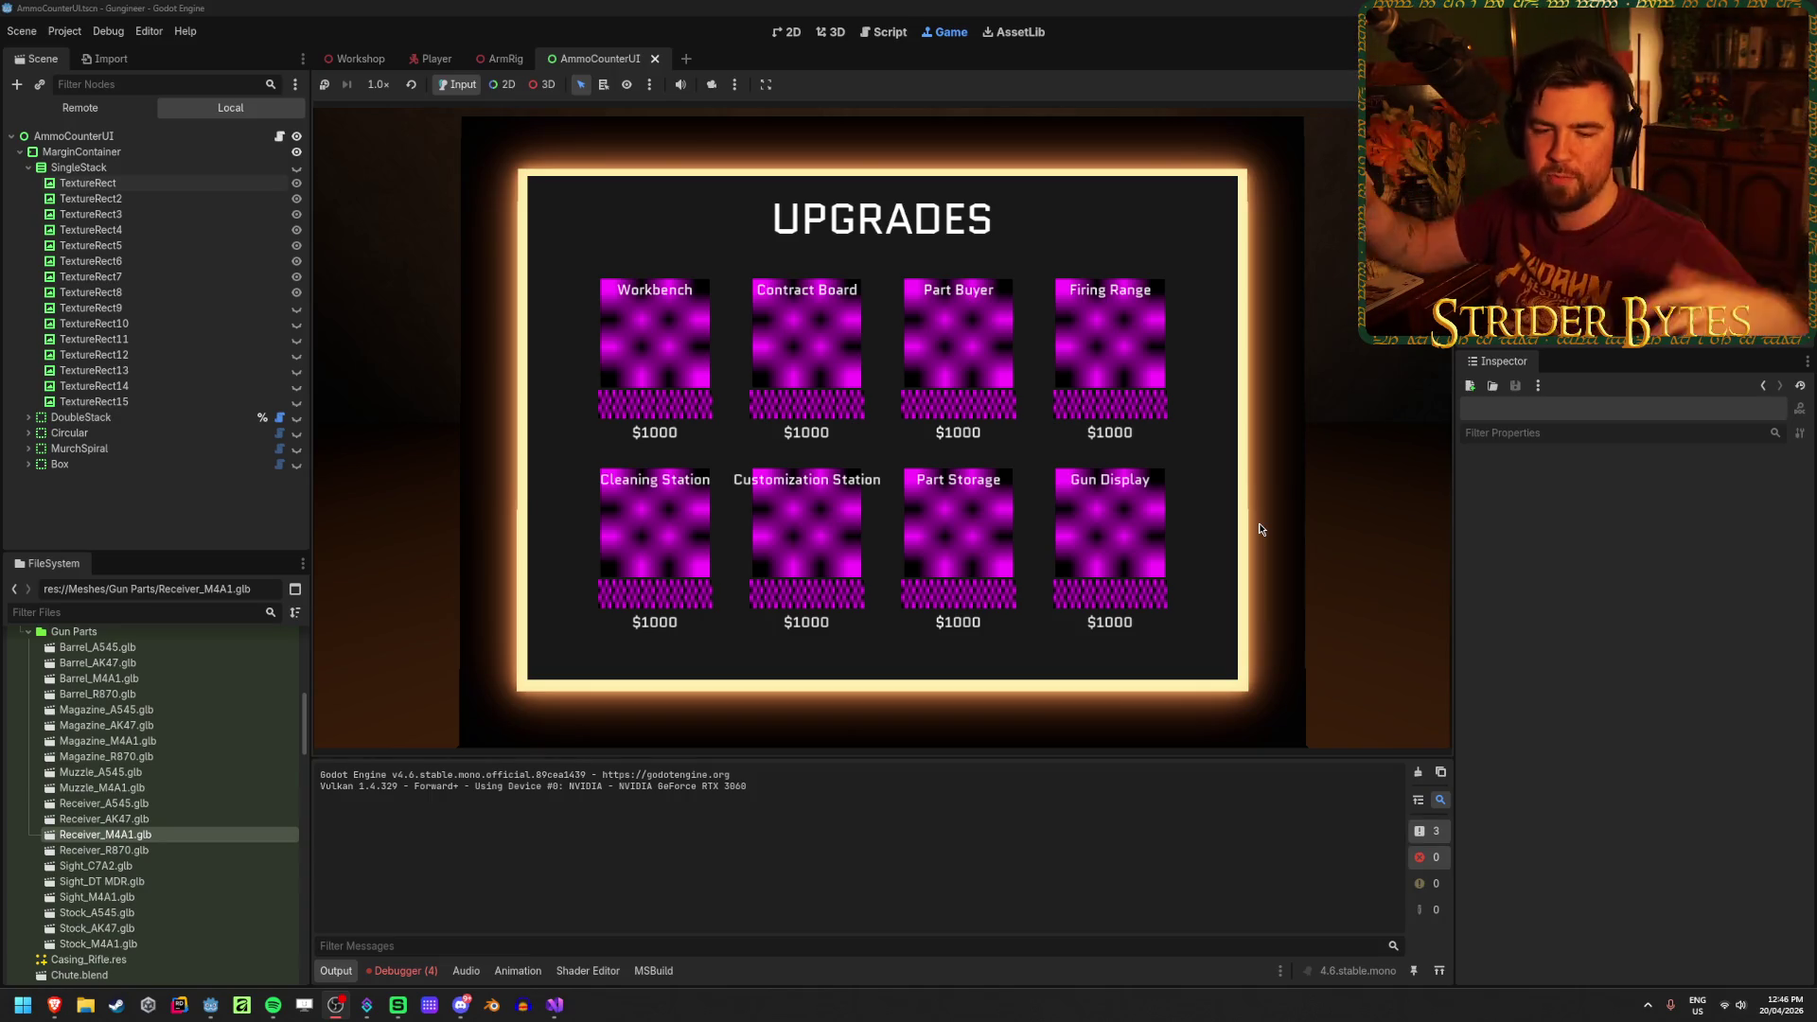
Step: Exit the Upgrades screen, reopen it, and step back out again
{"action": "key", "text": "Escape"}
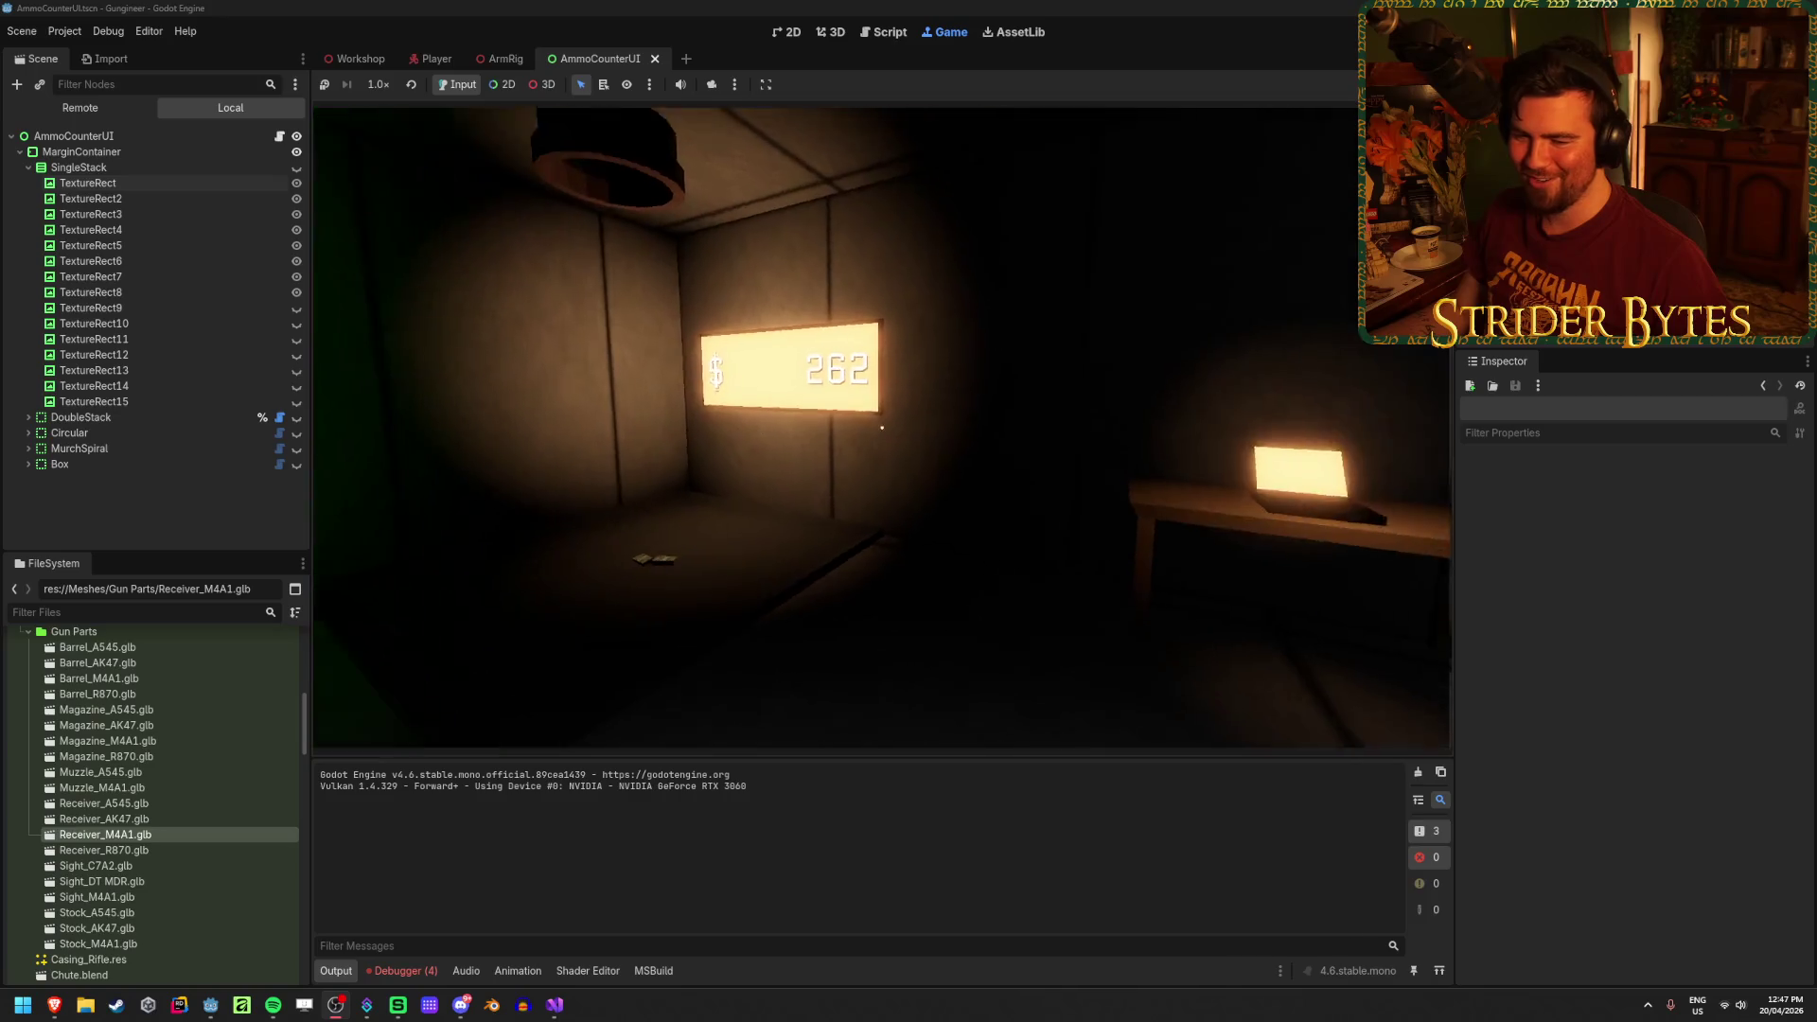
{"action": "key", "text": "e"}
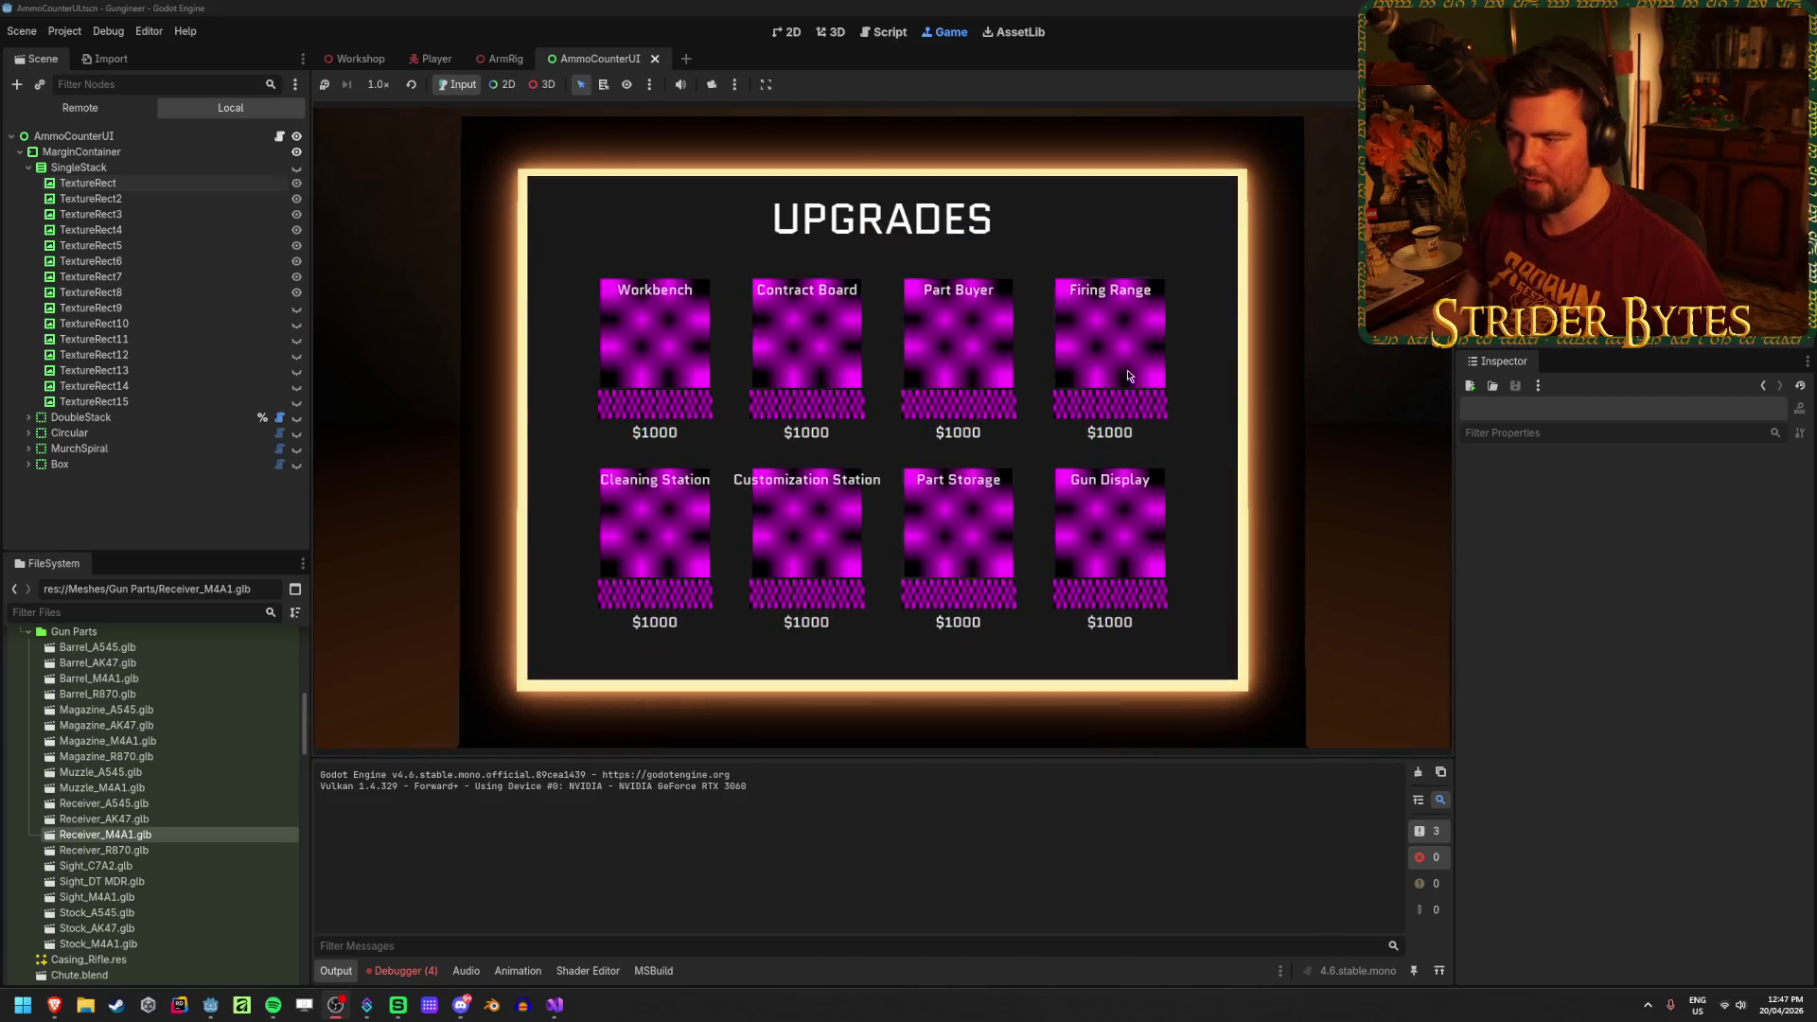
{"action": "key", "text": "e"}
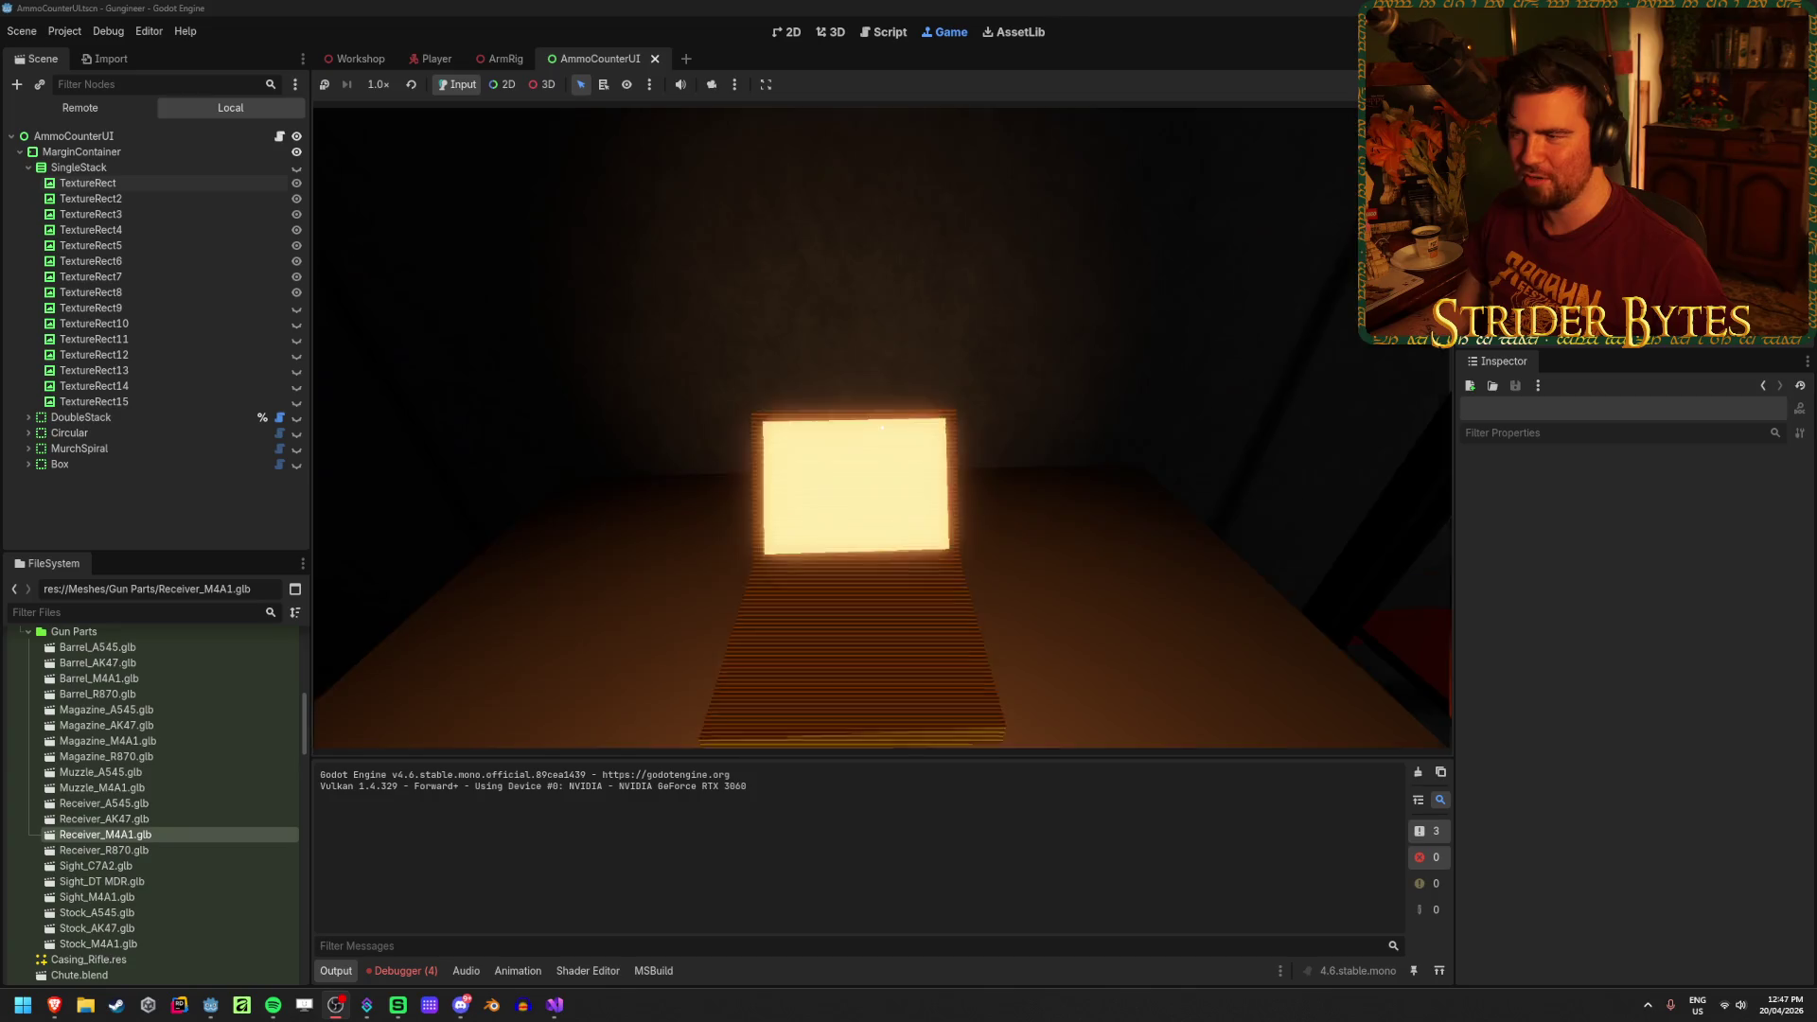
Step: Walk past the $ 262 sign, red box and pistol shelves, then stop the game
{"action": "key", "text": "w"}
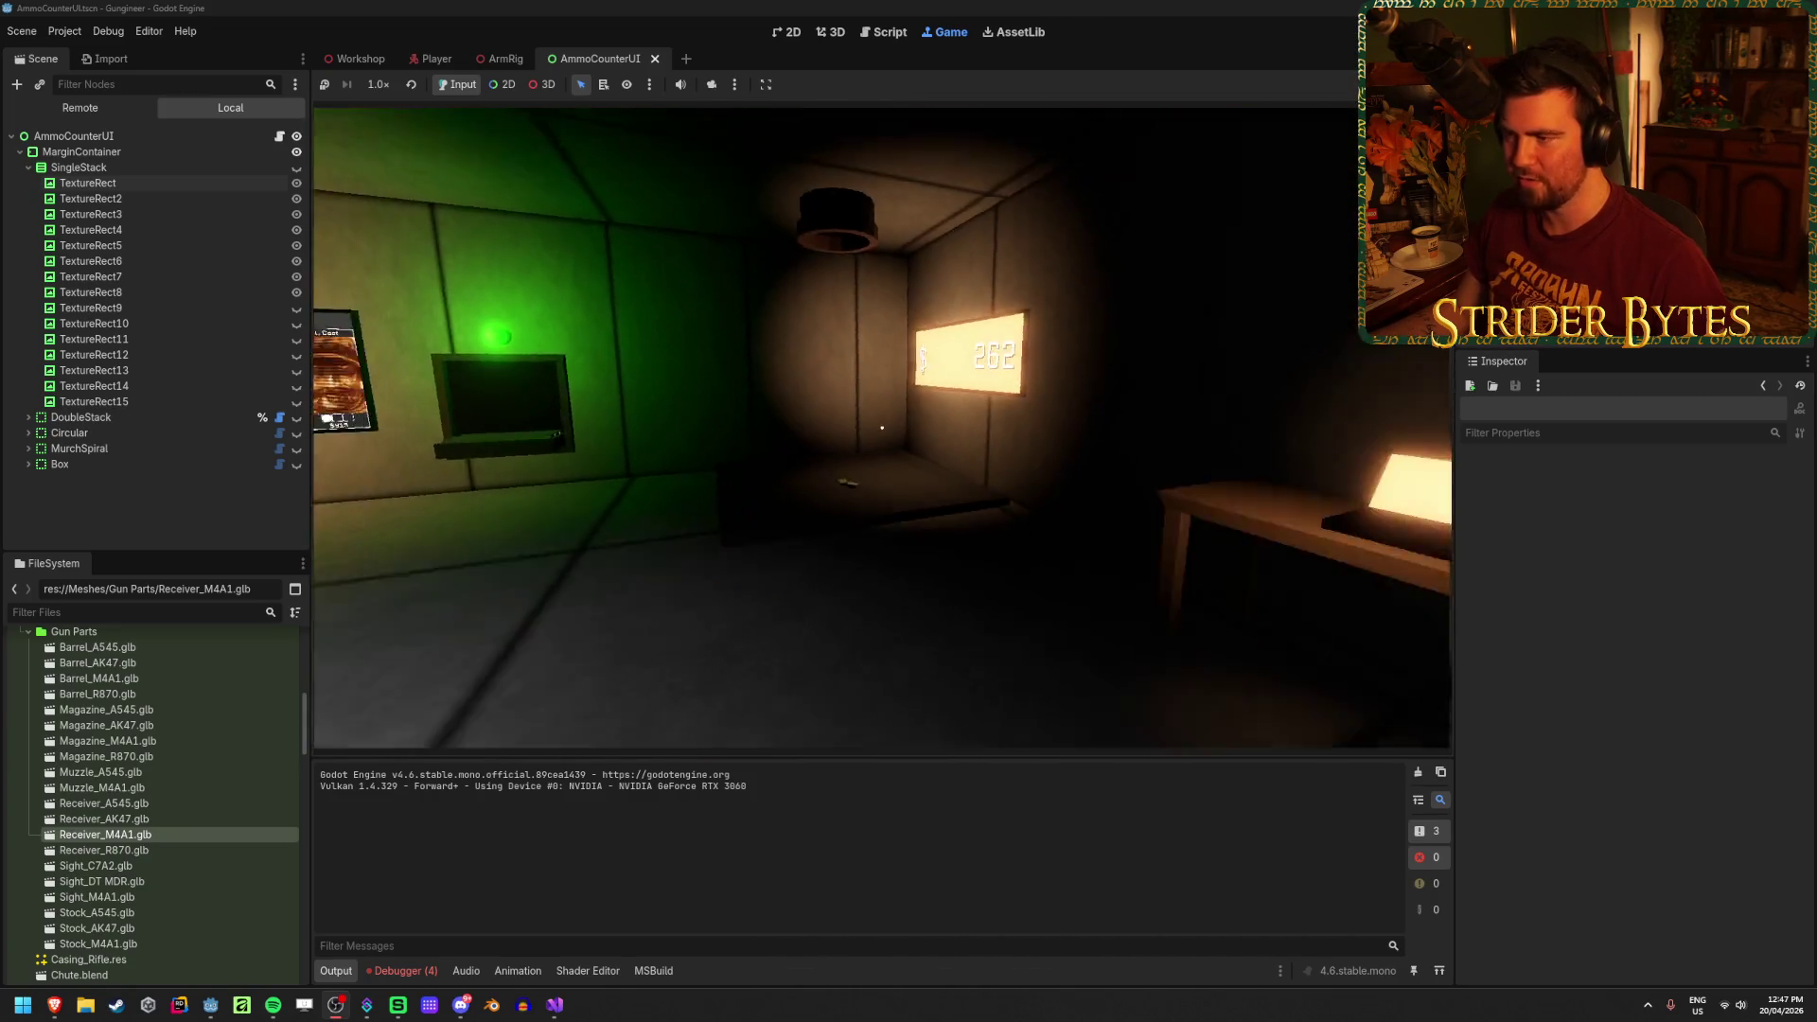
{"action": "mouse_move", "coordinate": [882, 428]}
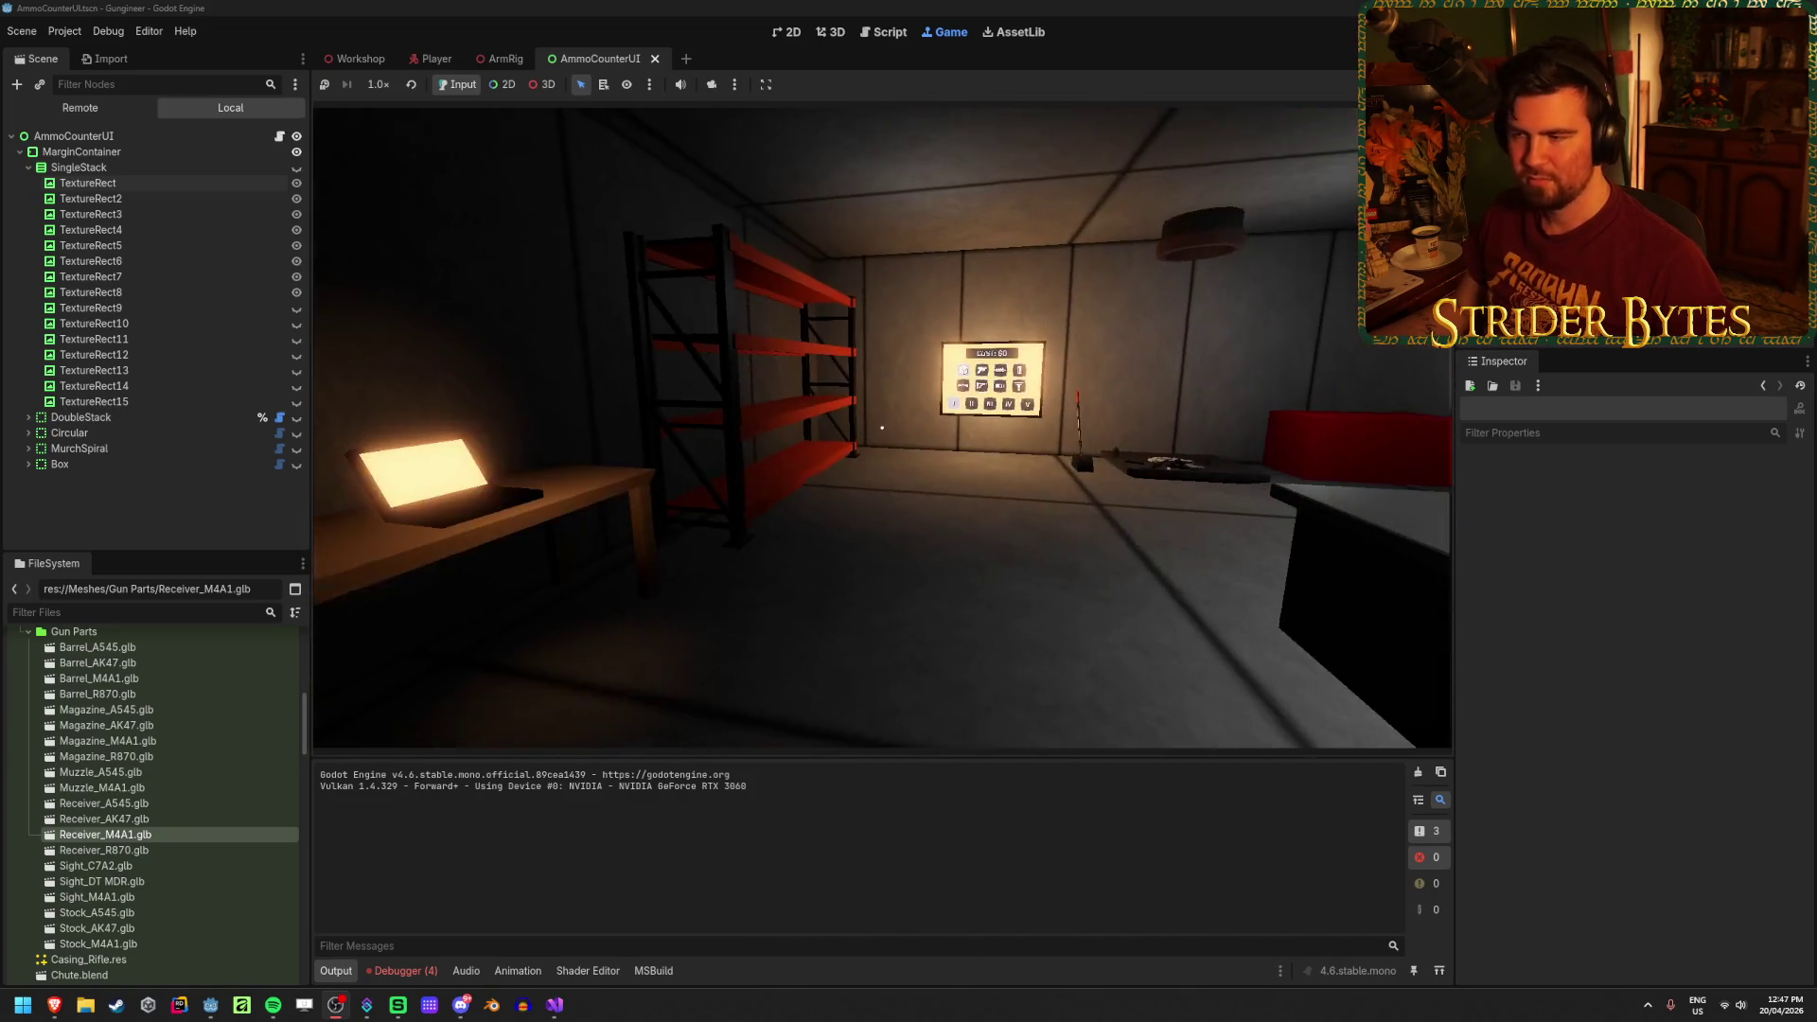
{"action": "key", "text": "w"}
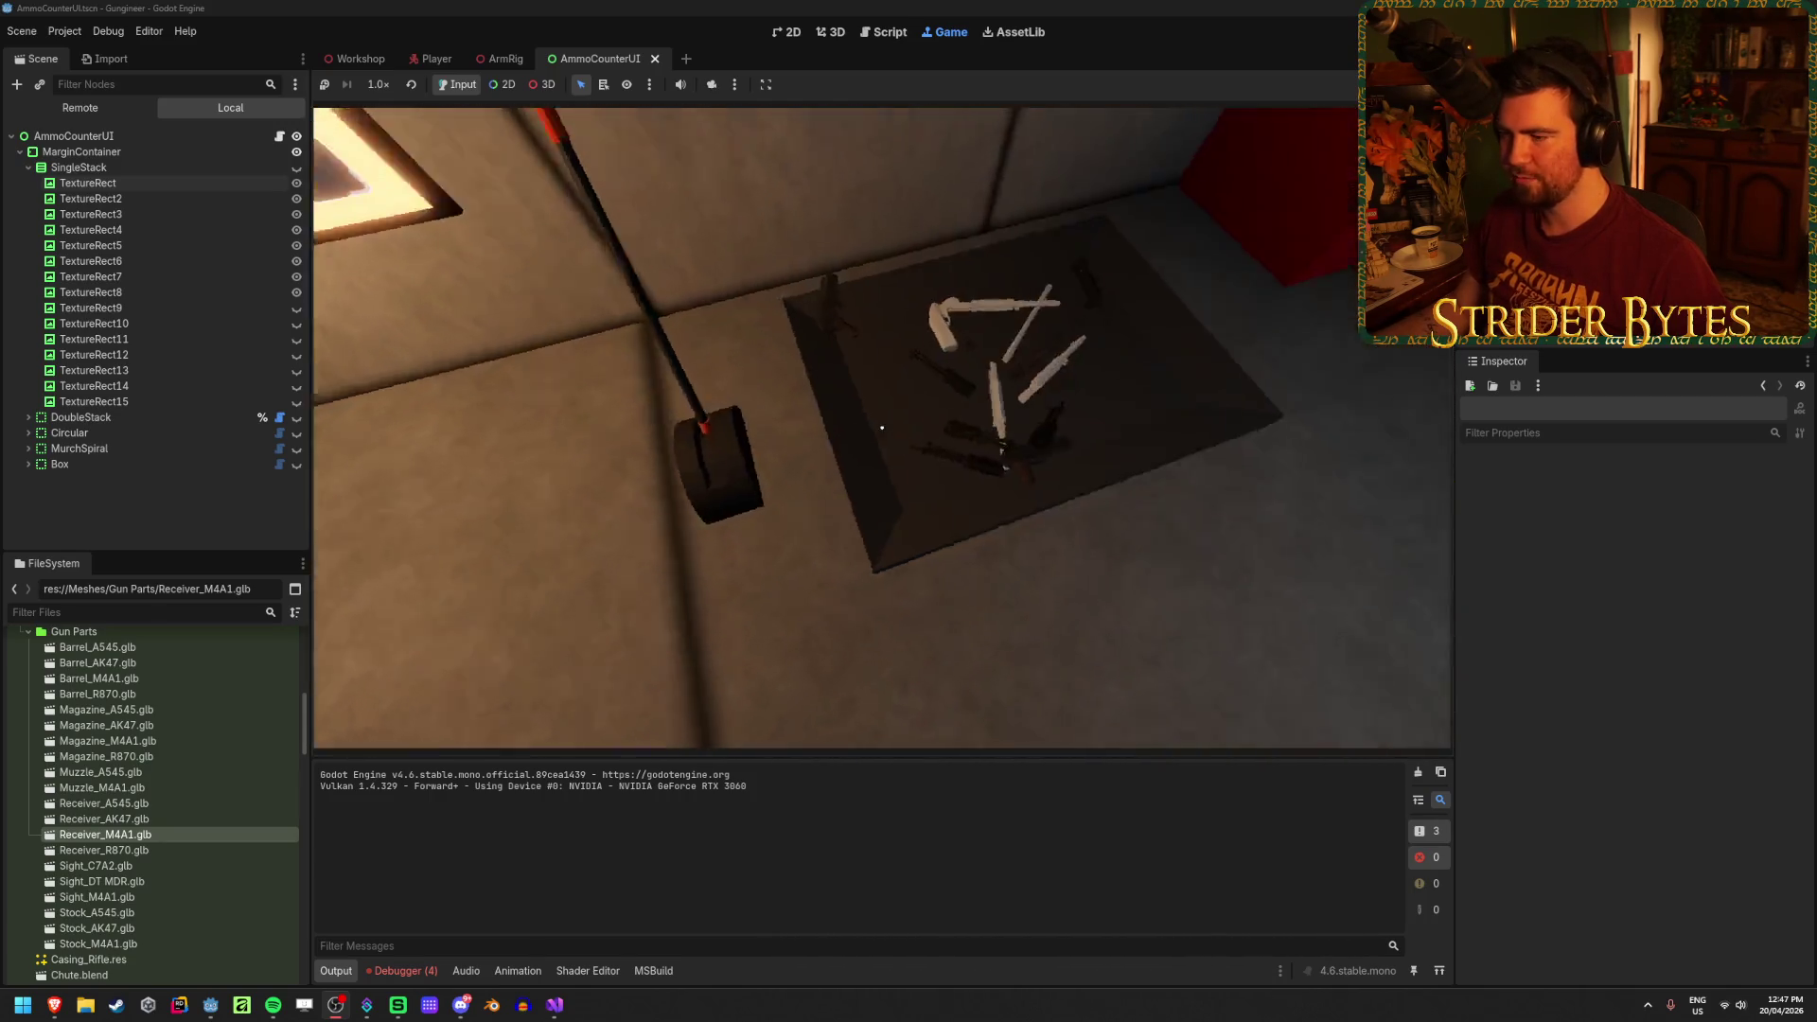
{"action": "key", "text": "w"}
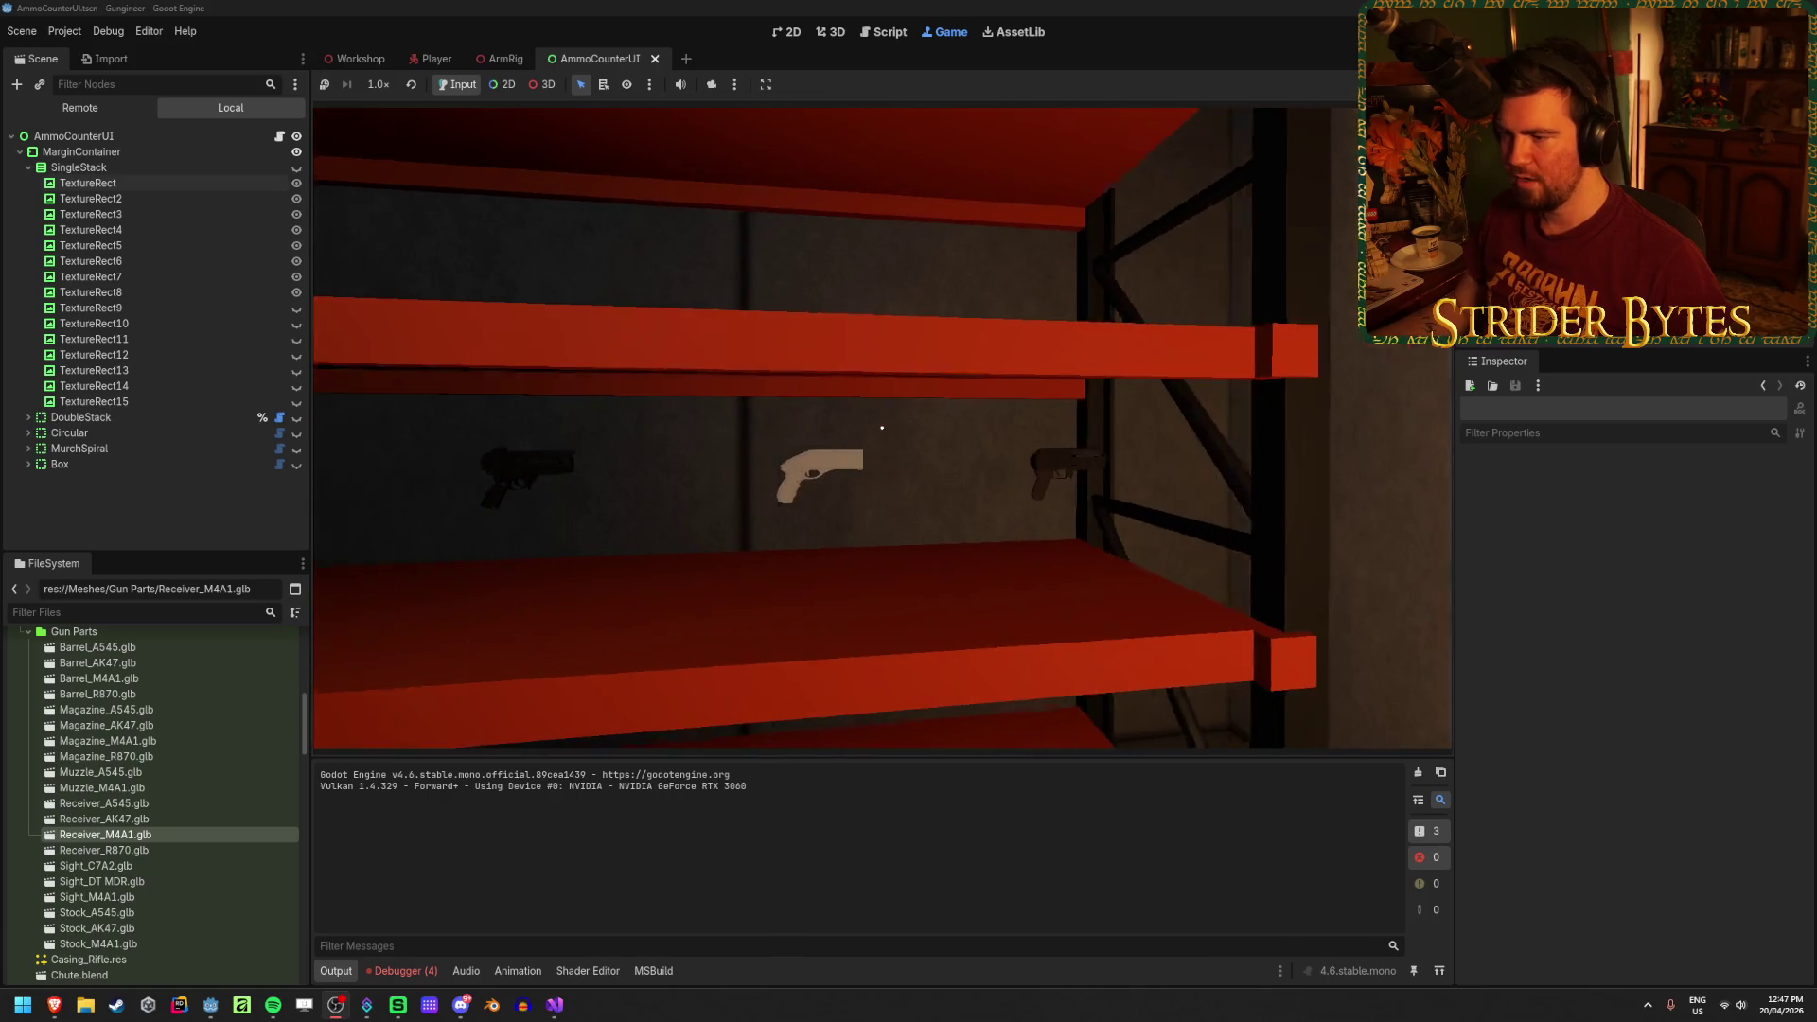
{"action": "key", "text": "s"}
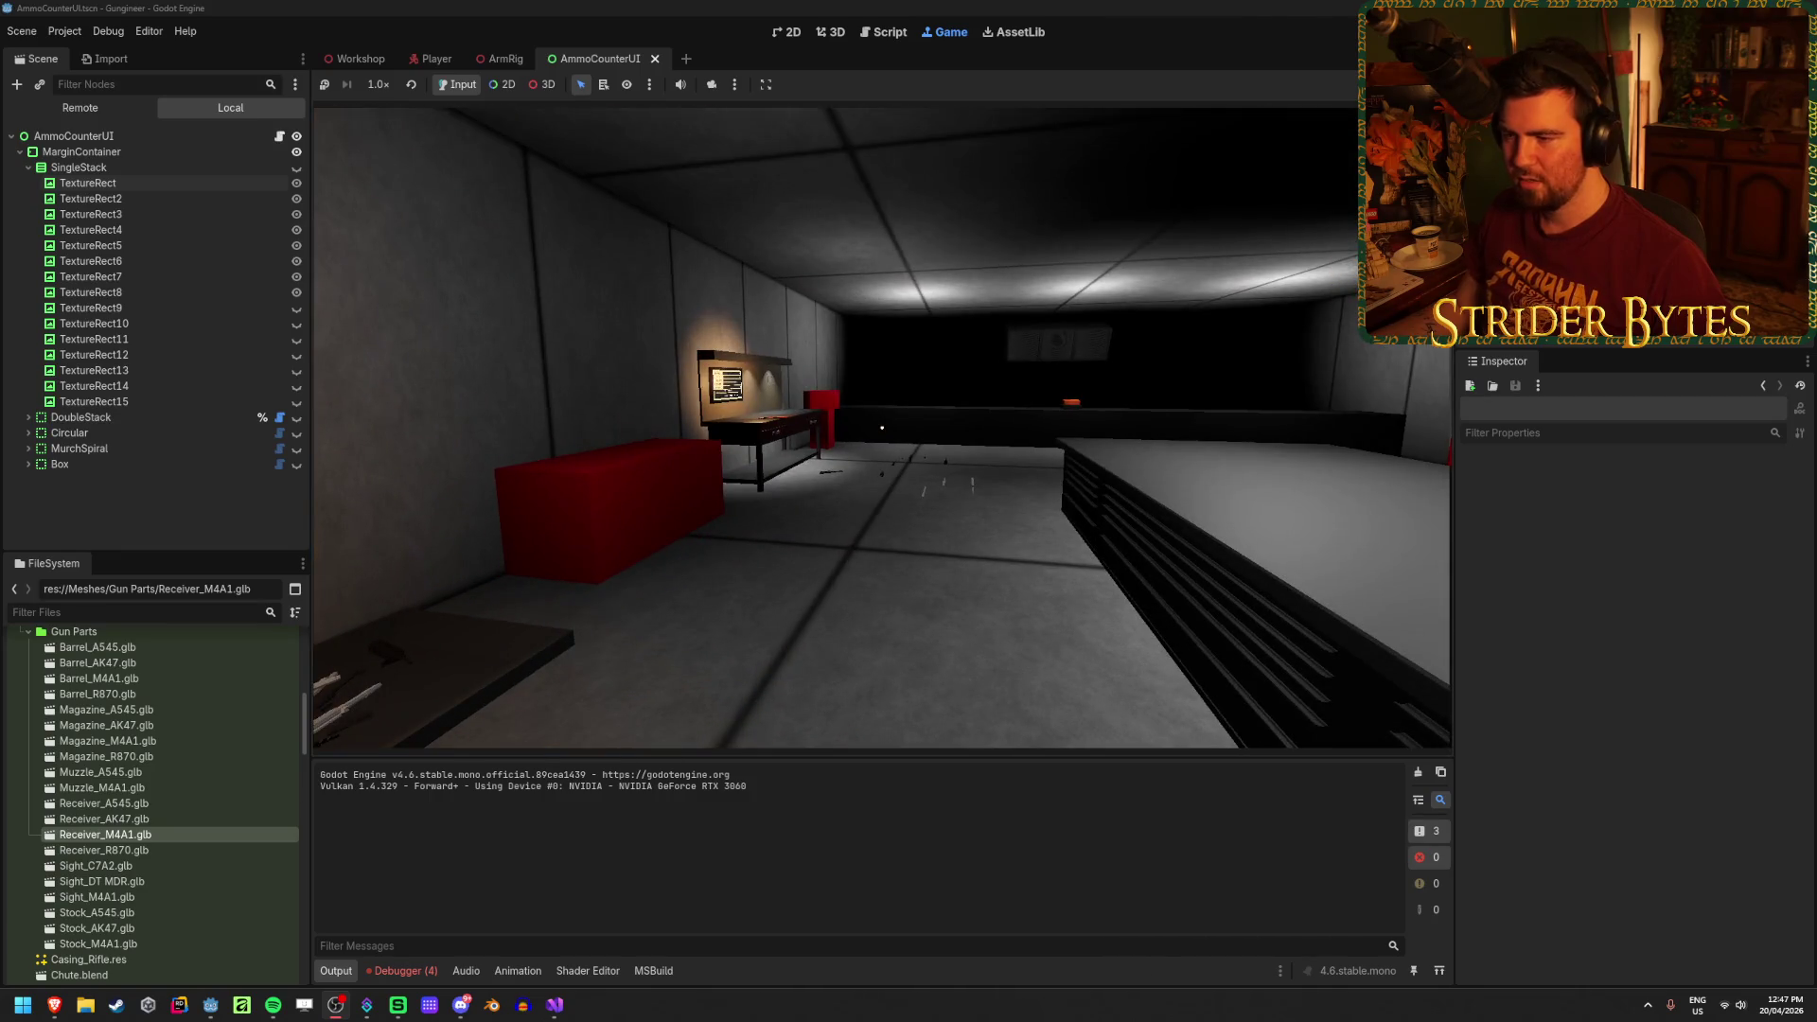
{"action": "key", "text": "F8"}
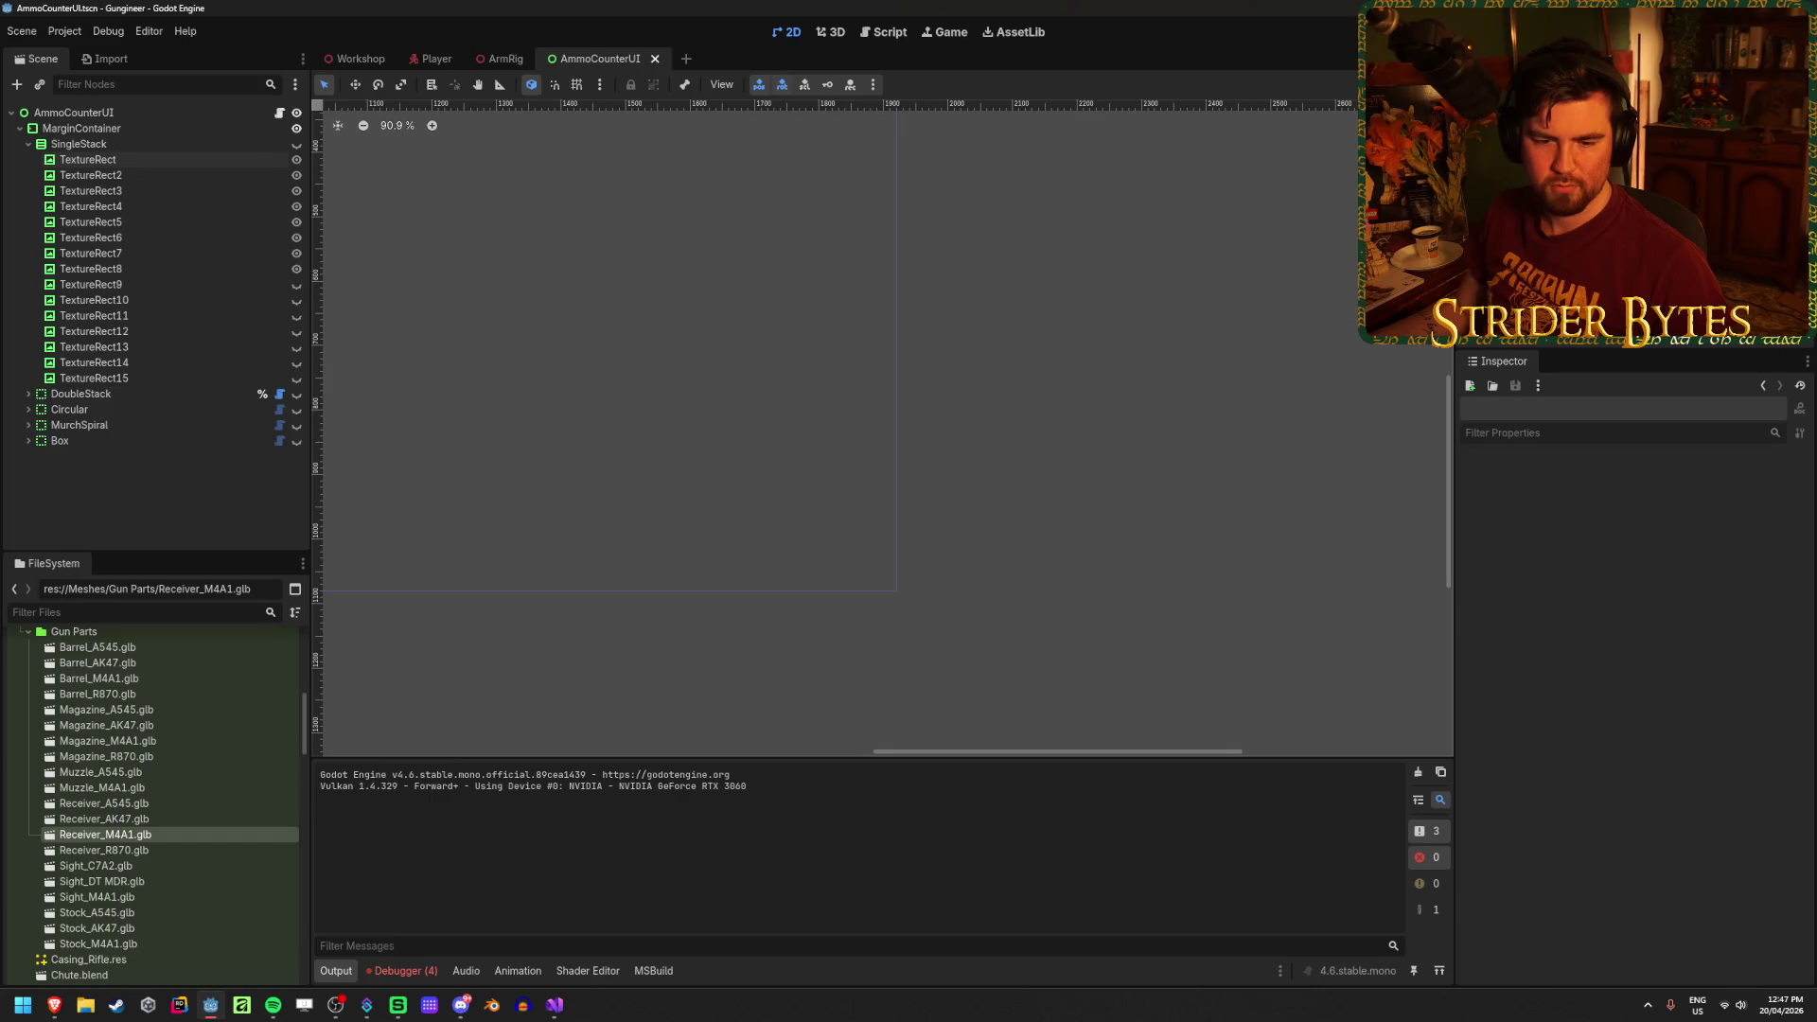
Step: Return to Godot and switch to the Workshop scene
{"action": "key", "text": "alt+Tab"}
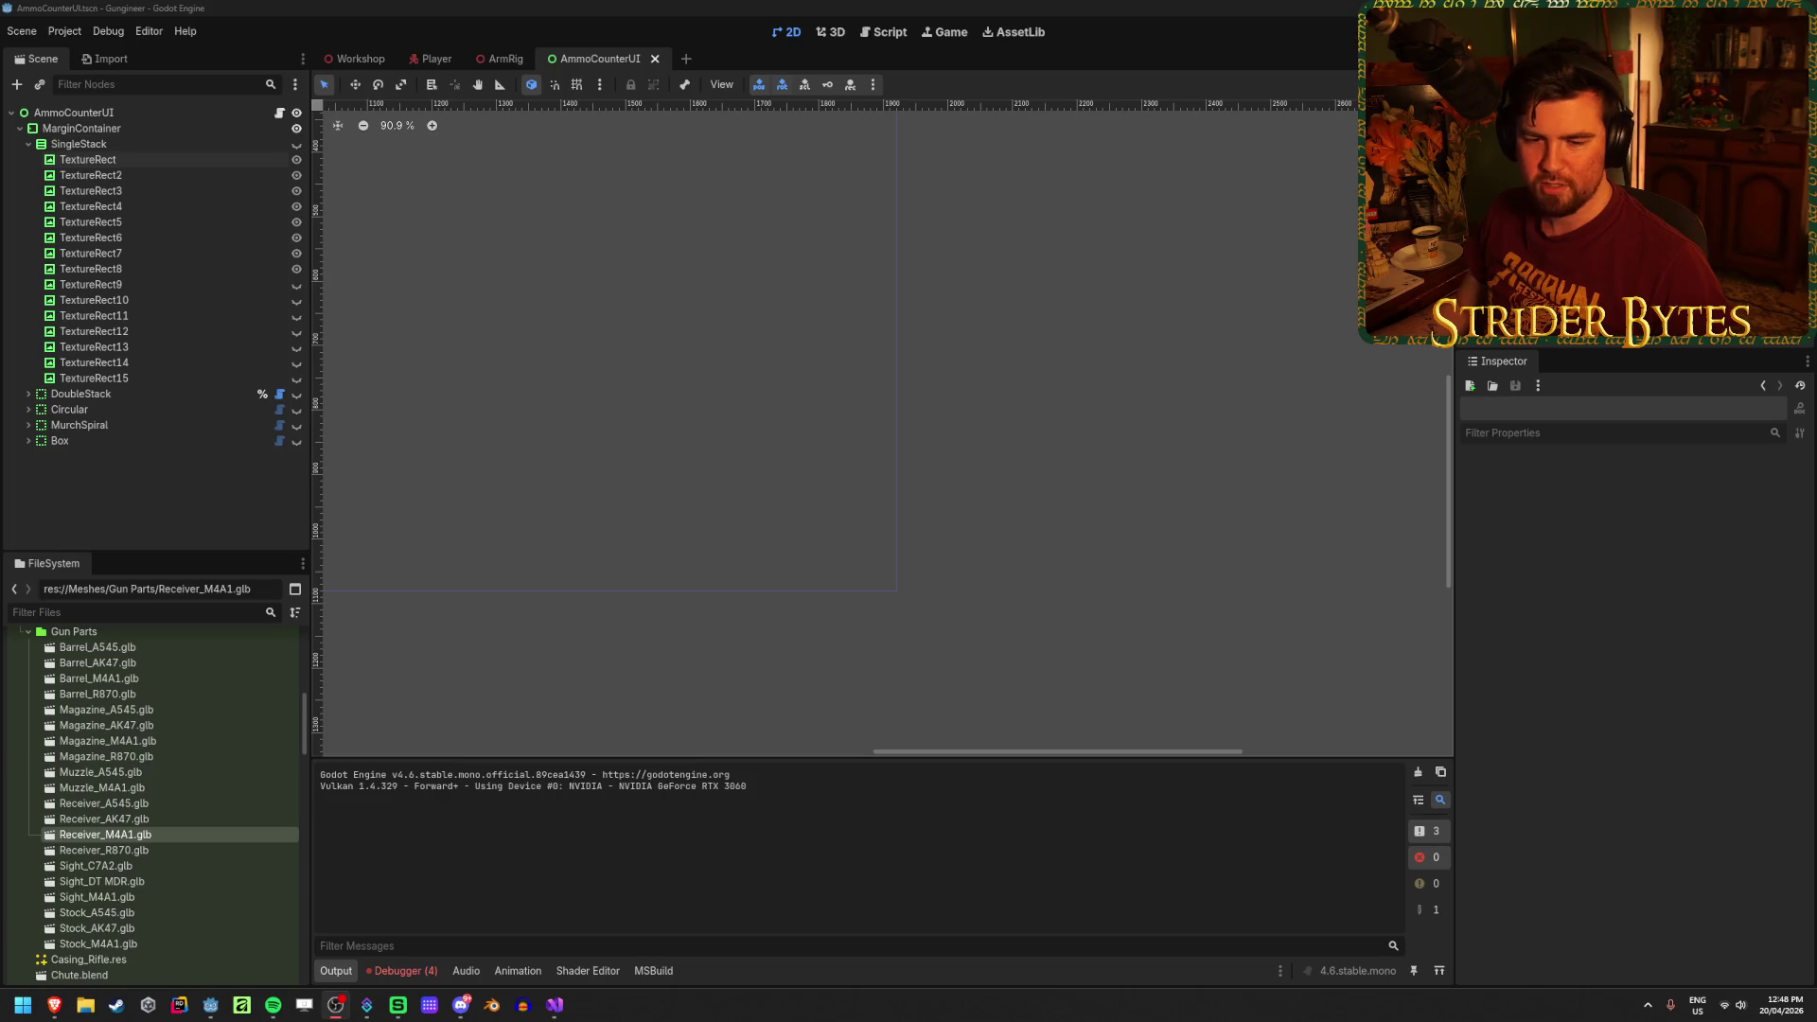
{"action": "key", "text": "alt+Tab"}
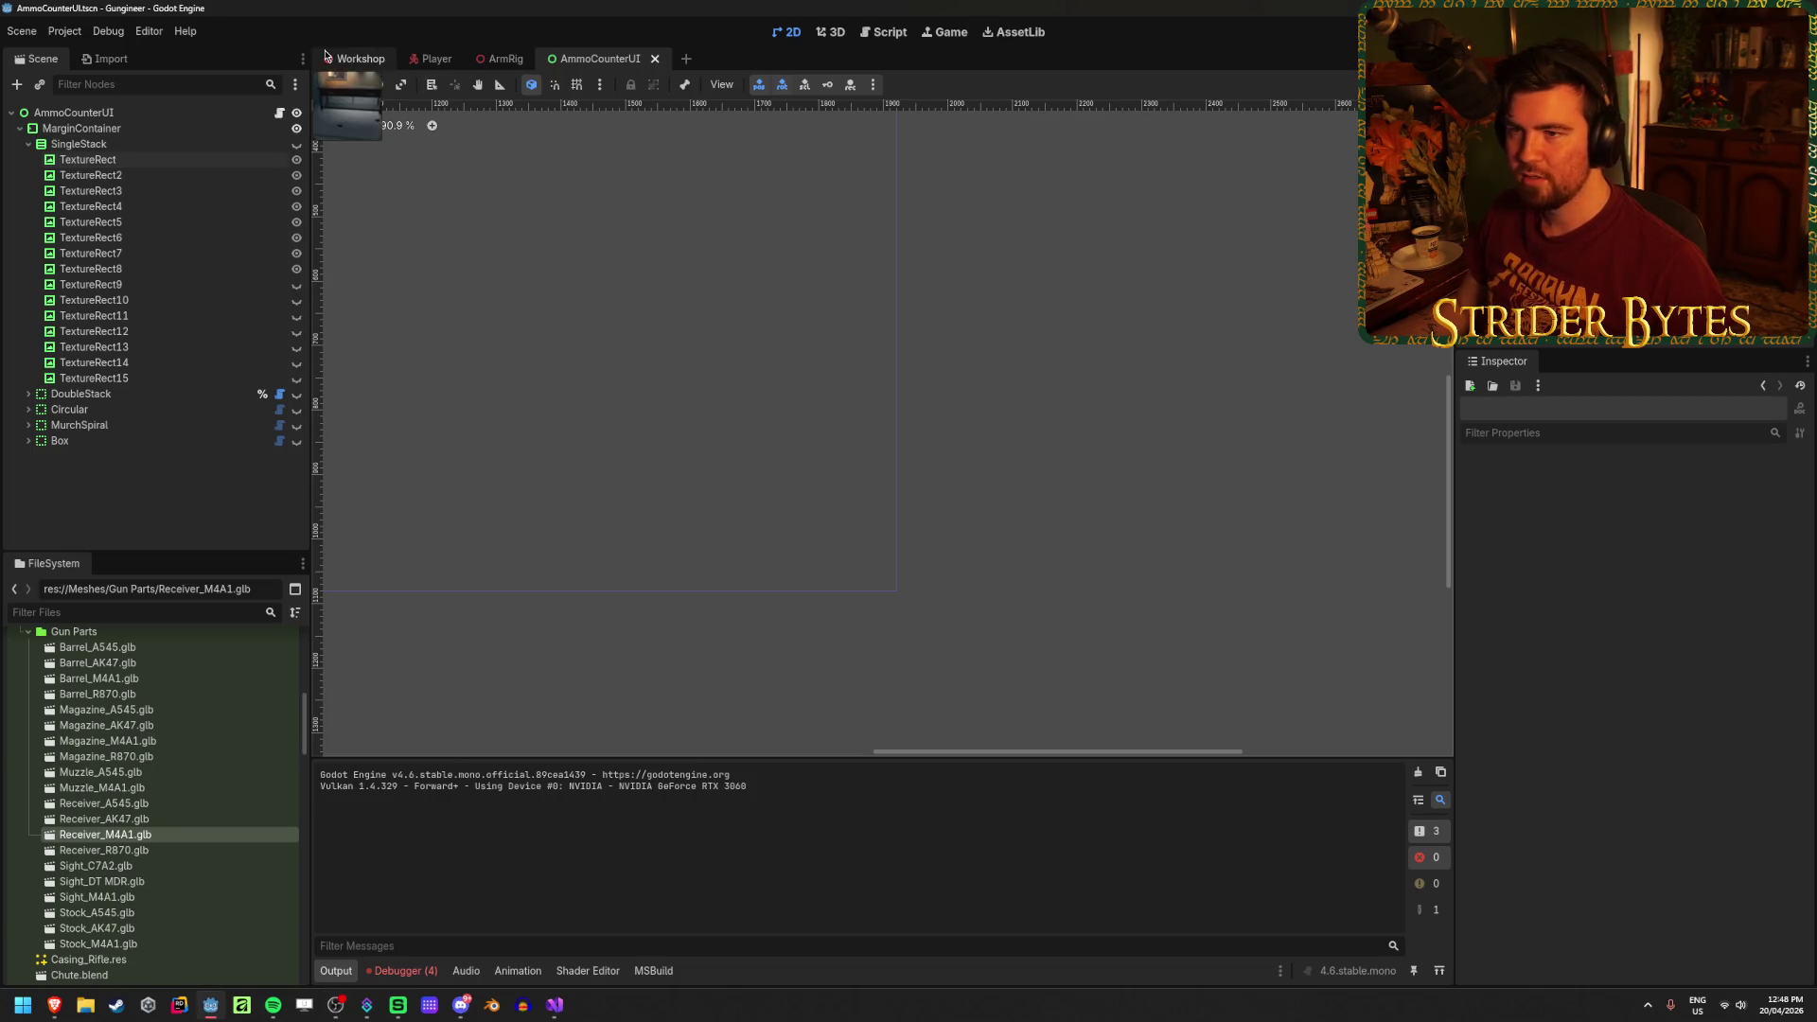
{"action": "key", "text": "ctrl+Tab"}
Step: Freelook around the room toward the firing range, workbench wall and red shelving unit
{"action": "left_click_drag", "start_coordinate": [880, 445], "coordinate": [888, 439]}
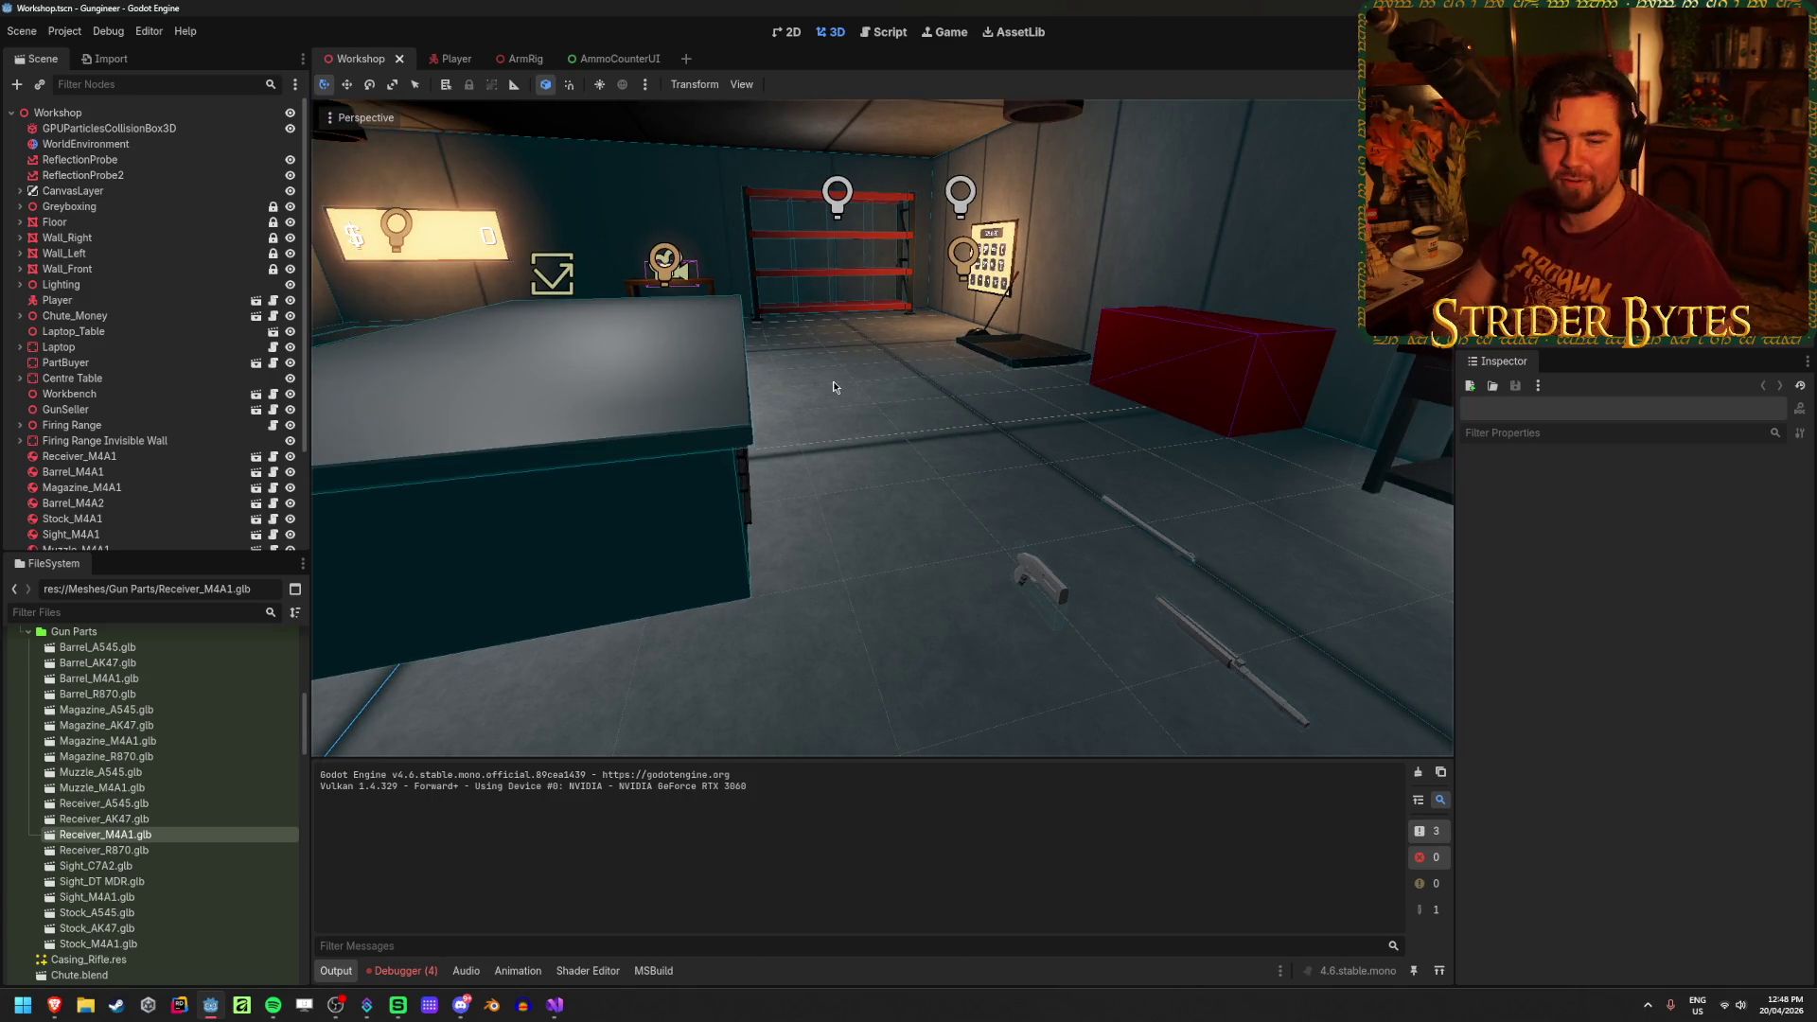
{"action": "left_click_drag", "start_coordinate": [833, 381], "coordinate": [836, 436]}
{"action": "left_click_drag", "start_coordinate": [784, 493], "coordinate": [785, 493]}
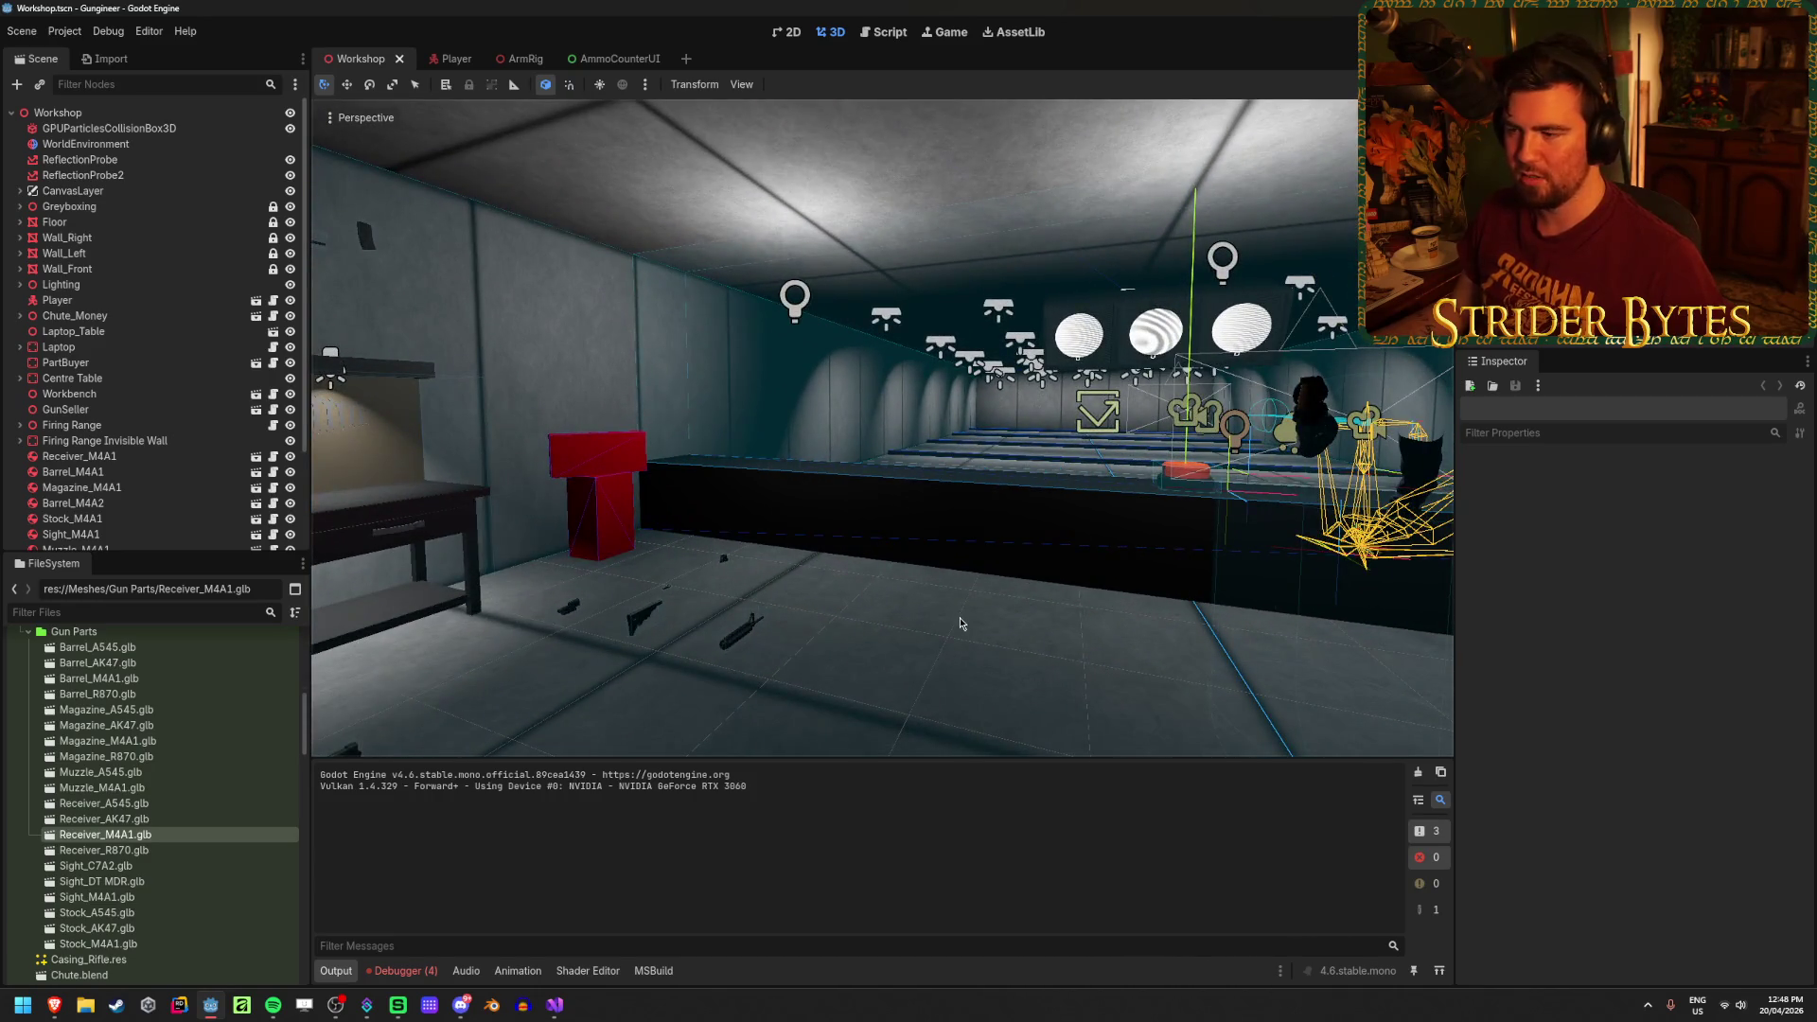
{"action": "left_click_drag", "start_coordinate": [959, 617], "coordinate": [852, 624]}
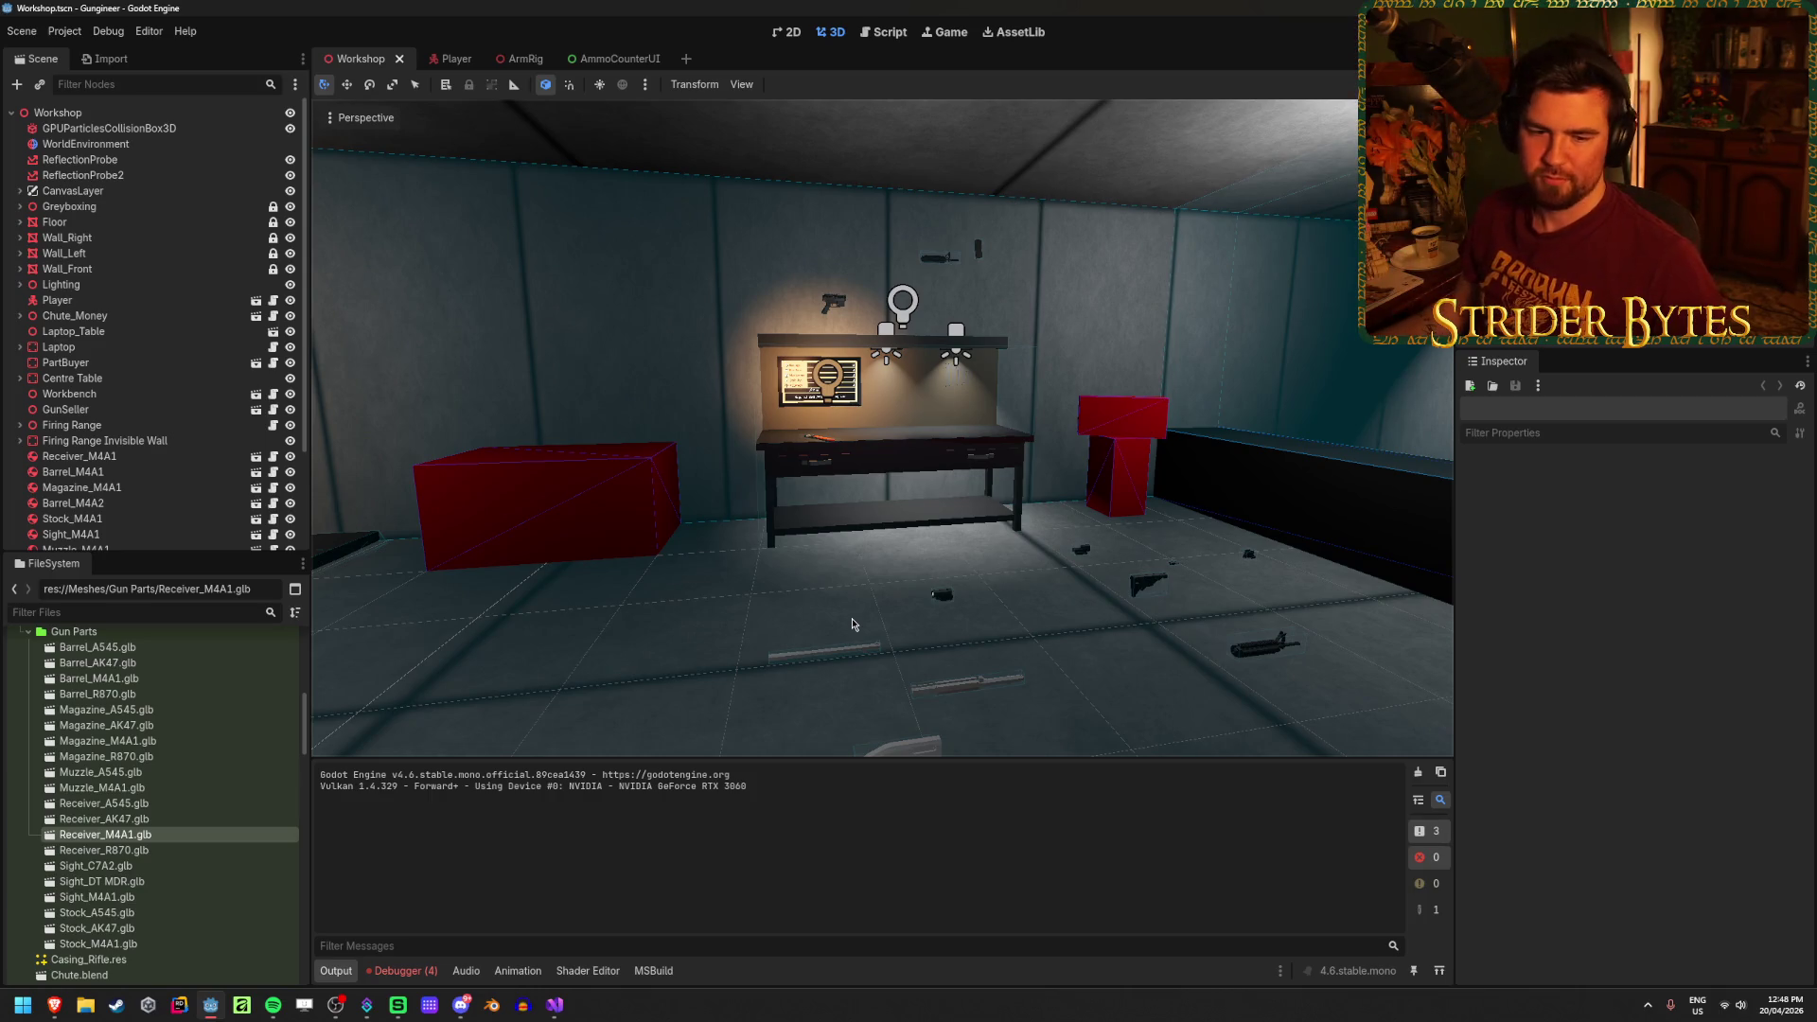
{"action": "mouse_move", "coordinate": [891, 583]}
{"action": "left_mouse_down"}
{"action": "mouse_move", "coordinate": [398, 608]}
{"action": "mouse_move", "coordinate": [530, 598]}
{"action": "left_mouse_up"}
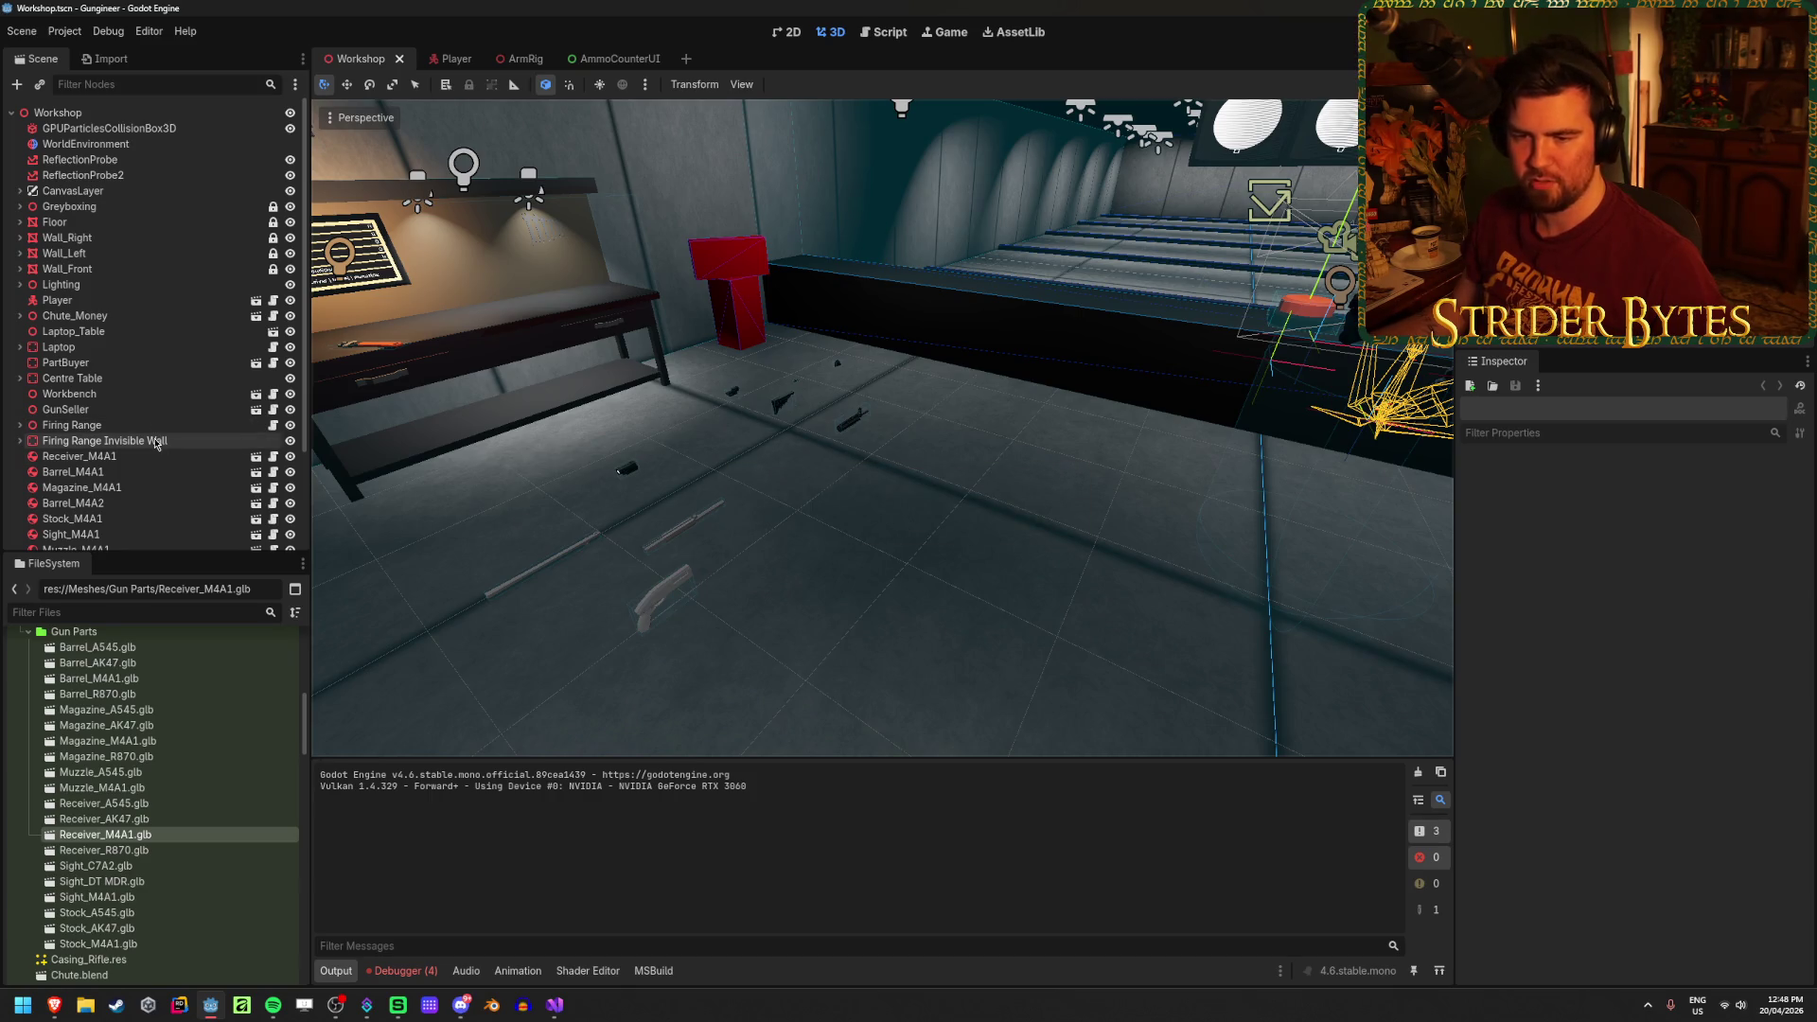
Step: Scroll the FileSystem dock to the Gun Parts mesh .glb files
{"action": "scroll", "coordinate": [159, 793], "scroll_direction": "up", "scroll_amount": 10}
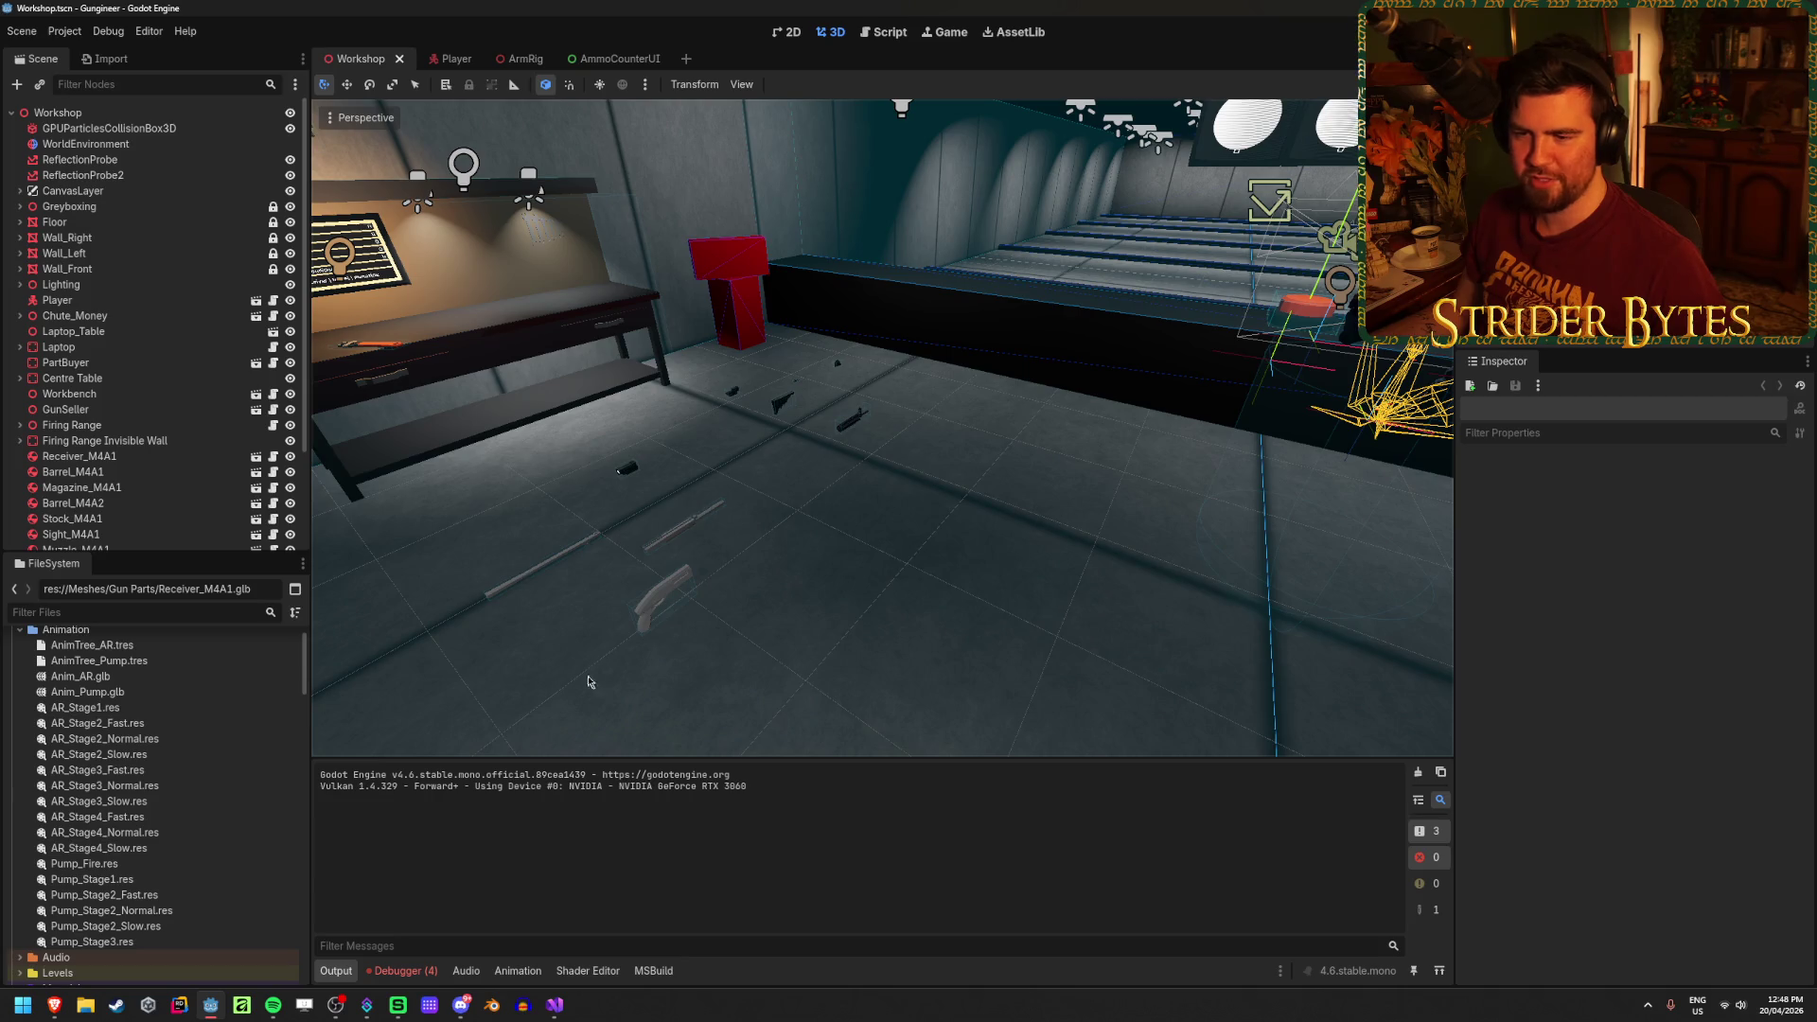
{"action": "scroll", "coordinate": [176, 761], "scroll_direction": "down", "scroll_amount": 10}
{"action": "scroll", "coordinate": [176, 761], "scroll_direction": "up", "scroll_amount": 3}
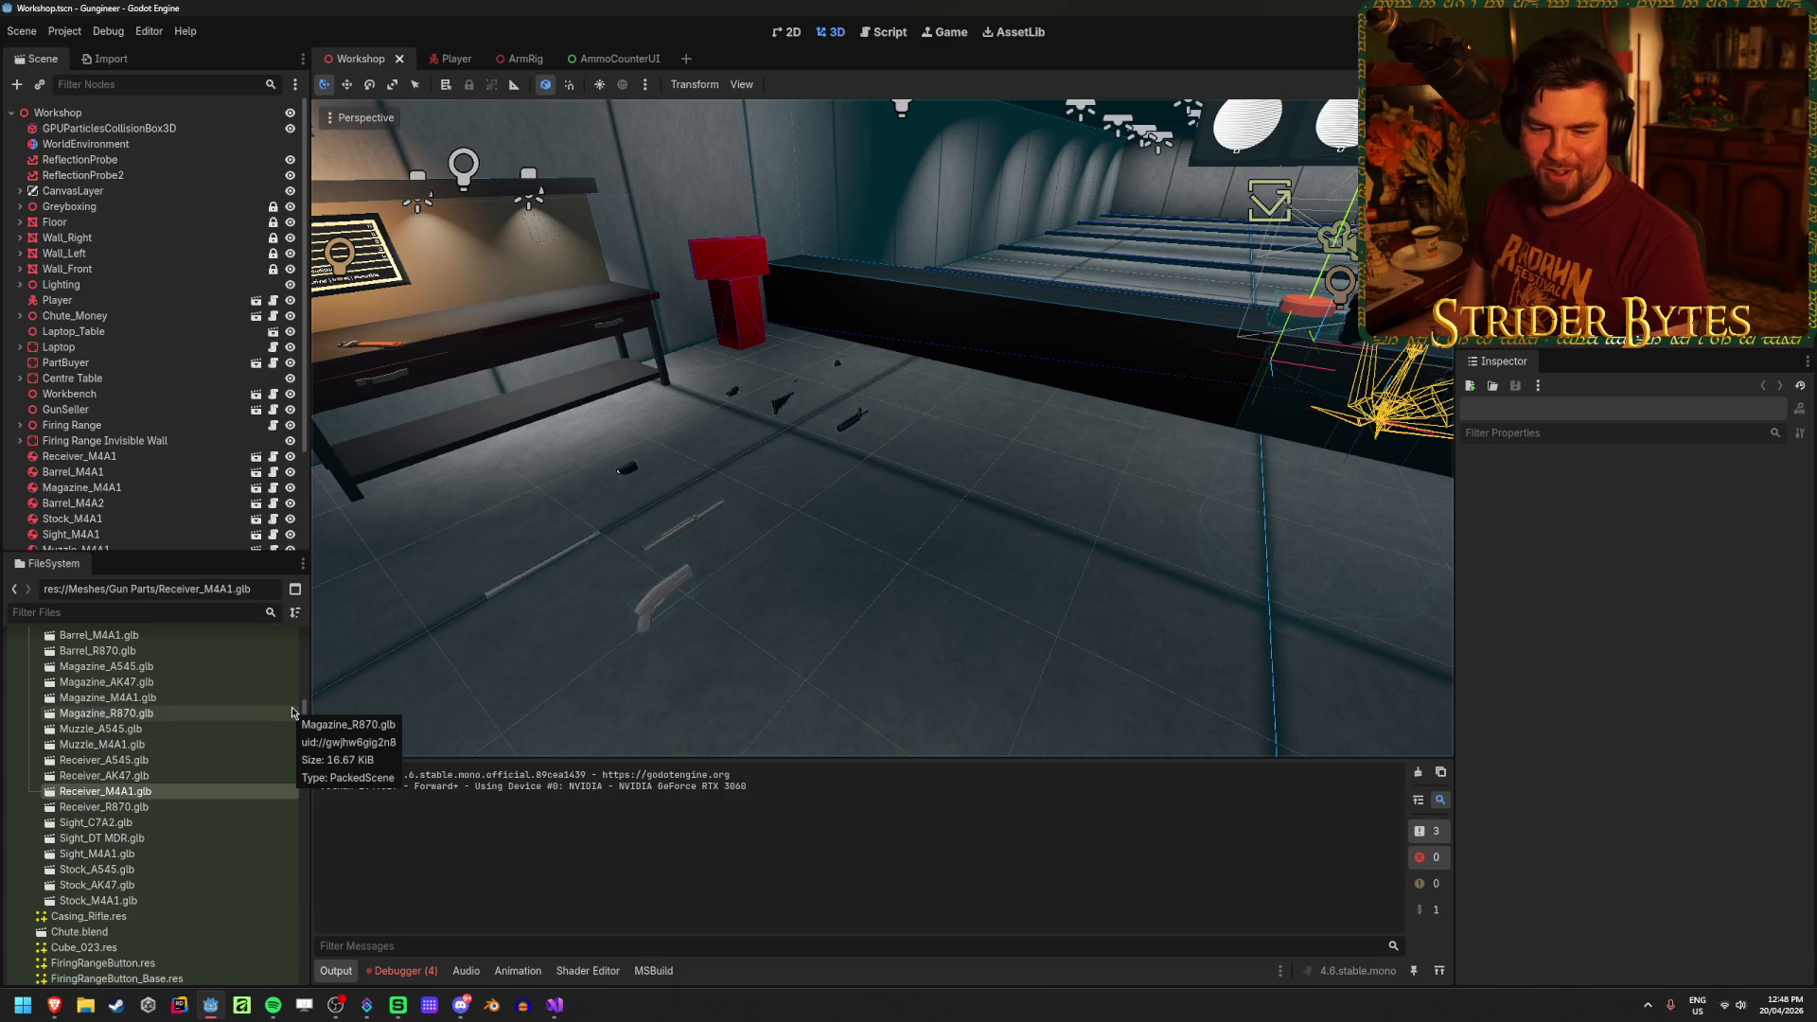
{"action": "scroll", "coordinate": [258, 700], "scroll_direction": "up", "scroll_amount": 2}
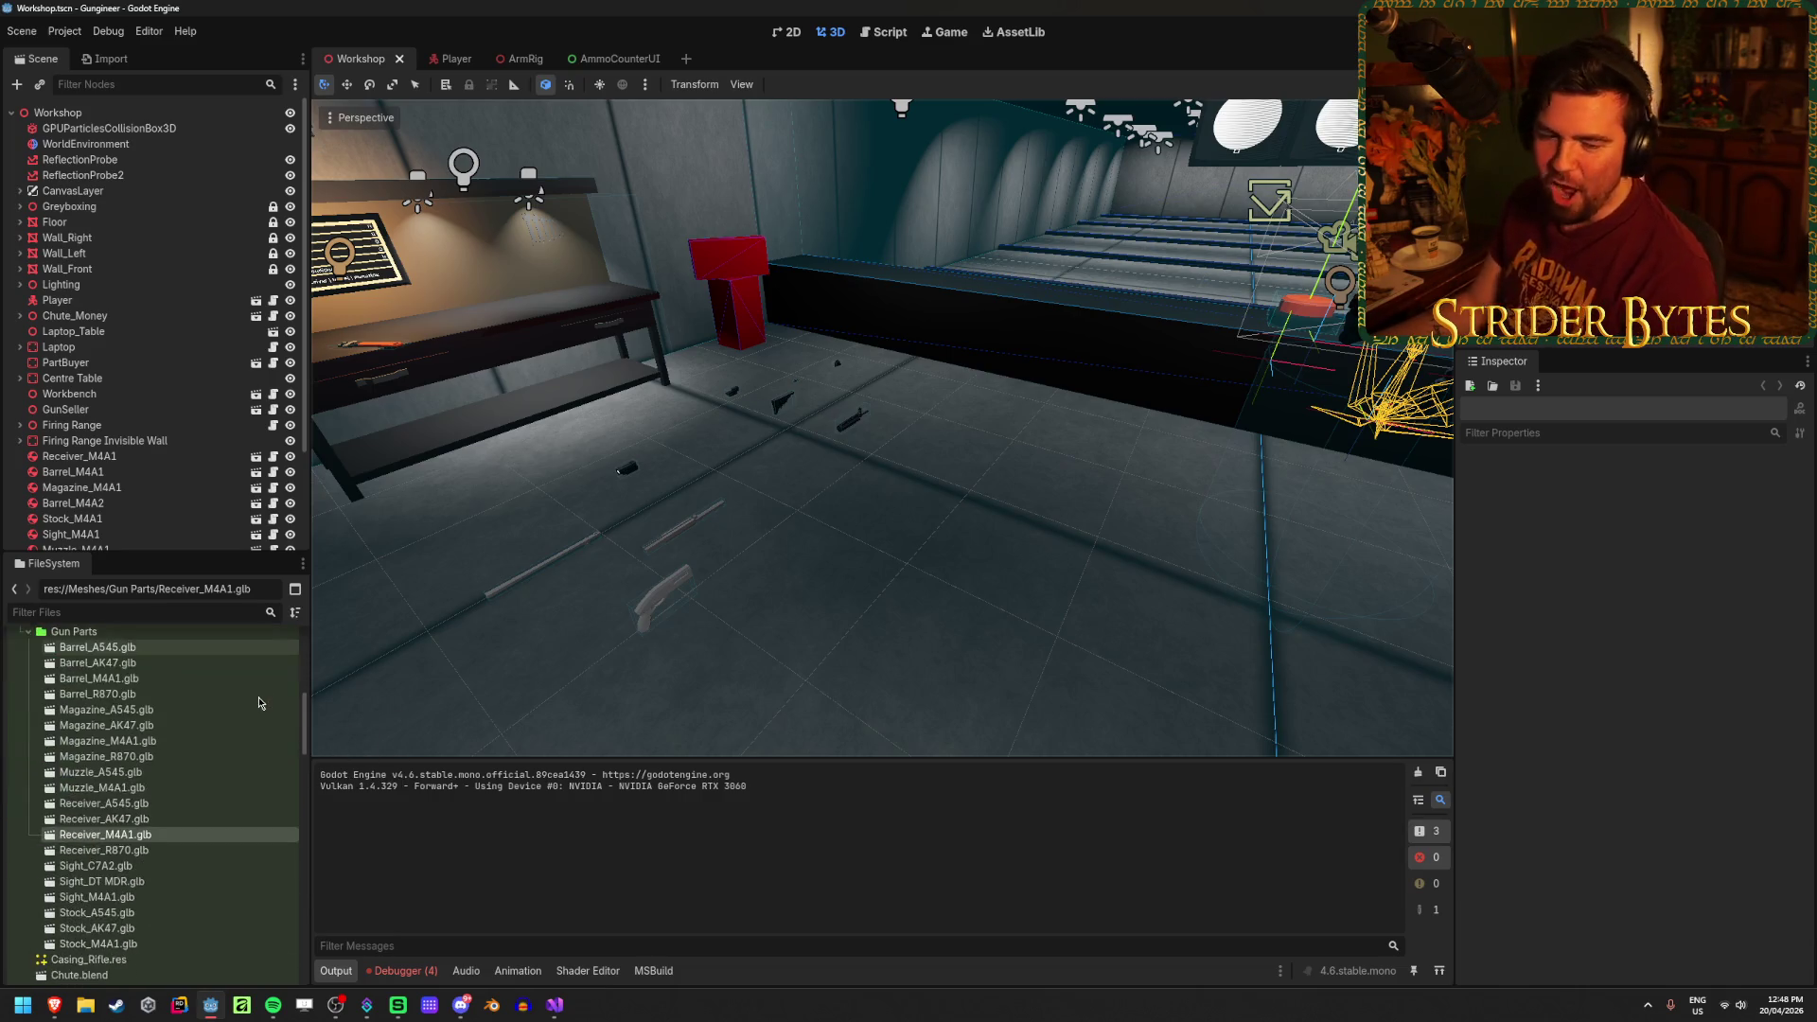
{"action": "scroll", "coordinate": [259, 703], "scroll_direction": "up", "scroll_amount": 2}
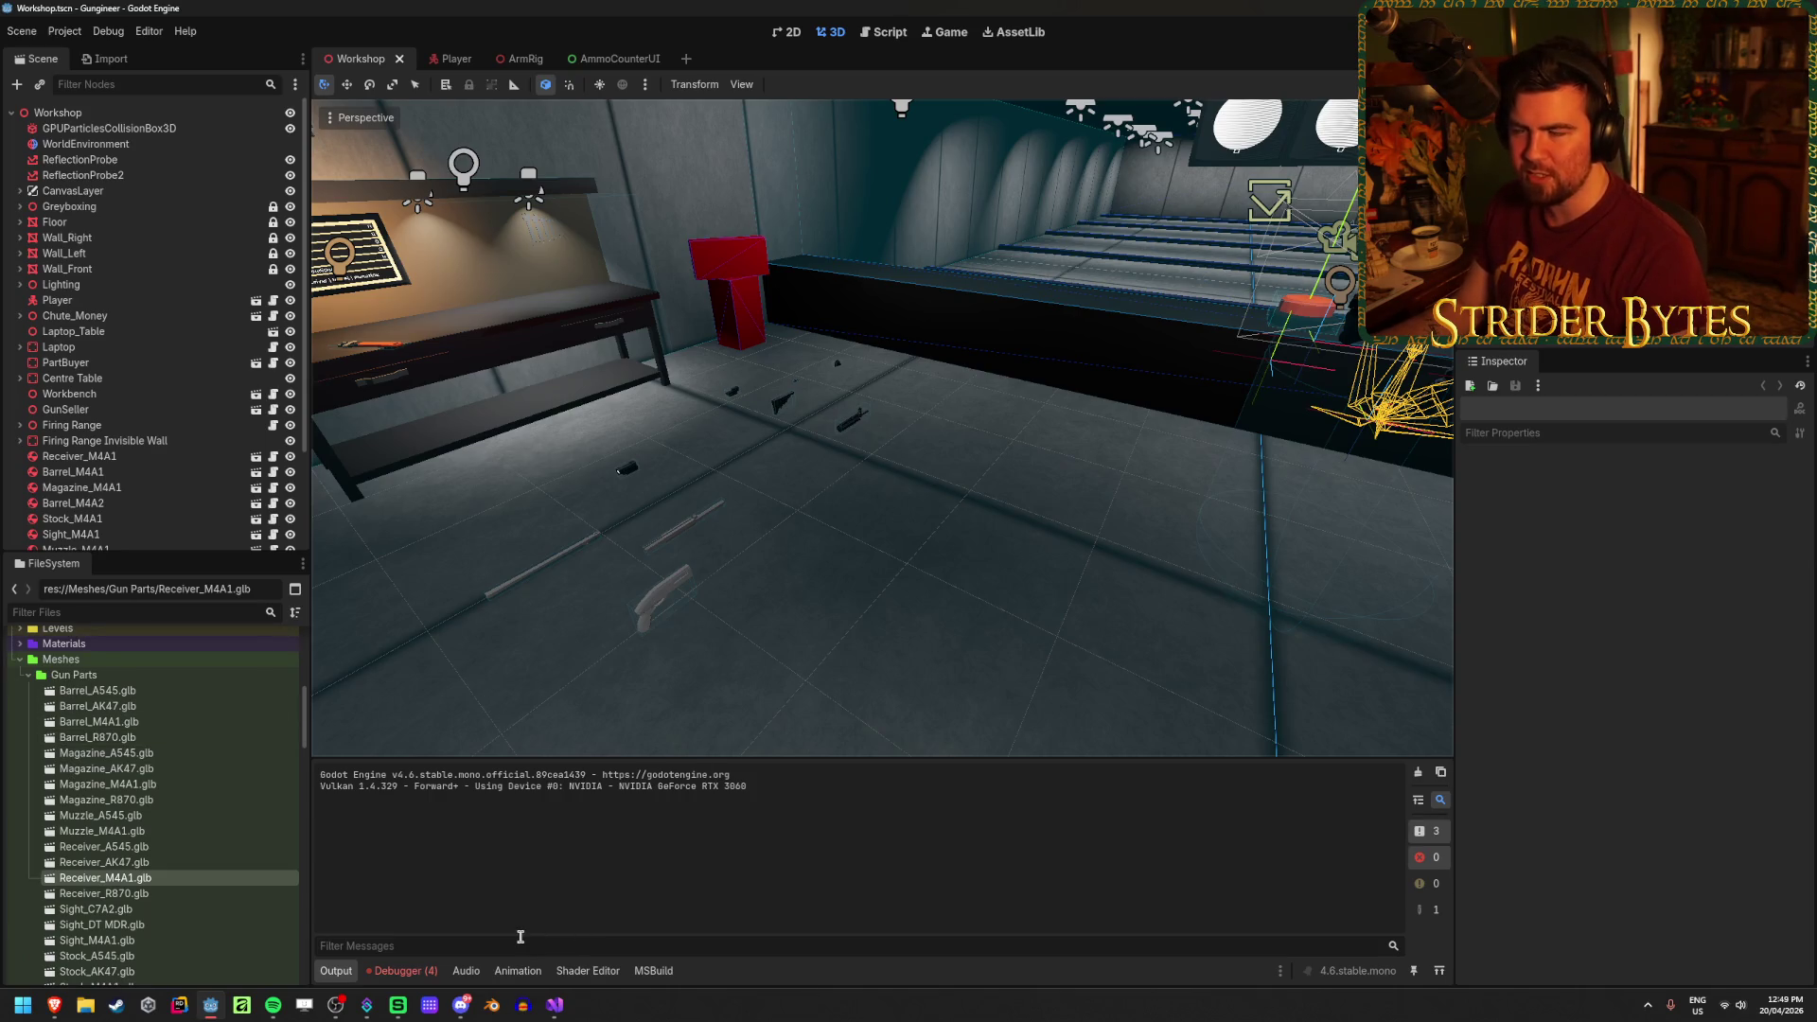
{"action": "left_click", "coordinate": [562, 1017]}
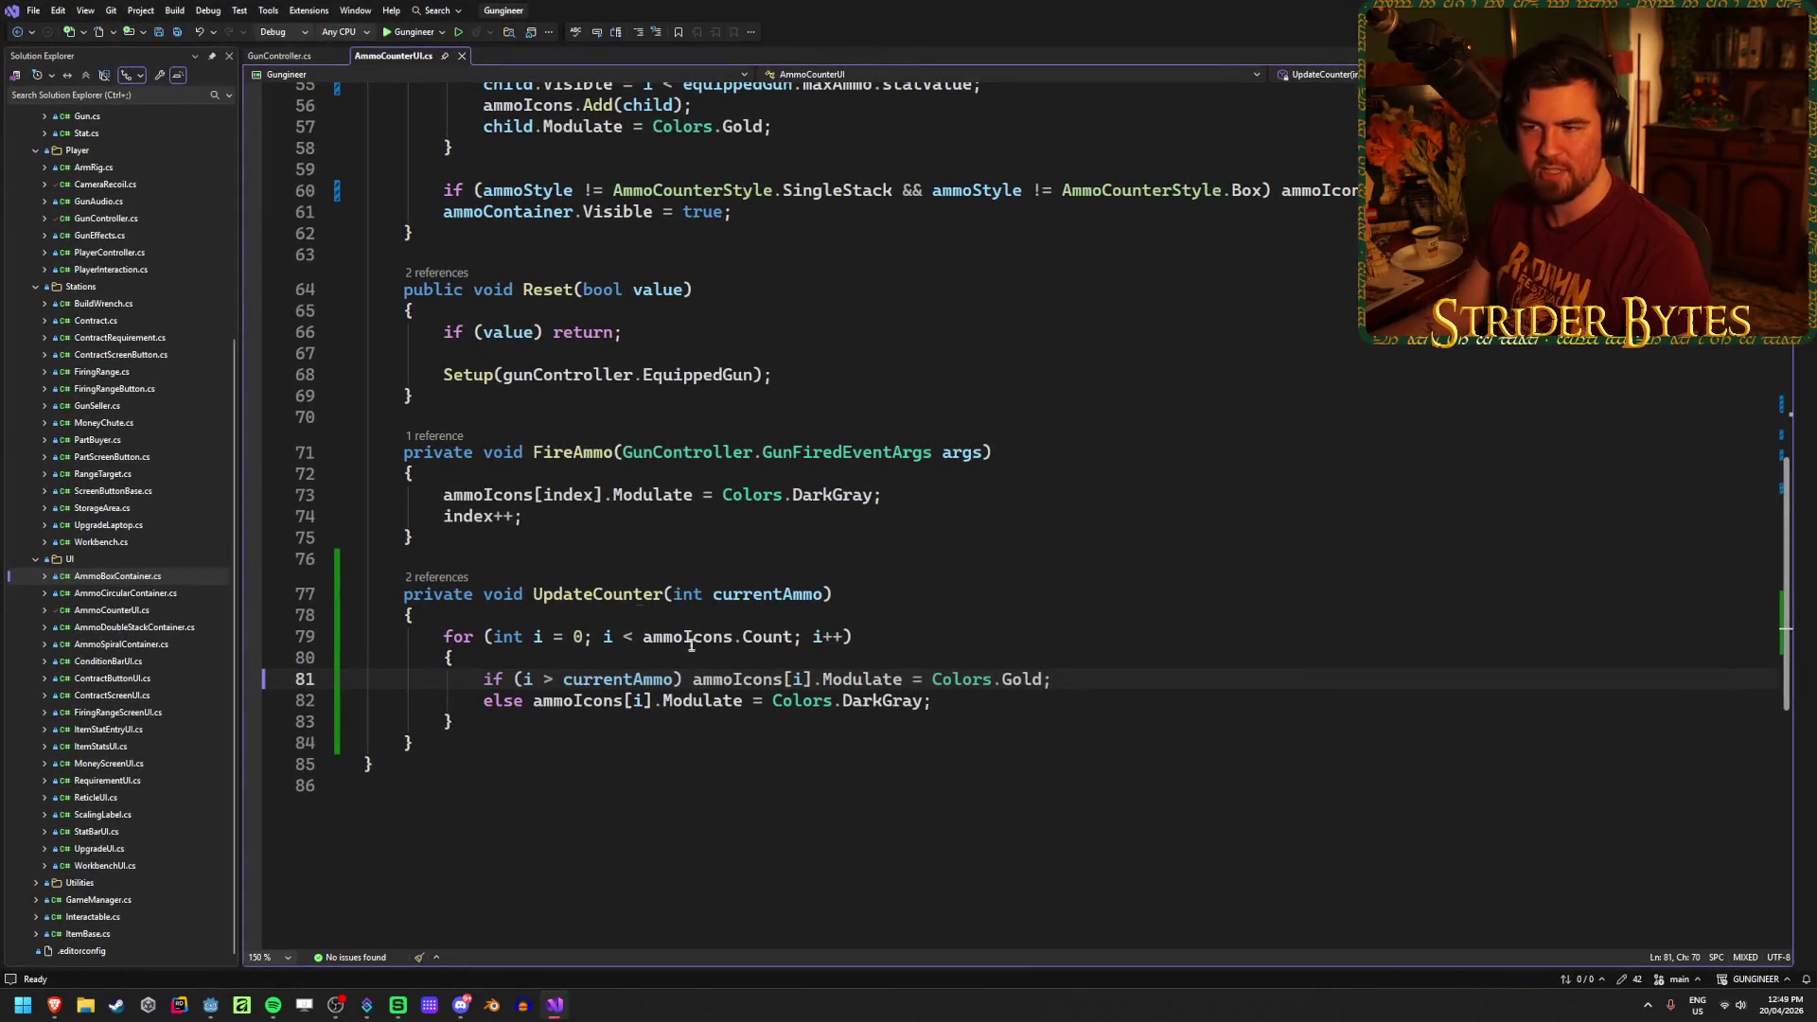
{"action": "left_click", "coordinate": [1063, 451]}
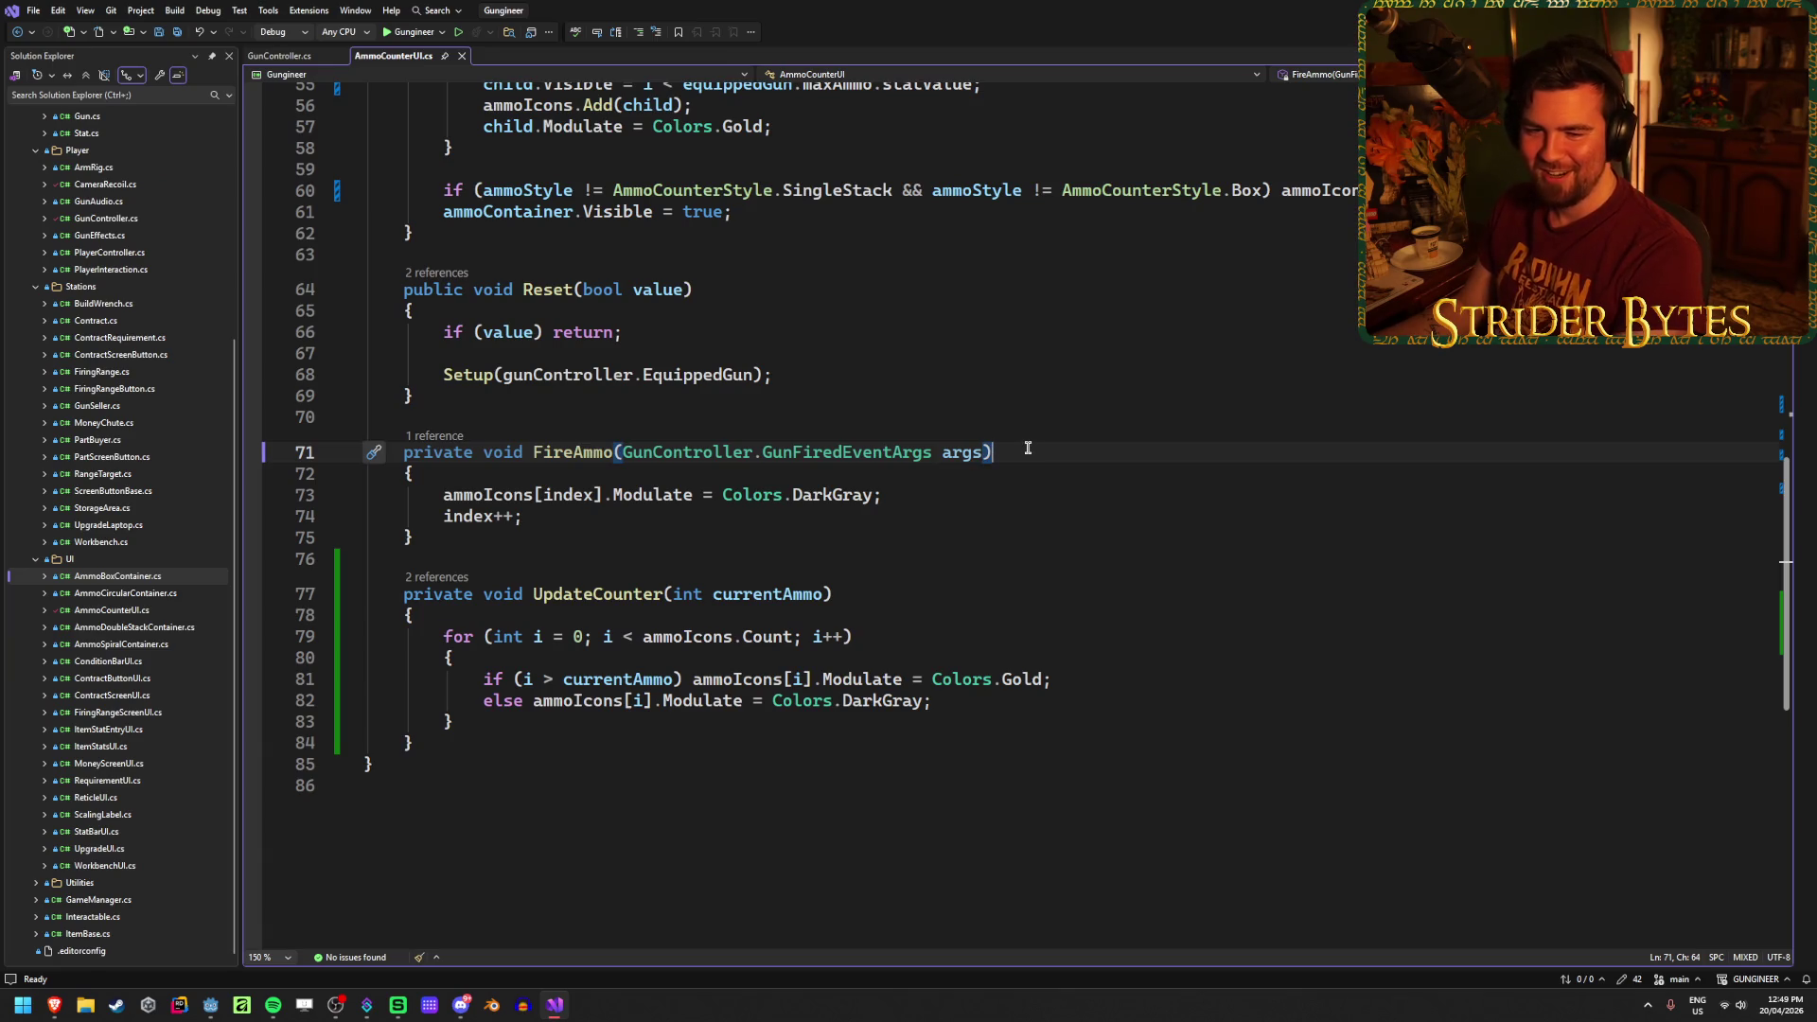
{"action": "scroll", "coordinate": [878, 668], "scroll_direction": "up", "scroll_amount": 12}
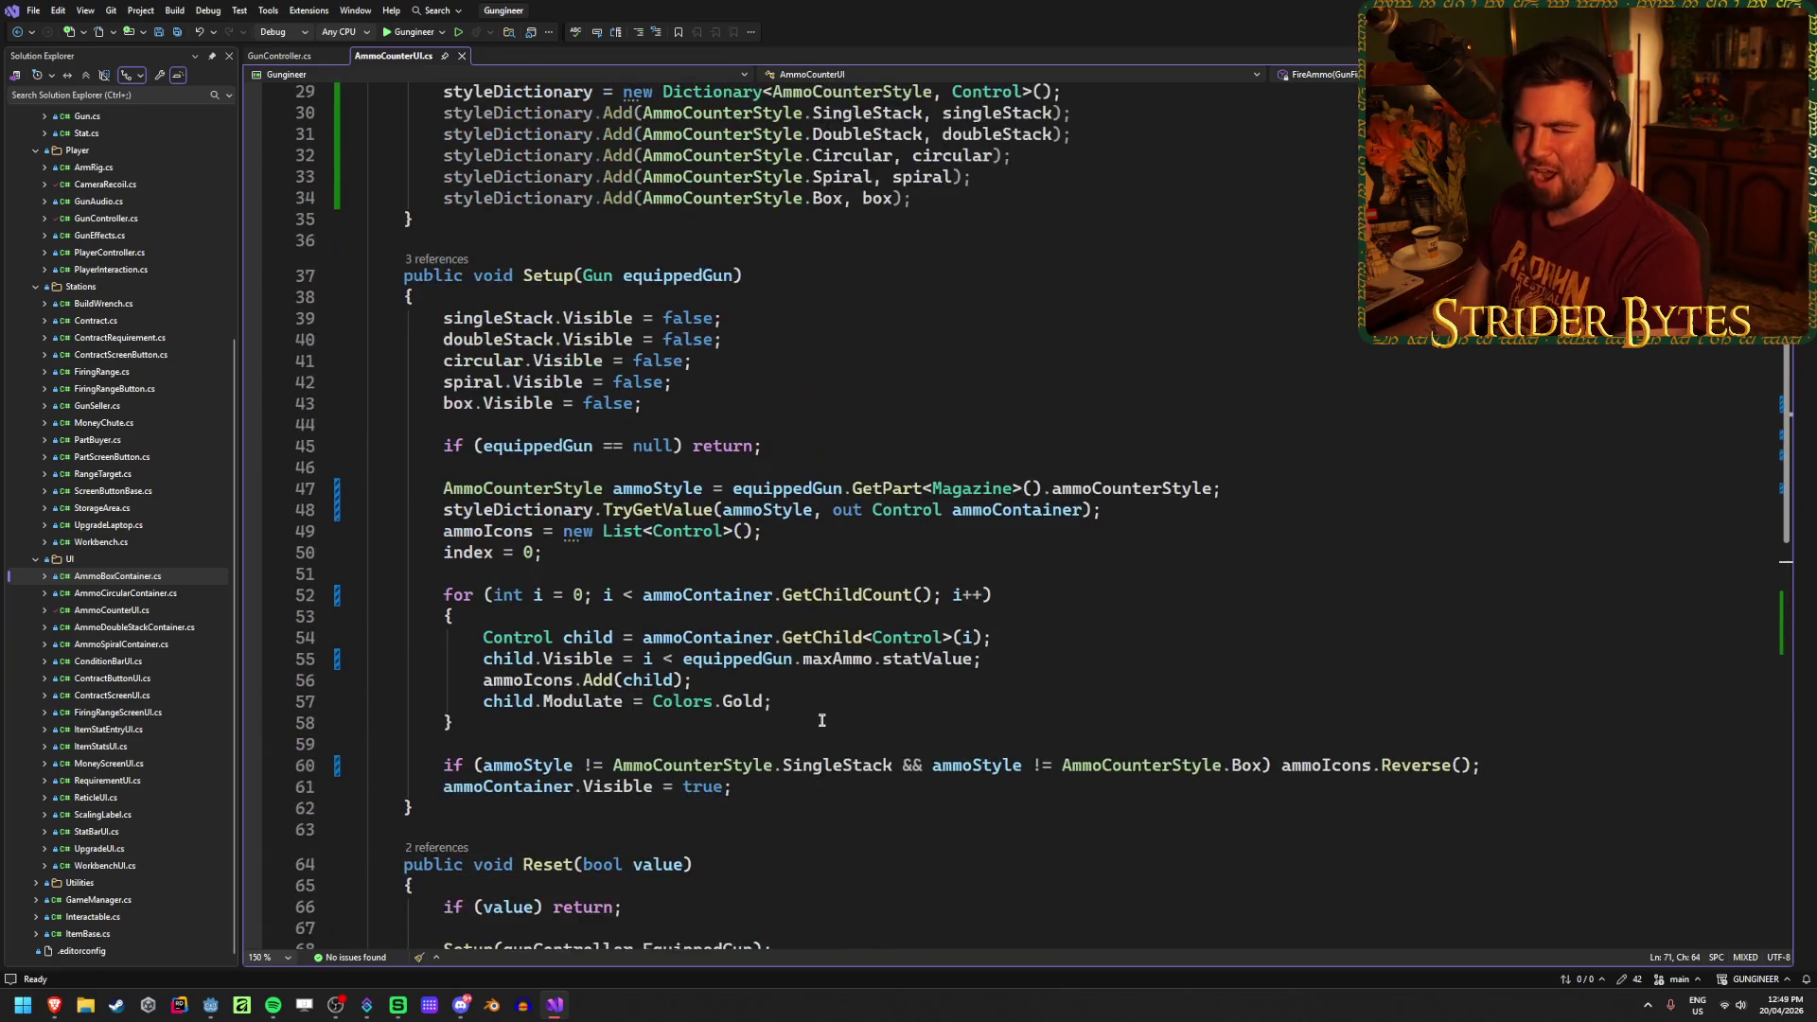
{"action": "left_click", "coordinate": [492, 475]}
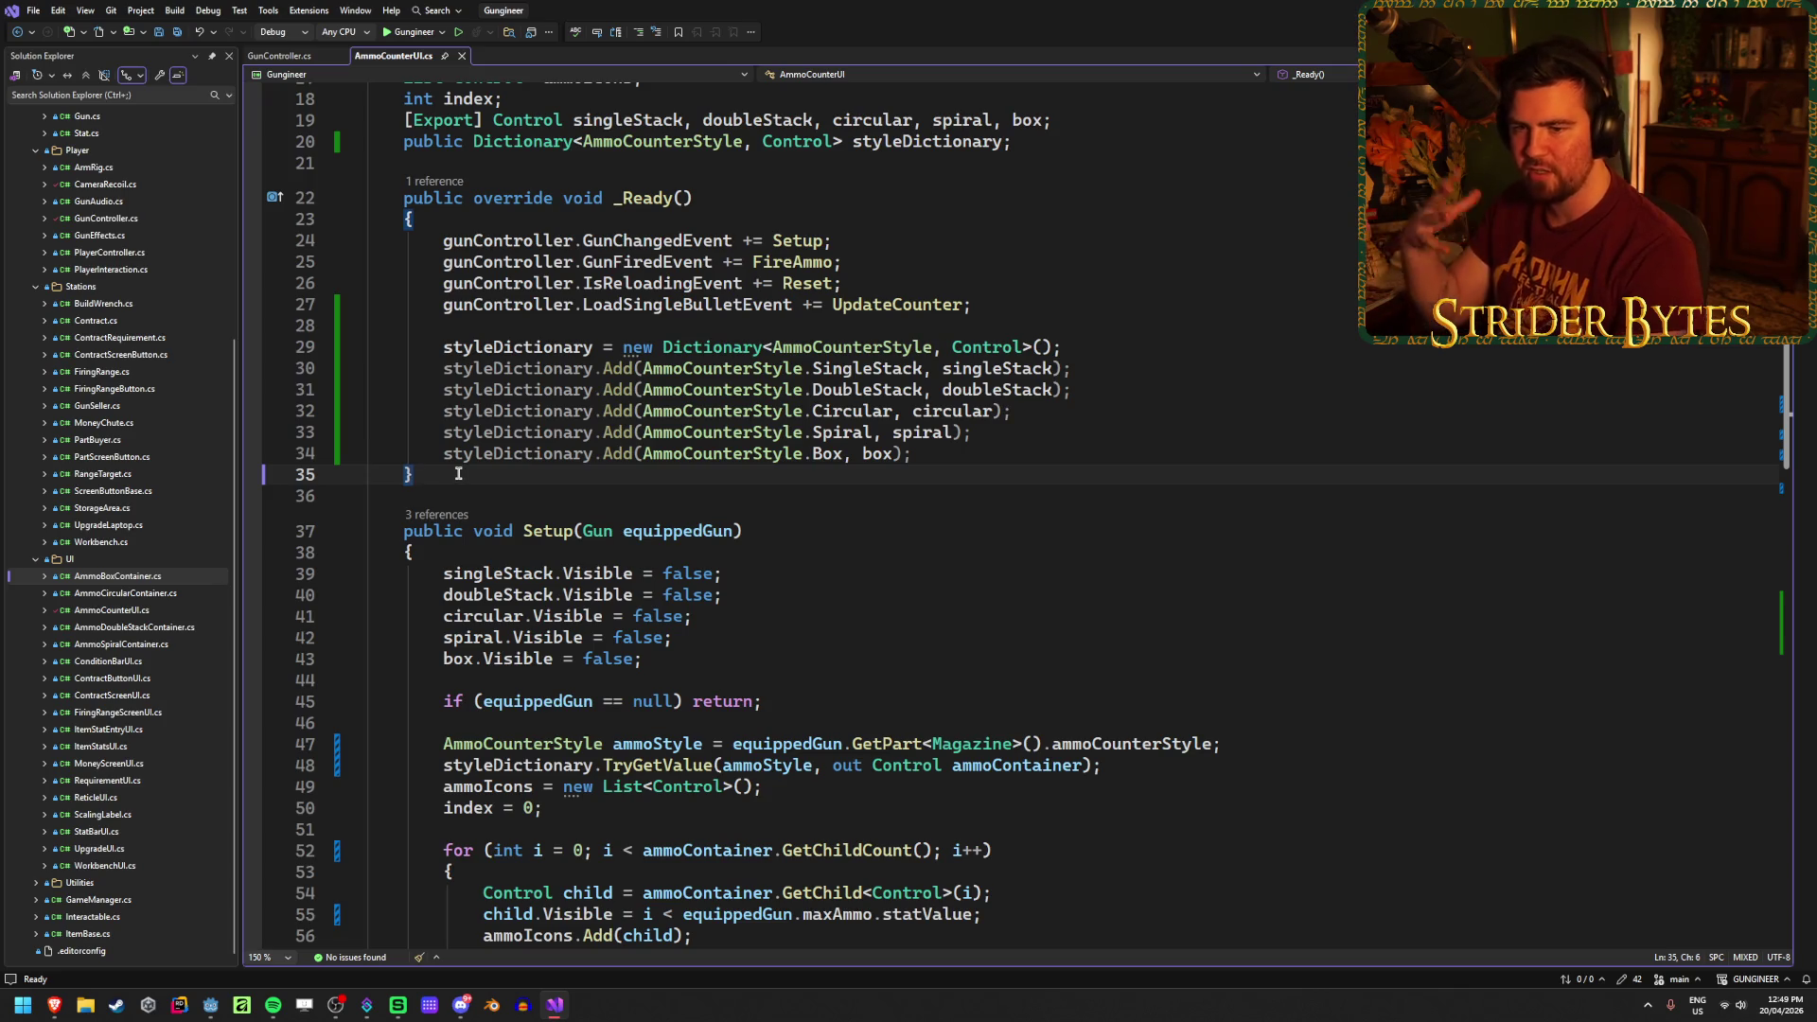
{"action": "key", "text": "alt+Tab"}
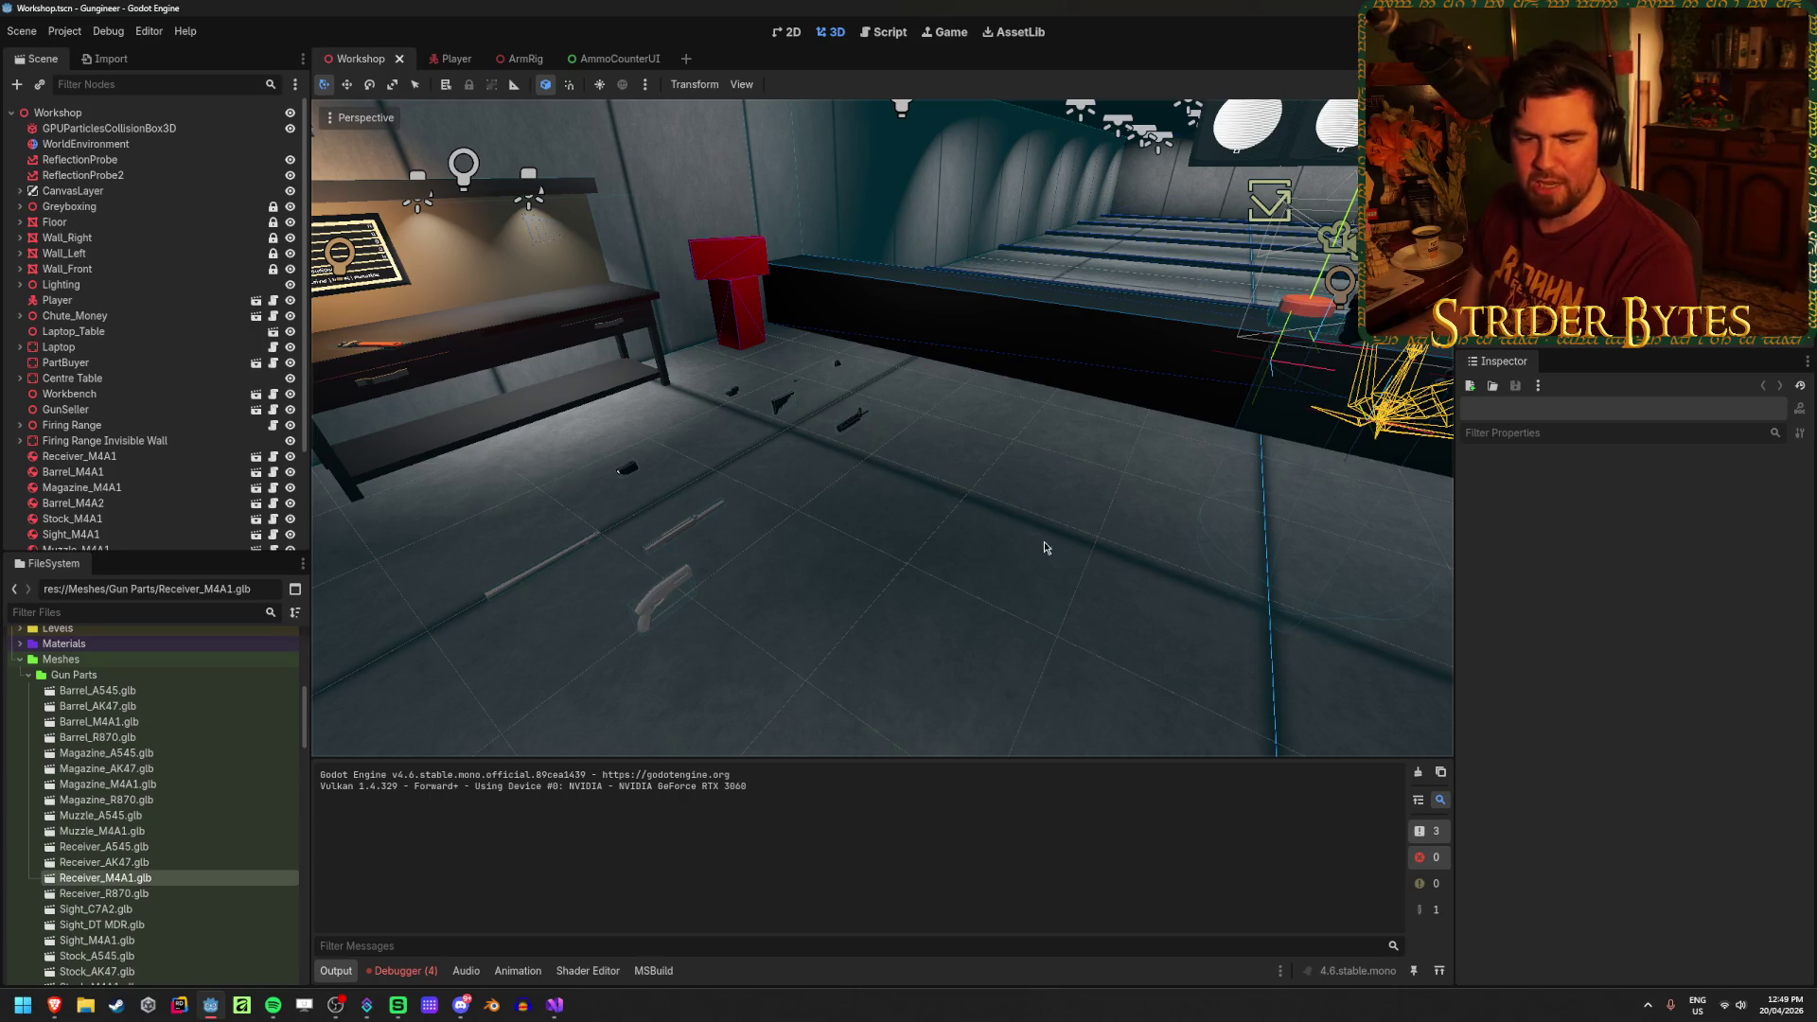
{"action": "left_click_drag", "start_coordinate": [1043, 540], "coordinate": [1075, 568]}
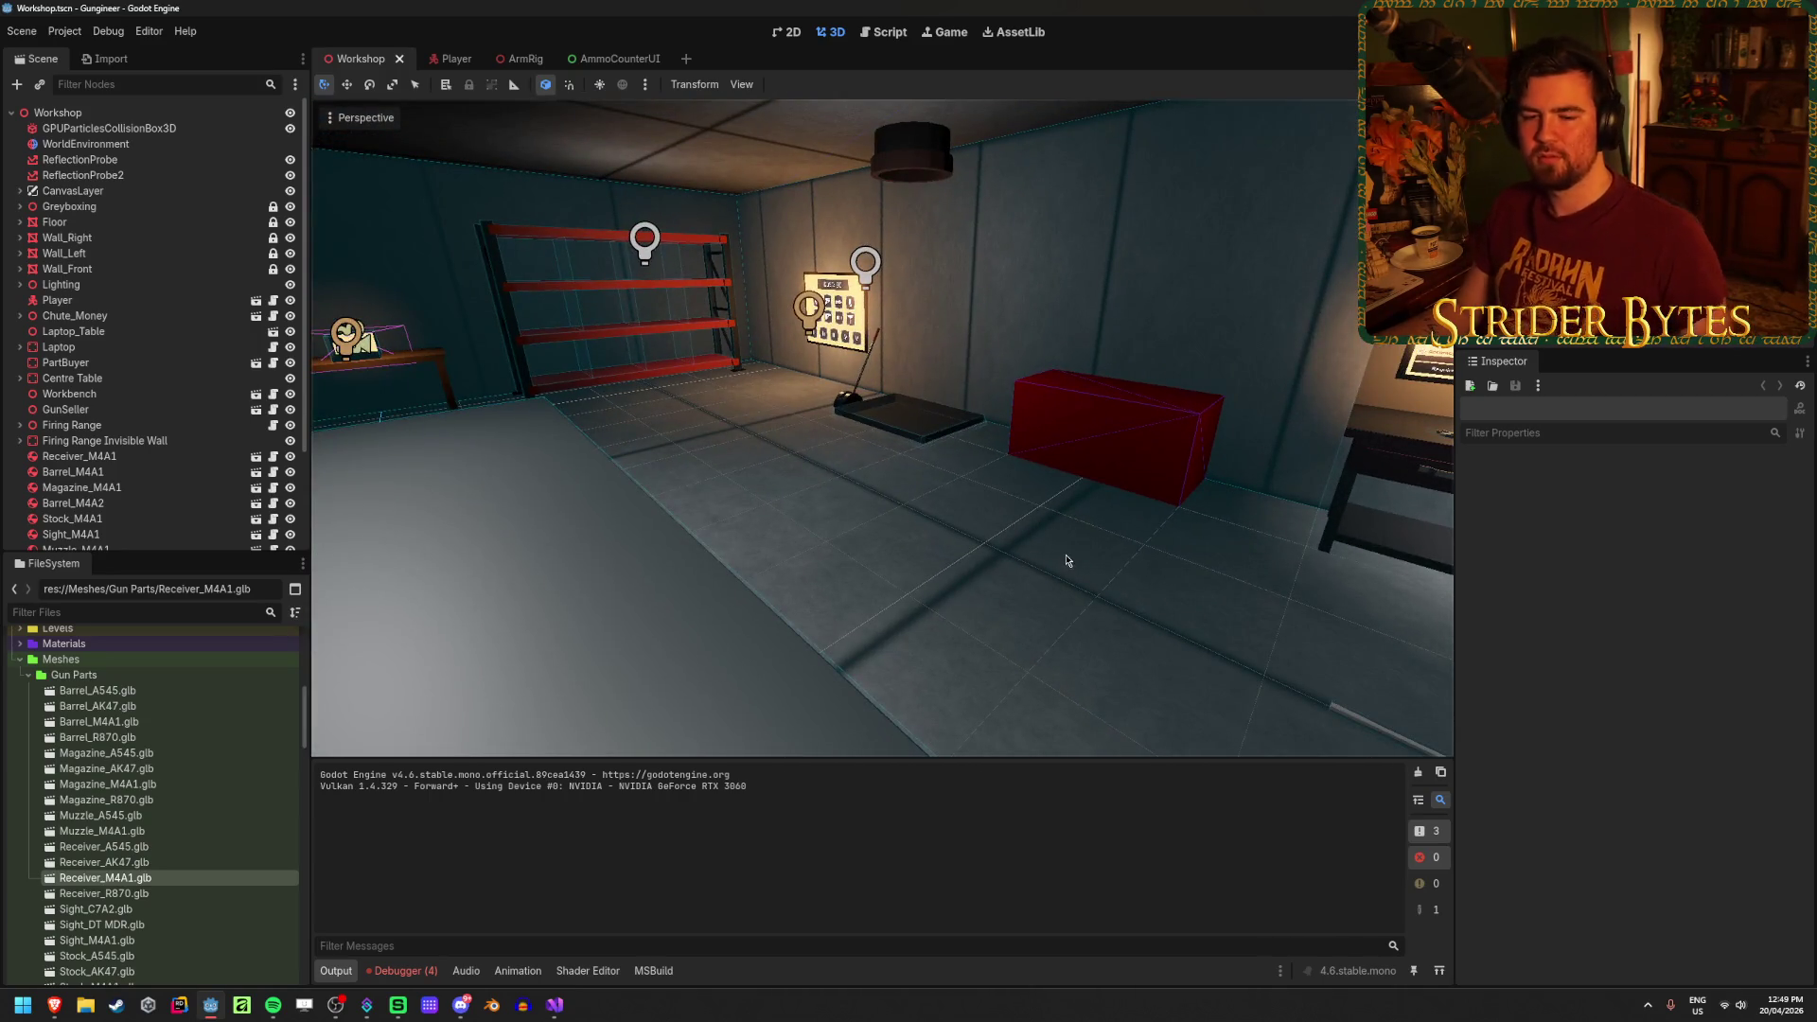
Step: Save the Workshop scene, look over the firing range and red shelves, and save again
{"action": "key", "text": "ctrl+s"}
{"action": "mouse_move", "coordinate": [758, 504]}
{"action": "left_mouse_down"}
{"action": "mouse_move", "coordinate": [583, 224]}
{"action": "mouse_move", "coordinate": [378, 232]}
{"action": "left_mouse_up"}
{"action": "mouse_move", "coordinate": [882, 428]}
{"action": "left_mouse_down"}
{"action": "mouse_move", "coordinate": [511, 445]}
{"action": "mouse_move", "coordinate": [892, 344]}
{"action": "mouse_move", "coordinate": [894, 398]}
{"action": "left_mouse_up"}
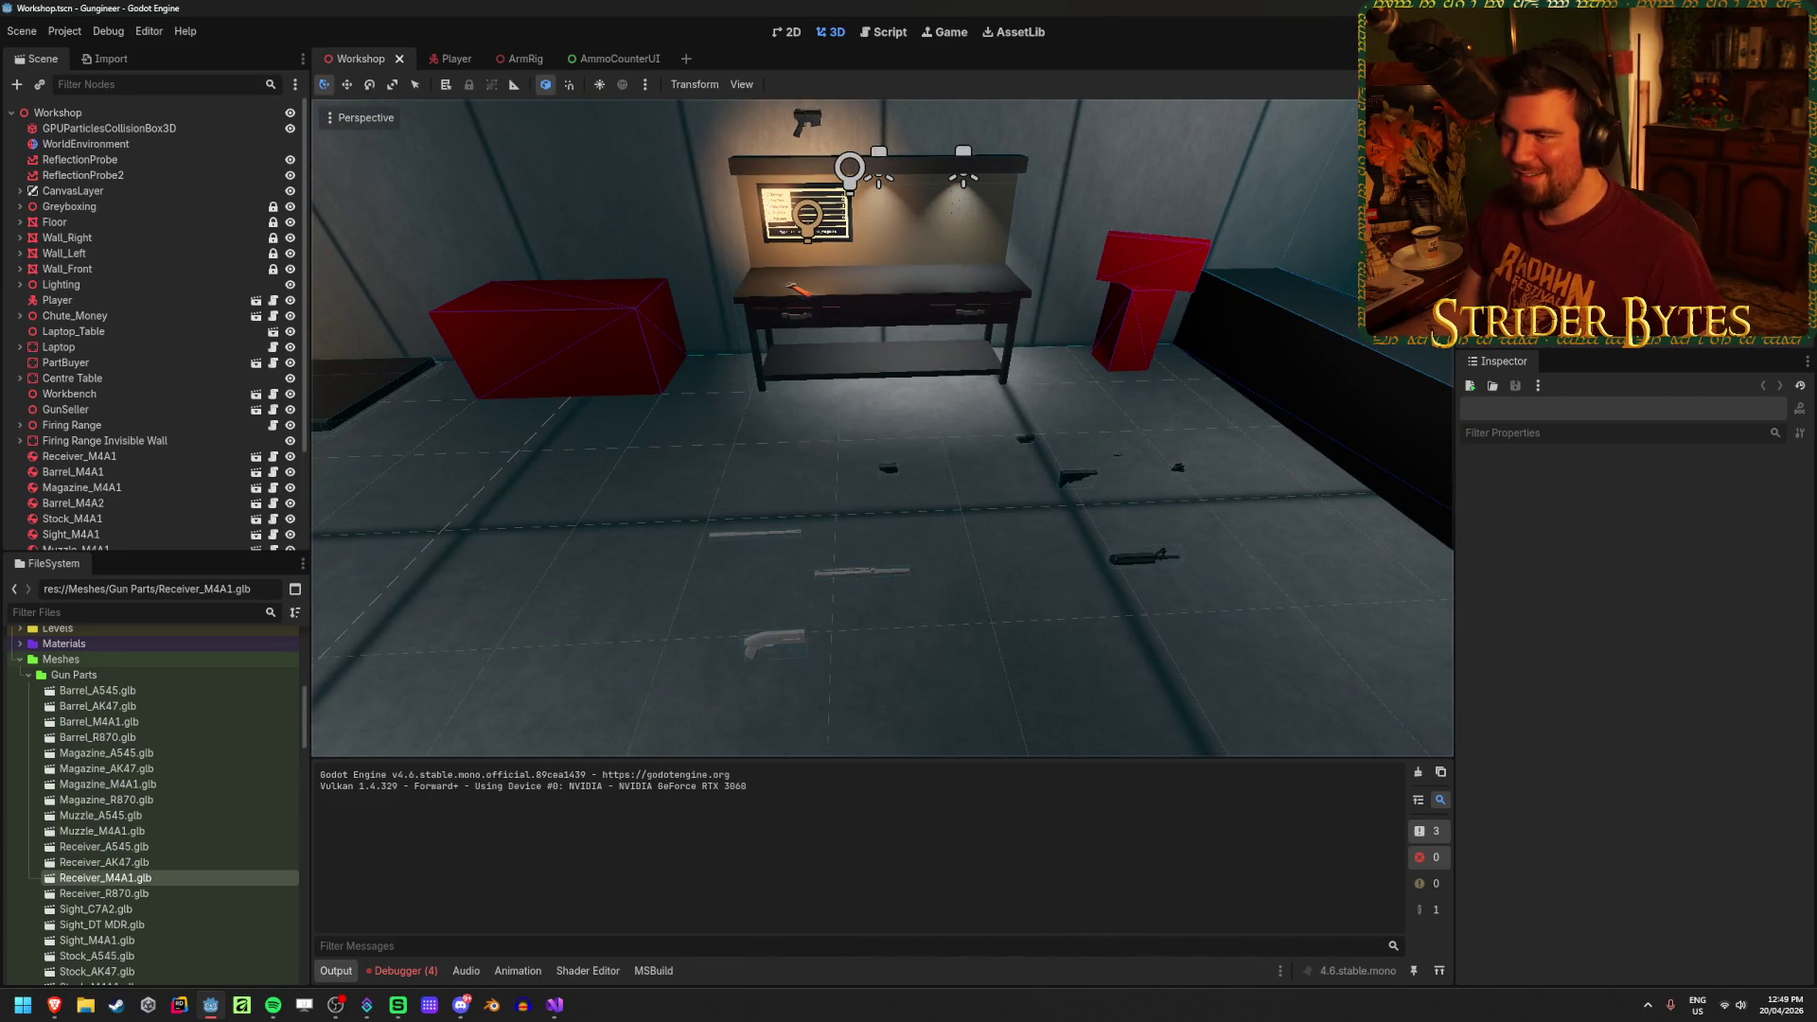
{"action": "key", "text": "a"}
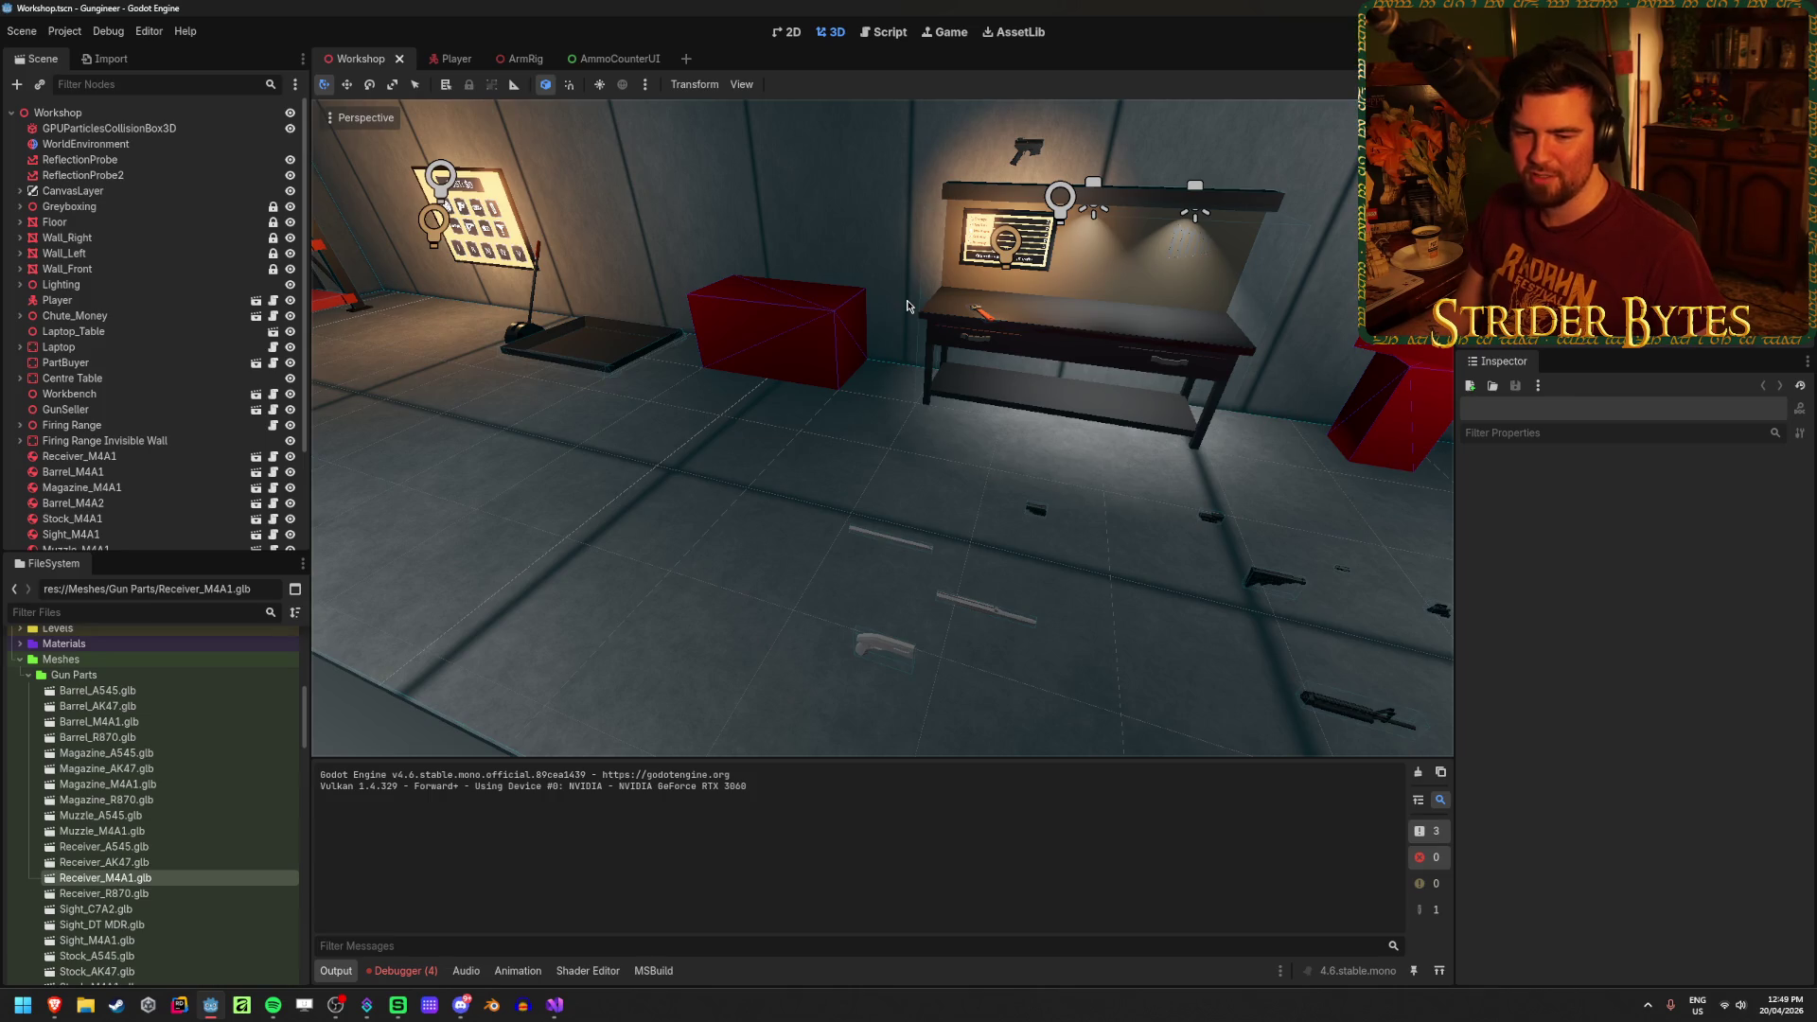
{"action": "key", "text": "ctrl+s"}
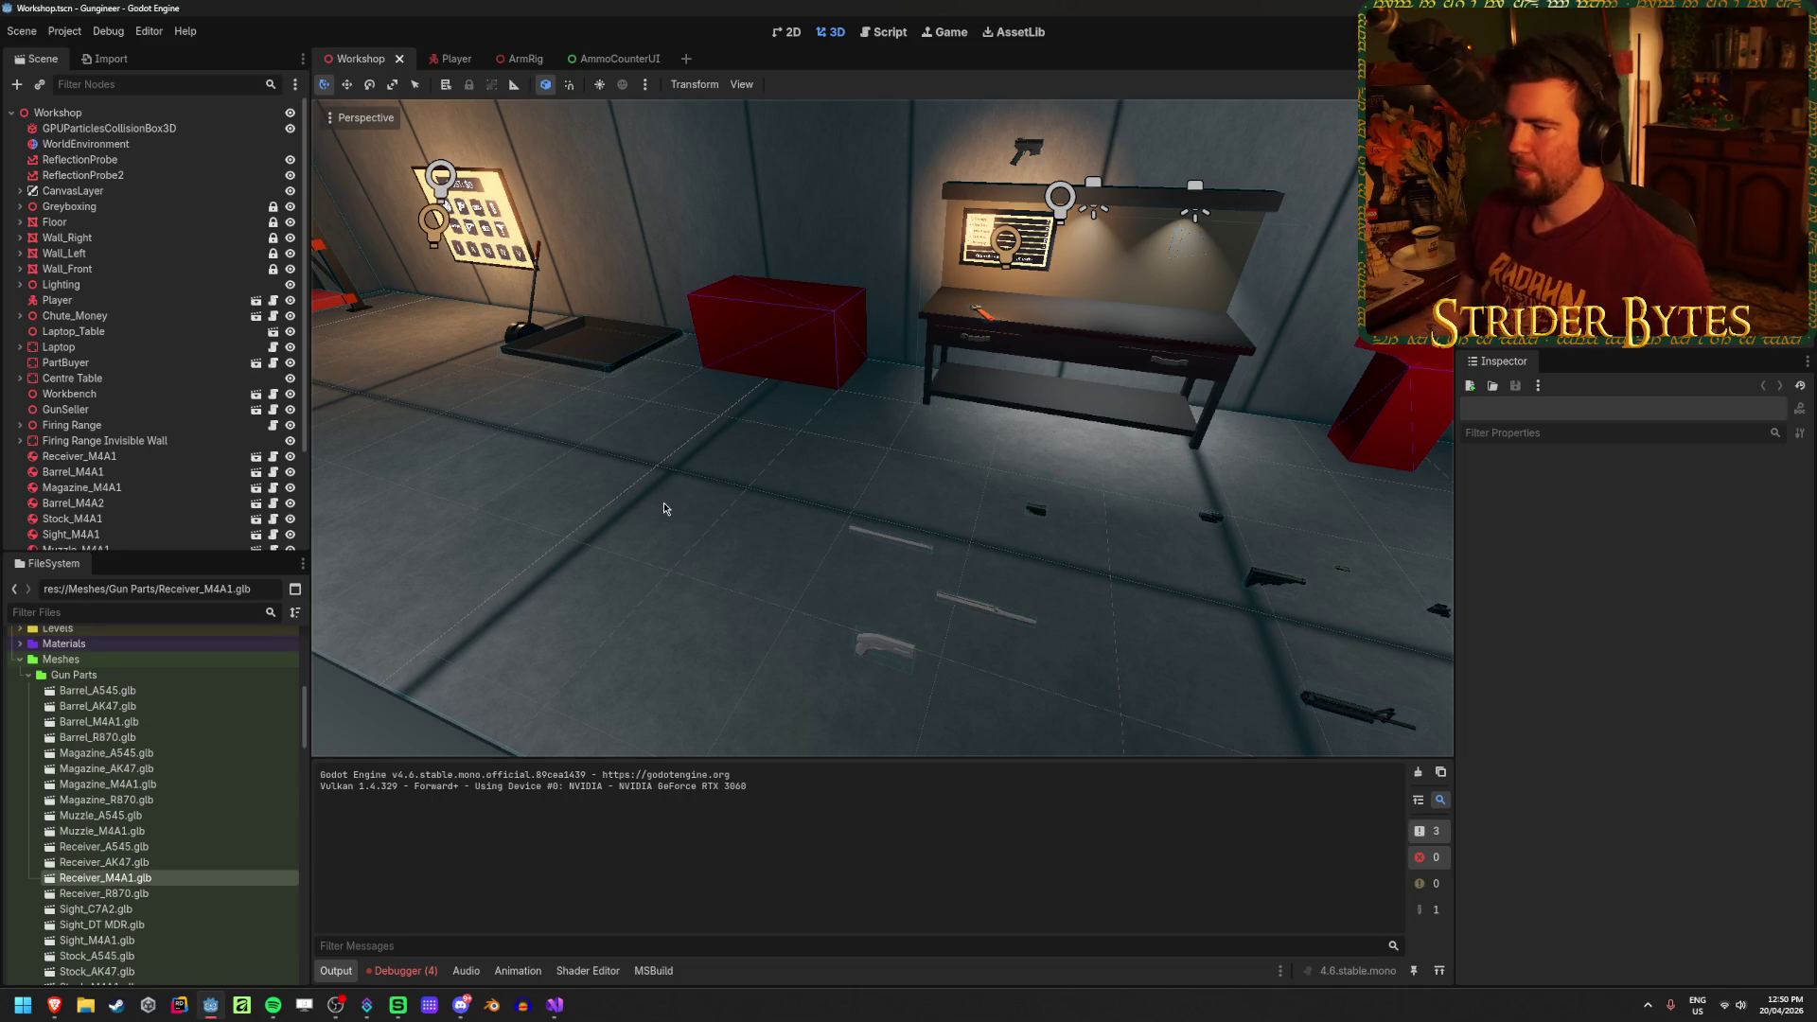
Step: Turn the view to the Contracts board and back wall rack, then save once more
{"action": "left_click_drag", "start_coordinate": [774, 463], "coordinate": [641, 504]}
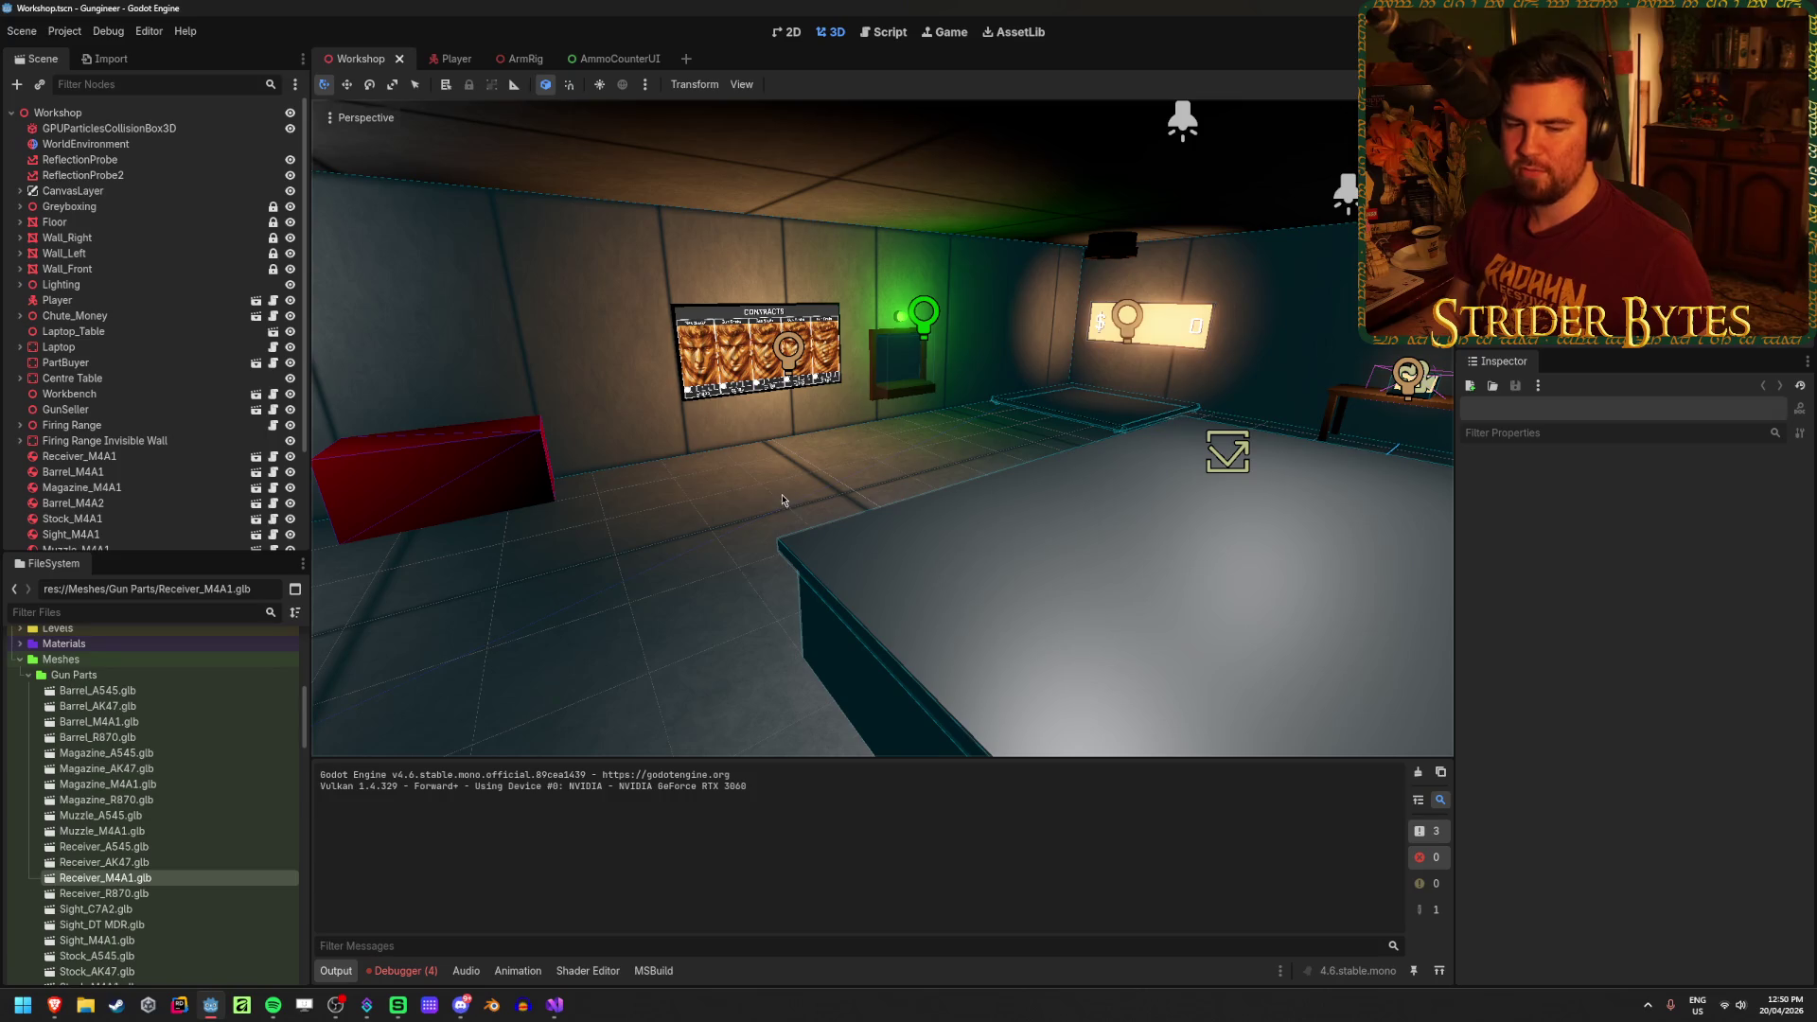
{"action": "mouse_move", "coordinate": [615, 423]}
{"action": "left_mouse_down"}
{"action": "mouse_move", "coordinate": [638, 463]}
{"action": "mouse_move", "coordinate": [909, 501]}
{"action": "left_mouse_up"}
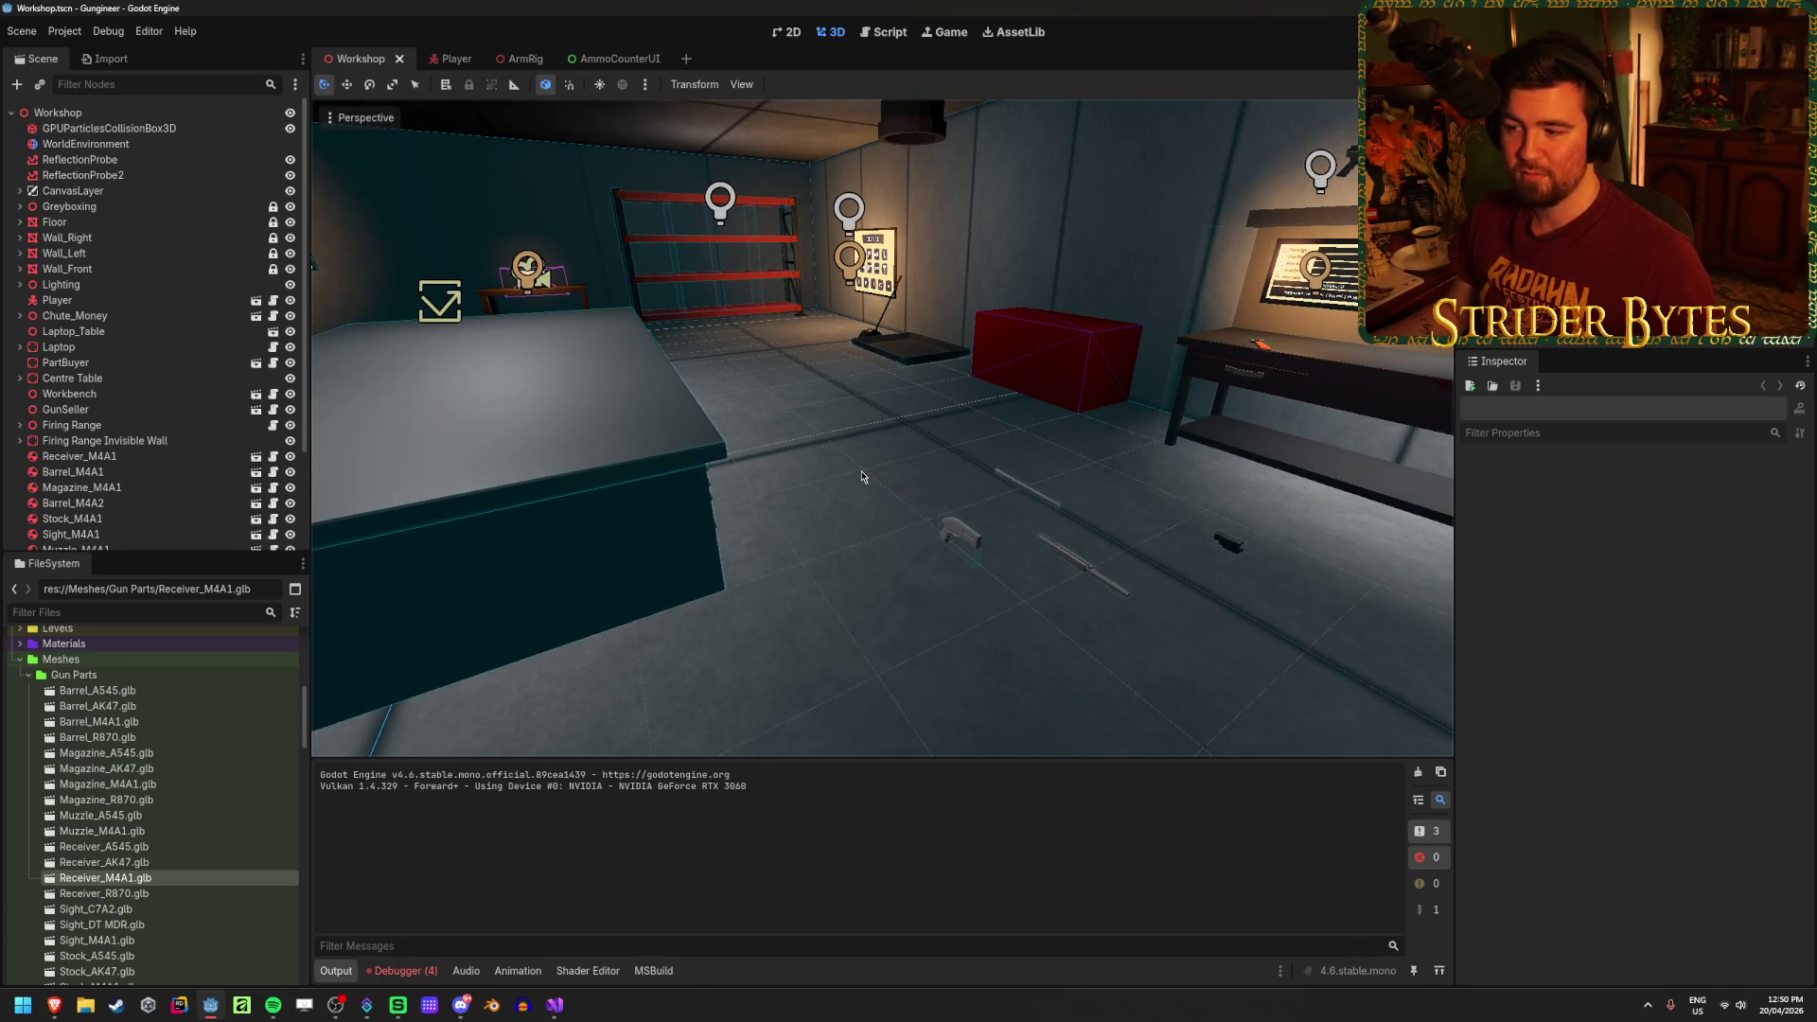
{"action": "left_click_drag", "start_coordinate": [865, 475], "coordinate": [865, 474]}
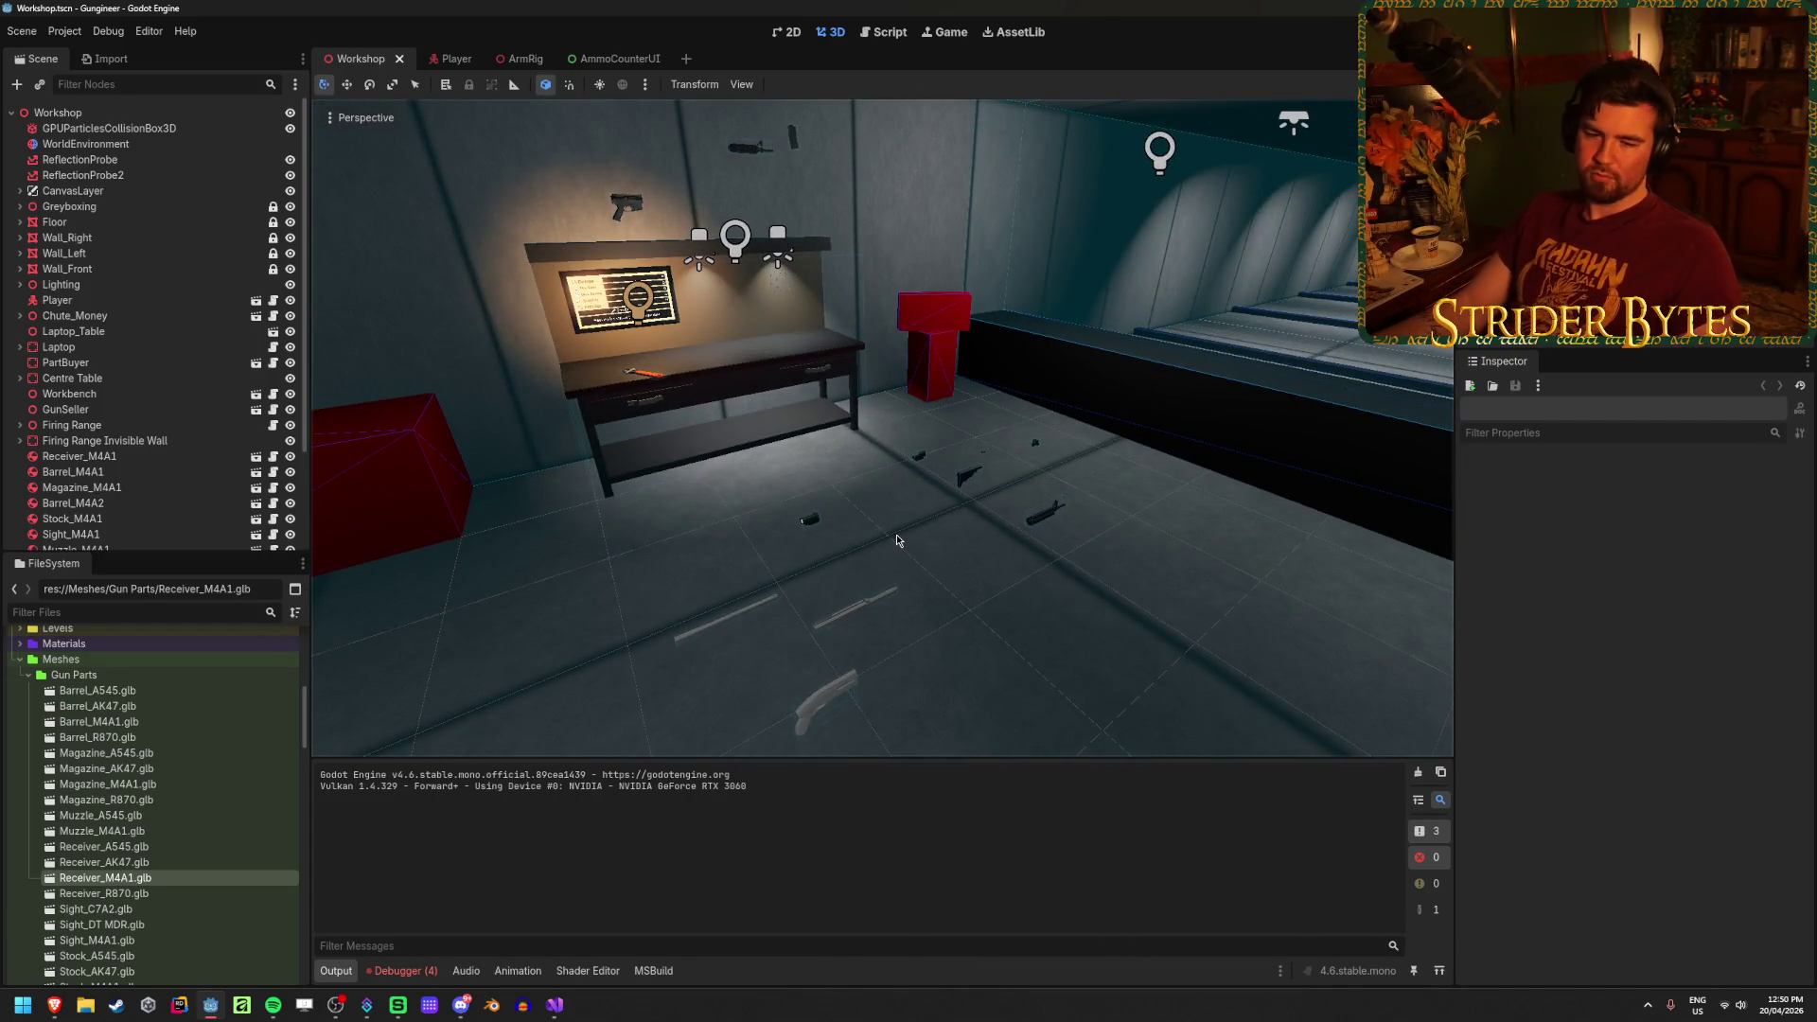
{"action": "key", "text": "ctrl+s"}
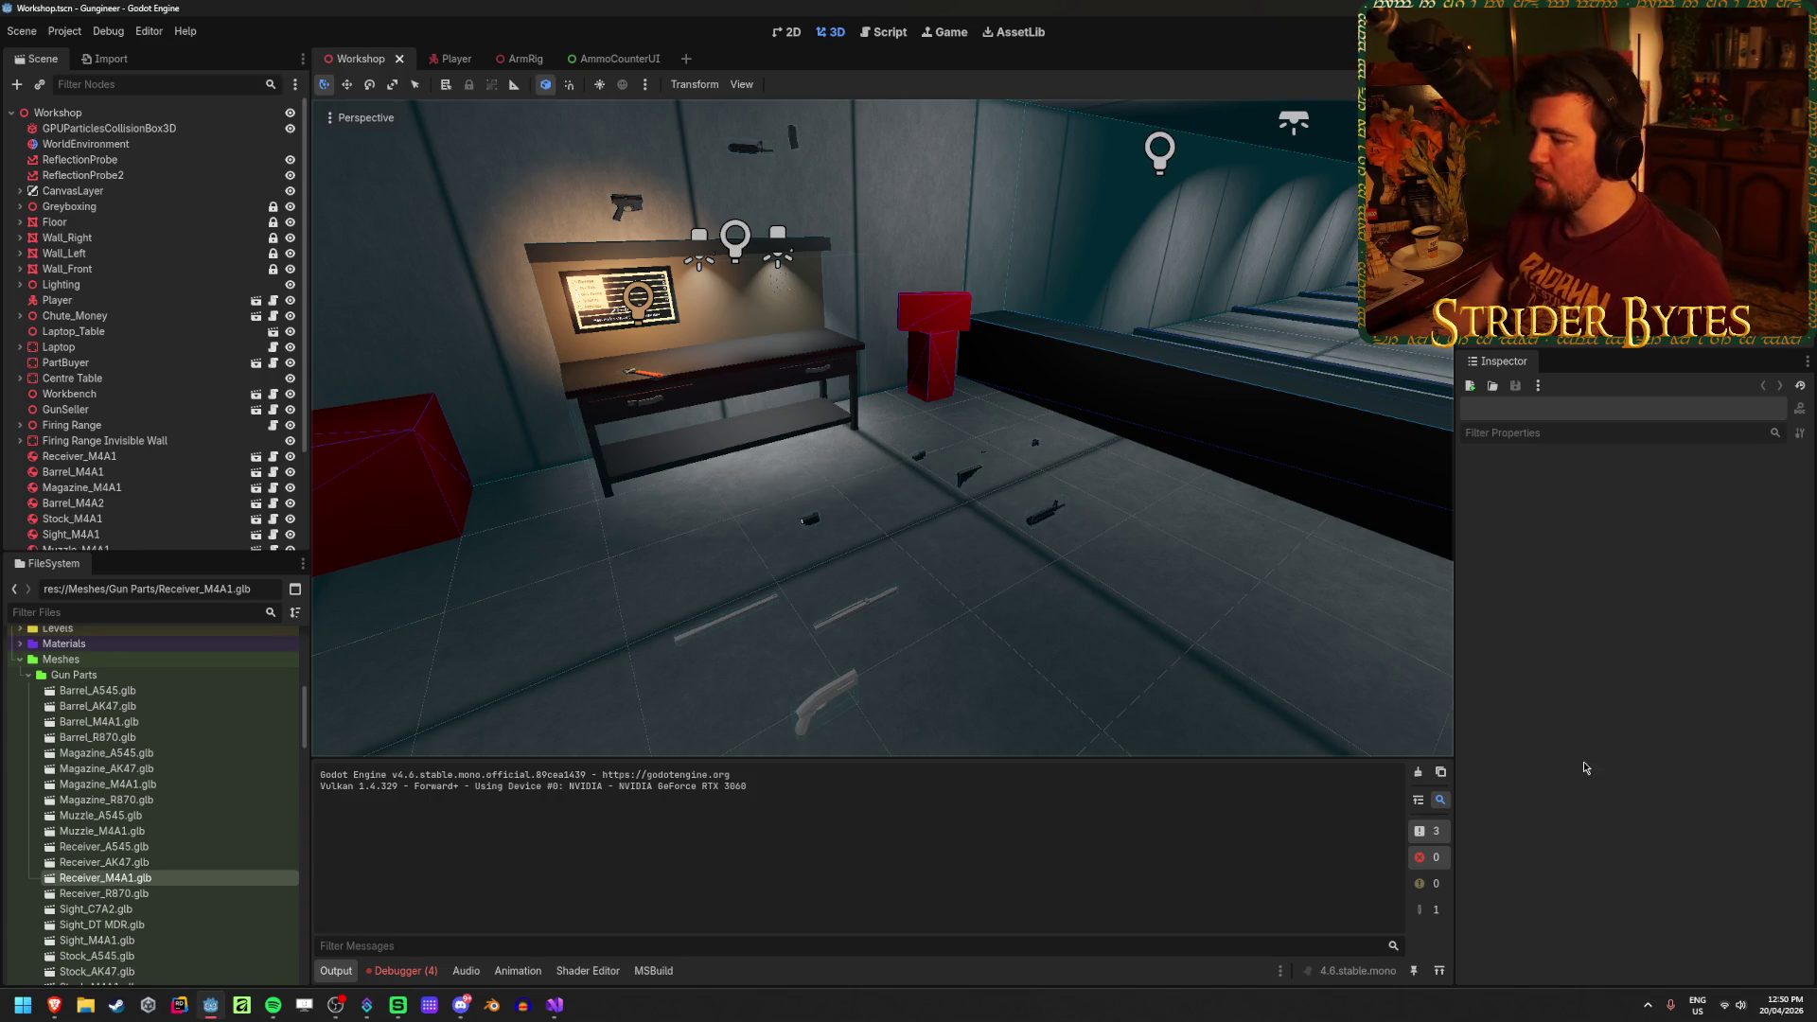
Step: Glance at the taskbar calendar, then pull back to a wider view of shelves and workbench
{"action": "left_click", "coordinate": [1753, 1001]}
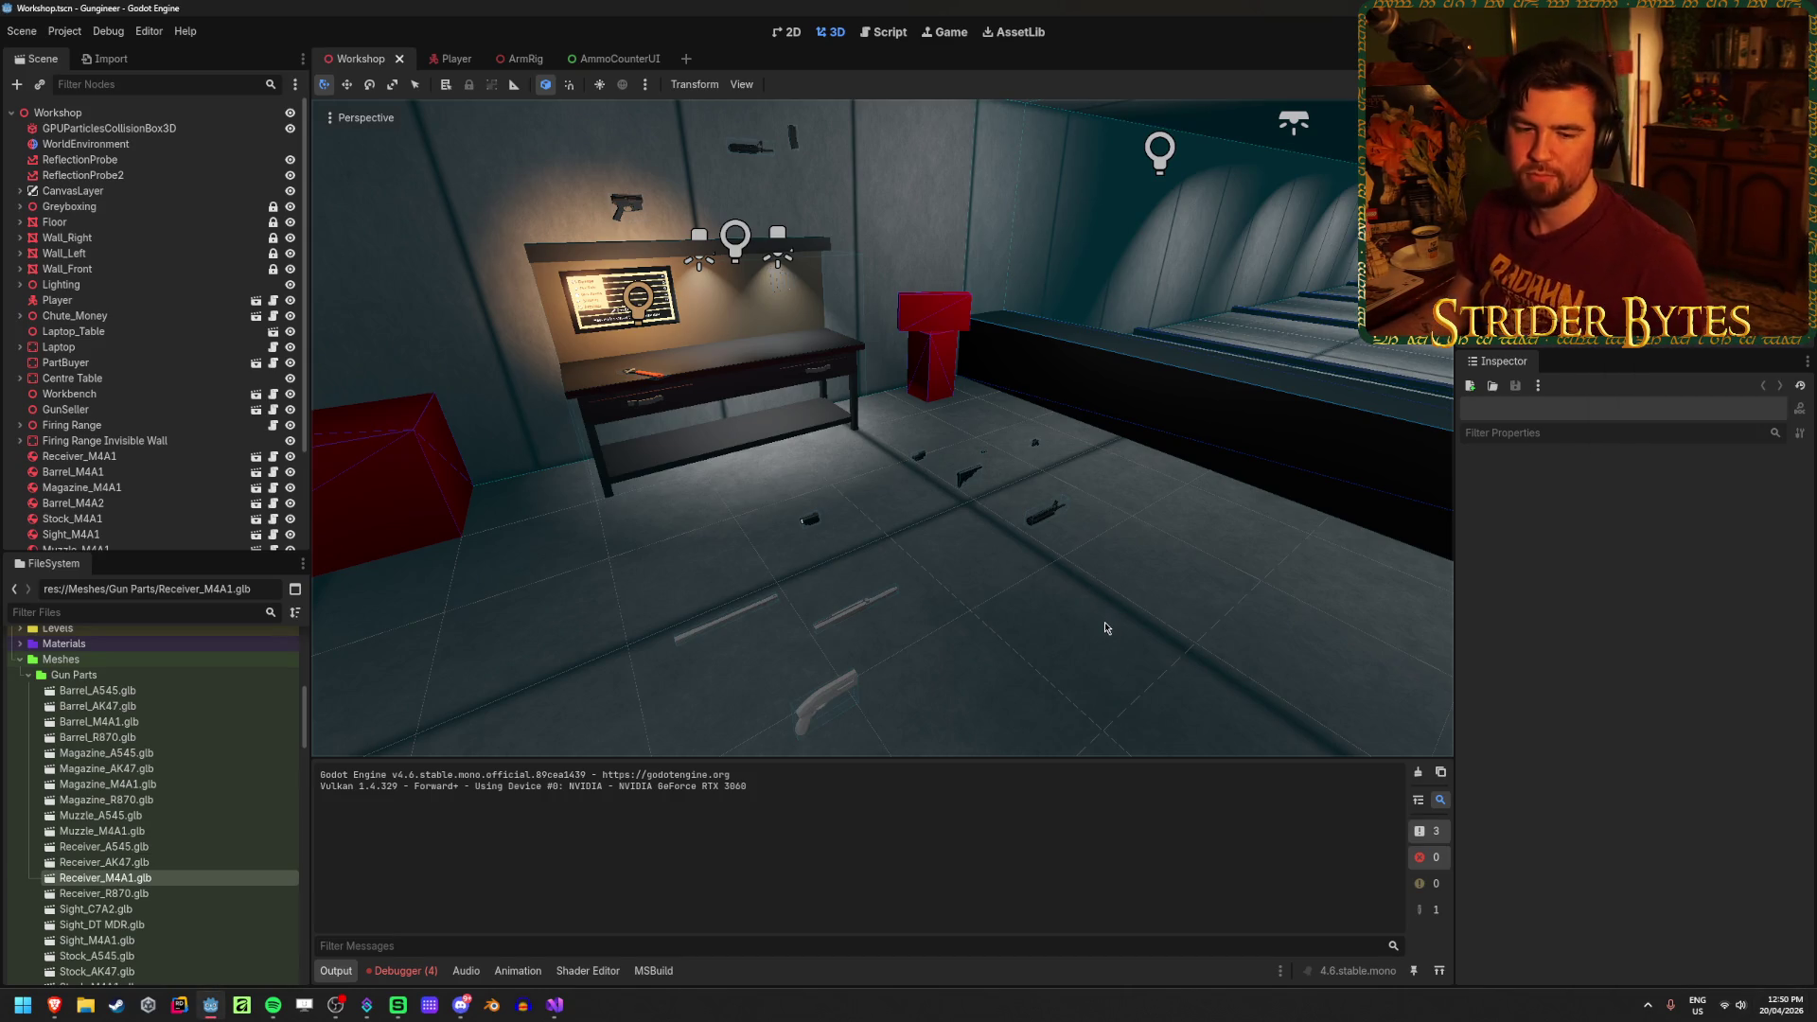
{"action": "left_click_drag", "start_coordinate": [1221, 665], "coordinate": [1145, 662]}
{"action": "left_click_drag", "start_coordinate": [850, 220], "coordinate": [716, 559]}
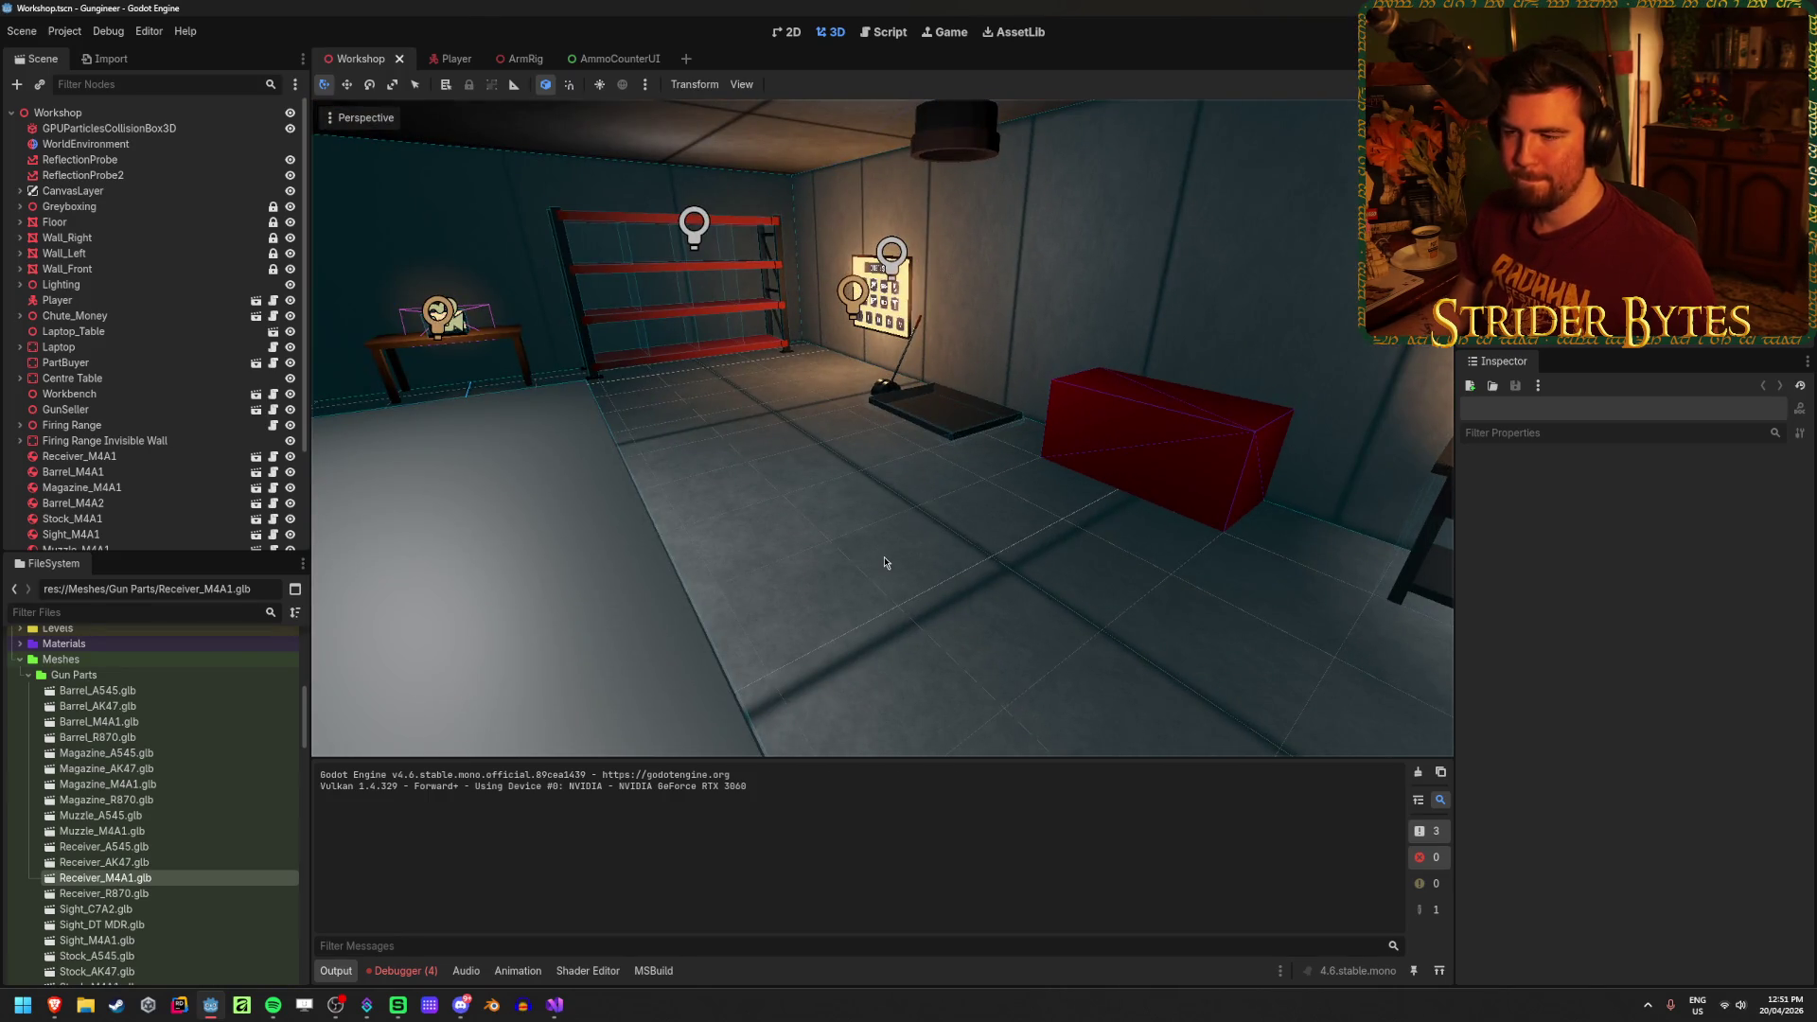
{"action": "mouse_move", "coordinate": [880, 426]}
{"action": "left_mouse_down"}
{"action": "mouse_move", "coordinate": [568, 757]}
{"action": "mouse_move", "coordinate": [424, 950]}
{"action": "left_mouse_up"}
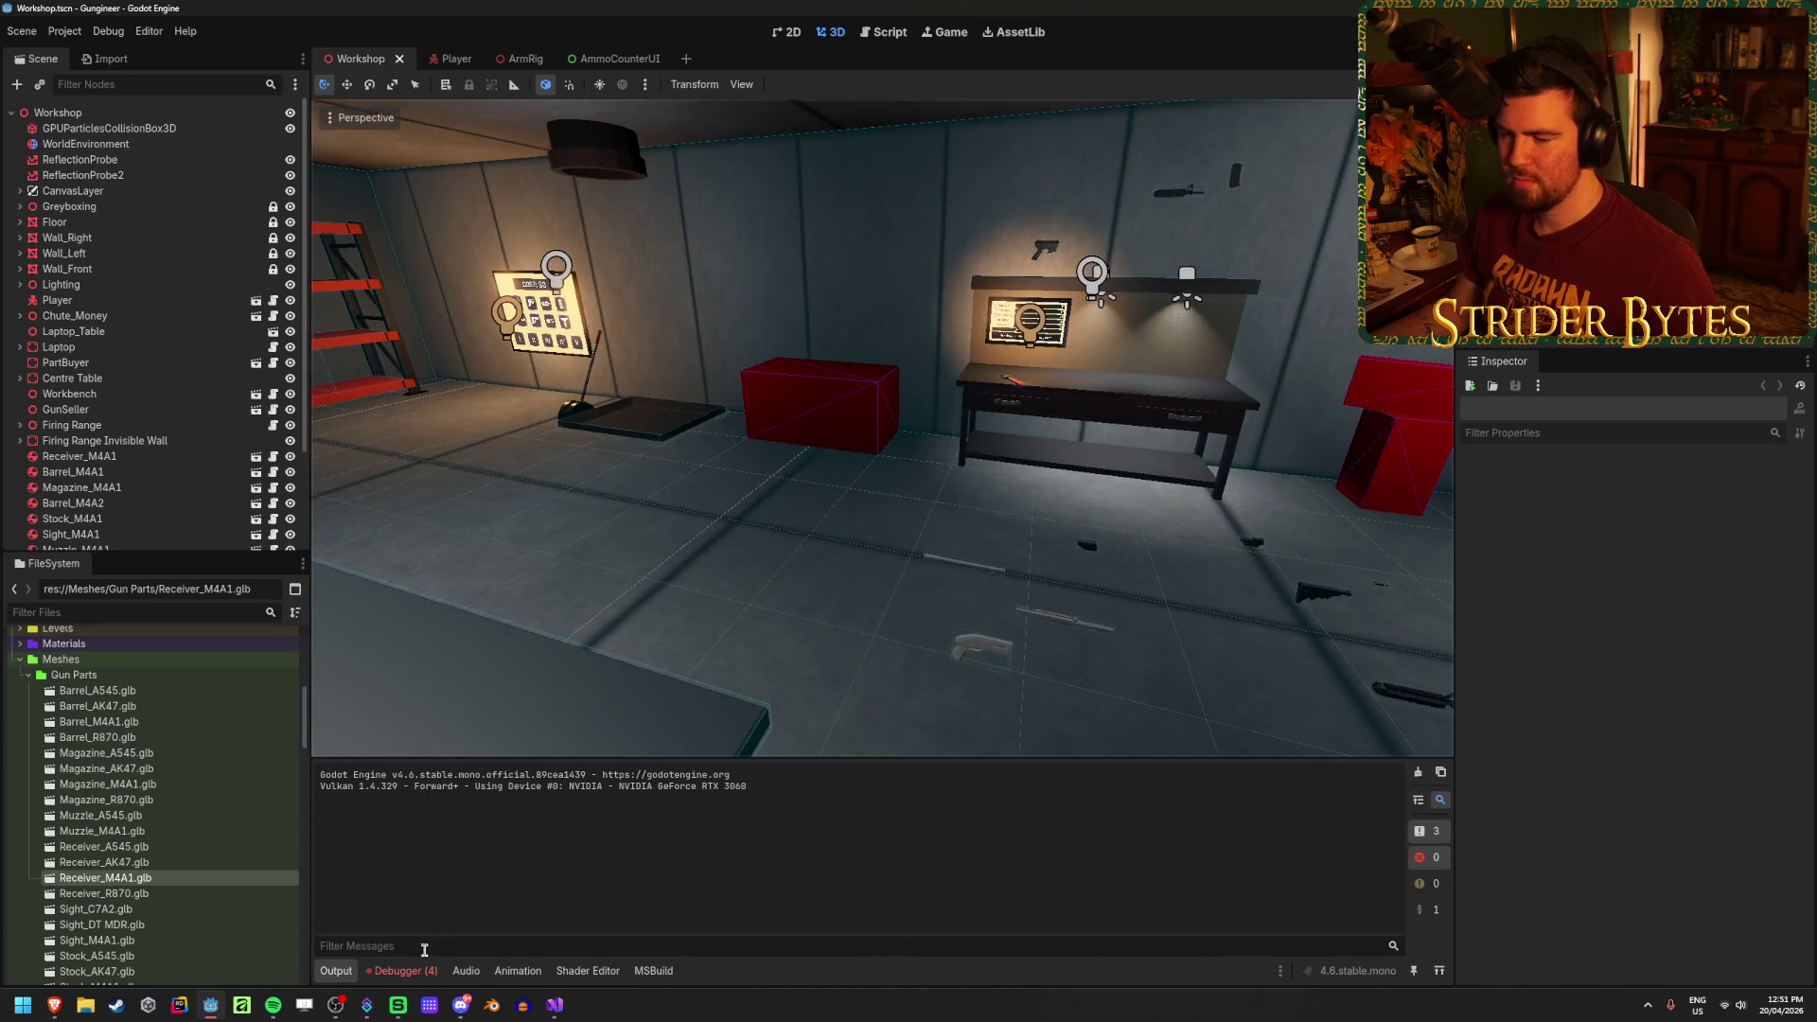
Step: Expand the earliest error (0:01:35:297) in Debugger Errors and inspect its Part.cs:34 stack line
{"action": "left_click", "coordinate": [402, 971]}
{"action": "mouse_move", "coordinate": [923, 842]}
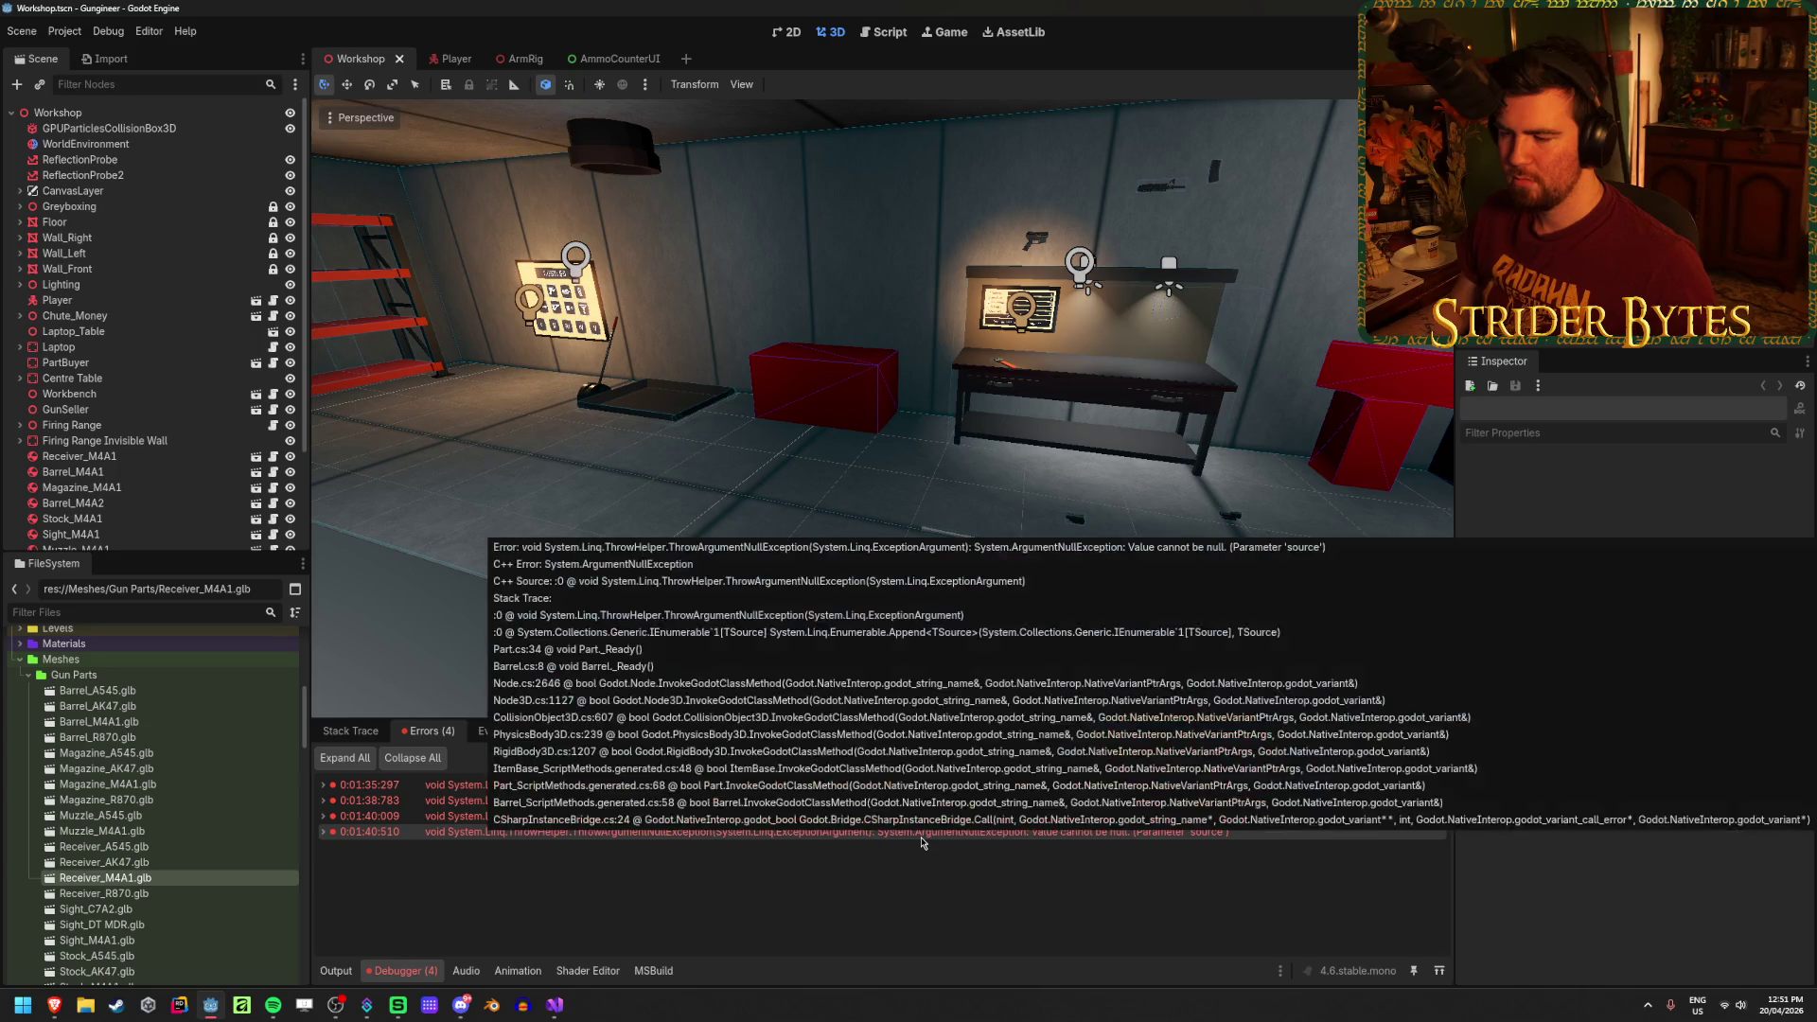
{"action": "left_click", "coordinate": [805, 784]}
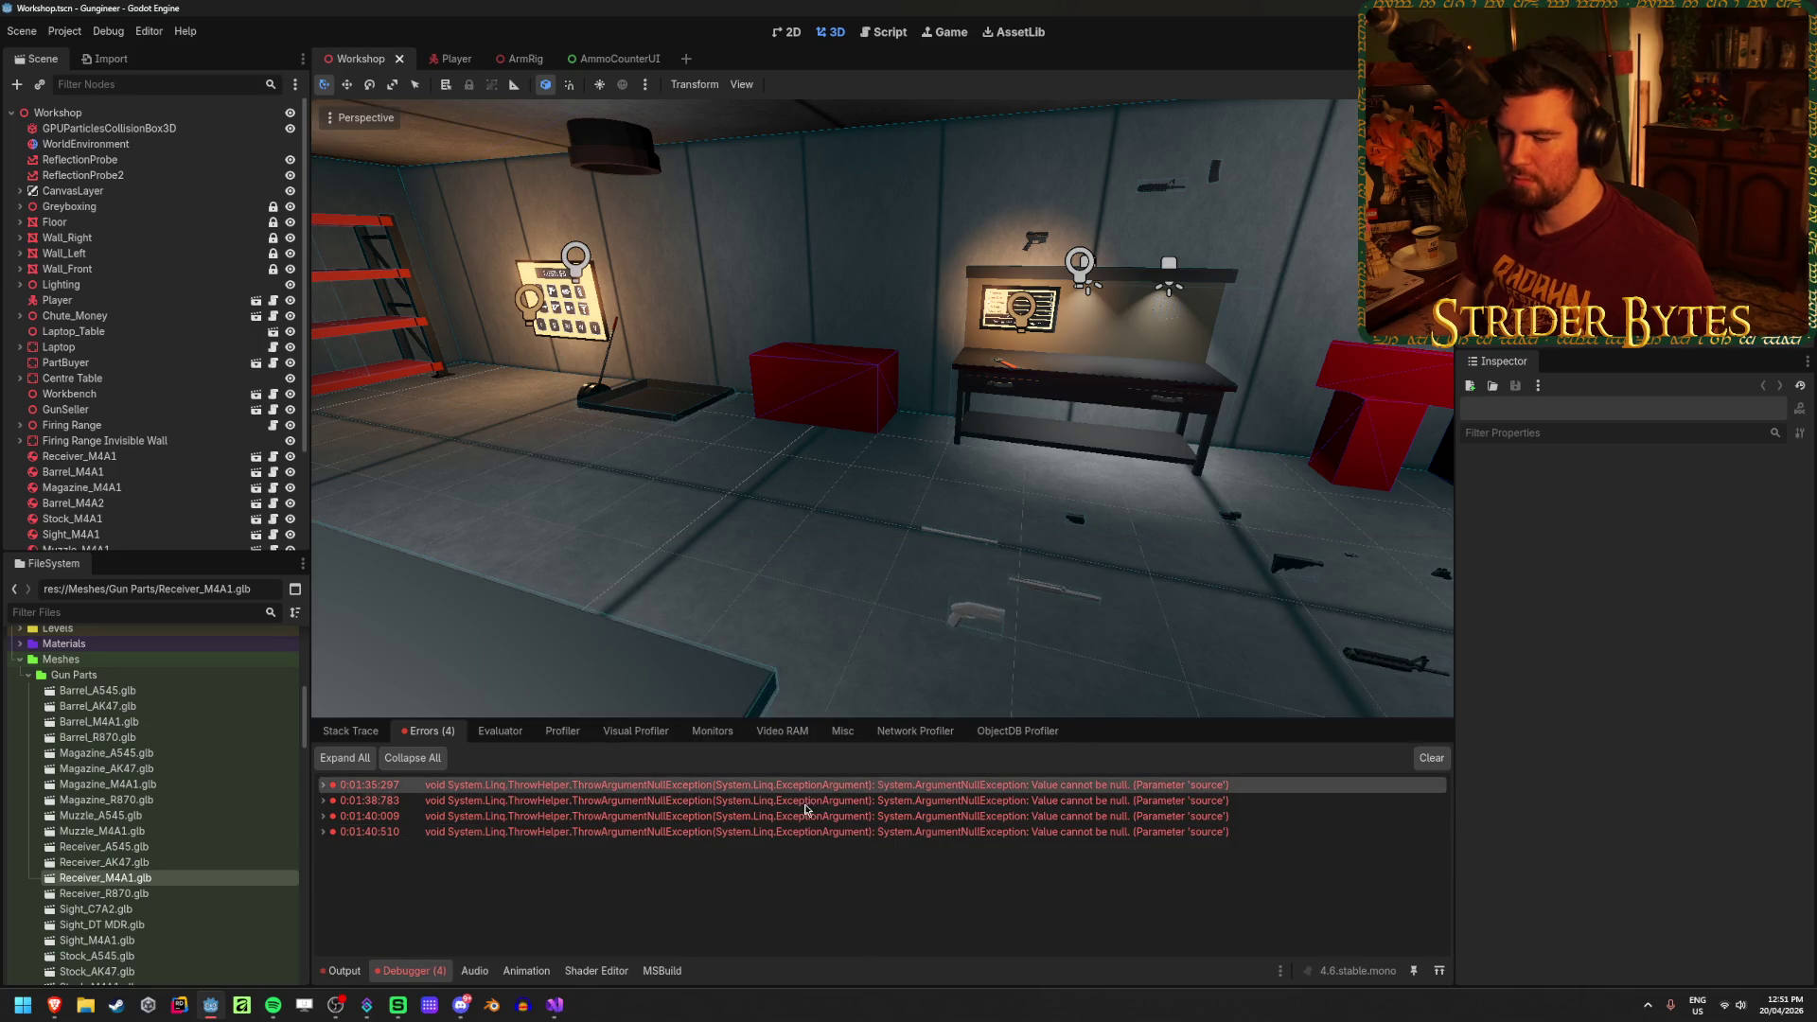
{"action": "key", "text": "Right"}
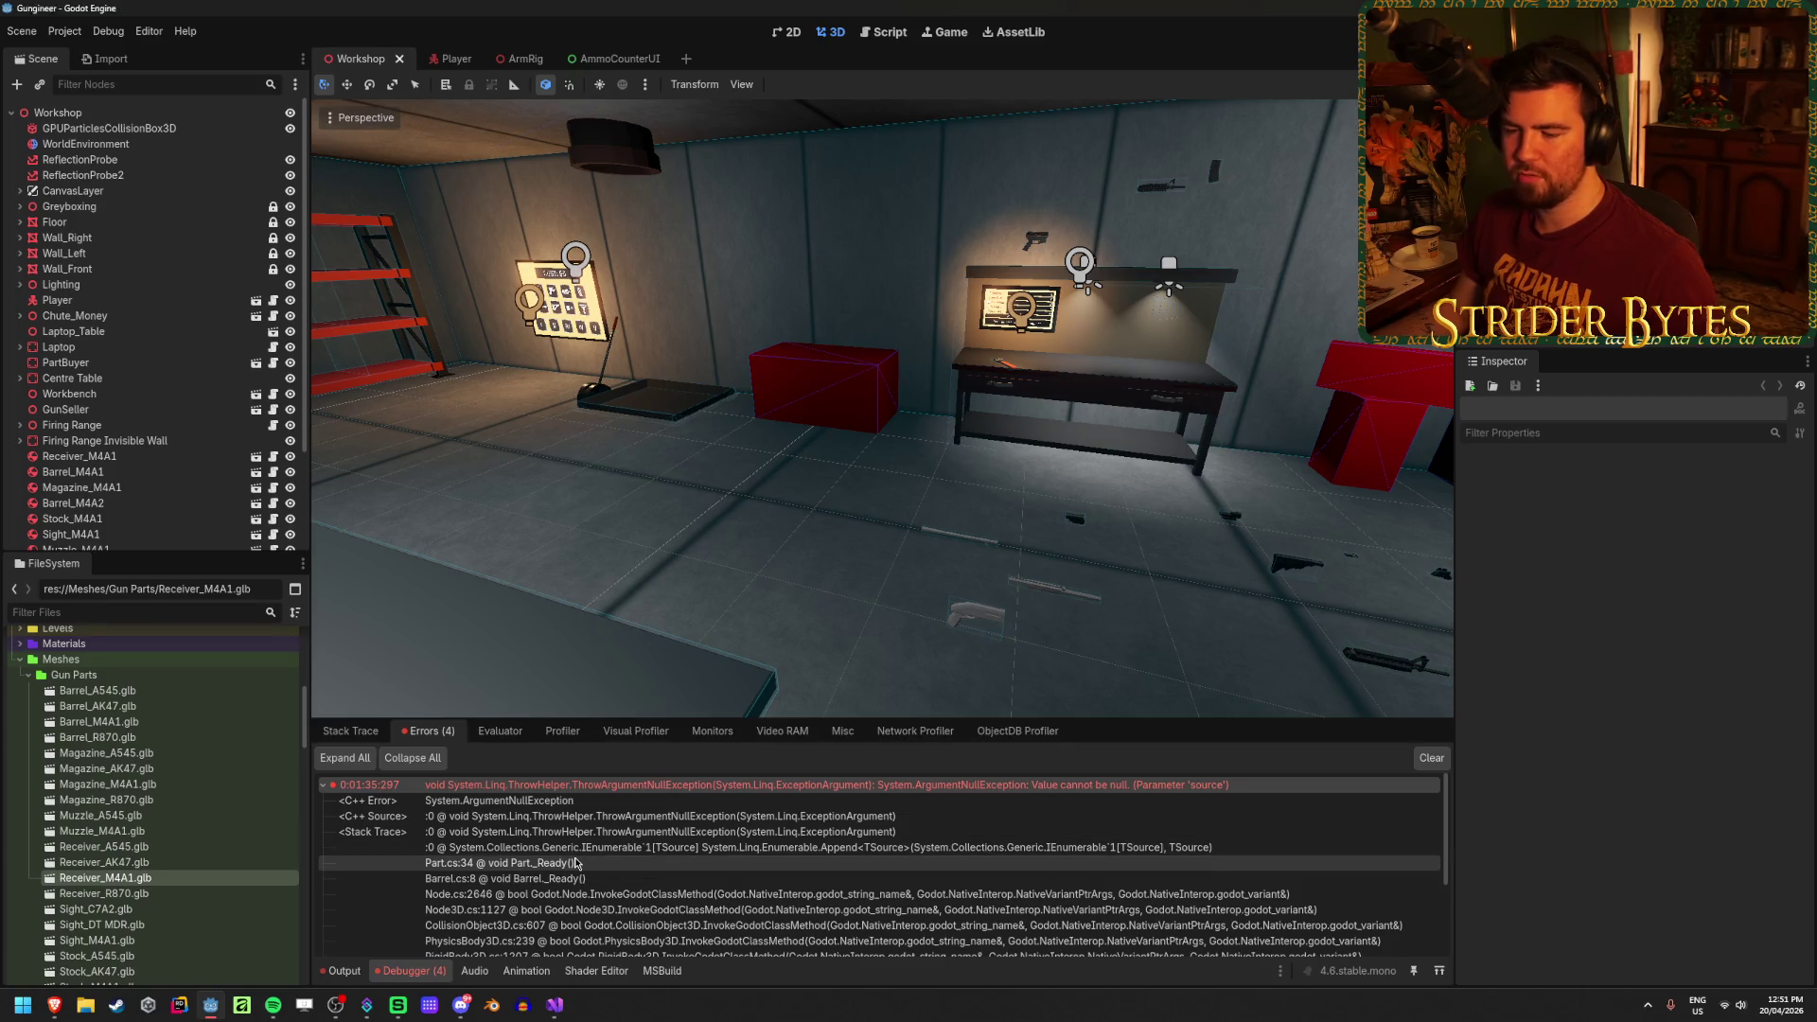
{"action": "left_click", "coordinate": [625, 863]}
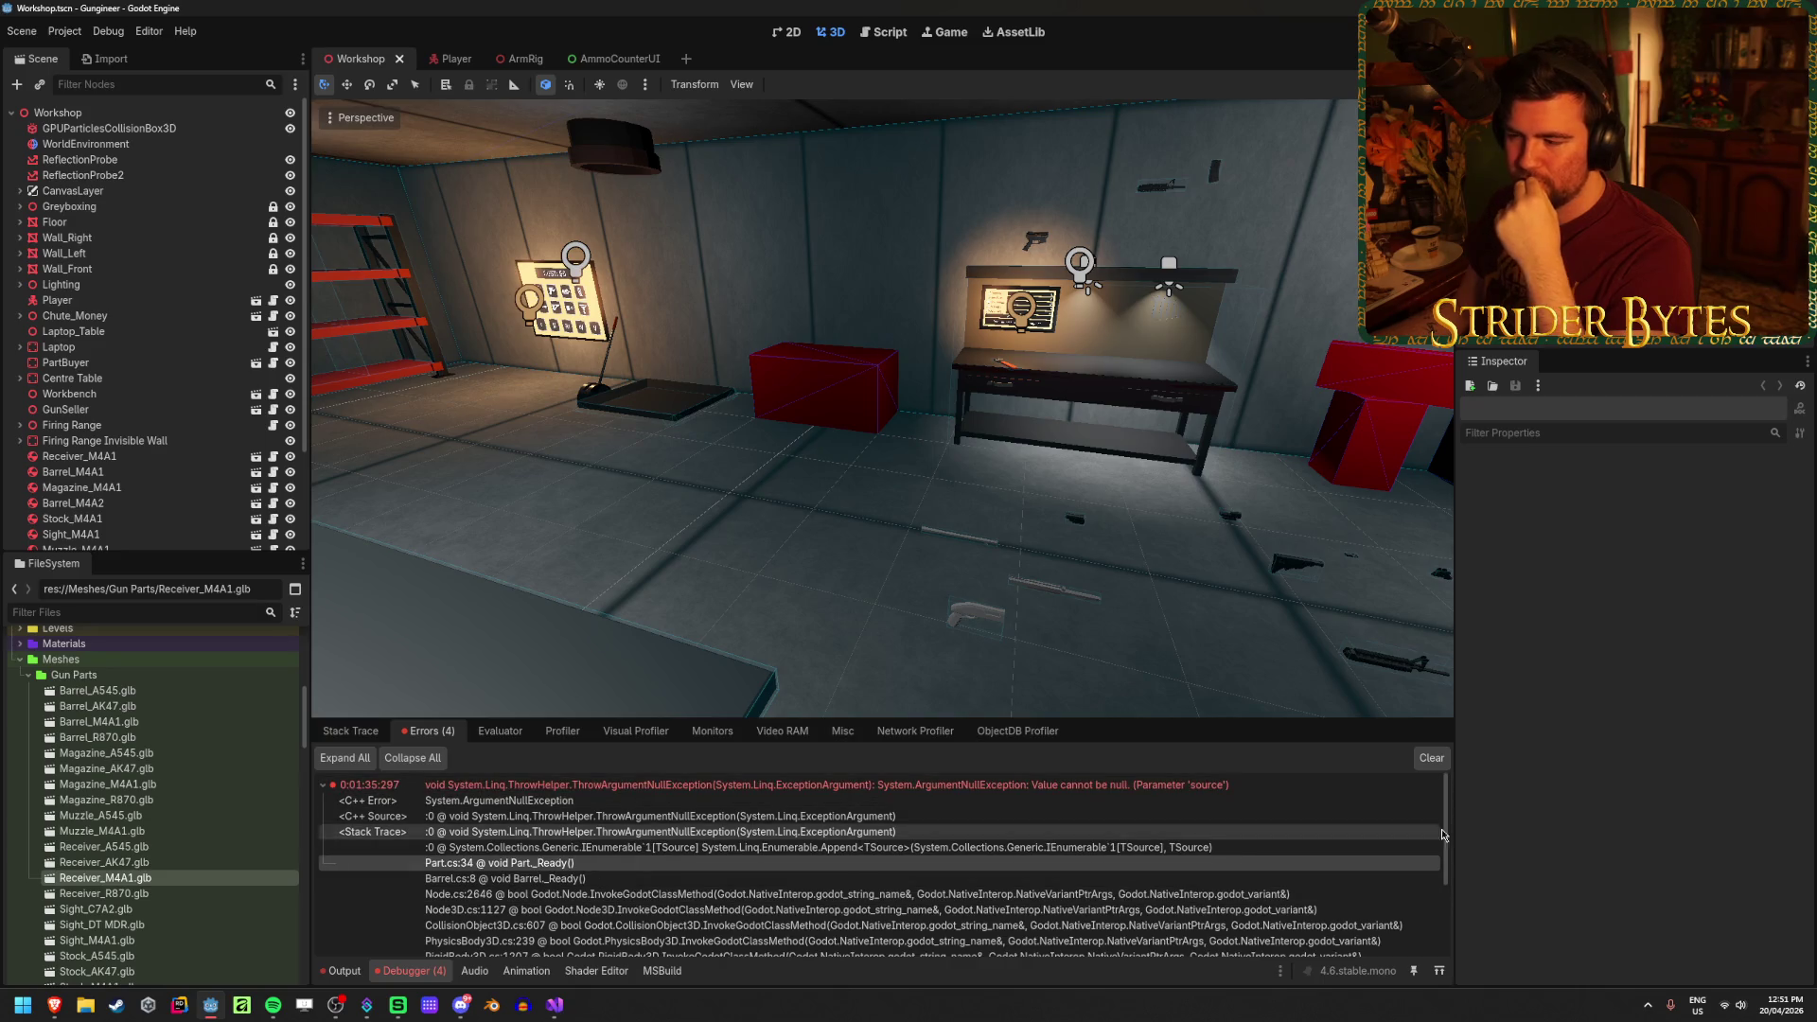
Step: Clear the error list and the Output log
{"action": "left_click", "coordinate": [1431, 760]}
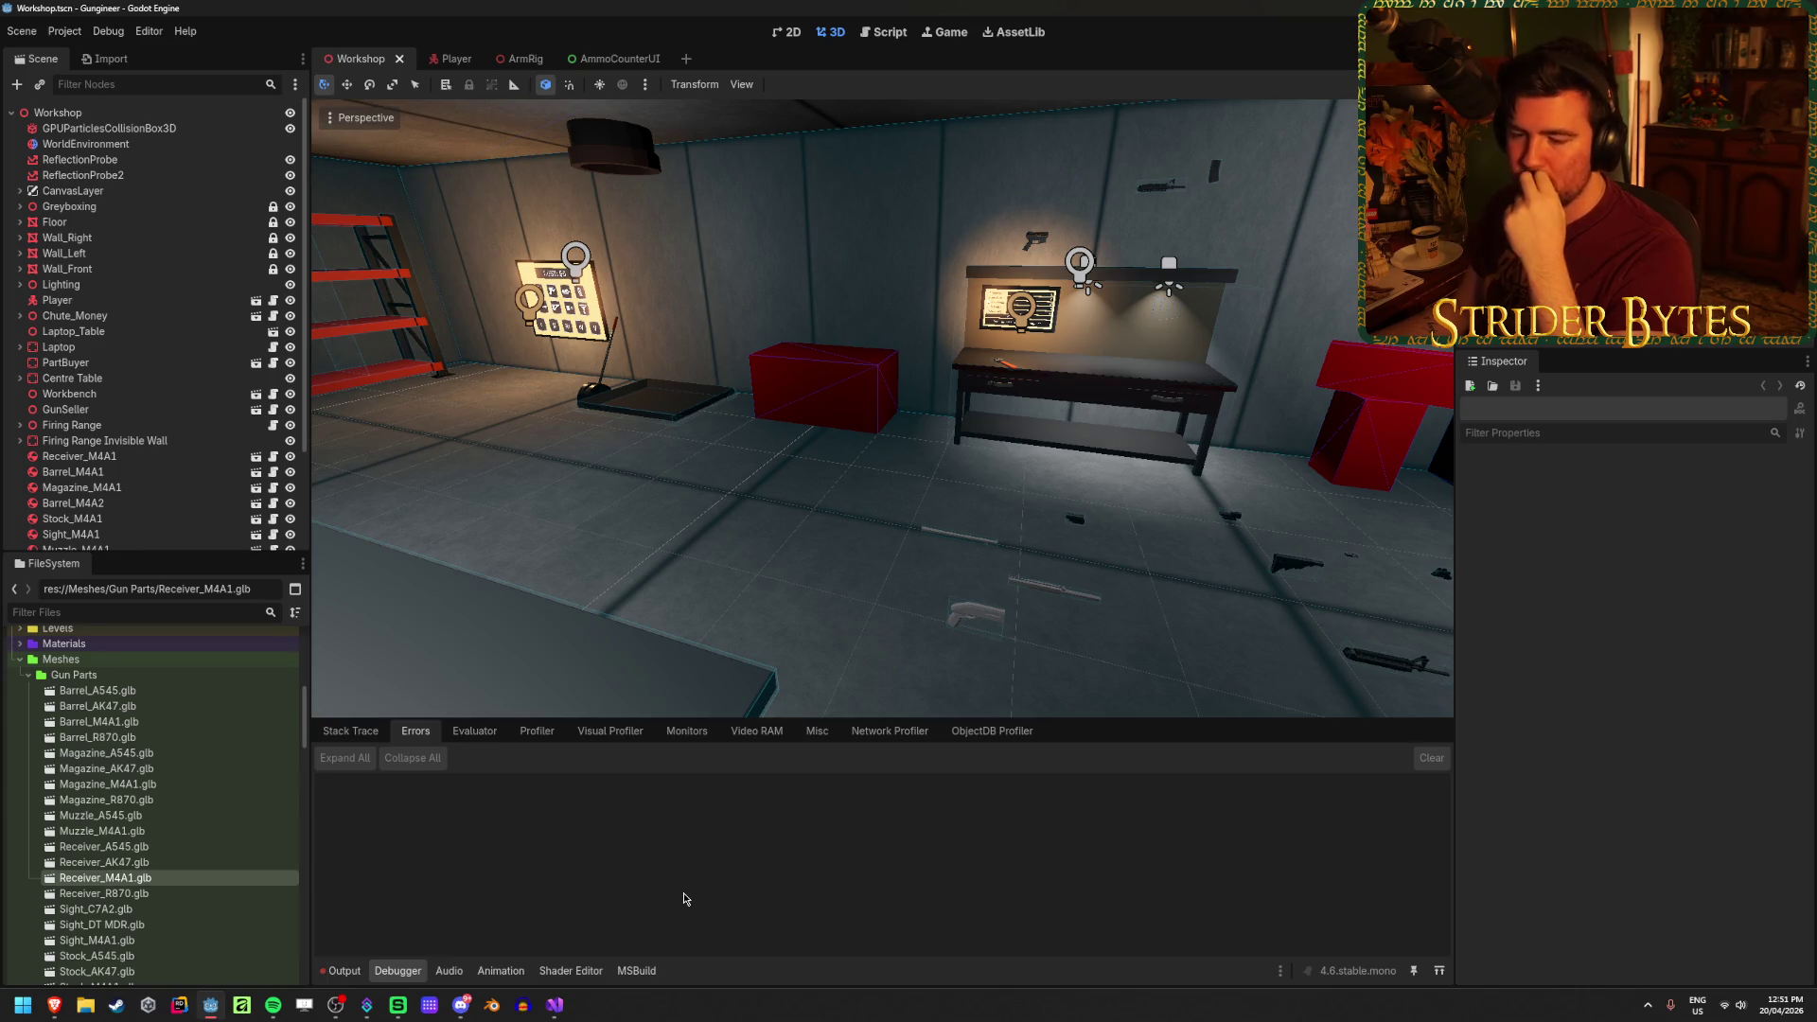
{"action": "left_click", "coordinate": [342, 971]}
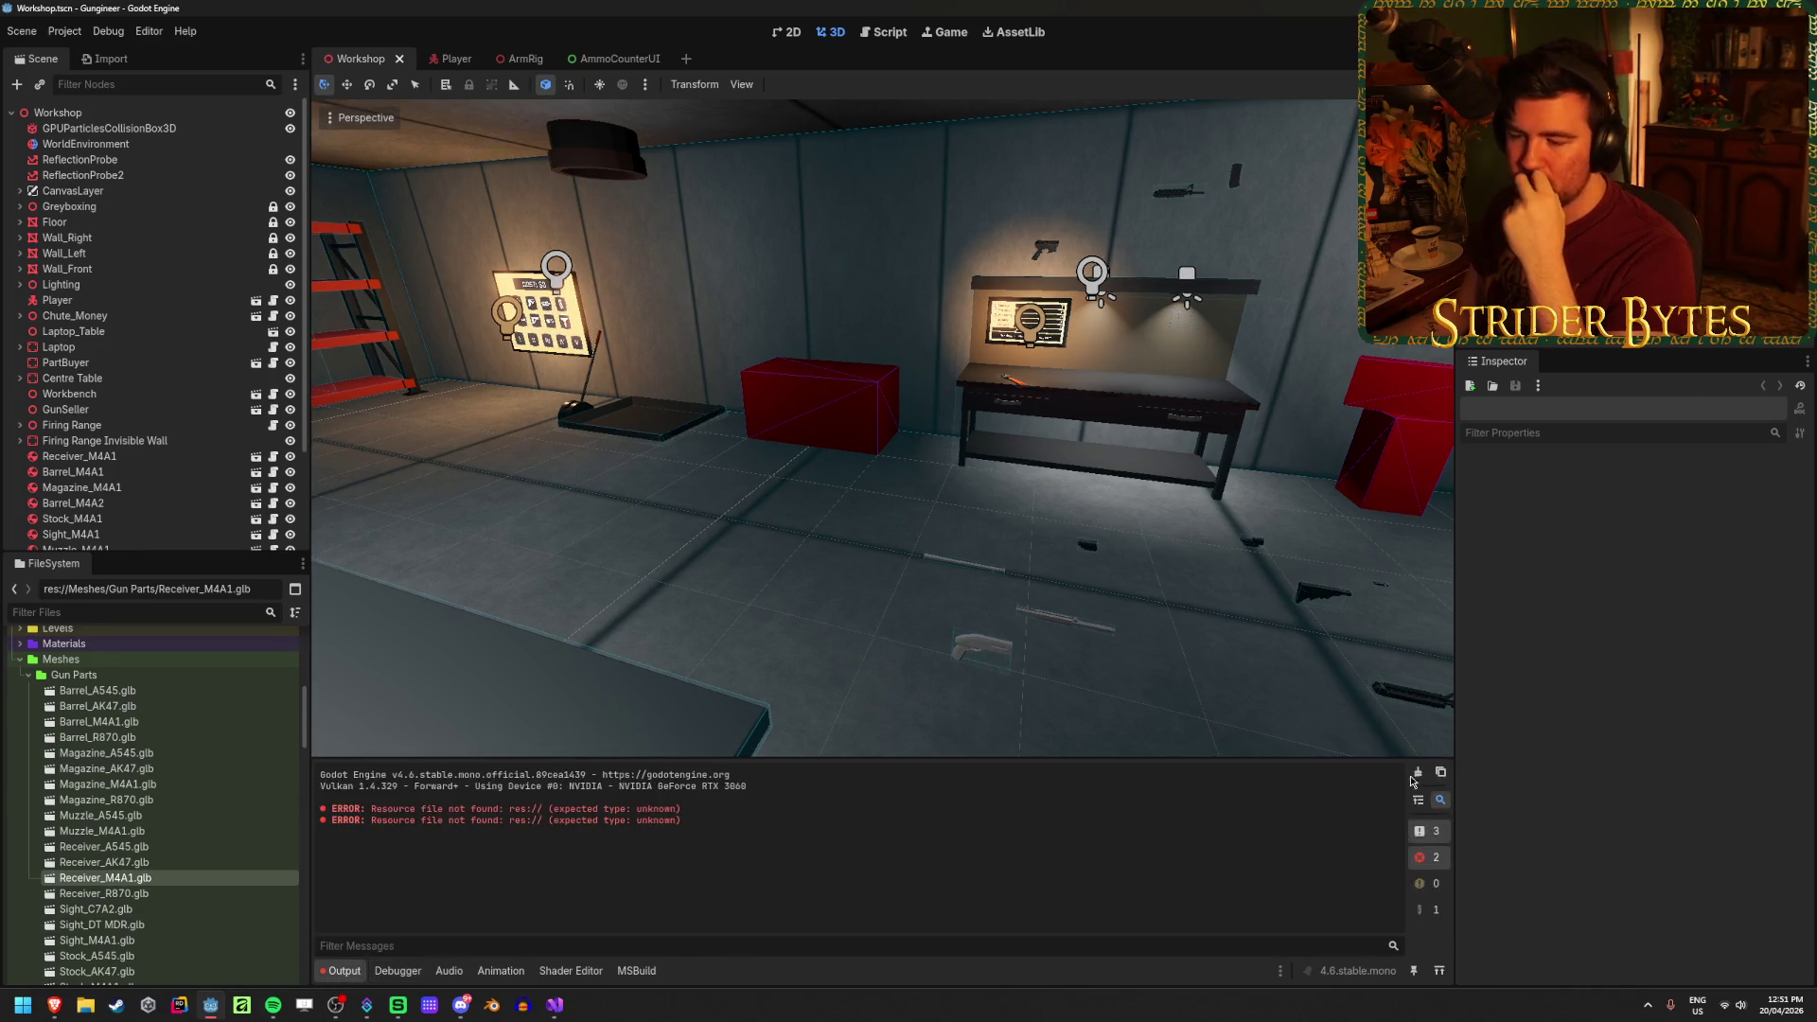
{"action": "left_click", "coordinate": [1416, 774]}
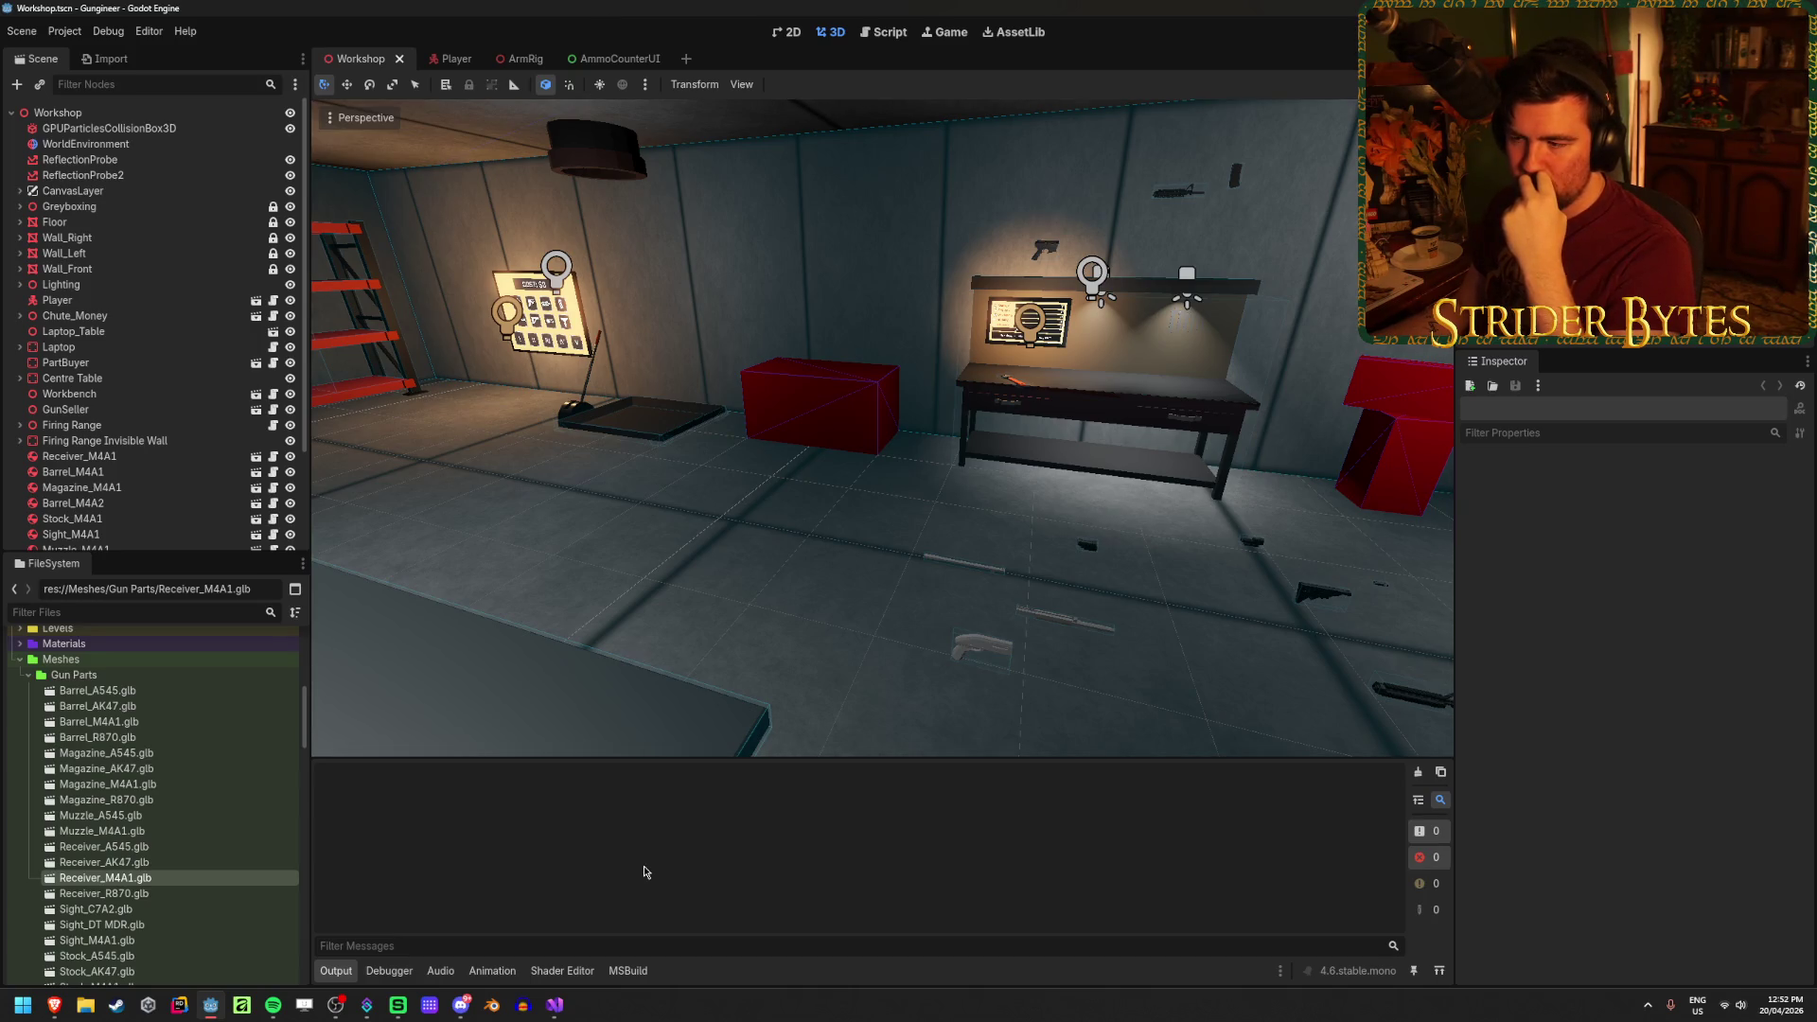
Step: Build and run the game, pick up the gun and receiver part, and equip the shotgun
{"action": "key", "text": "F5"}
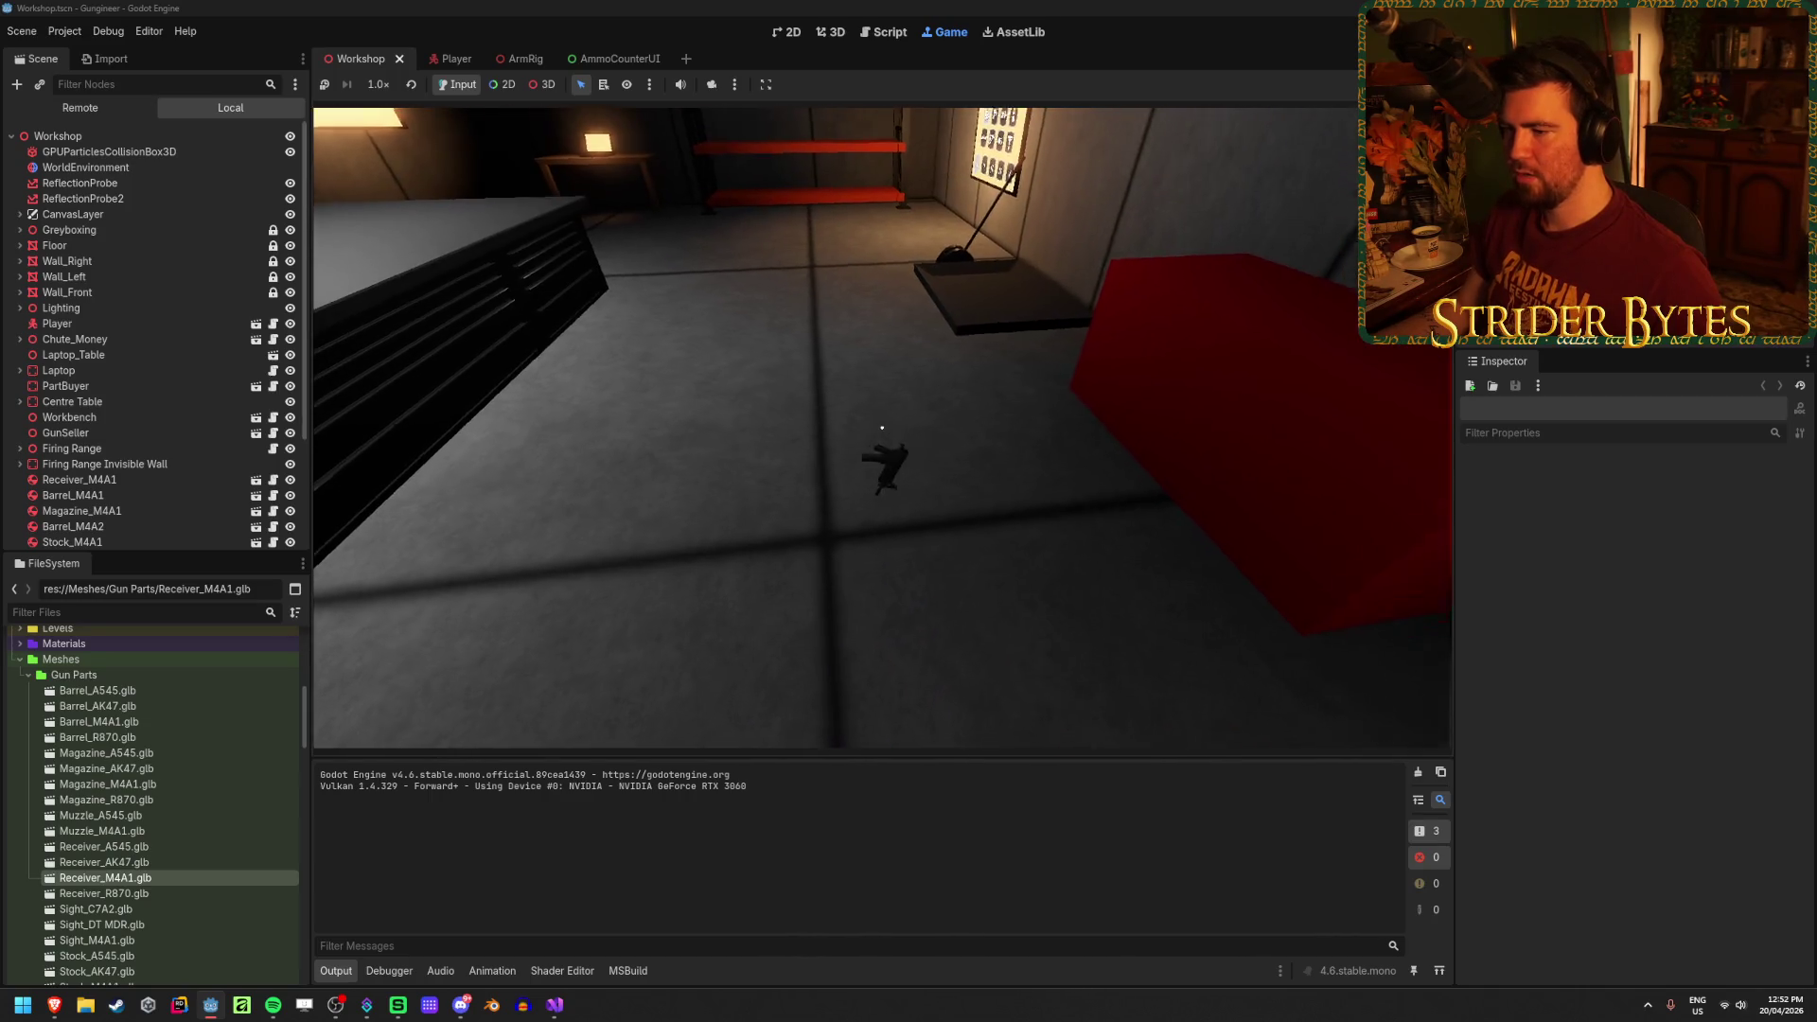
{"action": "key", "text": "e"}
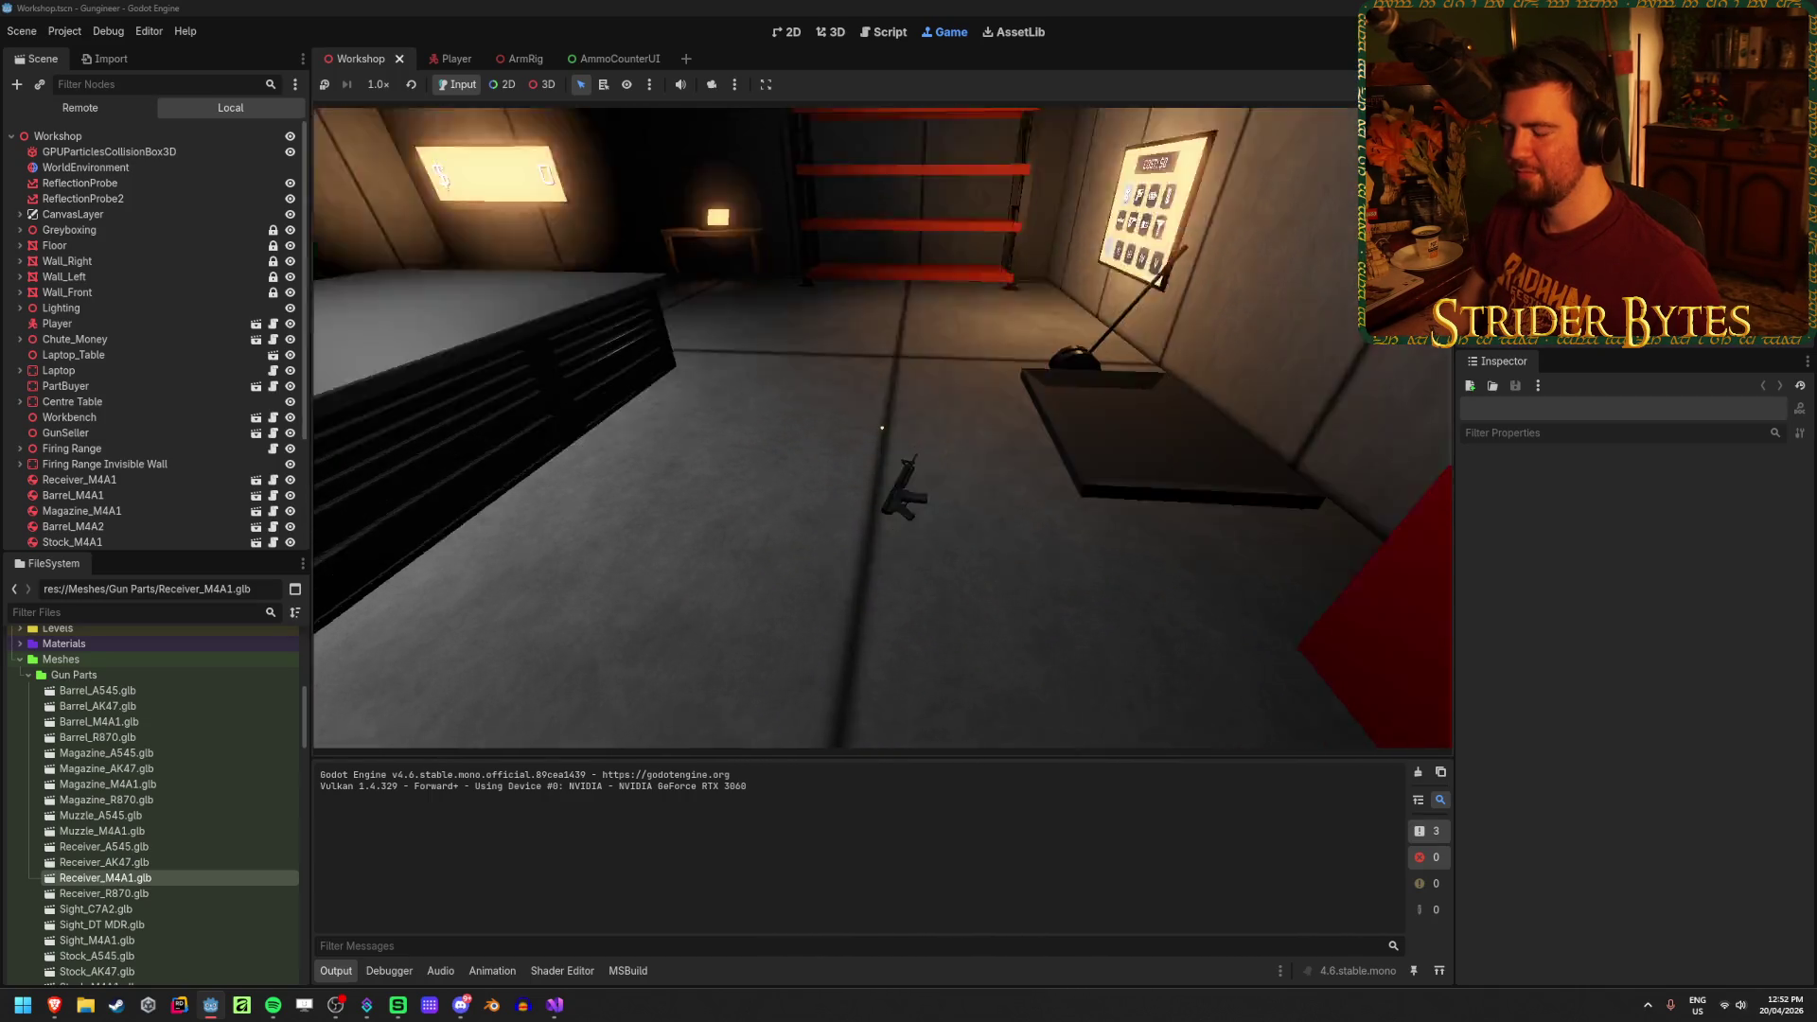
{"action": "key", "text": "e"}
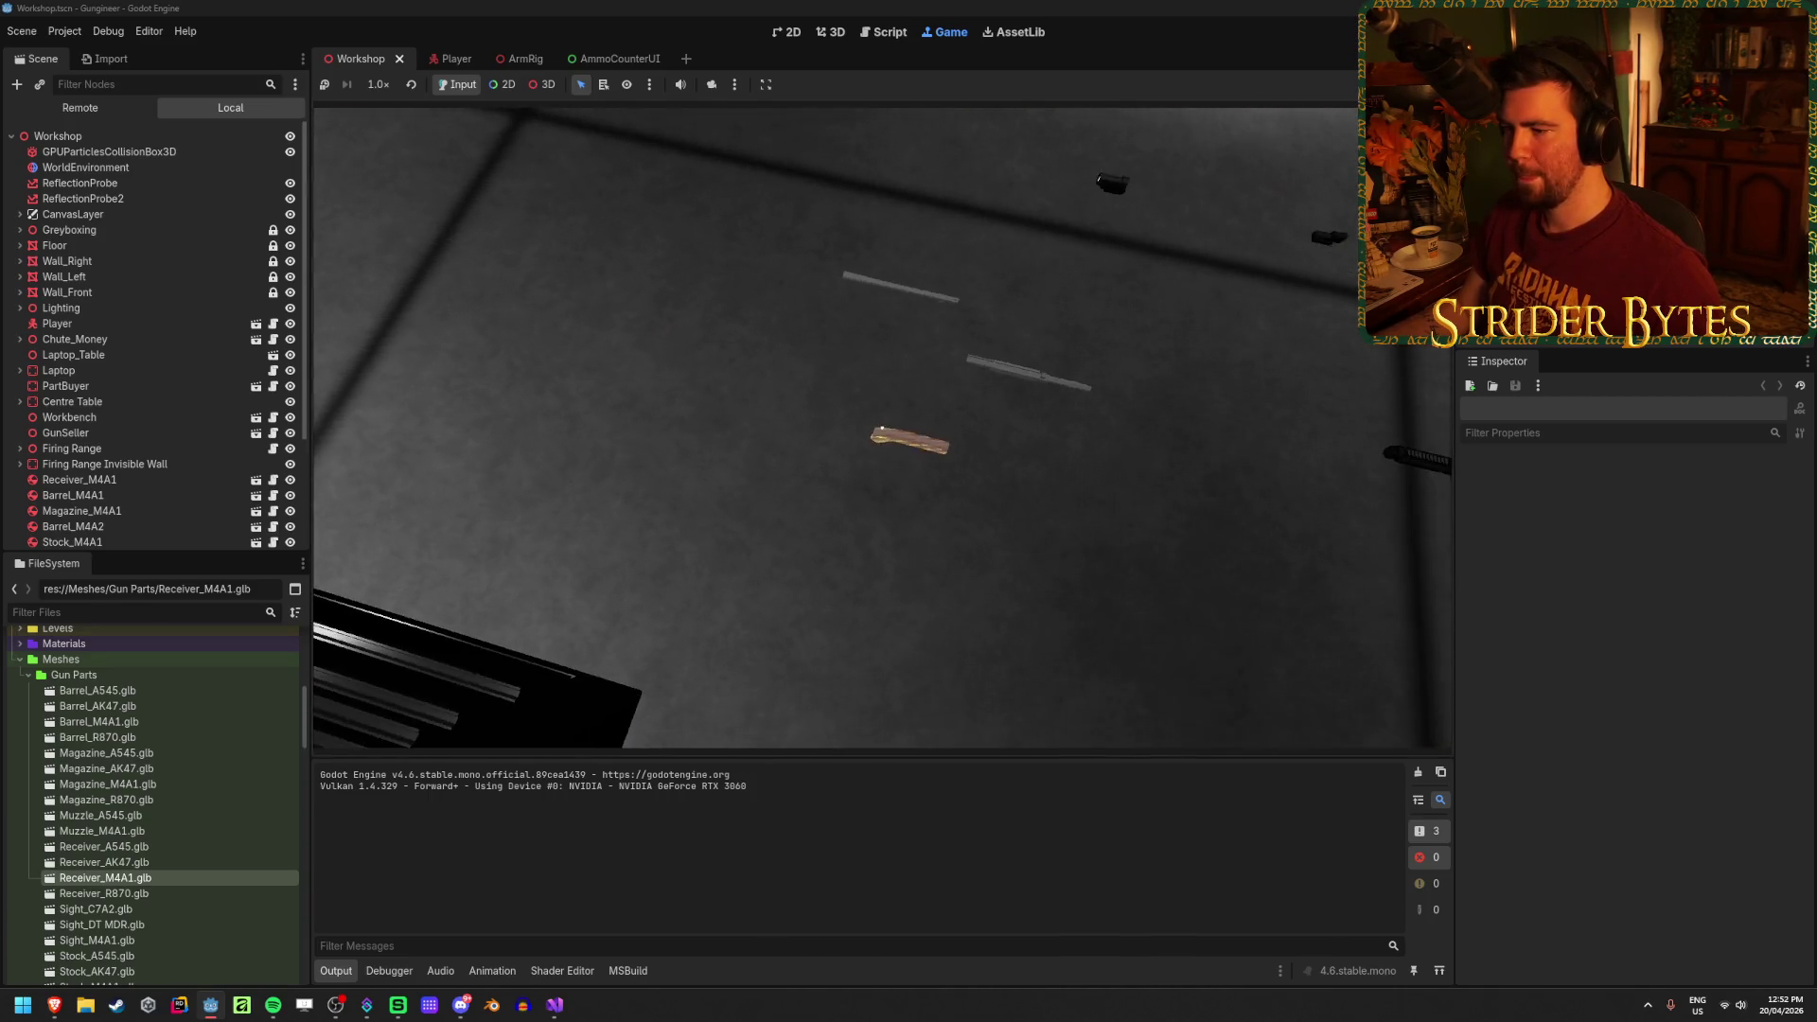
{"action": "key", "text": "e"}
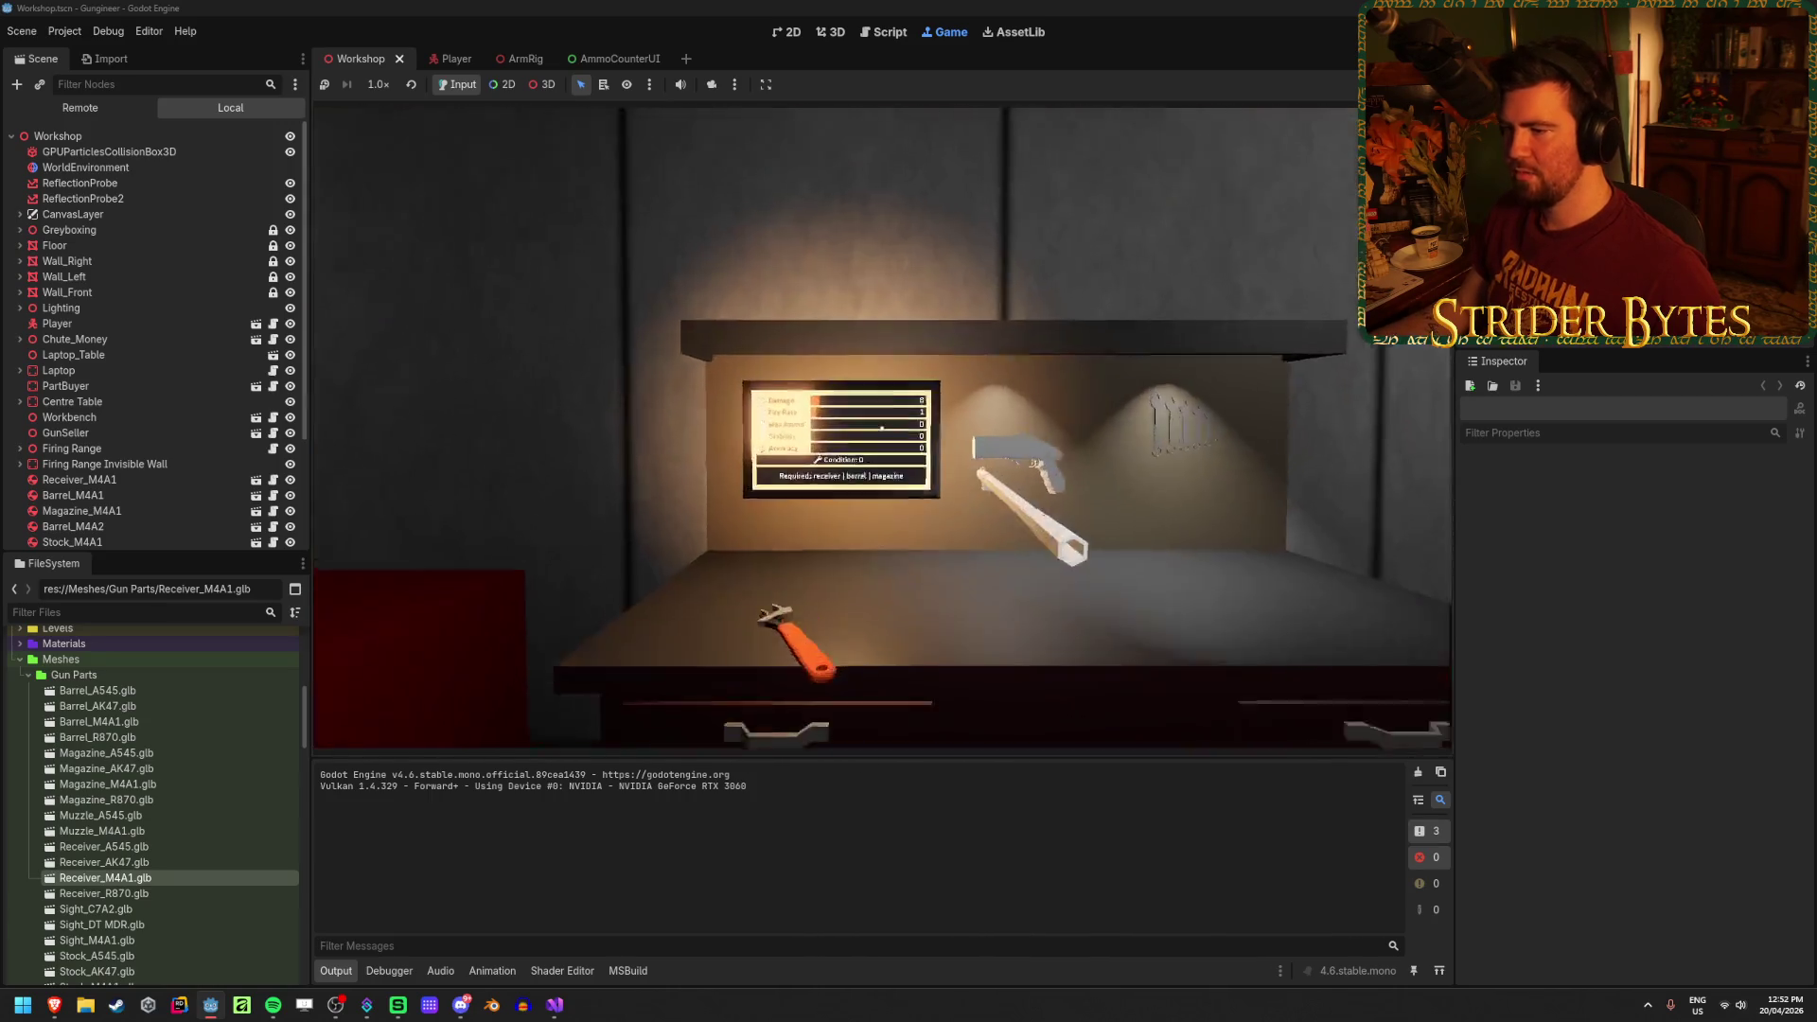
{"action": "key", "text": "e"}
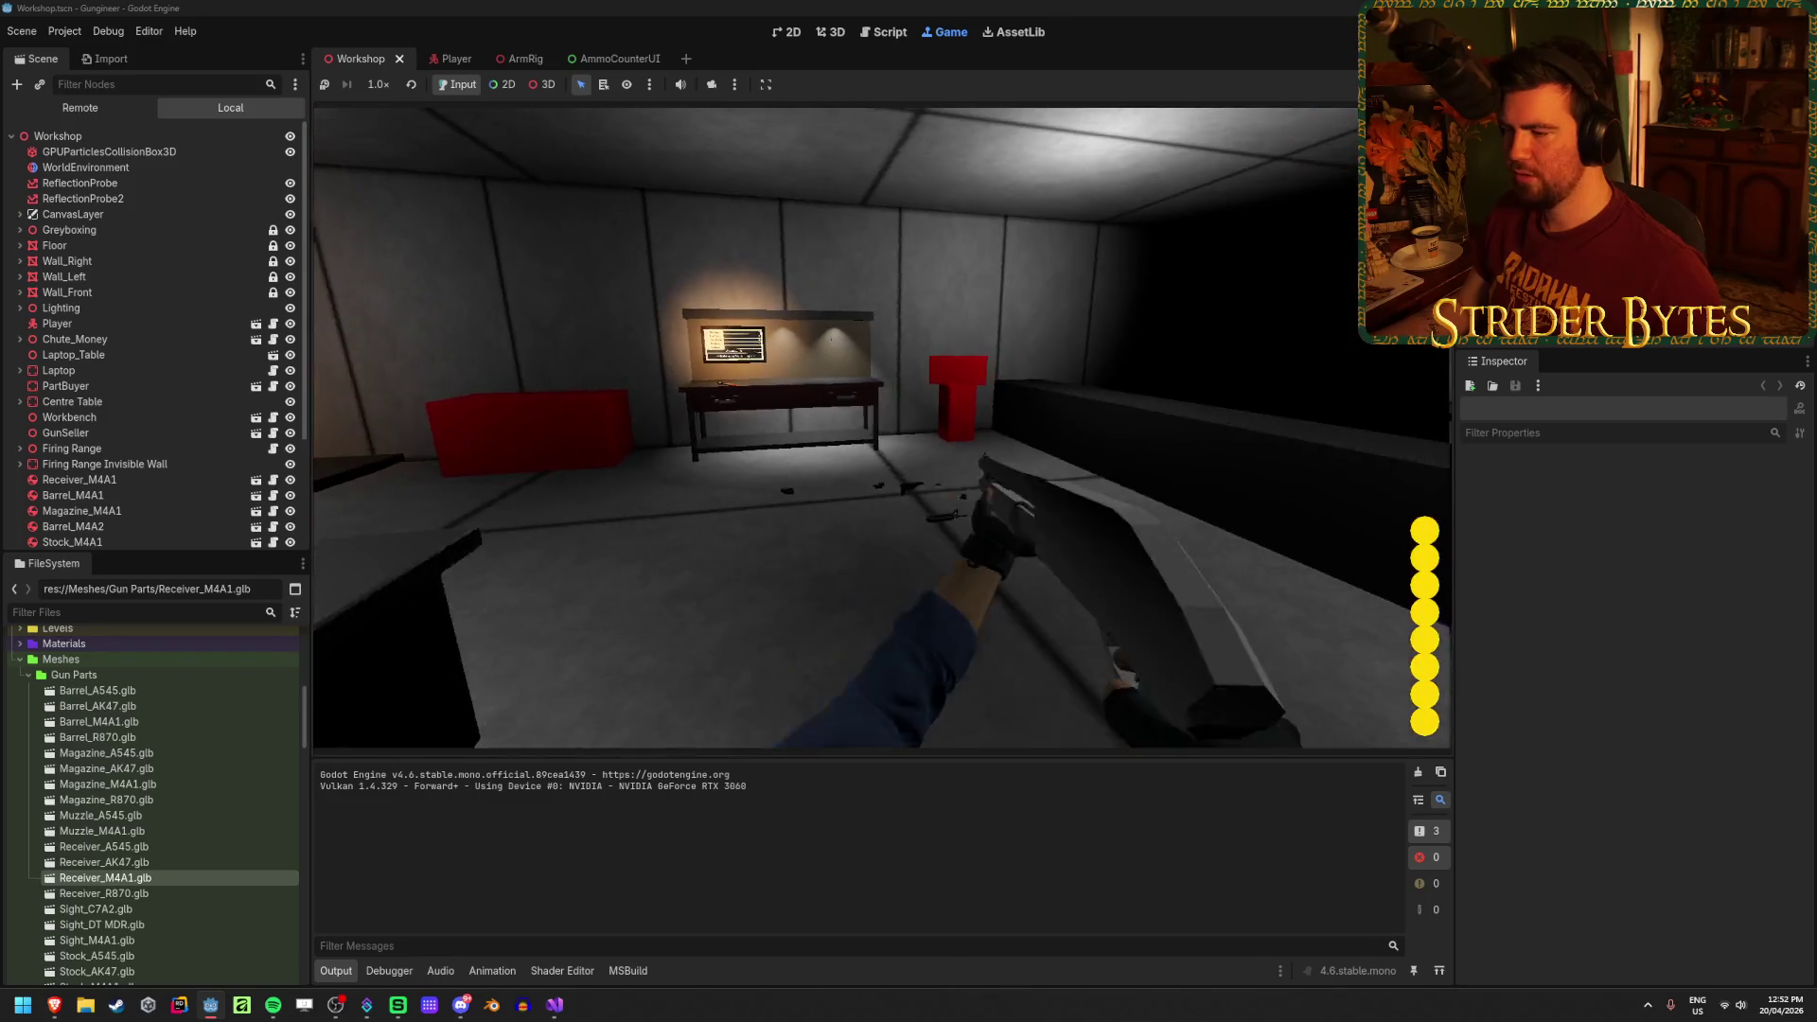
Step: Fire two shotgun shells, aim down sights, reload with R, and fire again
{"action": "left_click", "coordinate": [882, 428]}
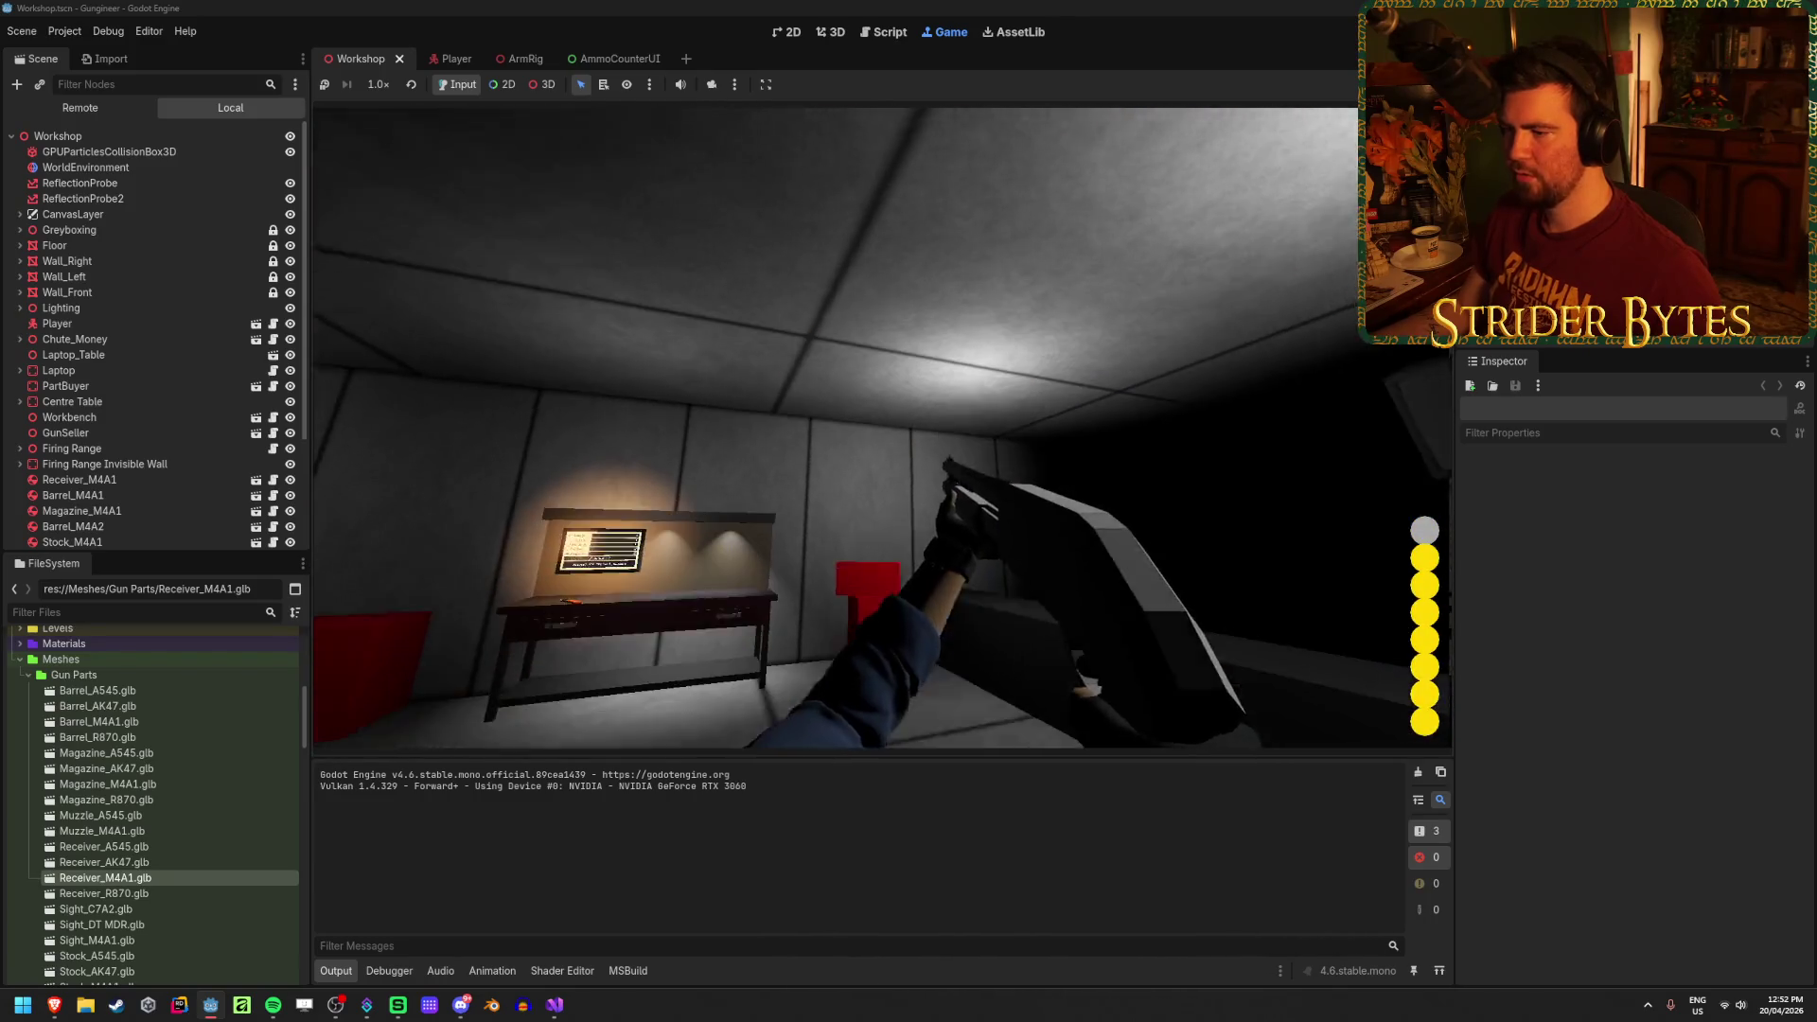
{"action": "left_click", "coordinate": [882, 427]}
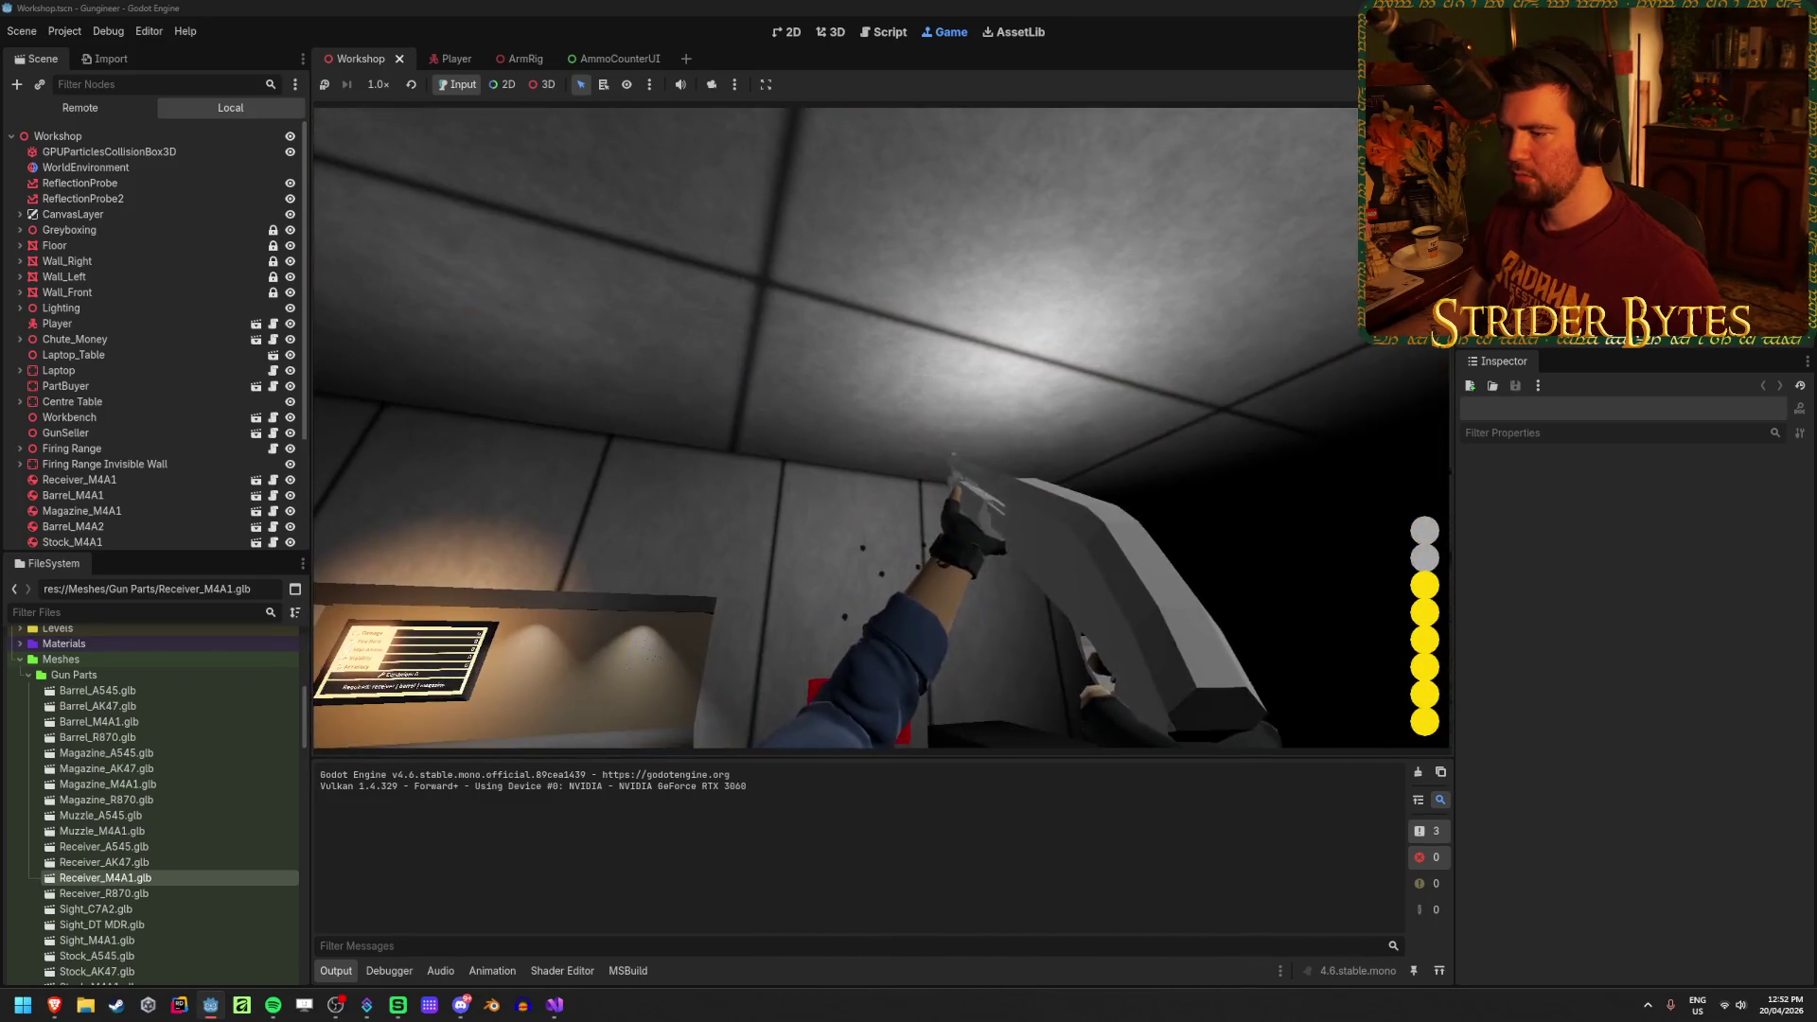
{"action": "right_click", "coordinate": [882, 428]}
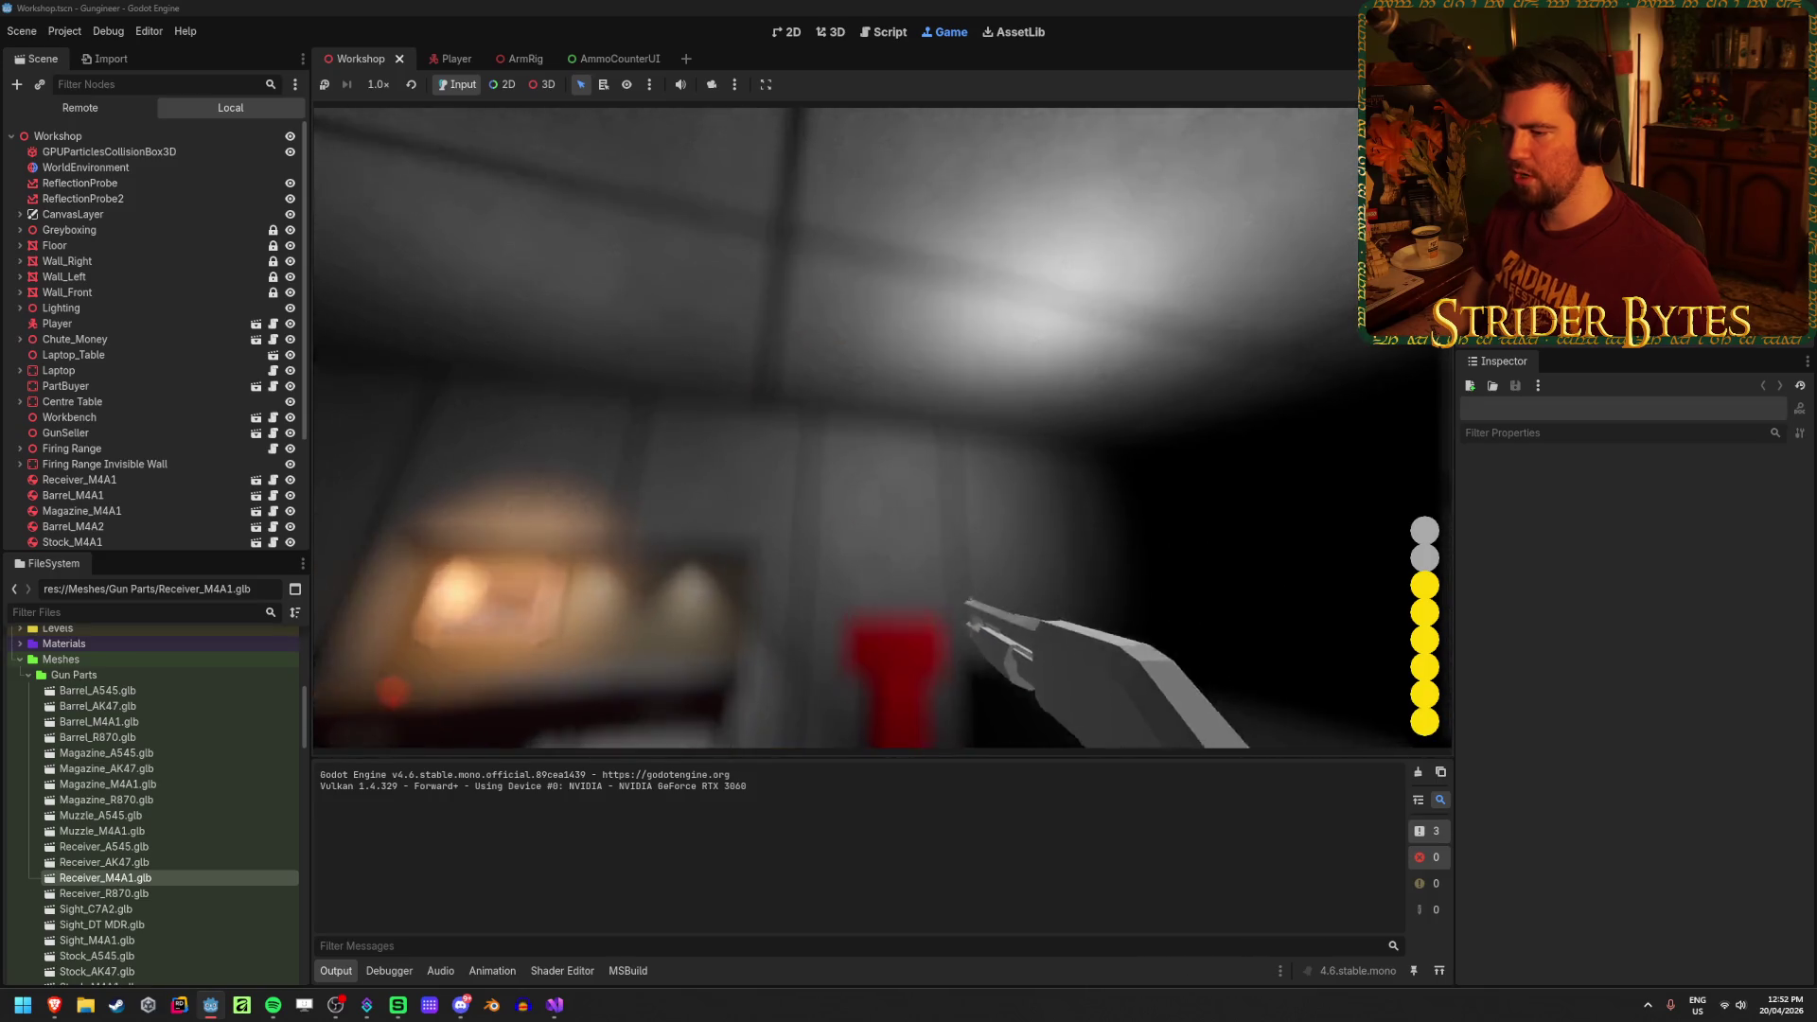
{"action": "key", "text": "r"}
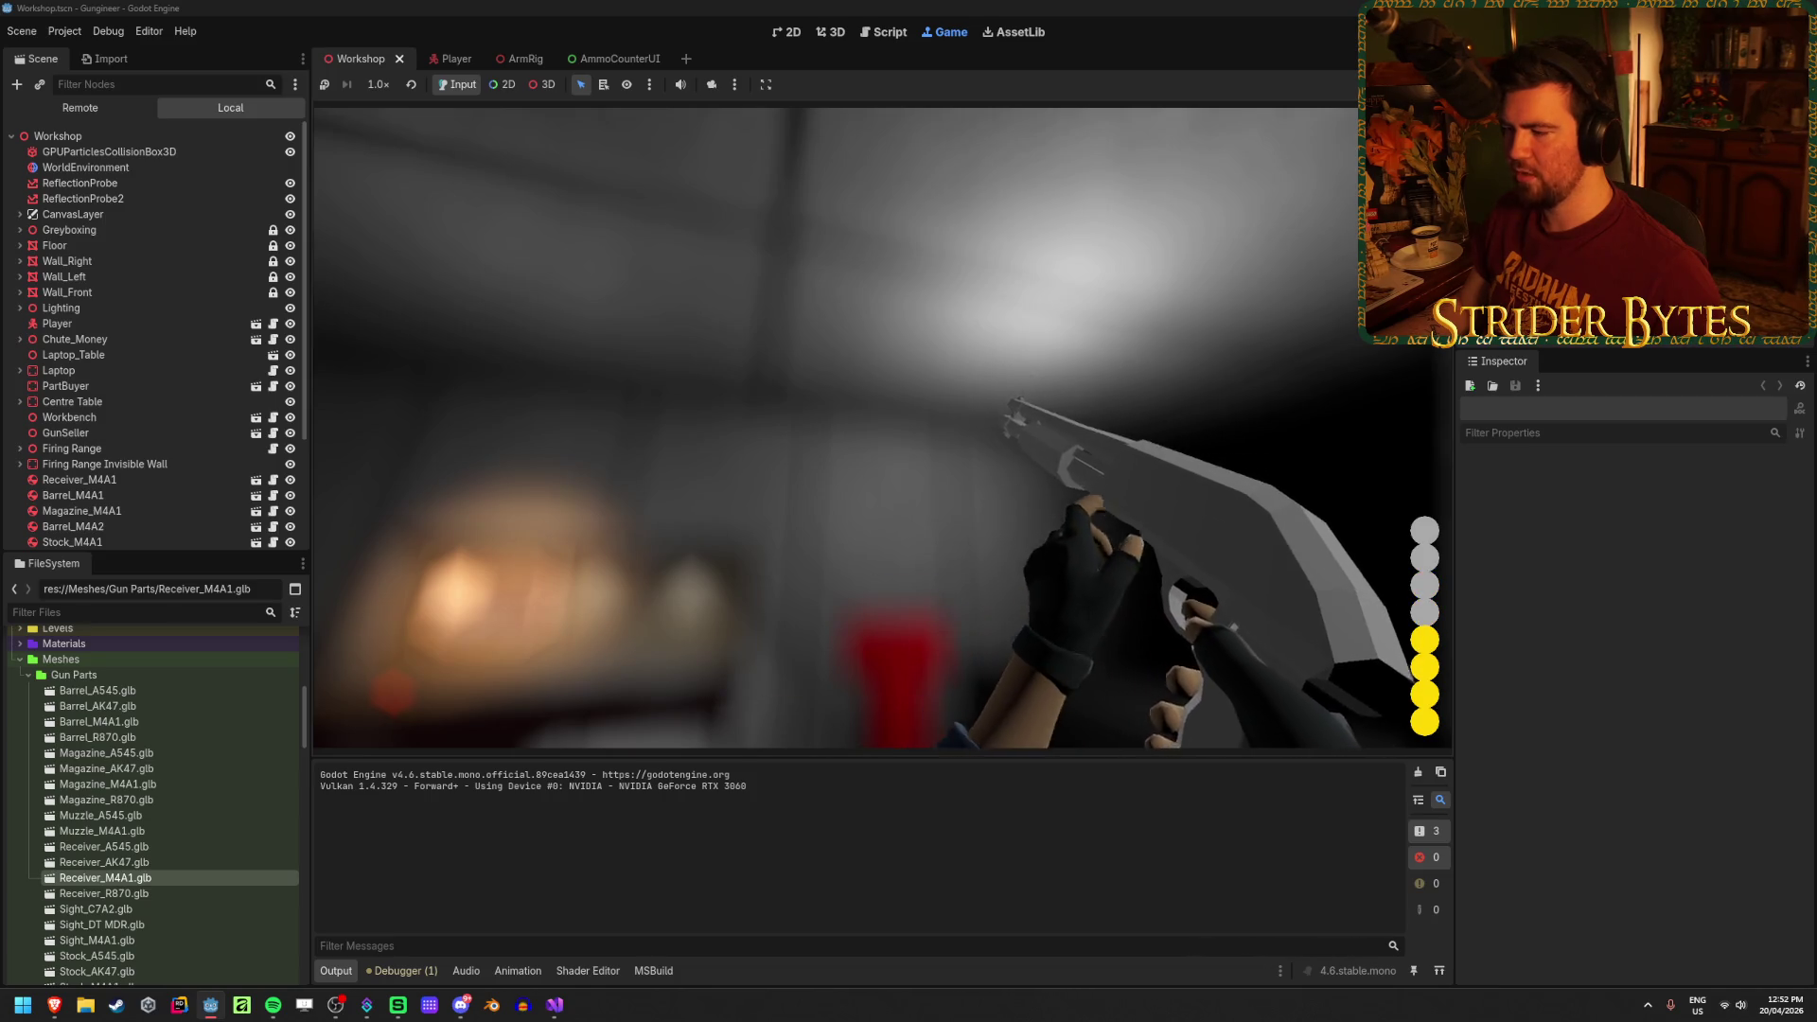
{"action": "left_click", "coordinate": [882, 427]}
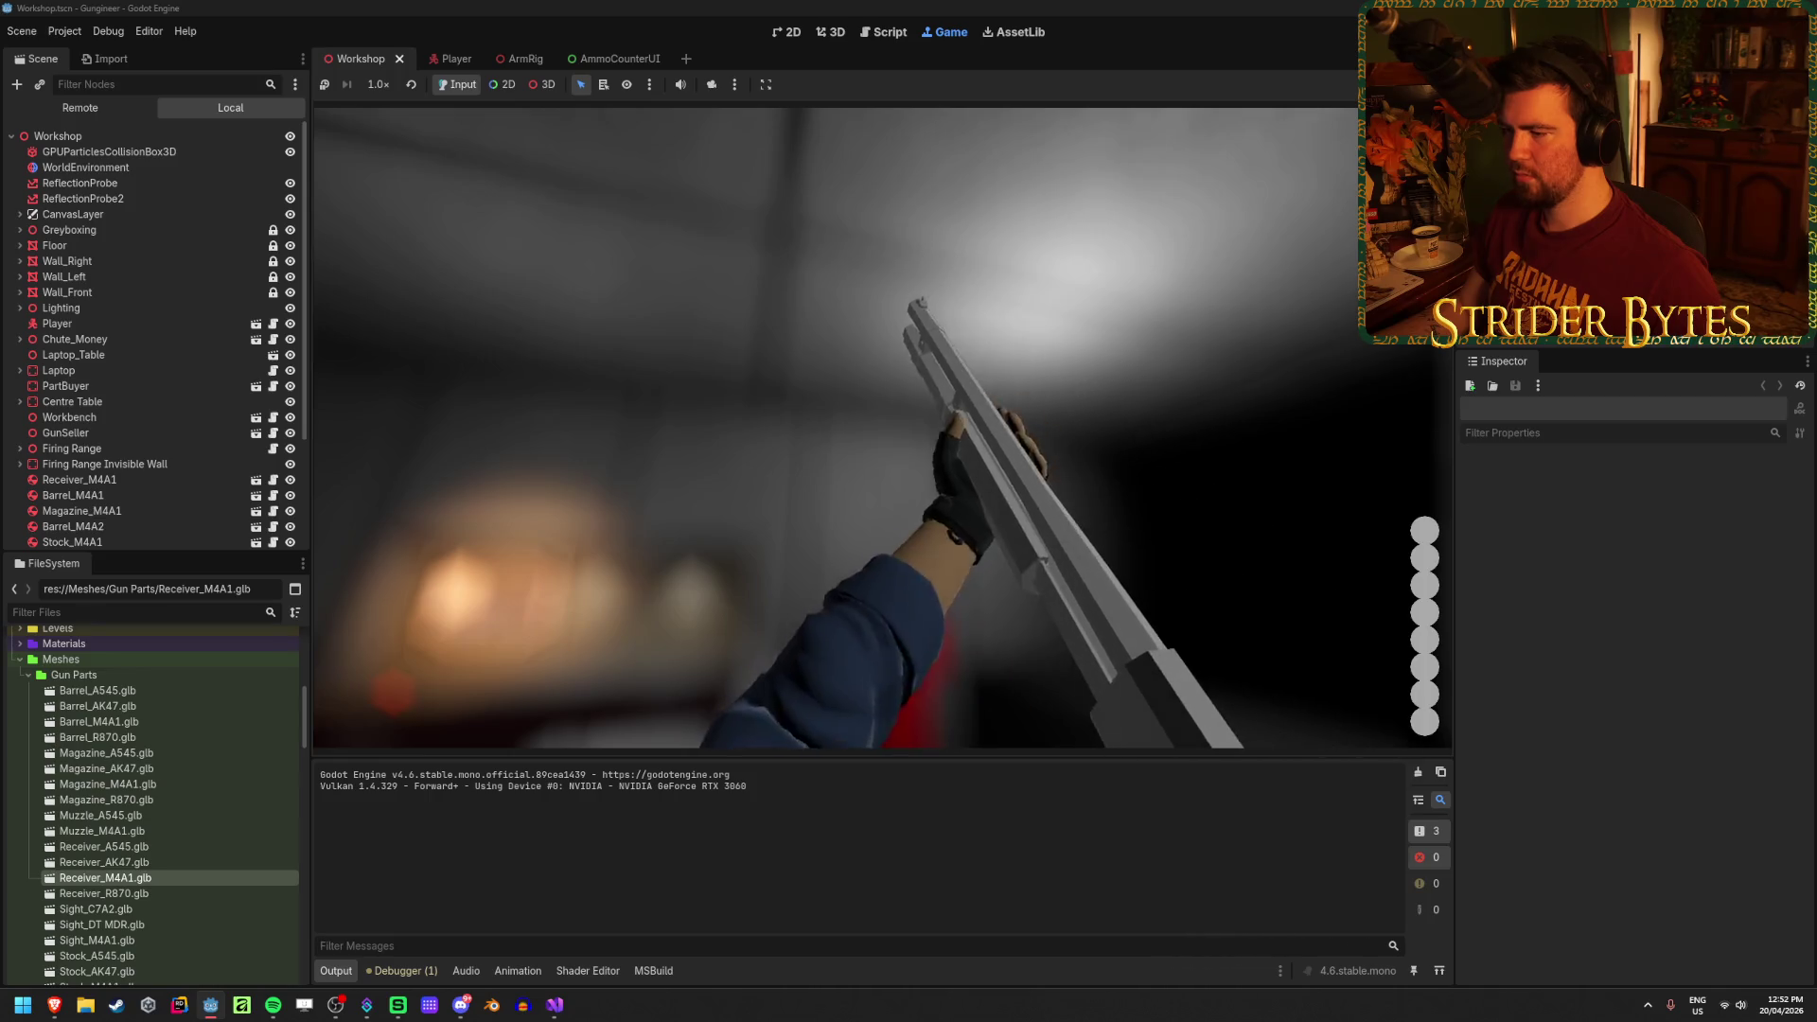
Step: Fire two more shots, reload the shotgun again, then stop the game
{"action": "key", "text": "s"}
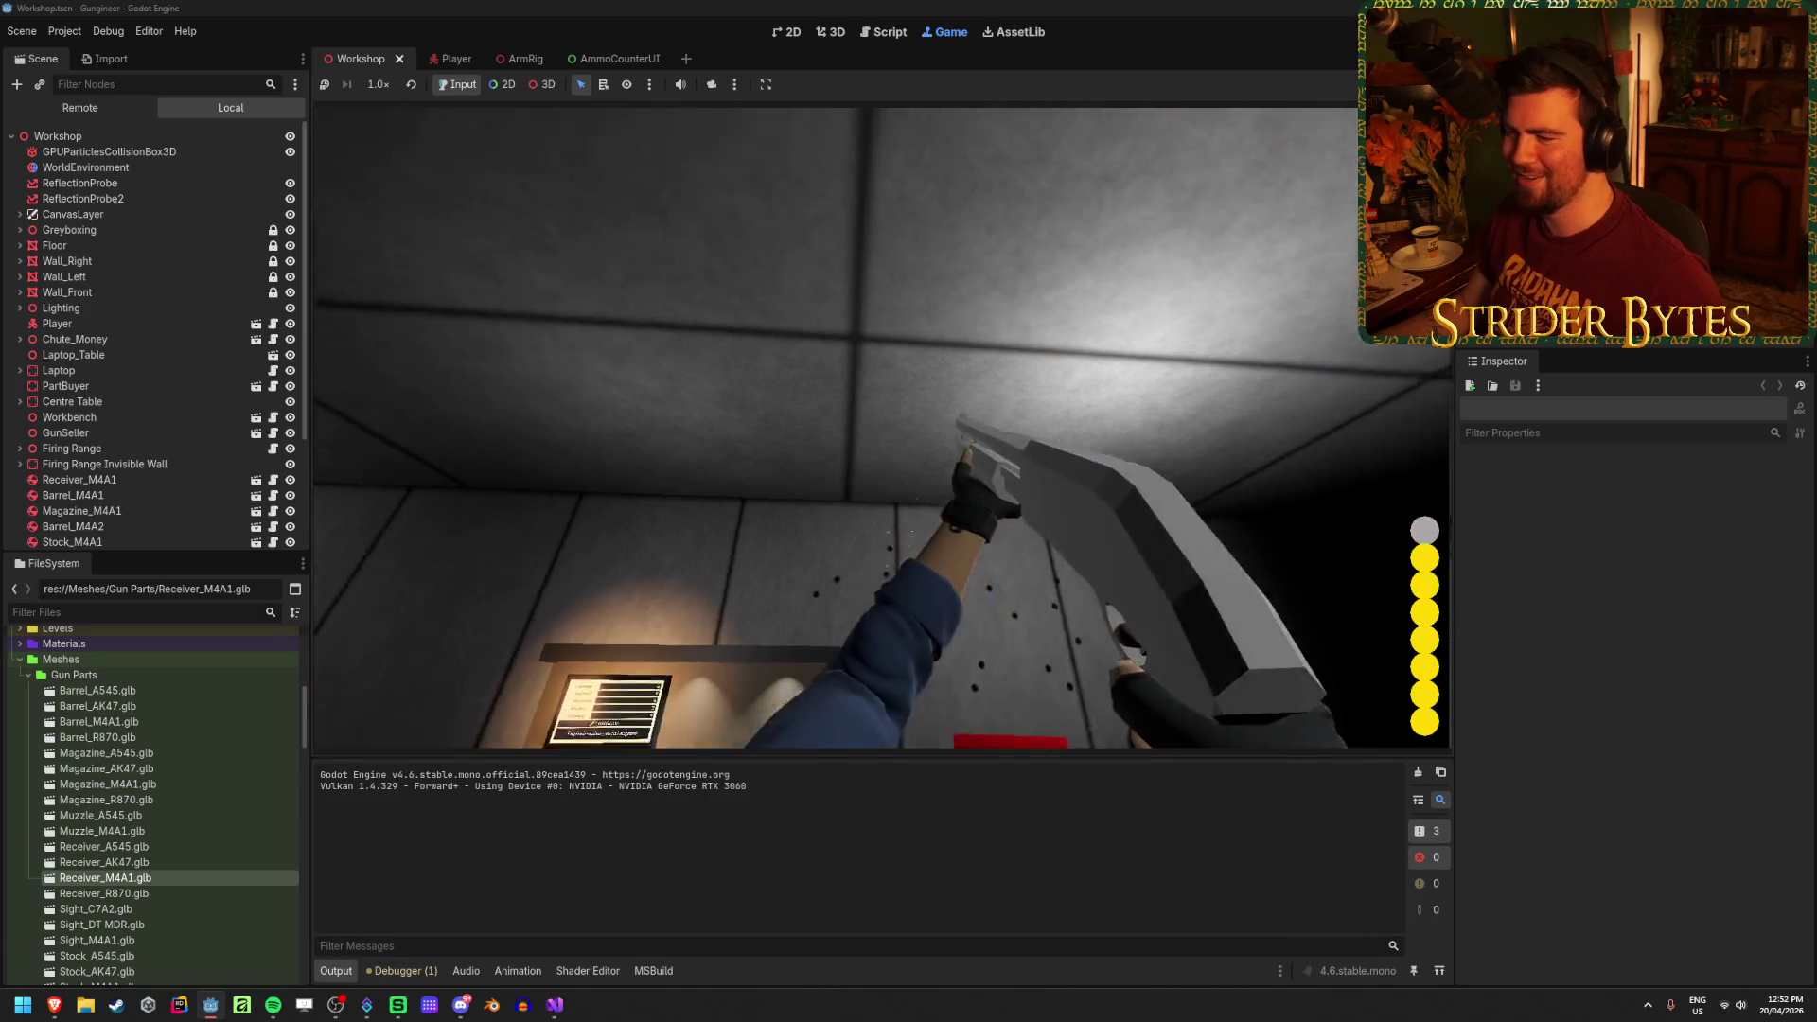
{"action": "left_click", "coordinate": [882, 428]}
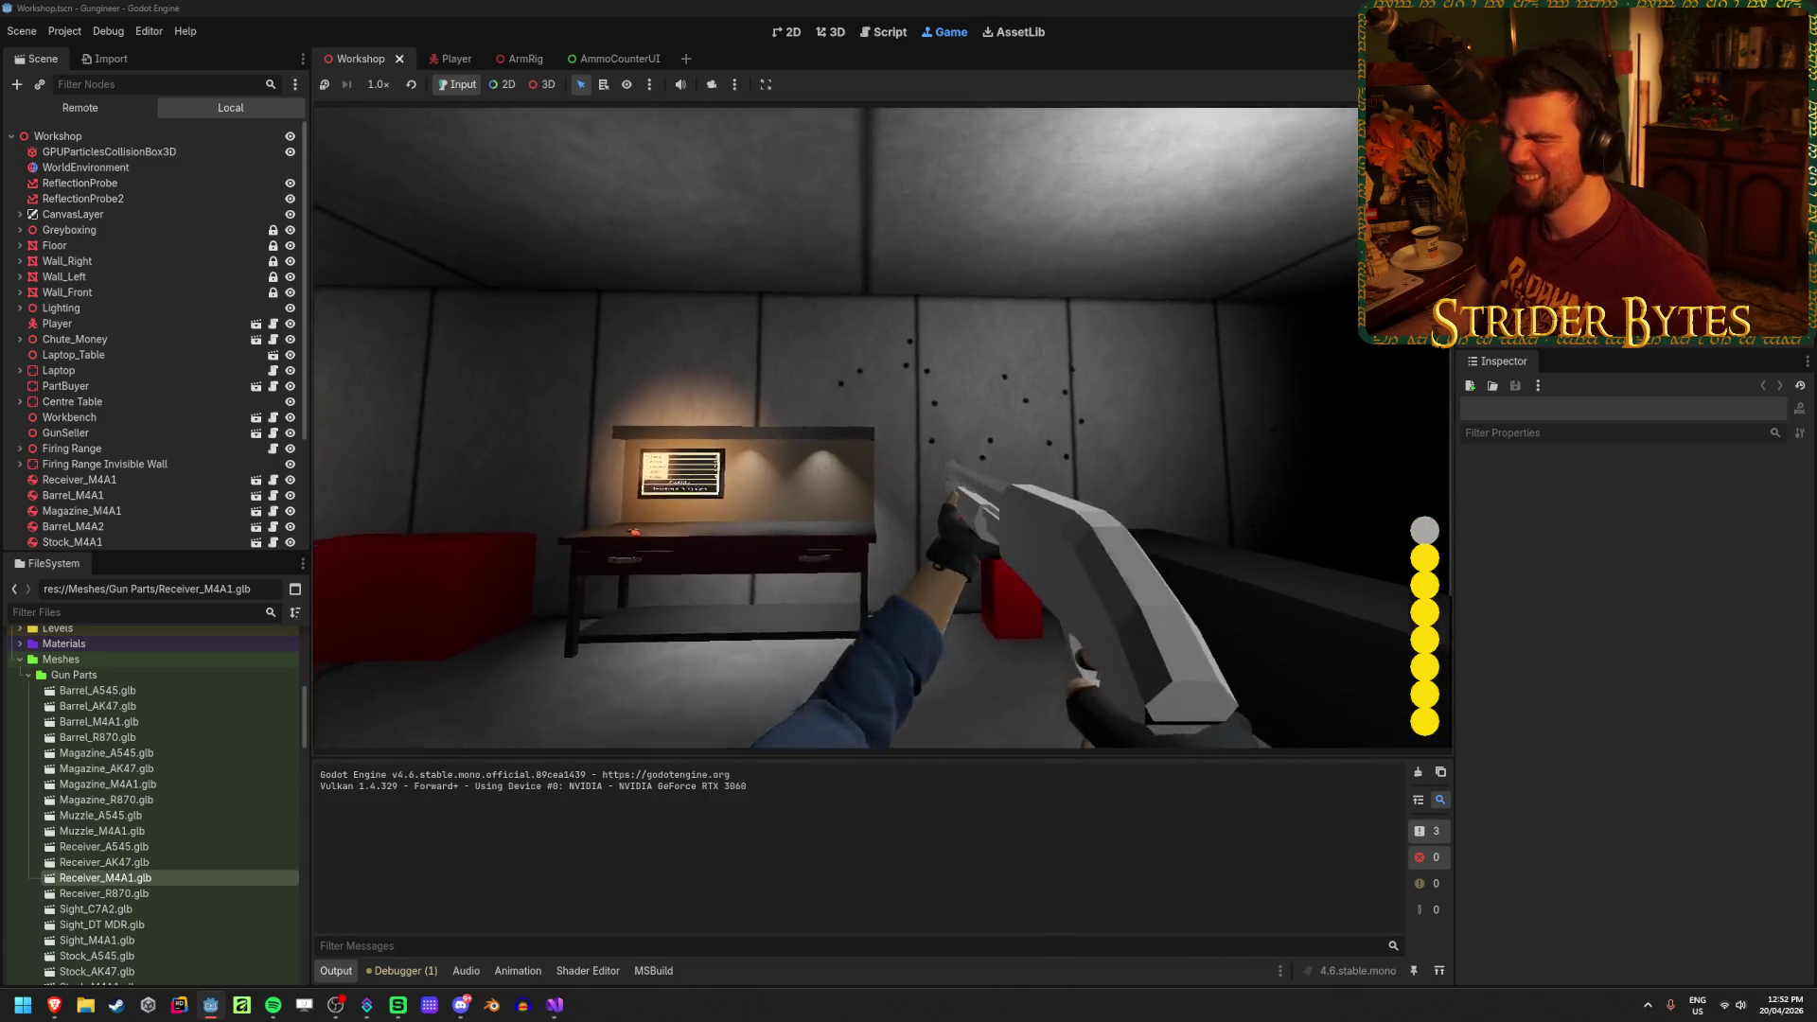
{"action": "left_click", "coordinate": [882, 428]}
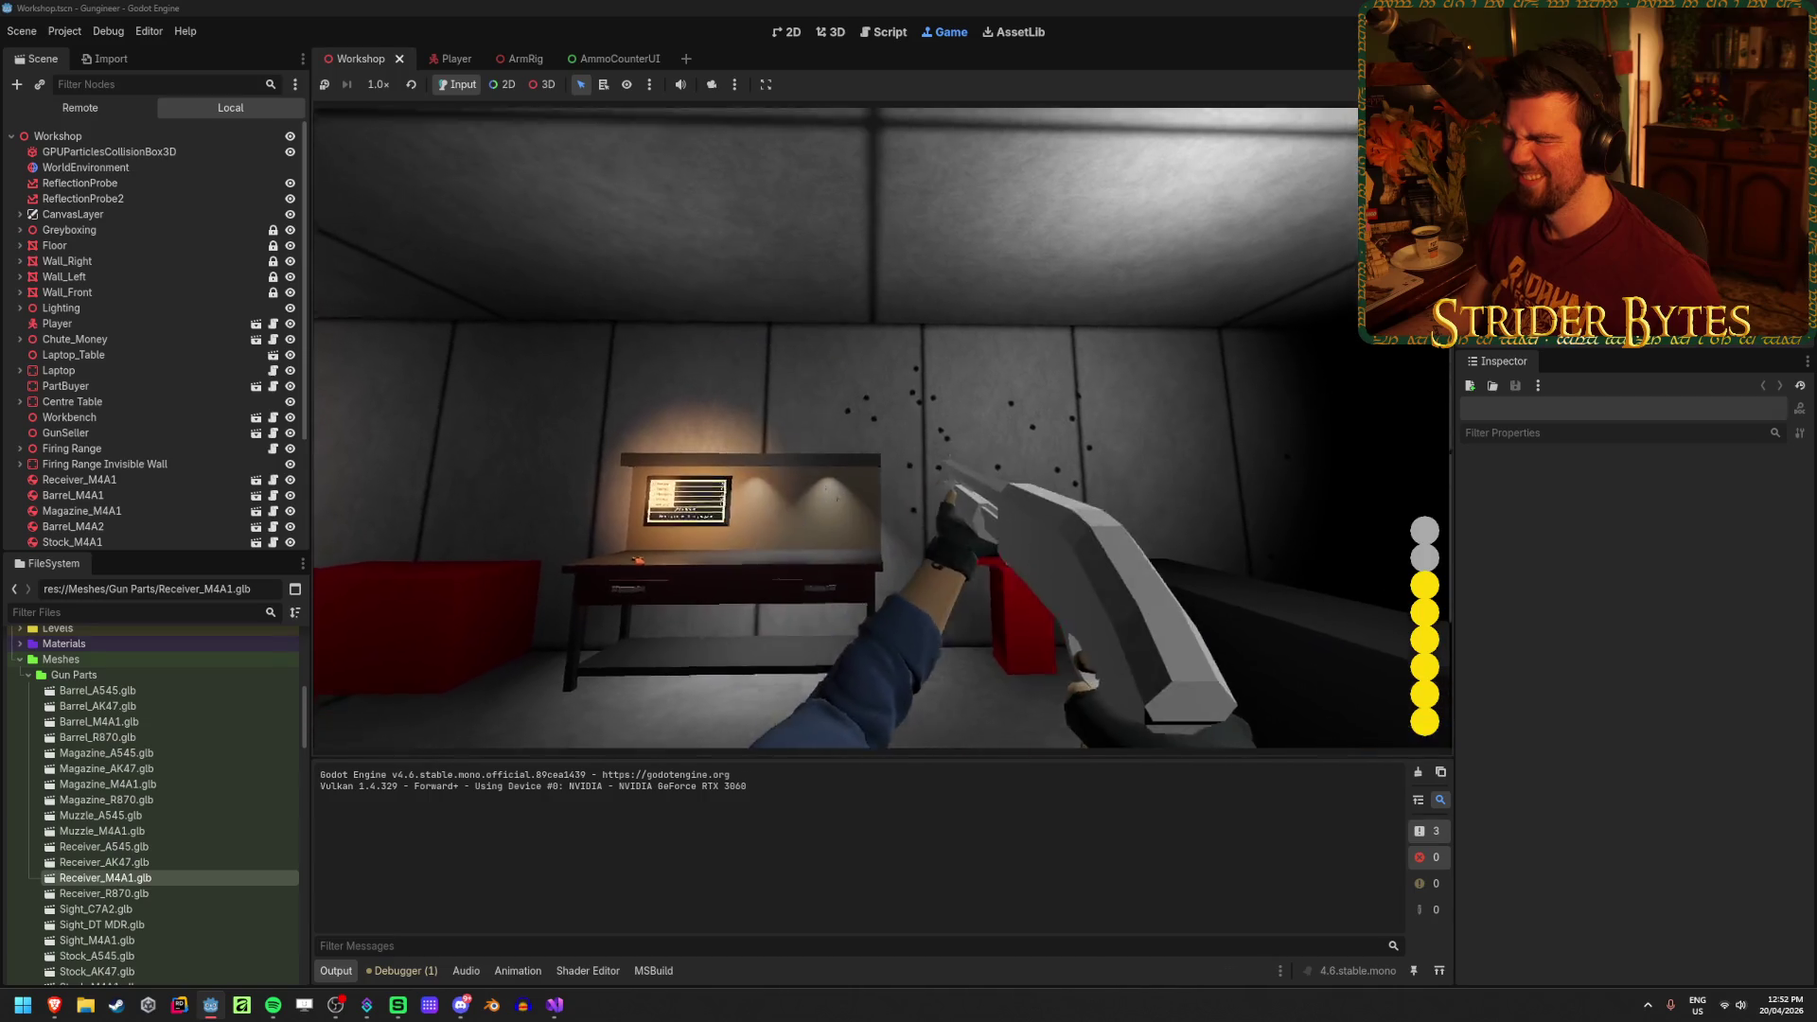
{"action": "key", "text": "r"}
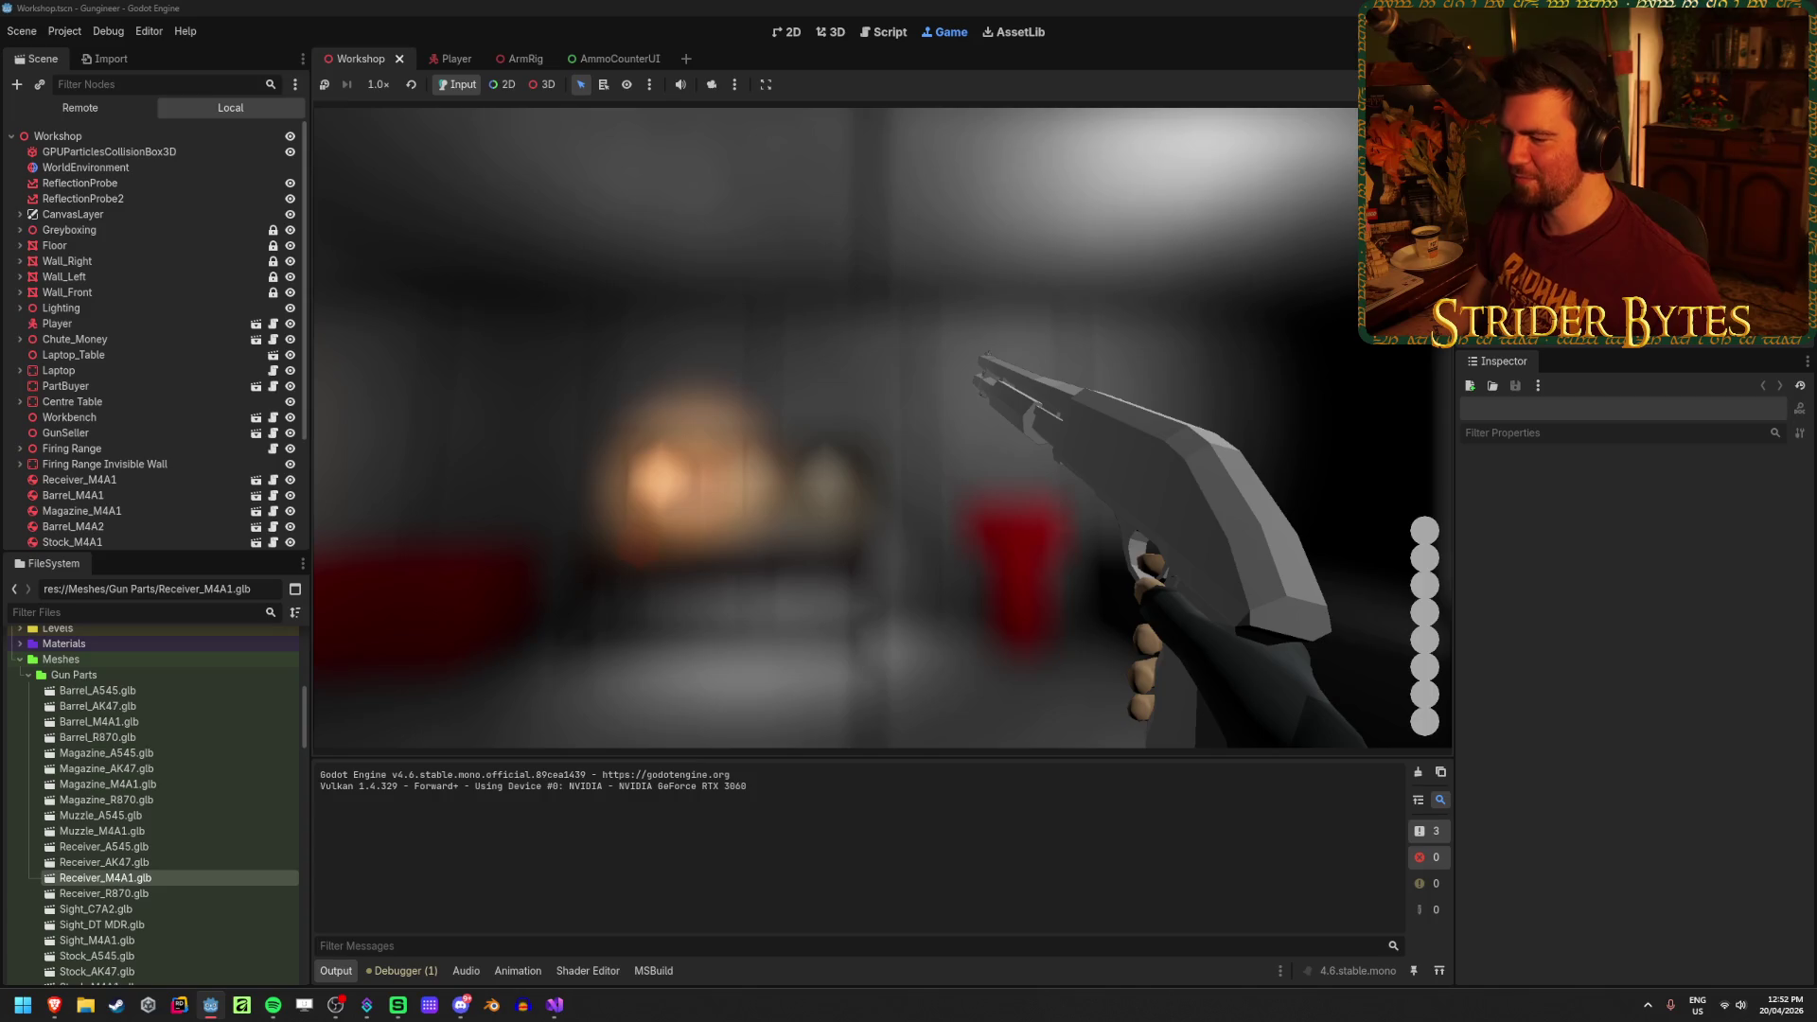
{"action": "key", "text": "F8"}
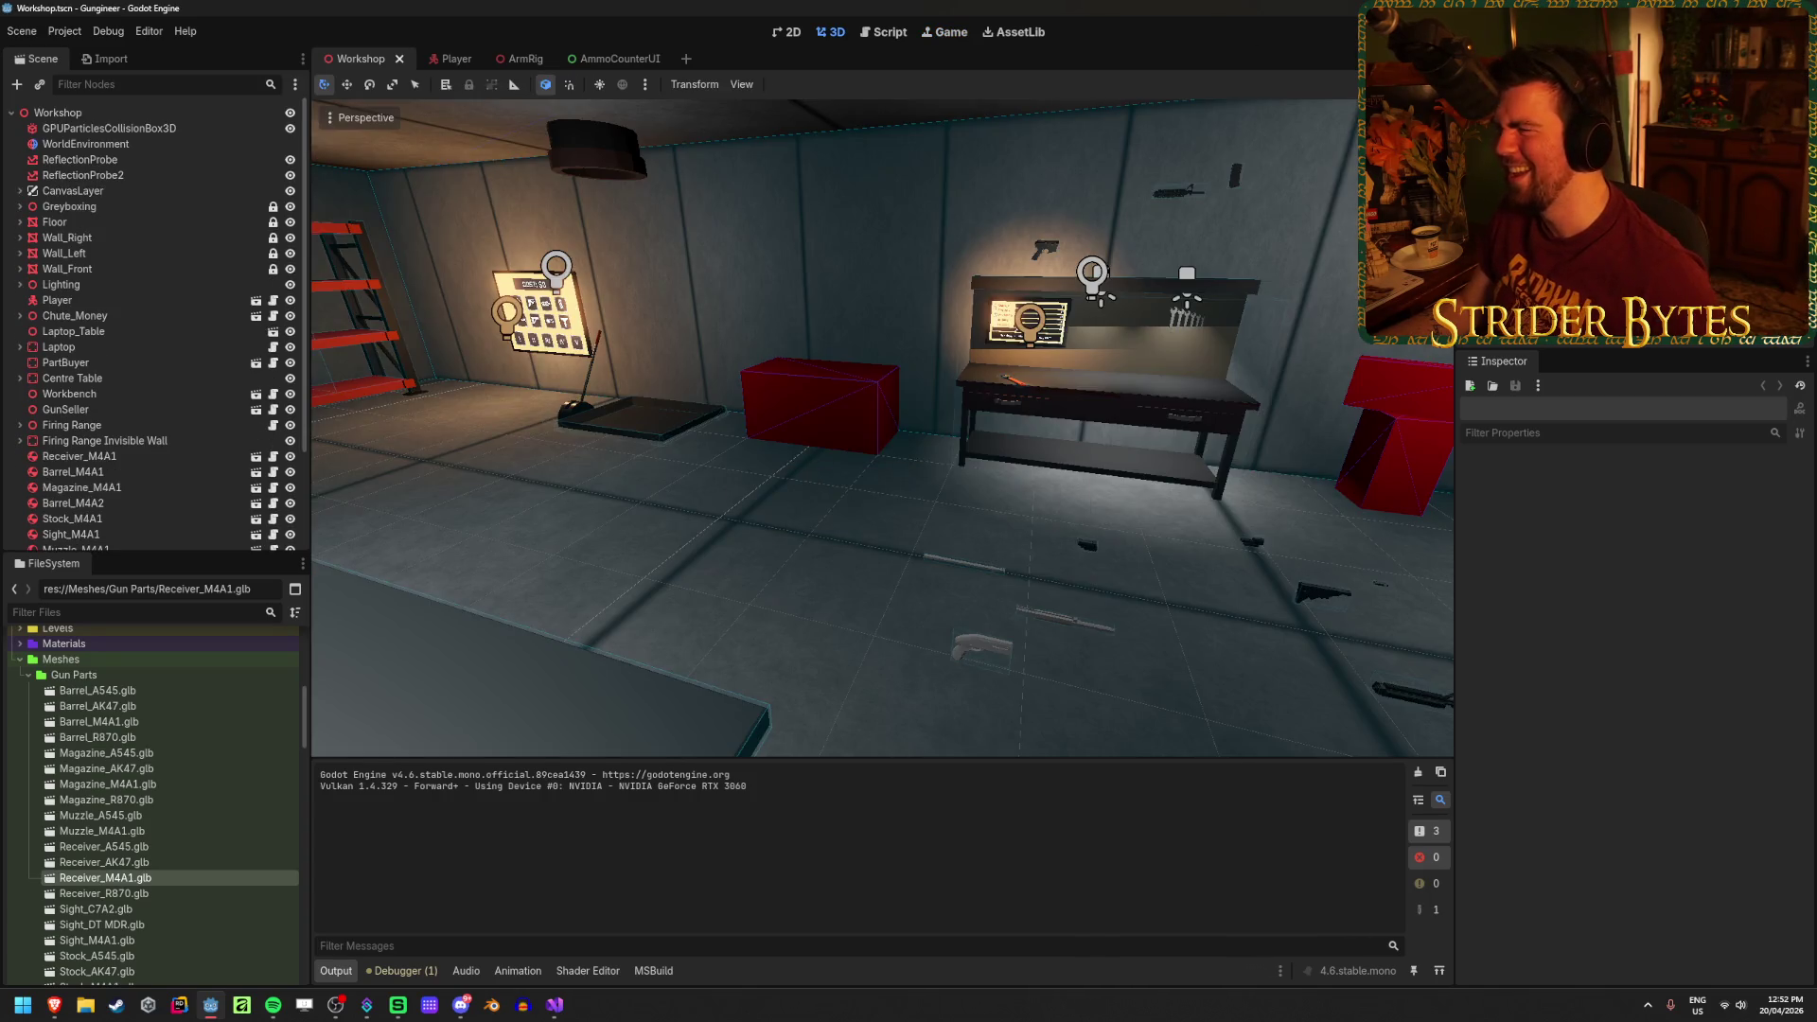
Step: Review the loop inside UpdateCounter in AmmoCounterUI.cs
{"action": "left_click", "coordinate": [555, 1005]}
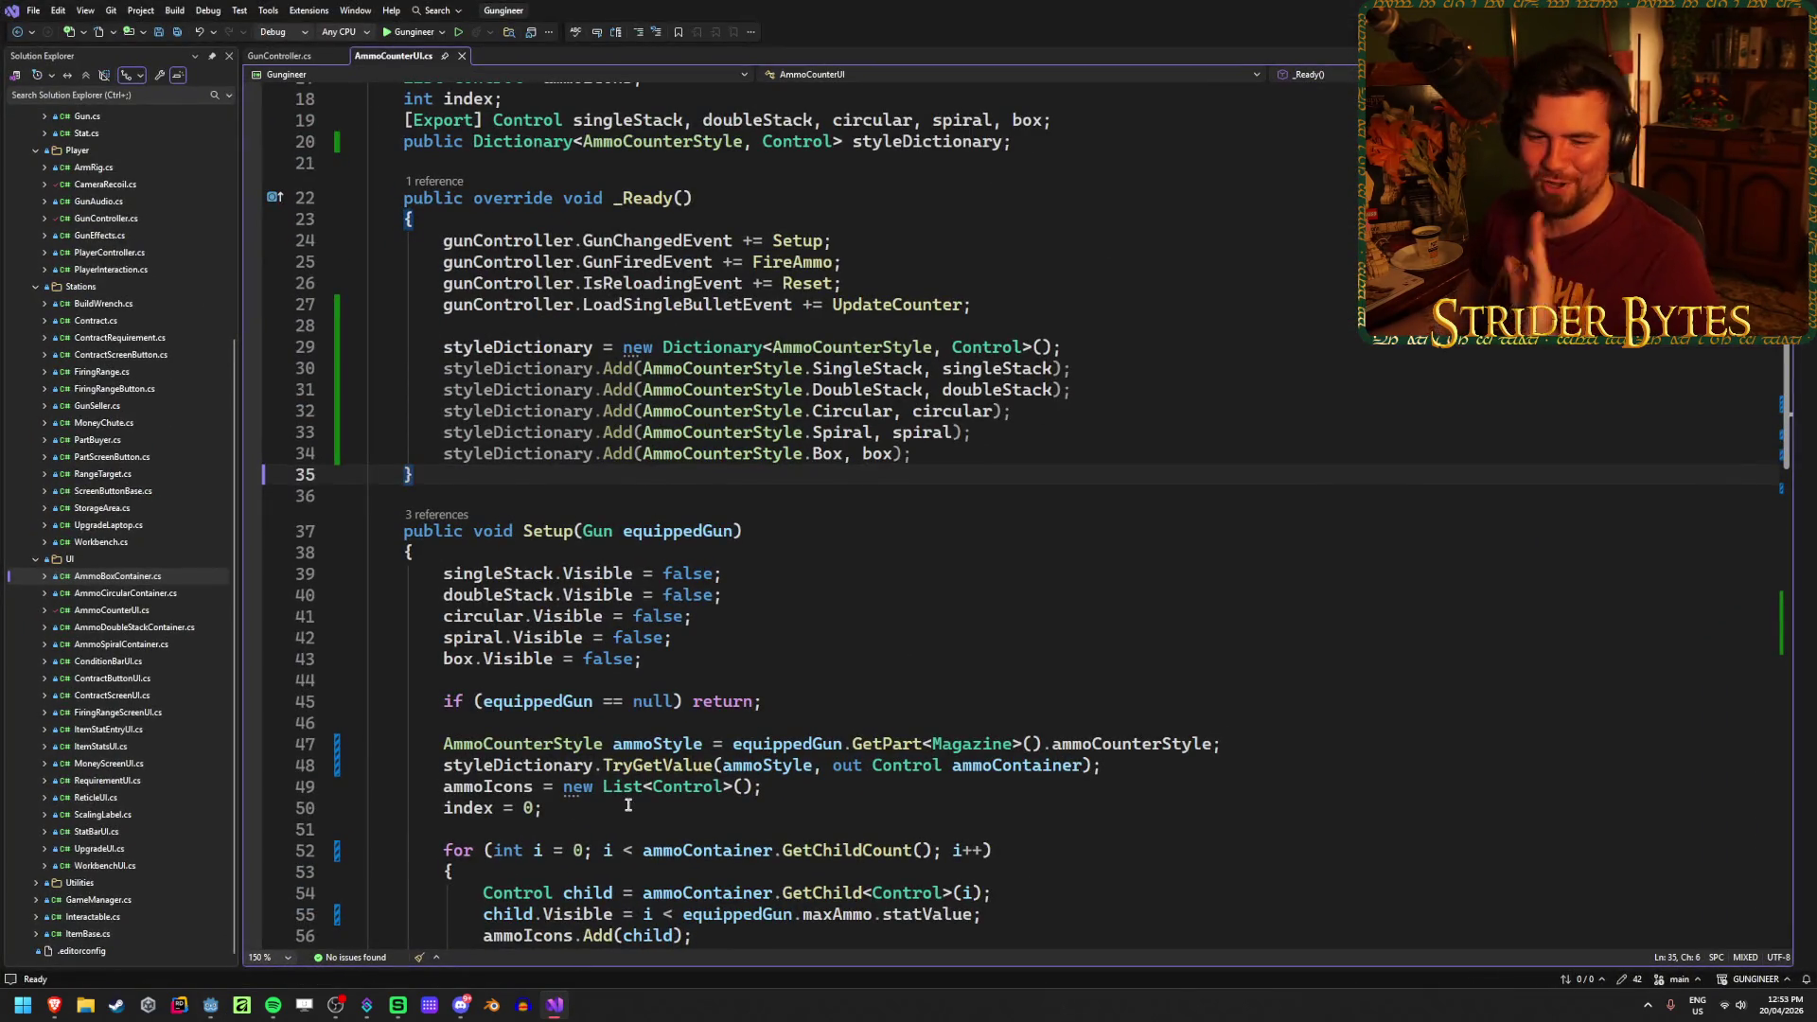
{"action": "scroll", "coordinate": [628, 804], "scroll_direction": "down", "scroll_amount": 11}
{"action": "left_click", "coordinate": [873, 582]}
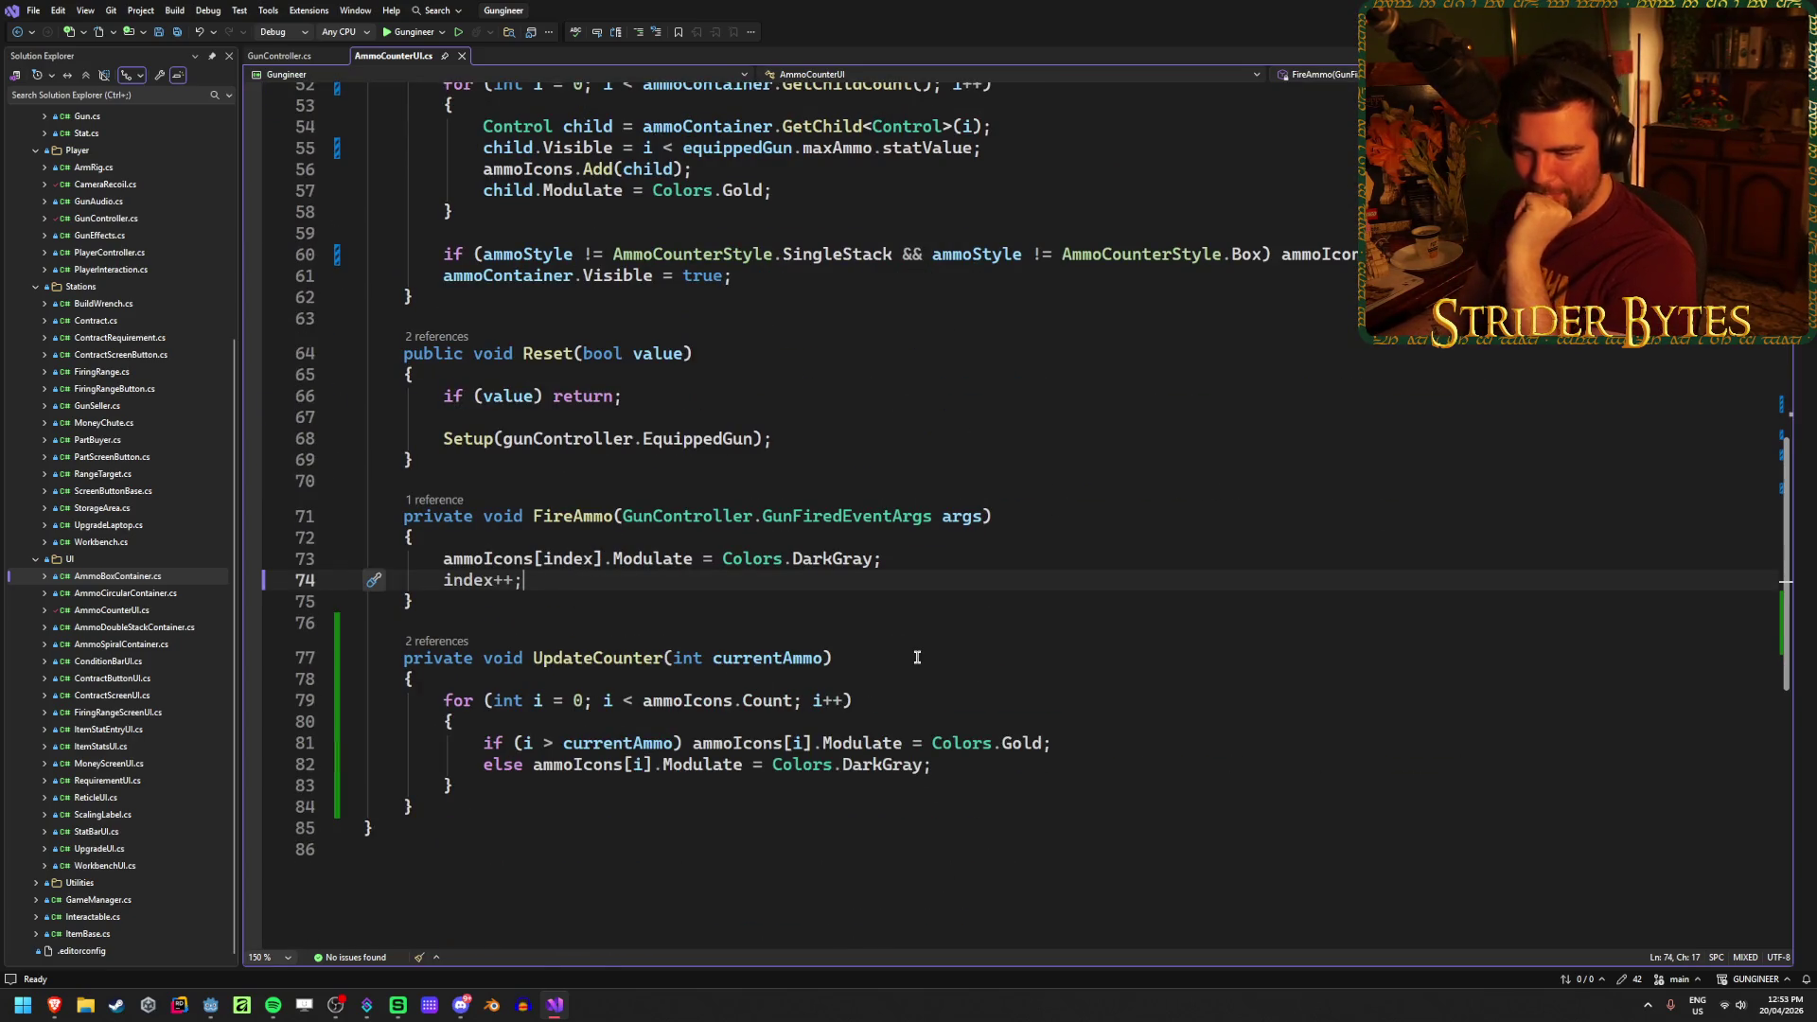
{"action": "left_click", "coordinate": [900, 701]}
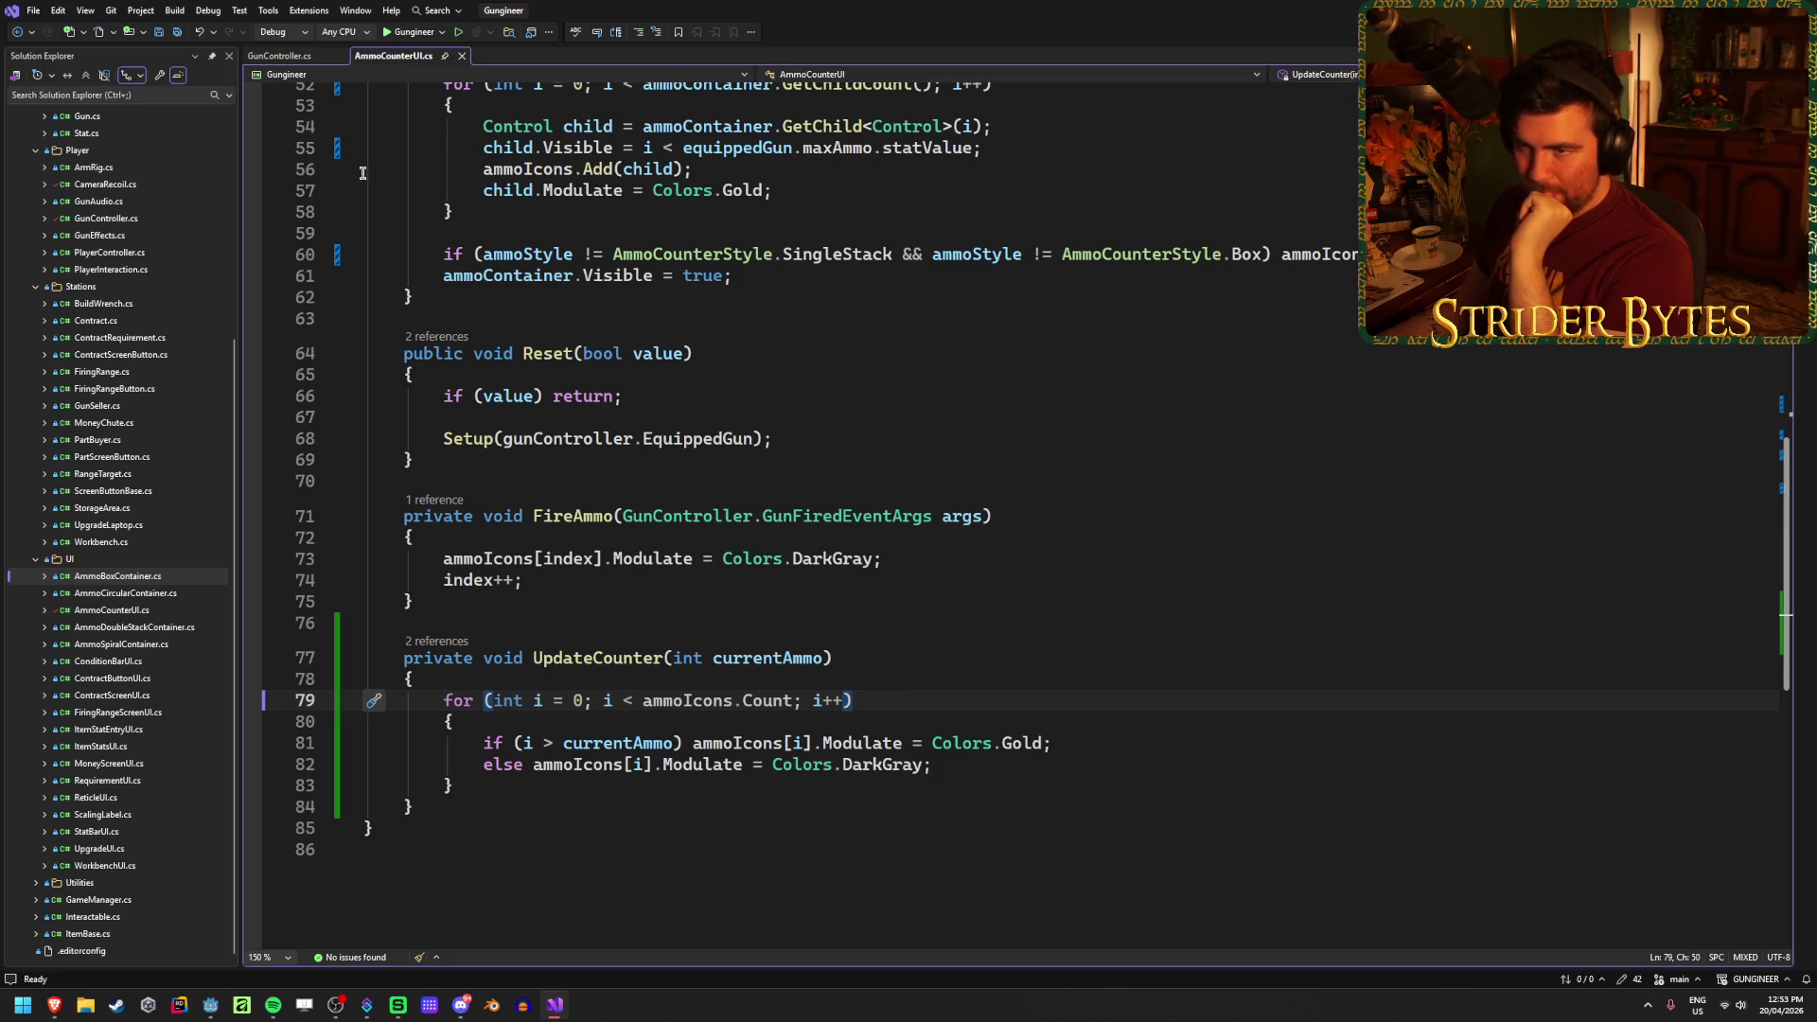
Step: Browse through GunController.cs, then return to AmmoCounterUI.cs
{"action": "left_click", "coordinate": [284, 55]}
{"action": "scroll", "coordinate": [728, 690], "scroll_direction": "down", "scroll_amount": 13}
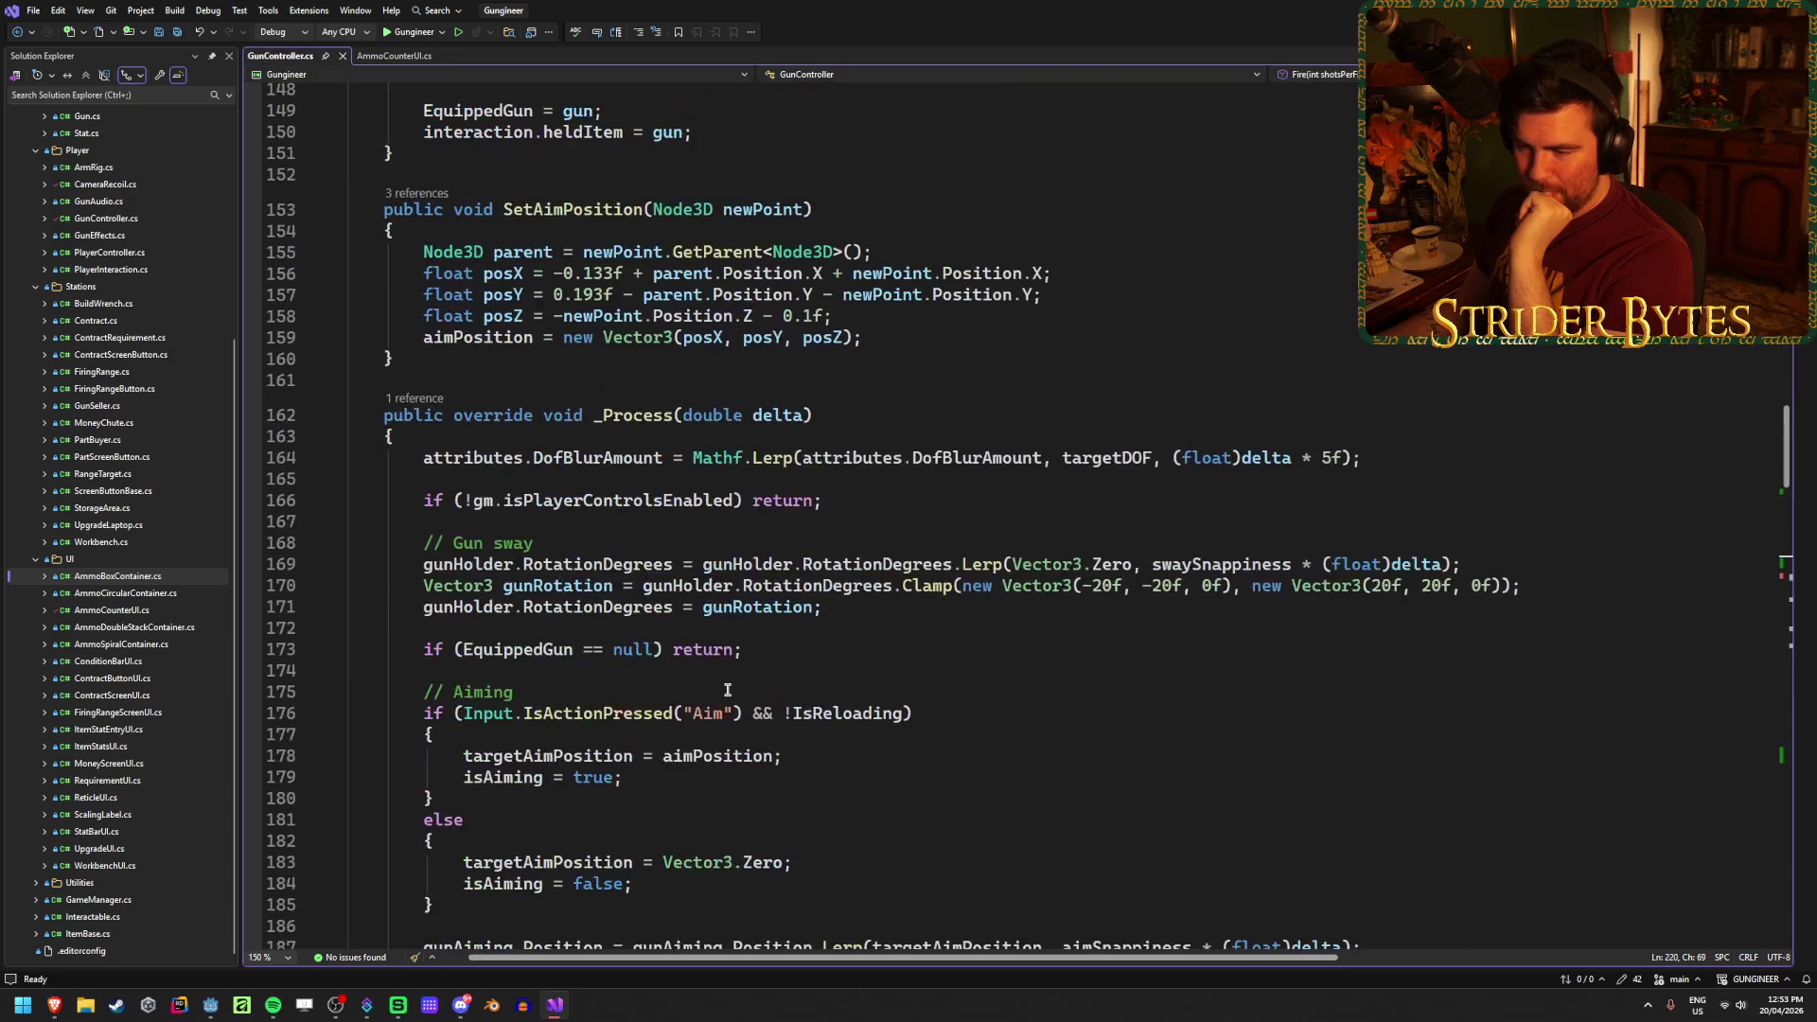
{"action": "scroll", "coordinate": [728, 688], "scroll_direction": "down", "scroll_amount": 9}
{"action": "scroll", "coordinate": [728, 688], "scroll_direction": "up", "scroll_amount": 20}
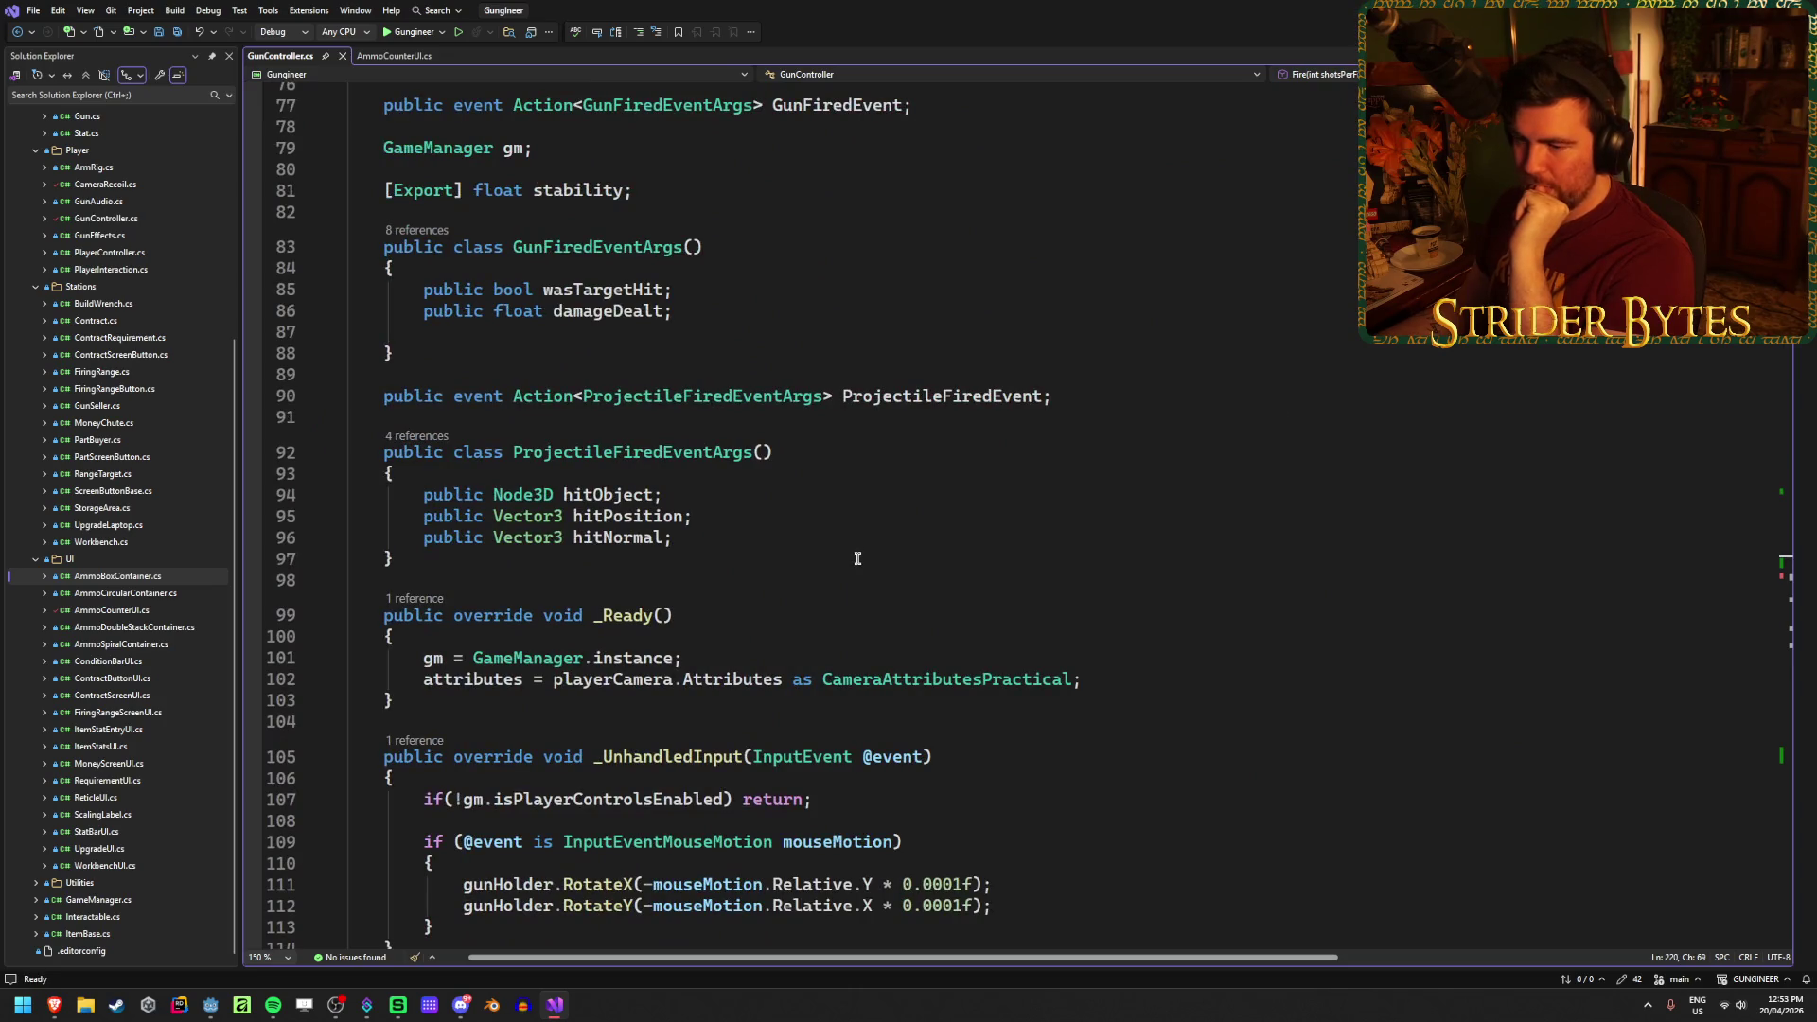
{"action": "scroll", "coordinate": [858, 558], "scroll_direction": "down", "scroll_amount": 20}
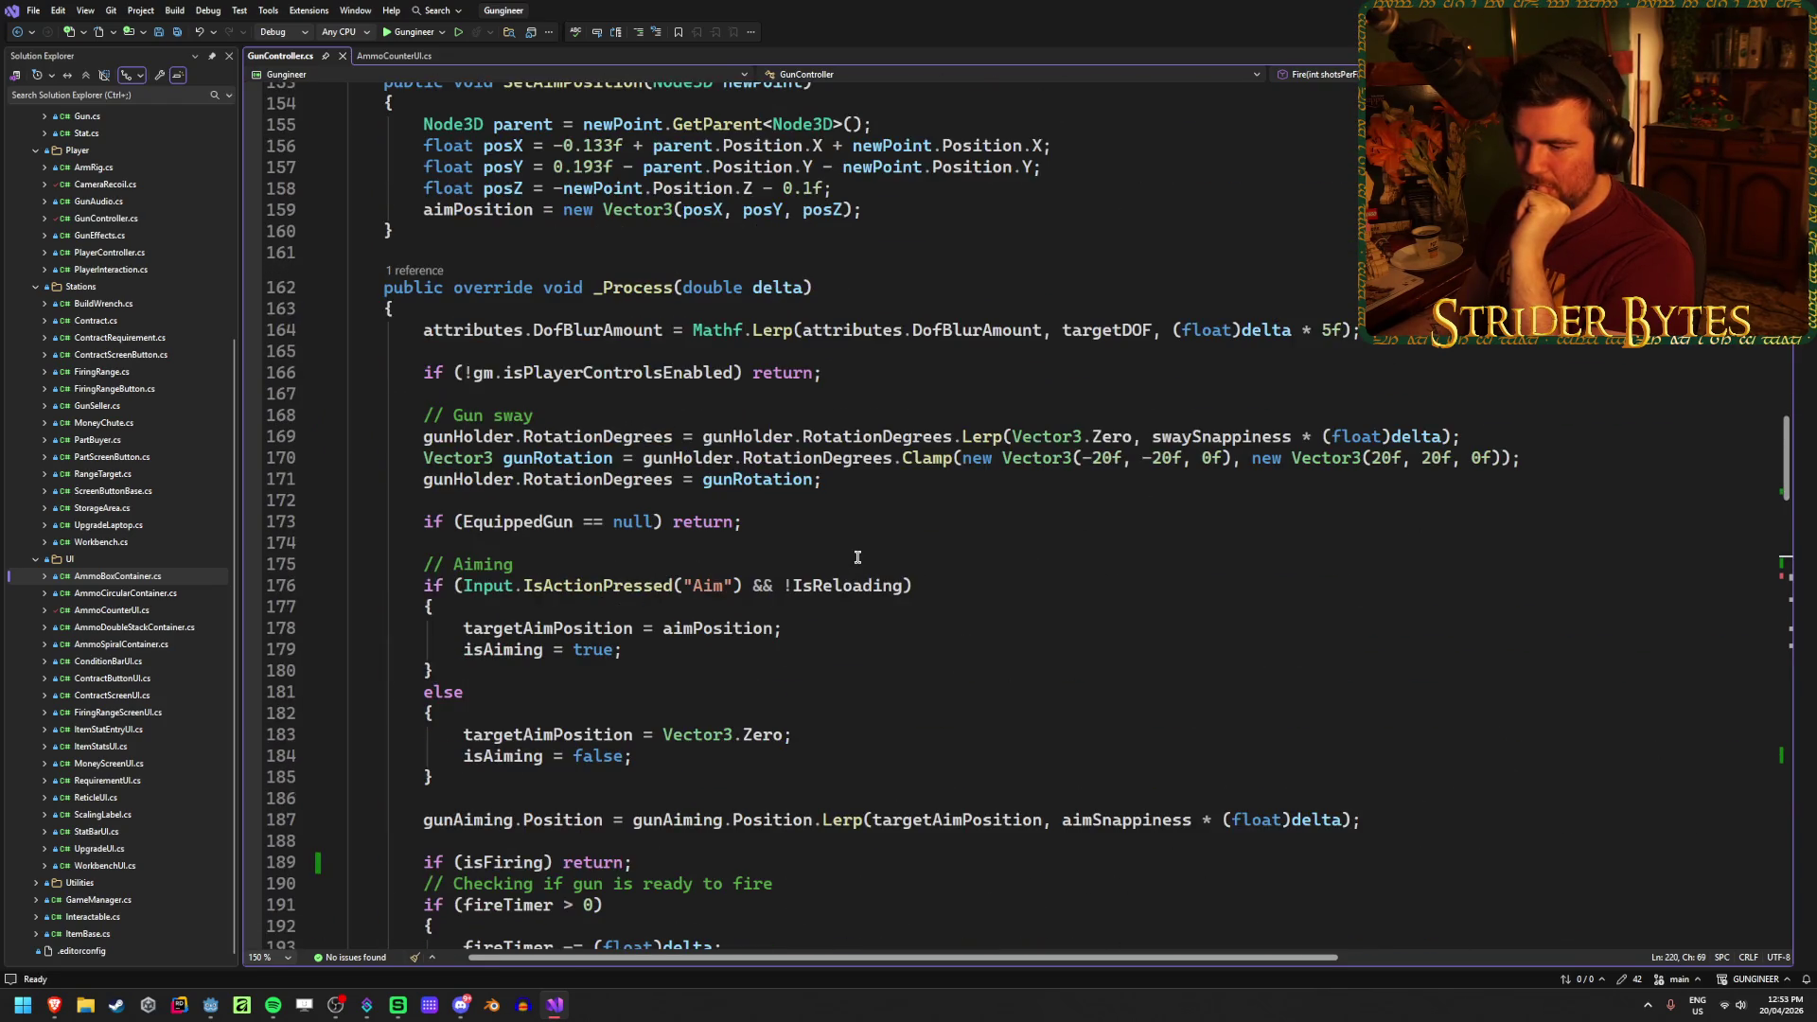
{"action": "scroll", "coordinate": [858, 558], "scroll_direction": "down", "scroll_amount": 16}
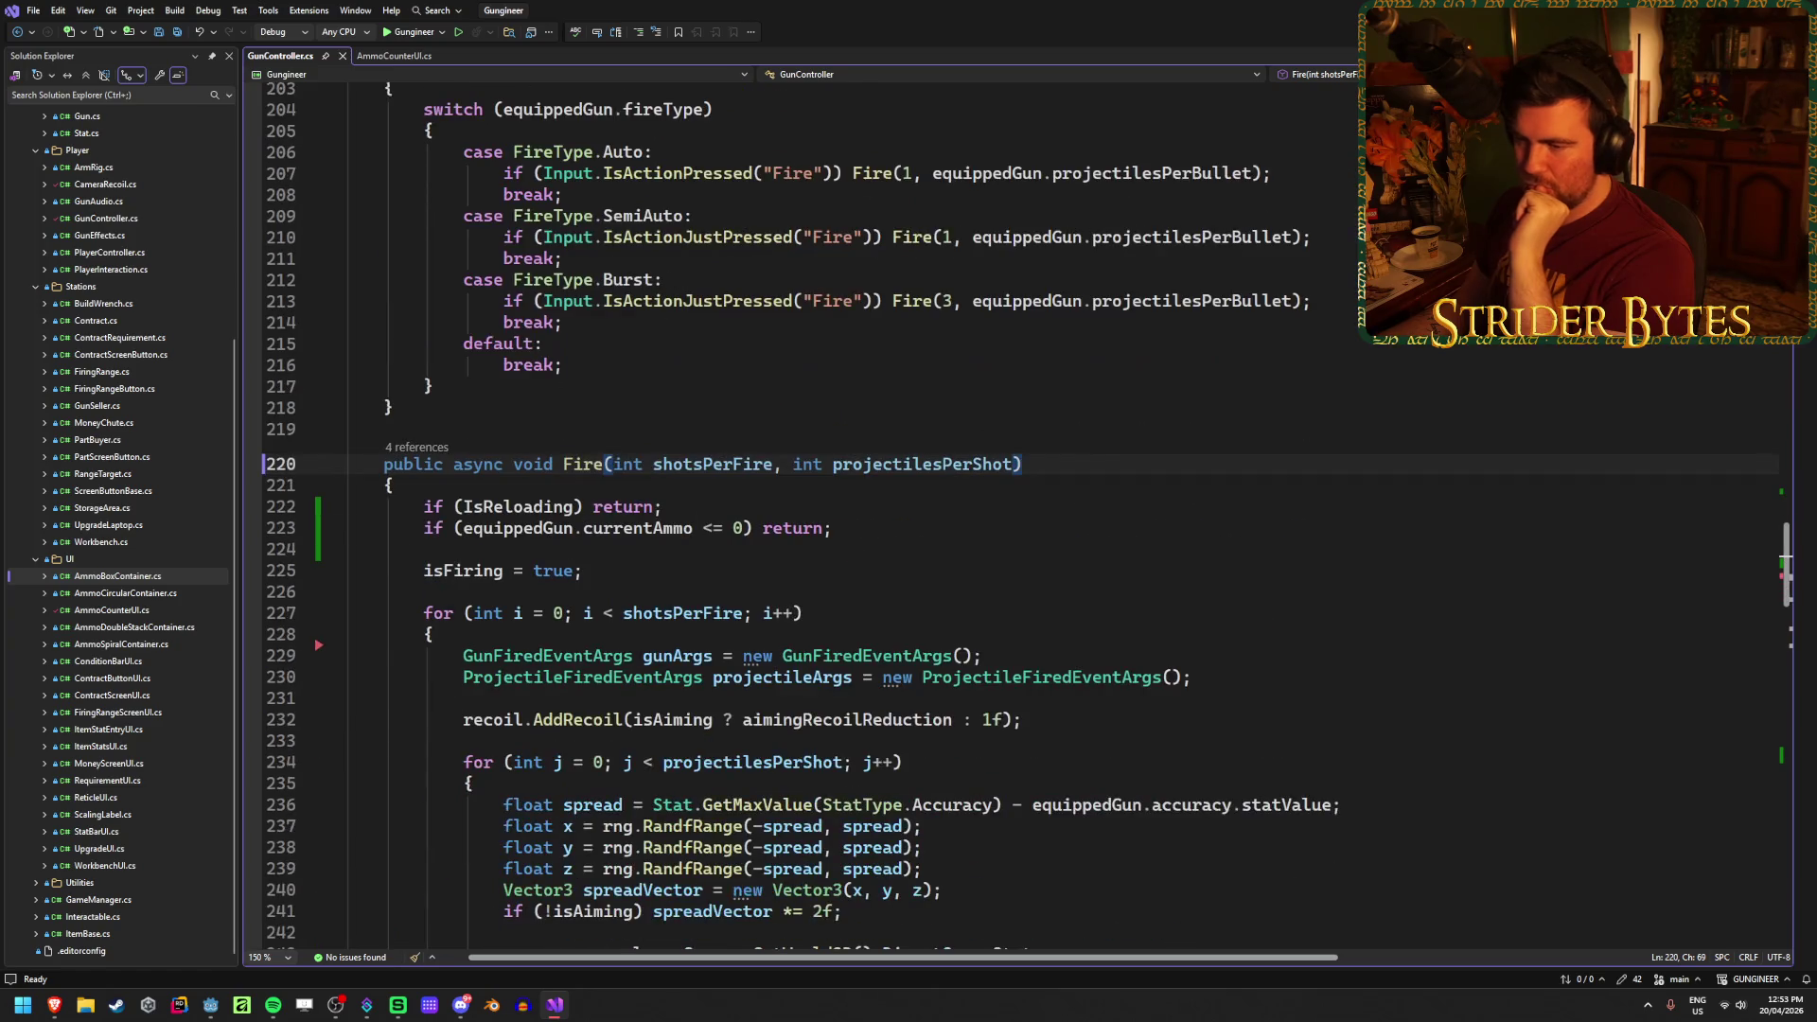
{"action": "key", "text": "alt+Tab"}
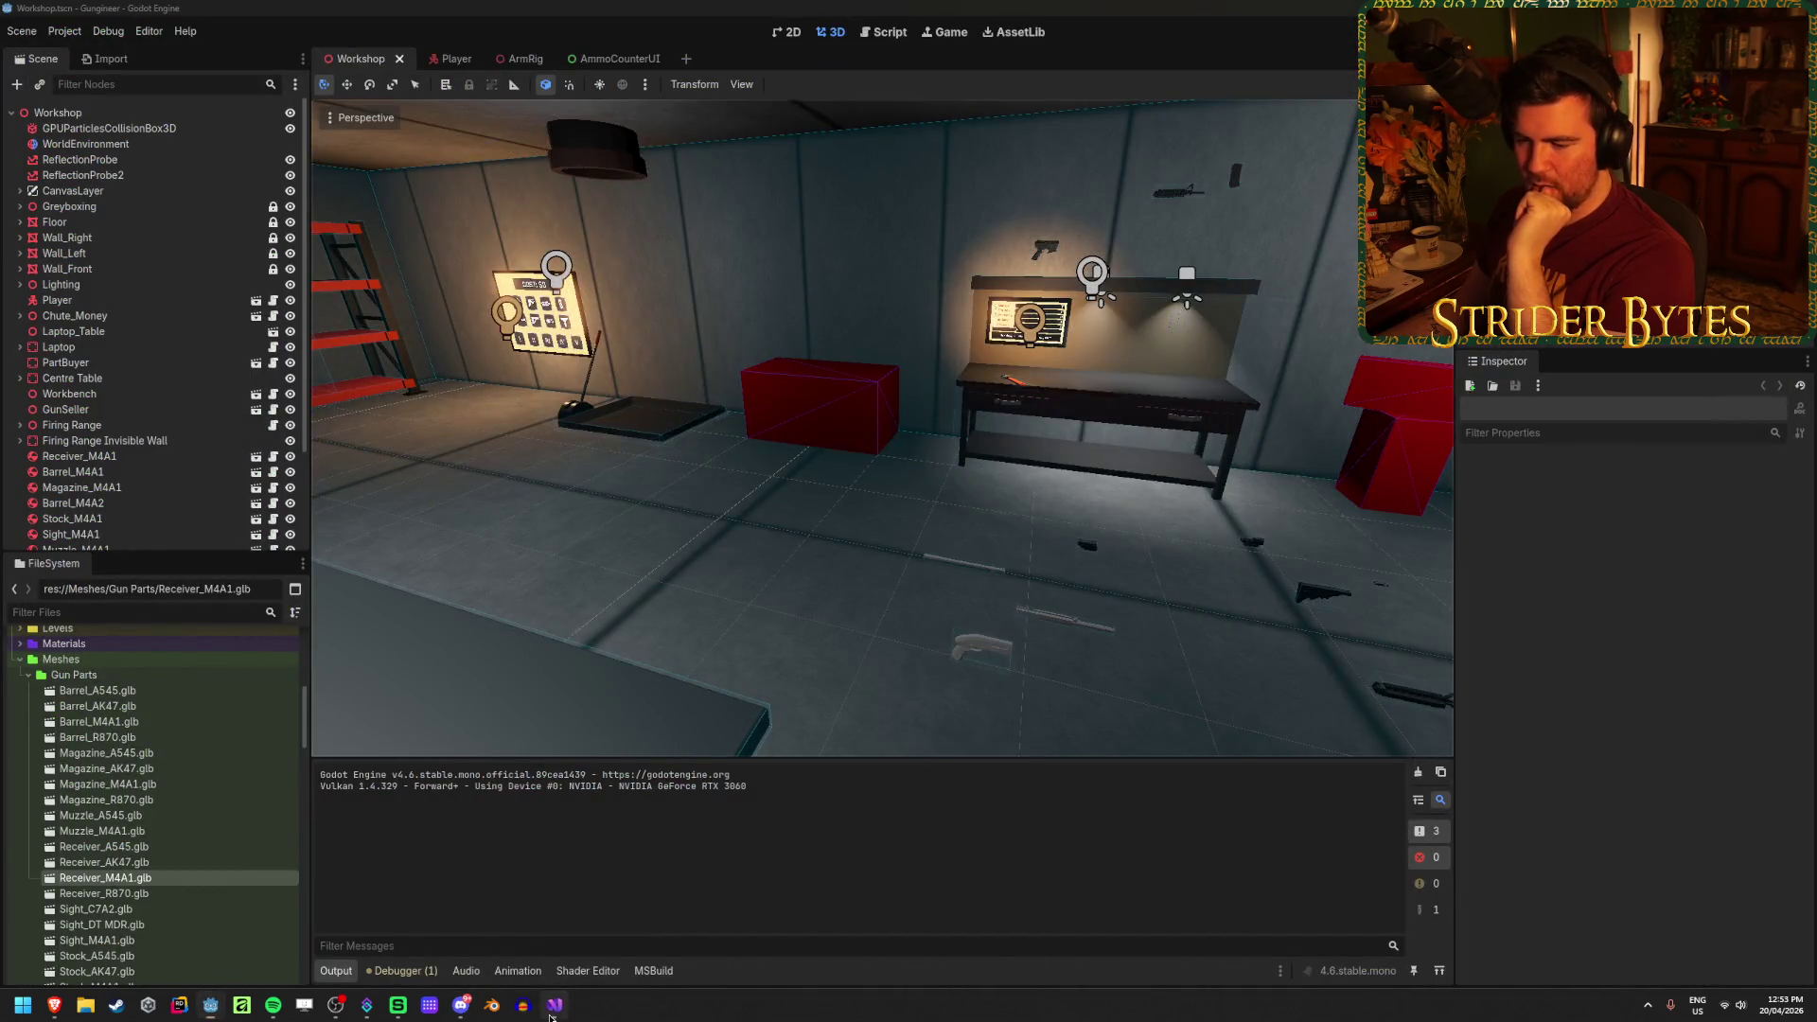
{"action": "left_click", "coordinate": [554, 1005]}
{"action": "key", "text": "ctrl+Tab"}
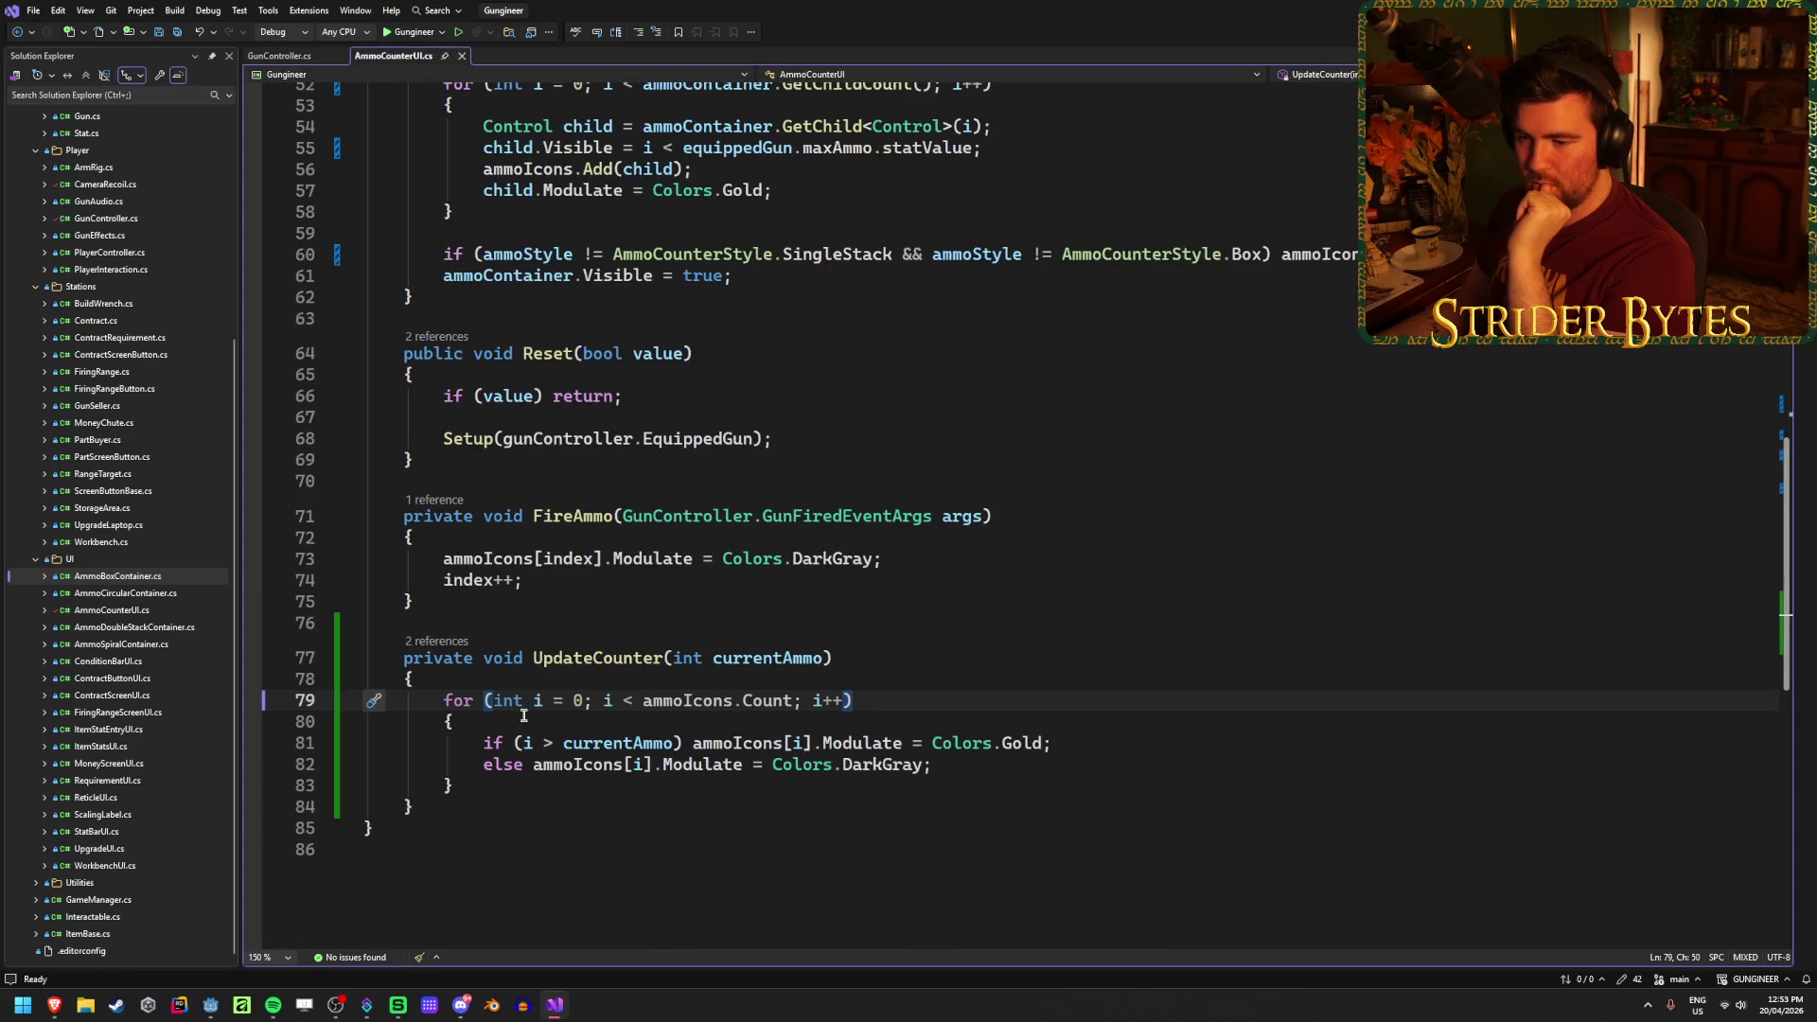
Step: Add GD.Print(currentAmmo); as UpdateCounter's first line, save, and switch back to Godot
{"action": "left_click", "coordinate": [531, 726]}
{"action": "scroll", "coordinate": [880, 677], "scroll_direction": "down", "scroll_amount": 1}
{"action": "left_click", "coordinate": [541, 613]}
{"action": "key", "text": "Return"}
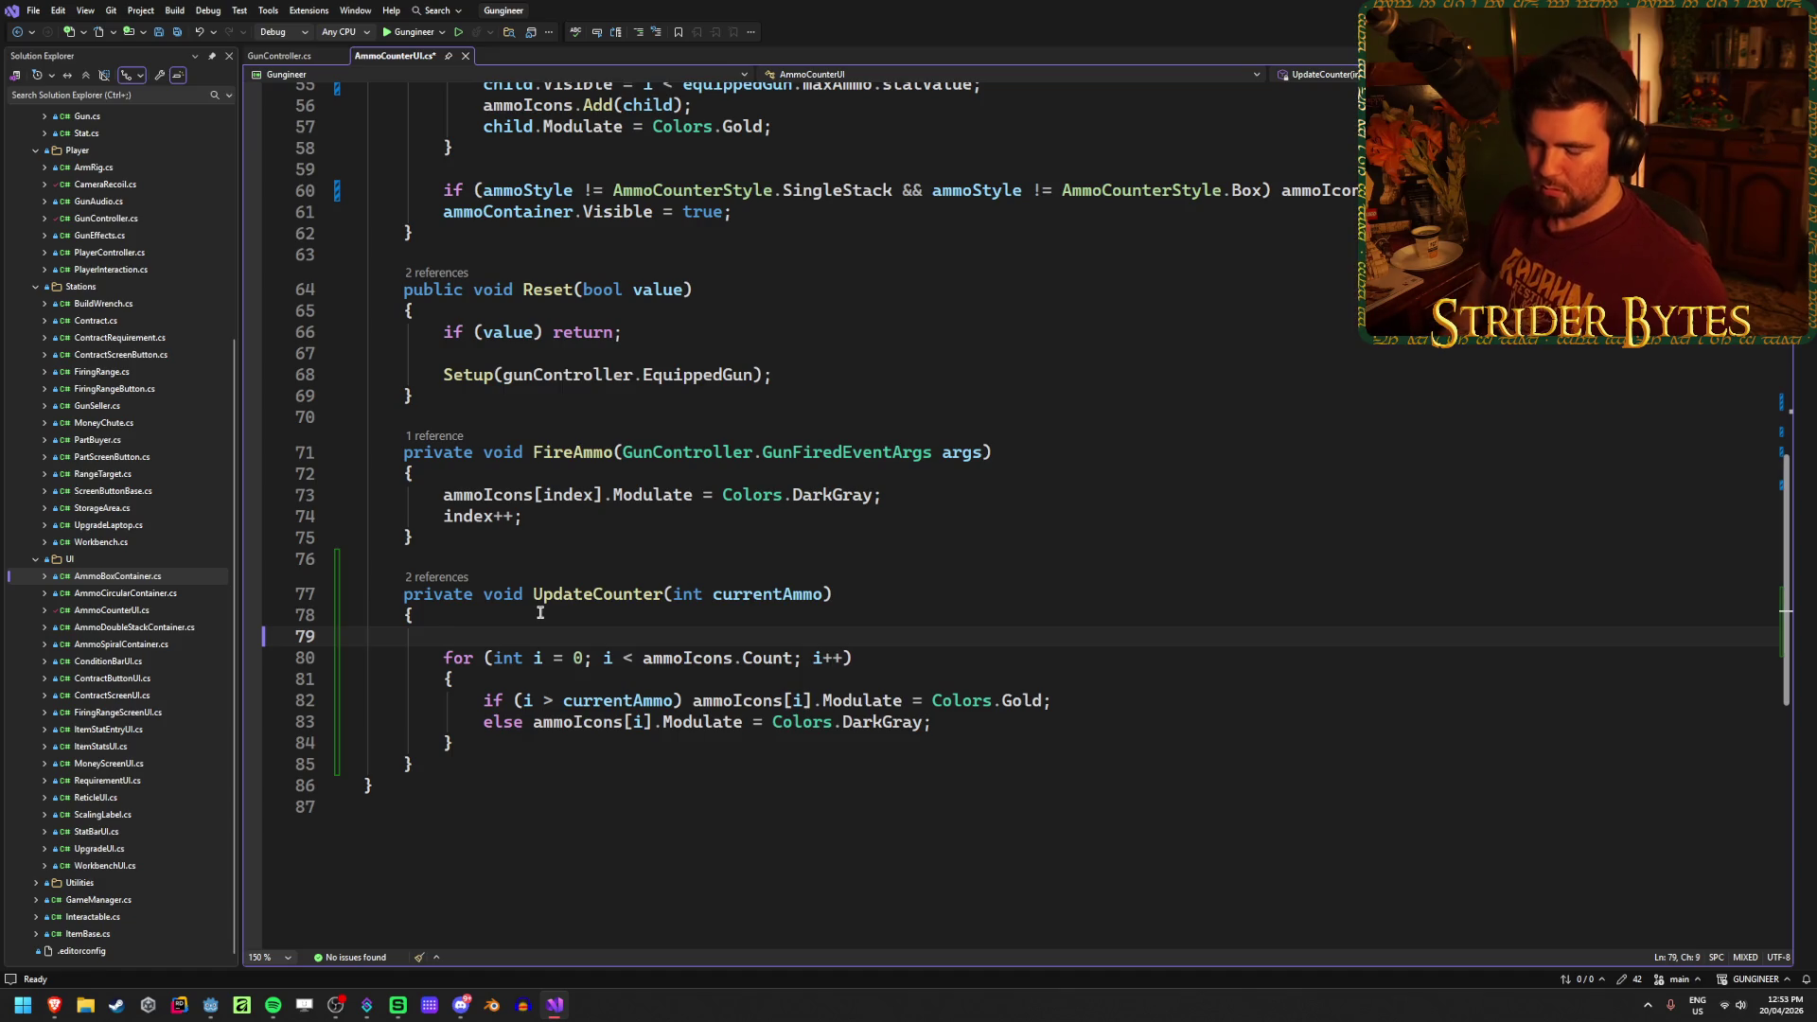
{"action": "type", "text": "GD.Print("}
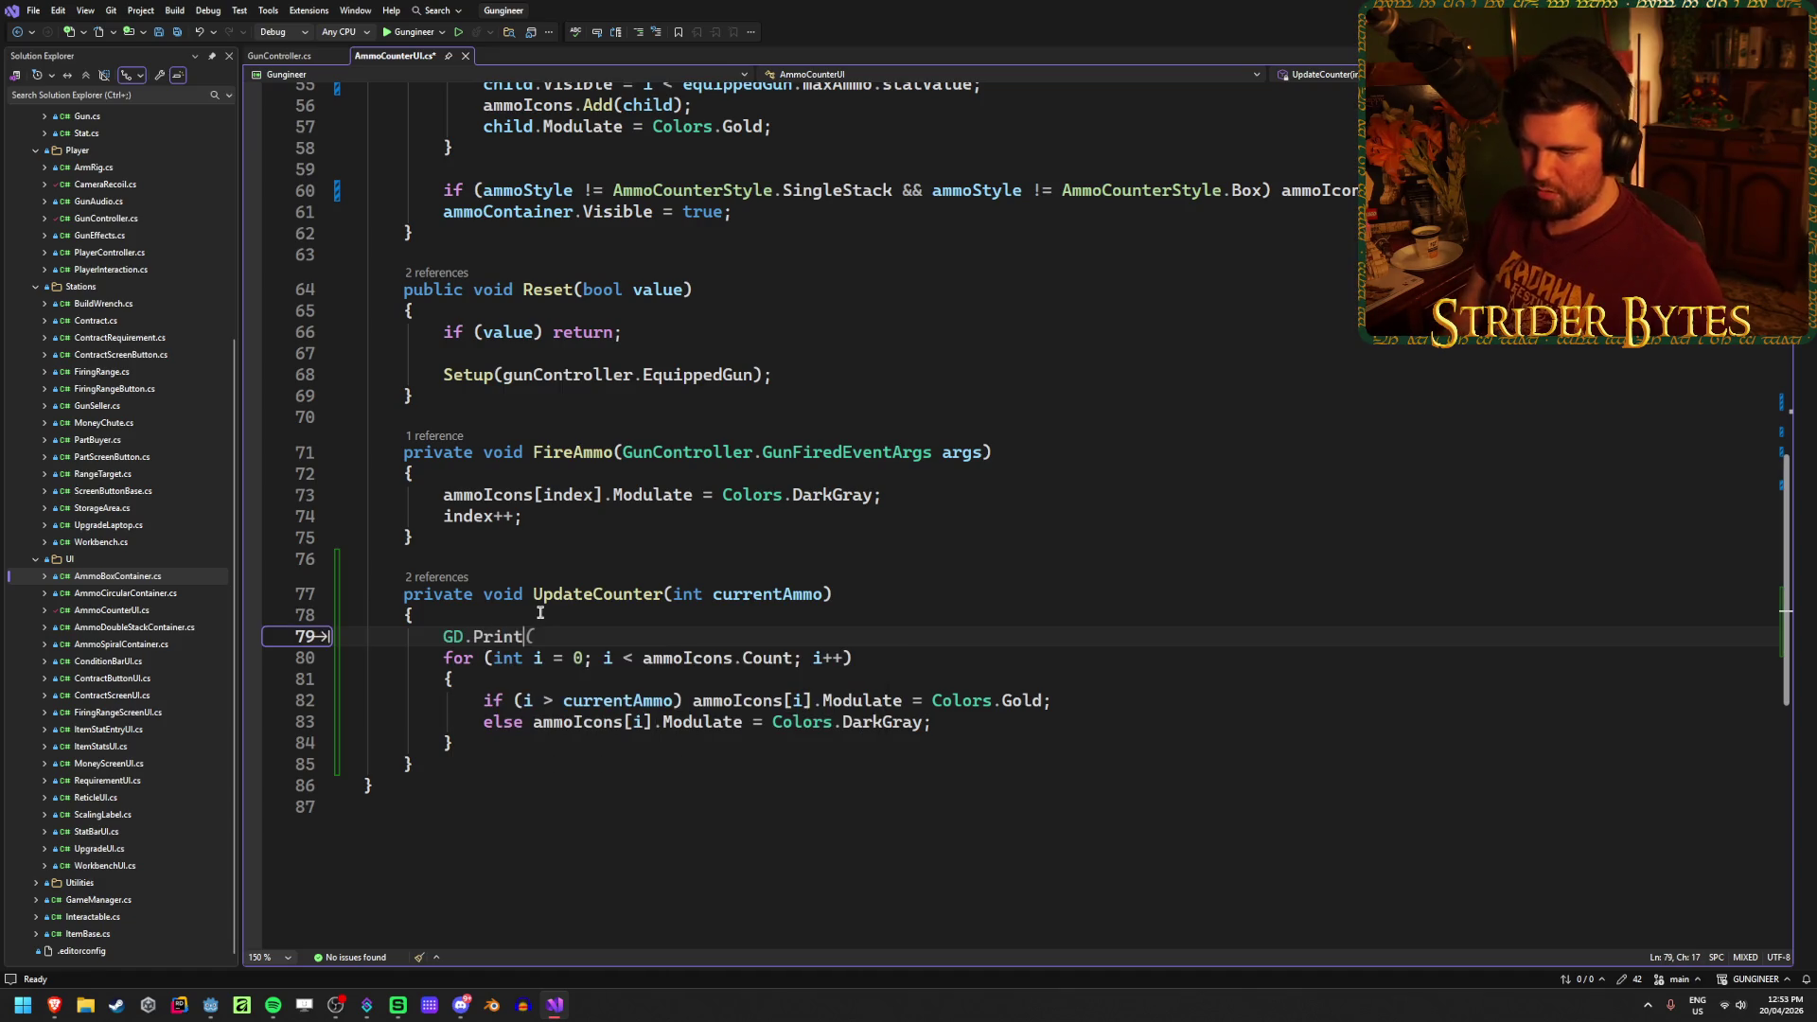
{"action": "type", "text": "currentAmmo)"}
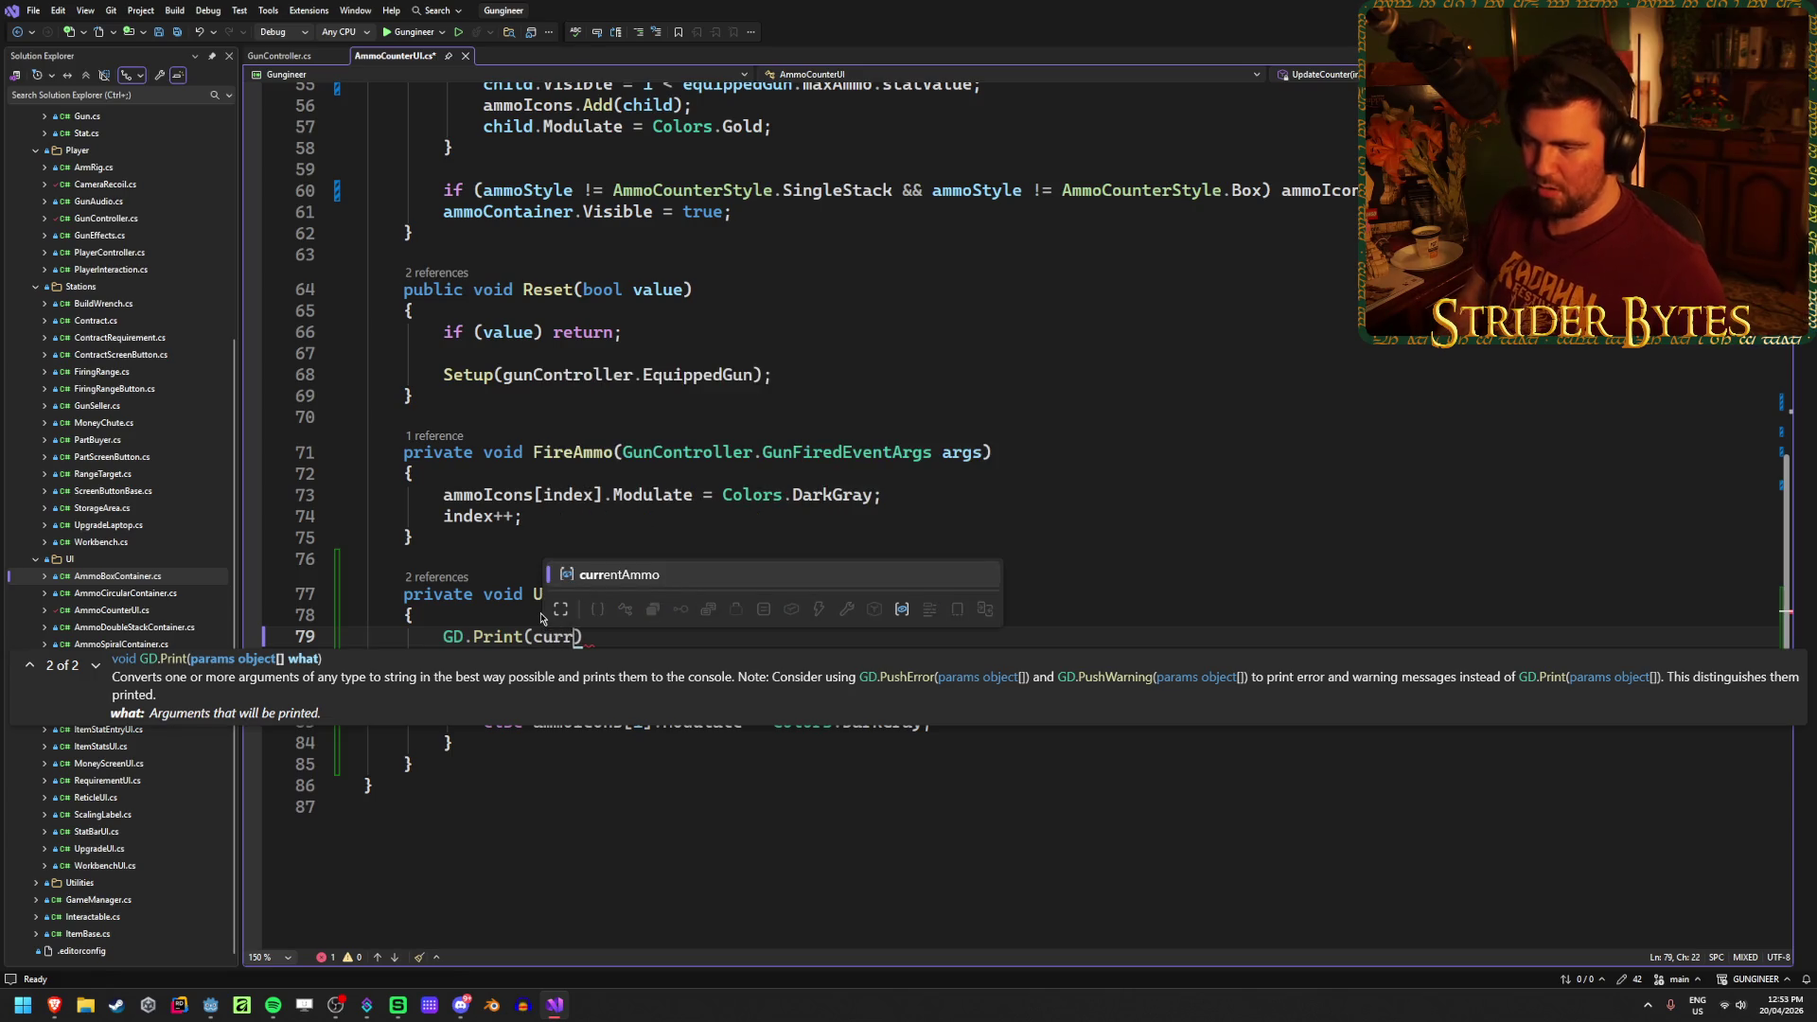
{"action": "type", "text": ";"}
{"action": "key", "text": "ctrl+s"}
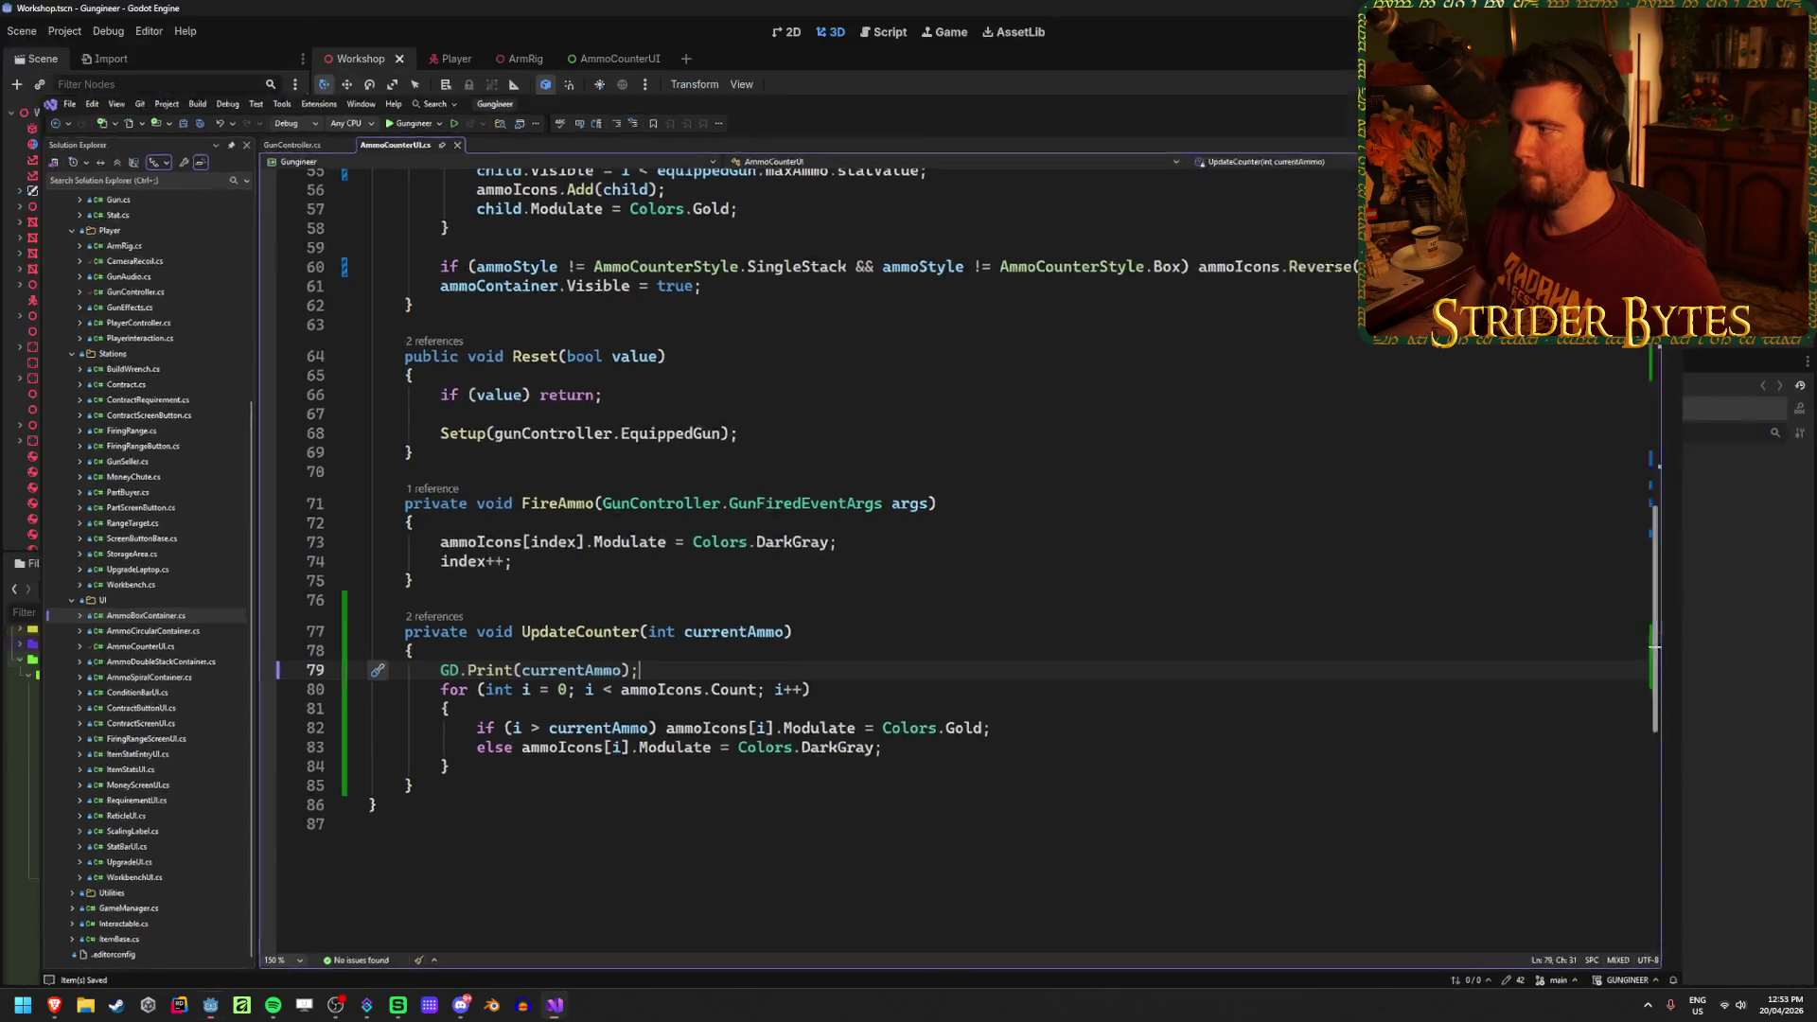
{"action": "key", "text": "alt+Tab"}
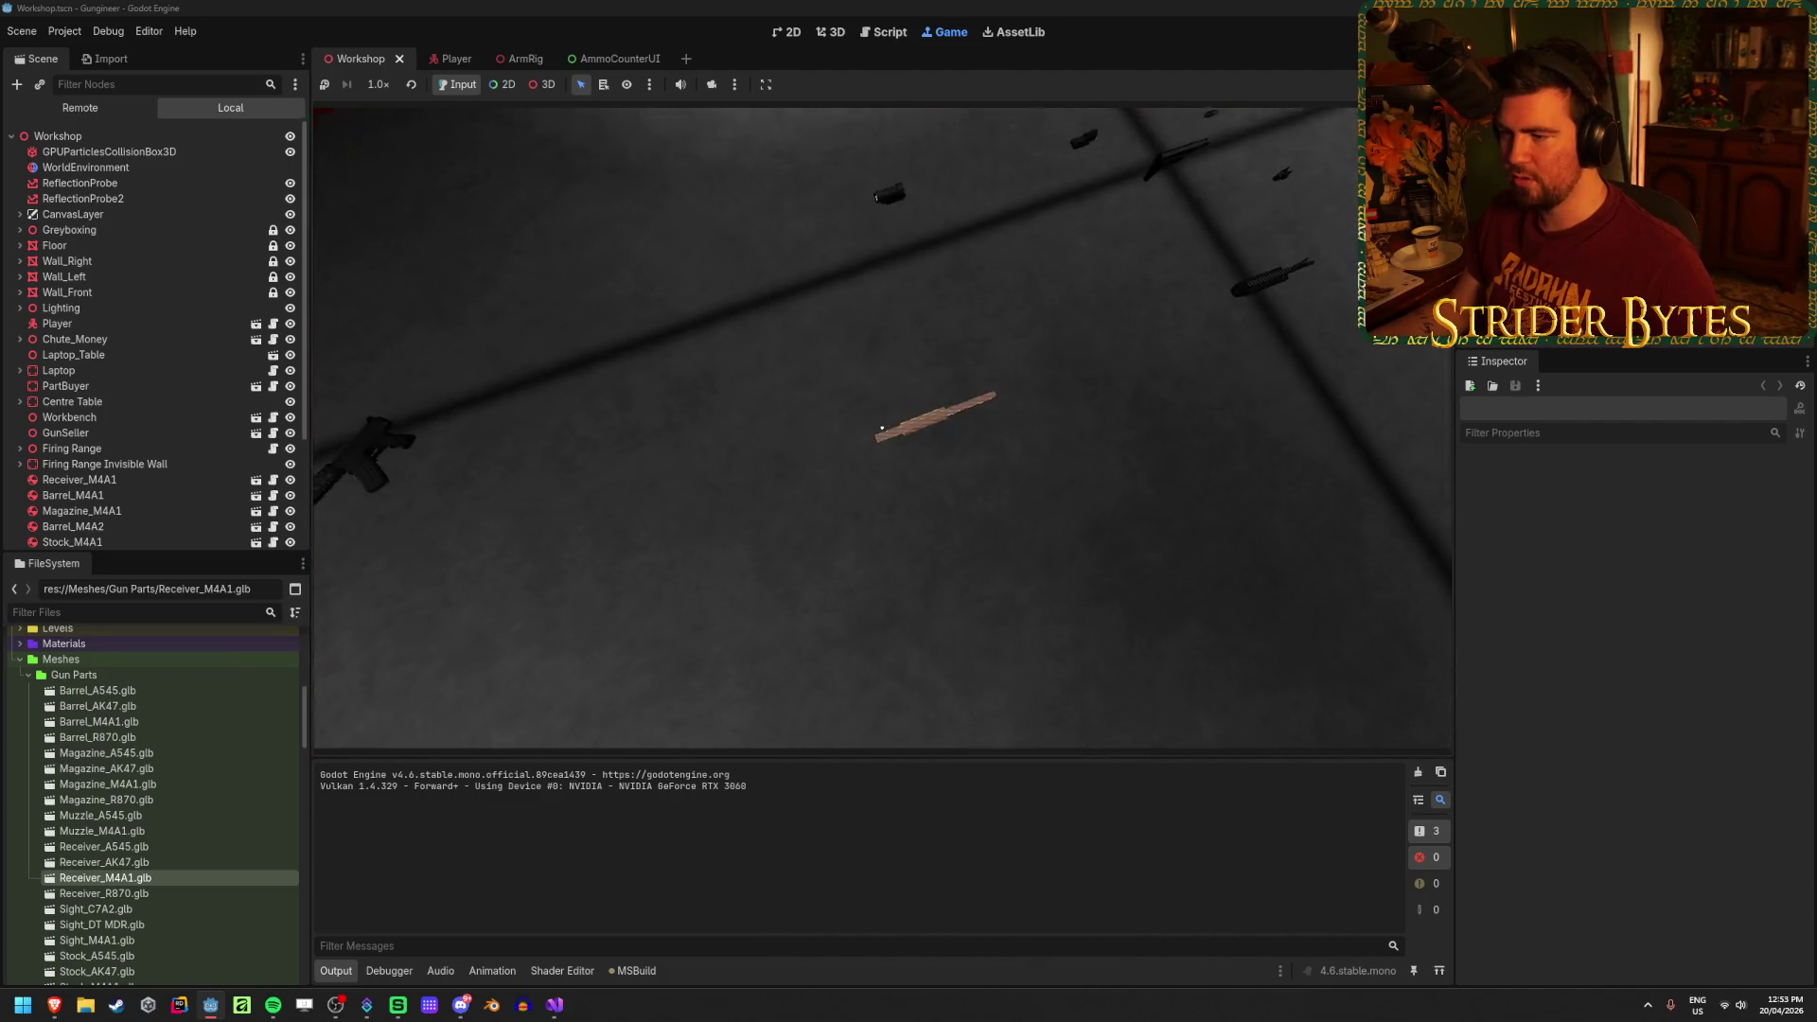
Step: Equip the shotgun with key 1, fire two shells, aim, reload with R, then stop the game
{"action": "key", "text": "1"}
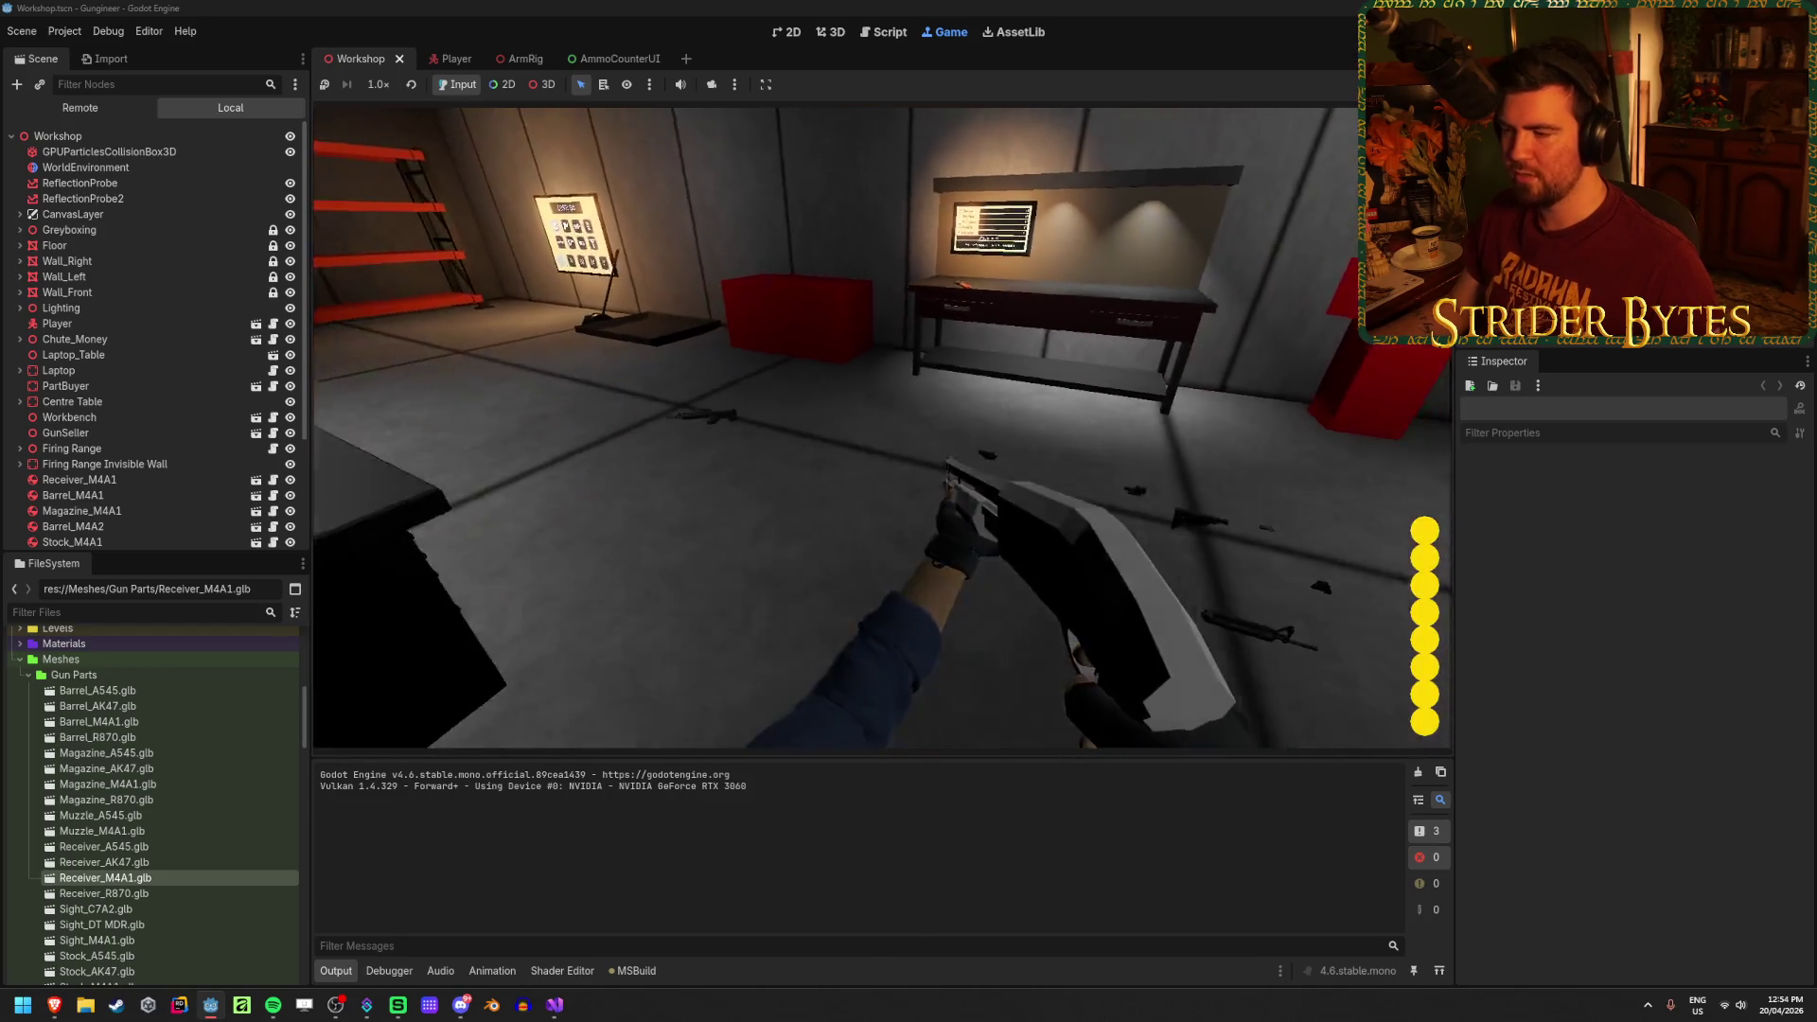
{"action": "left_click", "coordinate": [883, 429]}
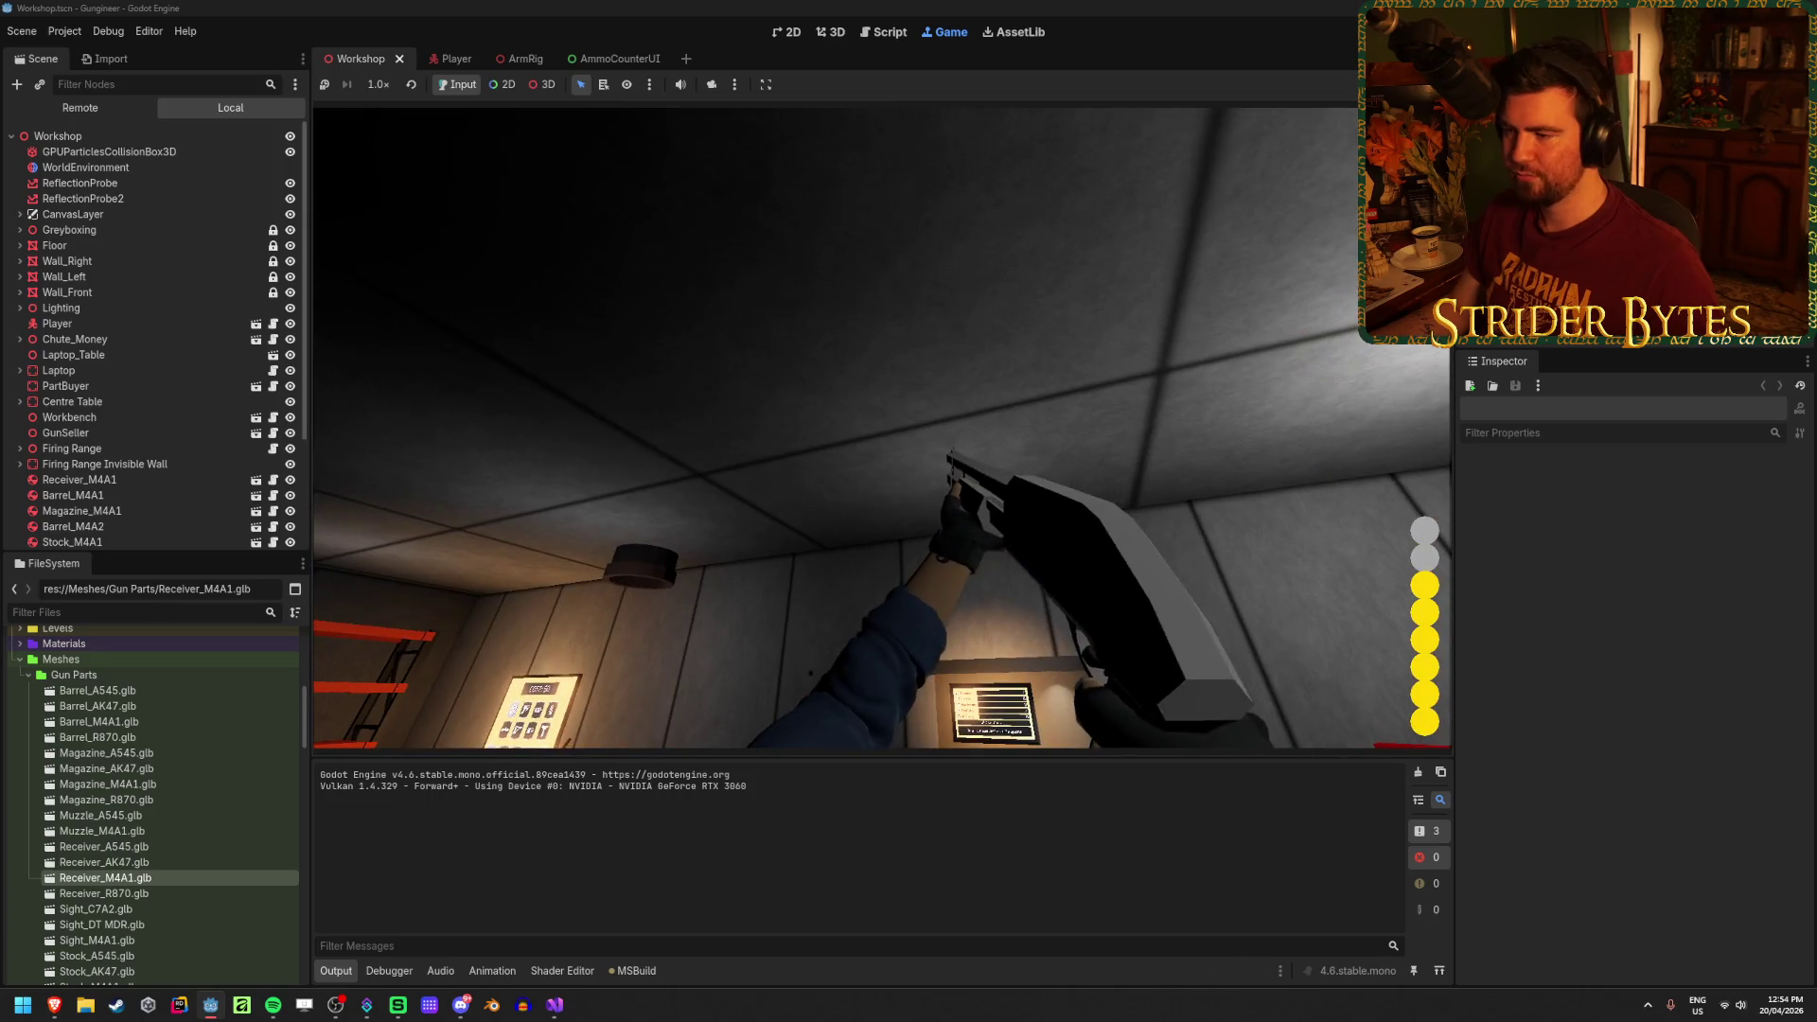
{"action": "left_click", "coordinate": [883, 429]}
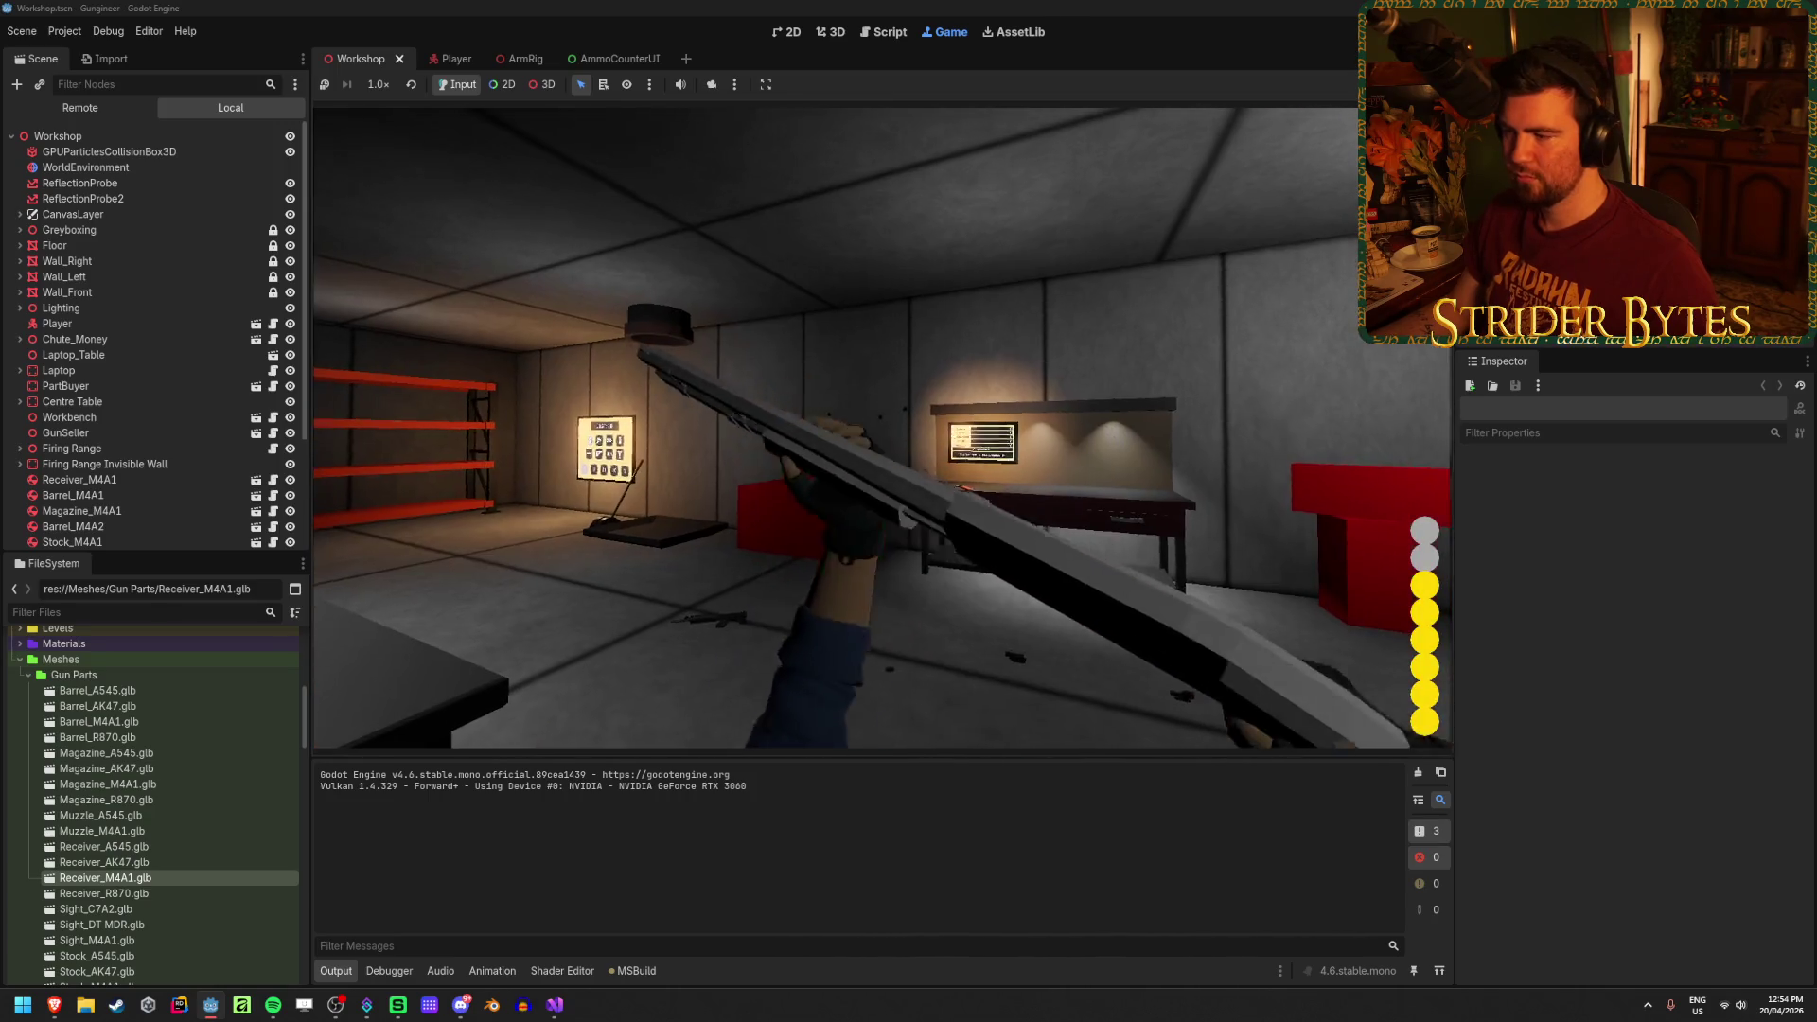
{"action": "right_click", "coordinate": [883, 428]}
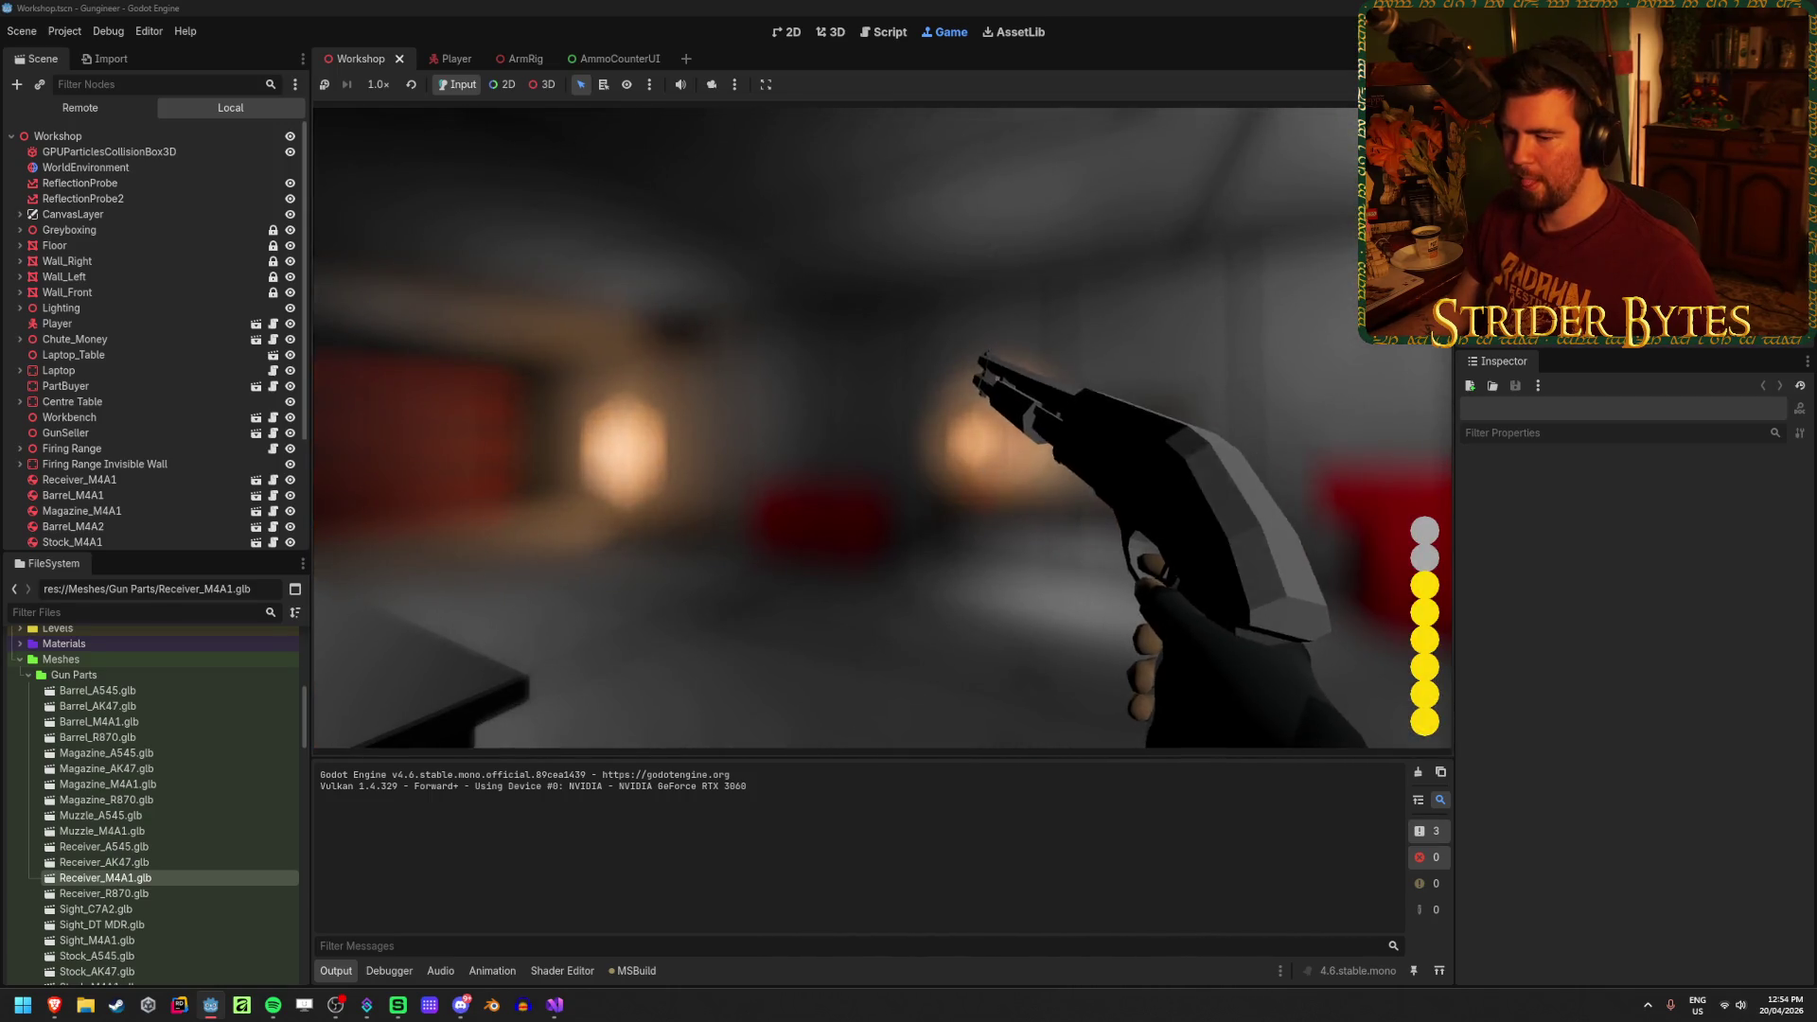
{"action": "key", "text": "r"}
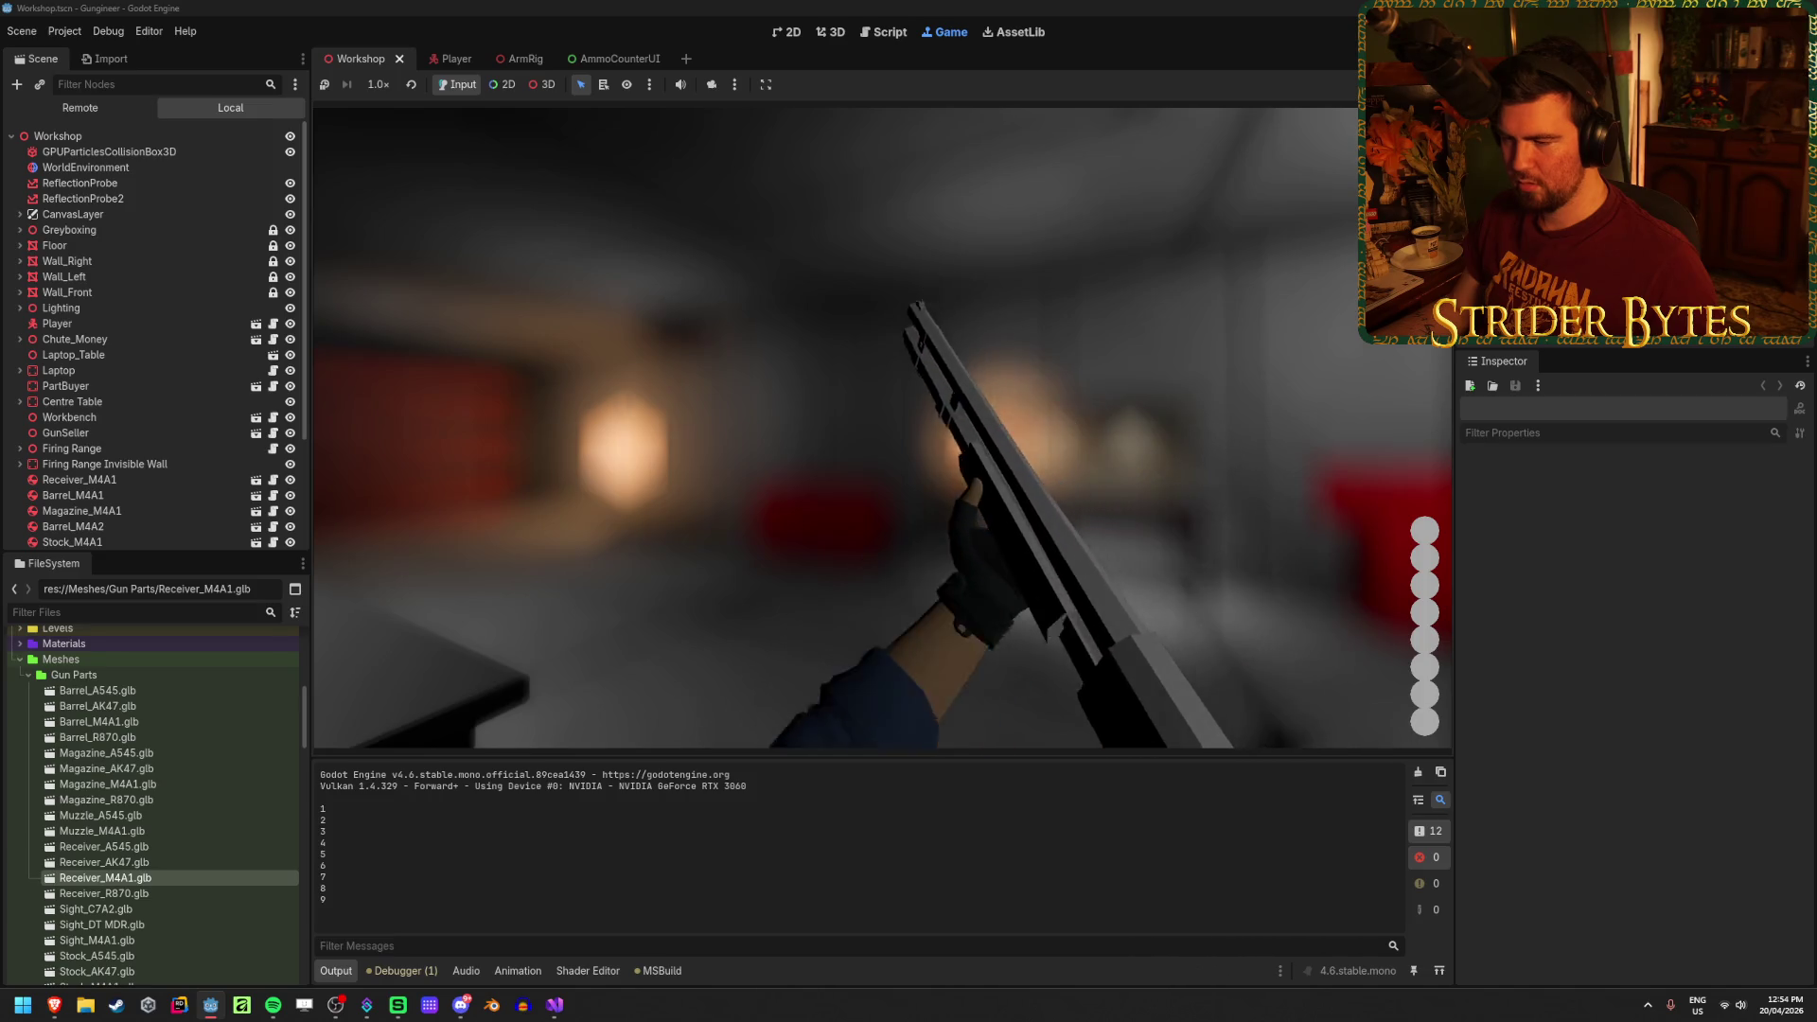
{"action": "key", "text": "F8"}
{"action": "key", "text": "ctrl+s"}
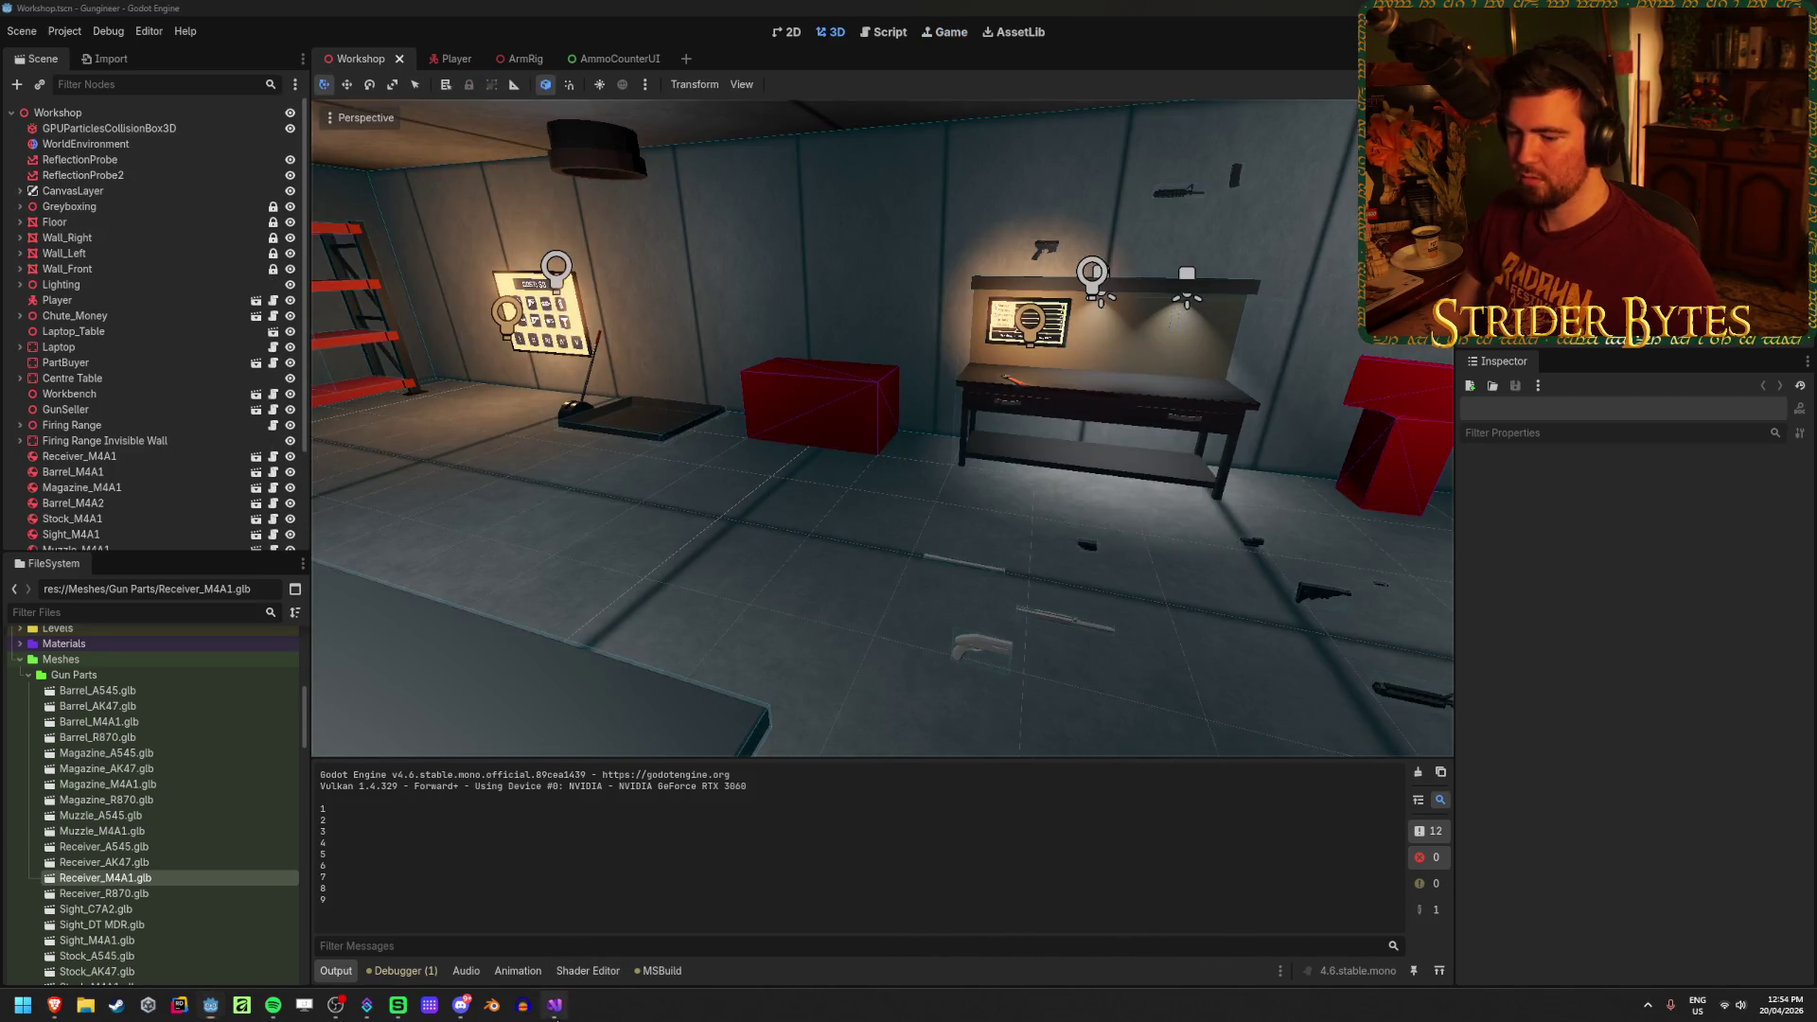
Step: In GunController.cs, inspect LoadSingleBullet's ammo increment and LoadSingleBulletEvent invocation
{"action": "left_click", "coordinate": [554, 1005]}
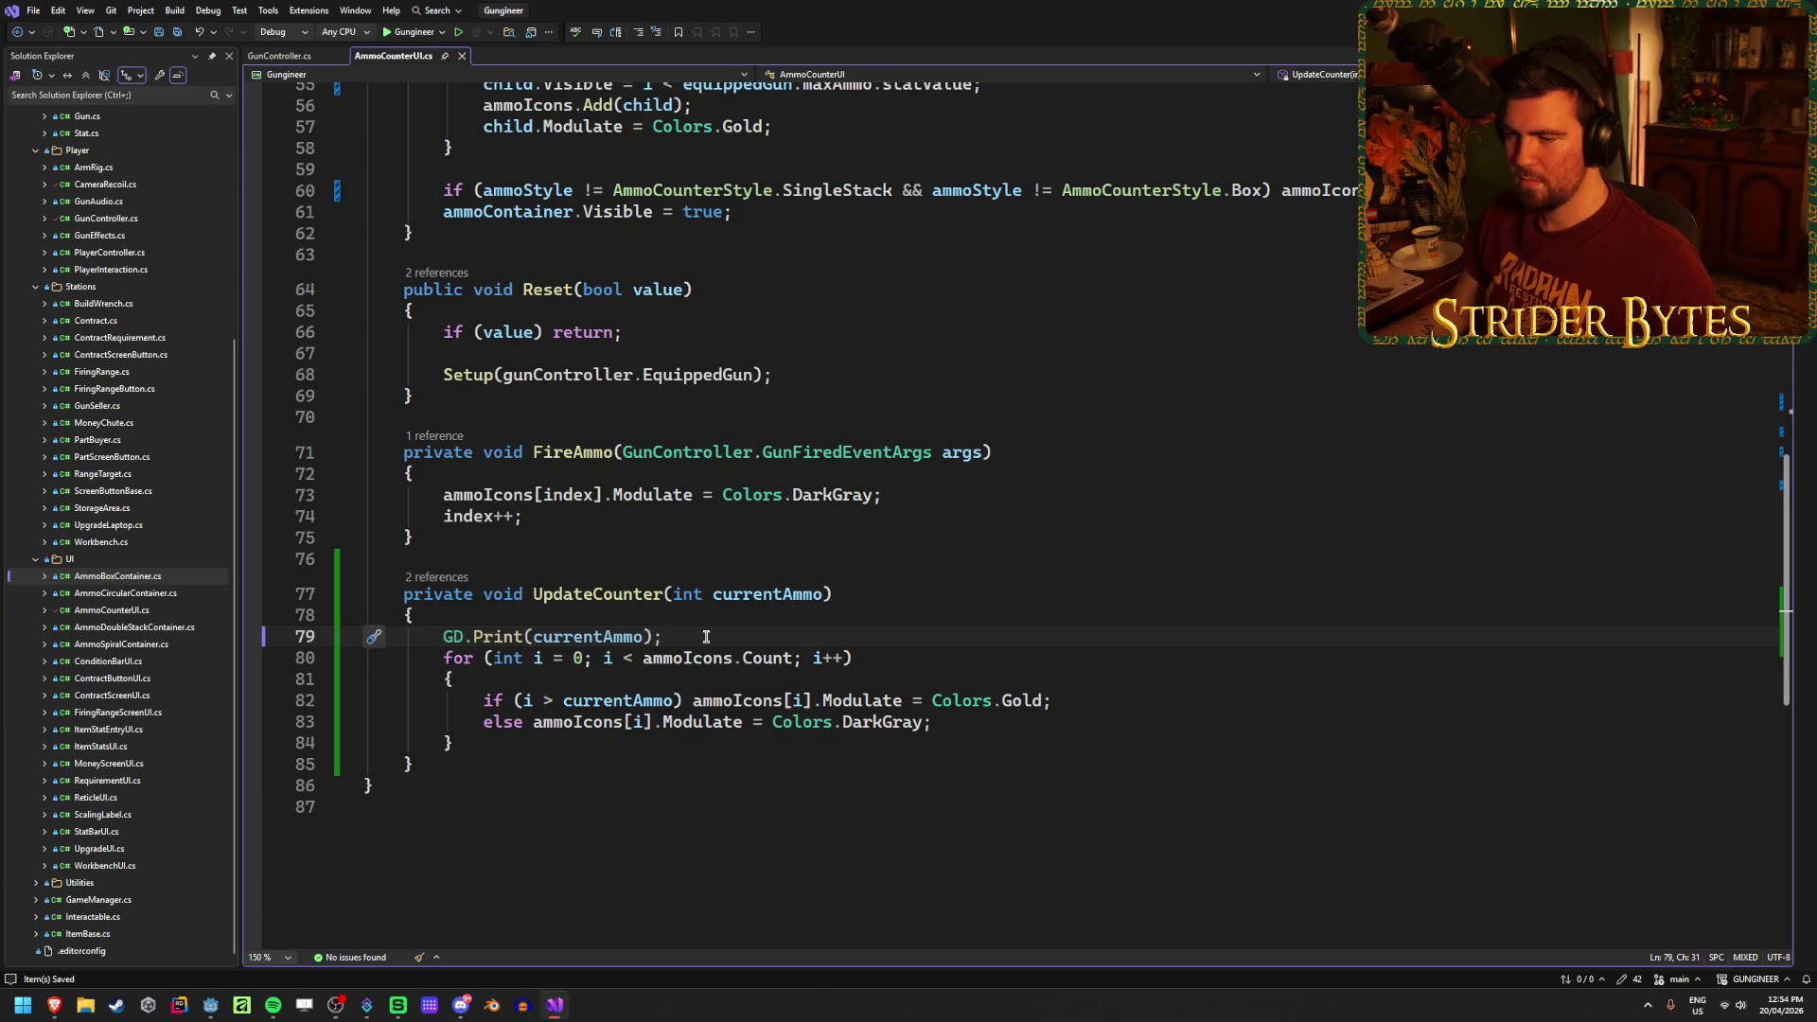
{"action": "left_click", "coordinate": [282, 56]}
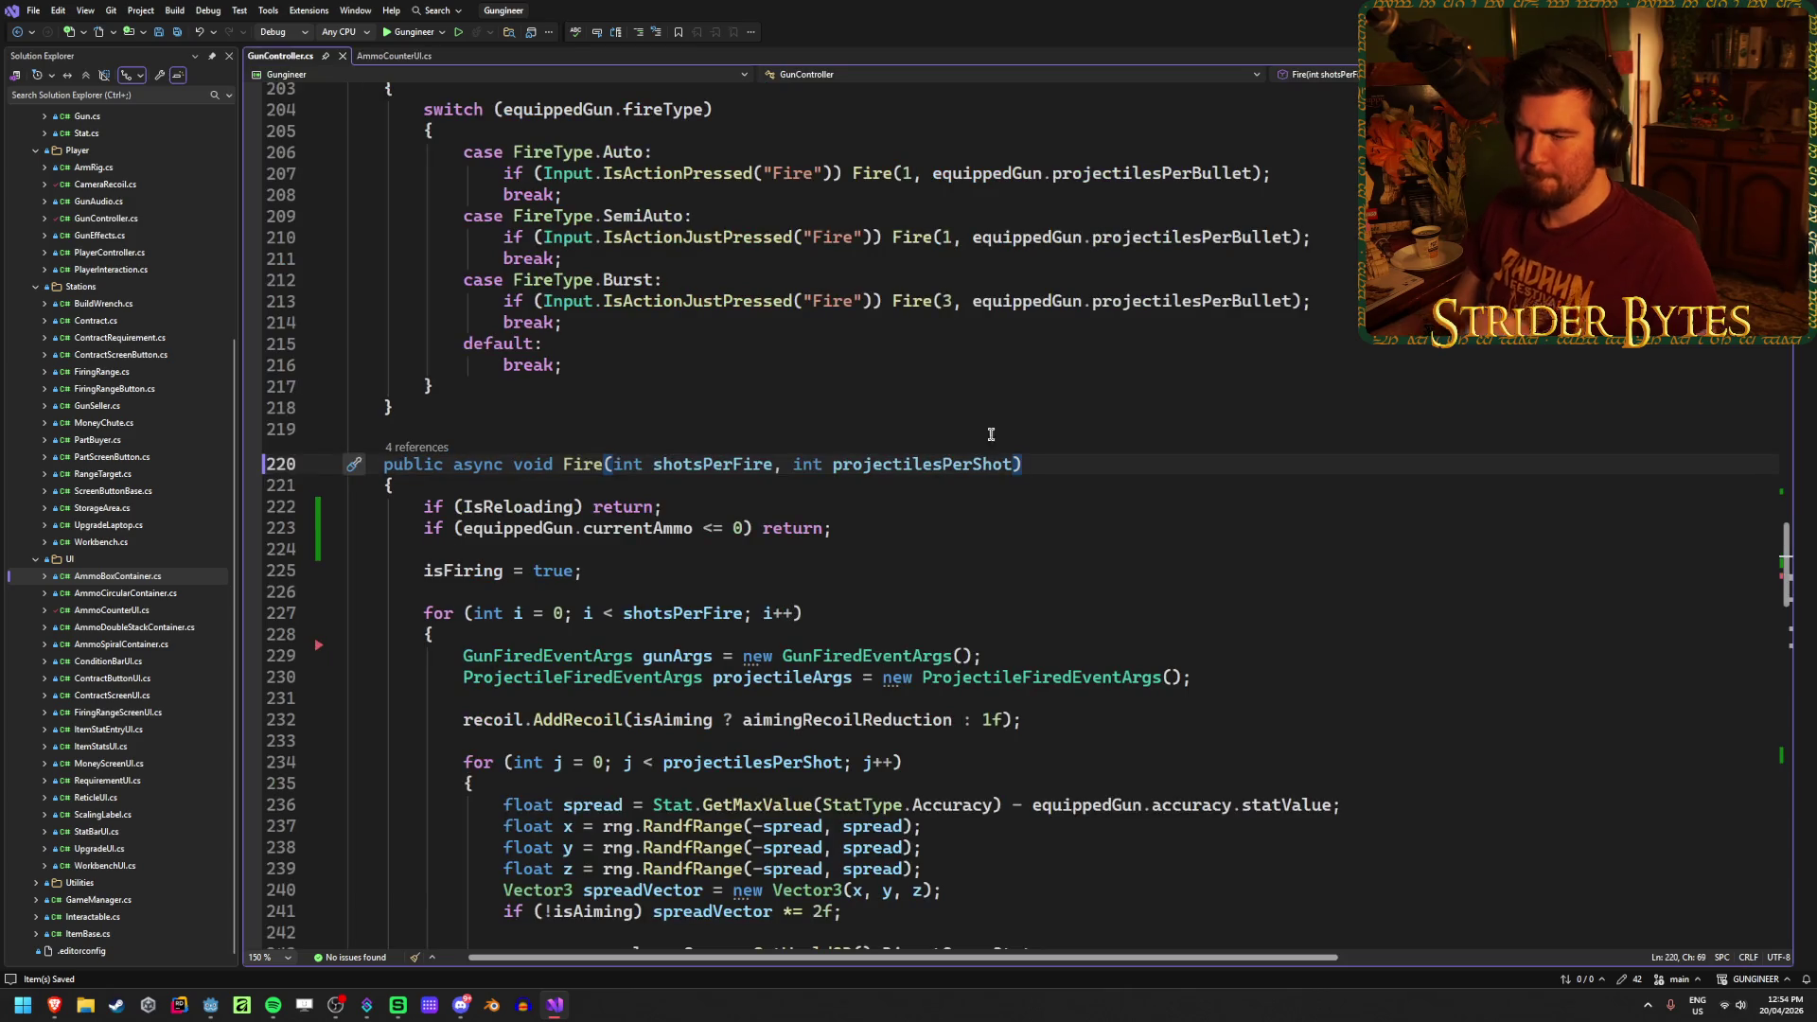
{"action": "scroll", "coordinate": [971, 536], "scroll_direction": "down", "scroll_amount": 20}
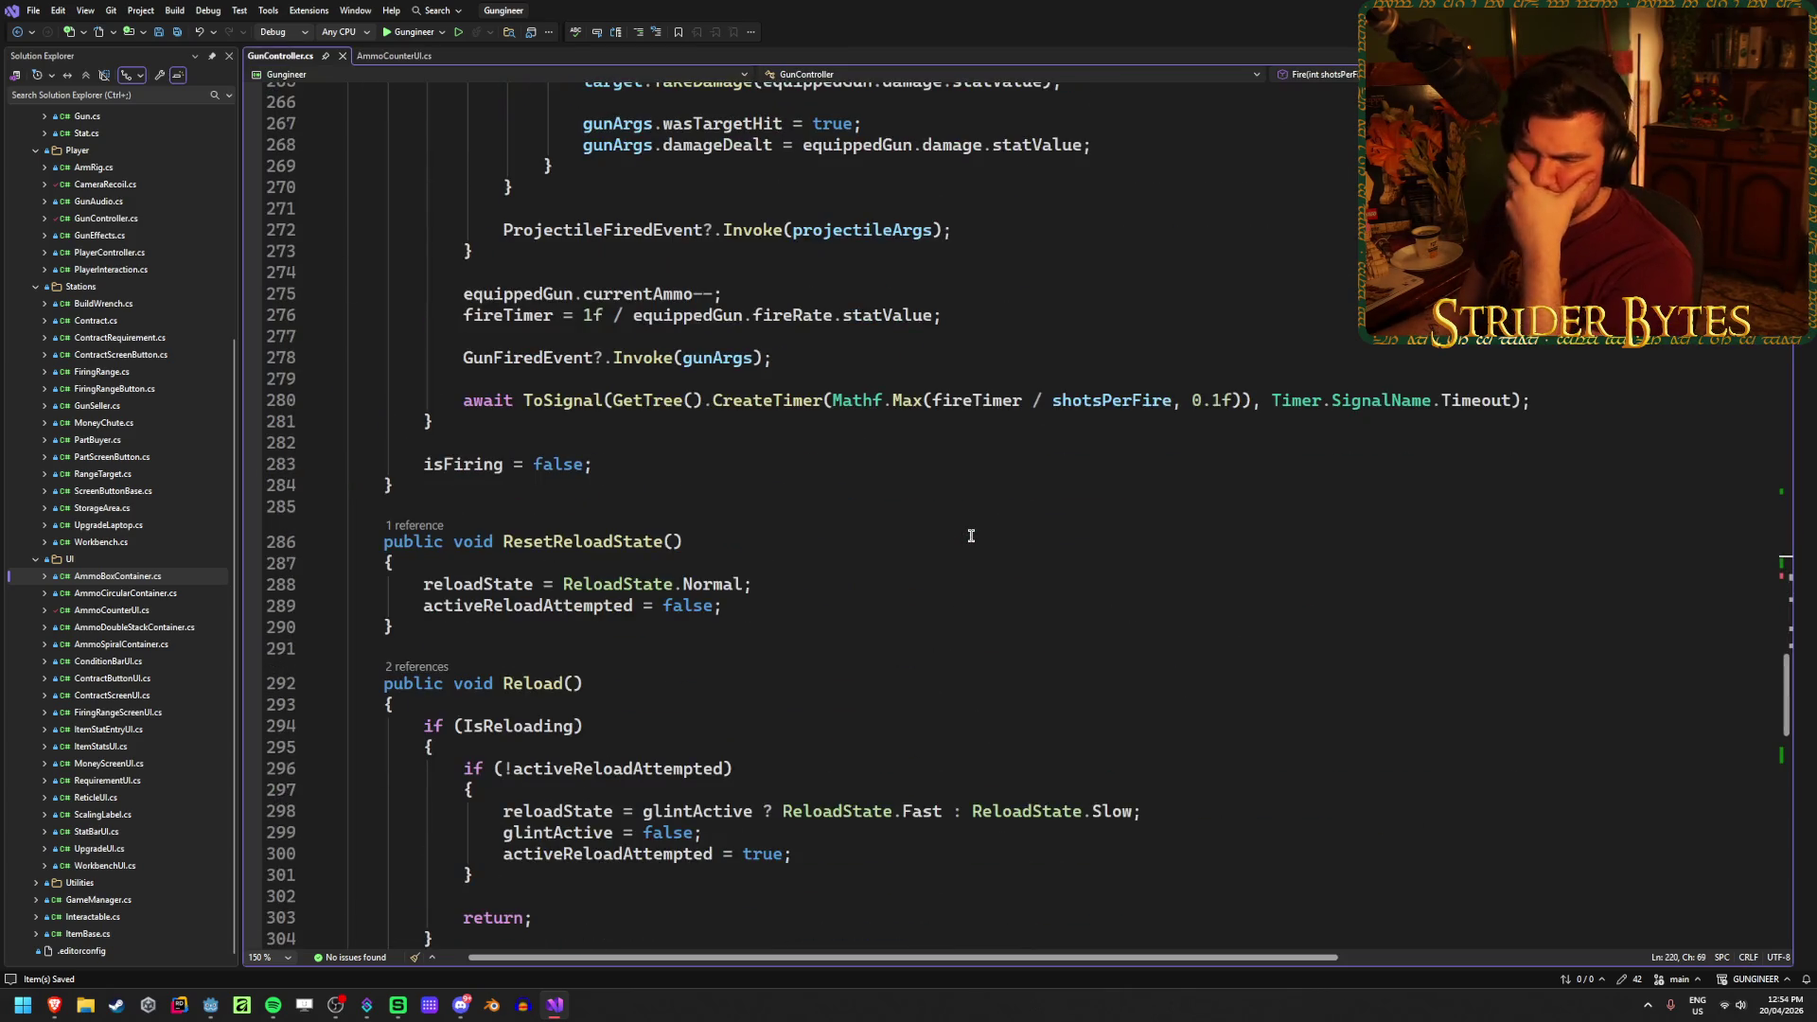
{"action": "scroll", "coordinate": [971, 535], "scroll_direction": "down", "scroll_amount": 2}
{"action": "scroll", "coordinate": [971, 536], "scroll_direction": "up", "scroll_amount": 3}
{"action": "scroll", "coordinate": [970, 527], "scroll_direction": "down", "scroll_amount": 12}
{"action": "left_click", "coordinate": [586, 445]}
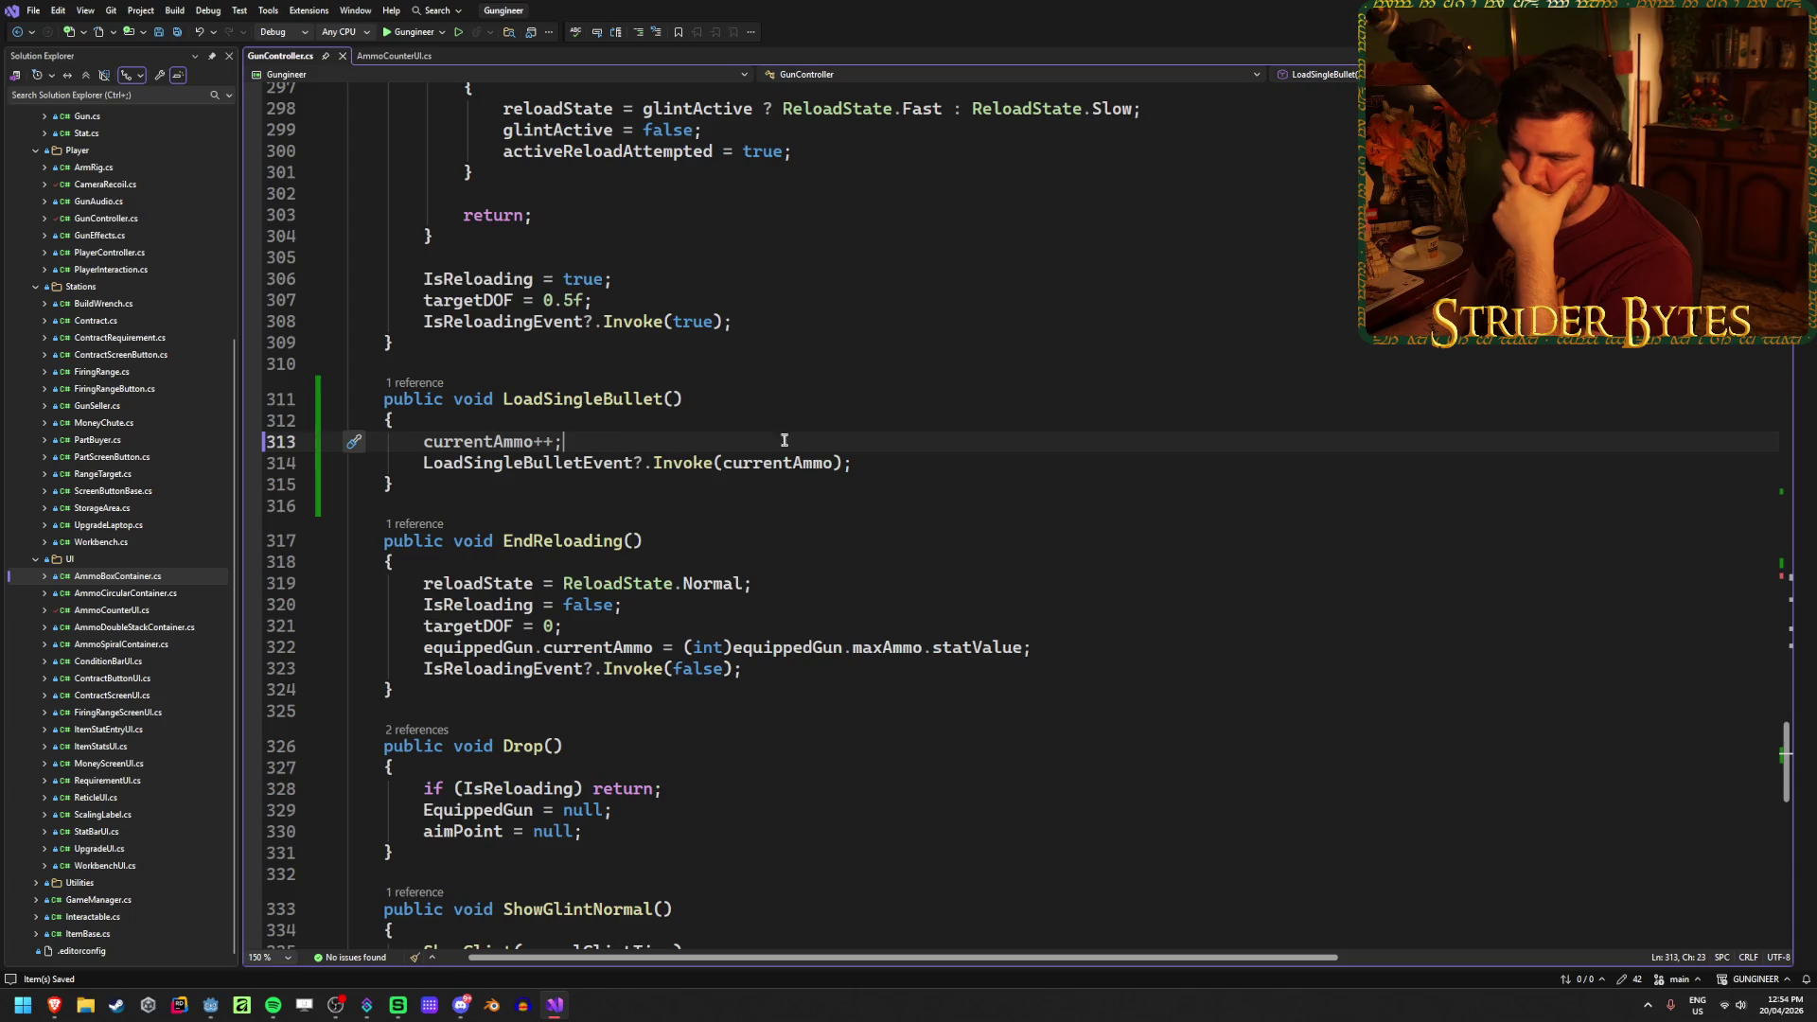
{"action": "left_click", "coordinate": [945, 465]}
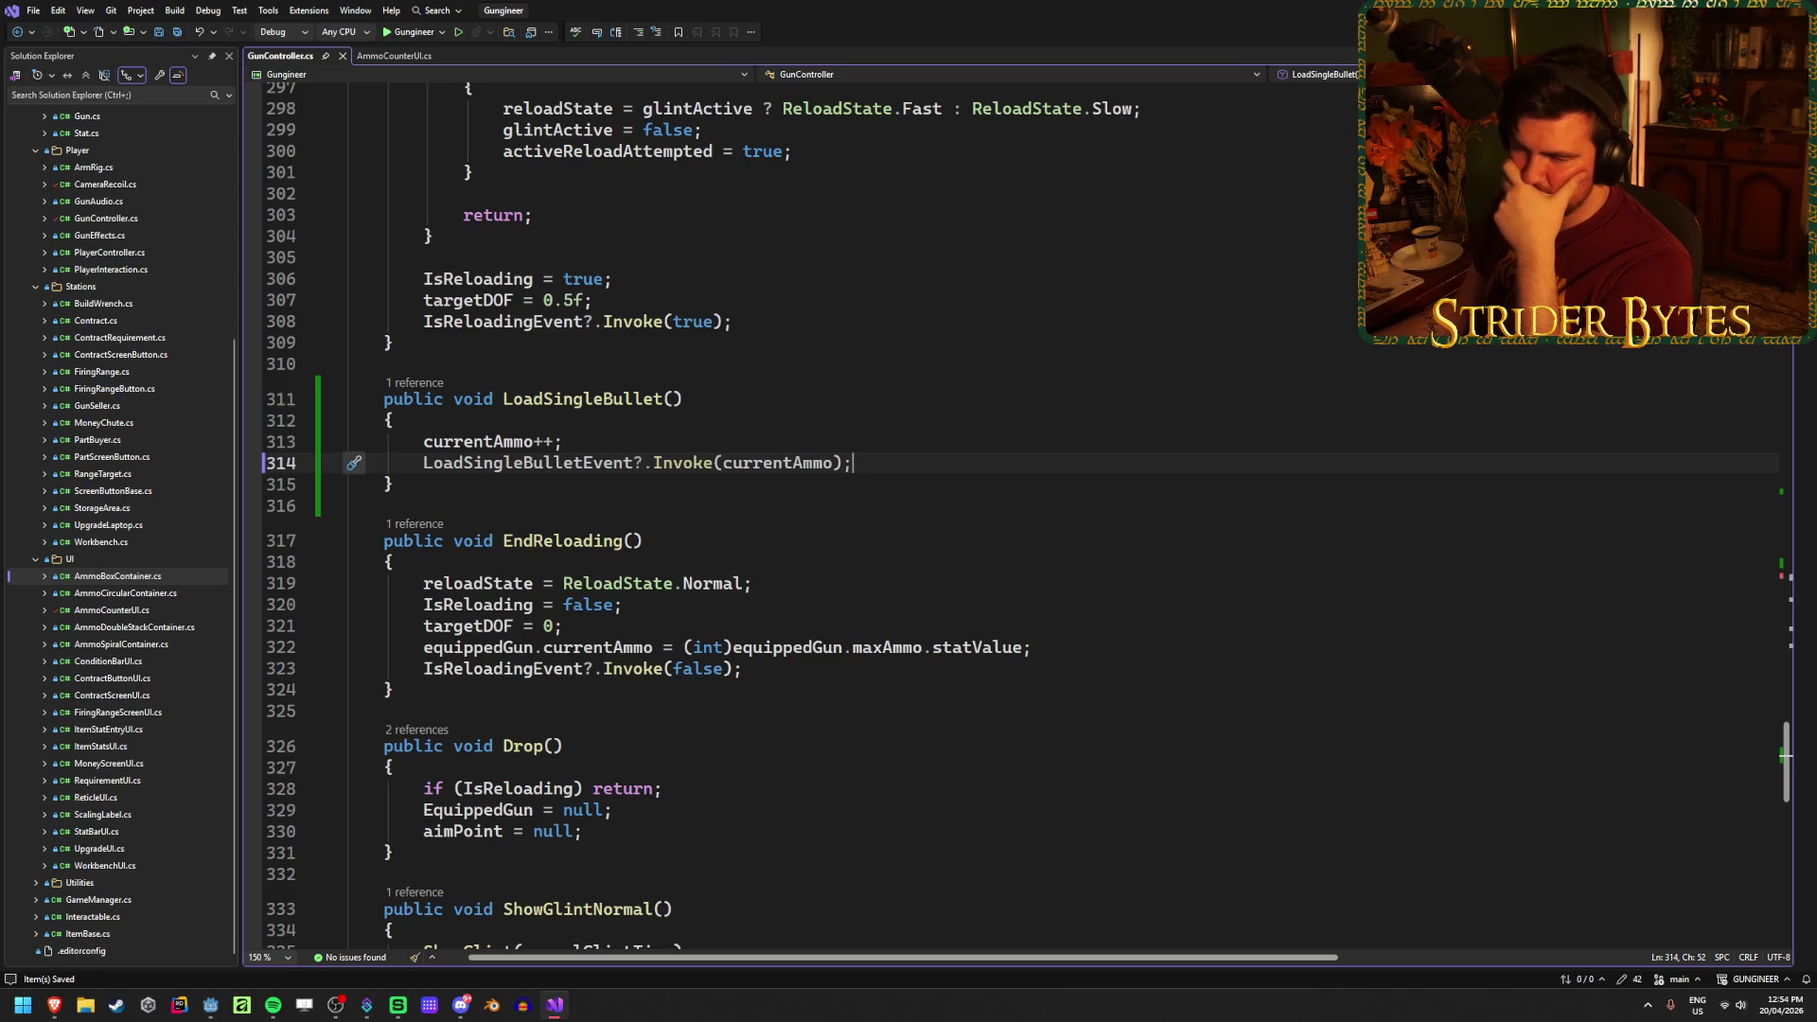
Step: Inspect the currentAmmo decrement in the Fire method
{"action": "scroll", "coordinate": [929, 561], "scroll_direction": "up", "scroll_amount": 2}
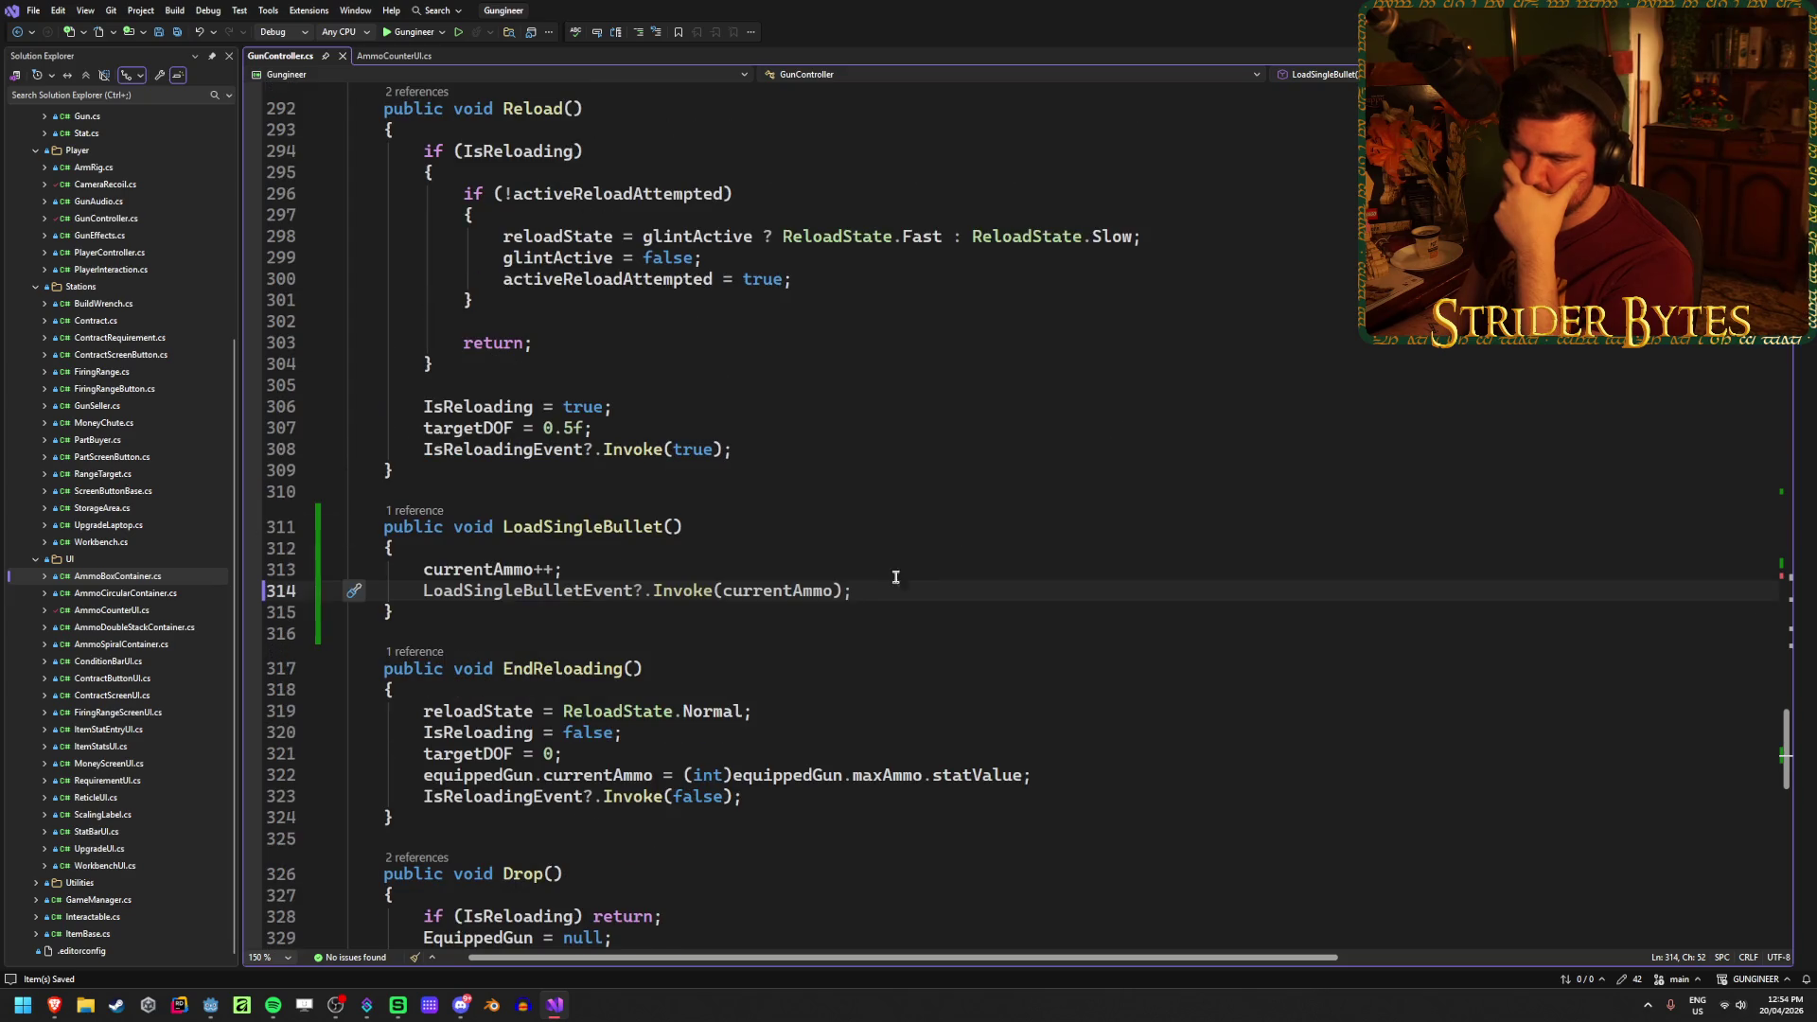
{"action": "scroll", "coordinate": [896, 576], "scroll_direction": "up", "scroll_amount": 20}
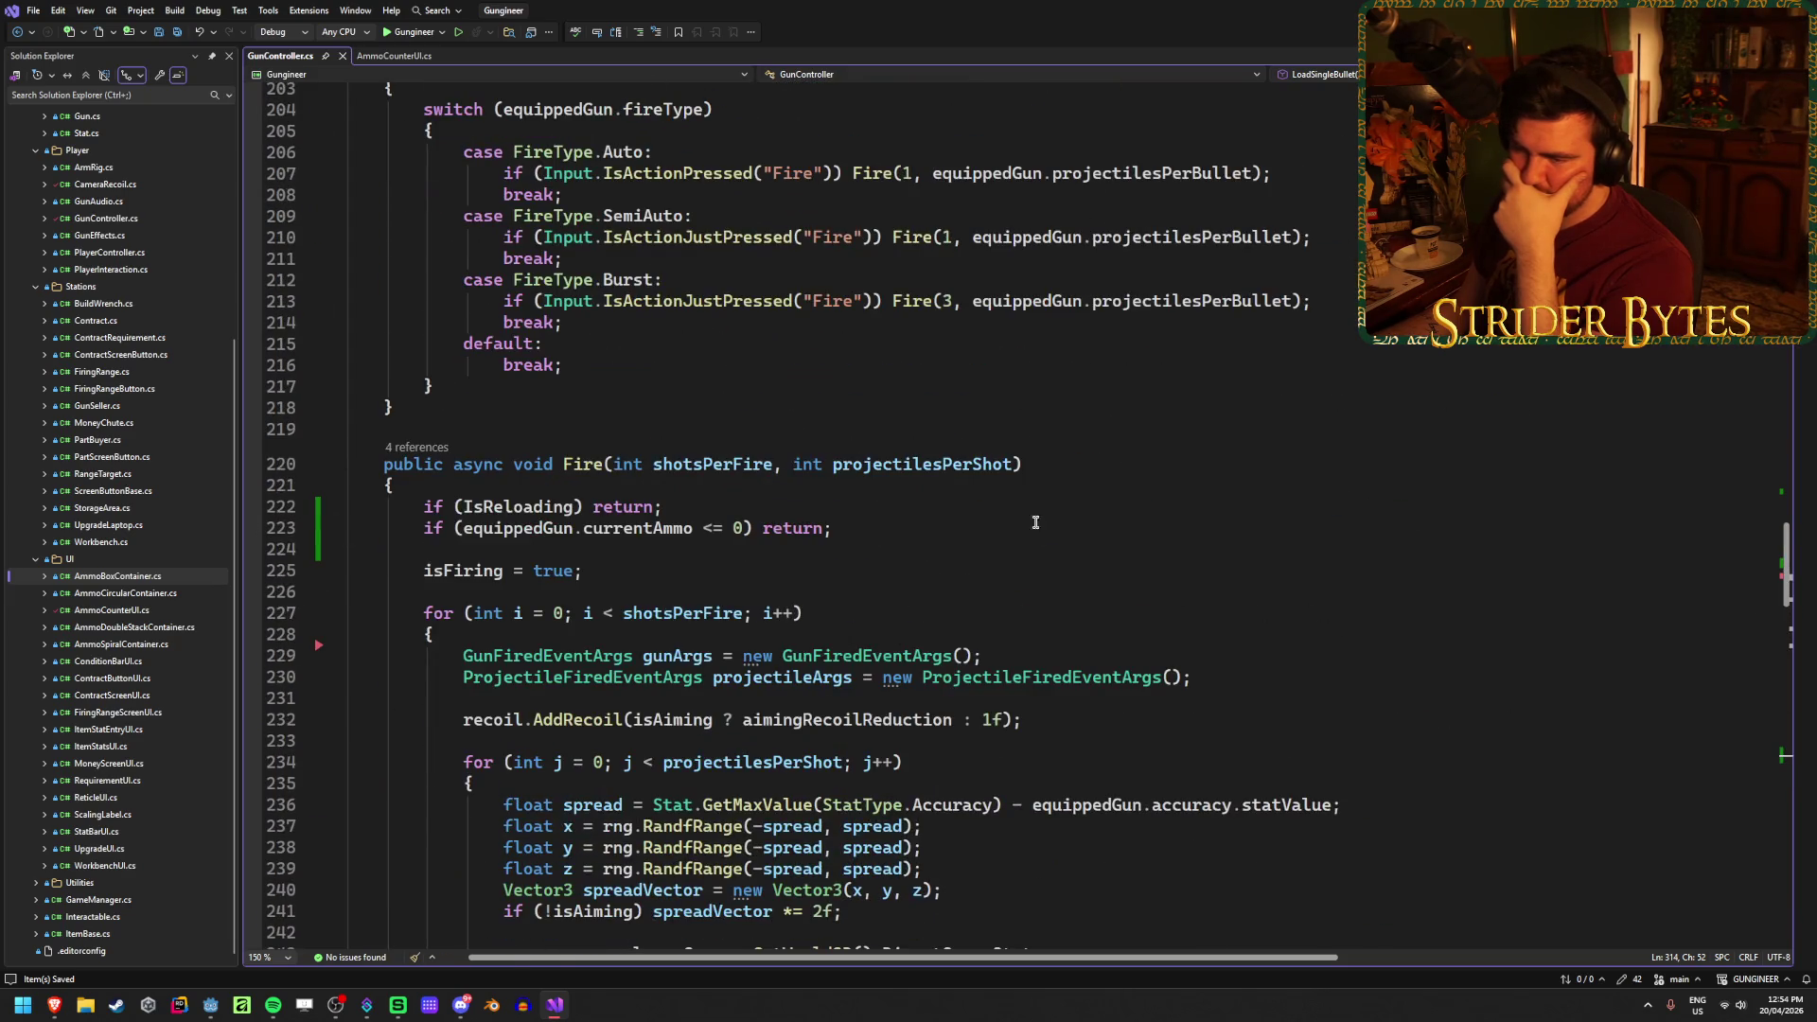
{"action": "scroll", "coordinate": [1099, 592], "scroll_direction": "down", "scroll_amount": 8}
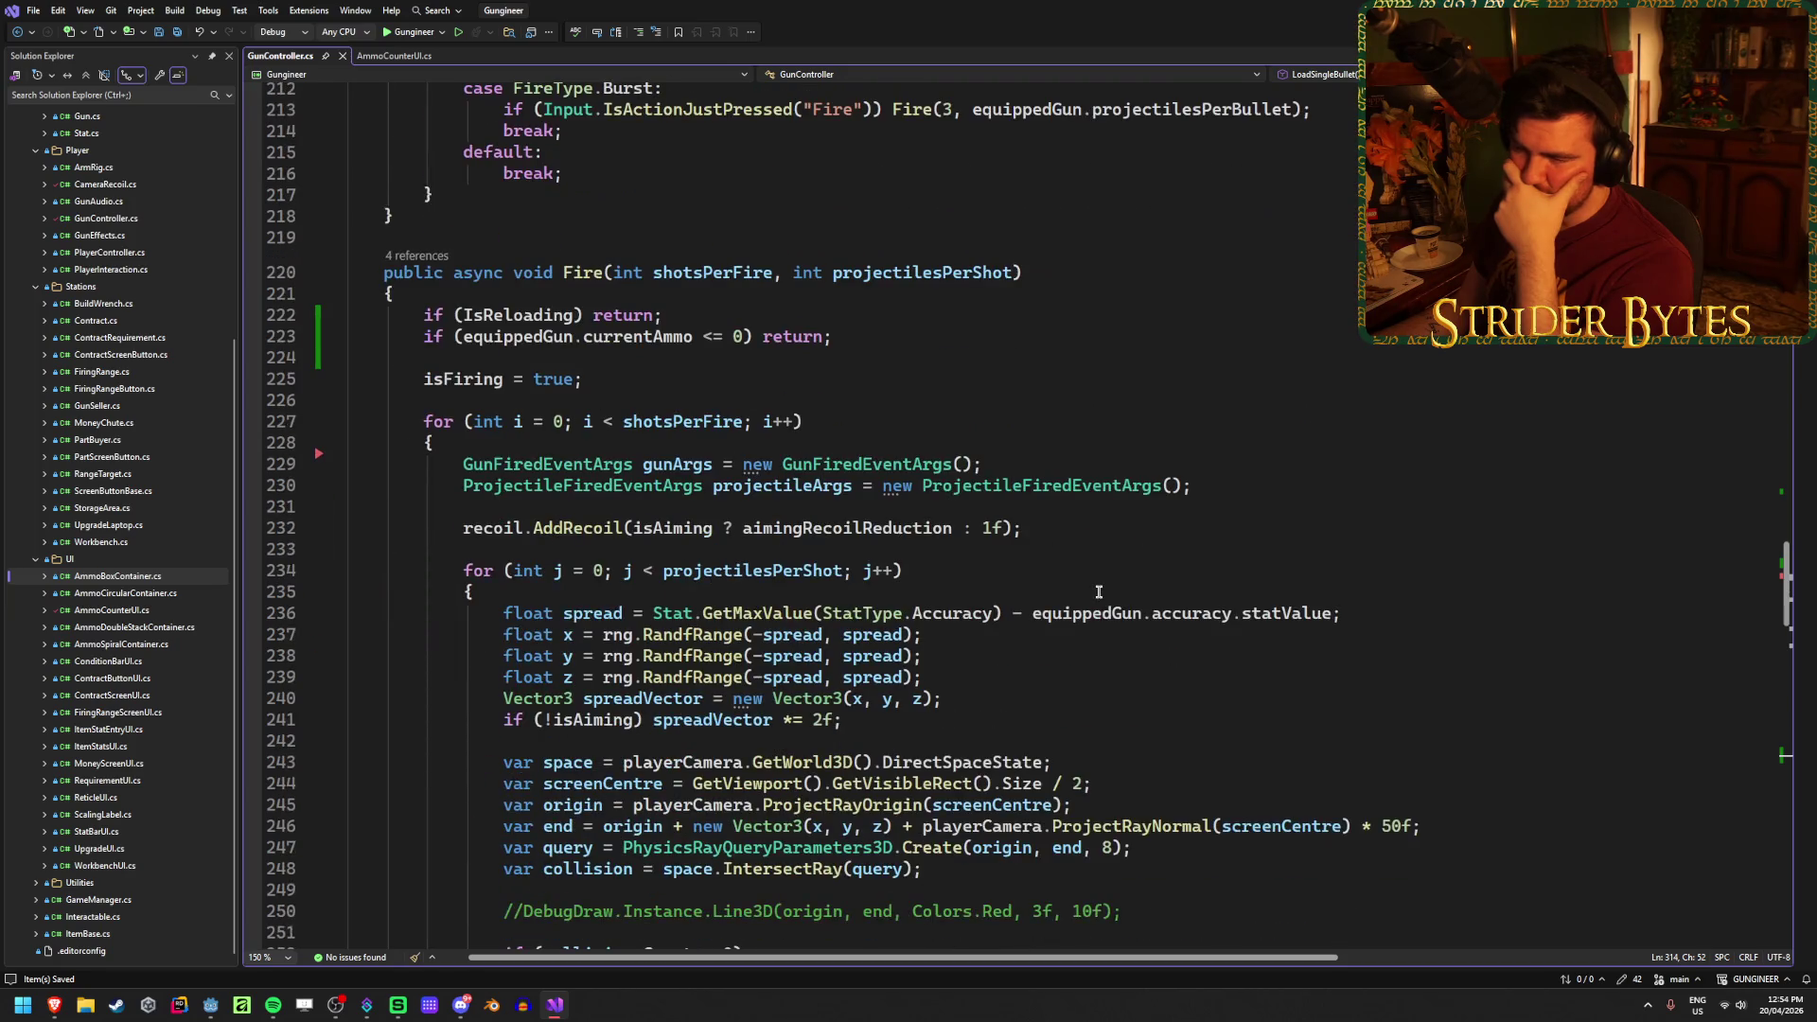
{"action": "scroll", "coordinate": [1099, 591], "scroll_direction": "down", "scroll_amount": 9}
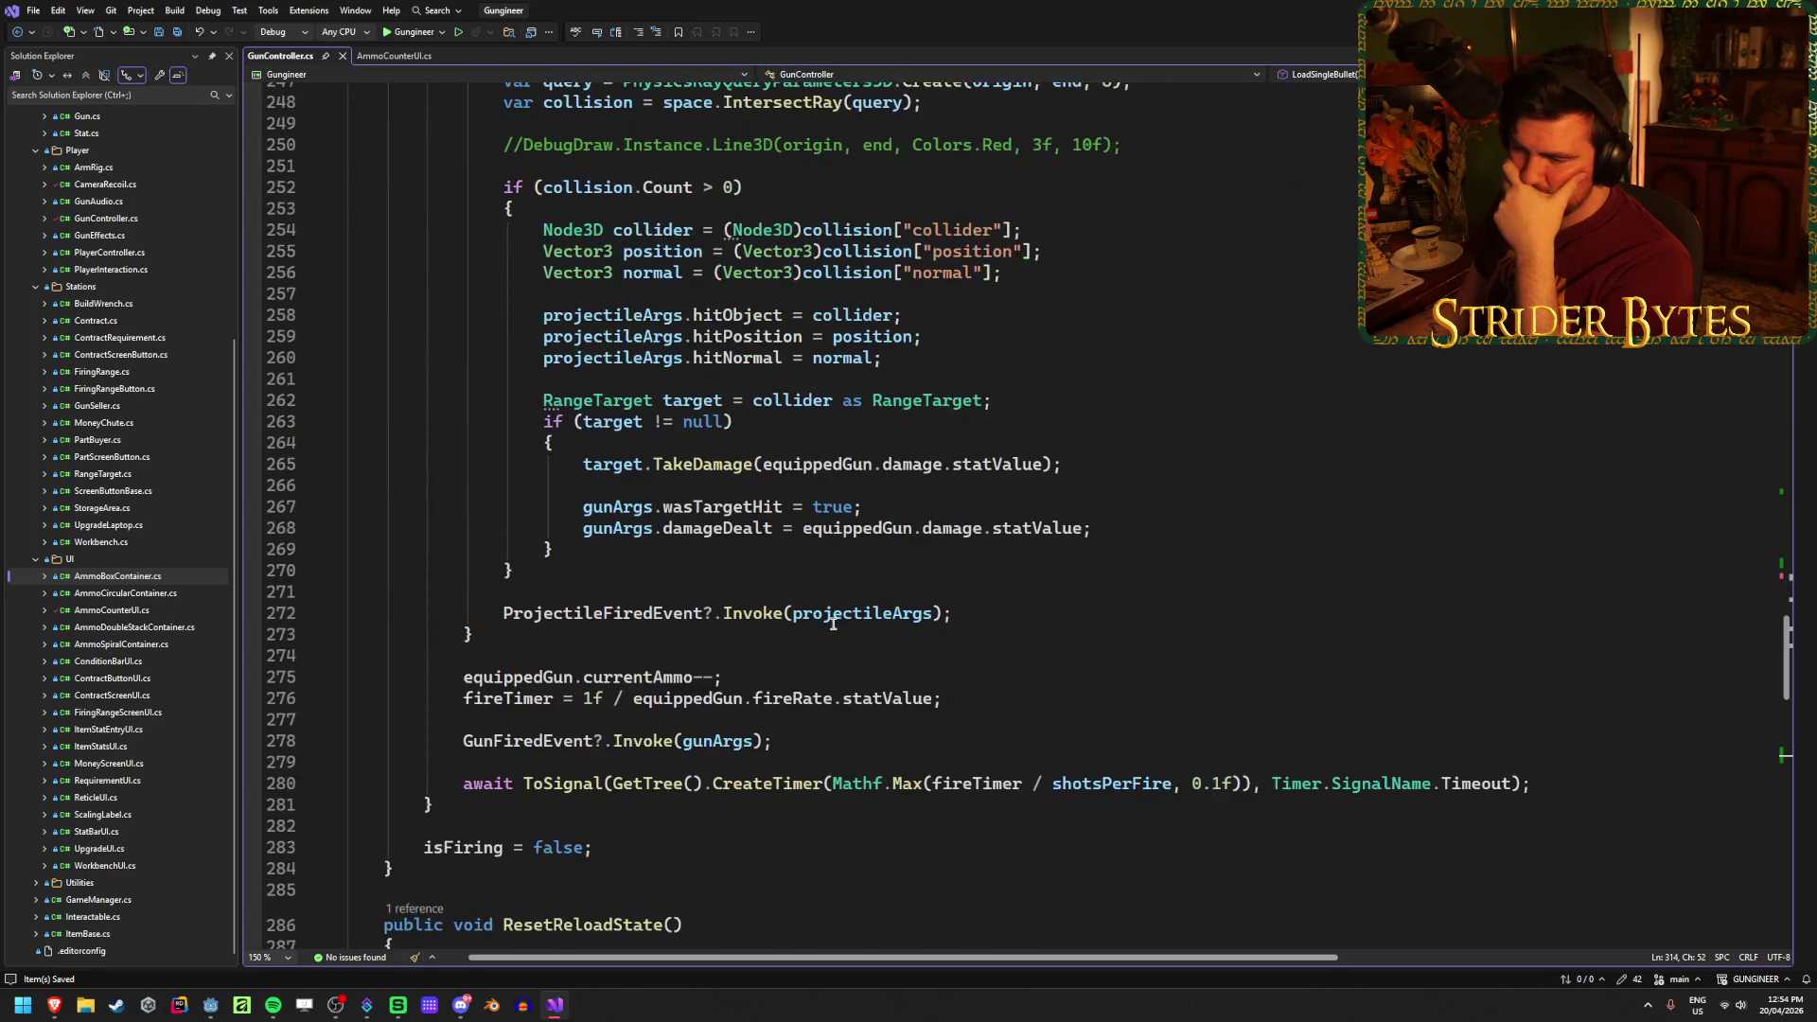
{"action": "left_click", "coordinate": [742, 678]}
Step: Insert GD.Print(currentAmmo); after isFiring = false in Fire, then switch back to Godot
{"action": "double_click", "coordinate": [614, 679]}
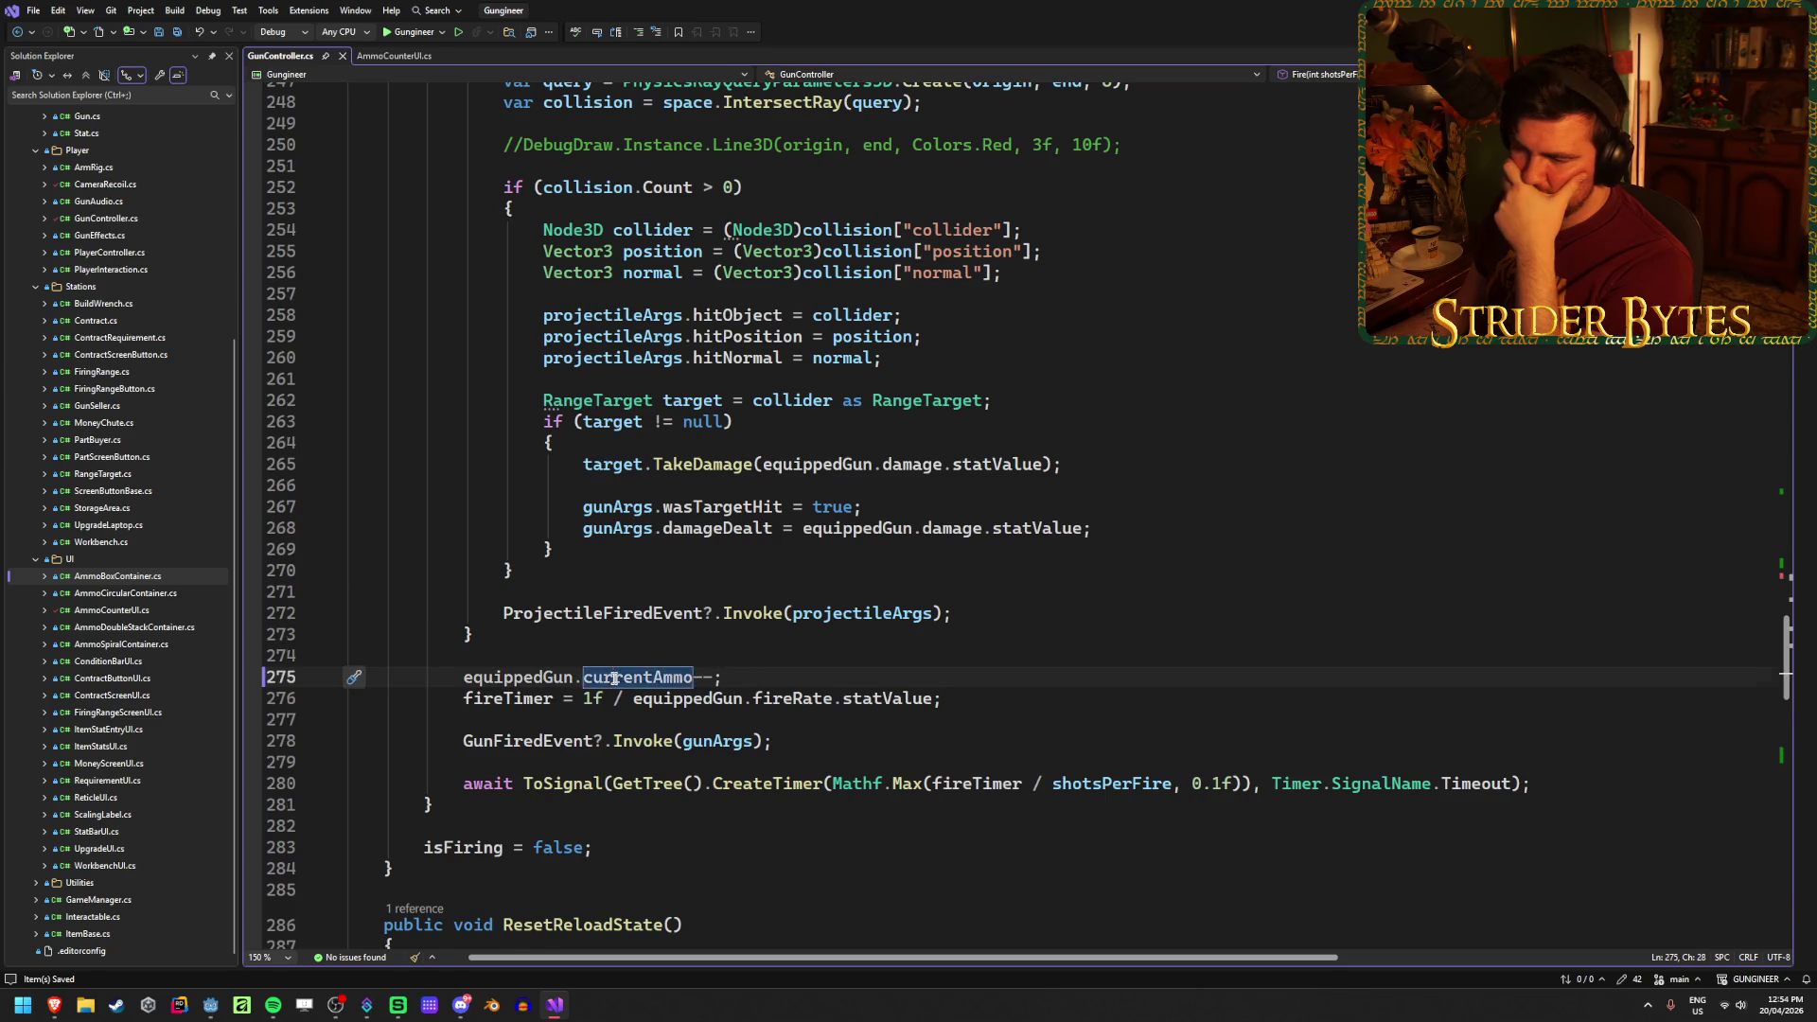
{"action": "scroll", "coordinate": [614, 679], "scroll_direction": "down", "scroll_amount": 3}
{"action": "left_click", "coordinate": [648, 651]}
{"action": "key", "text": "Return"}
{"action": "type", "text": "G"}
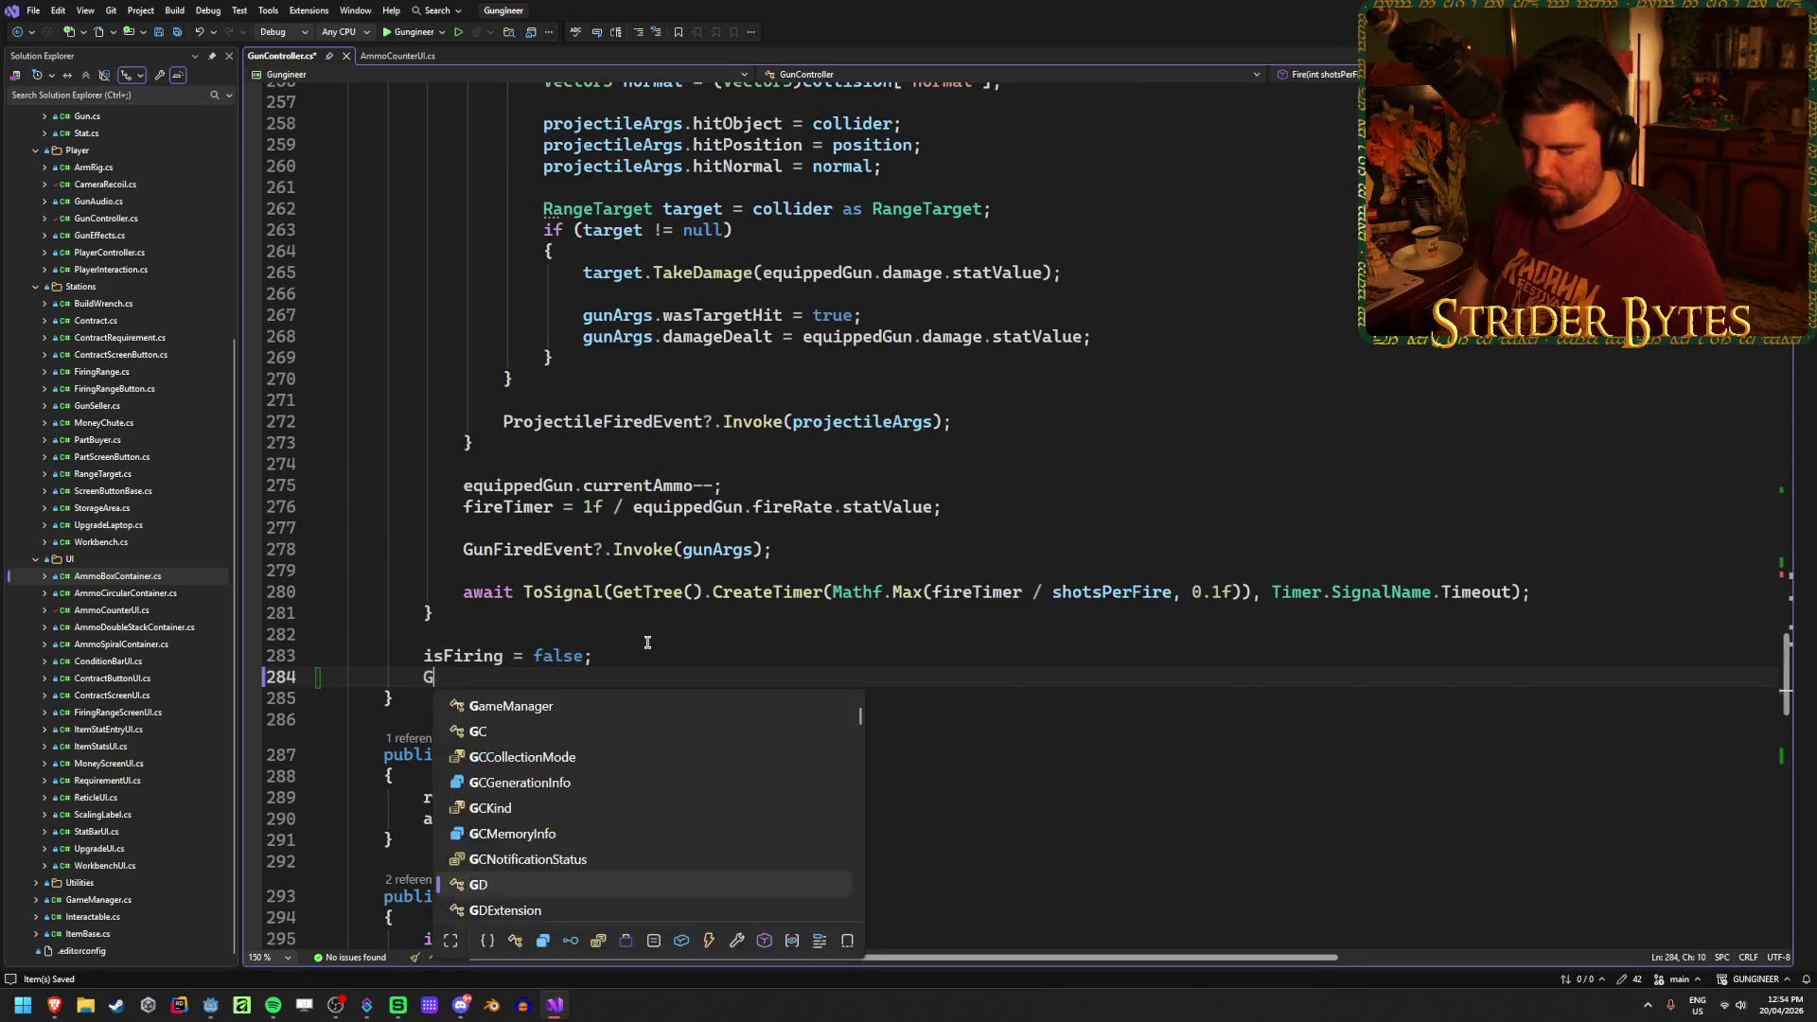
{"action": "type", "text": "D.Print"}
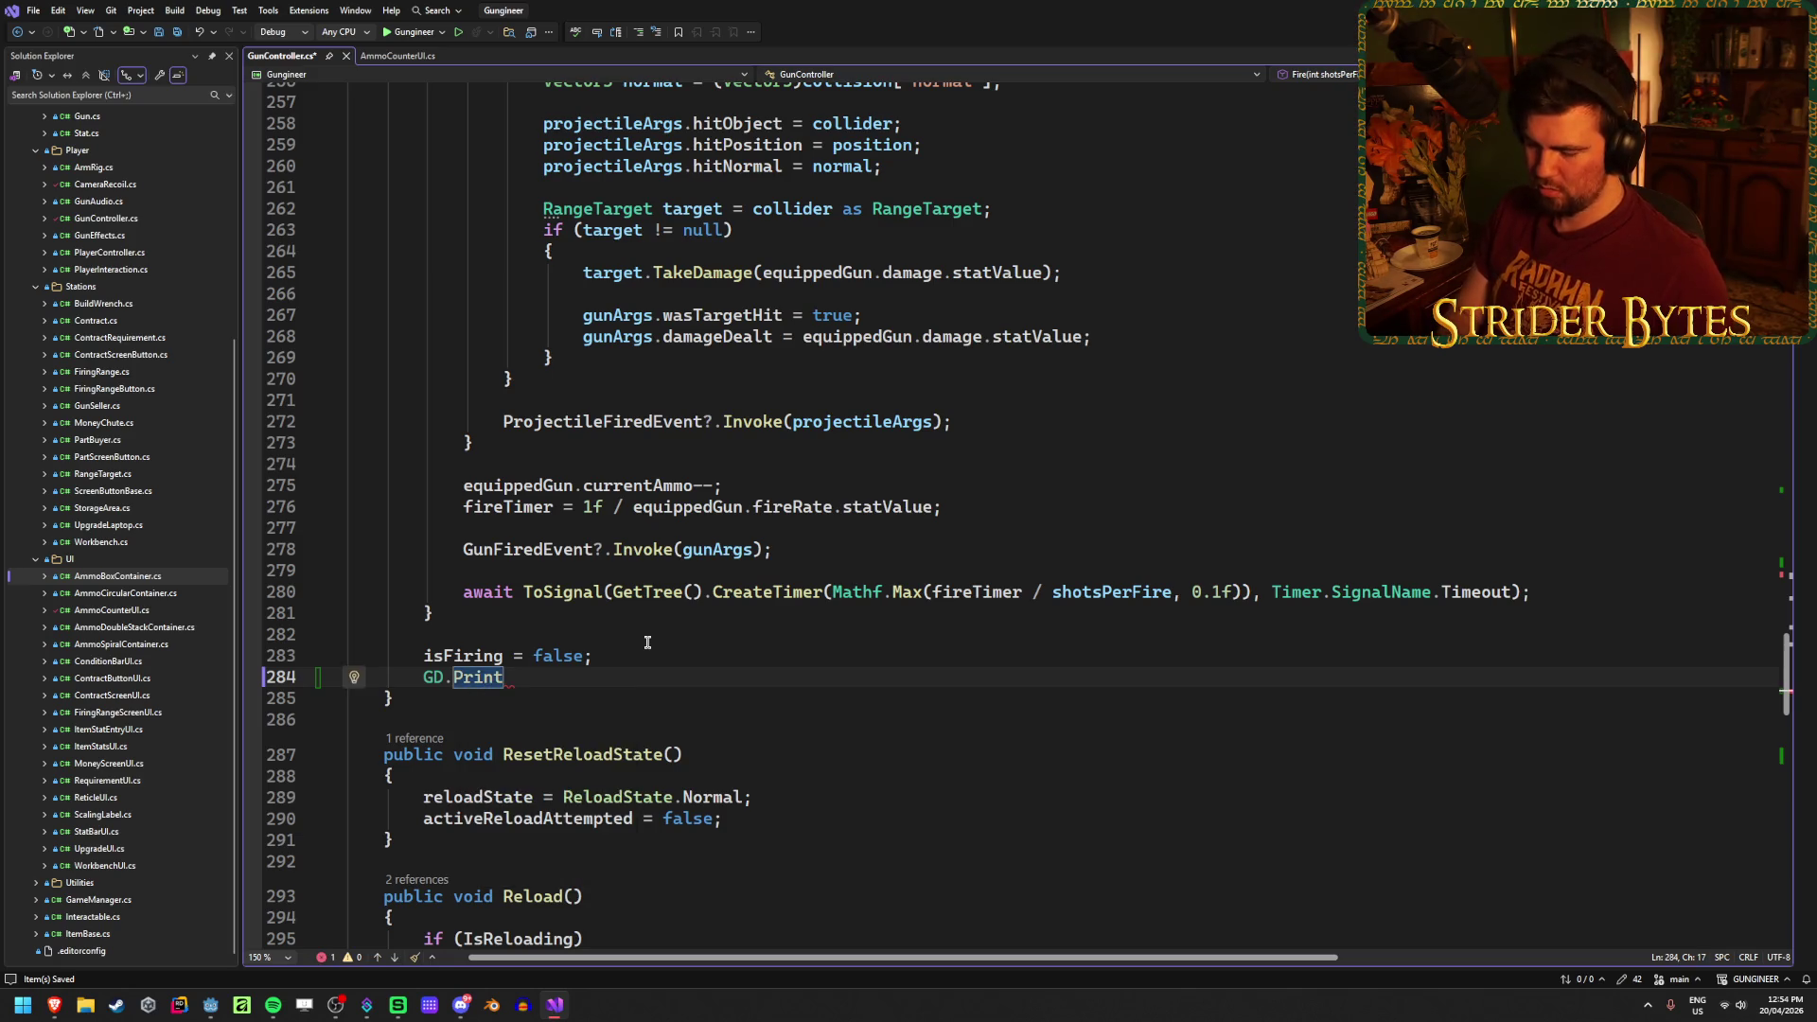
{"action": "type", "text": "(currentAmmo);"}
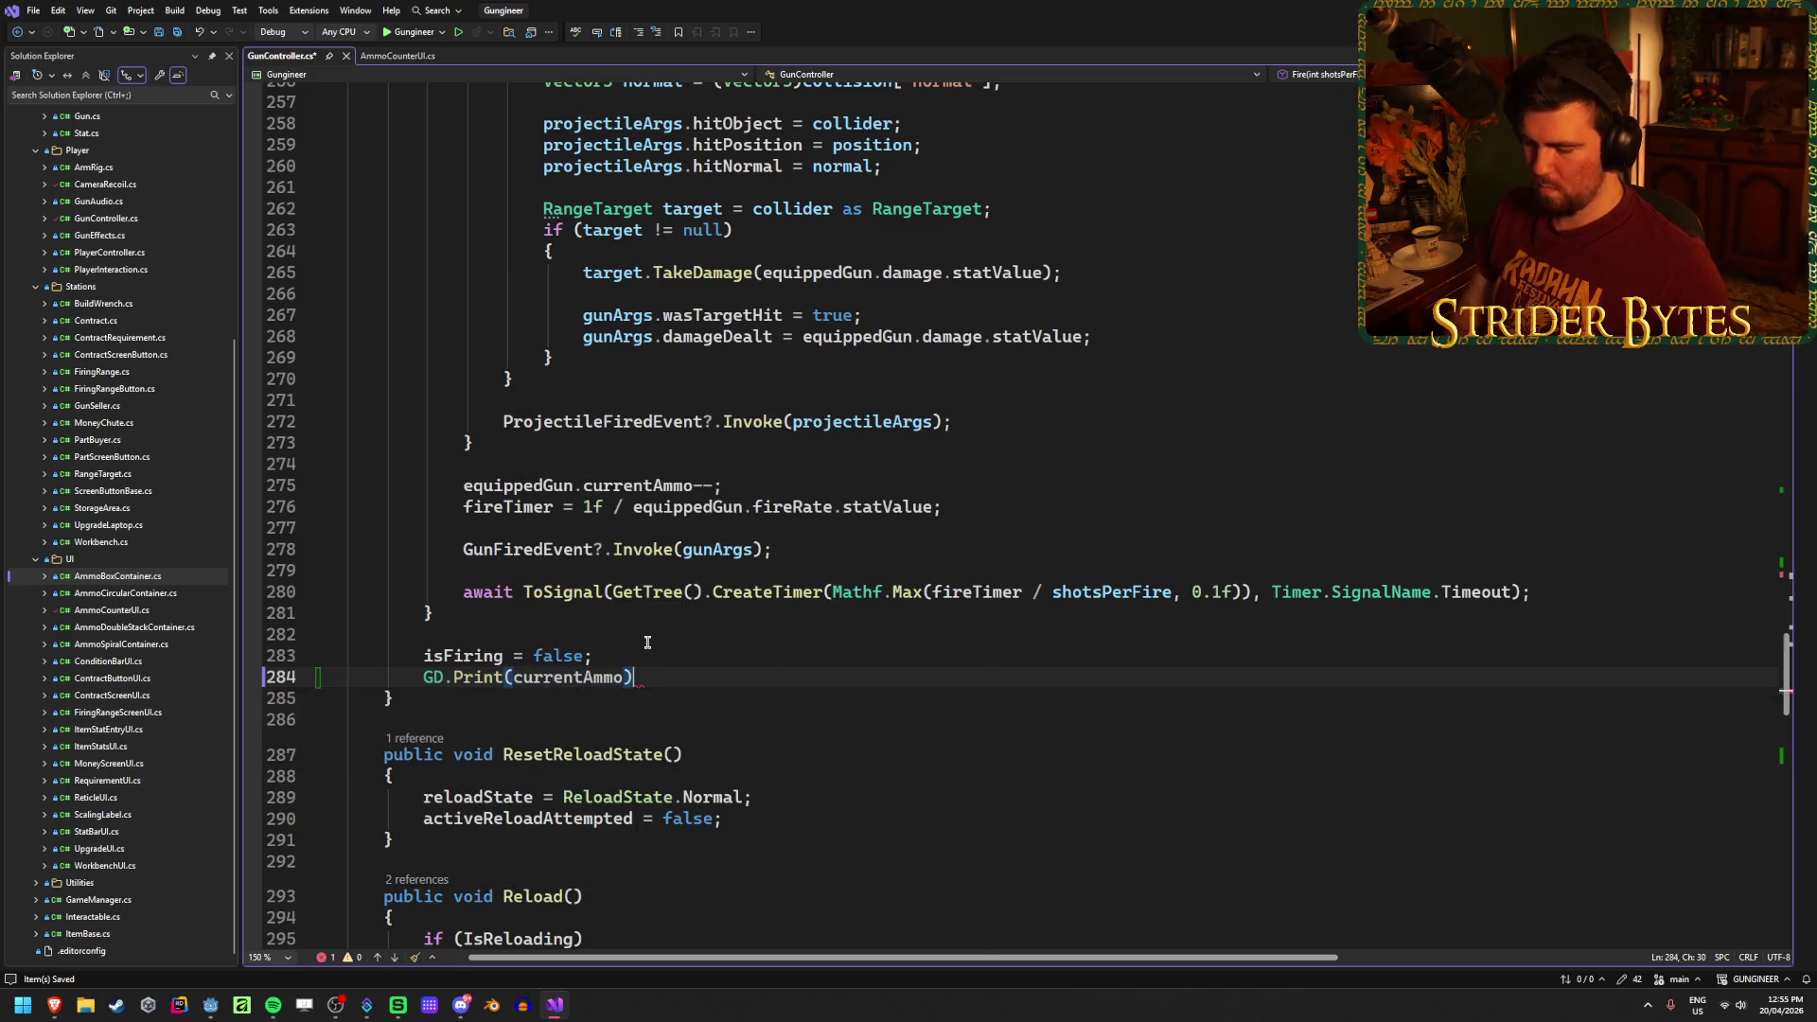
{"action": "key", "text": "alt+Tab"}
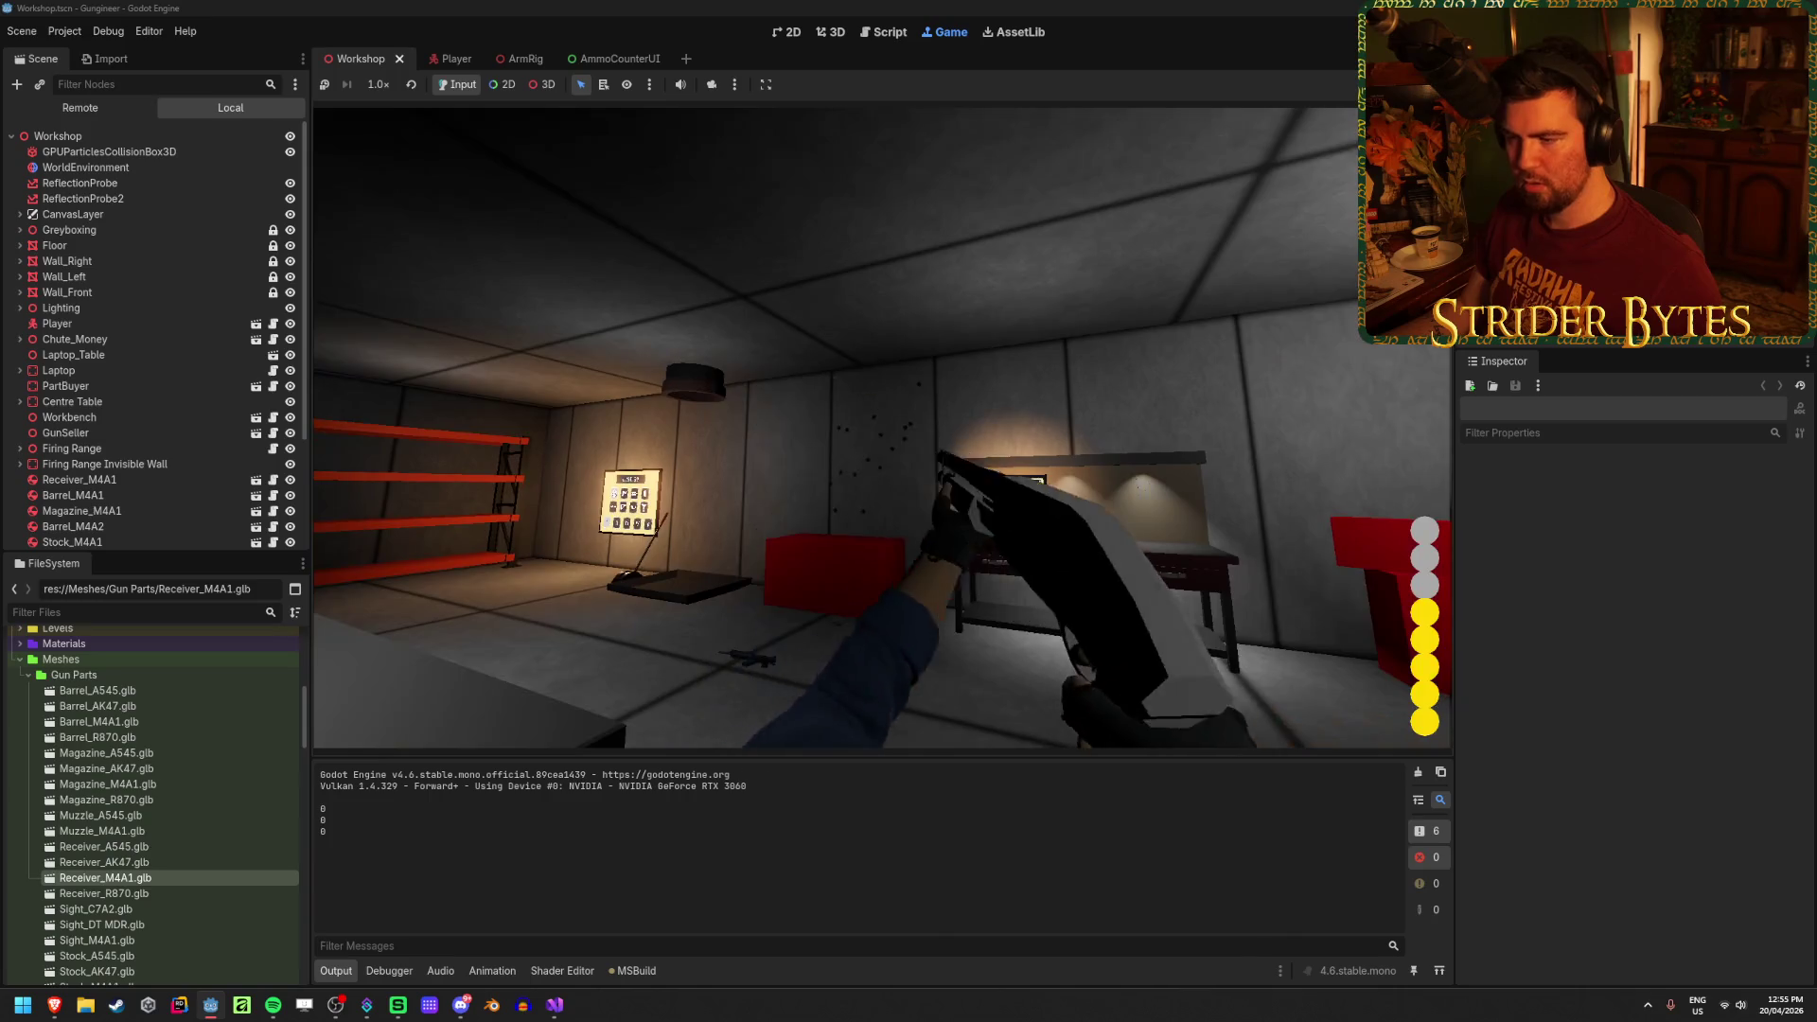
Step: Stop the test run with F8 and return to GunController.cs in Visual Studio
{"action": "key", "text": "F8"}
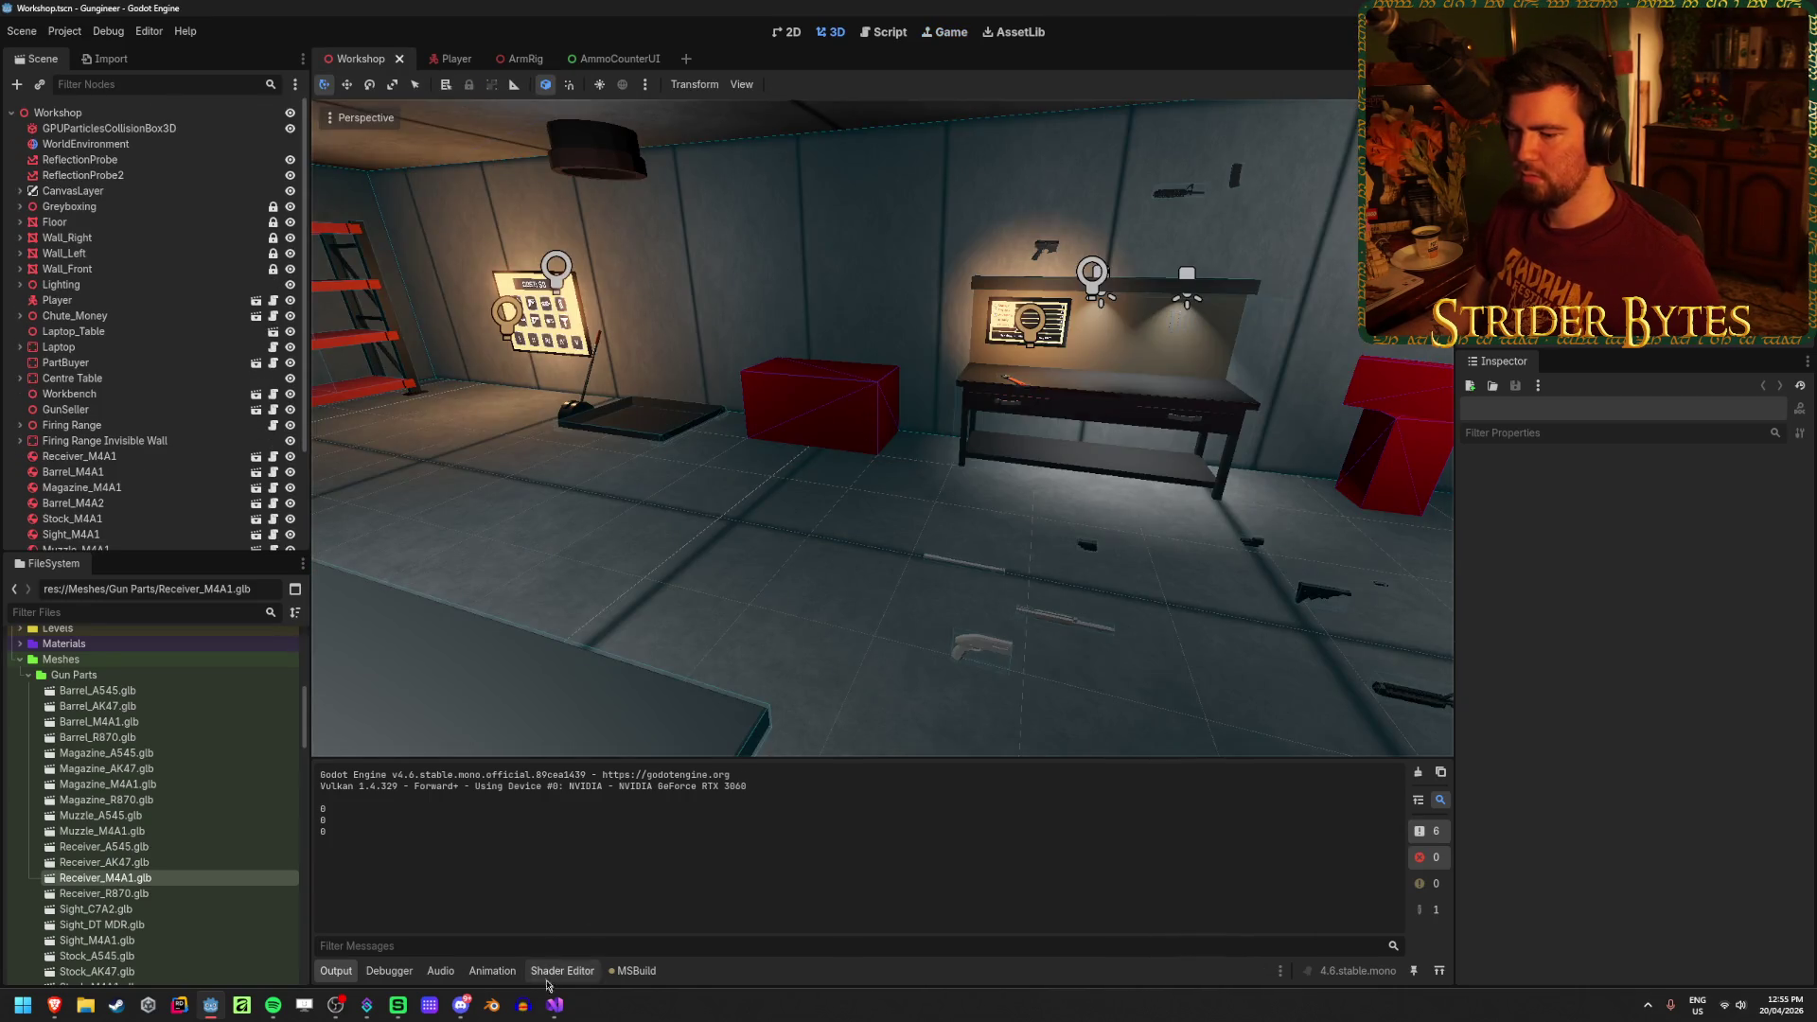
{"action": "left_click", "coordinate": [555, 1005]}
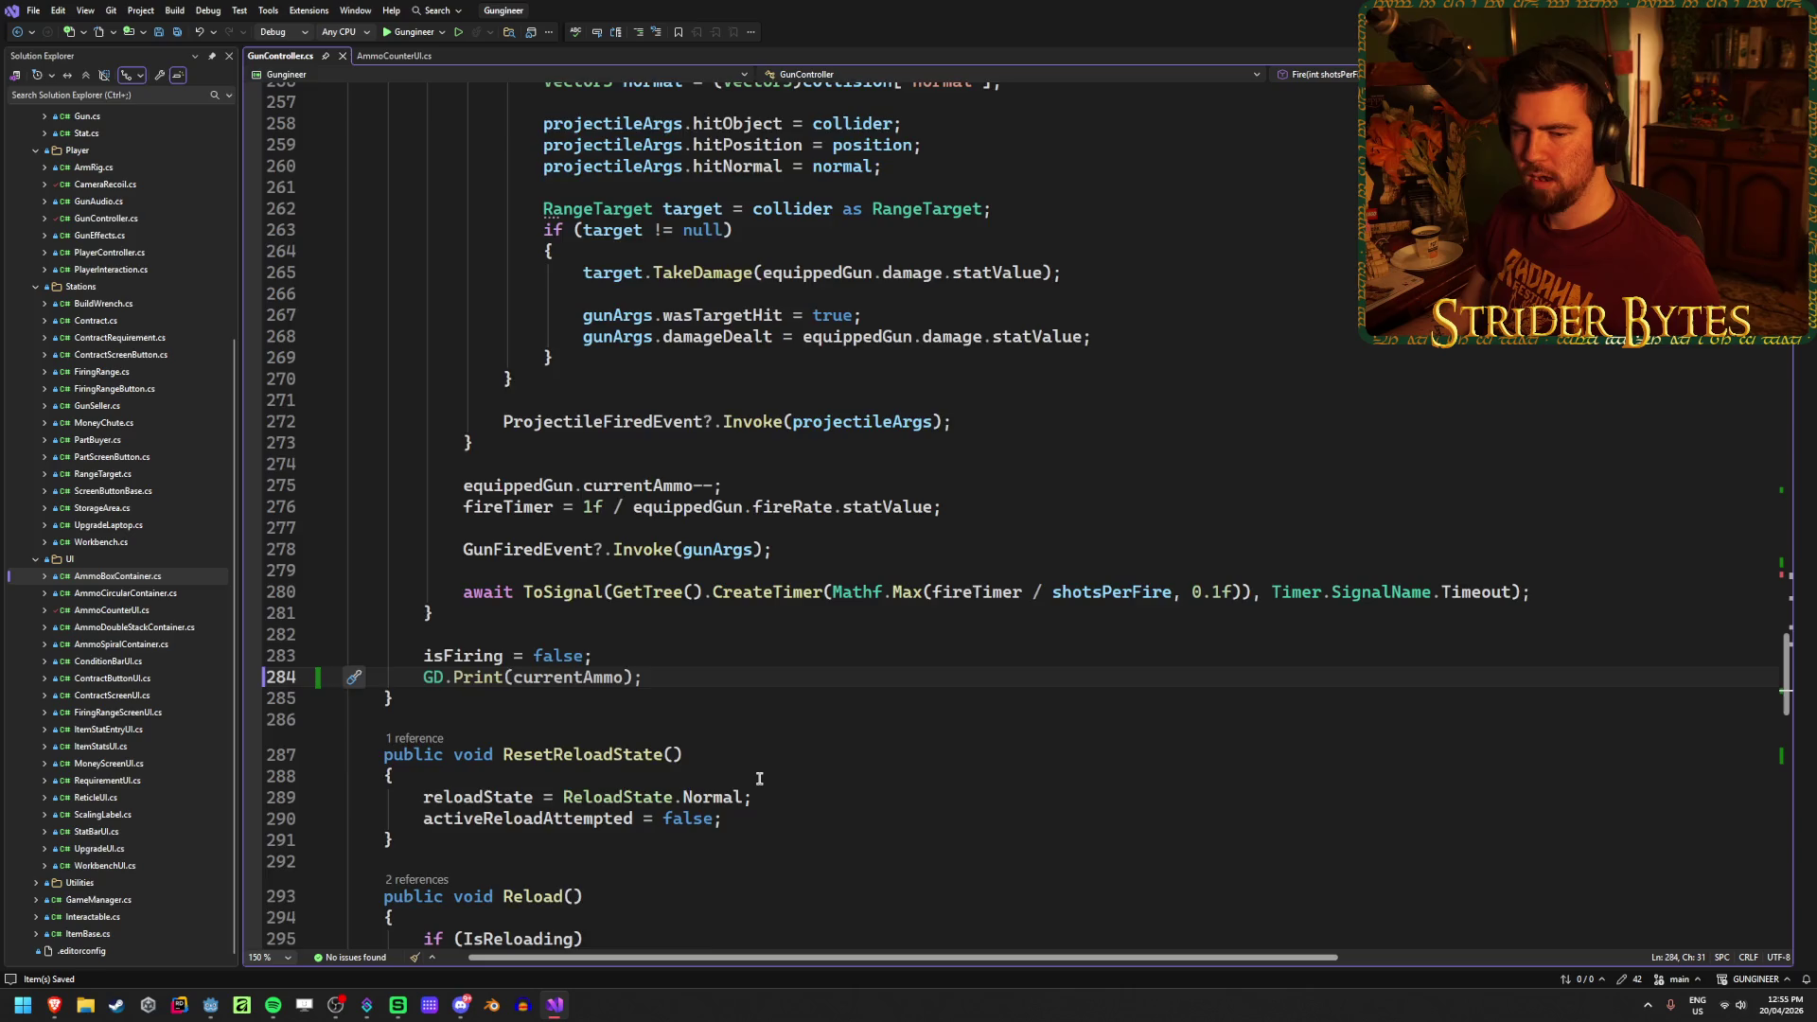
Step: Inspect the equippedGun.currentAmmo decrement on line 275 and jump toward its declaration
{"action": "scroll", "coordinate": [759, 778], "scroll_direction": "up", "scroll_amount": 8}
{"action": "scroll", "coordinate": [757, 774], "scroll_direction": "down", "scroll_amount": 4}
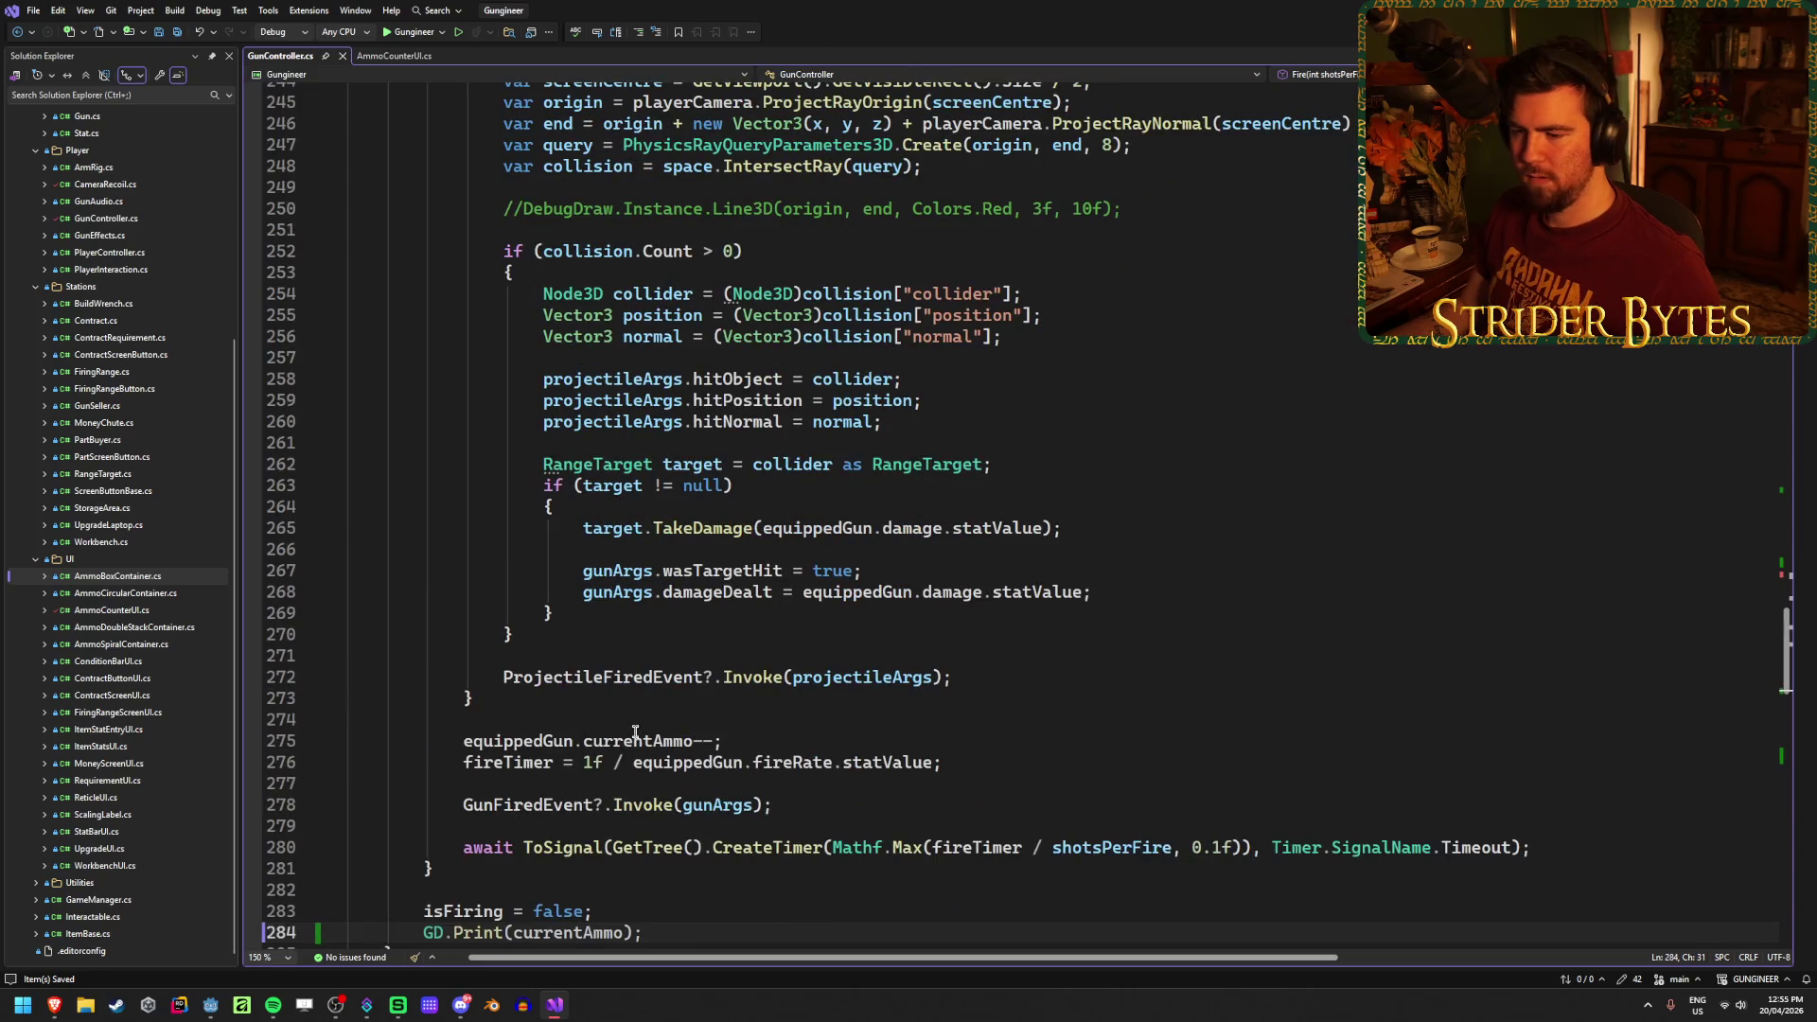
{"action": "scroll", "coordinate": [635, 733], "scroll_direction": "down", "scroll_amount": 2}
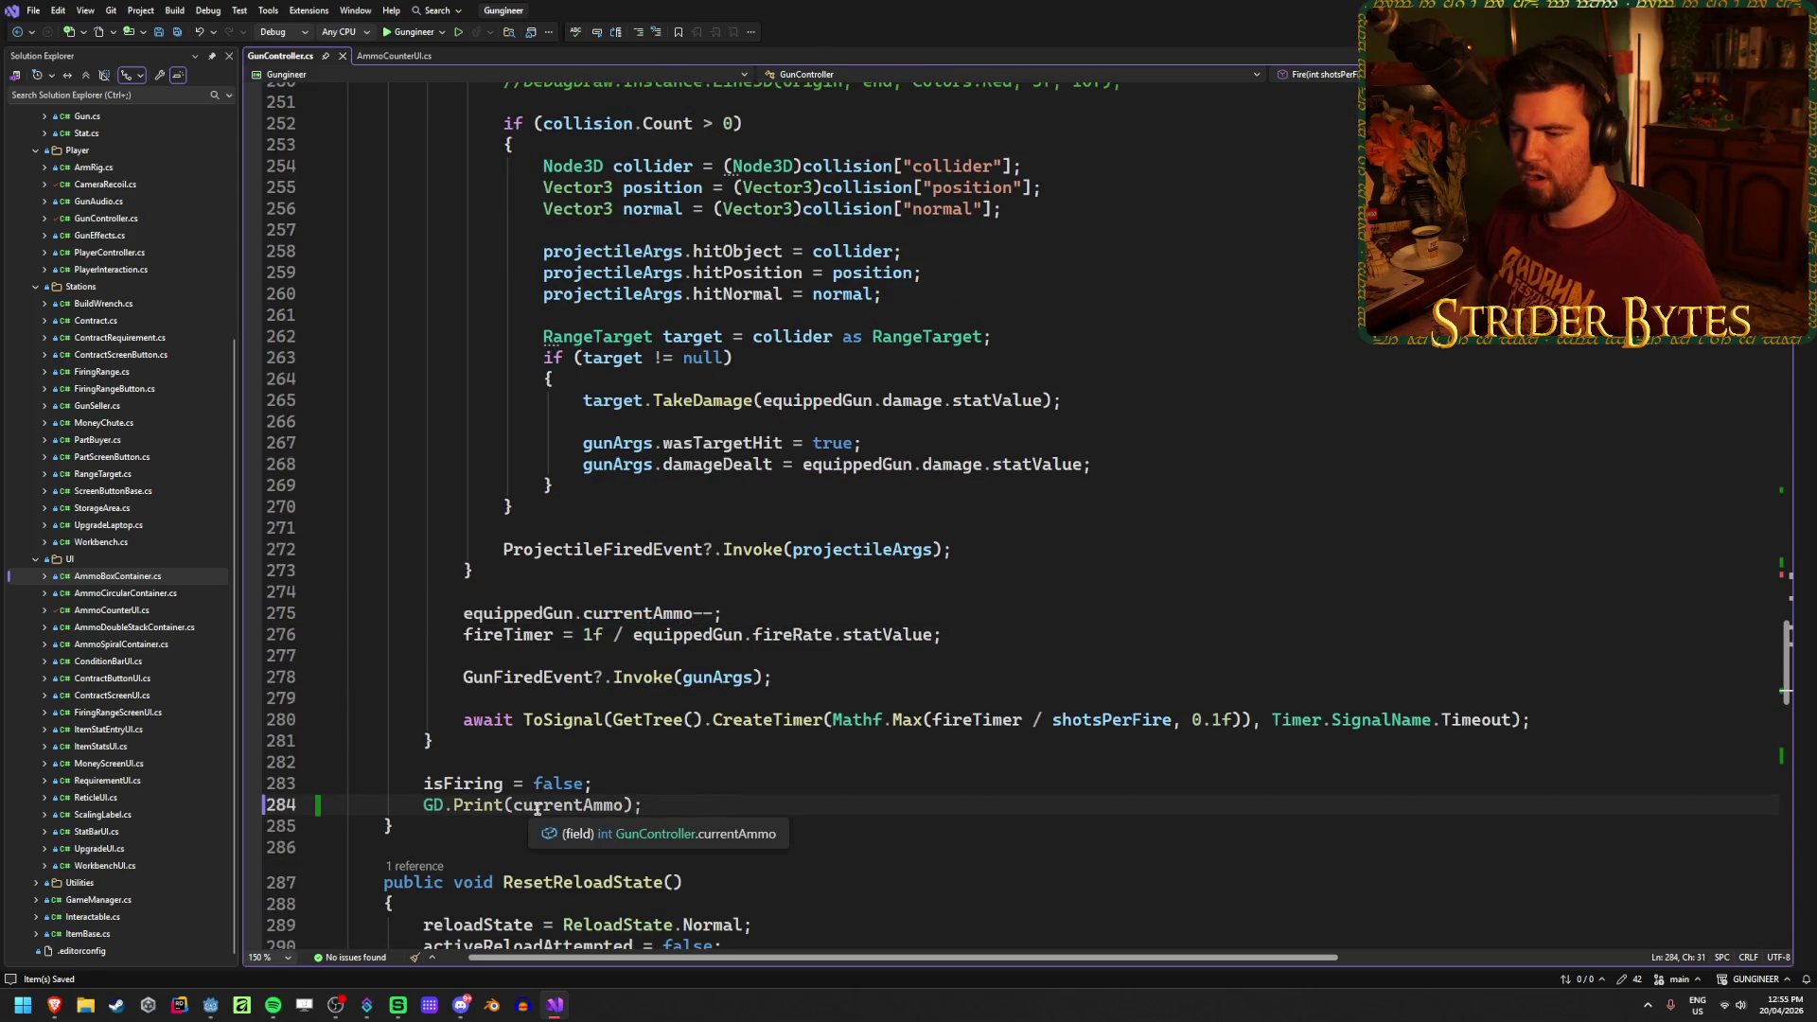
{"action": "left_click", "coordinate": [640, 612]}
{"action": "left_click", "coordinate": [568, 799]}
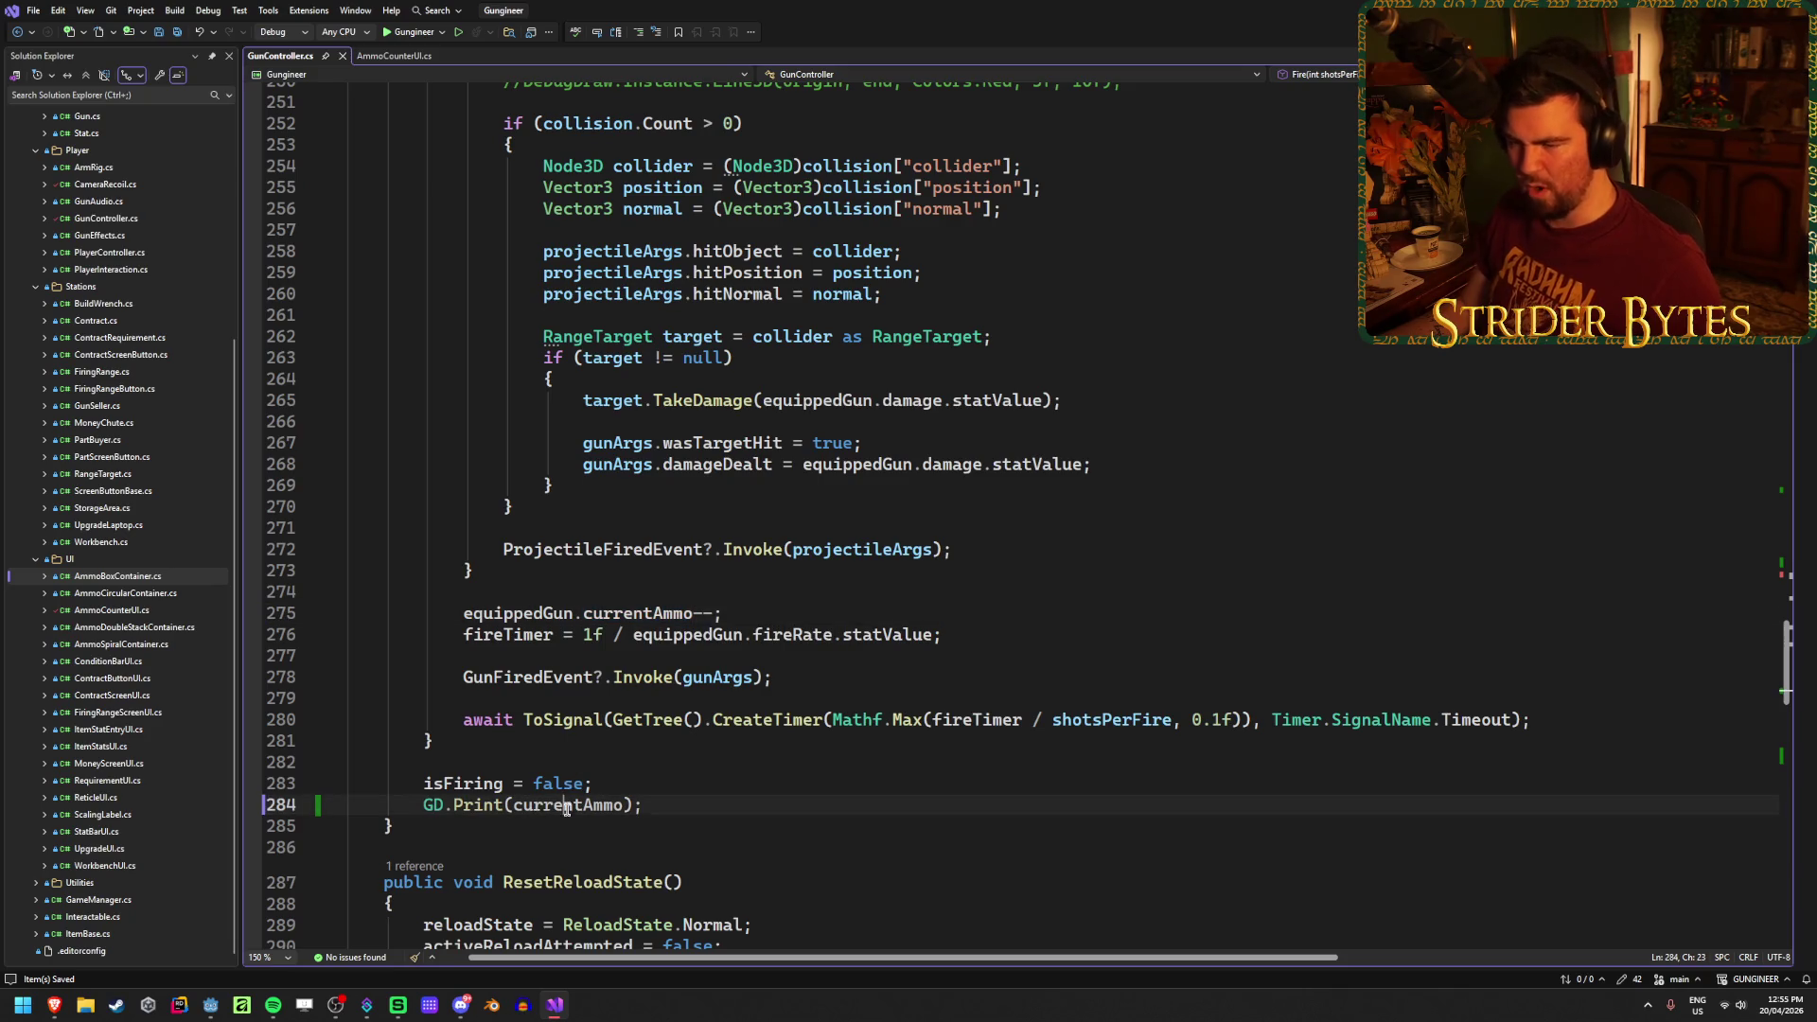
Step: Open the context menu for the currentAmmo field declared on line 46
{"action": "scroll", "coordinate": [670, 752], "scroll_direction": "up", "scroll_amount": 20}
{"action": "scroll", "coordinate": [670, 753], "scroll_direction": "up", "scroll_amount": 10}
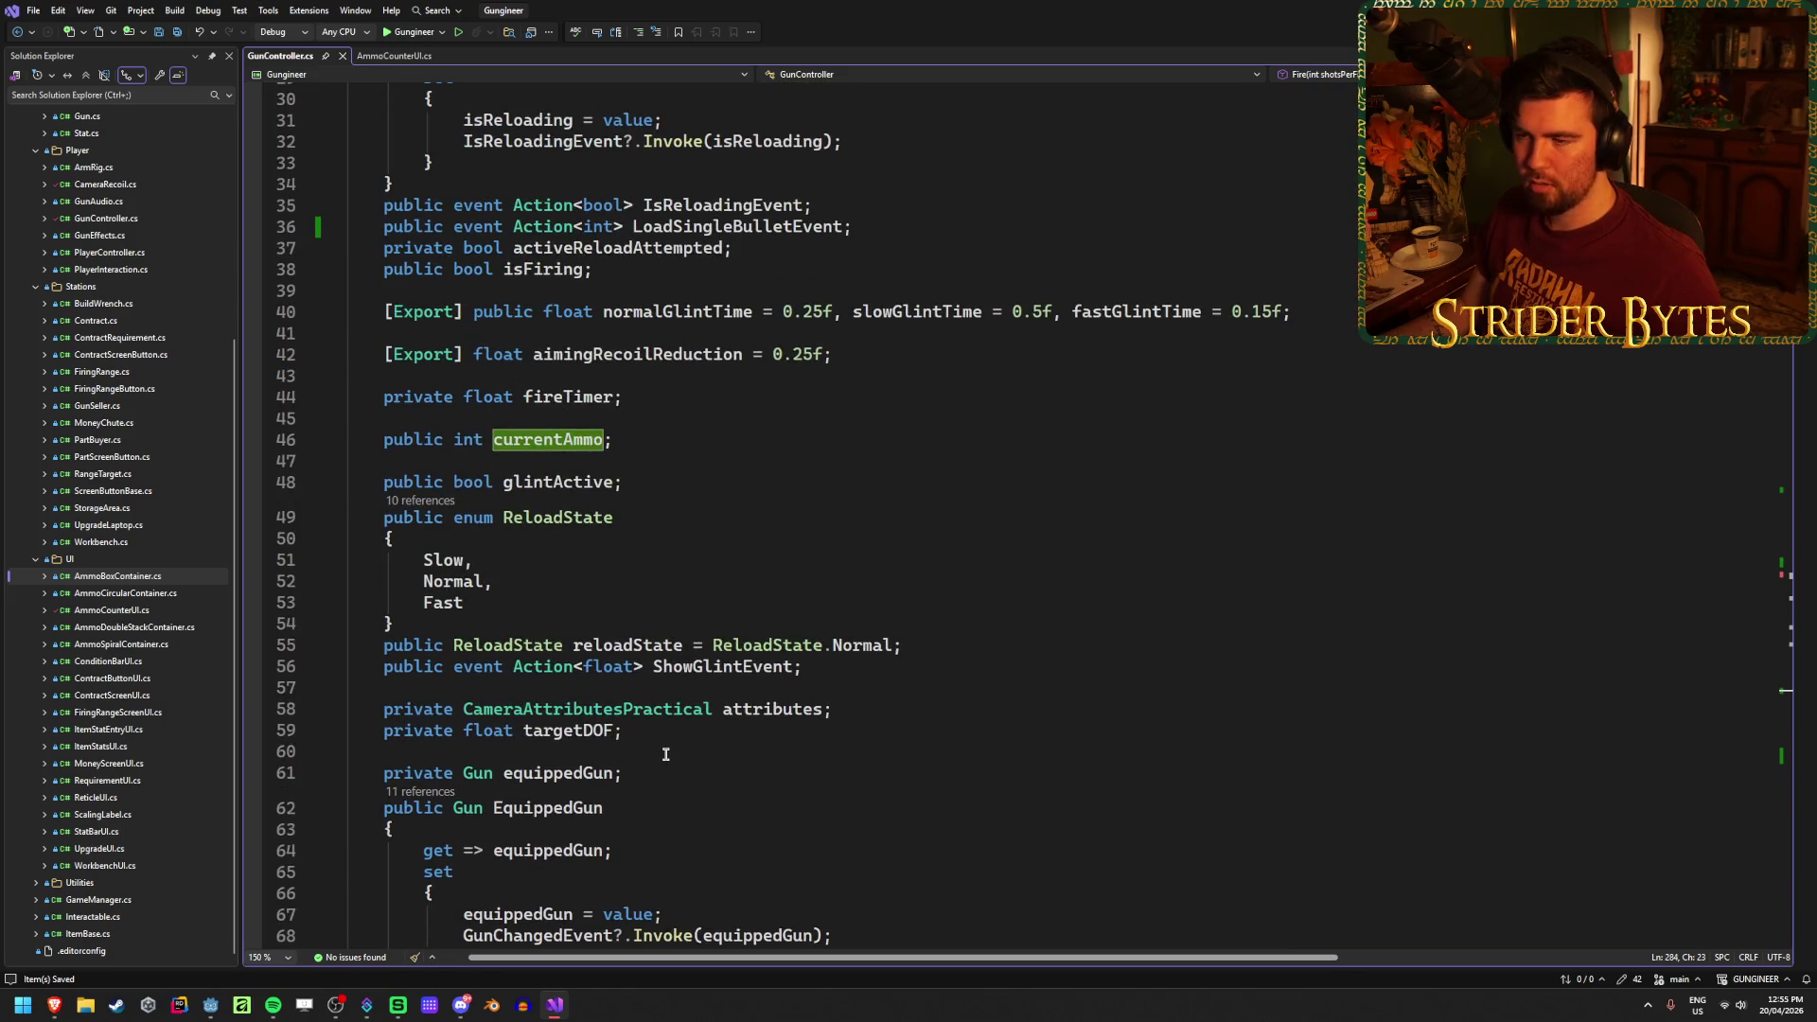
{"action": "scroll", "coordinate": [665, 753], "scroll_direction": "up", "scroll_amount": 3}
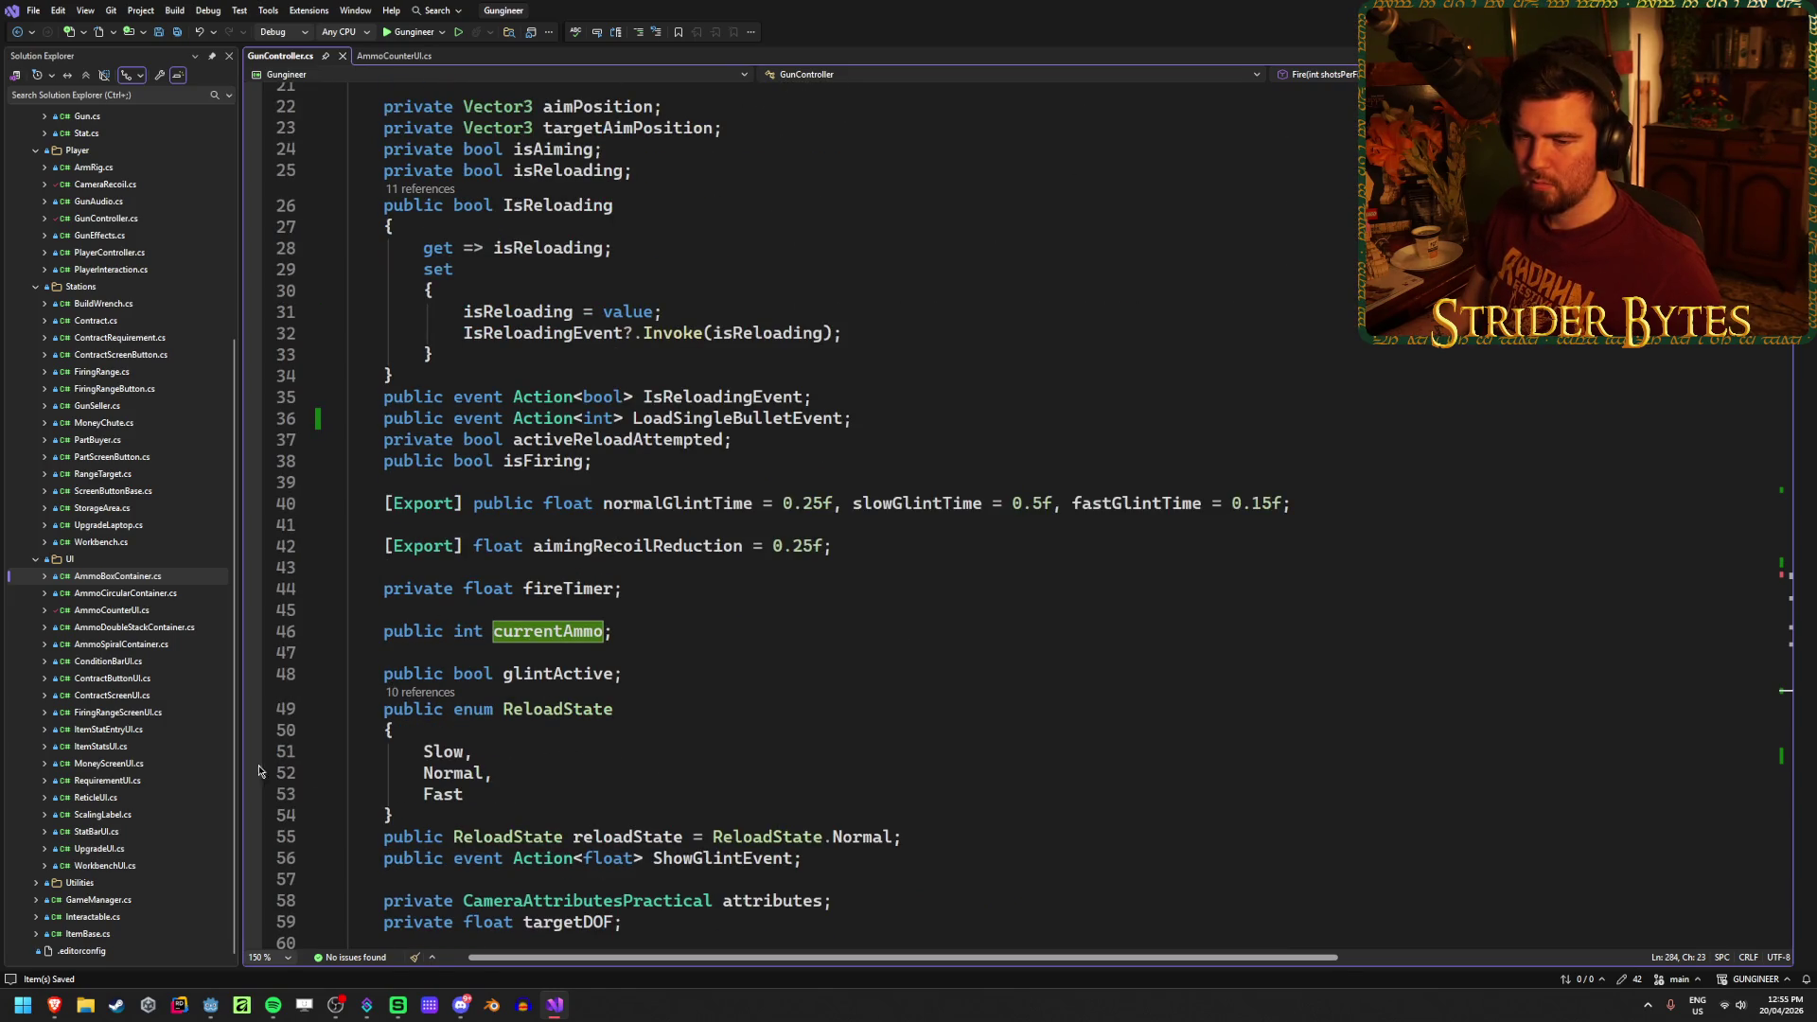
{"action": "scroll", "coordinate": [861, 798], "scroll_direction": "down", "scroll_amount": 20}
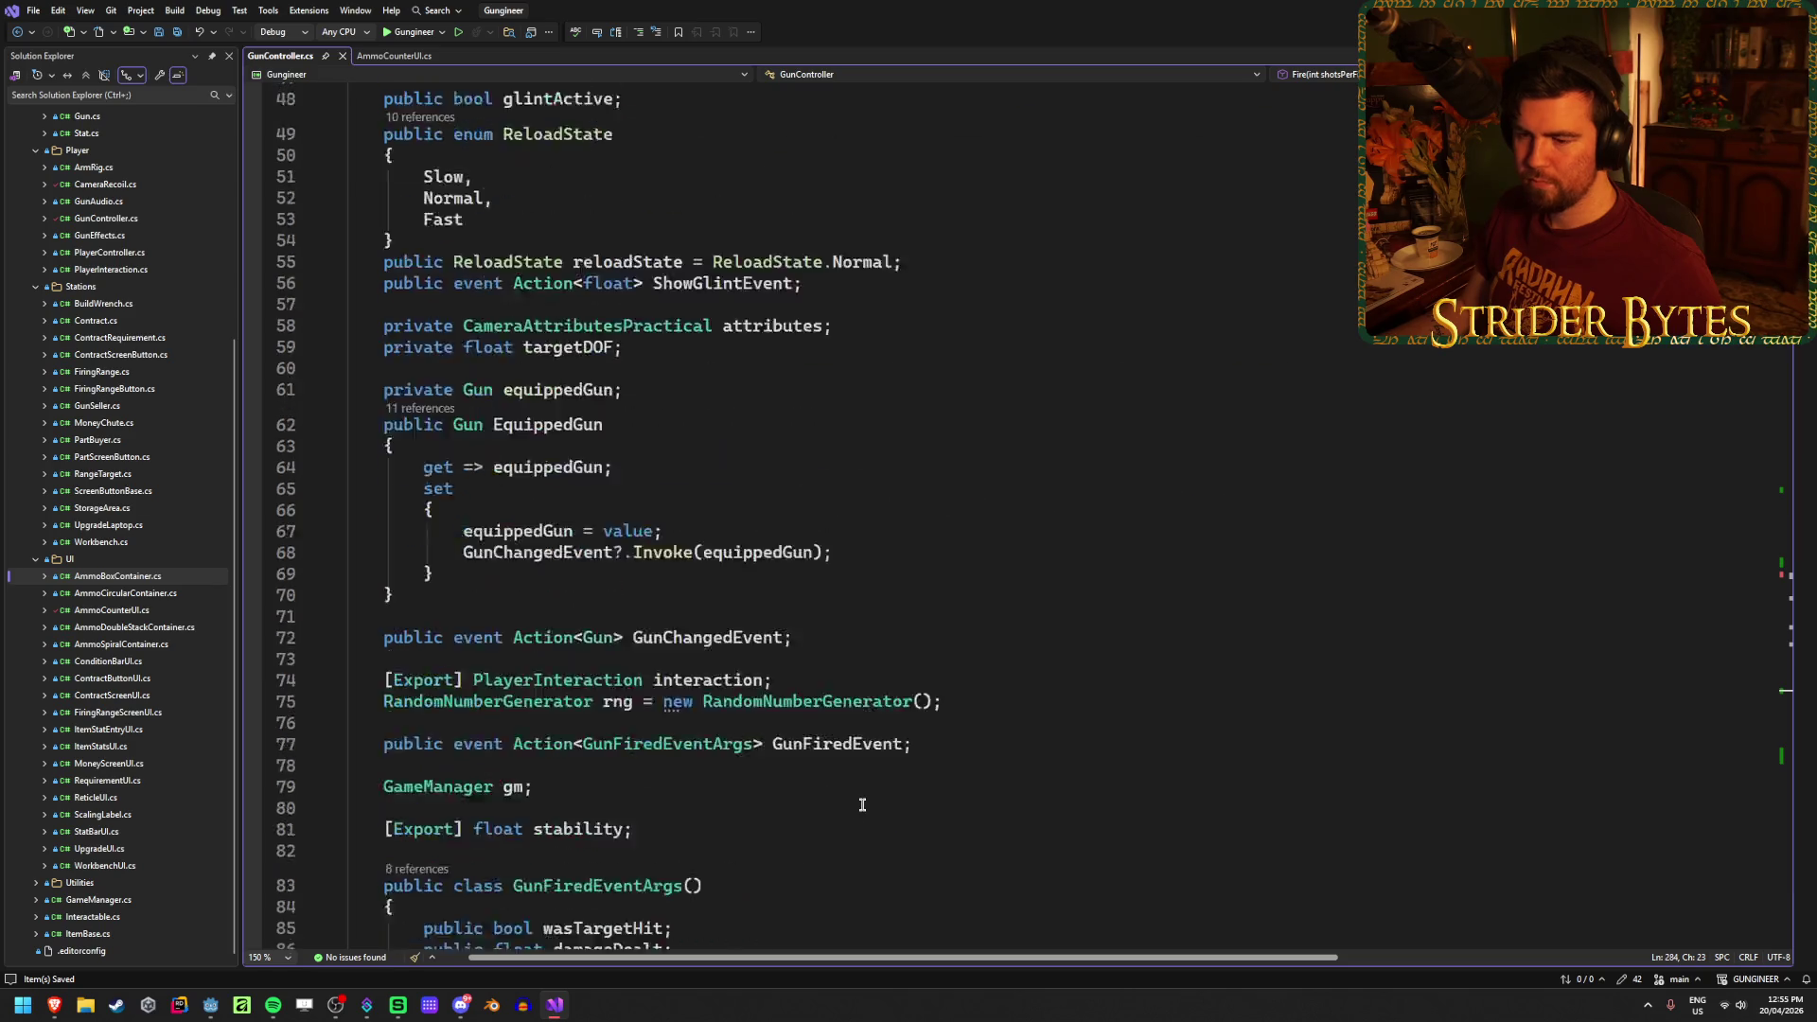
{"action": "scroll", "coordinate": [885, 641], "scroll_direction": "down", "scroll_amount": 3}
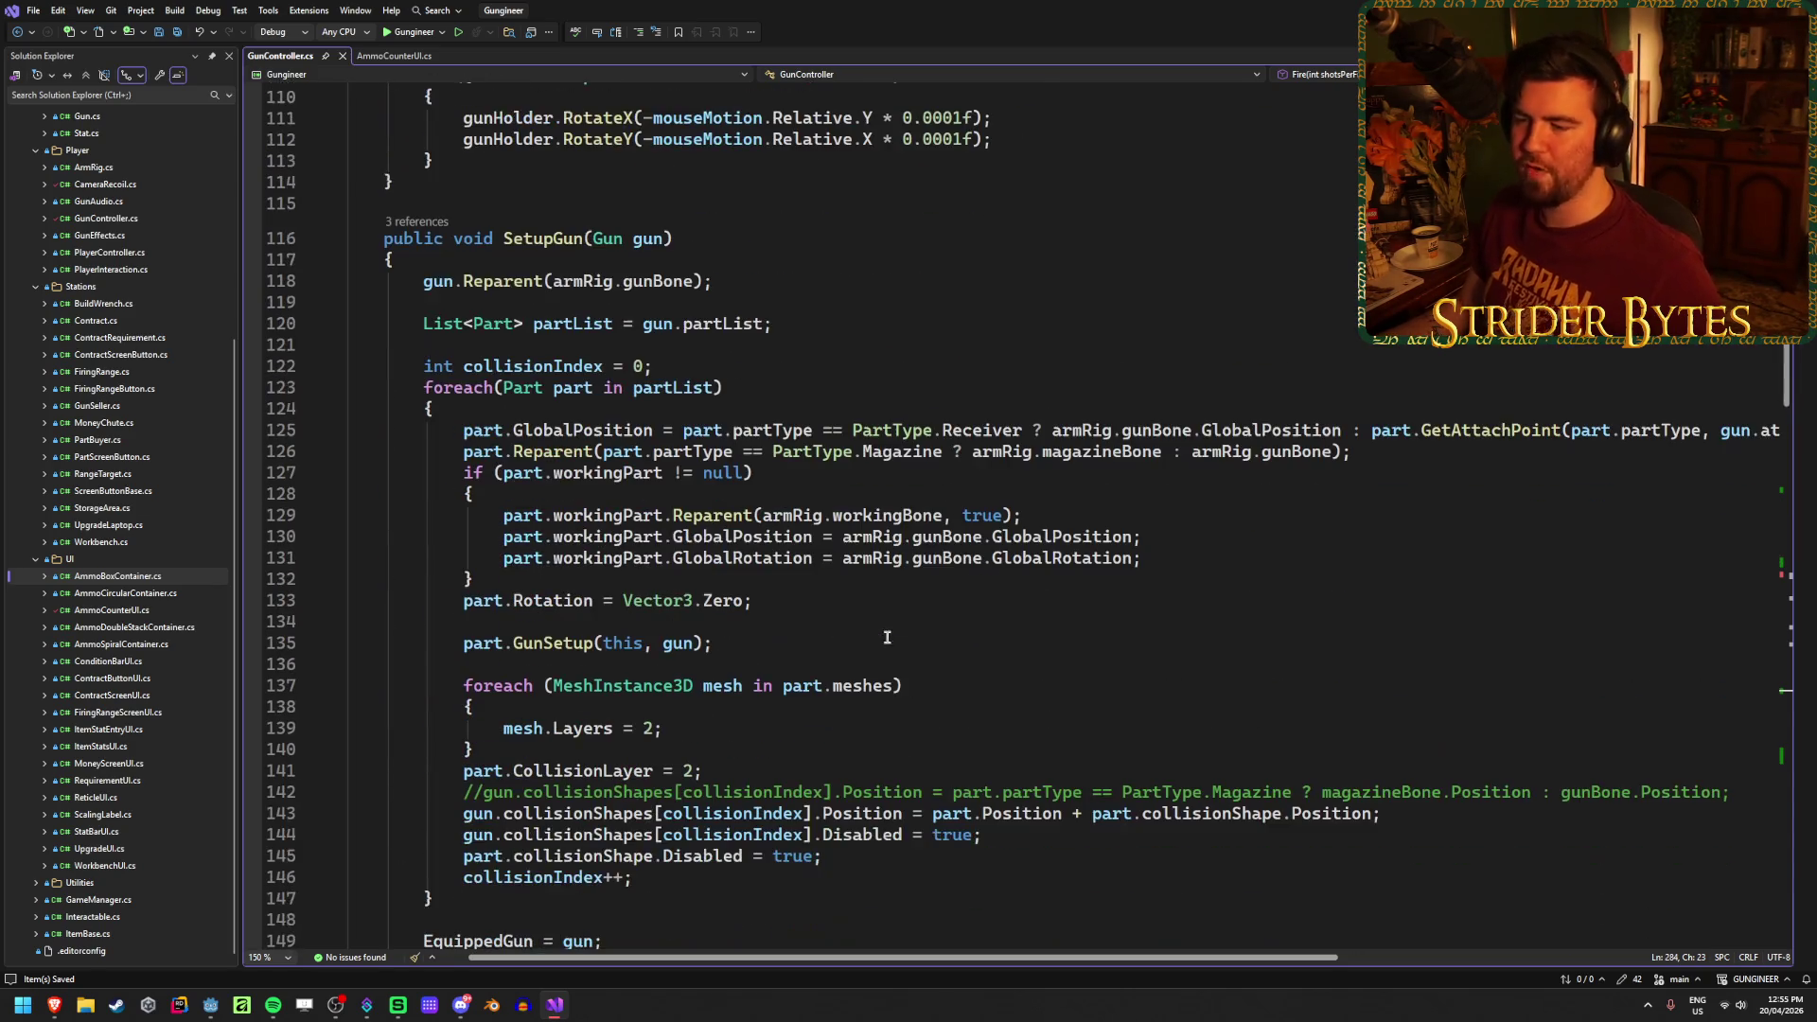
{"action": "scroll", "coordinate": [833, 454], "scroll_direction": "down", "scroll_amount": 4}
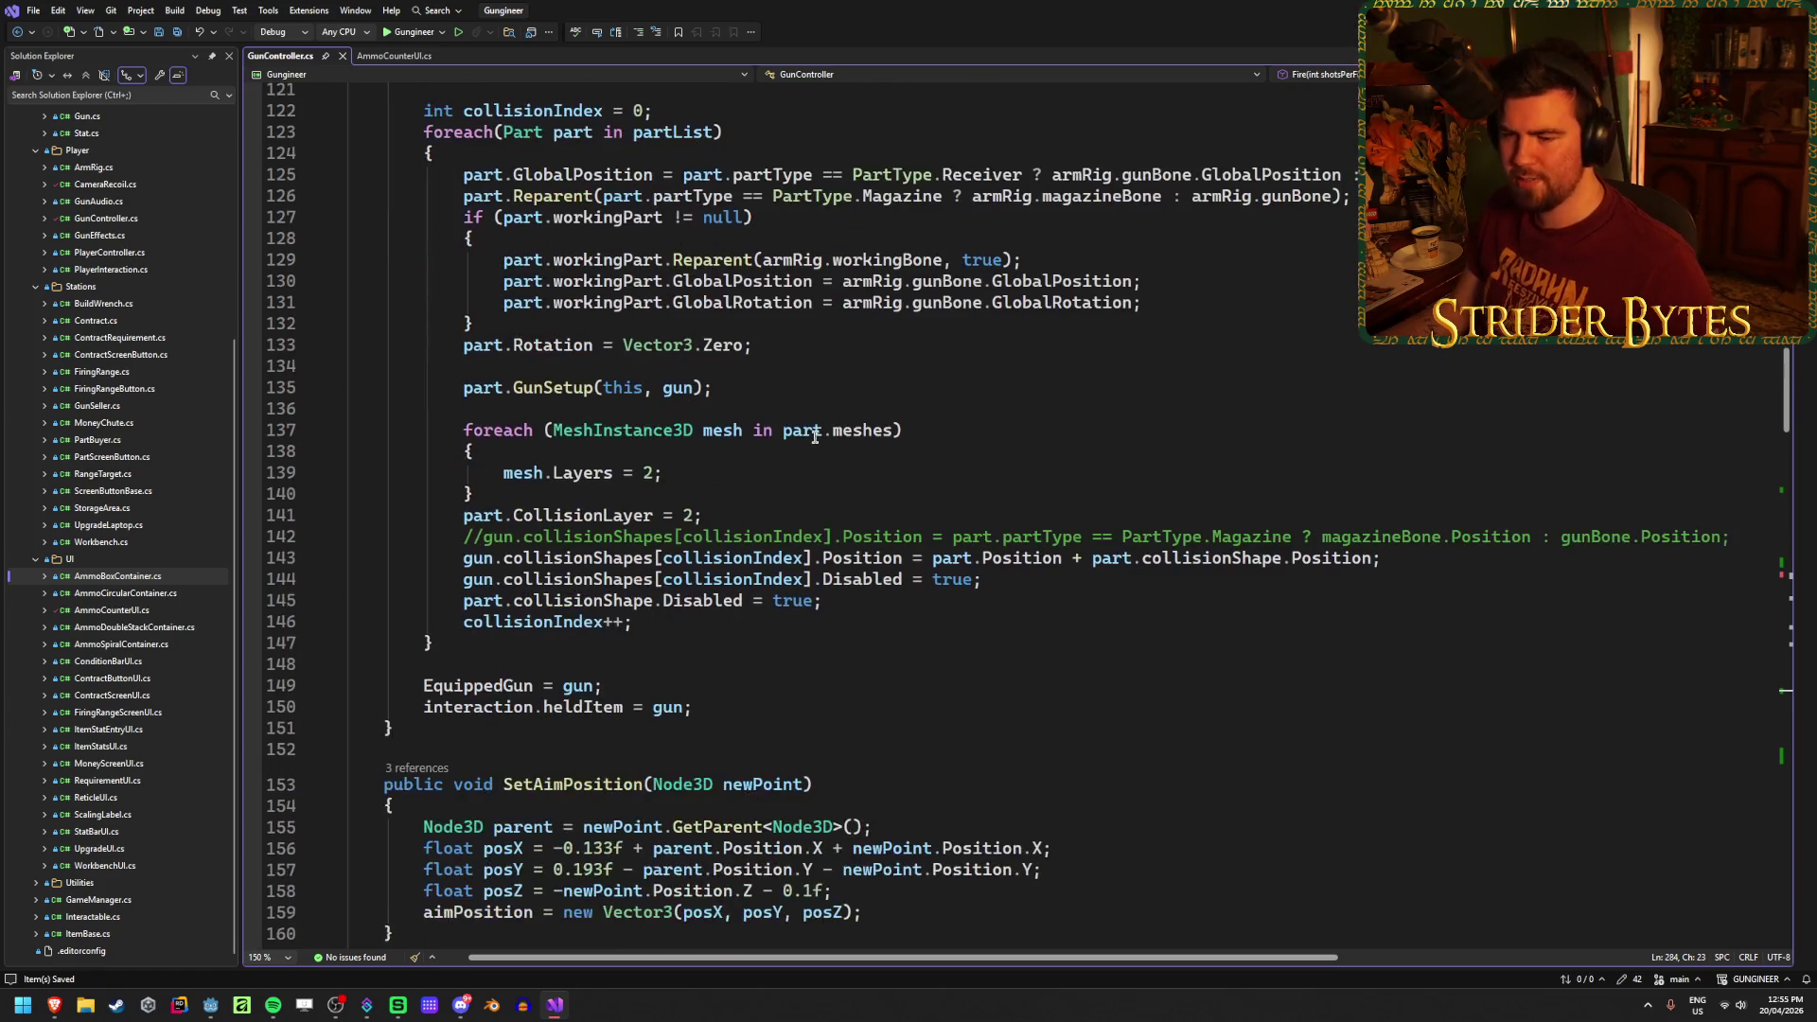
{"action": "scroll", "coordinate": [469, 688], "scroll_direction": "up", "scroll_amount": 20}
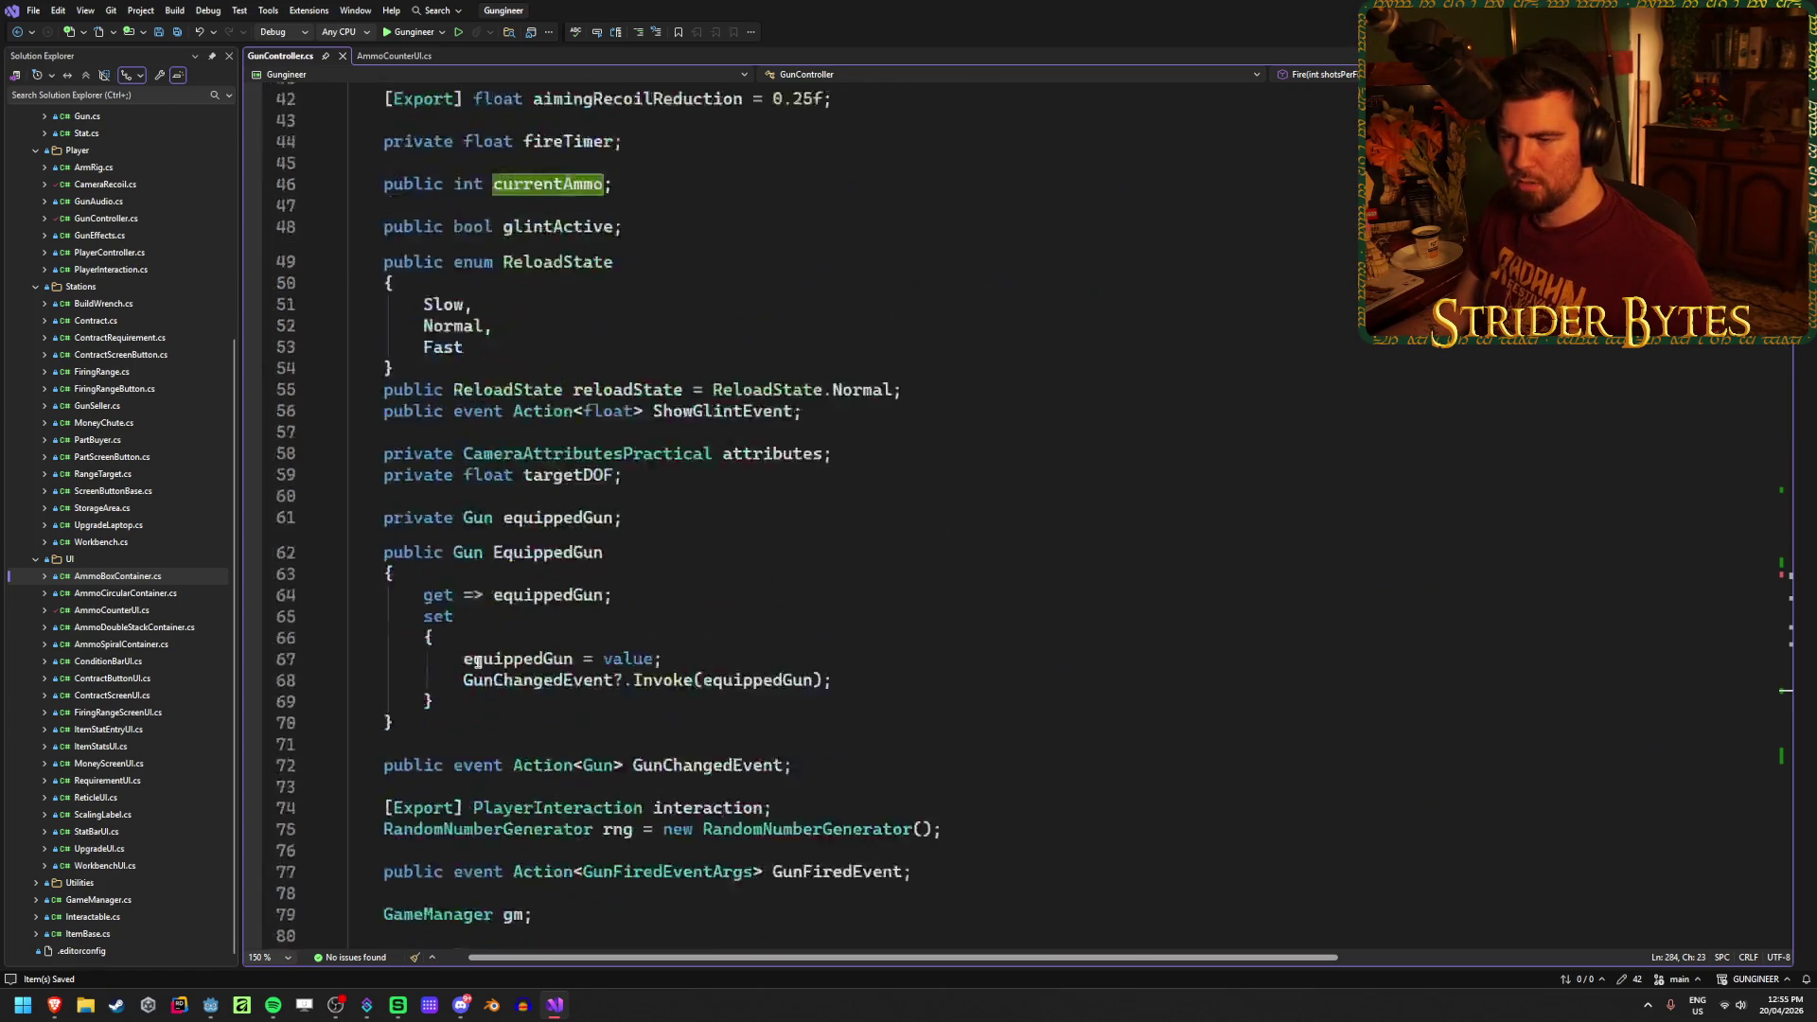
{"action": "scroll", "coordinate": [633, 527], "scroll_direction": "down", "scroll_amount": 5}
{"action": "left_click", "coordinate": [532, 758]}
{"action": "right_click", "coordinate": [532, 758]}
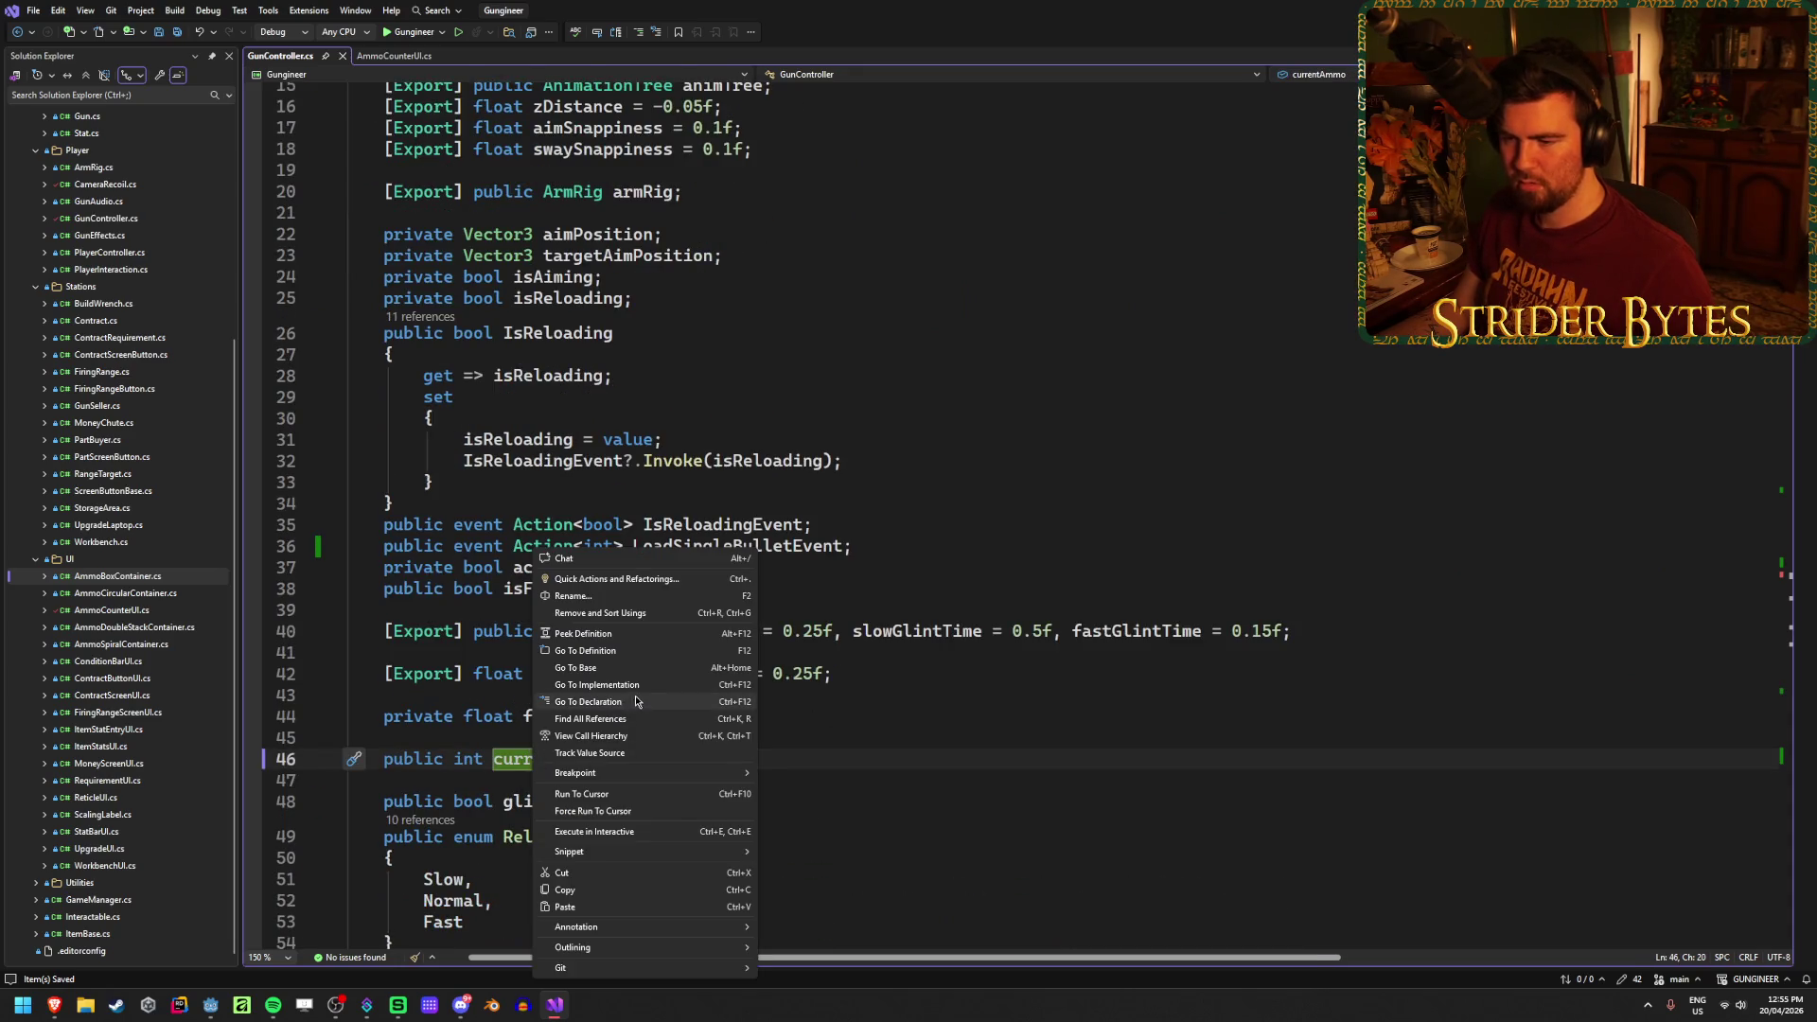
Step: Find all references to currentAmmo and scroll through the results
{"action": "left_click", "coordinate": [632, 722]}
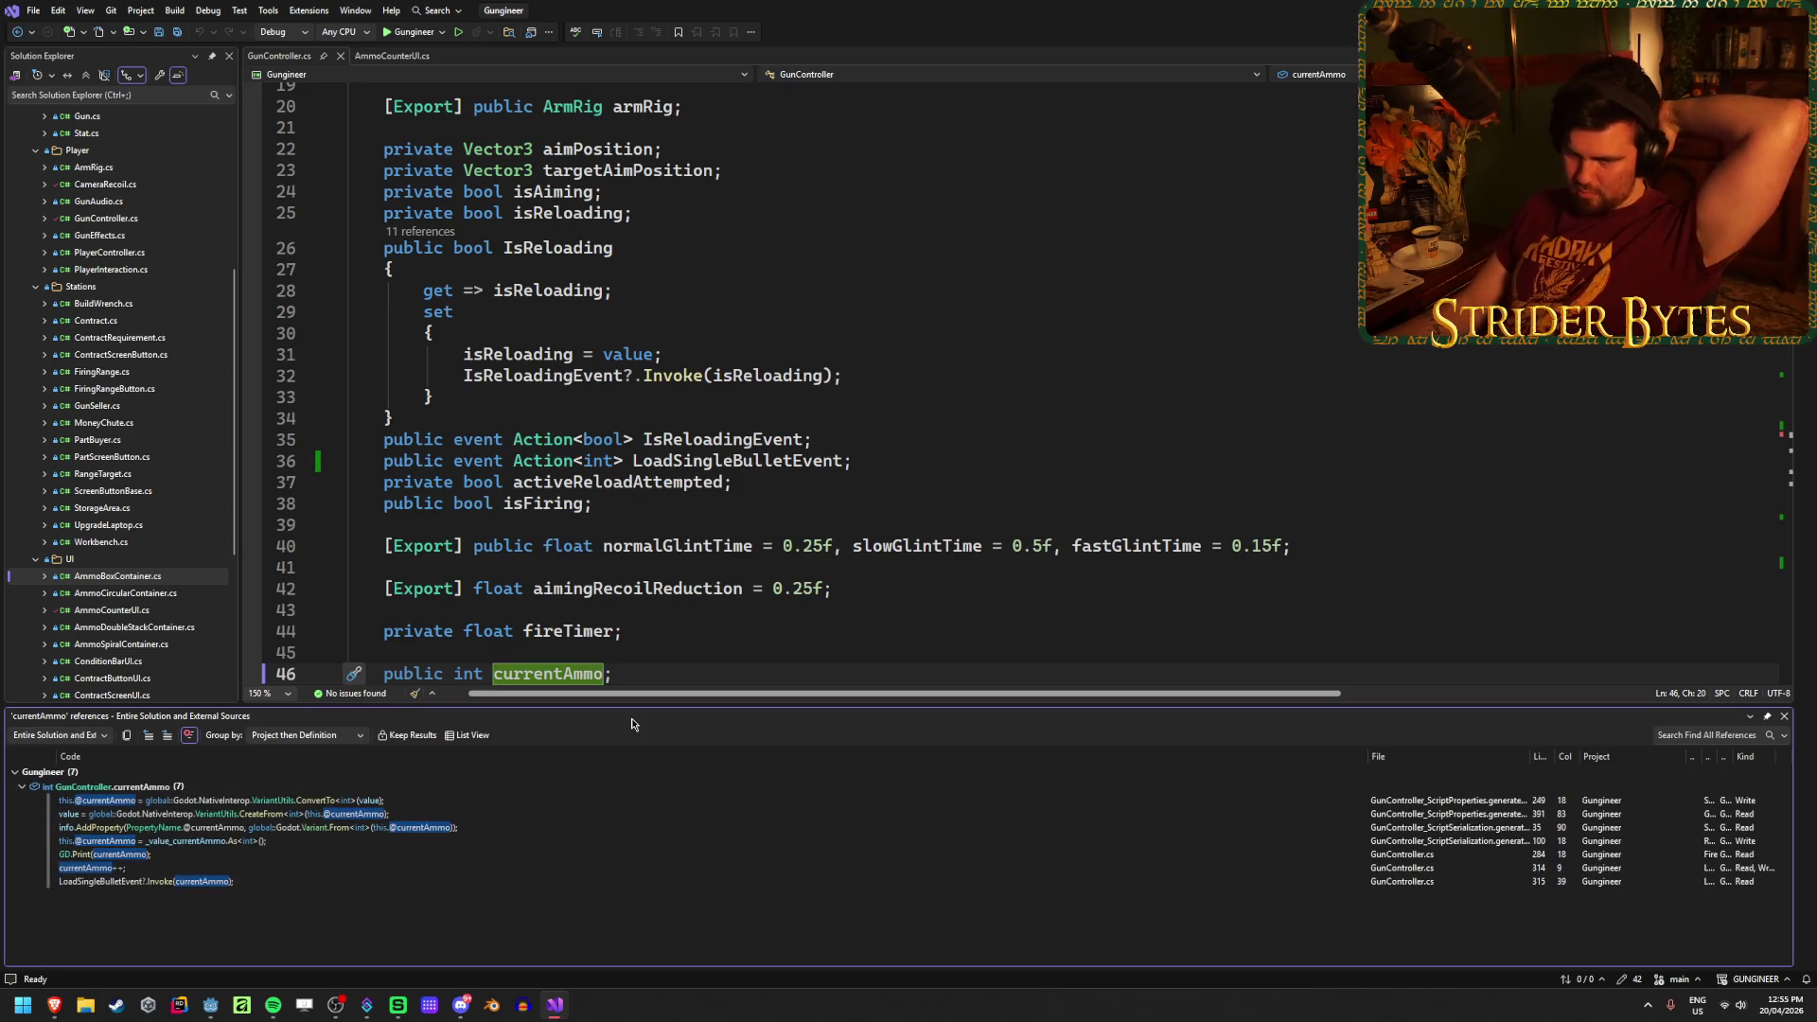
{"action": "mouse_move", "coordinate": [523, 816]}
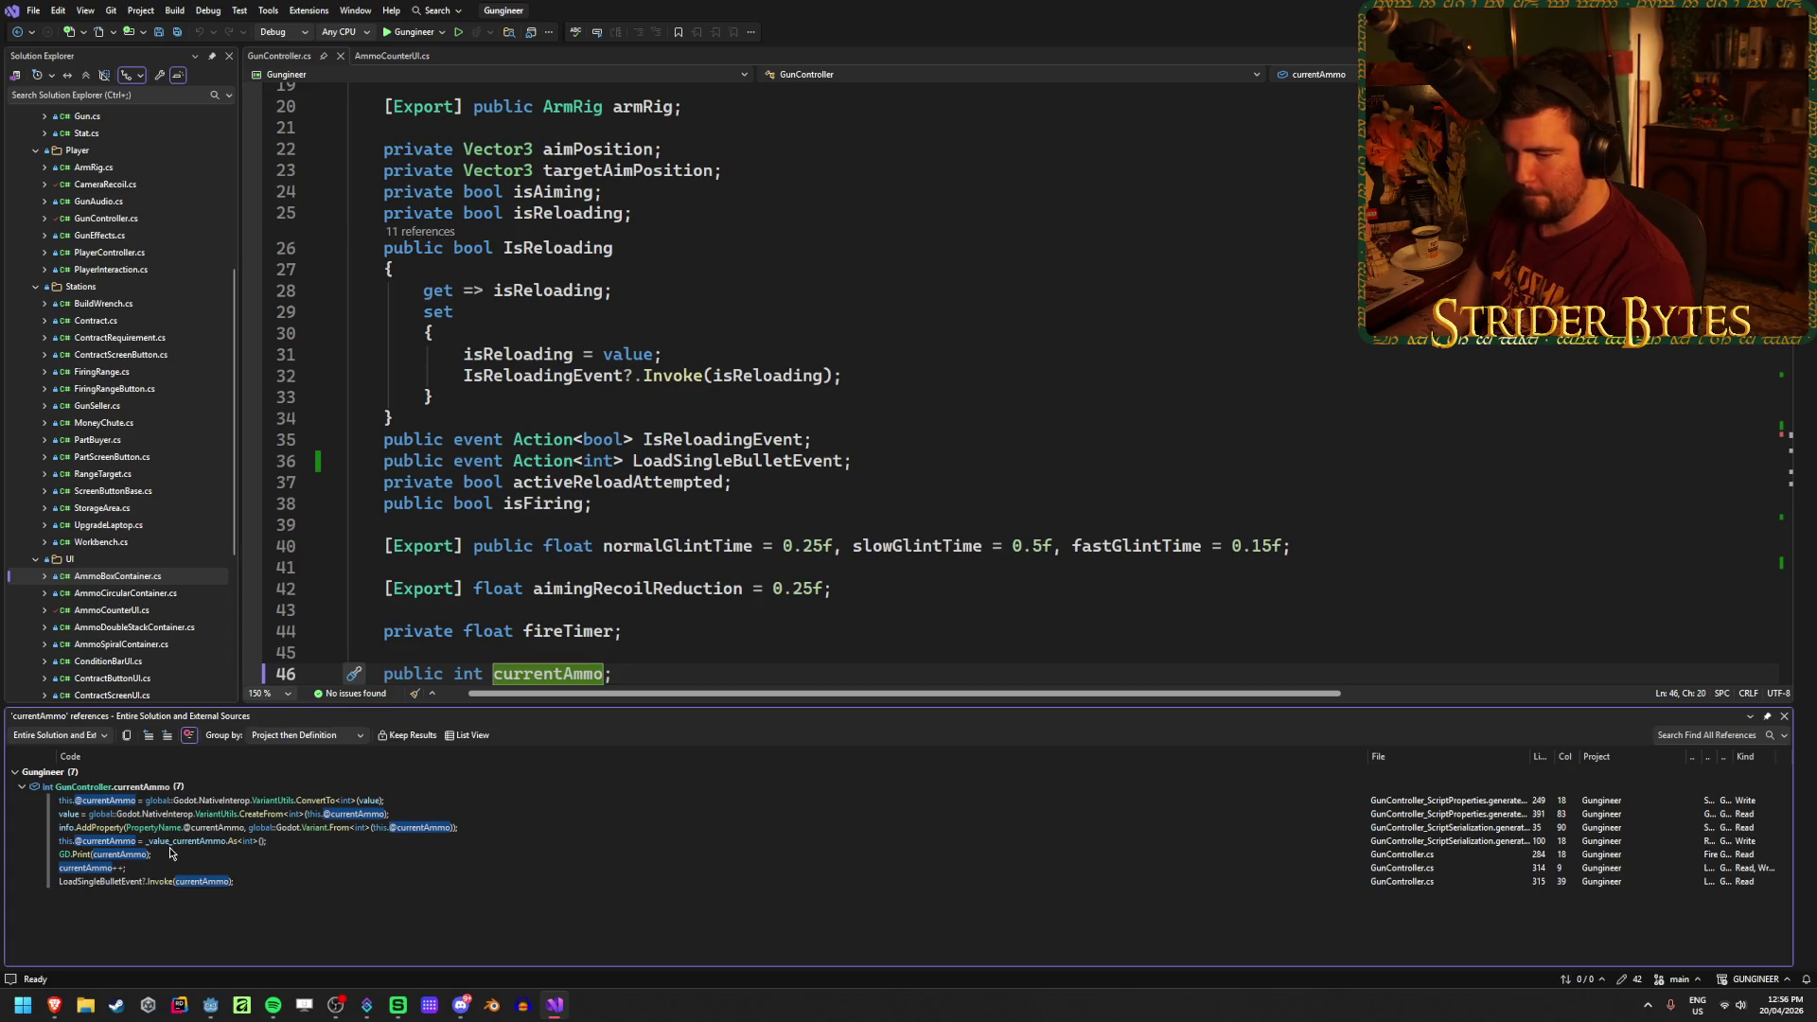
{"action": "scroll", "coordinate": [889, 588], "scroll_direction": "down", "scroll_amount": 14}
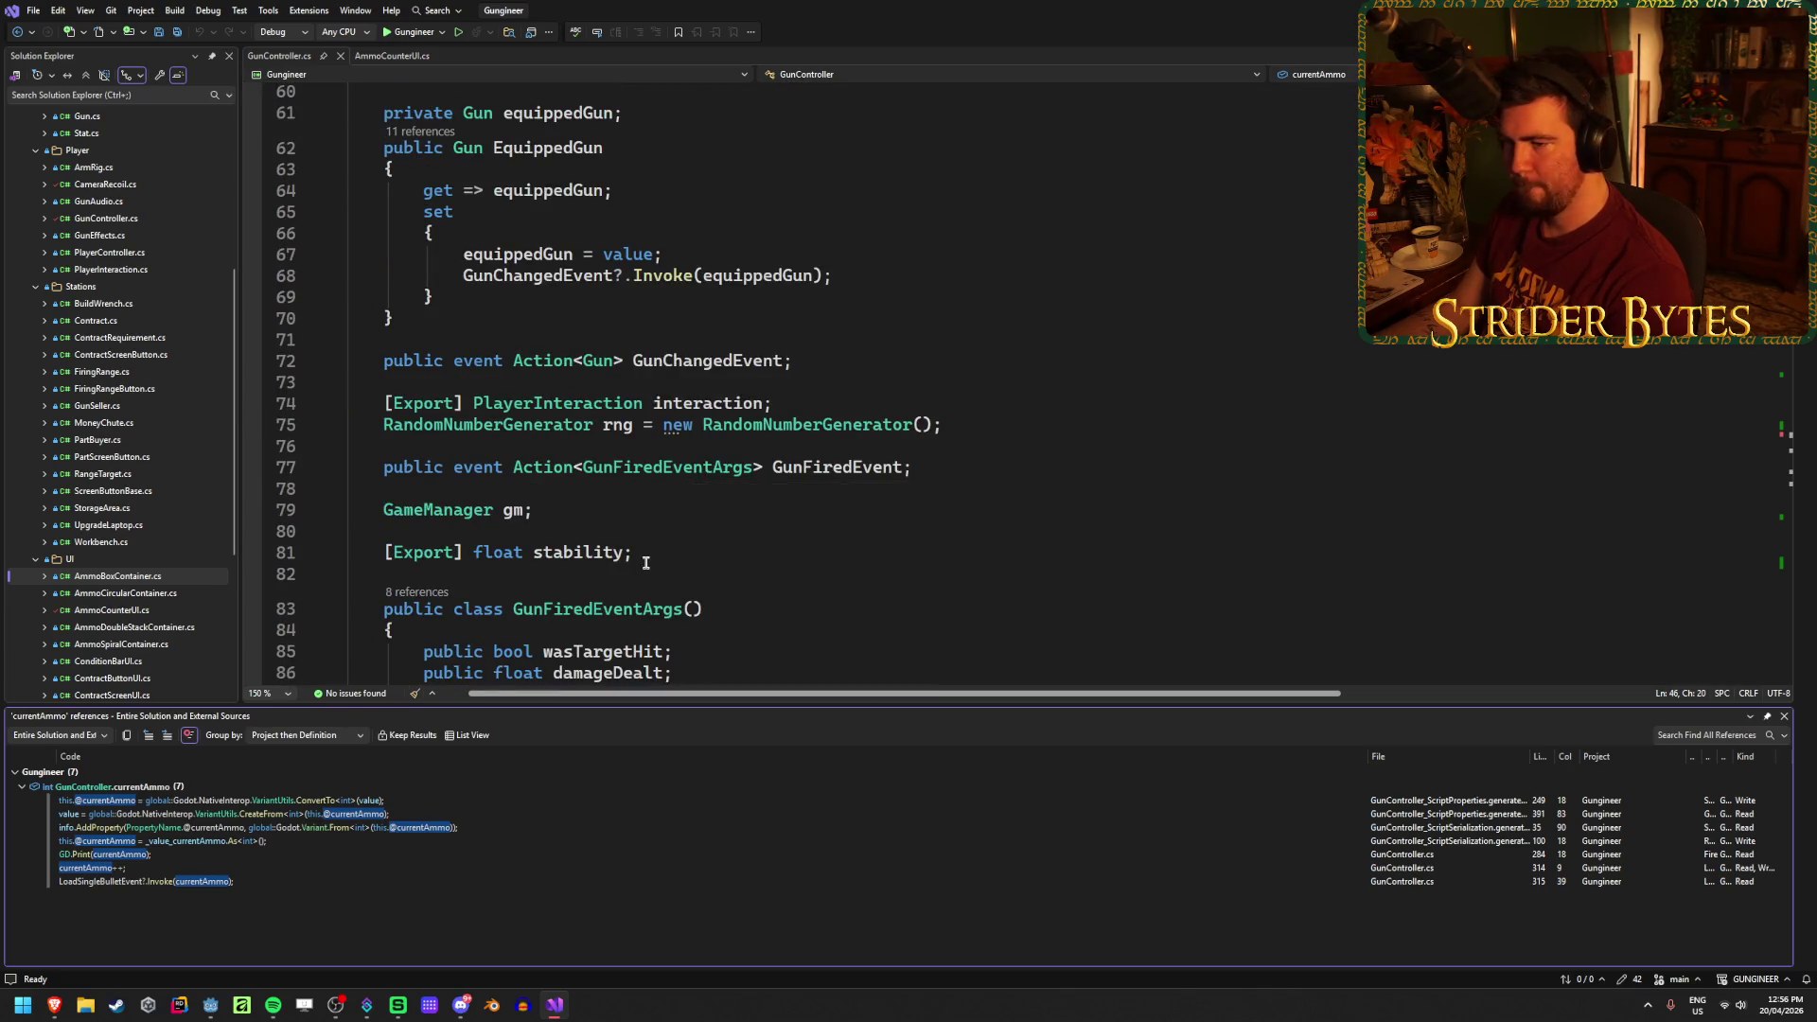
{"action": "scroll", "coordinate": [697, 476], "scroll_direction": "down", "scroll_amount": 11}
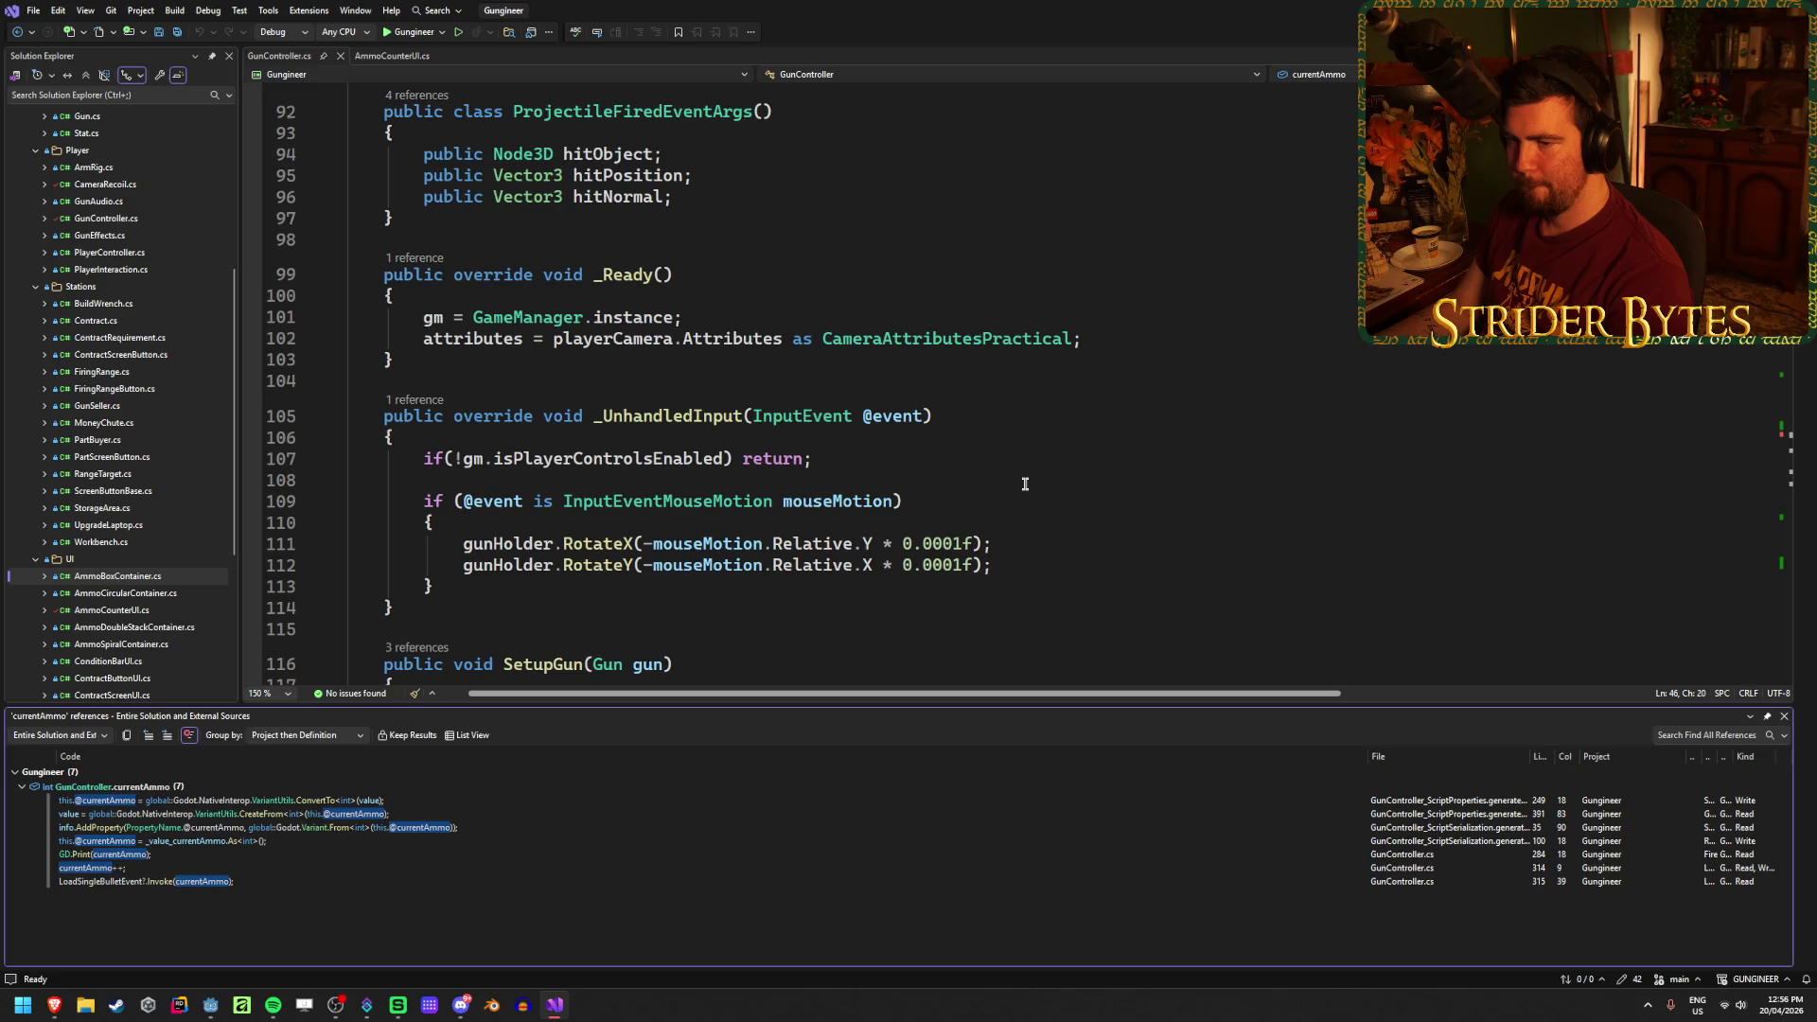
{"action": "scroll", "coordinate": [1025, 483], "scroll_direction": "down", "scroll_amount": 1}
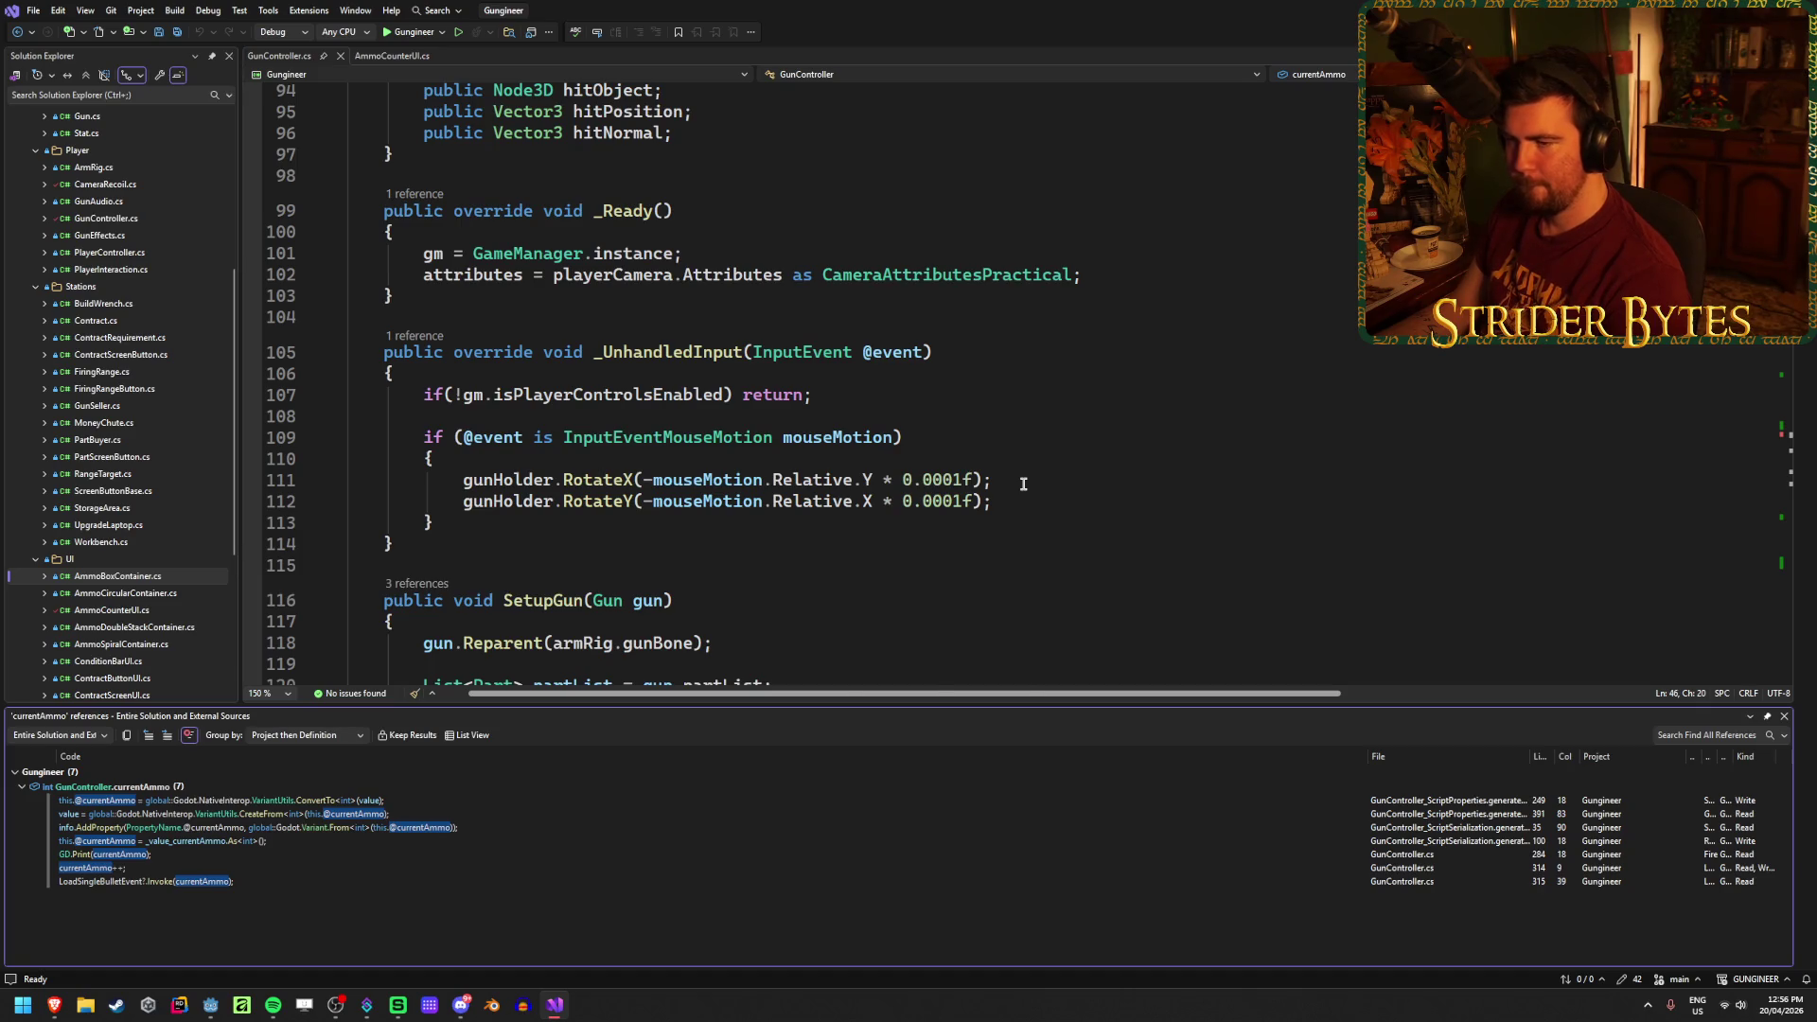
{"action": "scroll", "coordinate": [1023, 484], "scroll_direction": "down", "scroll_amount": 9}
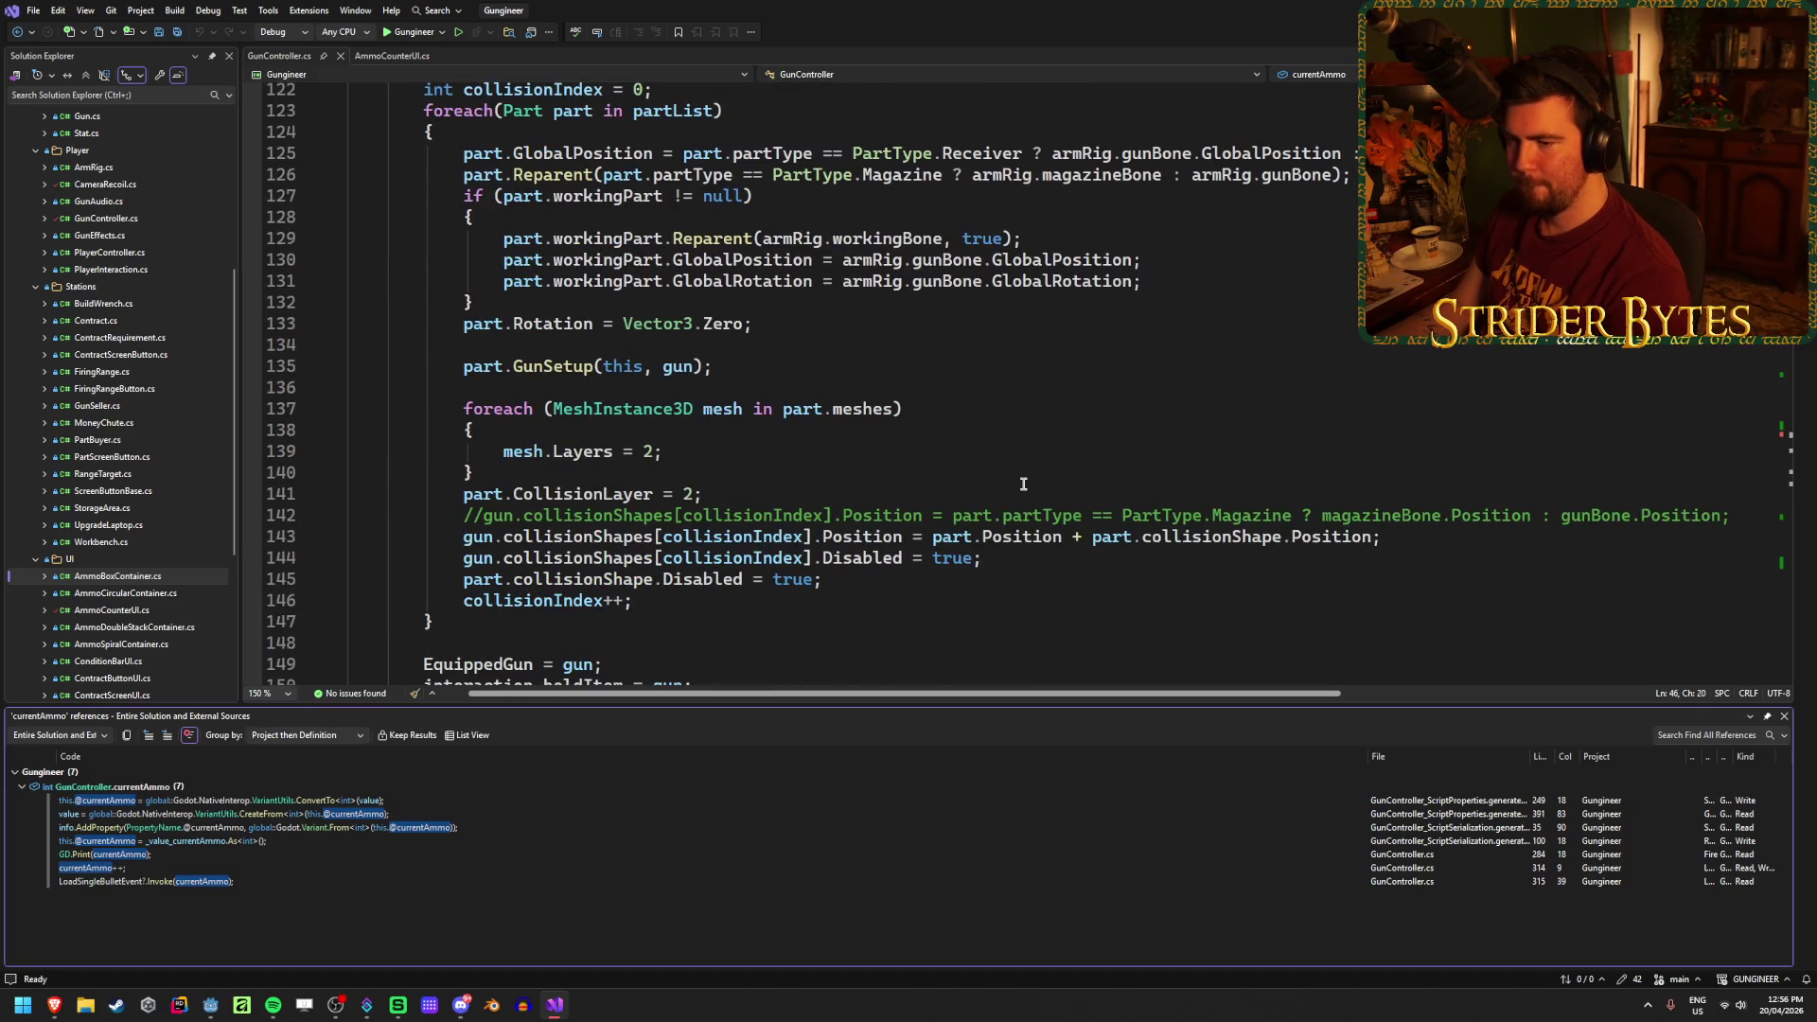
{"action": "scroll", "coordinate": [1023, 484], "scroll_direction": "down", "scroll_amount": 3}
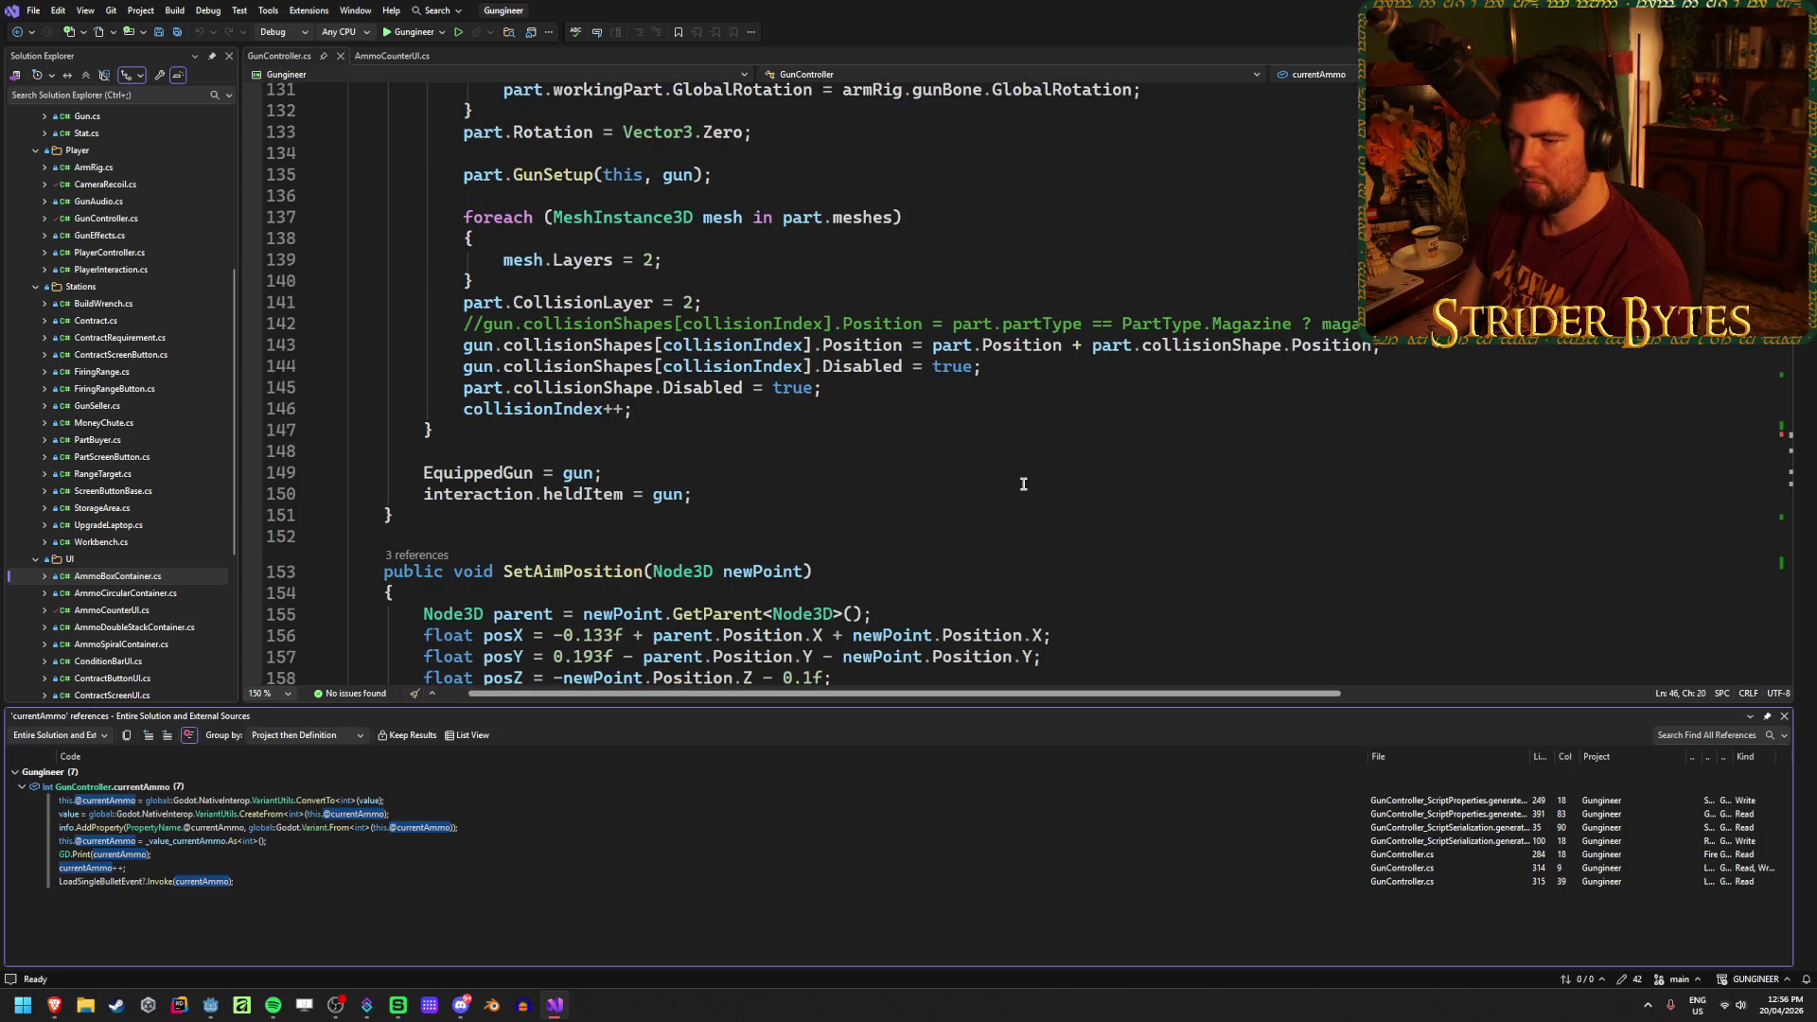
{"action": "scroll", "coordinate": [1023, 483], "scroll_direction": "down", "scroll_amount": 20}
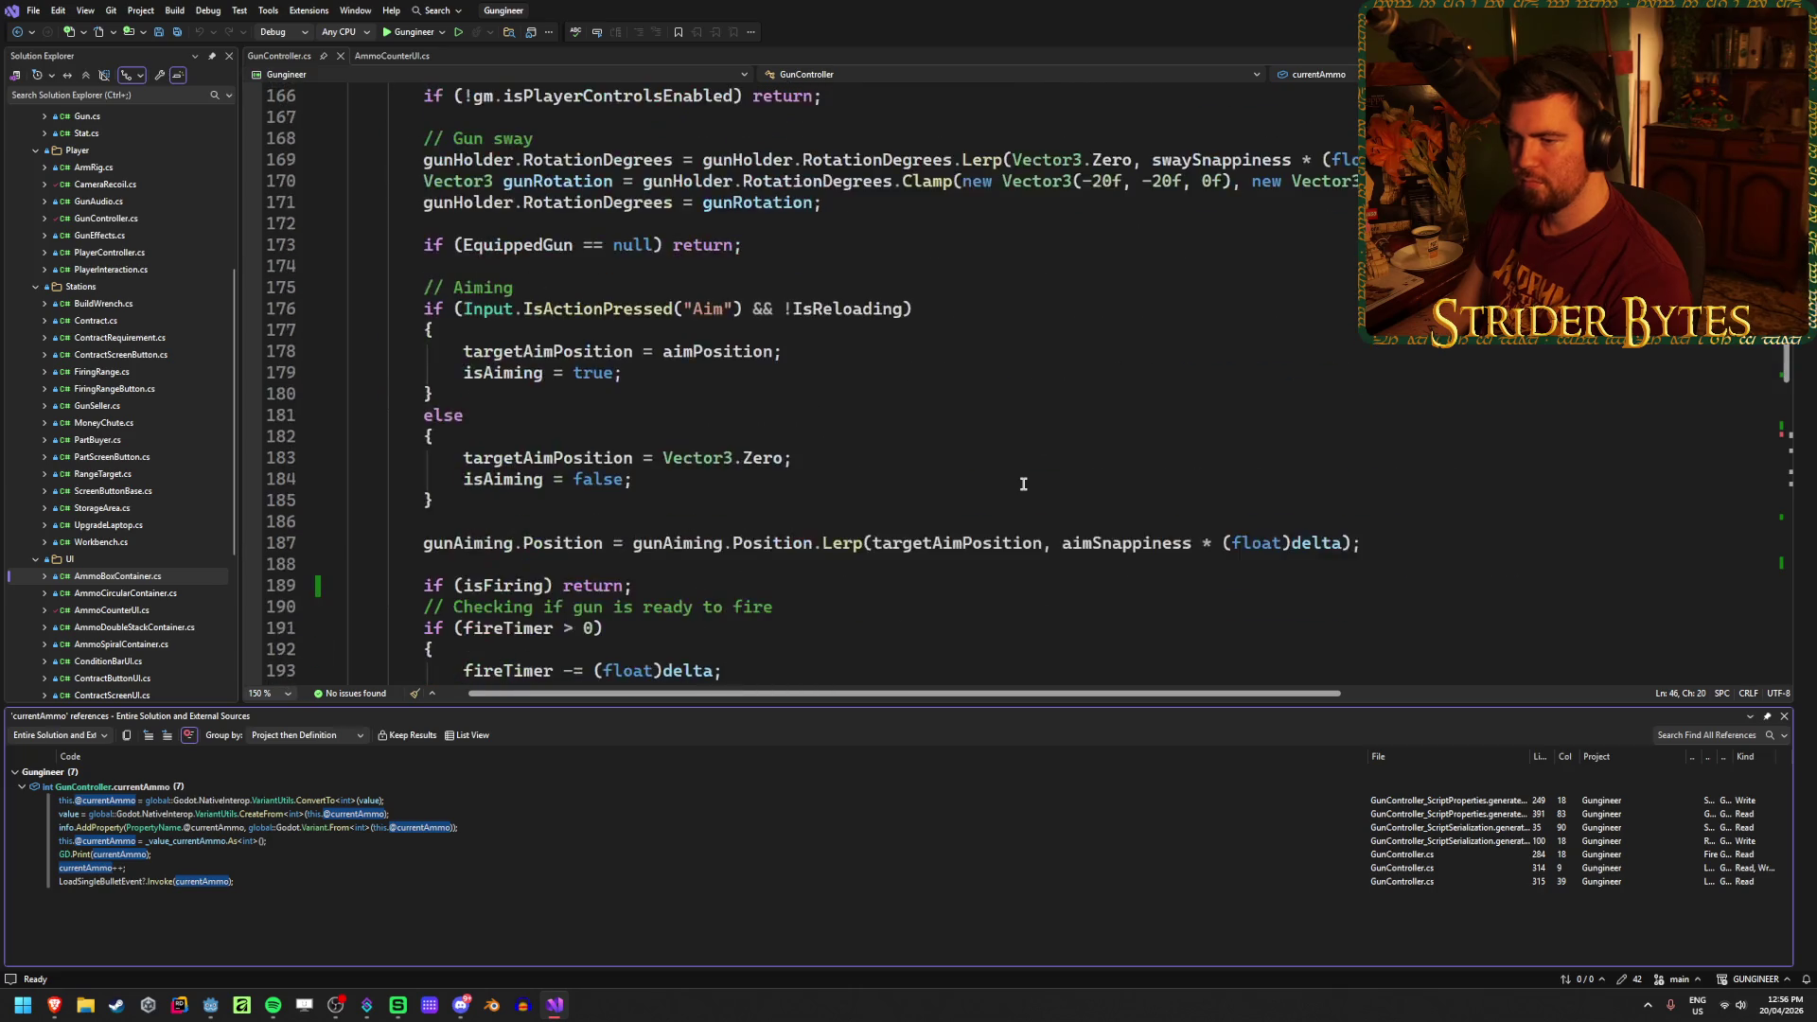
{"action": "scroll", "coordinate": [1023, 483], "scroll_direction": "down", "scroll_amount": 6}
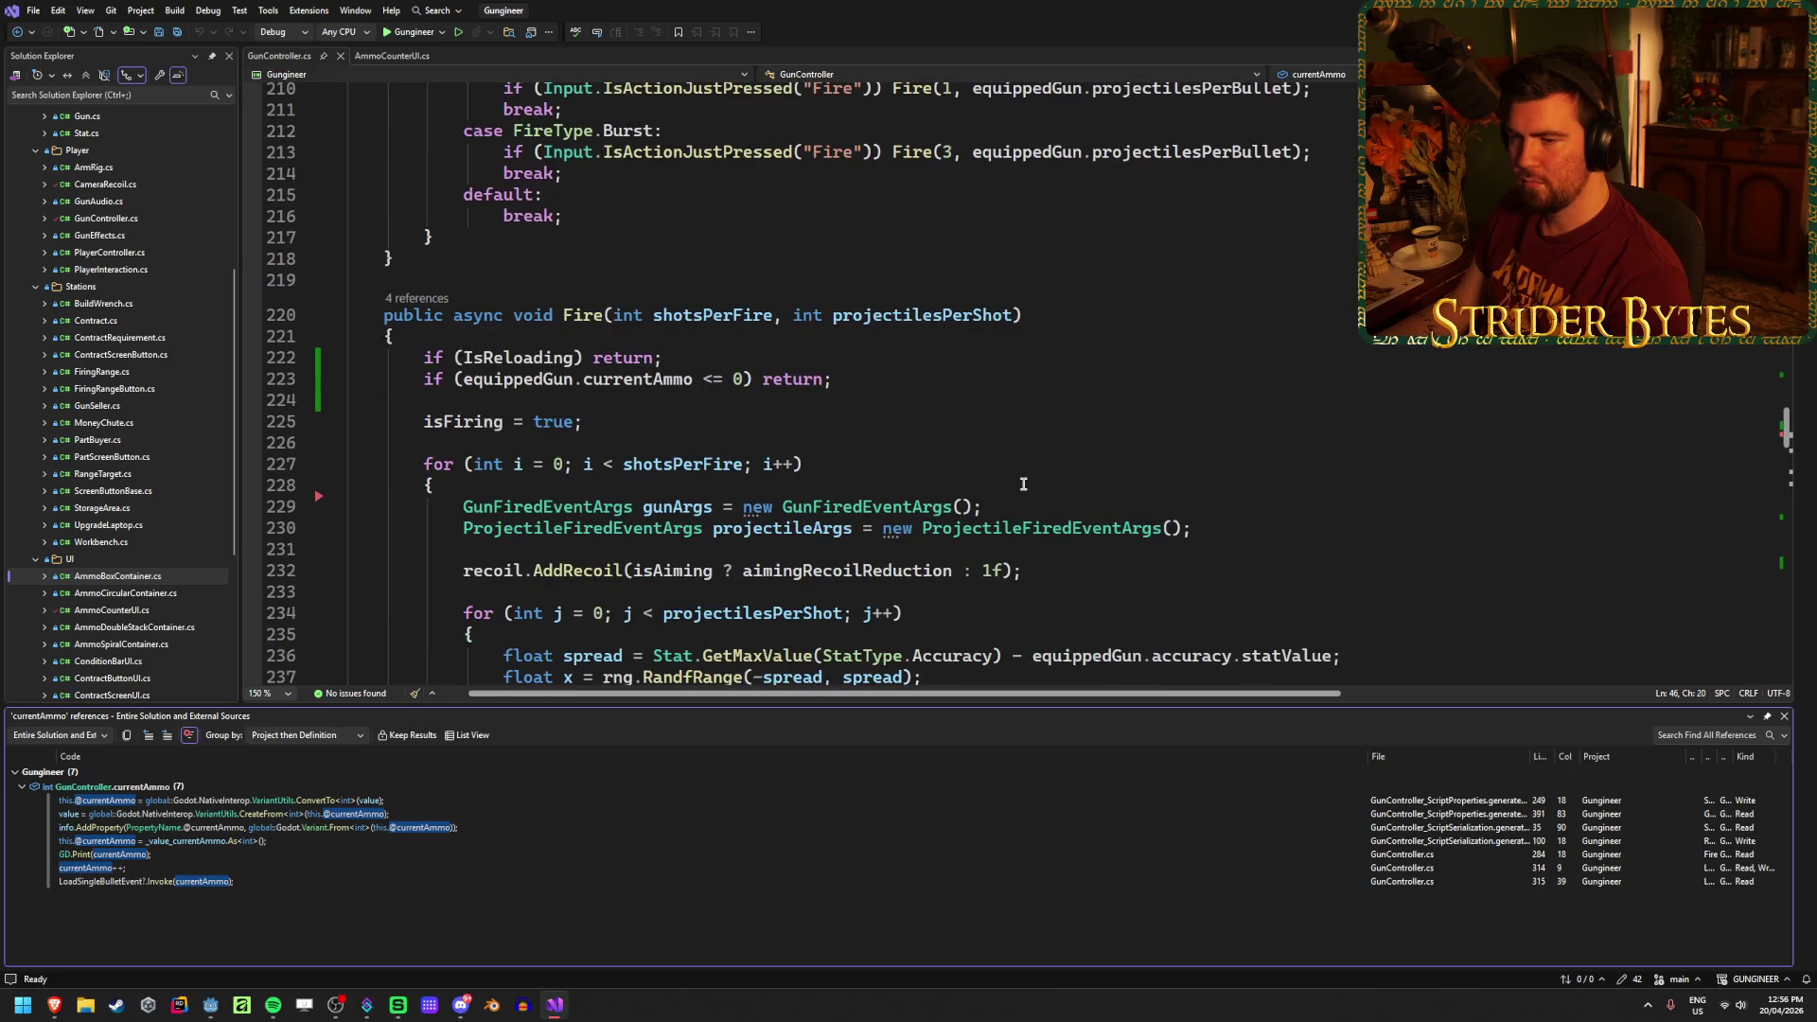
{"action": "scroll", "coordinate": [1023, 484], "scroll_direction": "down", "scroll_amount": 4}
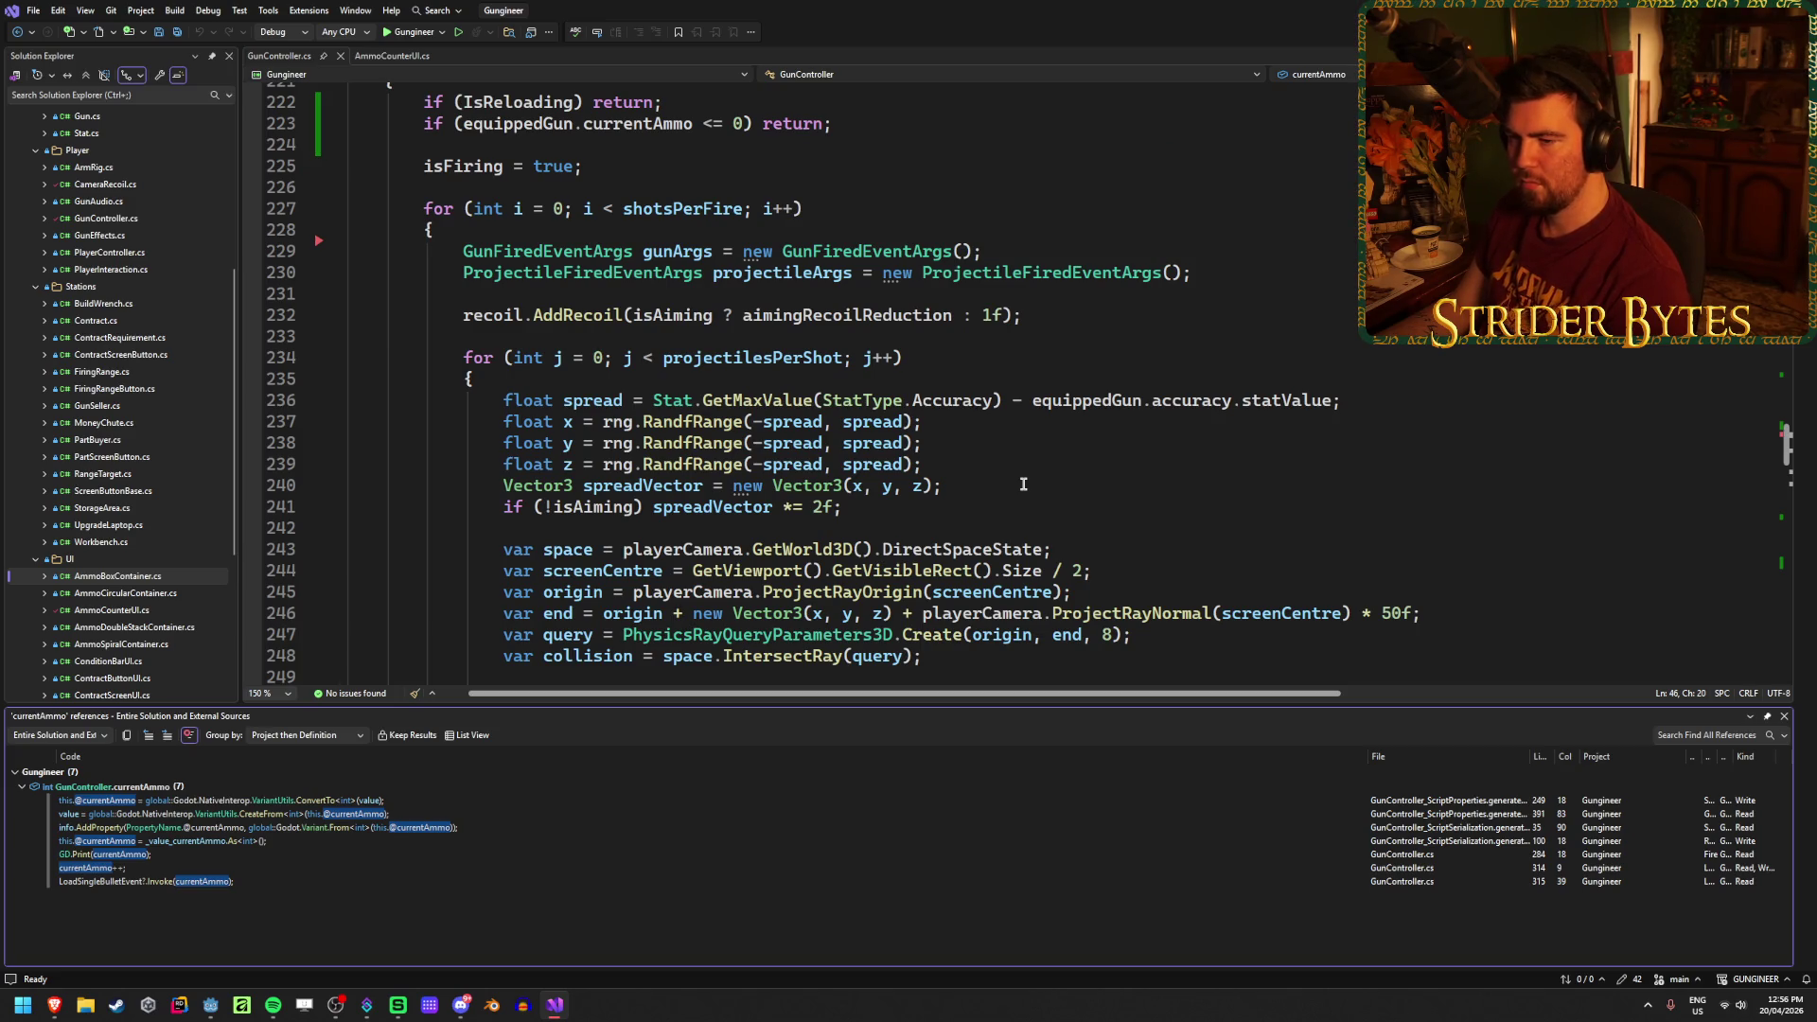
{"action": "scroll", "coordinate": [1023, 484], "scroll_direction": "down", "scroll_amount": 12}
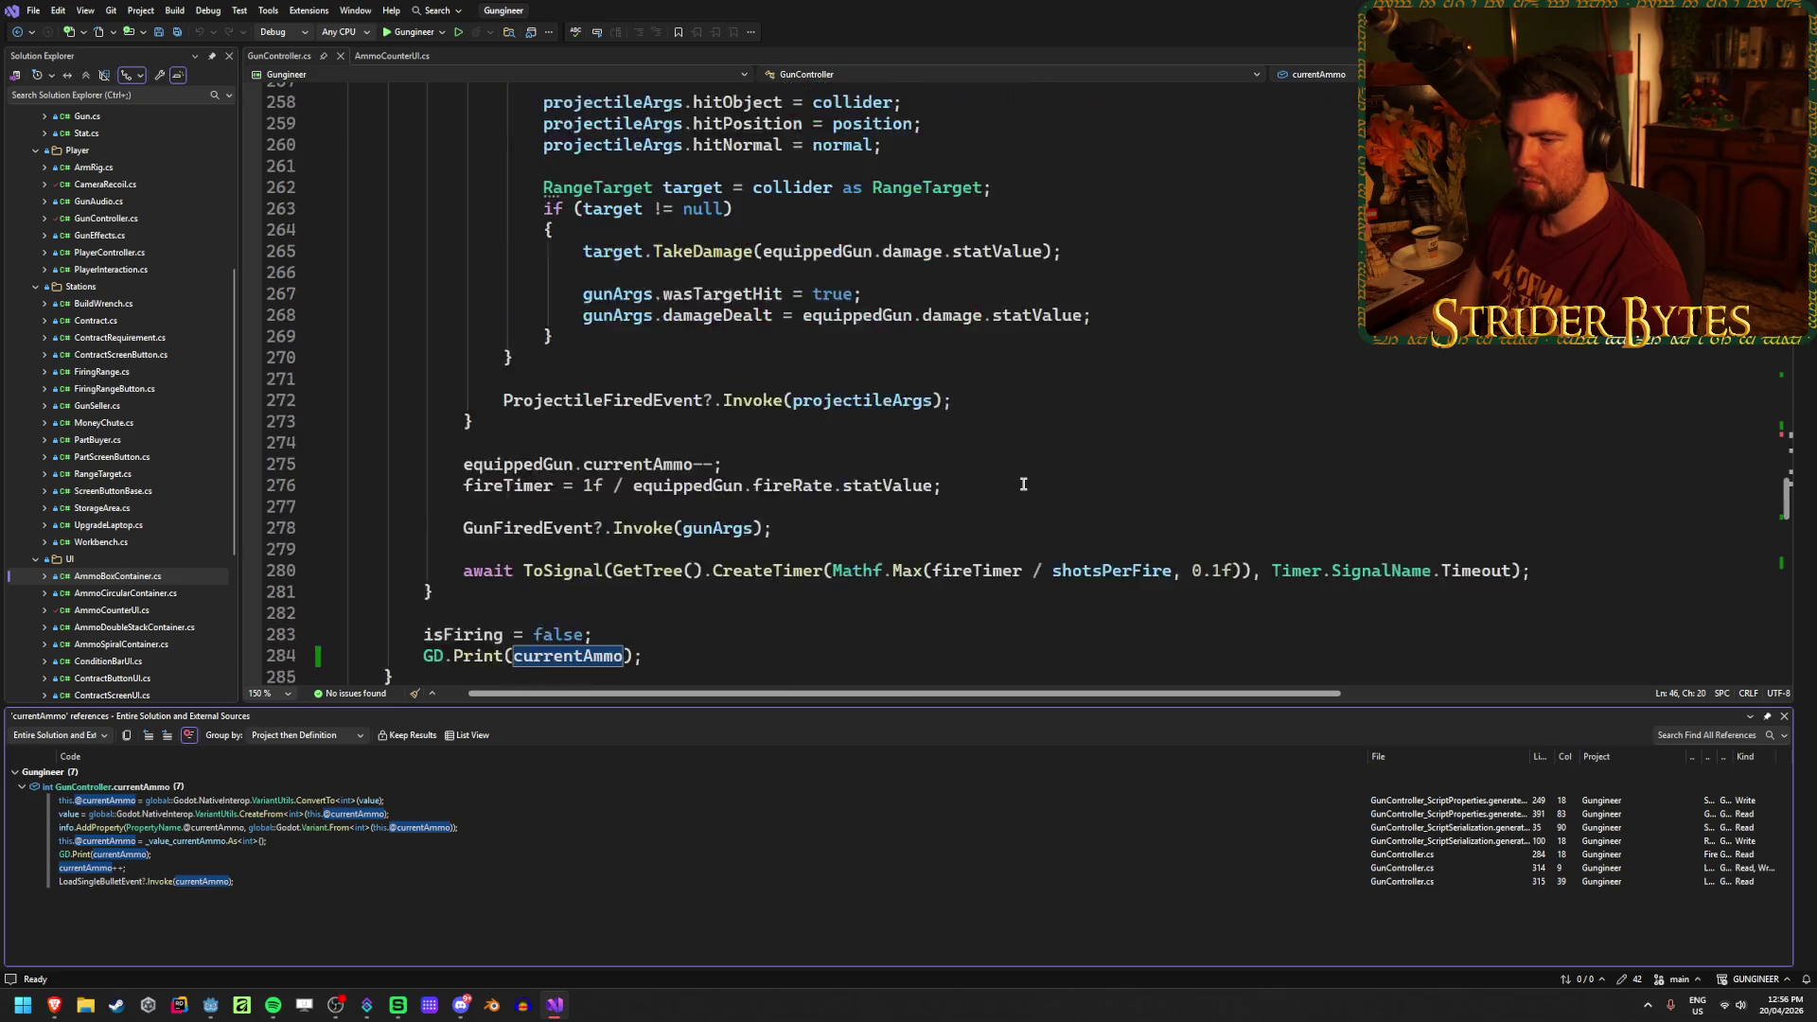
{"action": "scroll", "coordinate": [1023, 484], "scroll_direction": "down", "scroll_amount": 1}
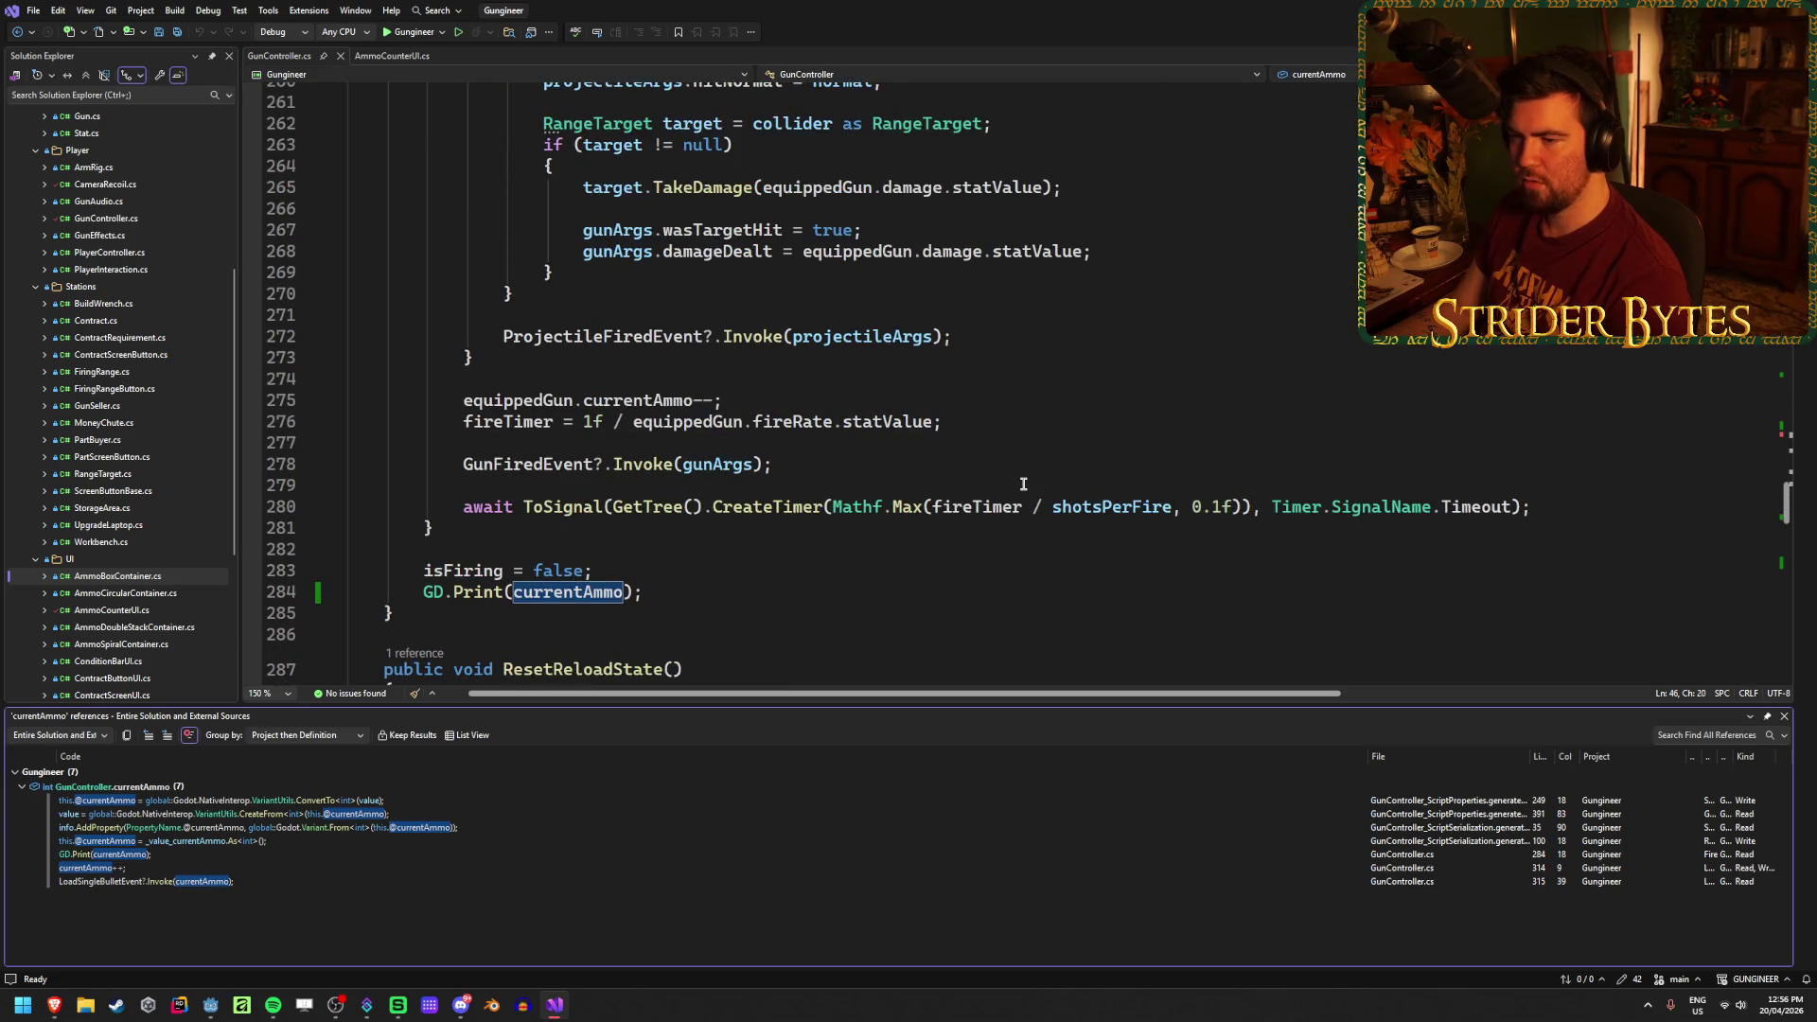
{"action": "scroll", "coordinate": [1023, 483], "scroll_direction": "down", "scroll_amount": 2}
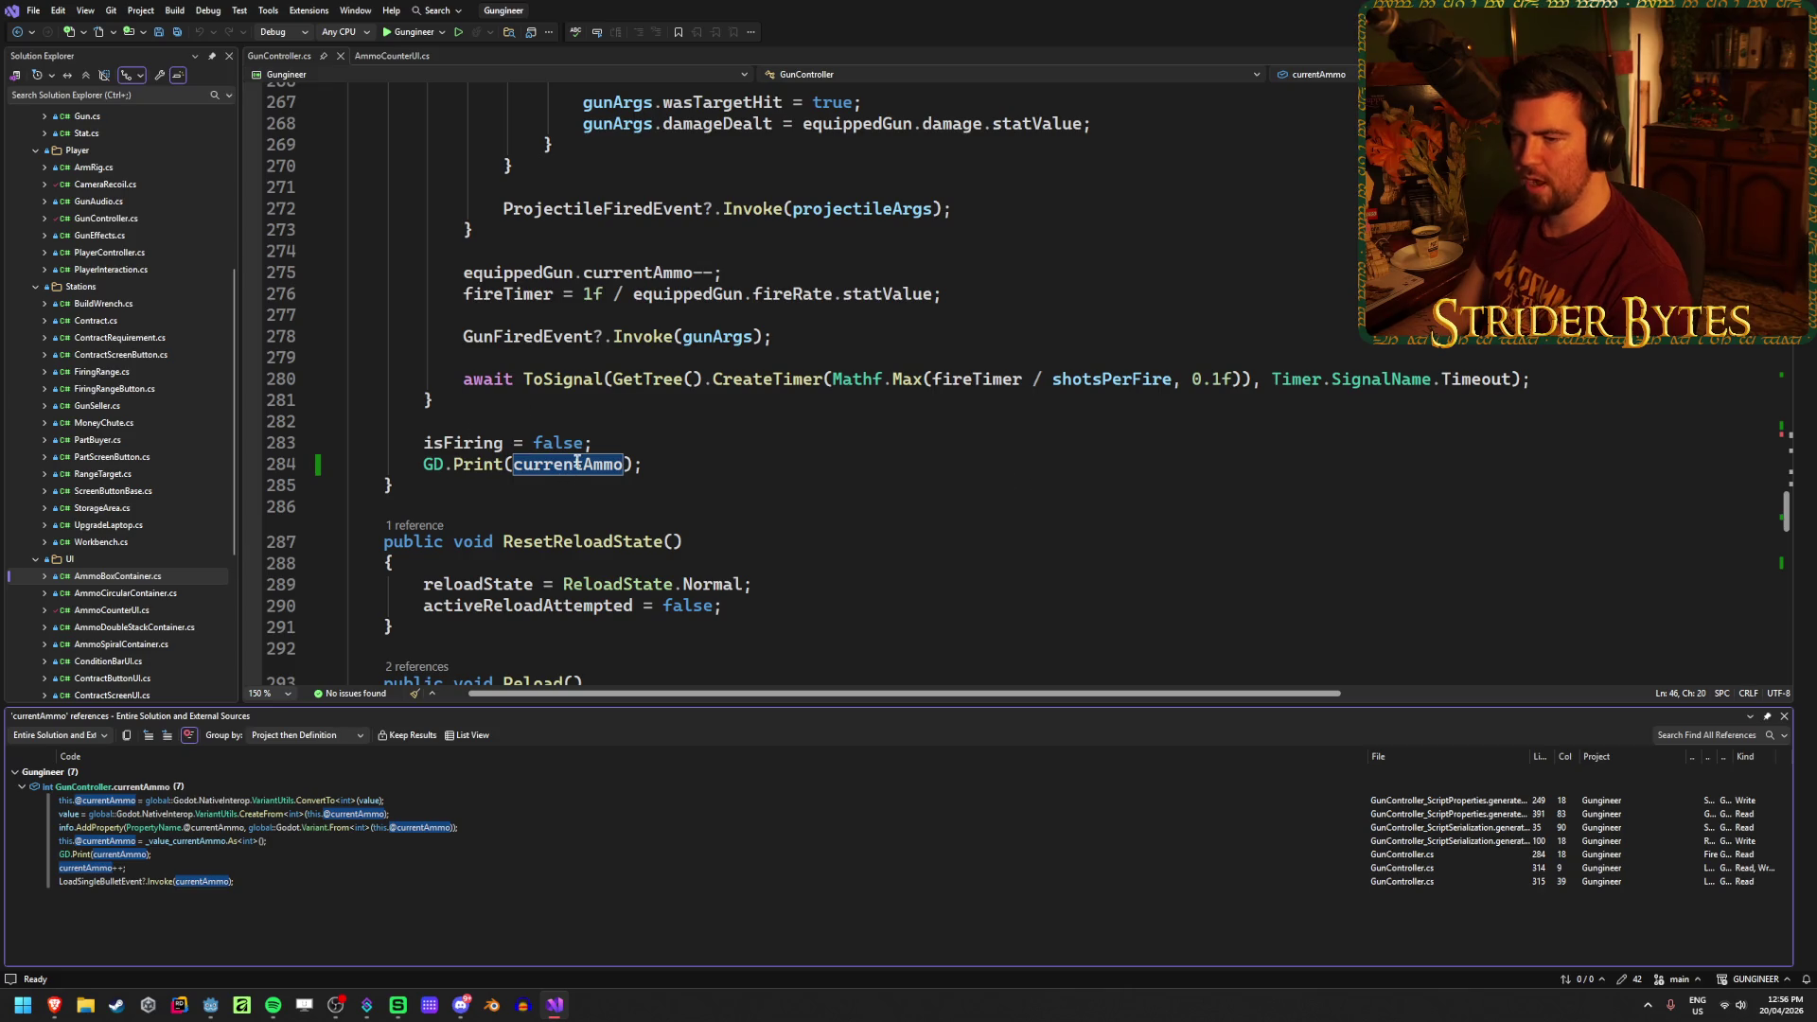
Step: Close the reference results and delete the GD.Print(currentAmmo) debug line in Fire
{"action": "left_click", "coordinate": [652, 448]}
{"action": "left_click", "coordinate": [669, 473]}
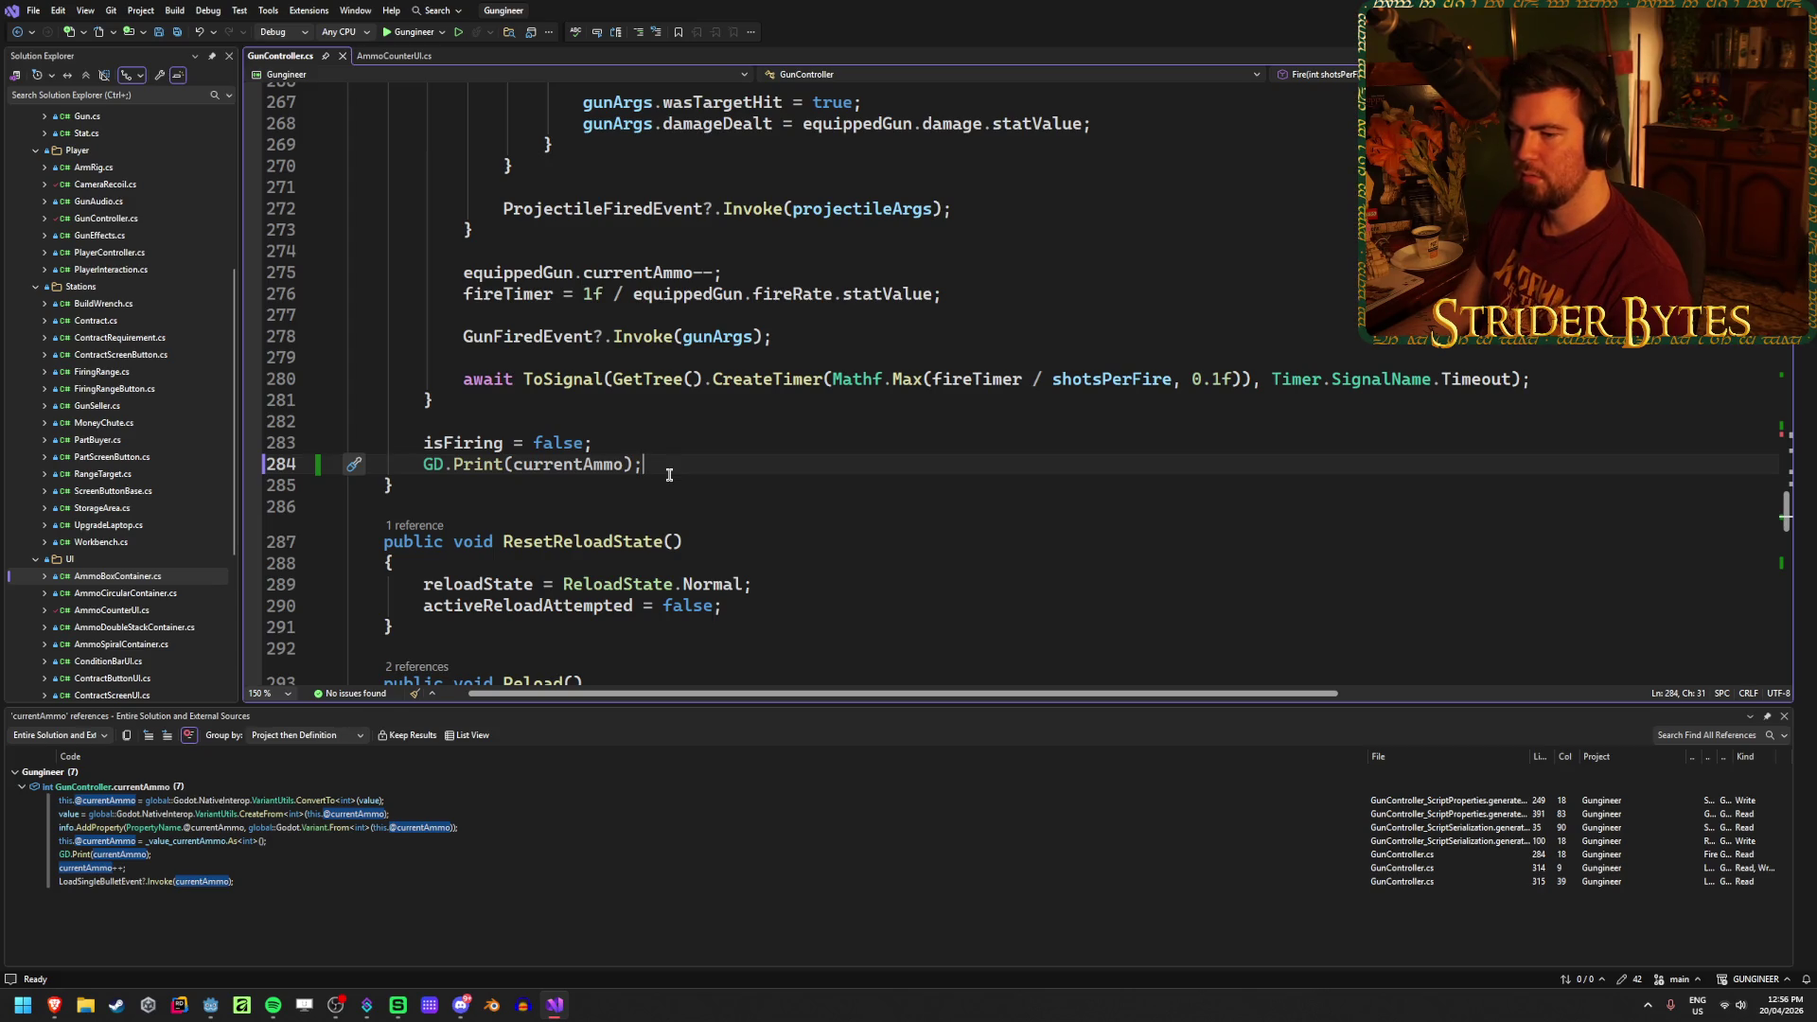
{"action": "left_click", "coordinate": [1785, 716]}
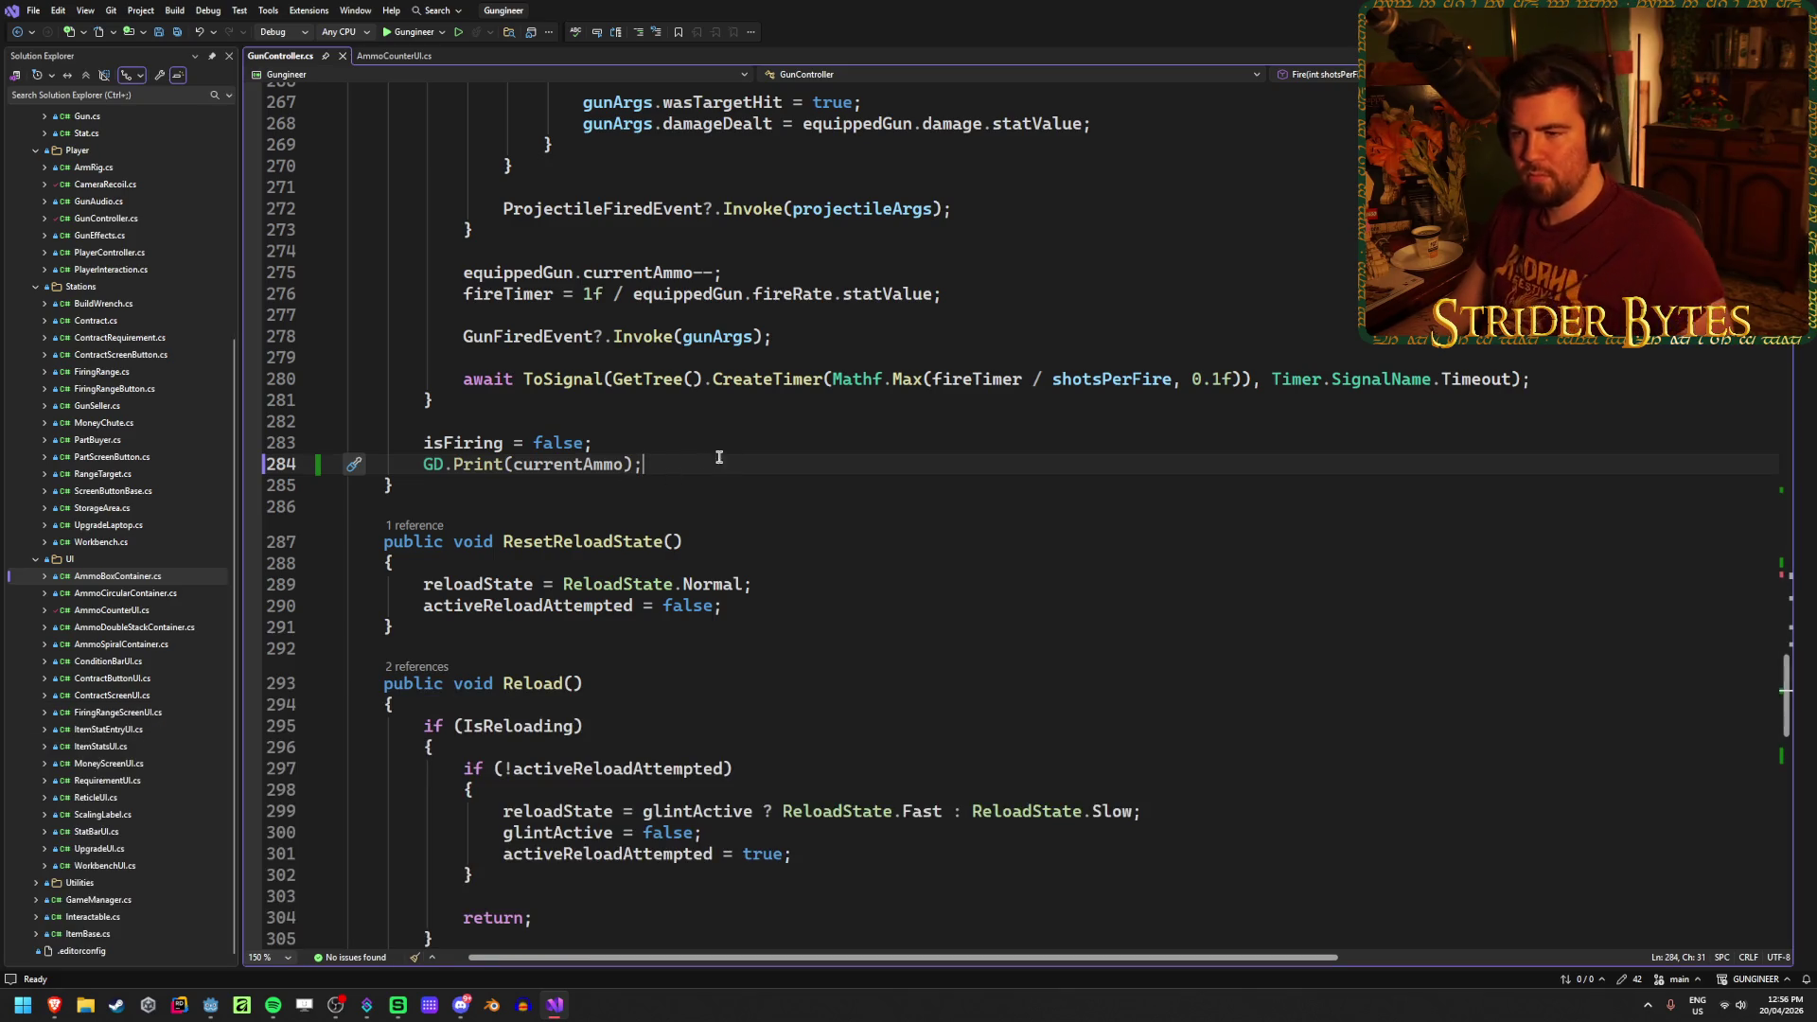
{"action": "key", "text": "ctrl+x"}
{"action": "scroll", "coordinate": [706, 467], "scroll_direction": "up", "scroll_amount": 20}
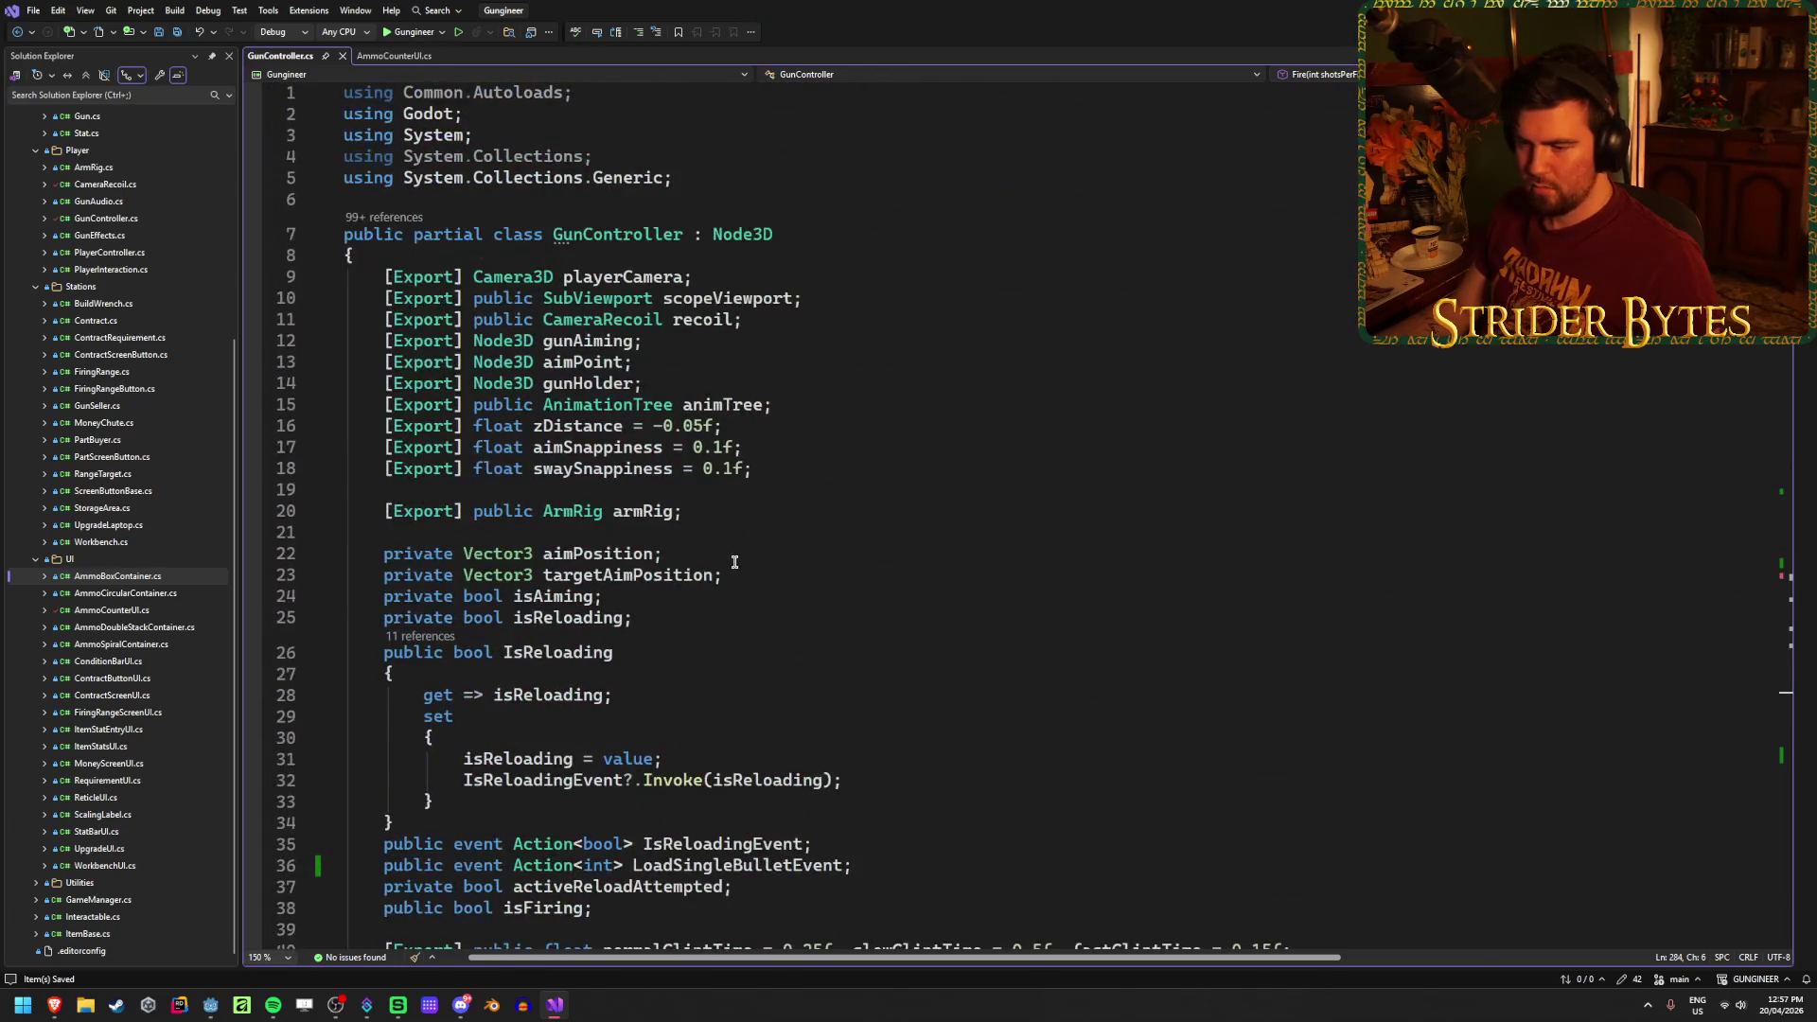
Step: Delete the public int currentAmmo field declaration on line 46 and save GunController.cs
{"action": "scroll", "coordinate": [735, 562], "scroll_direction": "down", "scroll_amount": 7}
{"action": "left_click", "coordinate": [657, 633]}
{"action": "key", "text": "shift+Home"}
{"action": "key", "text": "BackSpace"}
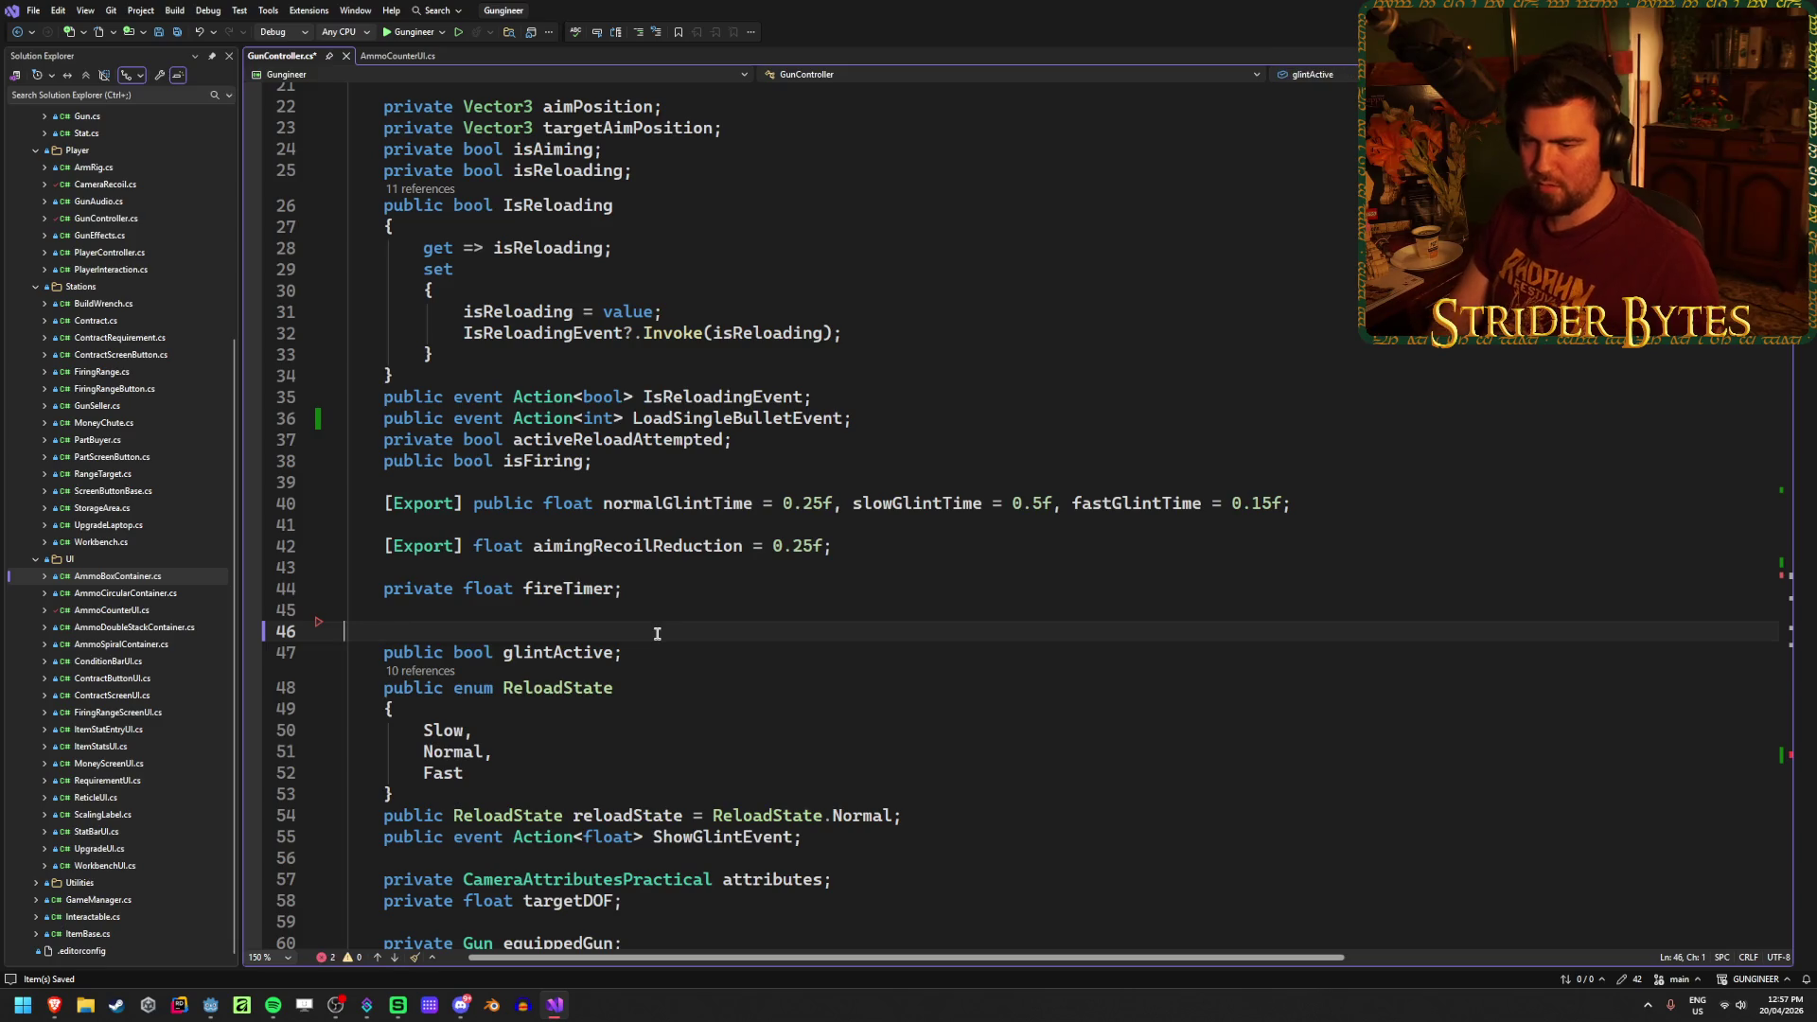
{"action": "key", "text": "BackSpace"}
{"action": "key", "text": "ctrl+s"}
Step: Change line 311 in LoadSingleBullet to increment equippedGun.currentAmmo, after checking EndReloading
{"action": "scroll", "coordinate": [663, 625], "scroll_direction": "down", "scroll_amount": 20}
{"action": "scroll", "coordinate": [679, 614], "scroll_direction": "down", "scroll_amount": 20}
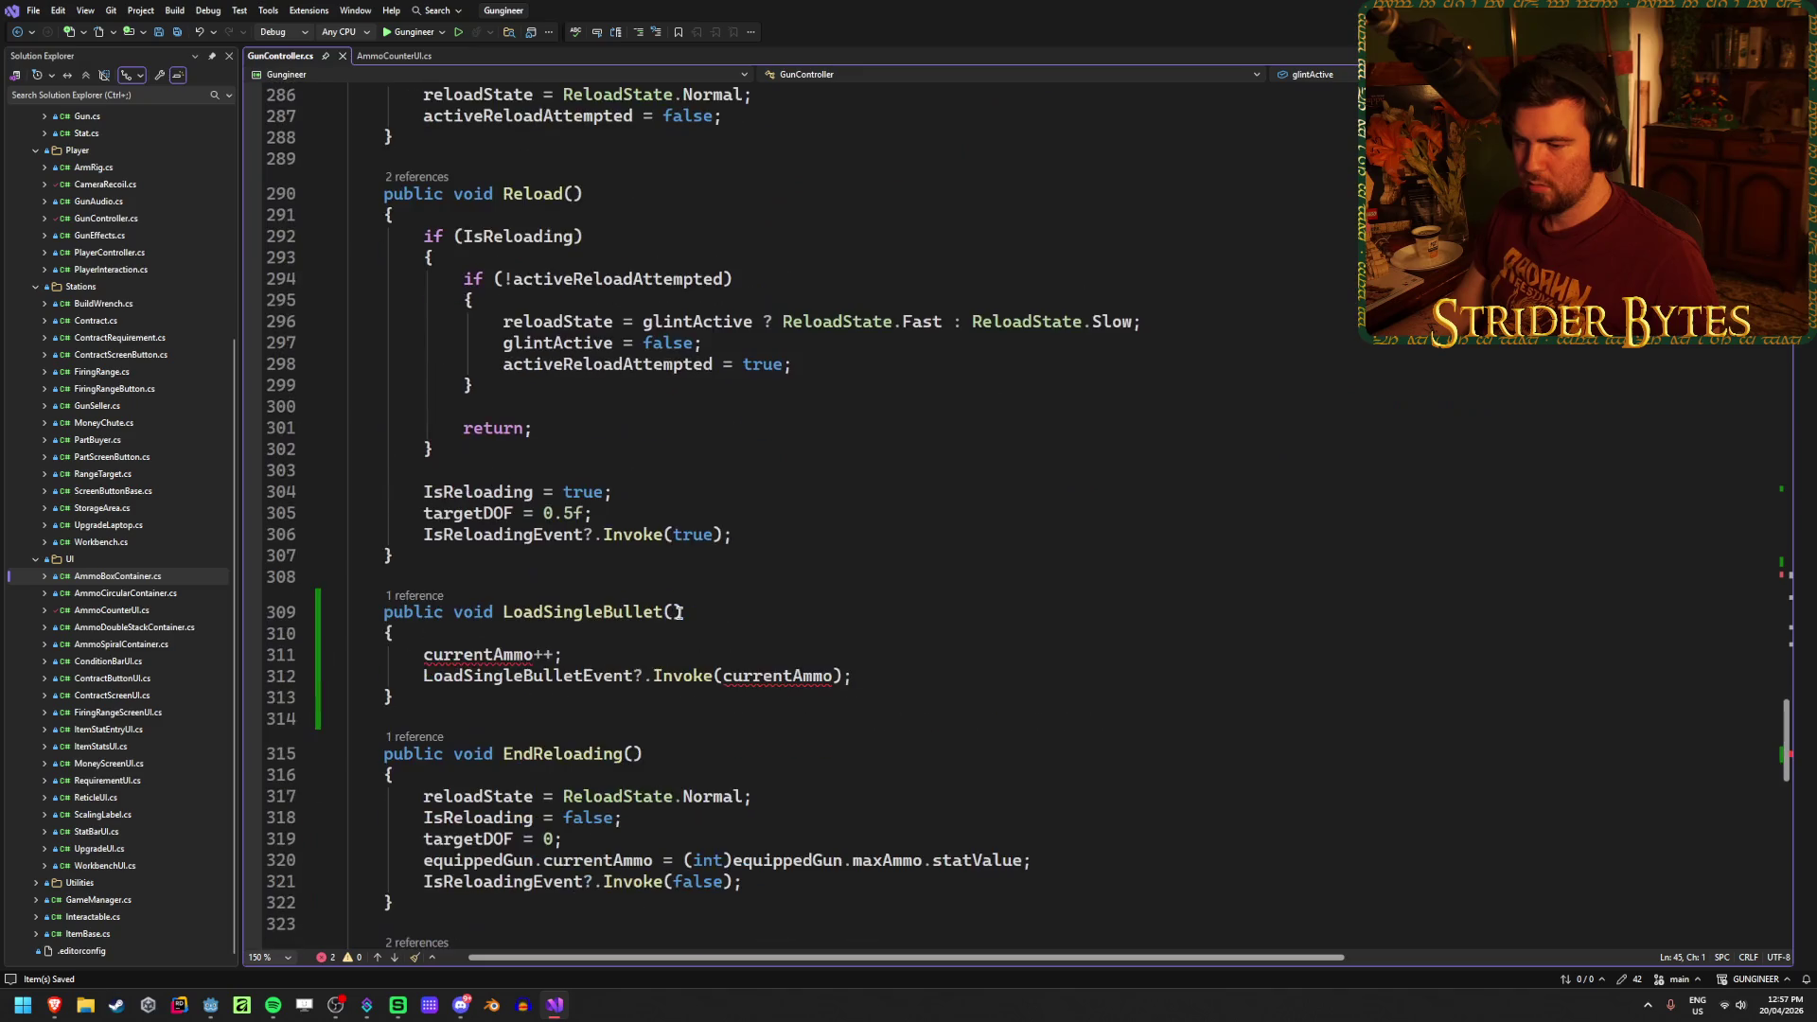
{"action": "double_click", "coordinate": [452, 661]}
{"action": "type", "text": "equip"}
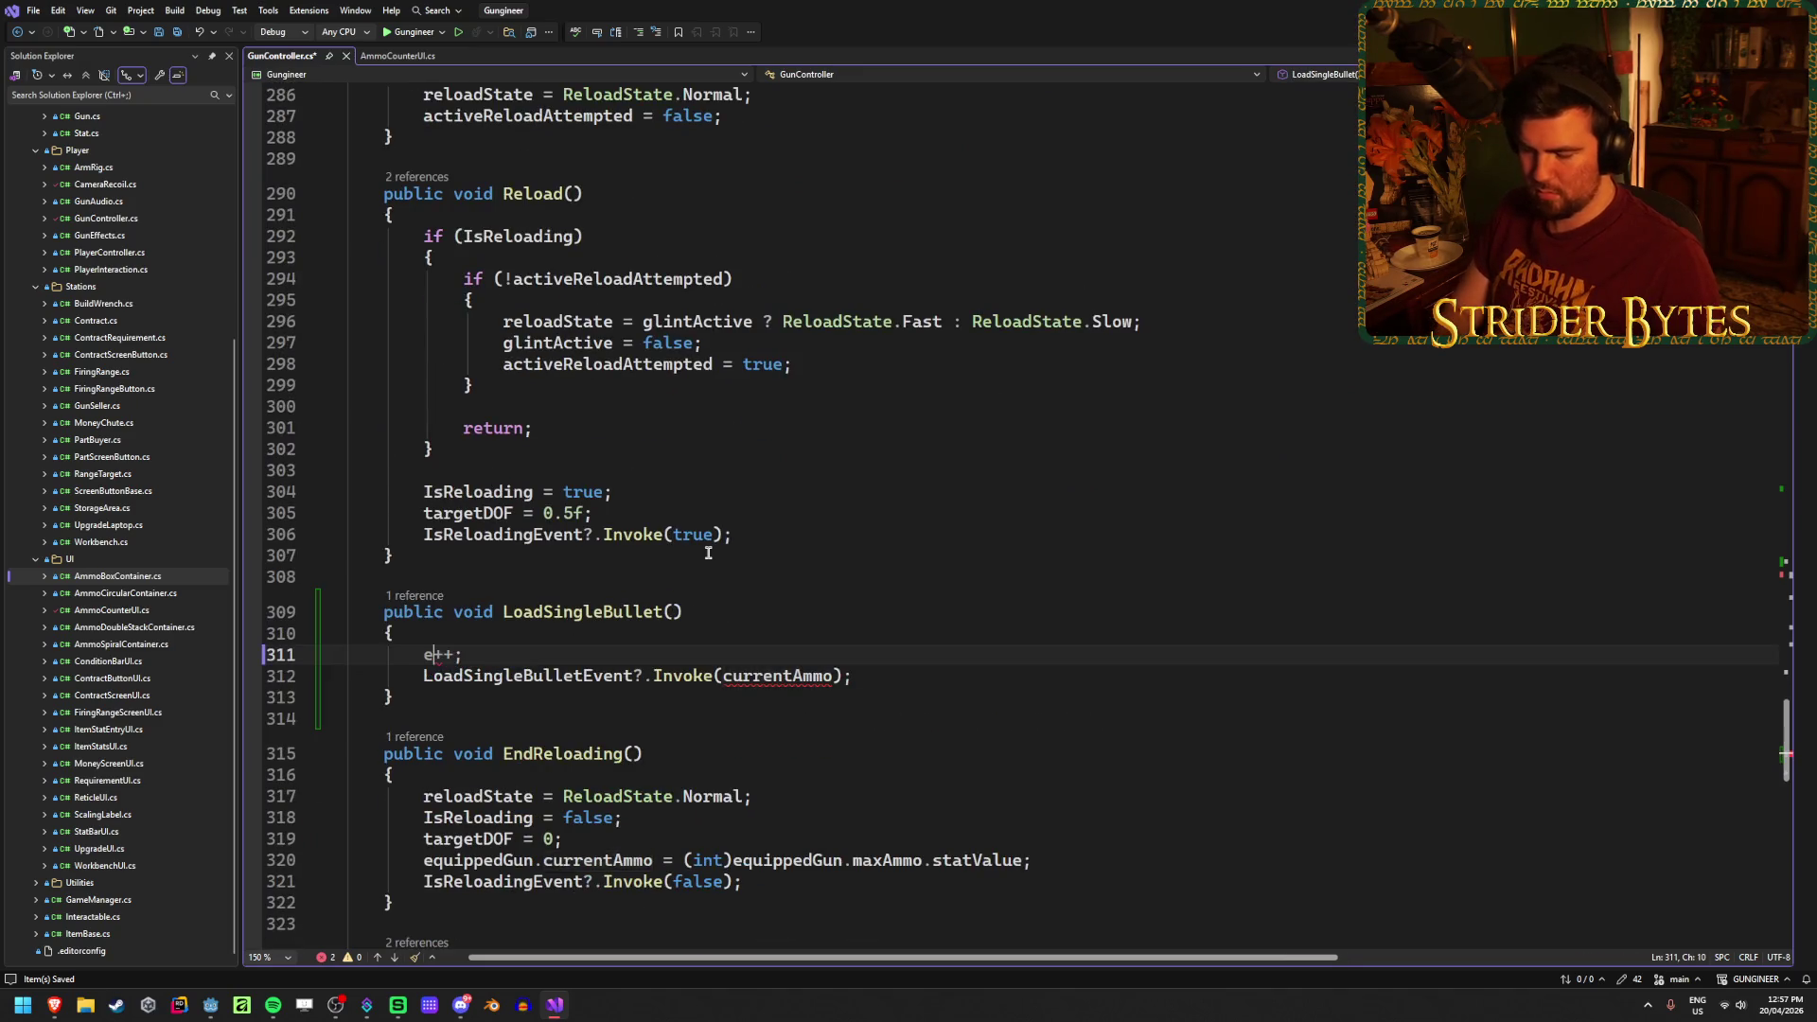
{"action": "key", "text": "Tab"}
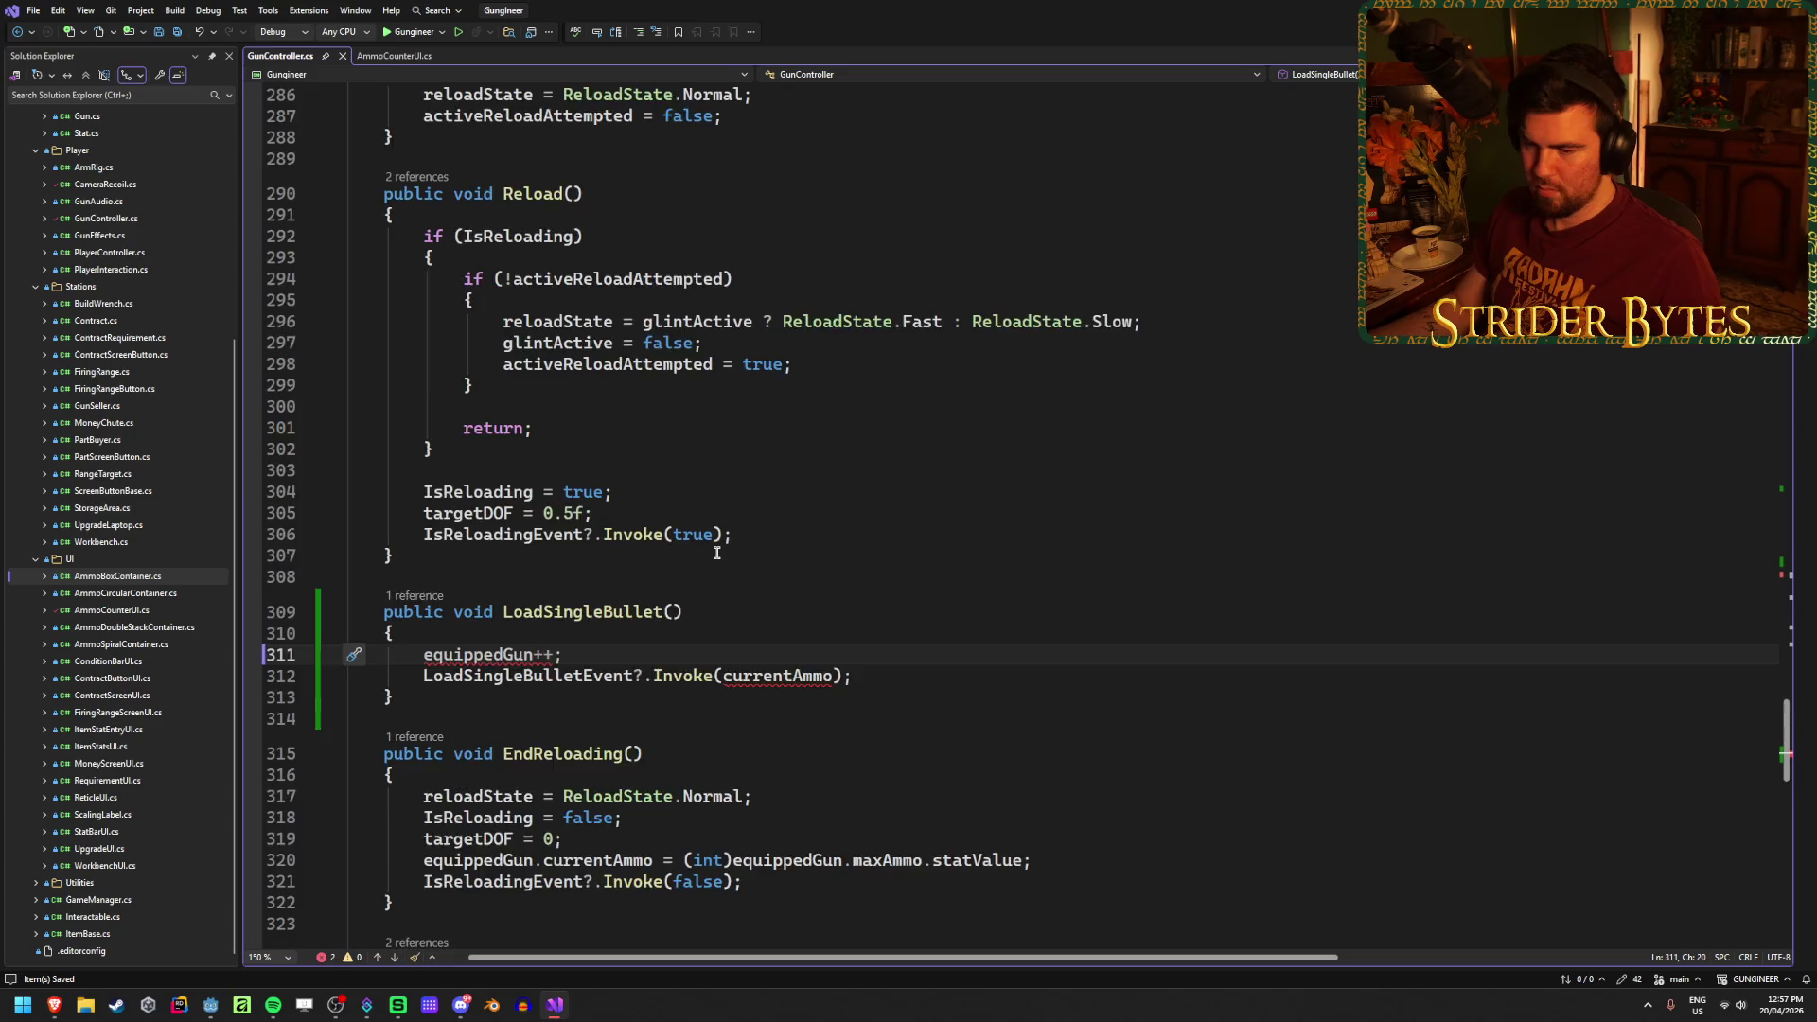
{"action": "scroll", "coordinate": [582, 616], "scroll_direction": "down", "scroll_amount": 4}
{"action": "left_click", "coordinate": [791, 571]}
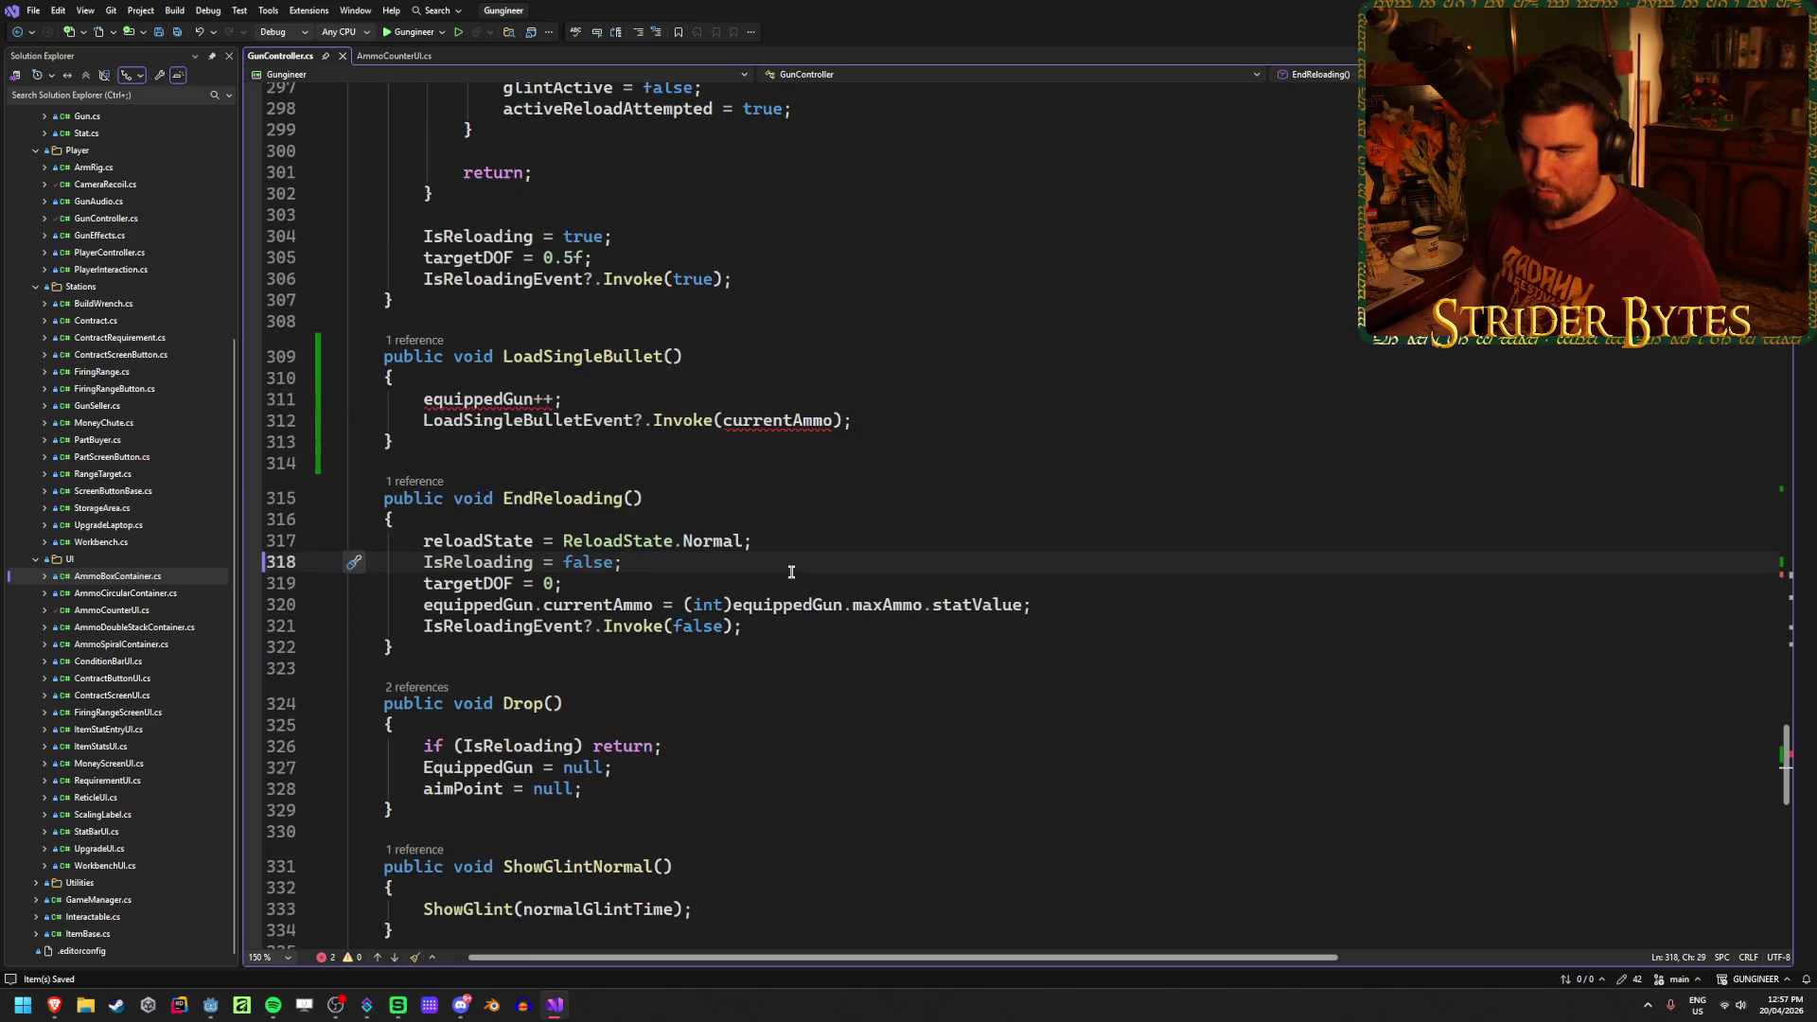
{"action": "left_click", "coordinate": [807, 541]}
{"action": "left_click", "coordinate": [545, 605]}
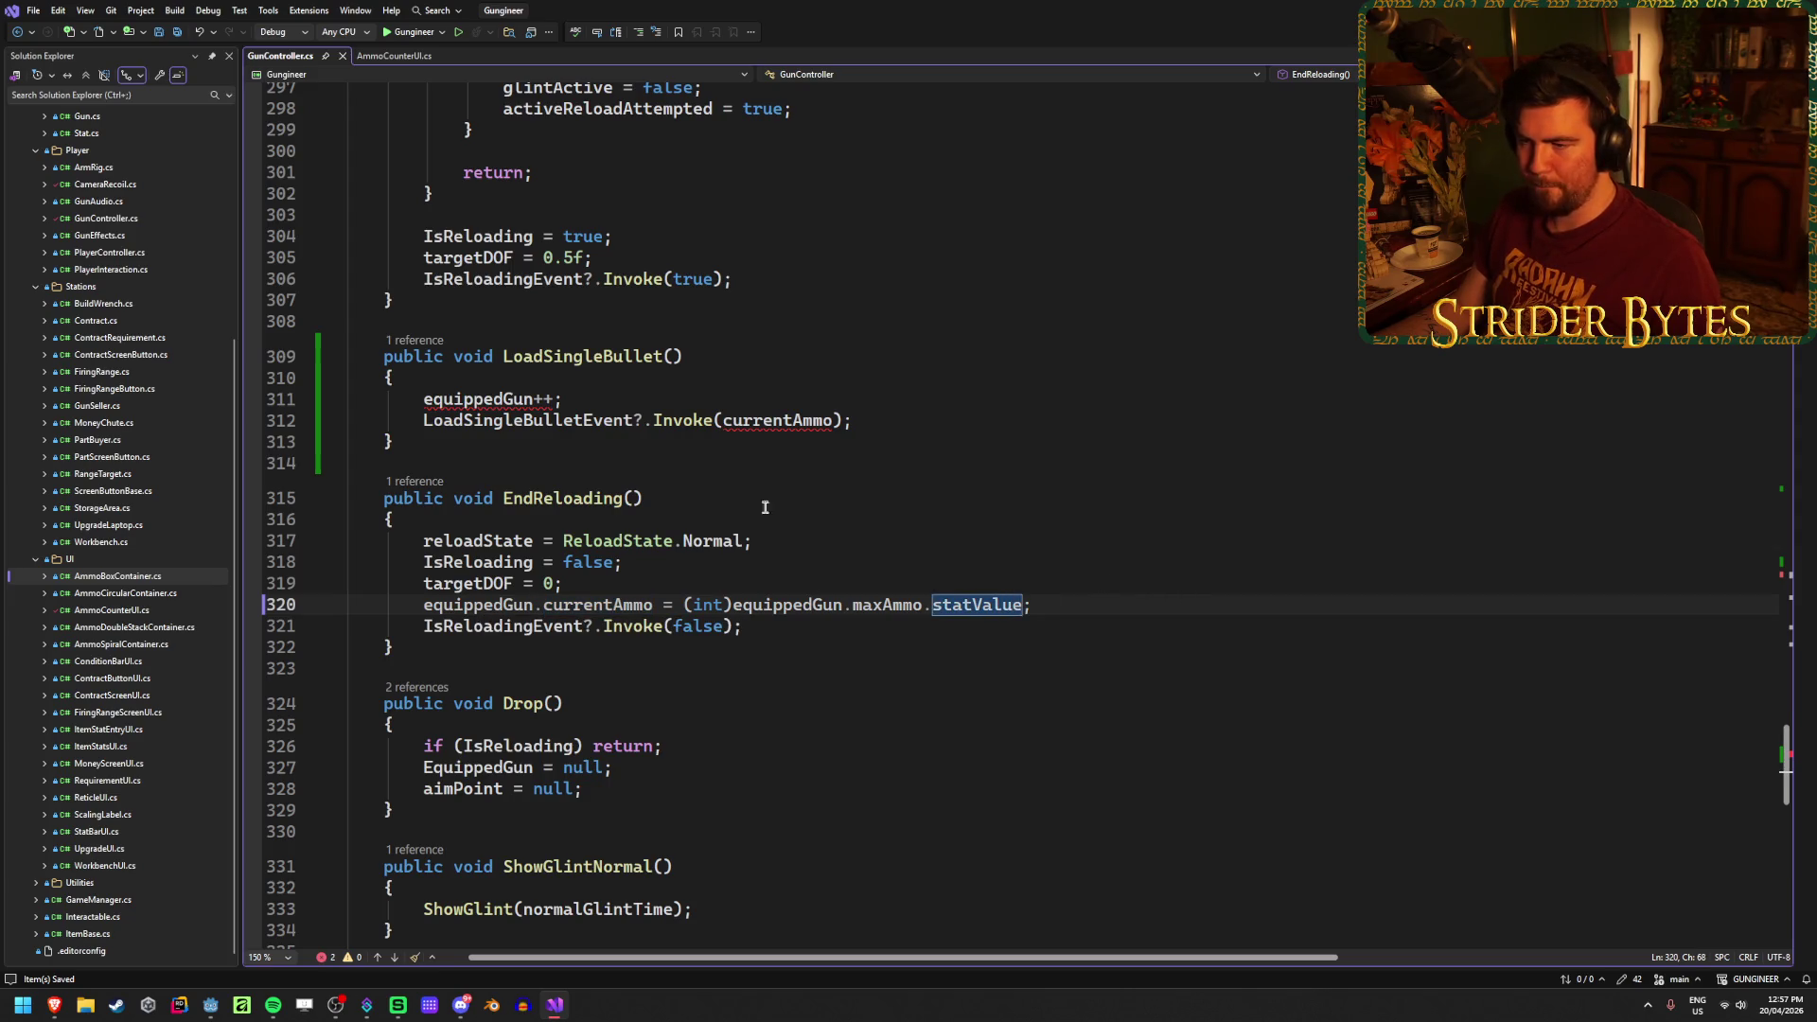
{"action": "left_click", "coordinate": [534, 399]}
{"action": "type", "text": ".currentAmmo"}
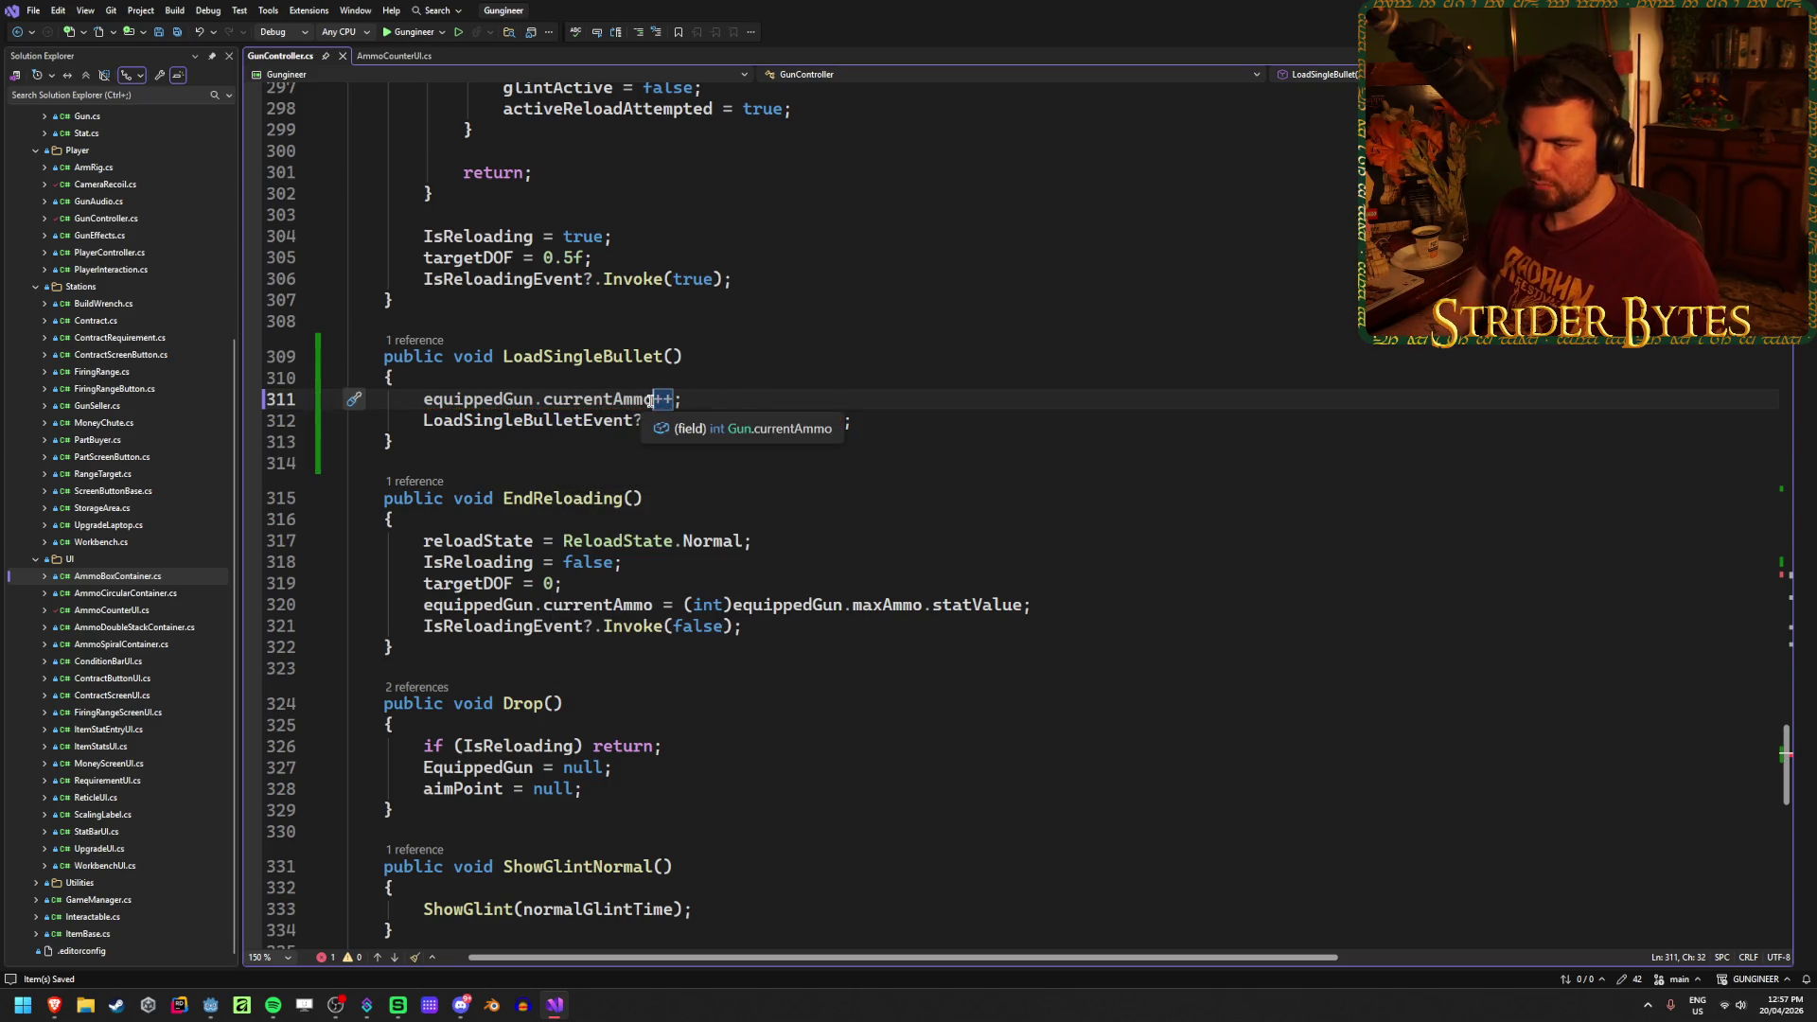
Step: Pass equippedGun.currentAmmo as the event's Invoke argument, then switch to Godot
{"action": "key", "text": "shift+Home"}
{"action": "key", "text": "ctrl+c"}
{"action": "double_click", "coordinate": [787, 423]}
{"action": "key", "text": "ctrl+v"}
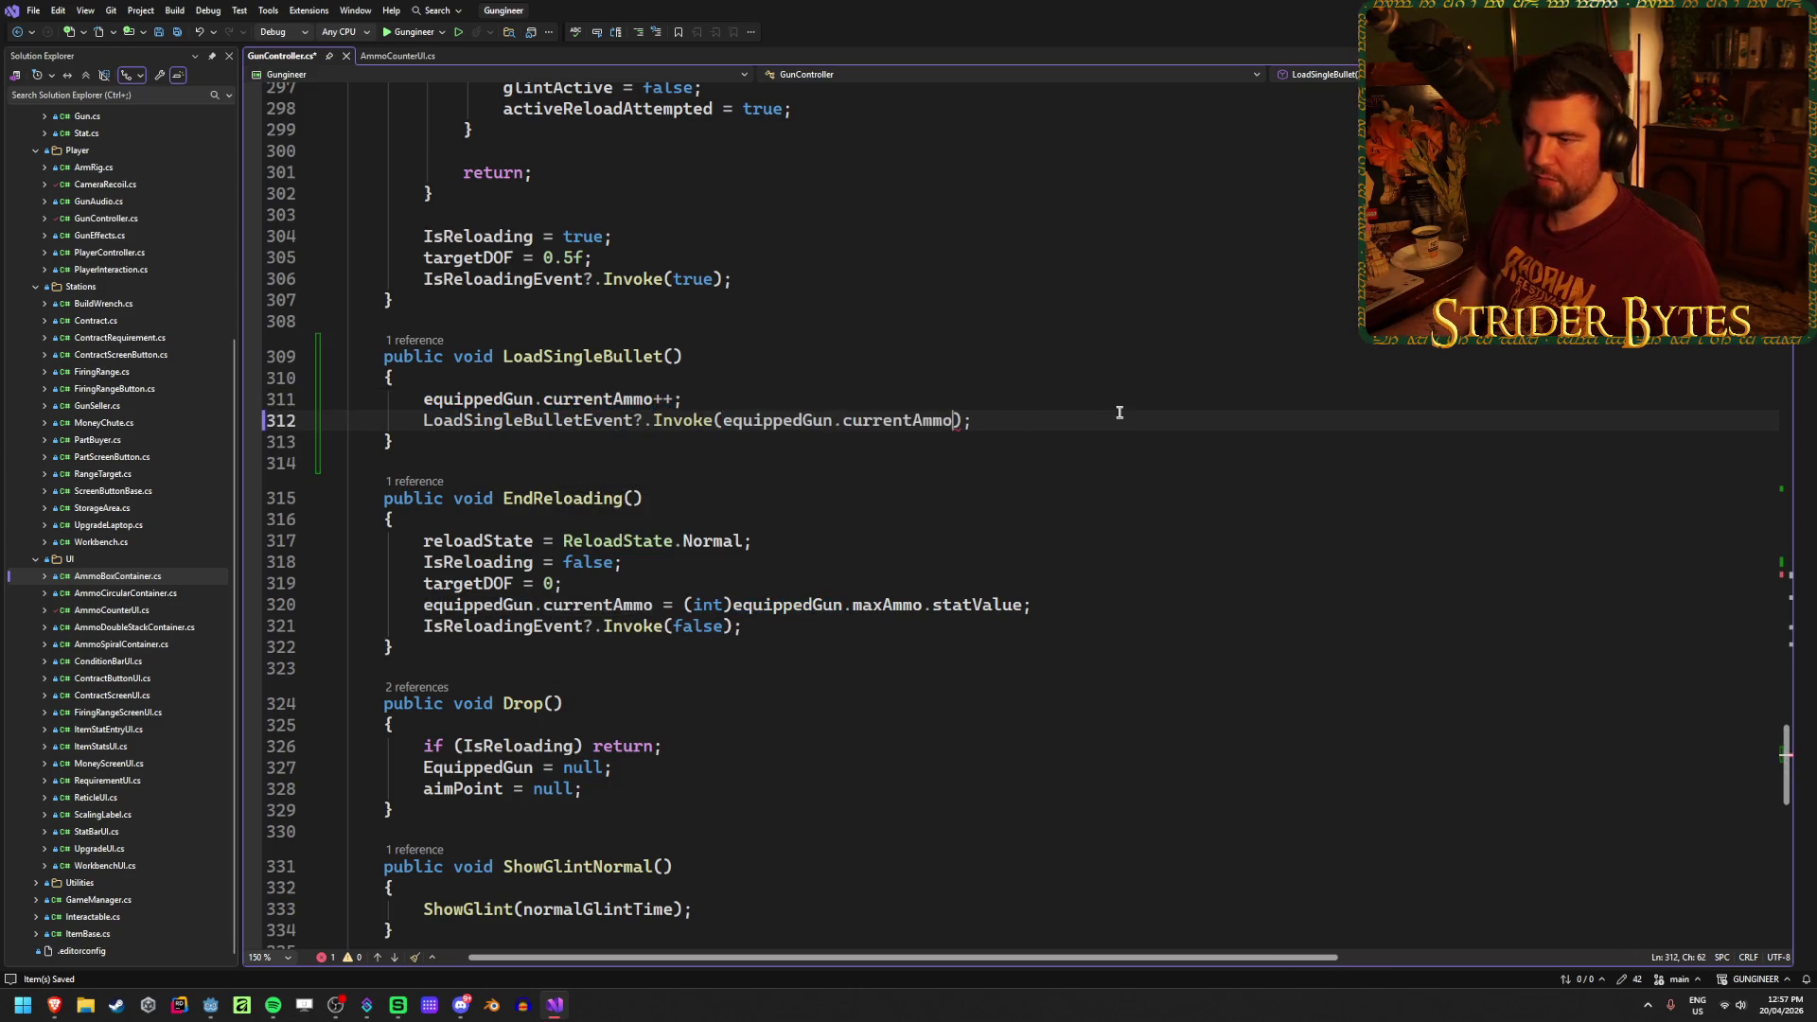
{"action": "key", "text": "alt+Tab"}
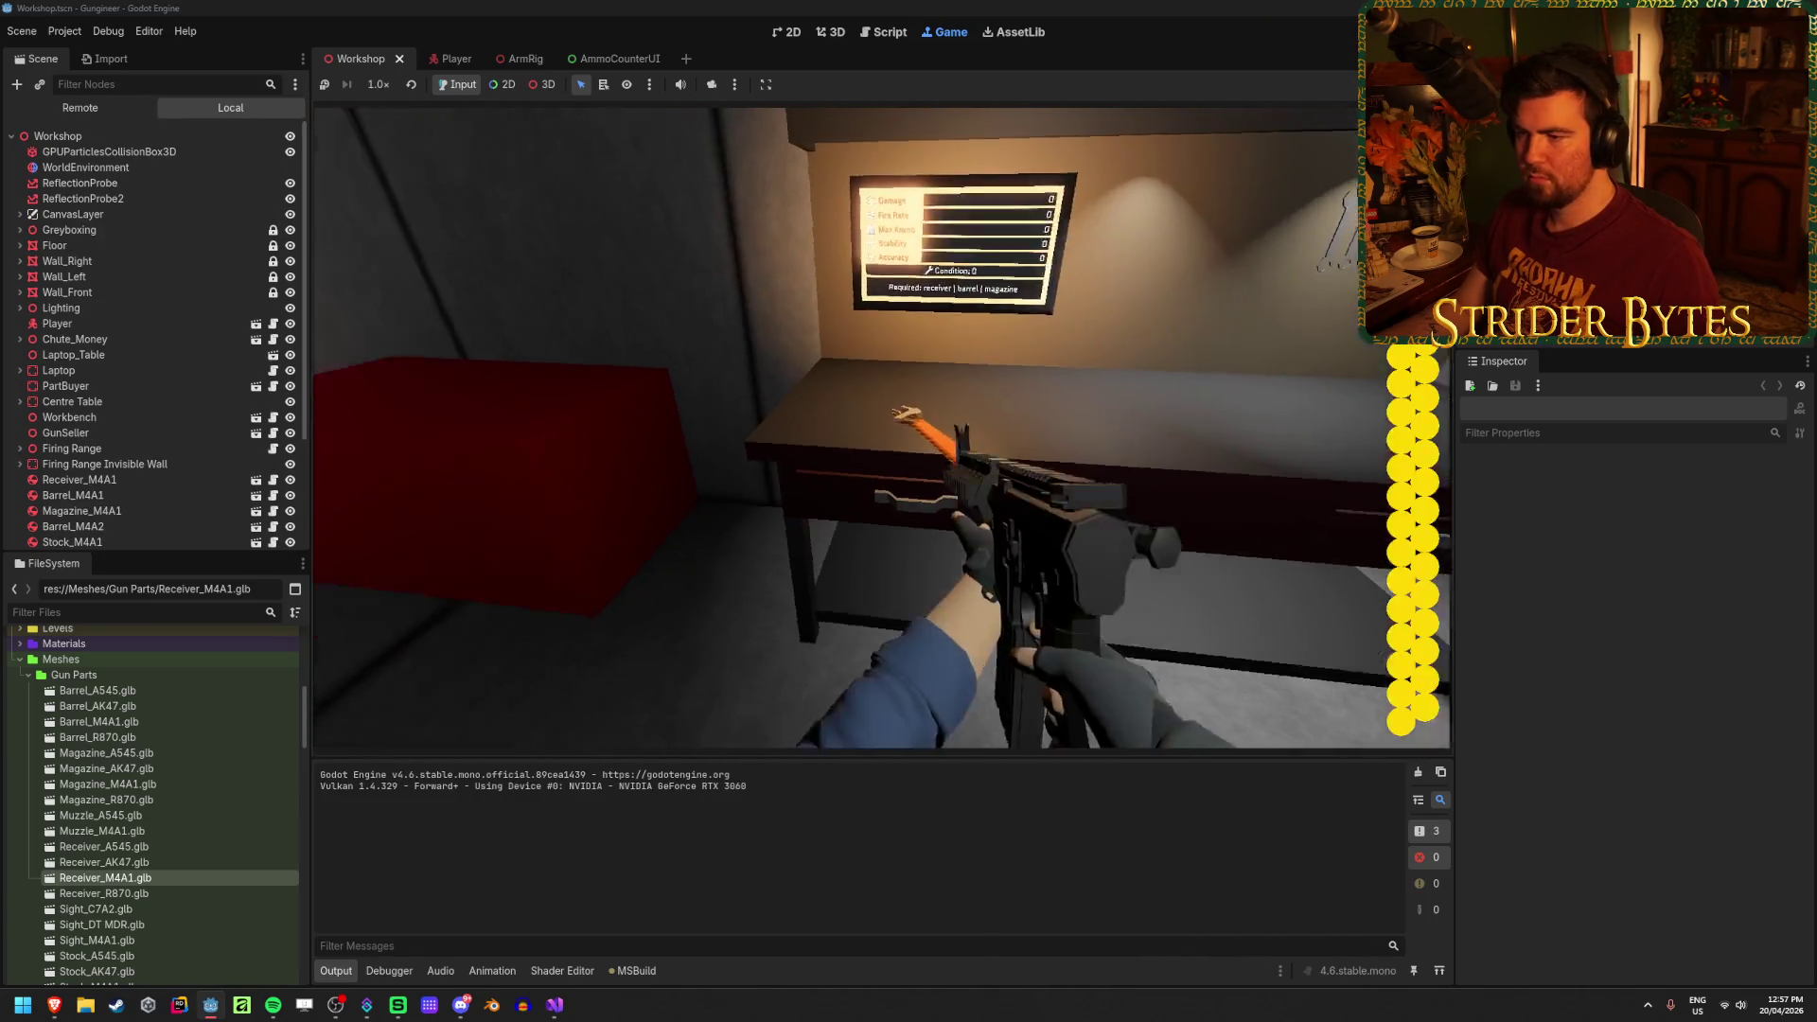
Step: Drop the rifle, assemble the shotgun on the workbench and pick it up
{"action": "key", "text": "q"}
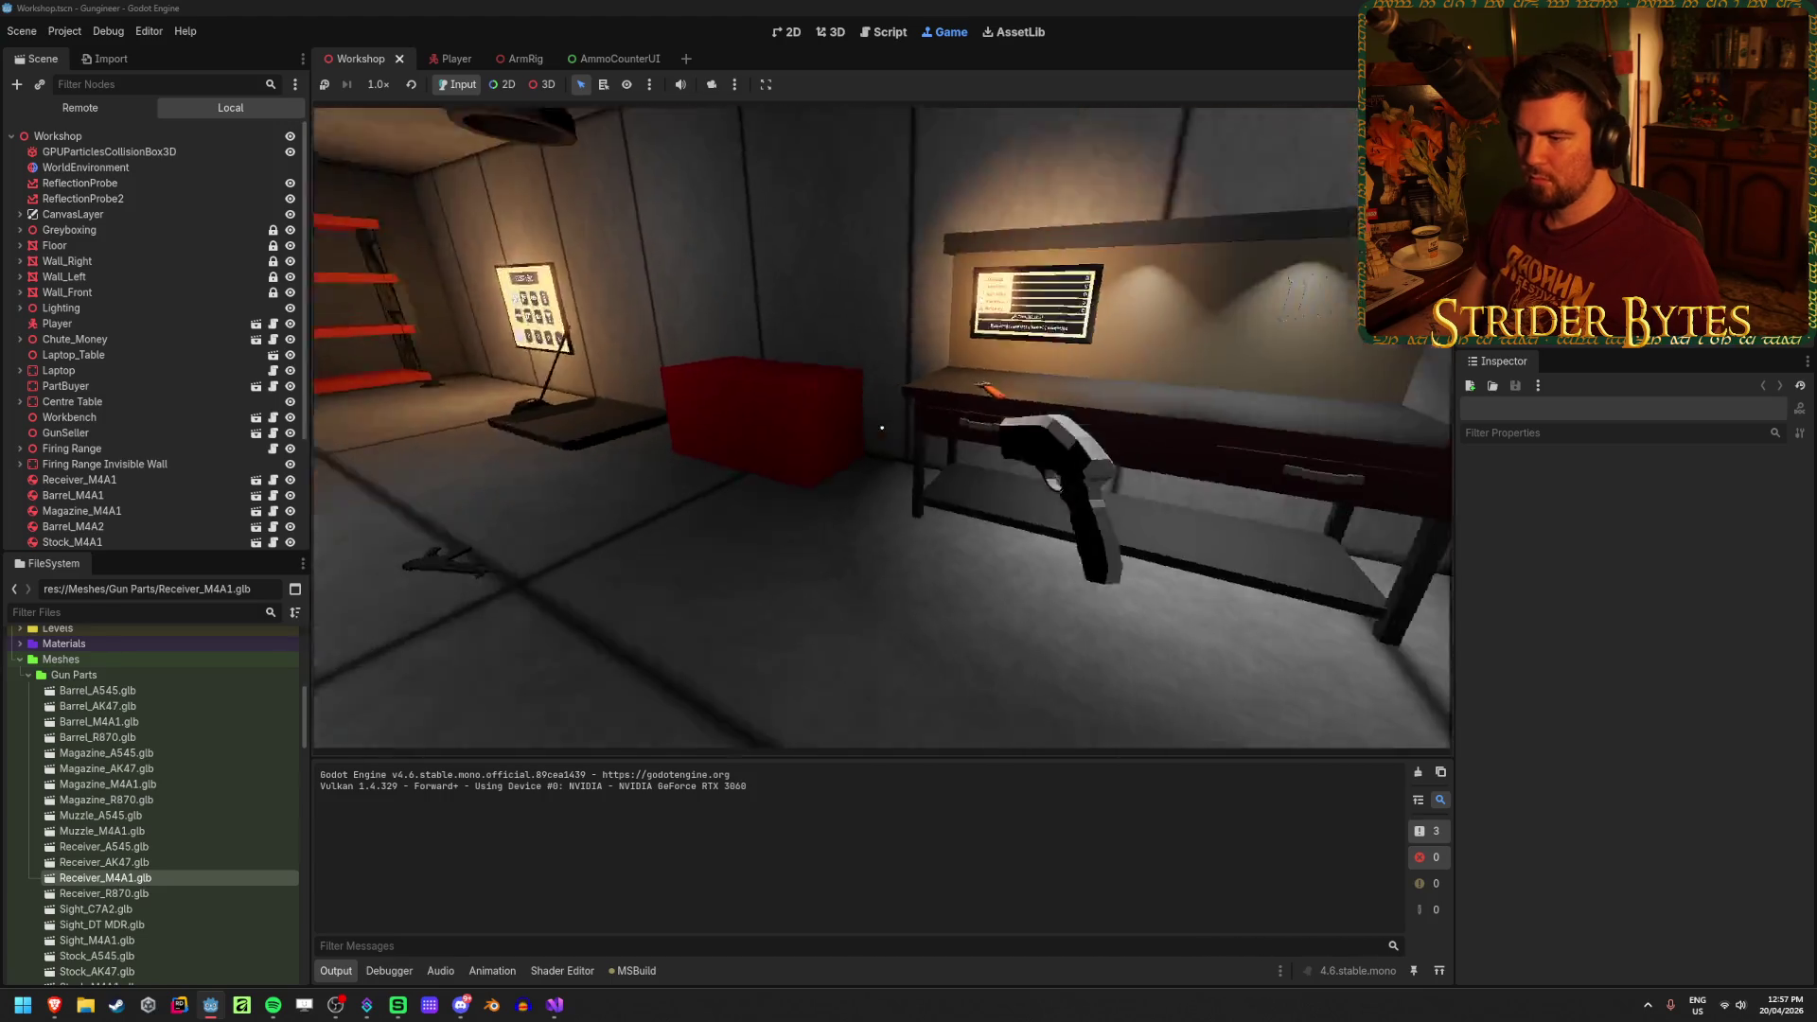
{"action": "key", "text": "w"}
{"action": "key", "text": "e"}
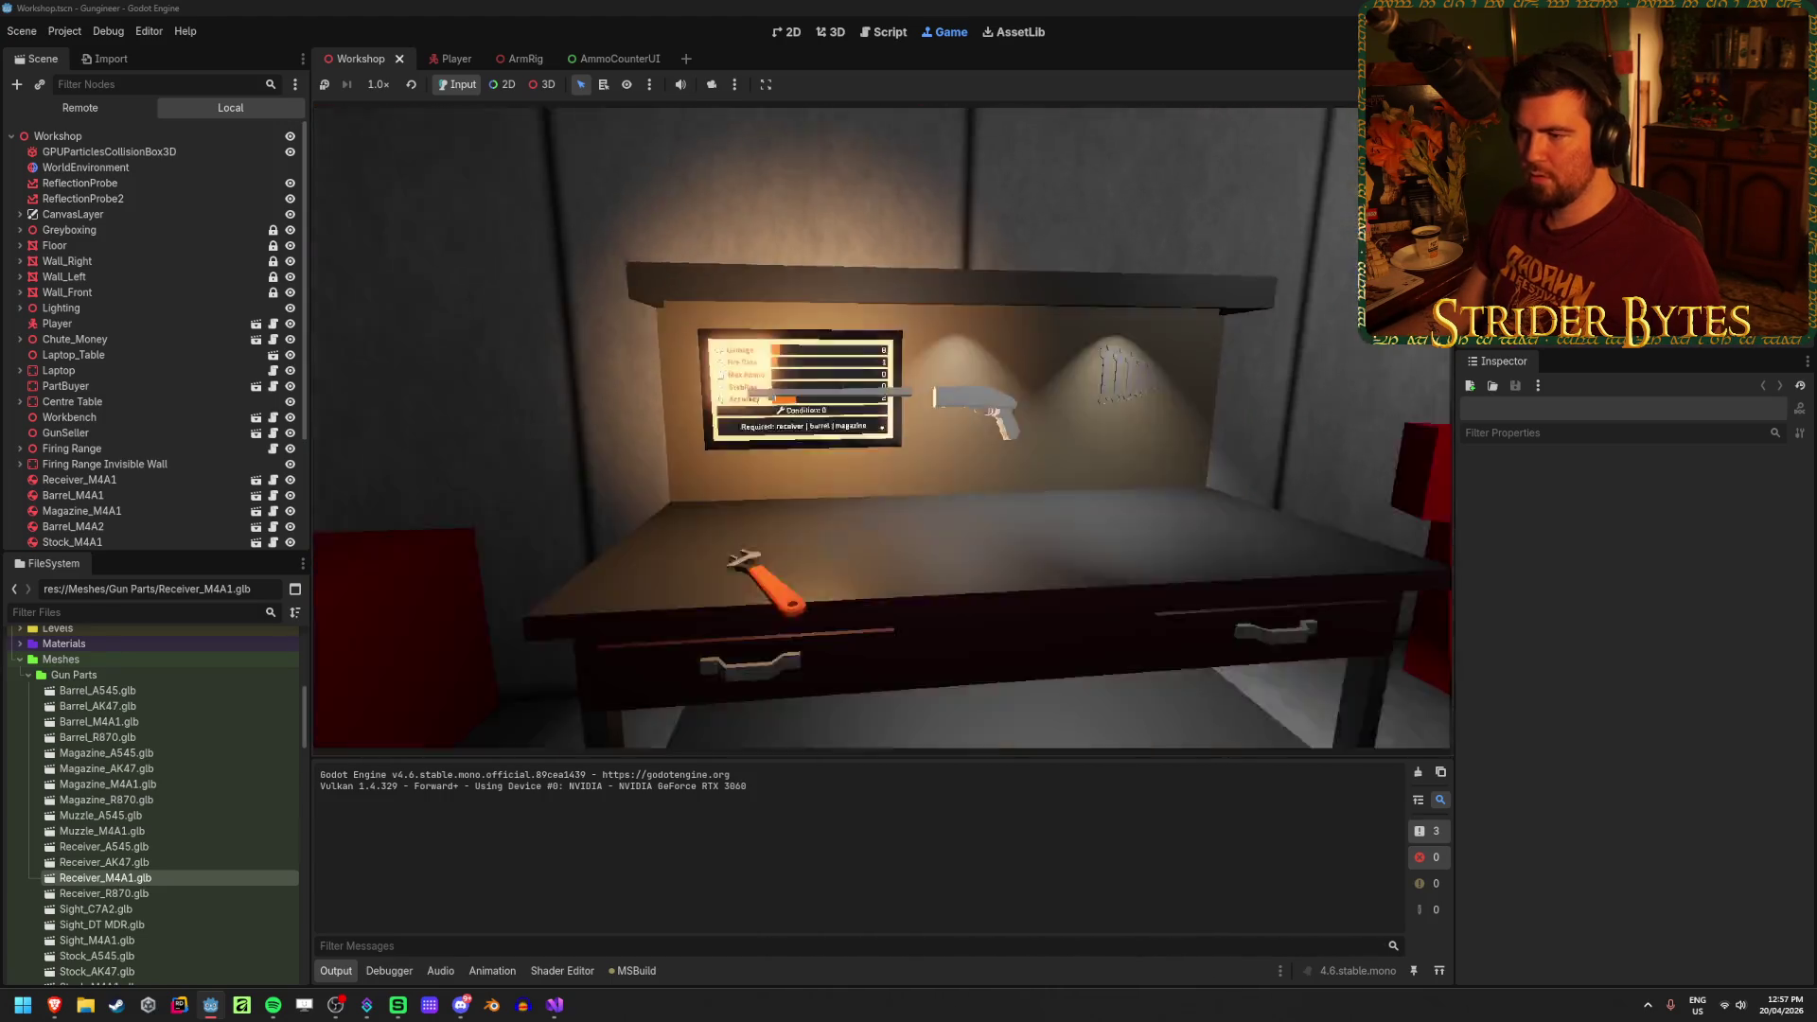
{"action": "key", "text": "e"}
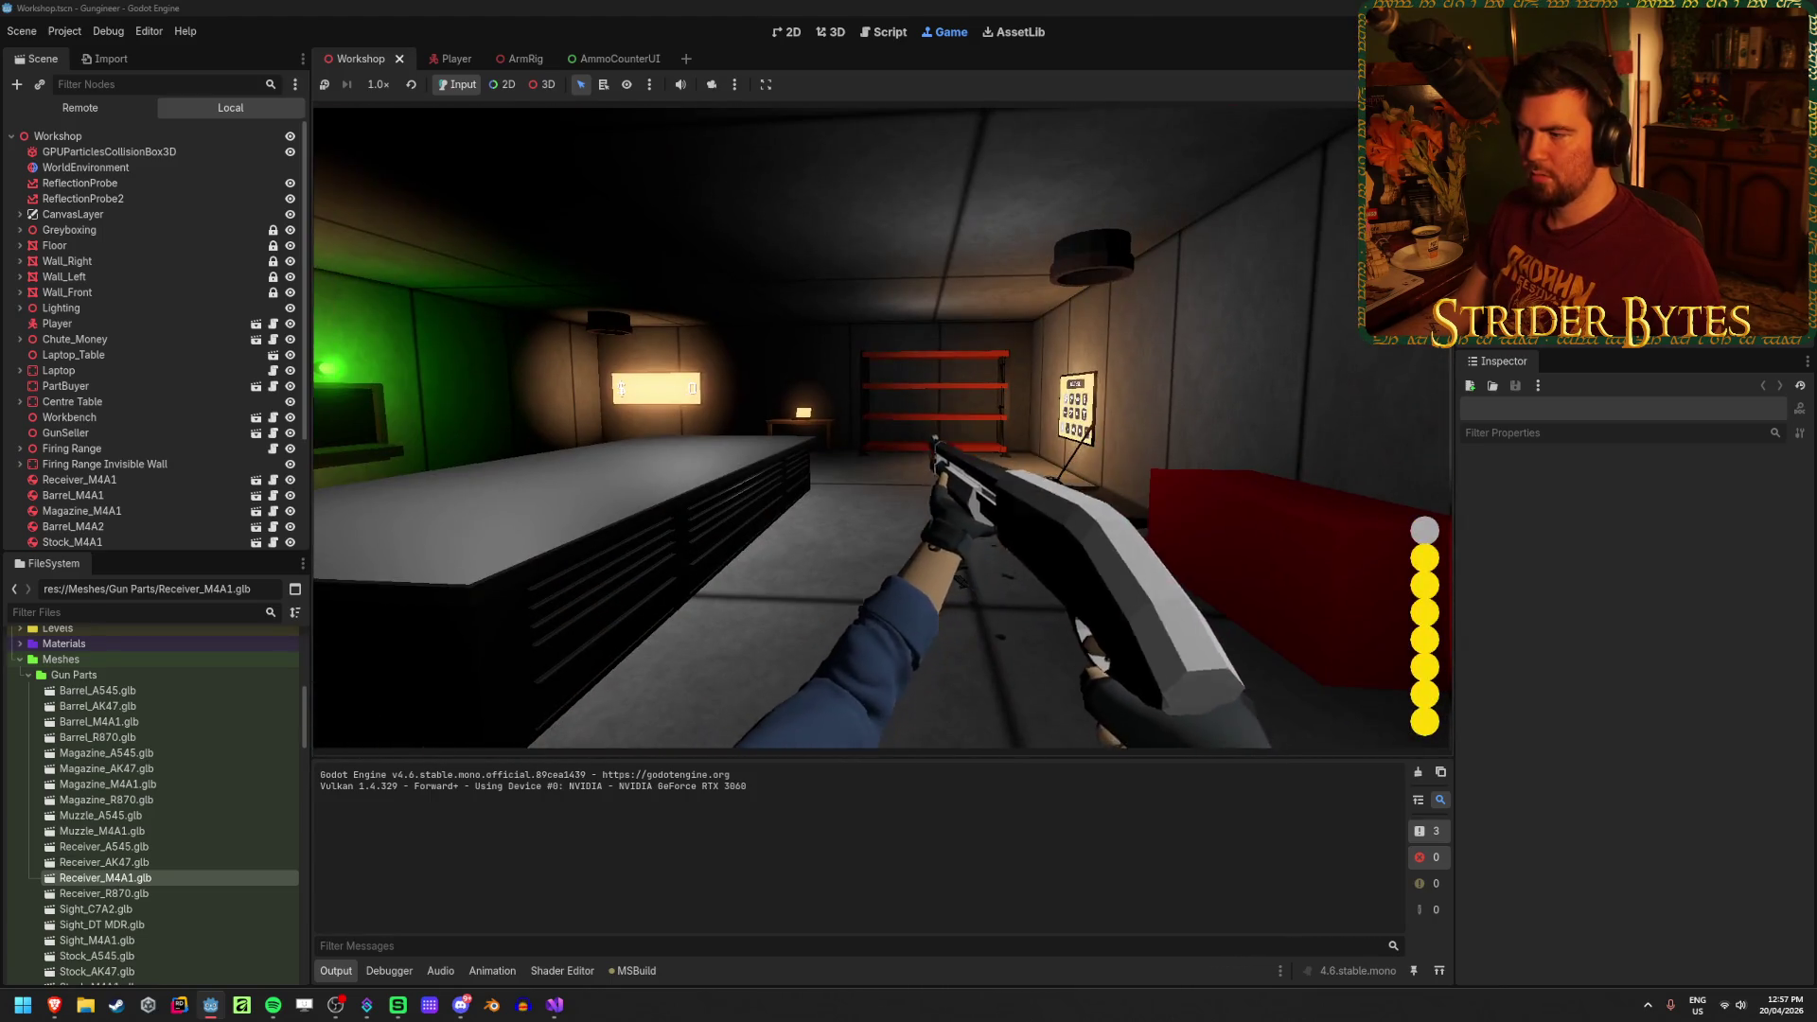
Step: Fire two shells, reload with R, then stop the game with F8
{"action": "left_click", "coordinate": [883, 428]}
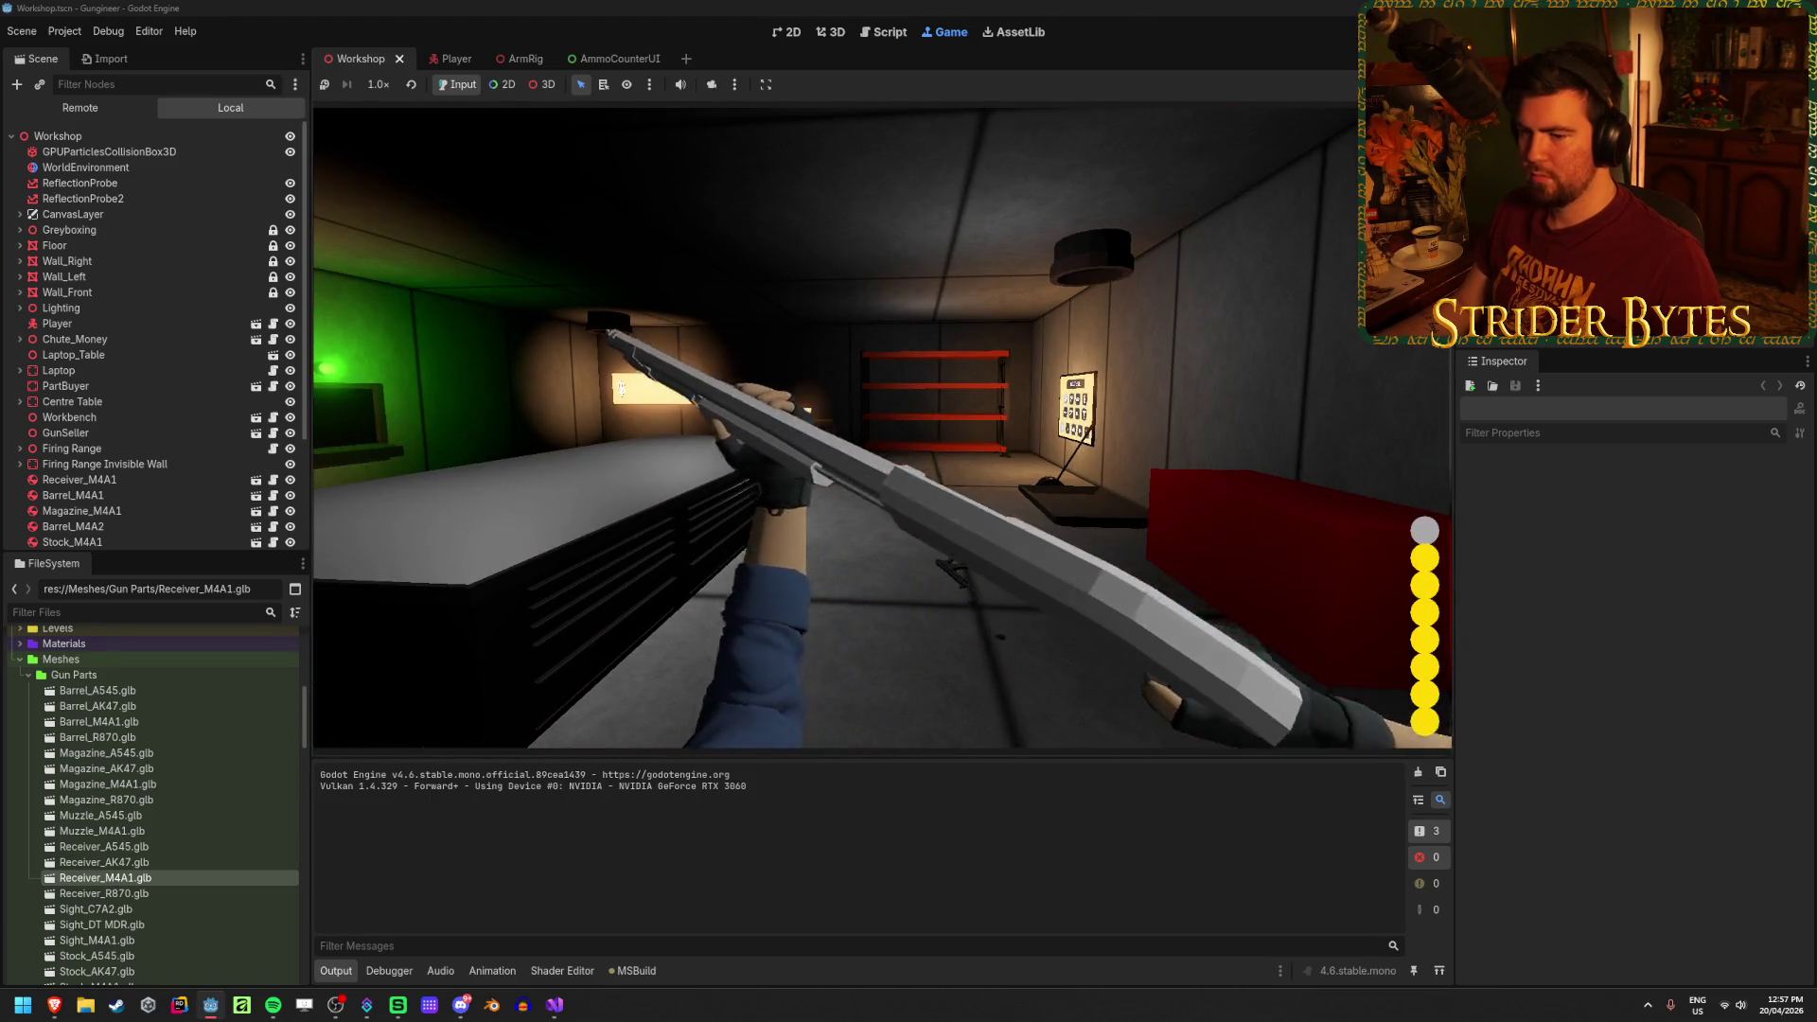
{"action": "left_click", "coordinate": [883, 427]}
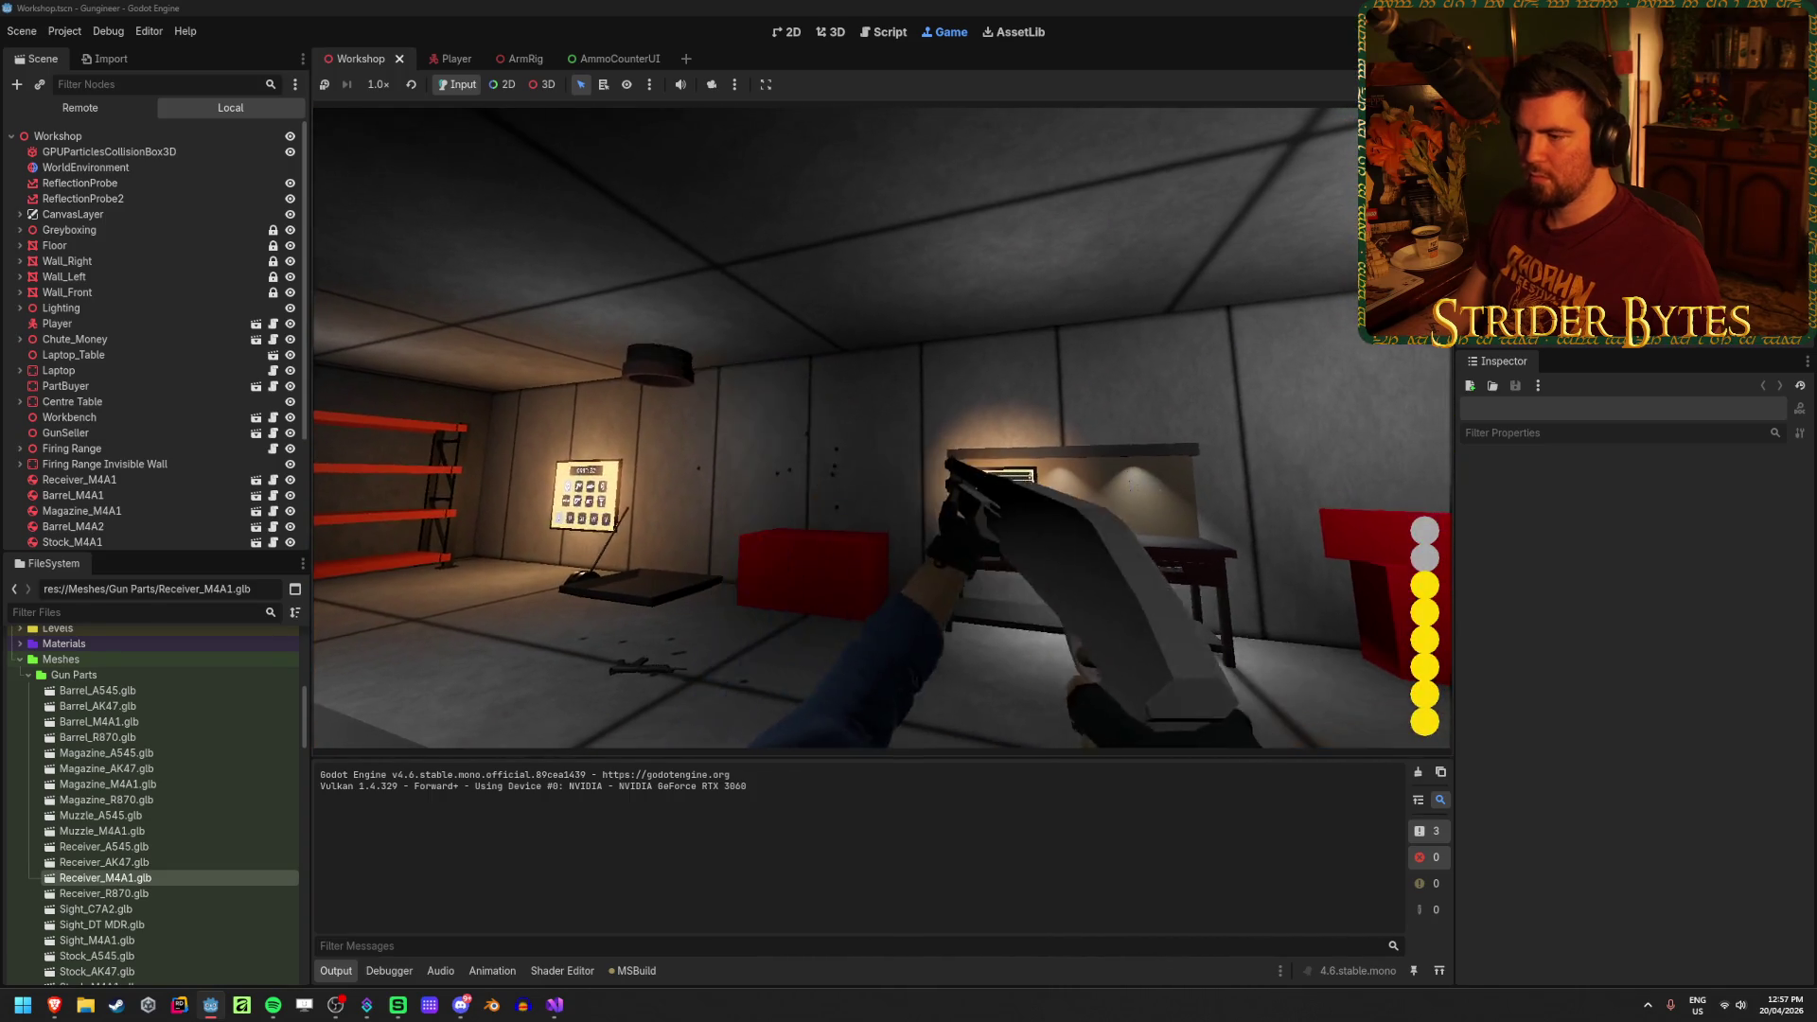
{"action": "key", "text": "r"}
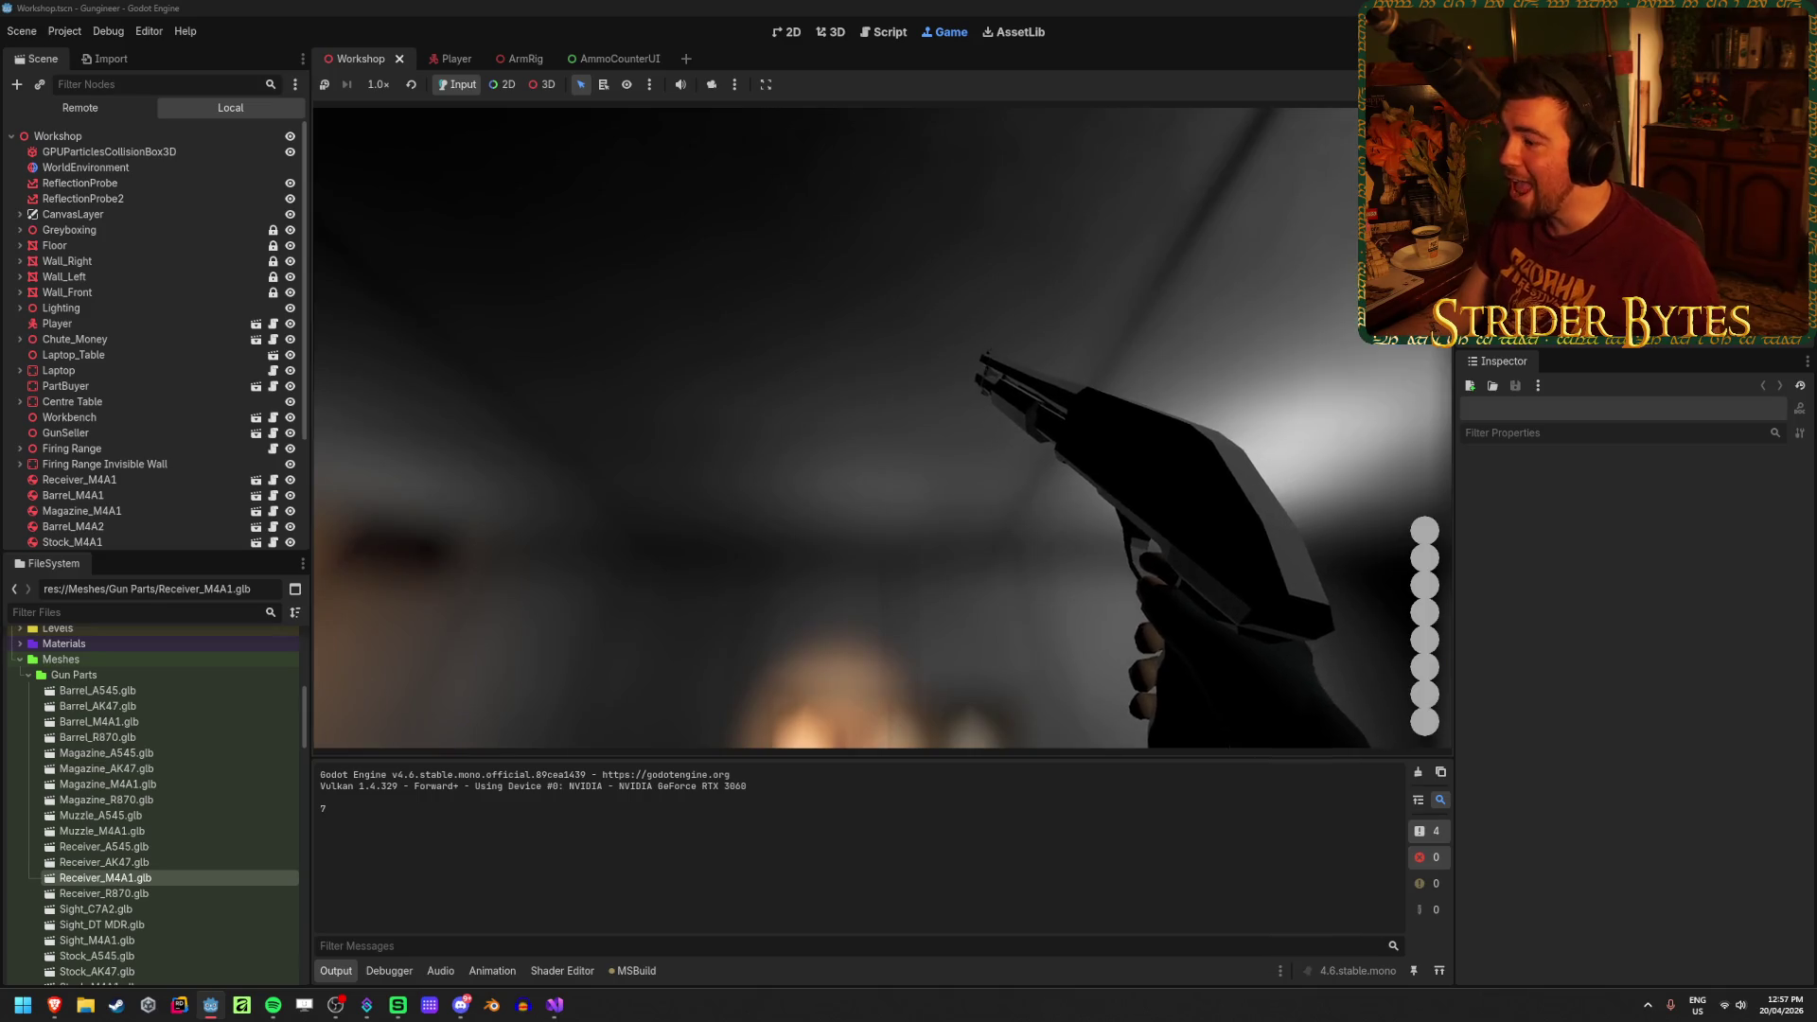
{"action": "key", "text": "F8"}
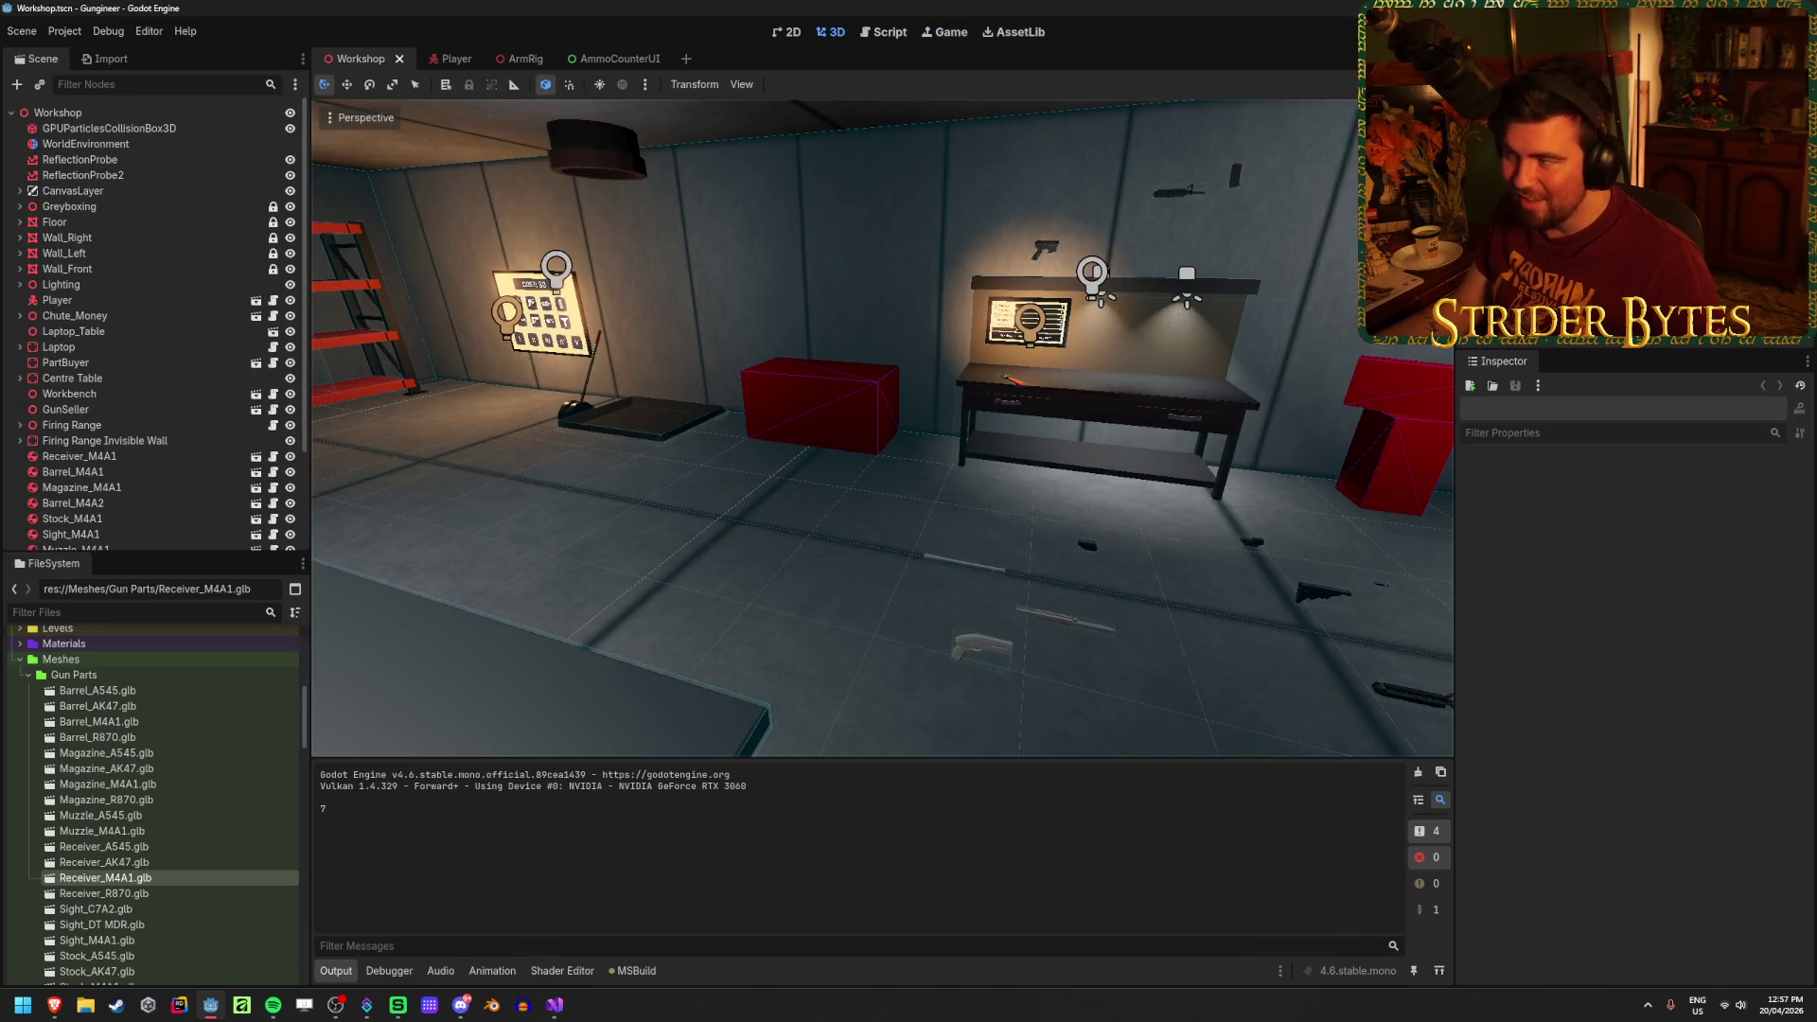
{"action": "left_click", "coordinate": [554, 1005]}
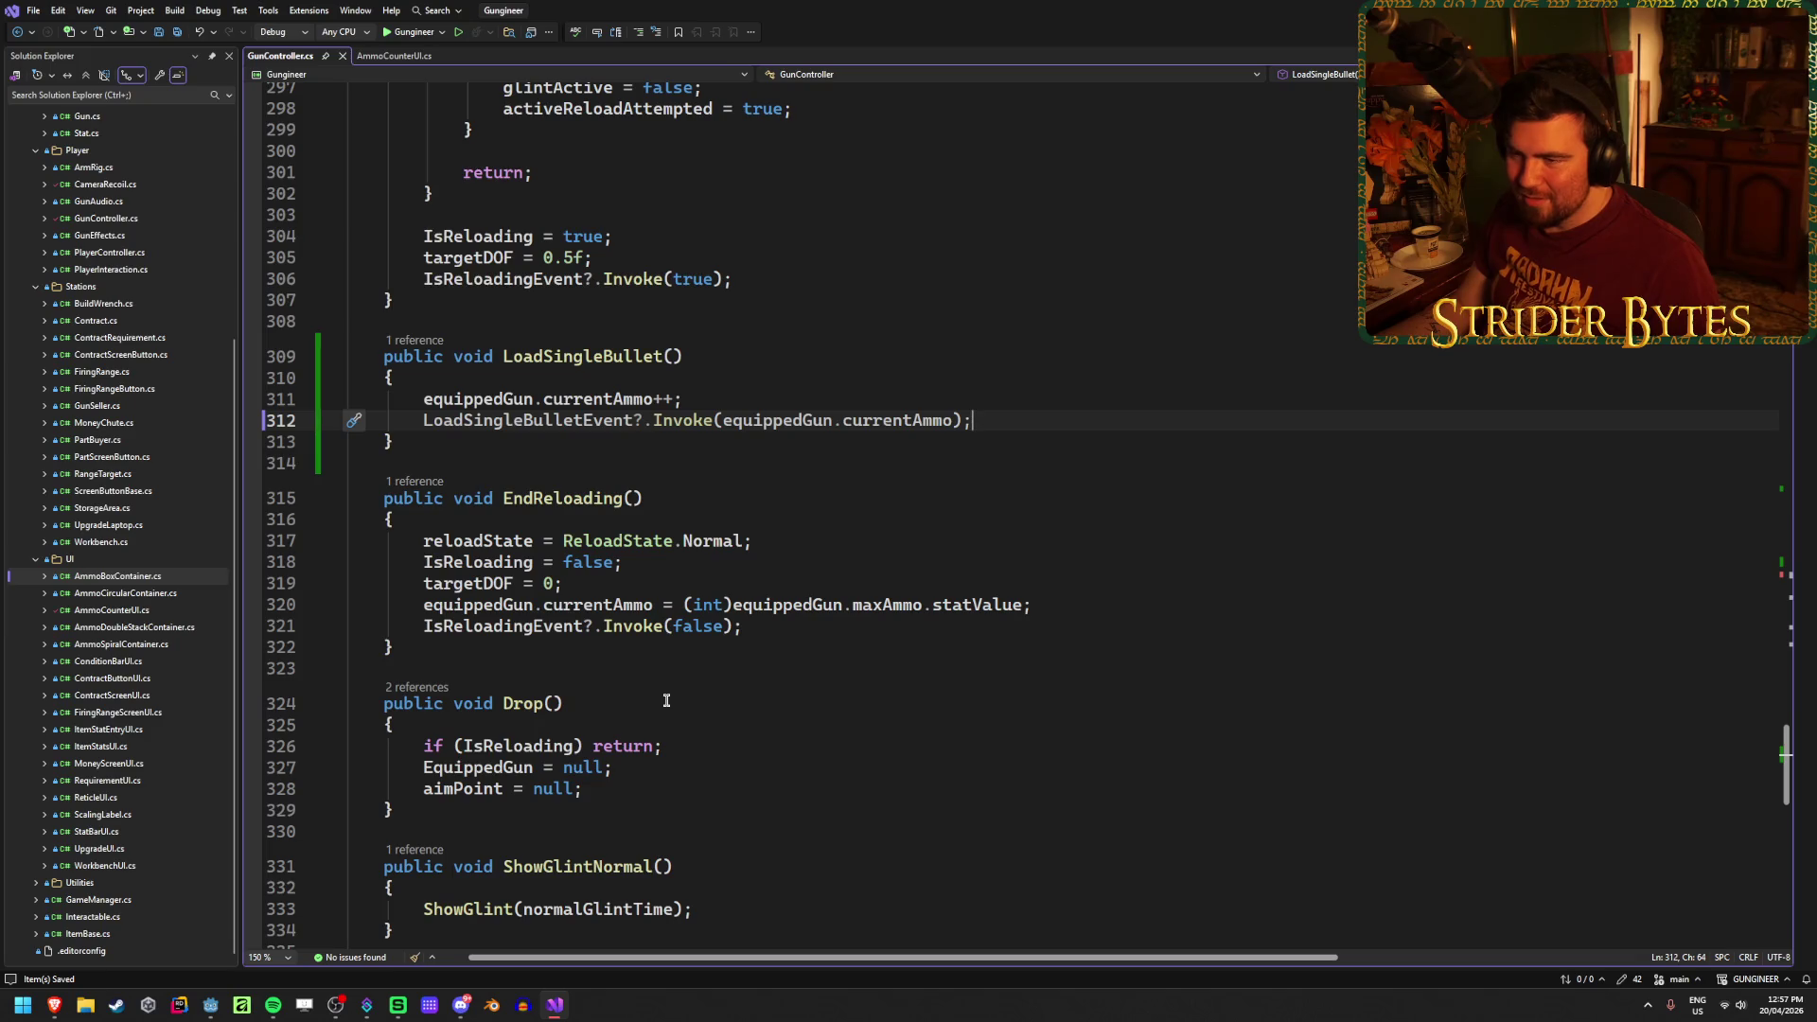
Step: Scroll through the reload code in GunController.cs
{"action": "scroll", "coordinate": [667, 701], "scroll_direction": "up", "scroll_amount": 4}
{"action": "scroll", "coordinate": [666, 701], "scroll_direction": "down", "scroll_amount": 10}
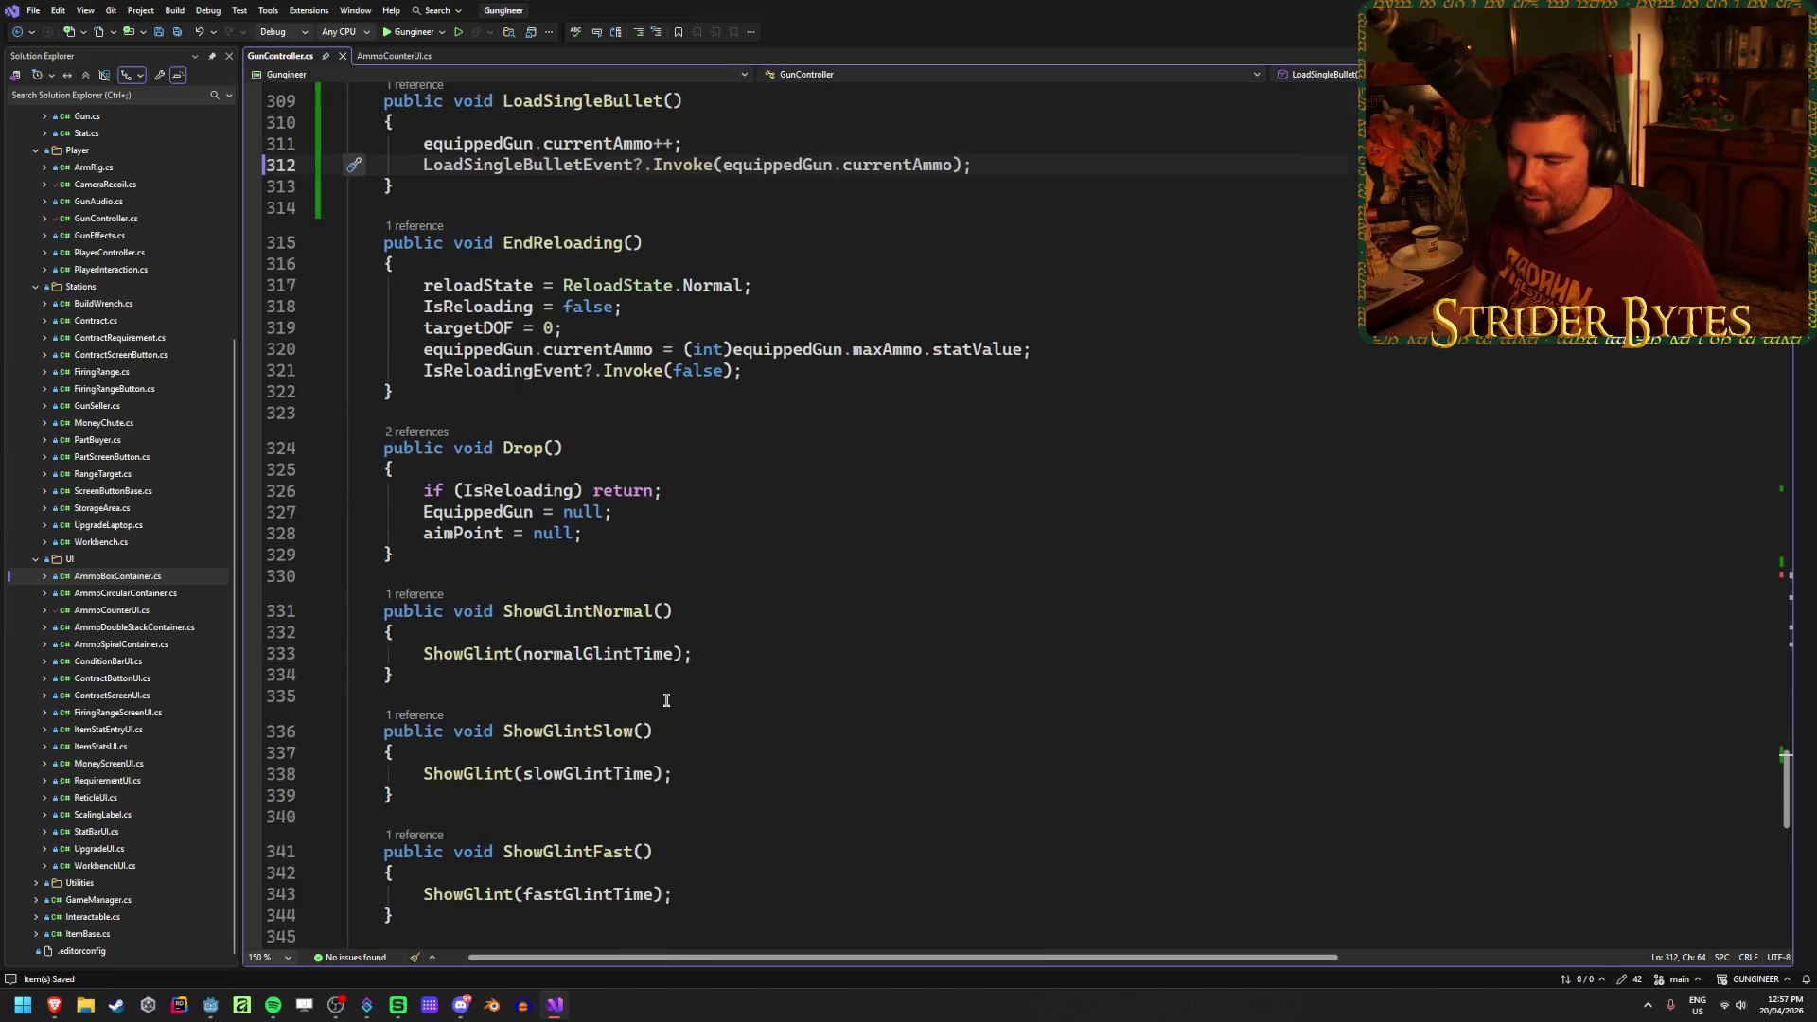
{"action": "scroll", "coordinate": [666, 701], "scroll_direction": "down", "scroll_amount": 4}
{"action": "scroll", "coordinate": [666, 700], "scroll_direction": "up", "scroll_amount": 13}
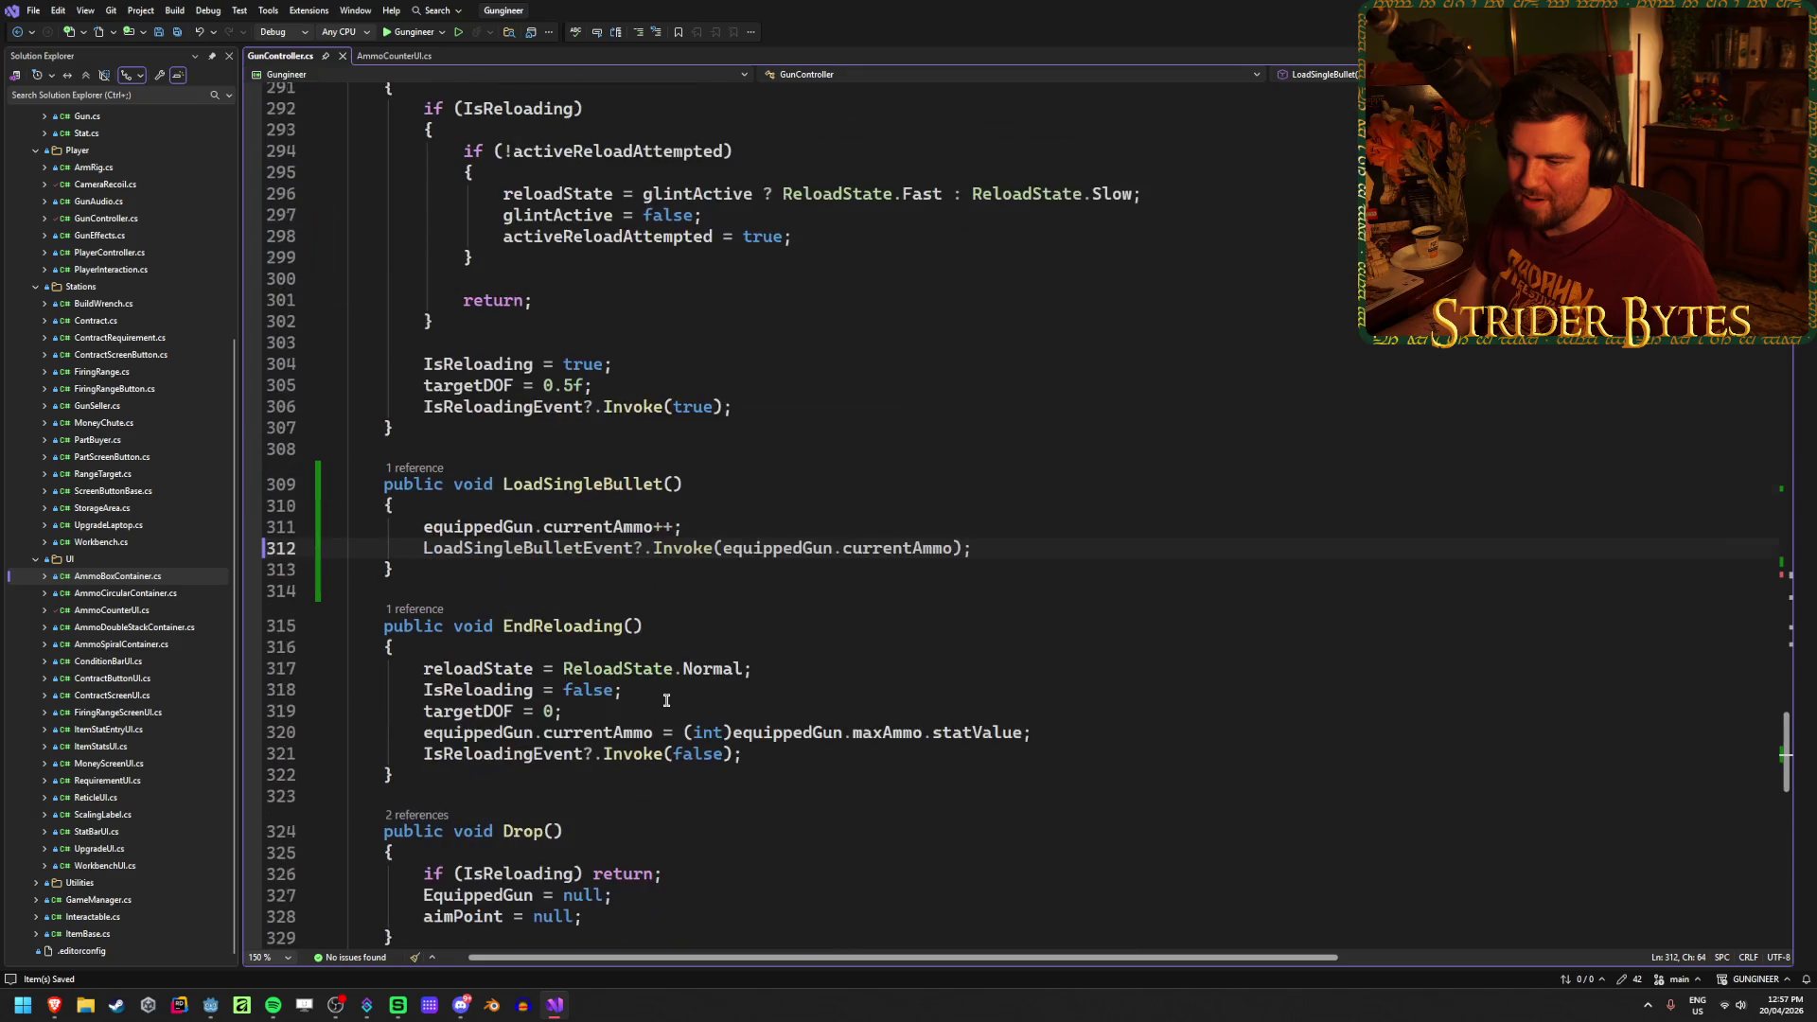
{"action": "scroll", "coordinate": [666, 700], "scroll_direction": "up", "scroll_amount": 6}
{"action": "scroll", "coordinate": [666, 701], "scroll_direction": "down", "scroll_amount": 8}
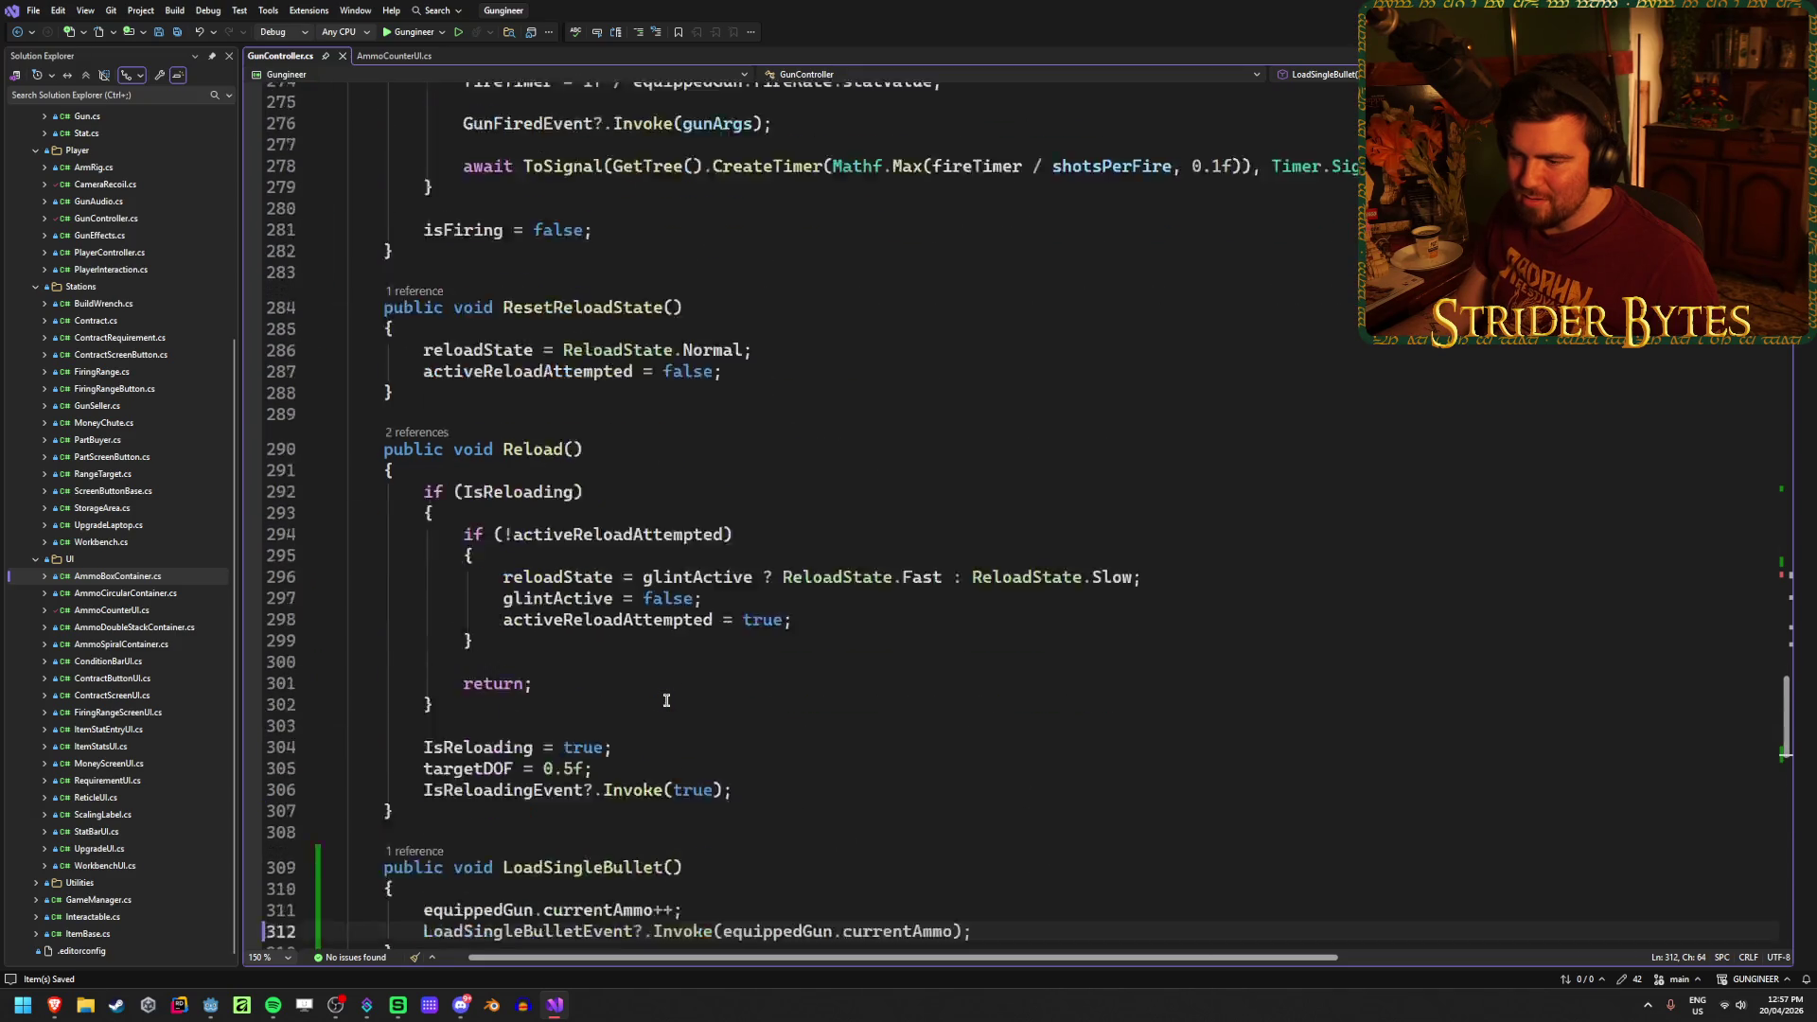
{"action": "scroll", "coordinate": [667, 700], "scroll_direction": "up", "scroll_amount": 14}
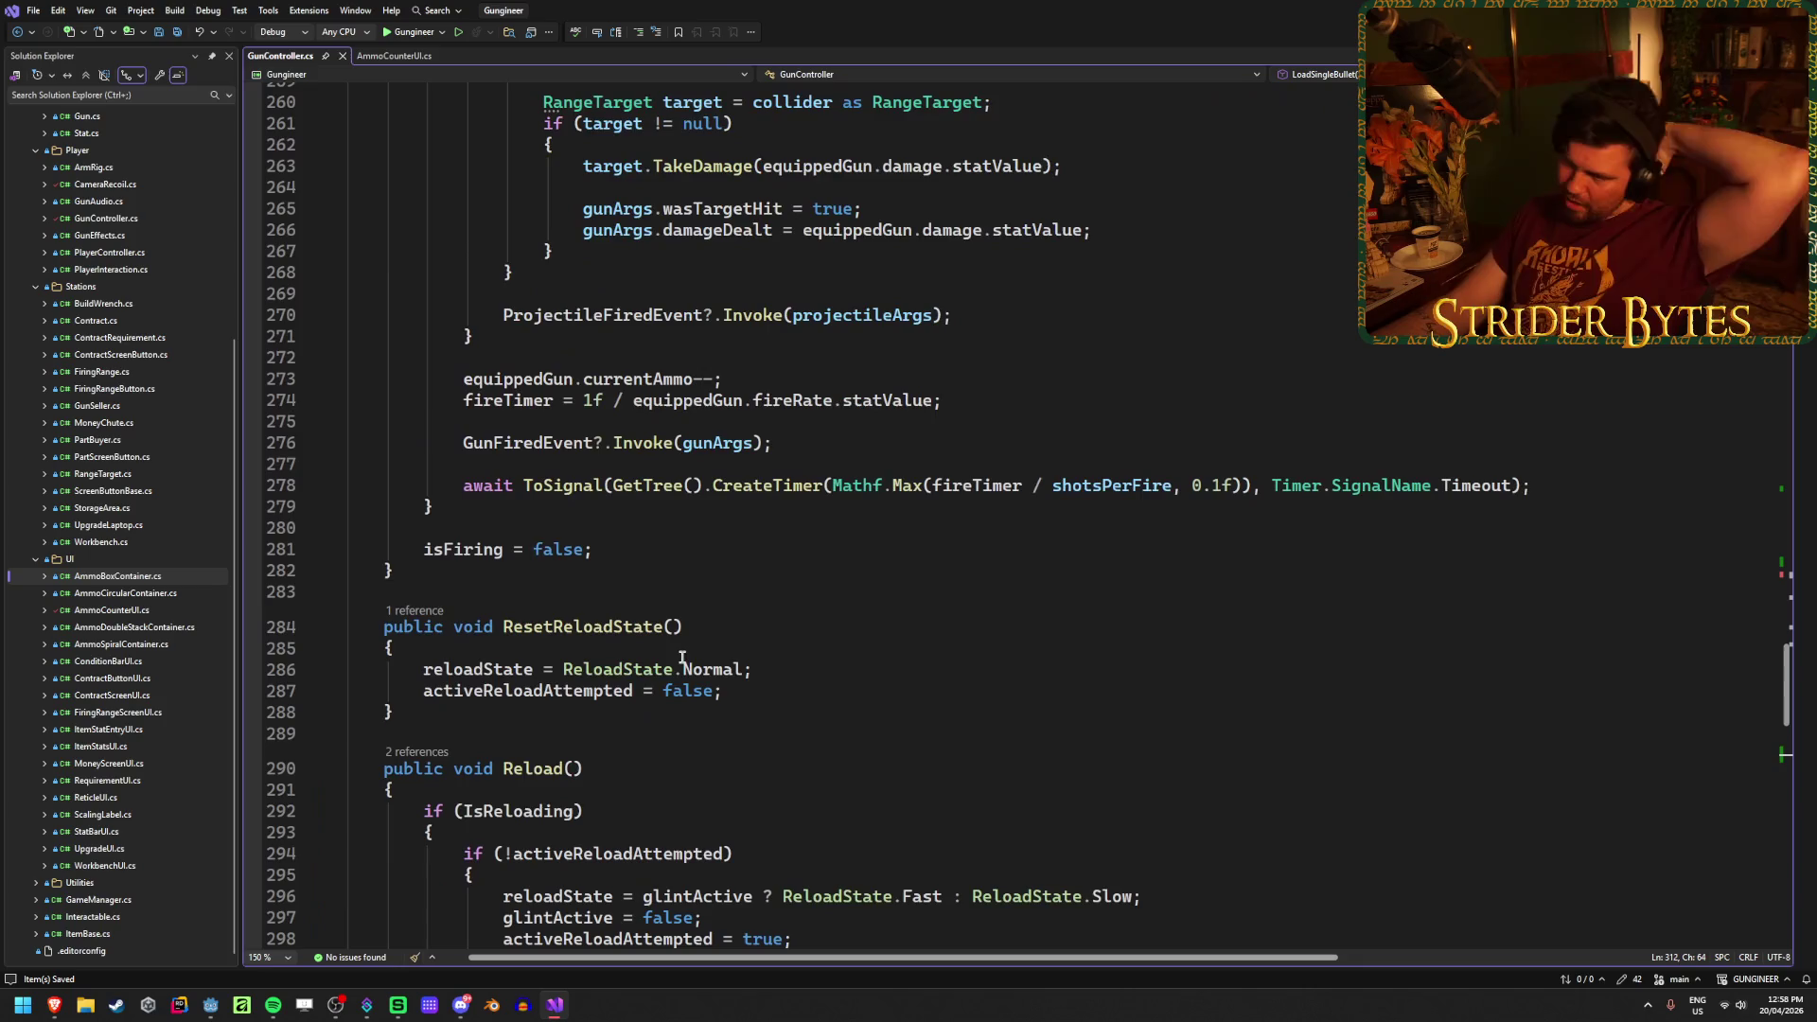
Step: Highlight every use of currentAmmo in AmmoCounterUI's UpdateCounter, then return to Godot
{"action": "left_click", "coordinate": [394, 55]}
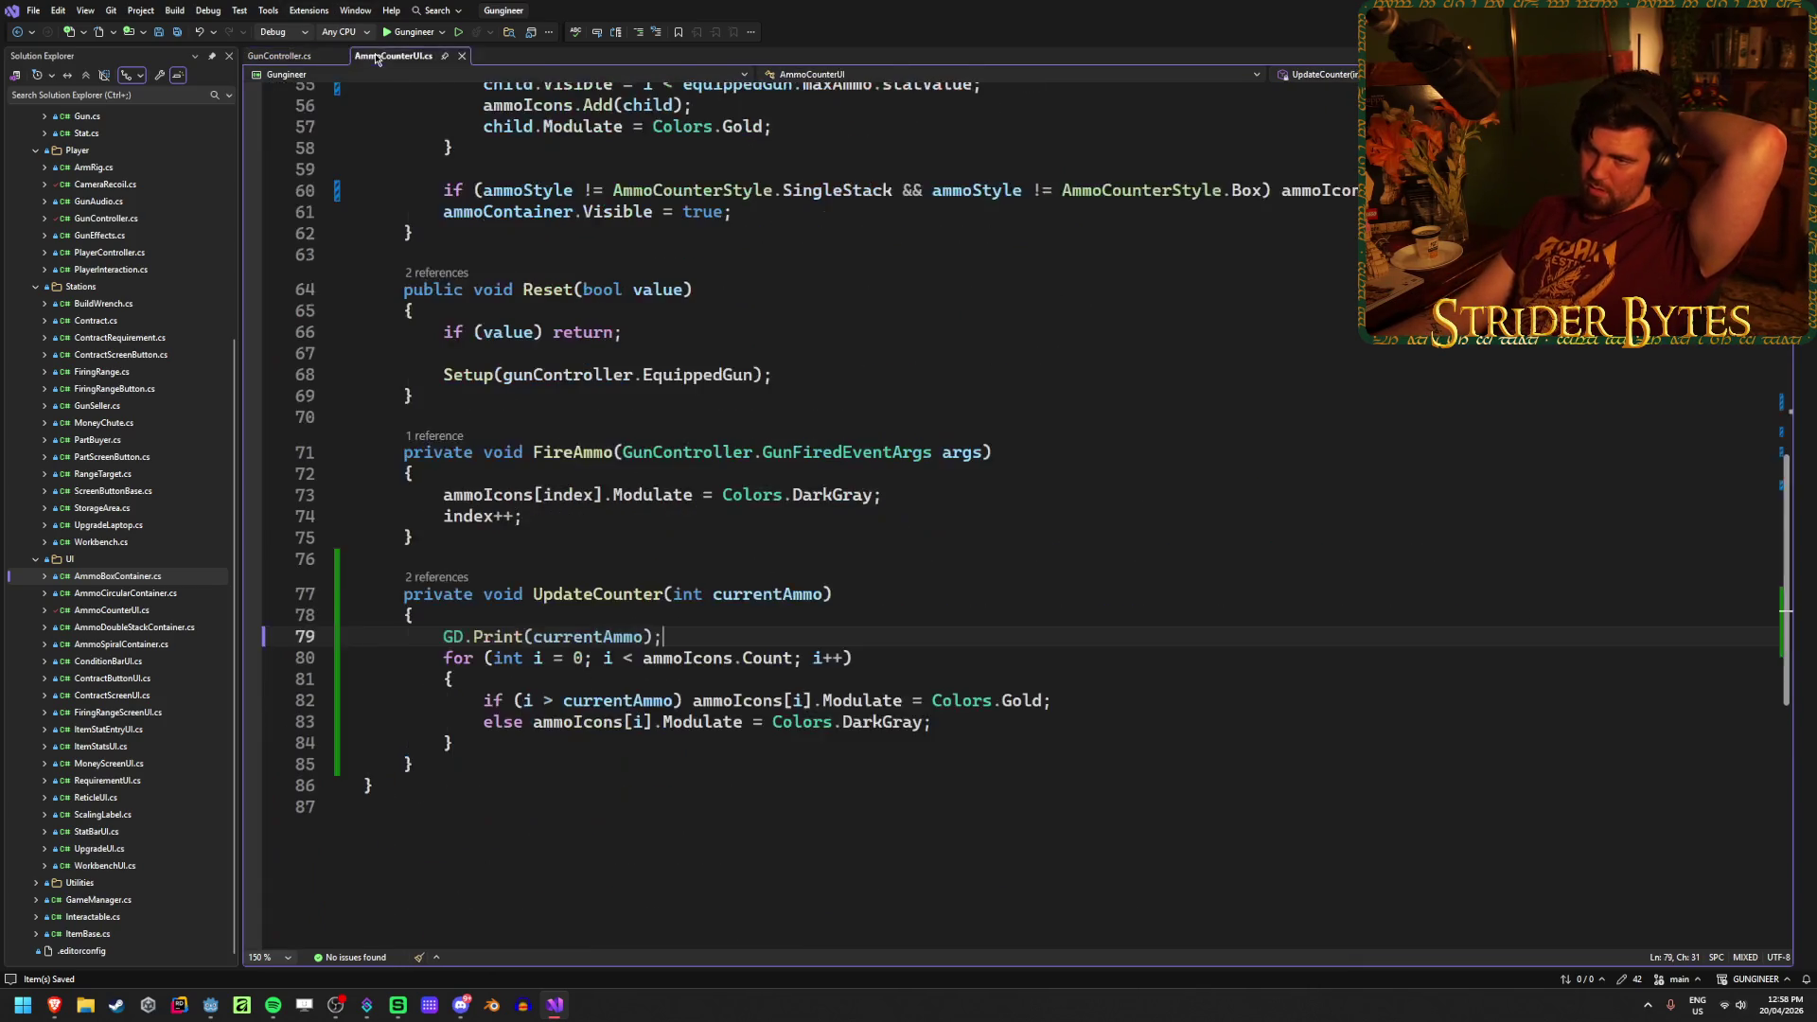
{"action": "key", "text": "Down"}
{"action": "left_click", "coordinate": [687, 632]}
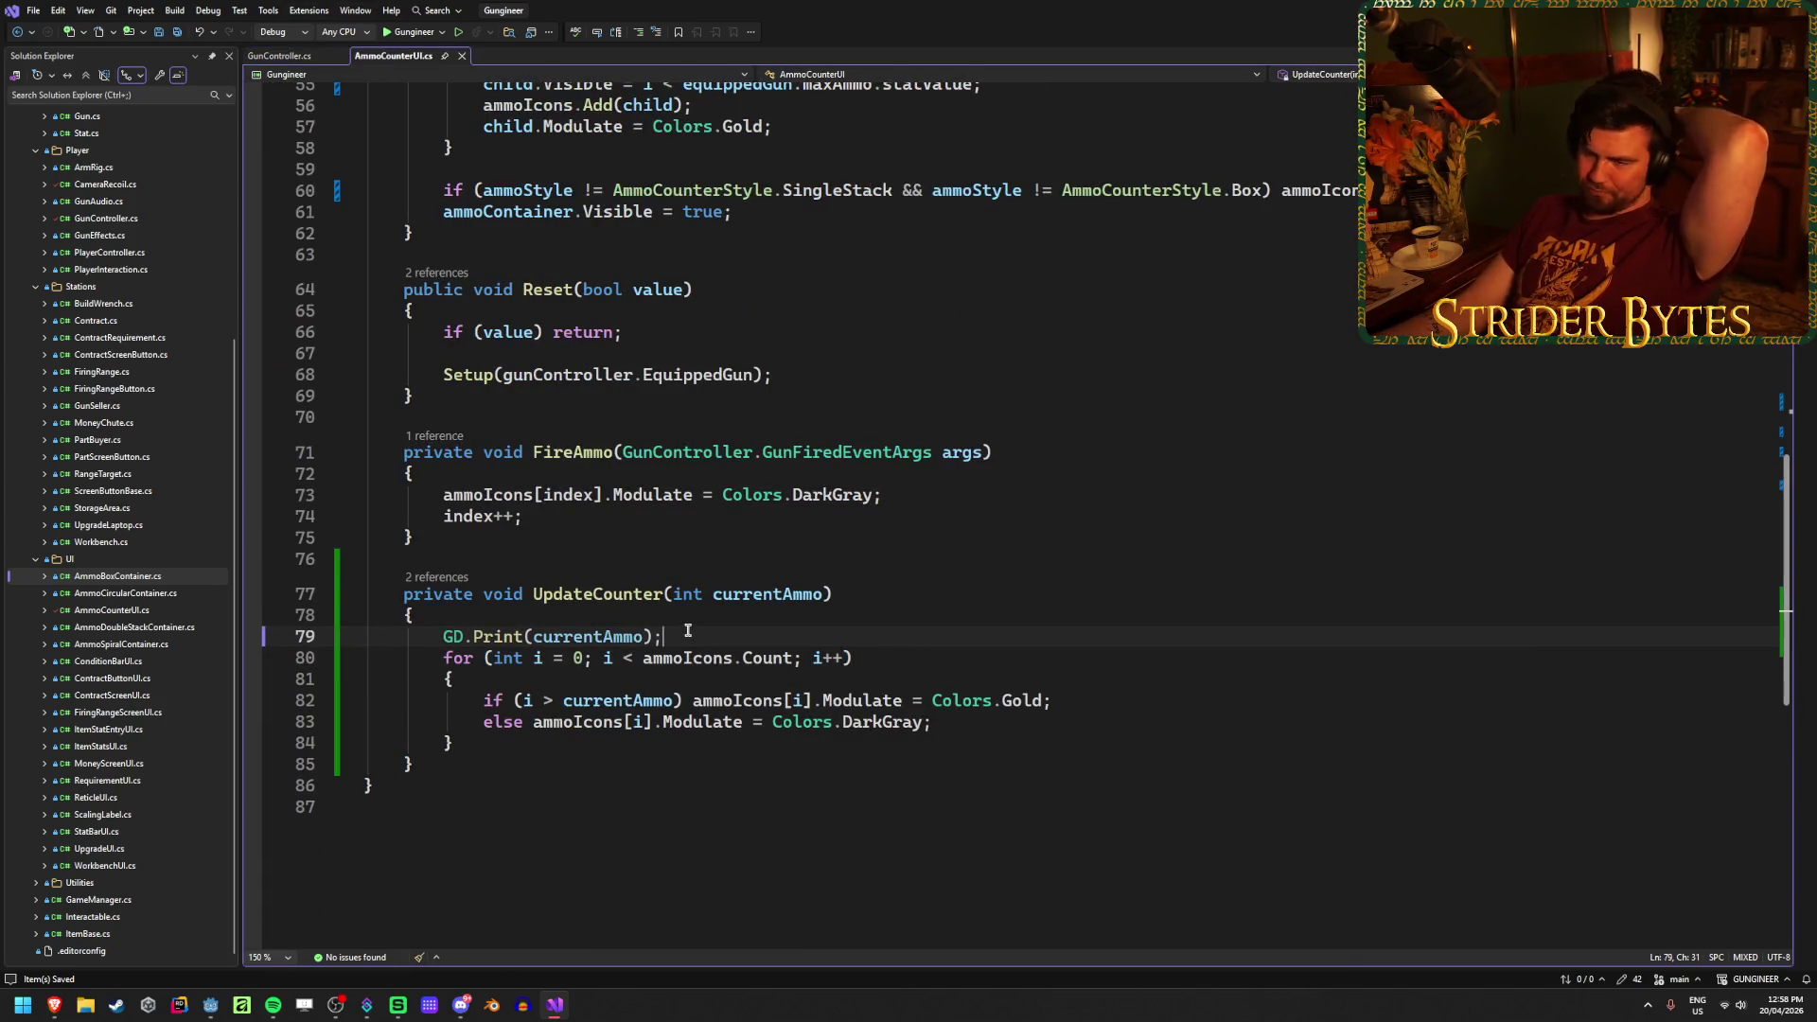
{"action": "left_click", "coordinate": [572, 638]}
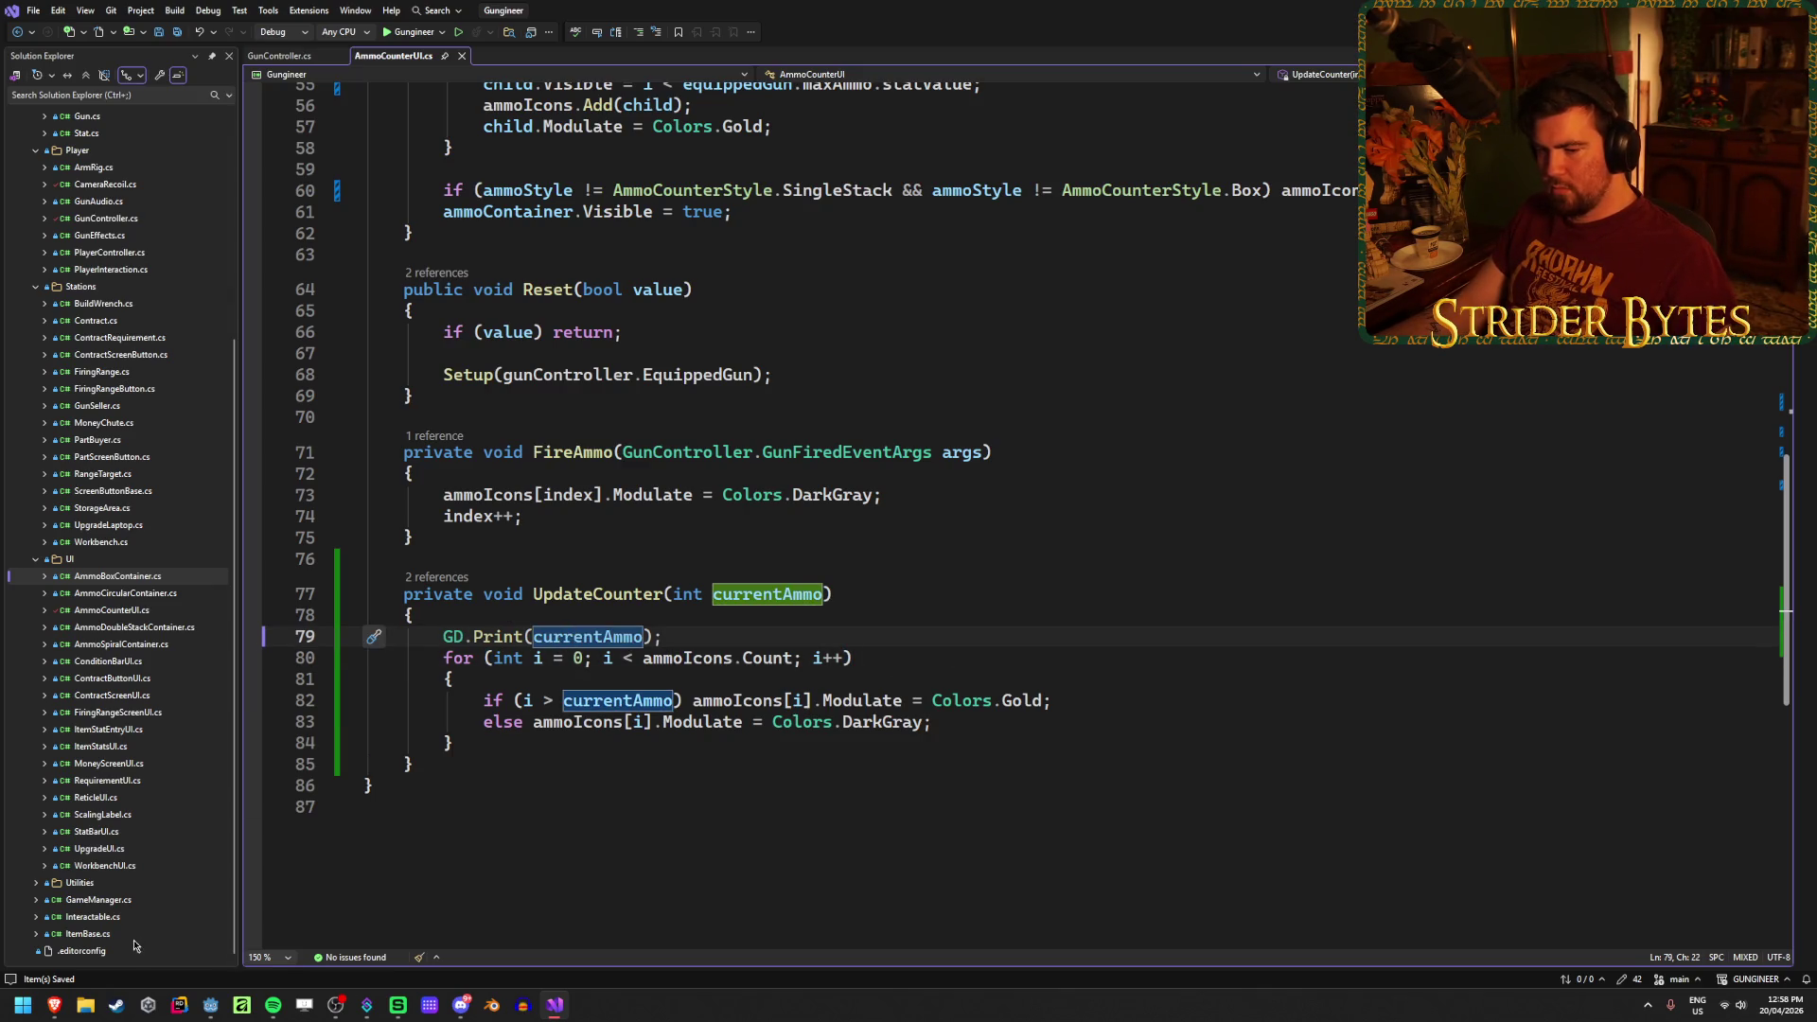
{"action": "left_click", "coordinate": [210, 1005]}
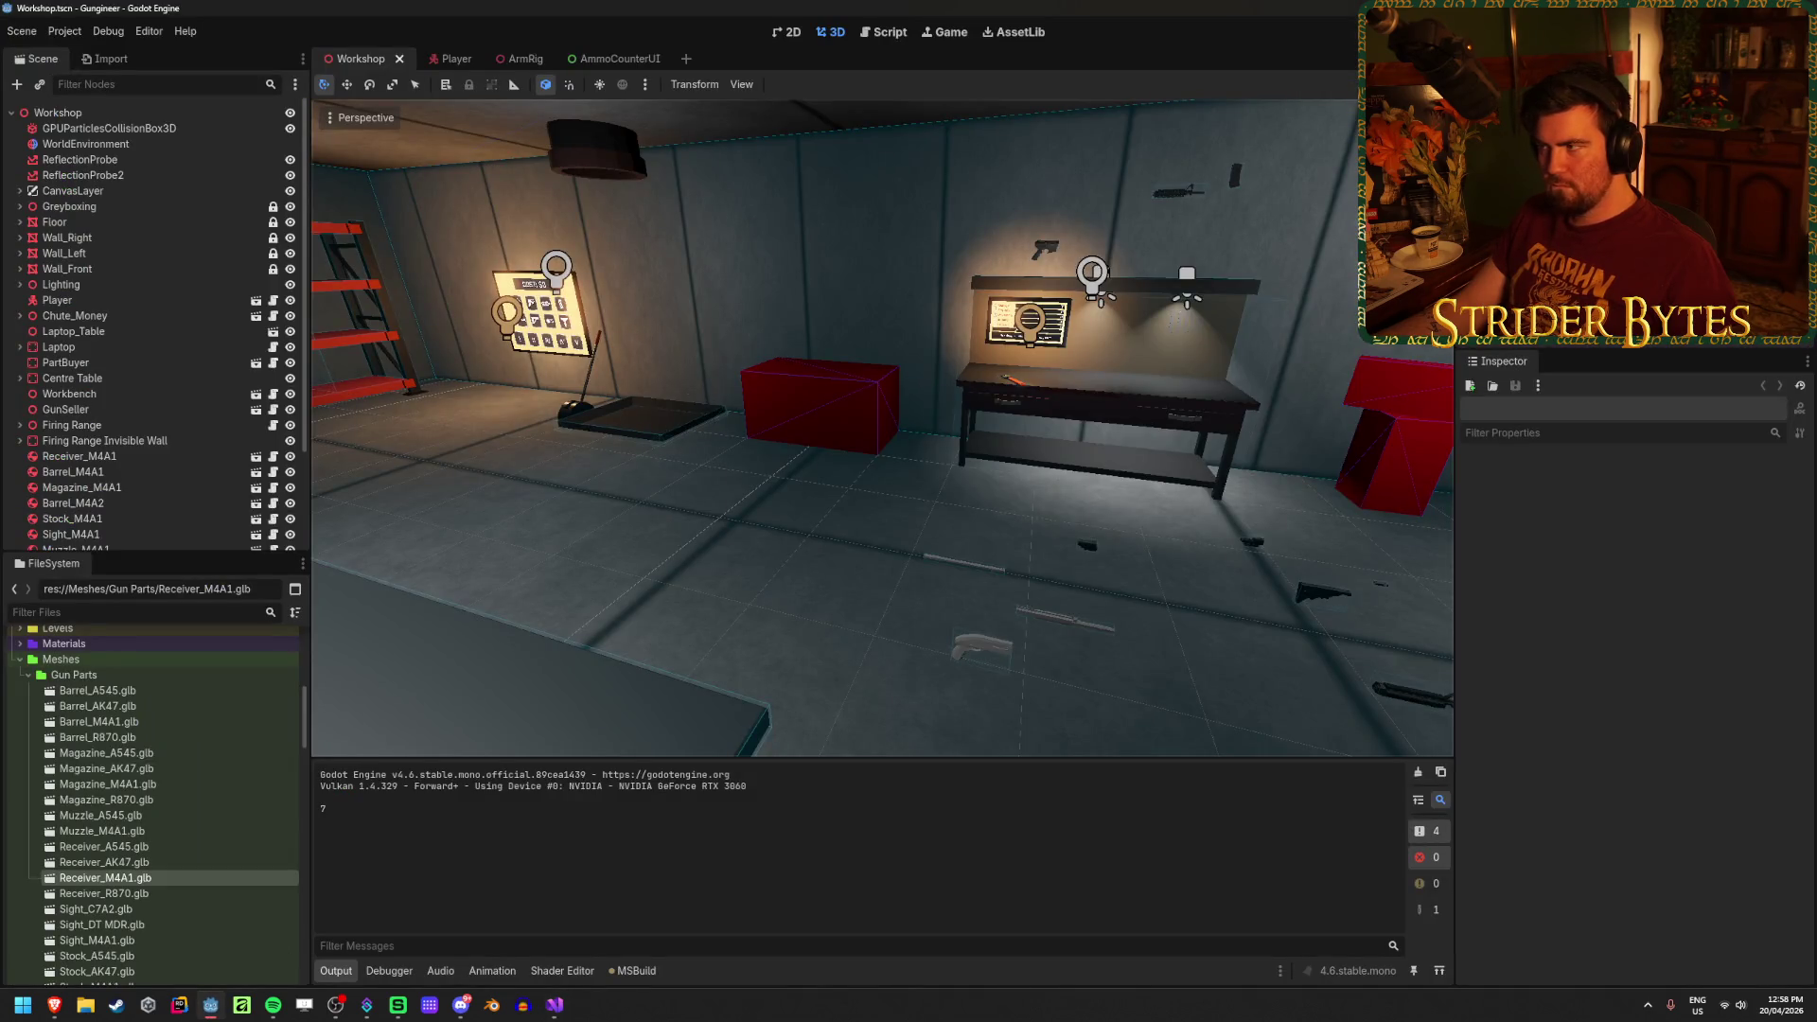
Step: Build and run the game with F5 and take the shotgun from the workbench
{"action": "key", "text": "F5"}
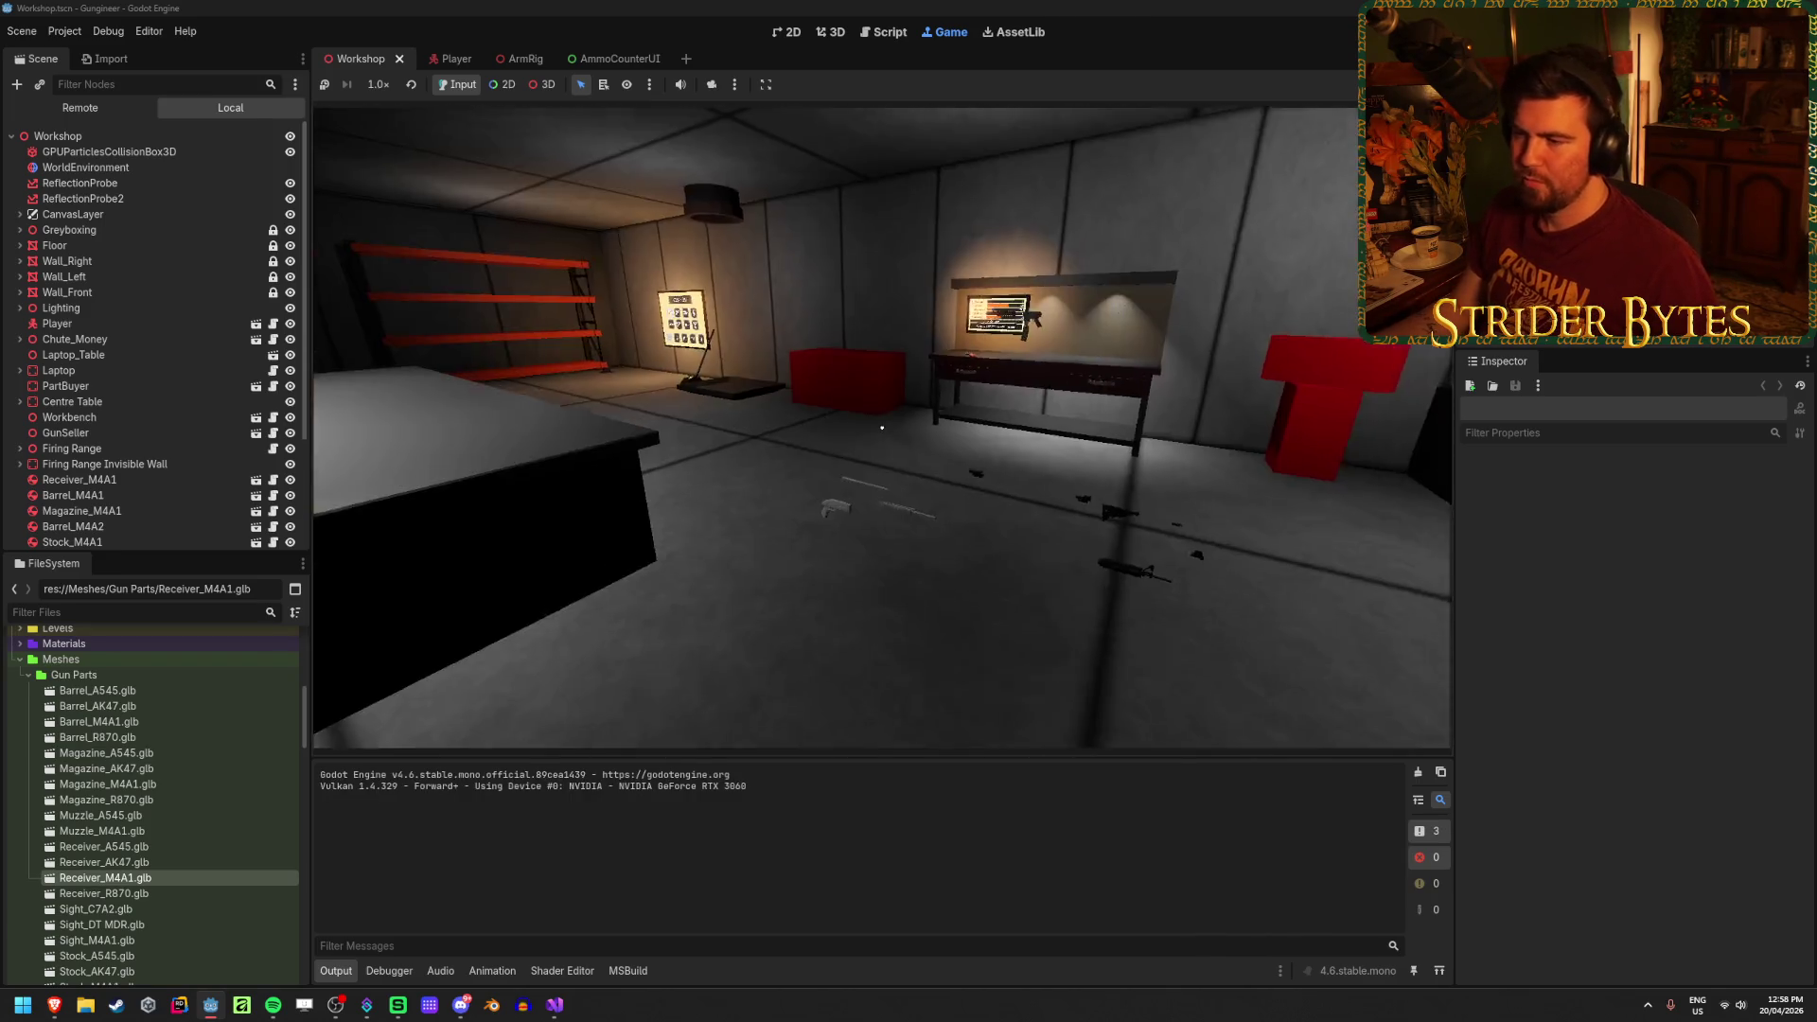
{"action": "key", "text": "w"}
{"action": "left_click", "coordinate": [882, 428]}
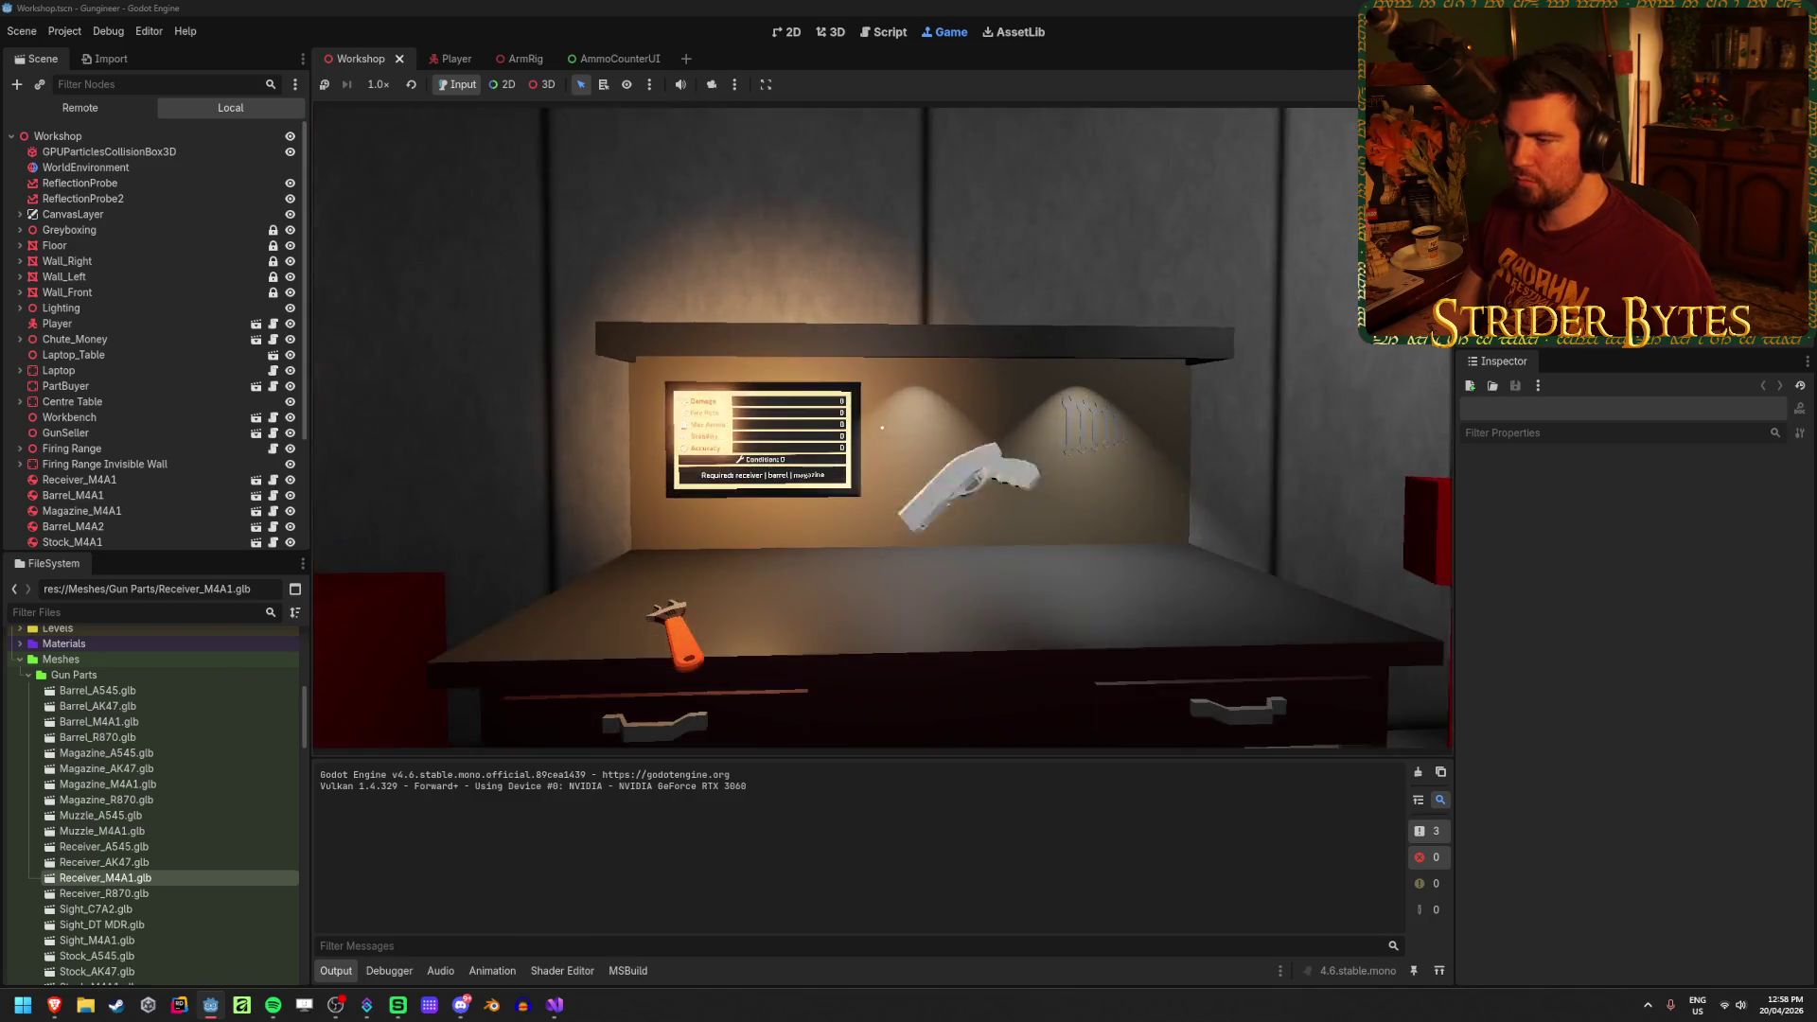
{"action": "left_click", "coordinate": [882, 428]}
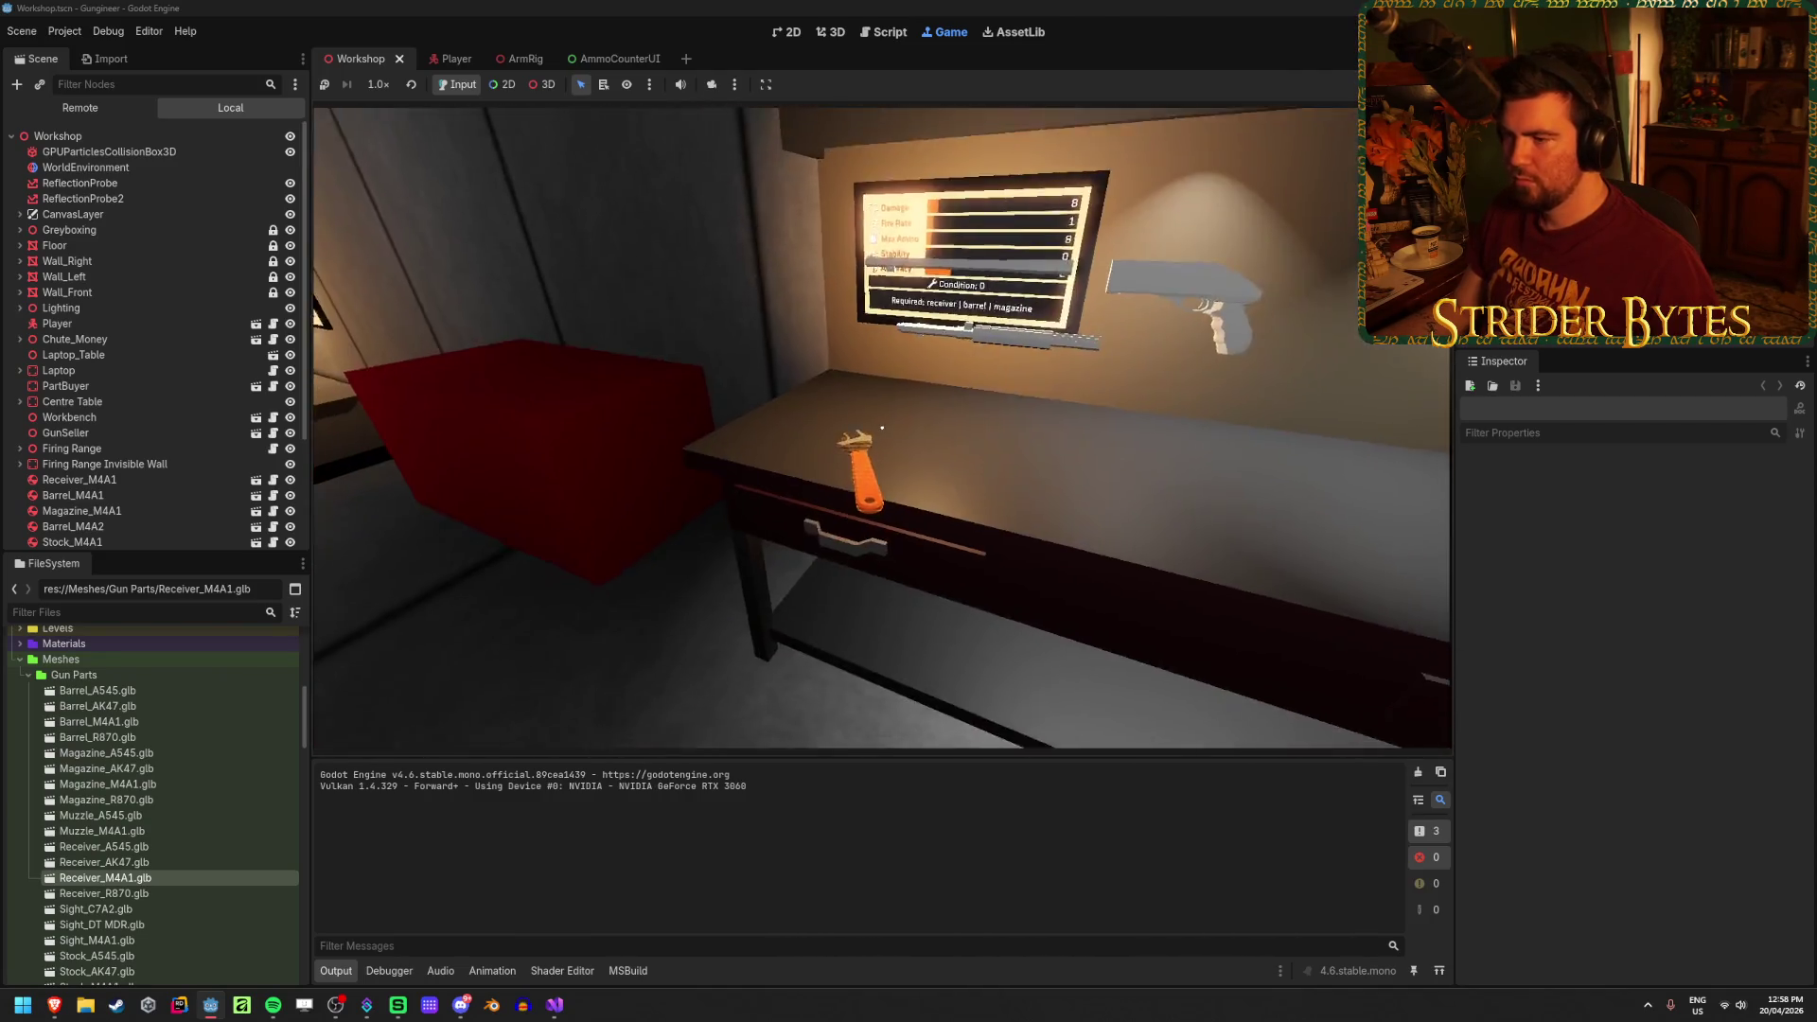
Step: Fire a shell at the red box, then return to Visual Studio
{"action": "left_click", "coordinate": [883, 428]}
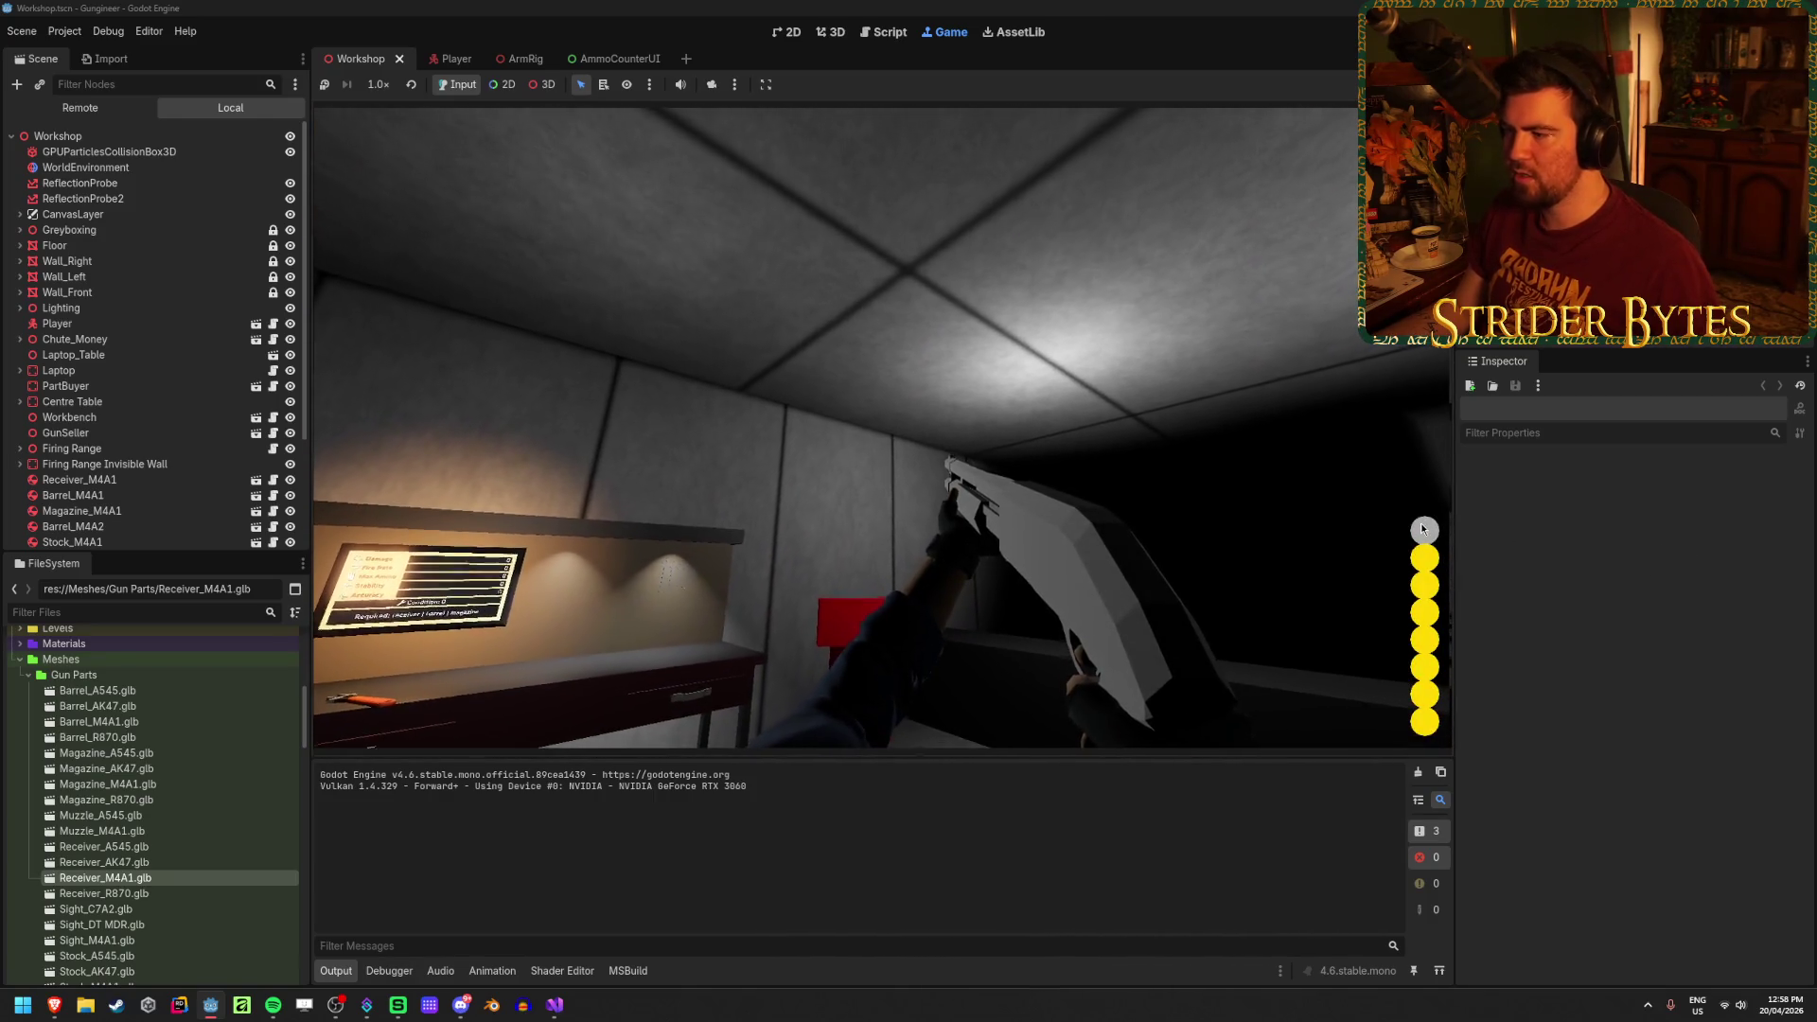
{"action": "mouse_move", "coordinate": [1430, 560]}
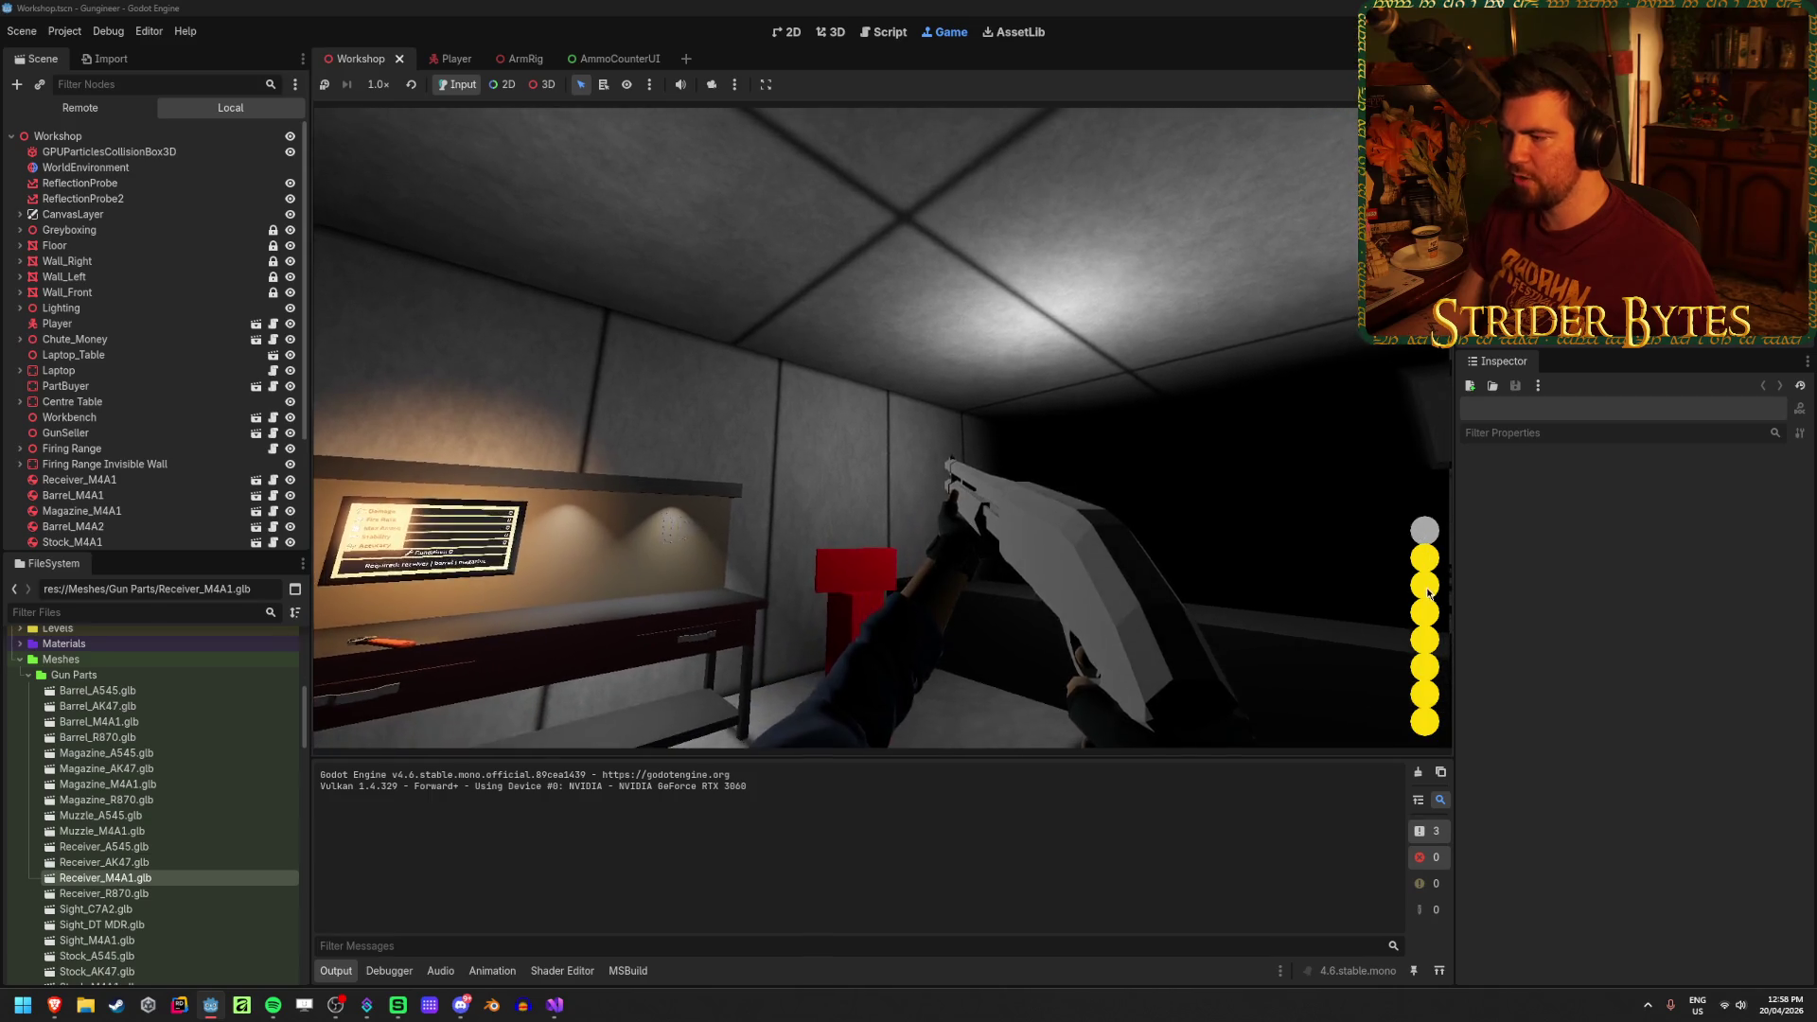
{"action": "mouse_move", "coordinate": [1425, 698]}
{"action": "key", "text": "s"}
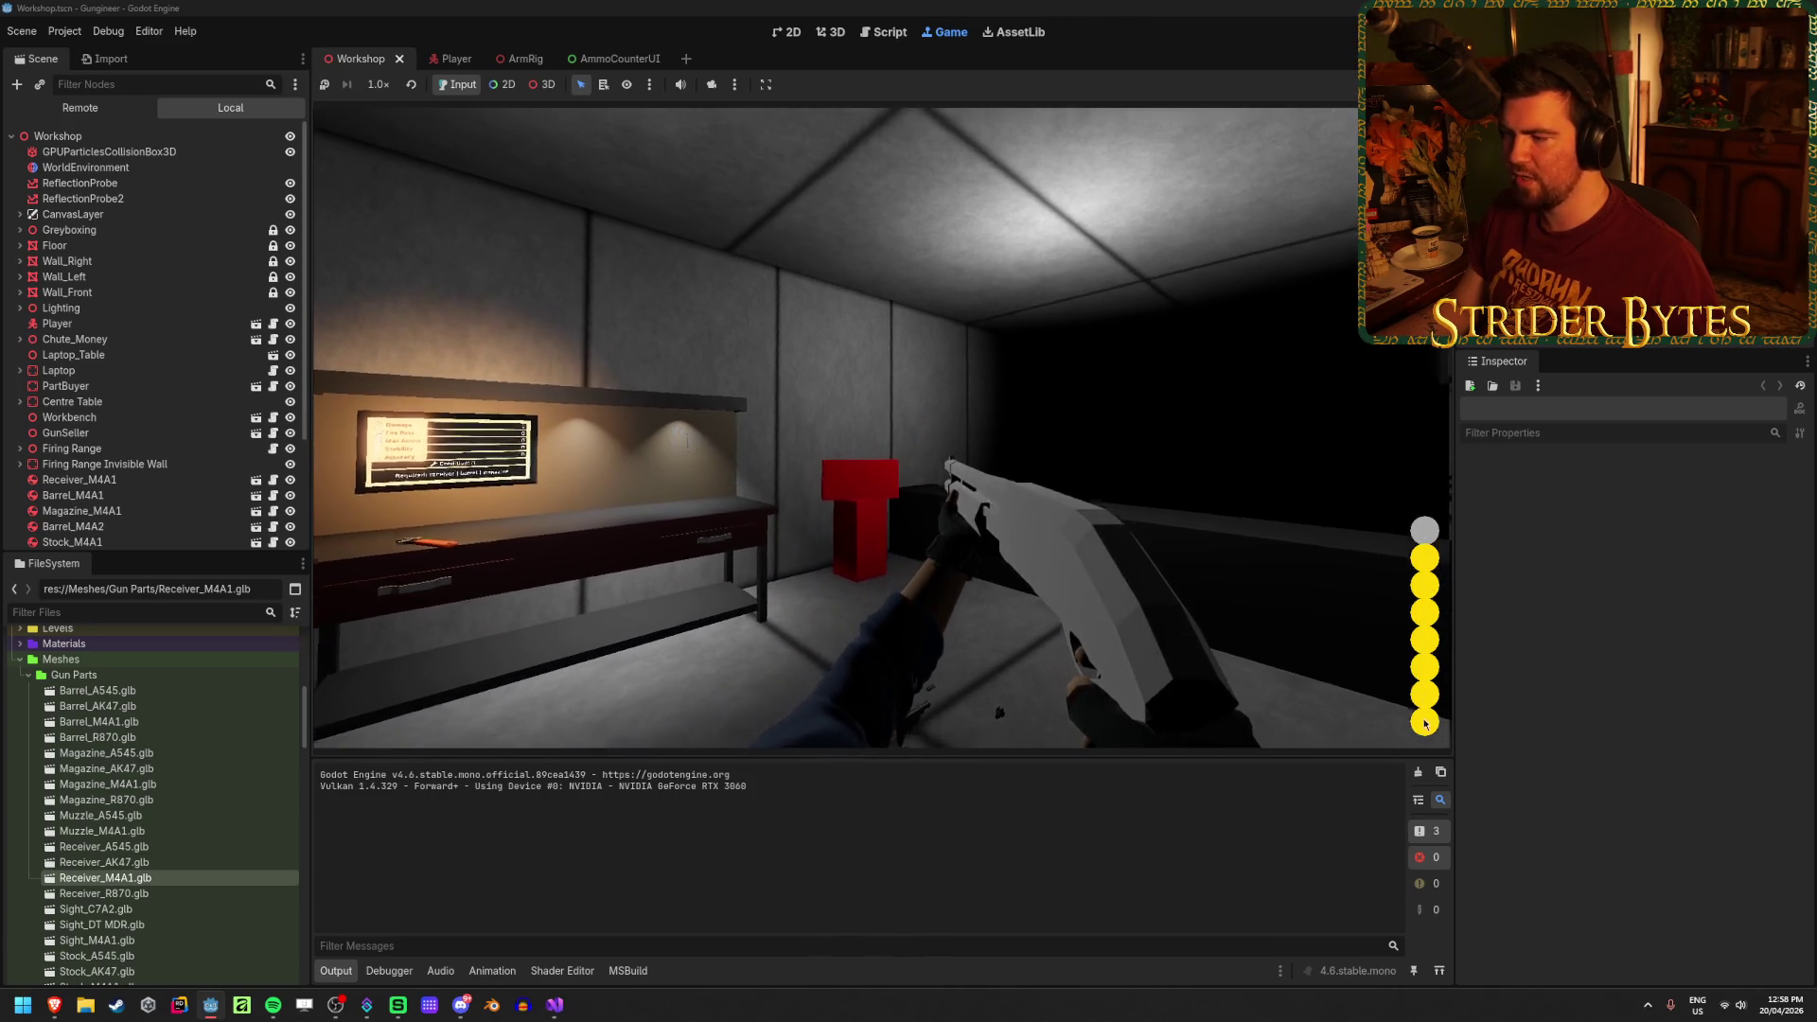
{"action": "left_click", "coordinate": [552, 1009]}
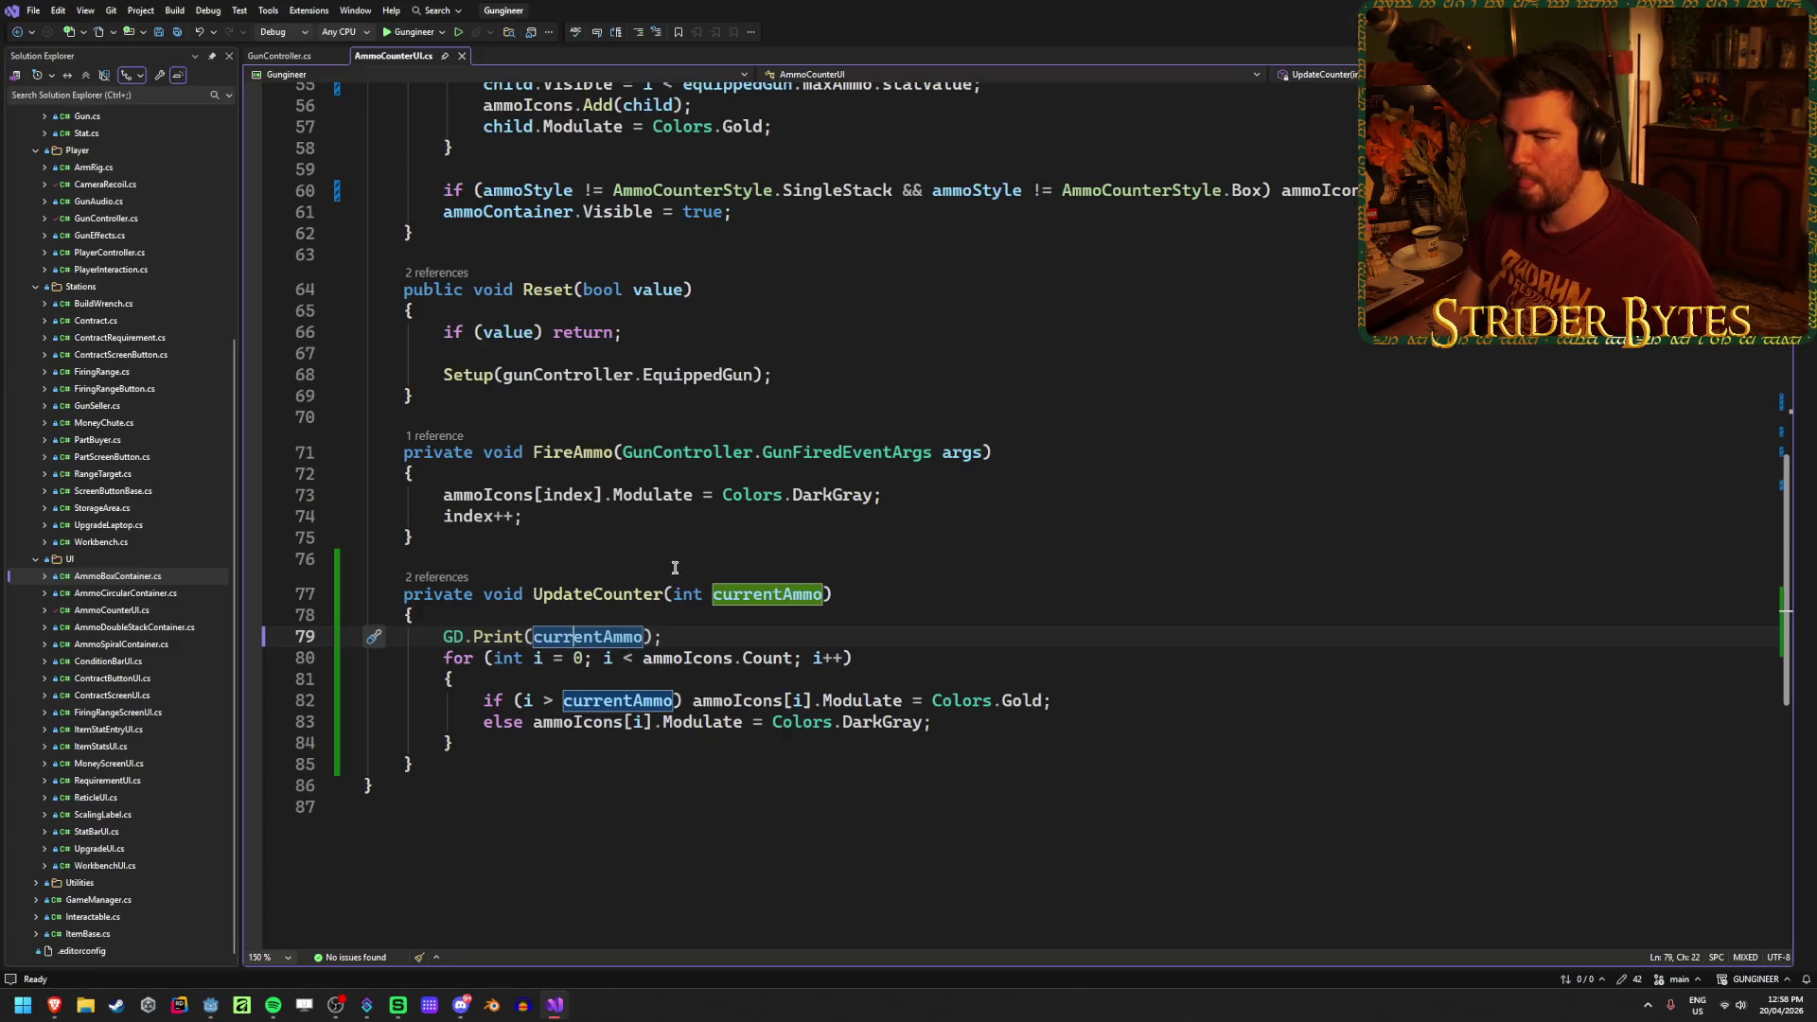
{"action": "left_click", "coordinate": [682, 640]}
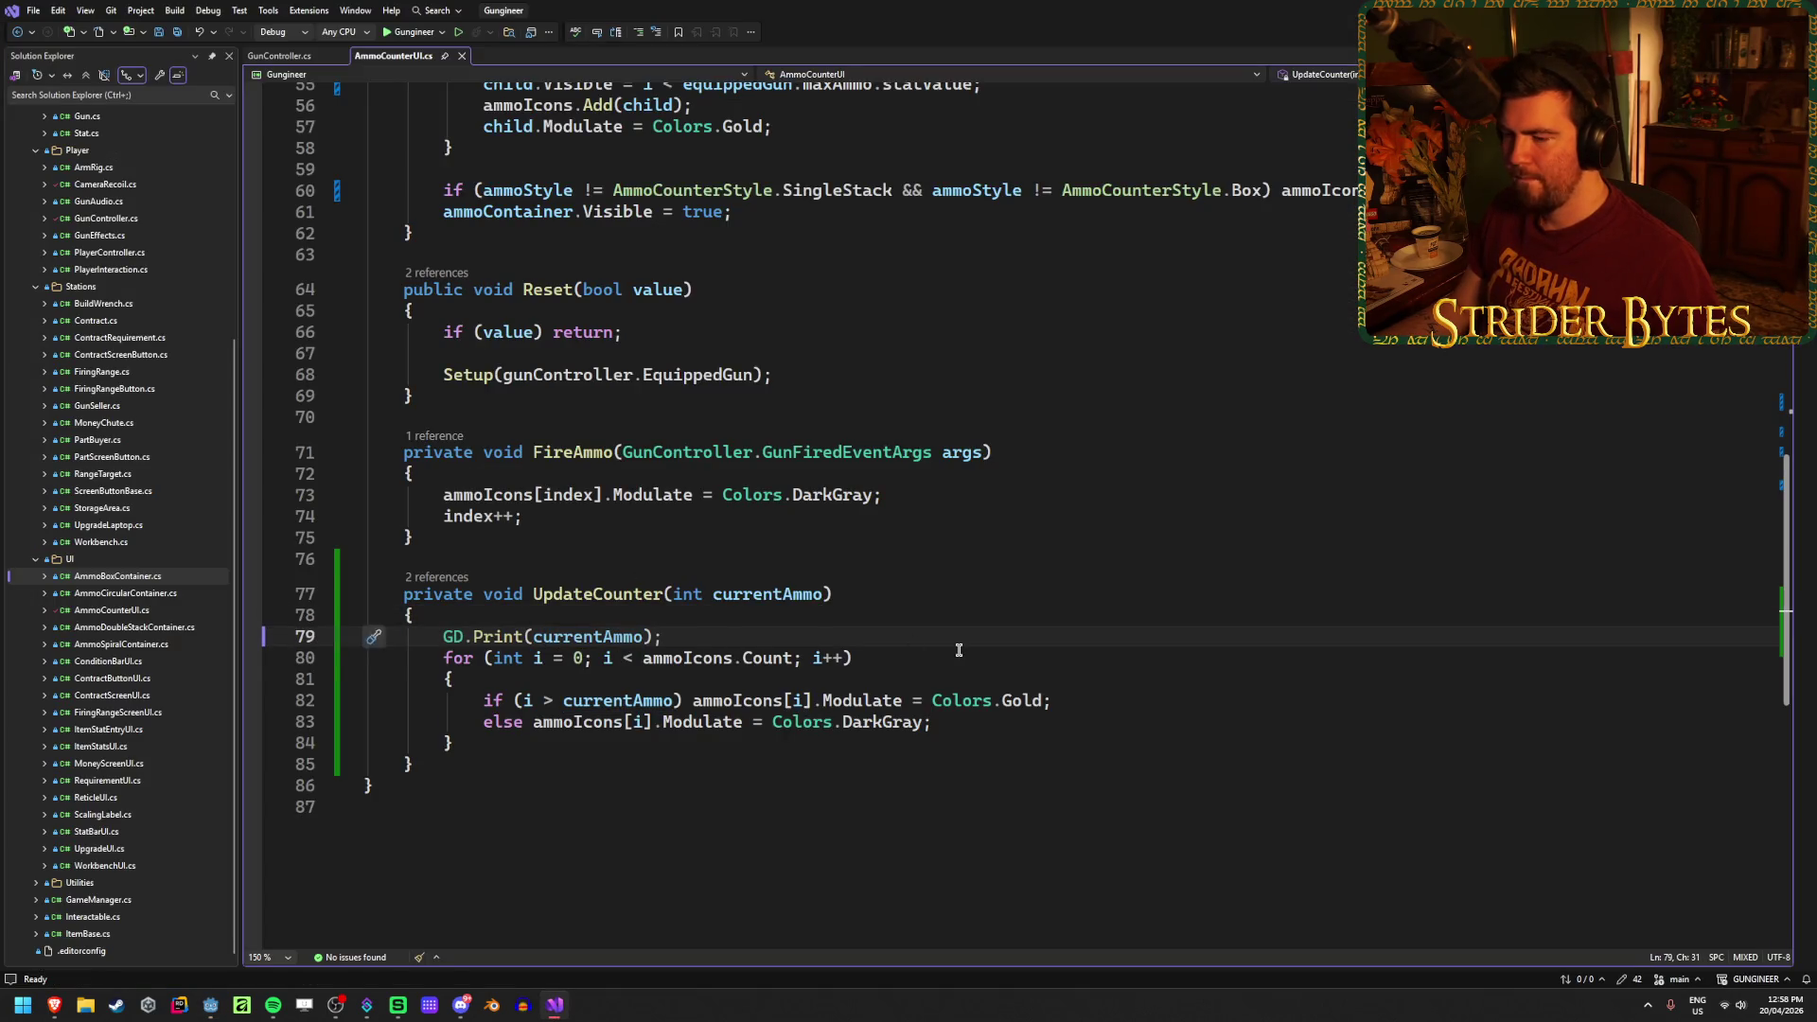
{"action": "left_click", "coordinate": [766, 593]}
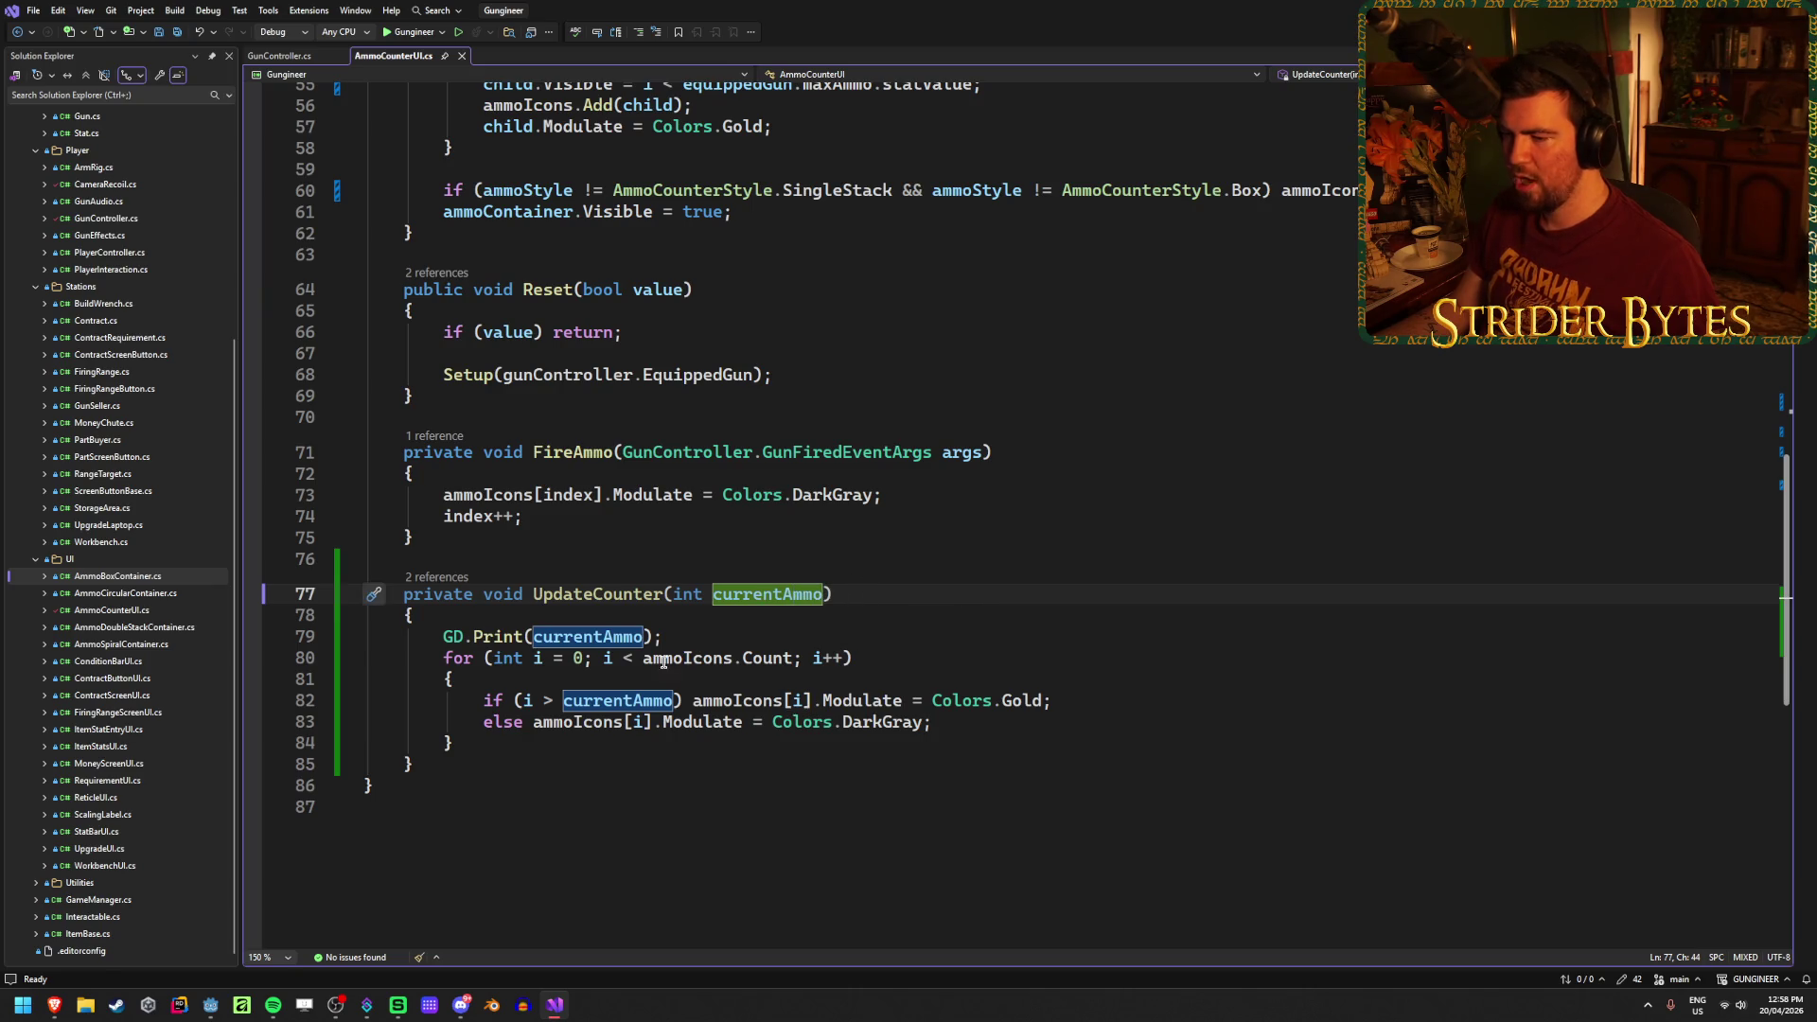
{"action": "left_click", "coordinate": [909, 660]}
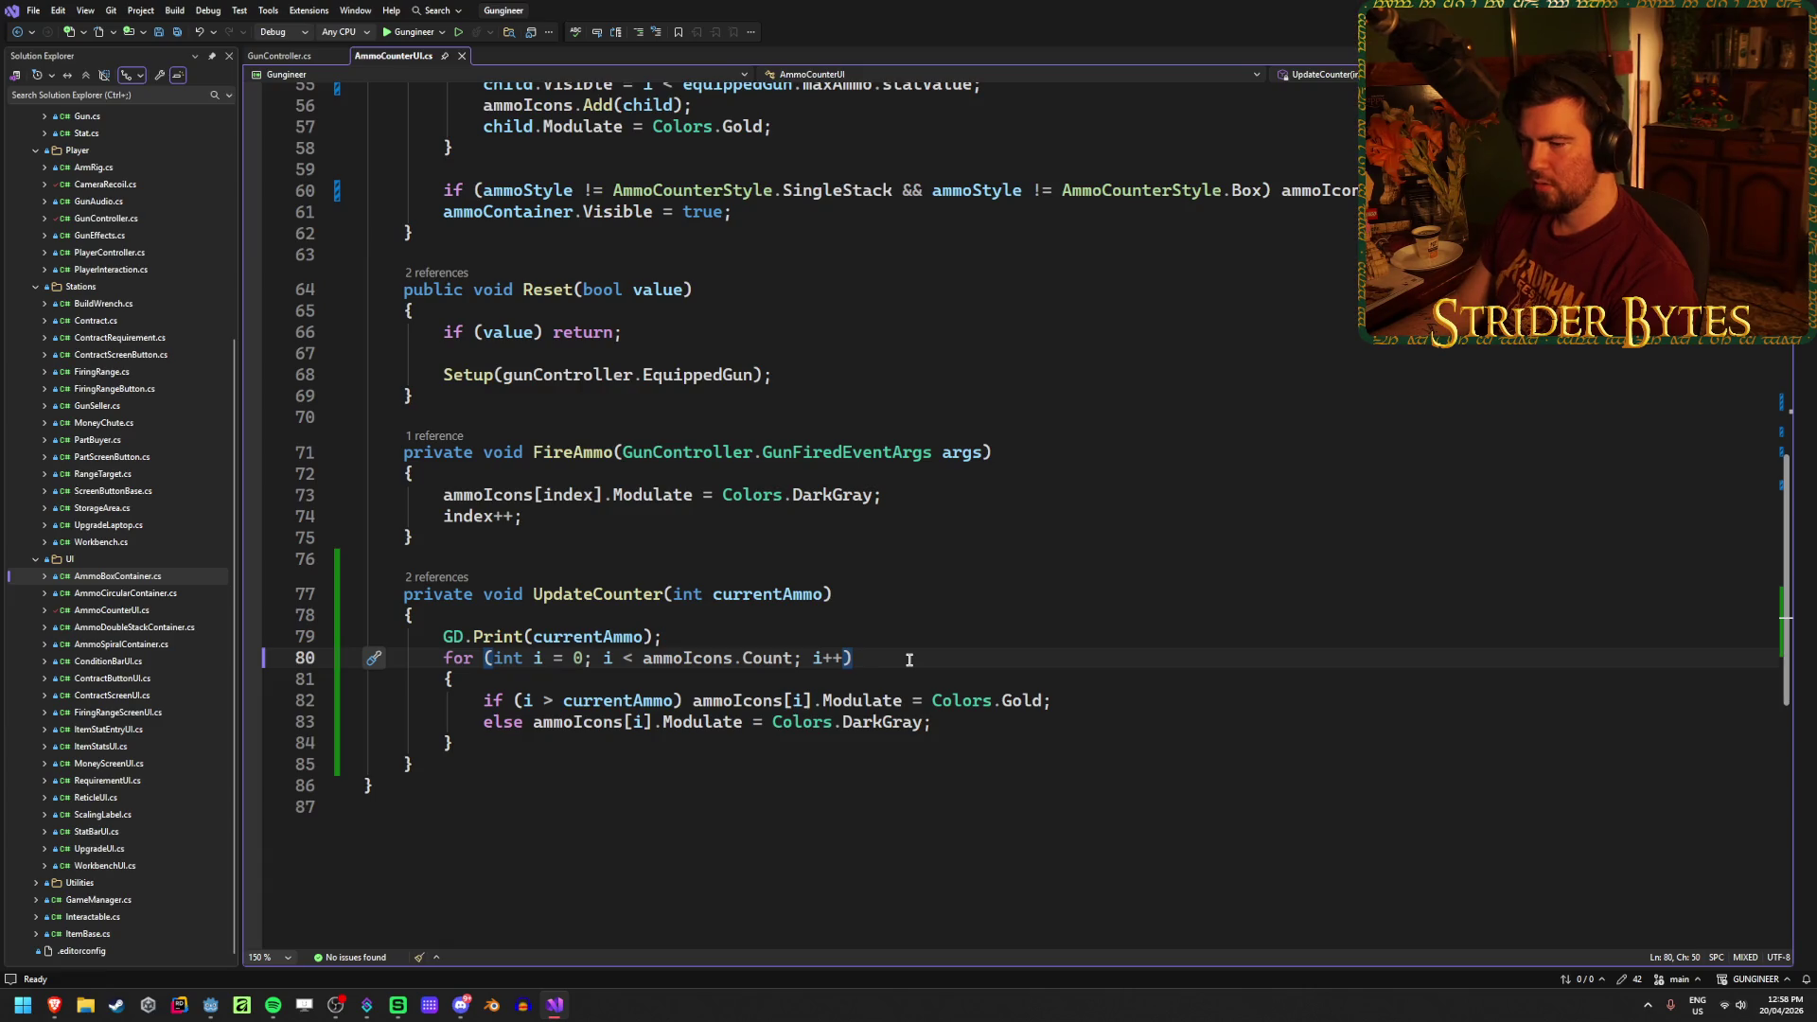
{"action": "left_click", "coordinate": [533, 701]}
{"action": "key", "text": "Home"}
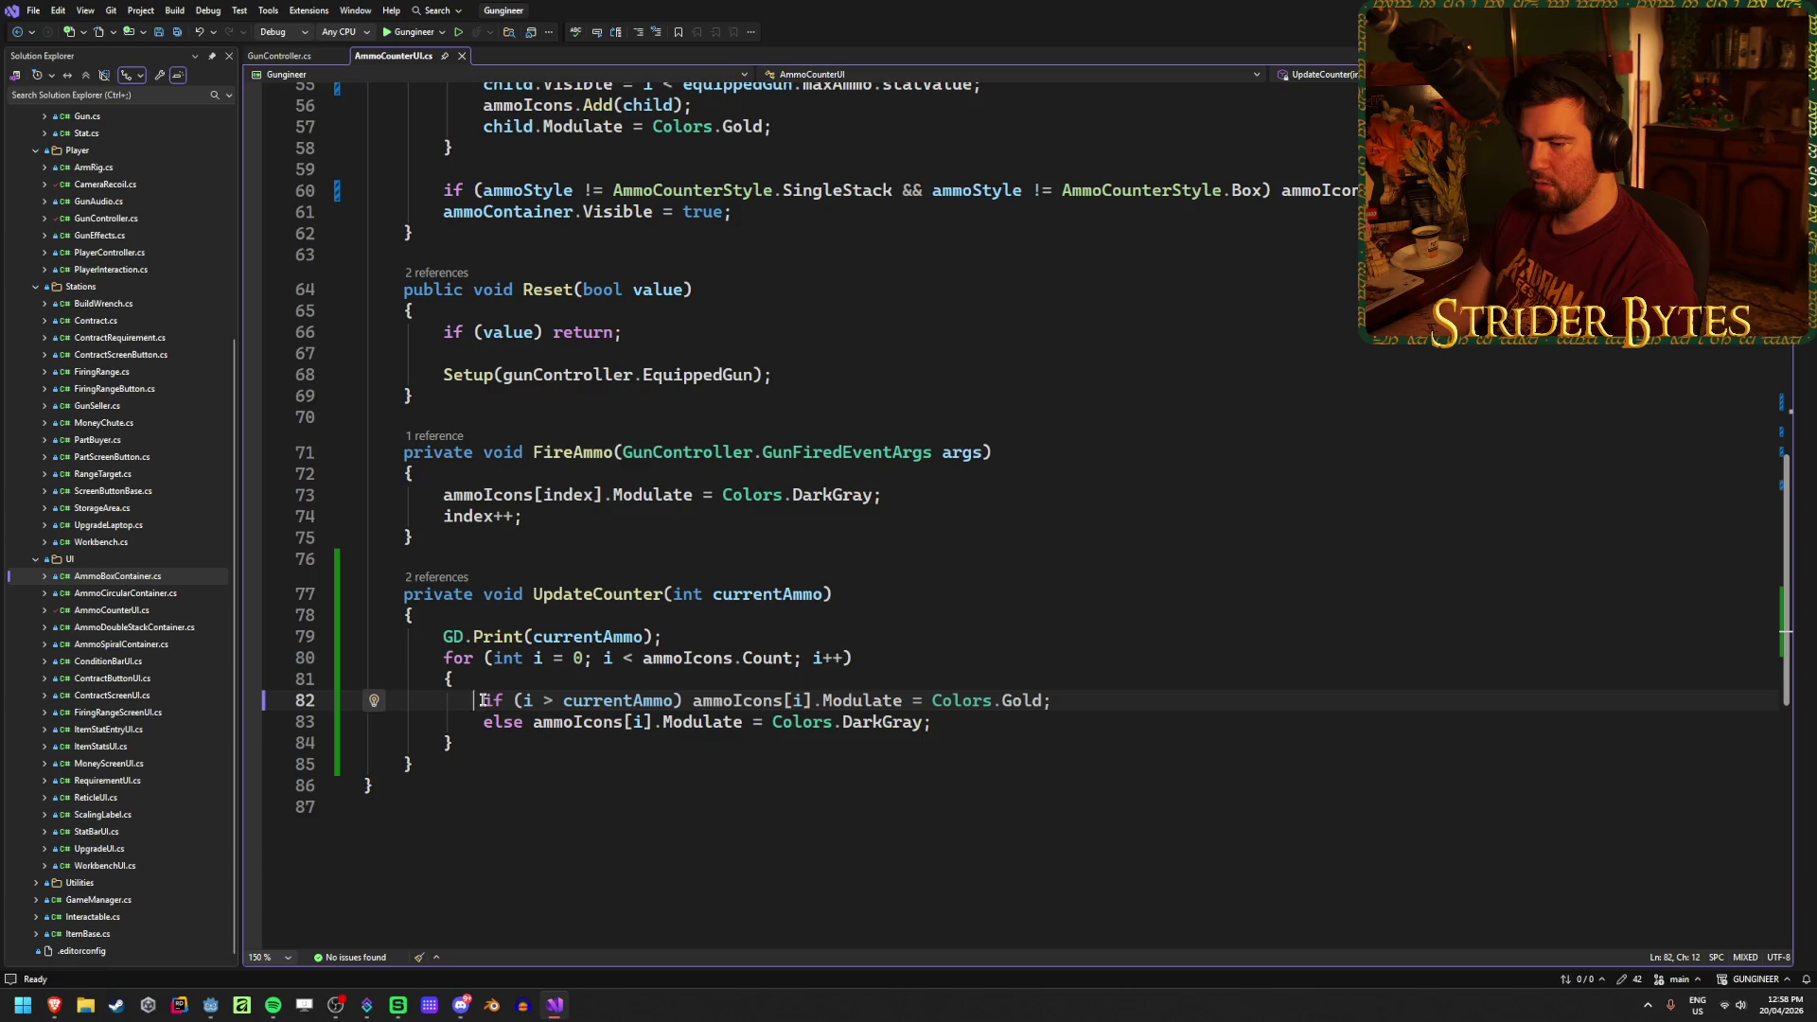
{"action": "left_click", "coordinate": [665, 701]}
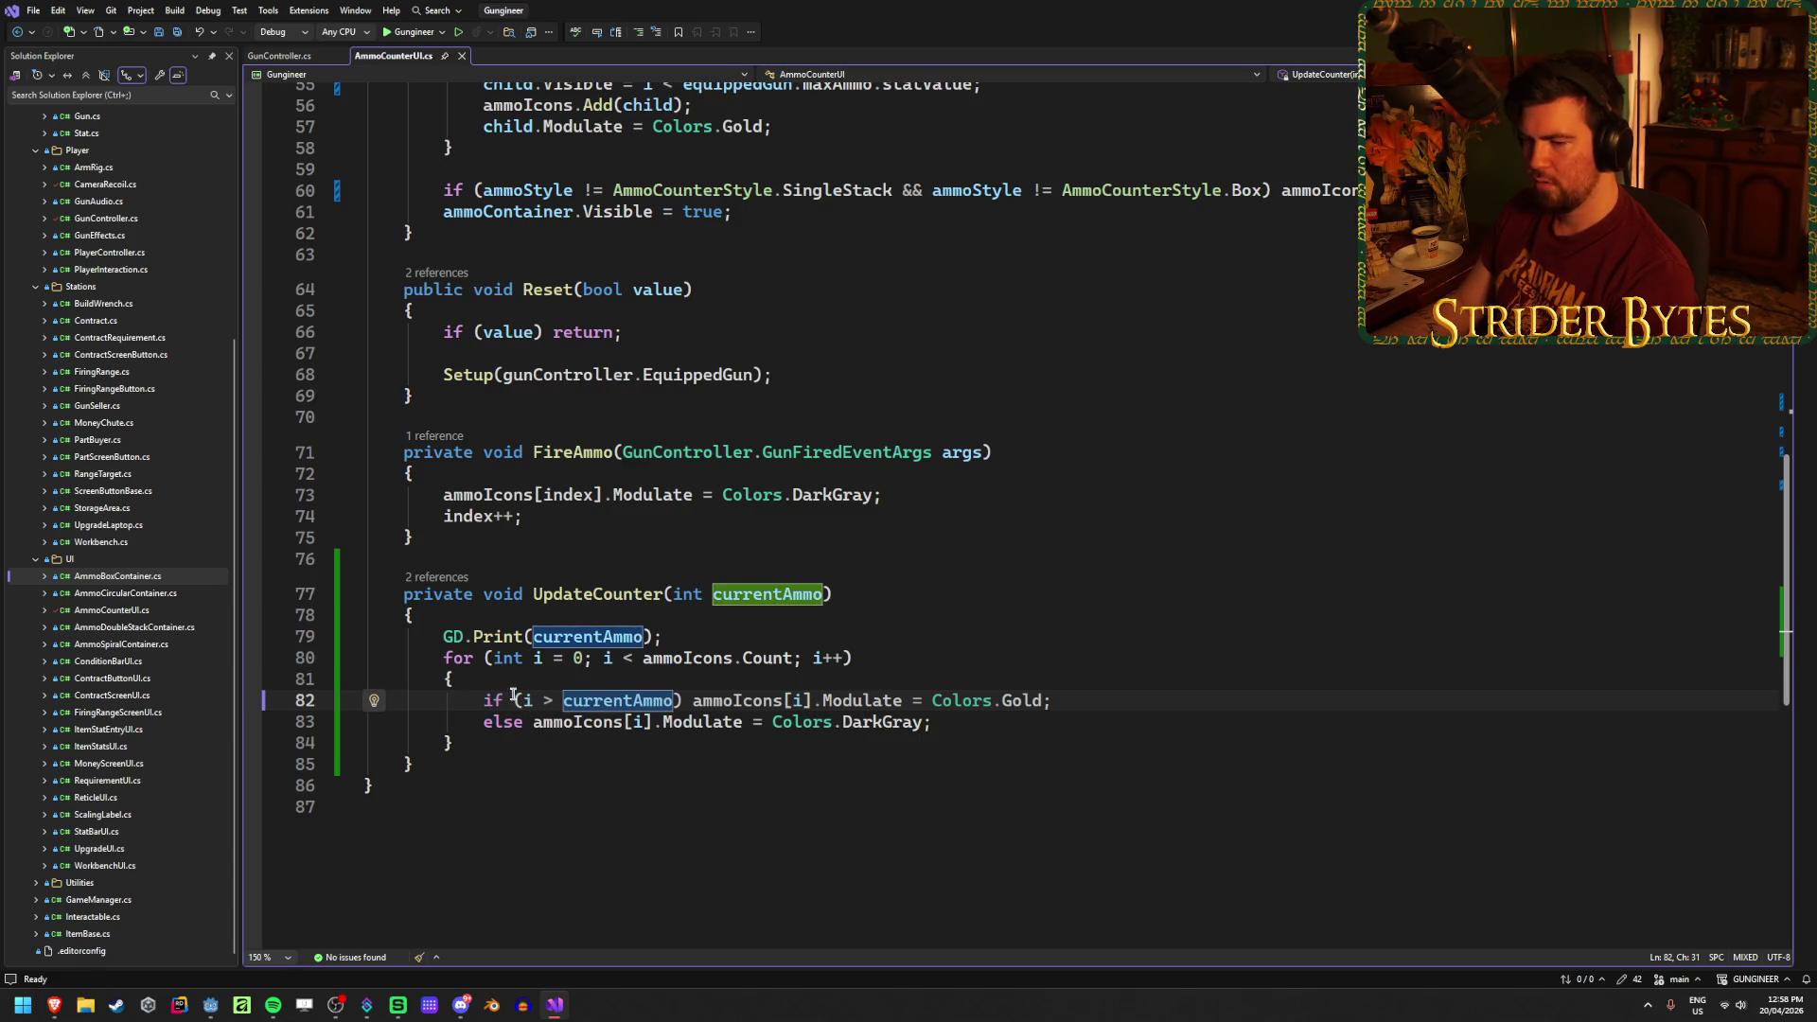
{"action": "left_click", "coordinate": [733, 700]}
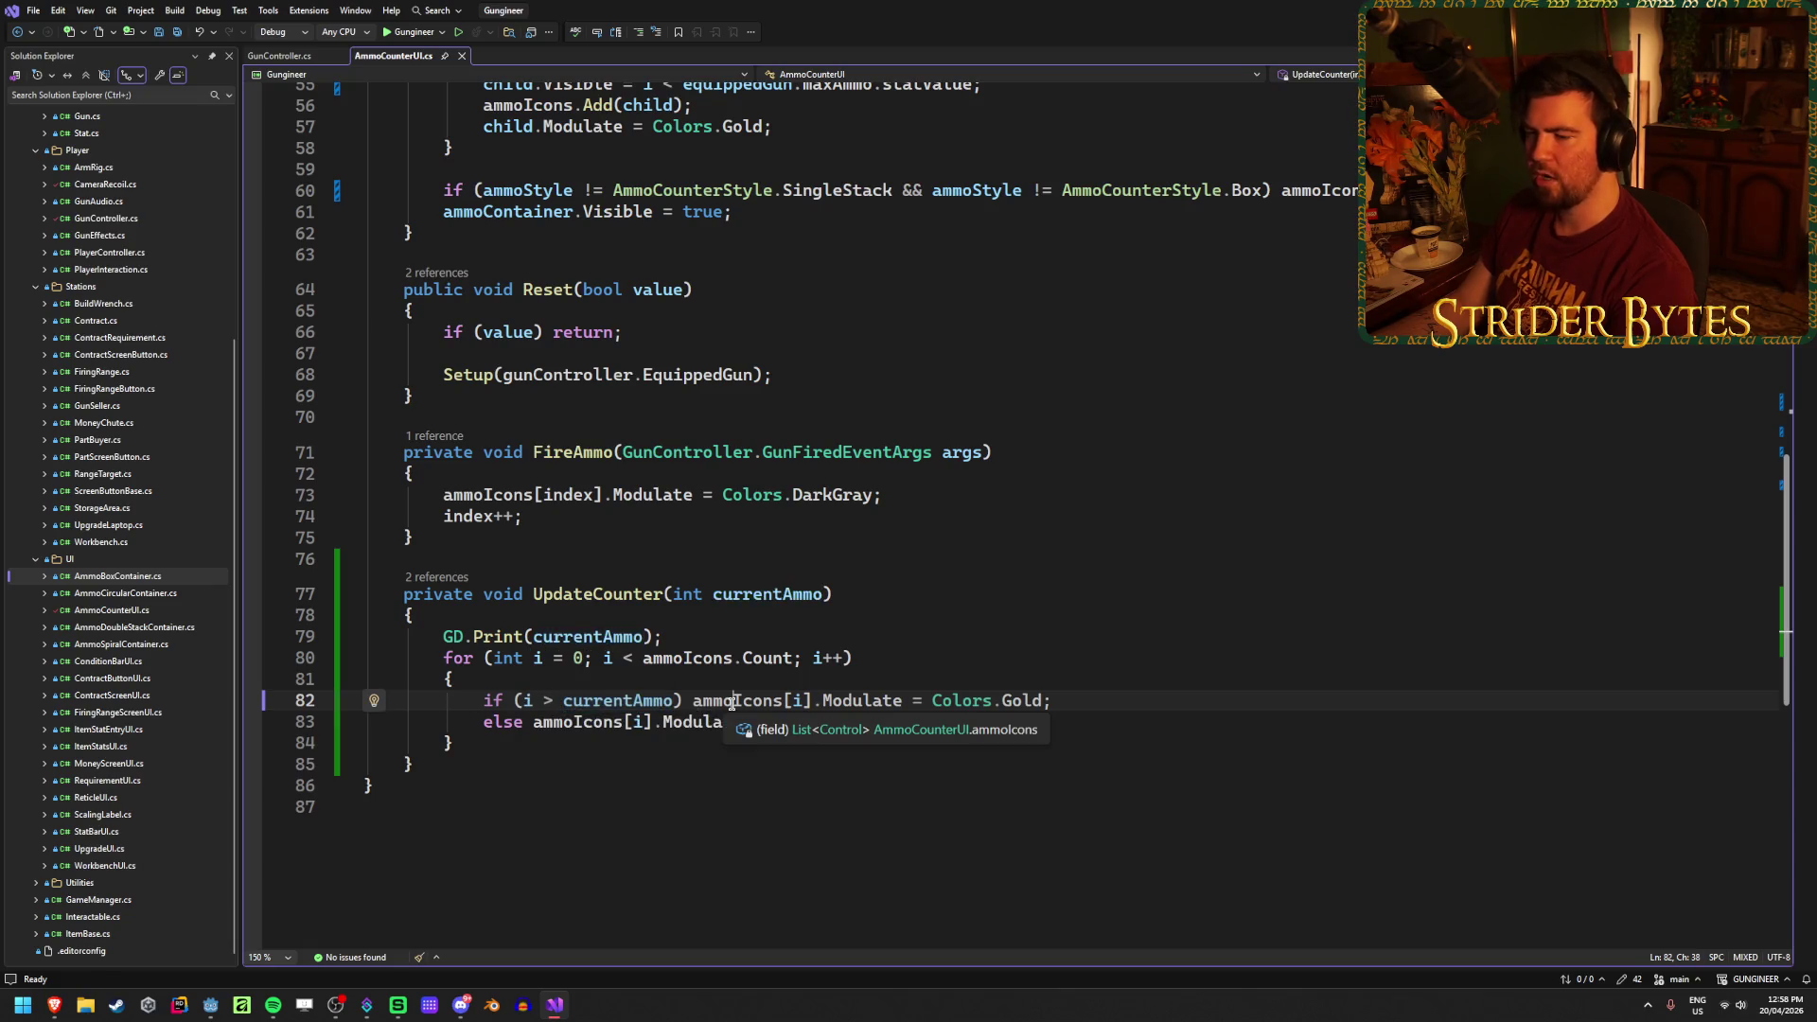
{"action": "left_click", "coordinate": [551, 700]}
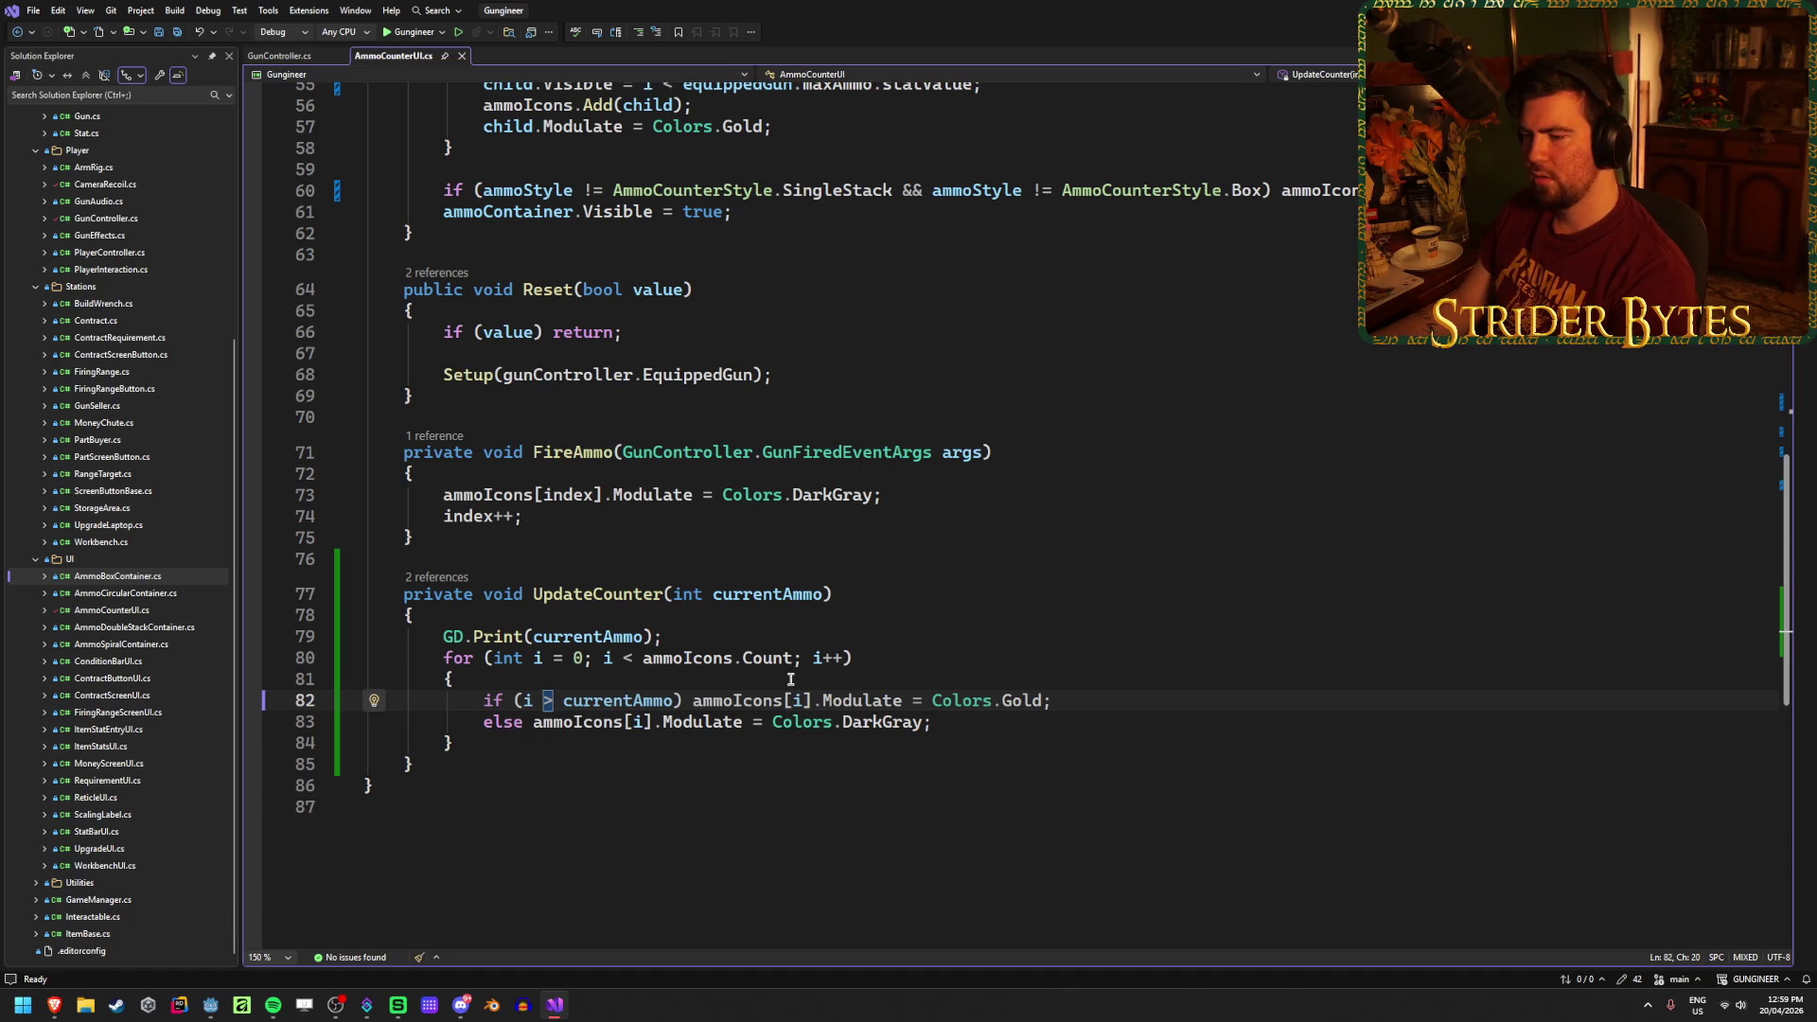
{"action": "left_click", "coordinate": [1115, 698]}
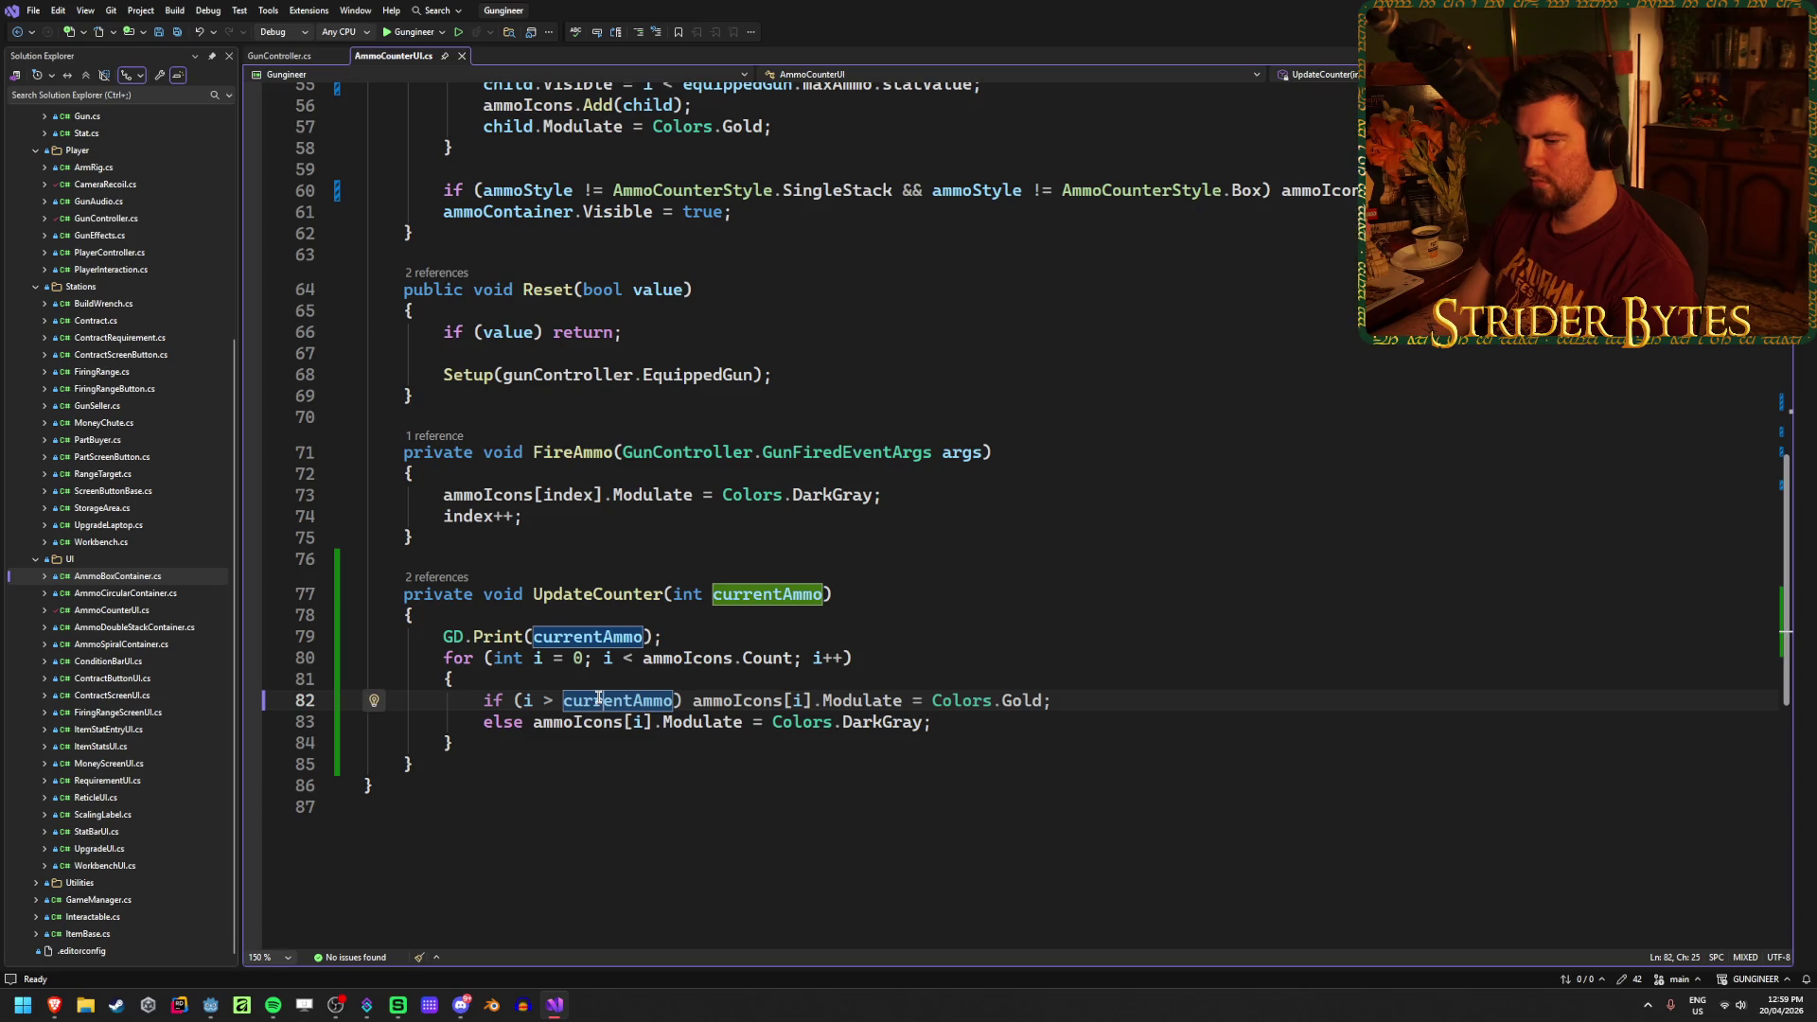
{"action": "left_click", "coordinate": [561, 700]}
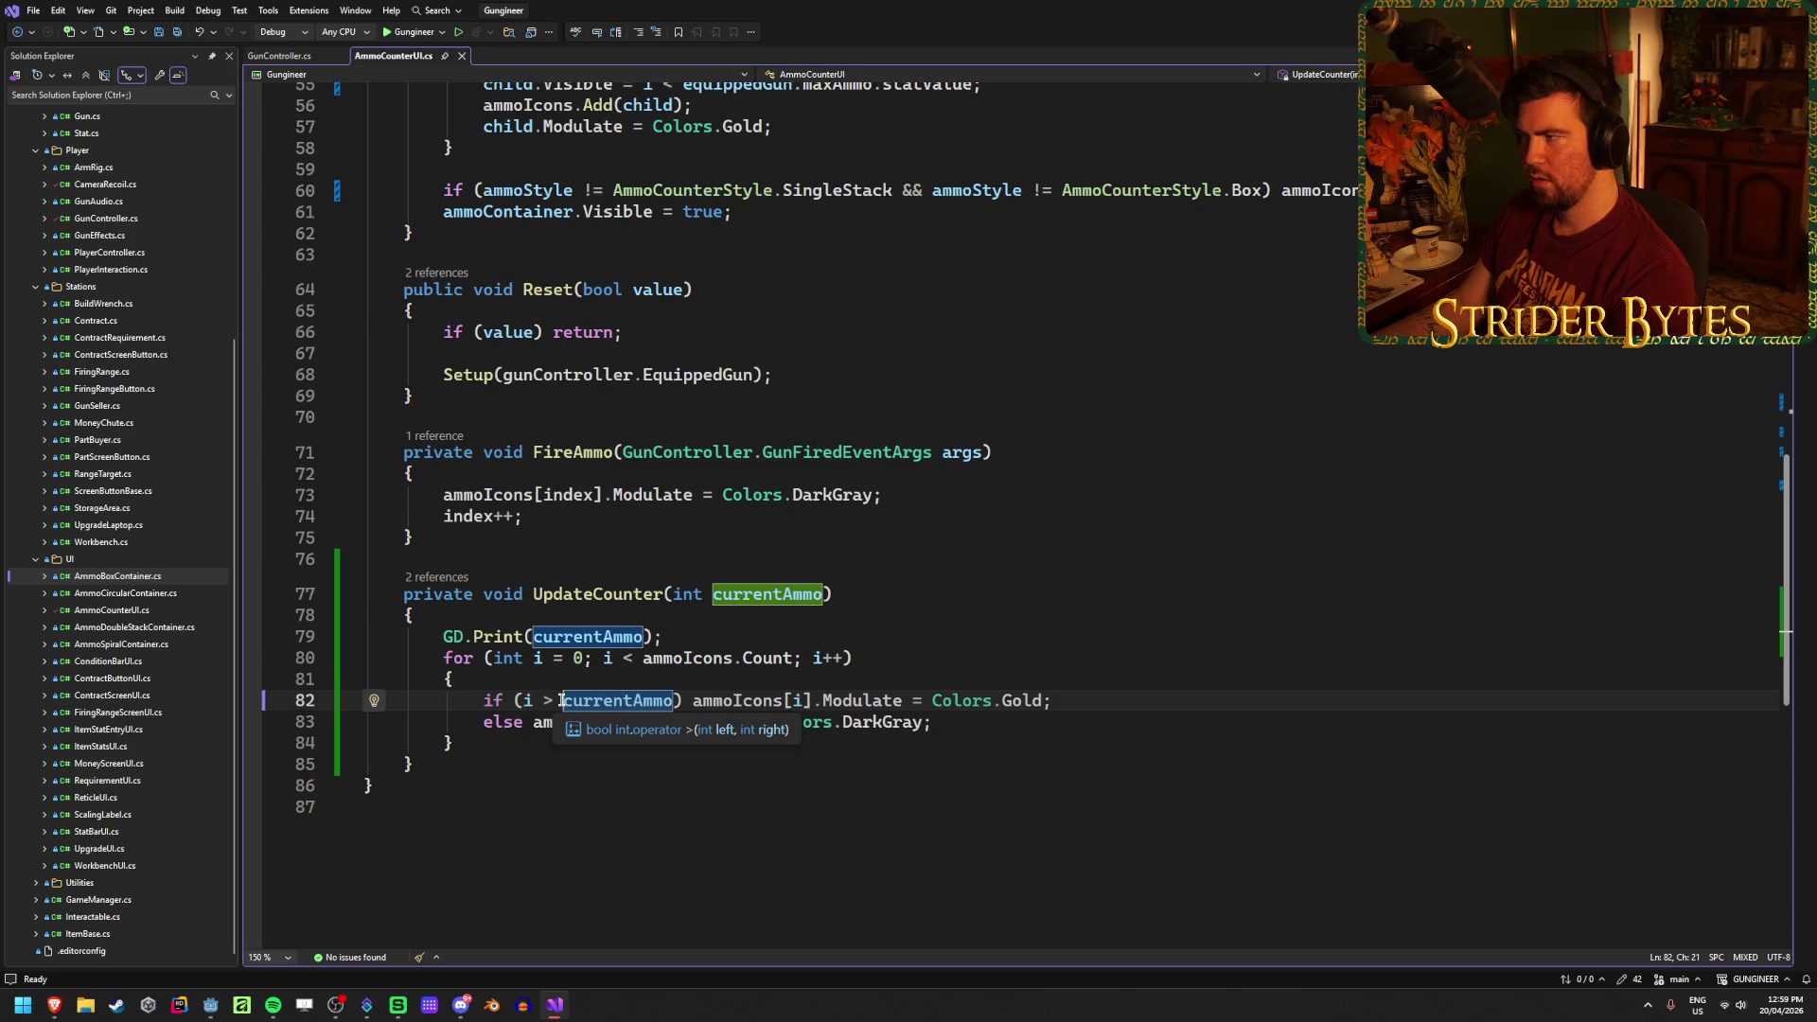
{"action": "left_click", "coordinate": [210, 1005]}
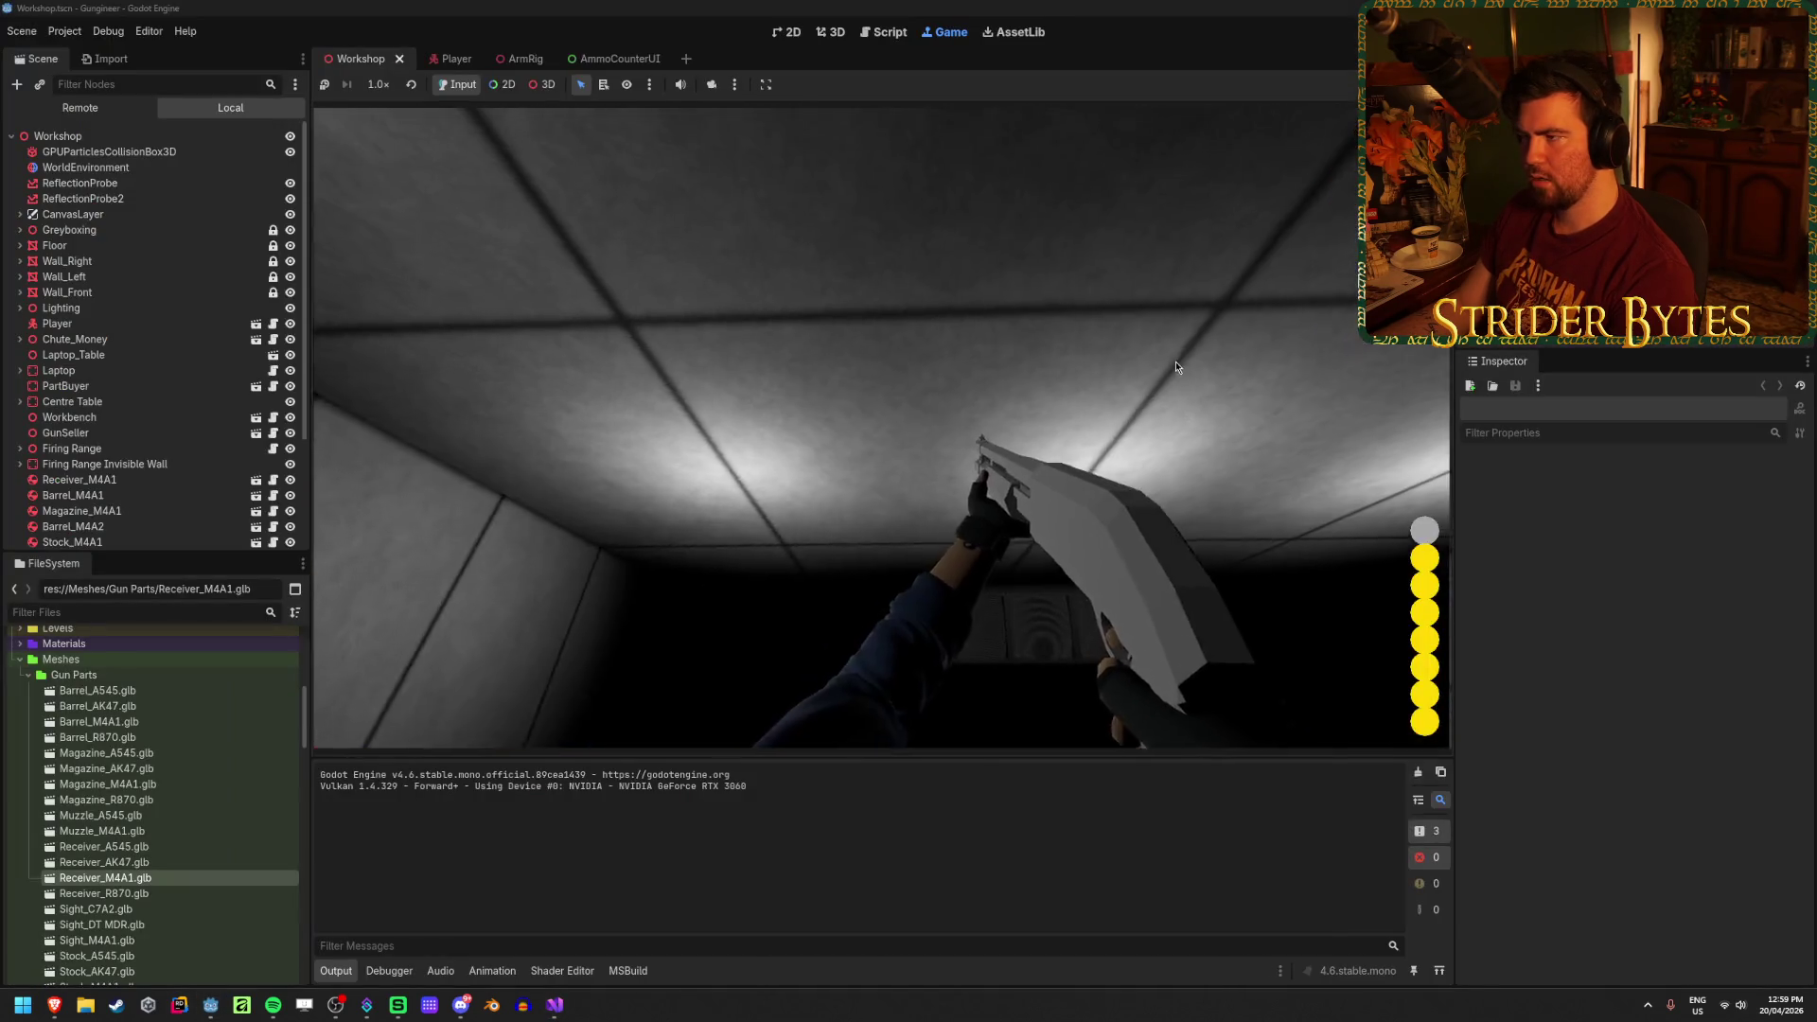
{"action": "key", "text": "alt+Tab"}
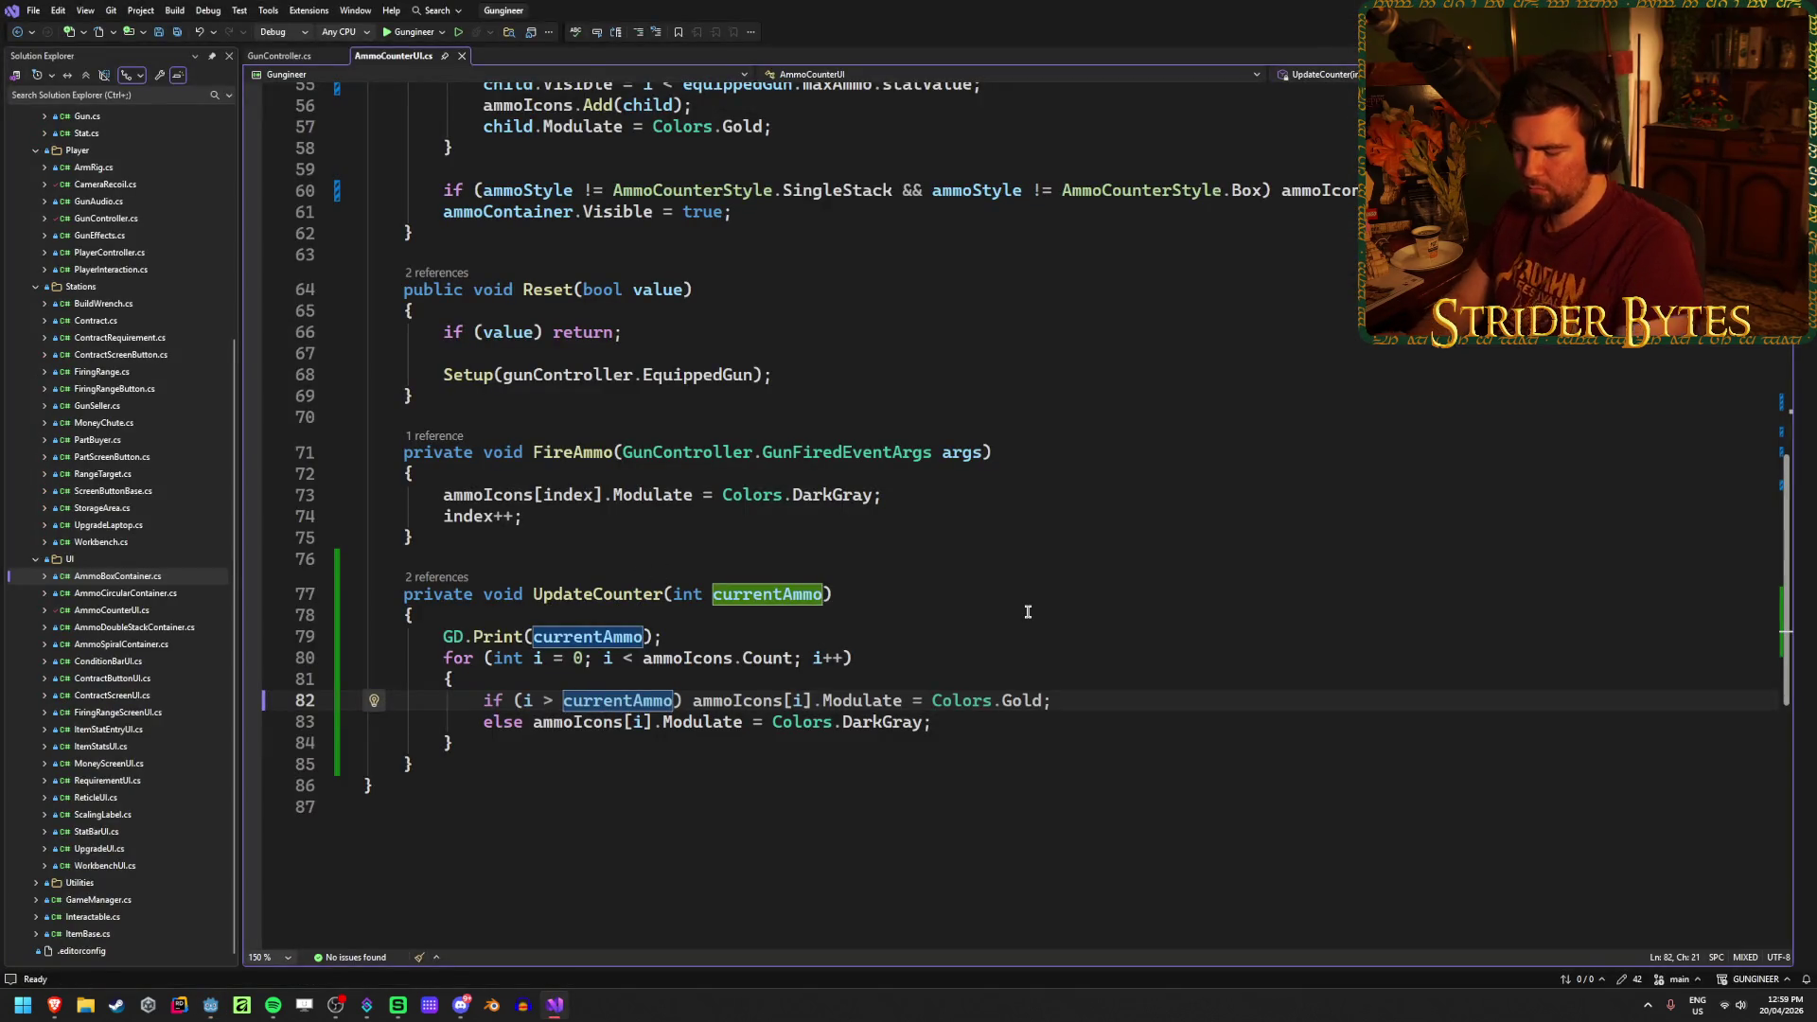
{"action": "type", "text": "equipped "}
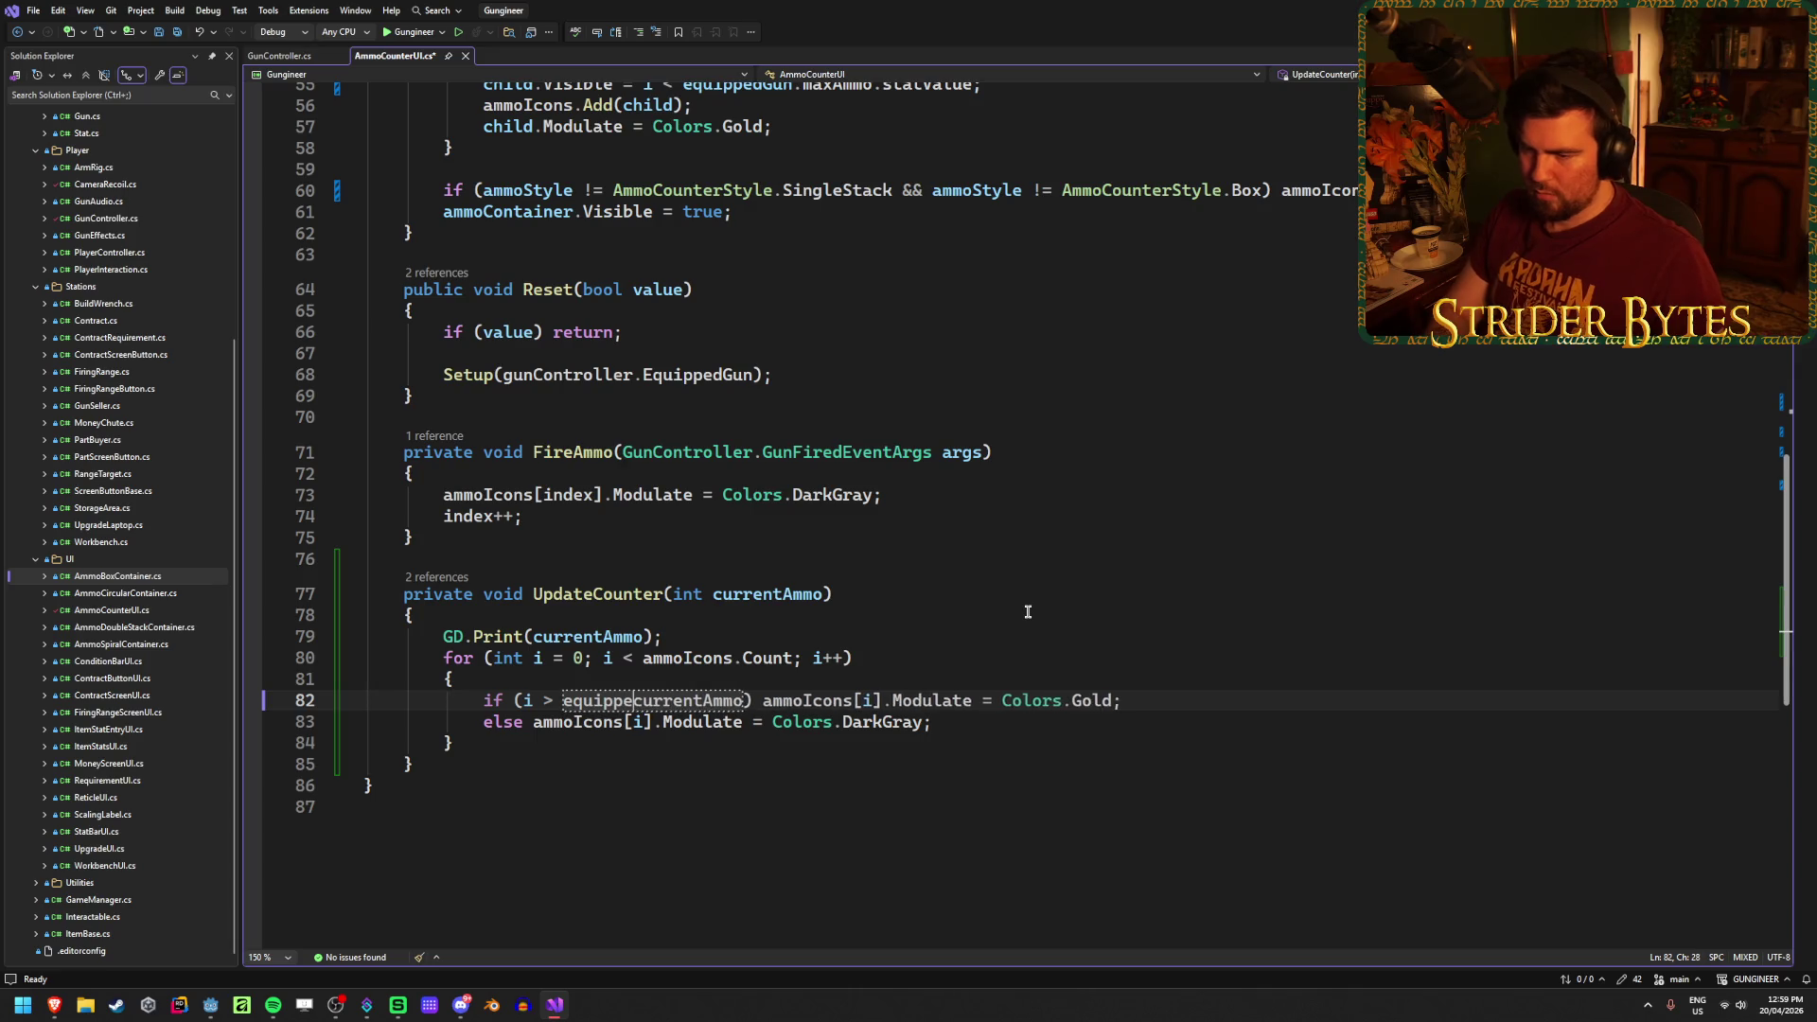
{"action": "type", "text": "Gun.ma"}
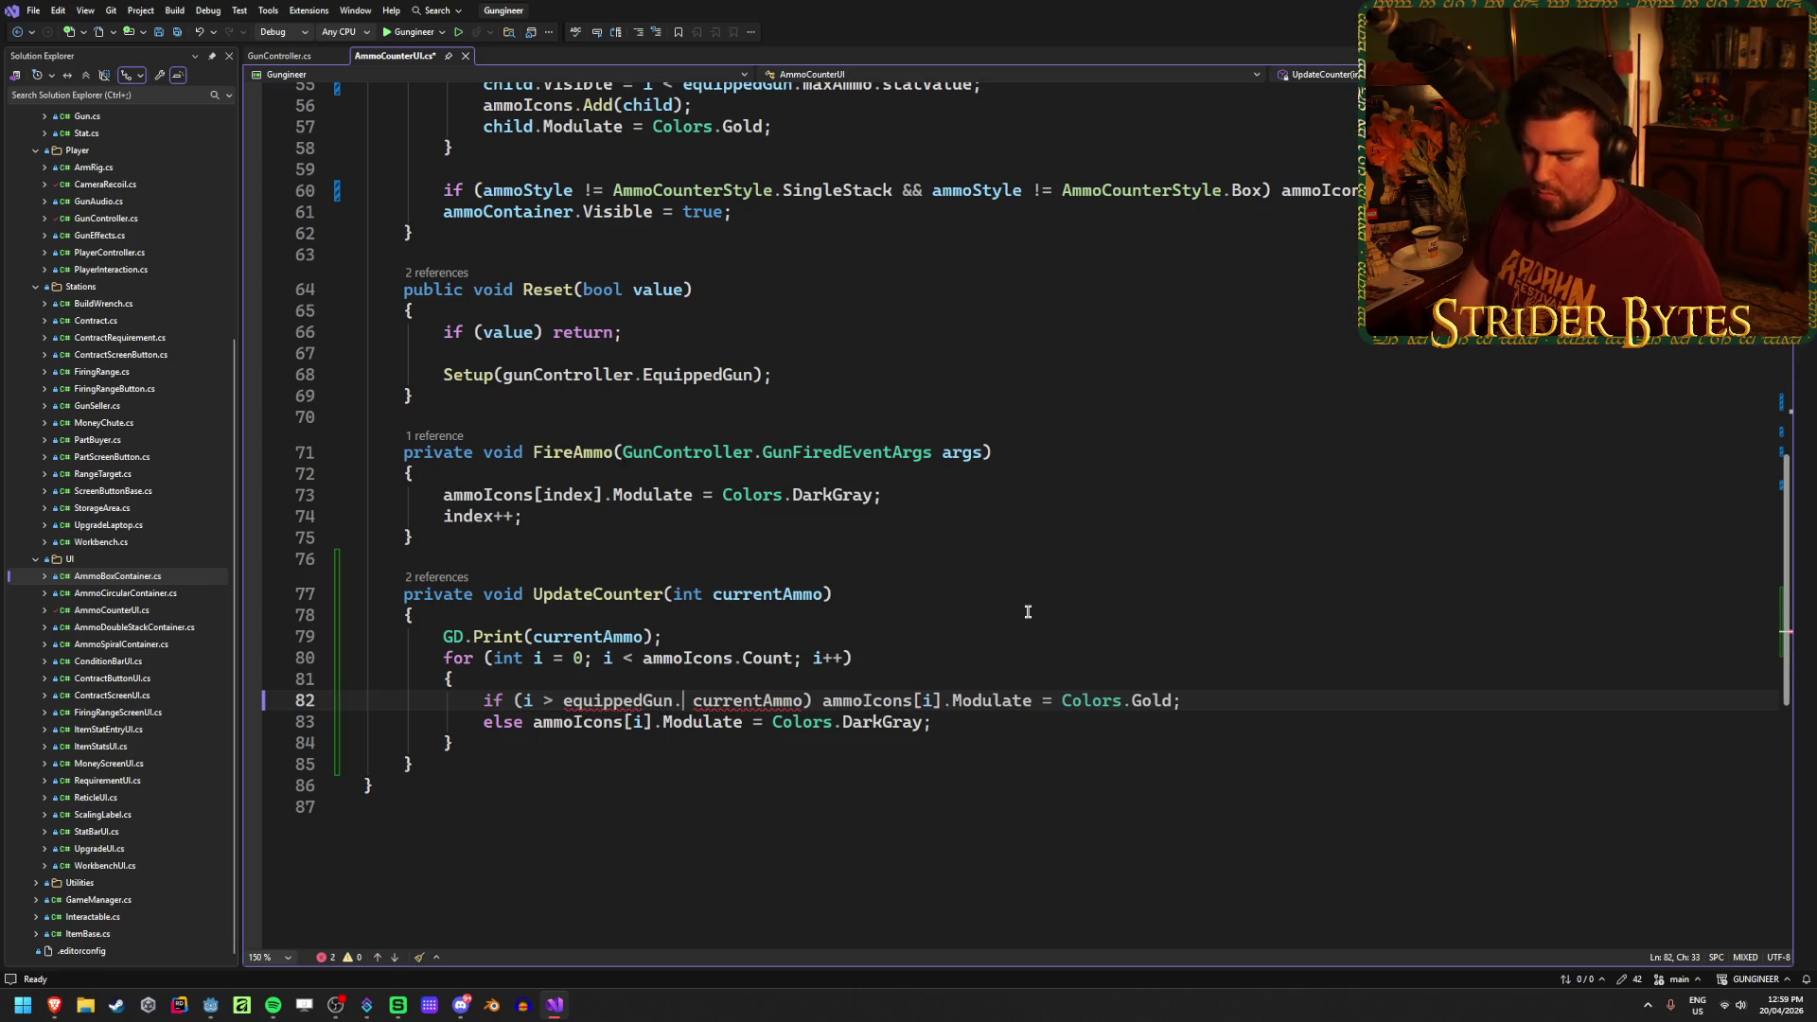
{"action": "key", "text": "BackSpace"}
{"action": "key", "text": "BackSpace"}
{"action": "key", "text": "BackSpace"}
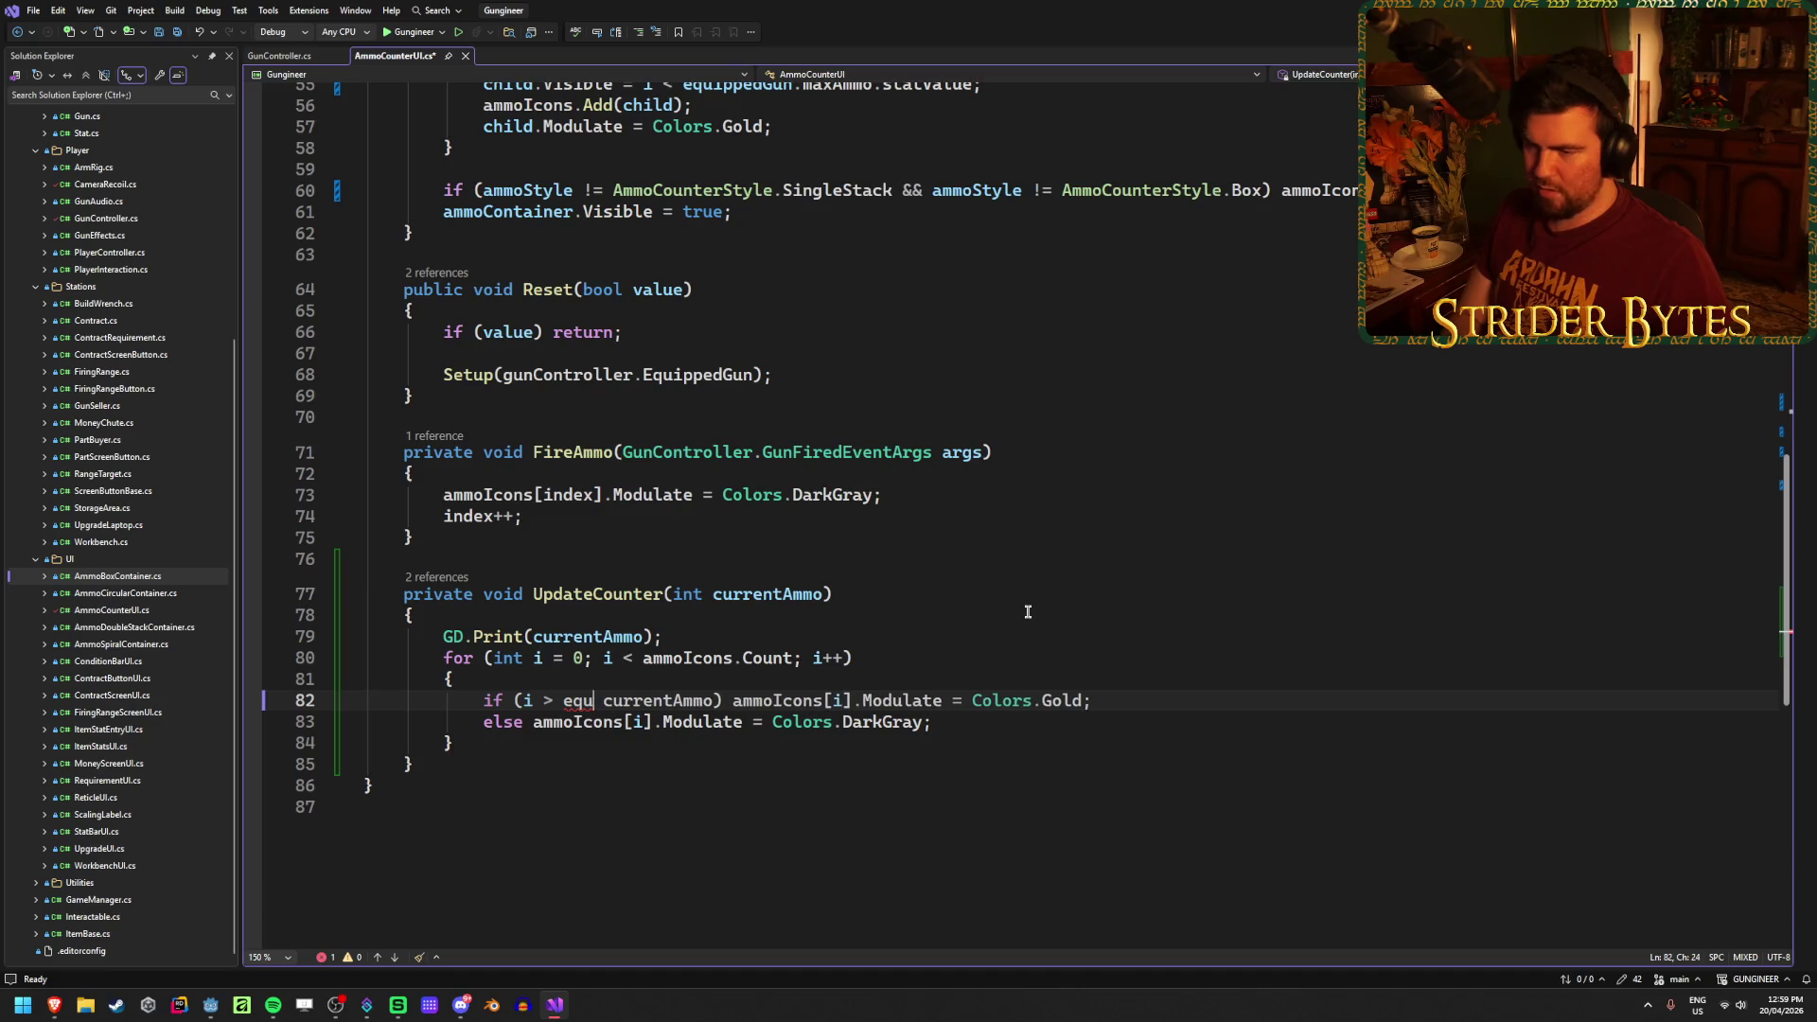
{"action": "scroll", "coordinate": [757, 528], "scroll_direction": "up", "scroll_amount": 4}
{"action": "scroll", "coordinate": [757, 528], "scroll_direction": "up", "scroll_amount": 14}
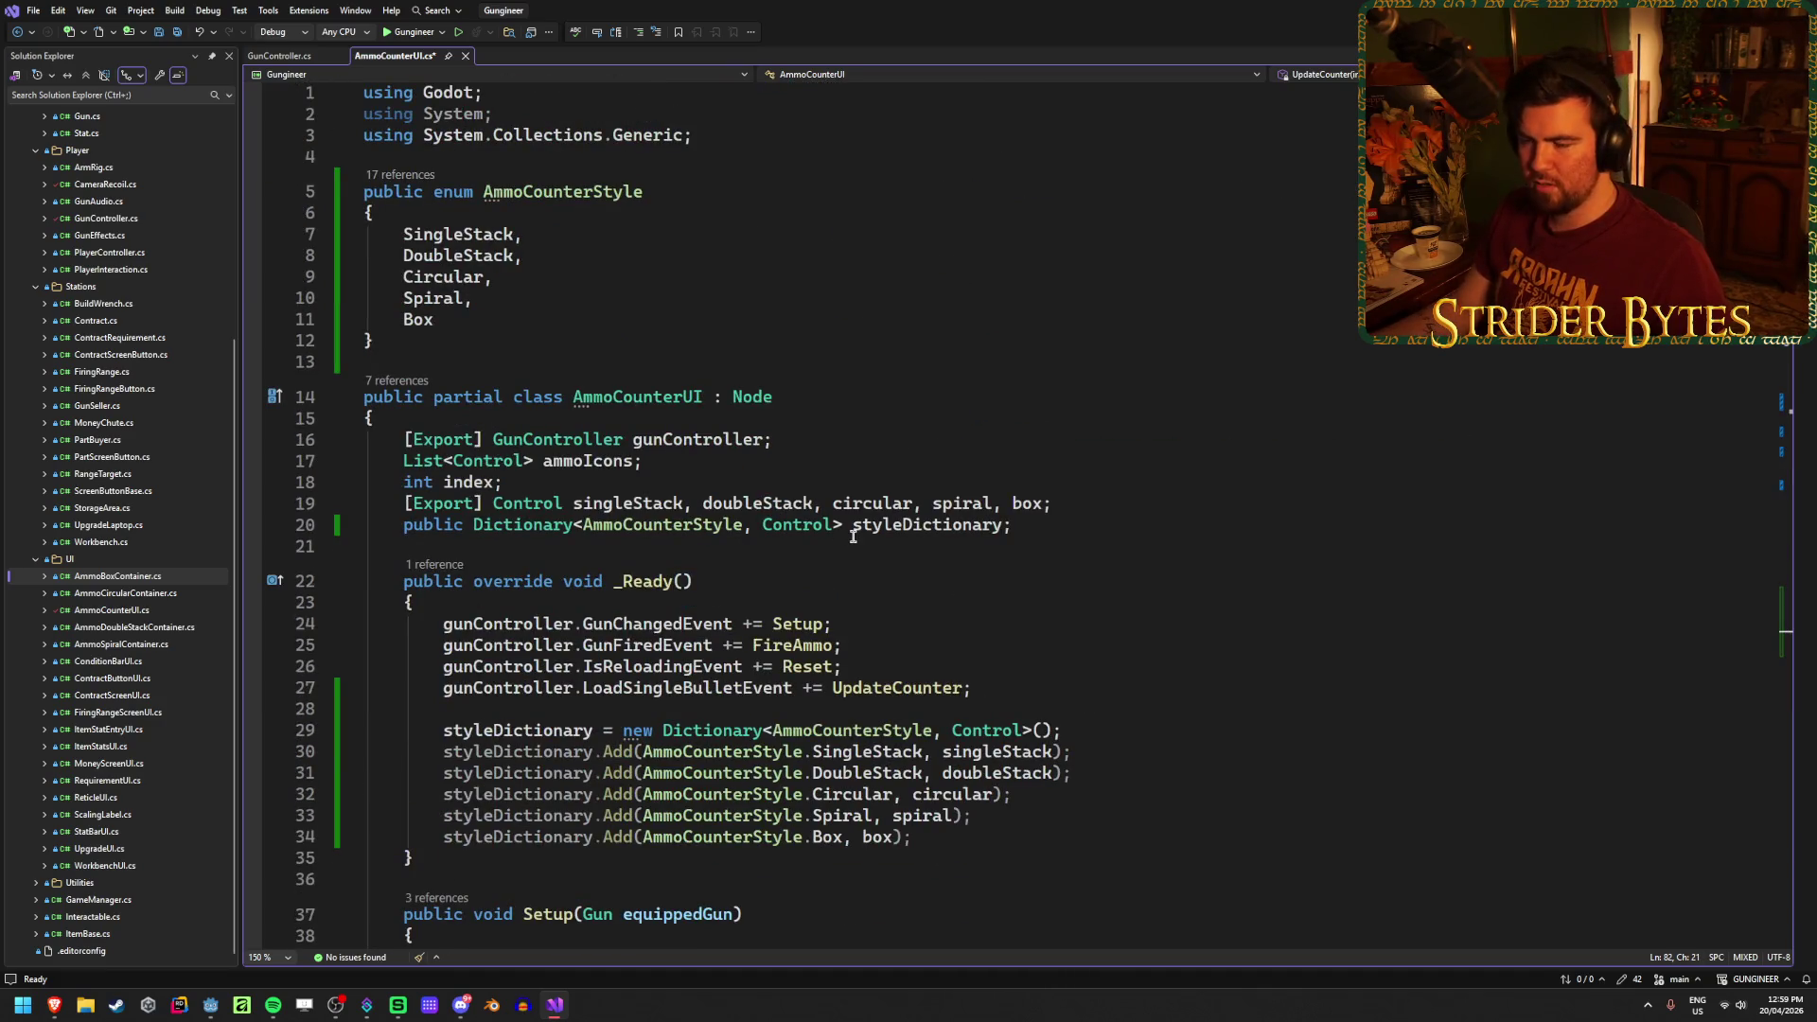
{"action": "scroll", "coordinate": [853, 536], "scroll_direction": "down", "scroll_amount": 13}
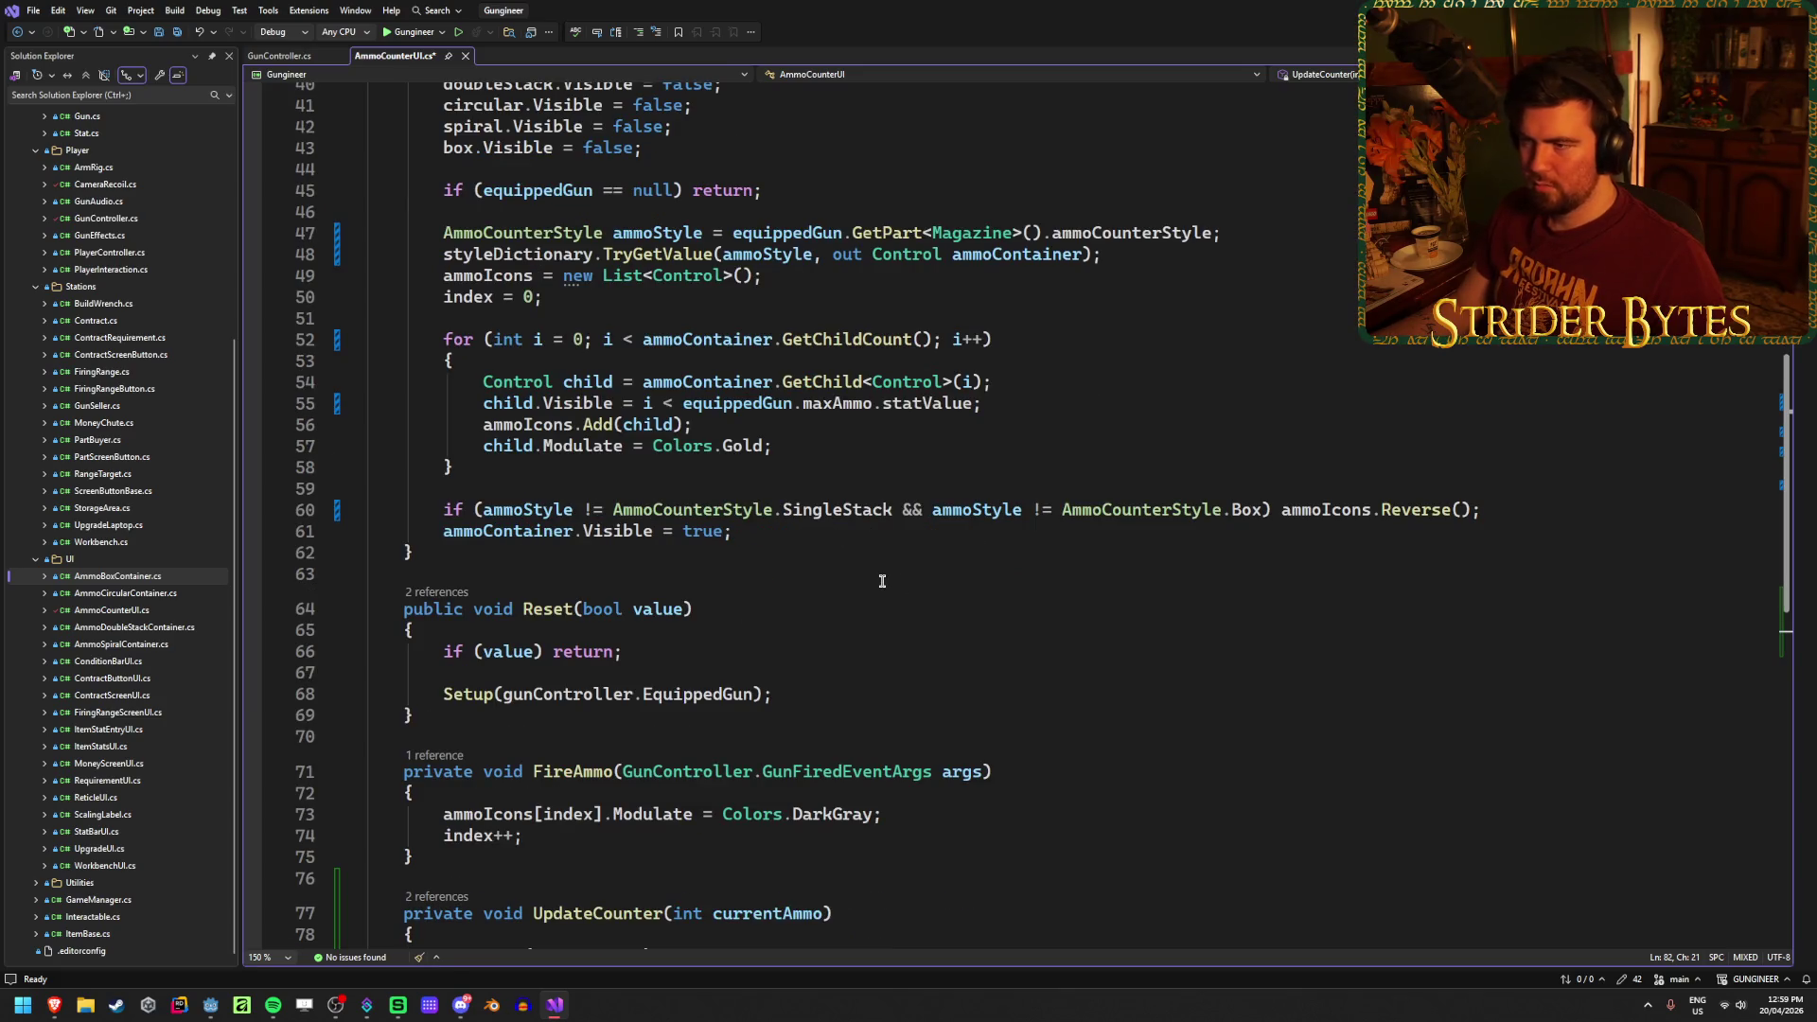
{"action": "scroll", "coordinate": [882, 581], "scroll_direction": "up", "scroll_amount": 4}
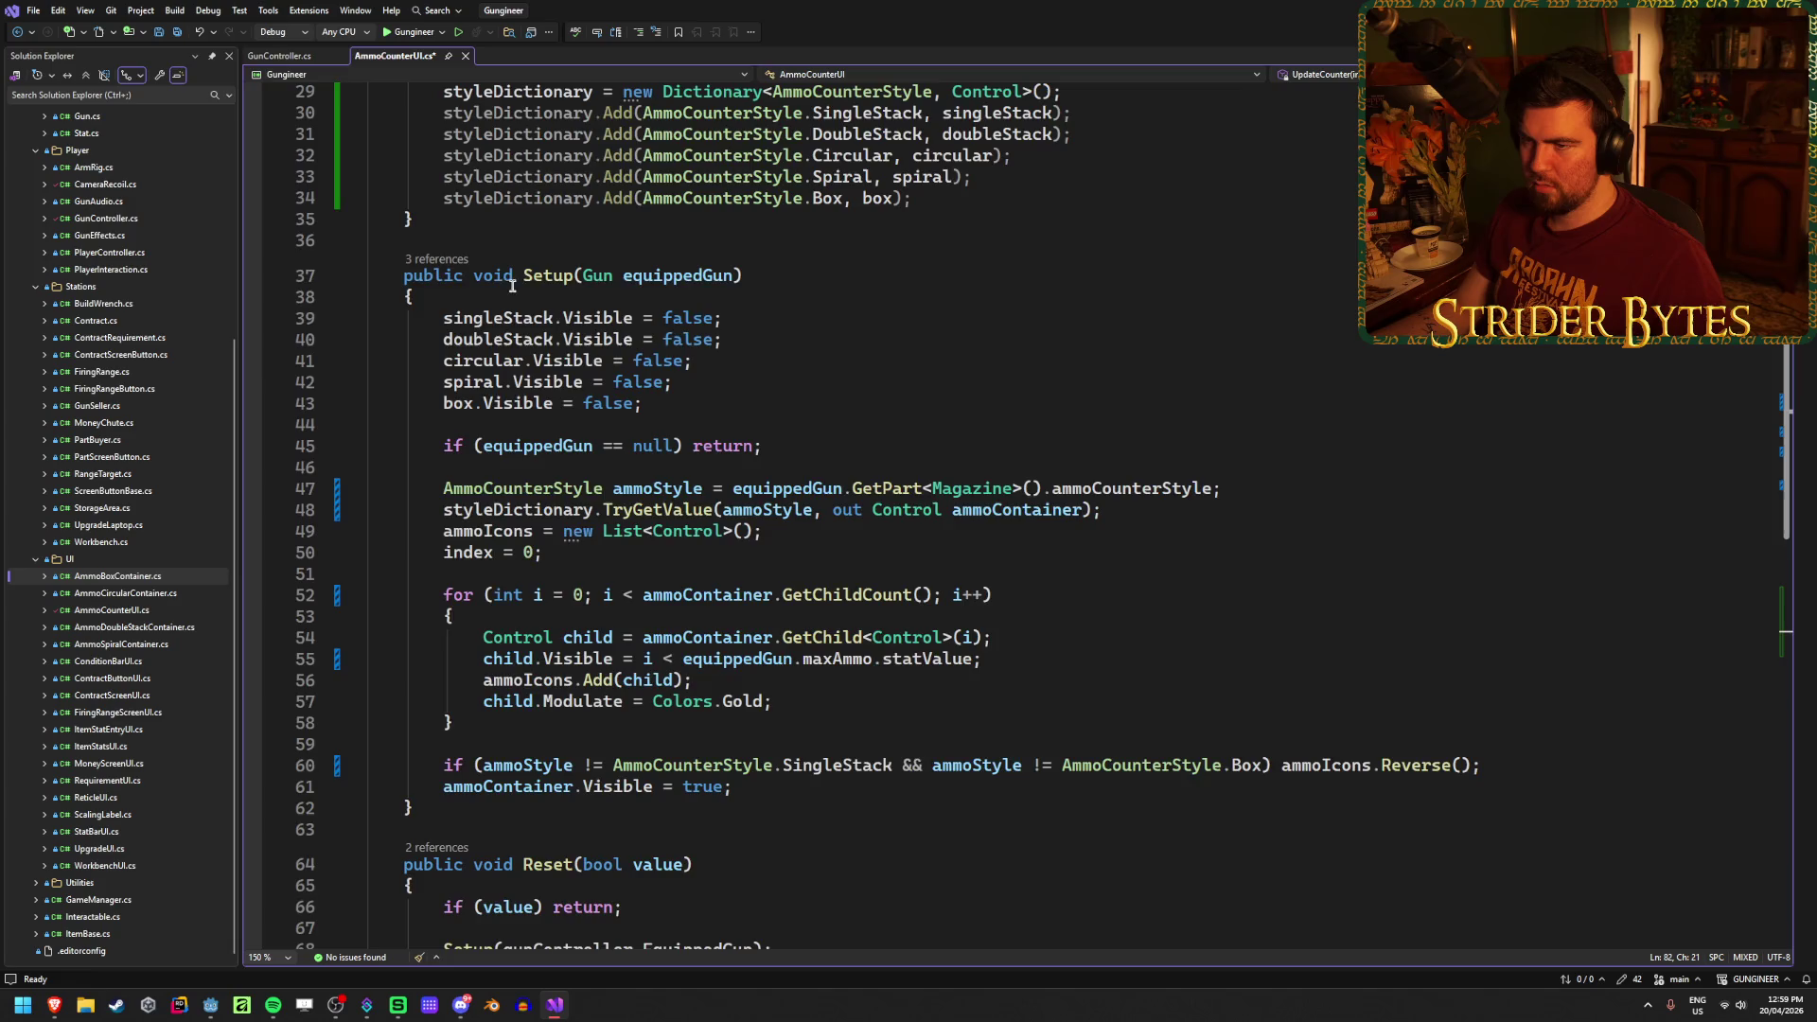
{"action": "scroll", "coordinate": [851, 519], "scroll_direction": "down", "scroll_amount": 10}
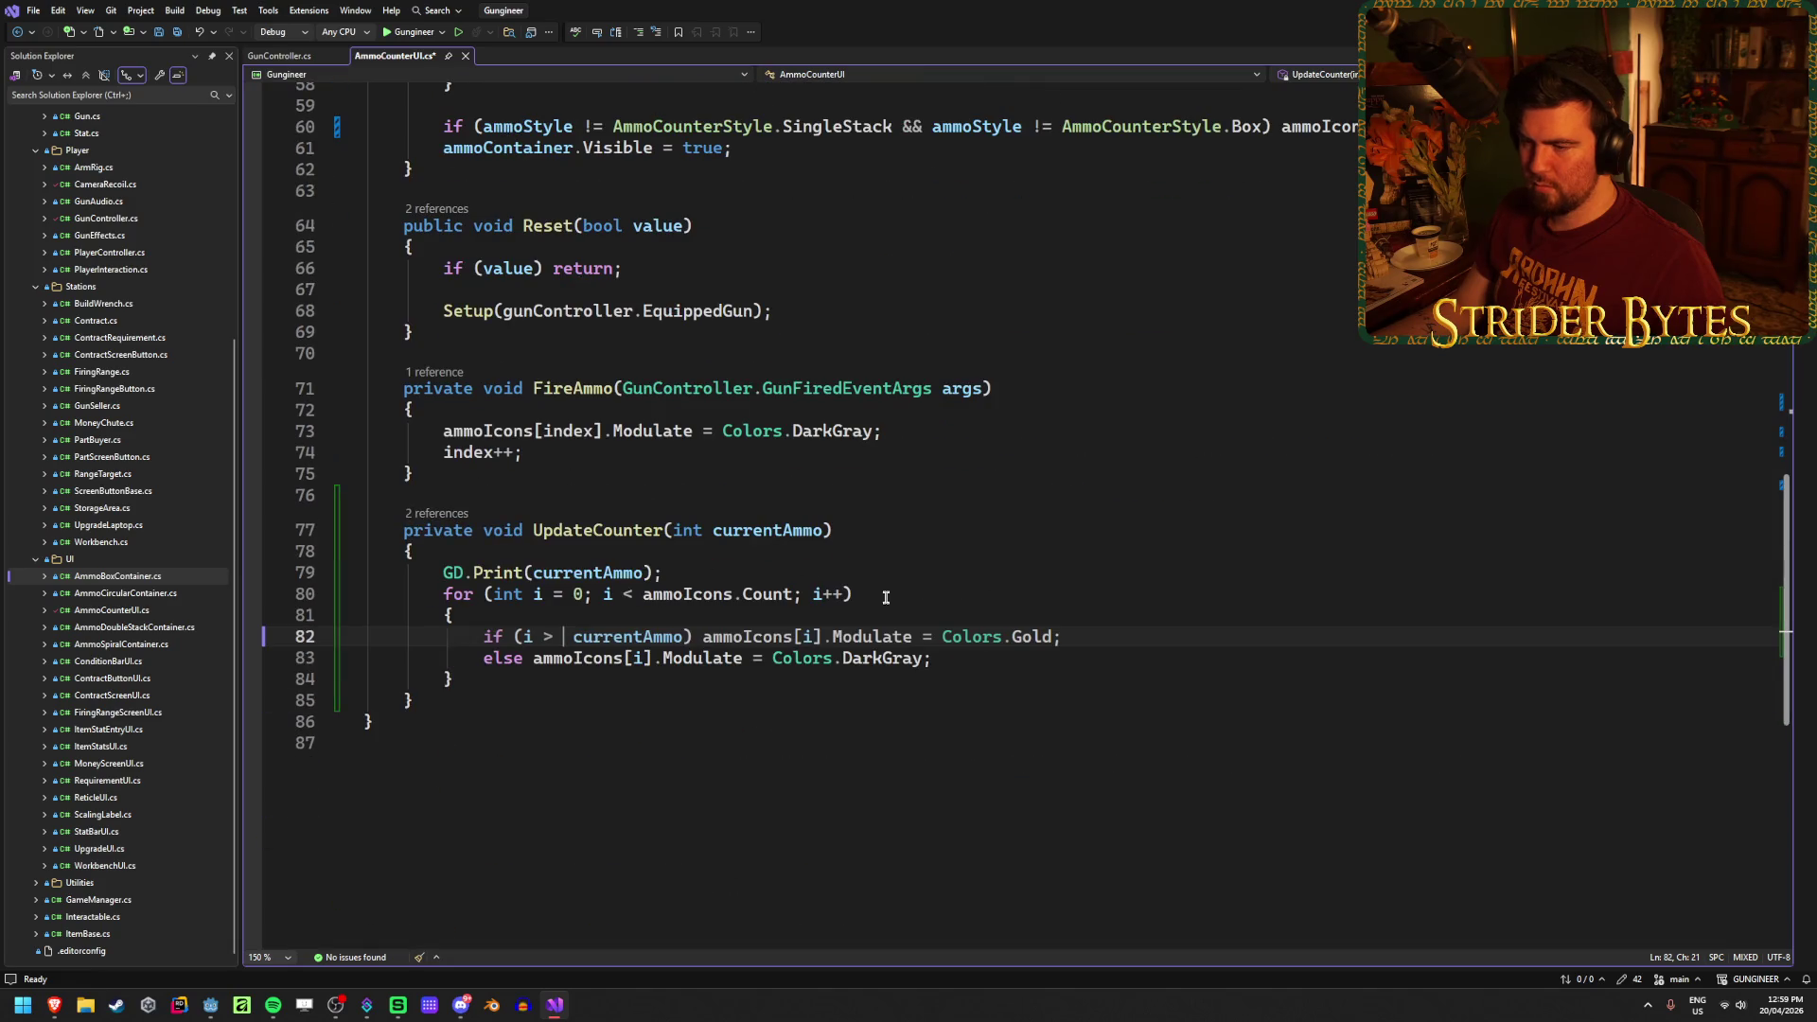
{"action": "left_click", "coordinate": [1104, 636]}
{"action": "key", "text": "ctrl+s"}
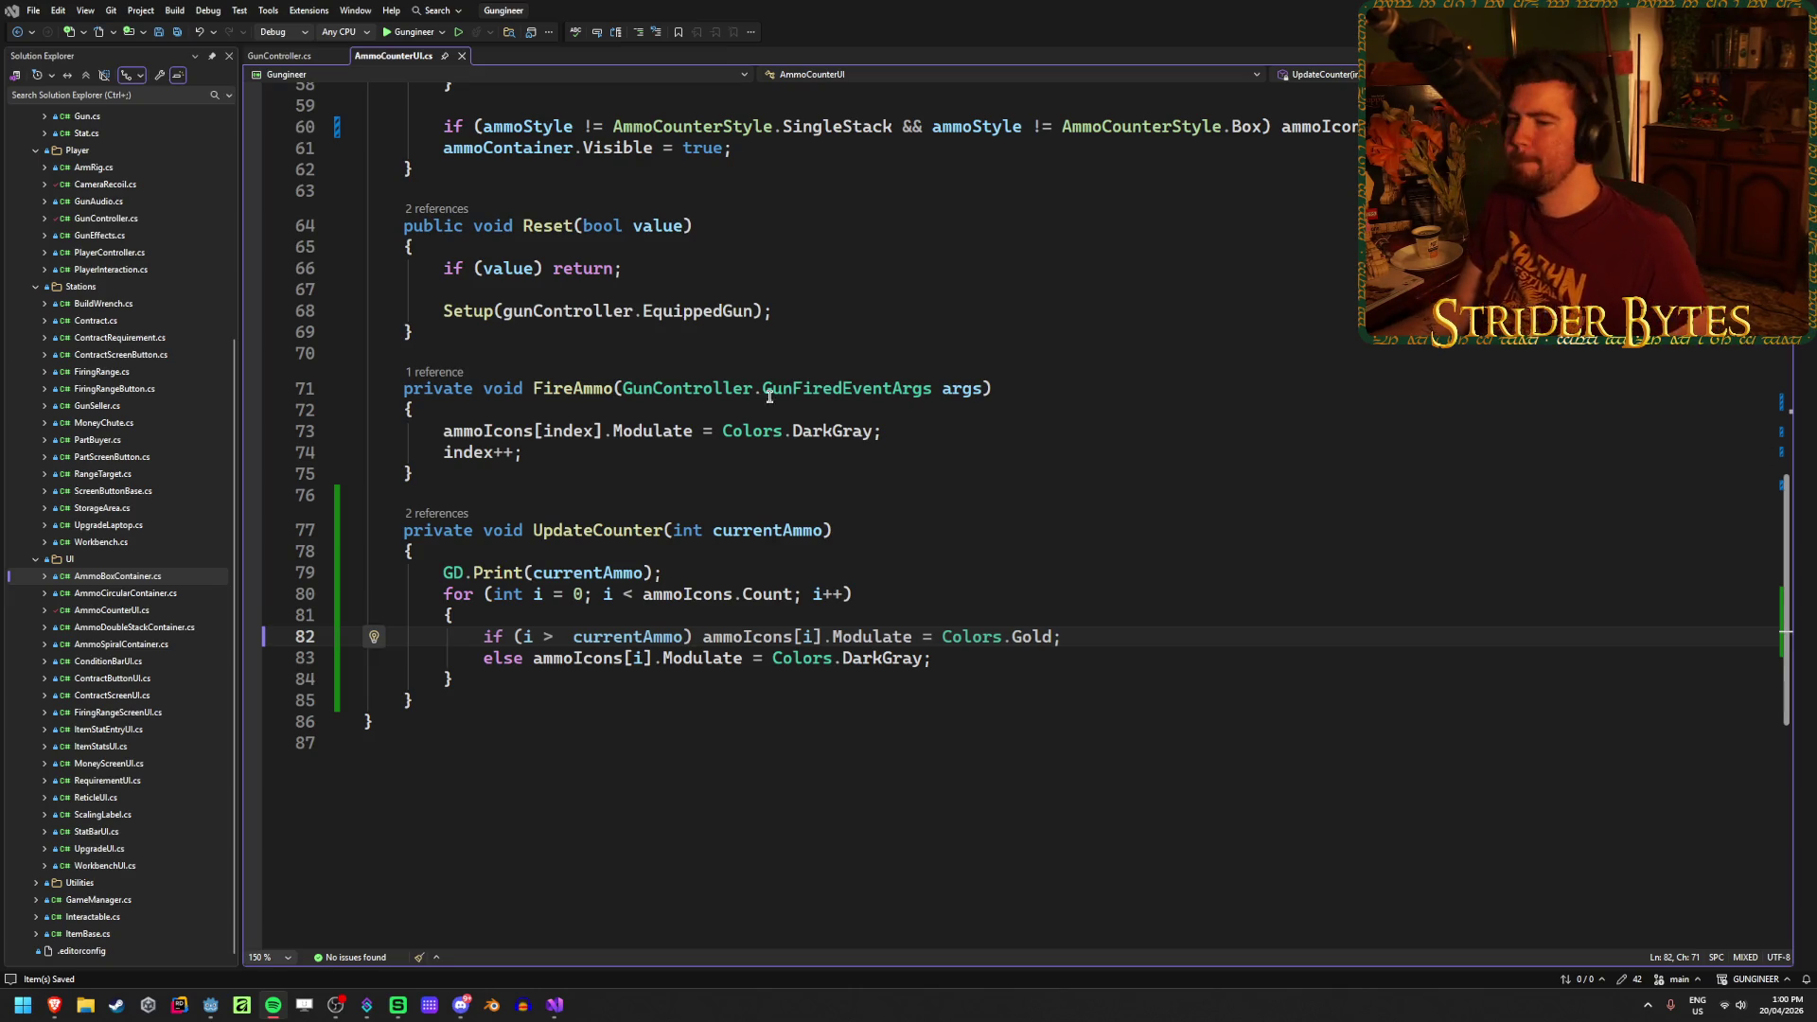
{"action": "key", "text": "Down"}
{"action": "key", "text": "Down"}
Step: Rewrite line 82's condition against gunController.EquippedGun.maxAmmo.statValue - currentAmmo and save
{"action": "left_click", "coordinate": [1076, 642]}
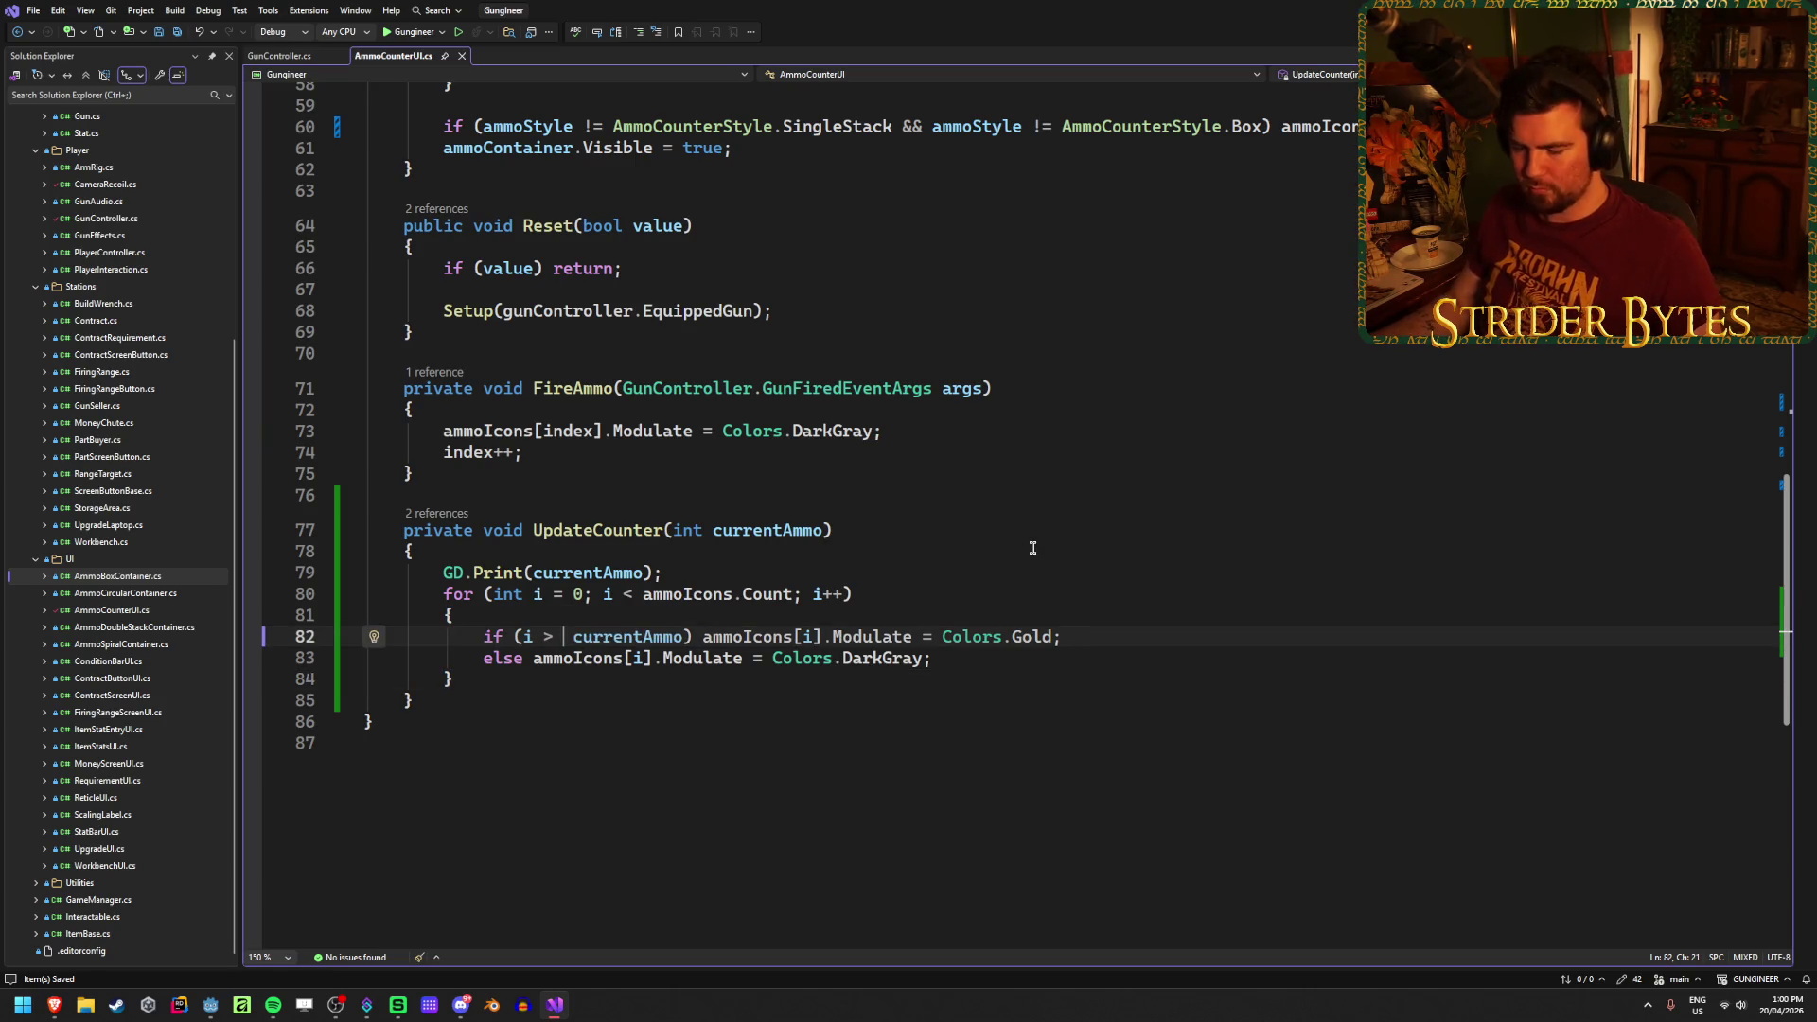
{"action": "type", "text": "gunC"}
{"action": "key", "text": "Tab"}
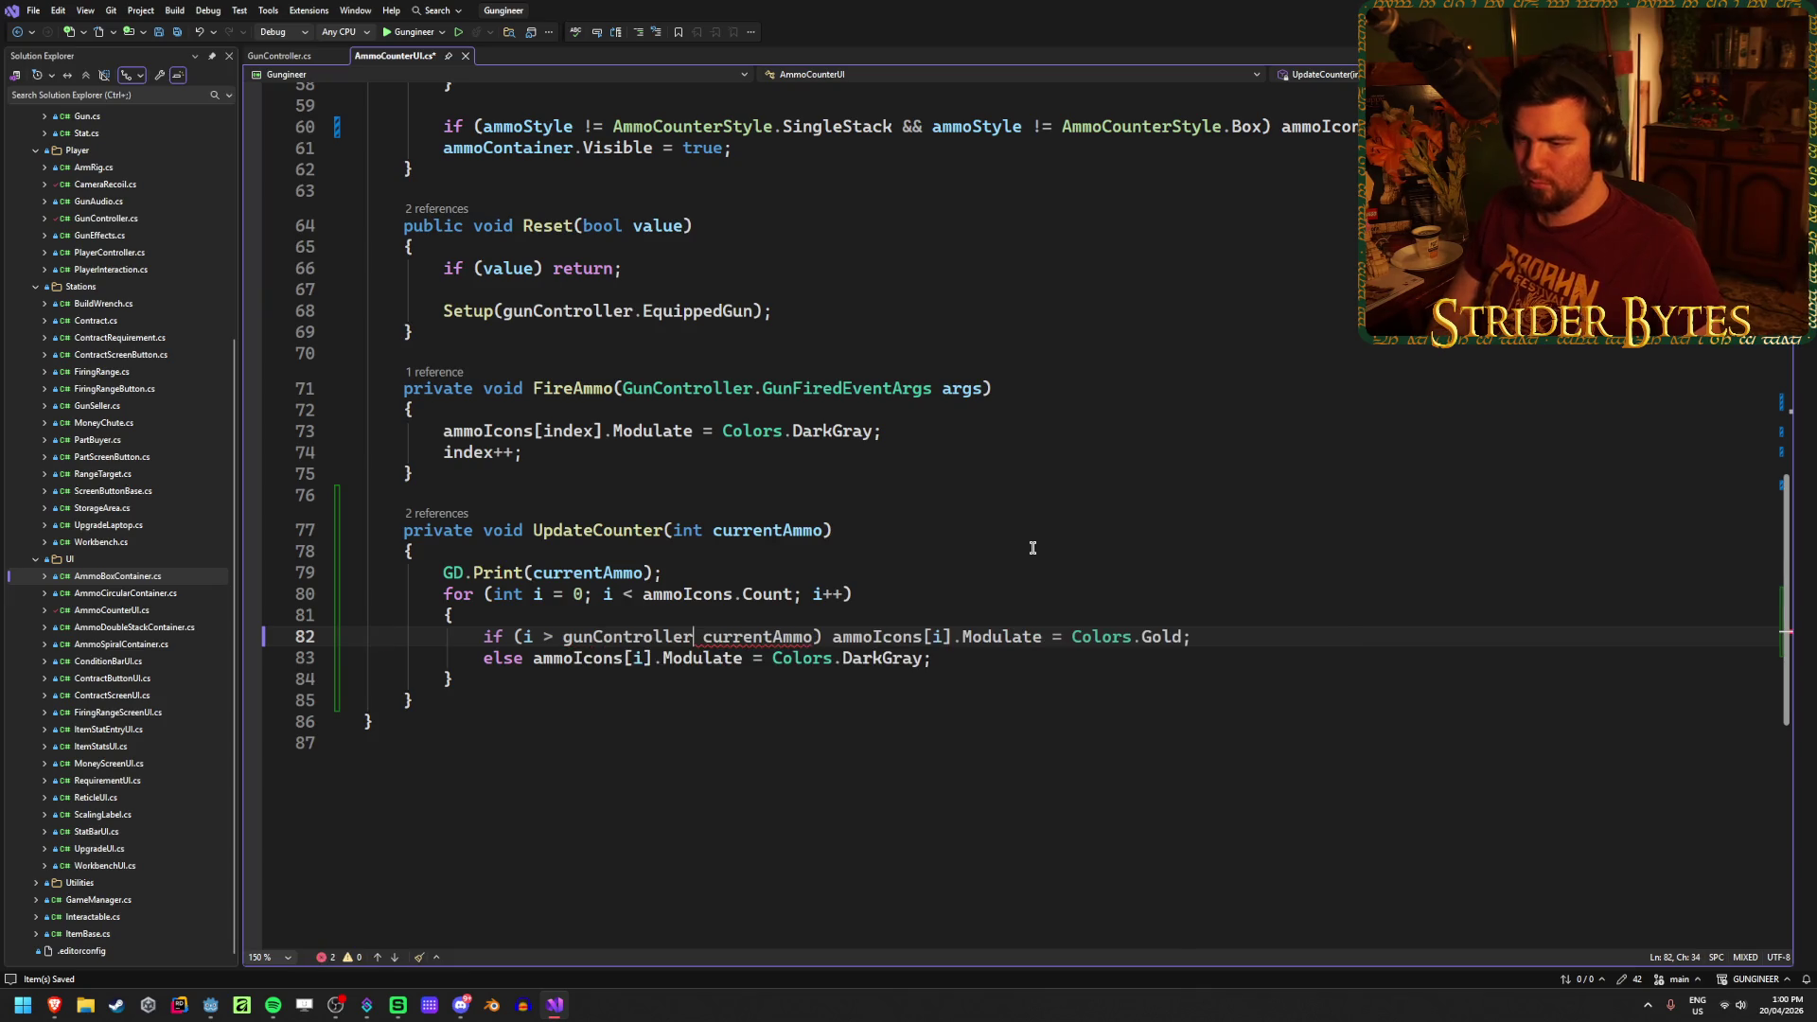
{"action": "type", "text": ".eq"}
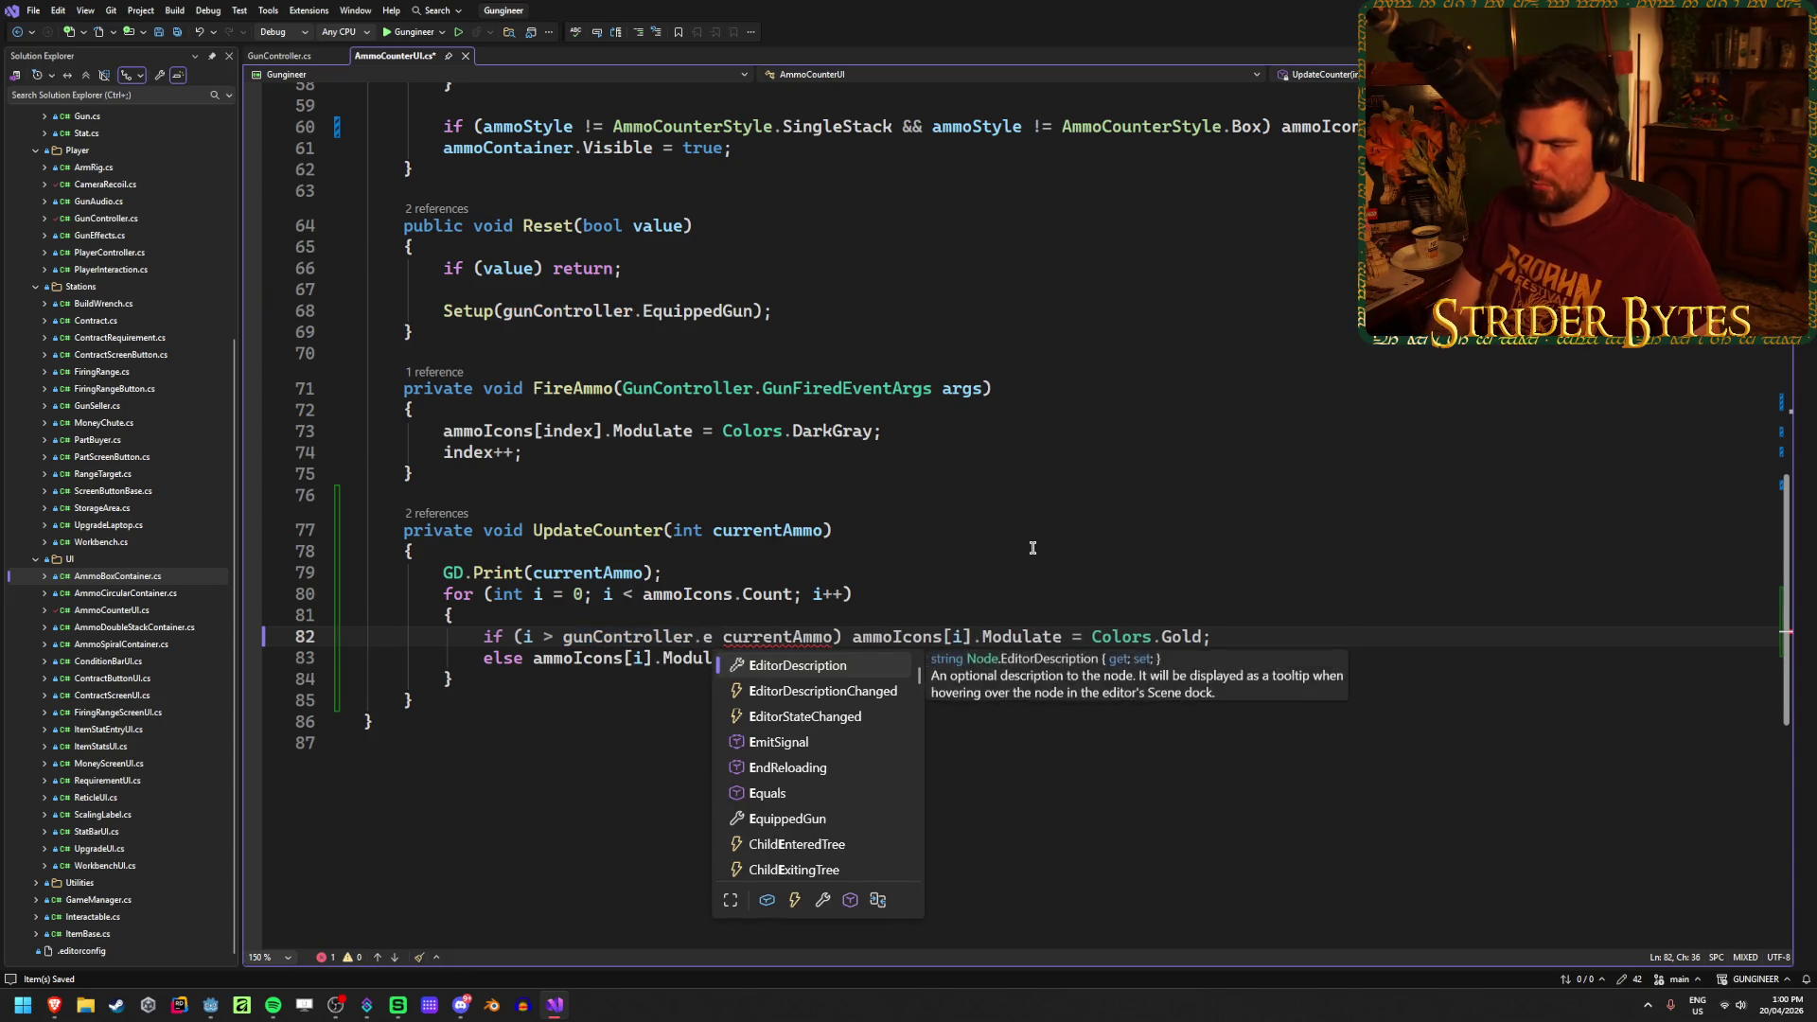
{"action": "key", "text": "Down"}
{"action": "key", "text": "Tab"}
{"action": "type", "text": "."}
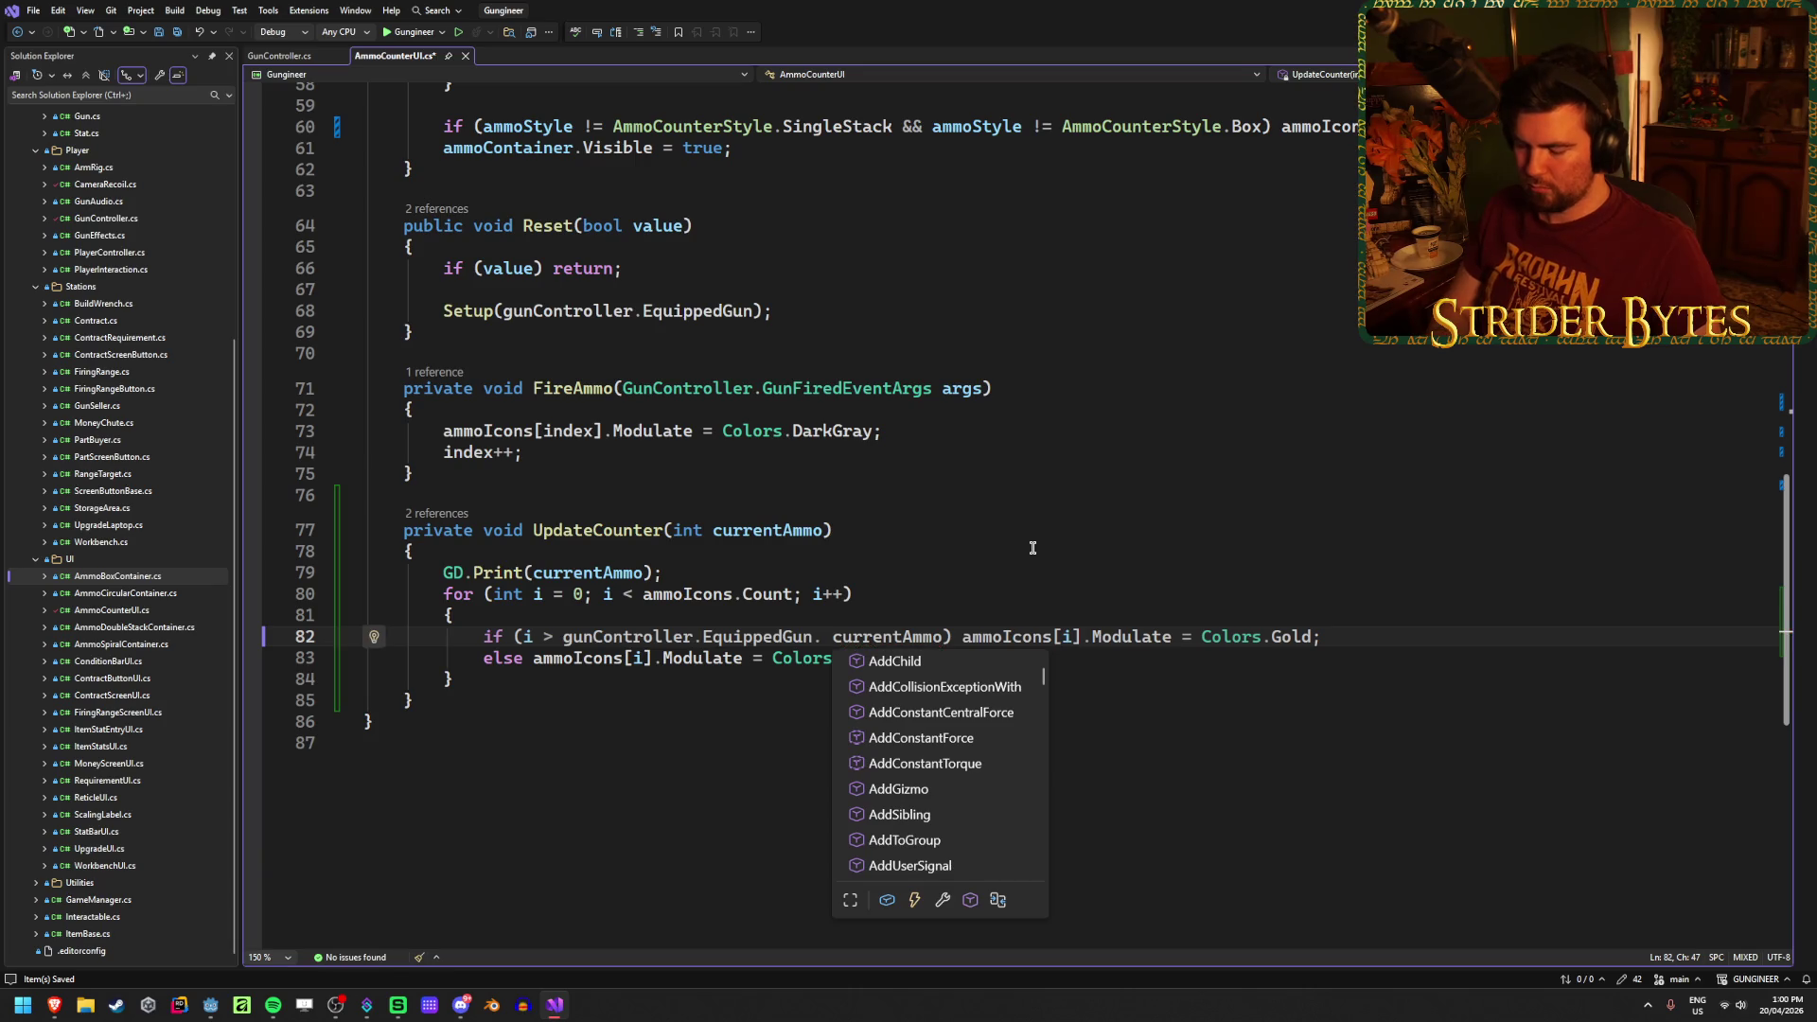
{"action": "type", "text": "max"}
{"action": "key", "text": "Tab"}
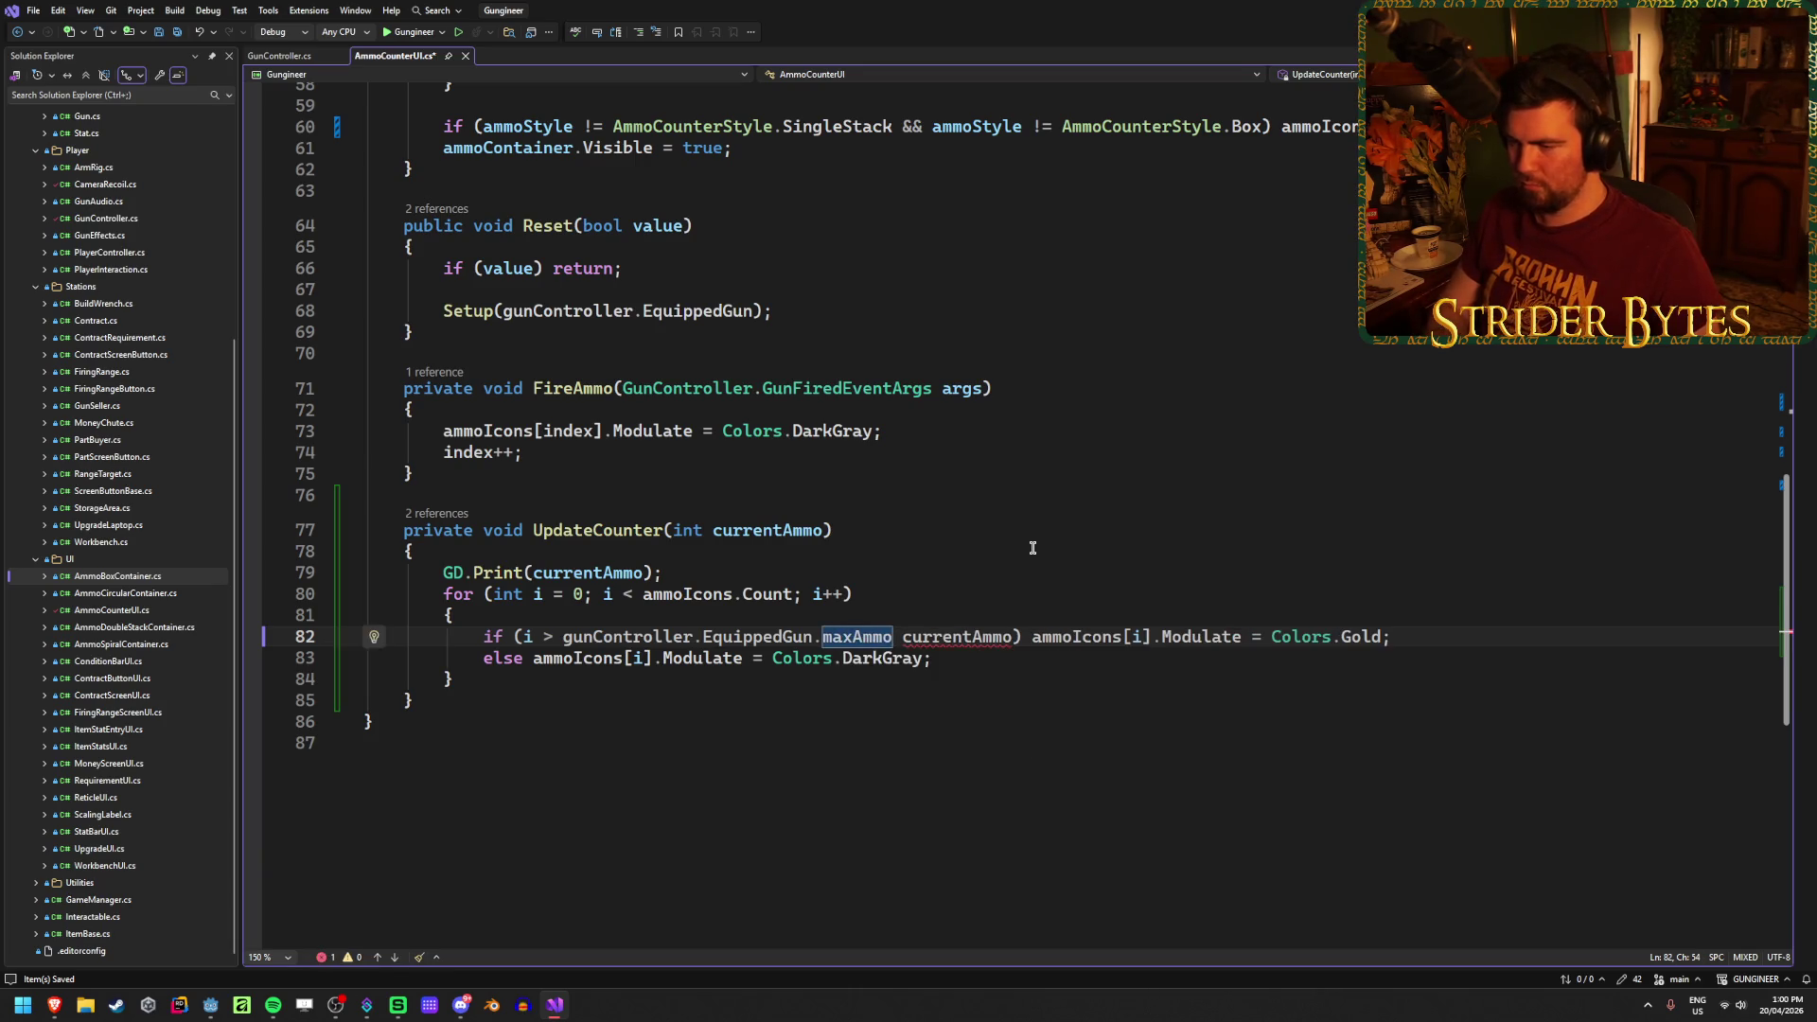
{"action": "type", "text": ".st"}
{"action": "key", "text": "Down"}
{"action": "key", "text": "Tab"}
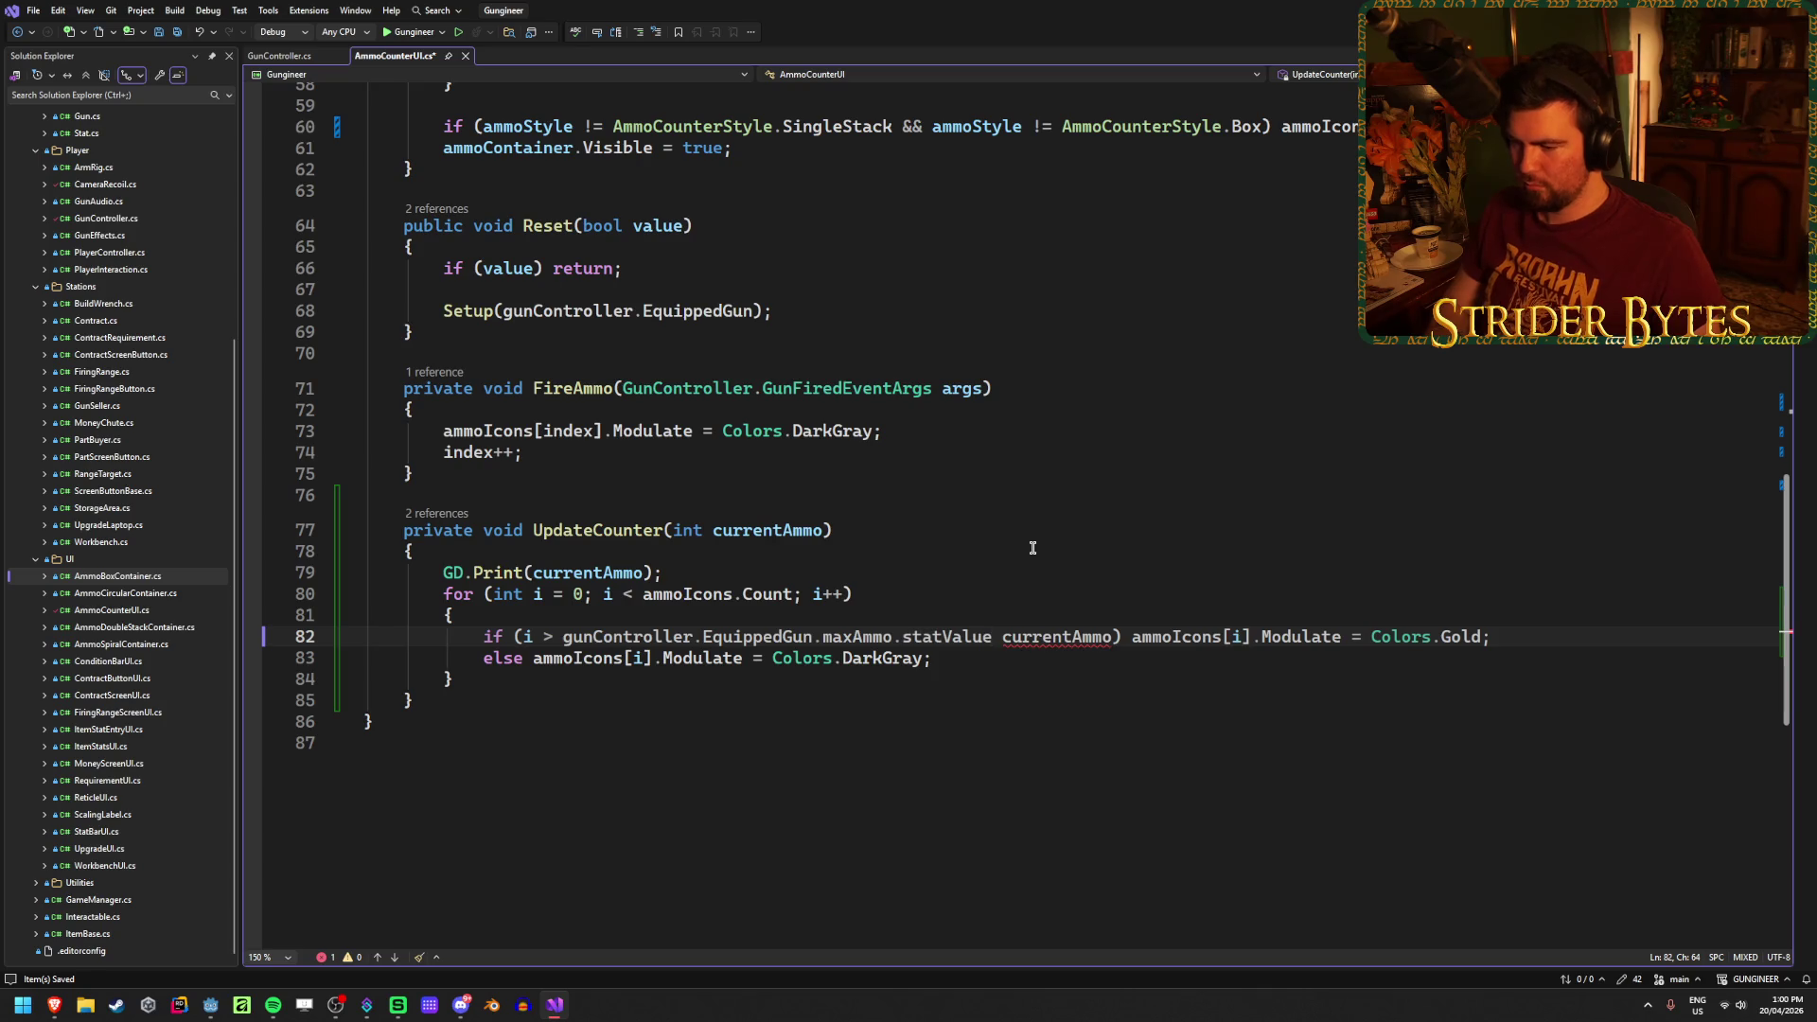
{"action": "type", "text": "-"}
{"action": "key", "text": "ctrl+s"}
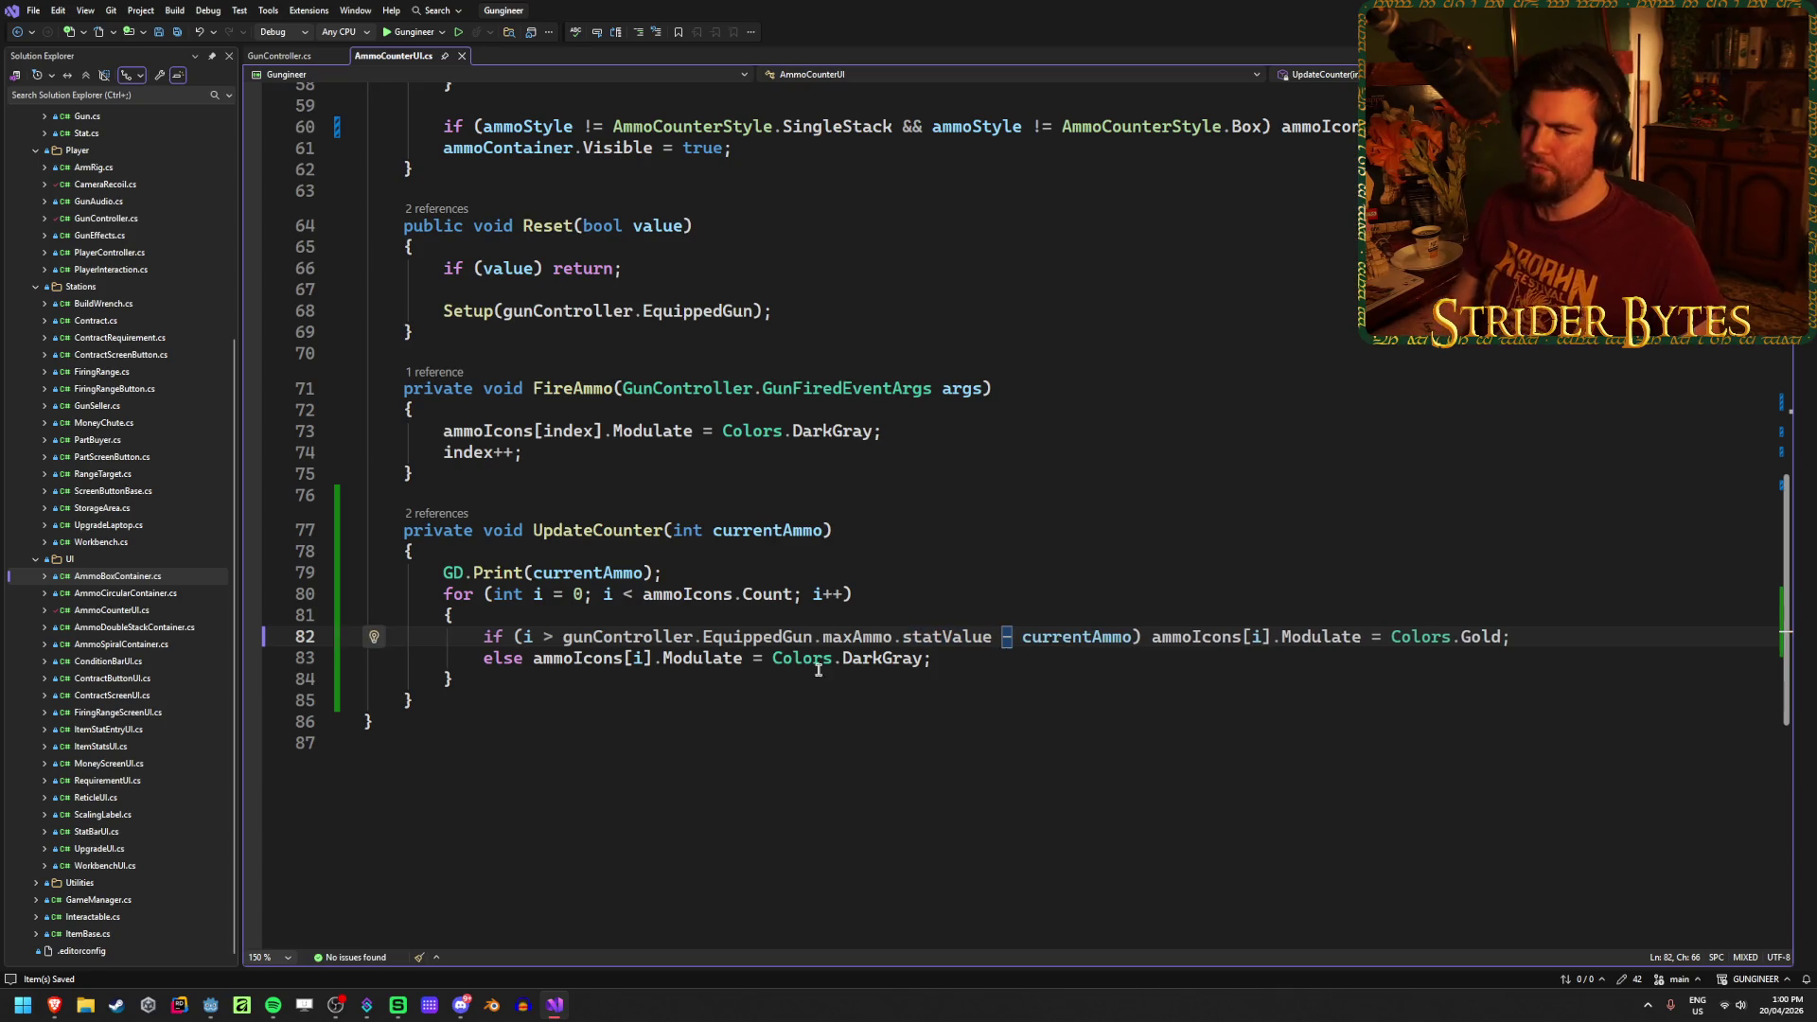
Step: Change the comparison to i >=, then build and run the game in Godot with F5
{"action": "left_click", "coordinate": [838, 637]}
{"action": "left_click", "coordinate": [947, 636]}
{"action": "left_click", "coordinate": [1088, 636]}
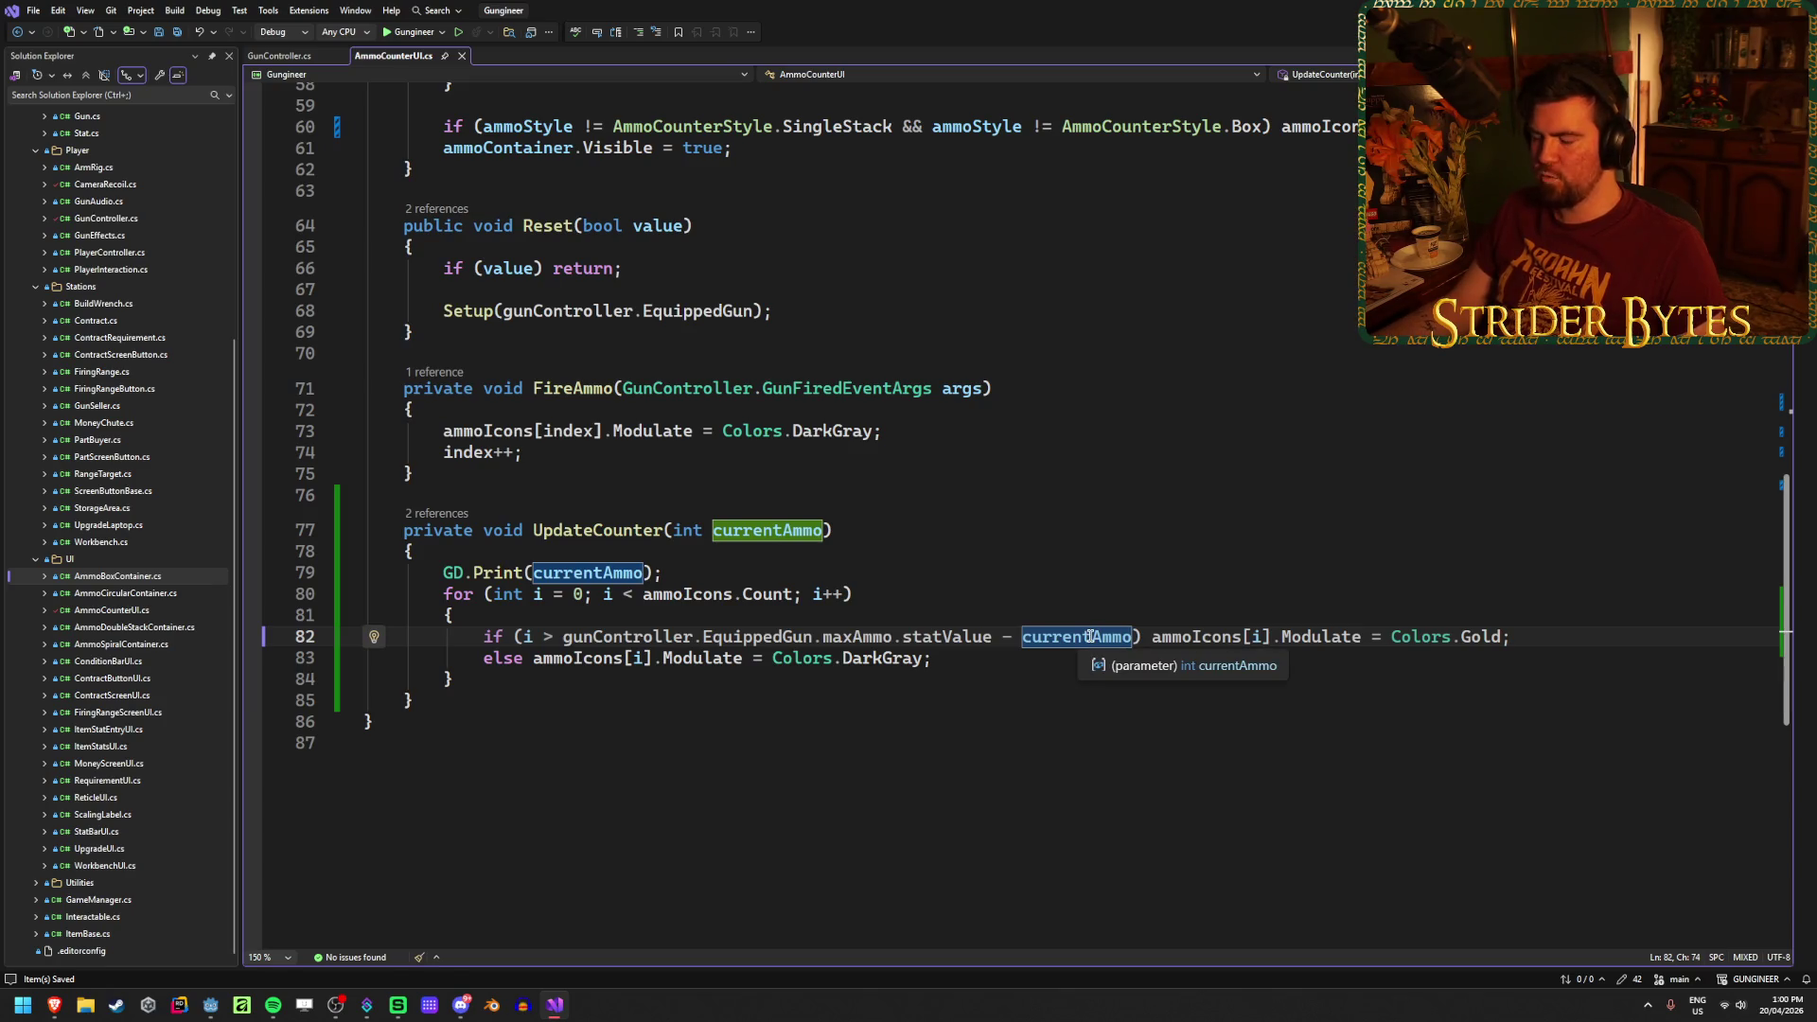
{"action": "left_click", "coordinate": [603, 637]}
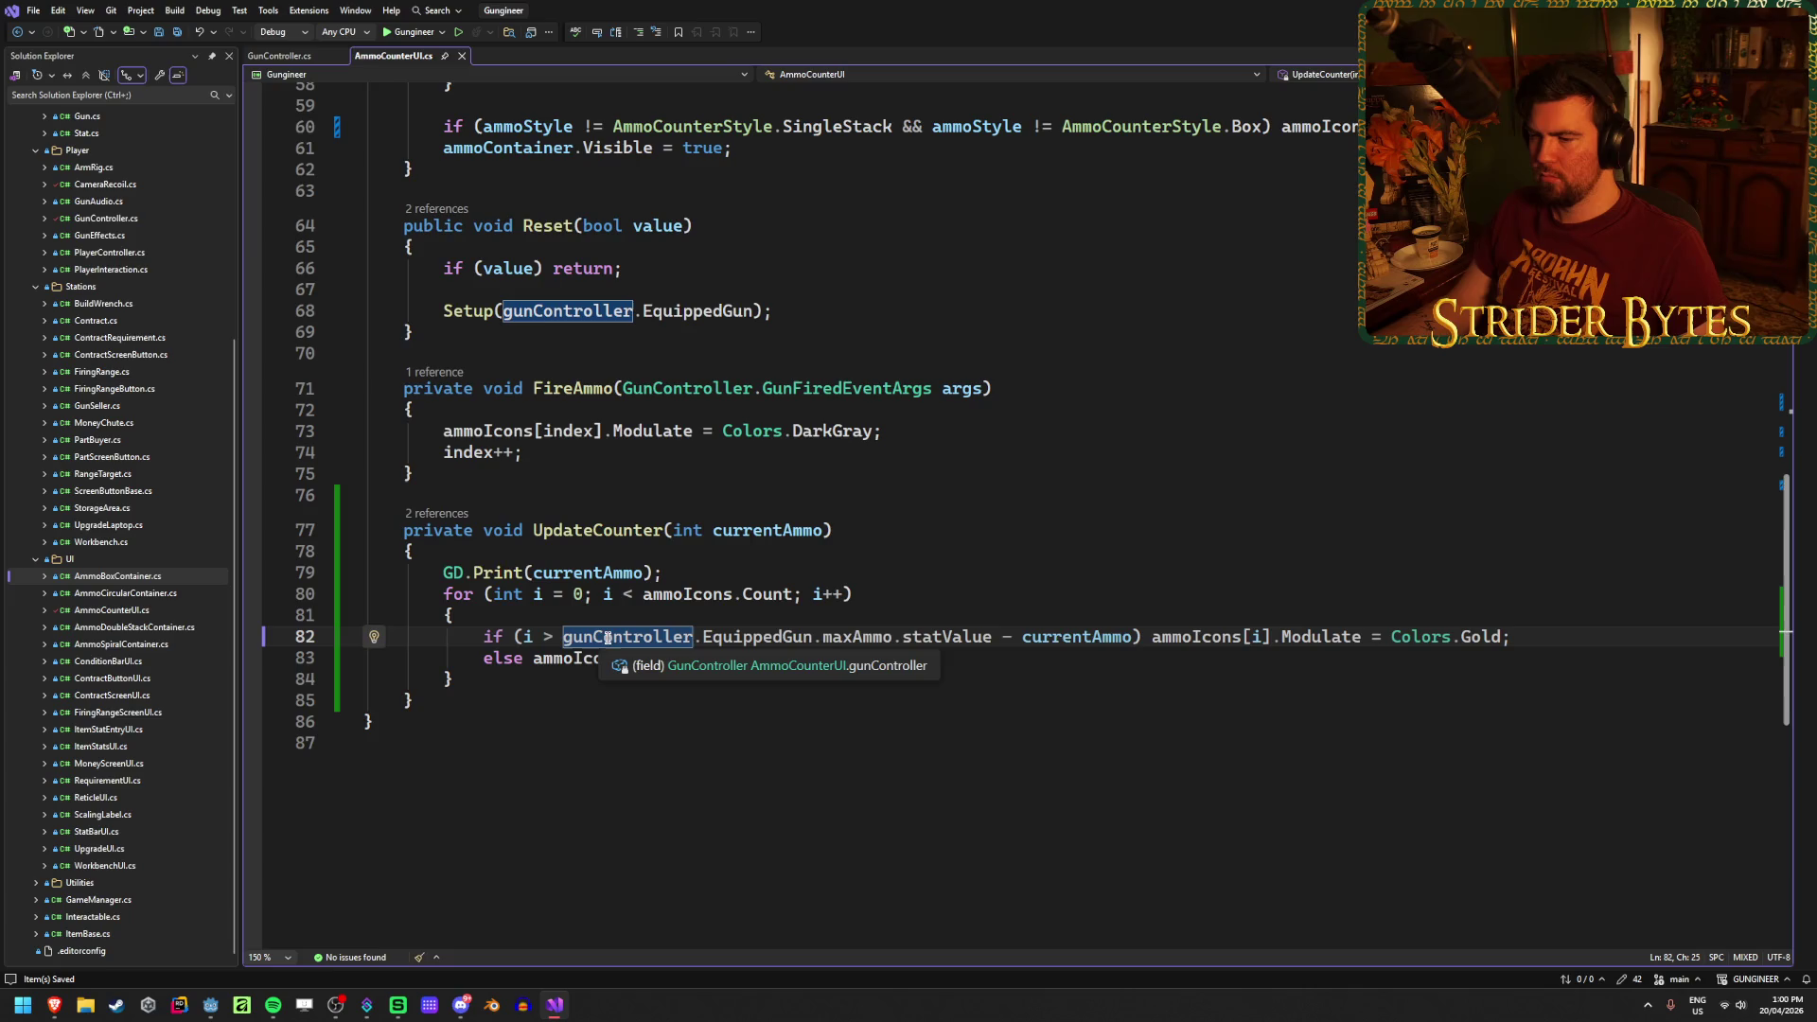
{"action": "left_click", "coordinate": [535, 634]}
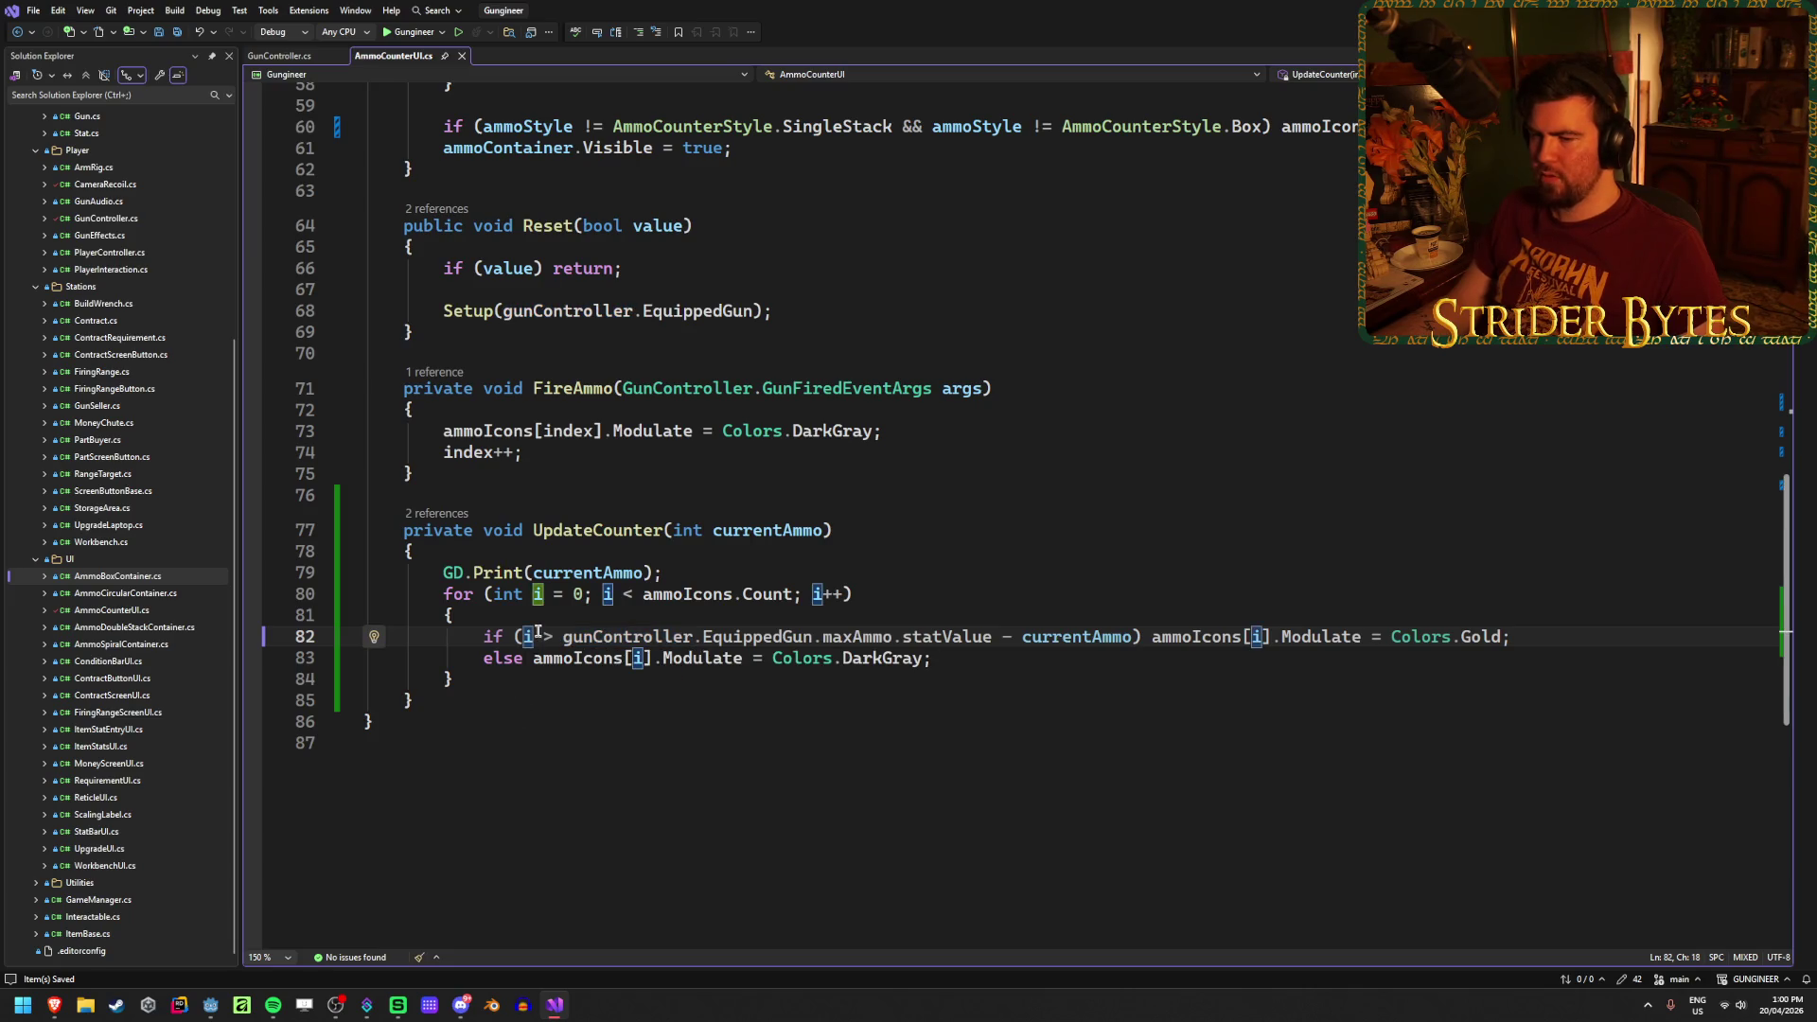
{"action": "left_click", "coordinate": [552, 637]}
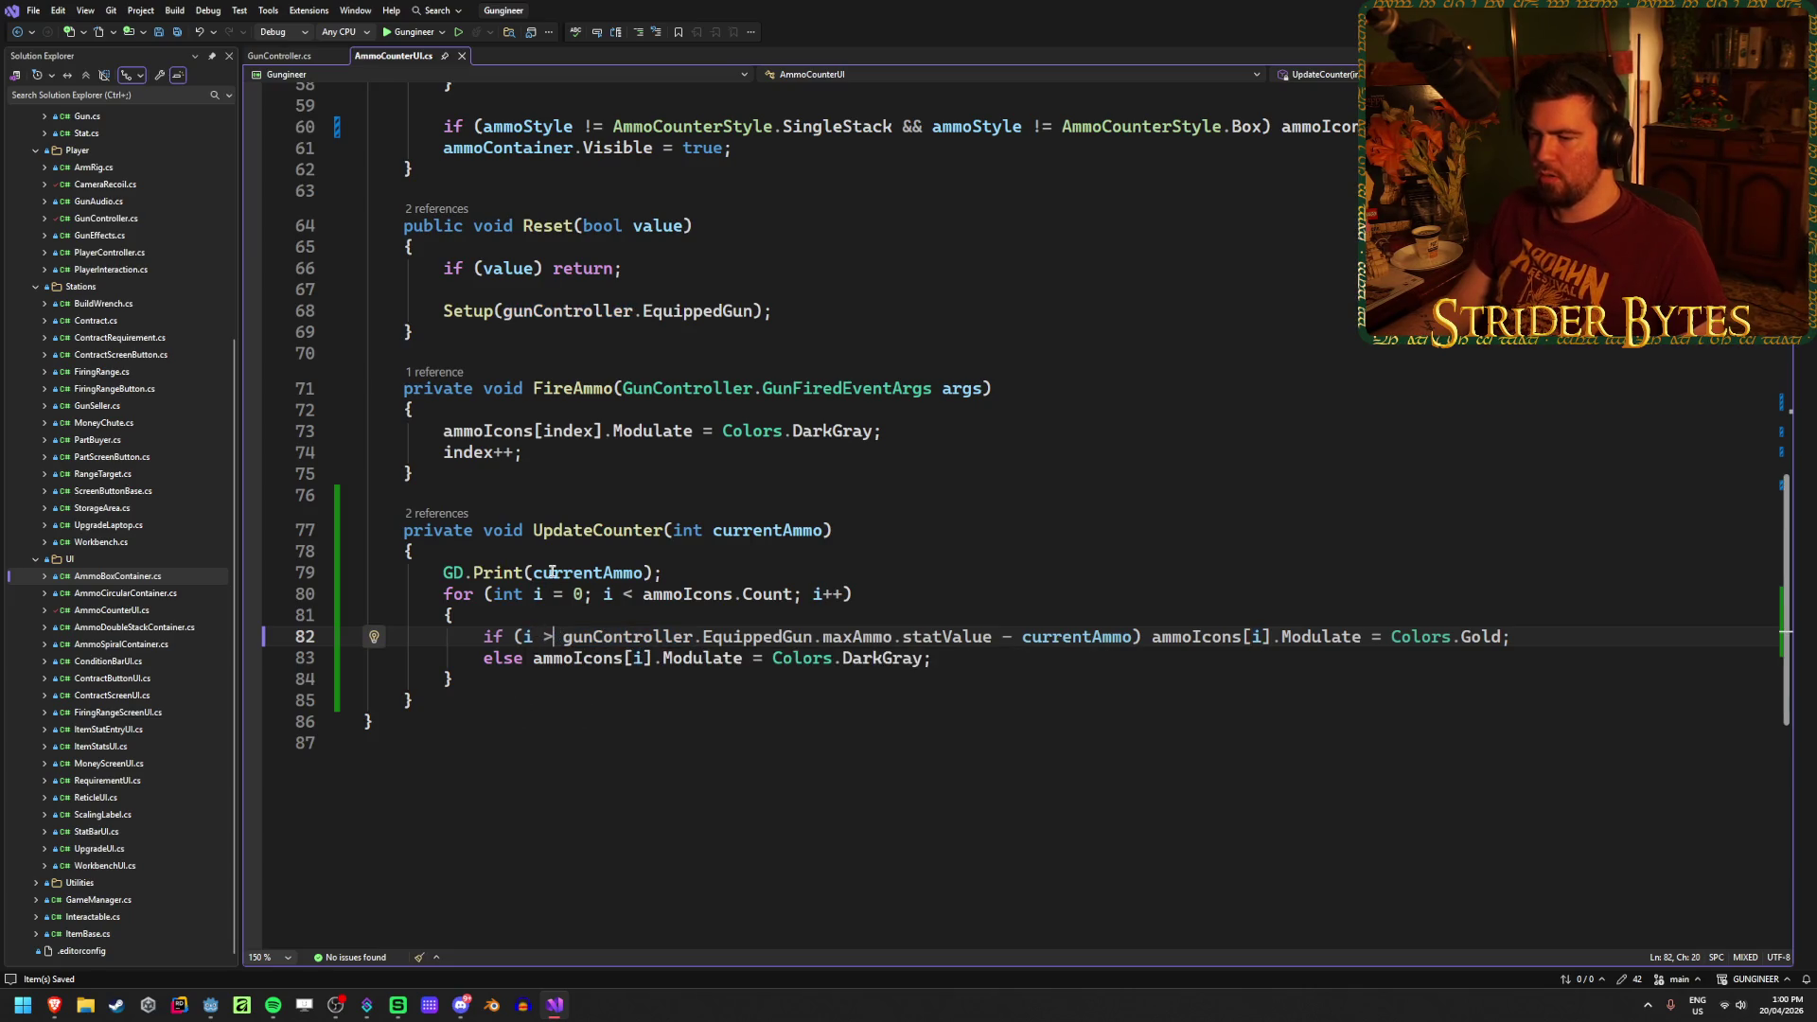
{"action": "type", "text": "="}
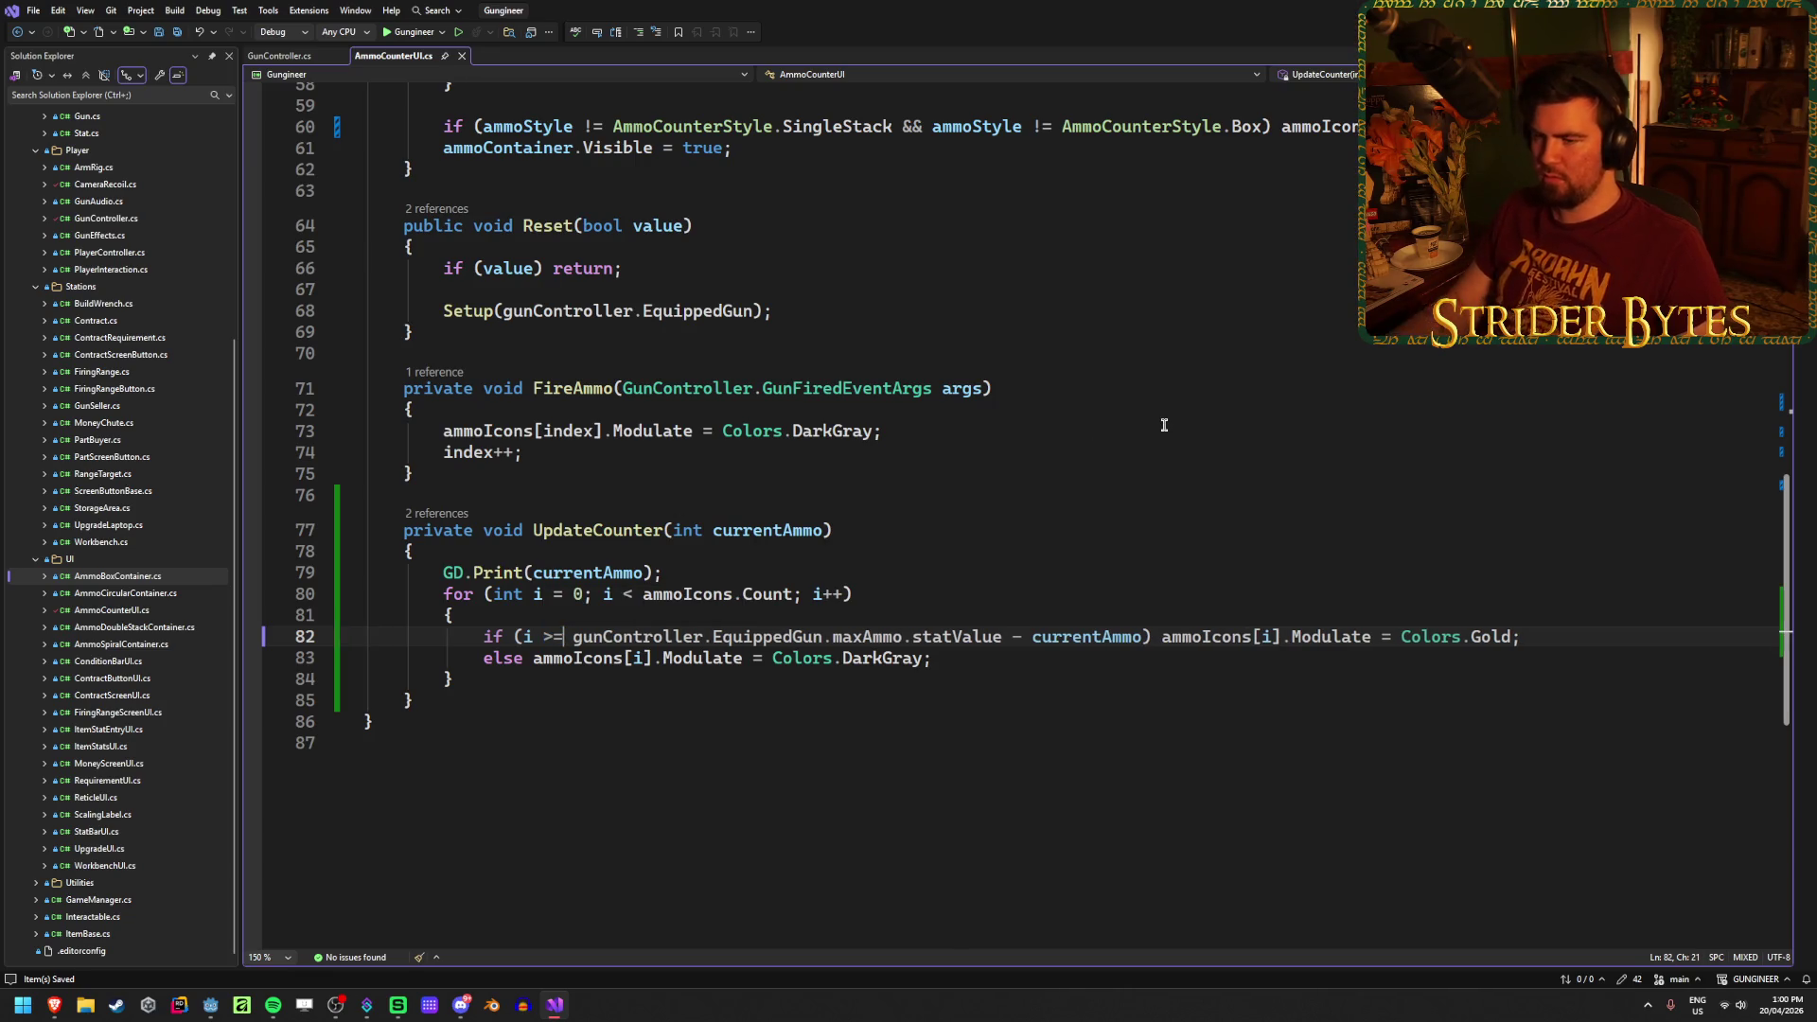
{"action": "left_click", "coordinate": [1118, 664]}
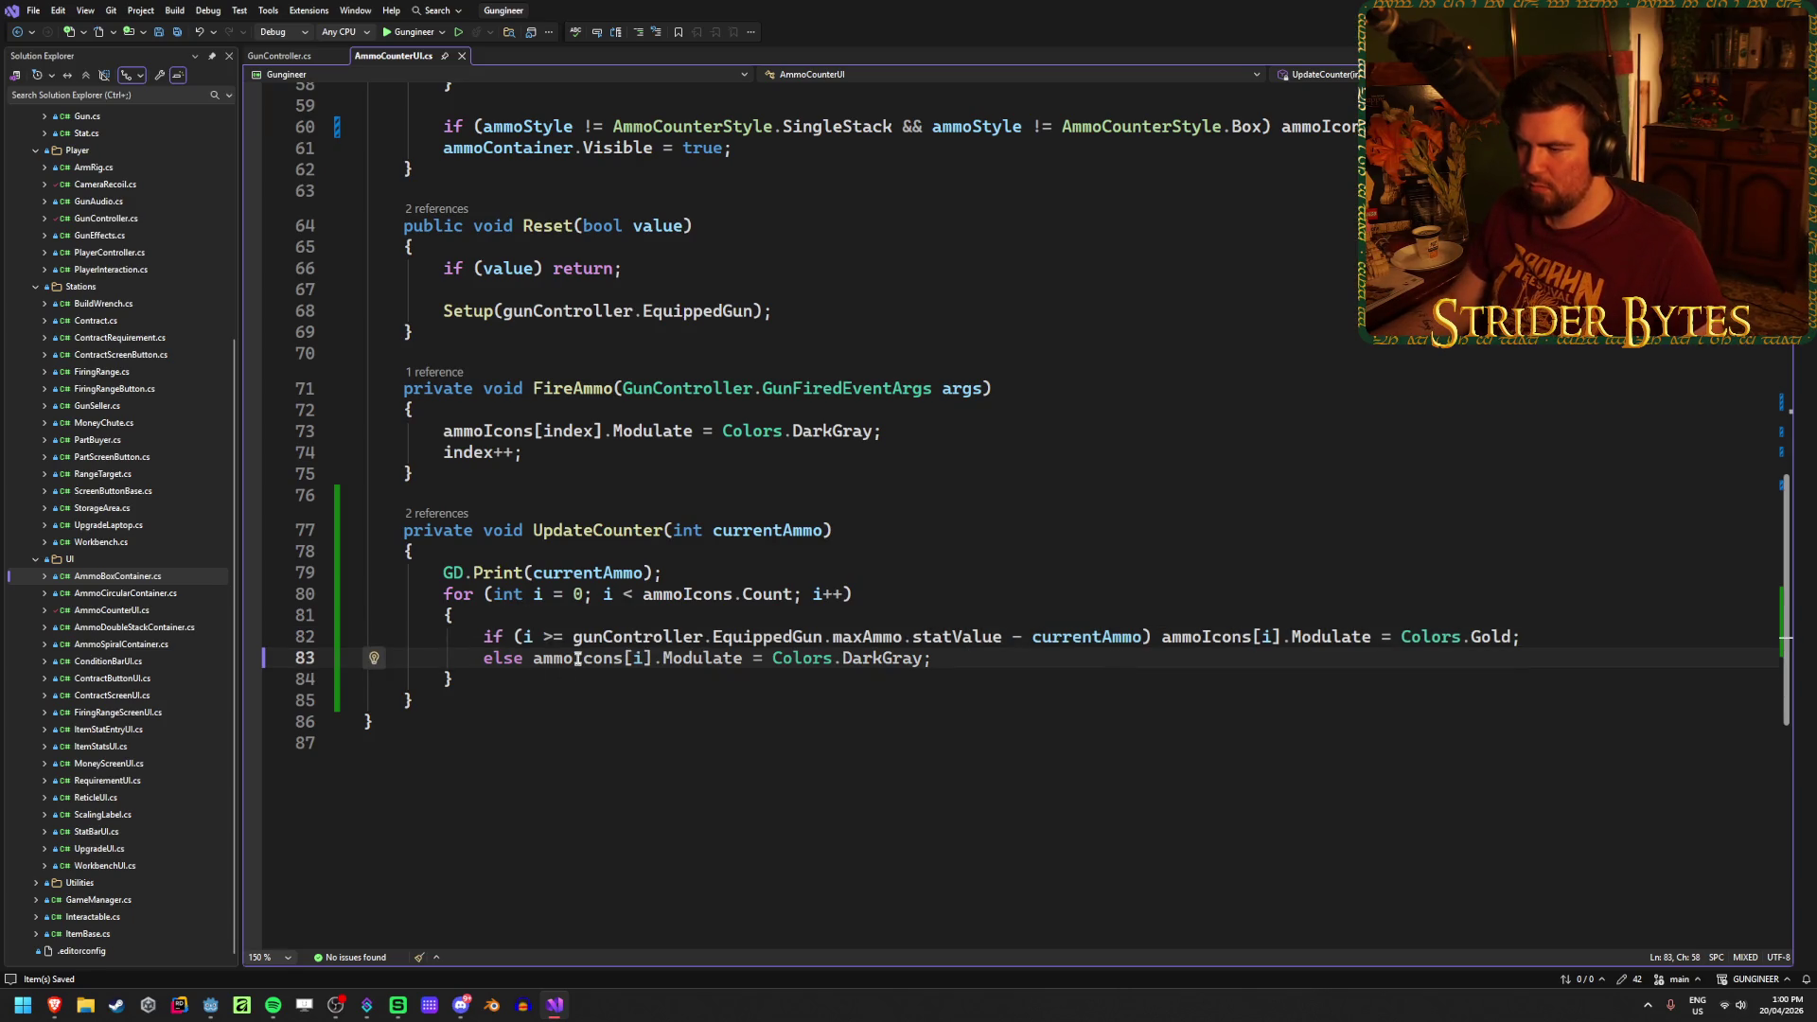
{"action": "double_click", "coordinate": [1117, 640]}
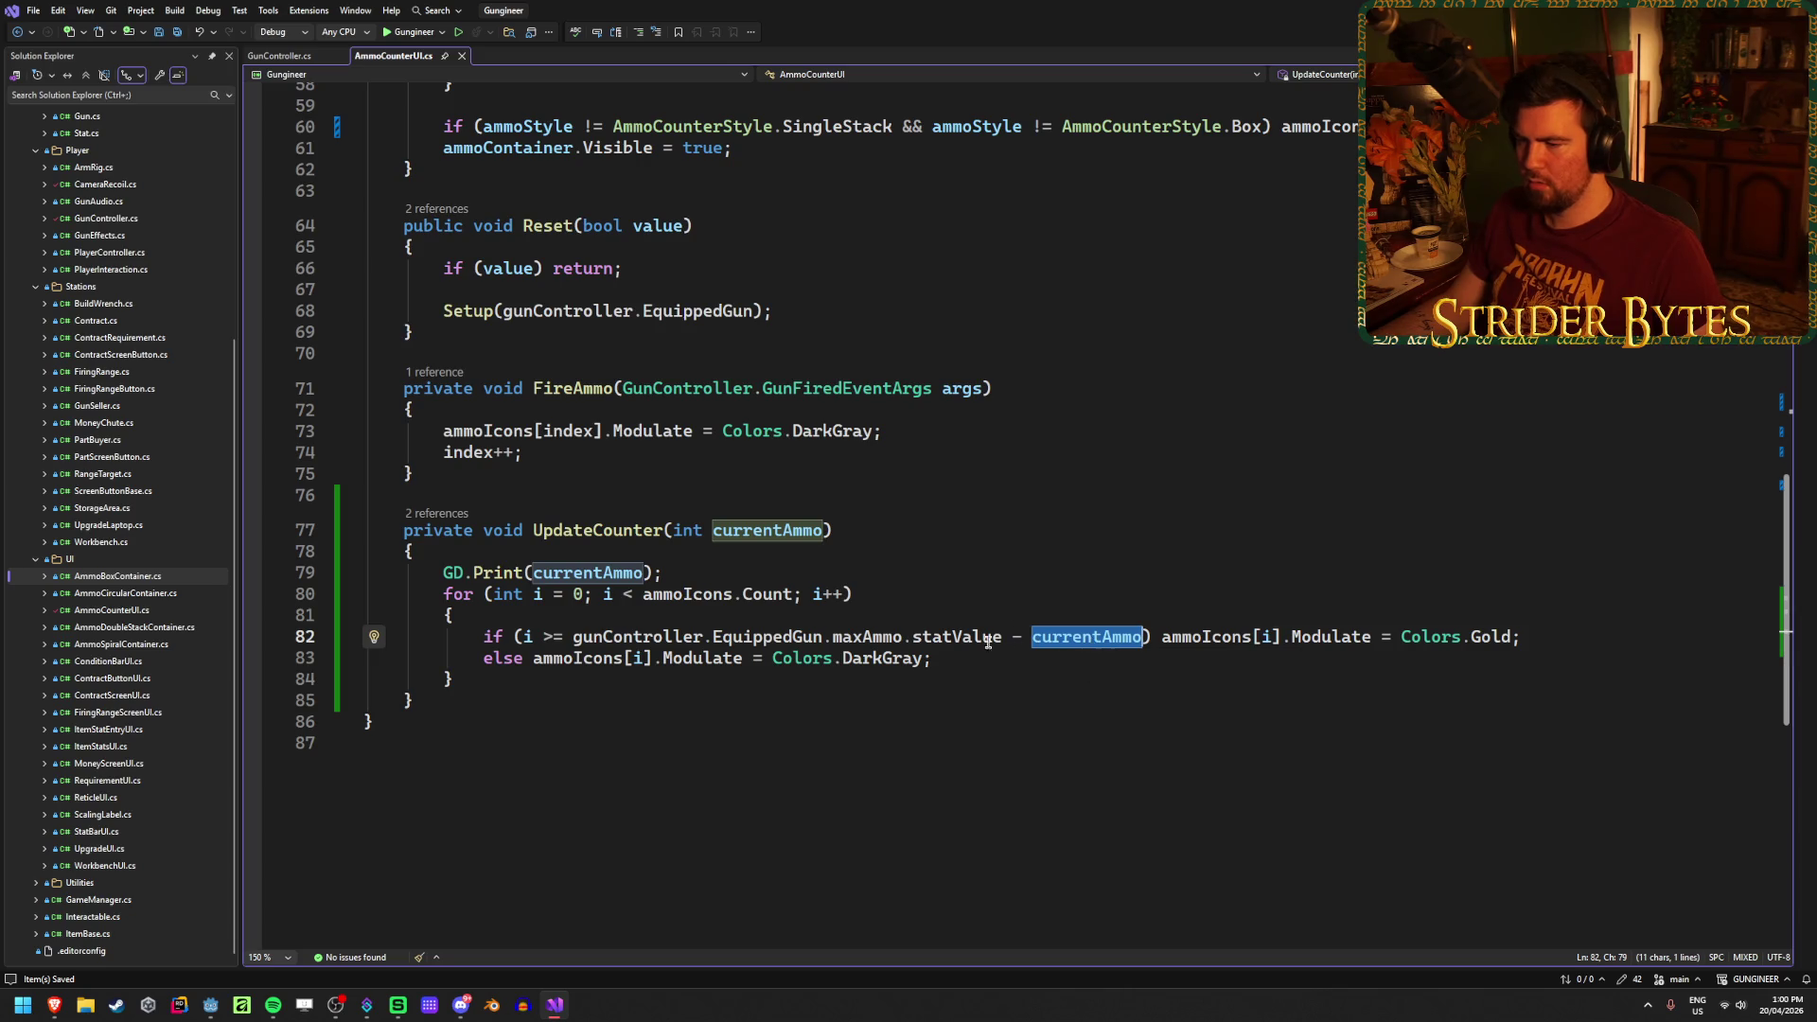
{"action": "key", "text": "Down"}
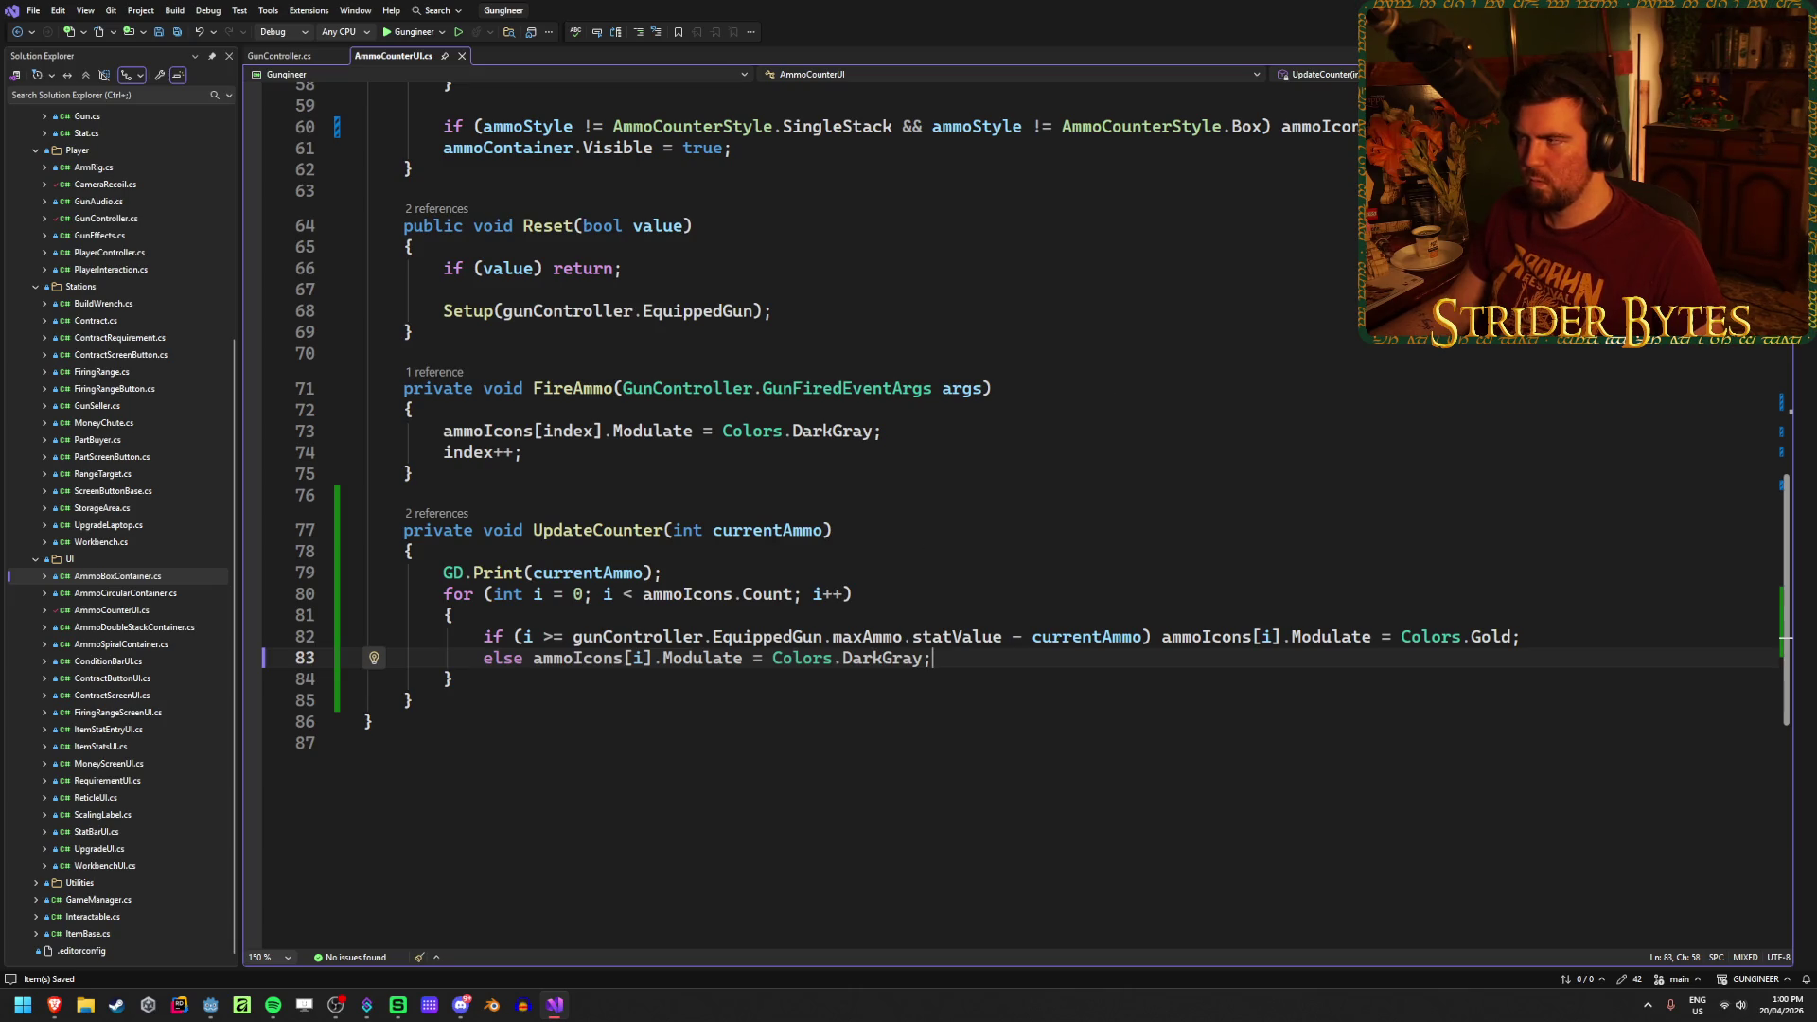
{"action": "key", "text": "alt+Tab"}
{"action": "key", "text": "F5"}
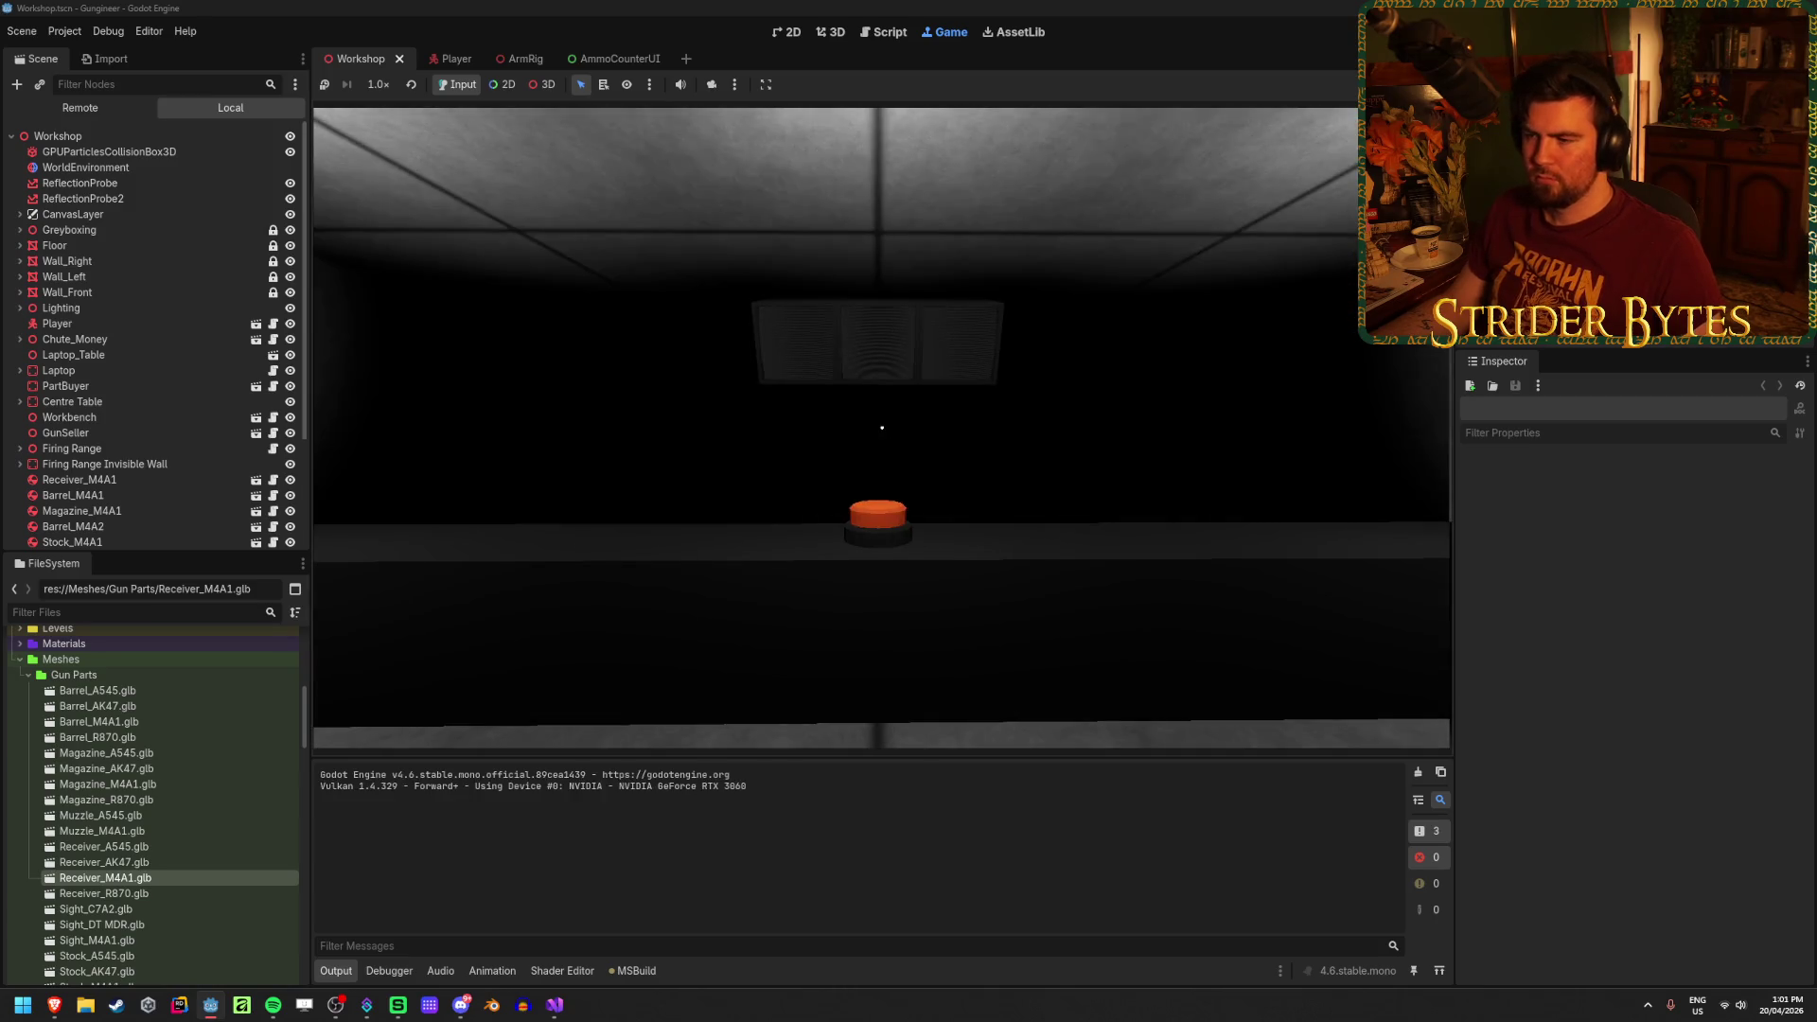
Step: Equip the shotgun, fire one shell and reload, watching the counter and Output (7, 8), then stop
{"action": "key", "text": "w"}
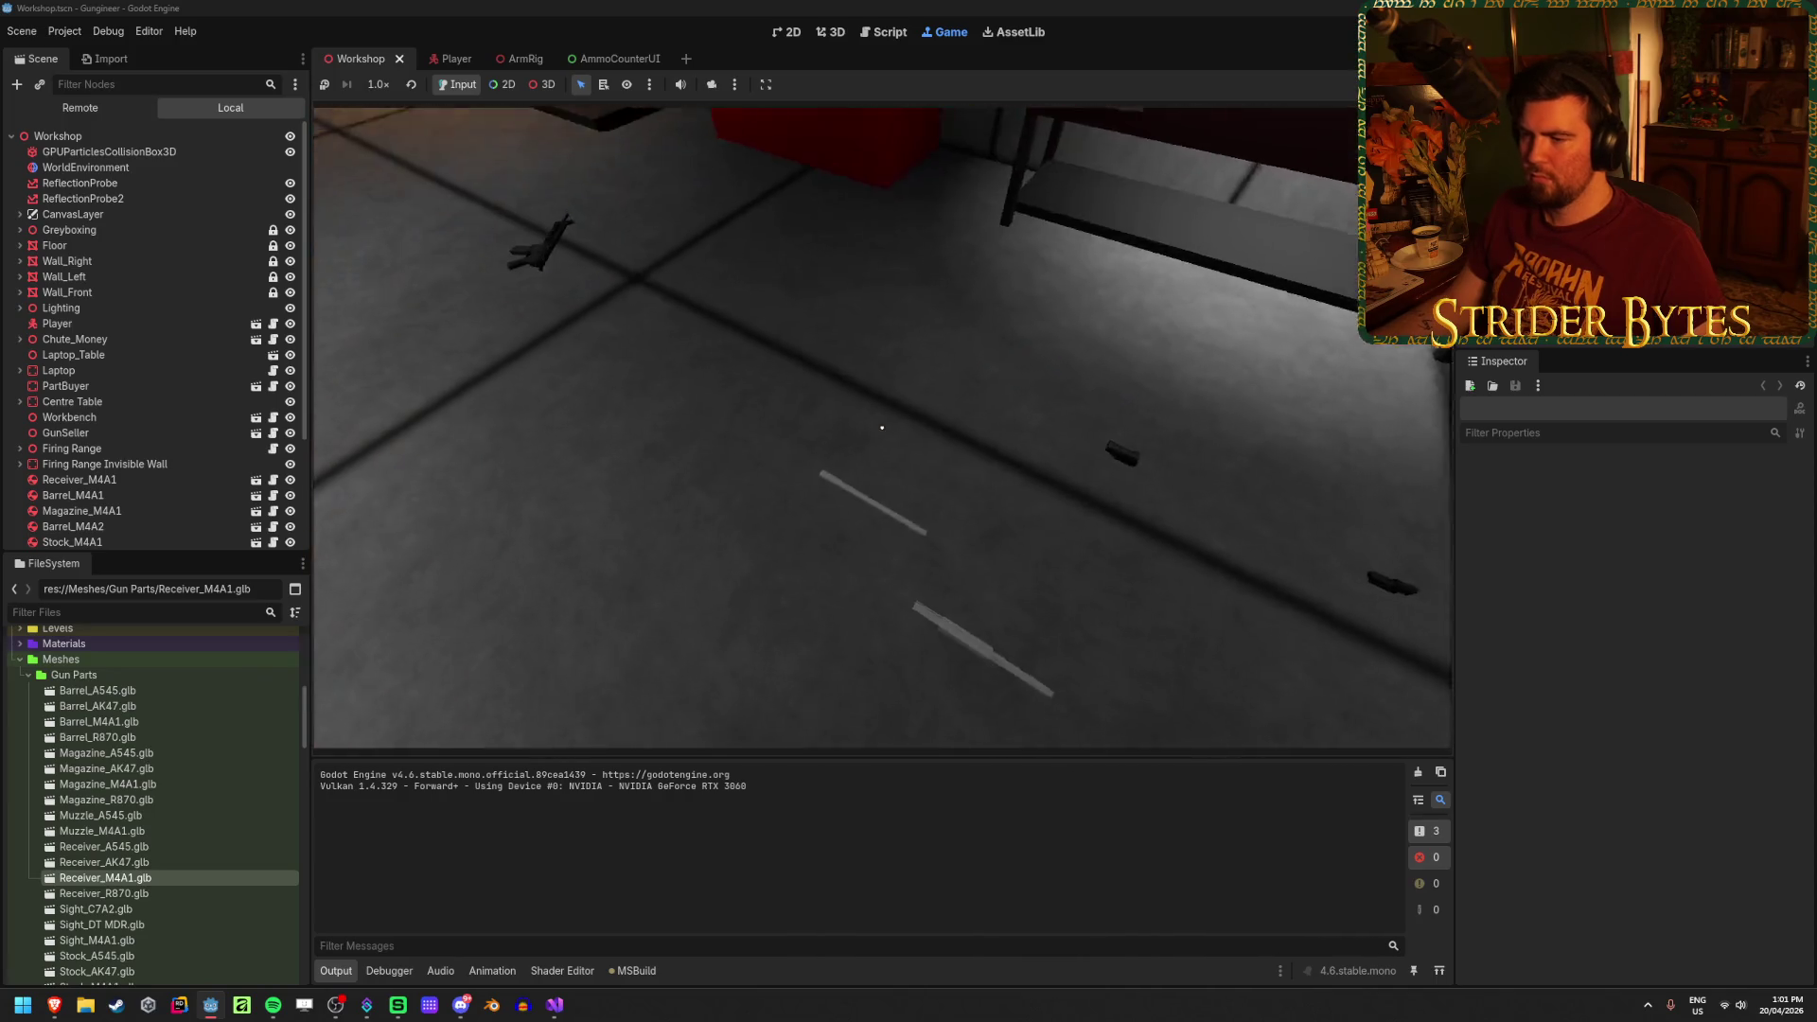
{"action": "key", "text": "s"}
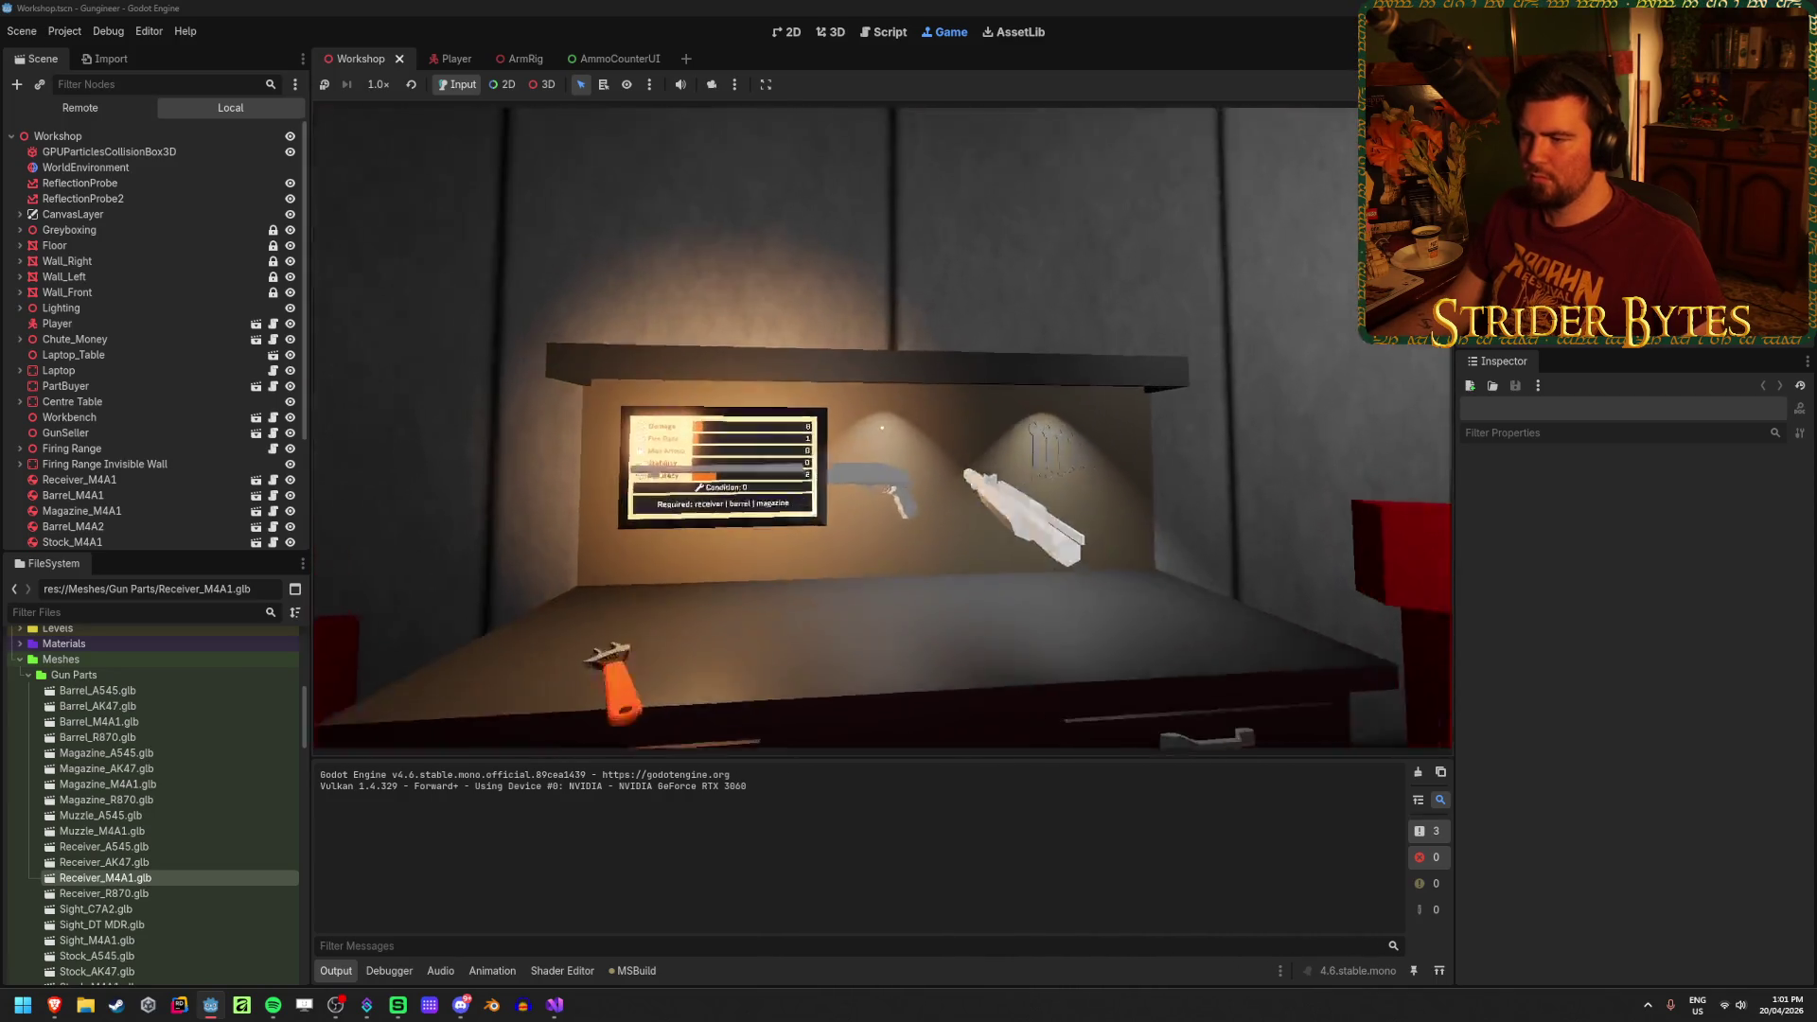
{"action": "key", "text": "e"}
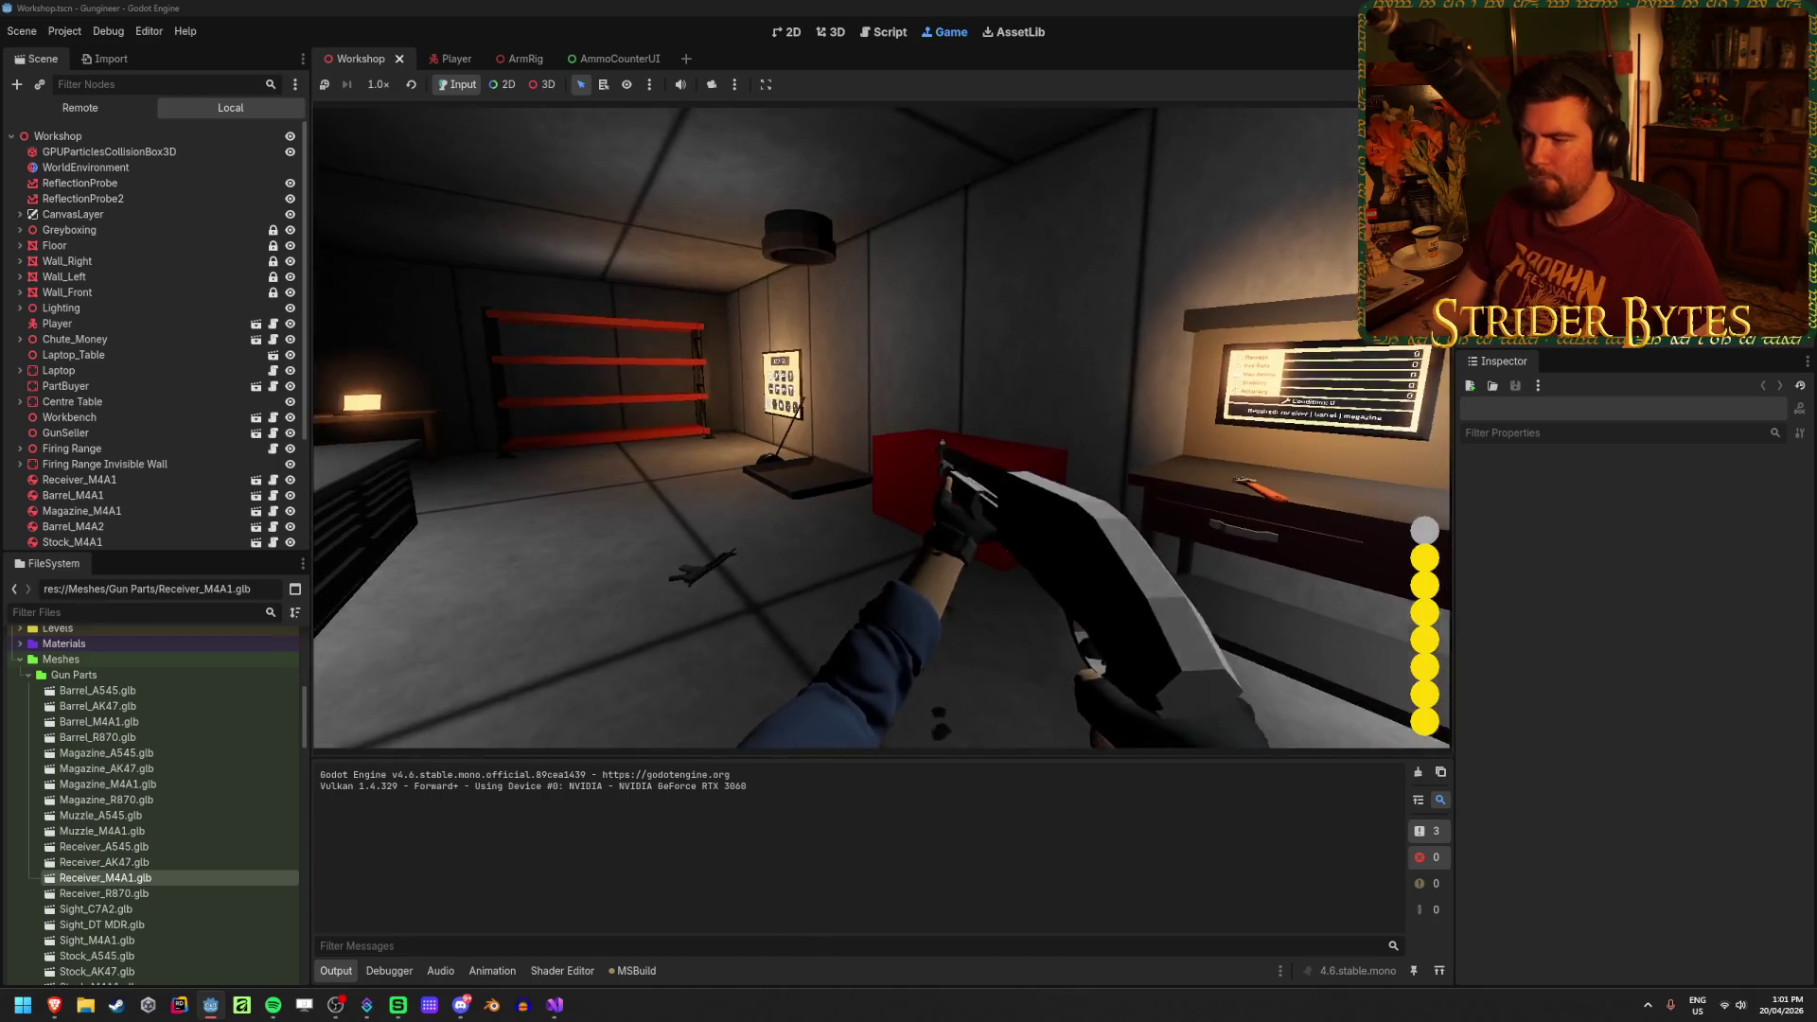
{"action": "left_click", "coordinate": [881, 428]}
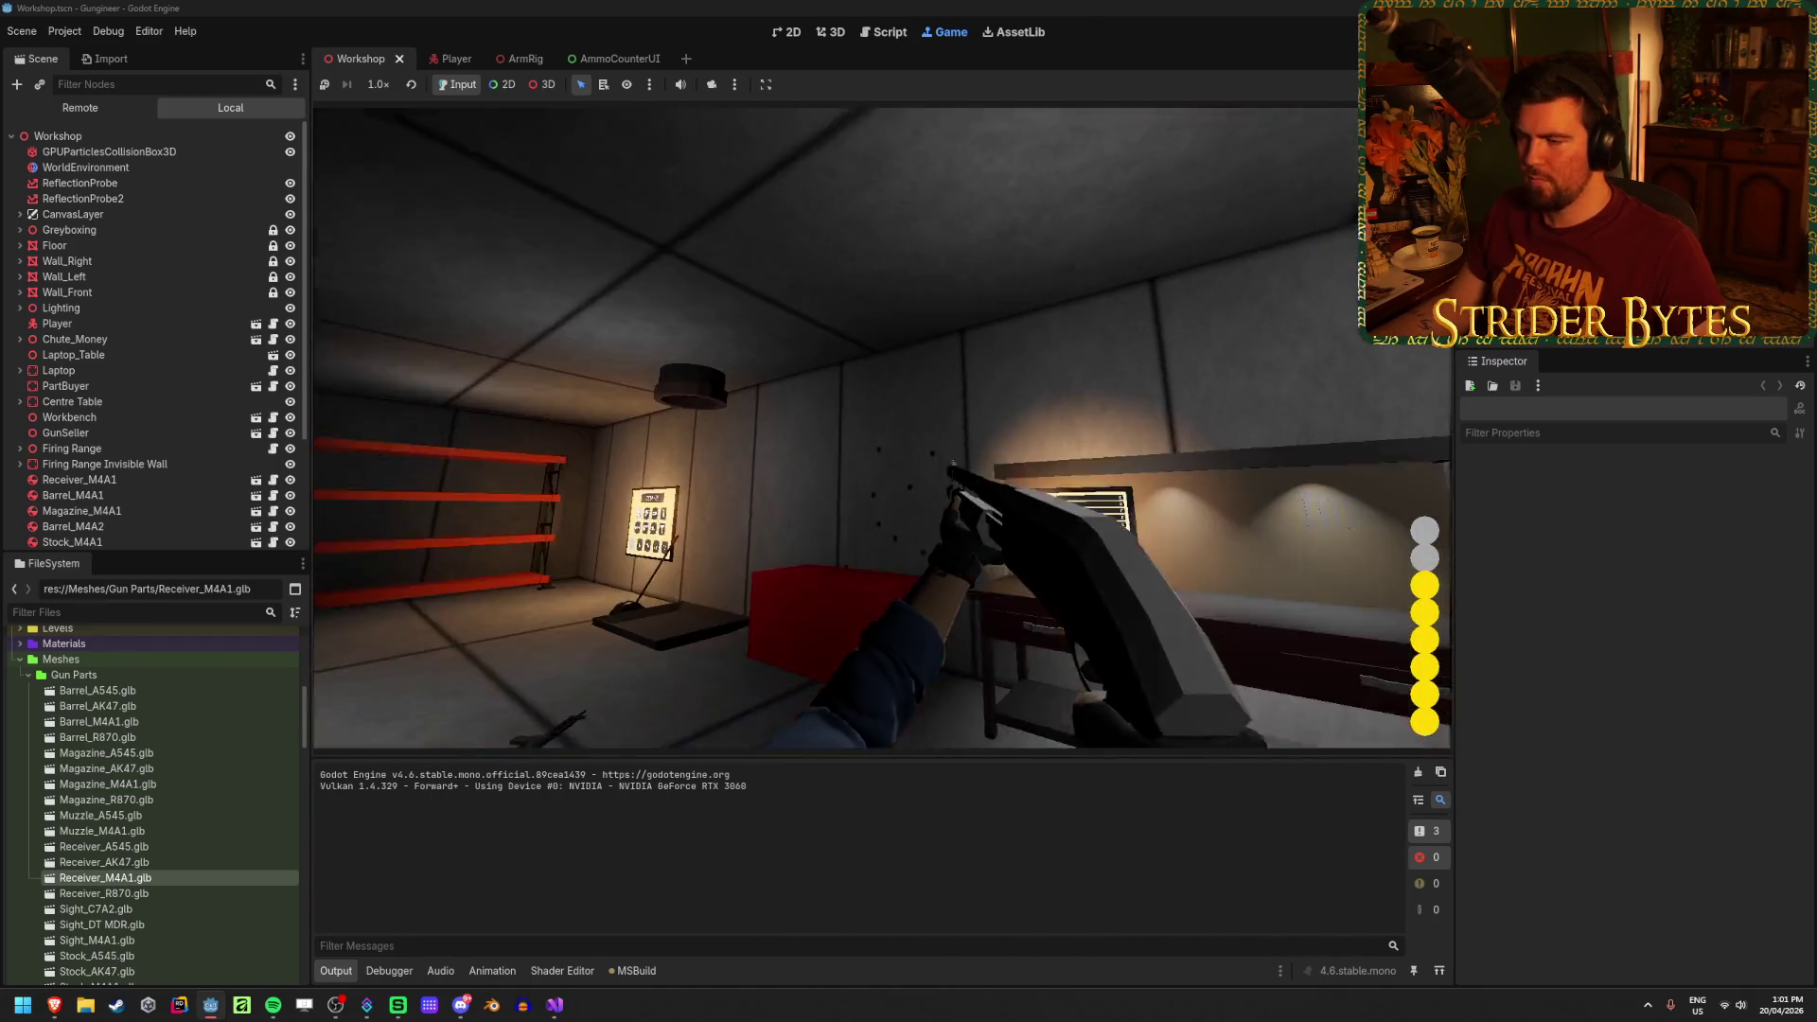
{"action": "key", "text": "r"}
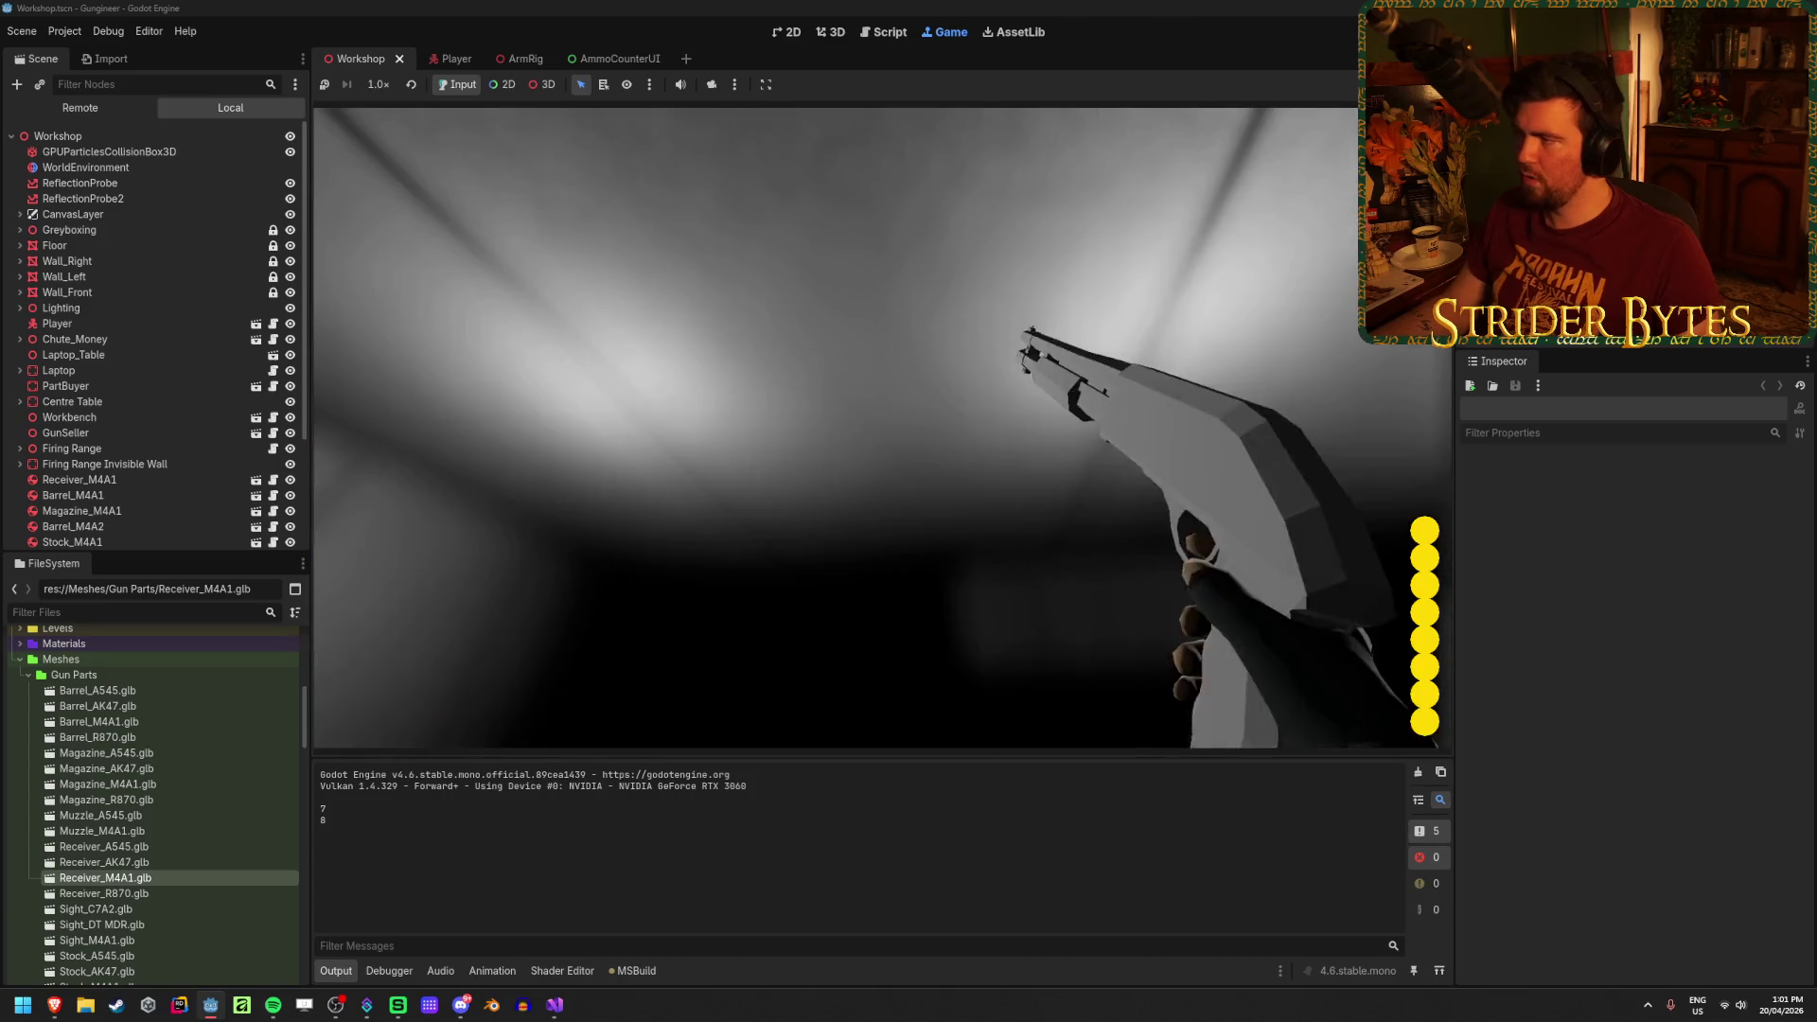
{"action": "key", "text": "F8"}
{"action": "key", "text": "alt+Tab"}
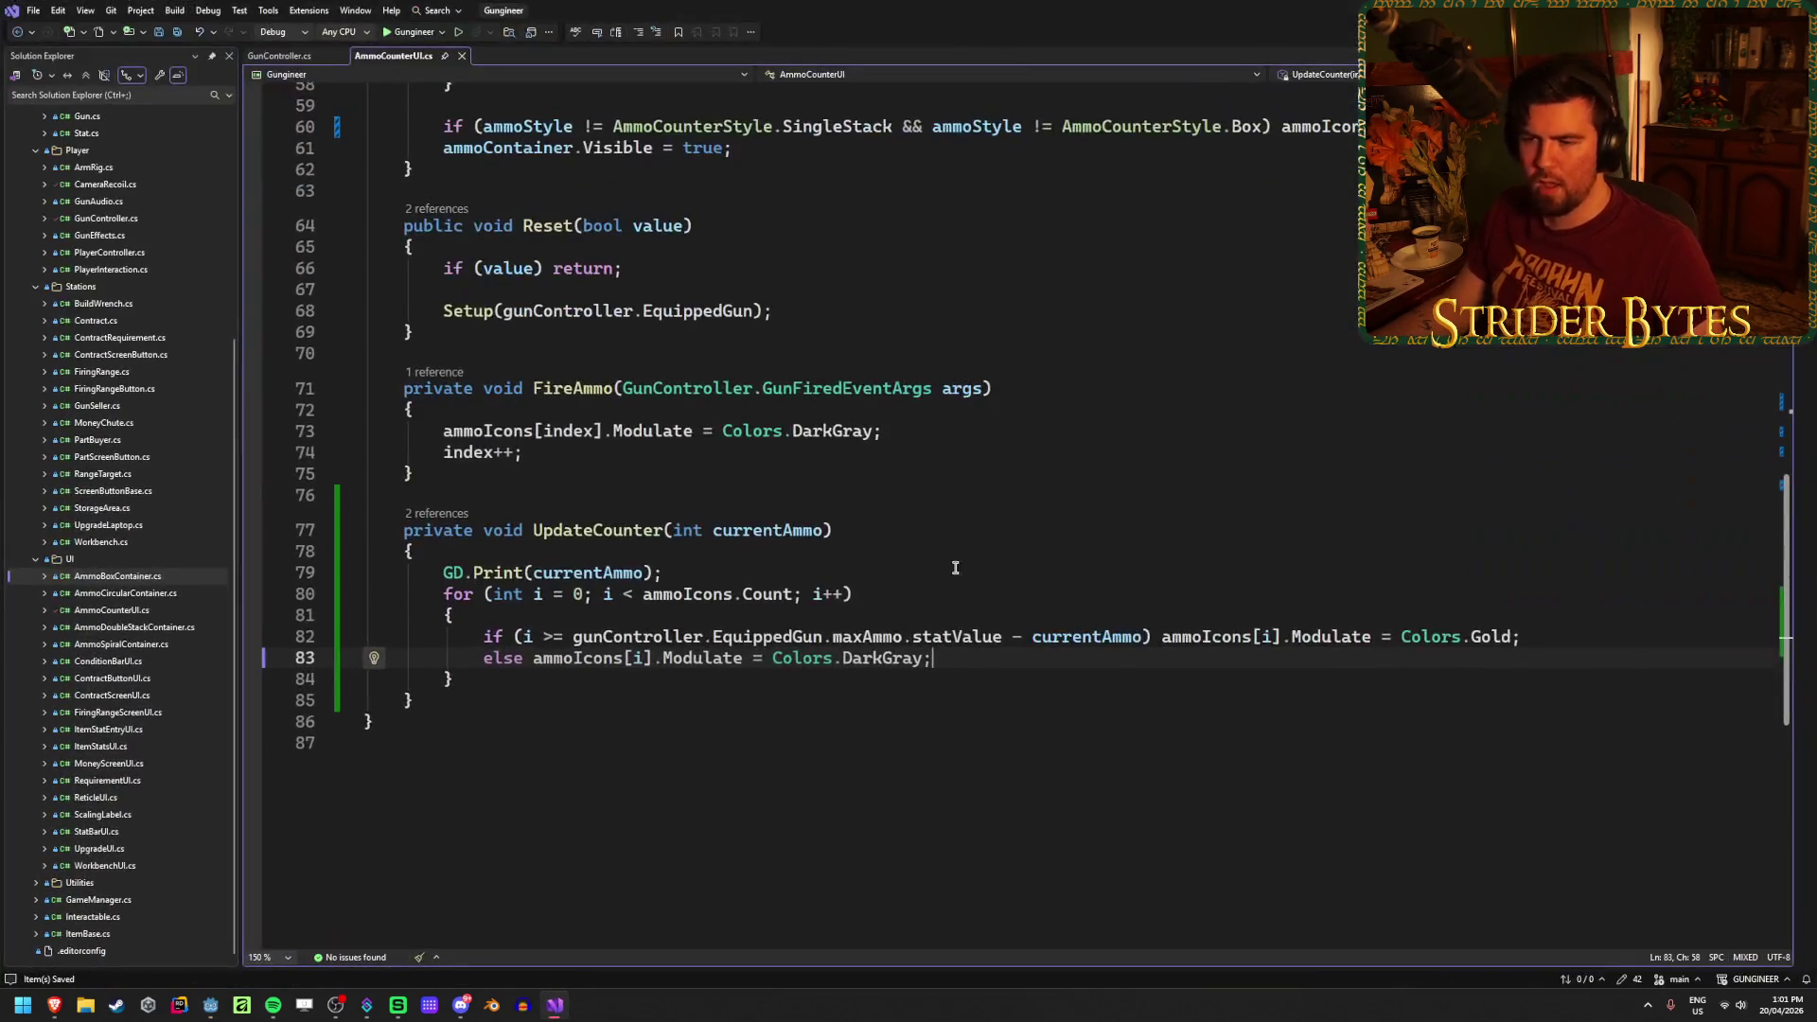
Step: Delete the GD.Print(currentAmmo) line 79 from UpdateCounter with Ctrl+Shift+L, then return to Godot
{"action": "left_click", "coordinate": [949, 572]}
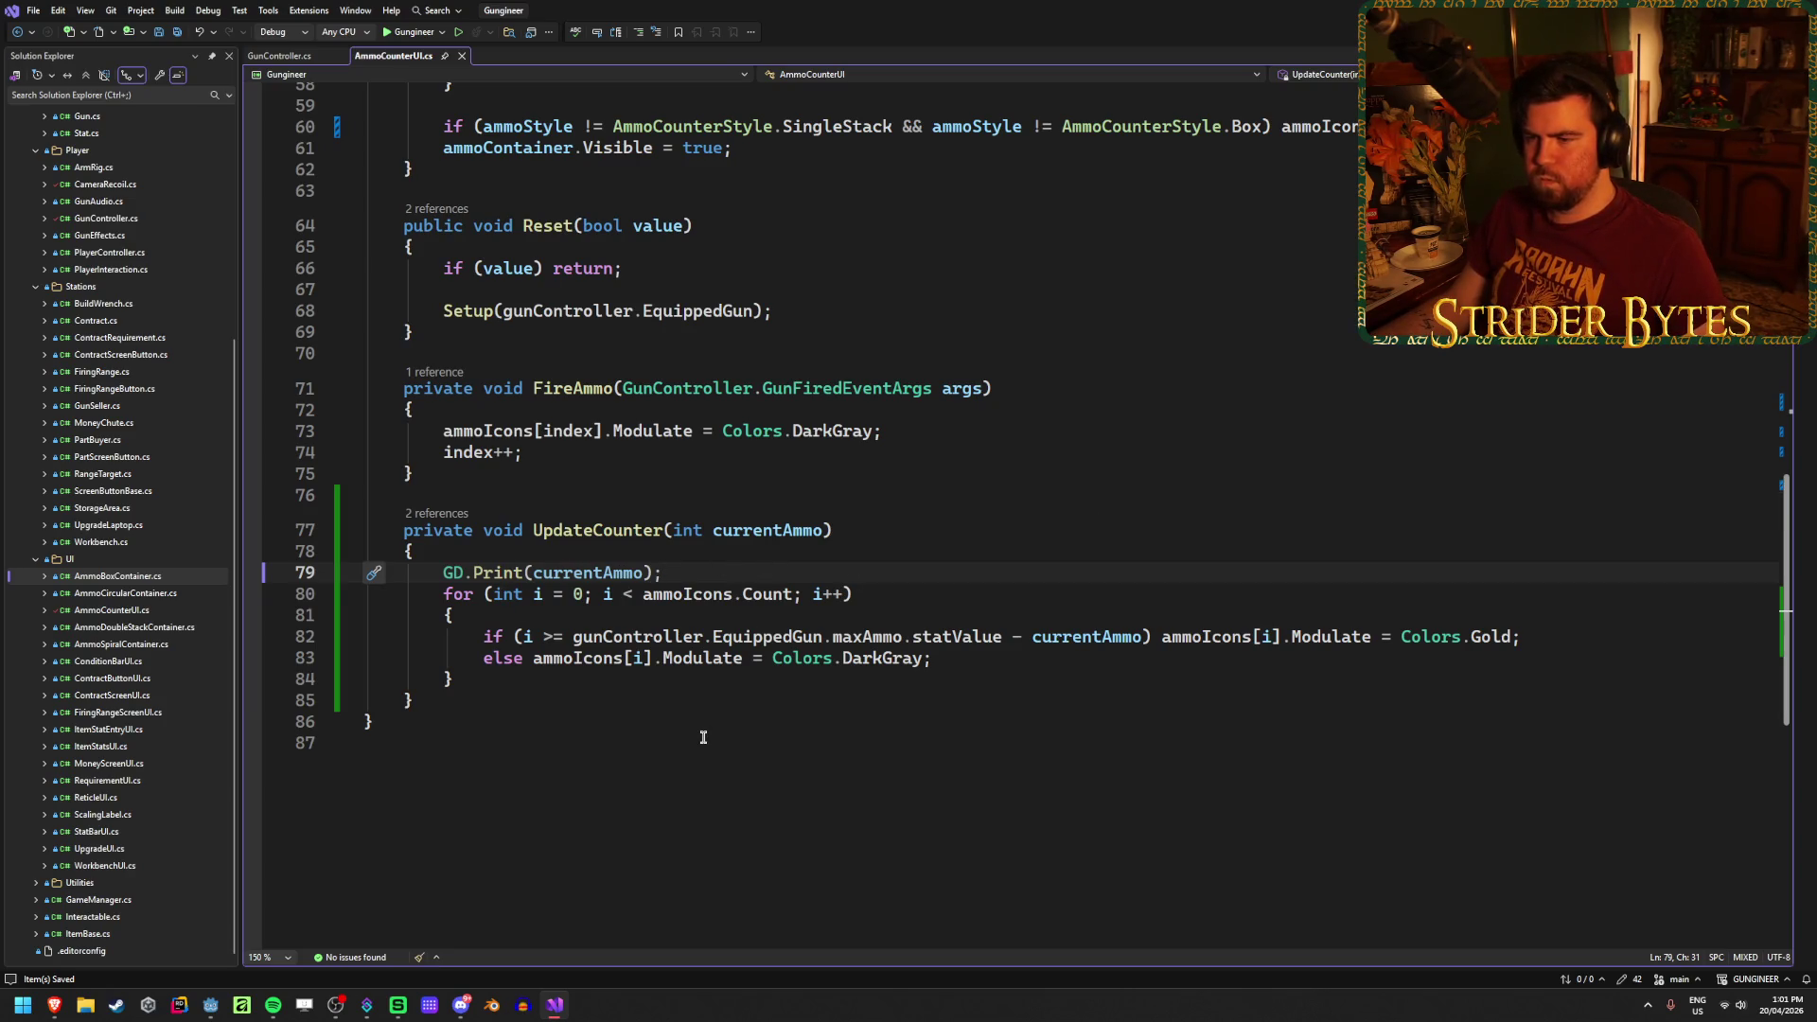
{"action": "scroll", "coordinate": [703, 737], "scroll_direction": "up", "scroll_amount": 19}
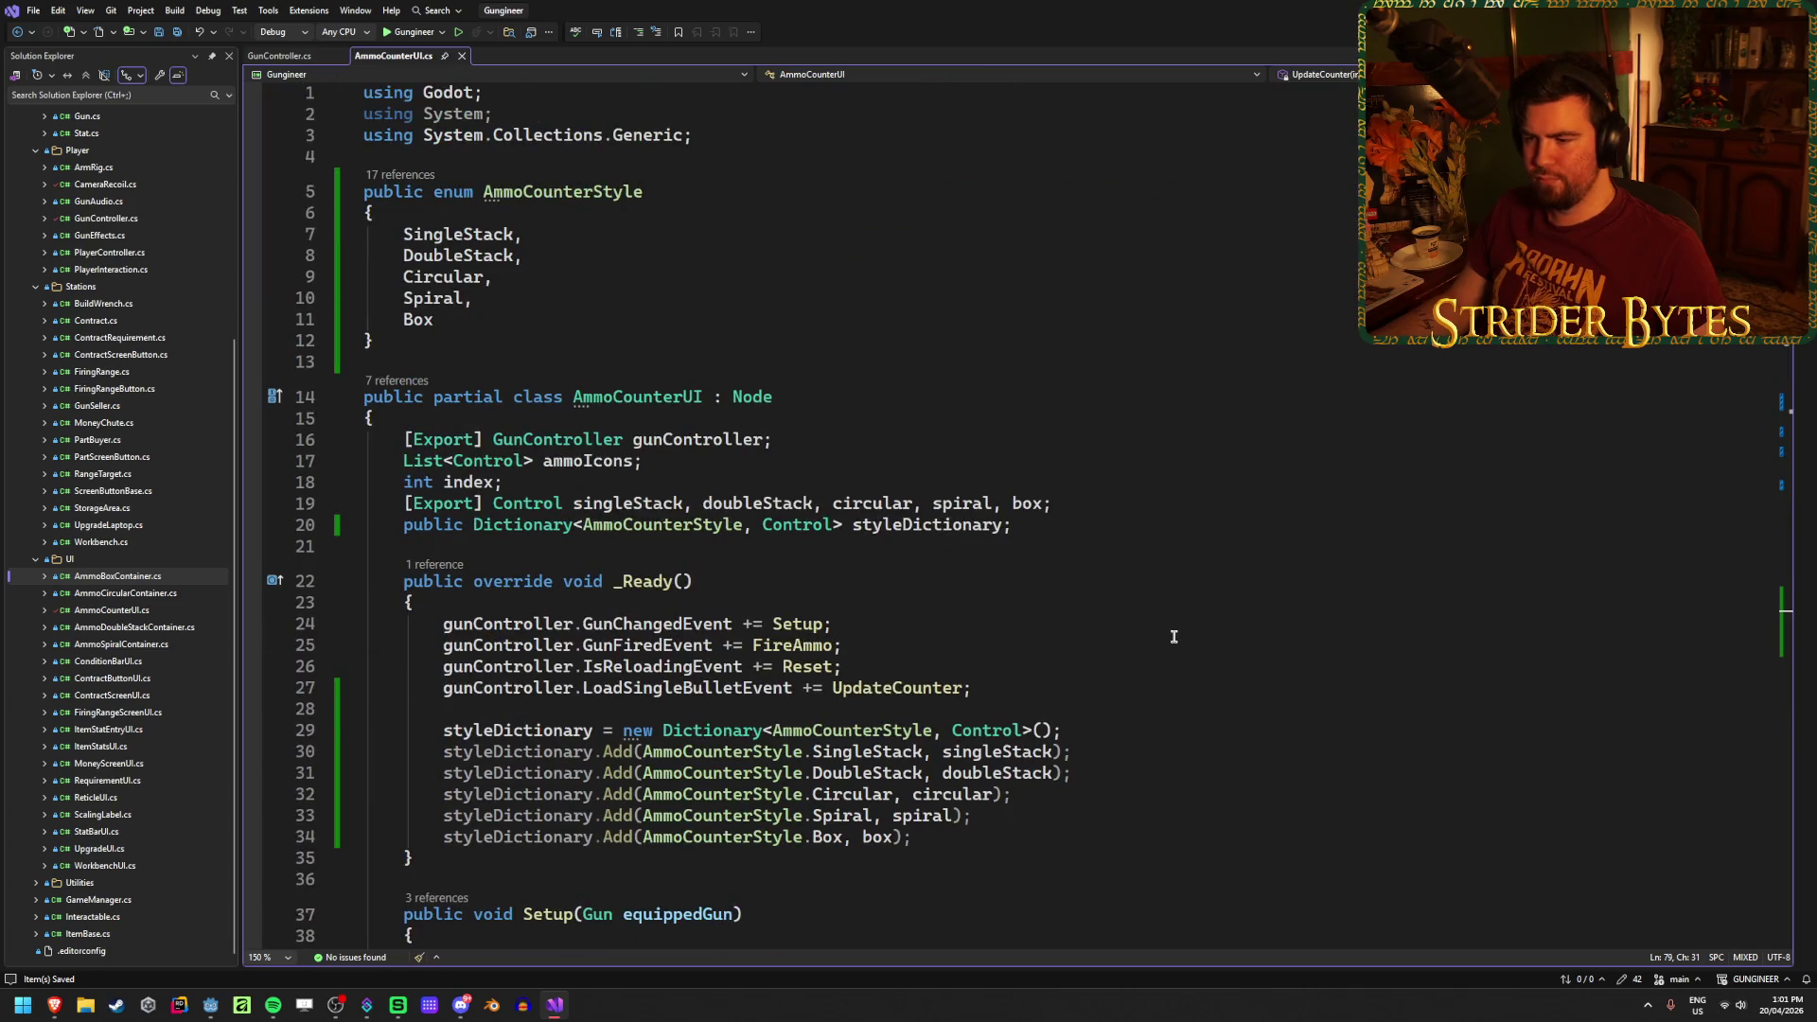
{"action": "scroll", "coordinate": [707, 667], "scroll_direction": "down", "scroll_amount": 18}
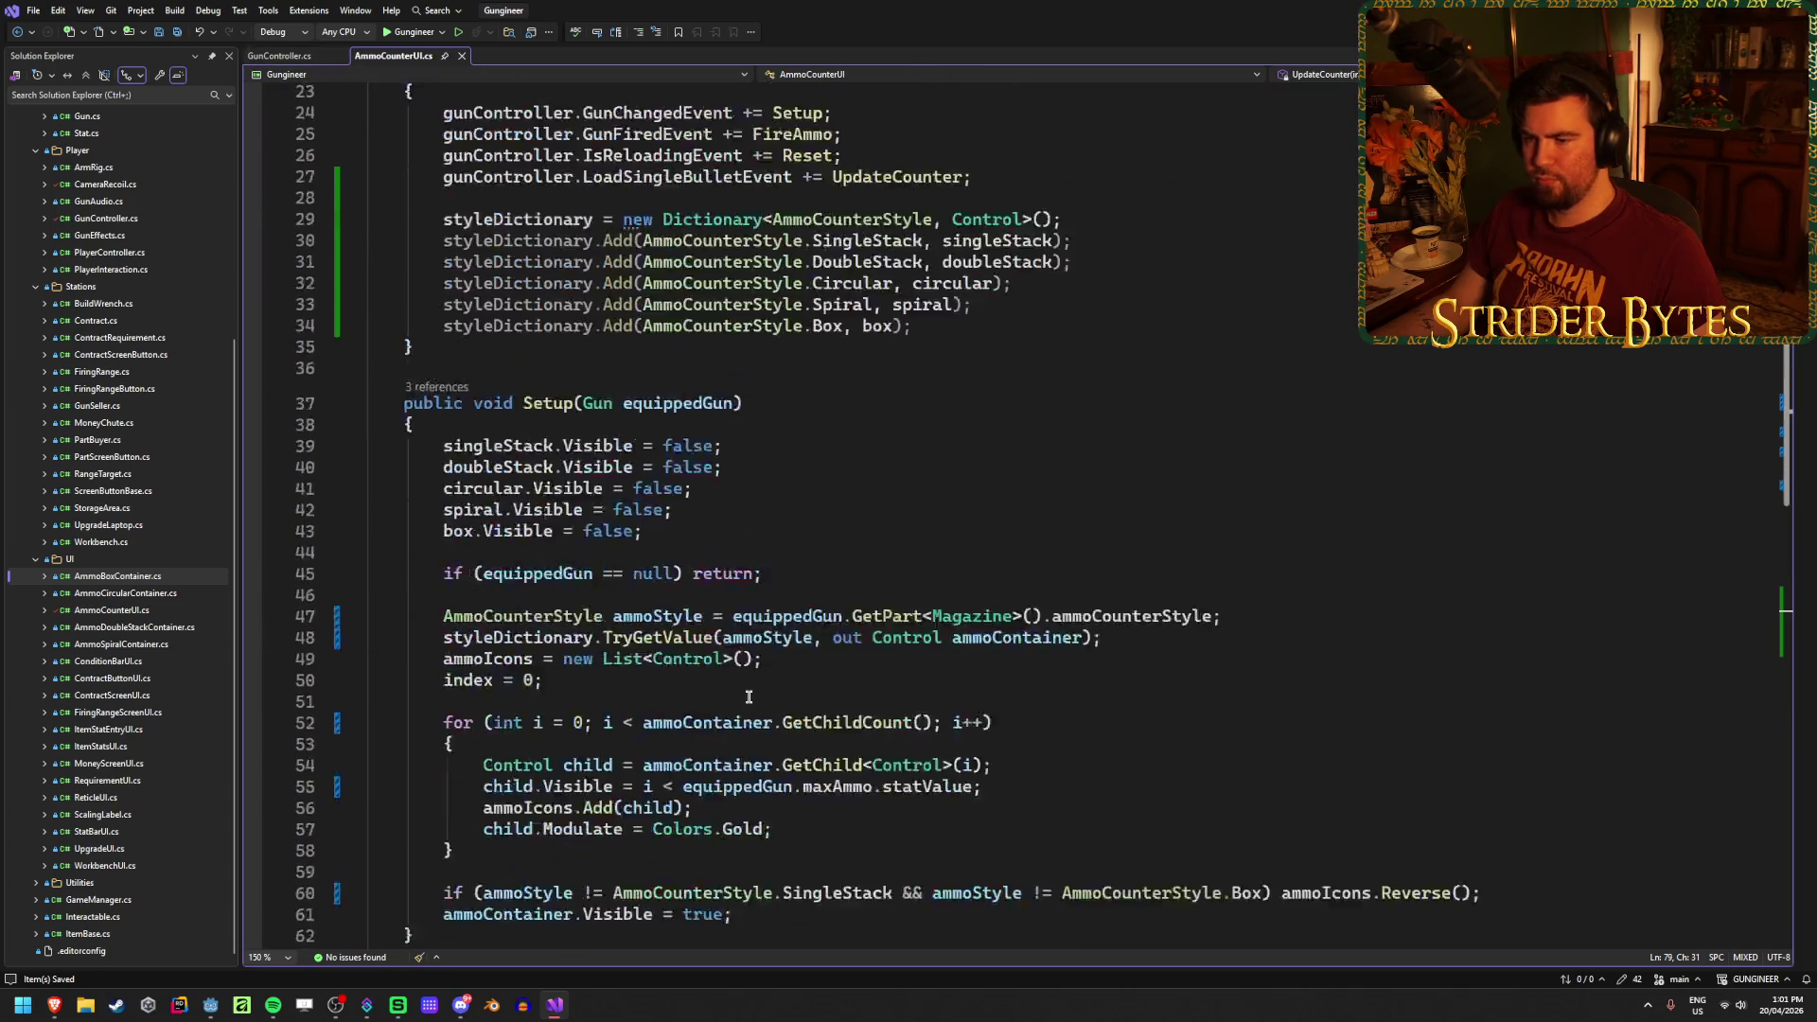
{"action": "key", "text": "ctrl+shift+l"}
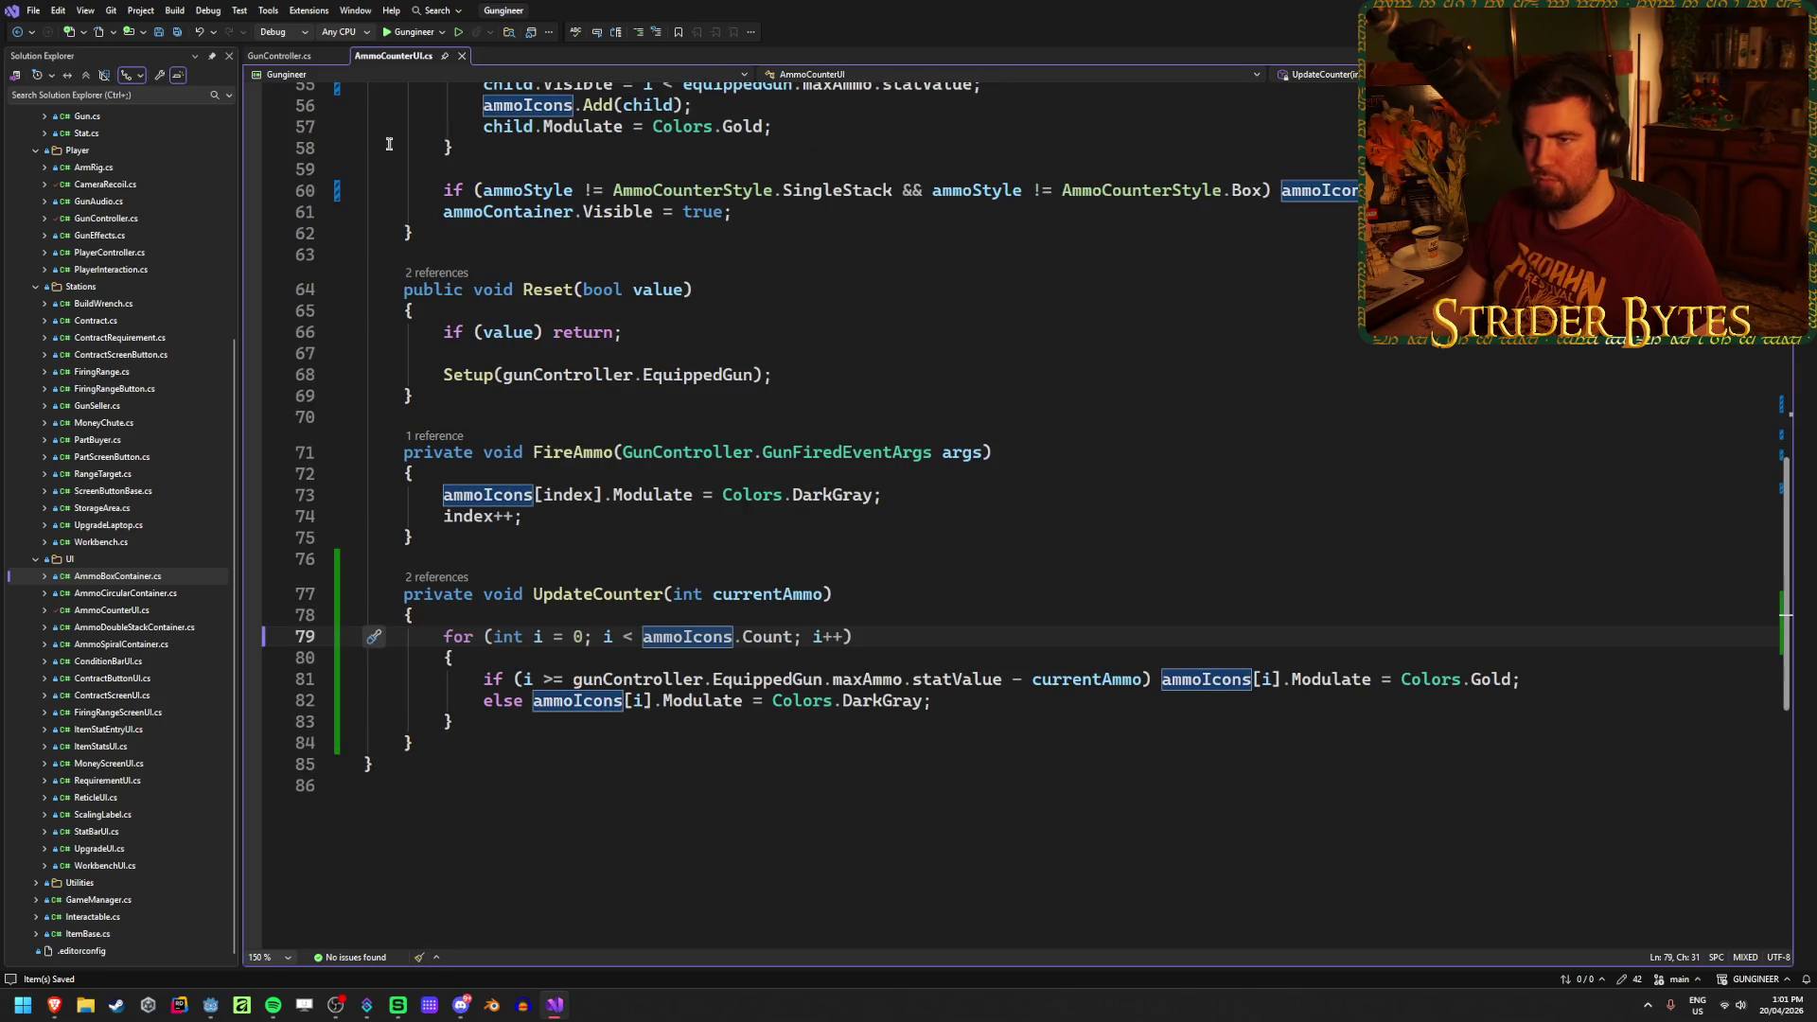
{"action": "left_click", "coordinate": [273, 55]}
{"action": "key", "text": "alt+Tab"}
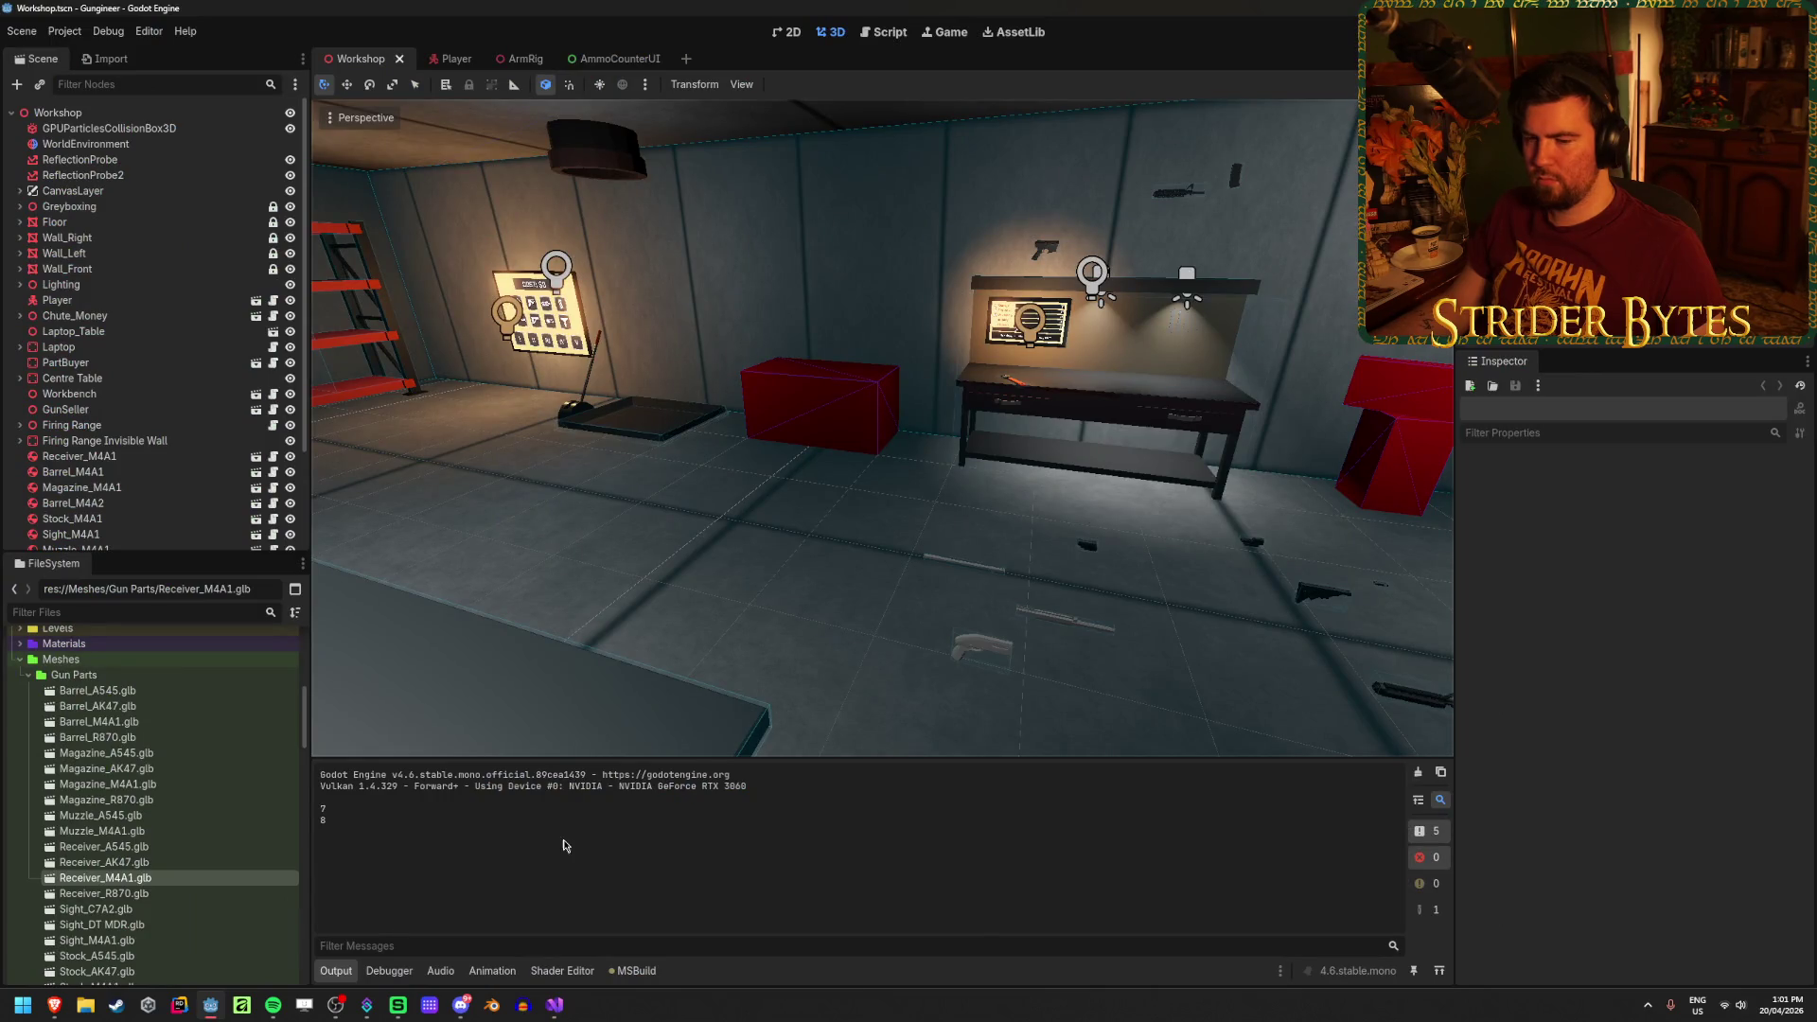
Step: Save, open the Player scene, select AnimationPlayer and dismiss the AnimationMixer warnings
{"action": "key", "text": "ctrl+s"}
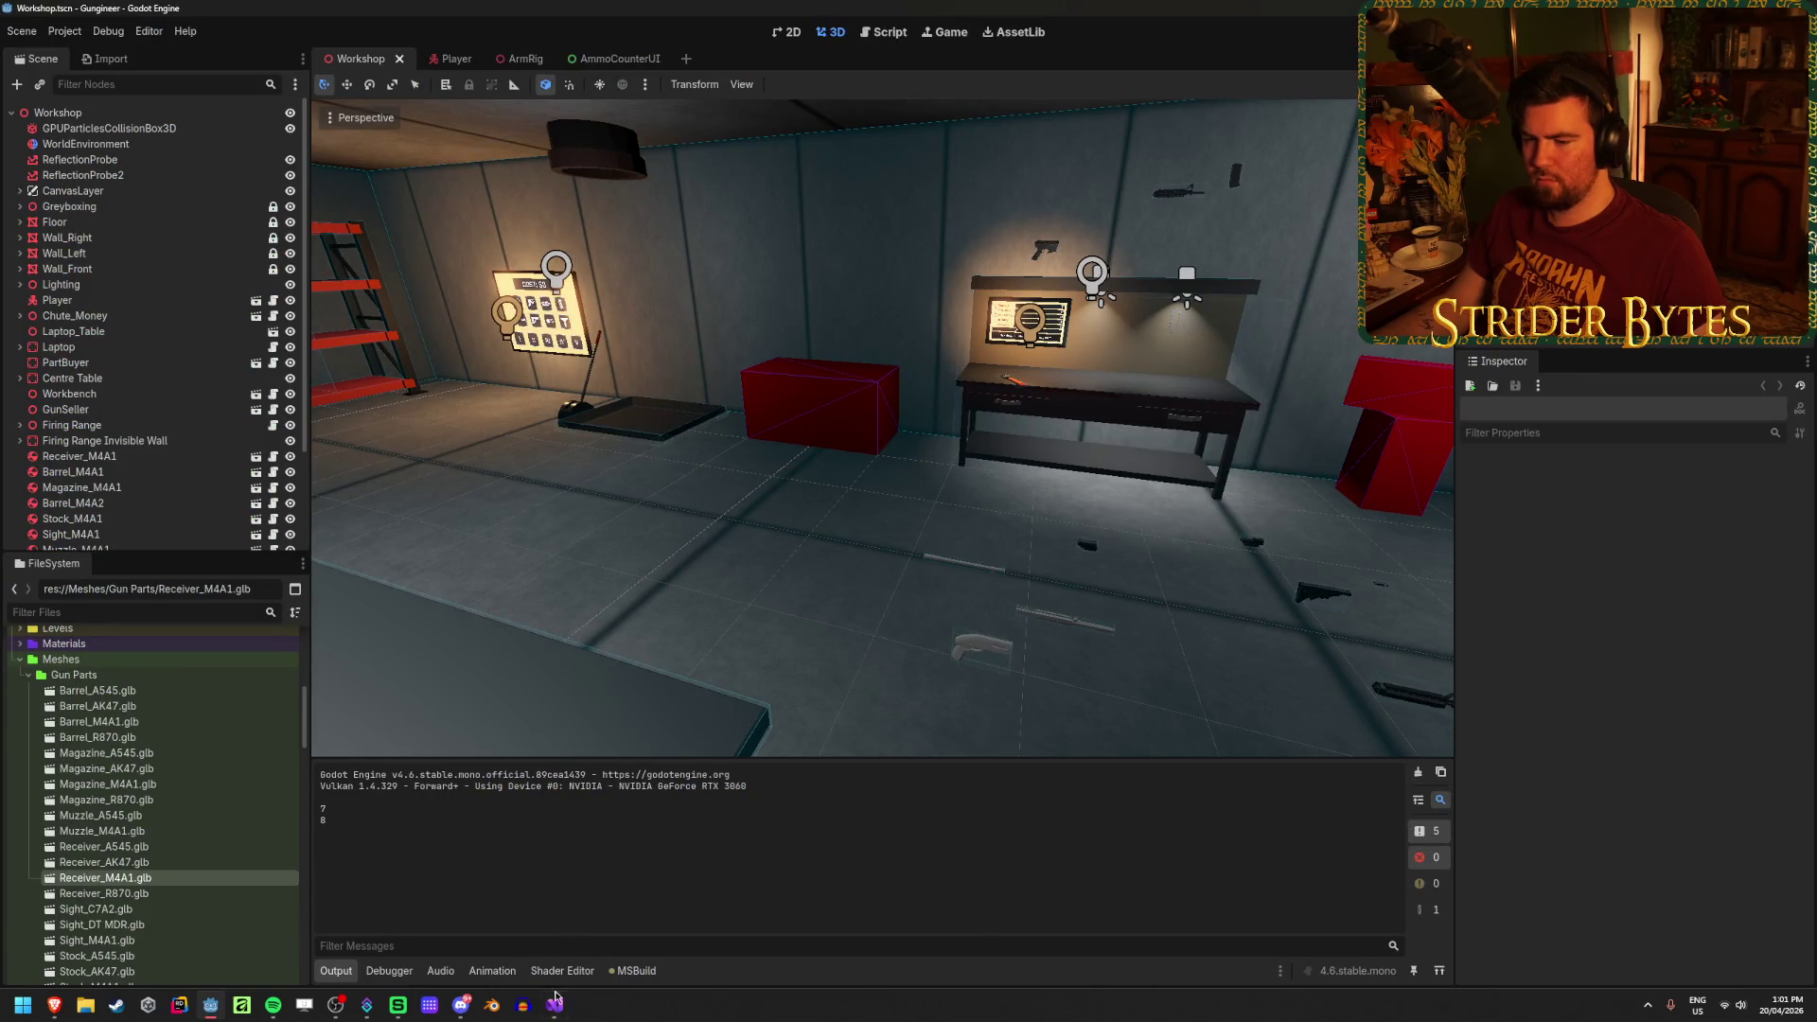
{"action": "left_click", "coordinate": [442, 57]}
{"action": "scroll", "coordinate": [597, 811], "scroll_direction": "down", "scroll_amount": 10}
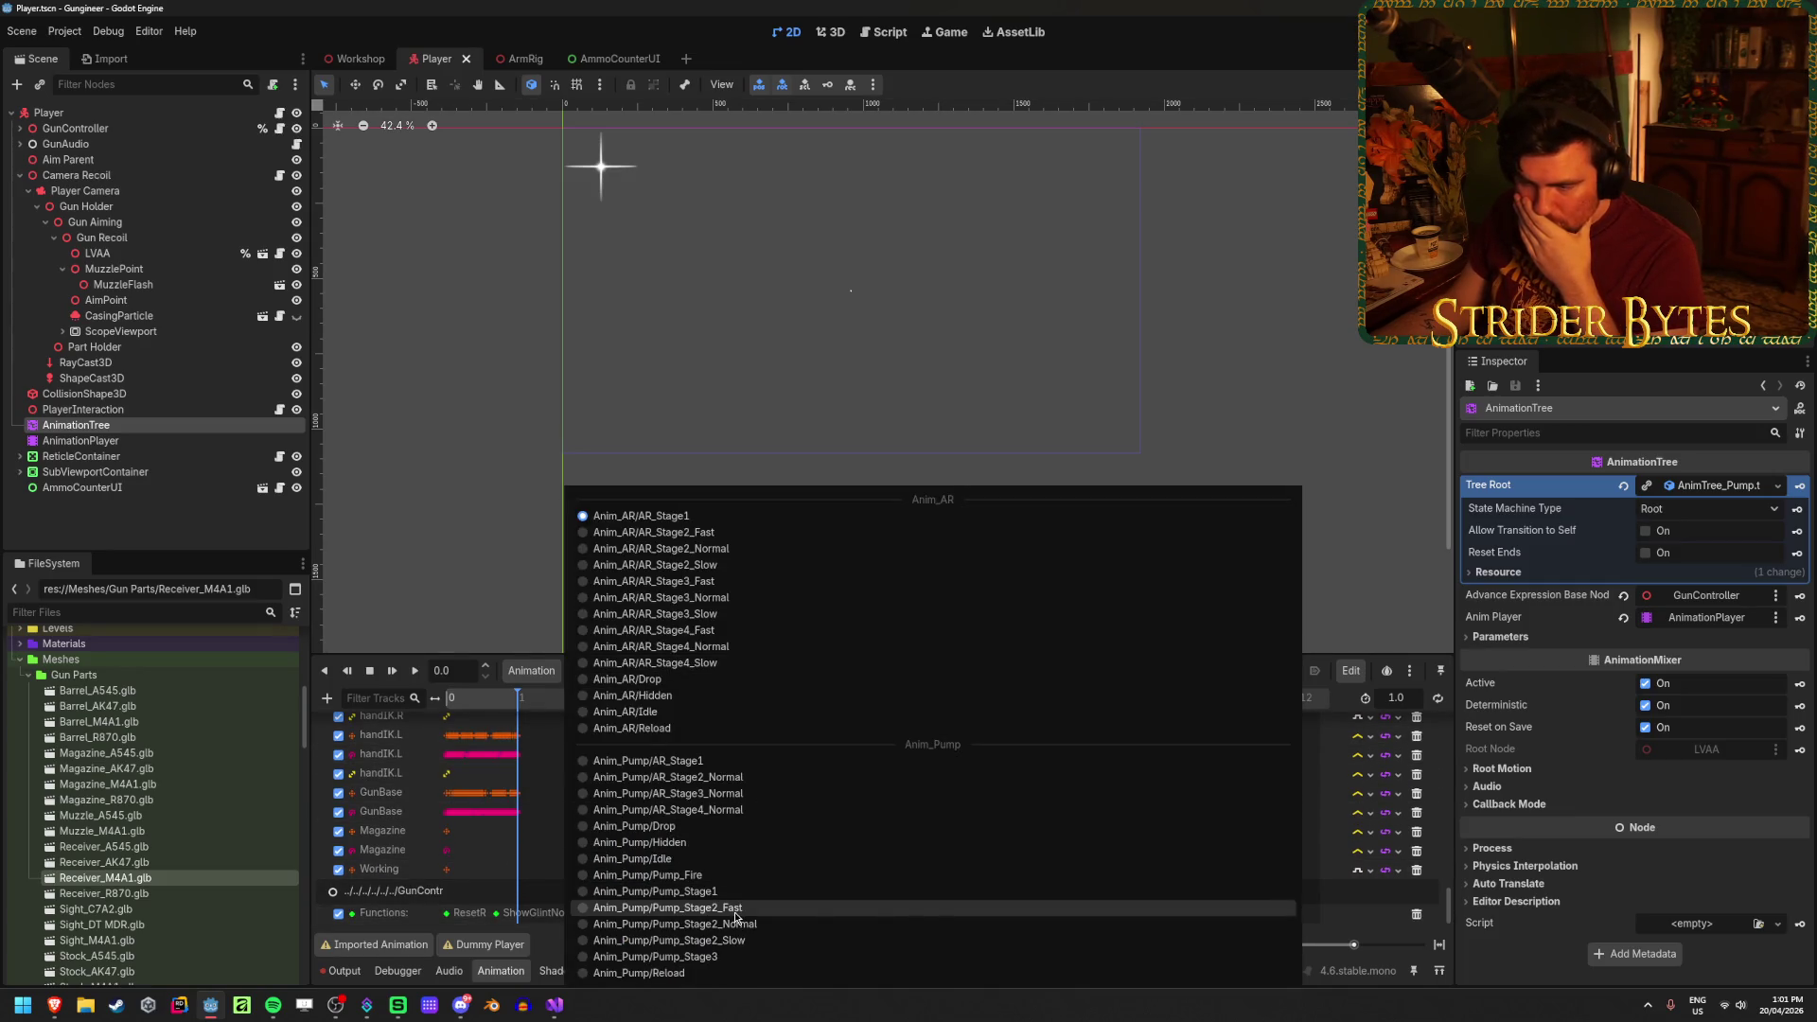
{"action": "key", "text": "Escape"}
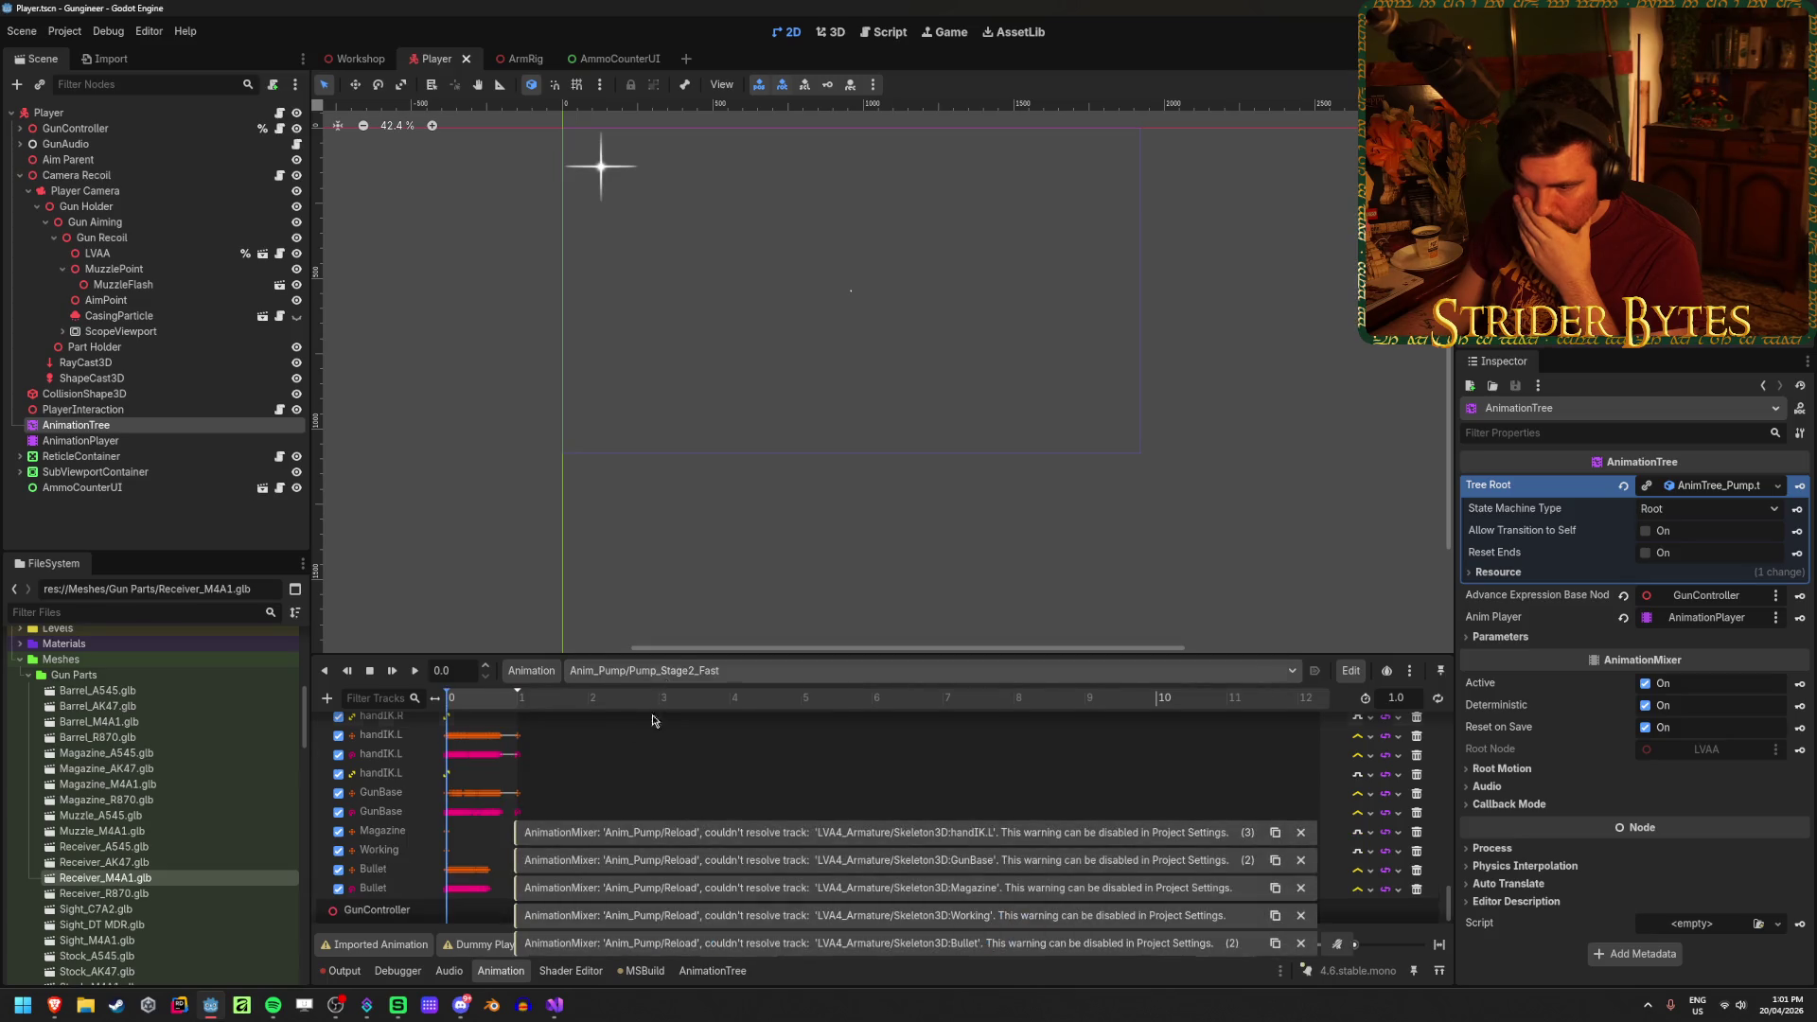
{"action": "left_click", "coordinate": [114, 440]}
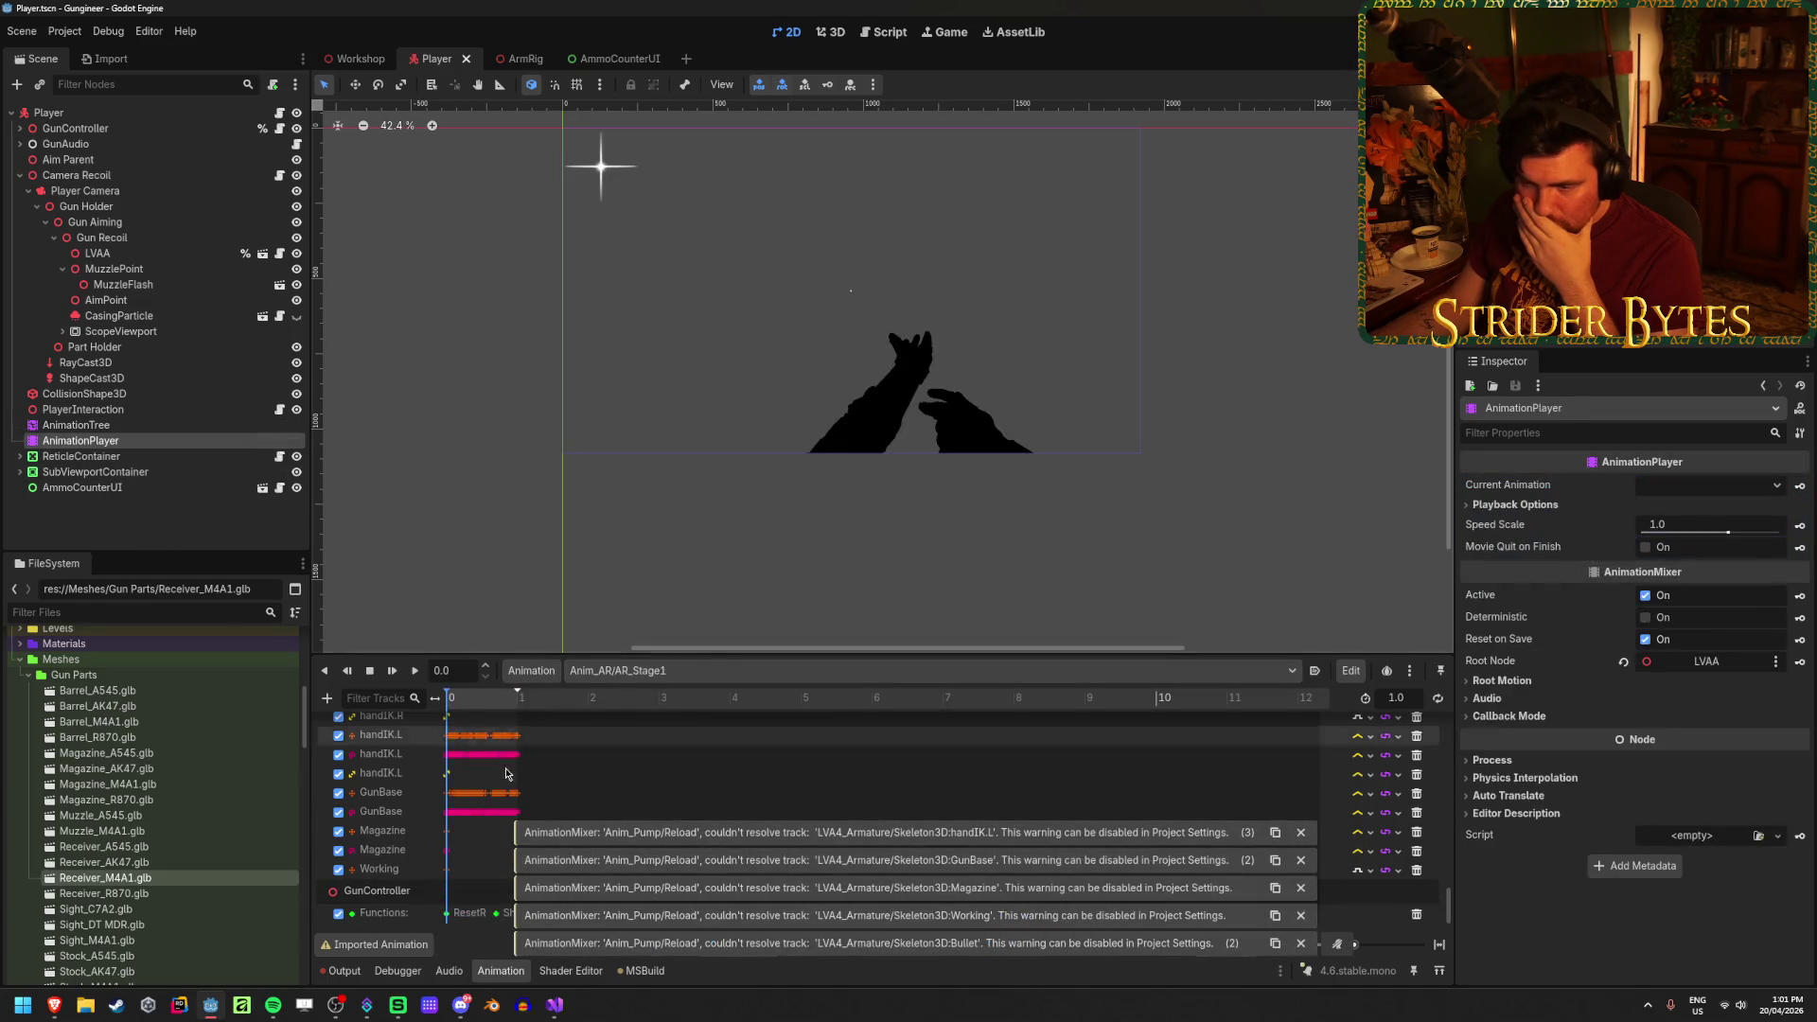
{"action": "scroll", "coordinate": [652, 802], "scroll_direction": "down", "scroll_amount": 3}
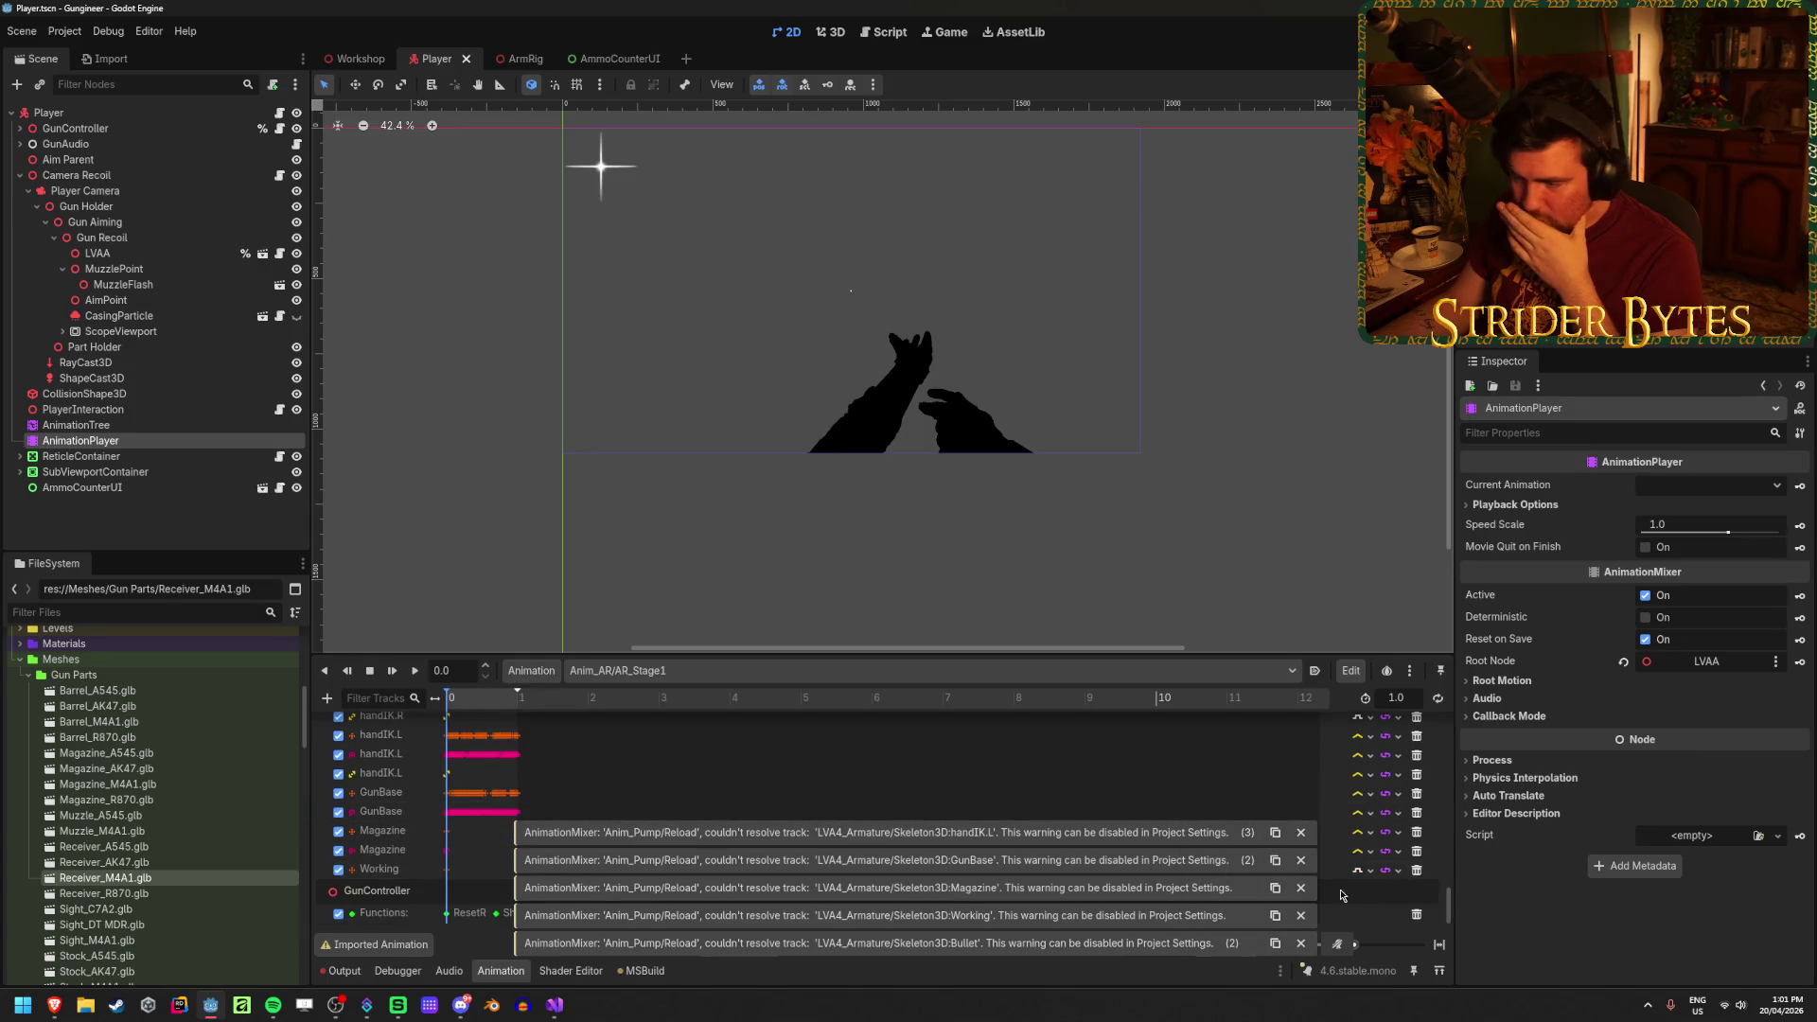
{"action": "left_click", "coordinate": [1301, 835]}
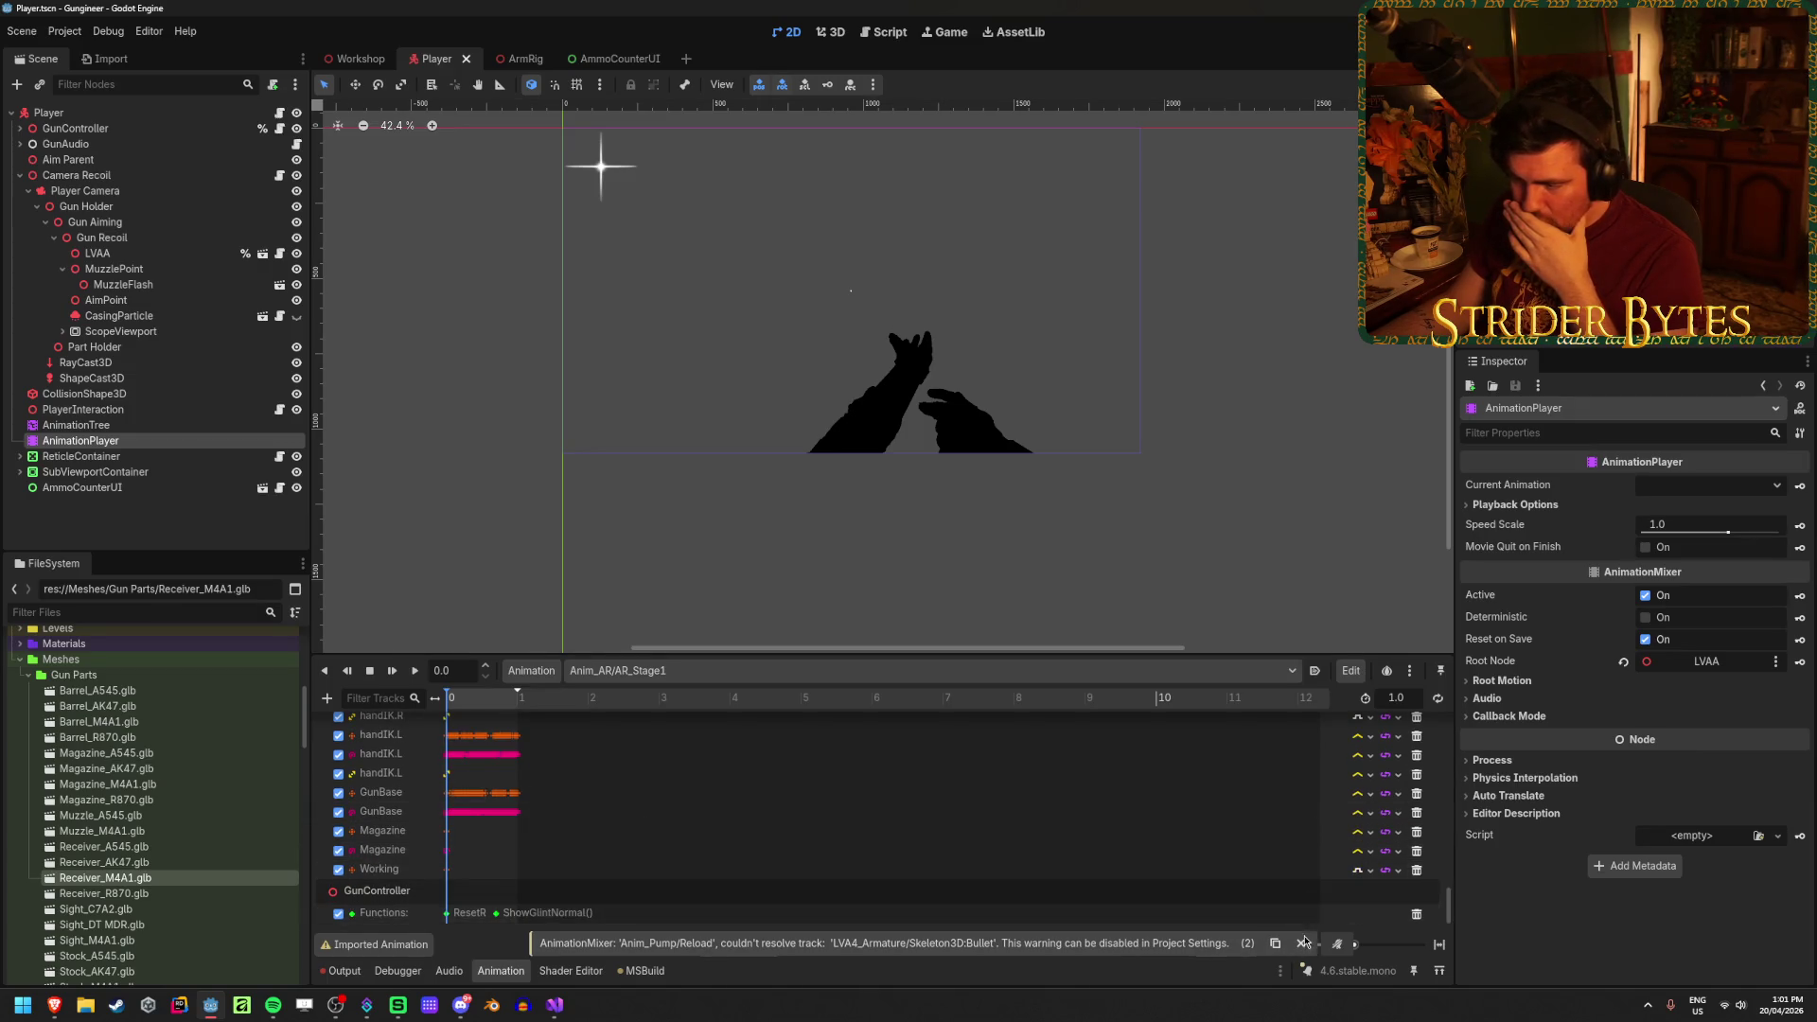
Step: Load Anim_Pump/Pump_Stage2_Fast and move the playhead to its LoadSingleBullet key
{"action": "left_click", "coordinate": [661, 672]}
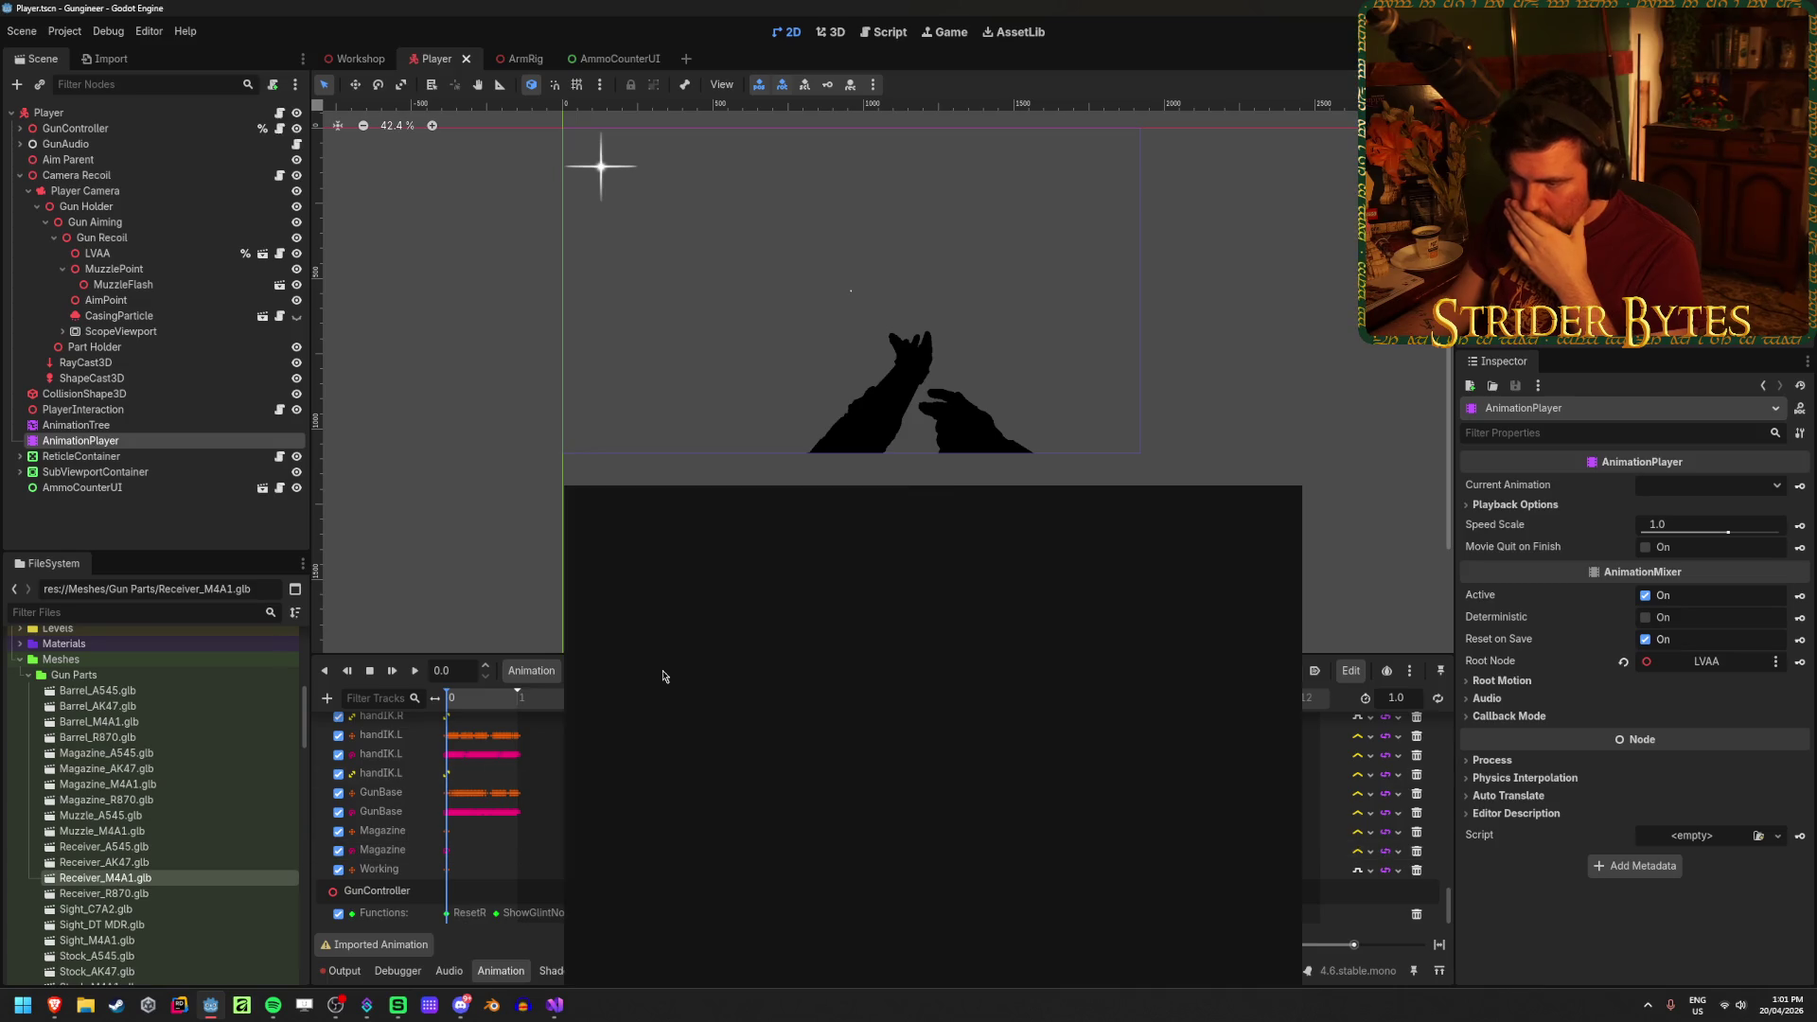
{"action": "left_click", "coordinate": [742, 891]}
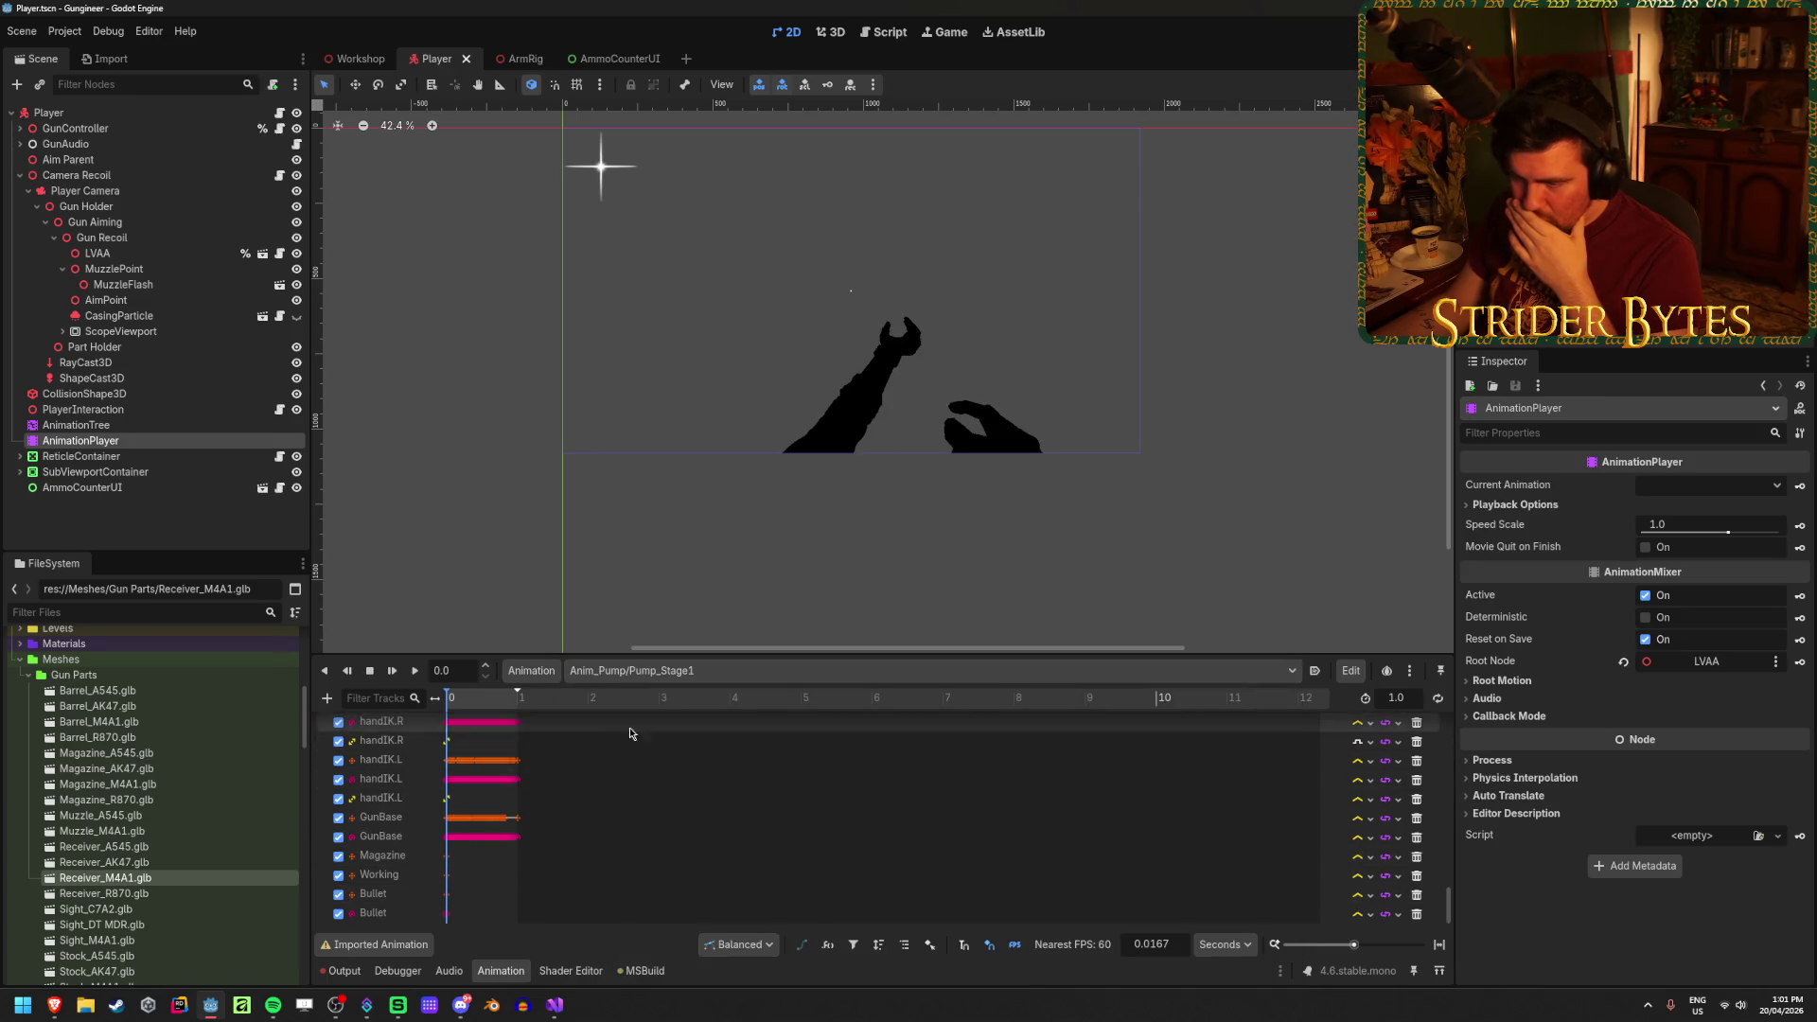
{"action": "left_click", "coordinate": [662, 670]}
{"action": "left_click", "coordinate": [625, 913]}
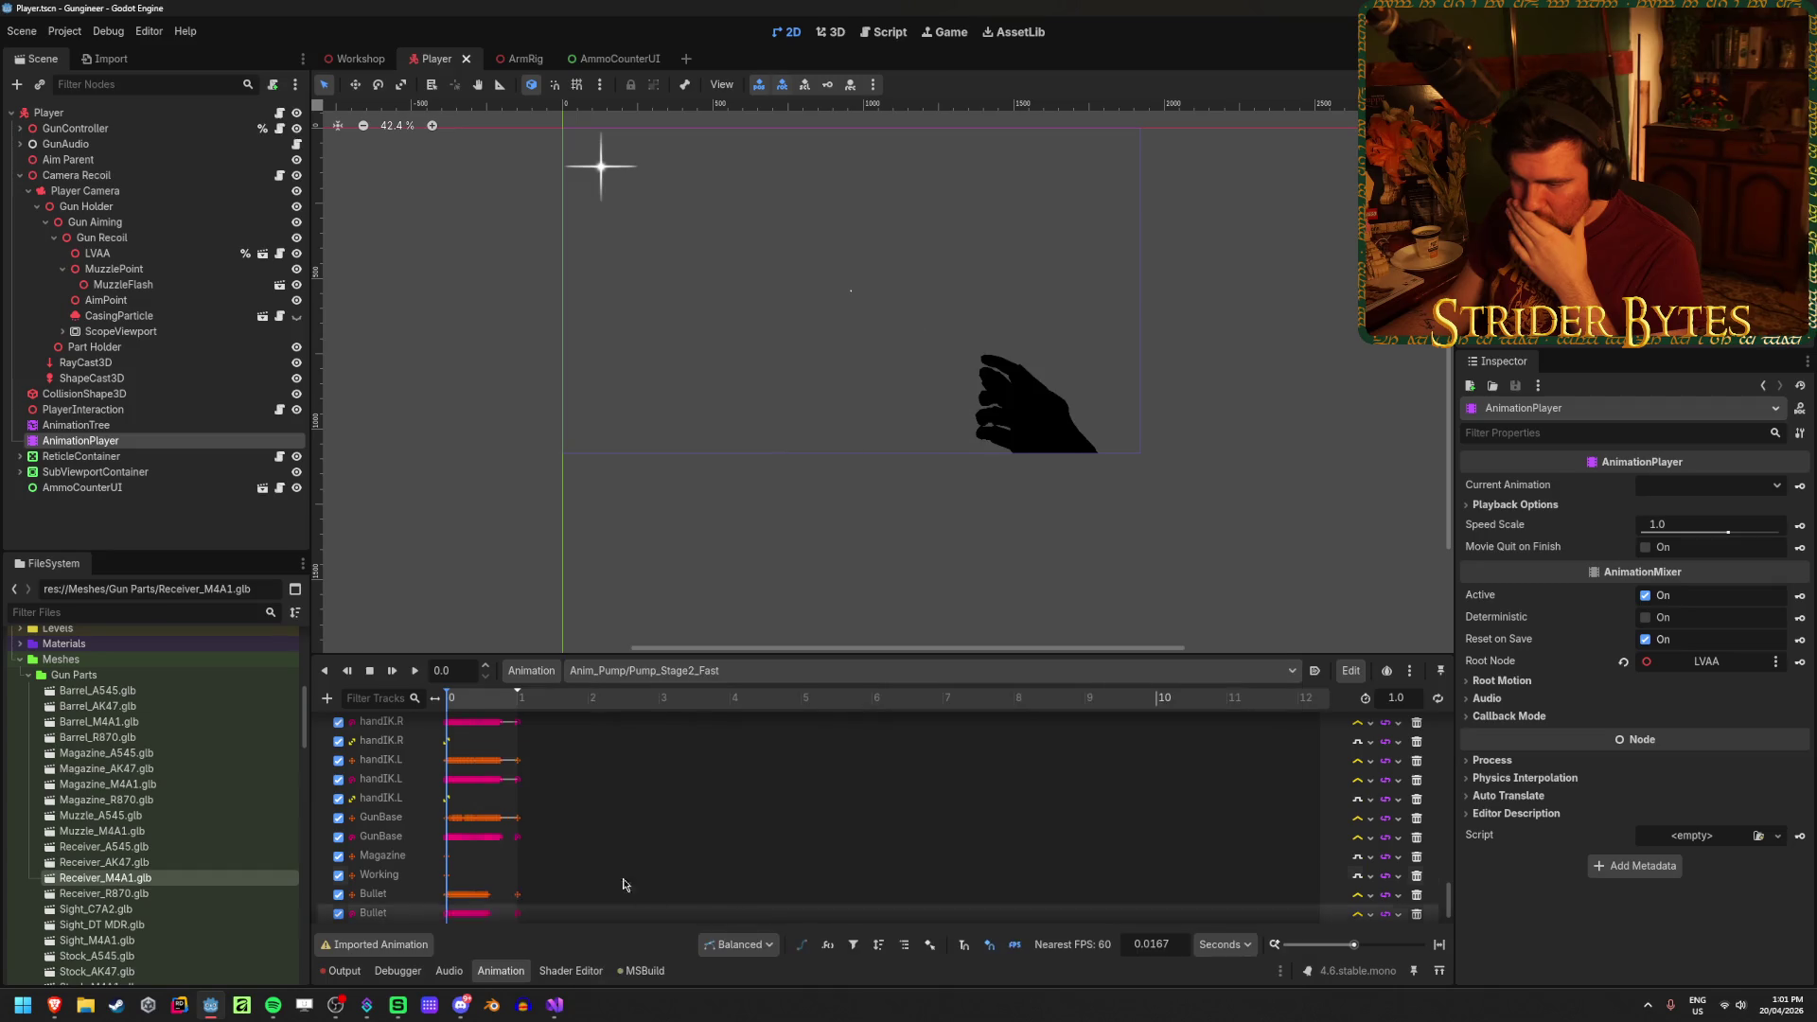
{"action": "left_click", "coordinate": [486, 899]}
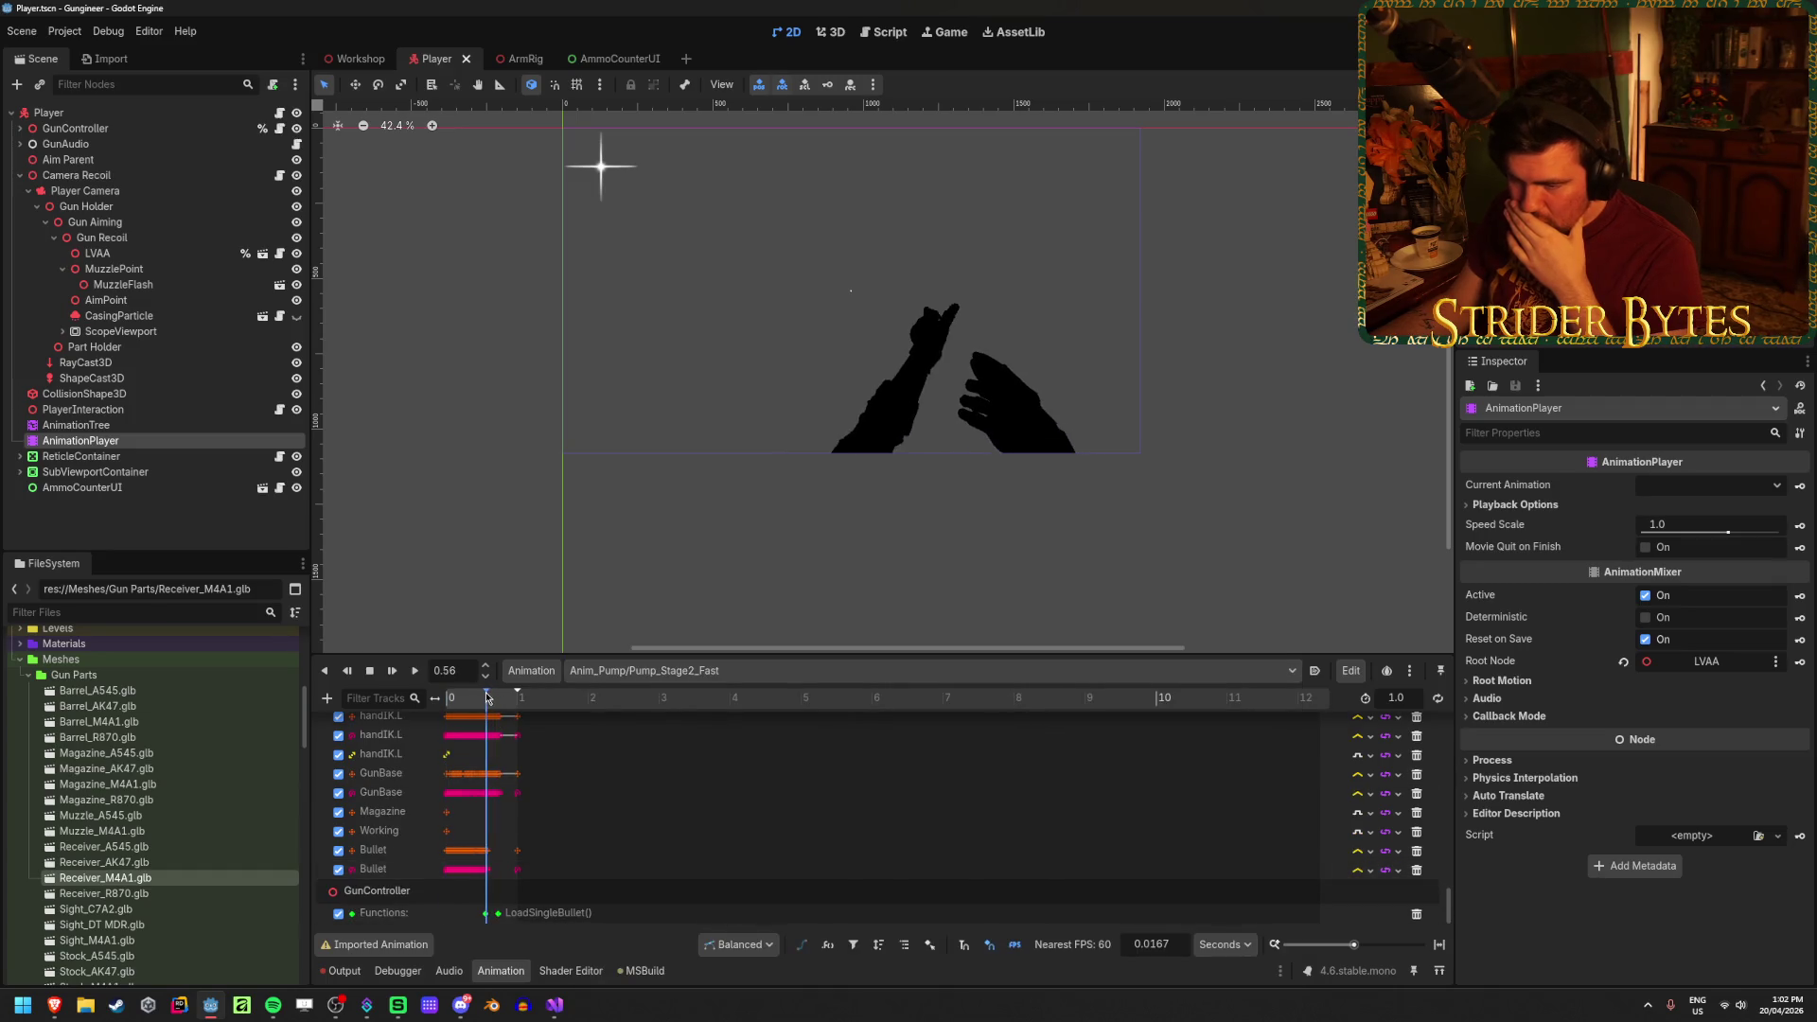
{"action": "scroll", "coordinate": [495, 899], "scroll_direction": "up", "scroll_amount": 10, "text": "ctrl"}
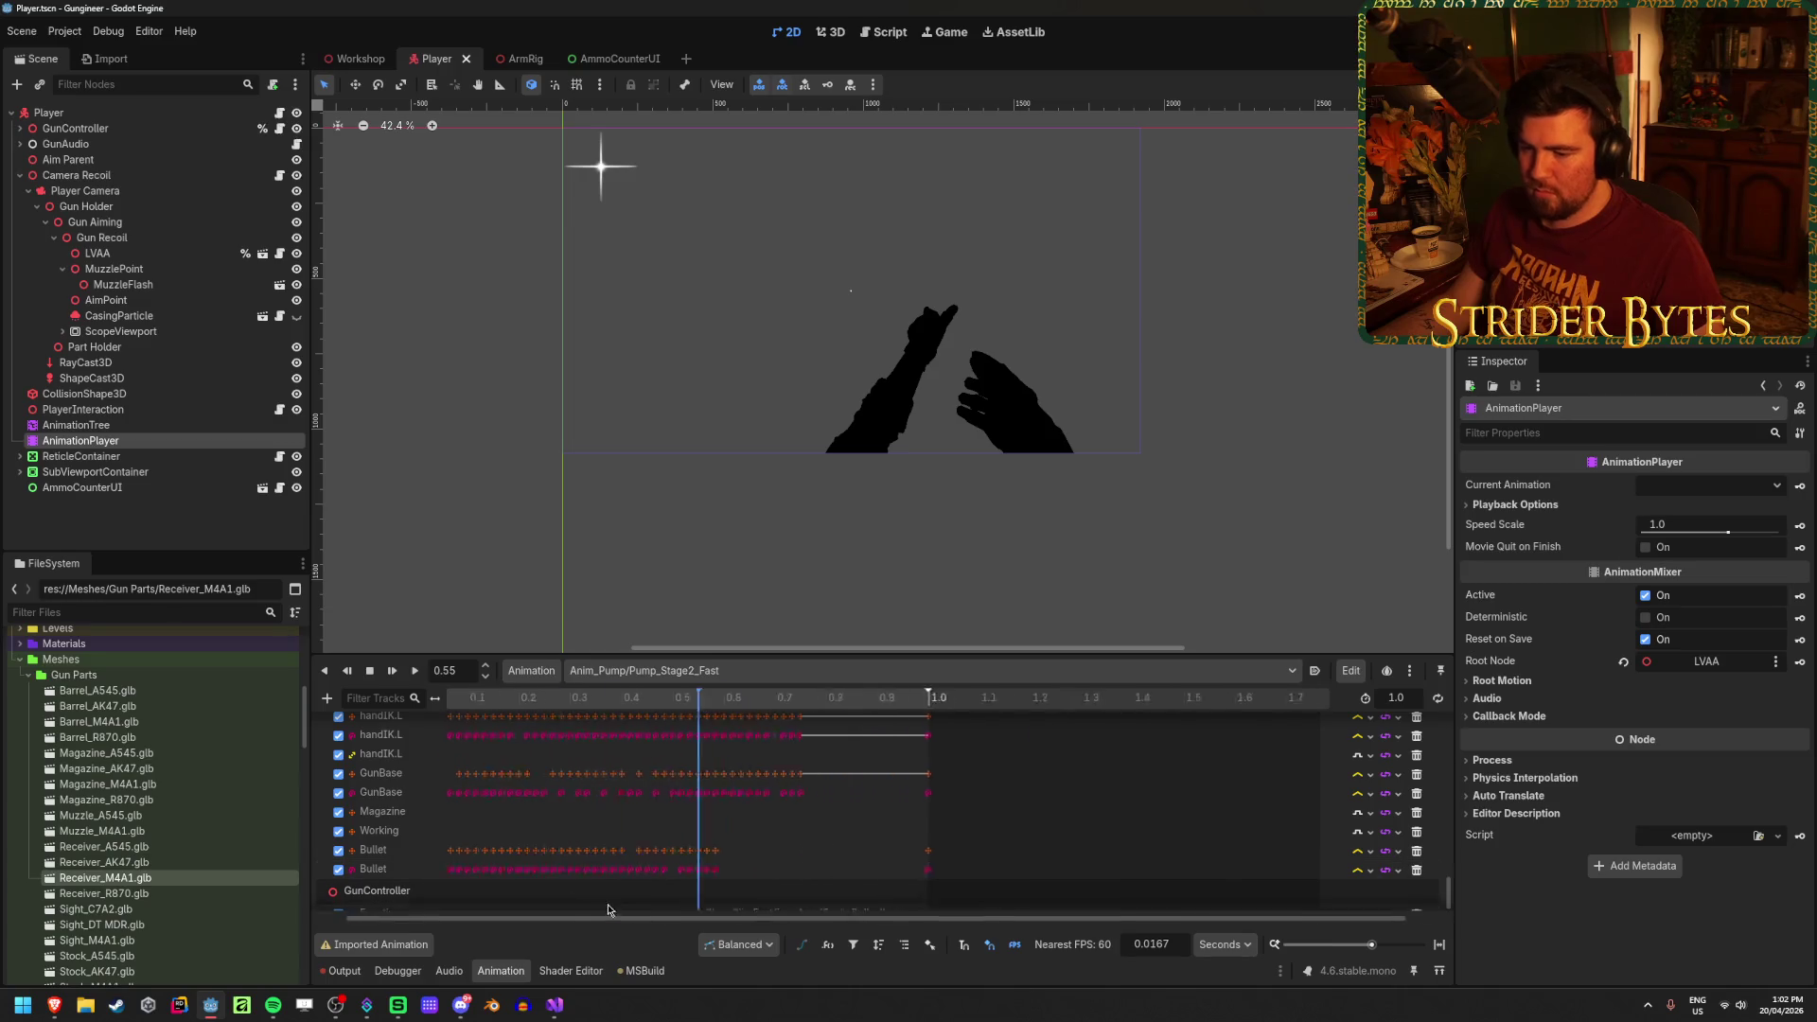
Step: Move Pump_Stage2_Normal's LoadSingleBullet call key earlier in time and save
{"action": "left_click_drag", "start_coordinate": [856, 705], "coordinate": [910, 720]}
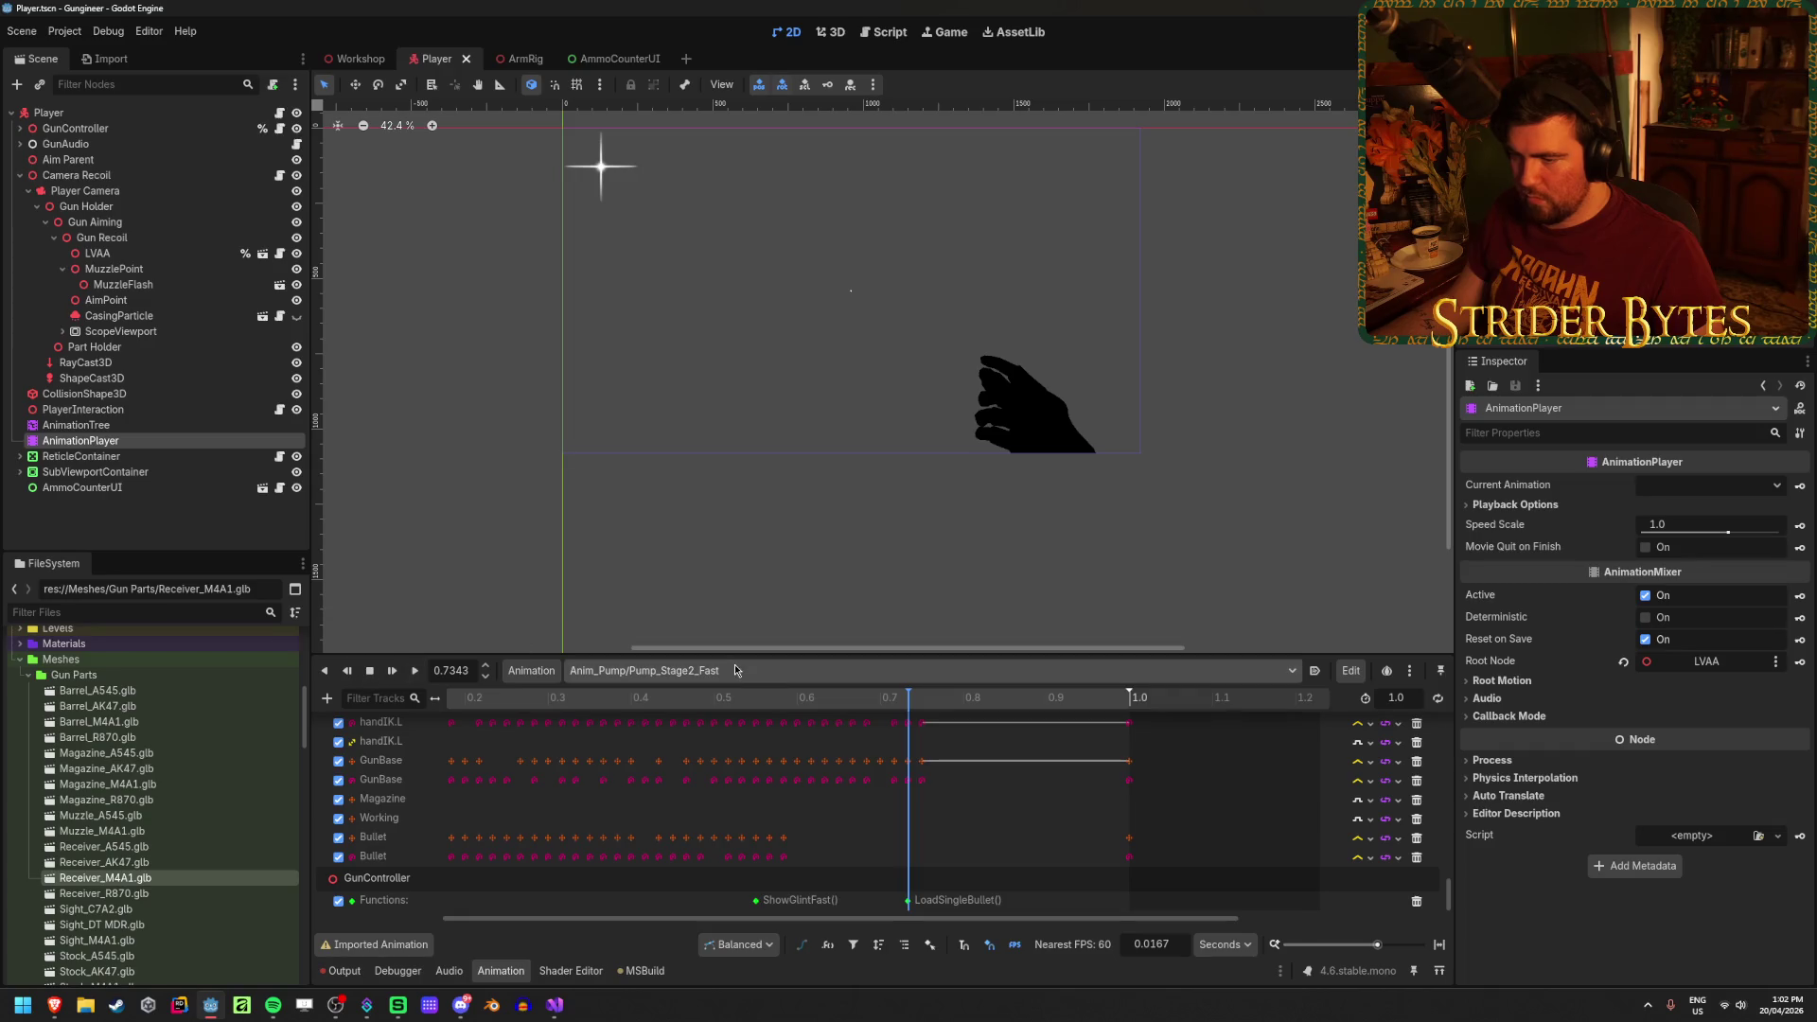
{"action": "left_click", "coordinate": [804, 670]}
{"action": "left_click", "coordinate": [737, 925]}
{"action": "left_click_drag", "start_coordinate": [965, 918], "coordinate": [1231, 932]}
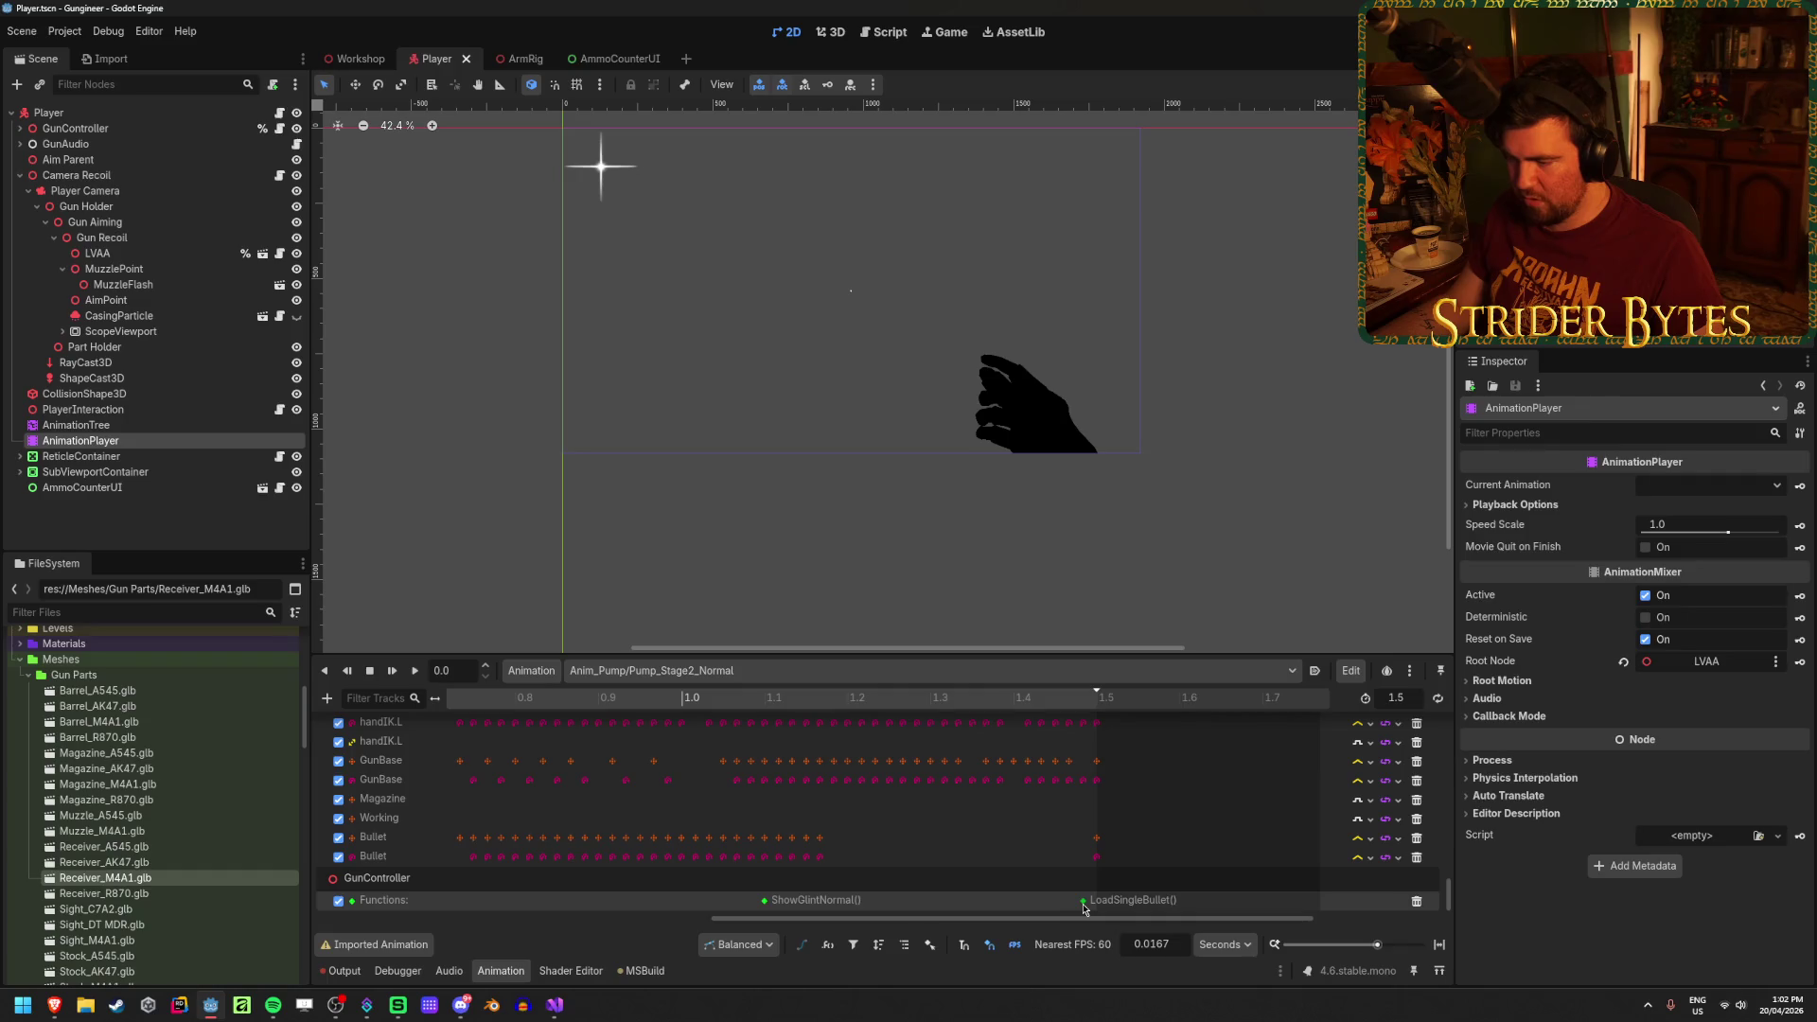
{"action": "left_click_drag", "start_coordinate": [1084, 908], "coordinate": [1057, 908]}
{"action": "left_click_drag", "start_coordinate": [630, 698], "coordinate": [874, 721]}
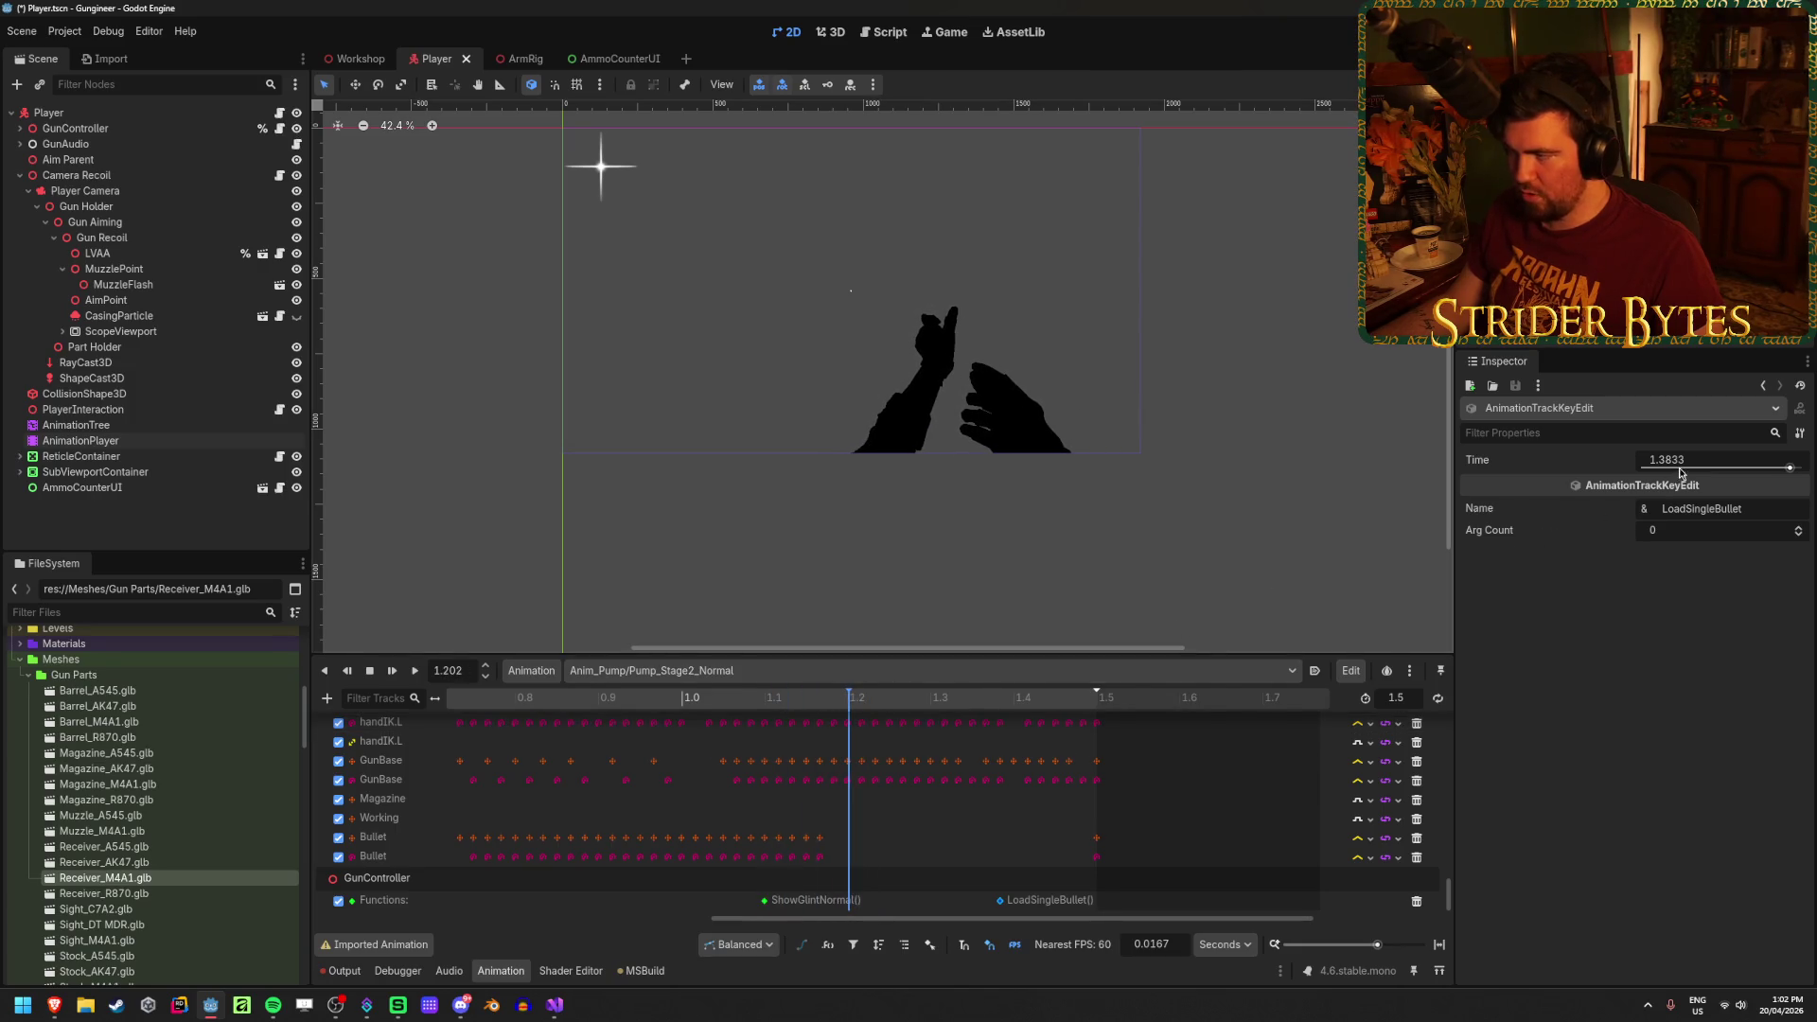
{"action": "type", "text": "1.25"}
{"action": "key", "text": "ctrl+s"}
Step: Check the LoadSingleBullet key time in Pump_Stage2_Slow, around 1.9 s
{"action": "left_click", "coordinate": [745, 670]}
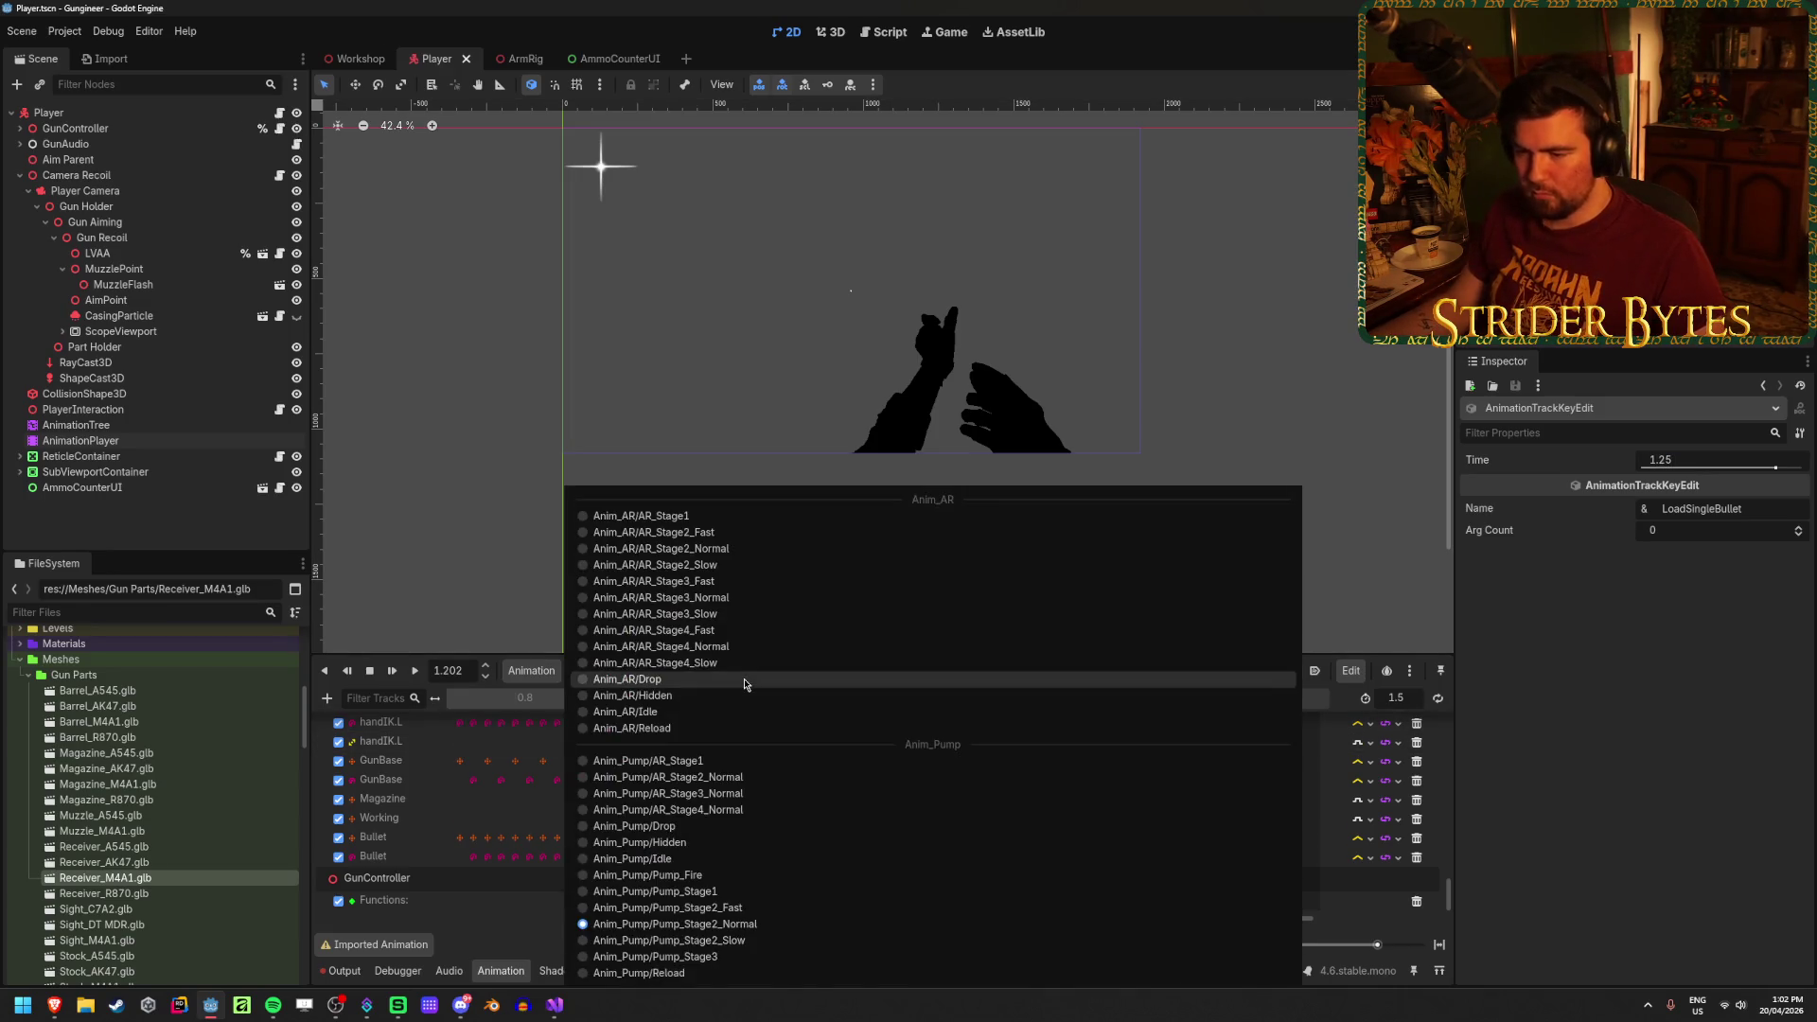
{"action": "left_click", "coordinate": [731, 946]}
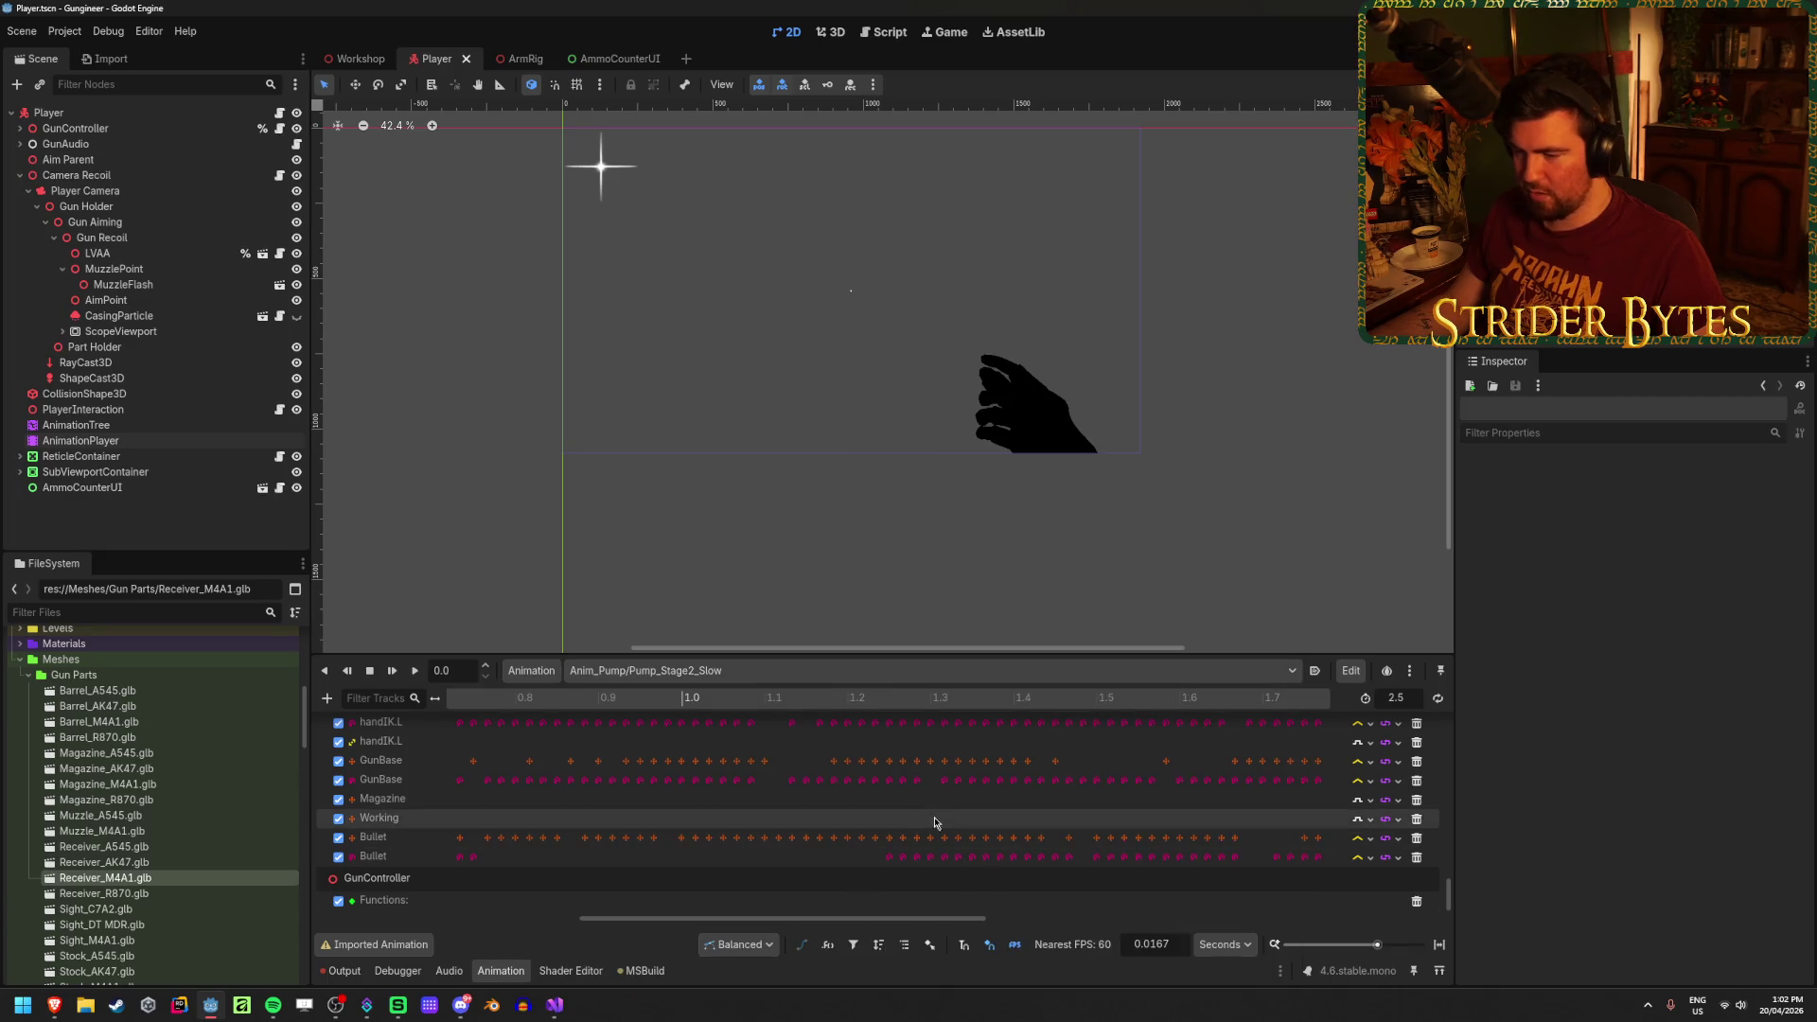
{"action": "left_click_drag", "start_coordinate": [766, 918], "coordinate": [1123, 920]}
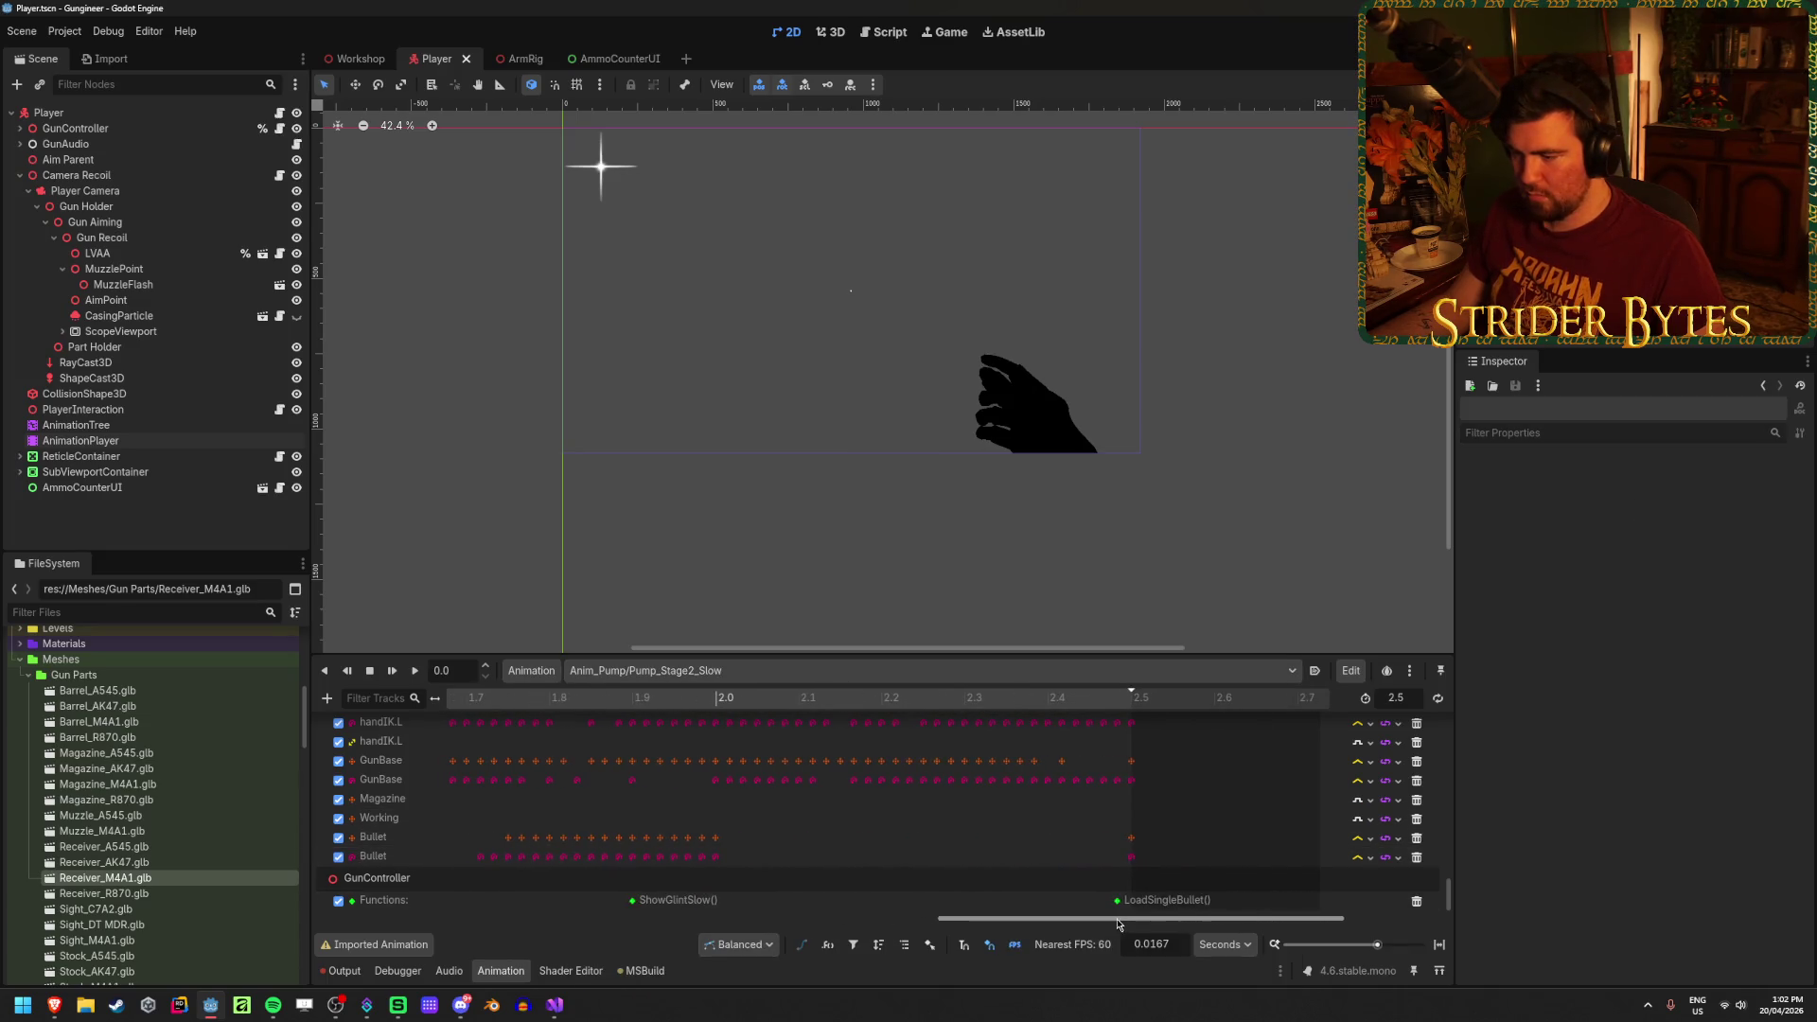
{"action": "left_click_drag", "start_coordinate": [545, 698], "coordinate": [818, 707]}
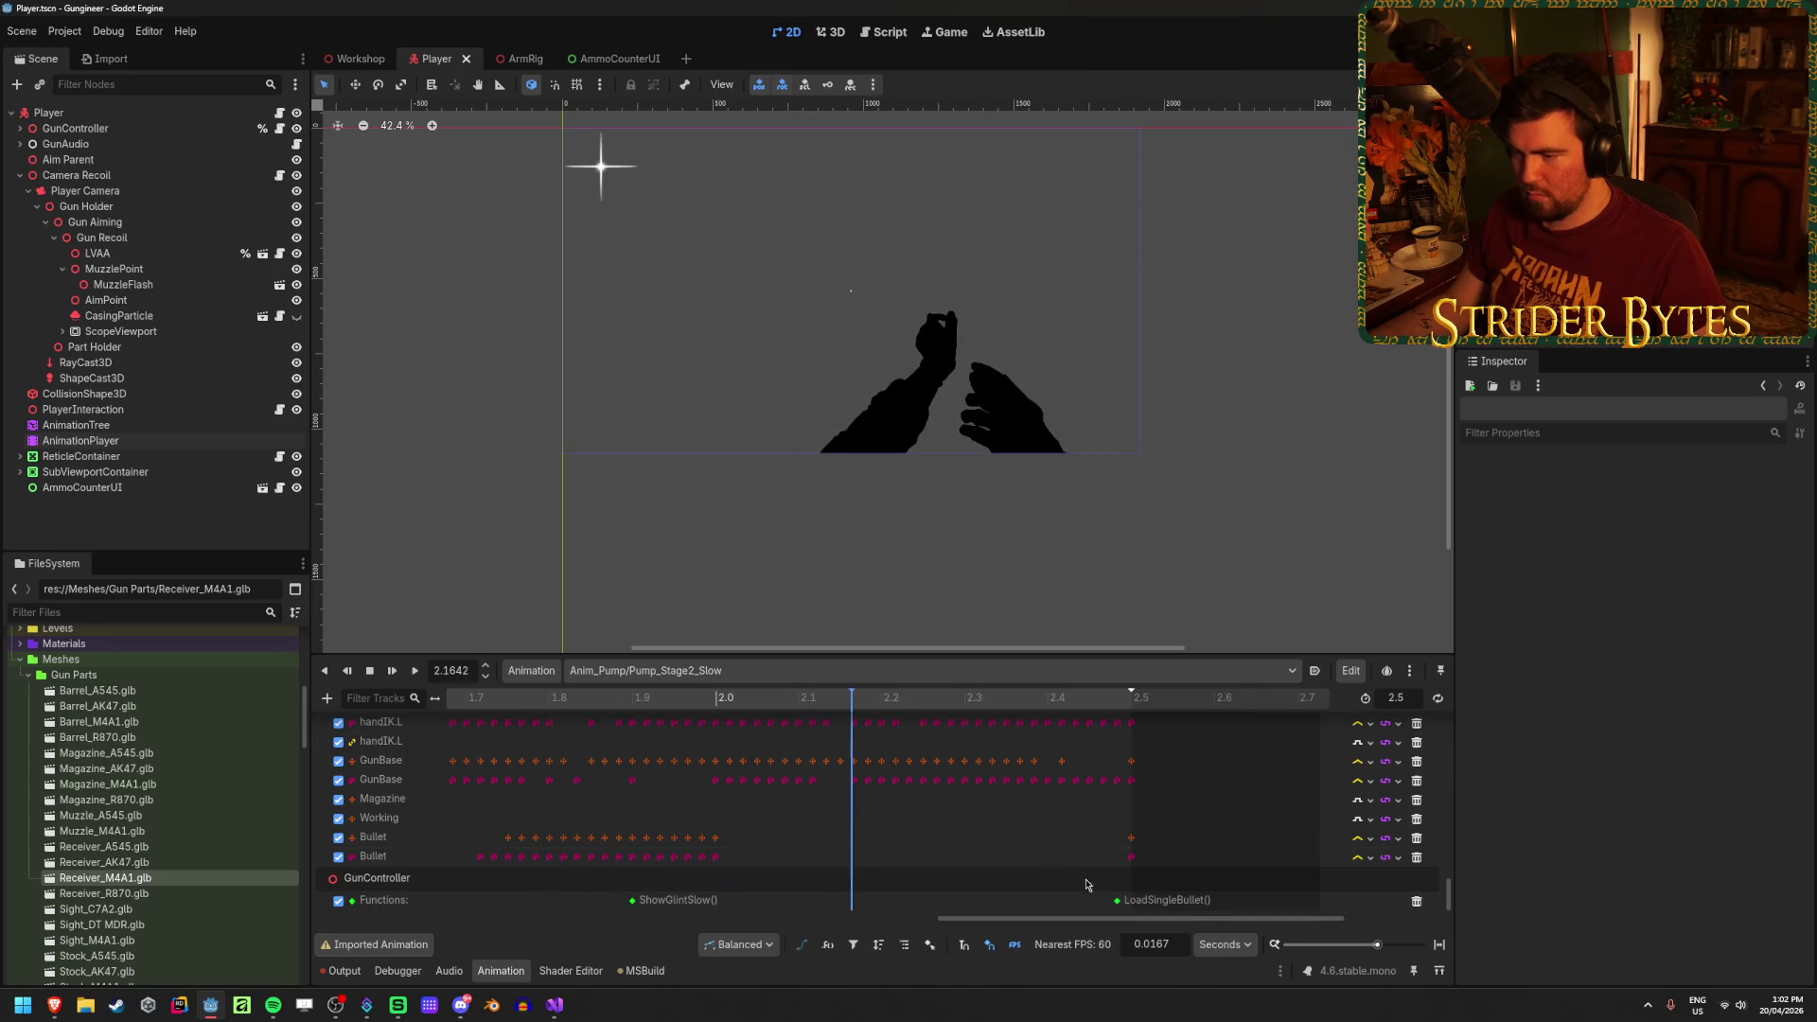
{"action": "left_click", "coordinate": [1117, 900]}
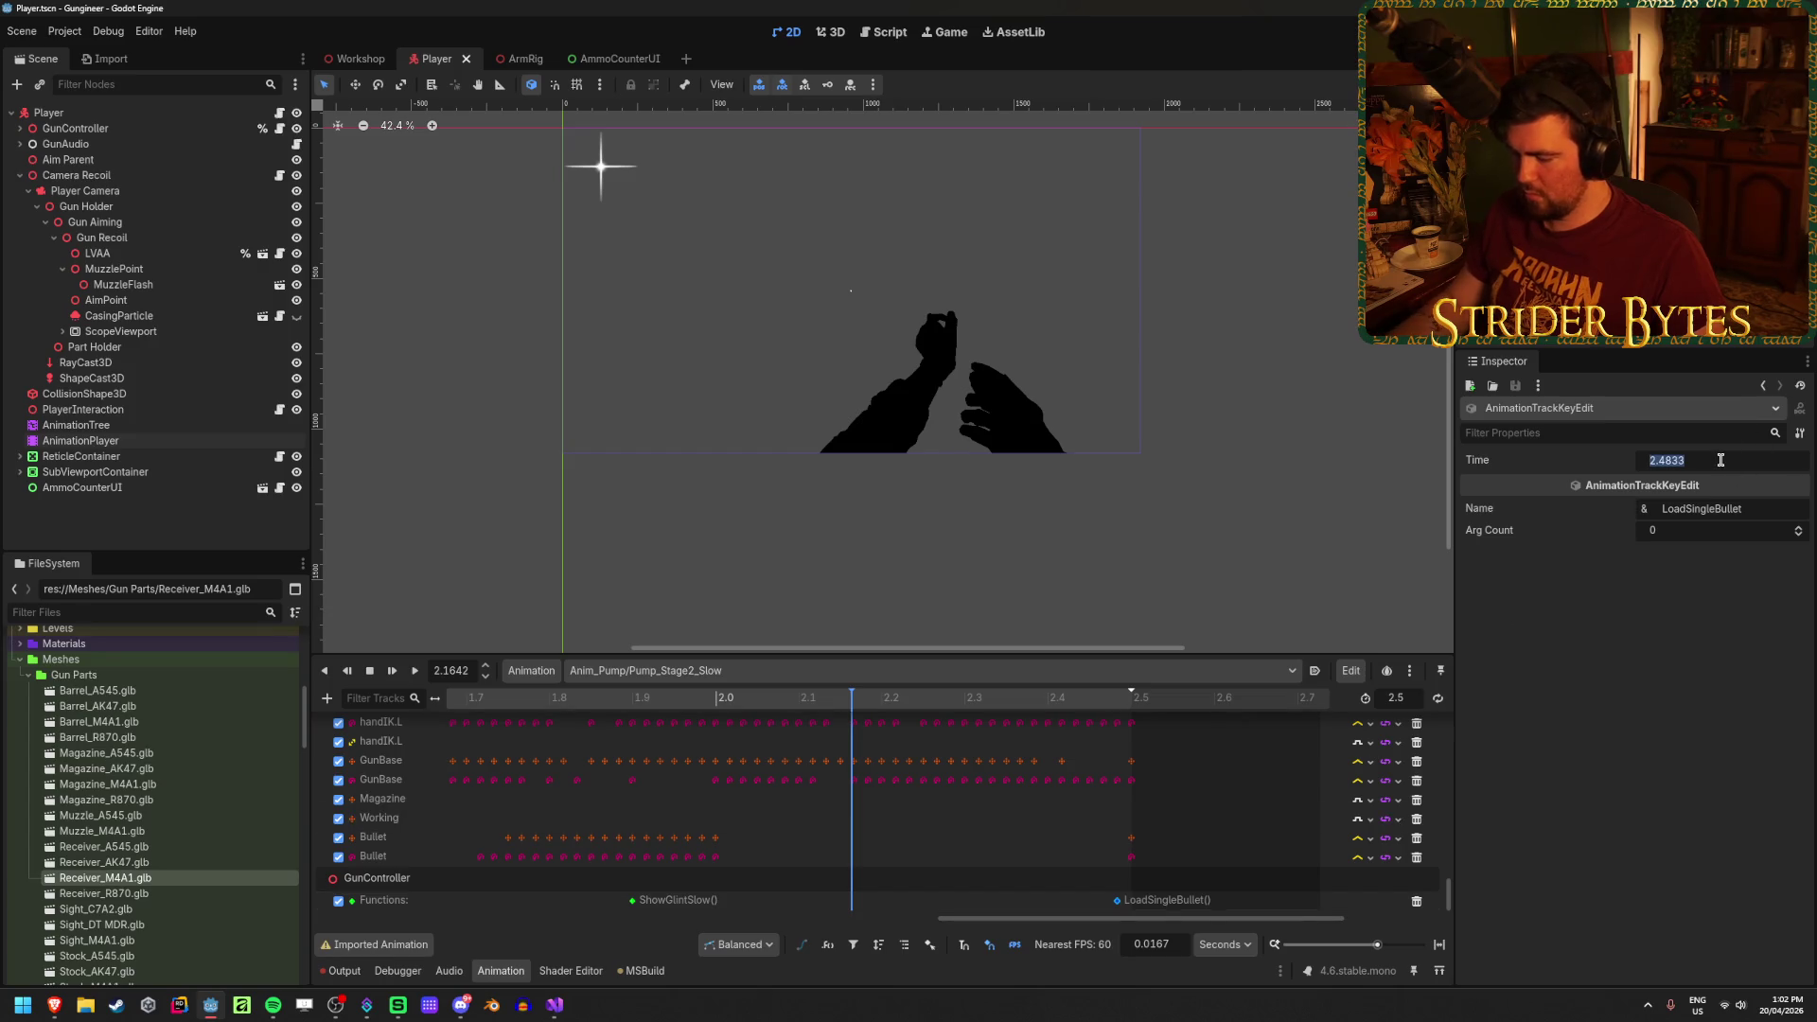
Step: Place Pump_Stage2_Fast's LoadSingleBullet call key at 0.65 s
{"action": "left_click", "coordinate": [685, 675]}
{"action": "left_click", "coordinate": [856, 909]}
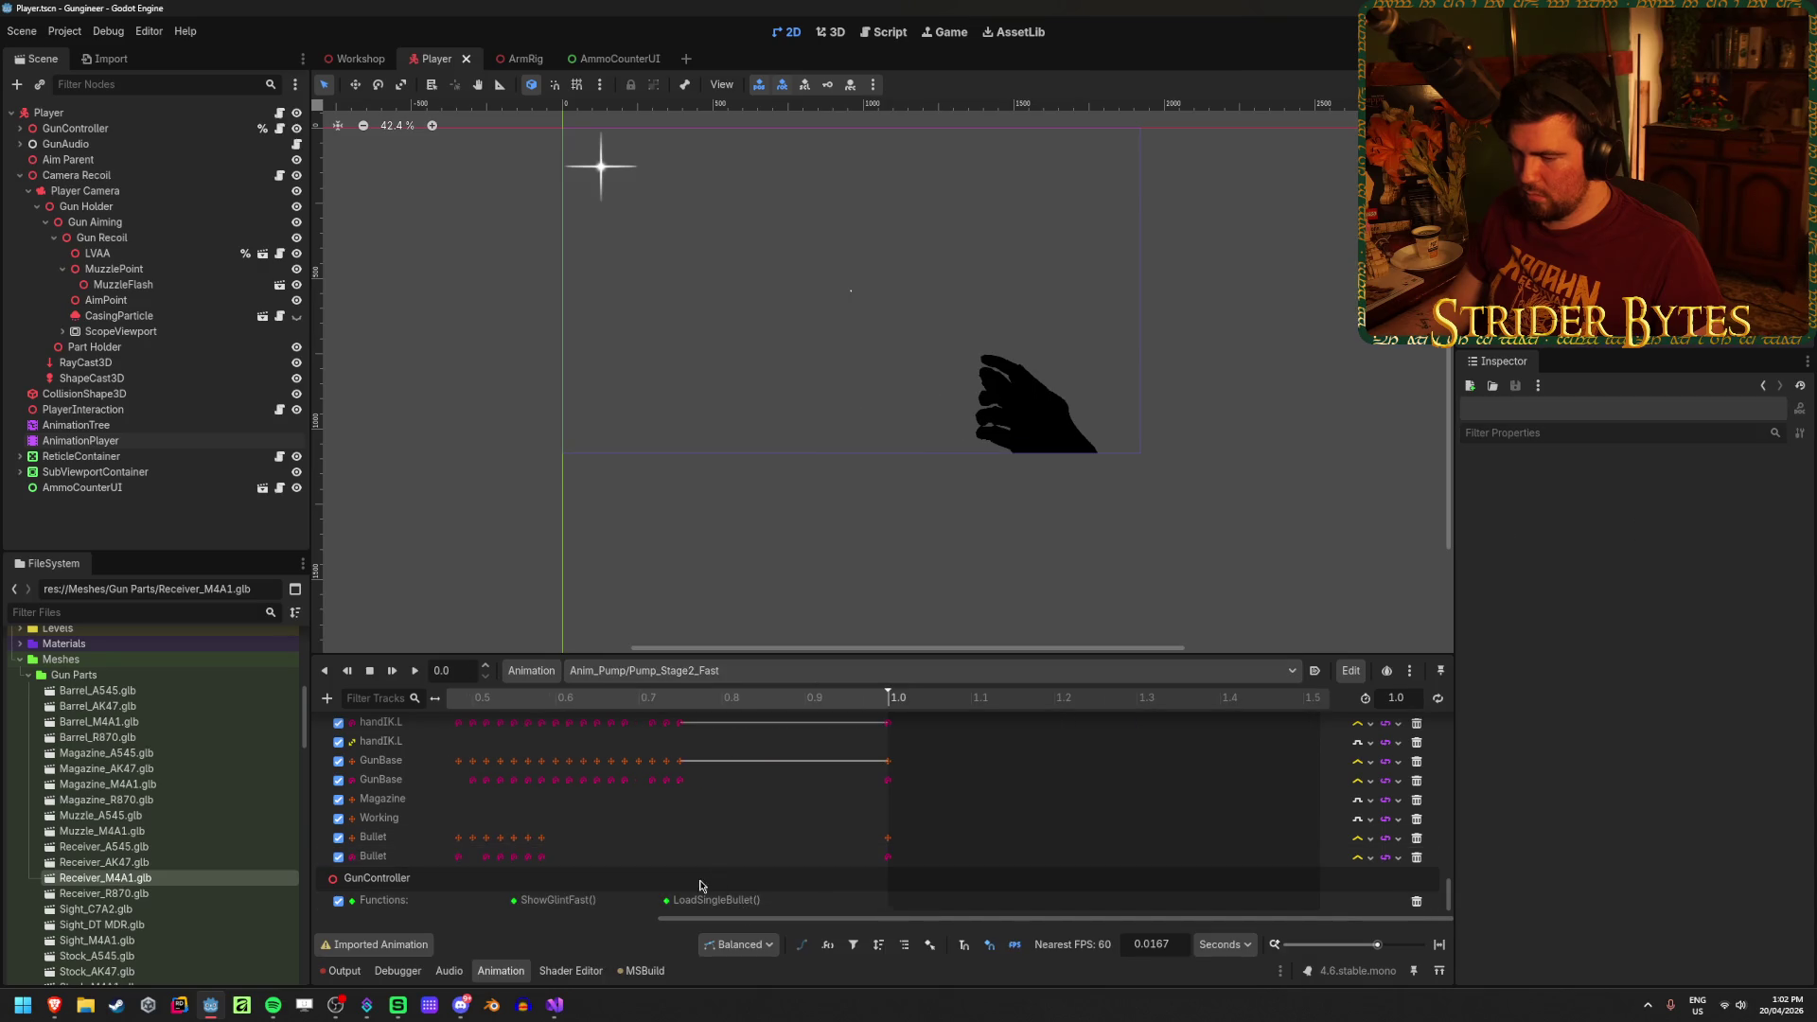
{"action": "mouse_move", "coordinate": [496, 699]}
{"action": "left_mouse_down"}
{"action": "mouse_move", "coordinate": [600, 712]}
{"action": "mouse_move", "coordinate": [442, 717]}
{"action": "mouse_move", "coordinate": [592, 734]}
{"action": "left_mouse_up"}
{"action": "left_click", "coordinate": [666, 900]}
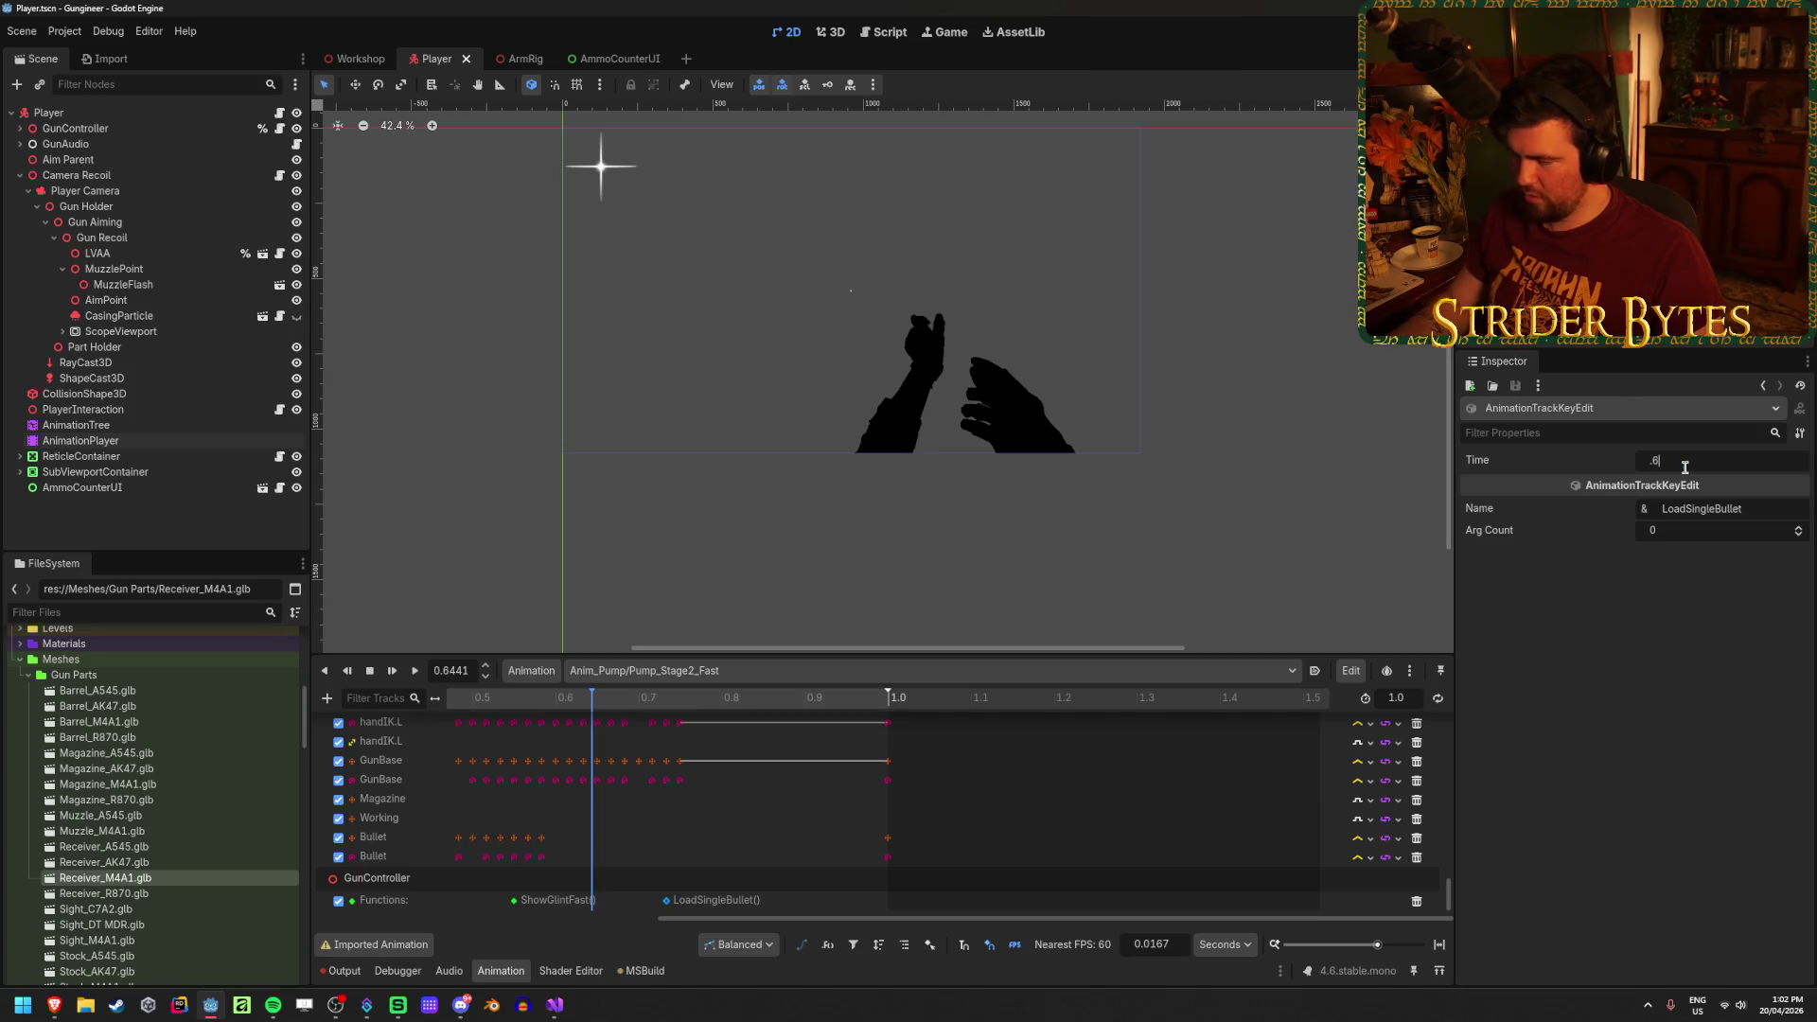
Step: Run the project with F5 and bring GunController.cs up in Visual Studio
{"action": "key", "text": "F5"}
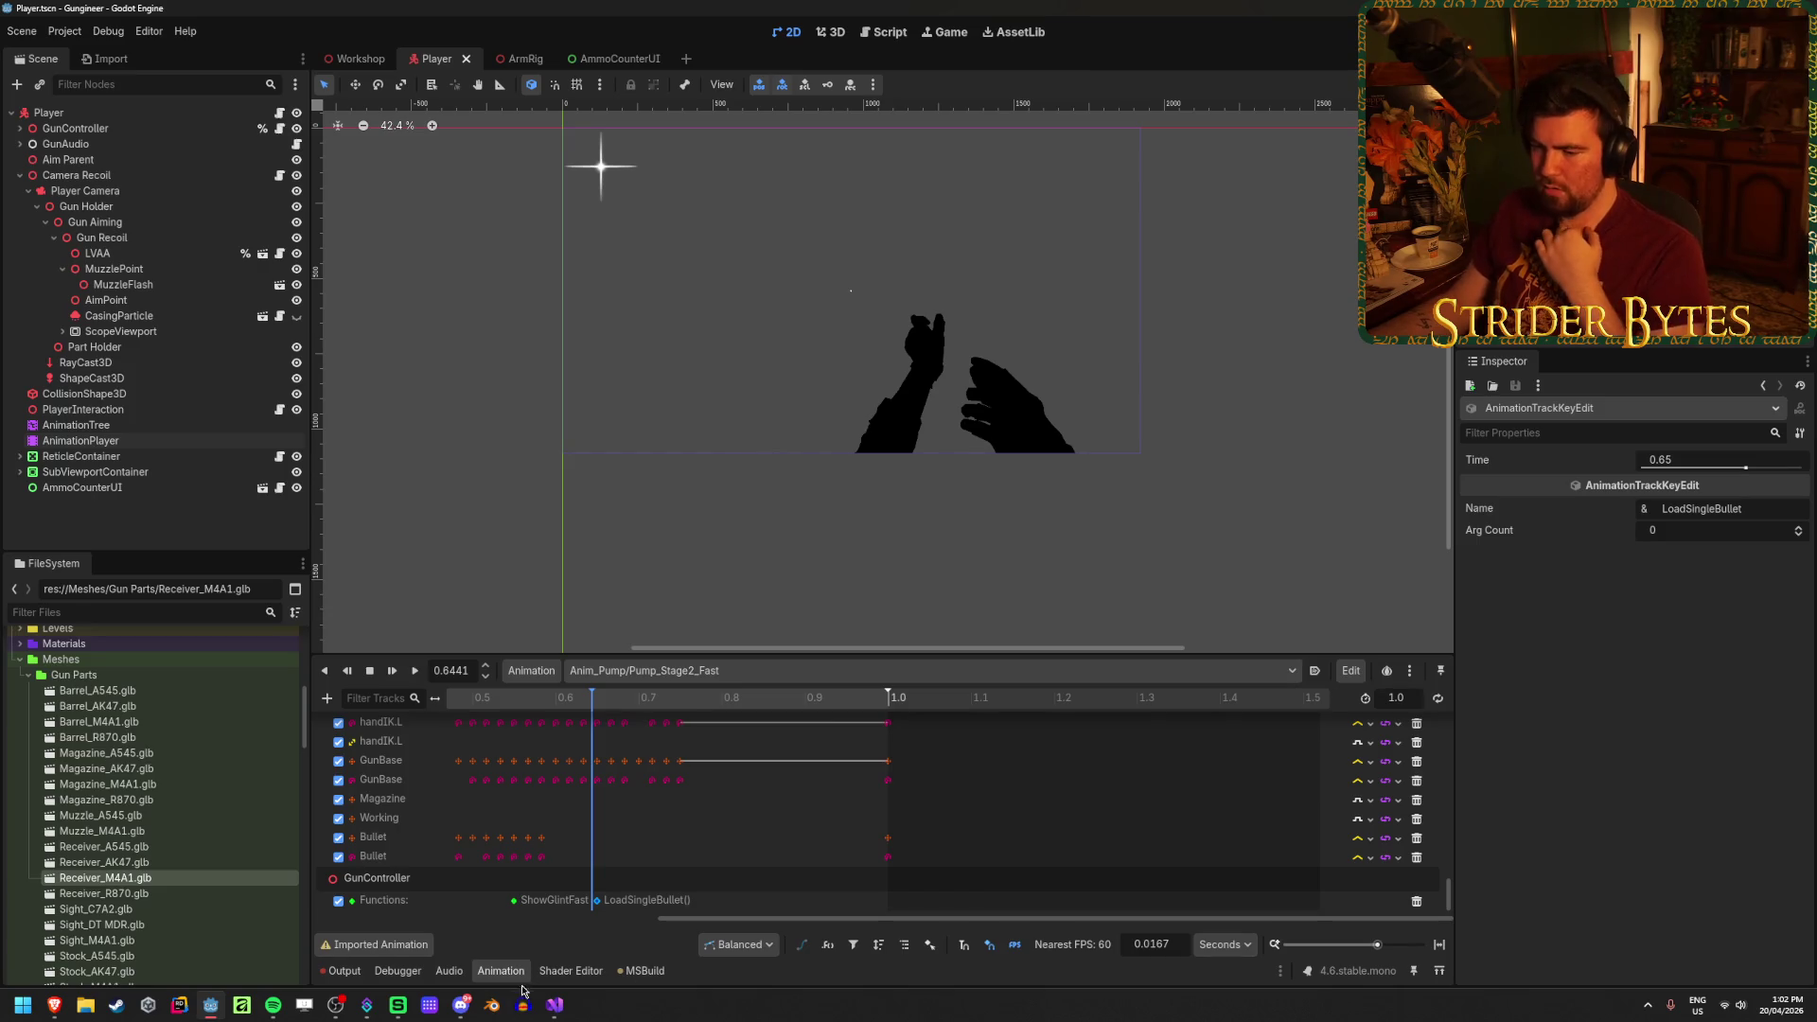
{"action": "left_click", "coordinate": [554, 1005]}
{"action": "scroll", "coordinate": [532, 701], "scroll_direction": "down", "scroll_amount": 2}
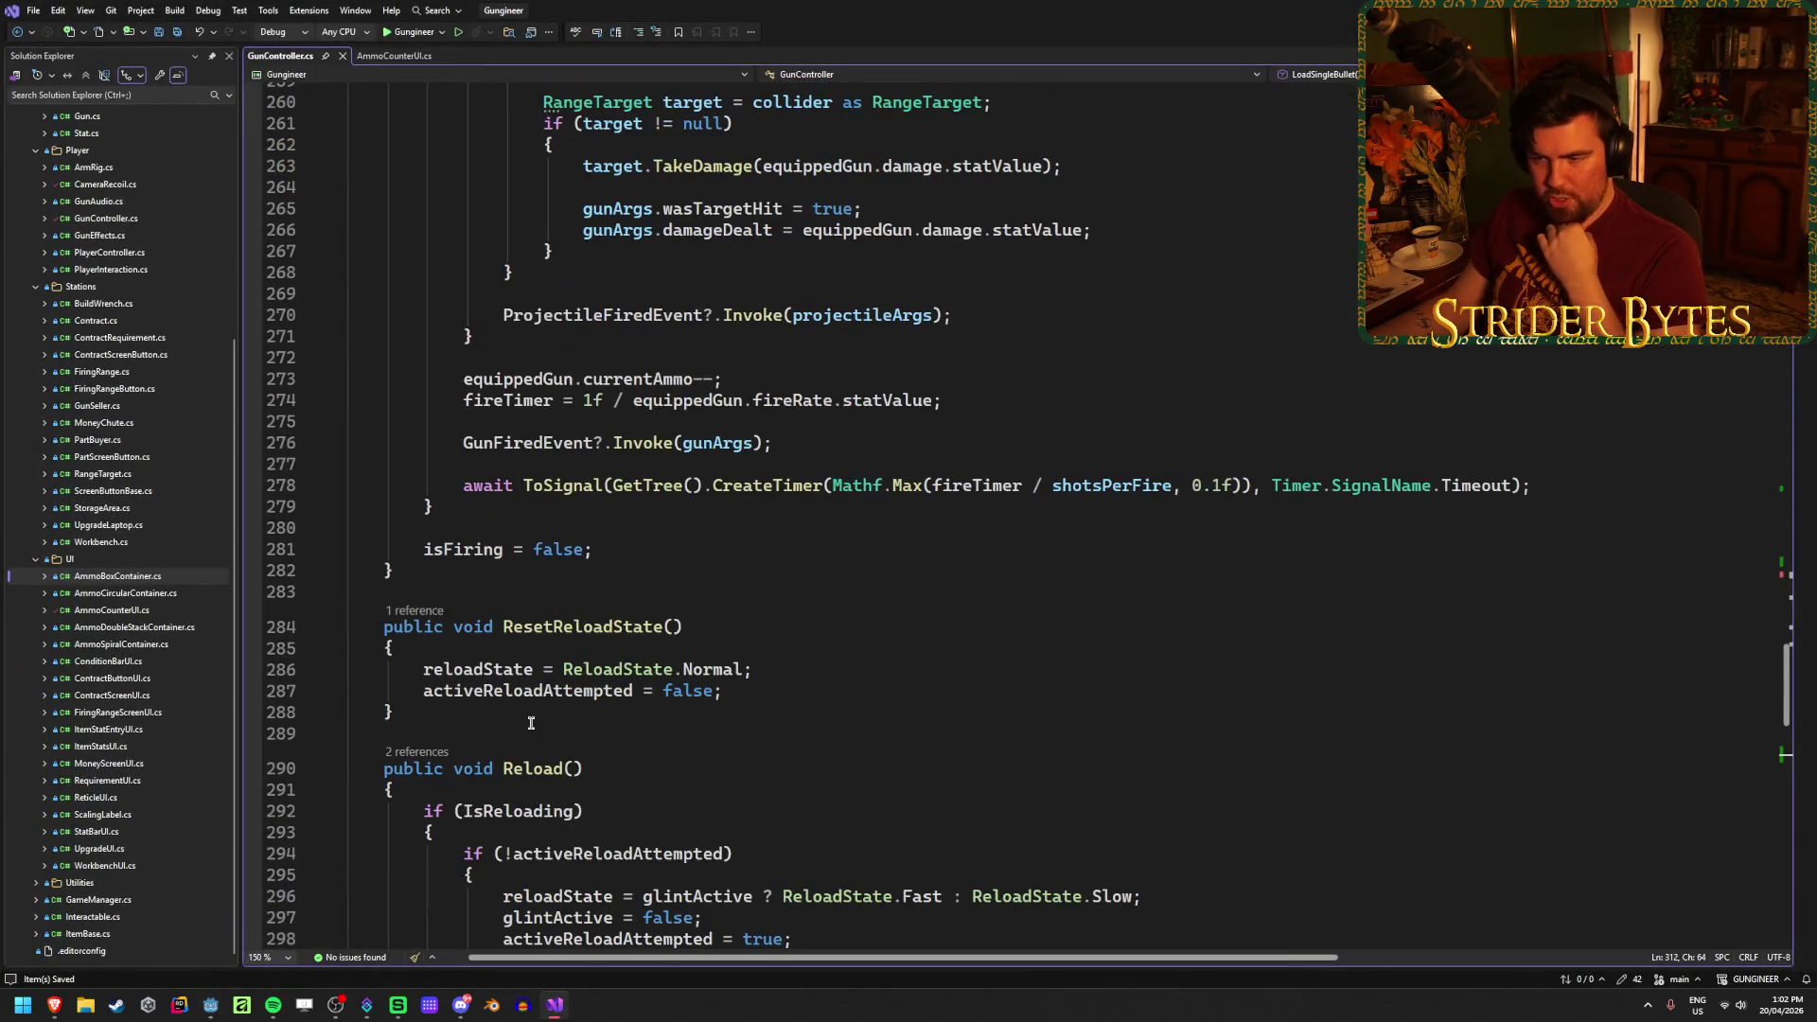
Step: Breakpoint the currentAmmo increment on line 311 of LoadSingleBullet and start Gungineer debugging
{"action": "scroll", "coordinate": [531, 700], "scroll_direction": "down", "scroll_amount": 4}
{"action": "scroll", "coordinate": [532, 700], "scroll_direction": "down", "scroll_amount": 3}
{"action": "scroll", "coordinate": [532, 701], "scroll_direction": "up", "scroll_amount": 1}
{"action": "scroll", "coordinate": [532, 700], "scroll_direction": "down", "scroll_amount": 2}
{"action": "left_click", "coordinate": [450, 655]}
{"action": "left_click", "coordinate": [257, 657]}
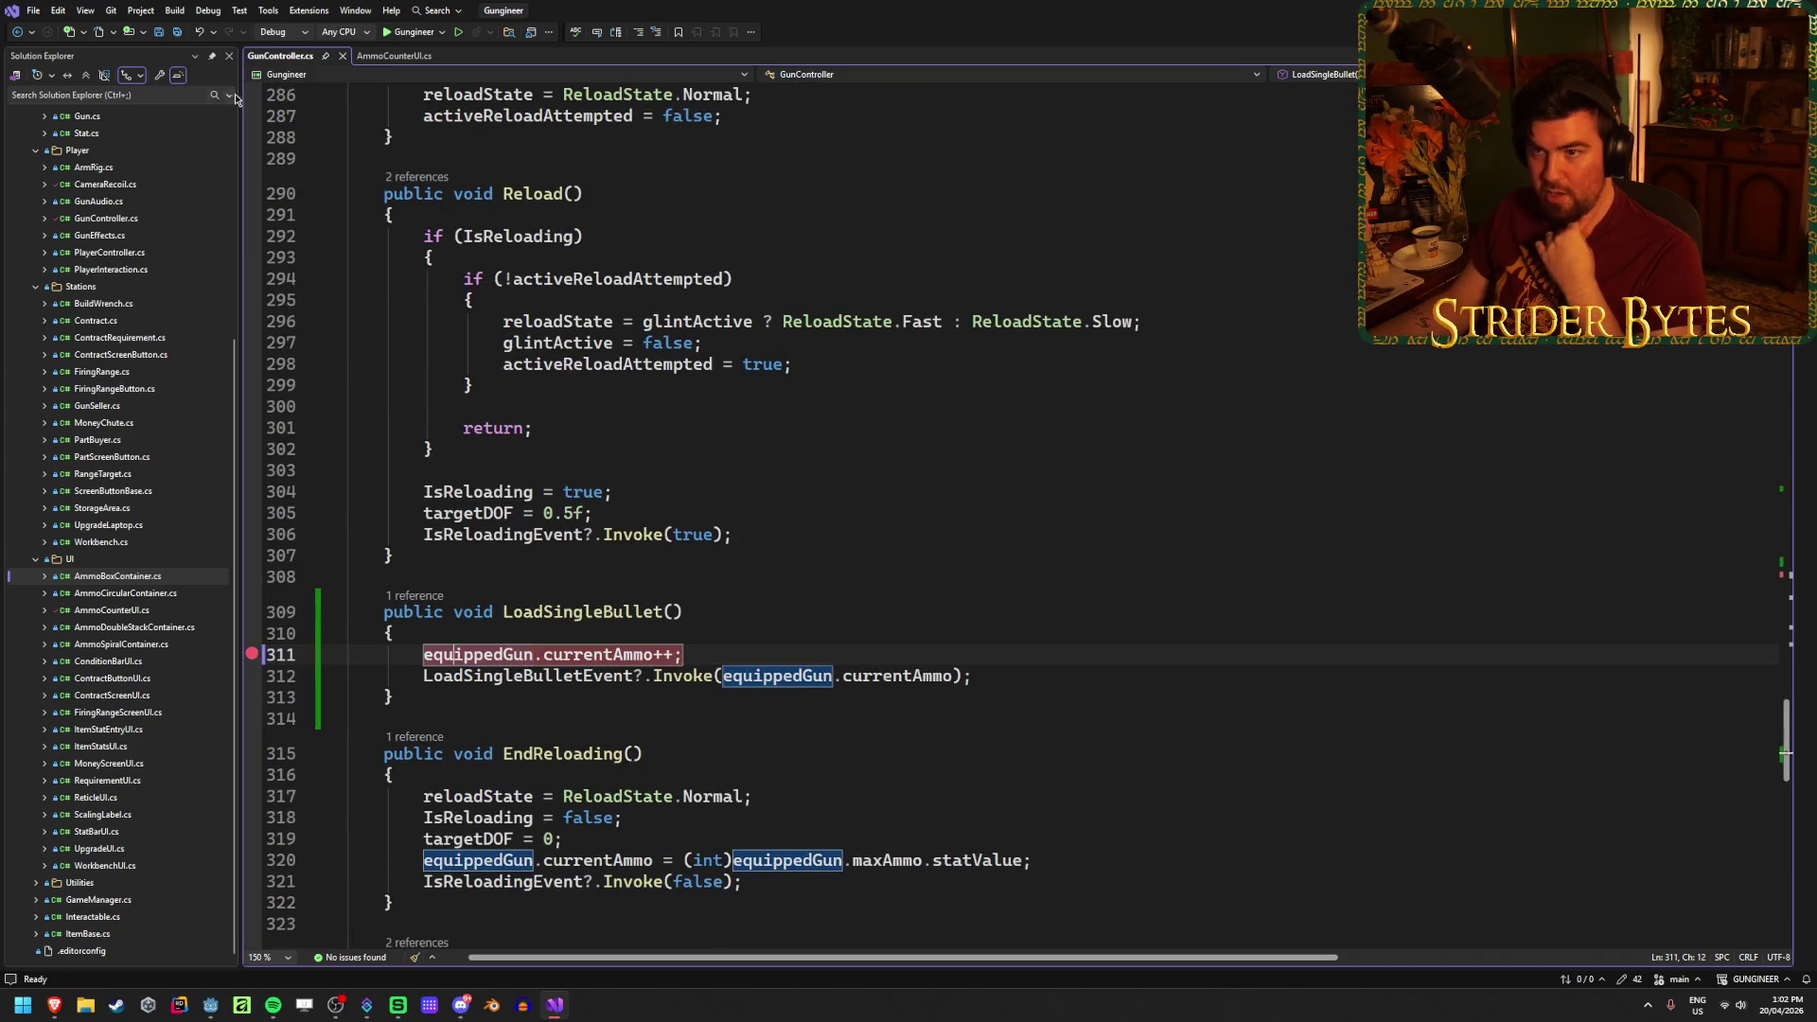
{"action": "left_click", "coordinate": [390, 28]}
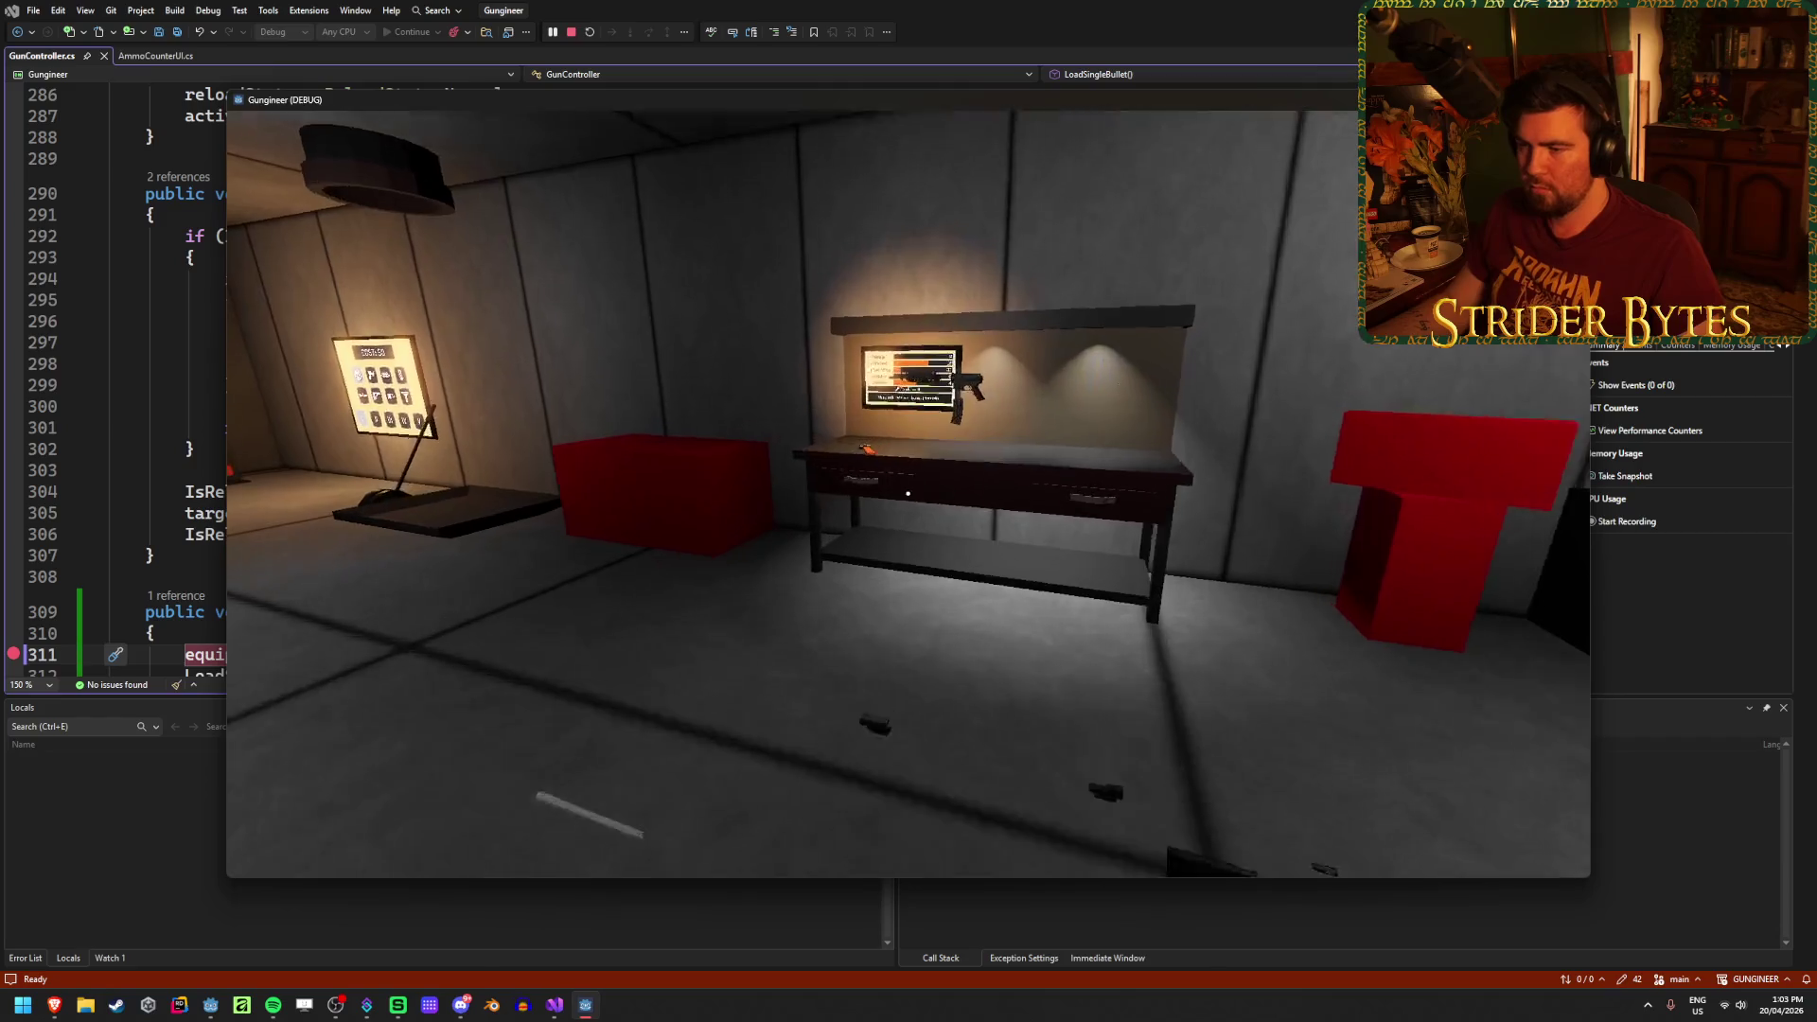
Step: Swap the rifle for the shotgun, fire three shots and reload to hit the breakpoint
{"action": "key", "text": "e"}
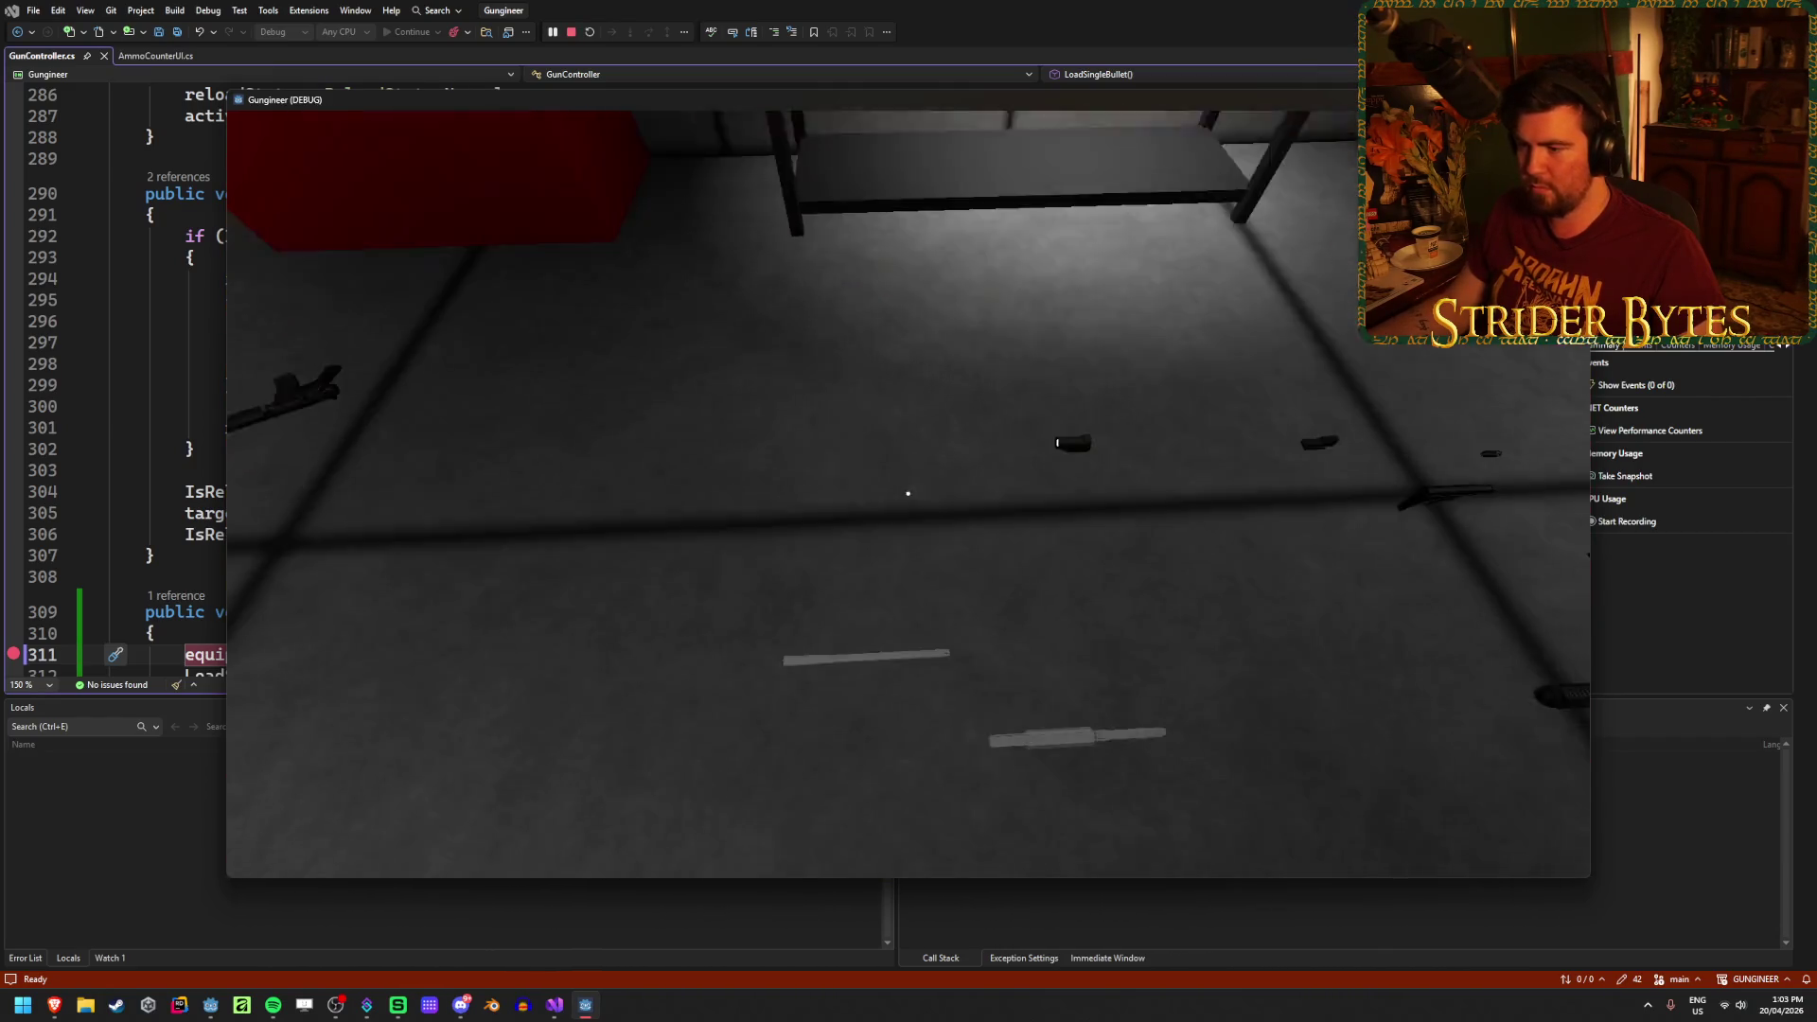
{"action": "key", "text": "e"}
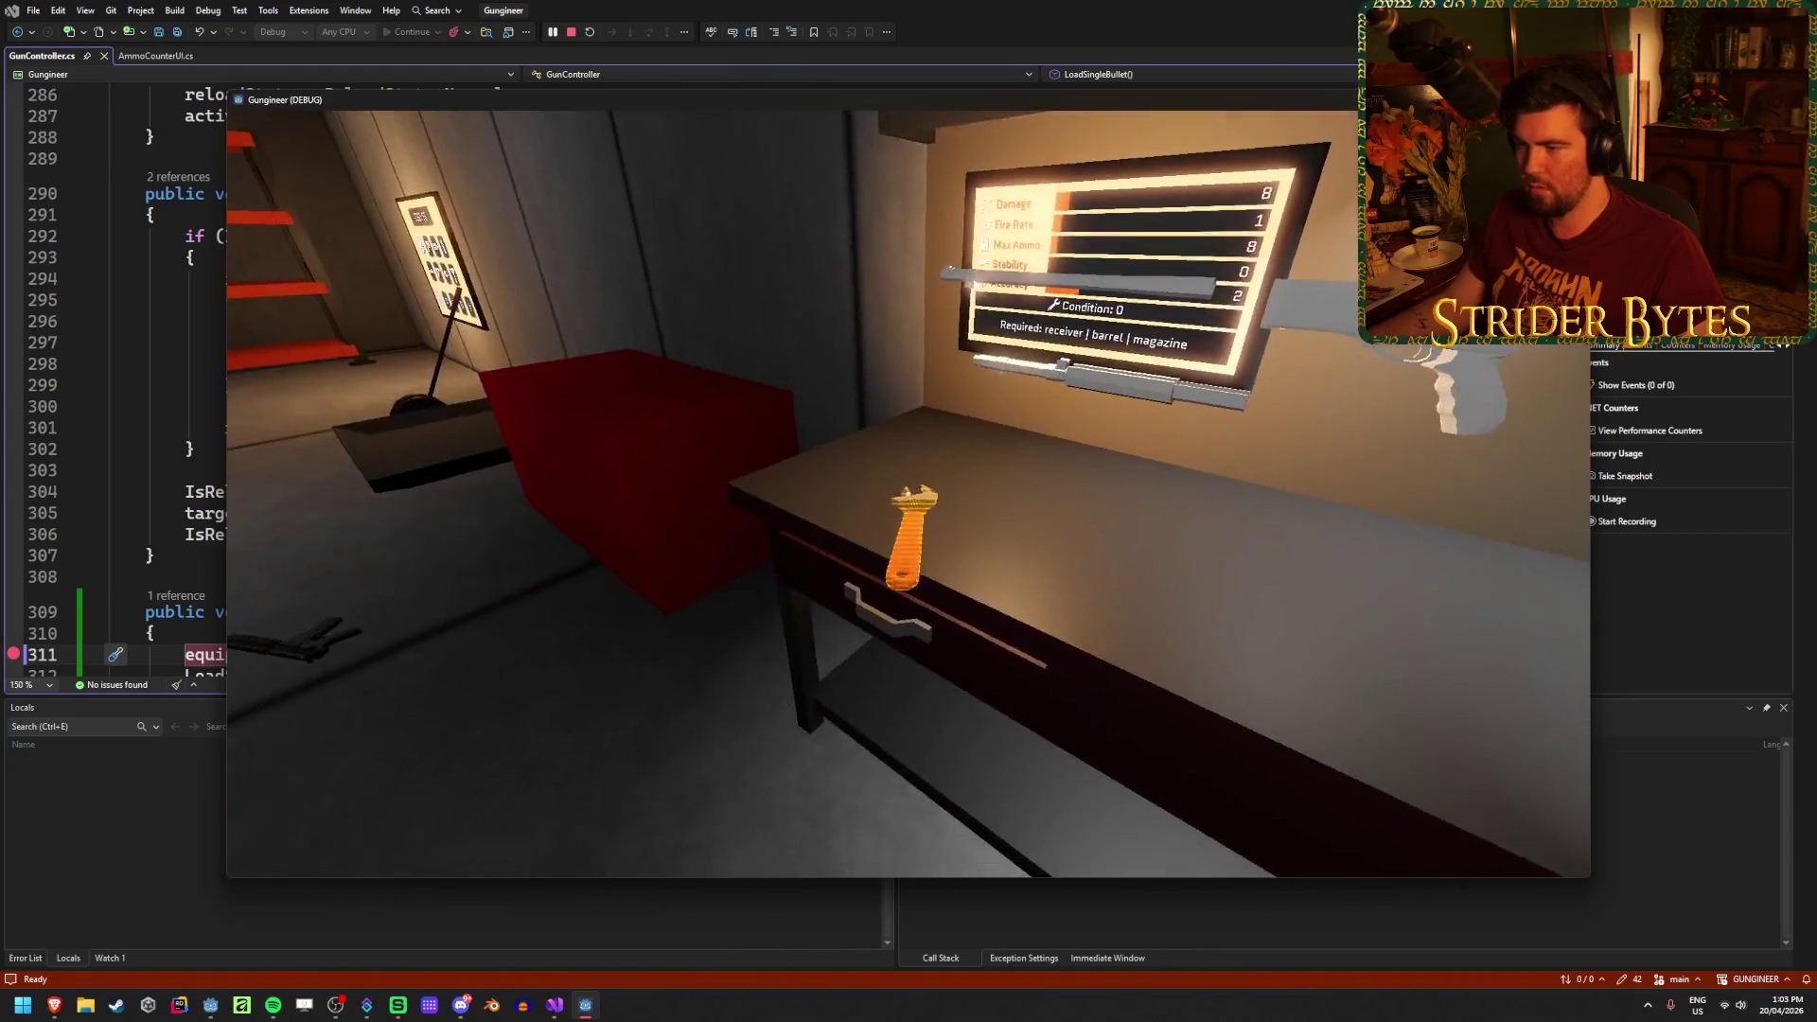
{"action": "key", "text": "e"}
{"action": "left_click", "coordinate": [909, 492]}
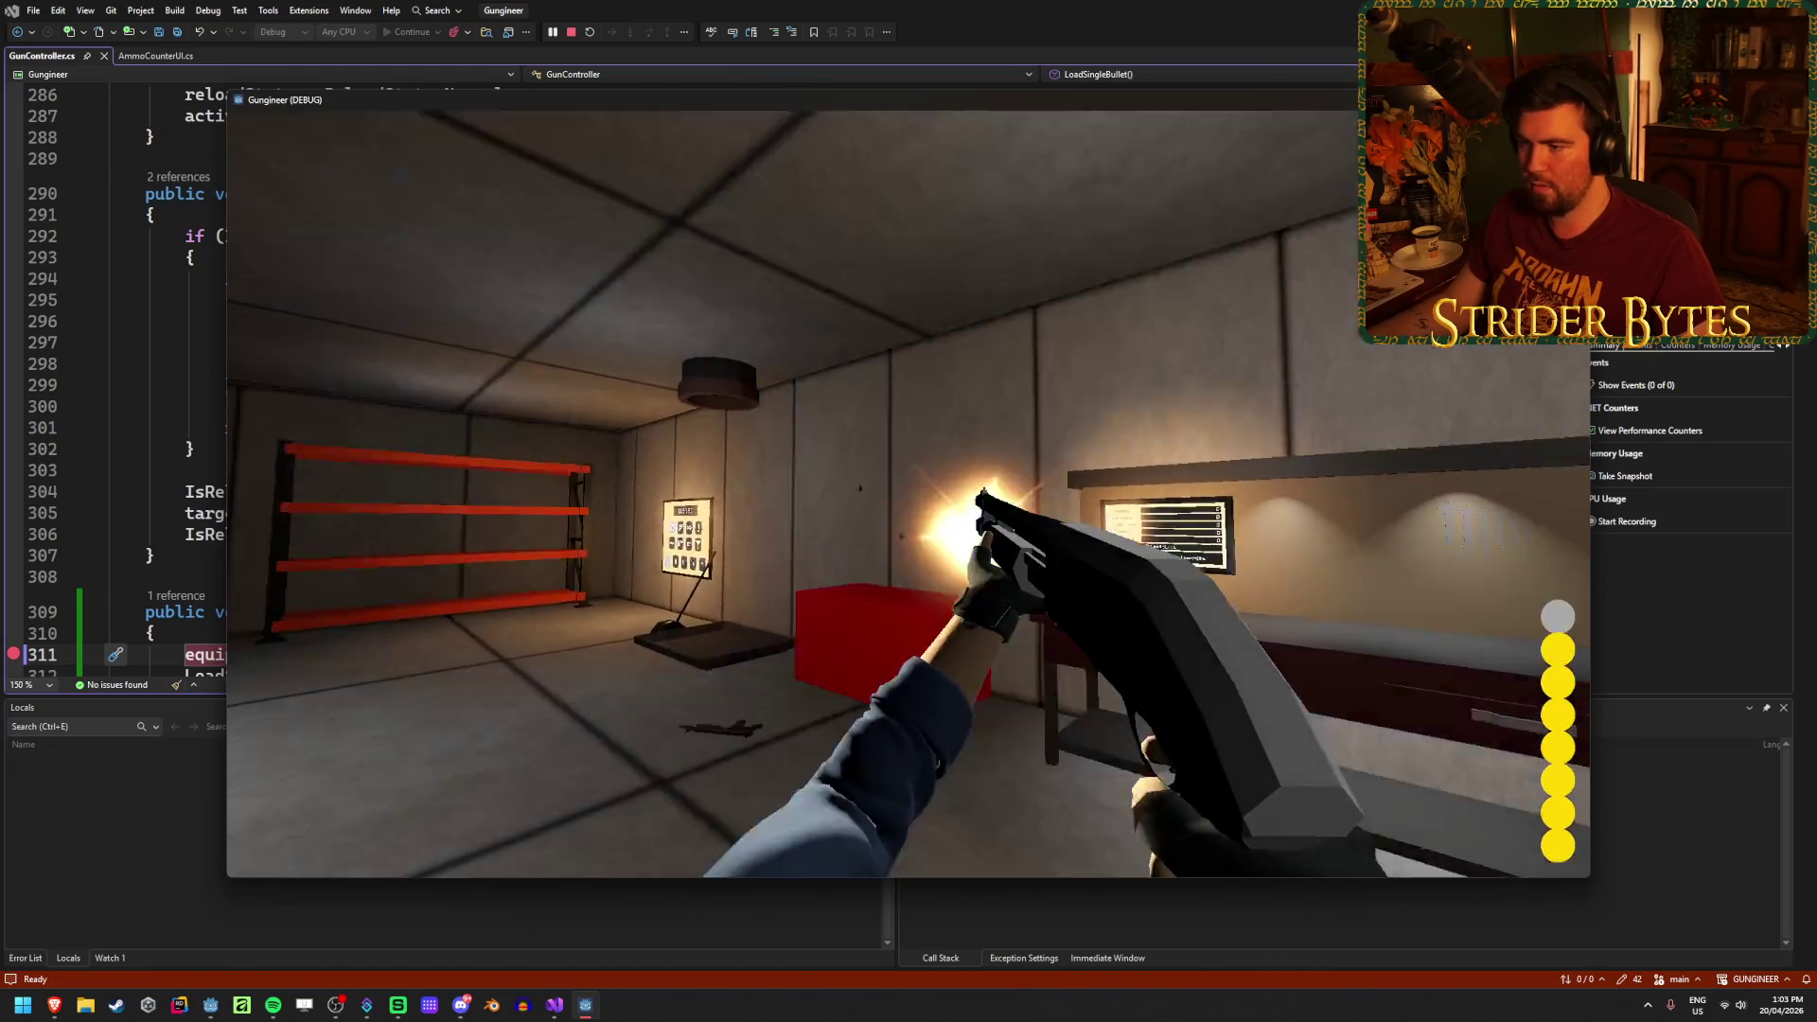
{"action": "left_click", "coordinate": [908, 492]}
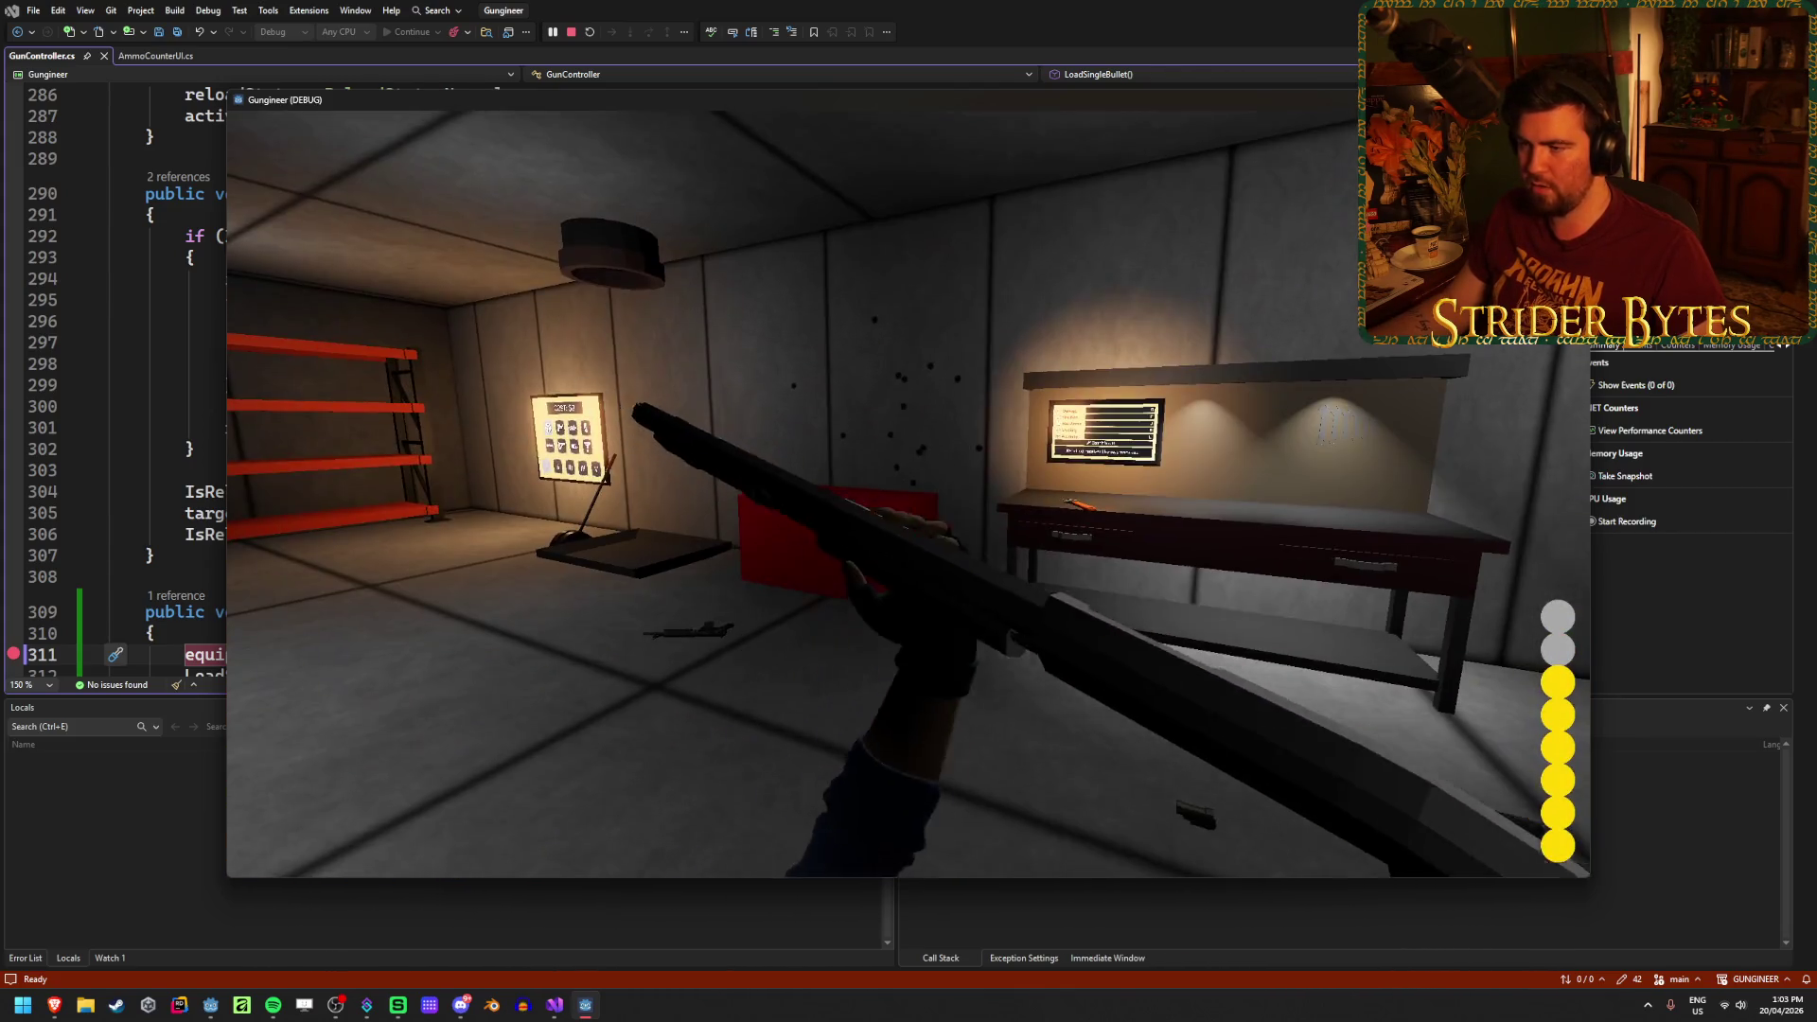
{"action": "left_click", "coordinate": [909, 492]}
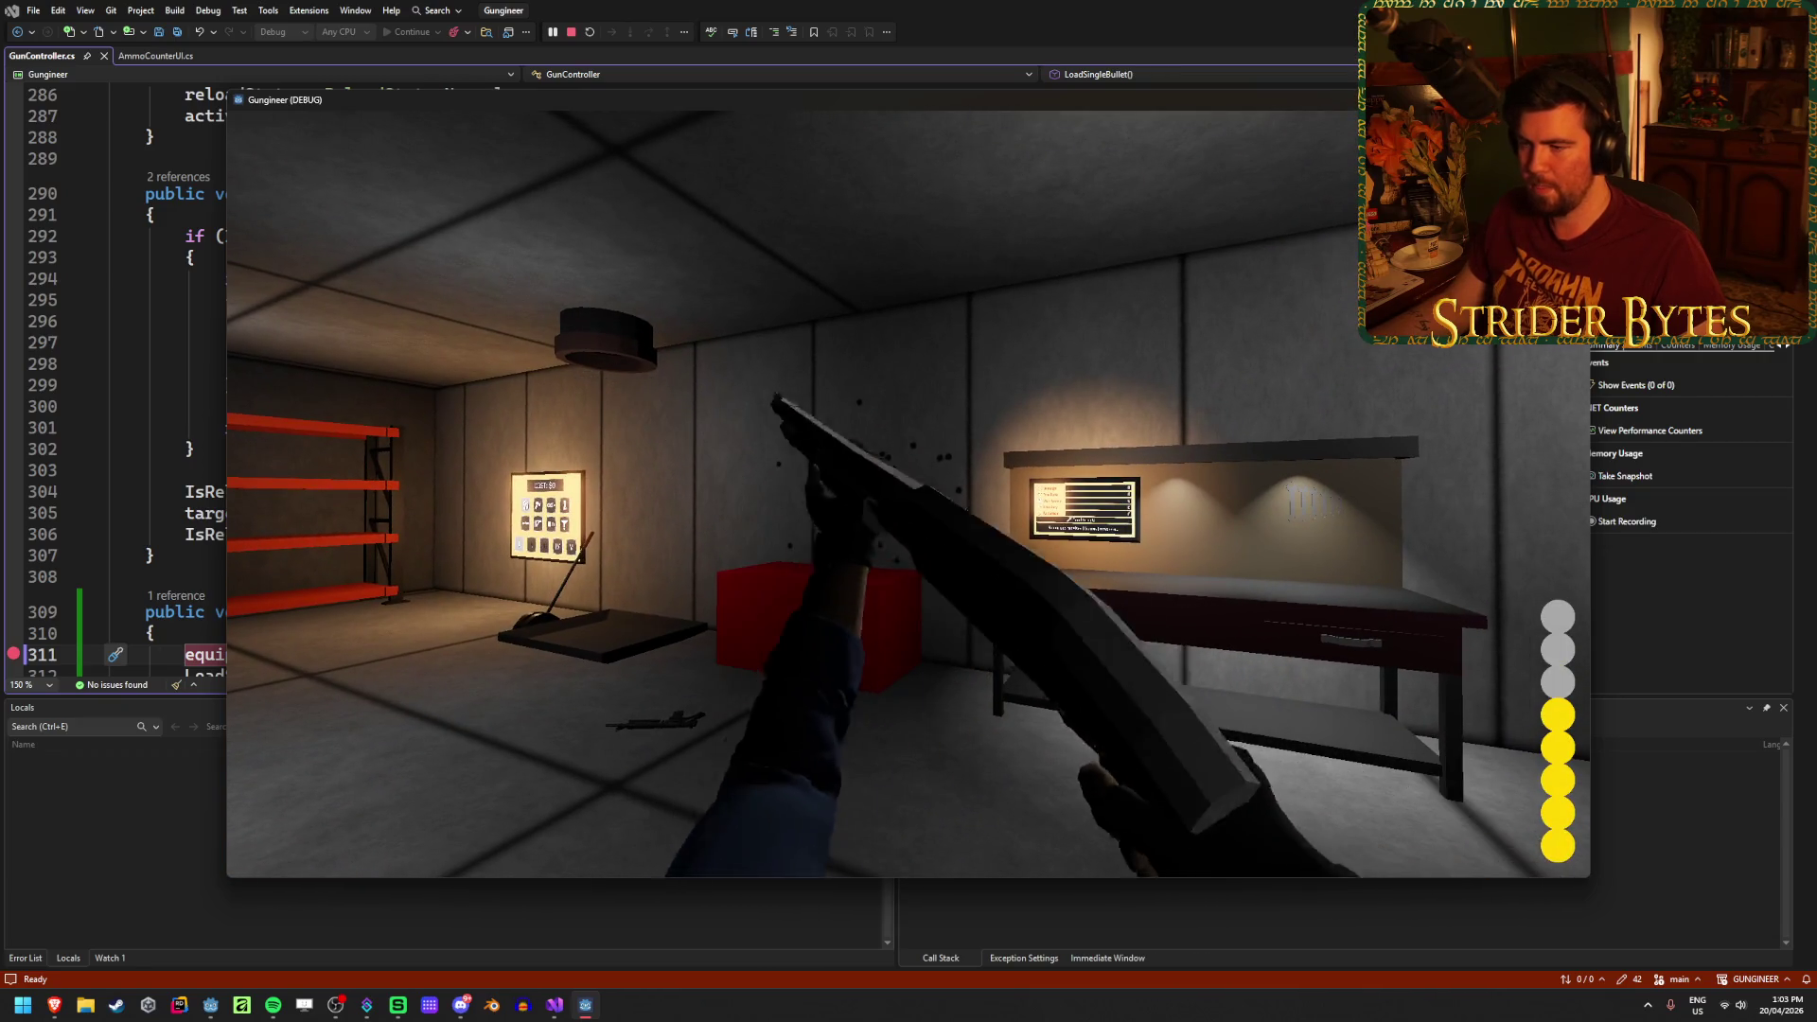
{"action": "key", "text": "Escape"}
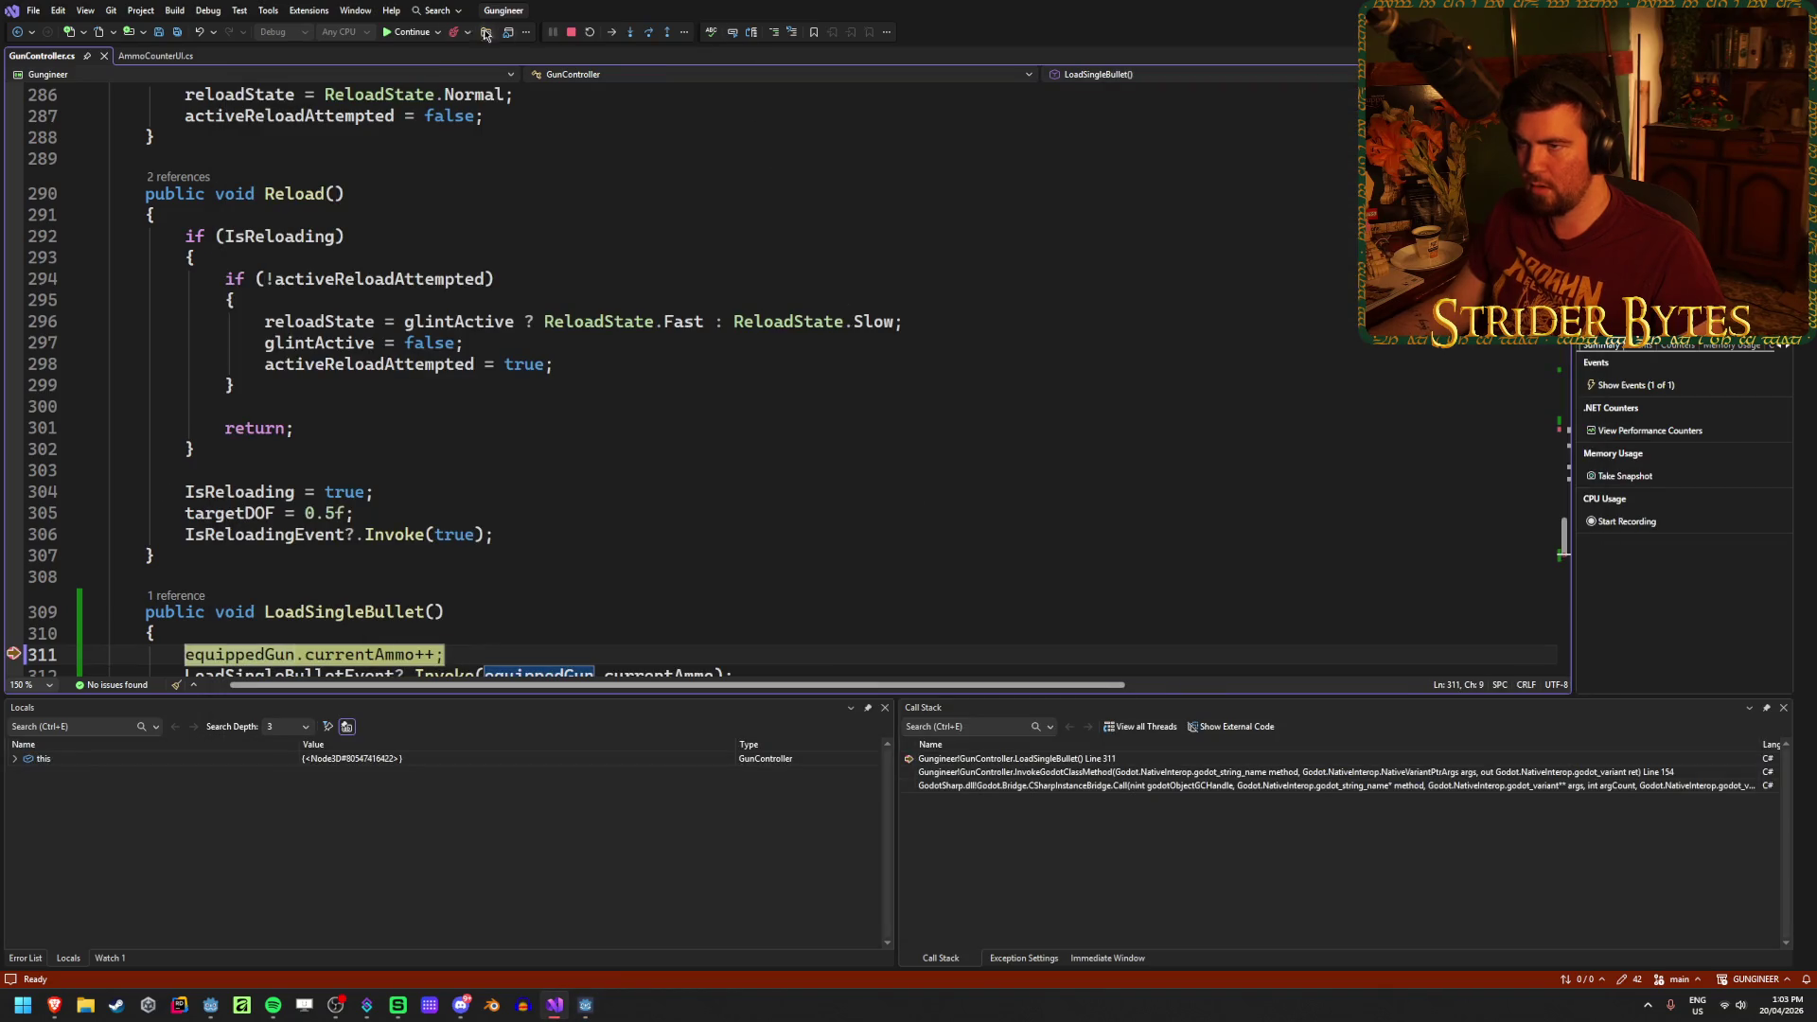
Step: Continue past the breakpoint, remove it from line 311, and rerun from Godot
{"action": "left_click", "coordinate": [413, 34]}
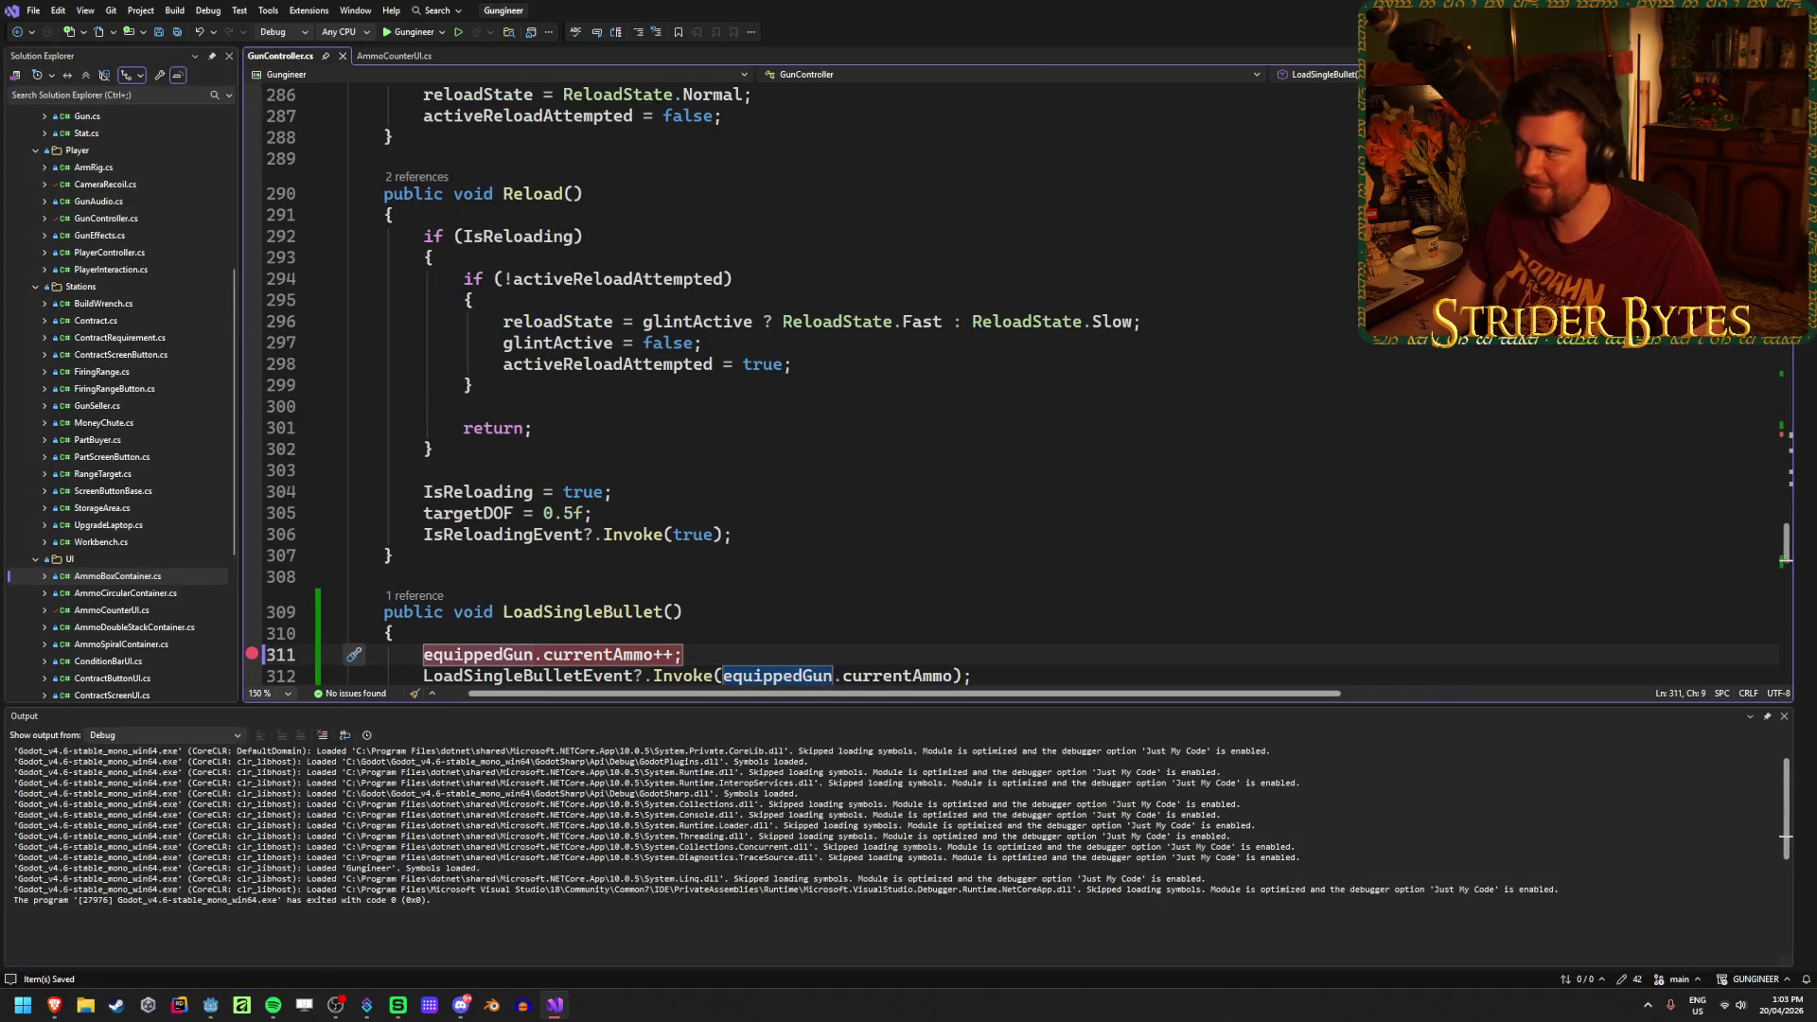
{"action": "left_click", "coordinate": [252, 654]}
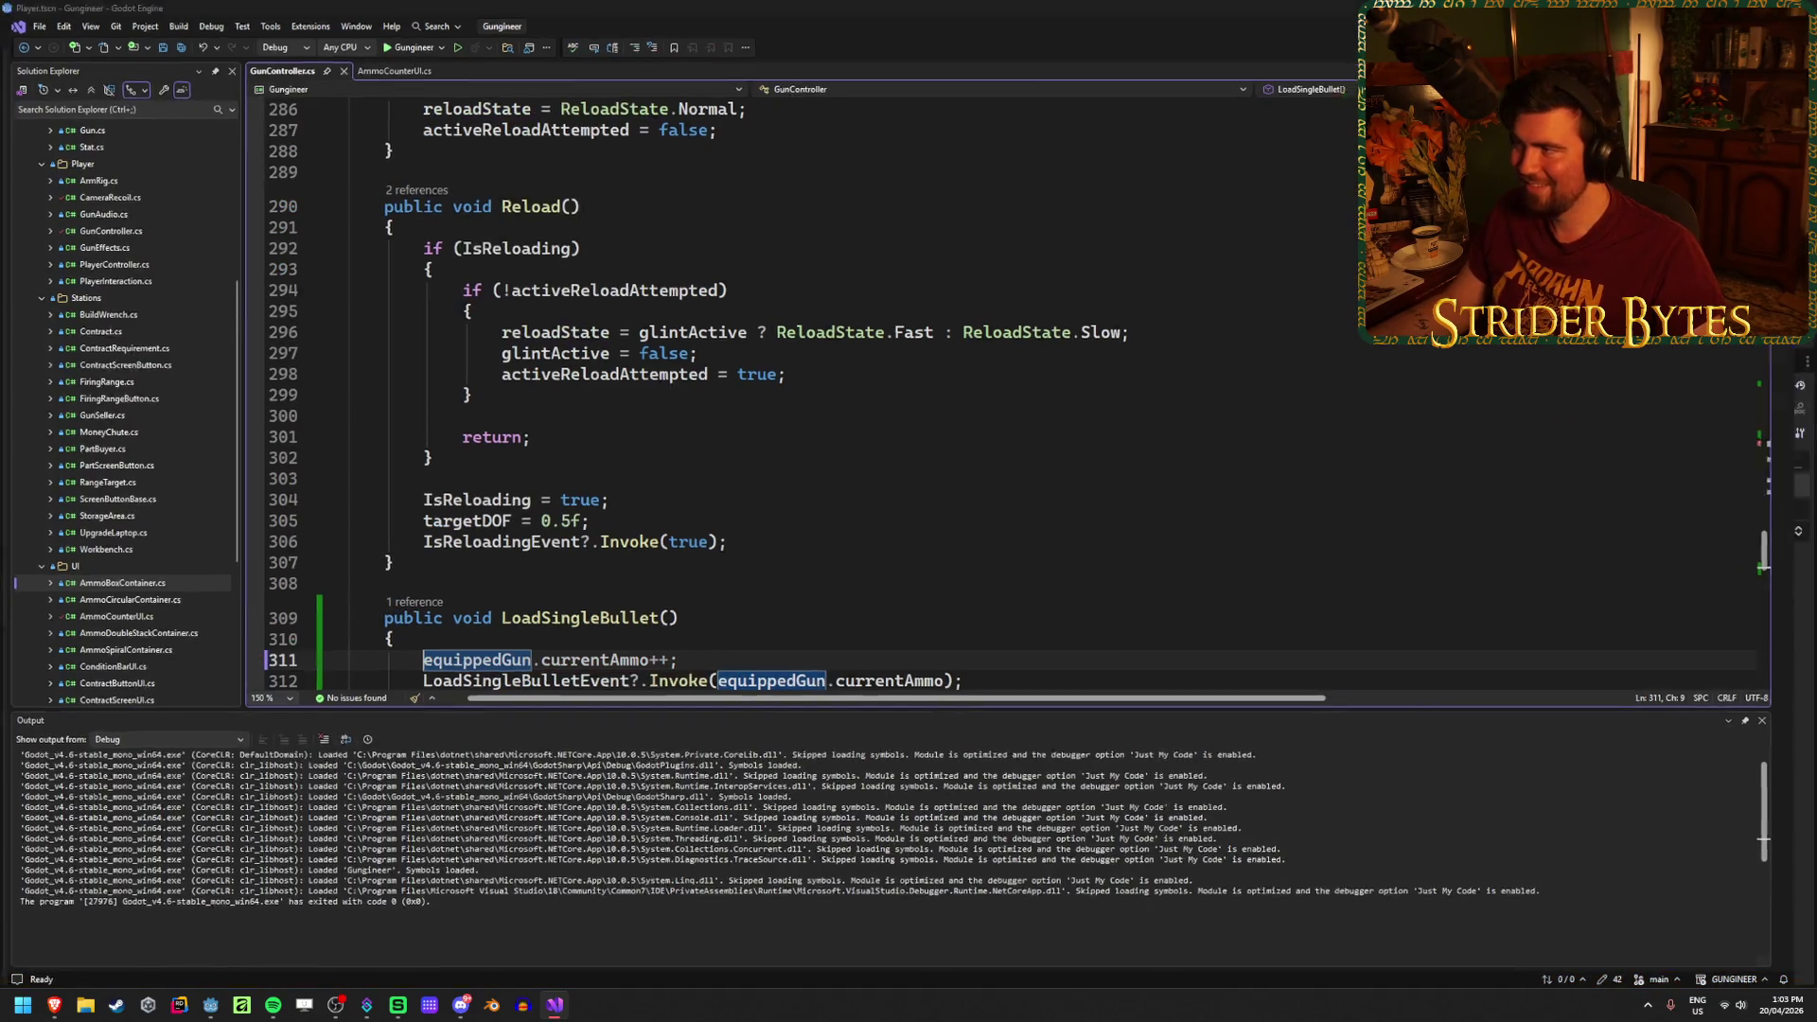
{"action": "key", "text": "alt+Tab"}
{"action": "key", "text": "F5"}
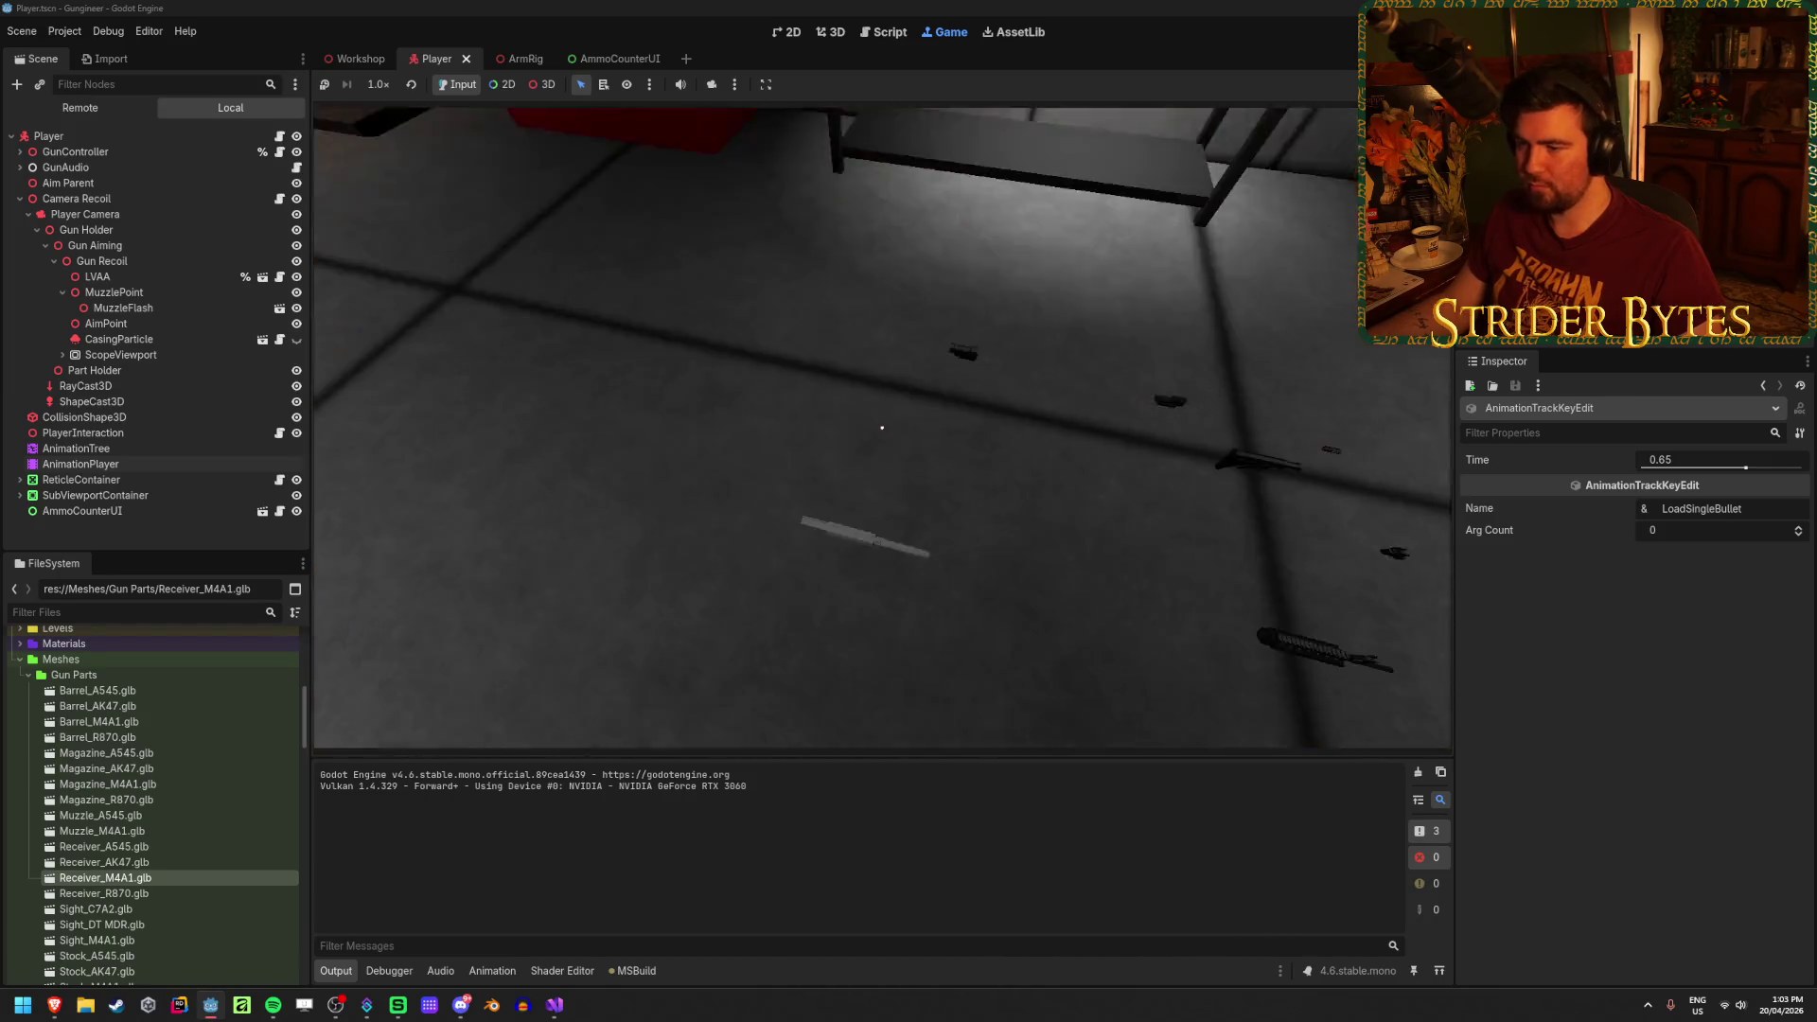
Step: Test the wall shotgun by firing and aiming down sights, then stop the game
{"action": "key", "text": "e"}
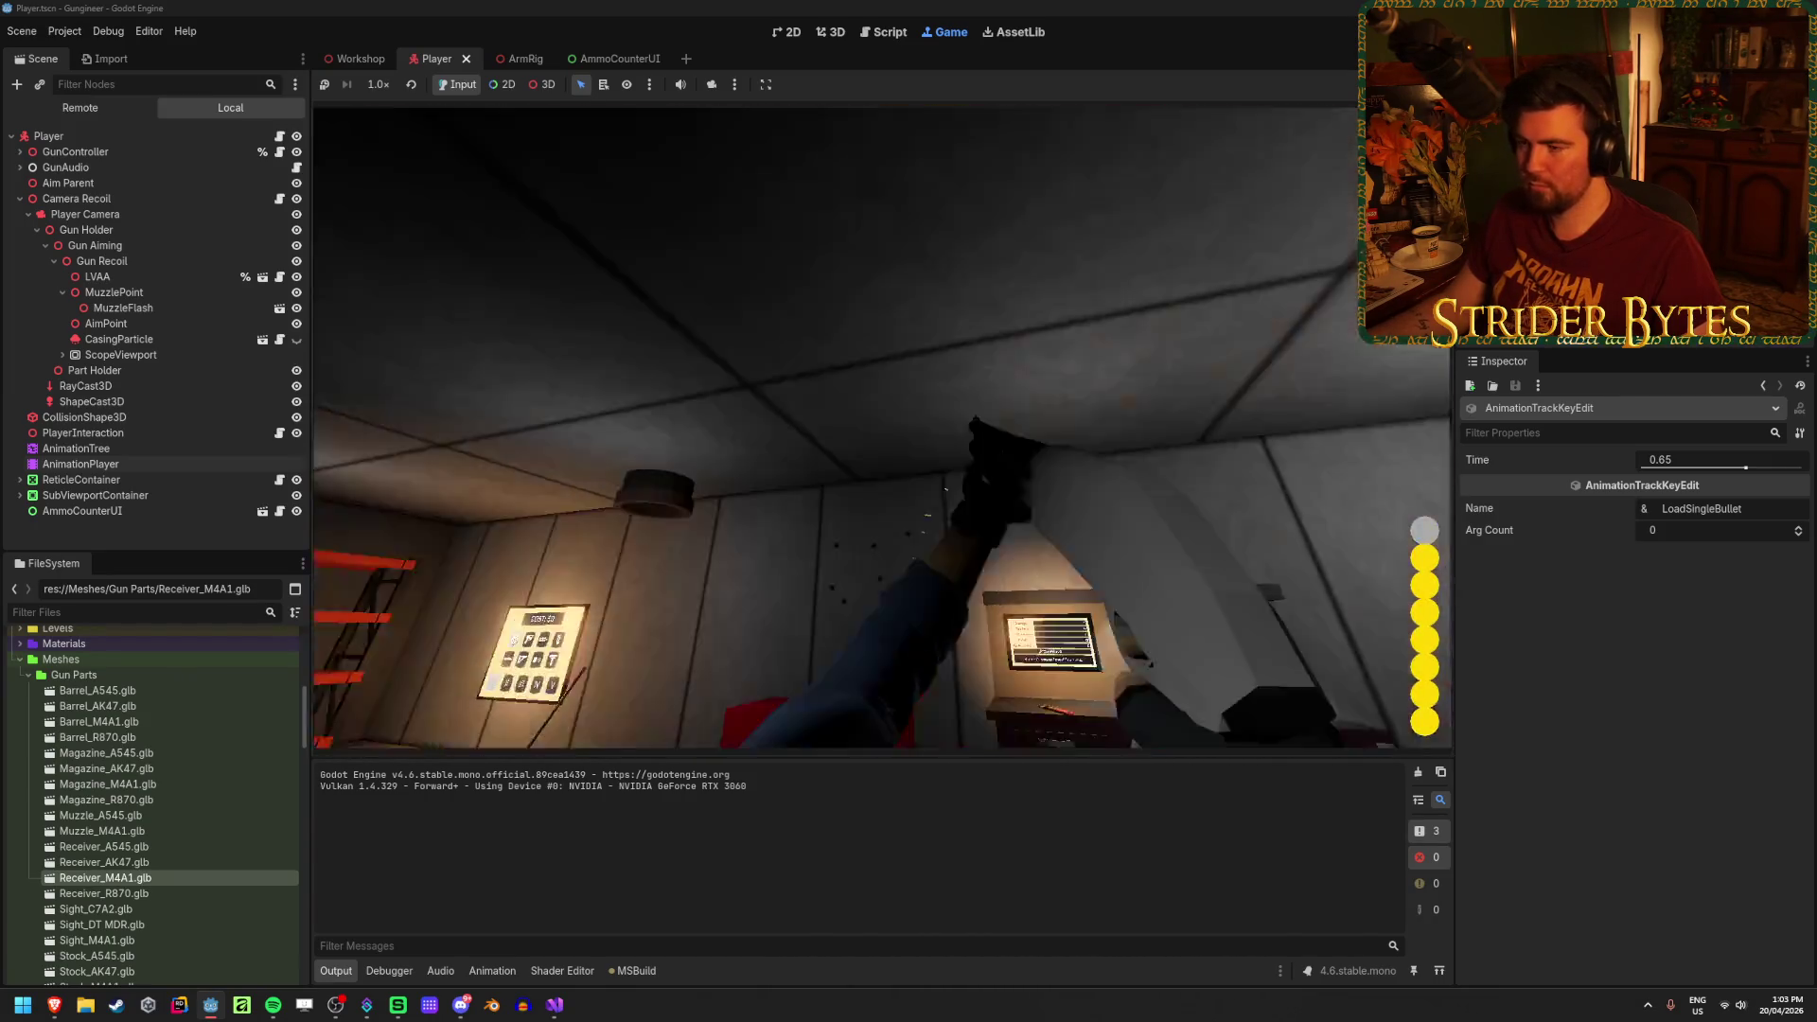
{"action": "left_click", "coordinate": [883, 429]}
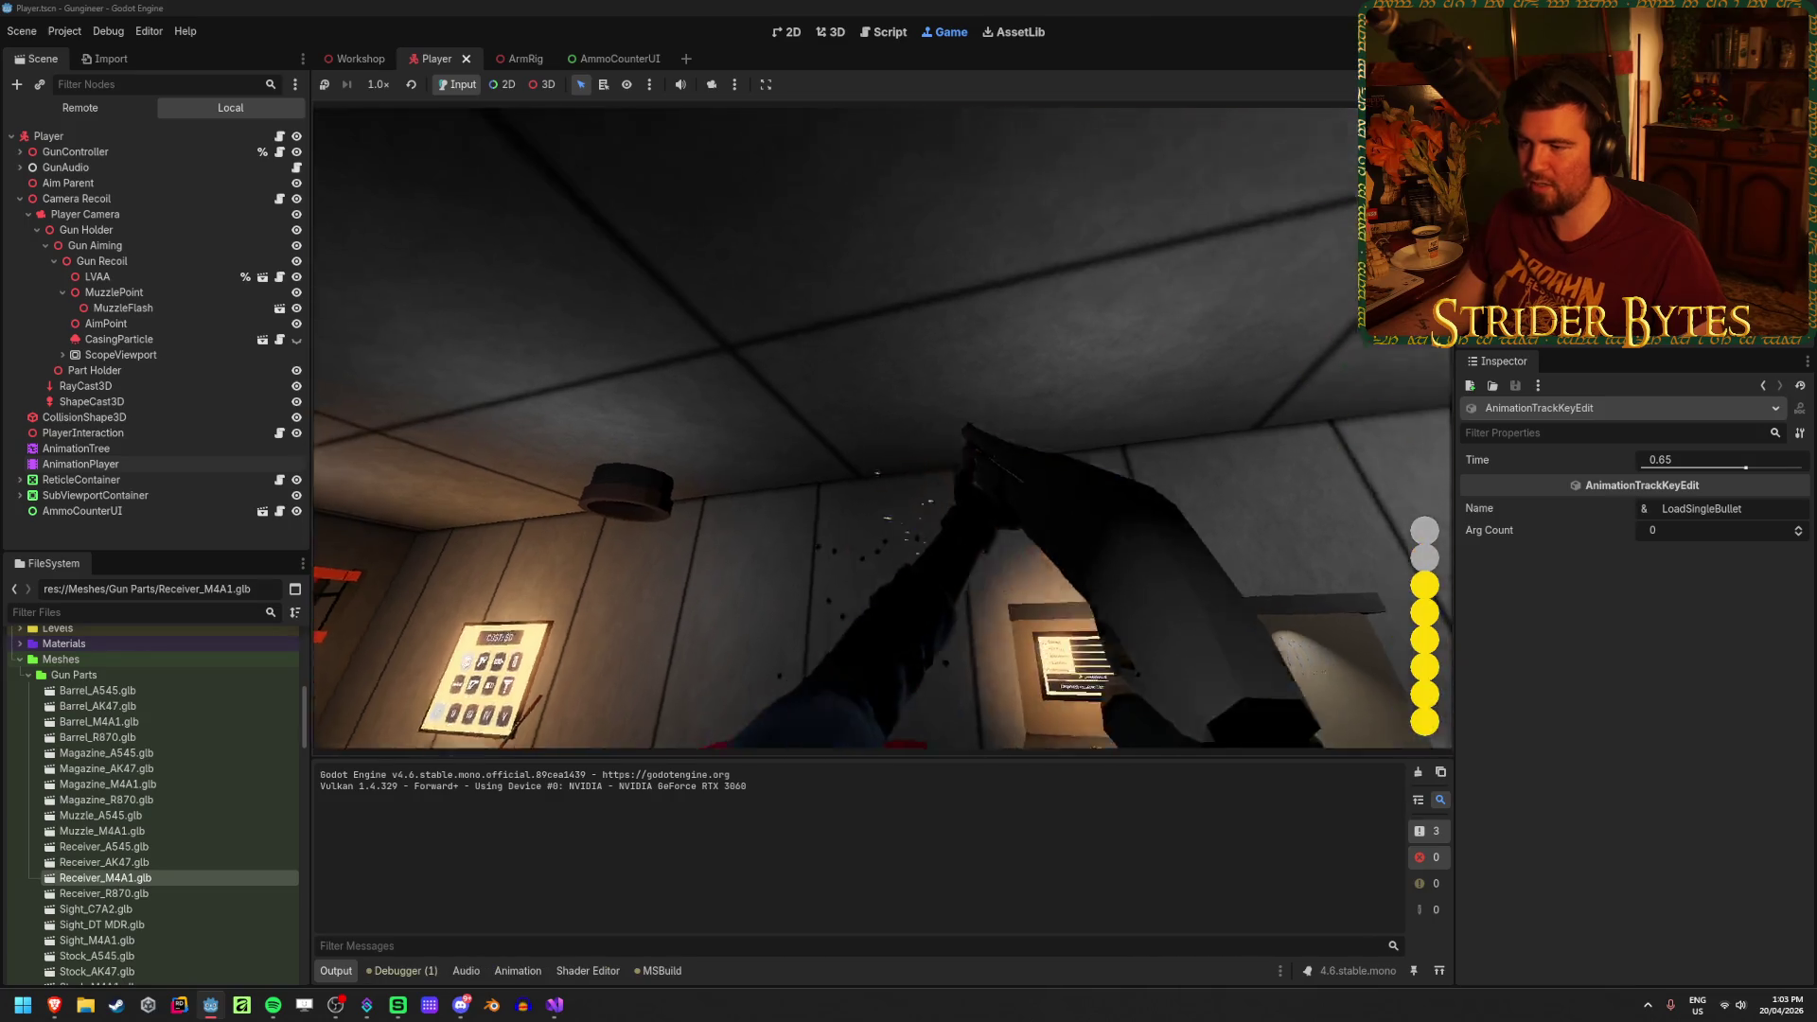
{"action": "right_click", "coordinate": [883, 428]}
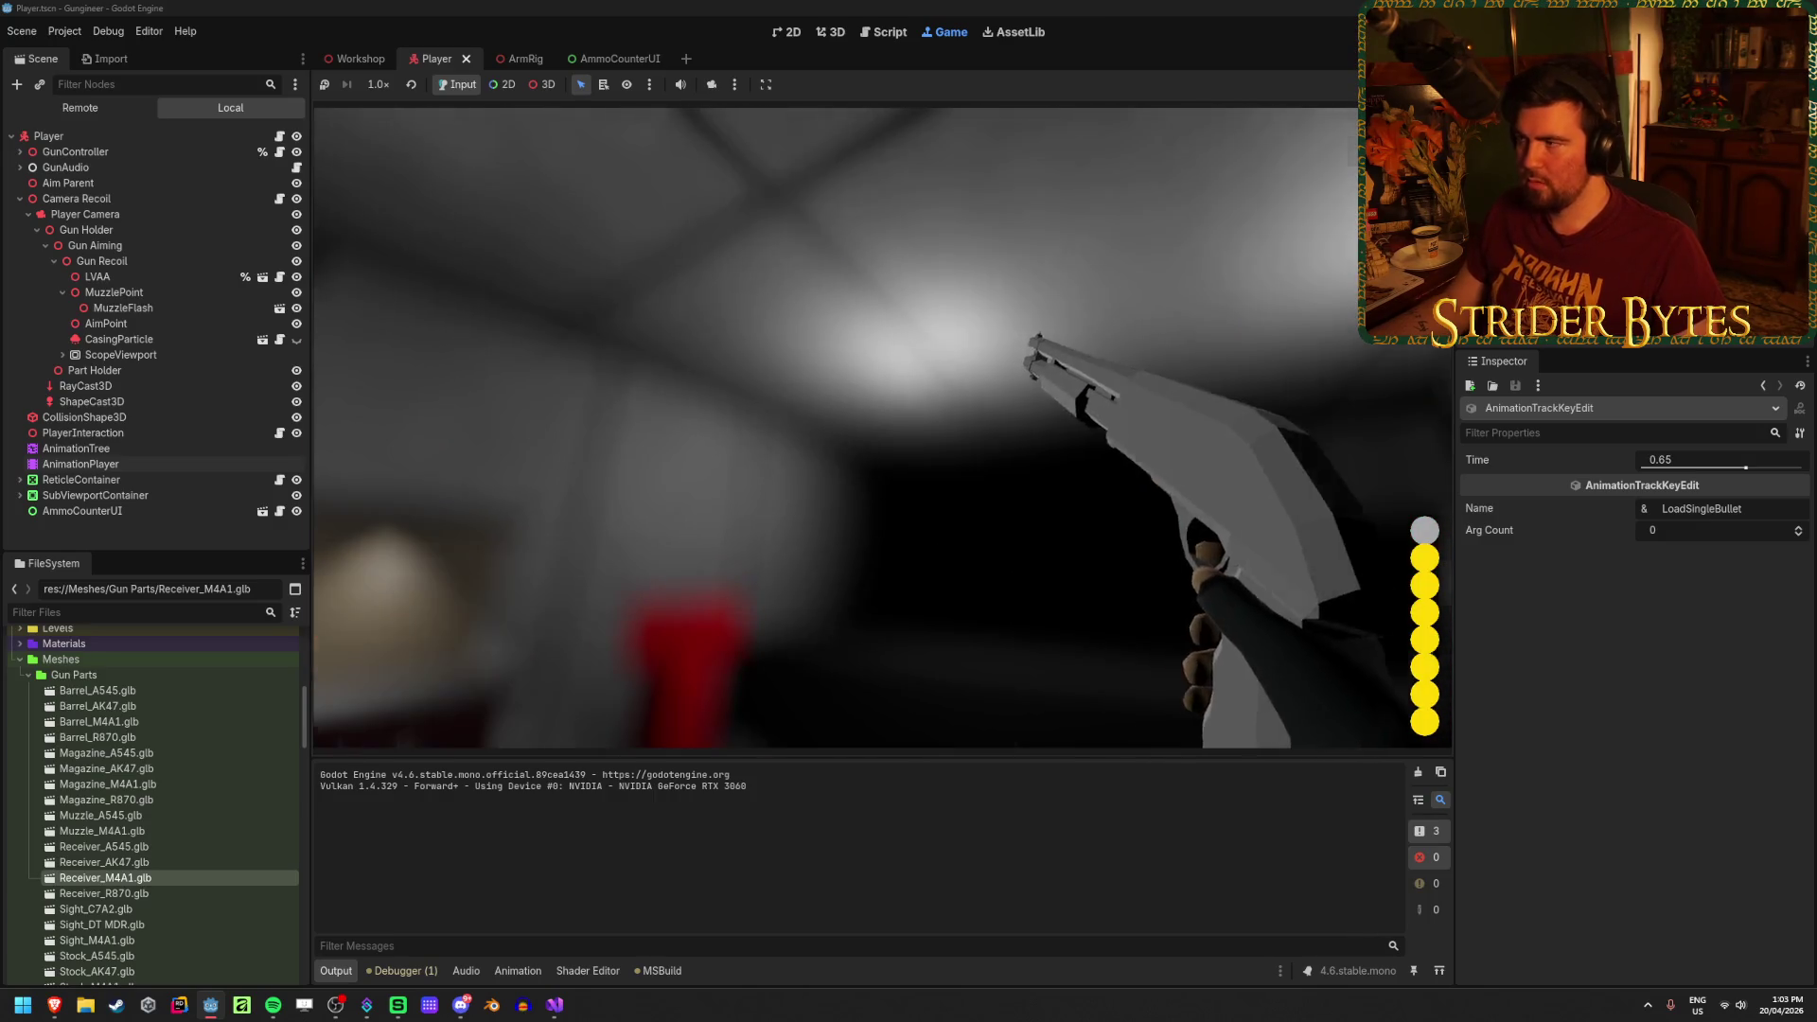
{"action": "key", "text": "F8"}
{"action": "left_click", "coordinate": [109, 425]}
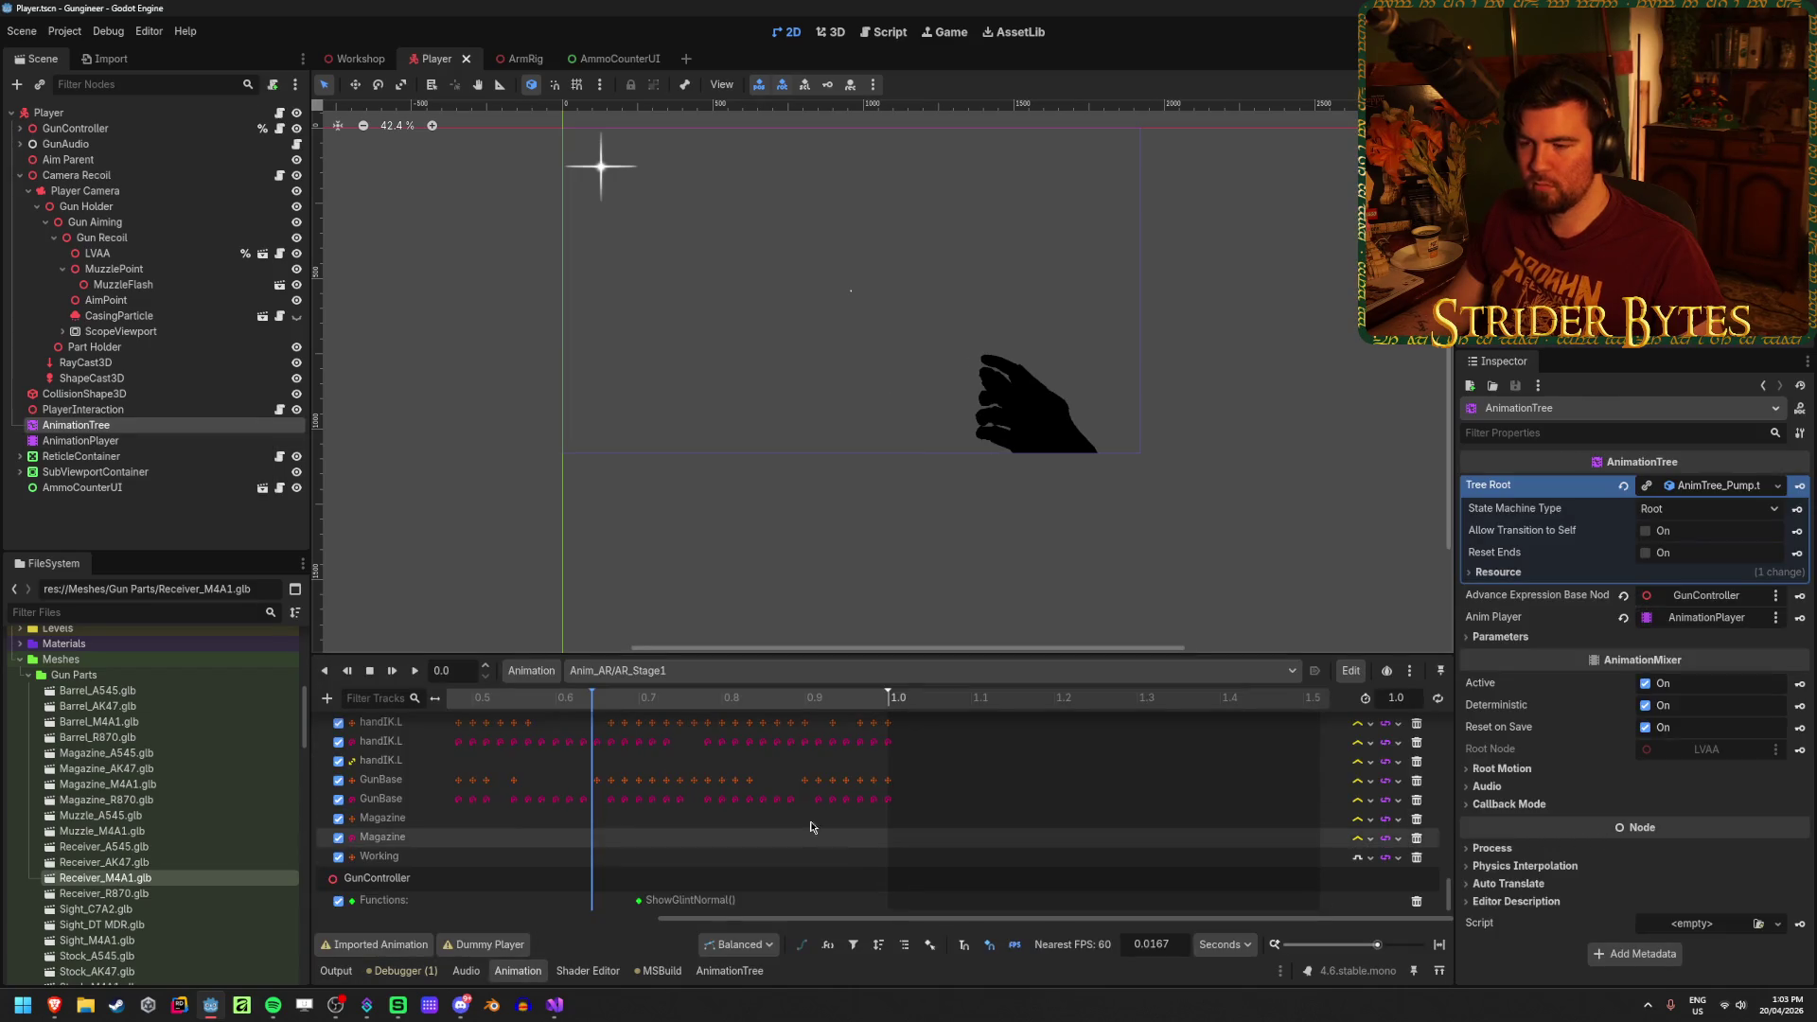
Step: Open the AnimationTree's Stage2 sub state machine
{"action": "left_click", "coordinate": [88, 443]}
{"action": "scroll", "coordinate": [836, 855], "scroll_direction": "down", "scroll_amount": 2}
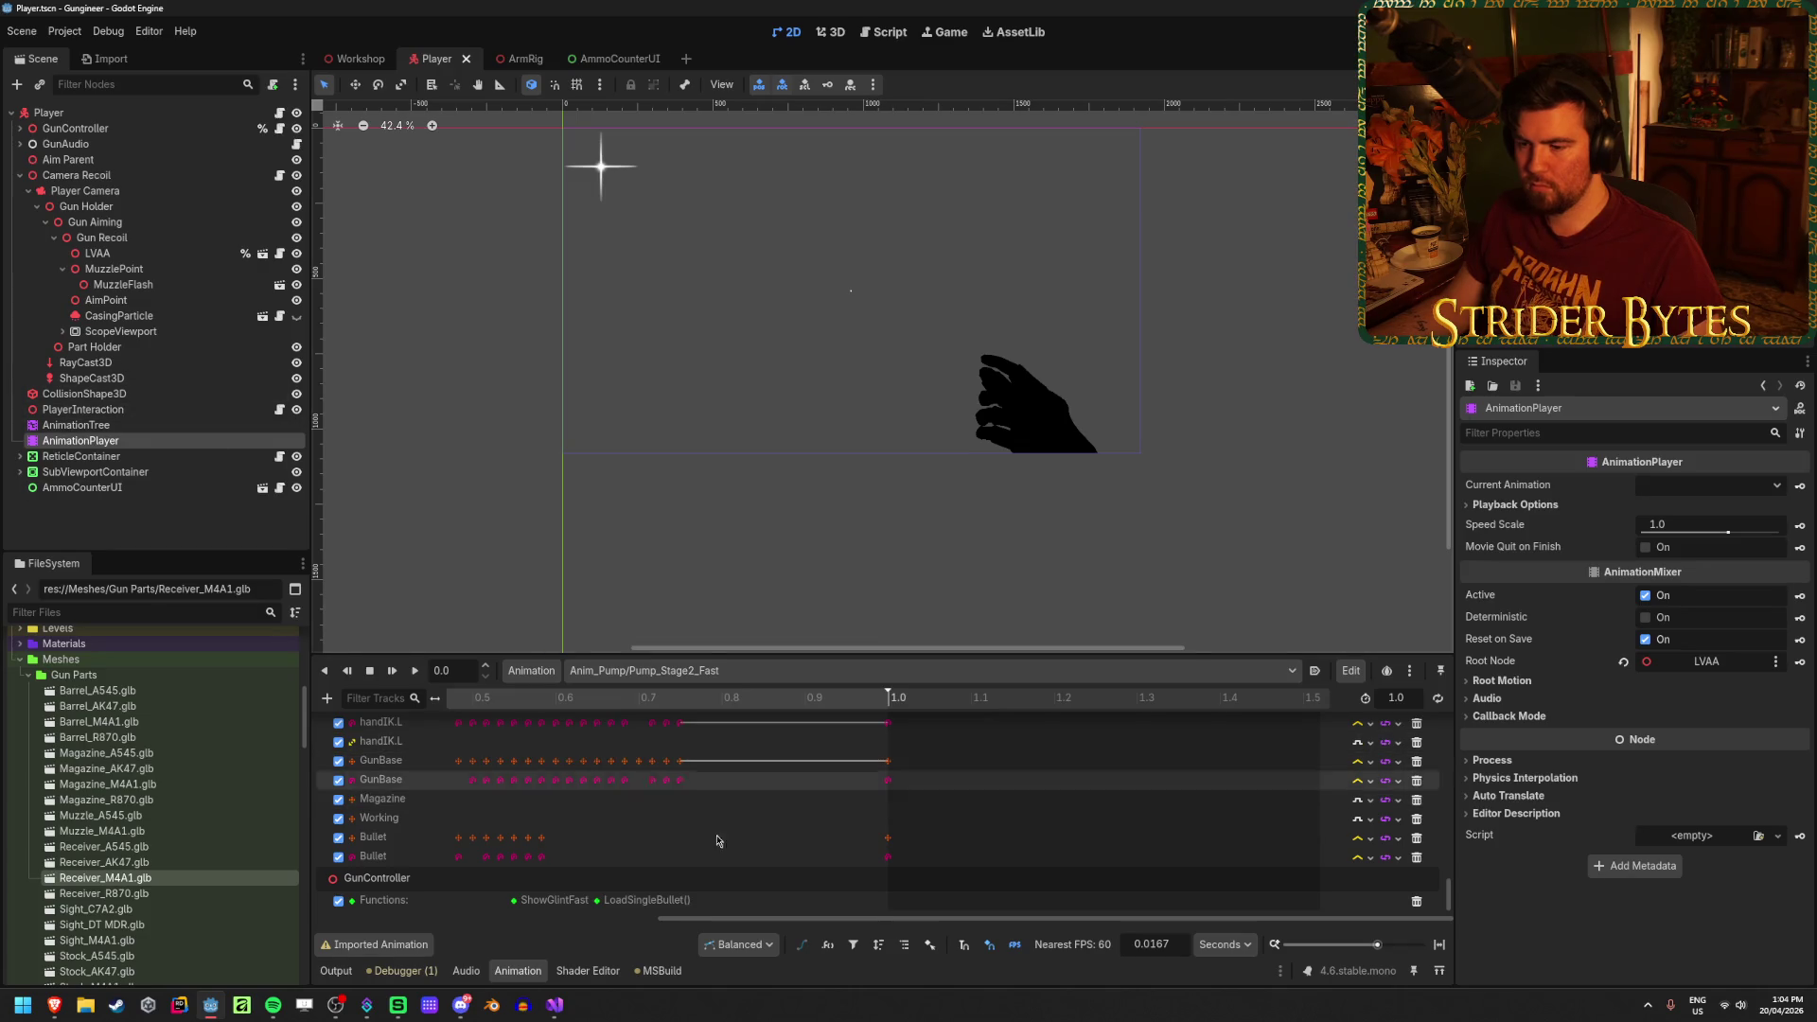
{"action": "left_click", "coordinate": [94, 425]}
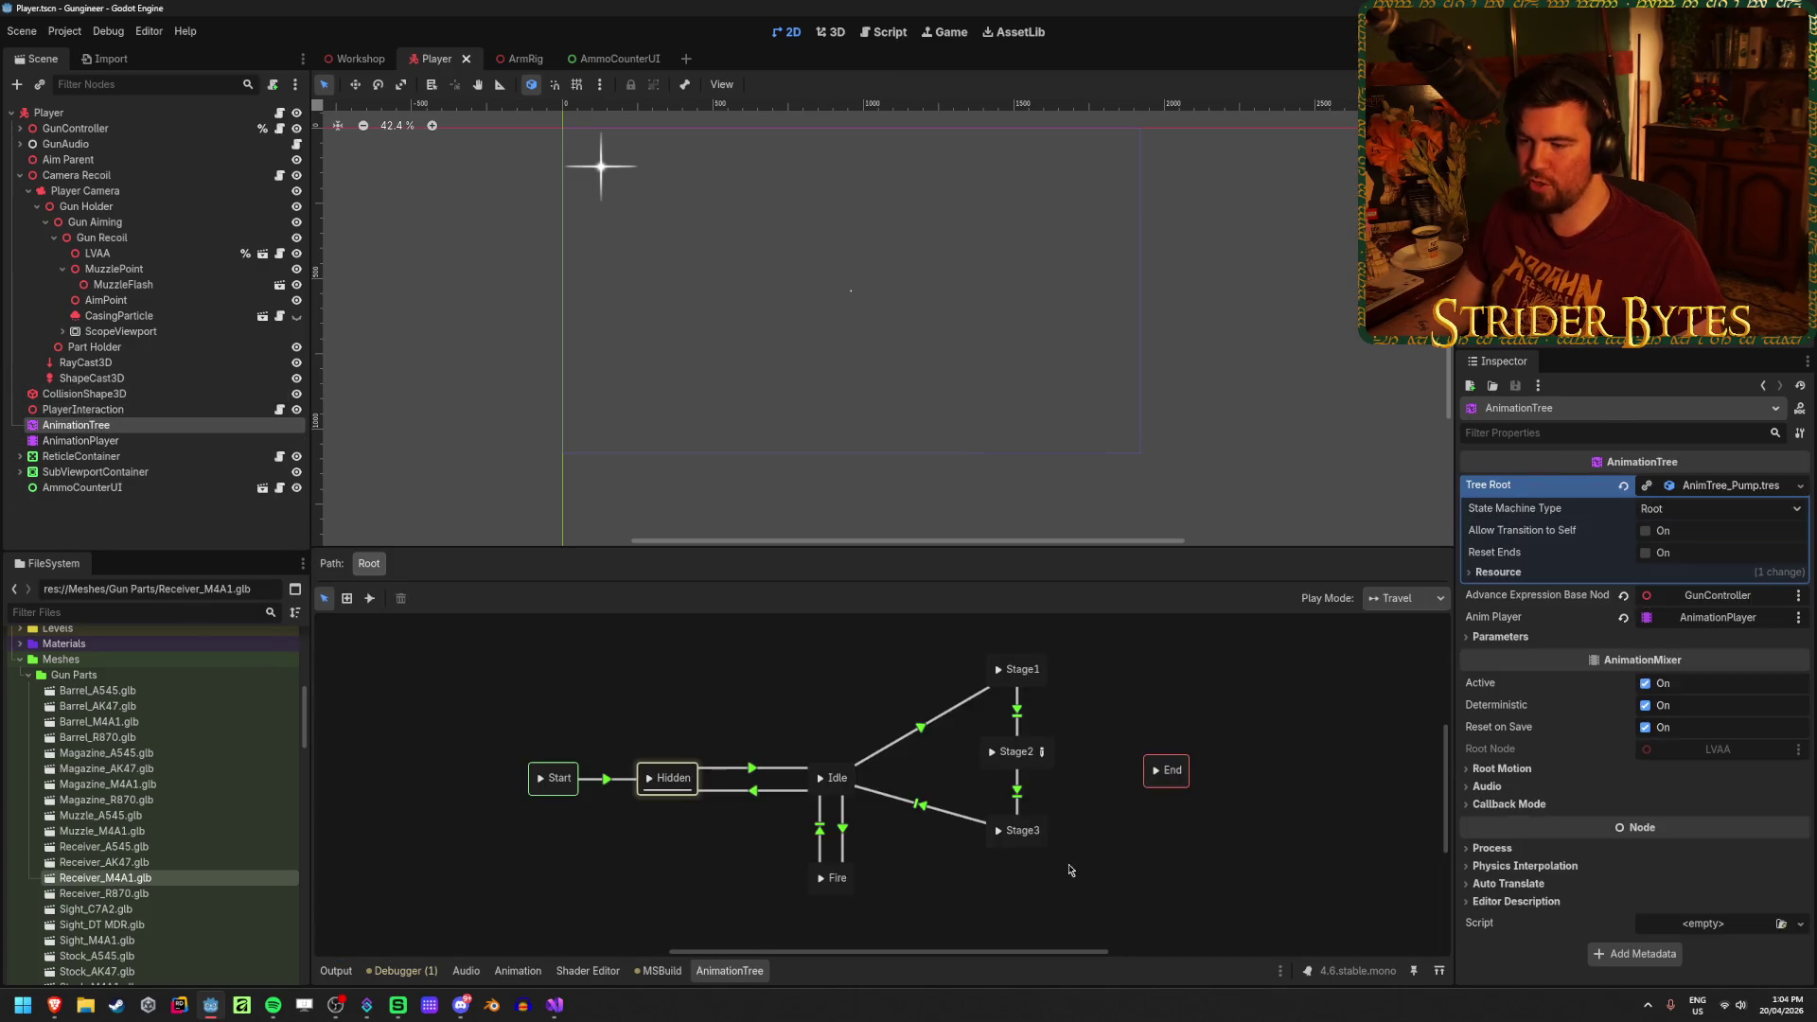
{"action": "left_click", "coordinate": [1026, 762]}
{"action": "left_click", "coordinate": [1040, 754]}
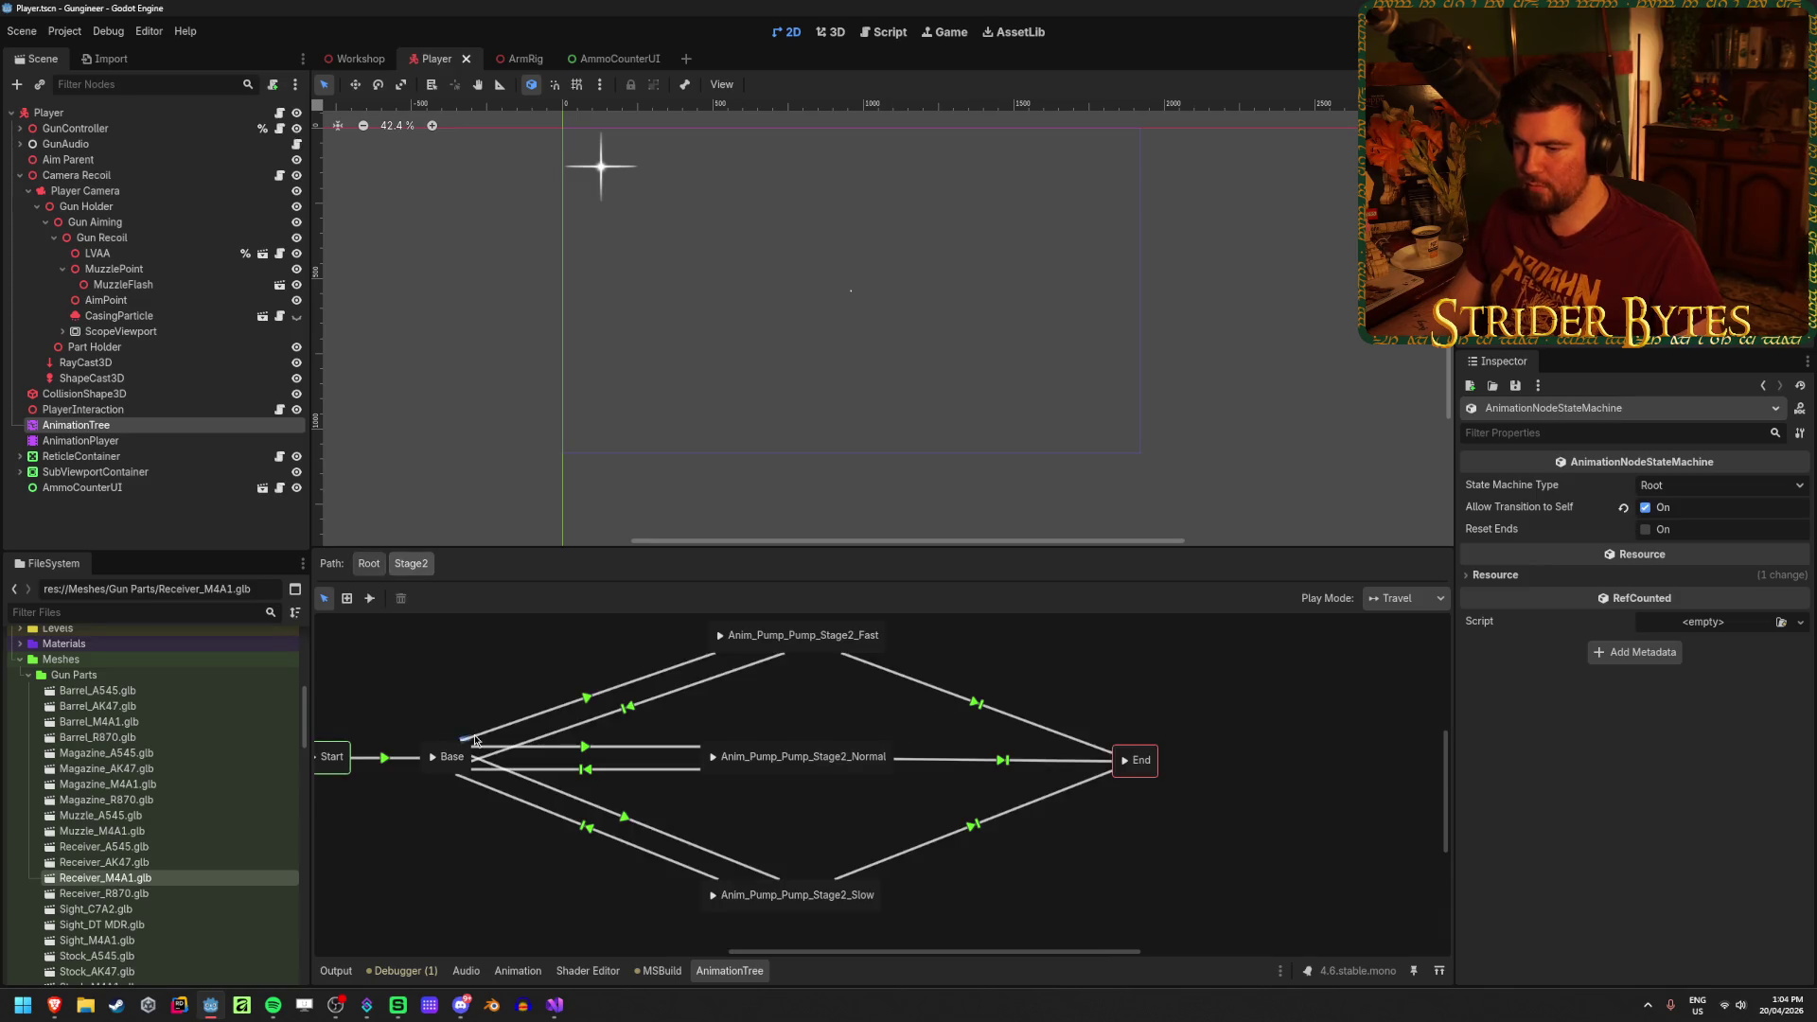
Step: Change the Base to Fast, Normal and Slow expressions to use equippedGun.currentAmmo
{"action": "left_click", "coordinate": [721, 721]}
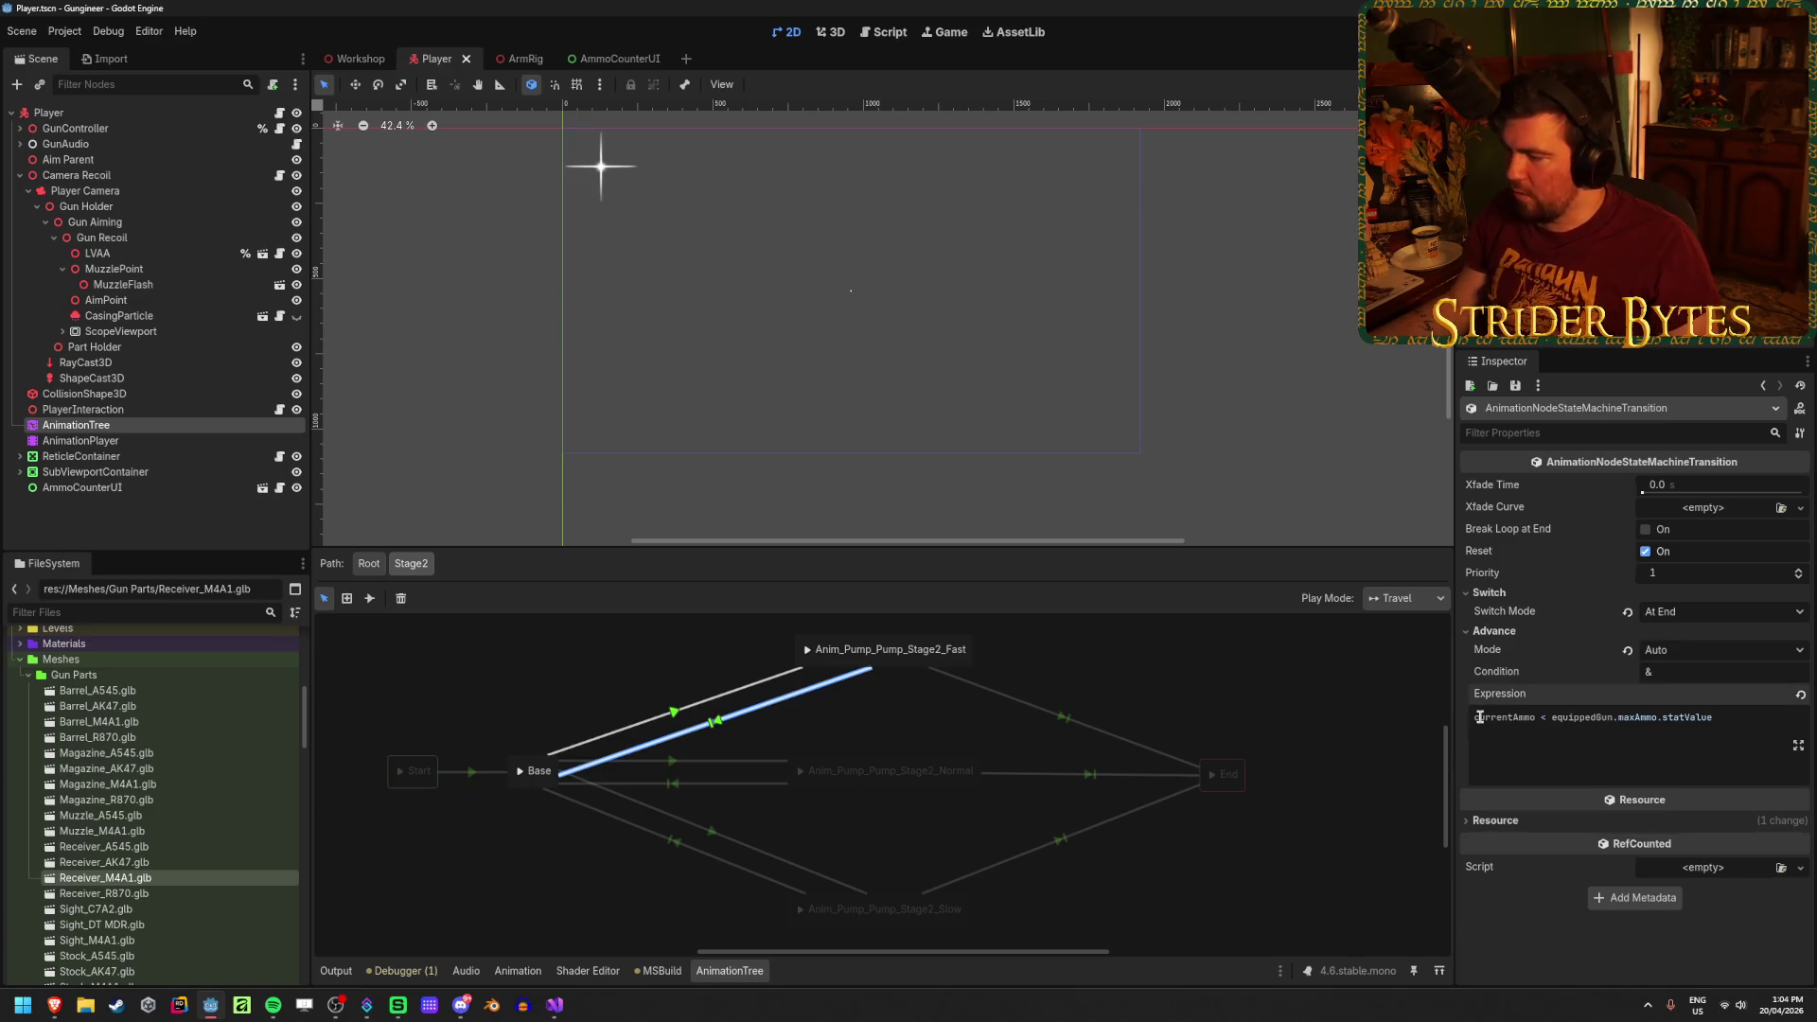
{"action": "type", "text": "equippedGun."}
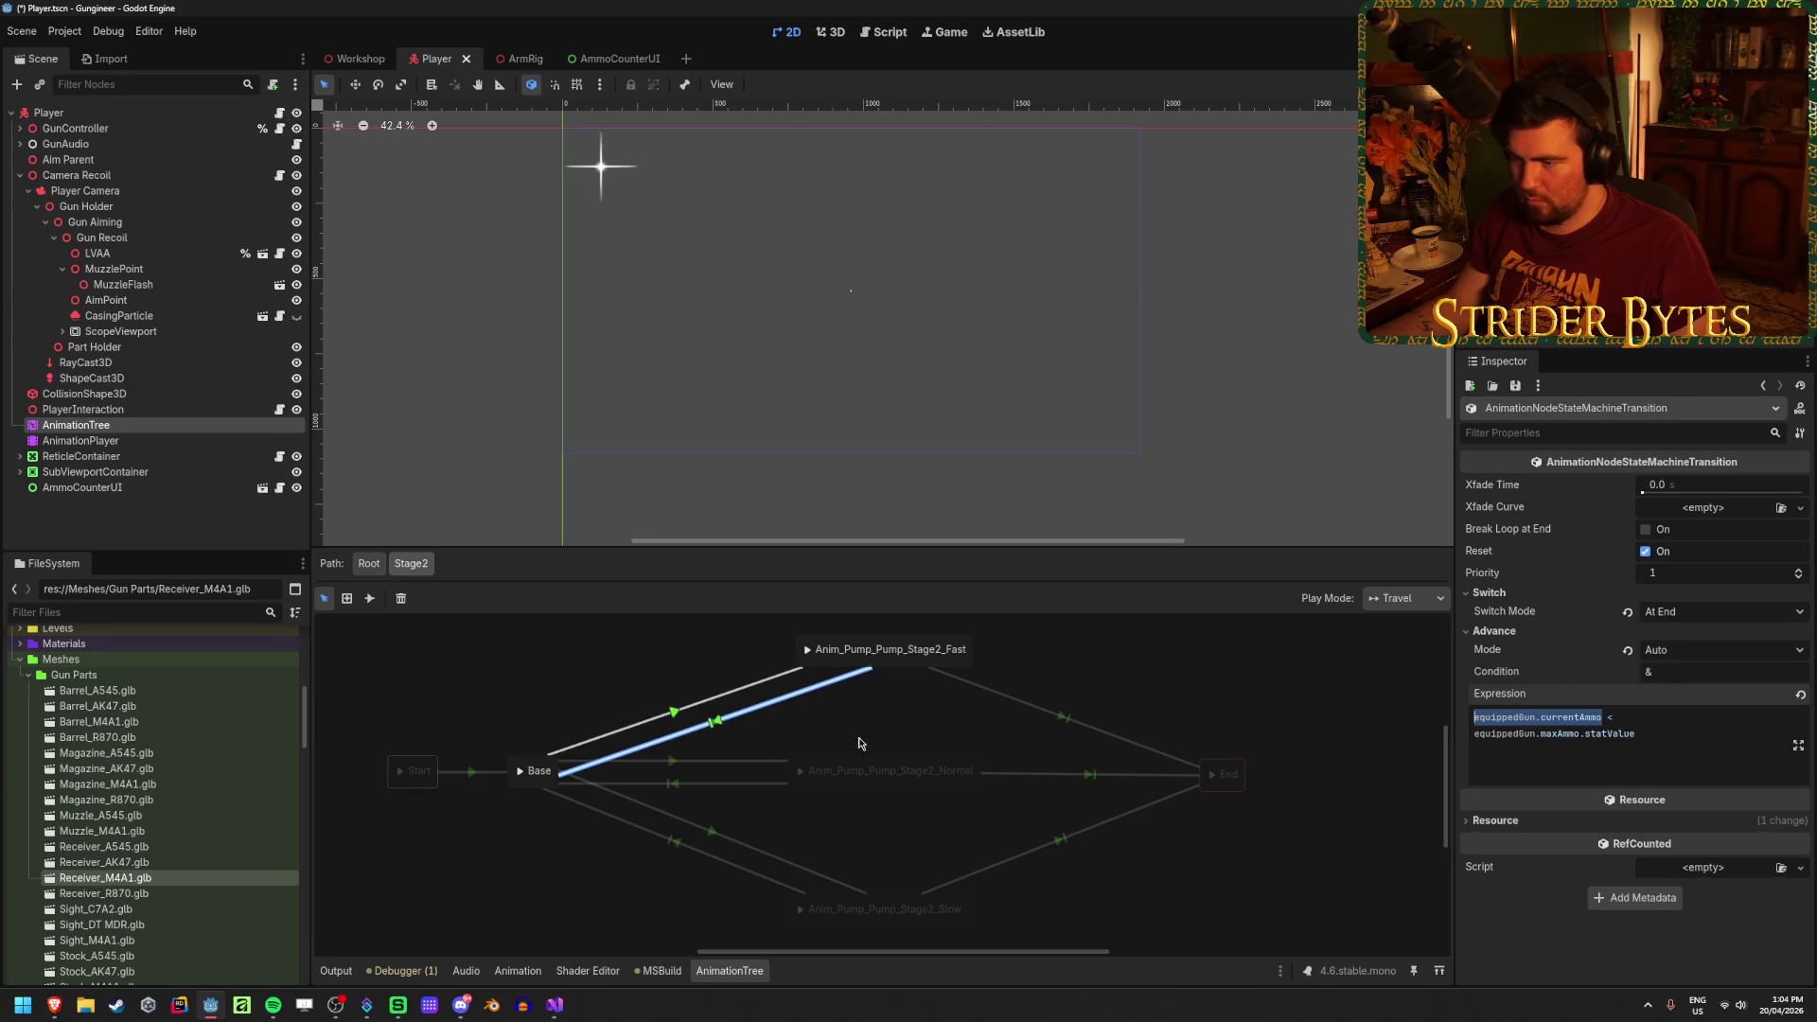
{"action": "left_click", "coordinate": [955, 717]}
{"action": "left_click", "coordinate": [687, 775]}
{"action": "double_click", "coordinate": [1476, 719]}
{"action": "left_click", "coordinate": [676, 845]}
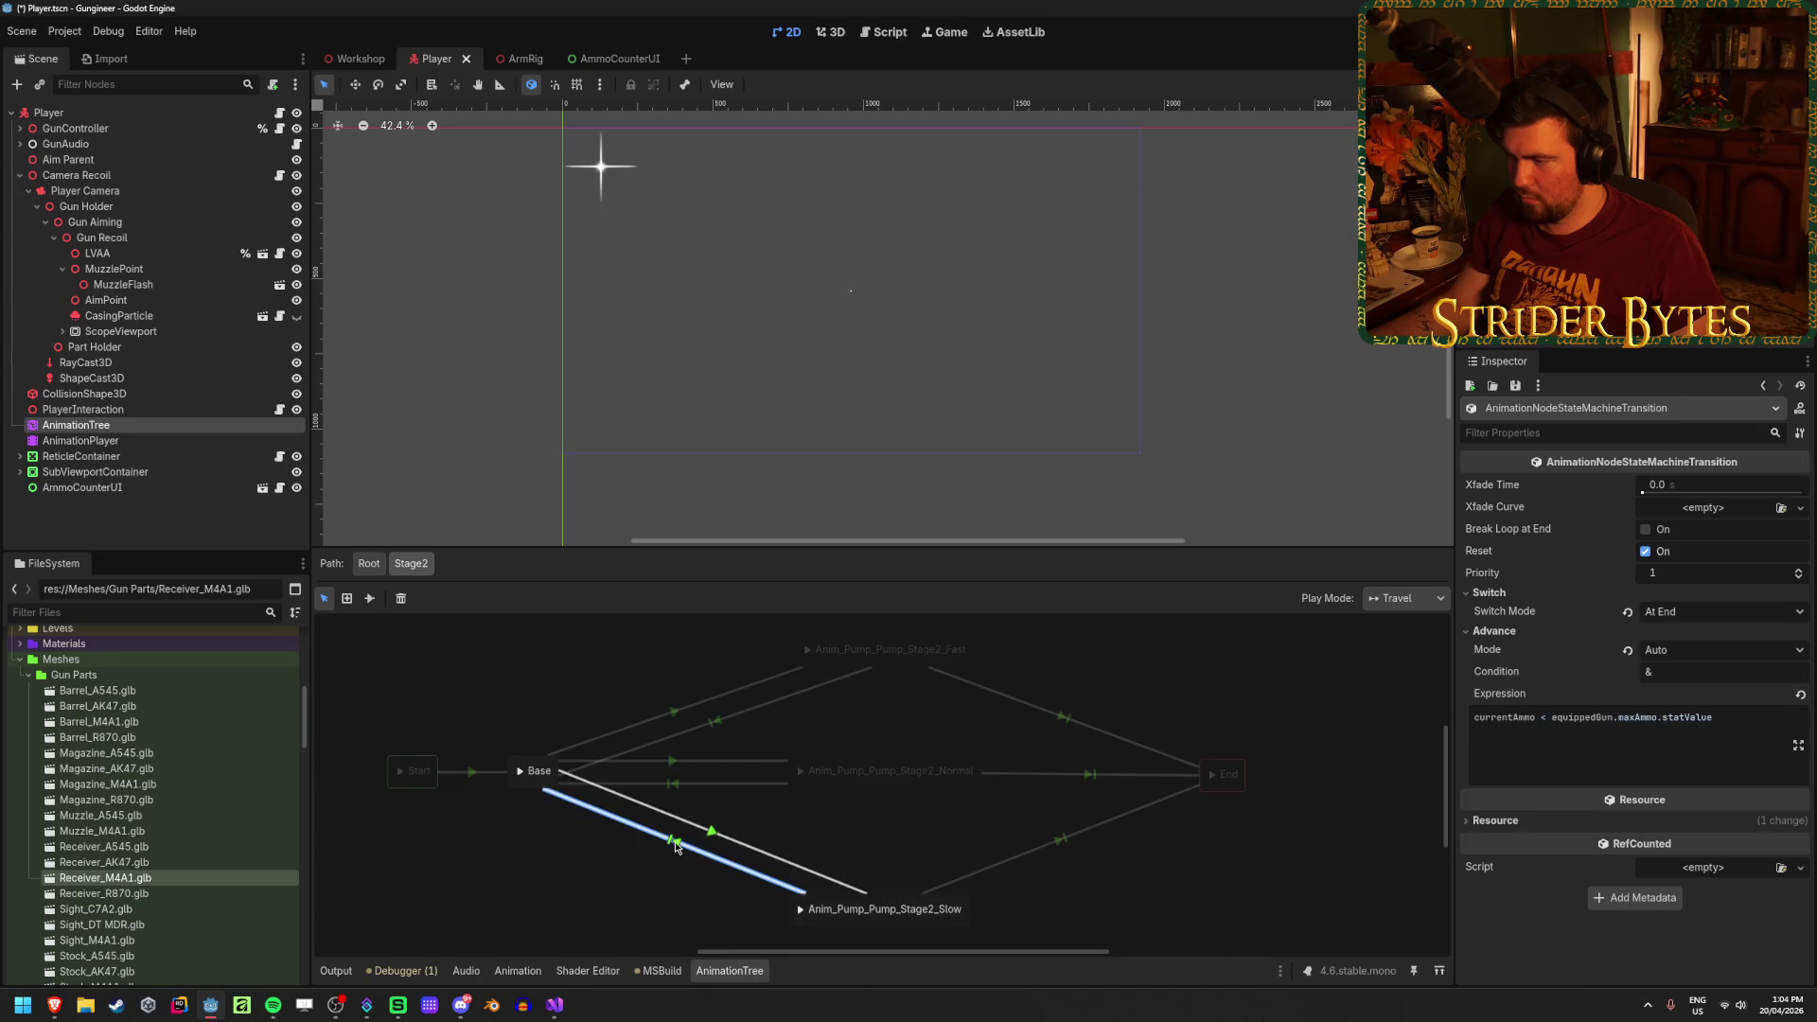
{"action": "key", "text": "ctrl+s"}
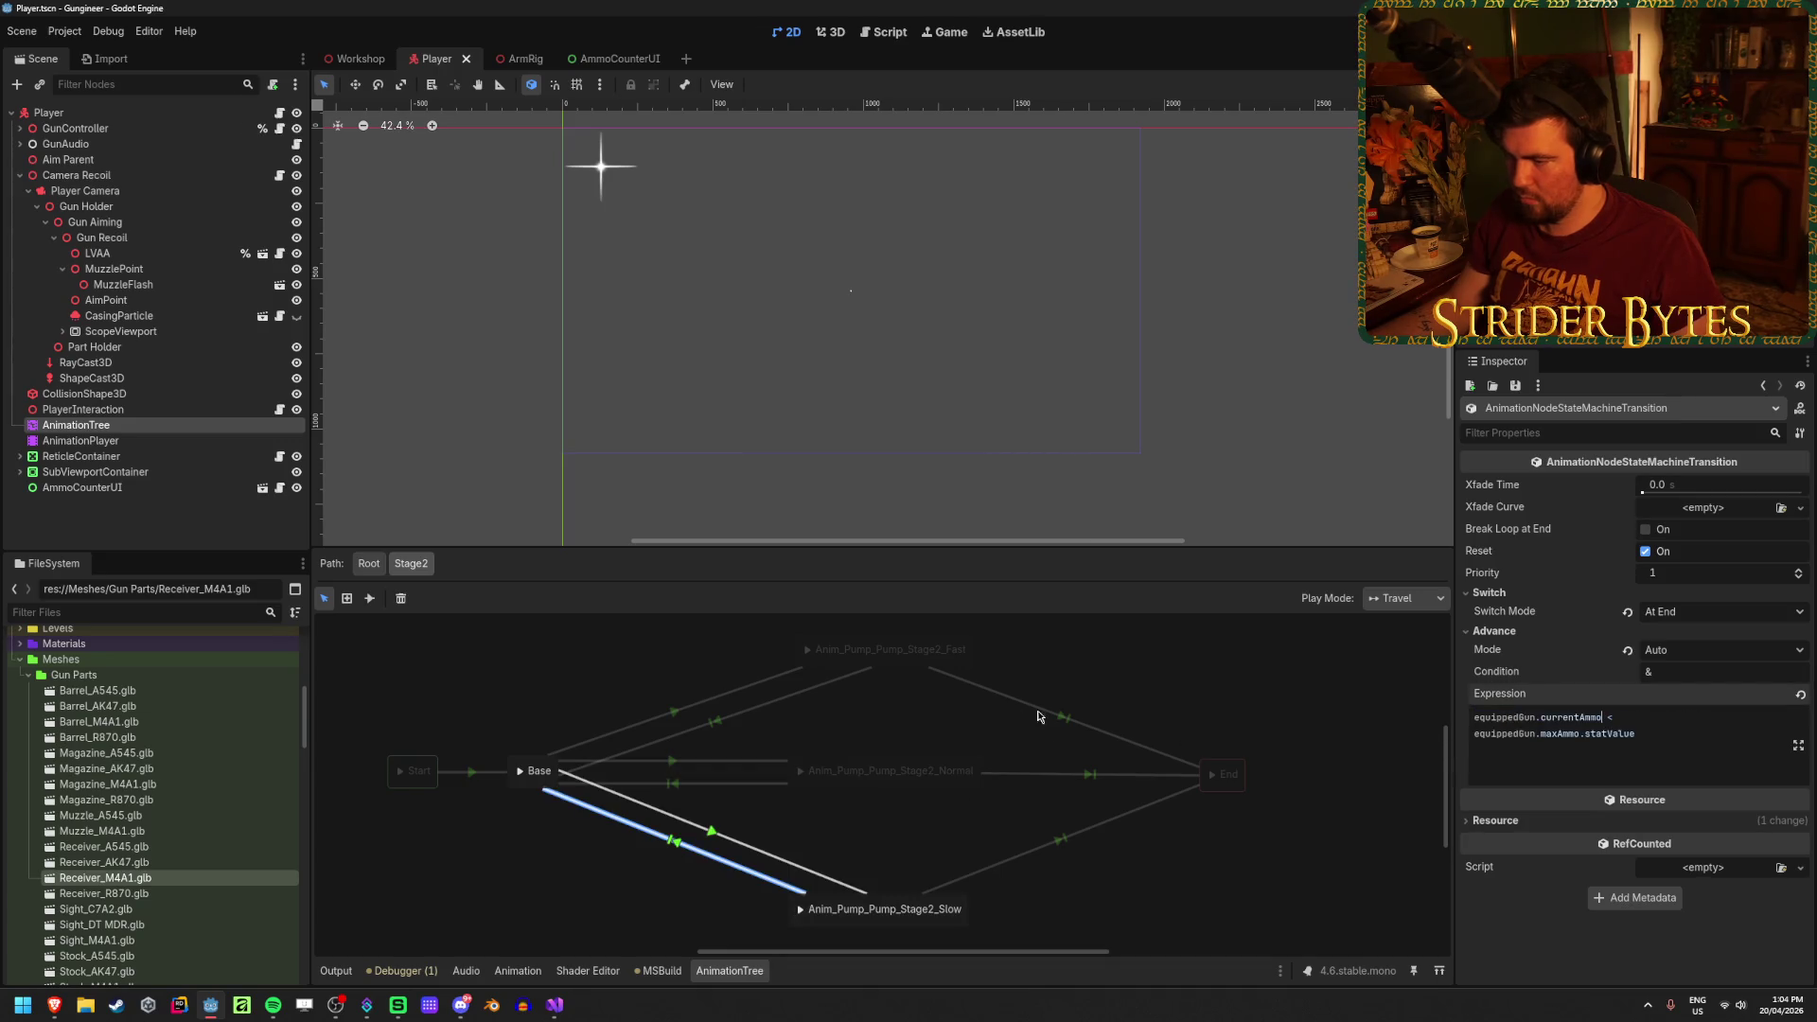
Step: Change the Fast, Normal and Slow to End expressions to equippedGun.currentAmmo and save
{"action": "left_click", "coordinate": [1063, 716]}
{"action": "double_click", "coordinate": [1495, 717]}
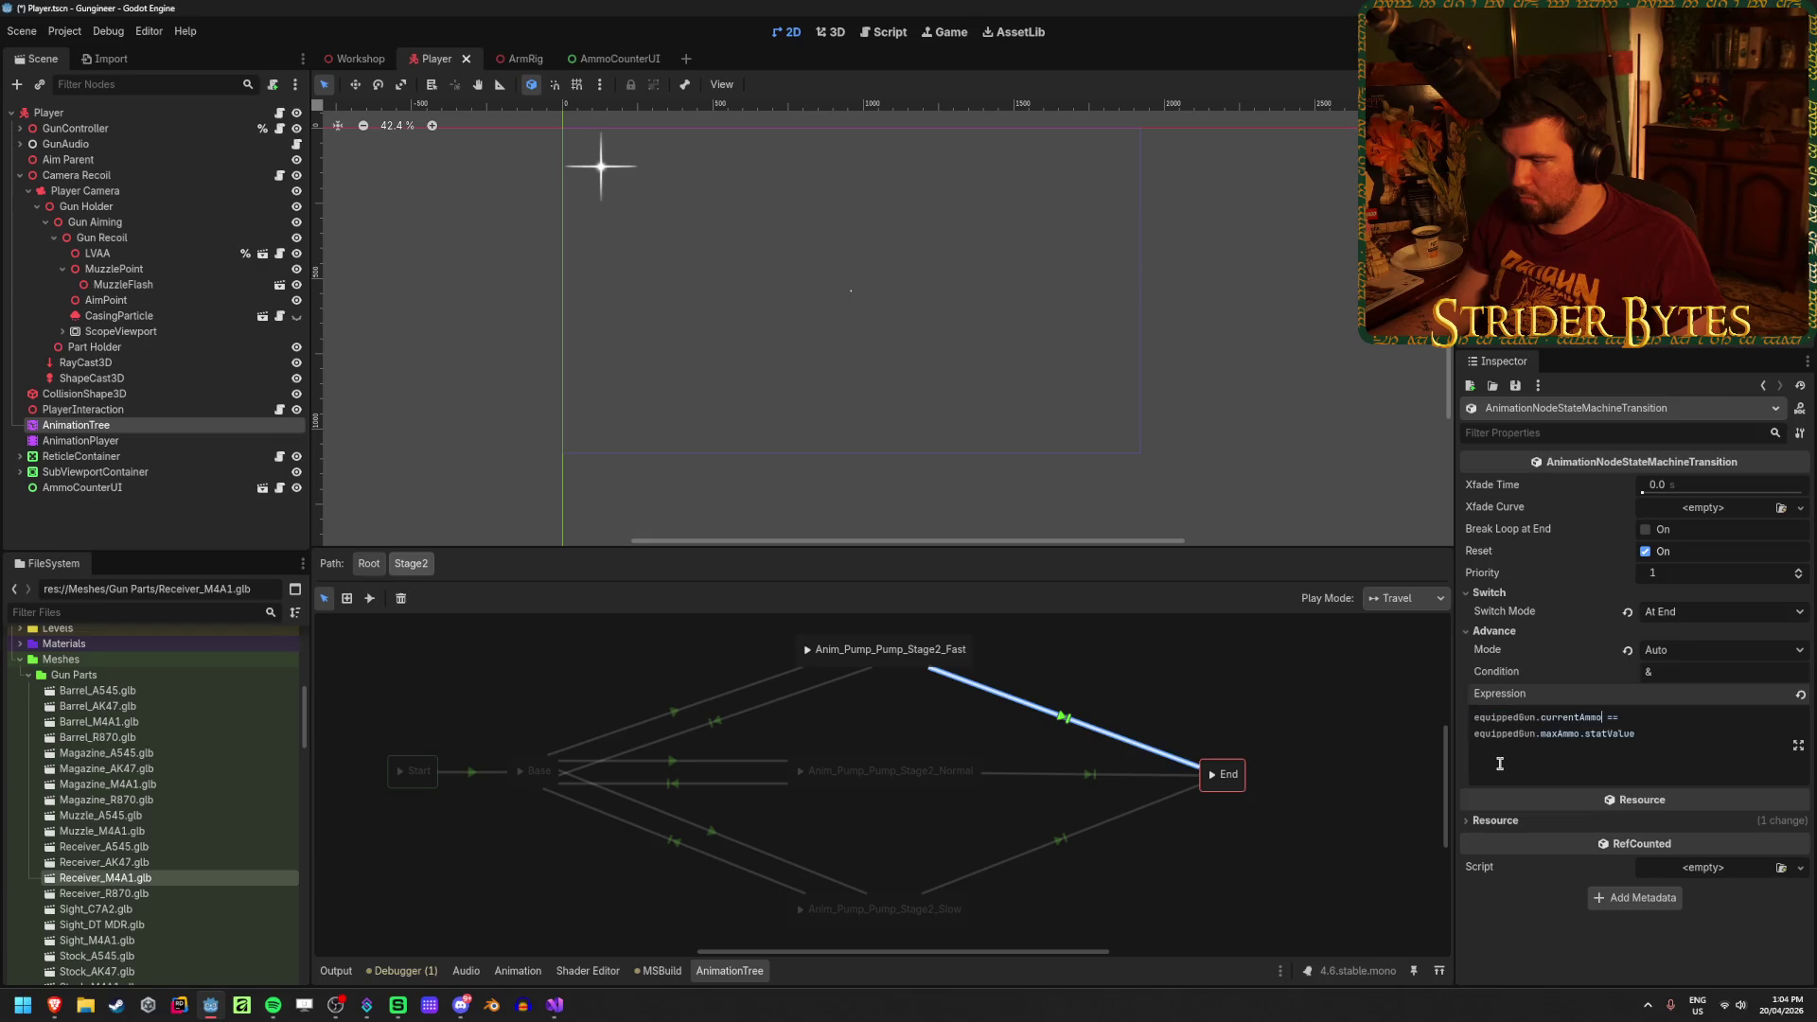
{"action": "left_click", "coordinate": [1087, 776]}
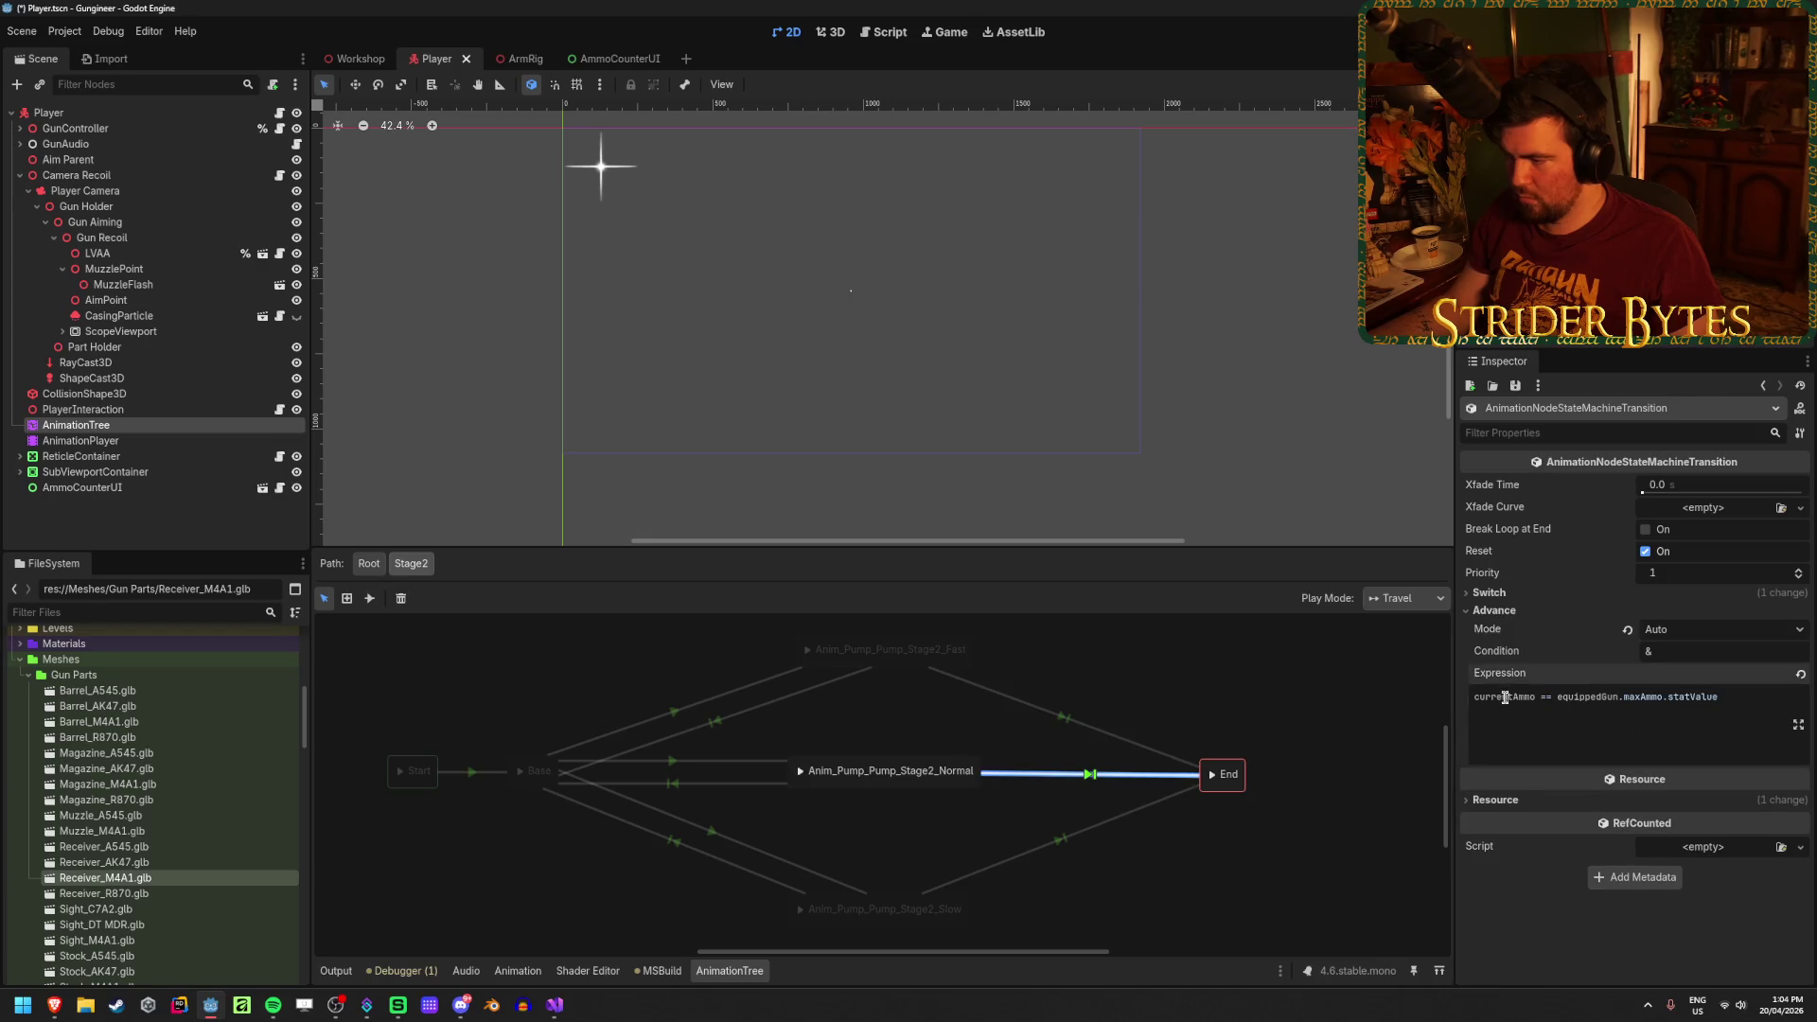
{"action": "left_click", "coordinate": [1058, 839]}
{"action": "double_click", "coordinate": [1500, 697]}
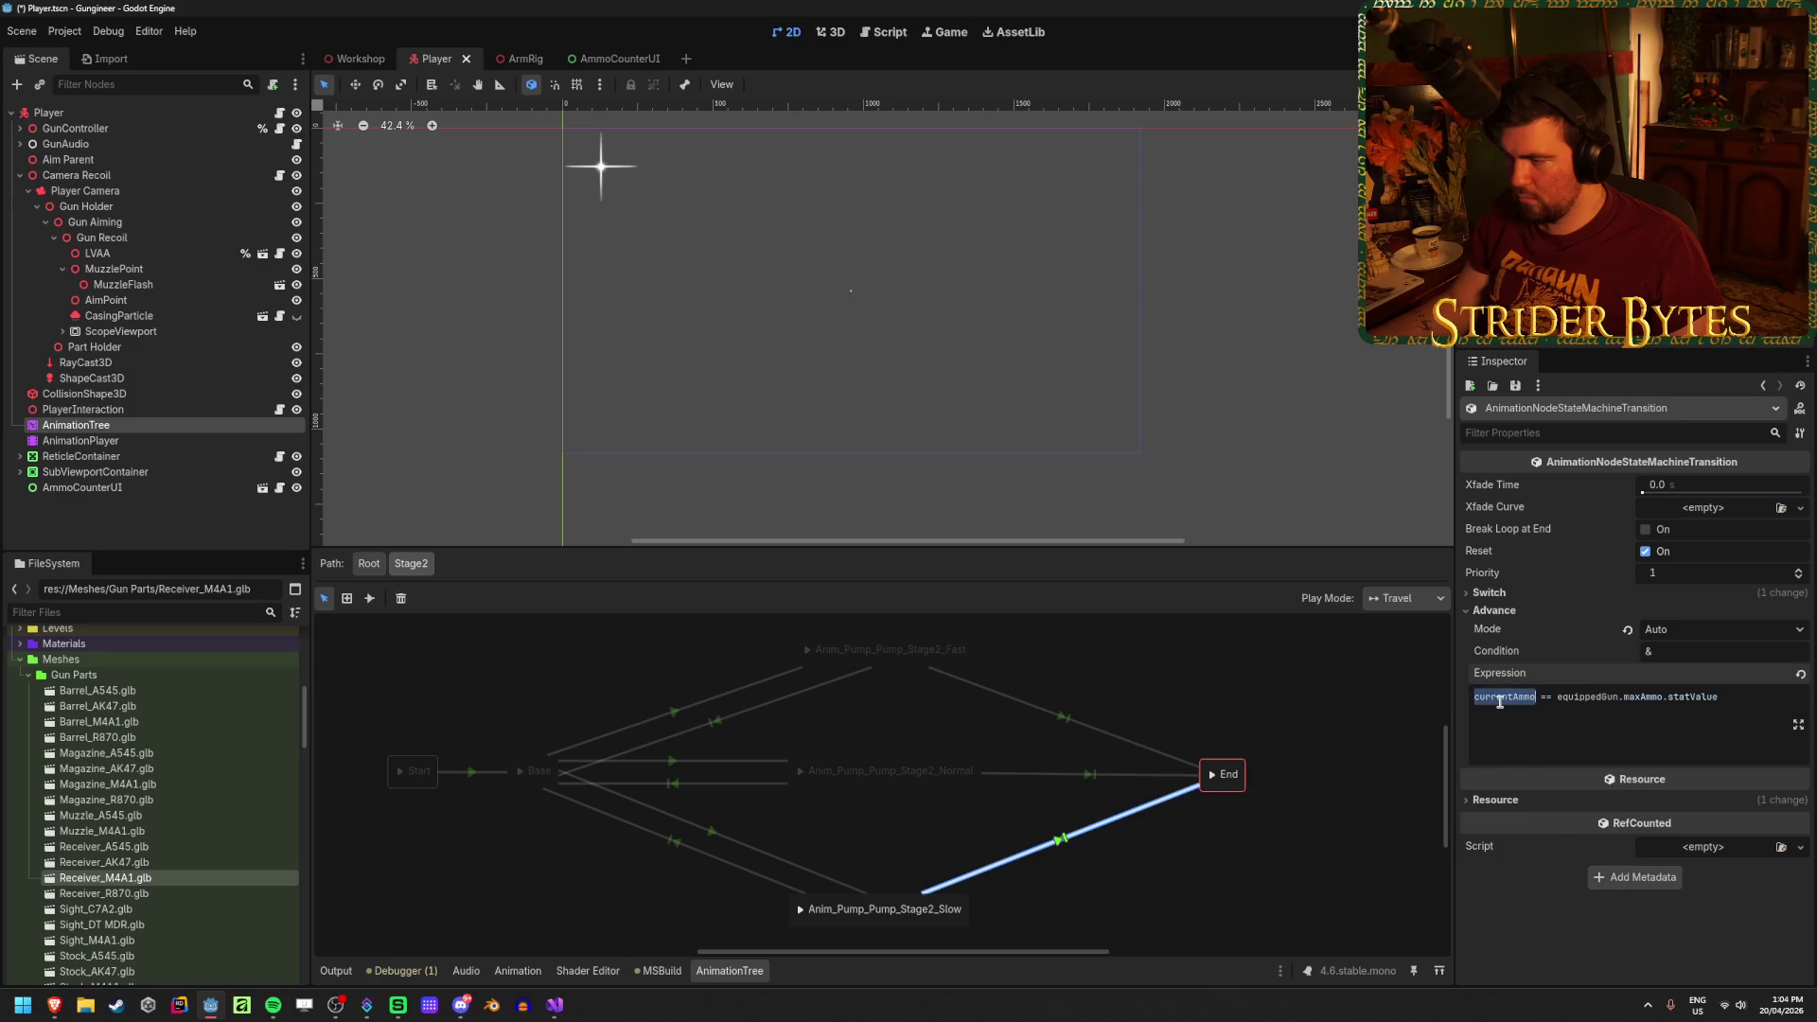
{"action": "key", "text": "ctrl+s"}
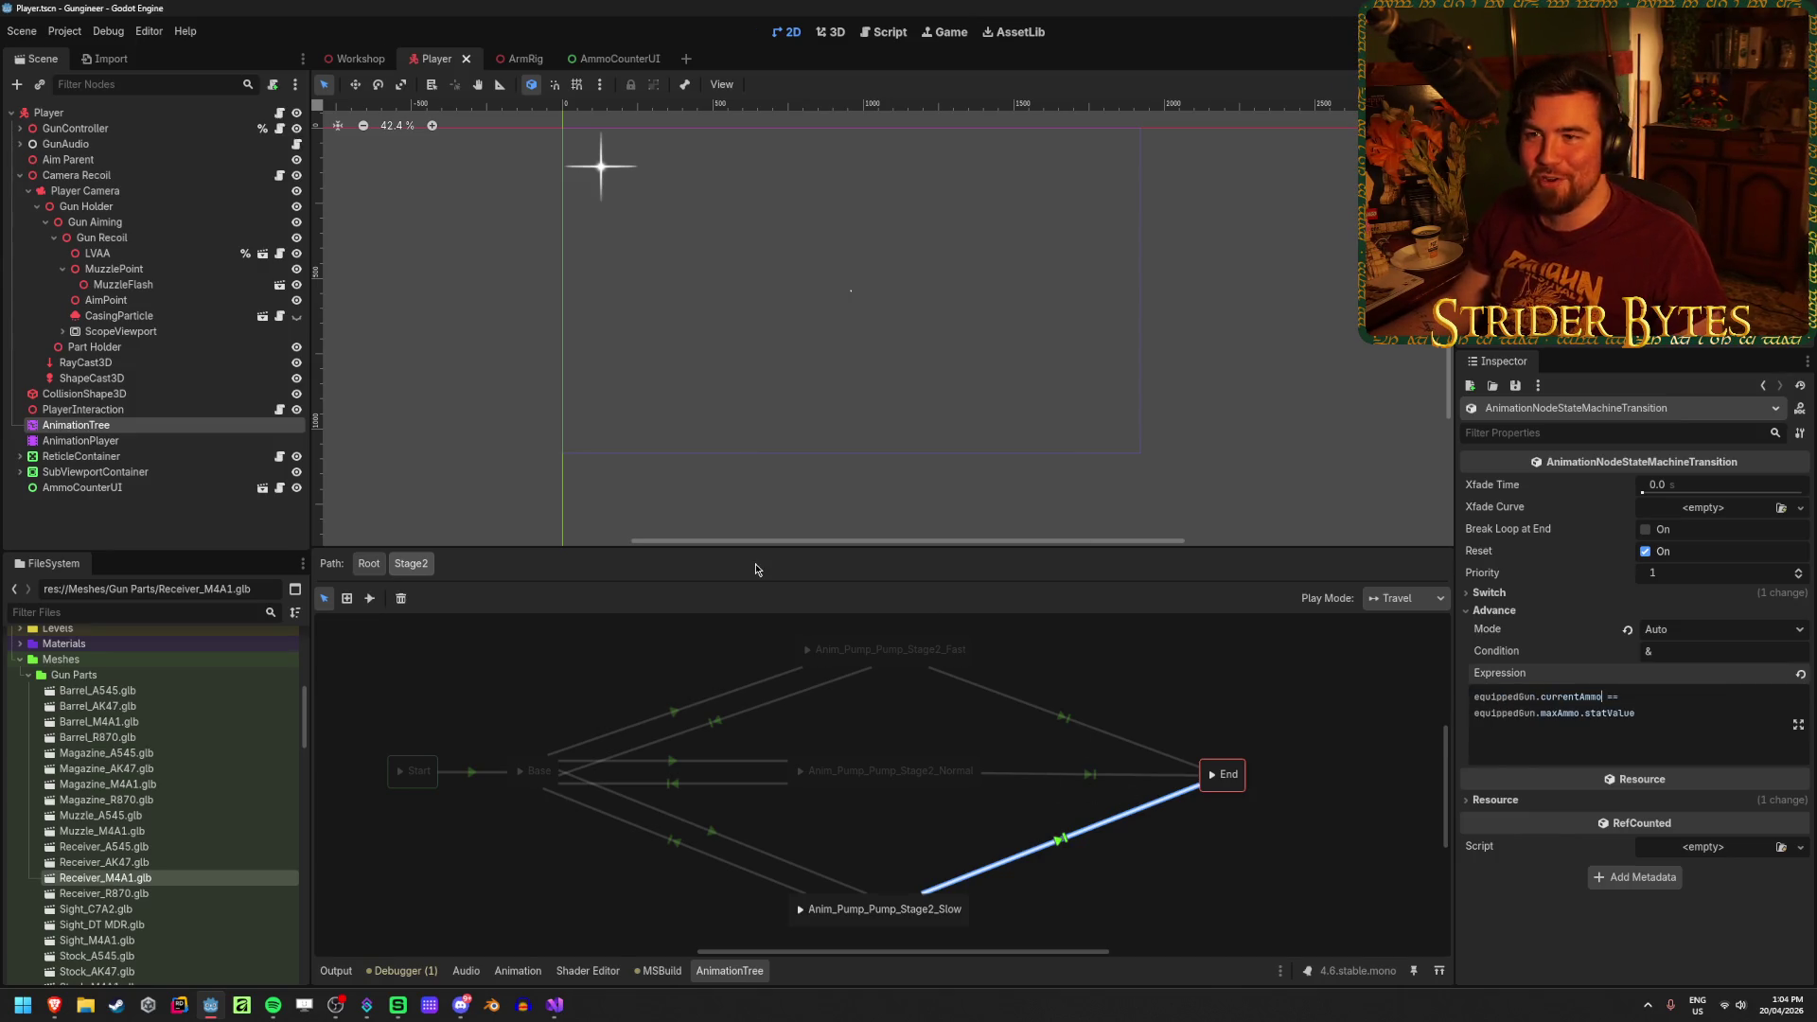
{"action": "key", "text": "ctrl+s"}
{"action": "left_click", "coordinate": [355, 59]}
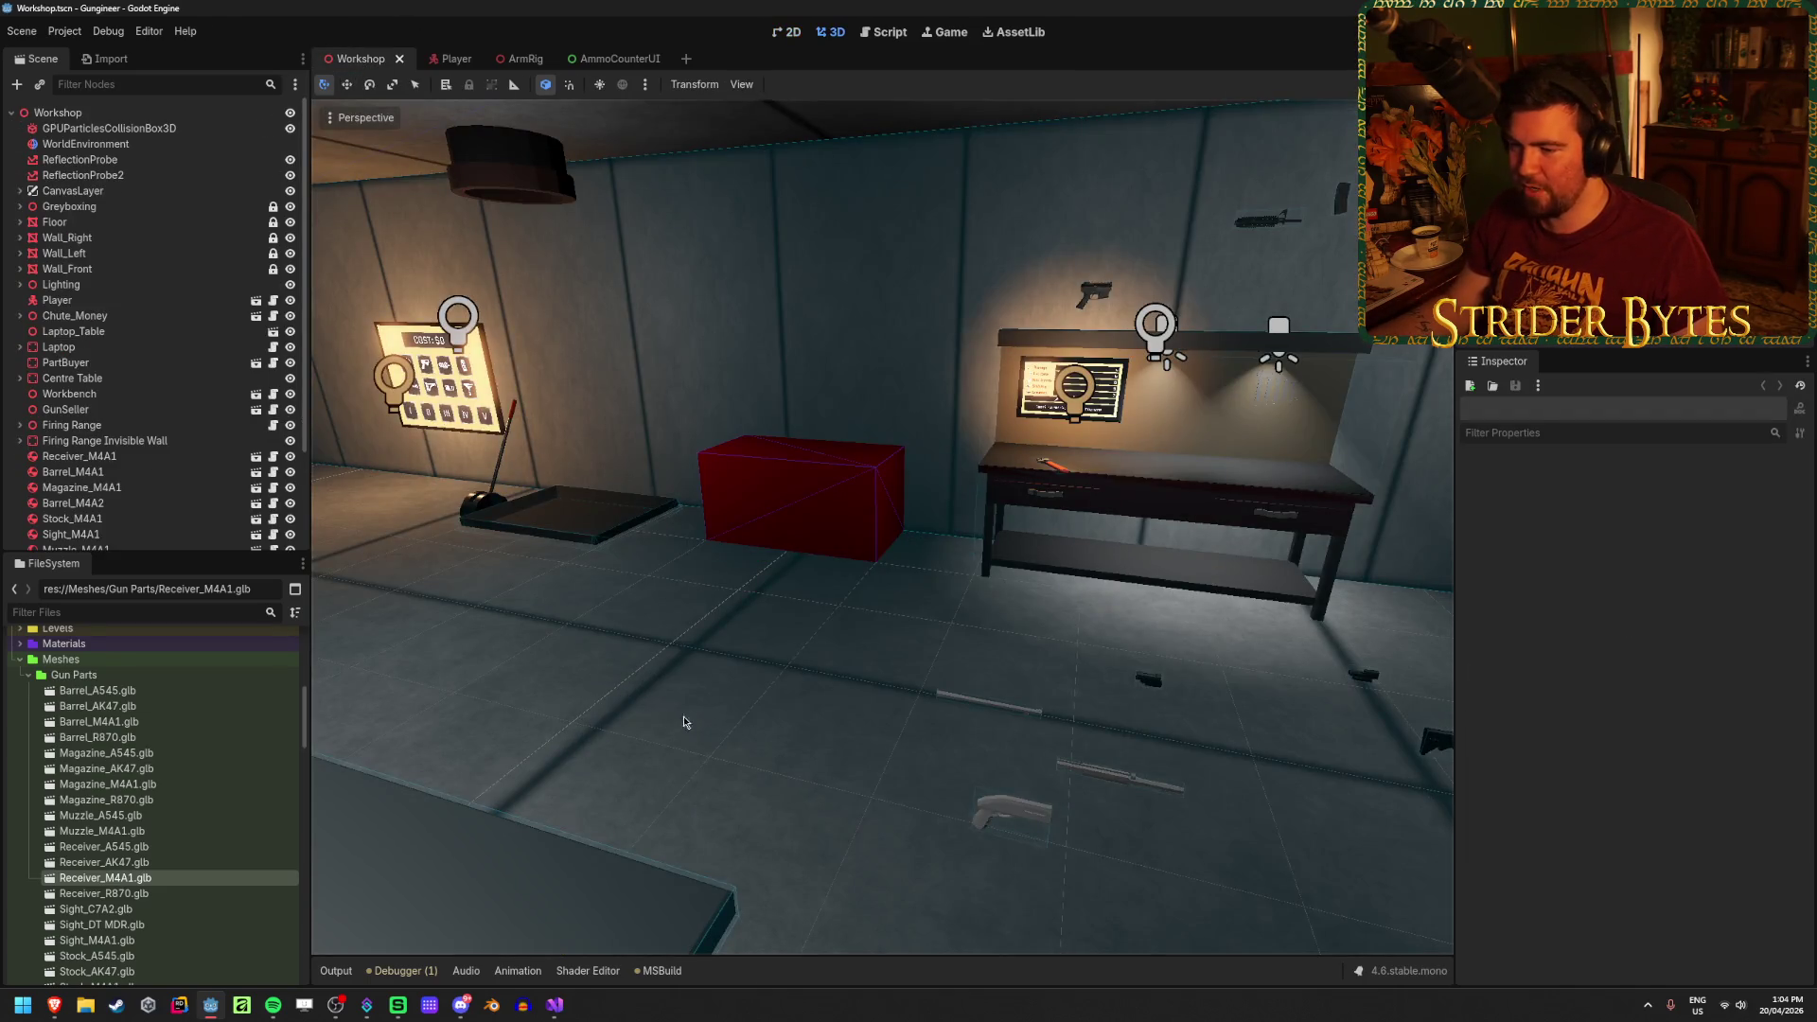
Step: Run the project and load a shell into the shotgun with F
{"action": "left_click_drag", "start_coordinate": [685, 722], "coordinate": [720, 716]}
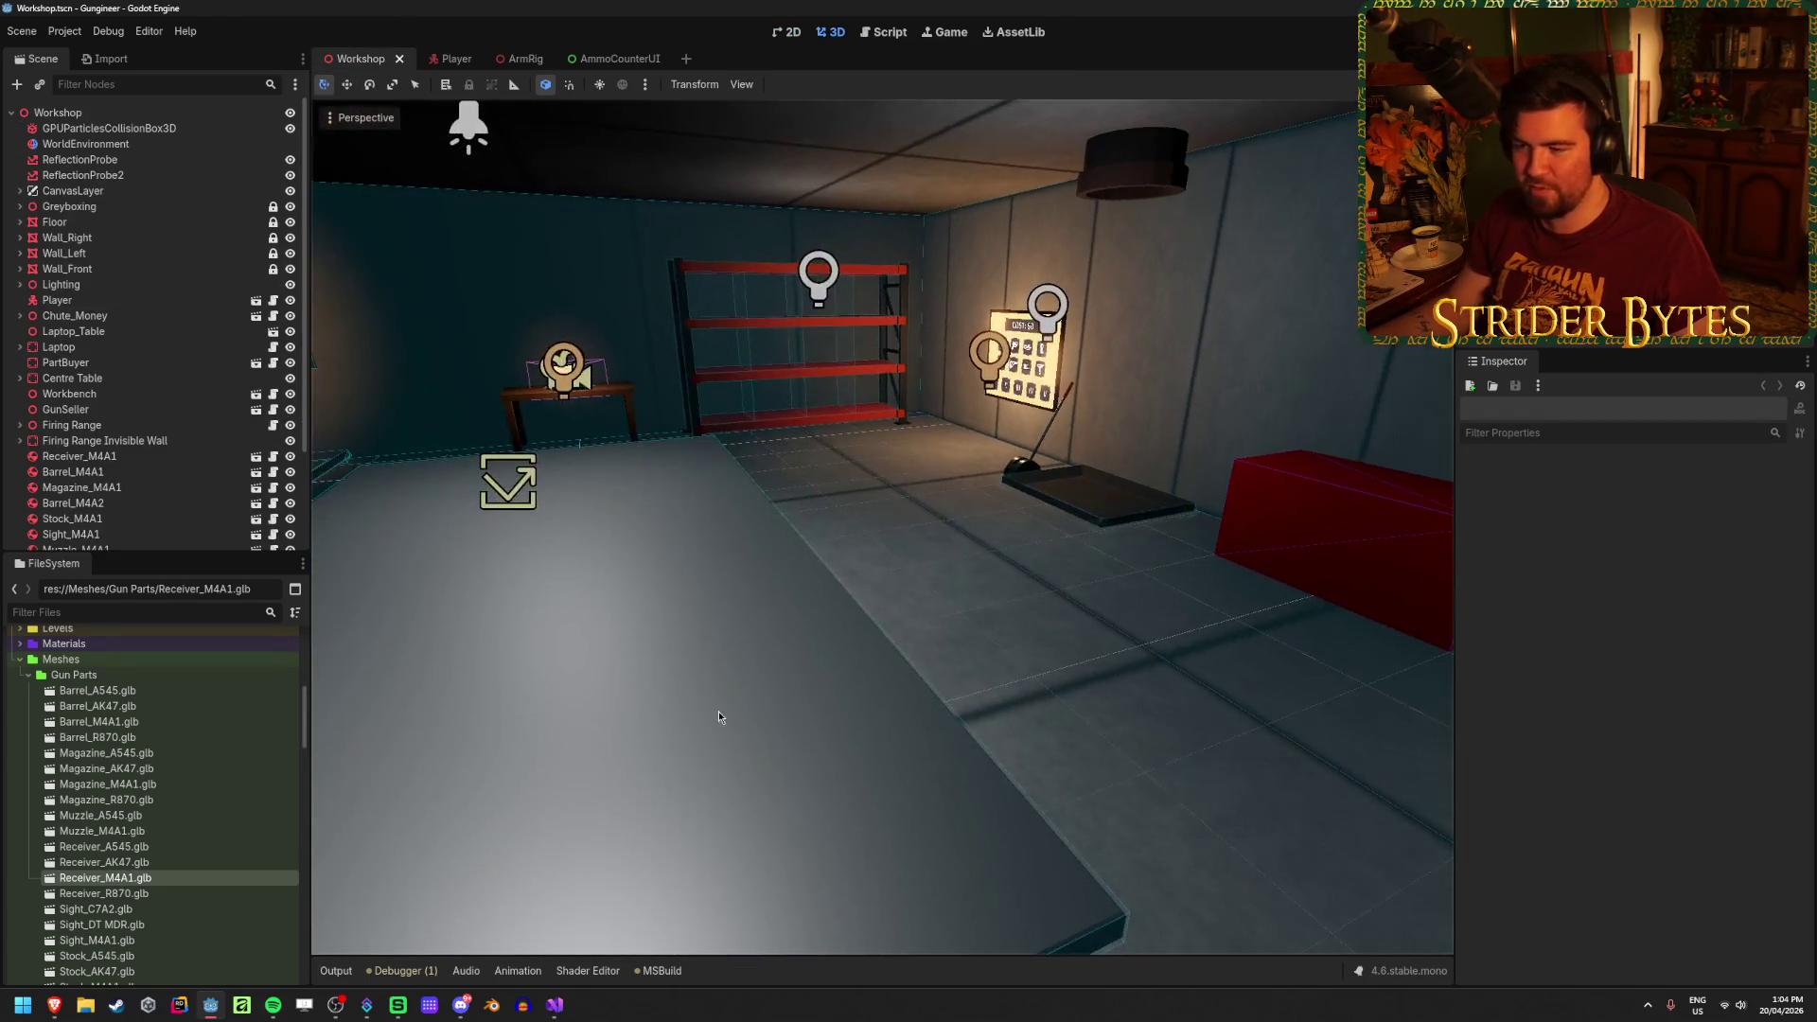
{"action": "key", "text": "F5"}
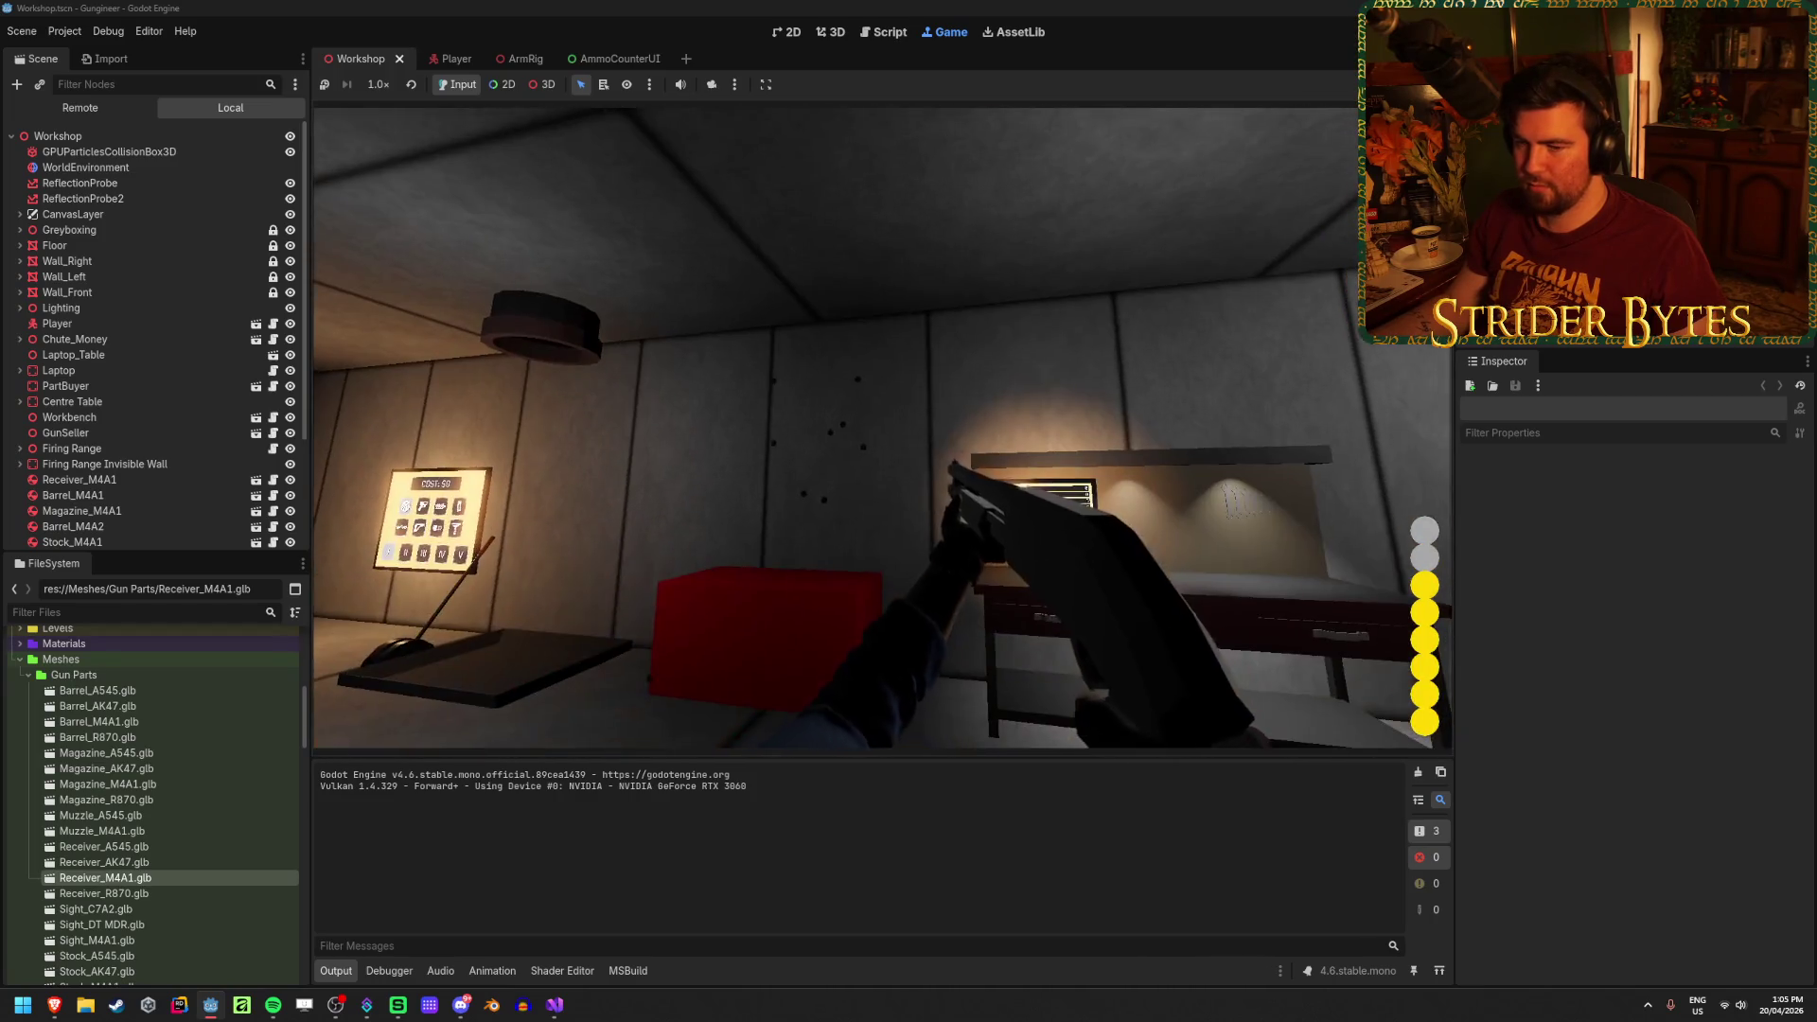
{"action": "key", "text": "f"}
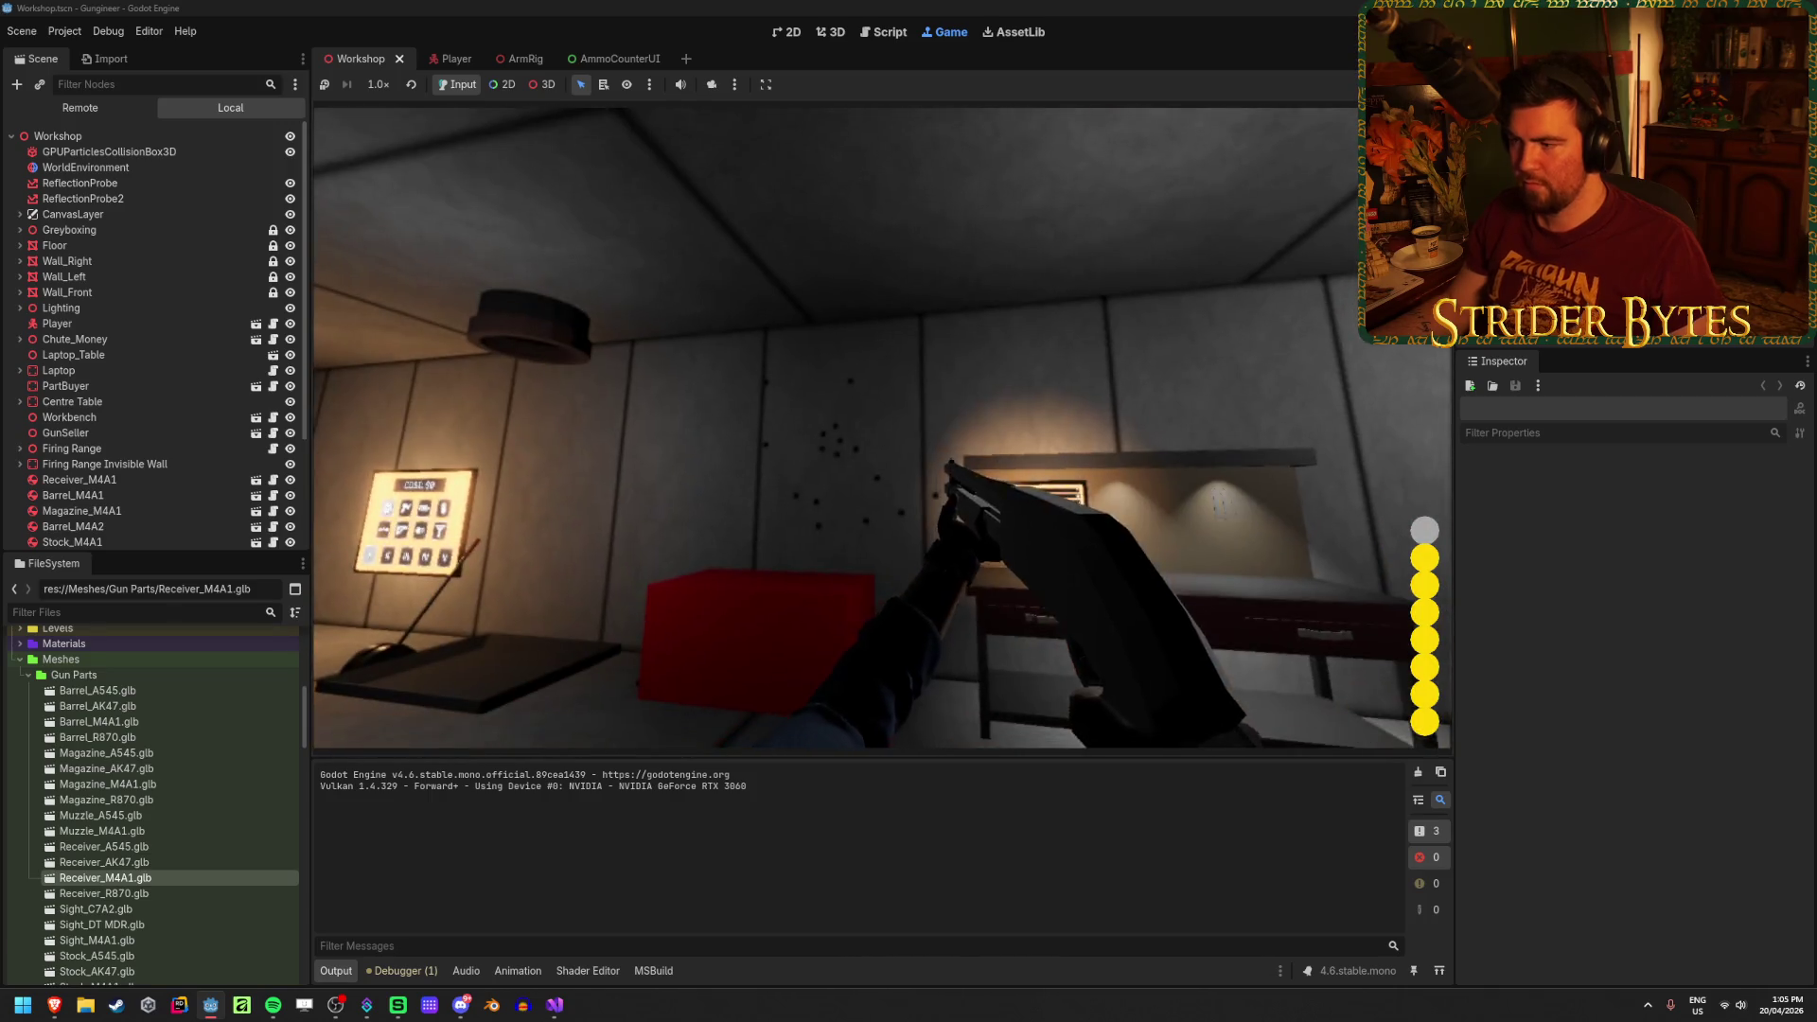
Step: Fire five shotgun shells at the wall, then reload with R
{"action": "left_click", "coordinate": [883, 428]}
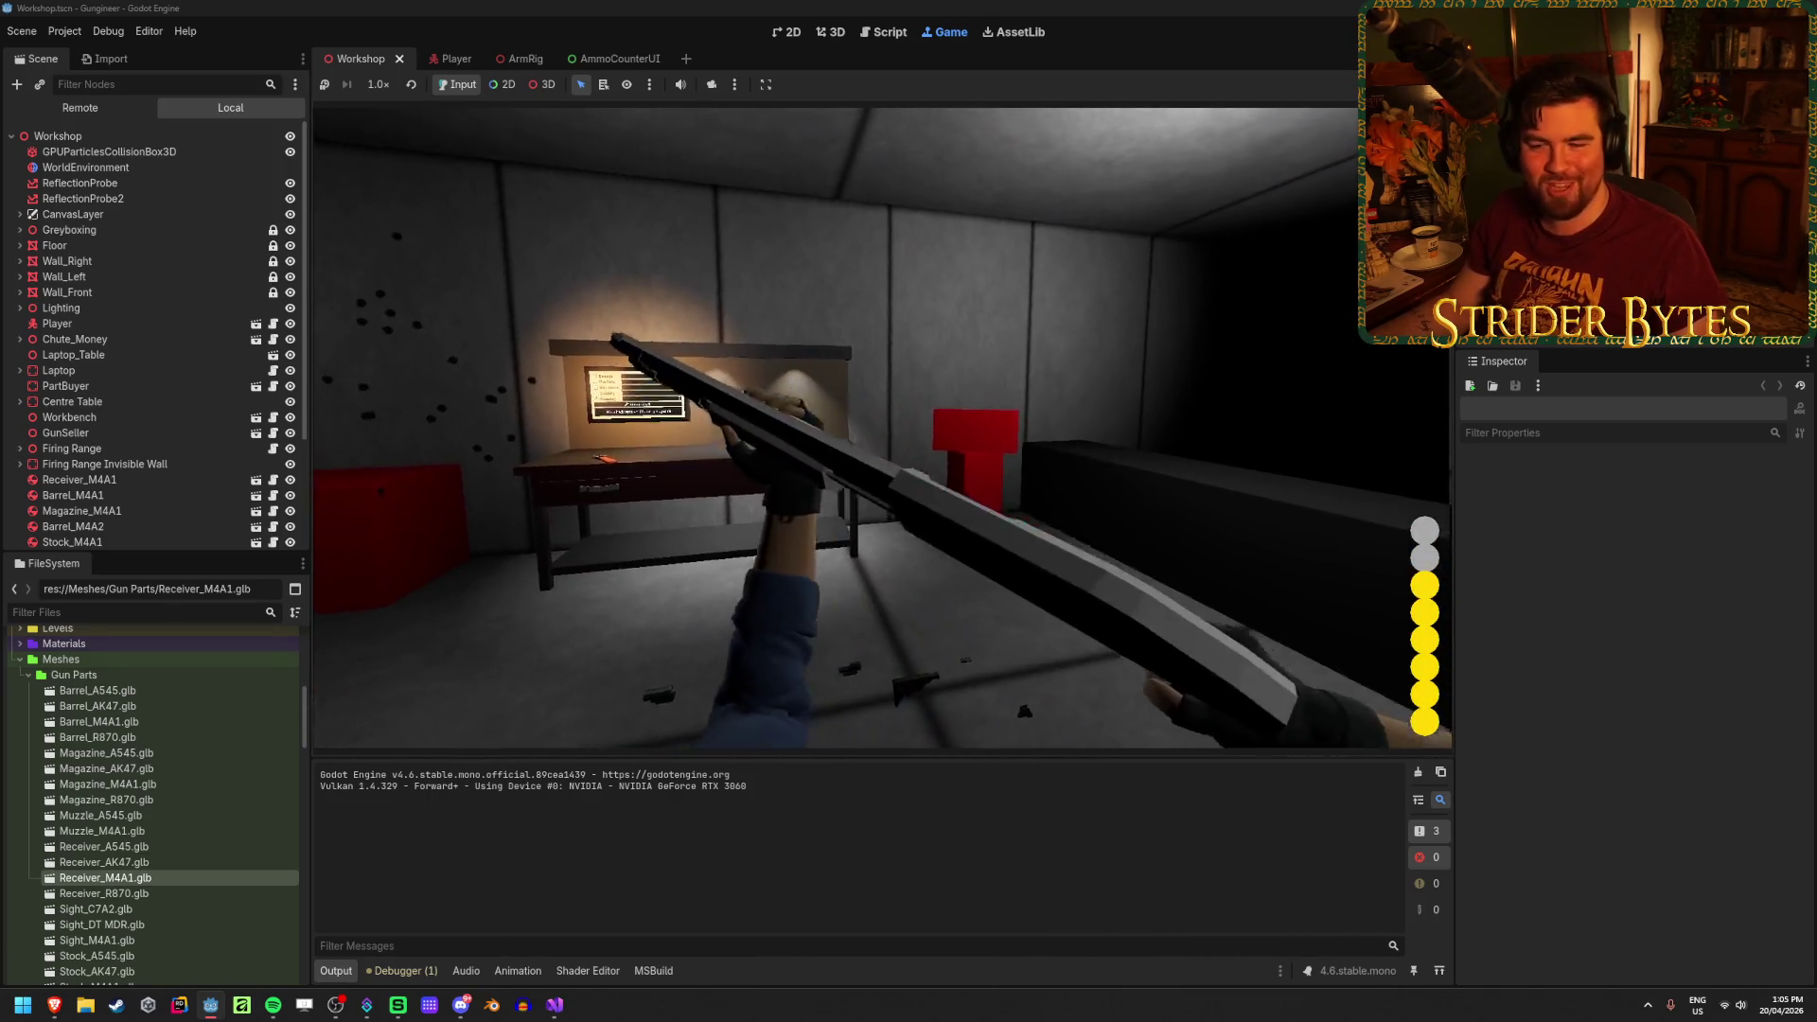
{"action": "left_click", "coordinate": [883, 428]}
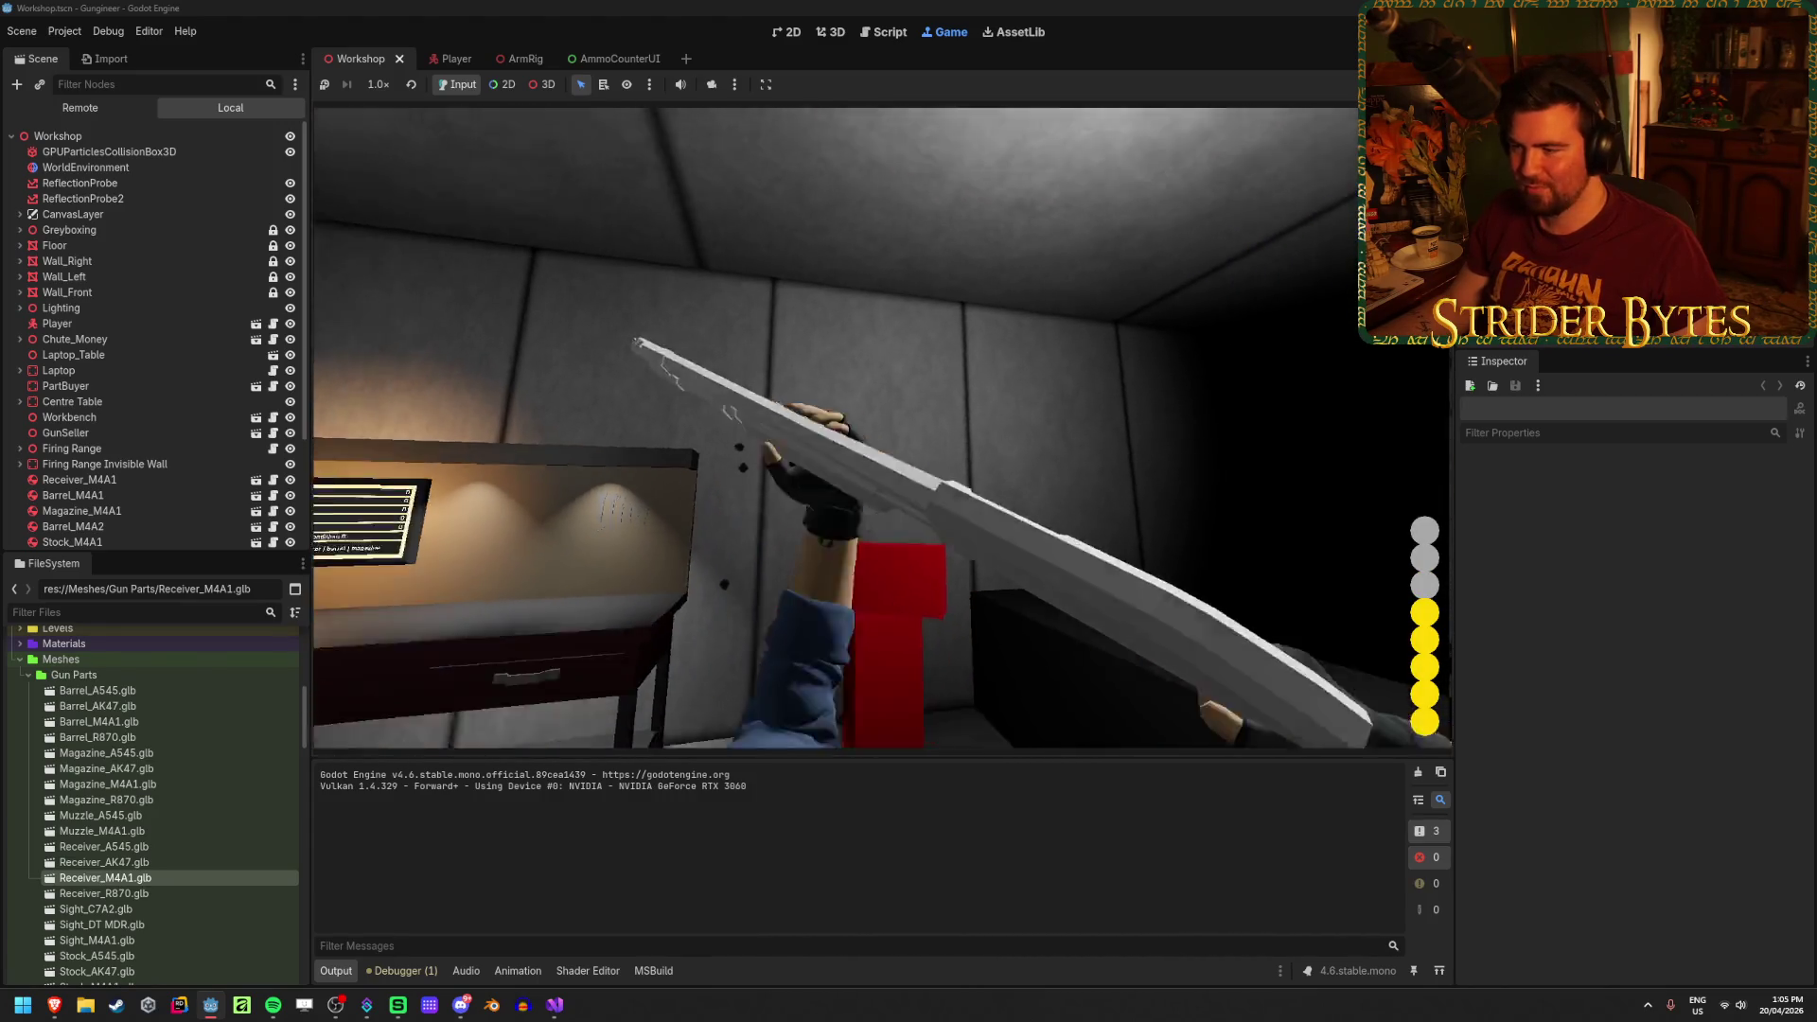
{"action": "left_click", "coordinate": [883, 428]}
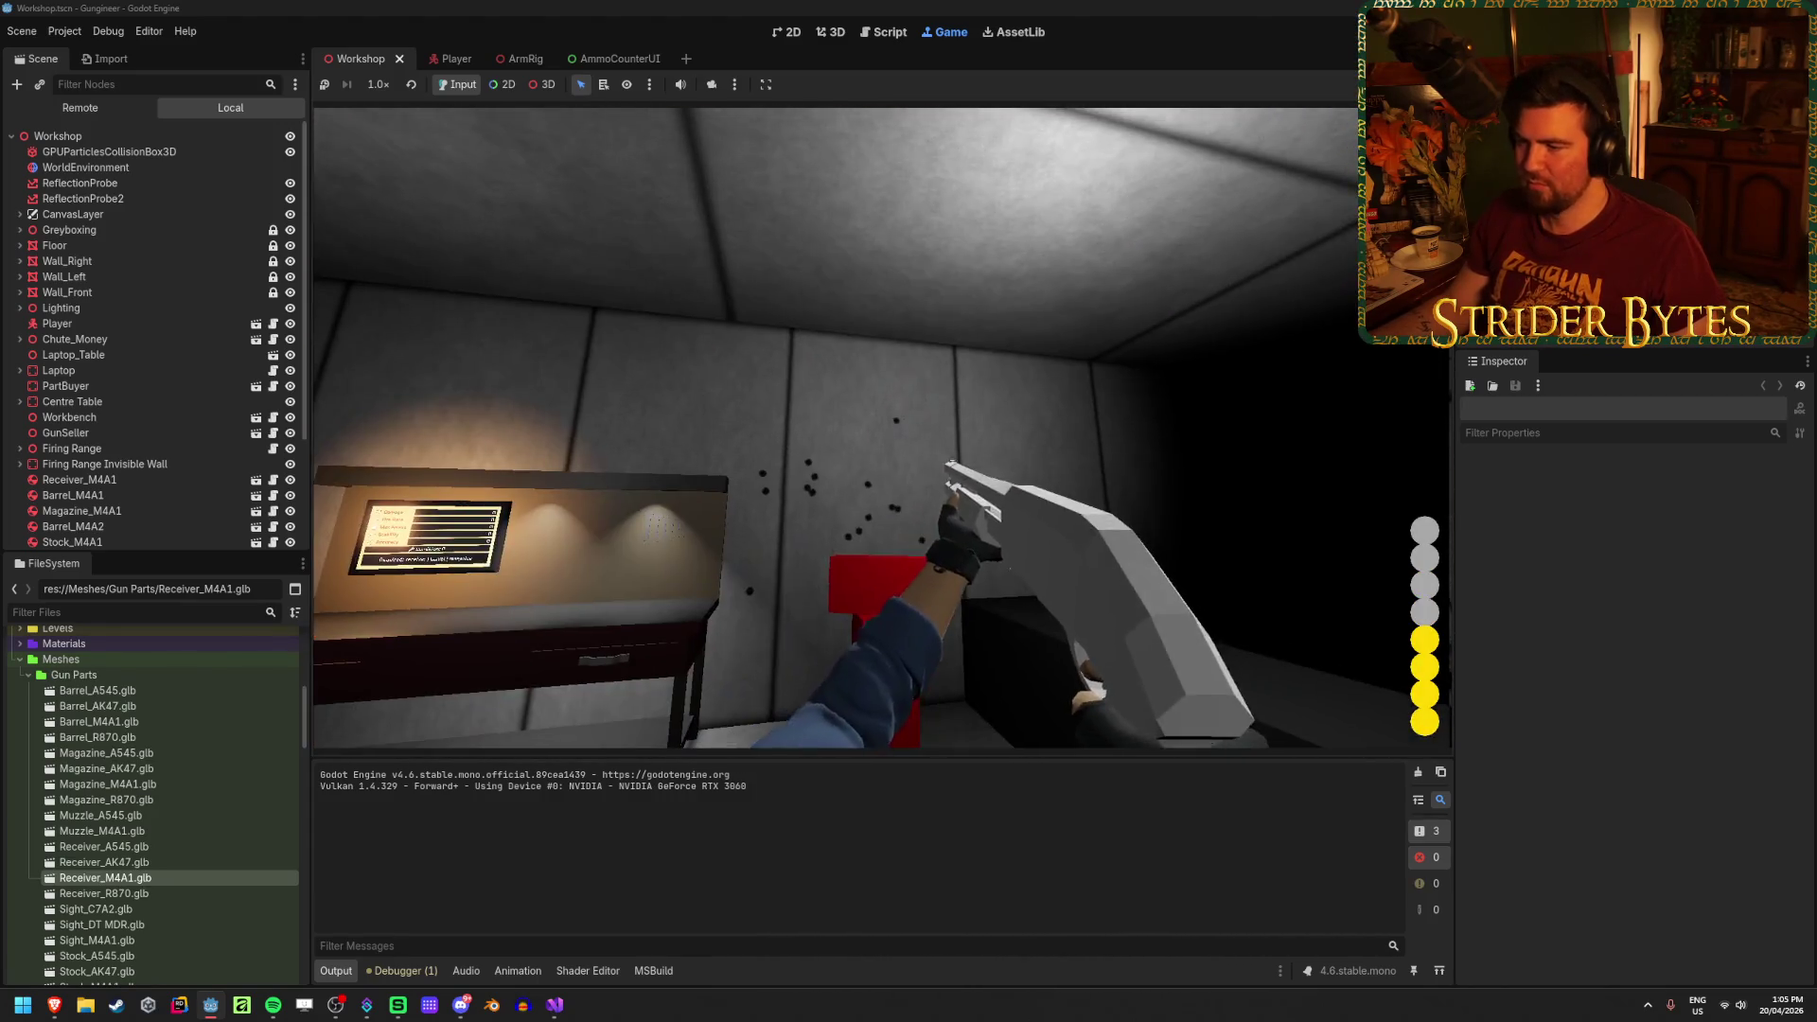
{"action": "left_click", "coordinate": [883, 428]}
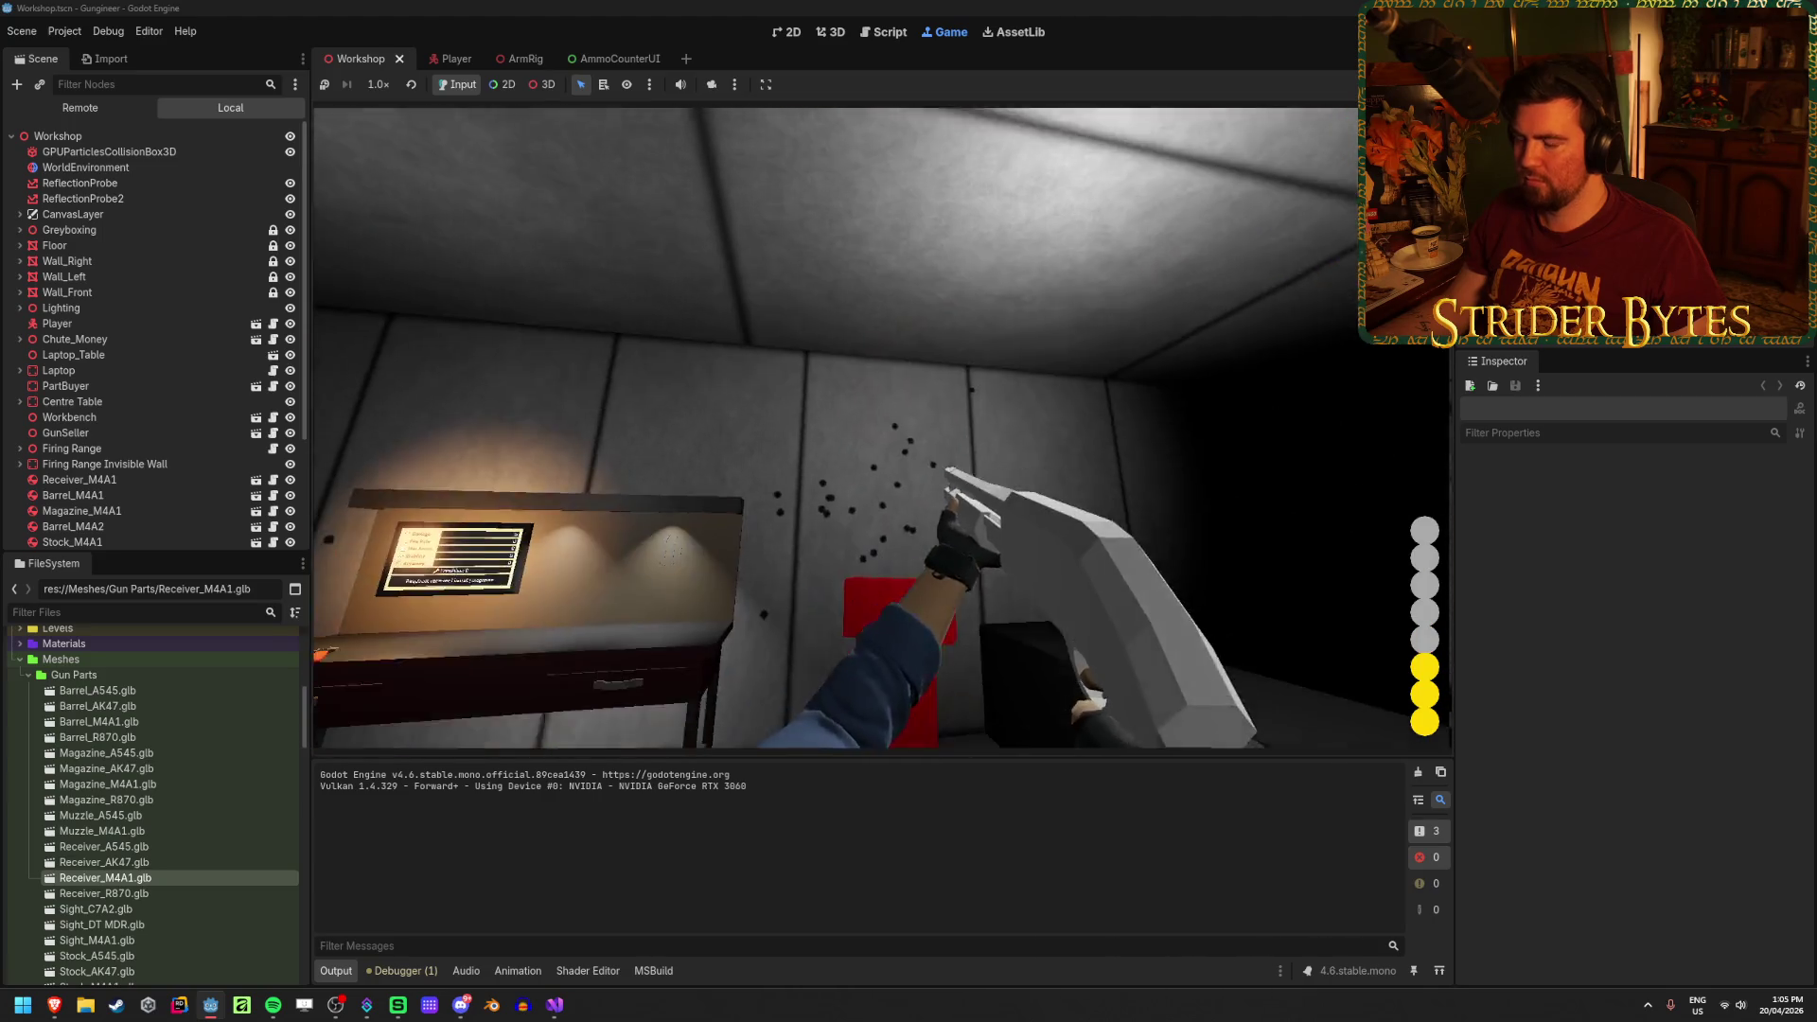
{"action": "left_click", "coordinate": [883, 428]}
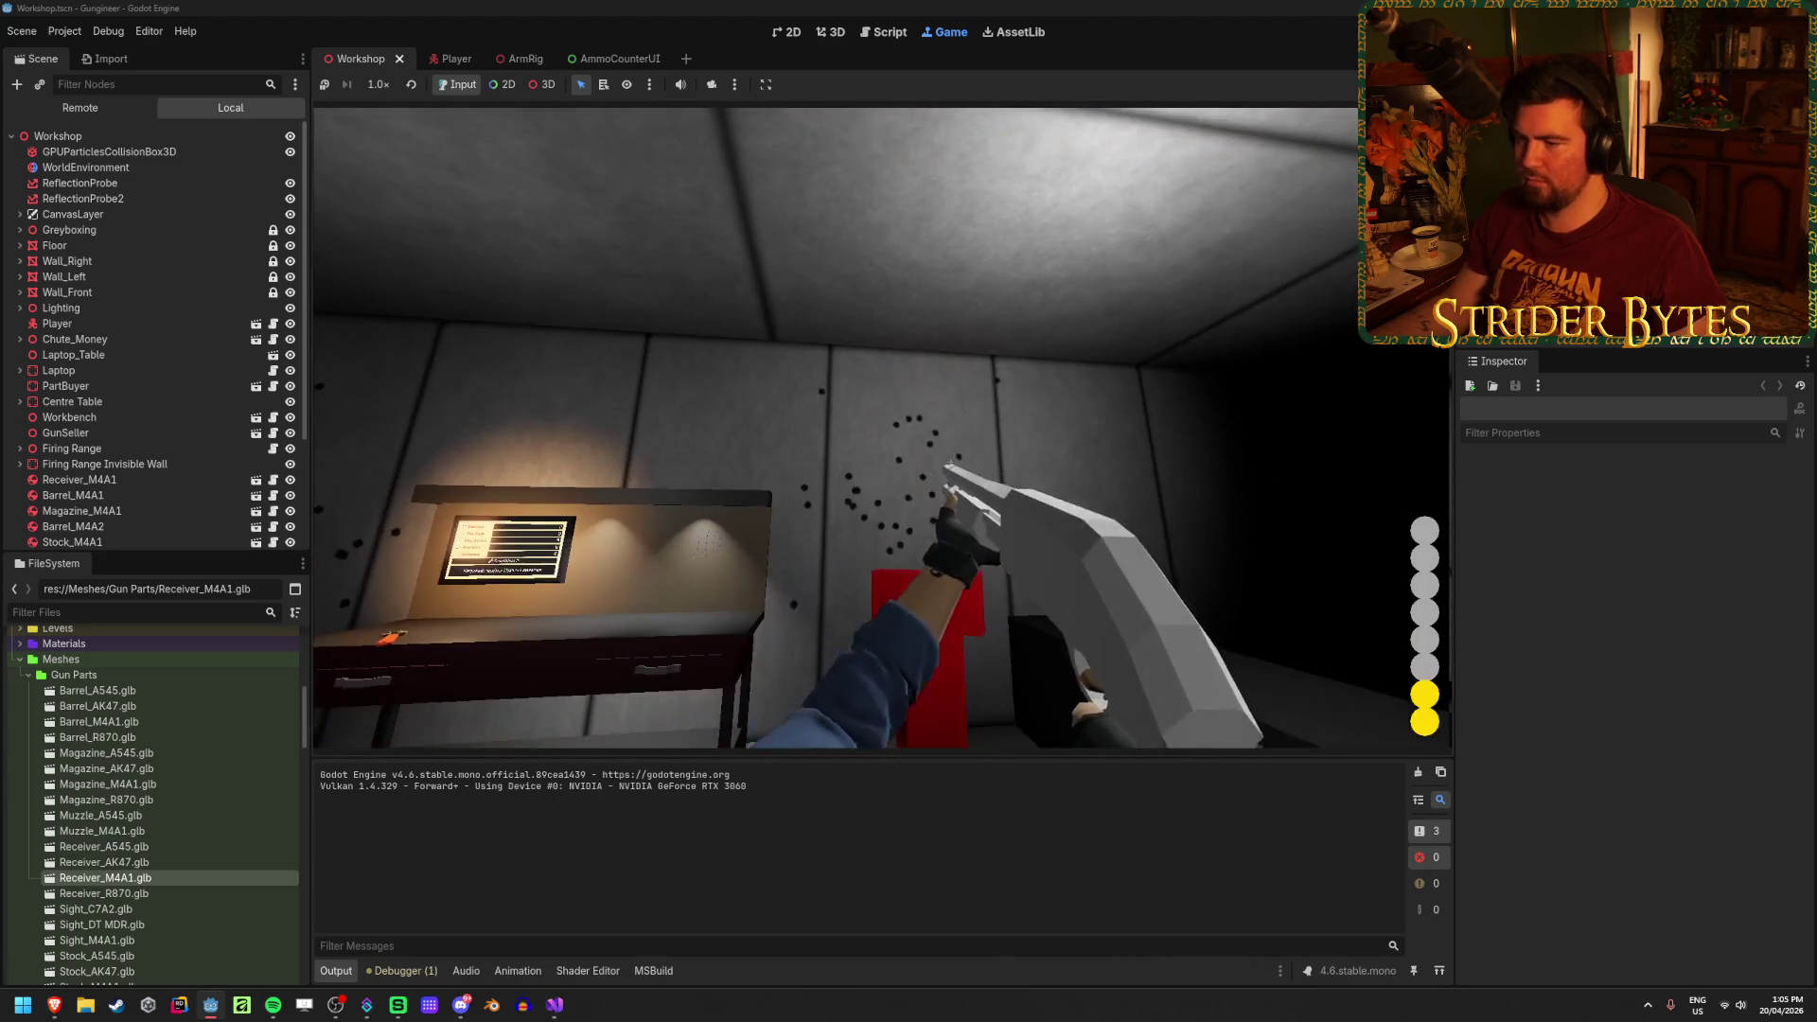
{"action": "key", "text": "r"}
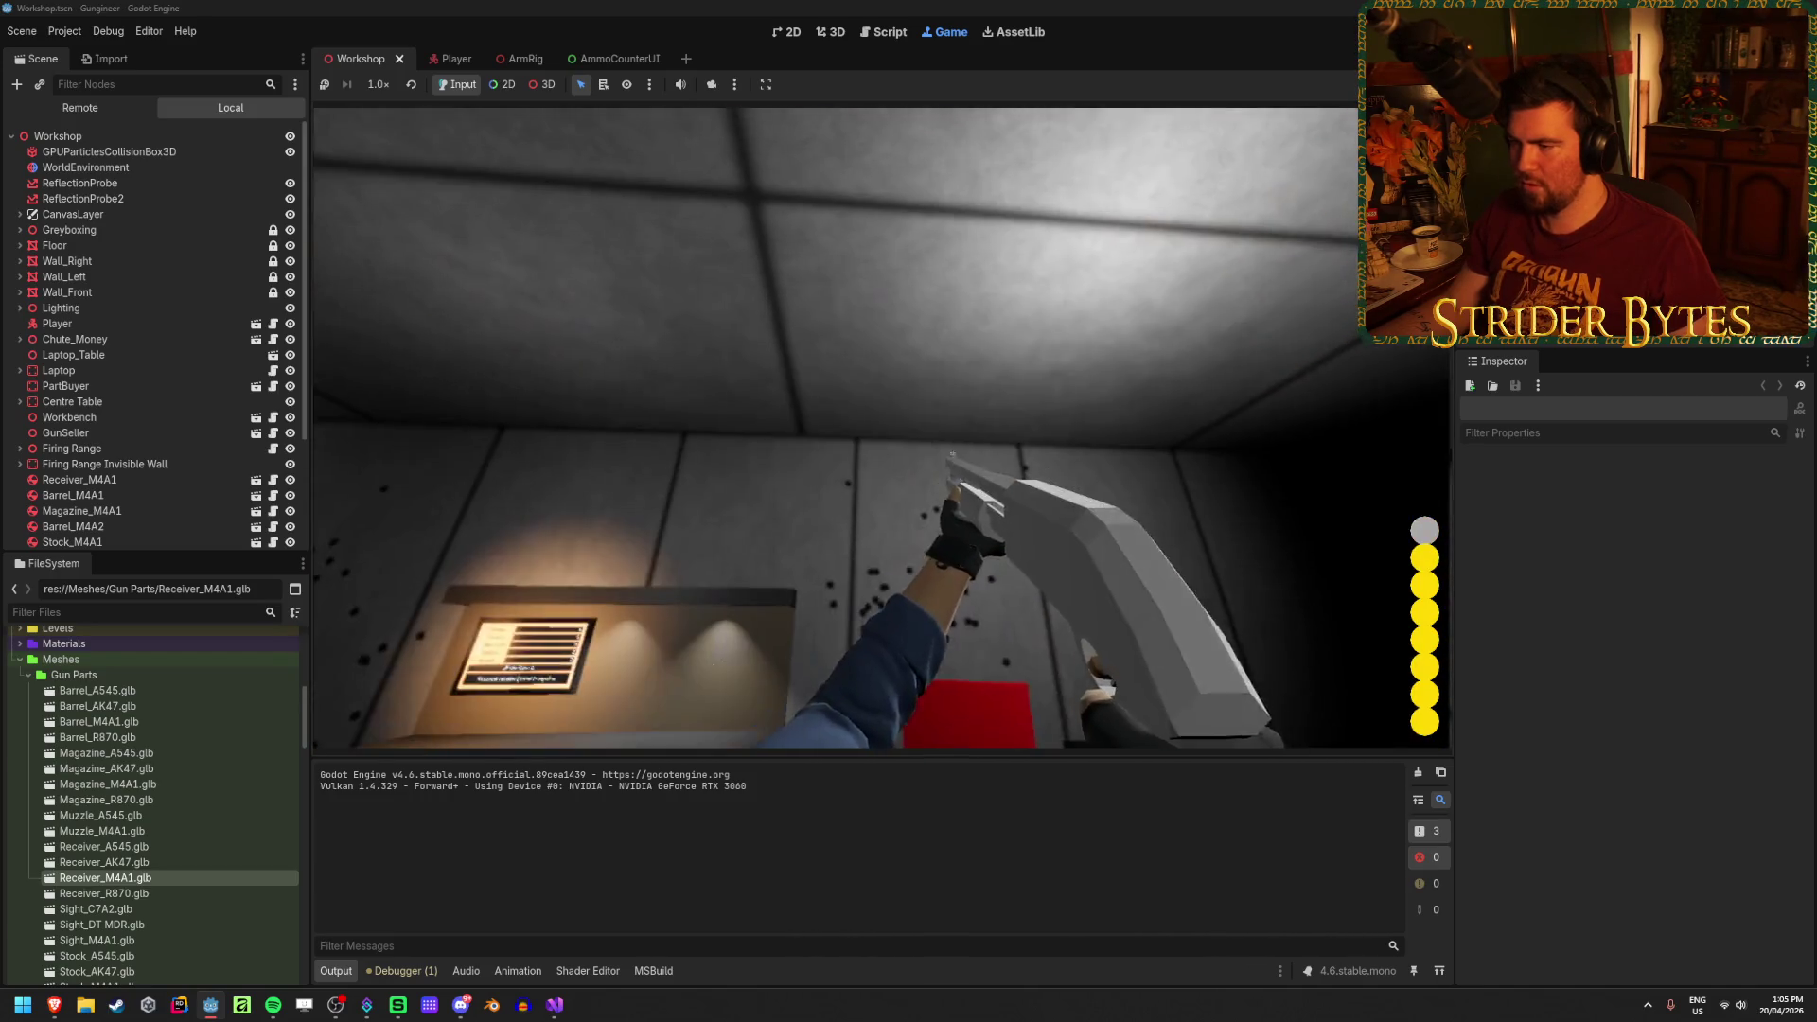
Step: Fire five more shells after reloading, leaving 3 of 8, and aim down sights
{"action": "left_click", "coordinate": [882, 427]}
{"action": "left_click", "coordinate": [882, 428]}
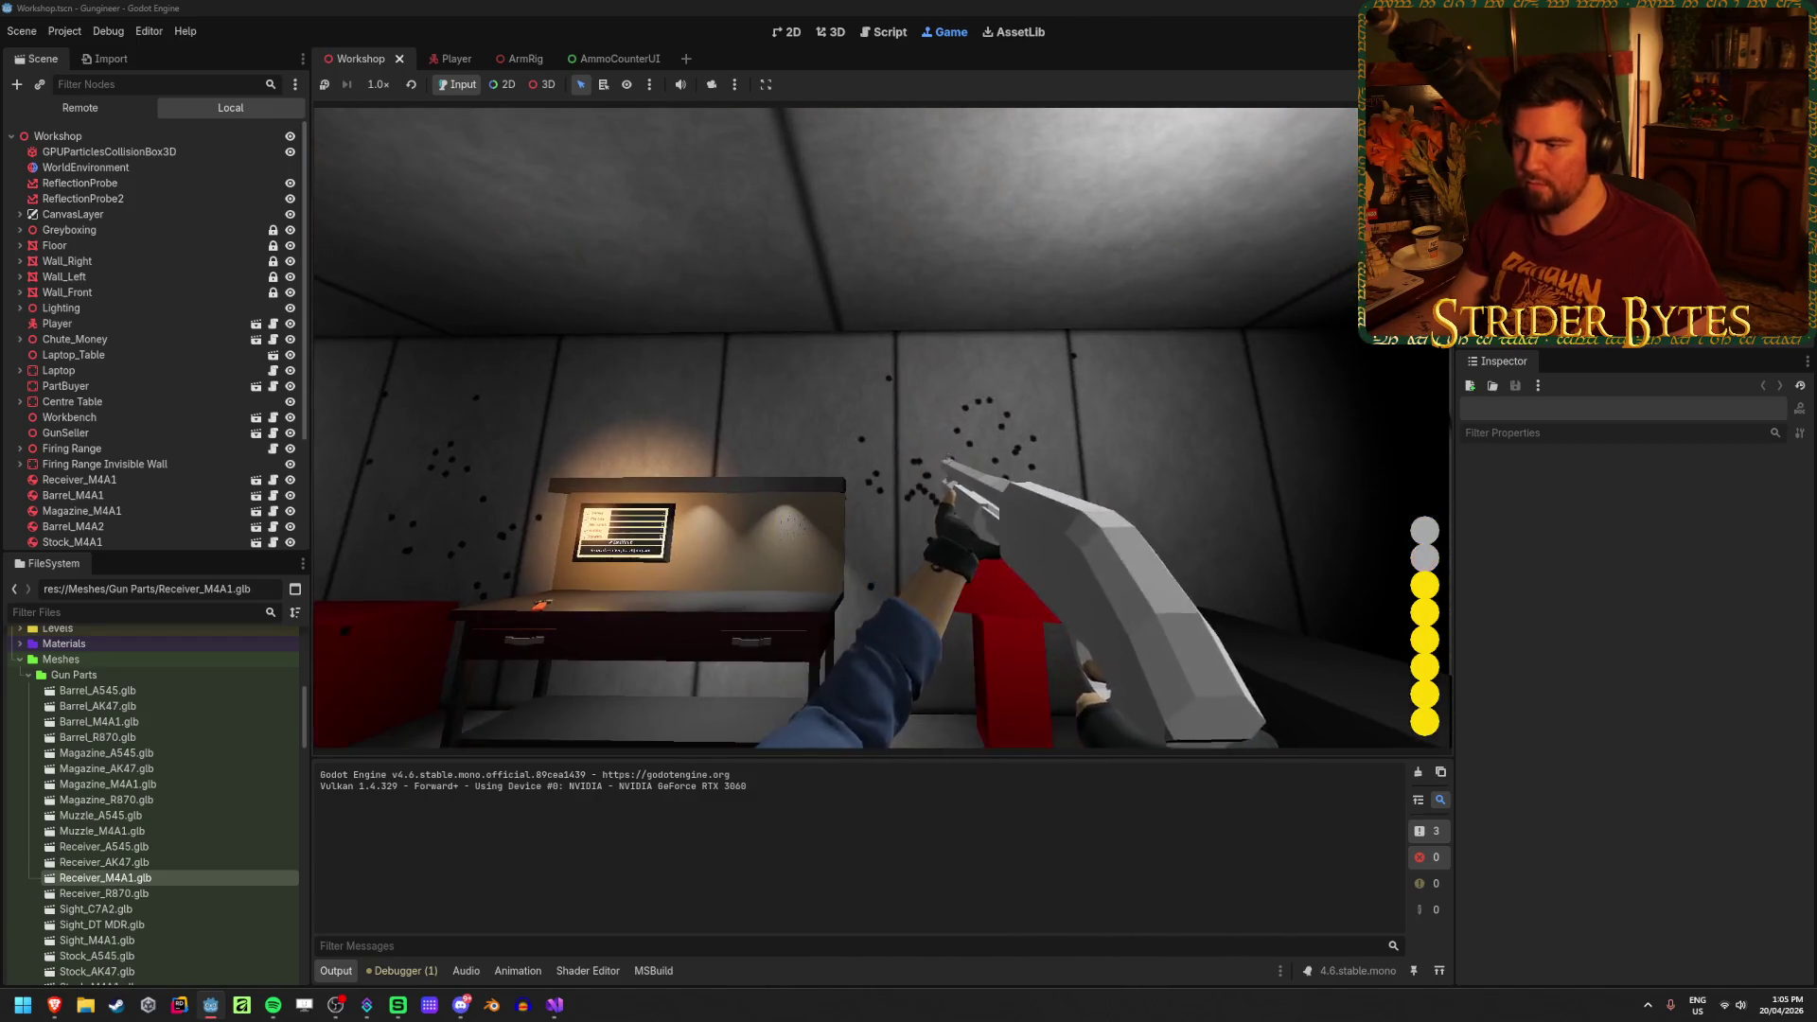
{"action": "left_click", "coordinate": [882, 428]}
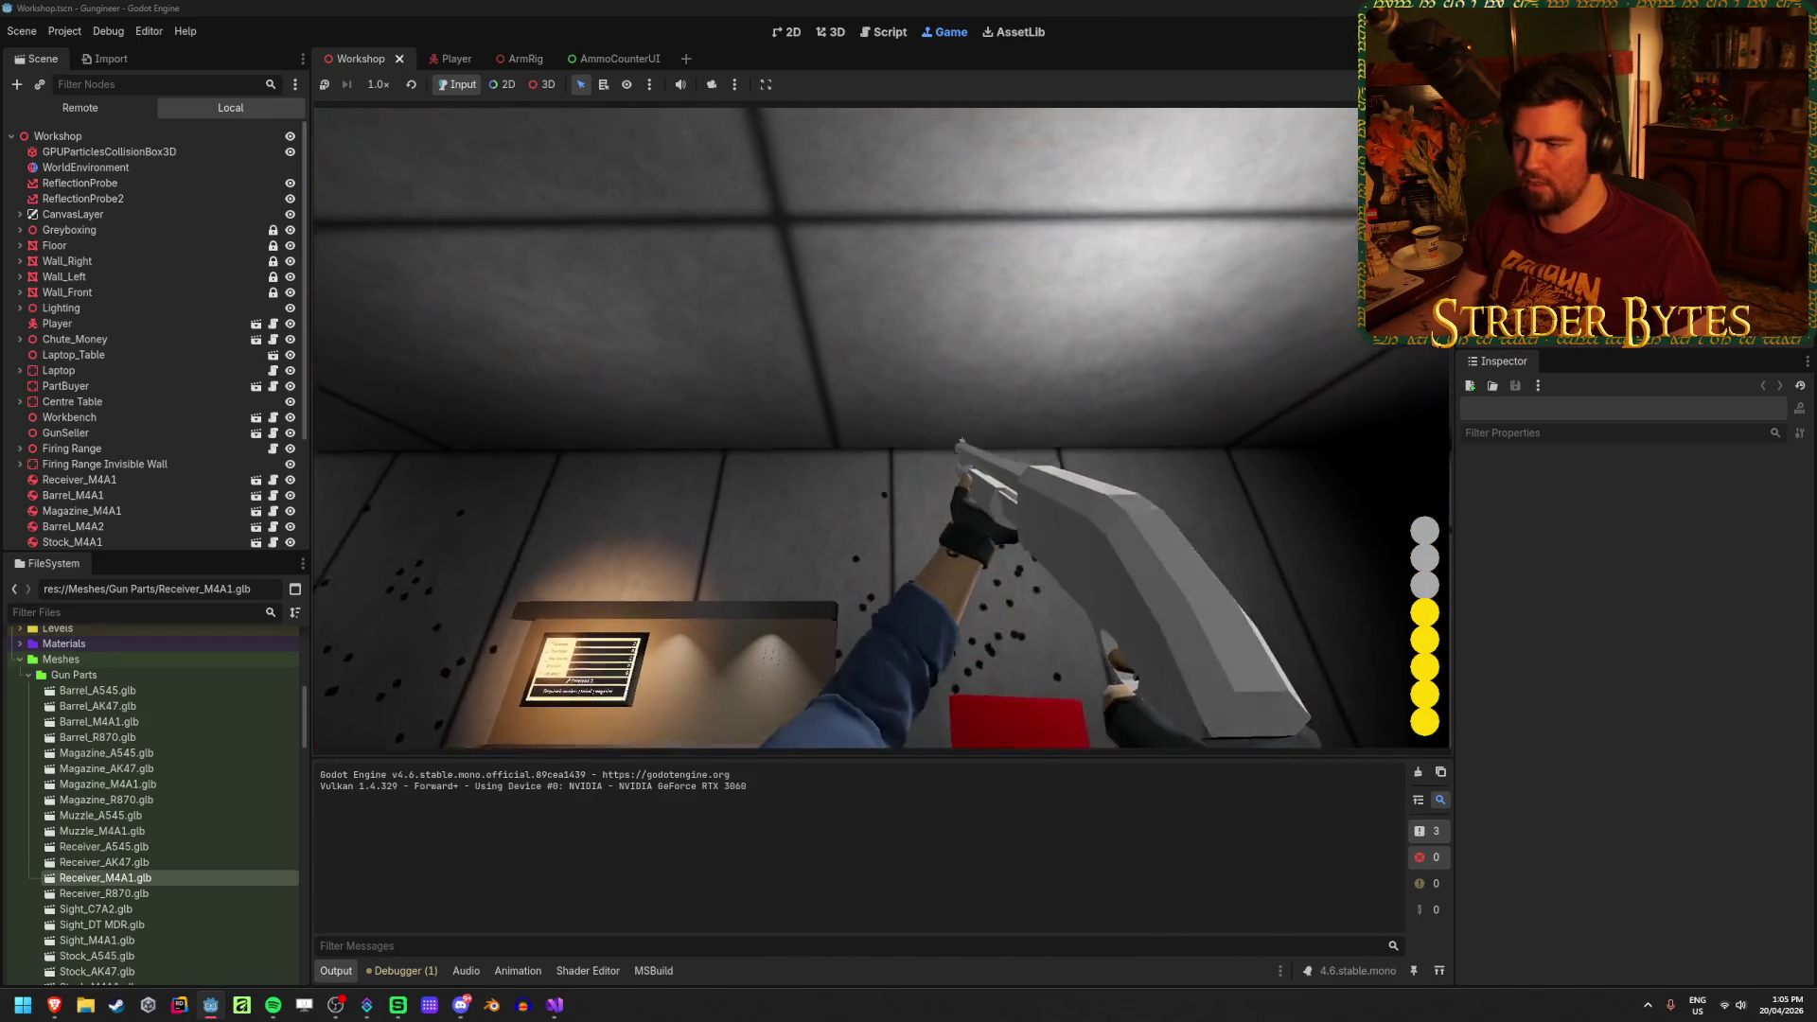
{"action": "left_click", "coordinate": [882, 428]}
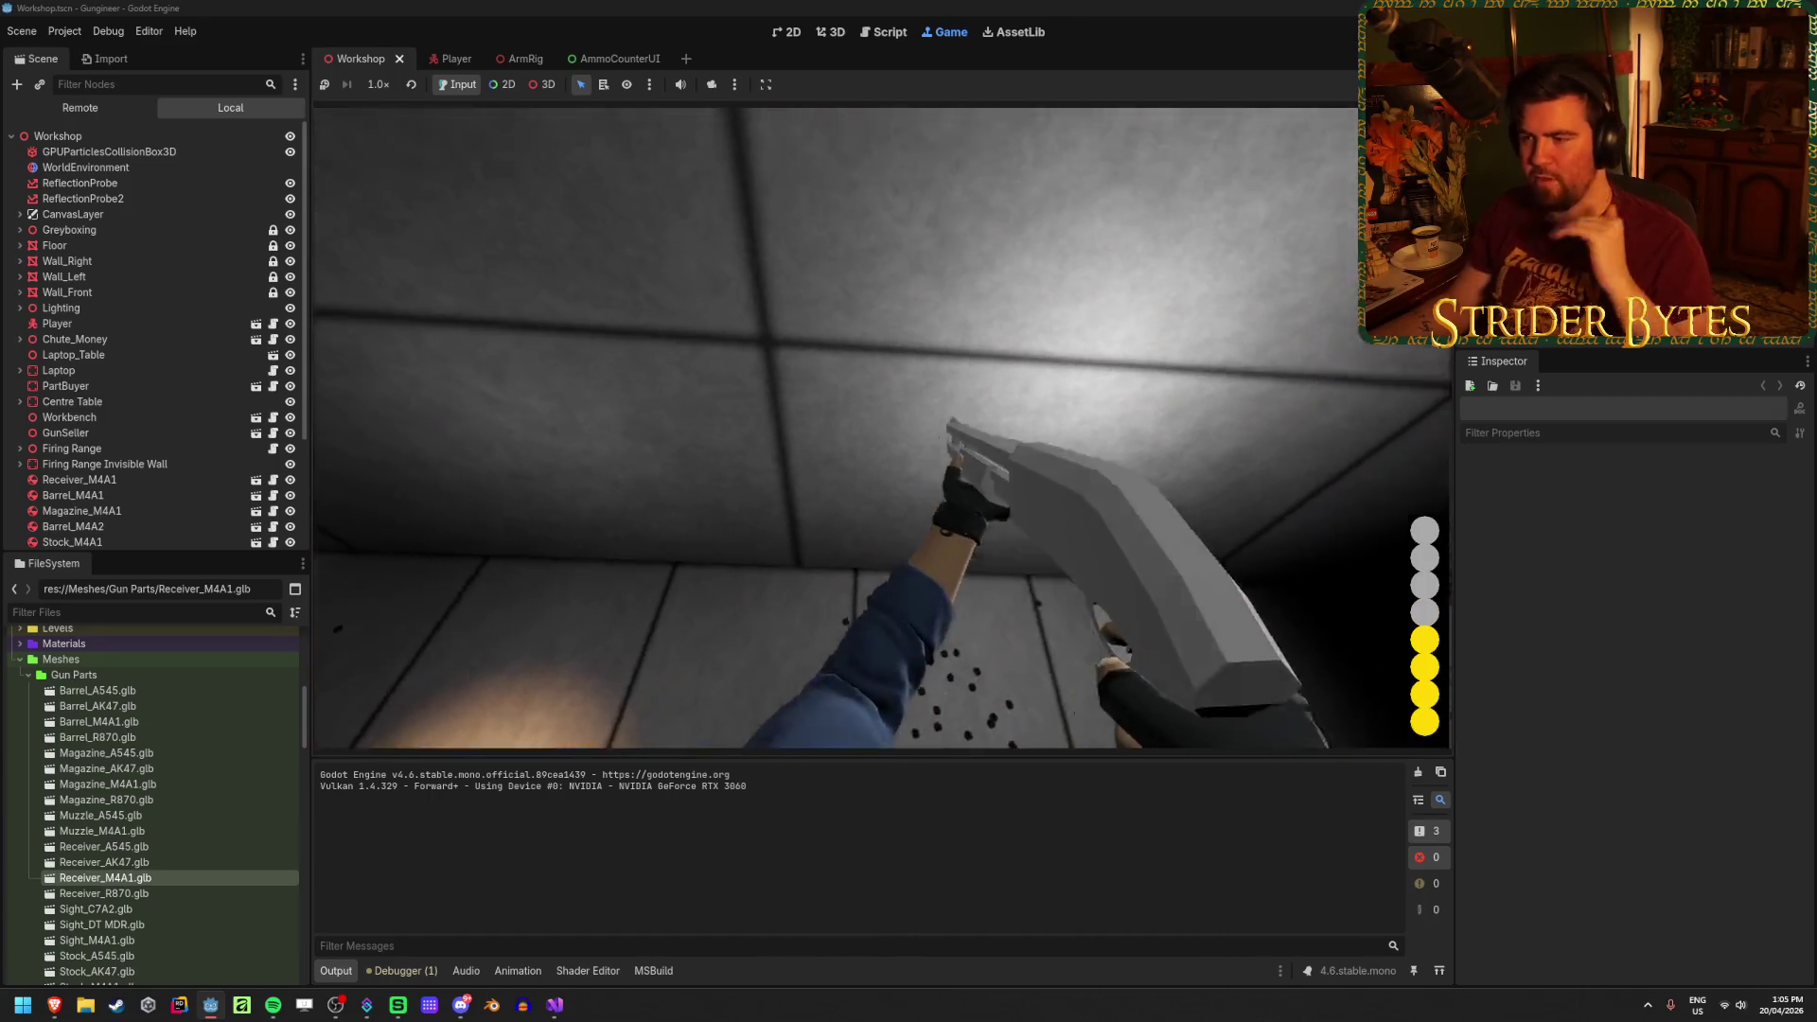
{"action": "left_click", "coordinate": [882, 428]}
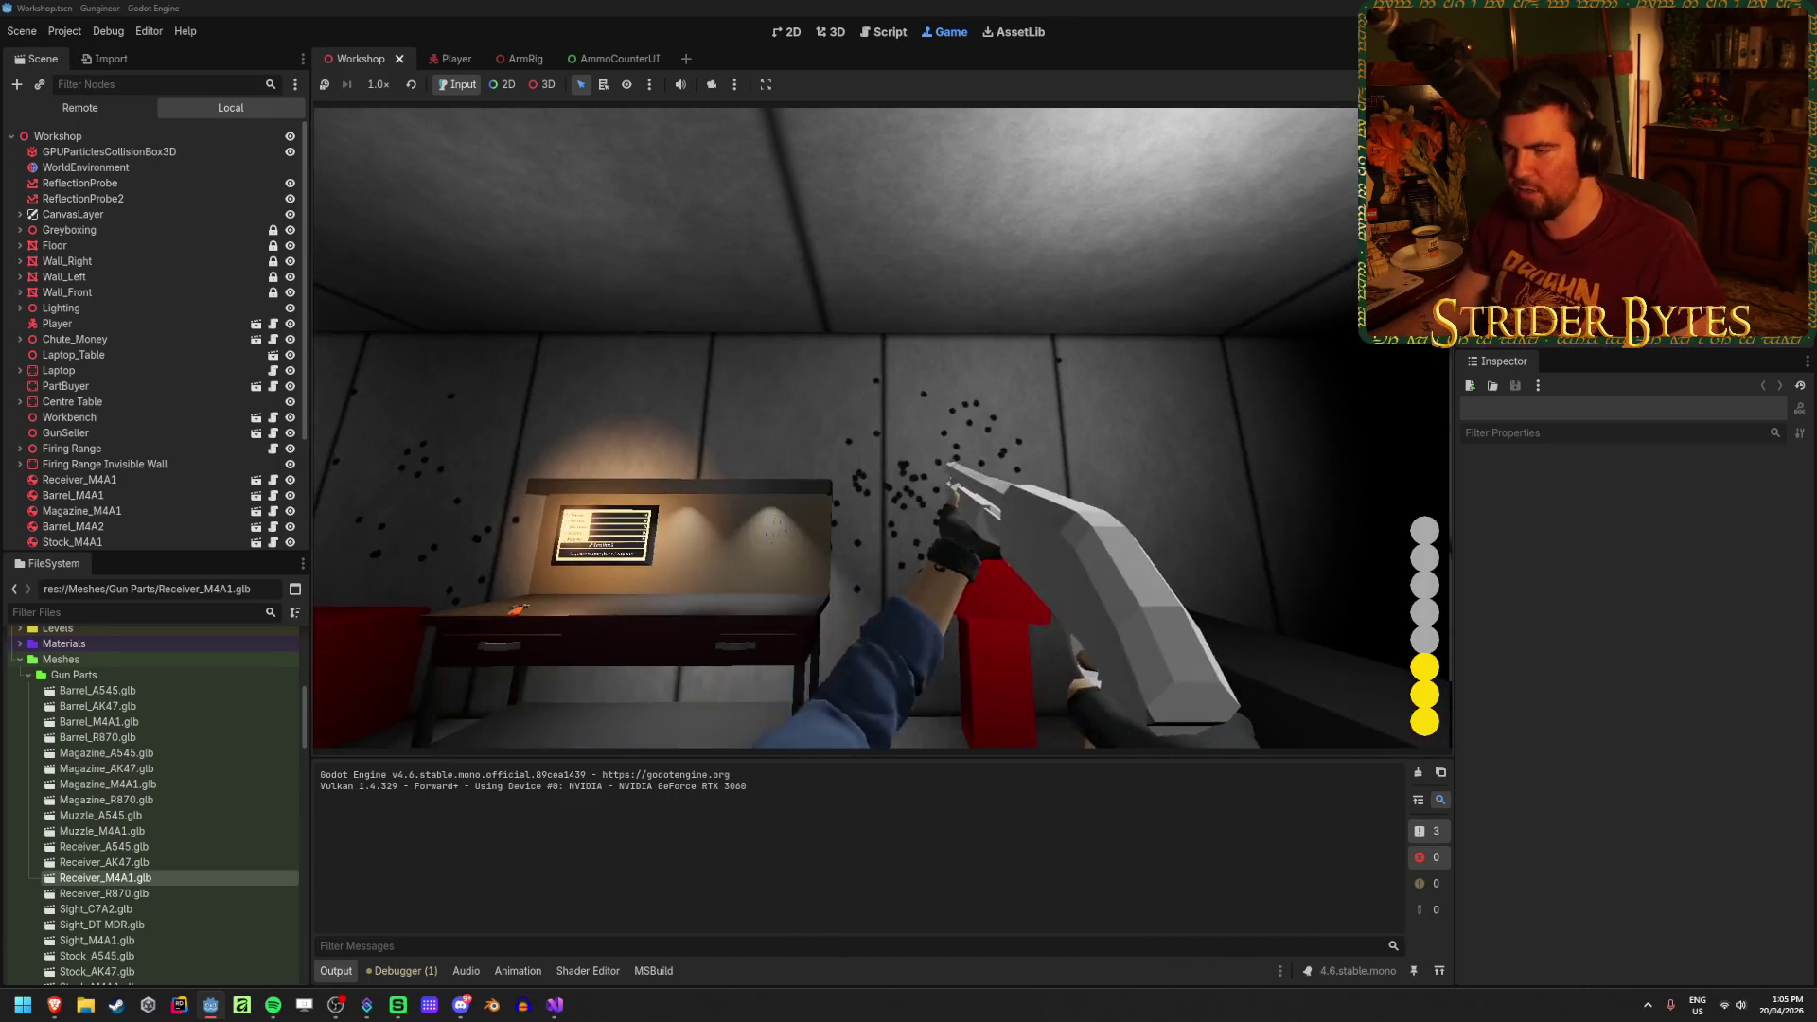
{"action": "right_click", "coordinate": [882, 428]}
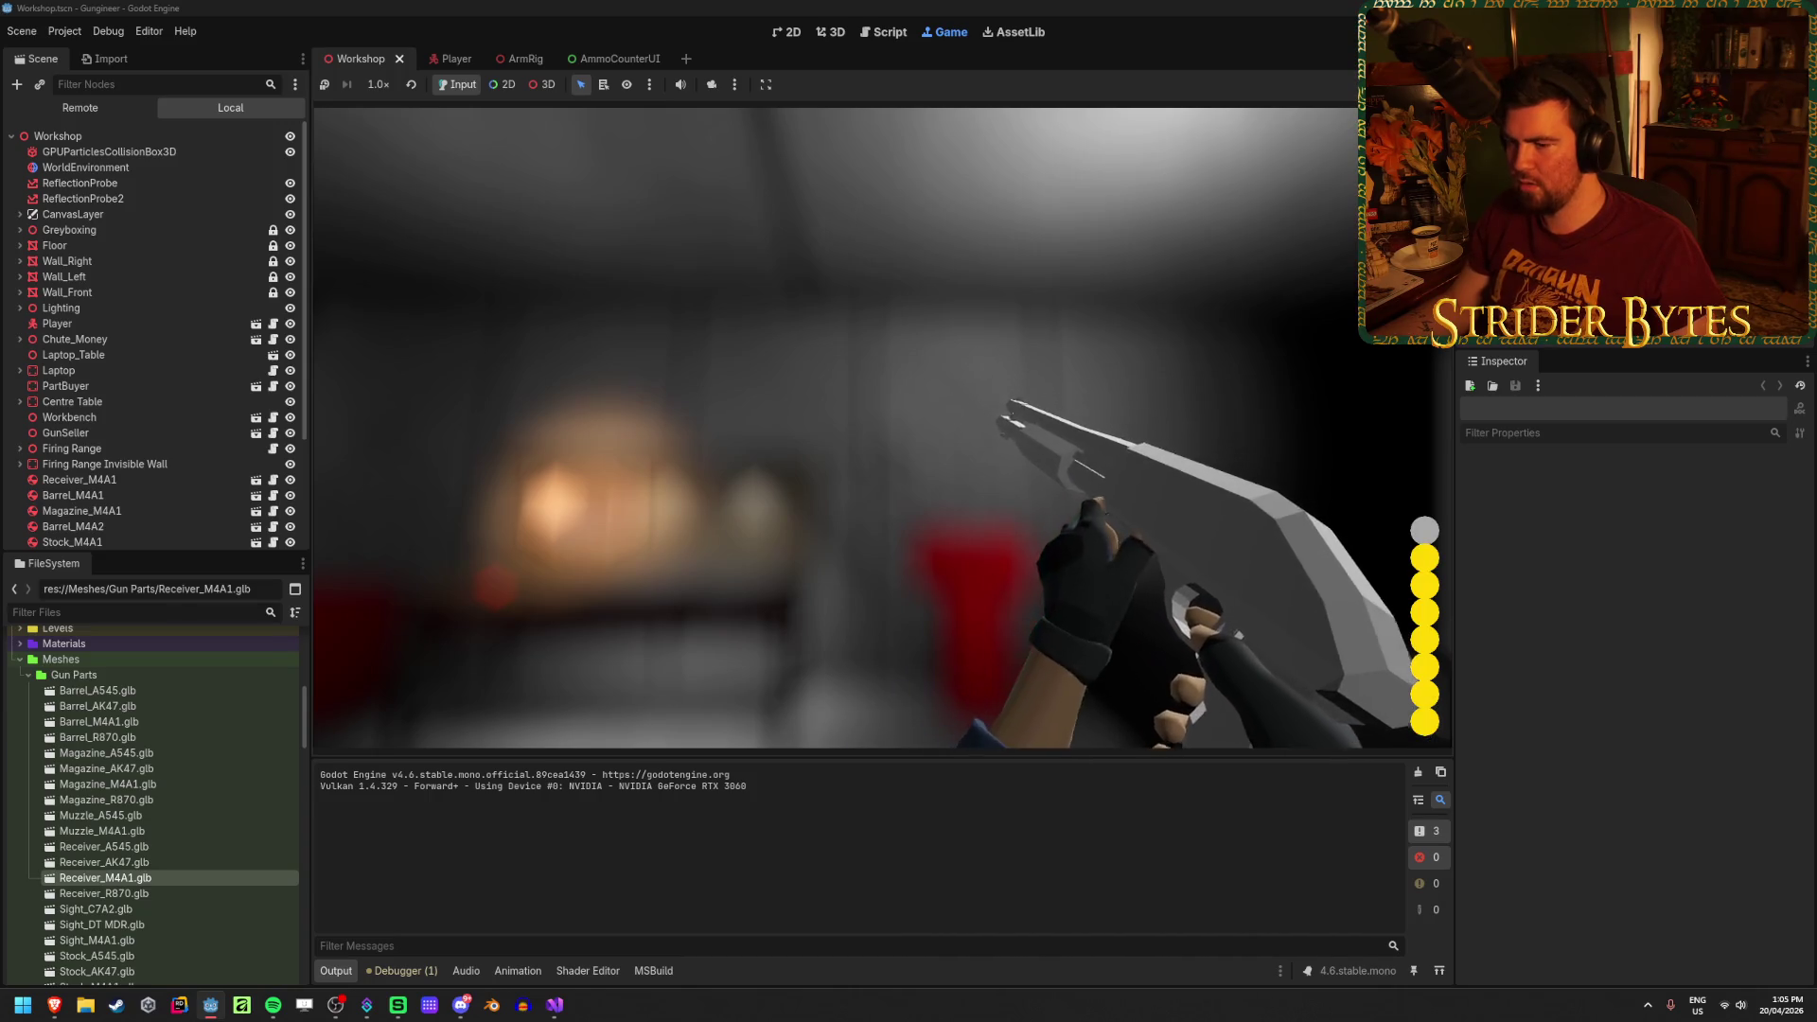
Step: Fire five shells from the shotgun at the wall
{"action": "left_click", "coordinate": [882, 427]}
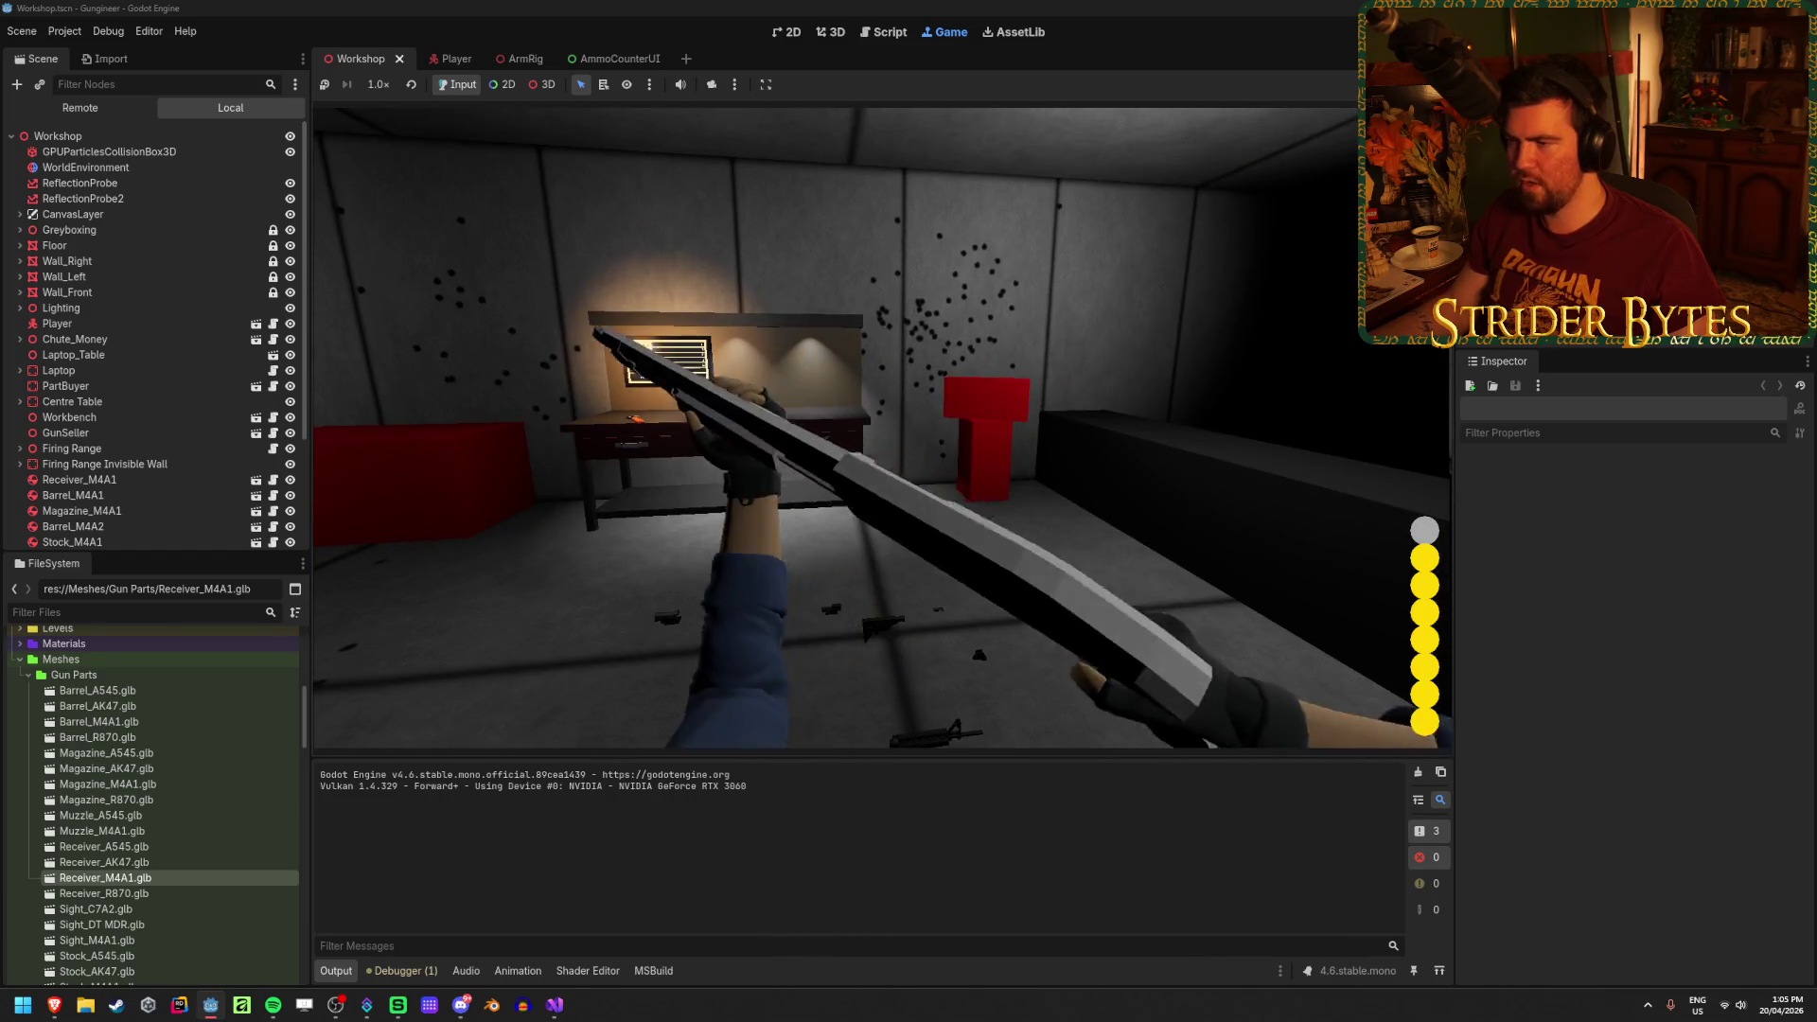
{"action": "left_click", "coordinate": [883, 427]}
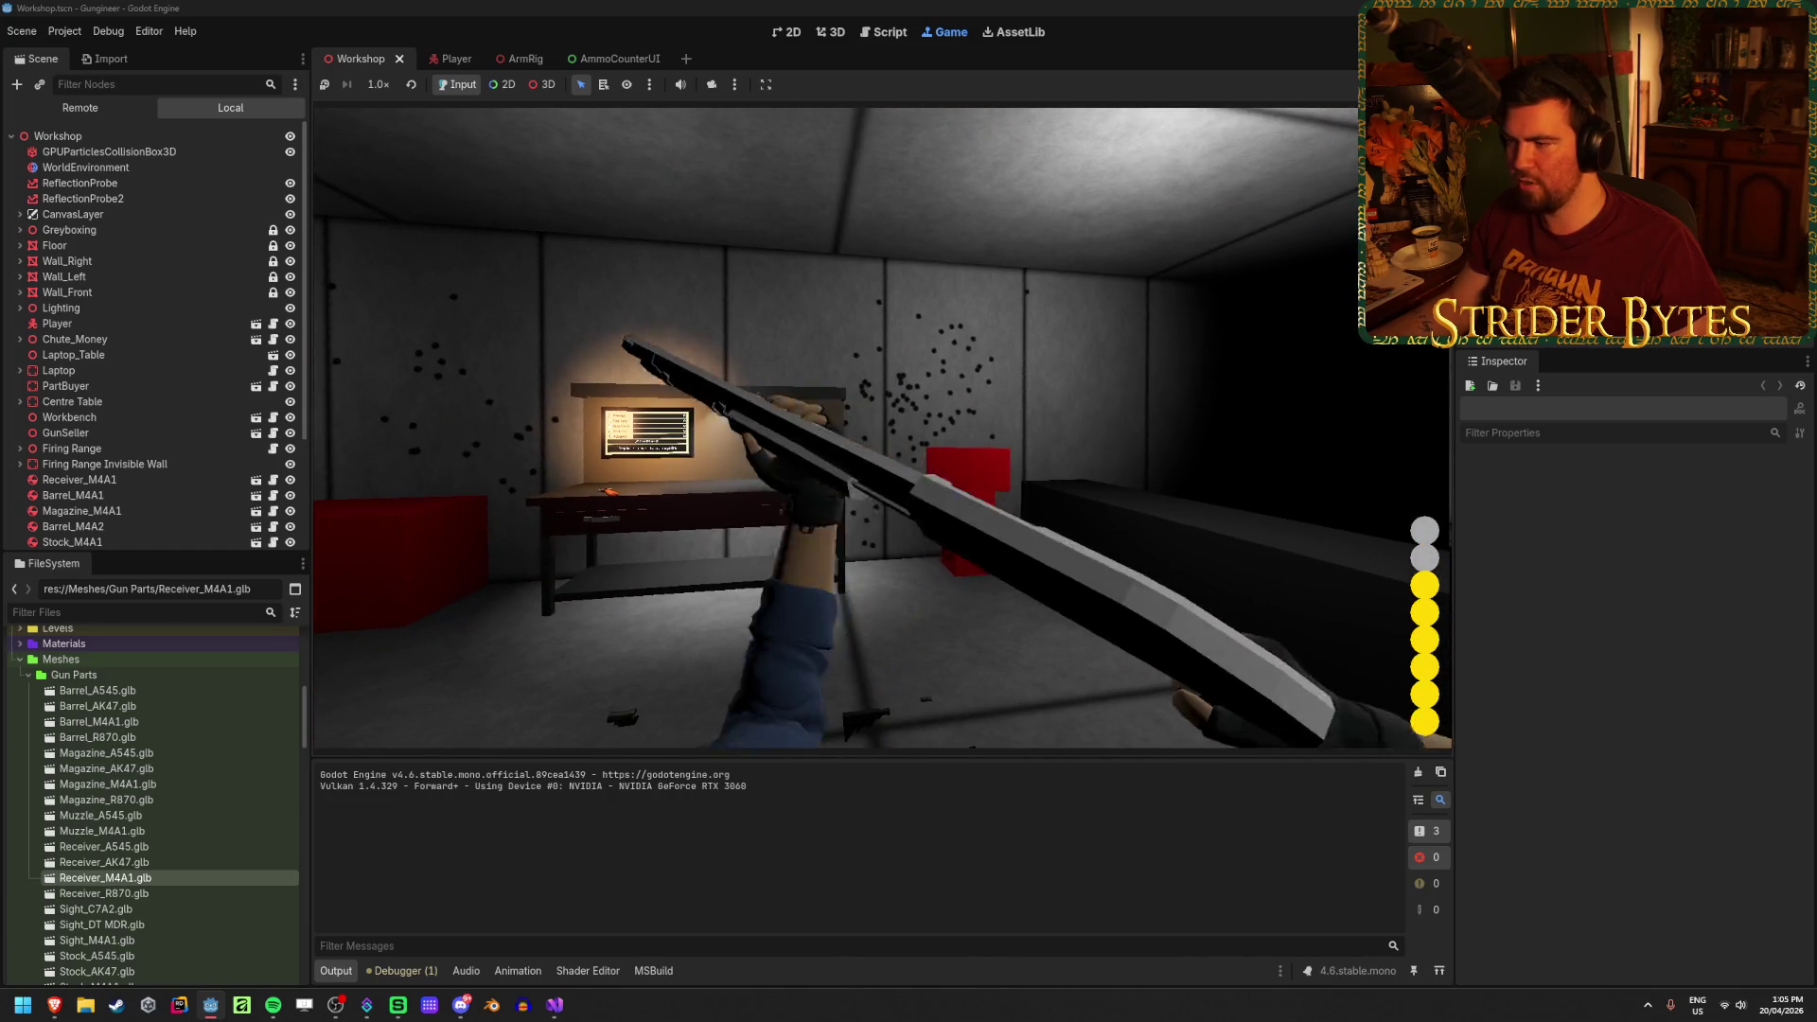
{"action": "left_click", "coordinate": [882, 428]}
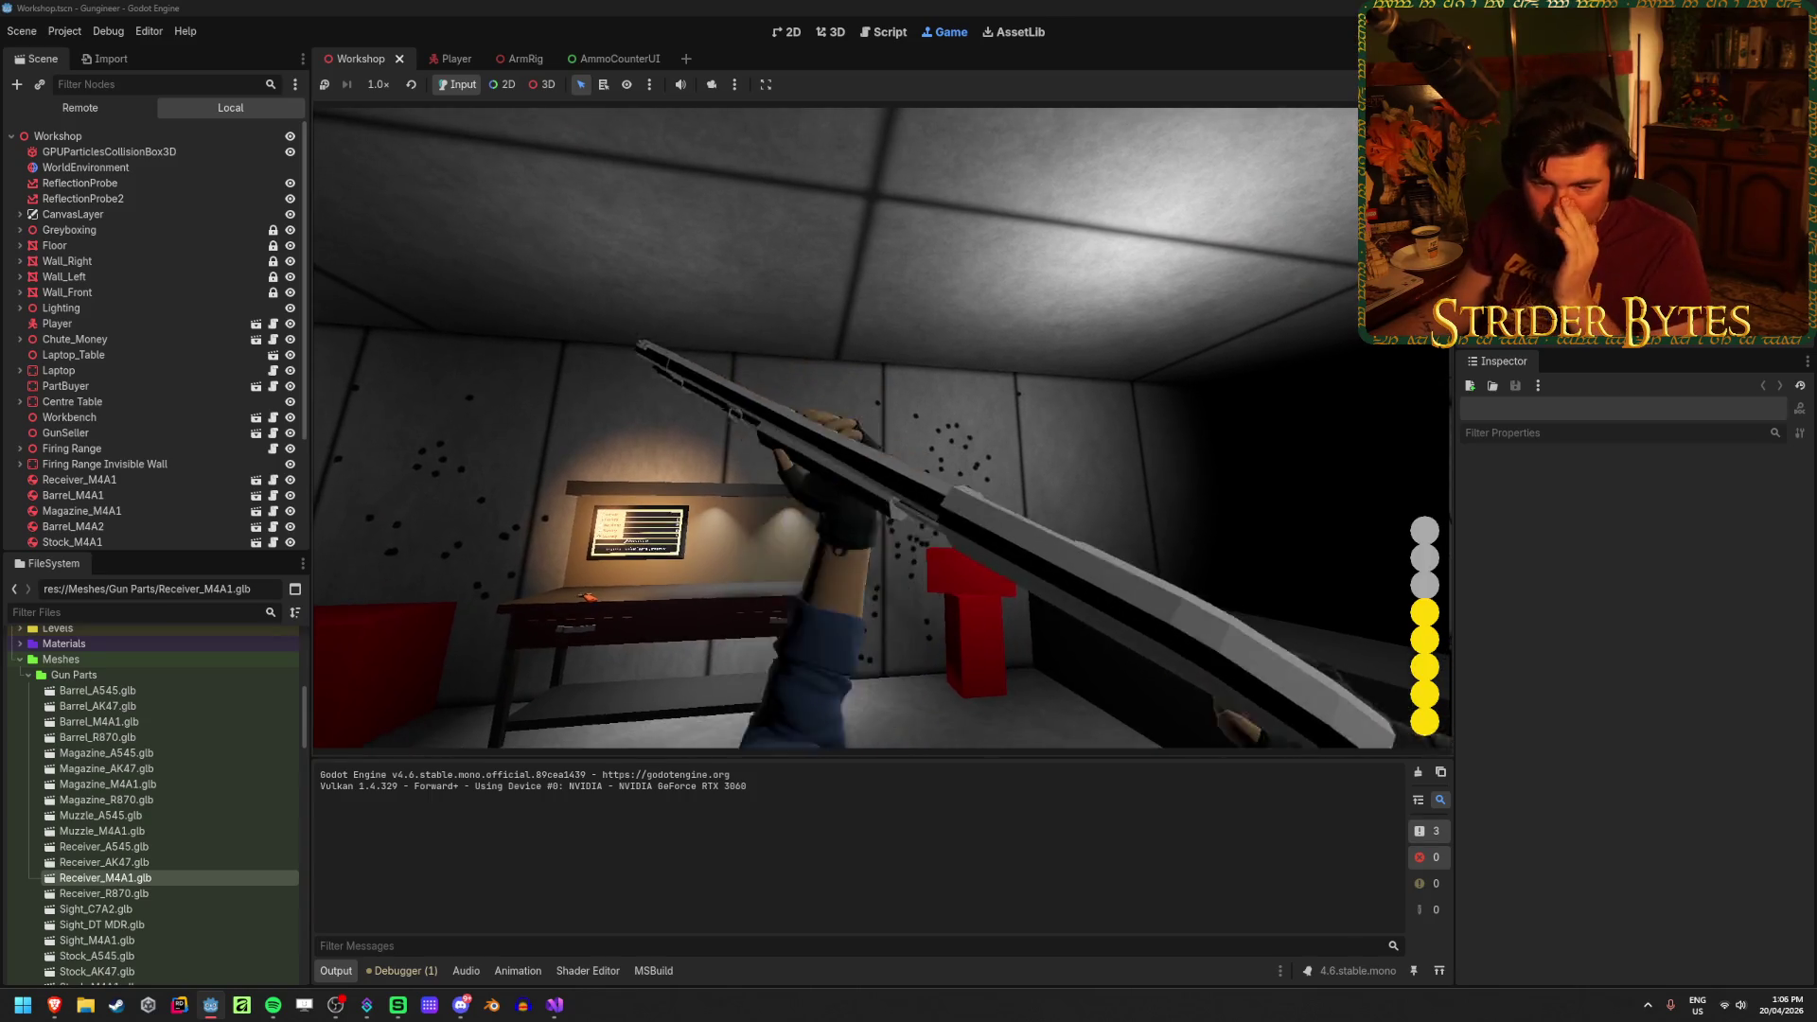
{"action": "left_click", "coordinate": [882, 428]}
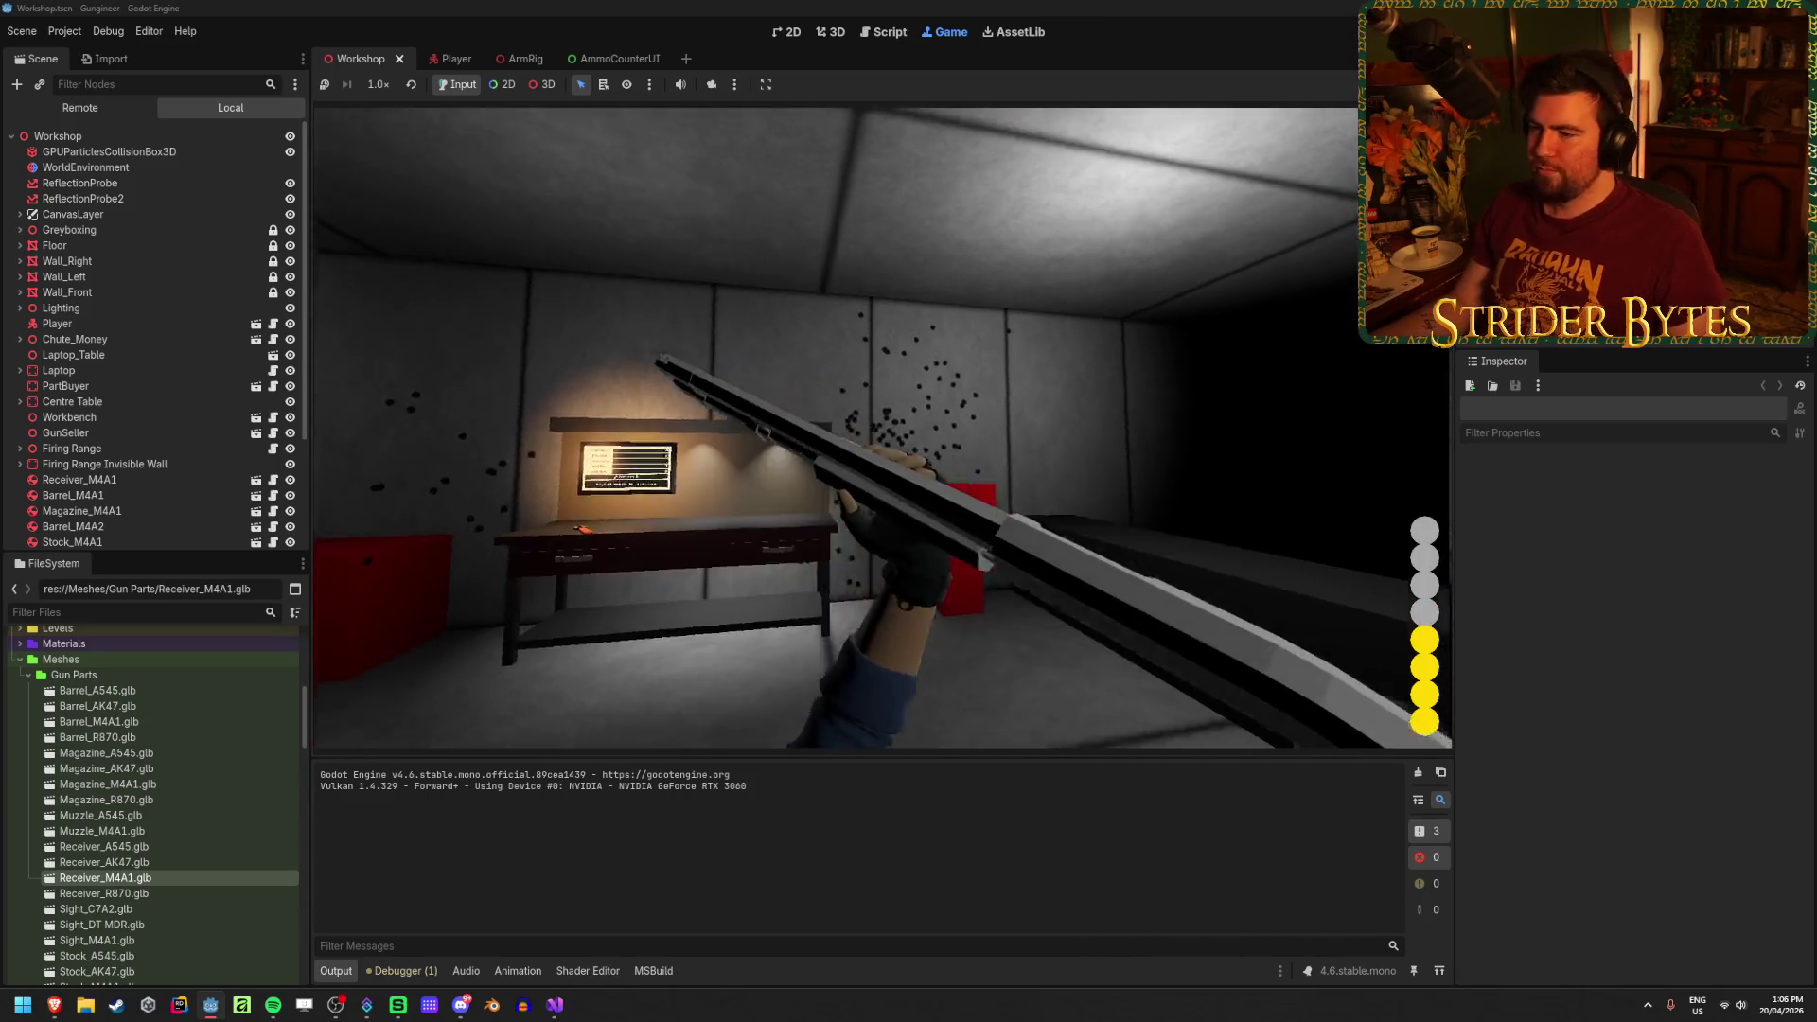
{"action": "left_click", "coordinate": [882, 428]}
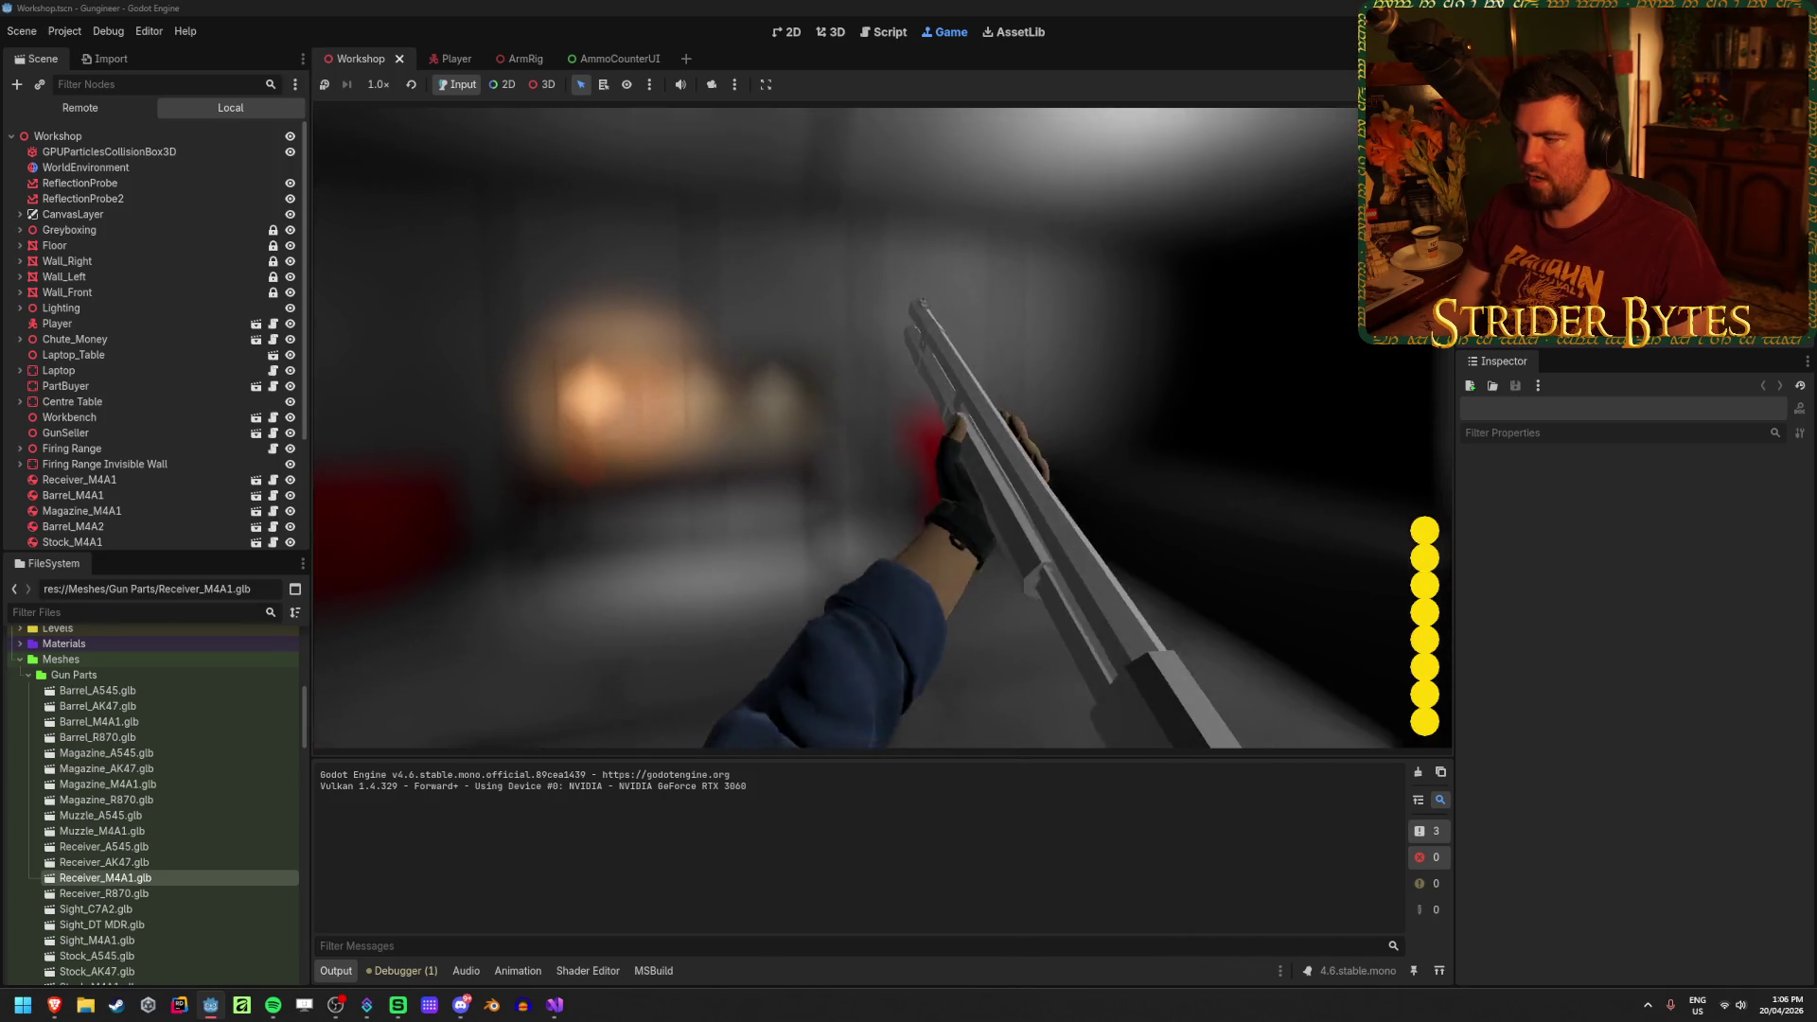
Step: Fire five more shells, reload to 8, stop the game and orbit the Workshop view
{"action": "left_click", "coordinate": [883, 428]}
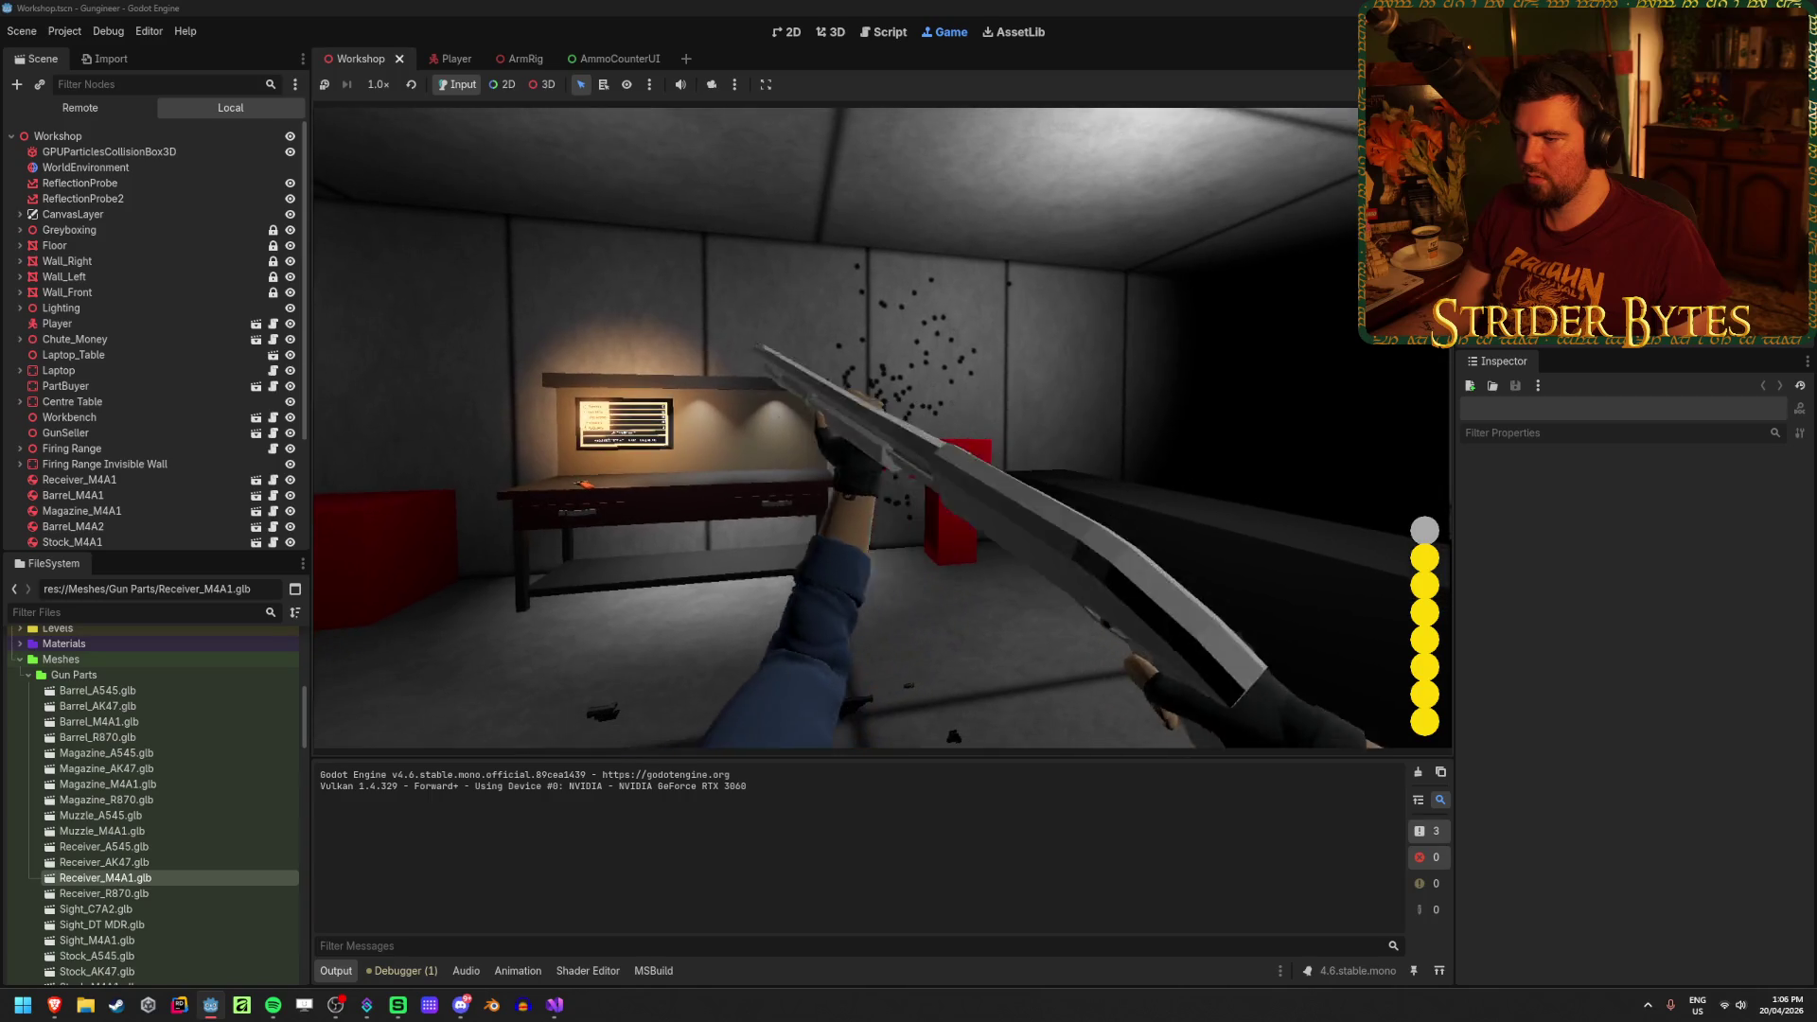
{"action": "left_click", "coordinate": [883, 428]}
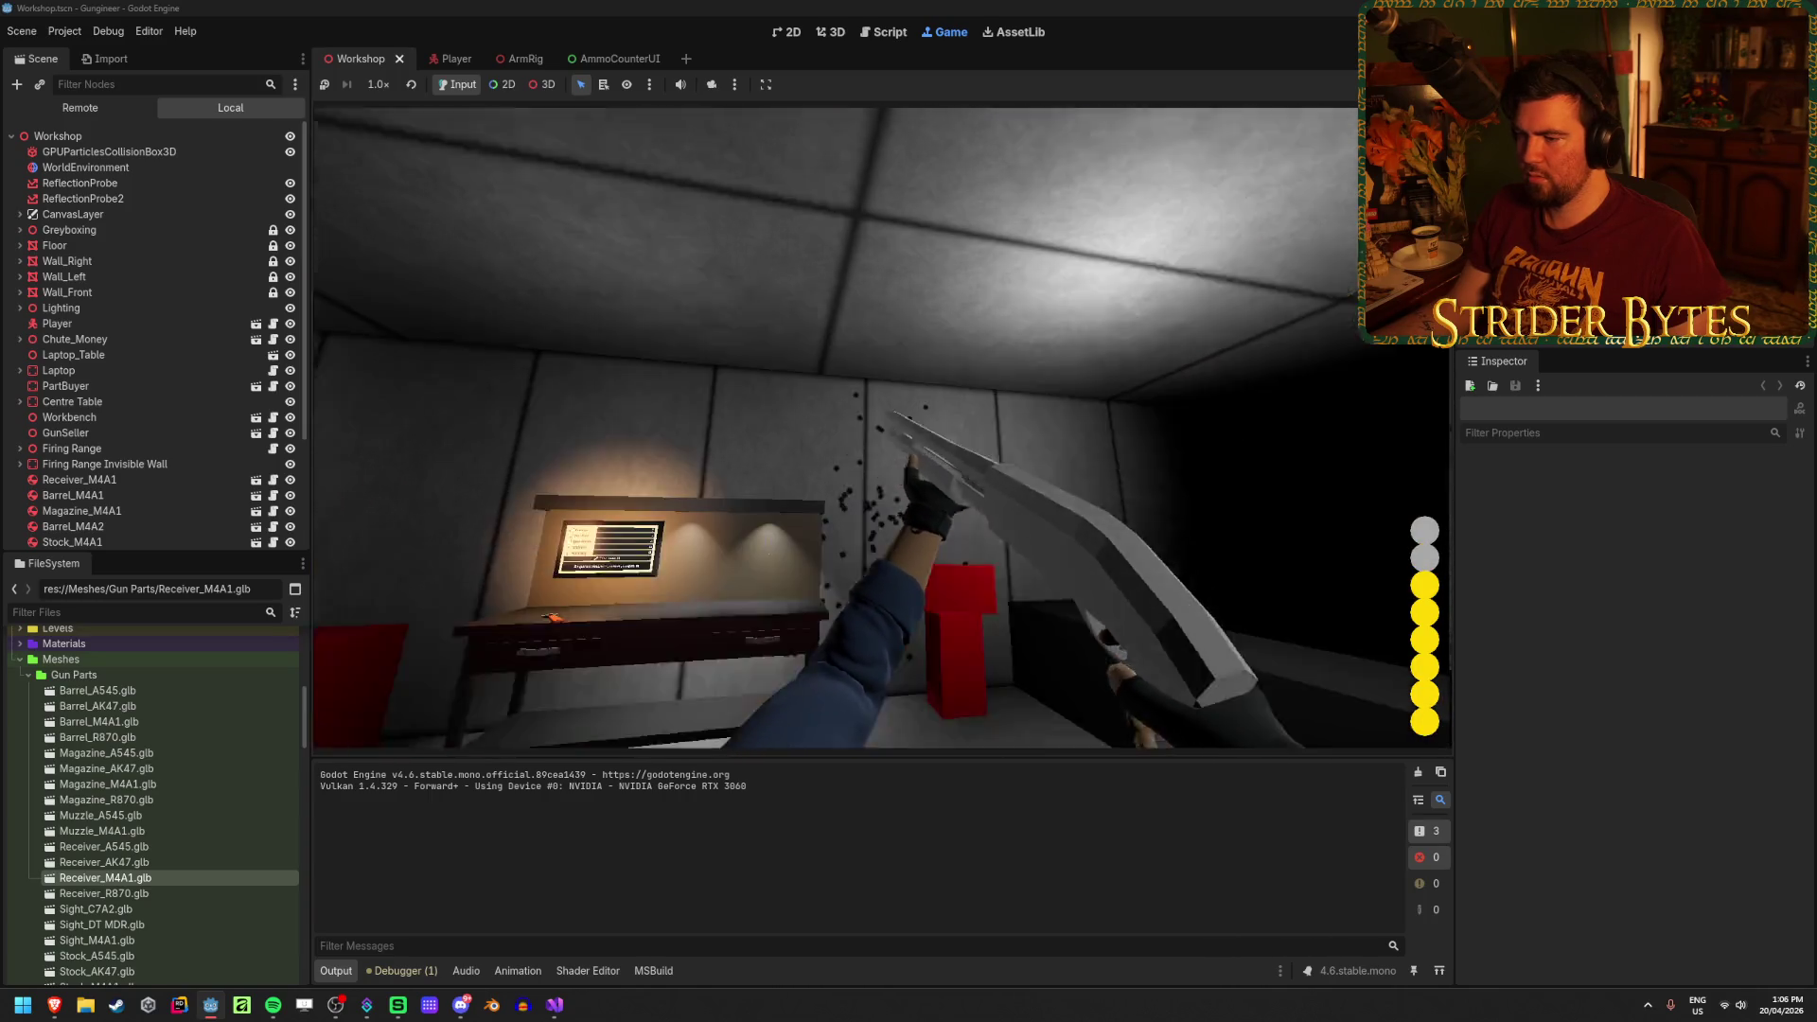
{"action": "left_click", "coordinate": [883, 428]}
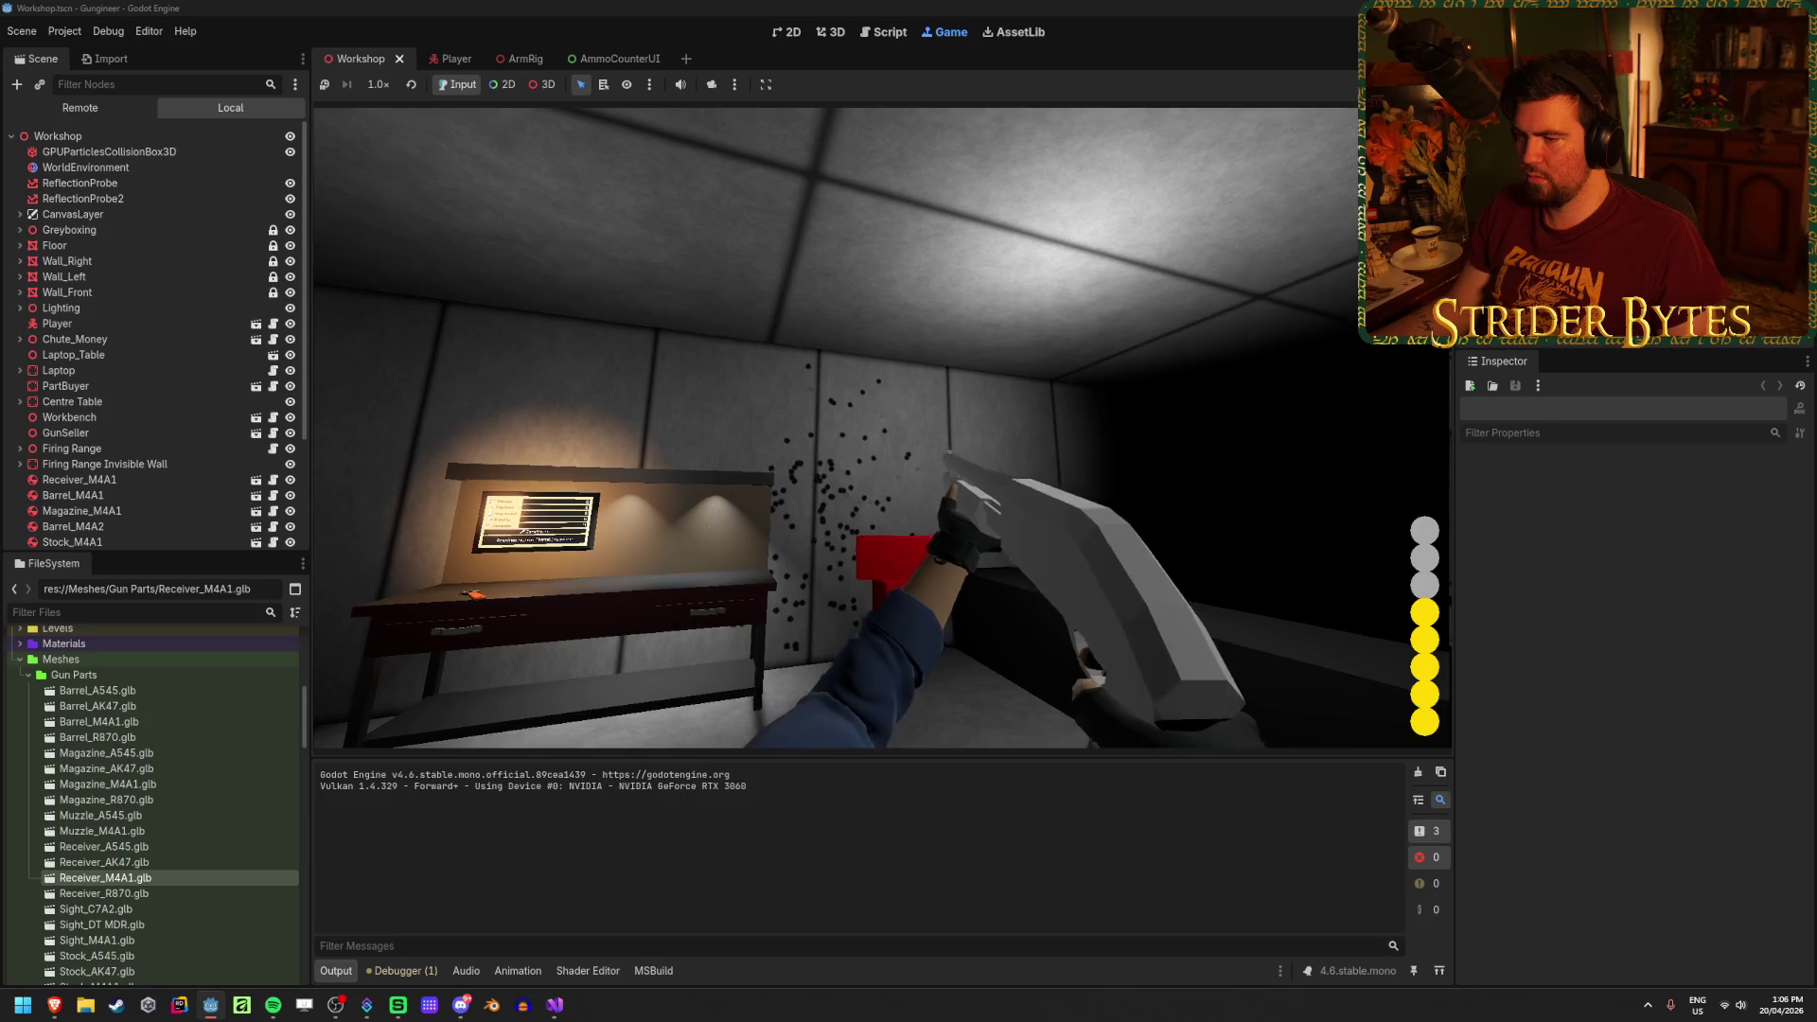
{"action": "left_click", "coordinate": [883, 428]}
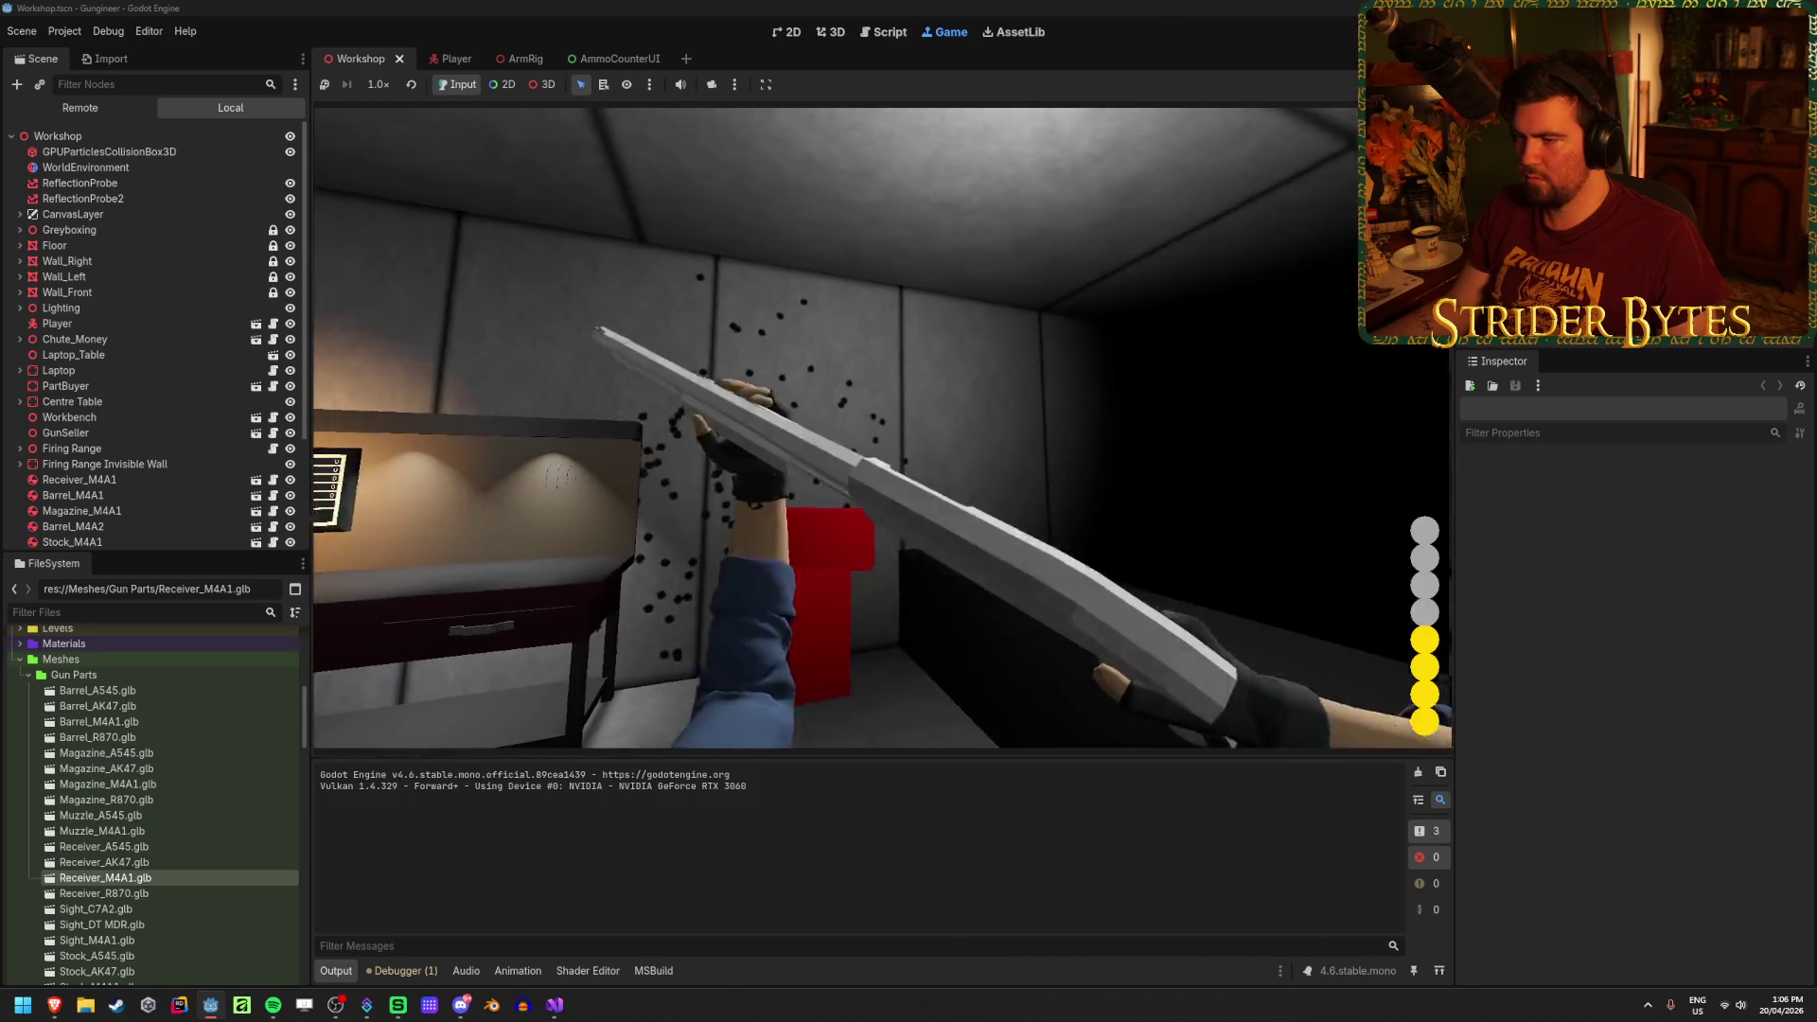
{"action": "left_click", "coordinate": [883, 427]}
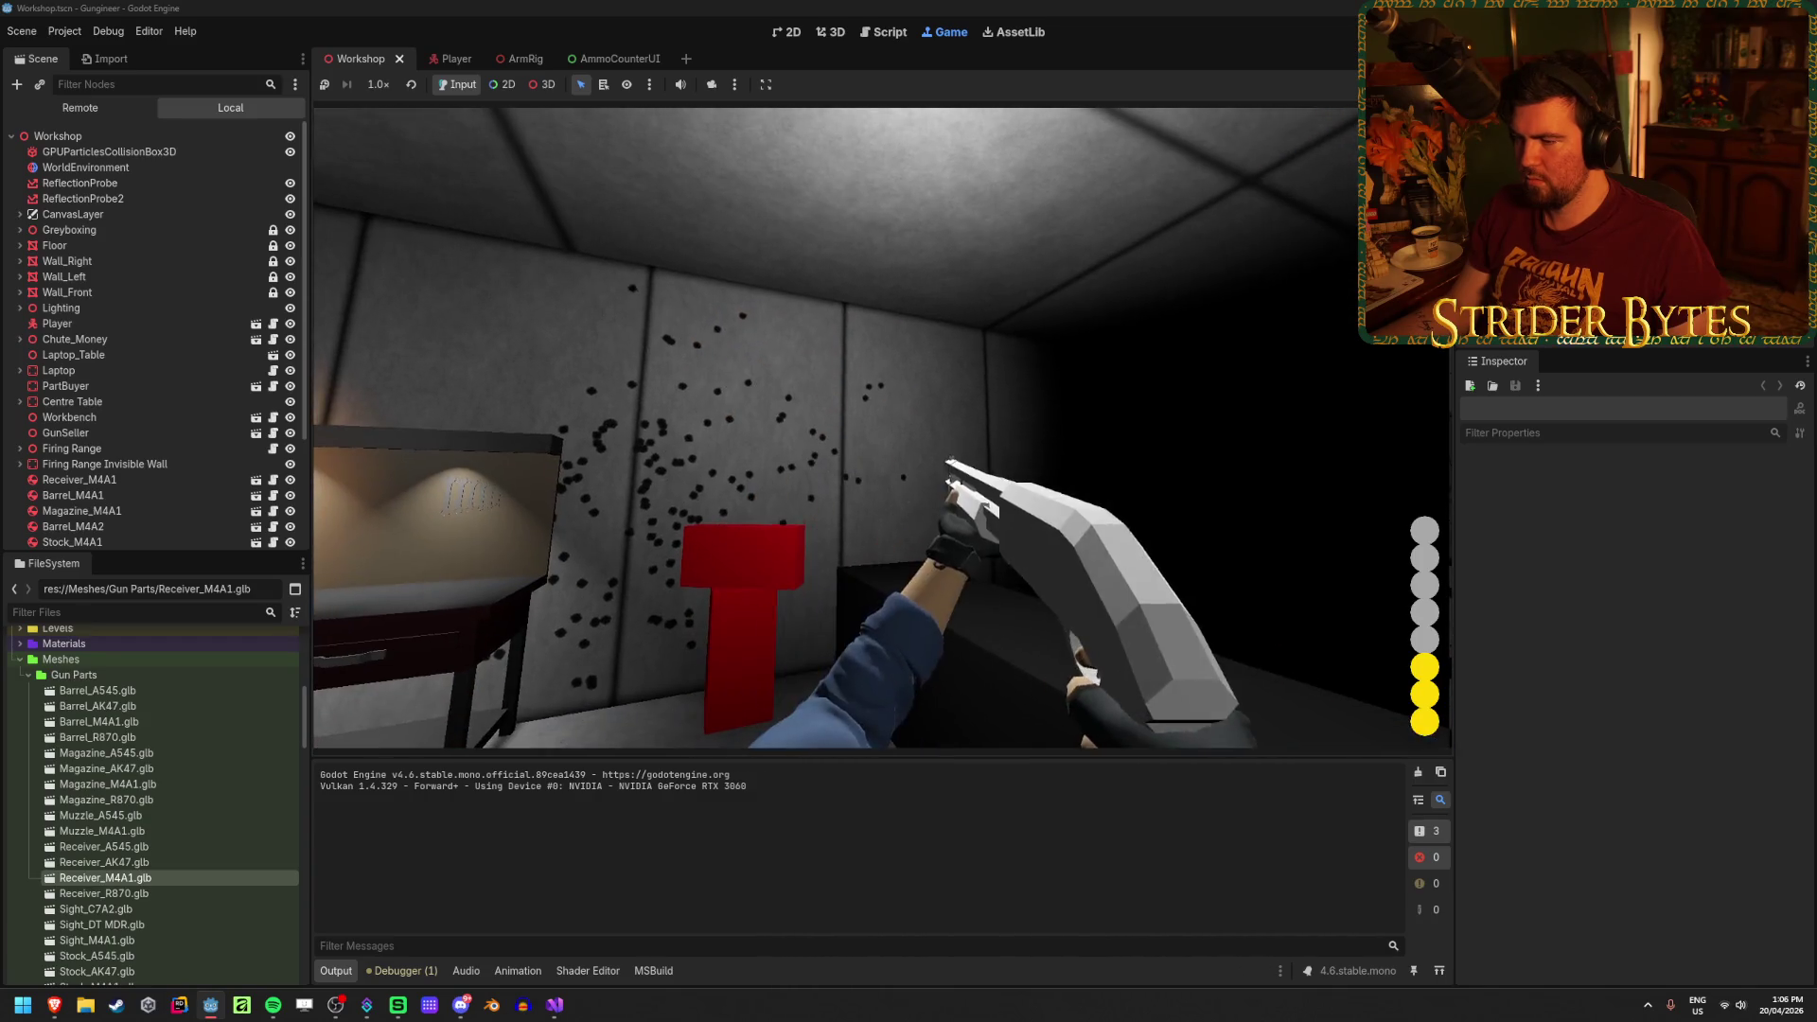
{"action": "key", "text": "r"}
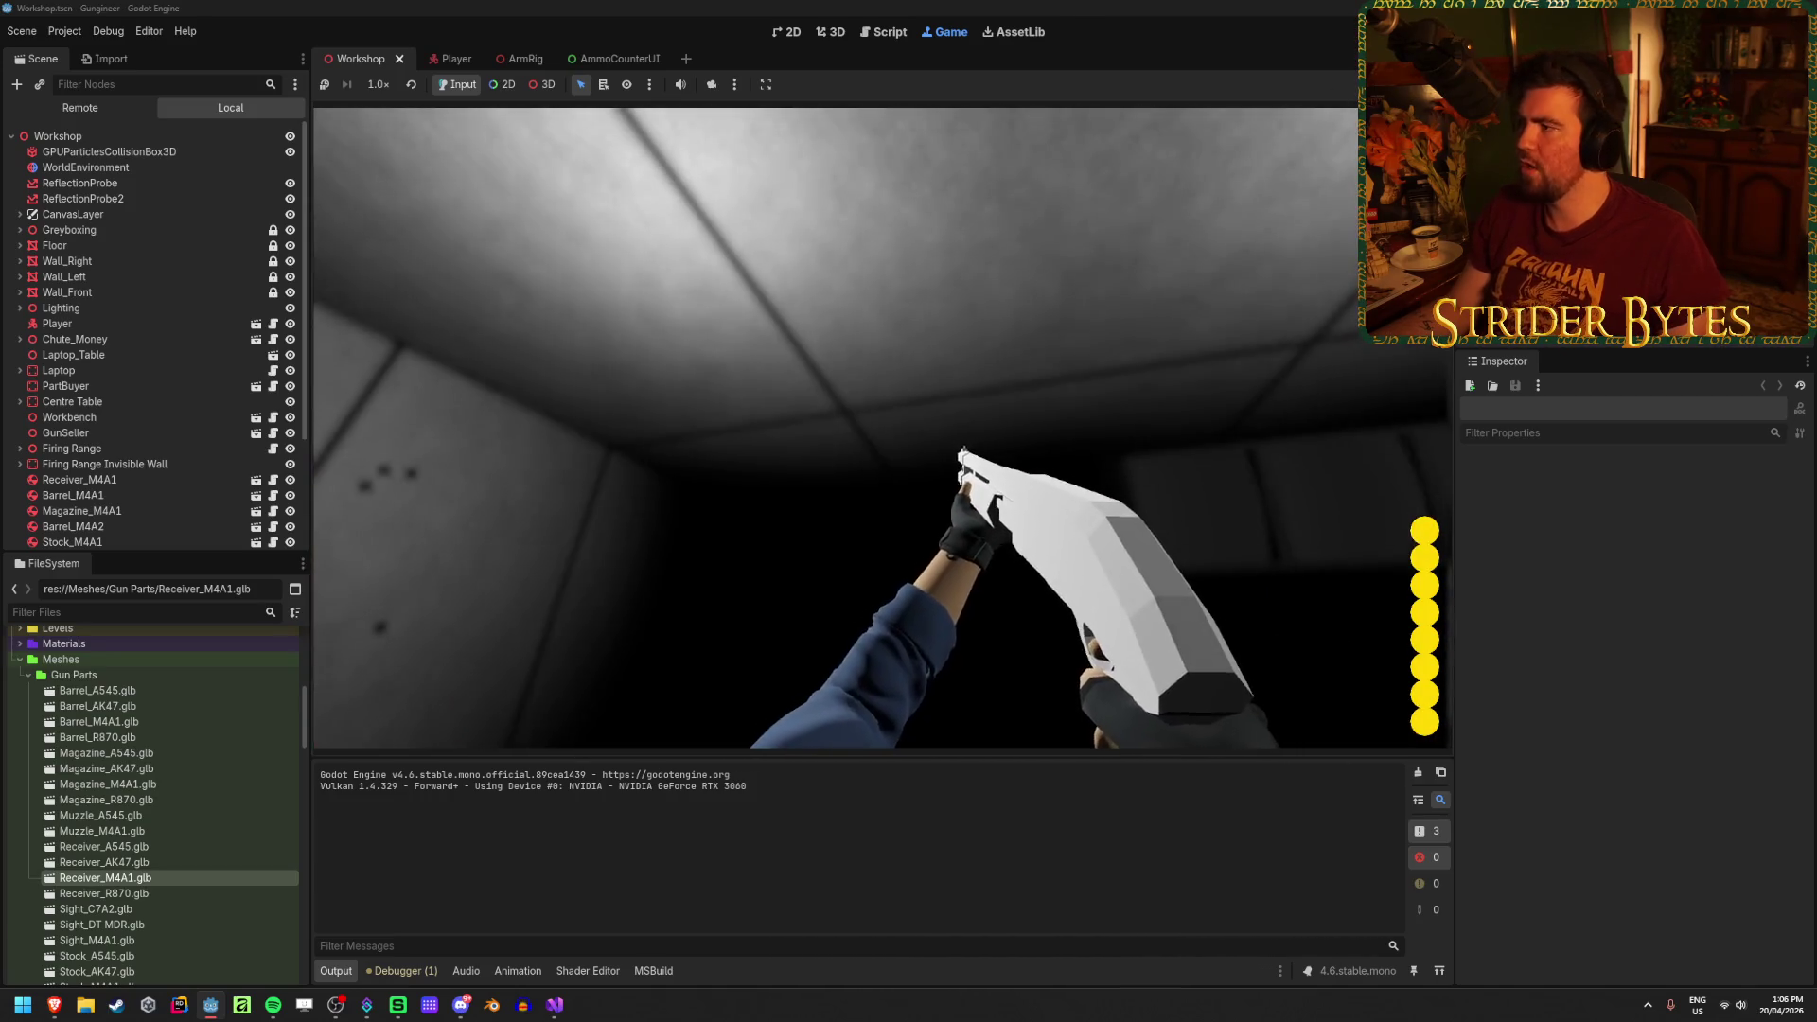
{"action": "key", "text": "F8"}
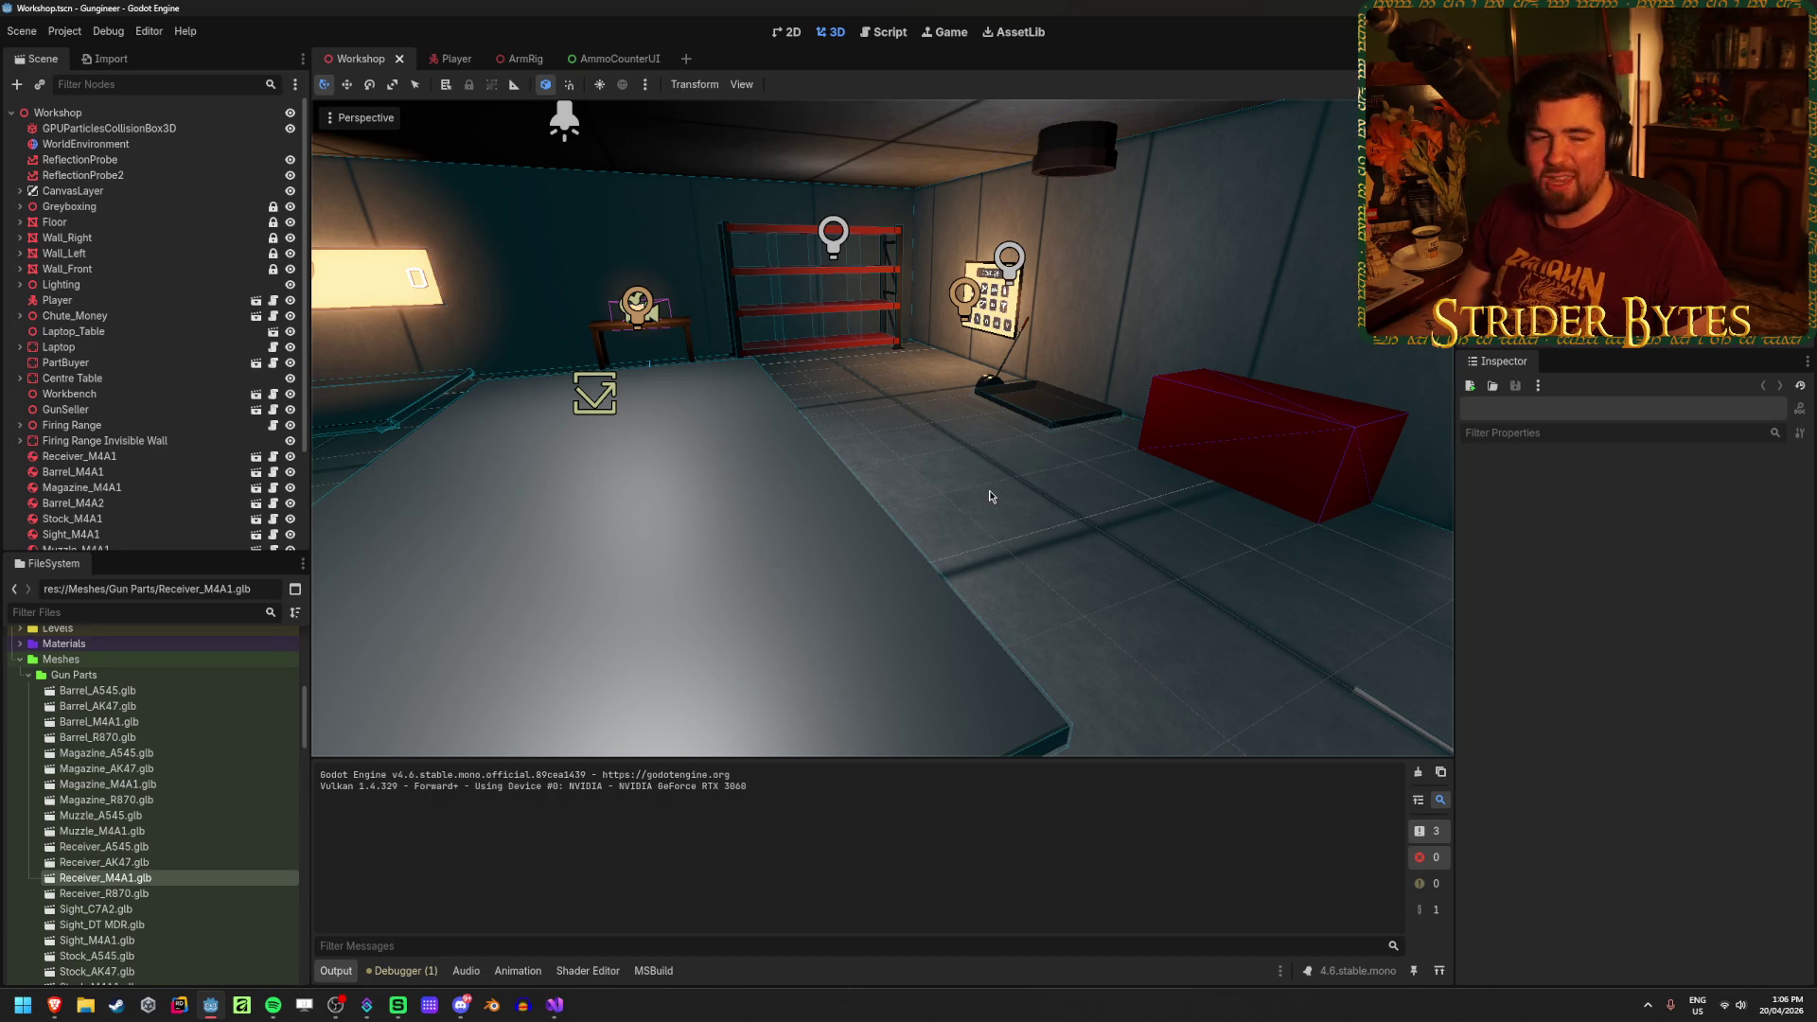
{"action": "left_click_drag", "start_coordinate": [987, 490], "coordinate": [730, 472]}
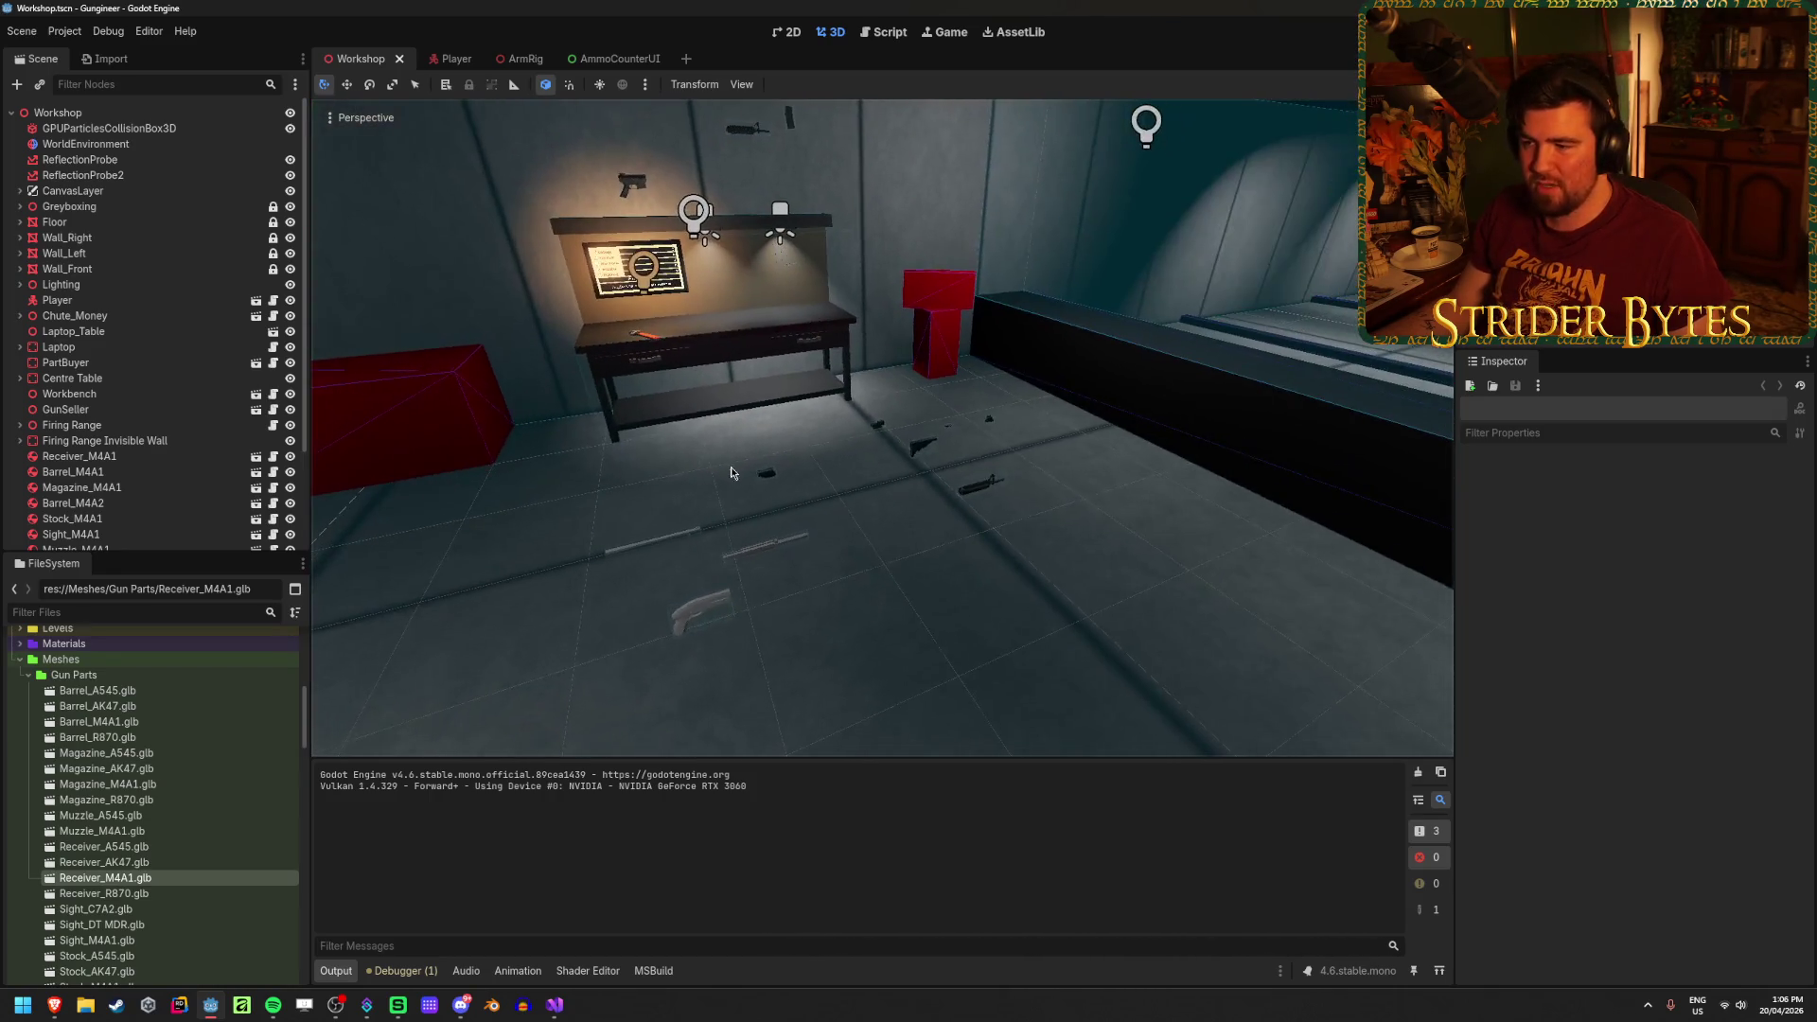
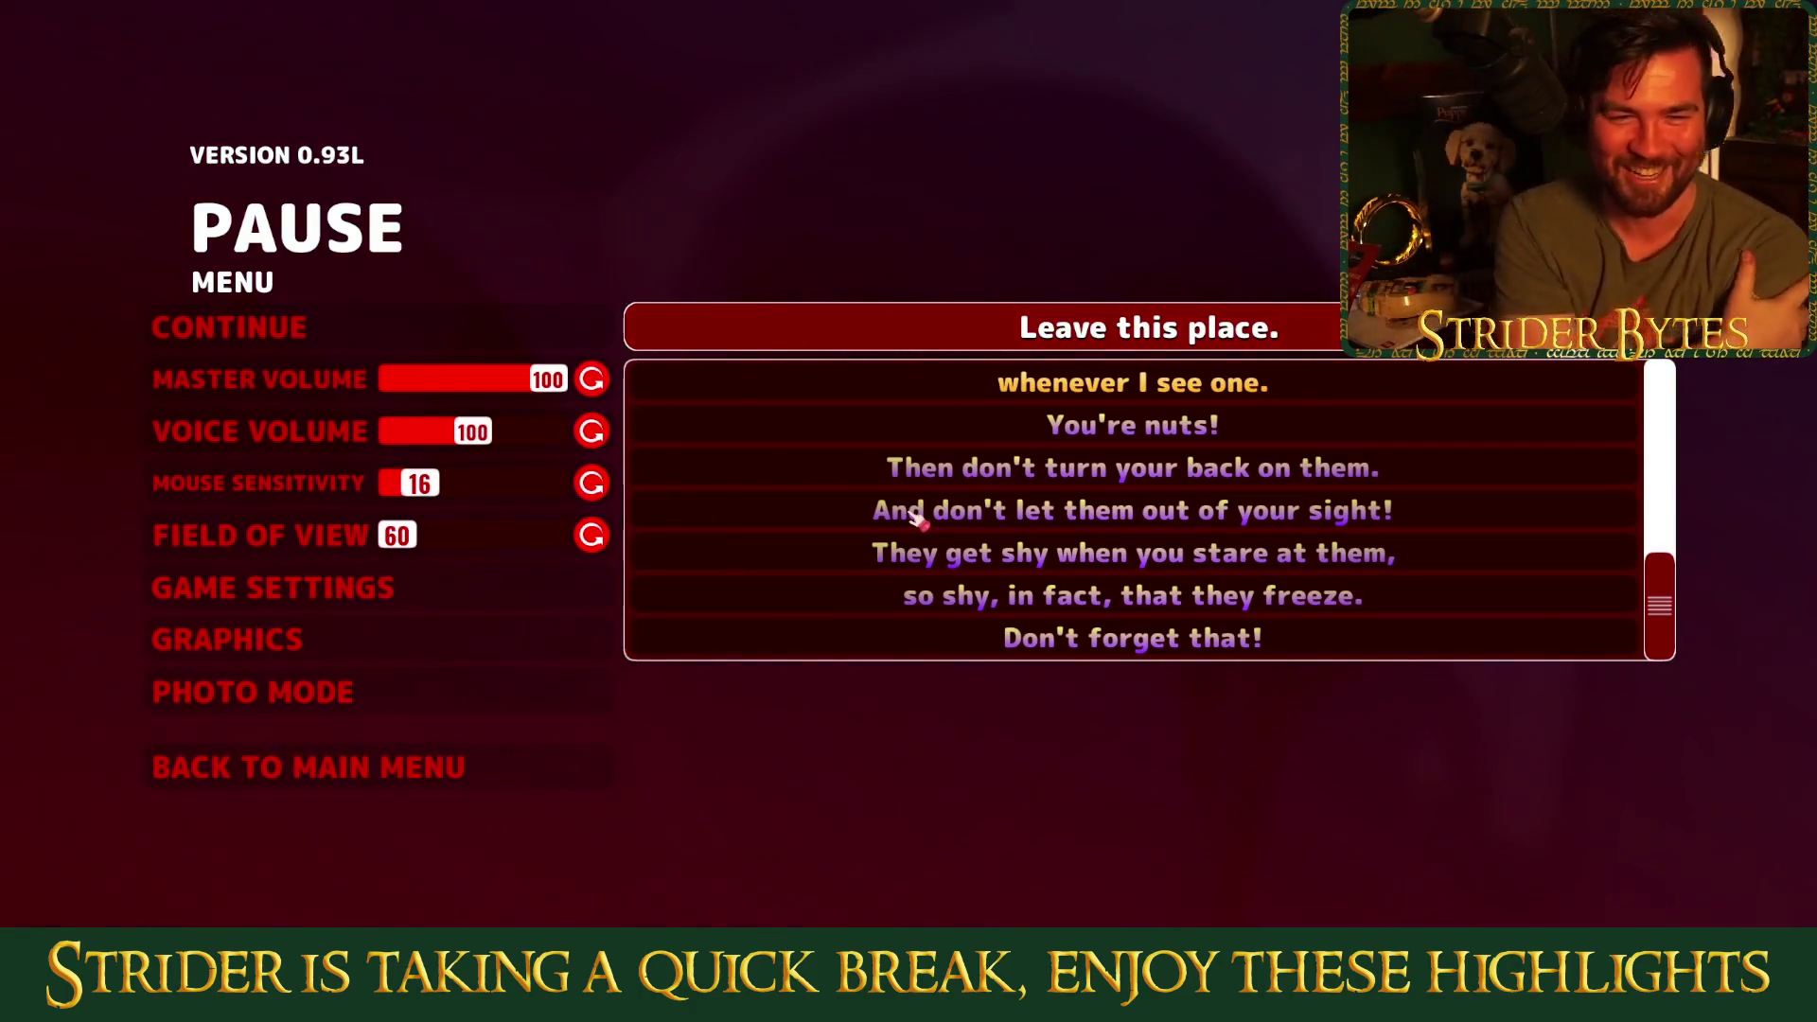
Step: Dismiss the game's pause menu with Escape and resume playing
{"action": "key", "text": "Escape"}
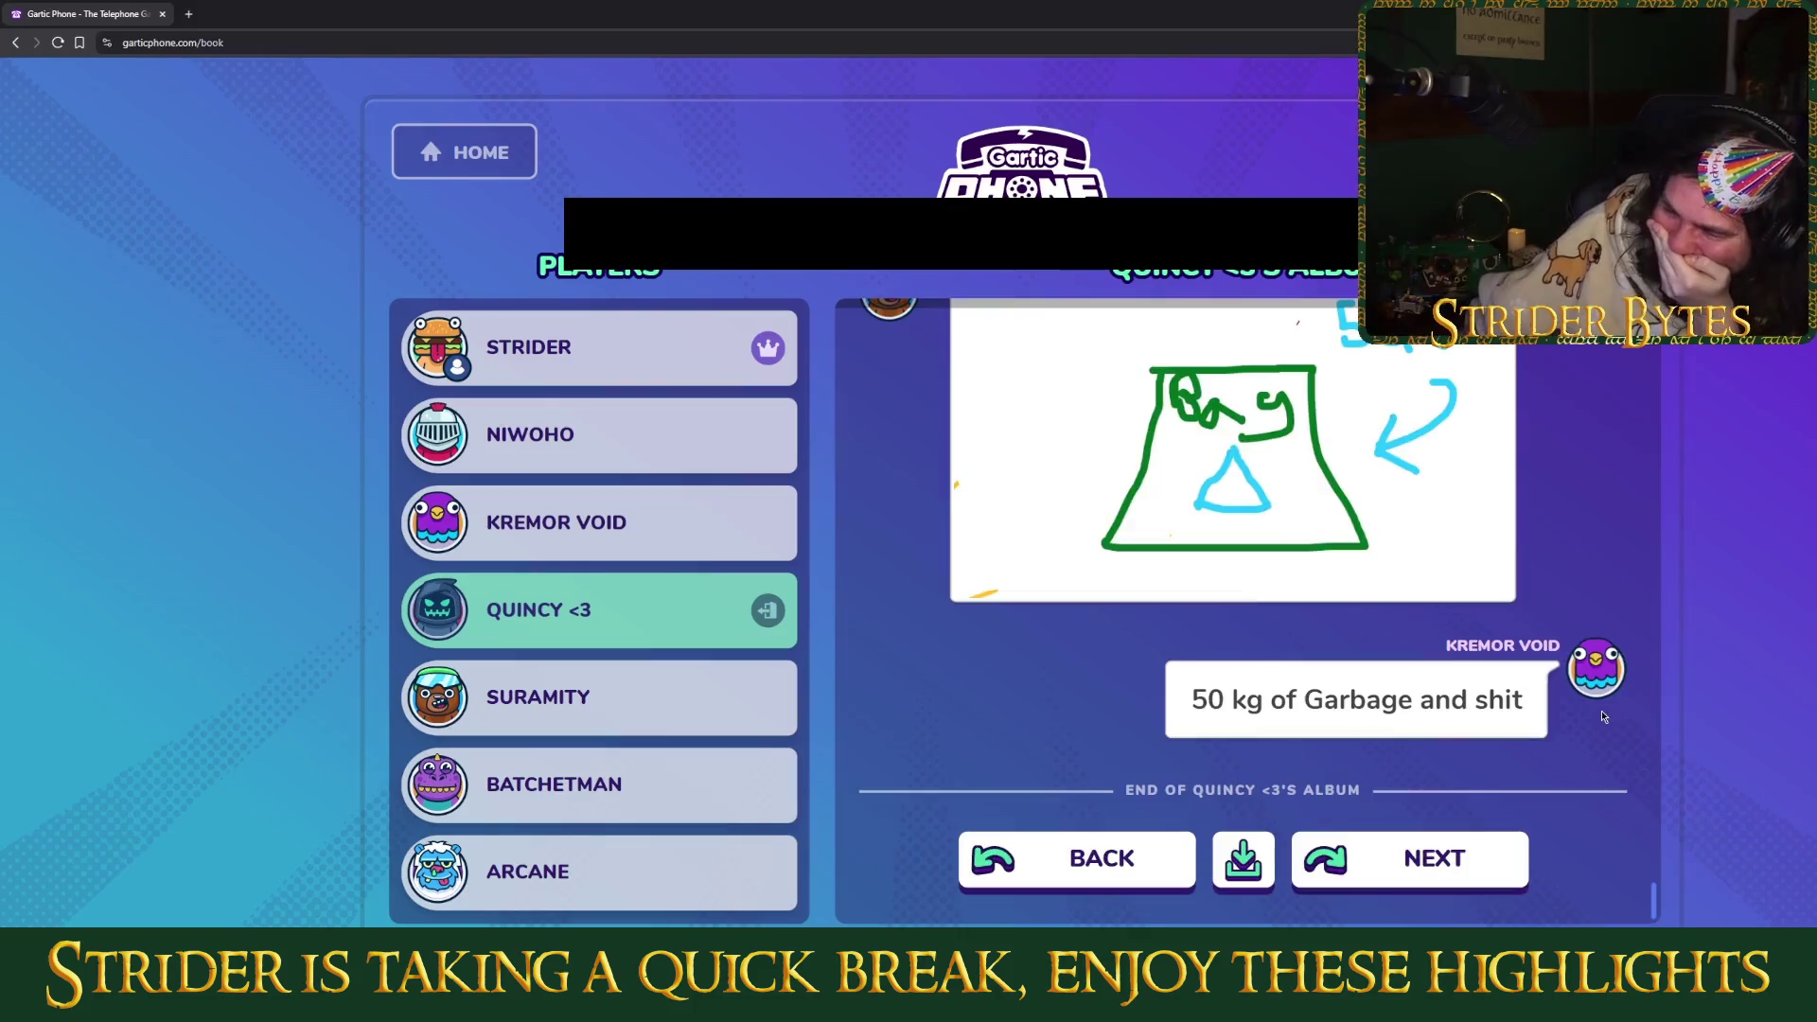
{"action": "scroll", "coordinate": [1600, 703], "scroll_direction": "up", "scroll_amount": 2}
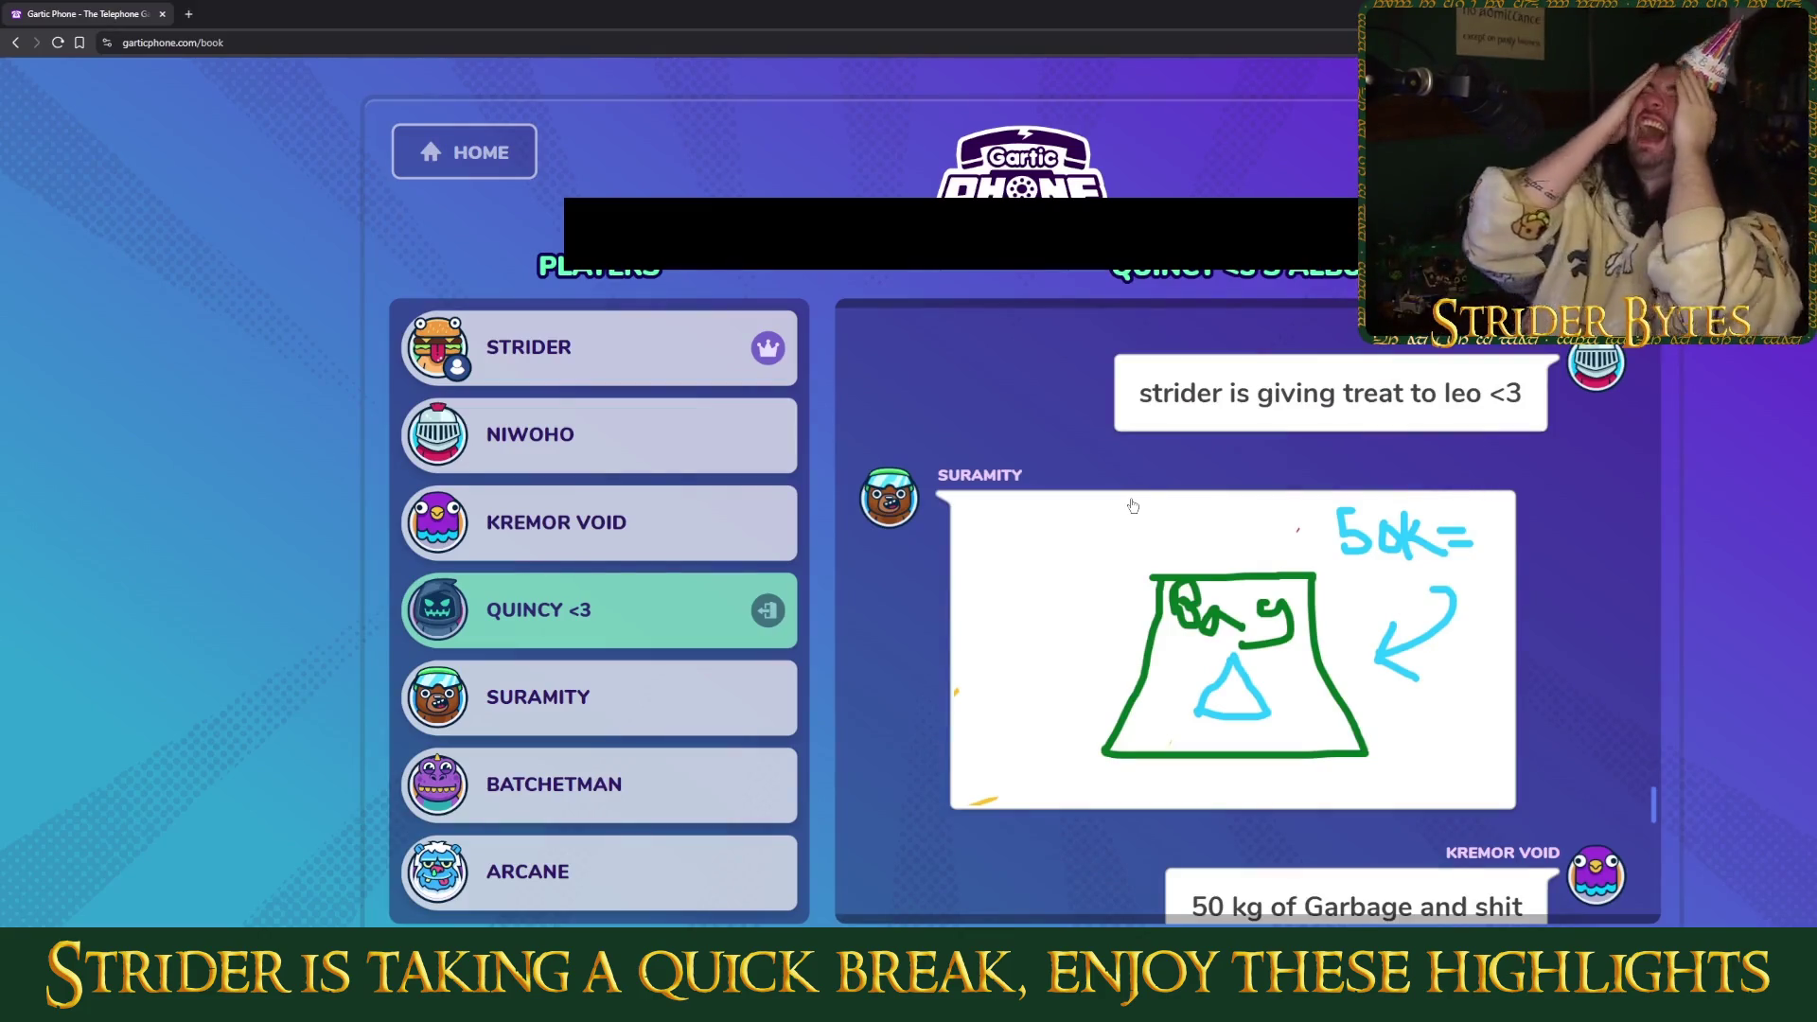
{"action": "right_click", "coordinate": [1121, 560]}
{"action": "key", "text": "Escape"}
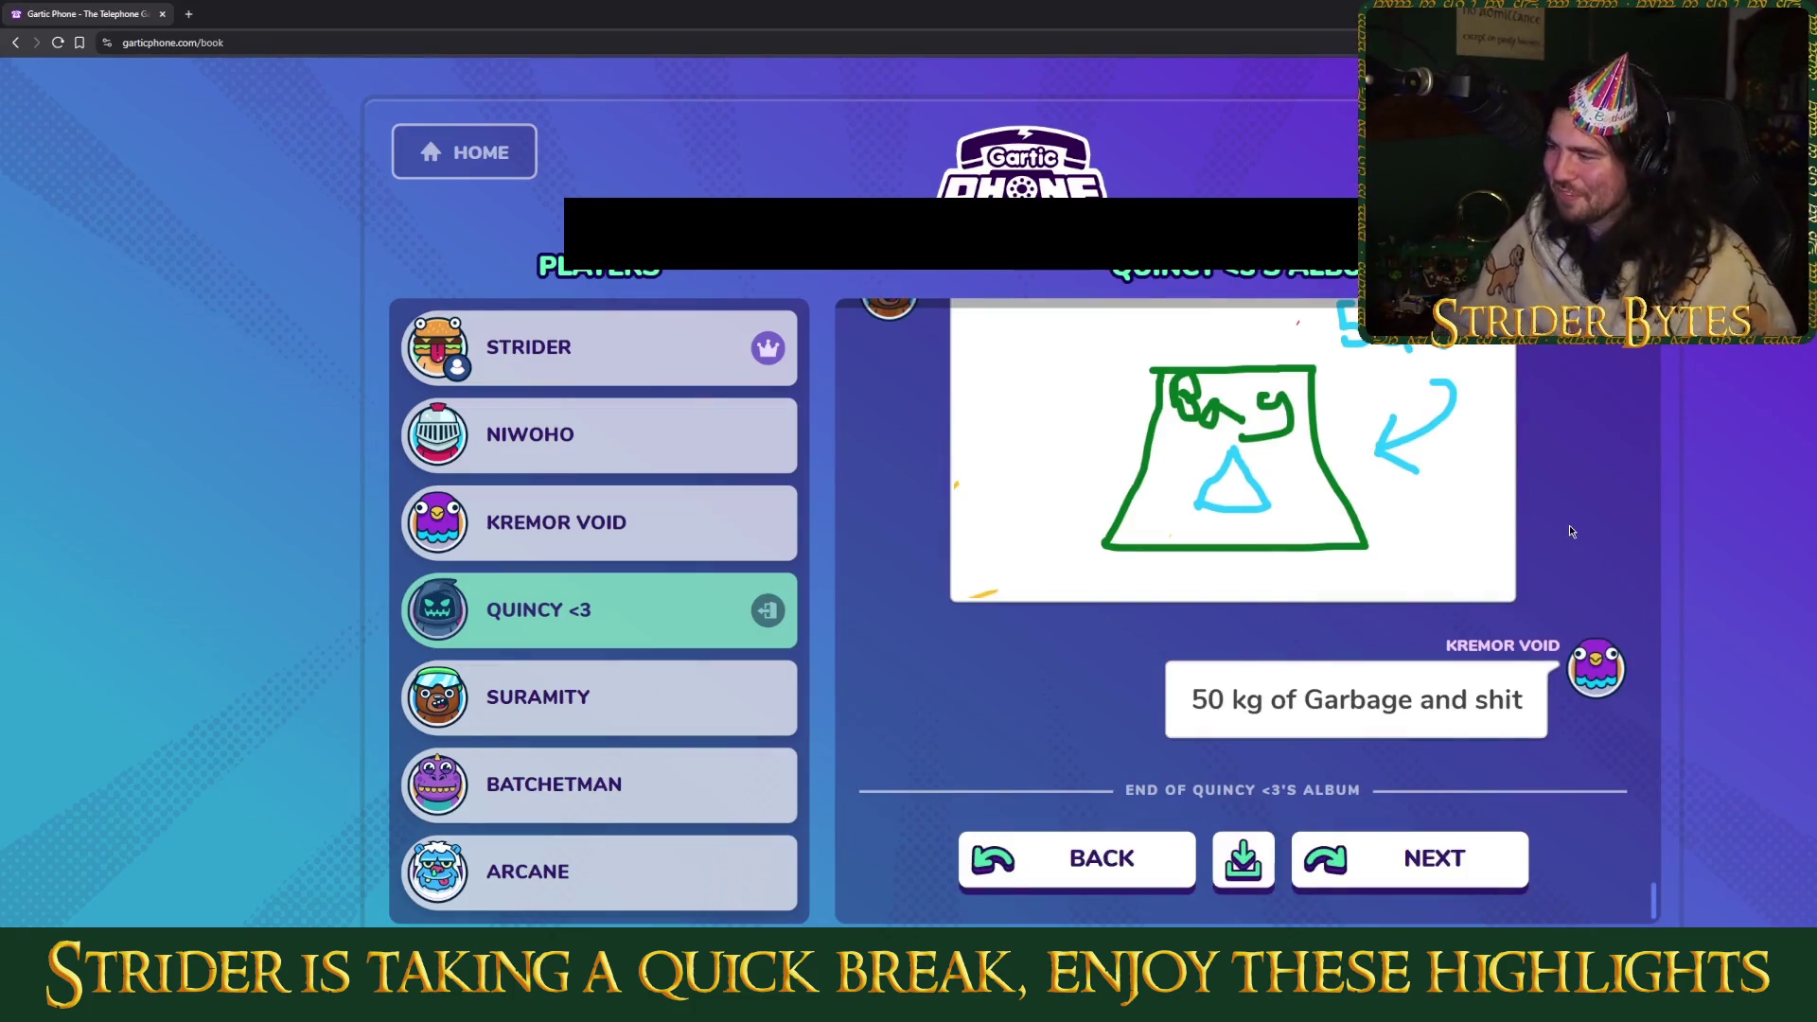
{"action": "scroll", "coordinate": [1570, 531], "scroll_direction": "up", "scroll_amount": 2}
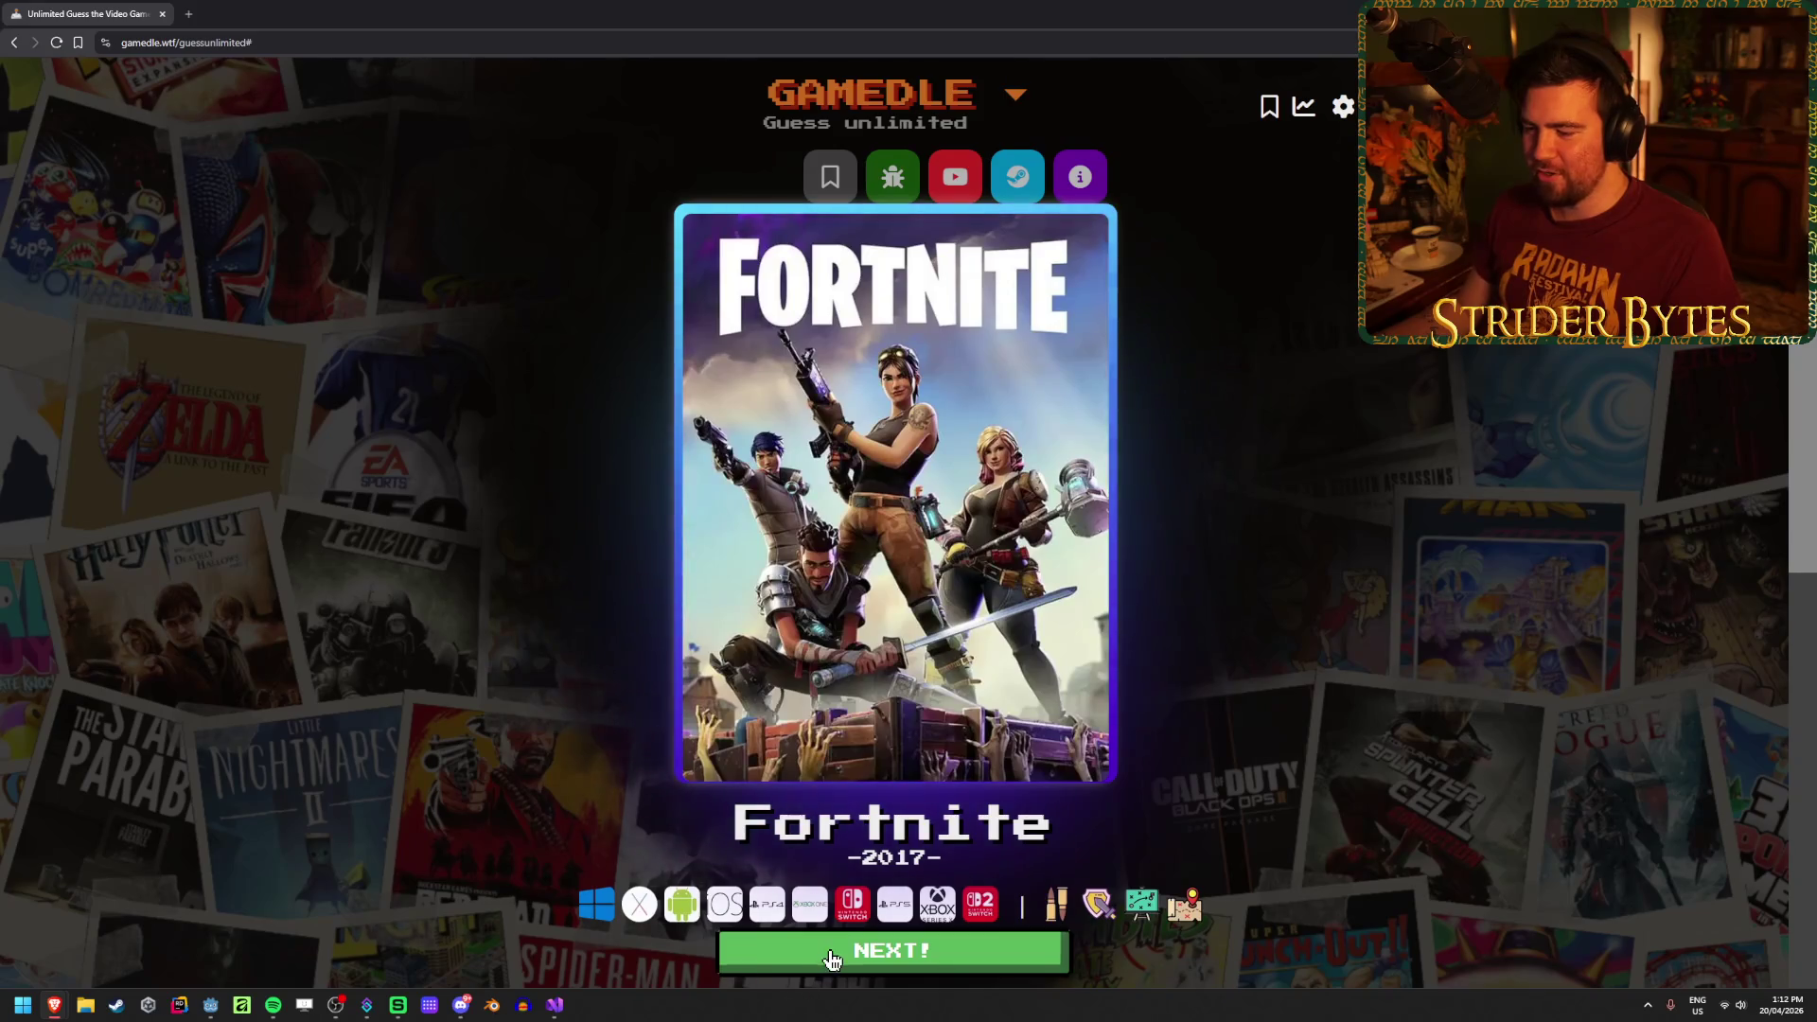
Step: Start a new Gamedle round and guess Shadow of the Colossus (new)
{"action": "key", "text": "Return"}
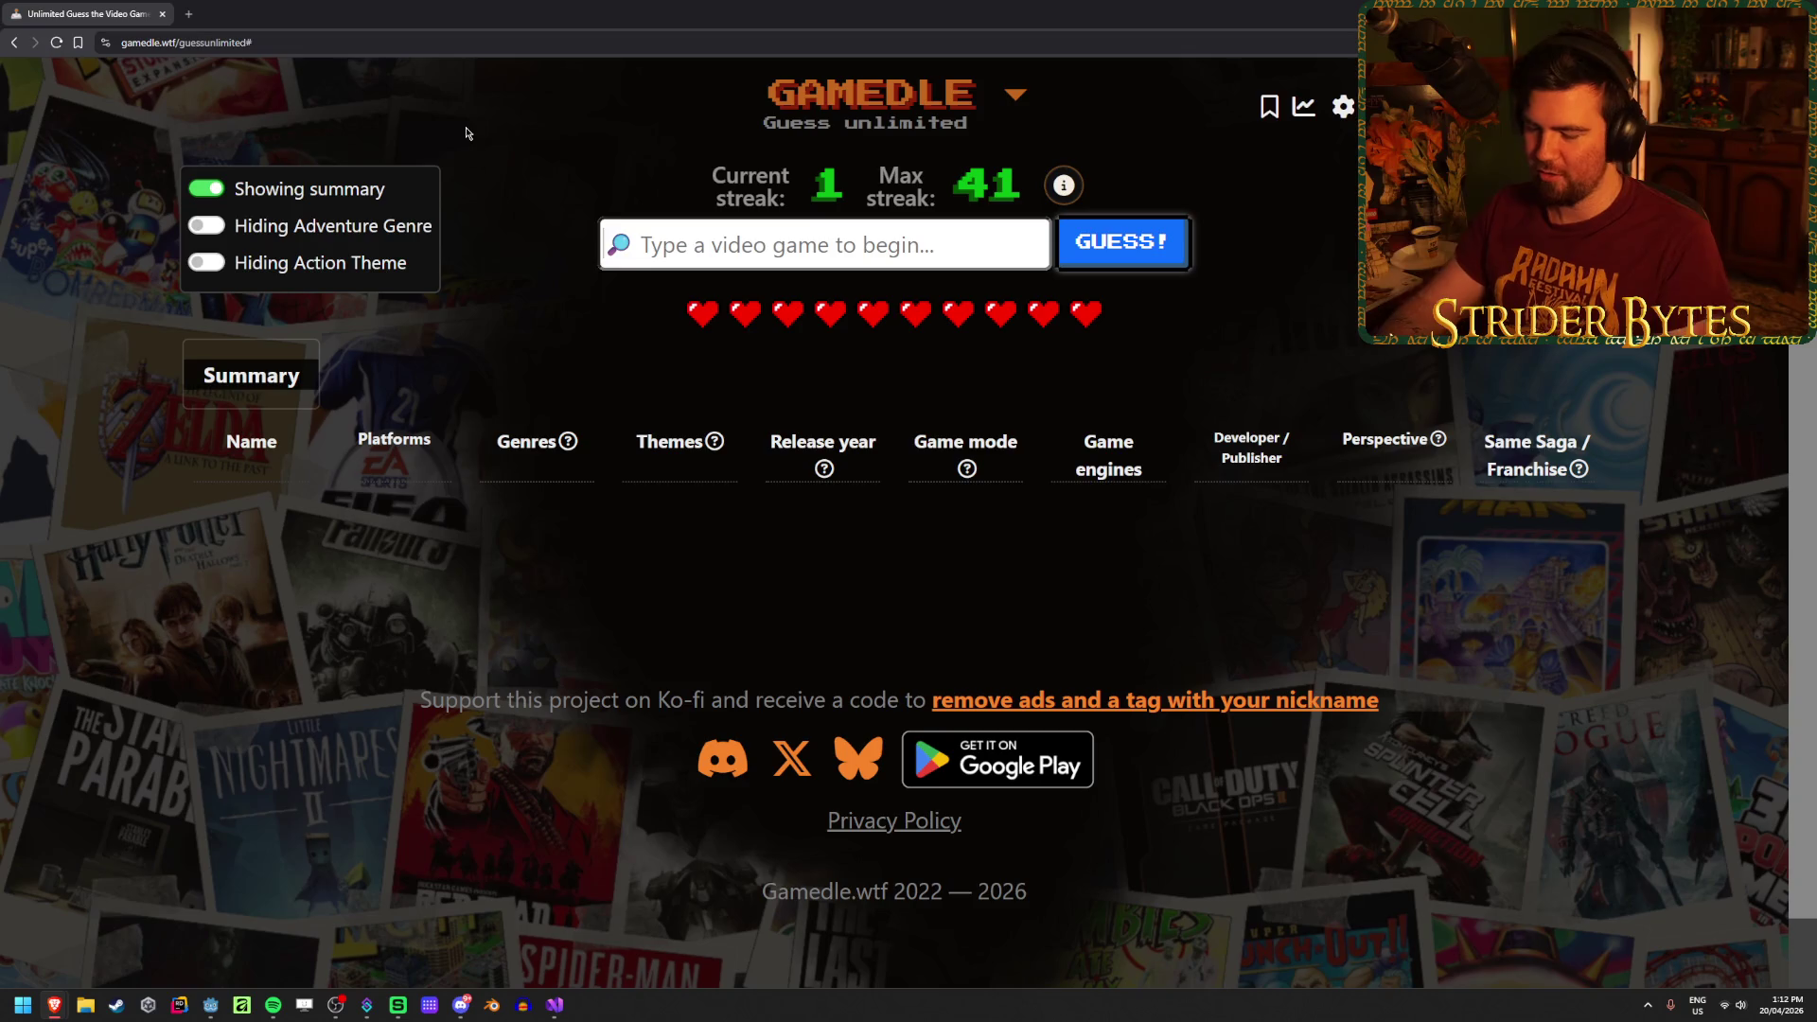
{"action": "type", "text": "shadow"}
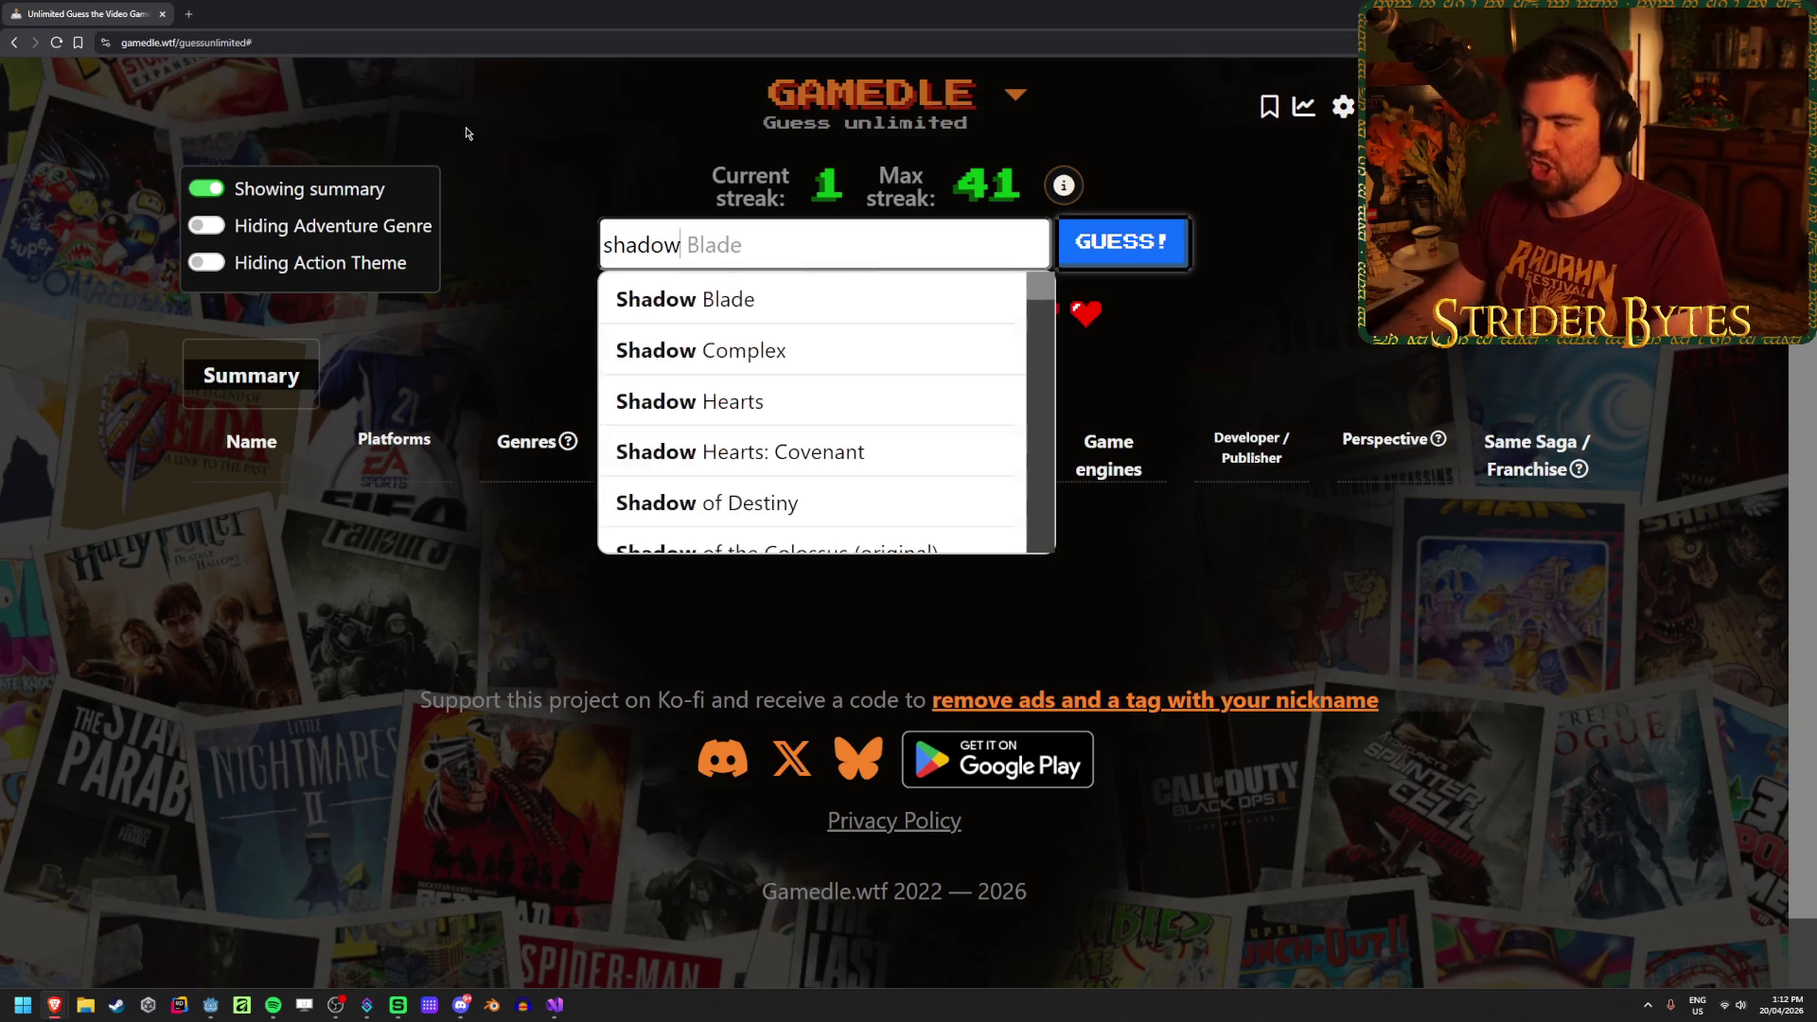
{"action": "type", "text": " of the co"}
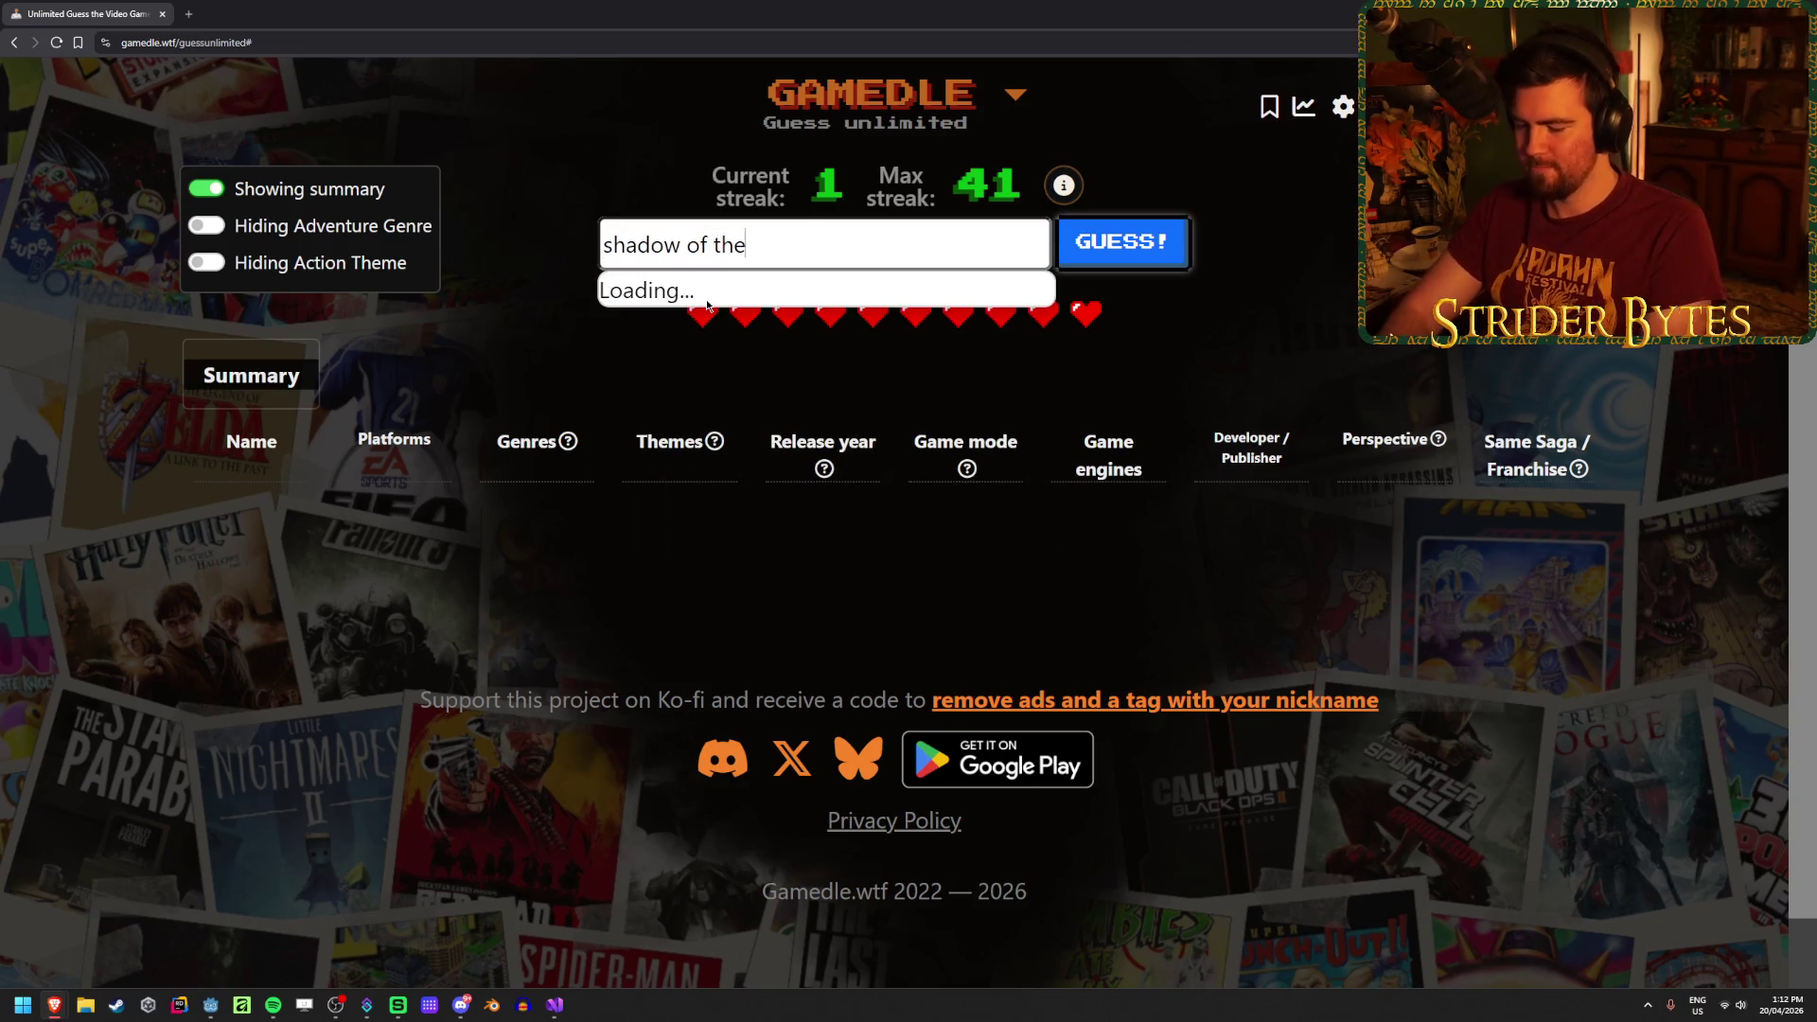
{"action": "left_click", "coordinate": [899, 350]}
{"action": "left_click", "coordinate": [1122, 248]}
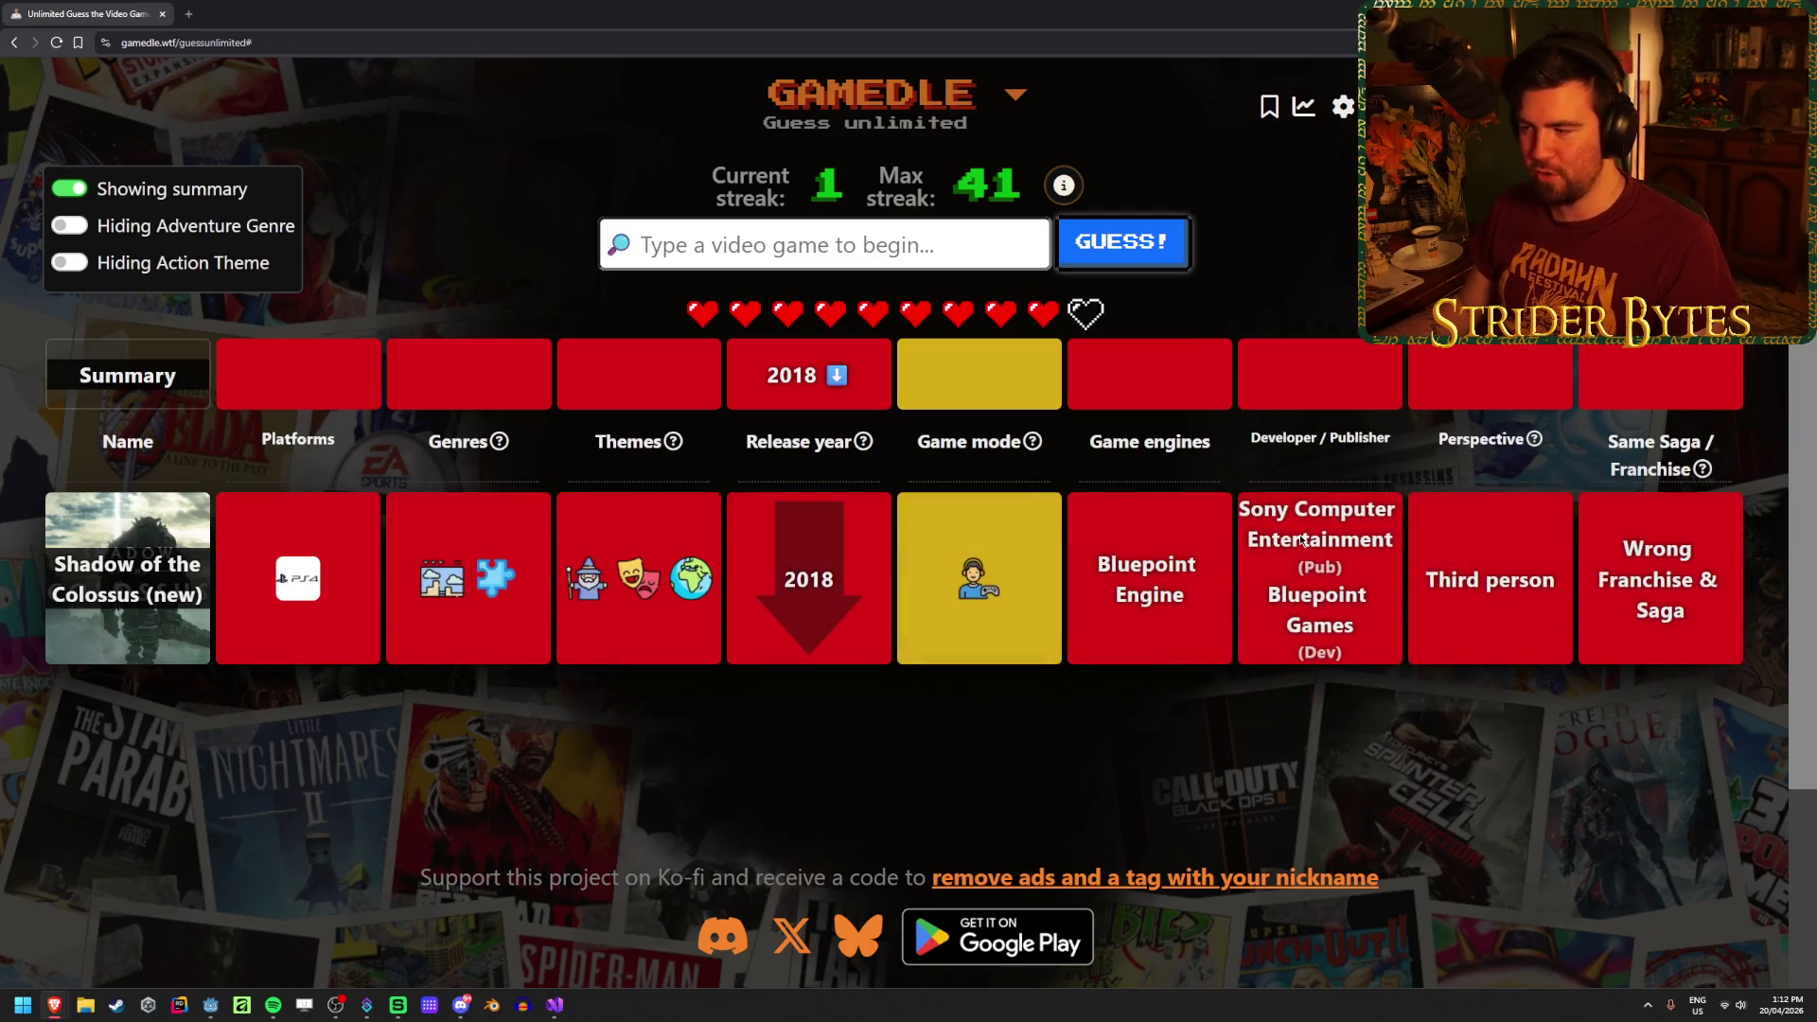
Step: Enter 'modern warfare' in the guess box for the next guess
{"action": "mouse_move", "coordinate": [450, 587]}
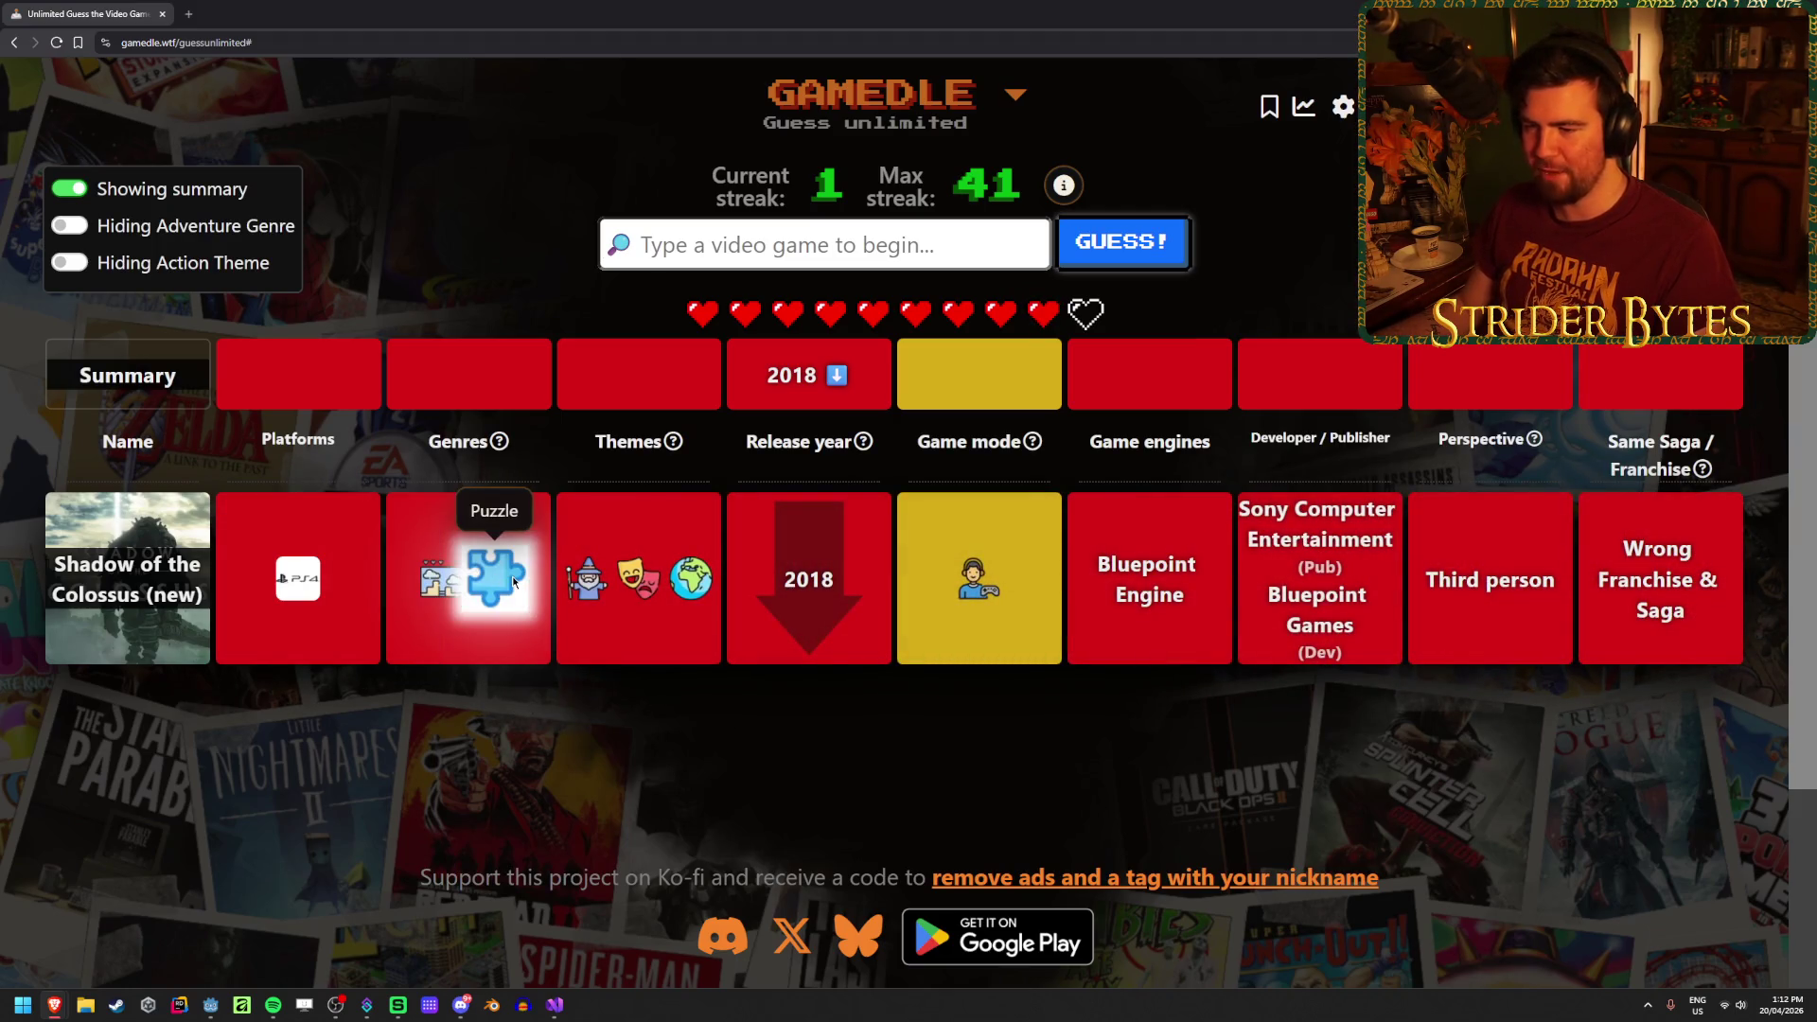
{"action": "mouse_move", "coordinate": [579, 587]}
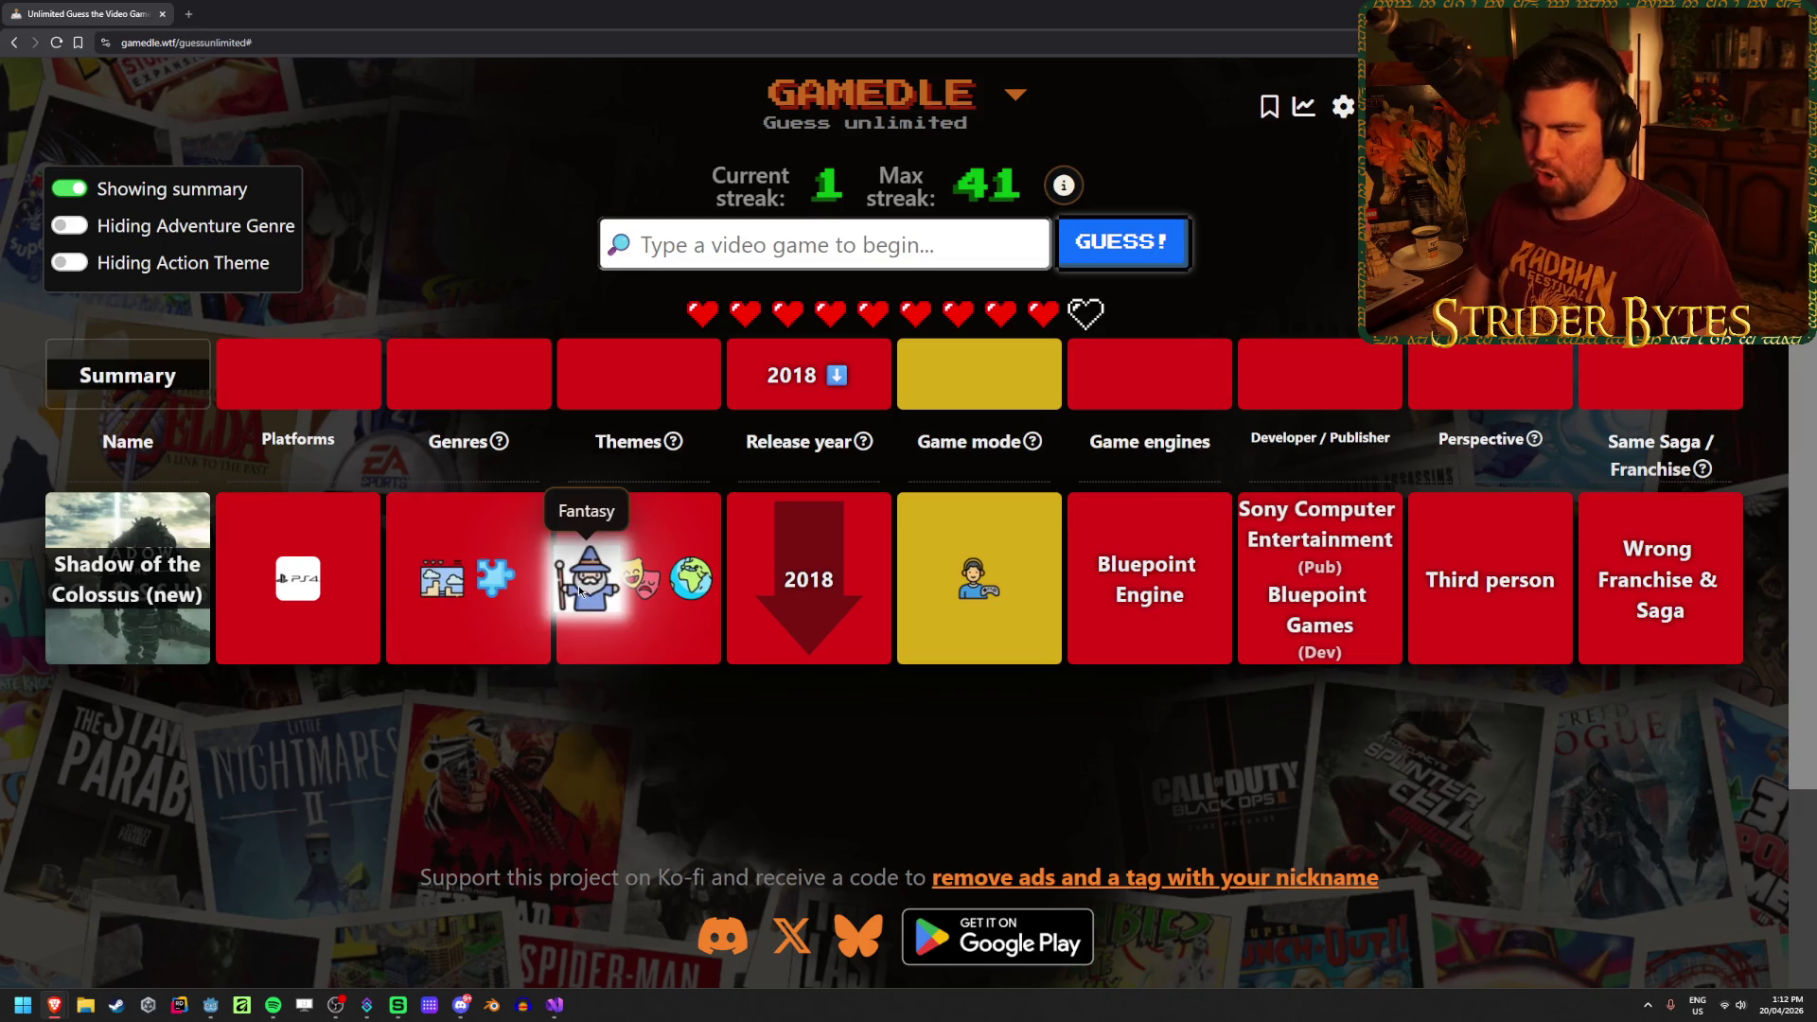
{"action": "mouse_move", "coordinate": [683, 582]}
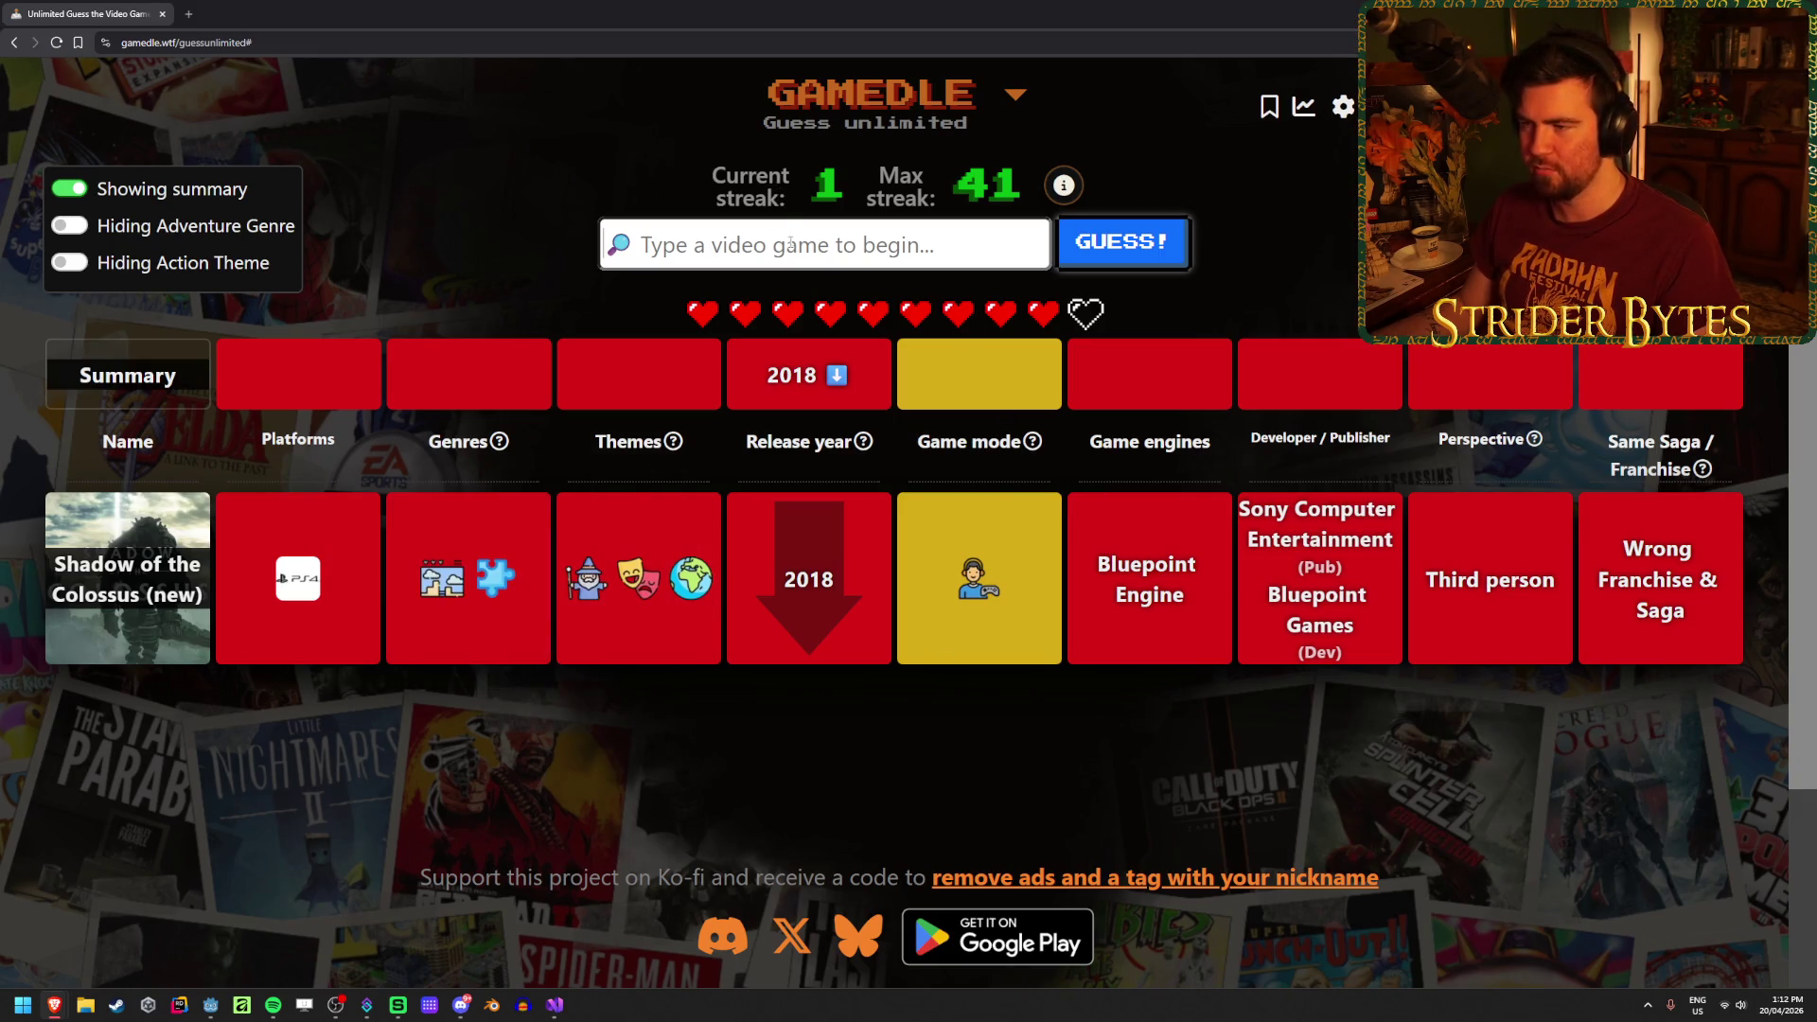
{"action": "mouse_move", "coordinate": [984, 590]}
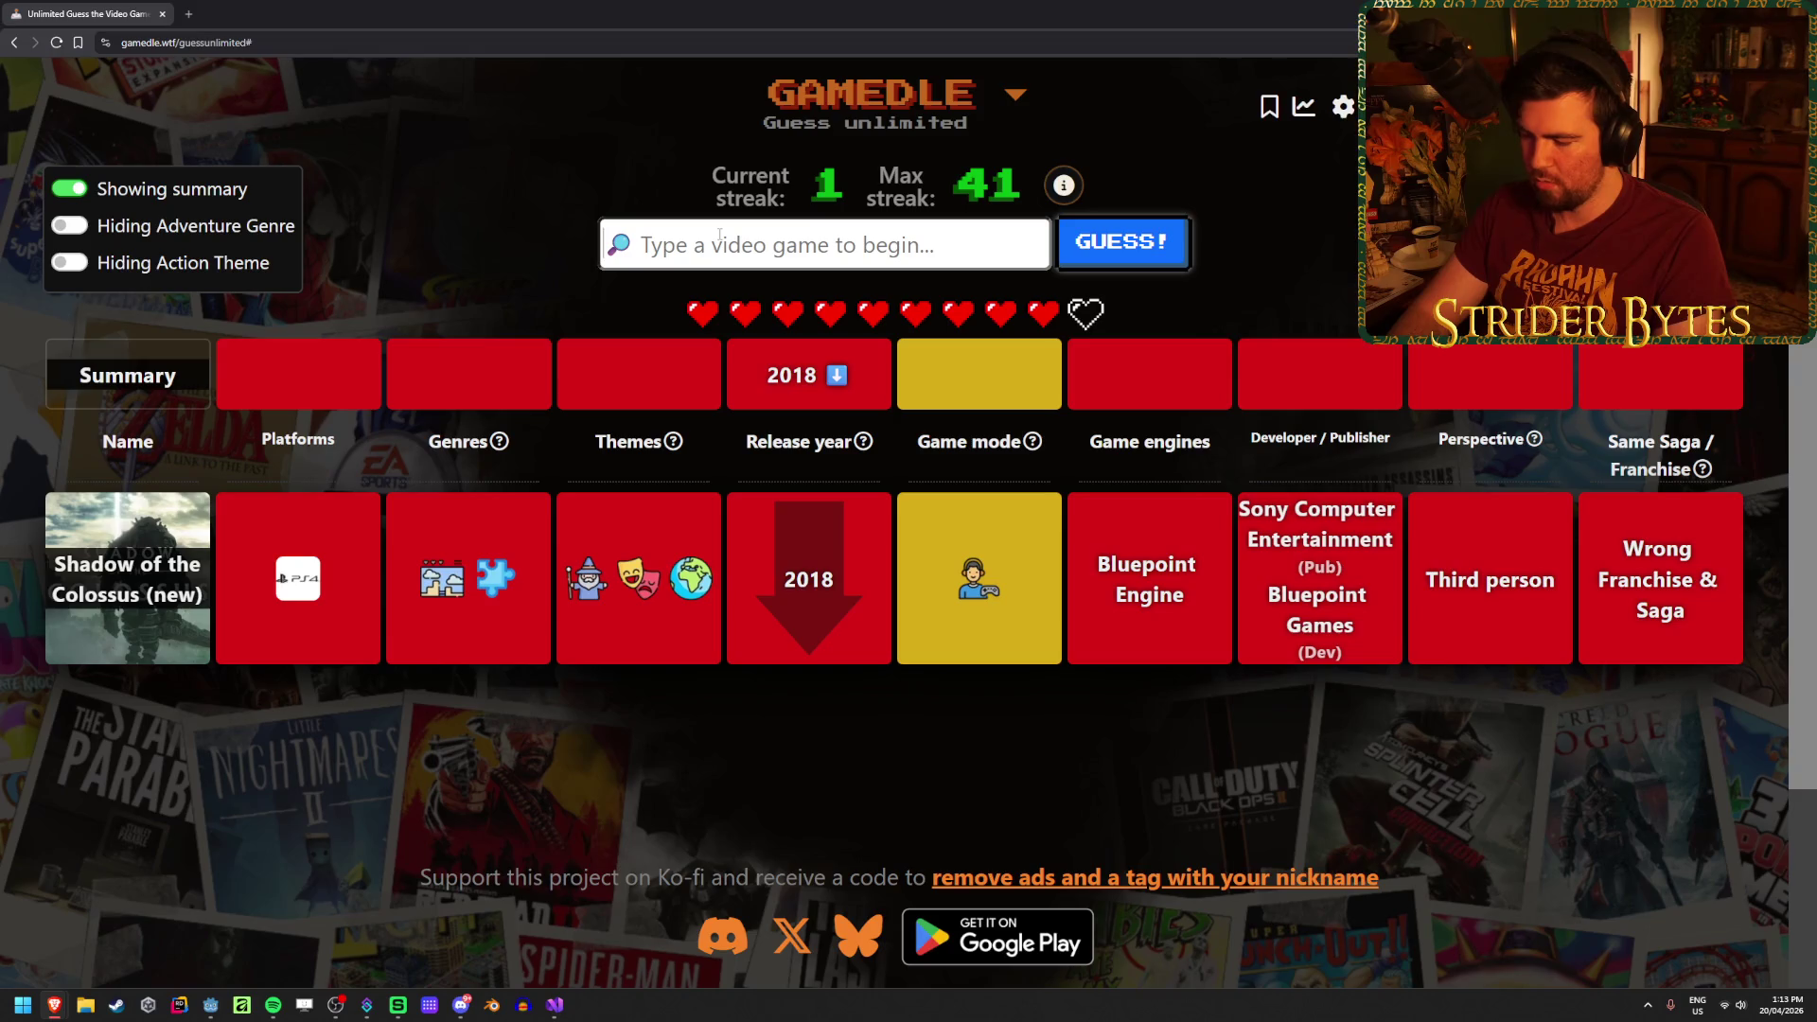
{"action": "type", "text": "mod"}
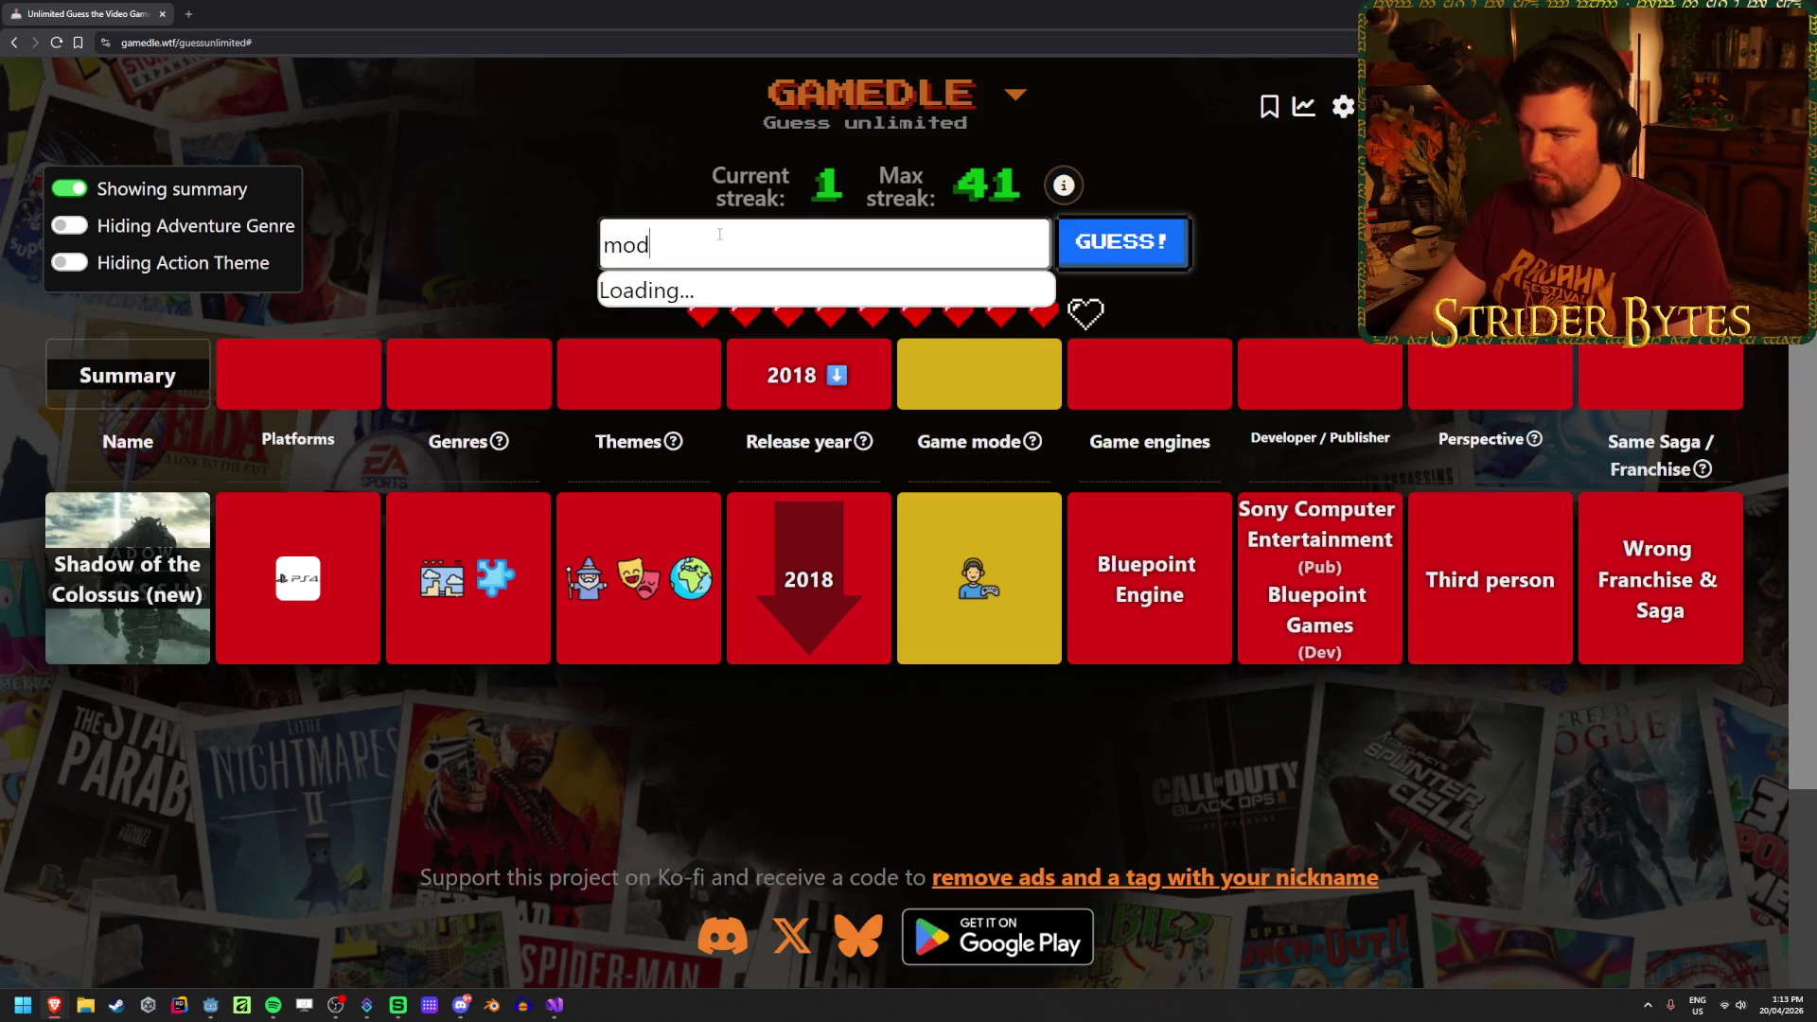
{"action": "type", "text": "ern warfare"}
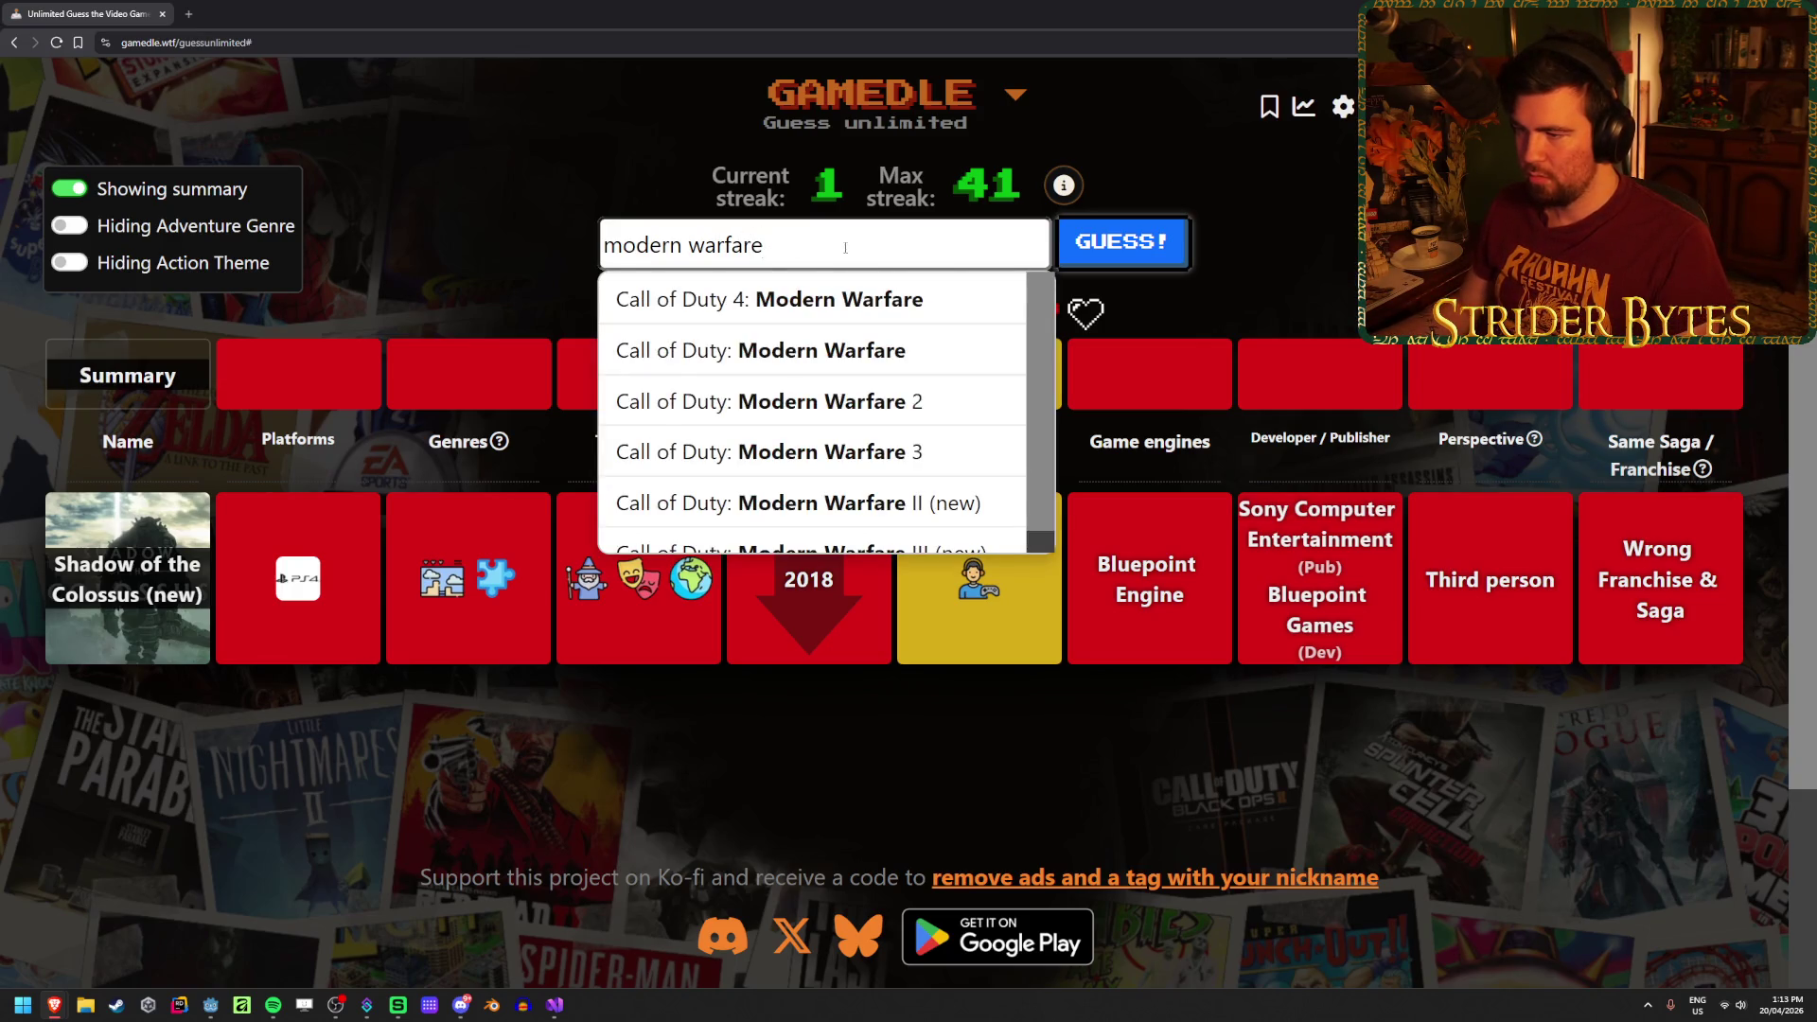
Step: Submit Call of Duty 4: Modern Warfare as the second guess
{"action": "key", "text": "Return"}
{"action": "key", "text": "Return"}
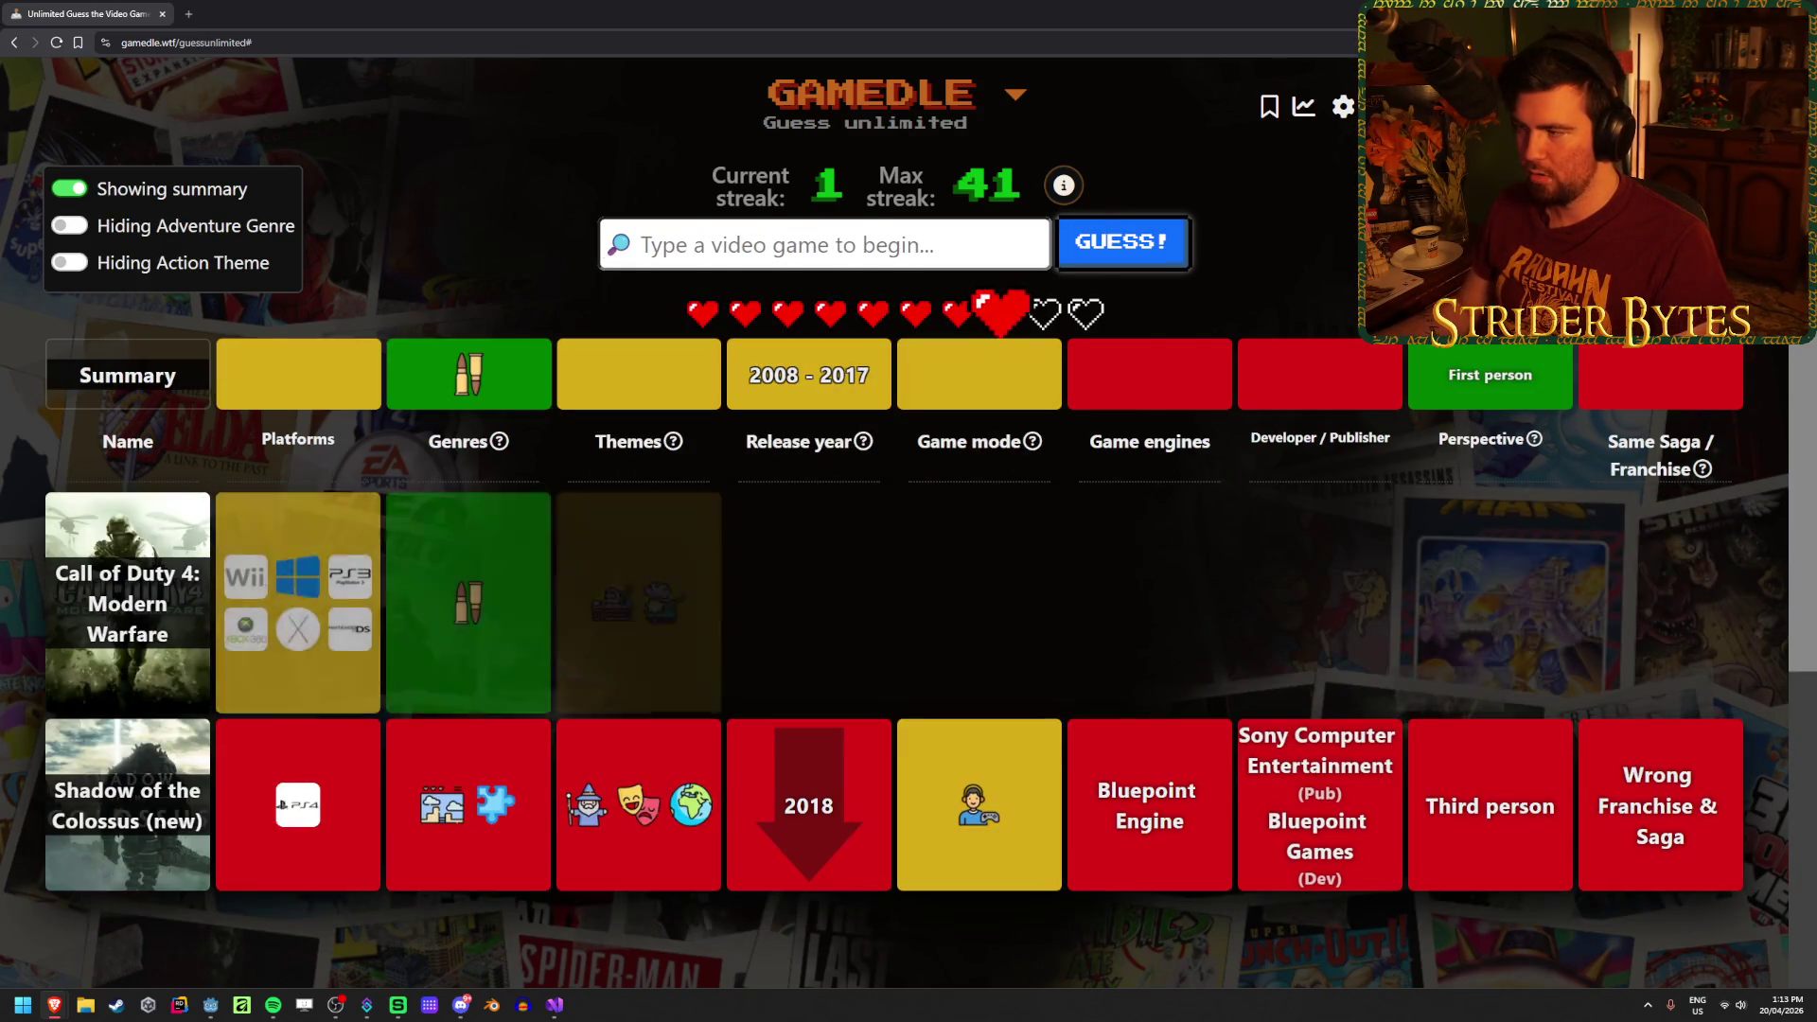
{"action": "mouse_move", "coordinate": [1692, 448]}
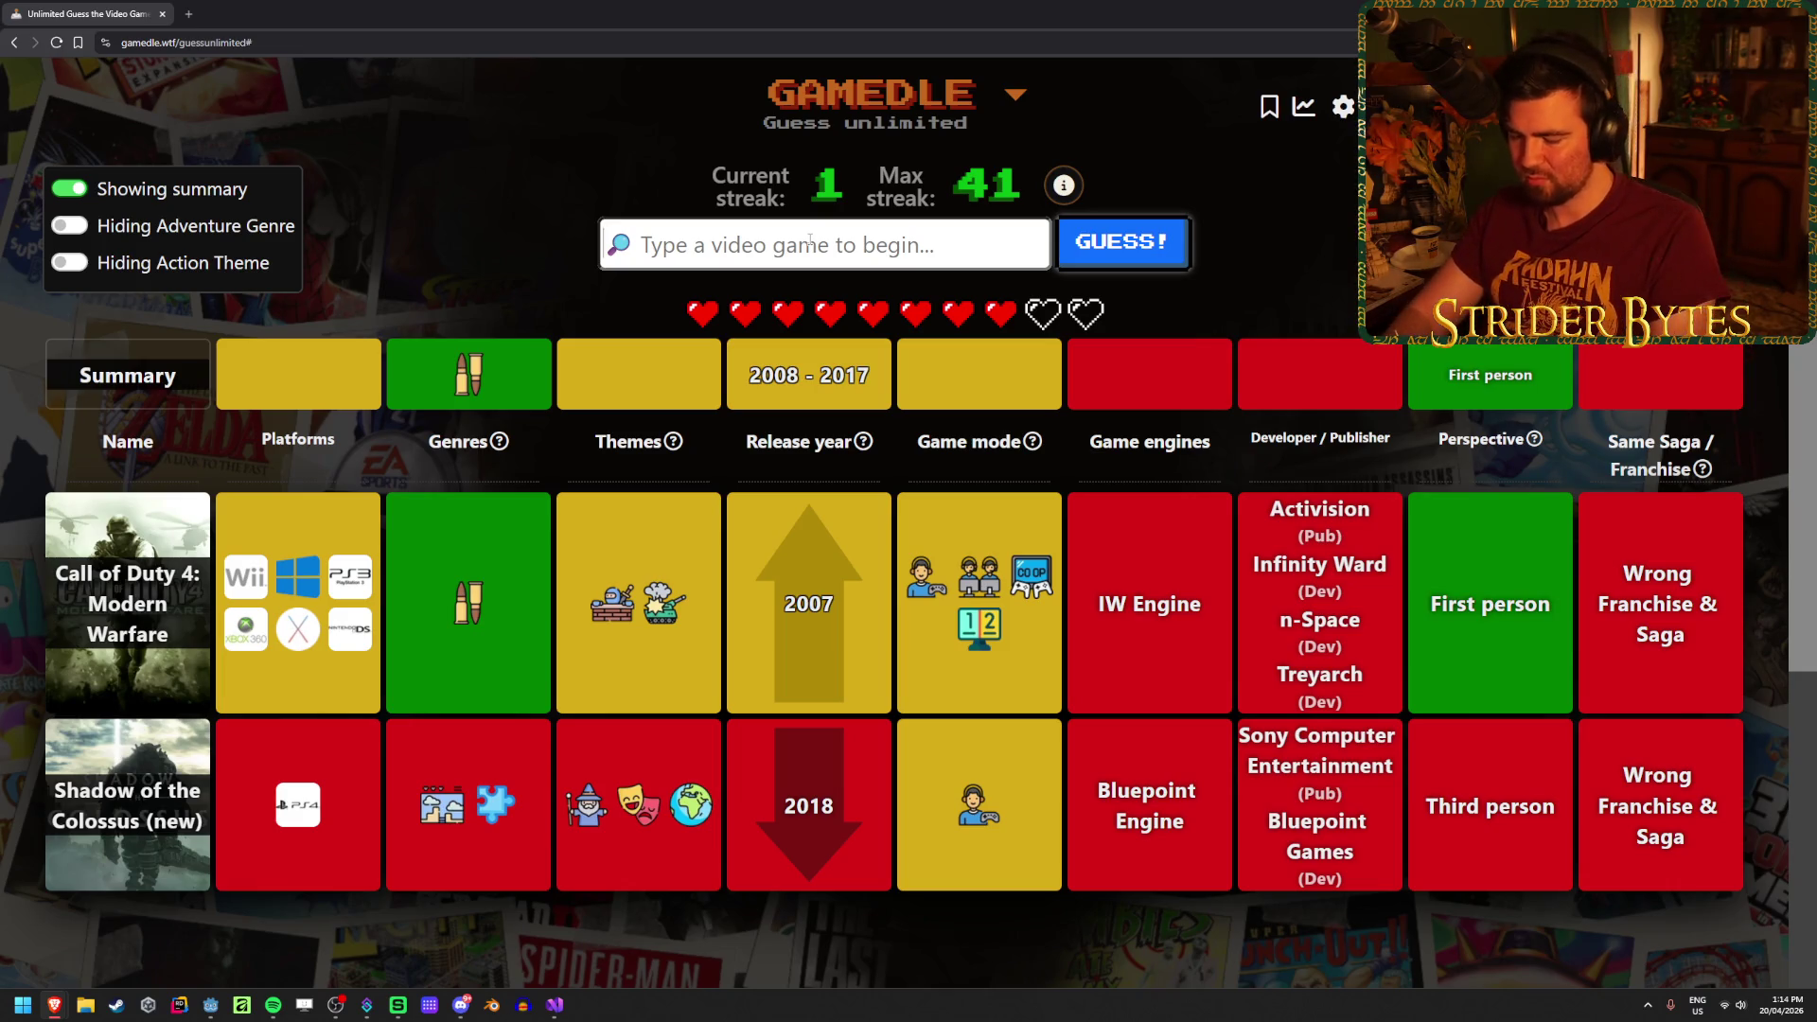
Step: Search Counter-Strike titles and submit Counter-Strike: Global Offensive as the guess
{"action": "type", "text": "counter strike"}
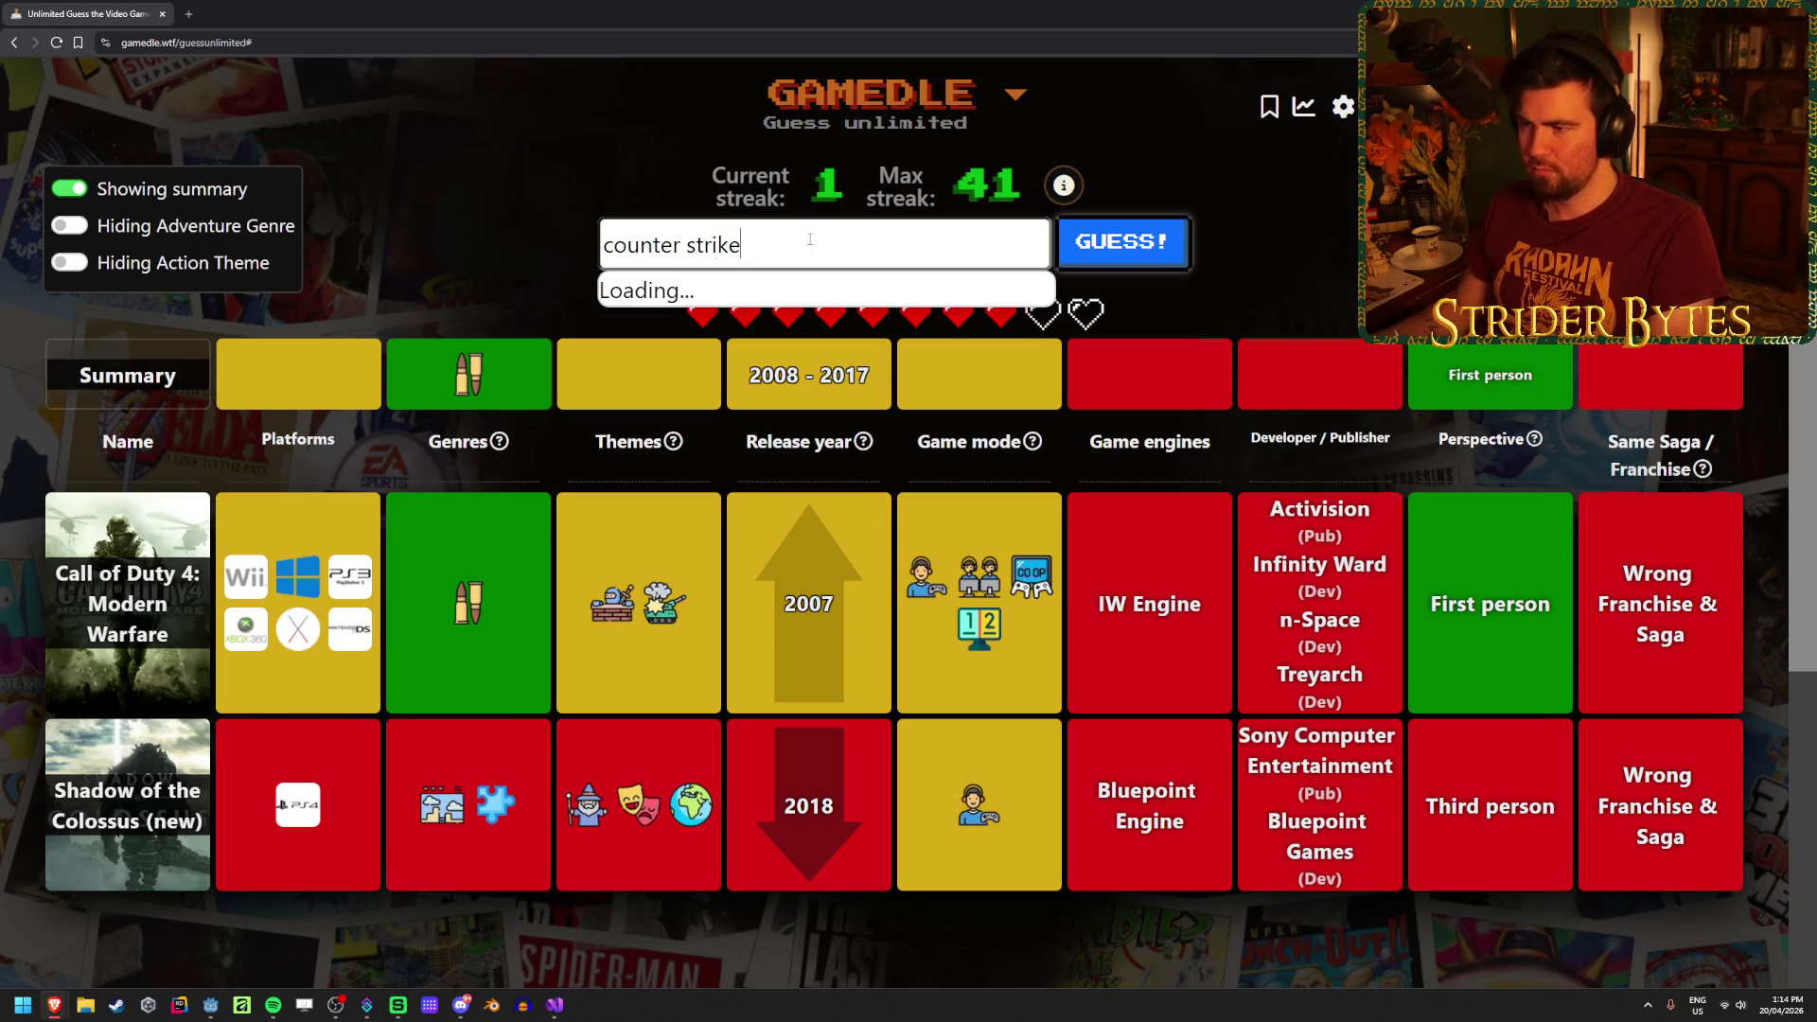
{"action": "key", "text": "BackSpace"}
{"action": "type", "text": "-"}
{"action": "key", "text": "ctrl+a"}
{"action": "type", "text": "cs:go"}
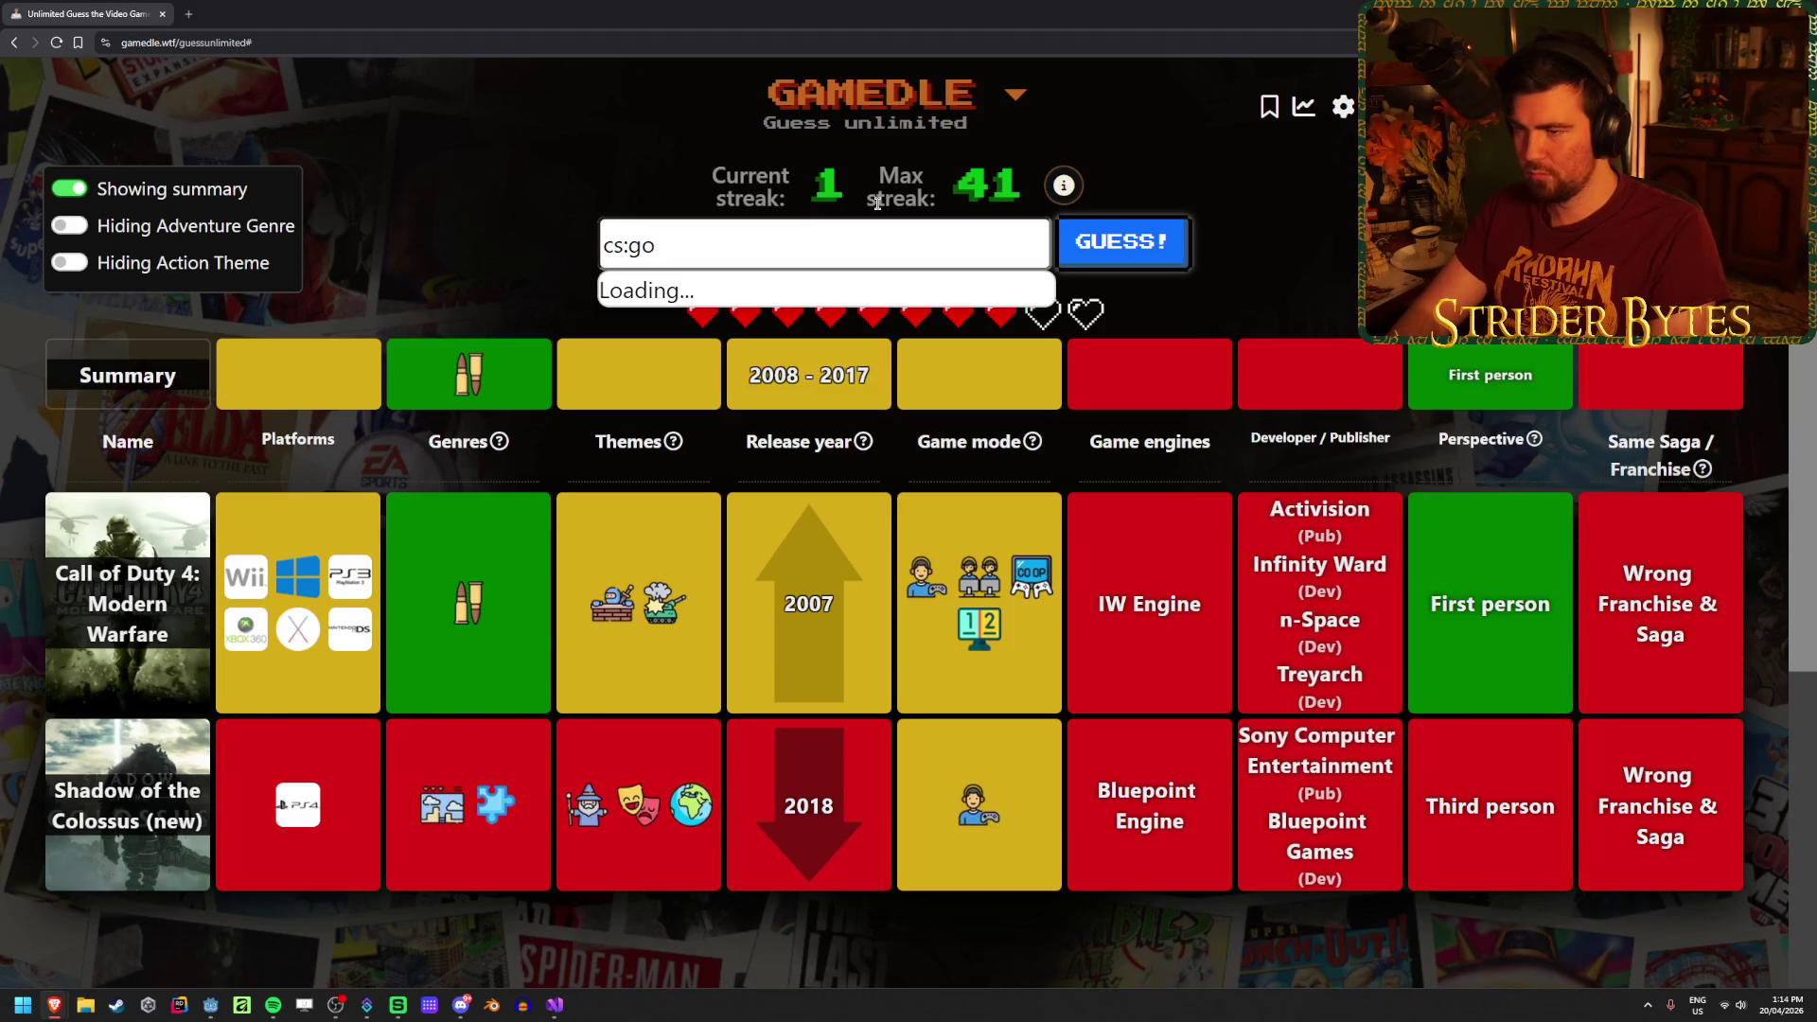
{"action": "key", "text": "ctrl+a"}
{"action": "key", "text": "BackSpace"}
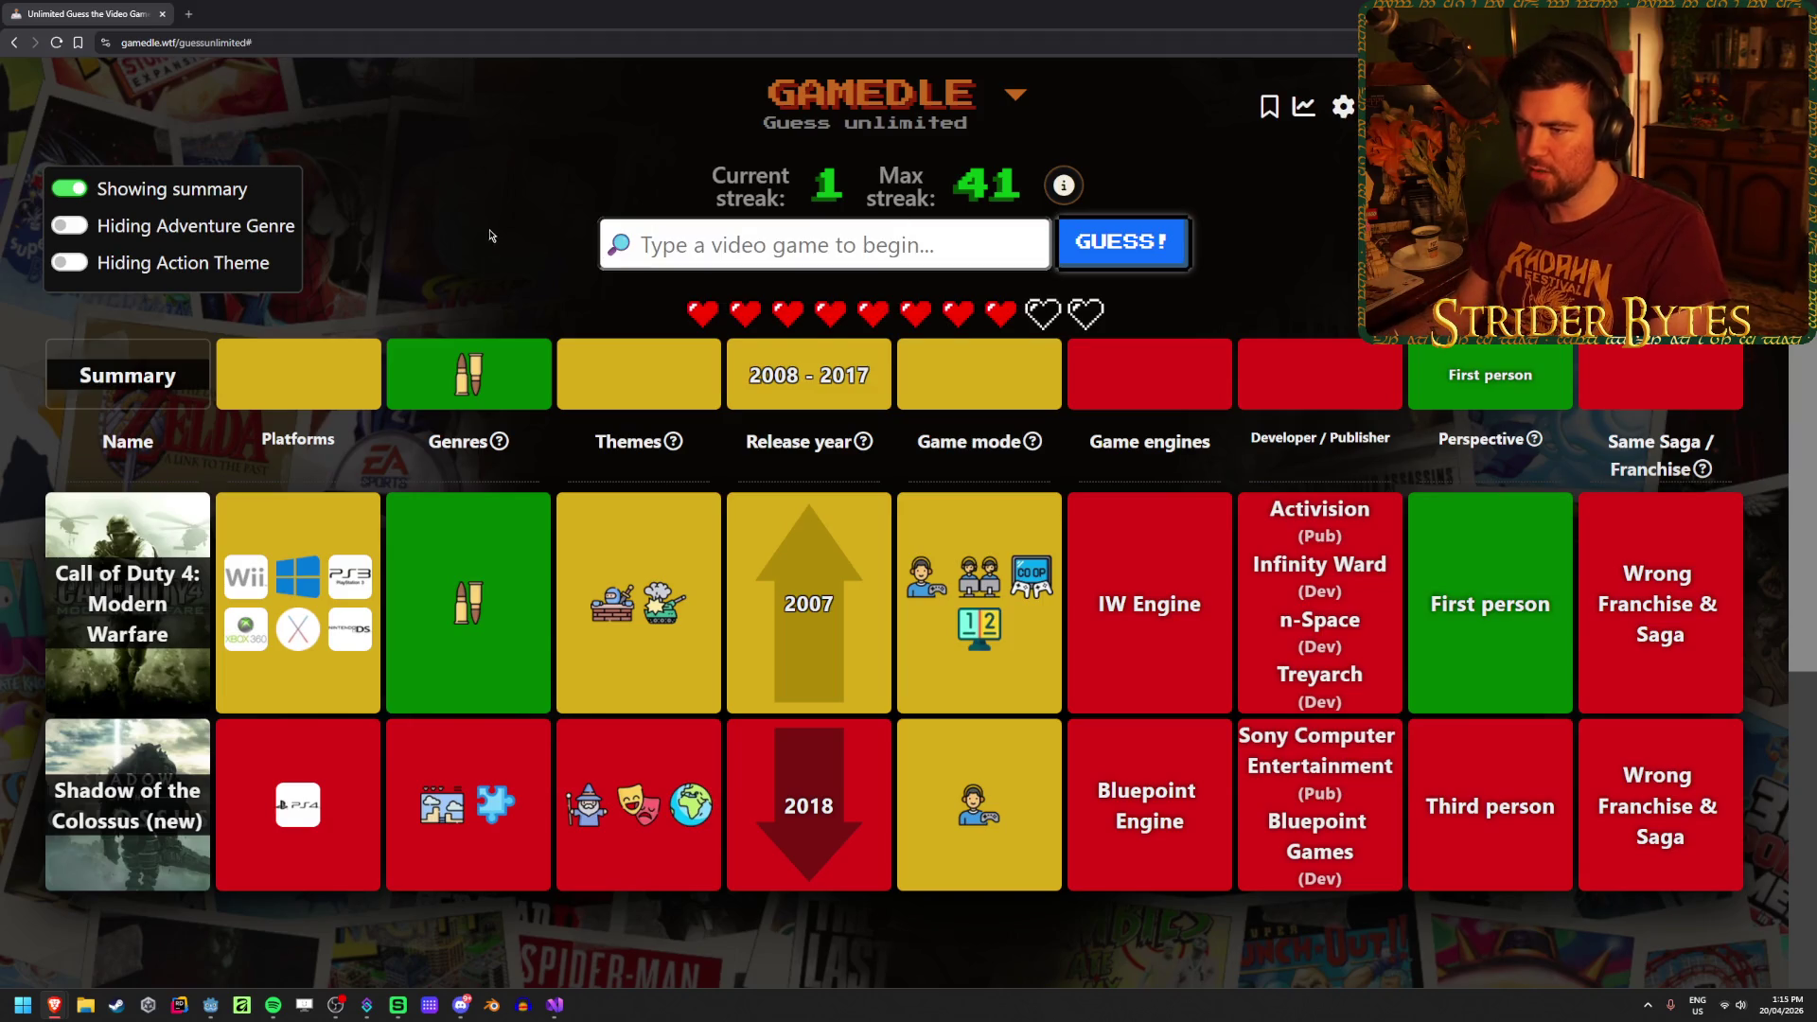
{"action": "type", "text": "c"}
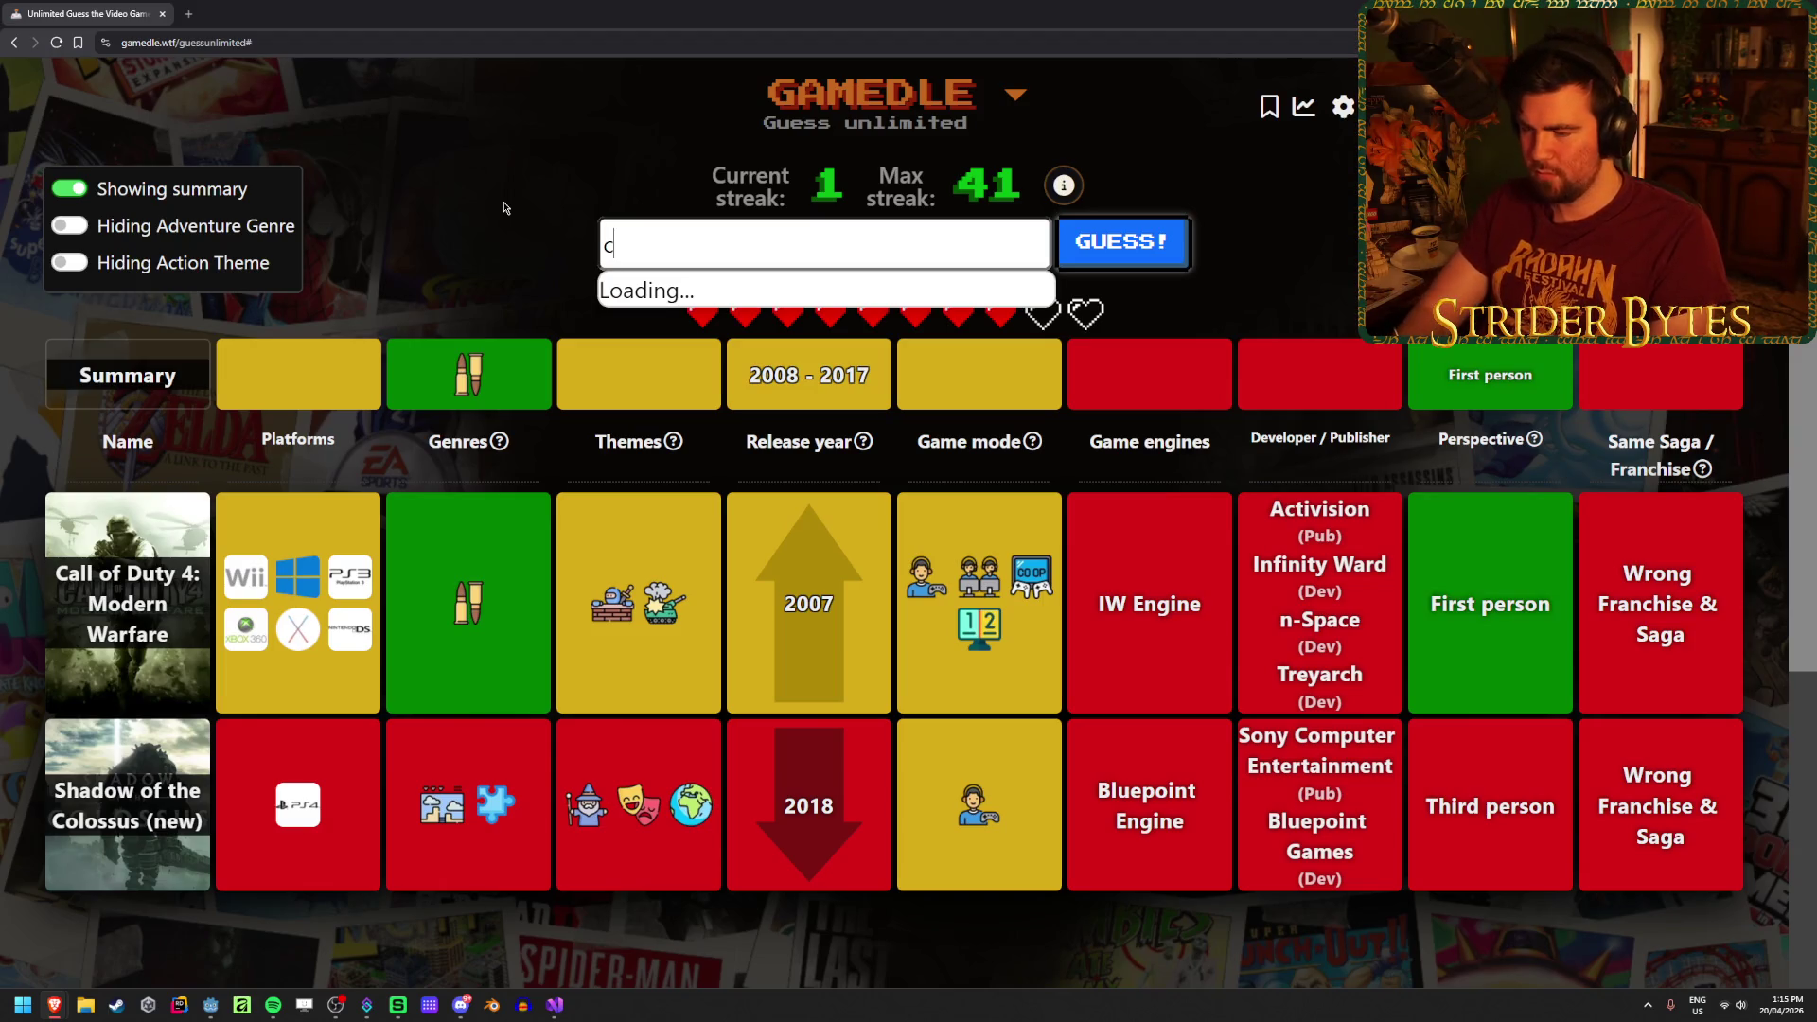
{"action": "type", "text": "ounter sti"}
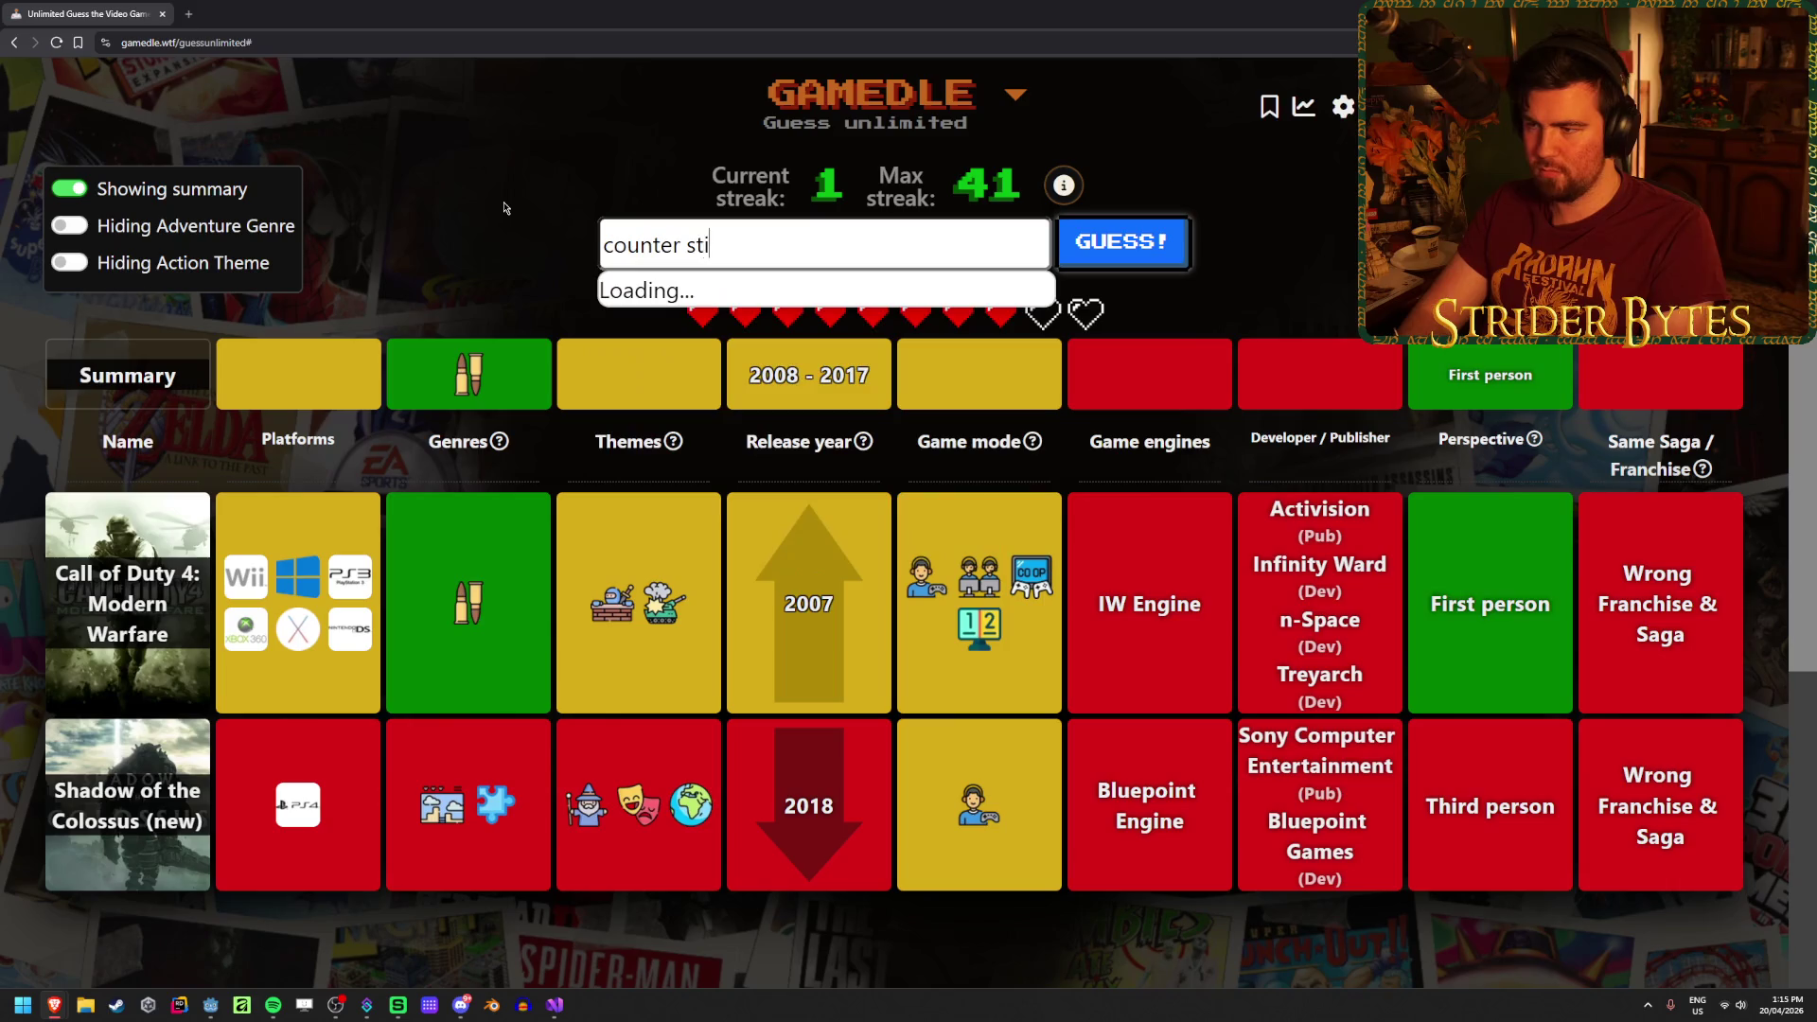
{"action": "type", "text": "rk"}
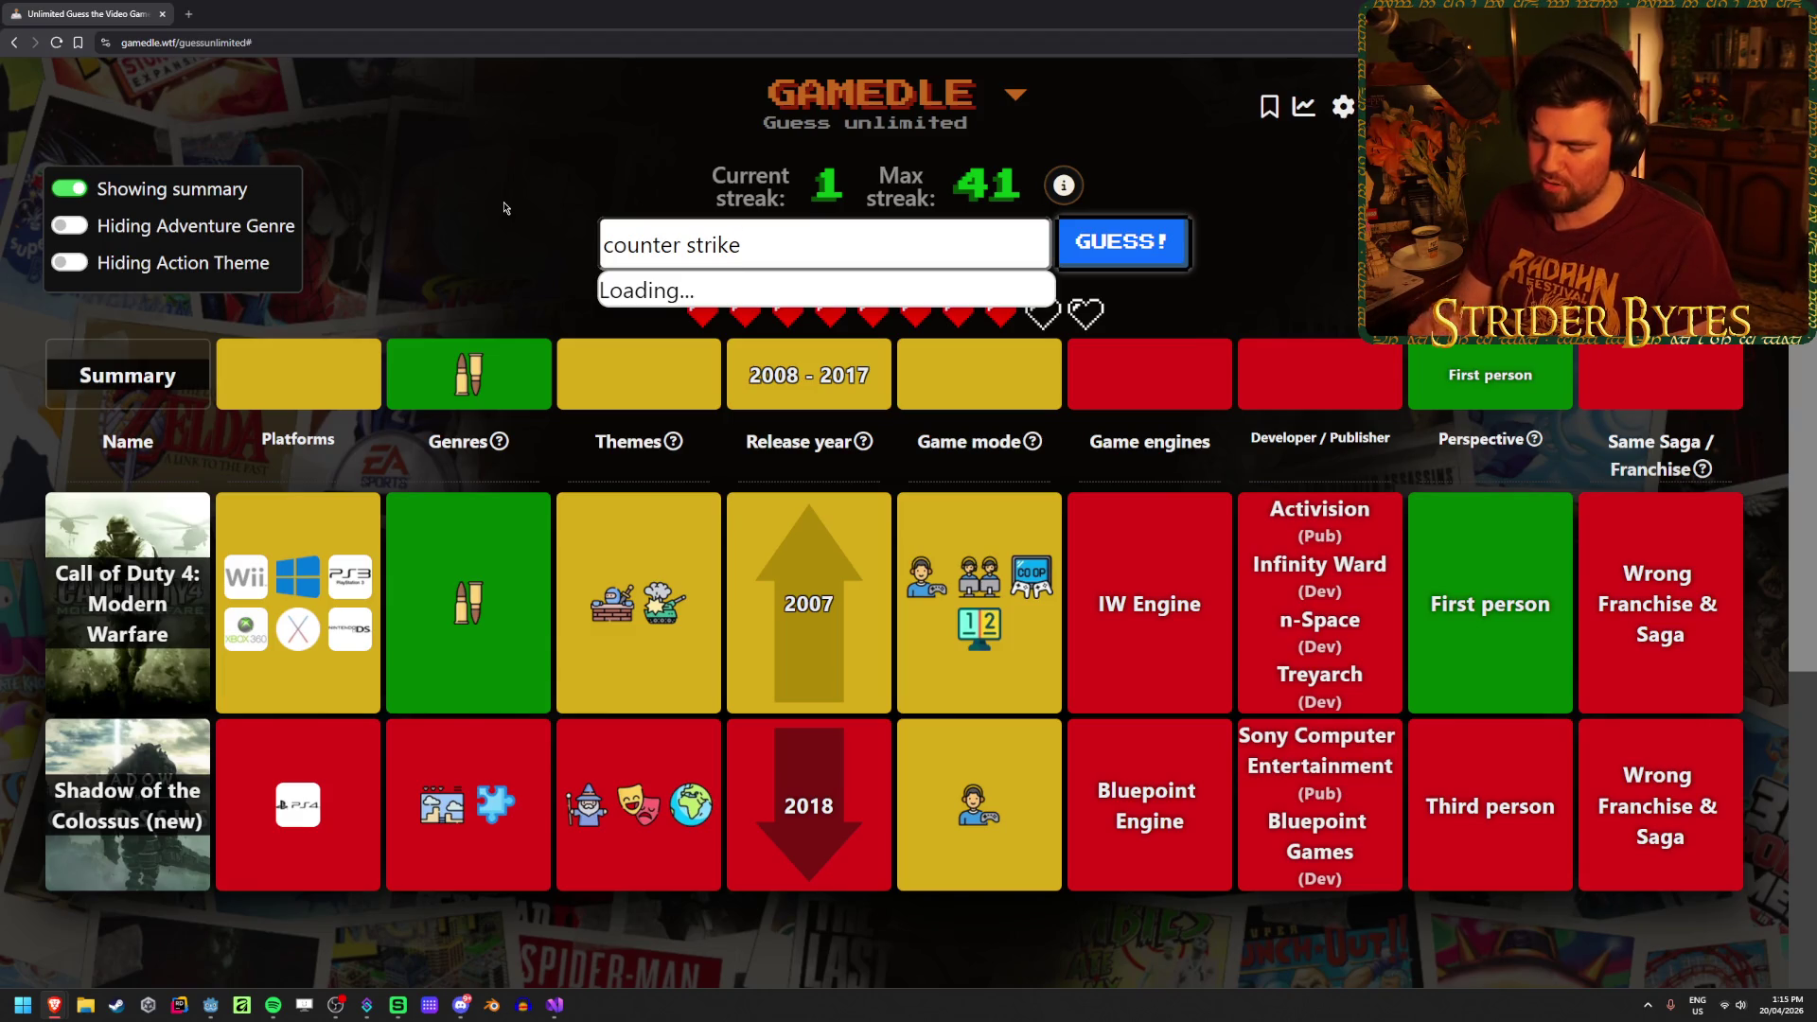
{"action": "key", "text": "Down"}
{"action": "key", "text": "Down"}
{"action": "key", "text": "Down"}
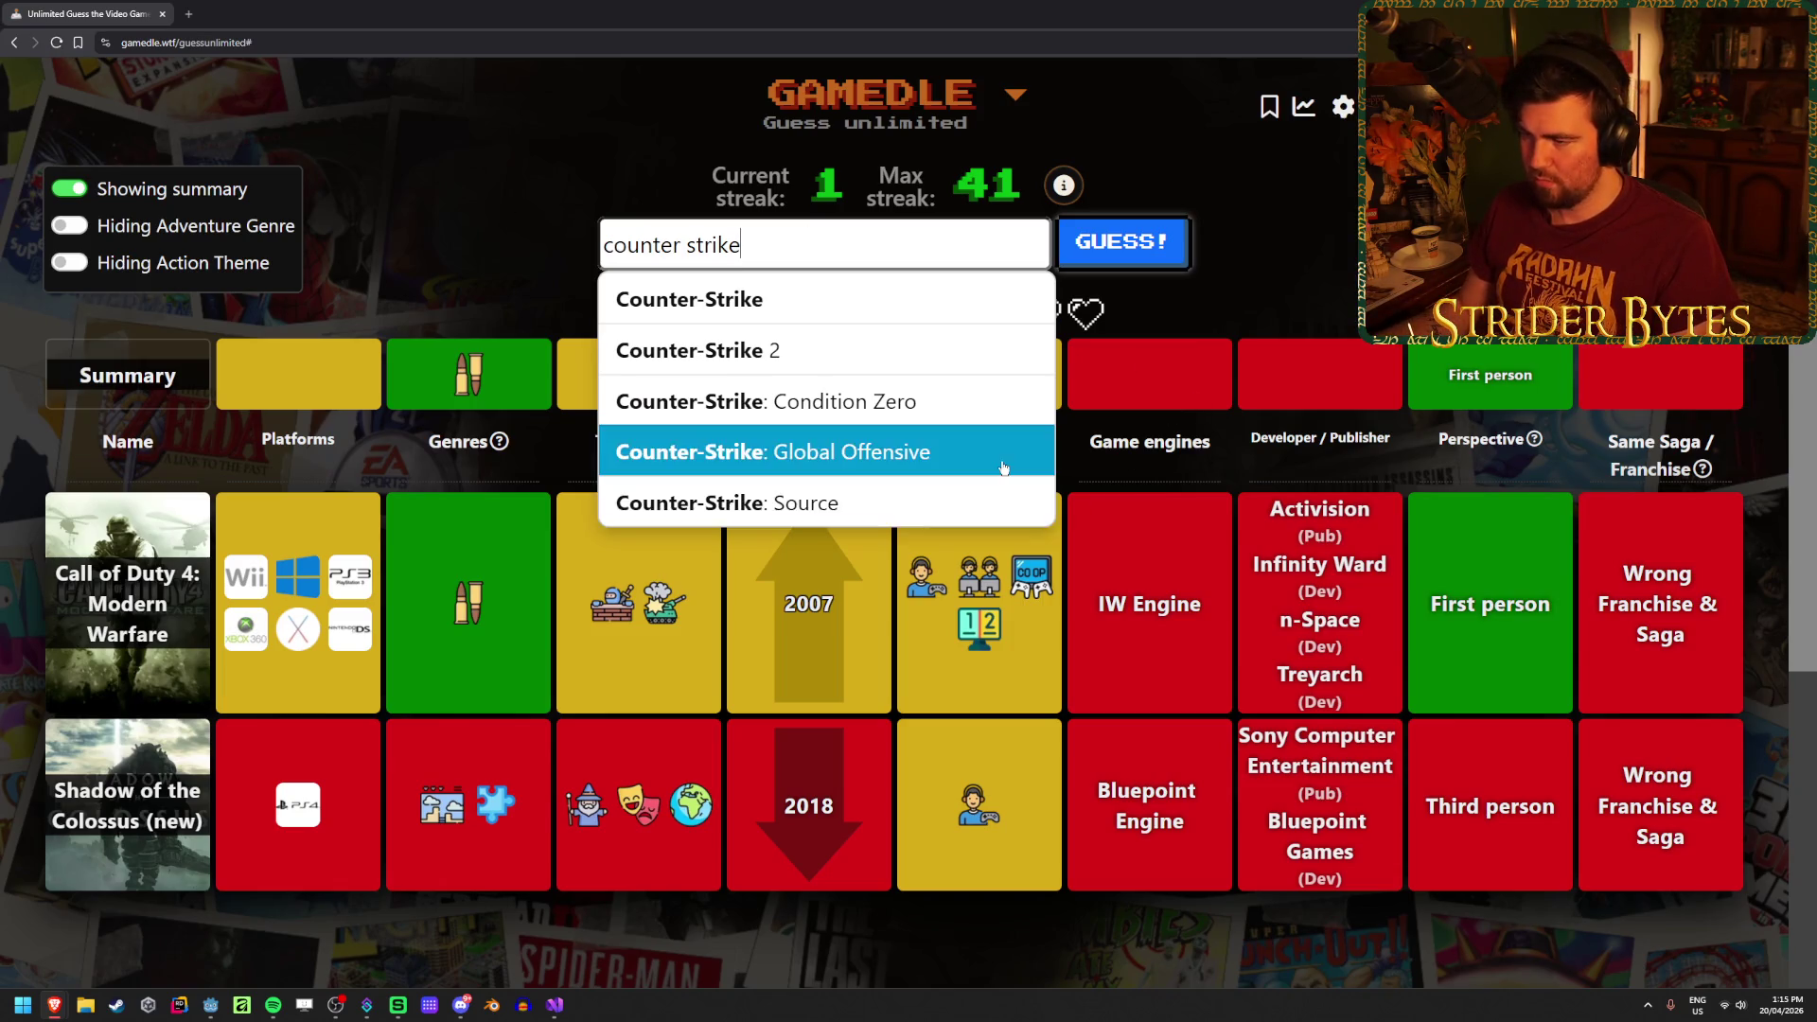
{"action": "key", "text": "Return"}
{"action": "key", "text": "Return"}
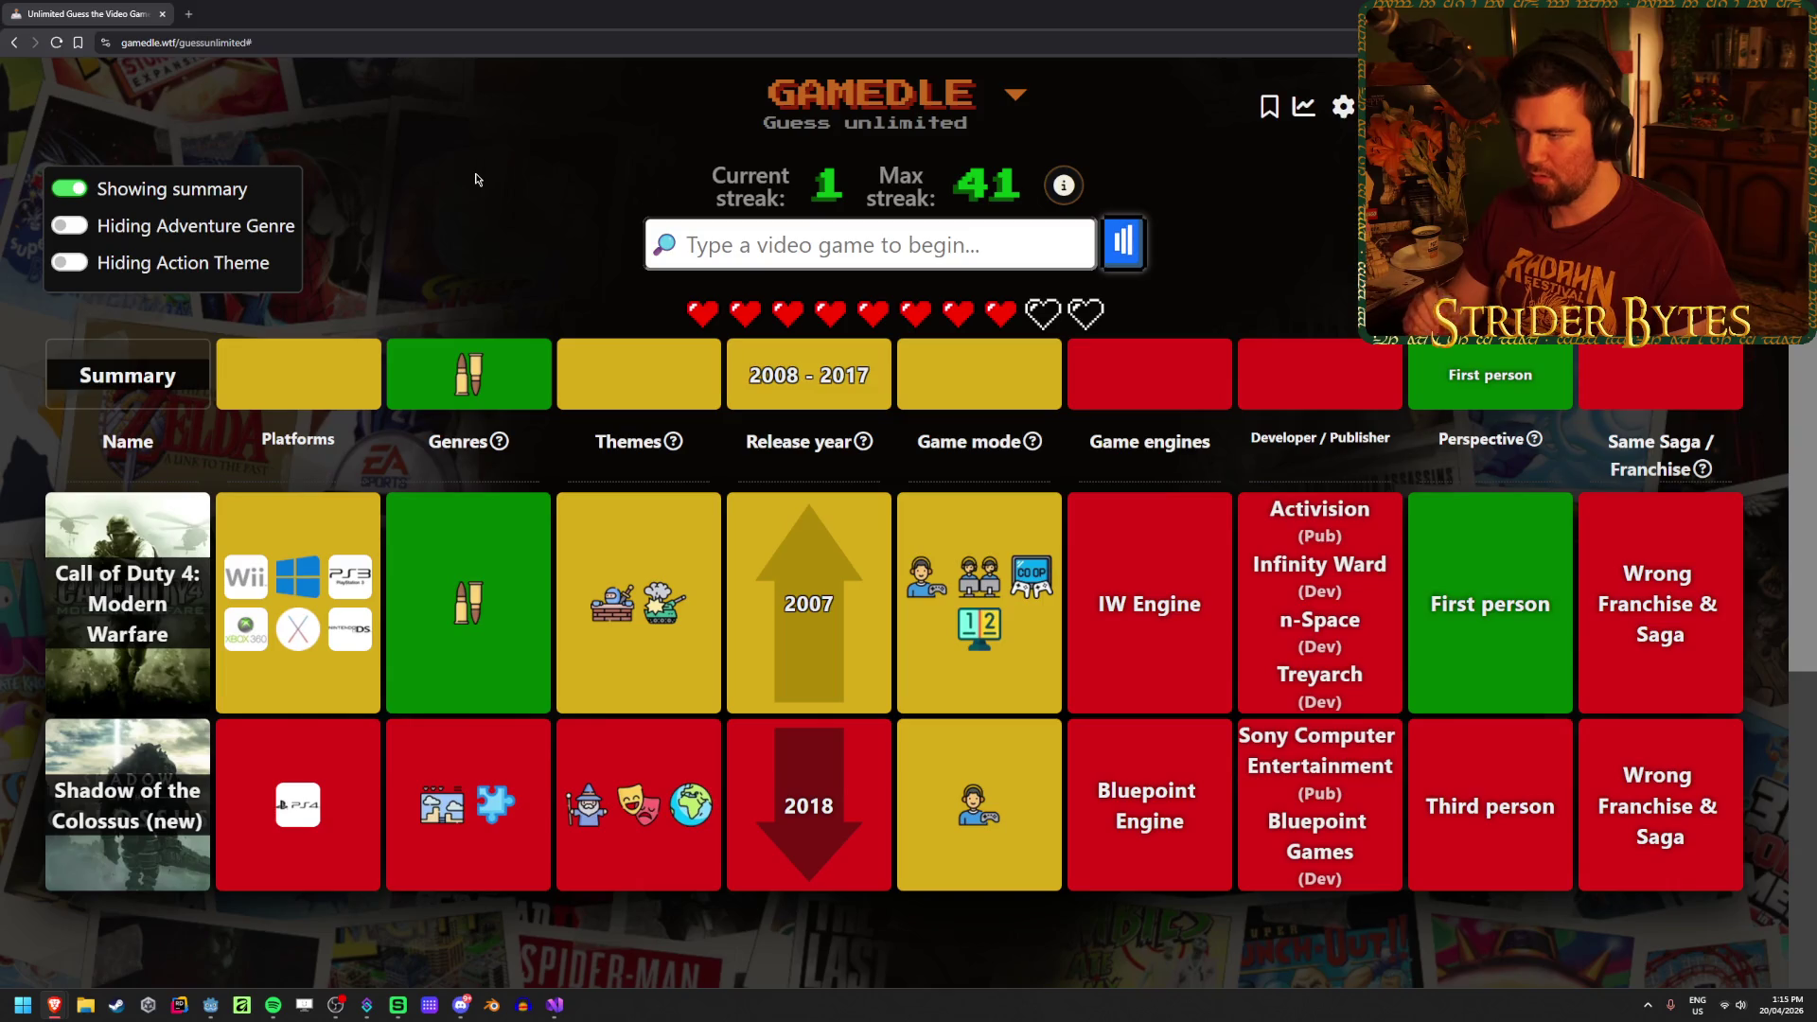
Step: Guess Counter-Strike: Global Offensive from the suggestions, then reload the Gamedle page
{"action": "left_click", "coordinate": [705, 224]}
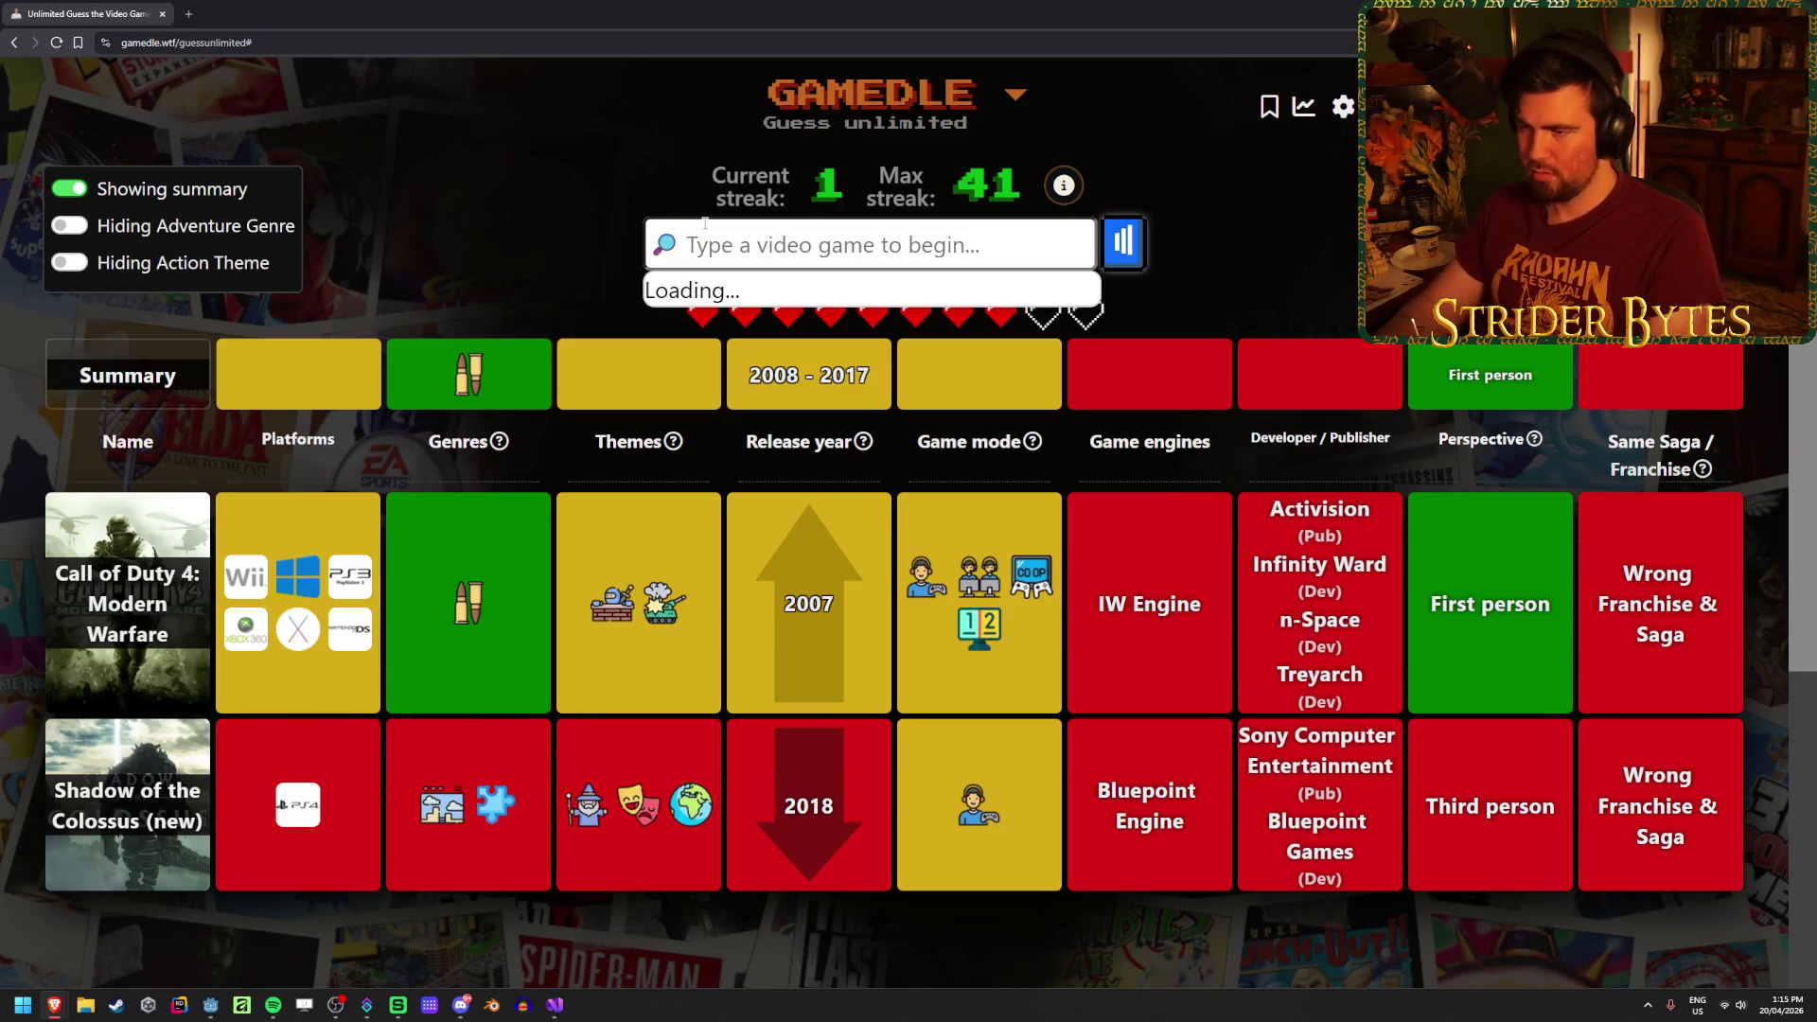
{"action": "type", "text": "counter"}
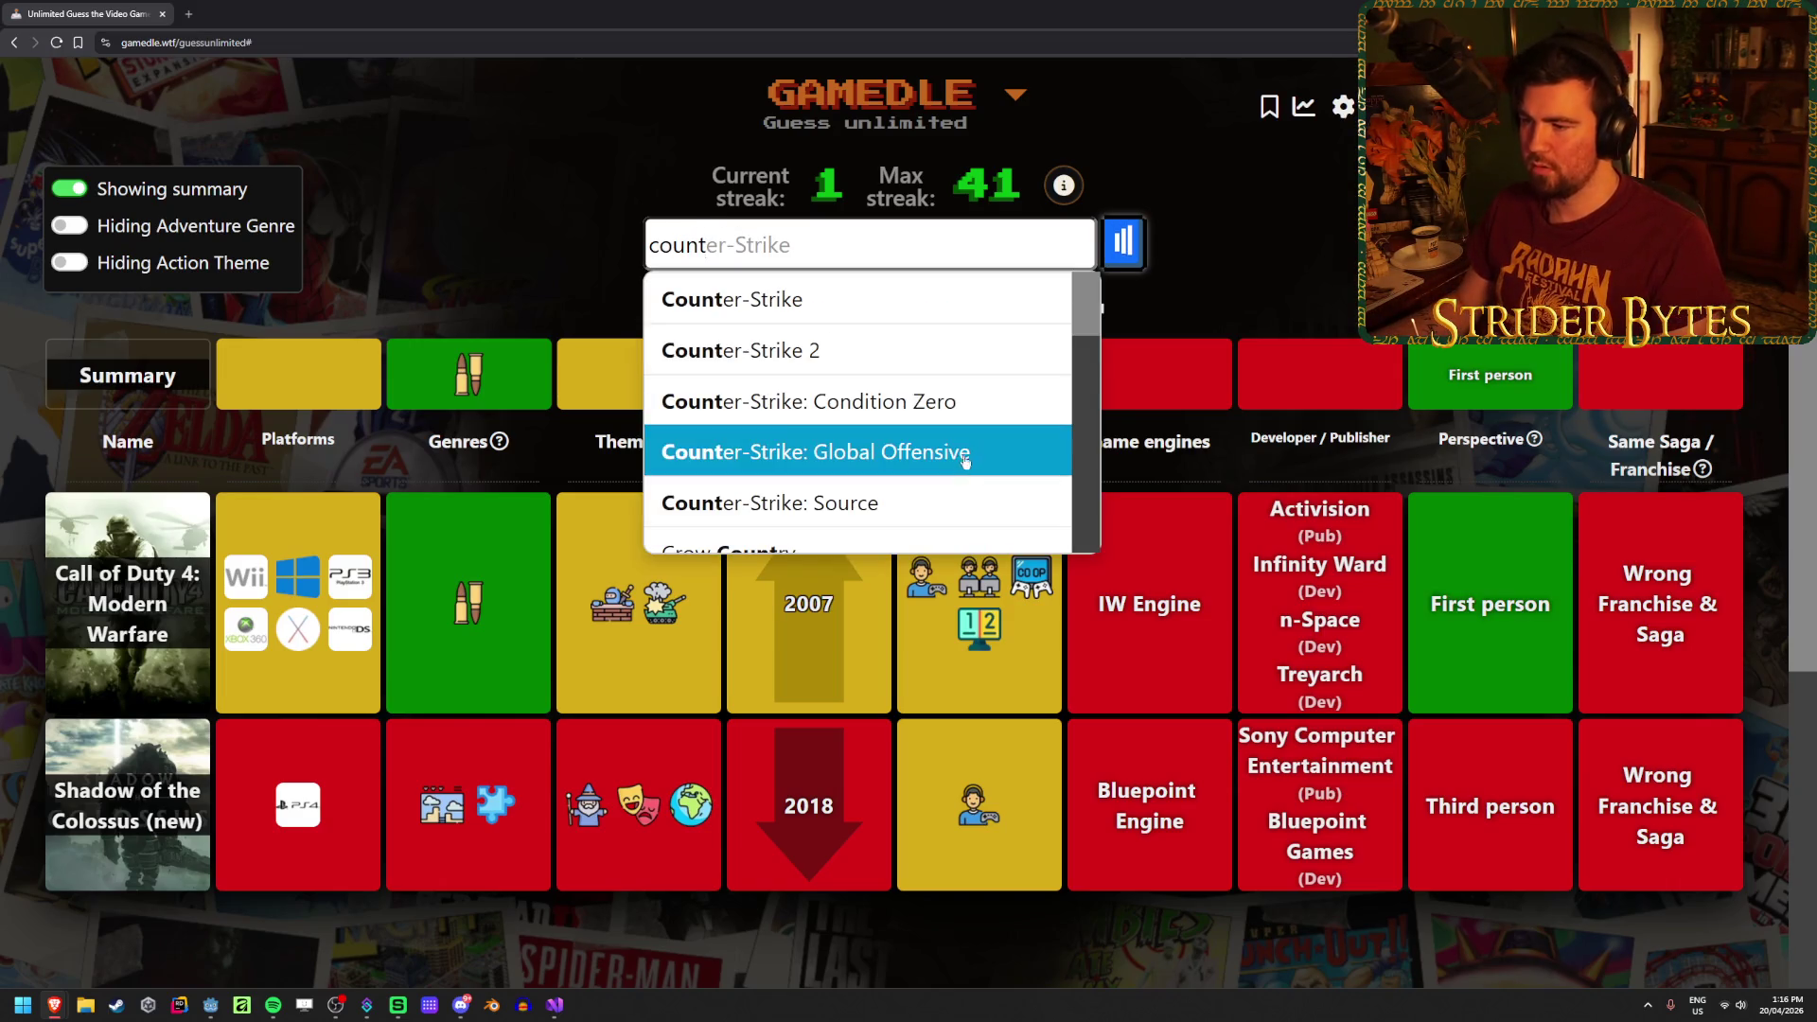
{"action": "left_click", "coordinate": [965, 461]}
{"action": "left_click", "coordinate": [1132, 260]}
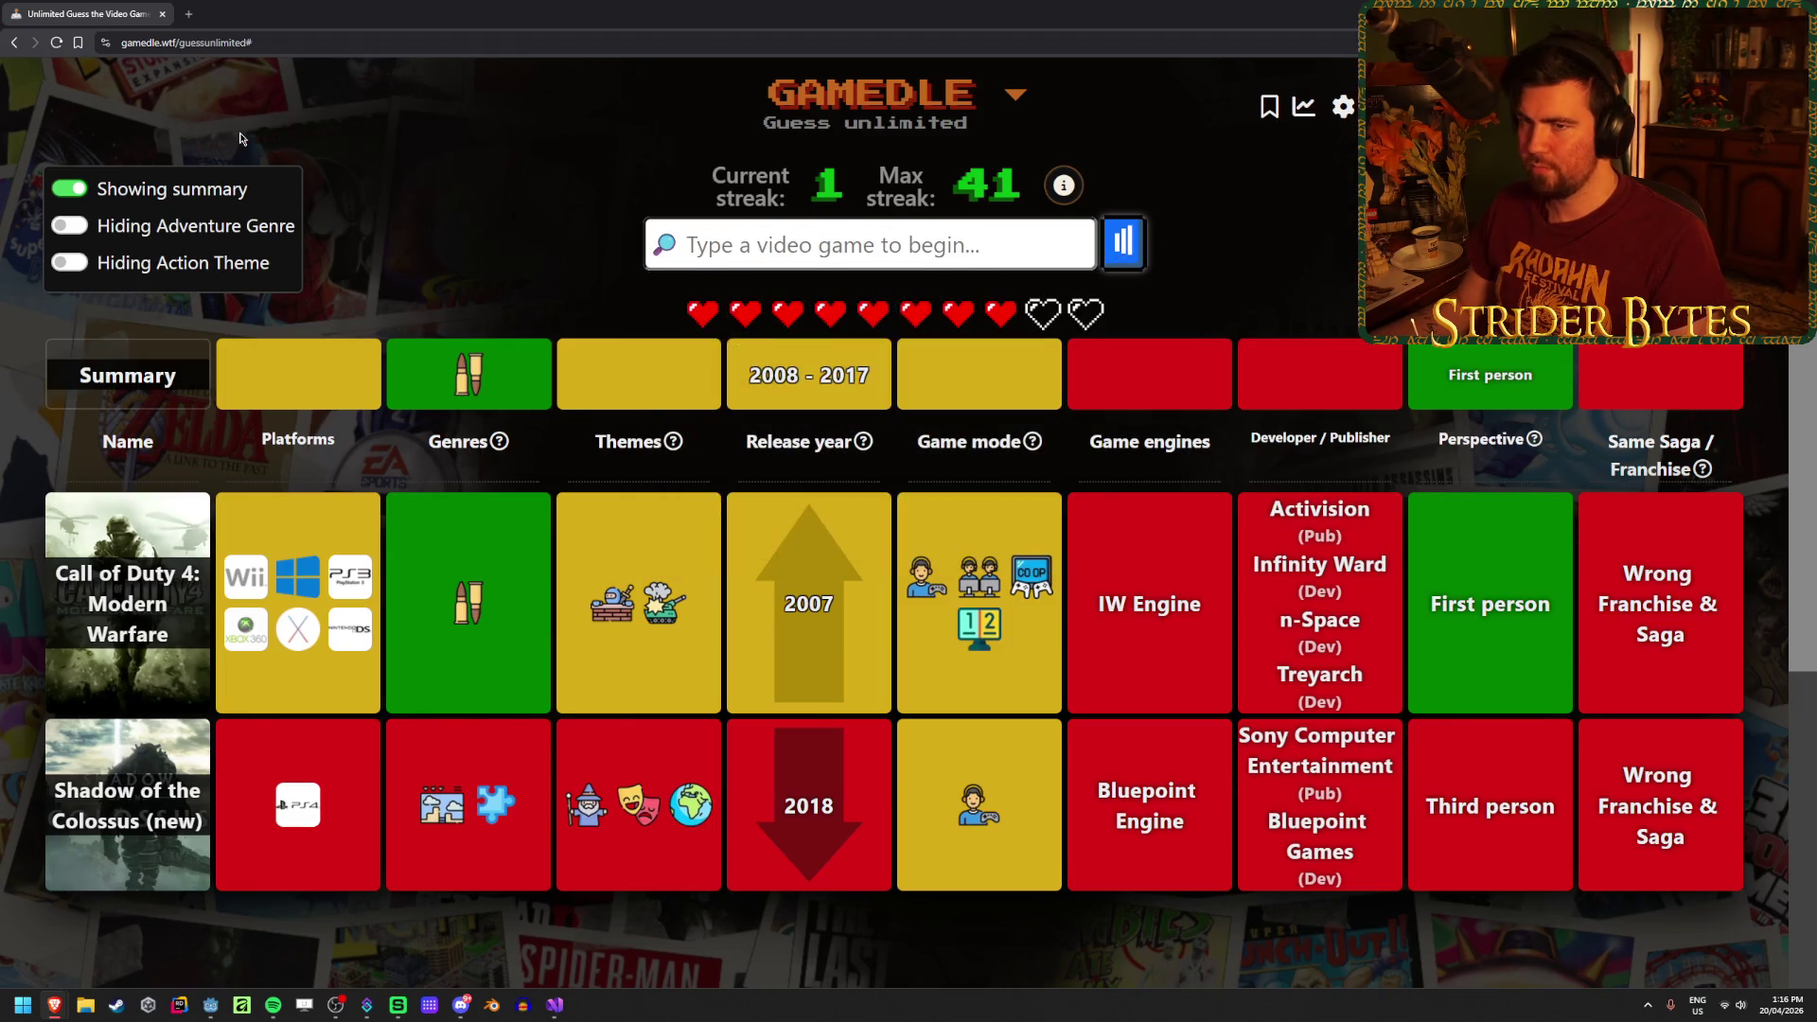
{"action": "left_click", "coordinate": [54, 44]}
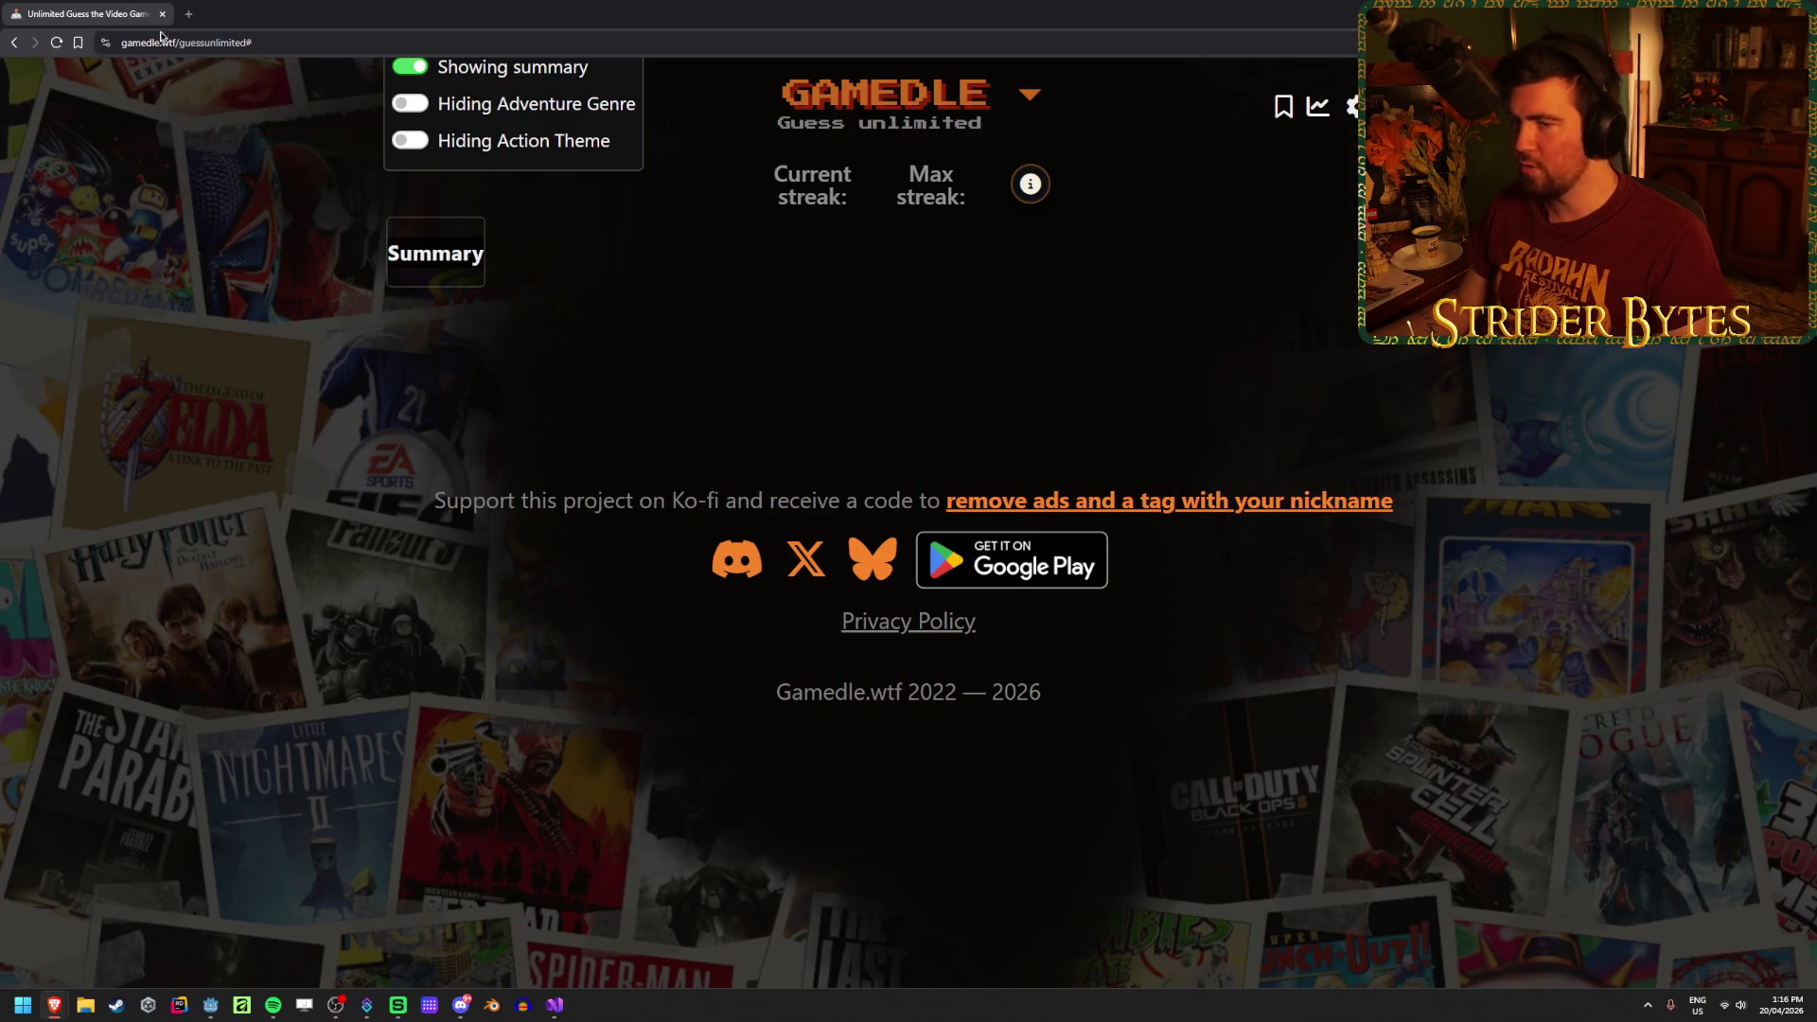
{"action": "left_click", "coordinate": [188, 13]}
Step: Load lostgamer.io/guessr/elden-ring and close the Gamedle tab
{"action": "type", "text": "elden"}
{"action": "key", "text": "Up"}
{"action": "key", "text": "Up"}
{"action": "key", "text": "Up"}
{"action": "key", "text": "Return"}
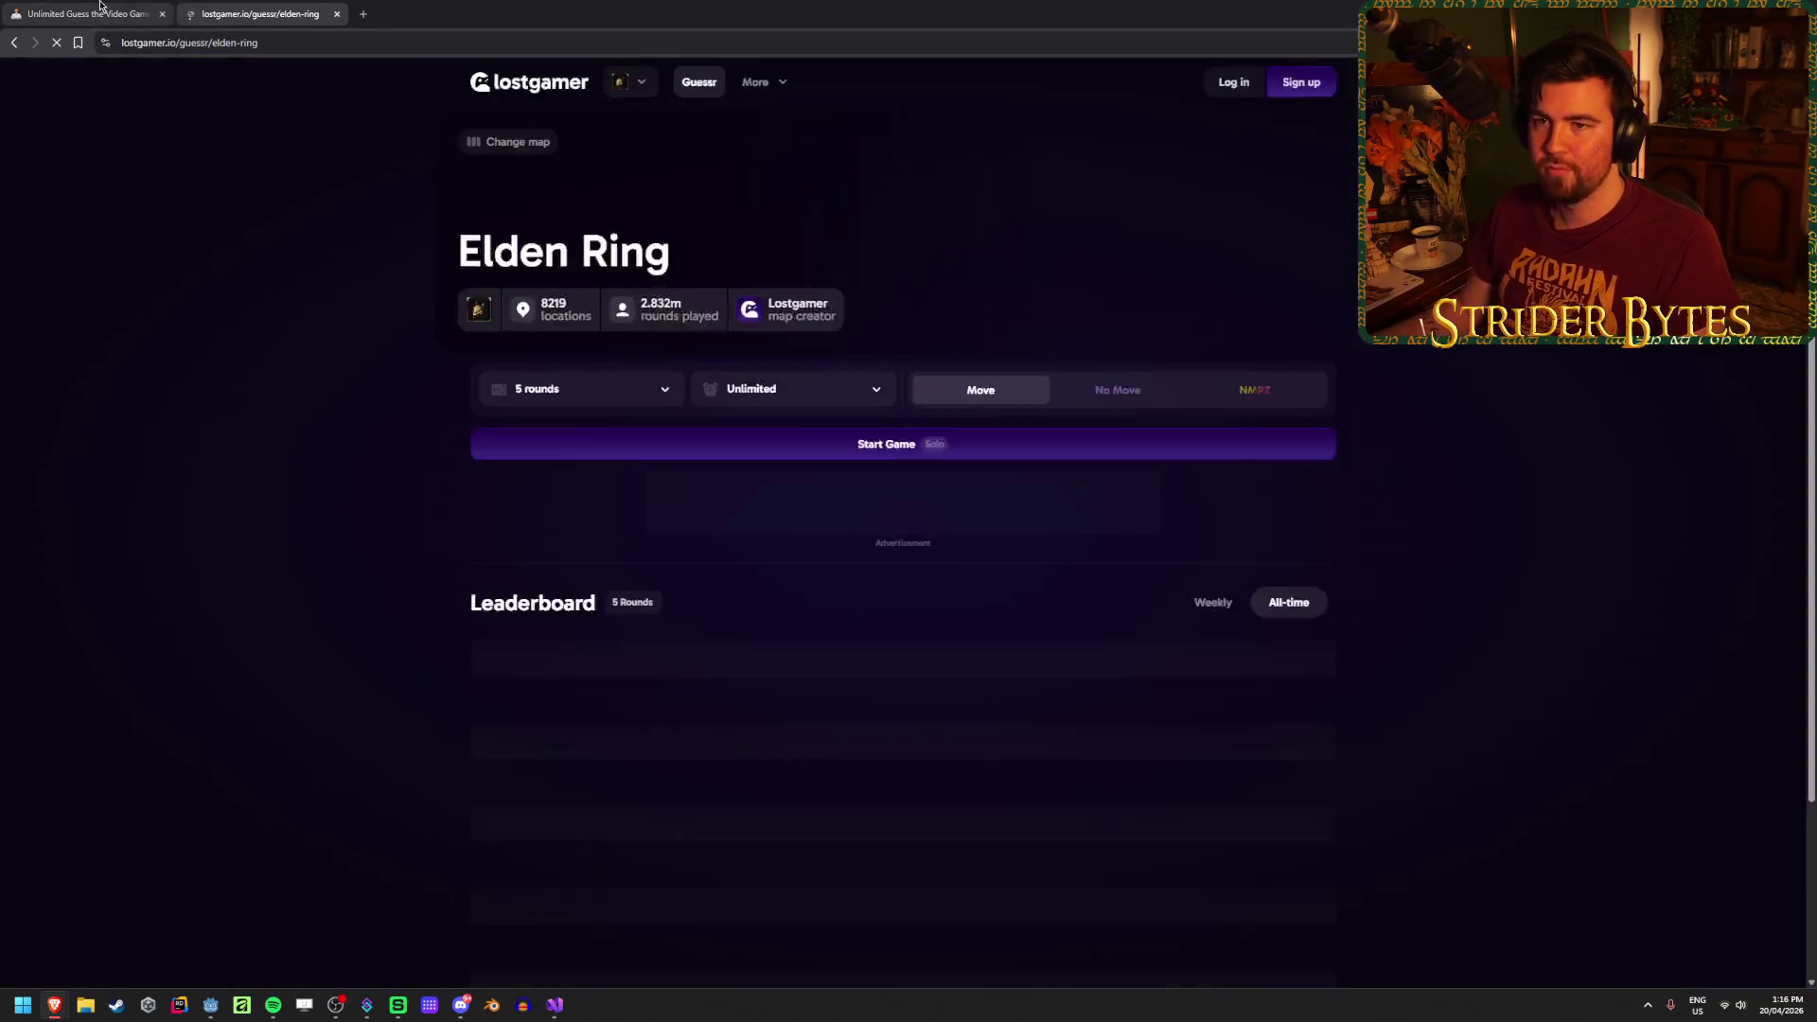
{"action": "left_click", "coordinate": [95, 13]}
{"action": "key", "text": "ctrl+w"}
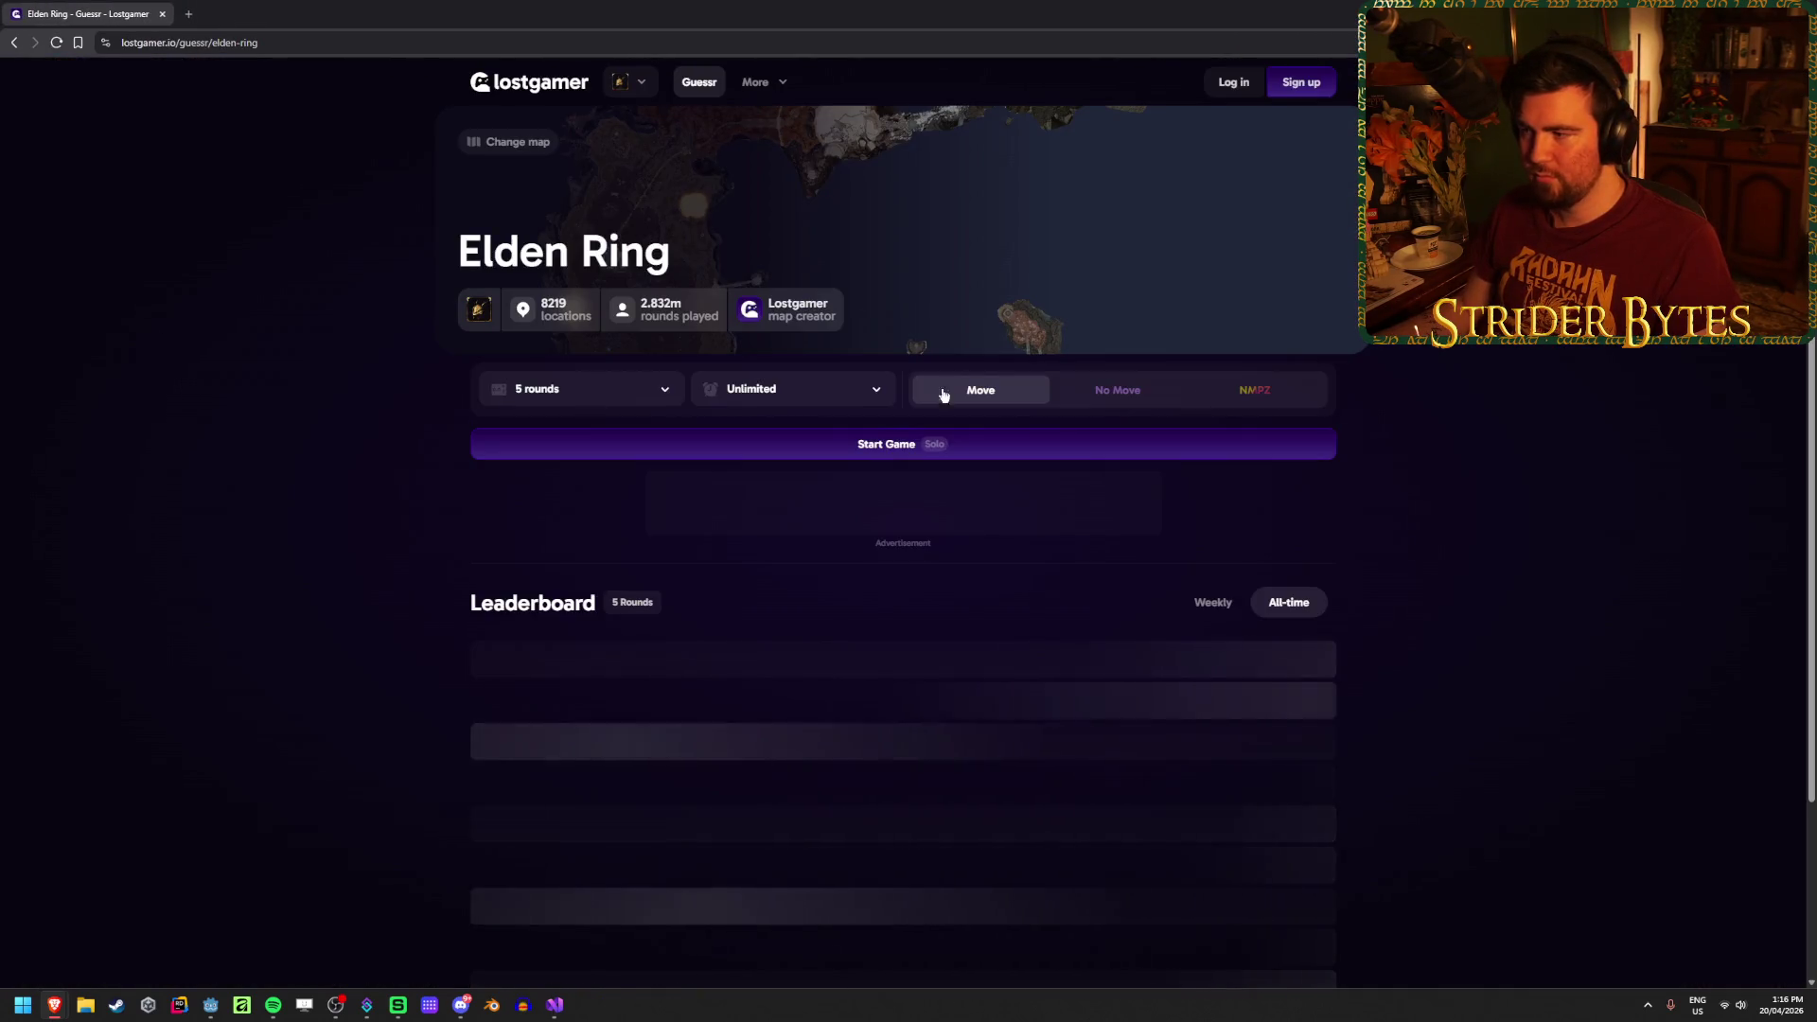
Step: Start an Elden Ring game in NMPZ mode with an Unlimited time limit
{"action": "left_click", "coordinate": [1262, 392]}
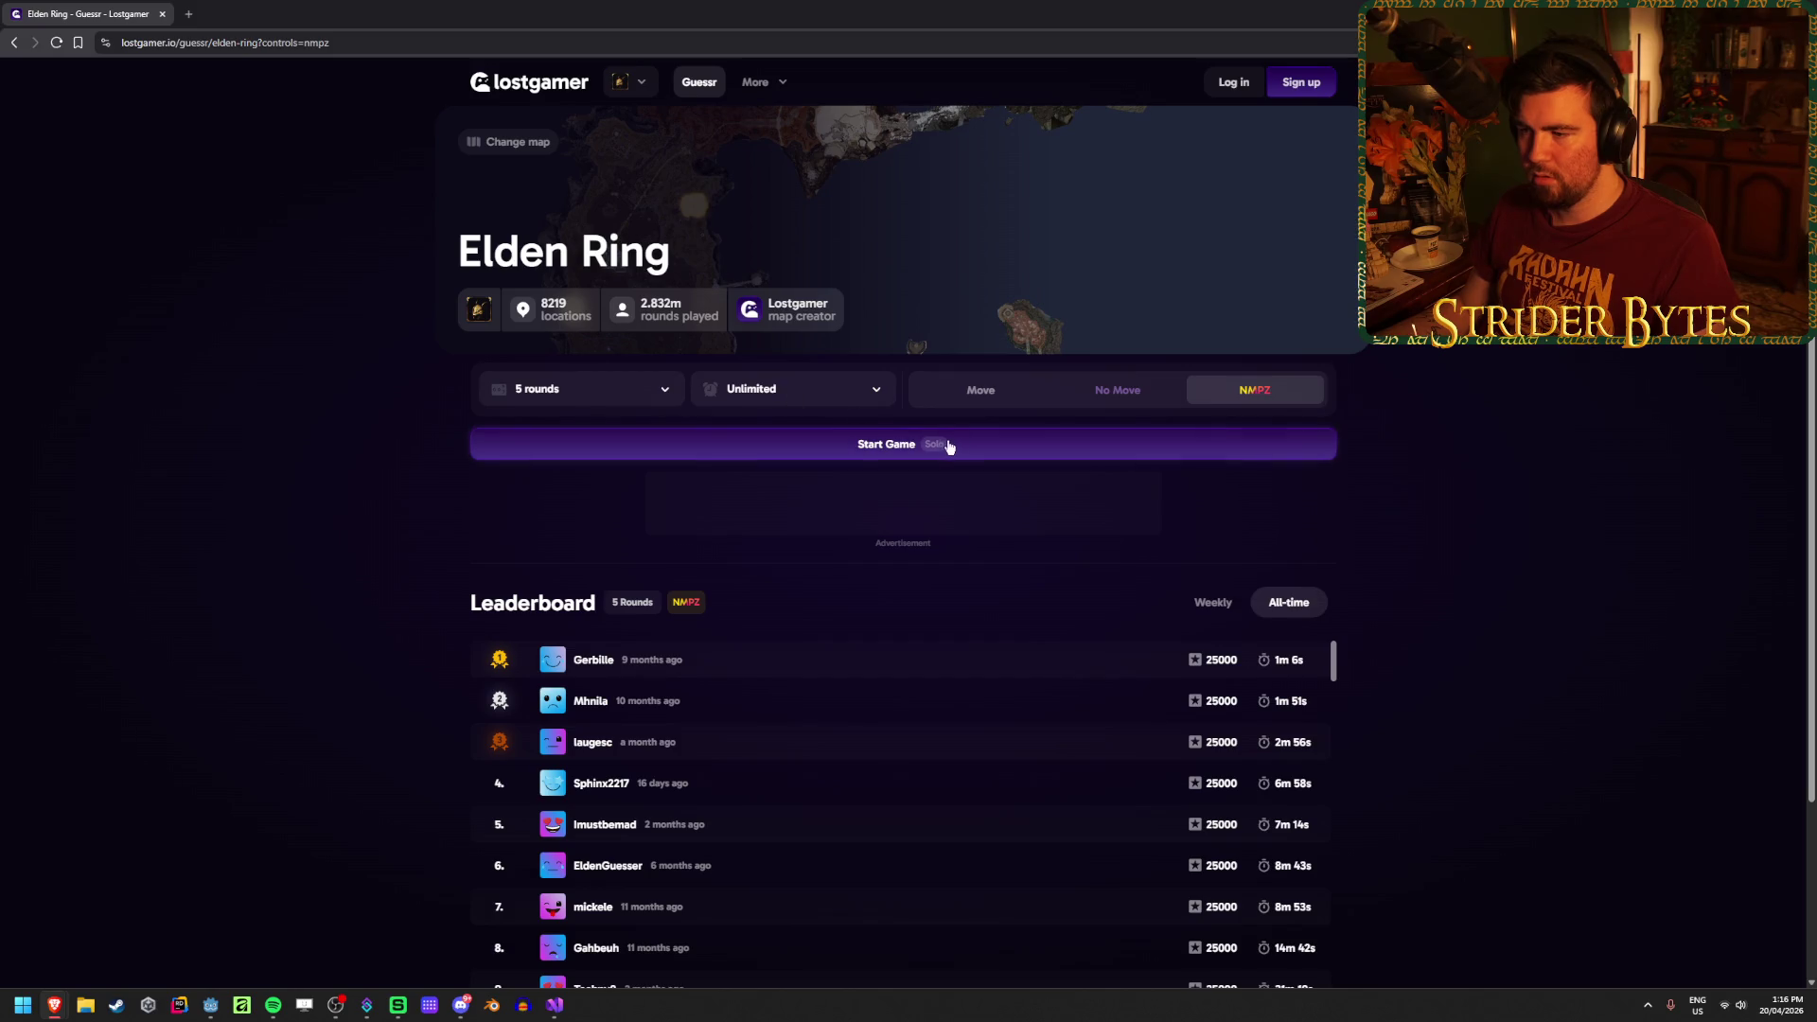
{"action": "left_click", "coordinate": [767, 391]}
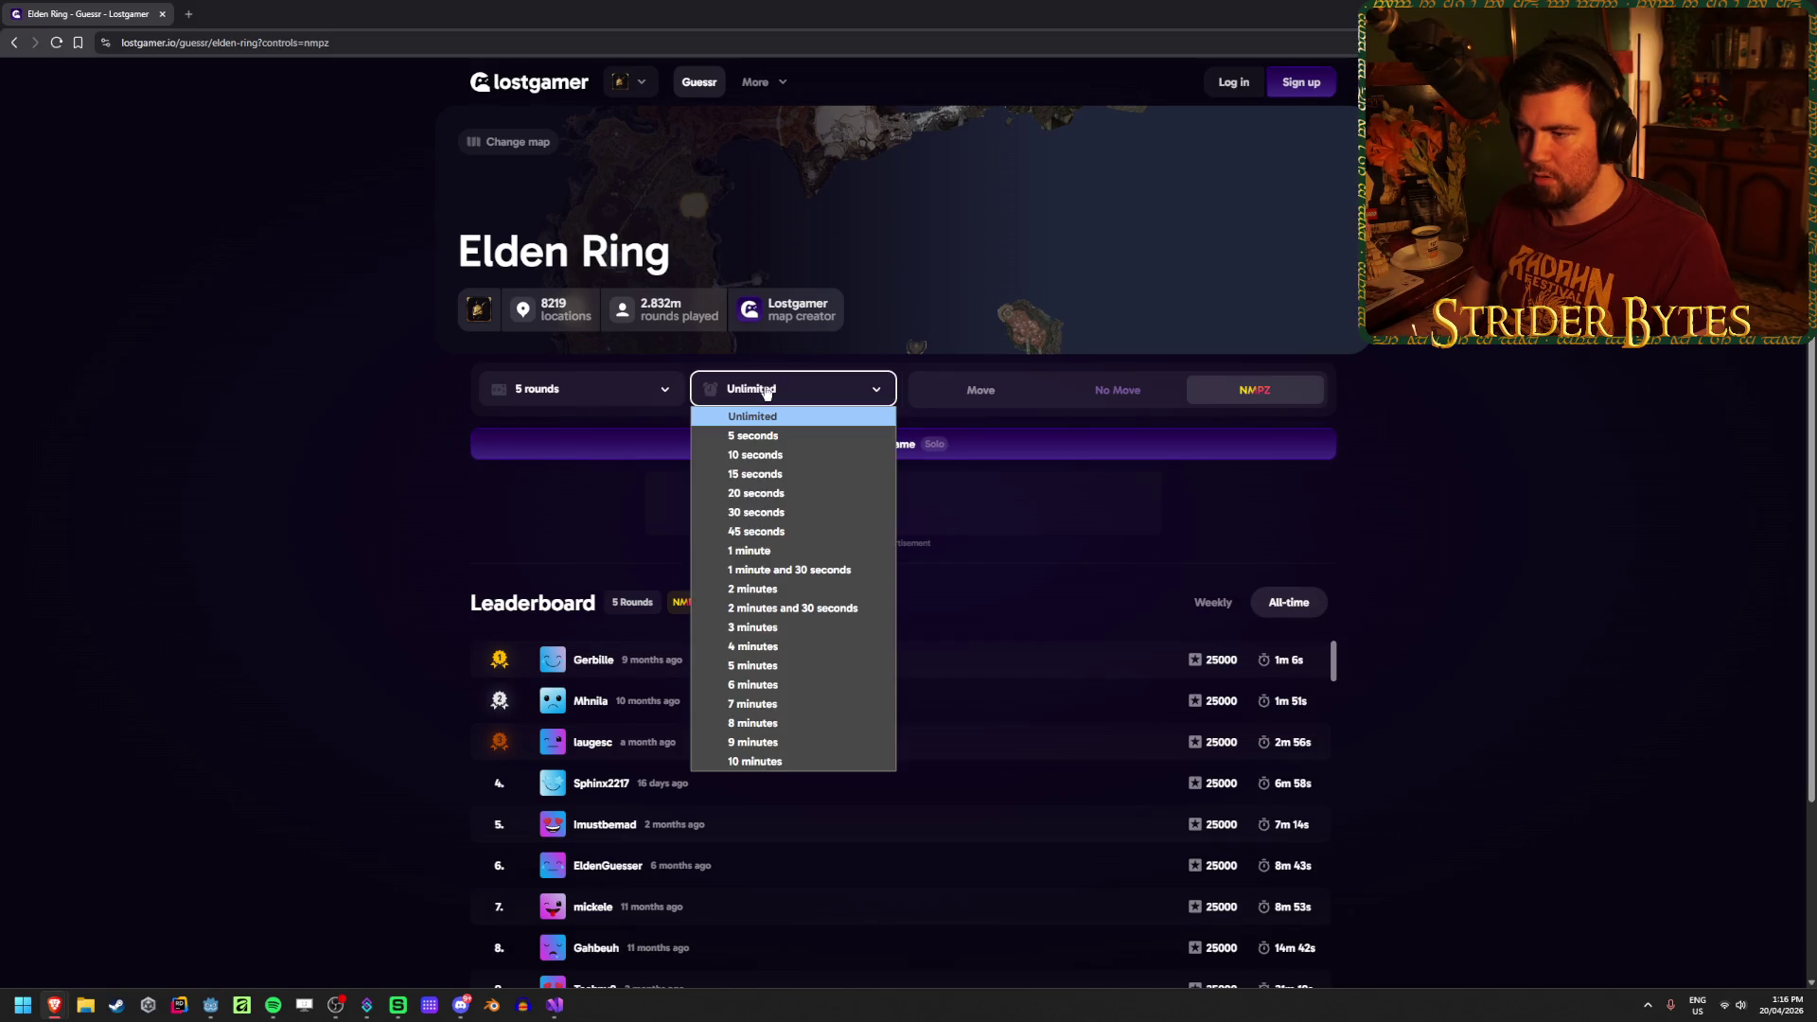
{"action": "left_click", "coordinate": [768, 436]}
{"action": "left_click", "coordinate": [743, 388]}
{"action": "left_click", "coordinate": [757, 414]}
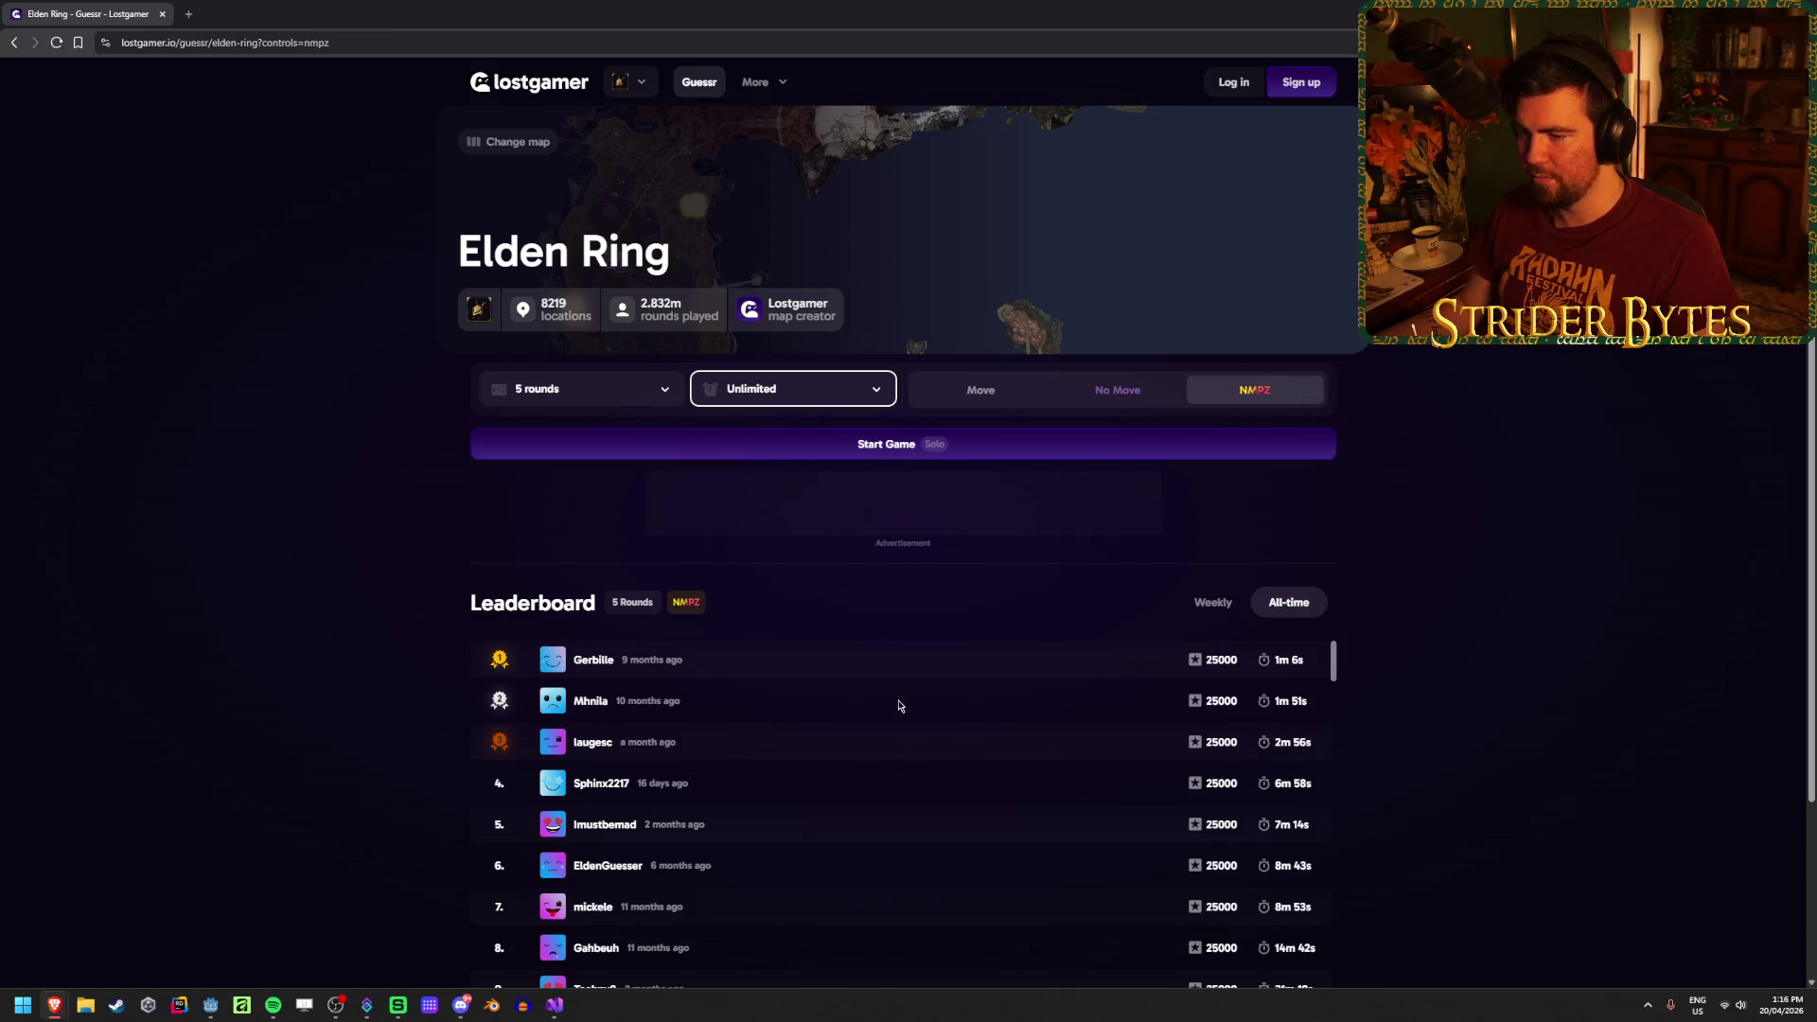
{"action": "left_click", "coordinate": [901, 443]}
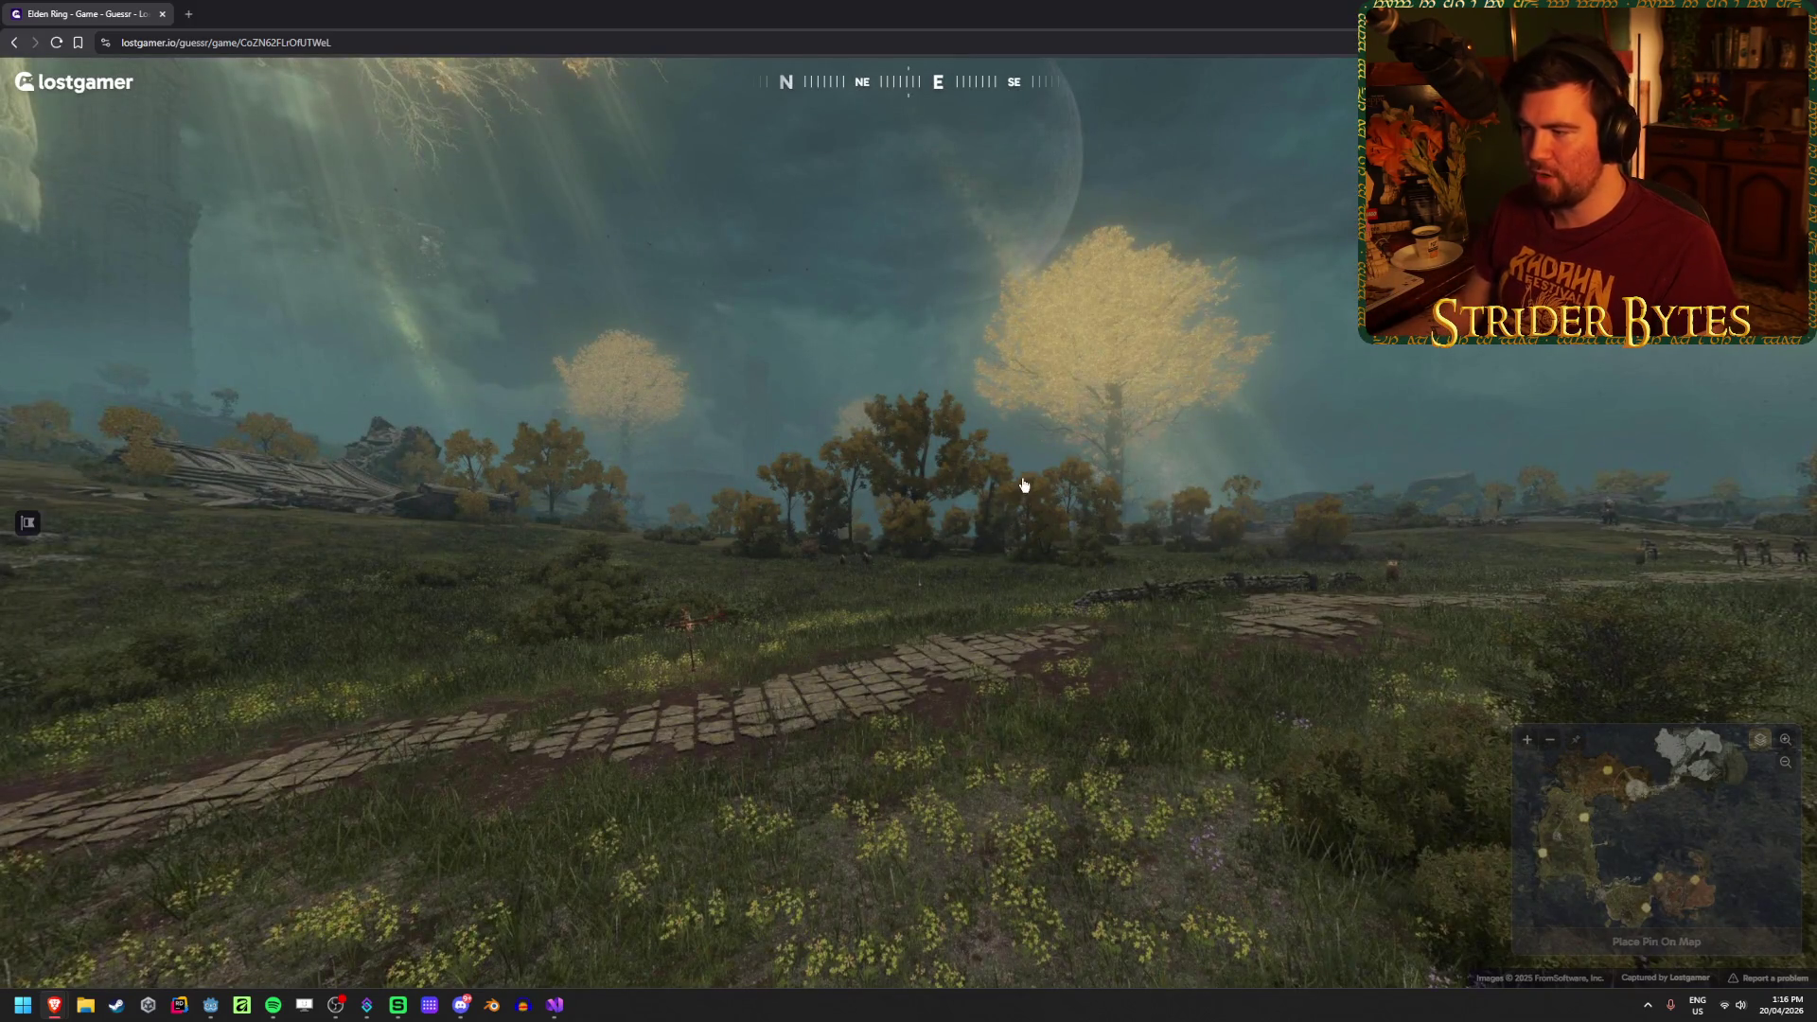
Step: Zoom and pan the minimap toward the dark region with the river and ruins
{"action": "mouse_move", "coordinate": [1667, 851]}
{"action": "scroll", "coordinate": [1504, 812], "scroll_direction": "up", "scroll_amount": 4}
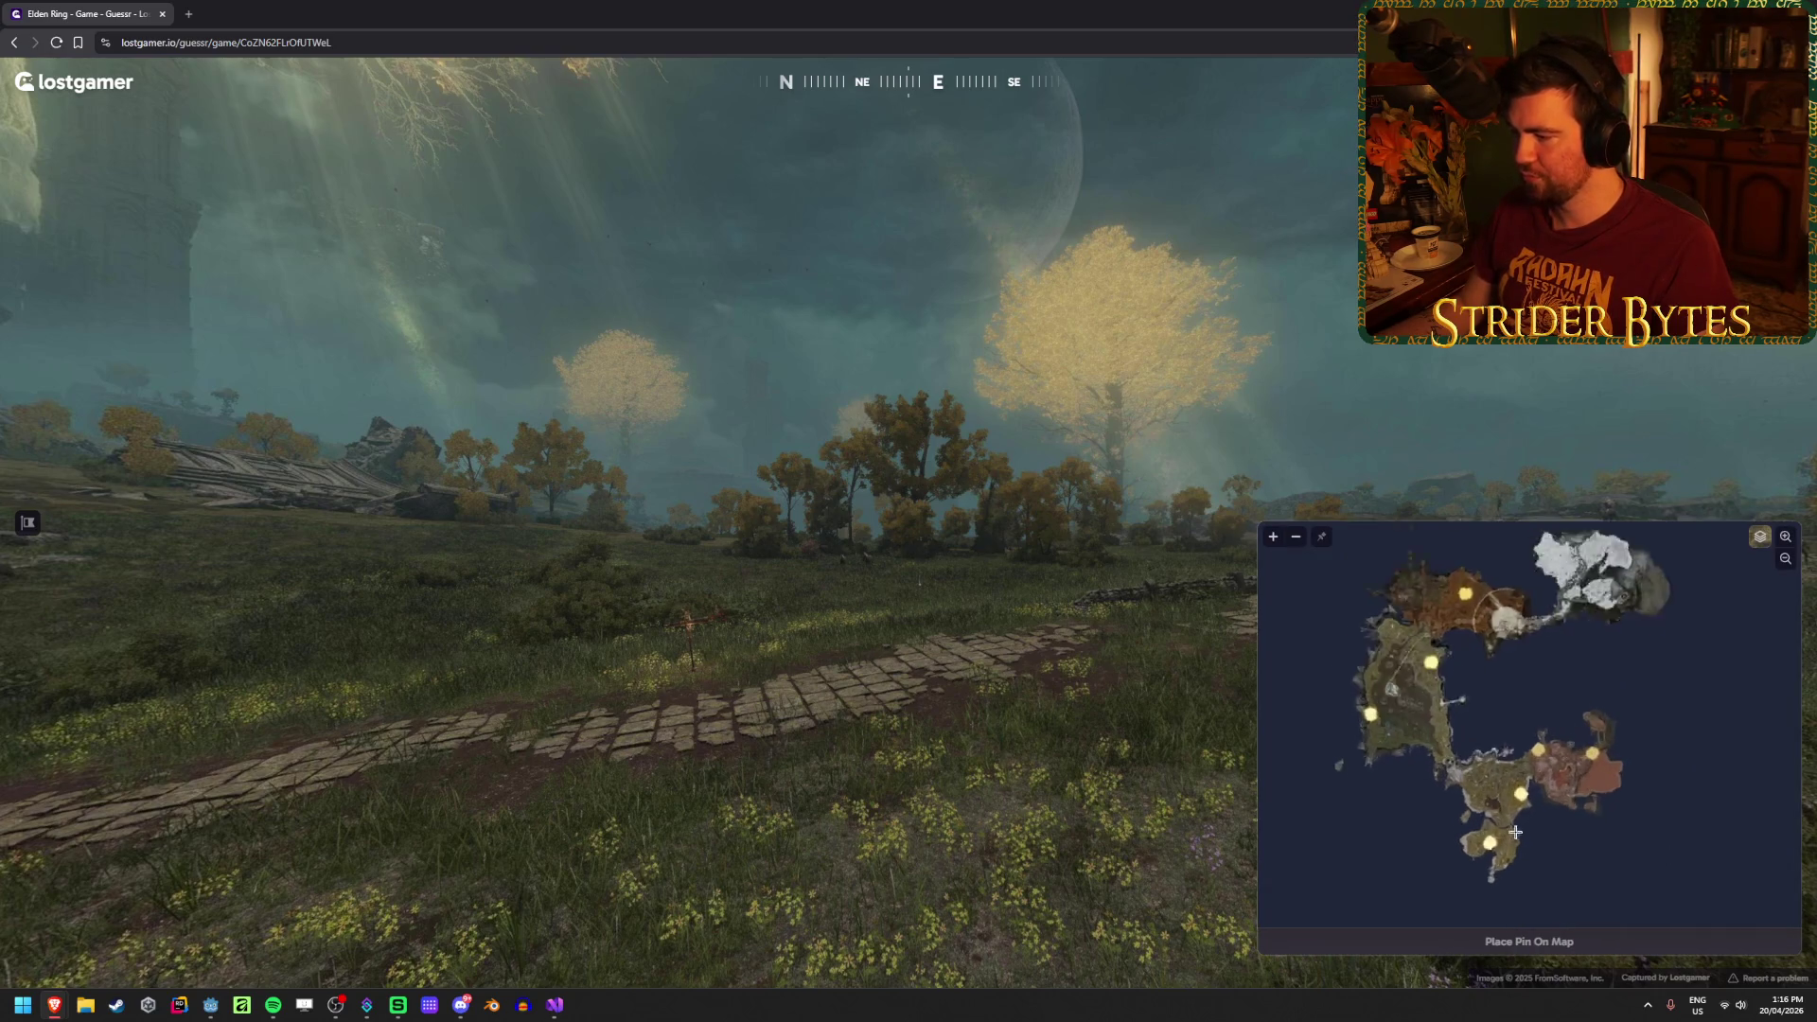
{"action": "scroll", "coordinate": [1472, 725], "scroll_direction": "up", "scroll_amount": 3}
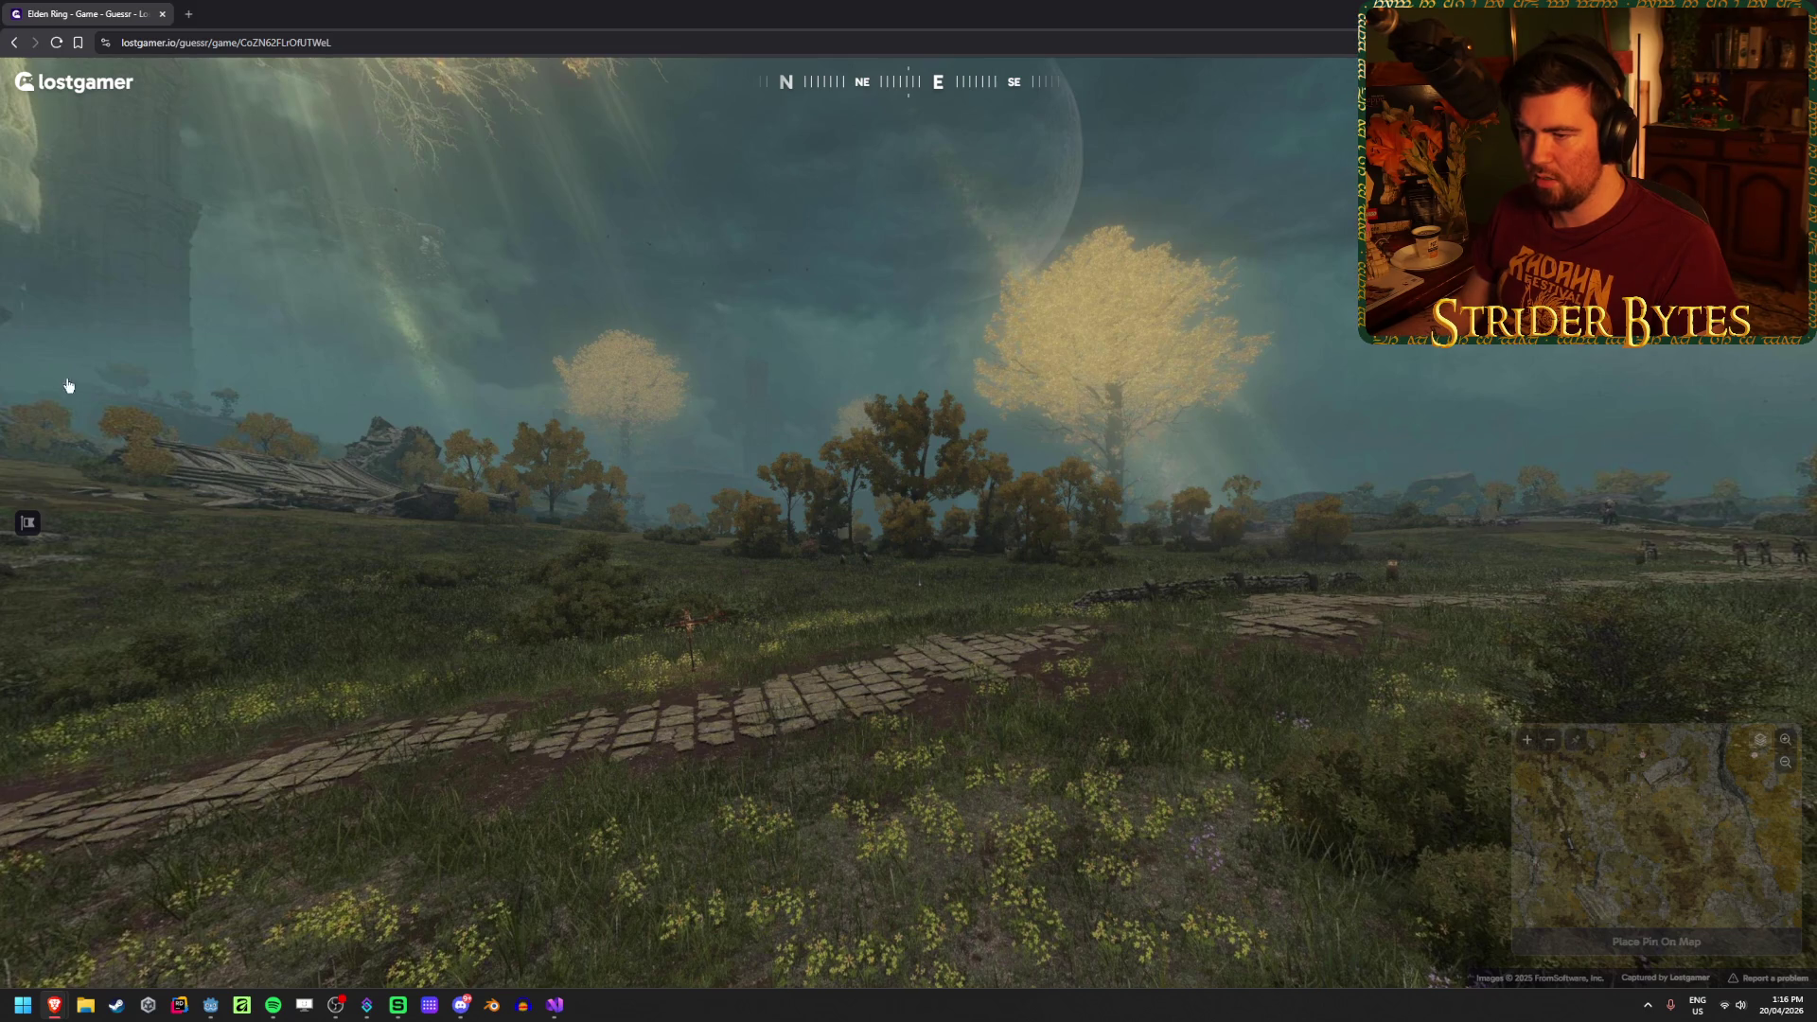
{"action": "mouse_move", "coordinate": [1533, 849]}
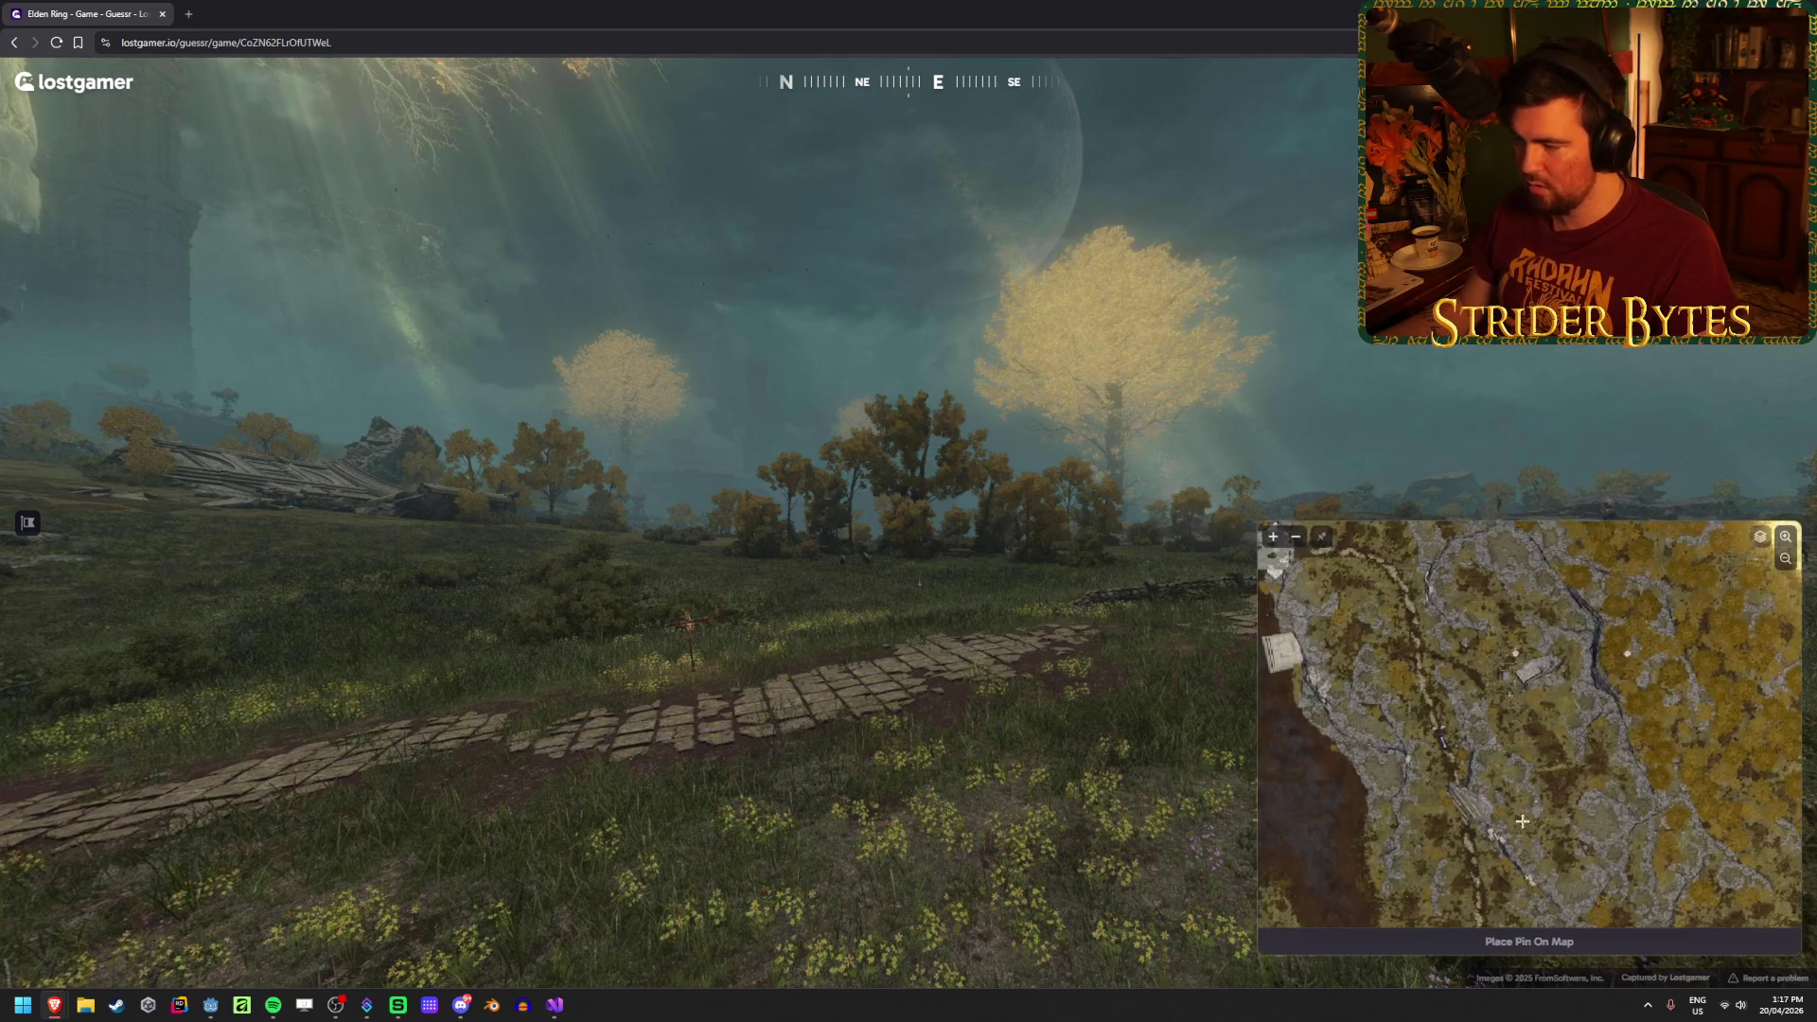
{"action": "scroll", "coordinate": [1526, 828], "scroll_direction": "down", "scroll_amount": 5}
{"action": "scroll", "coordinate": [1518, 808], "scroll_direction": "up", "scroll_amount": 3}
{"action": "scroll", "coordinate": [1518, 809], "scroll_direction": "down", "scroll_amount": 1}
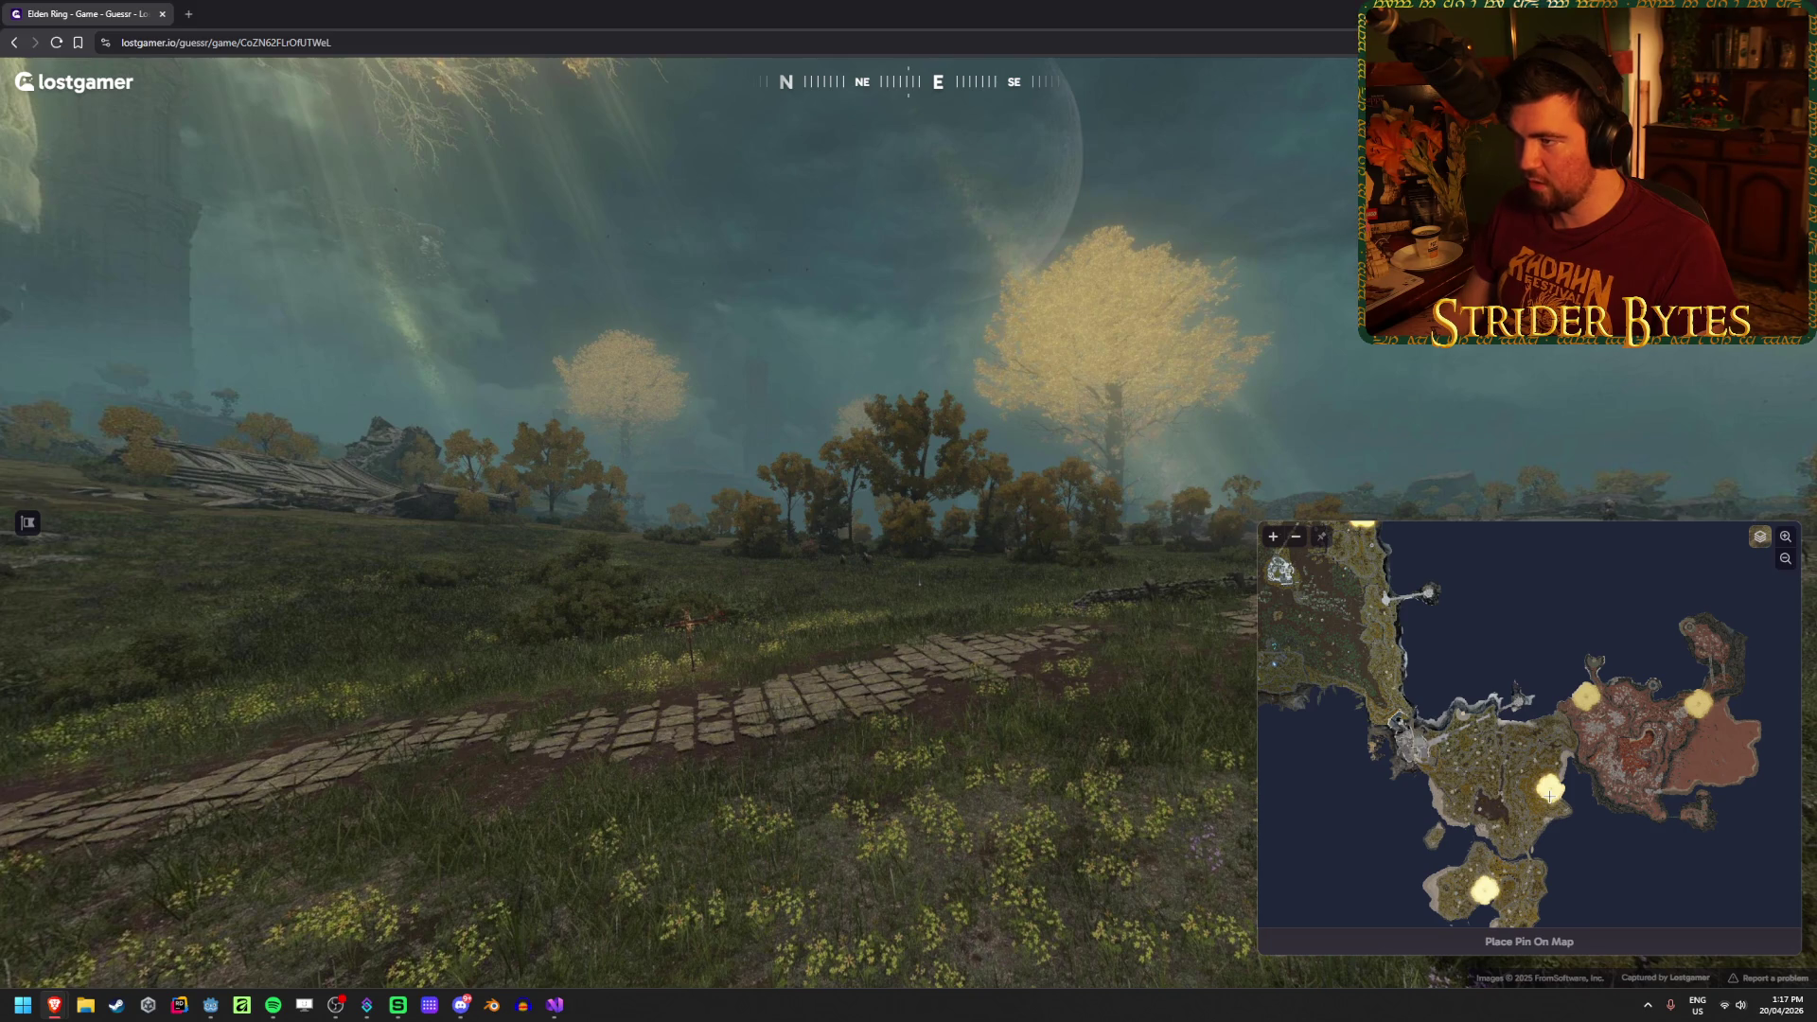
{"action": "scroll", "coordinate": [1514, 793], "scroll_direction": "up", "scroll_amount": 5}
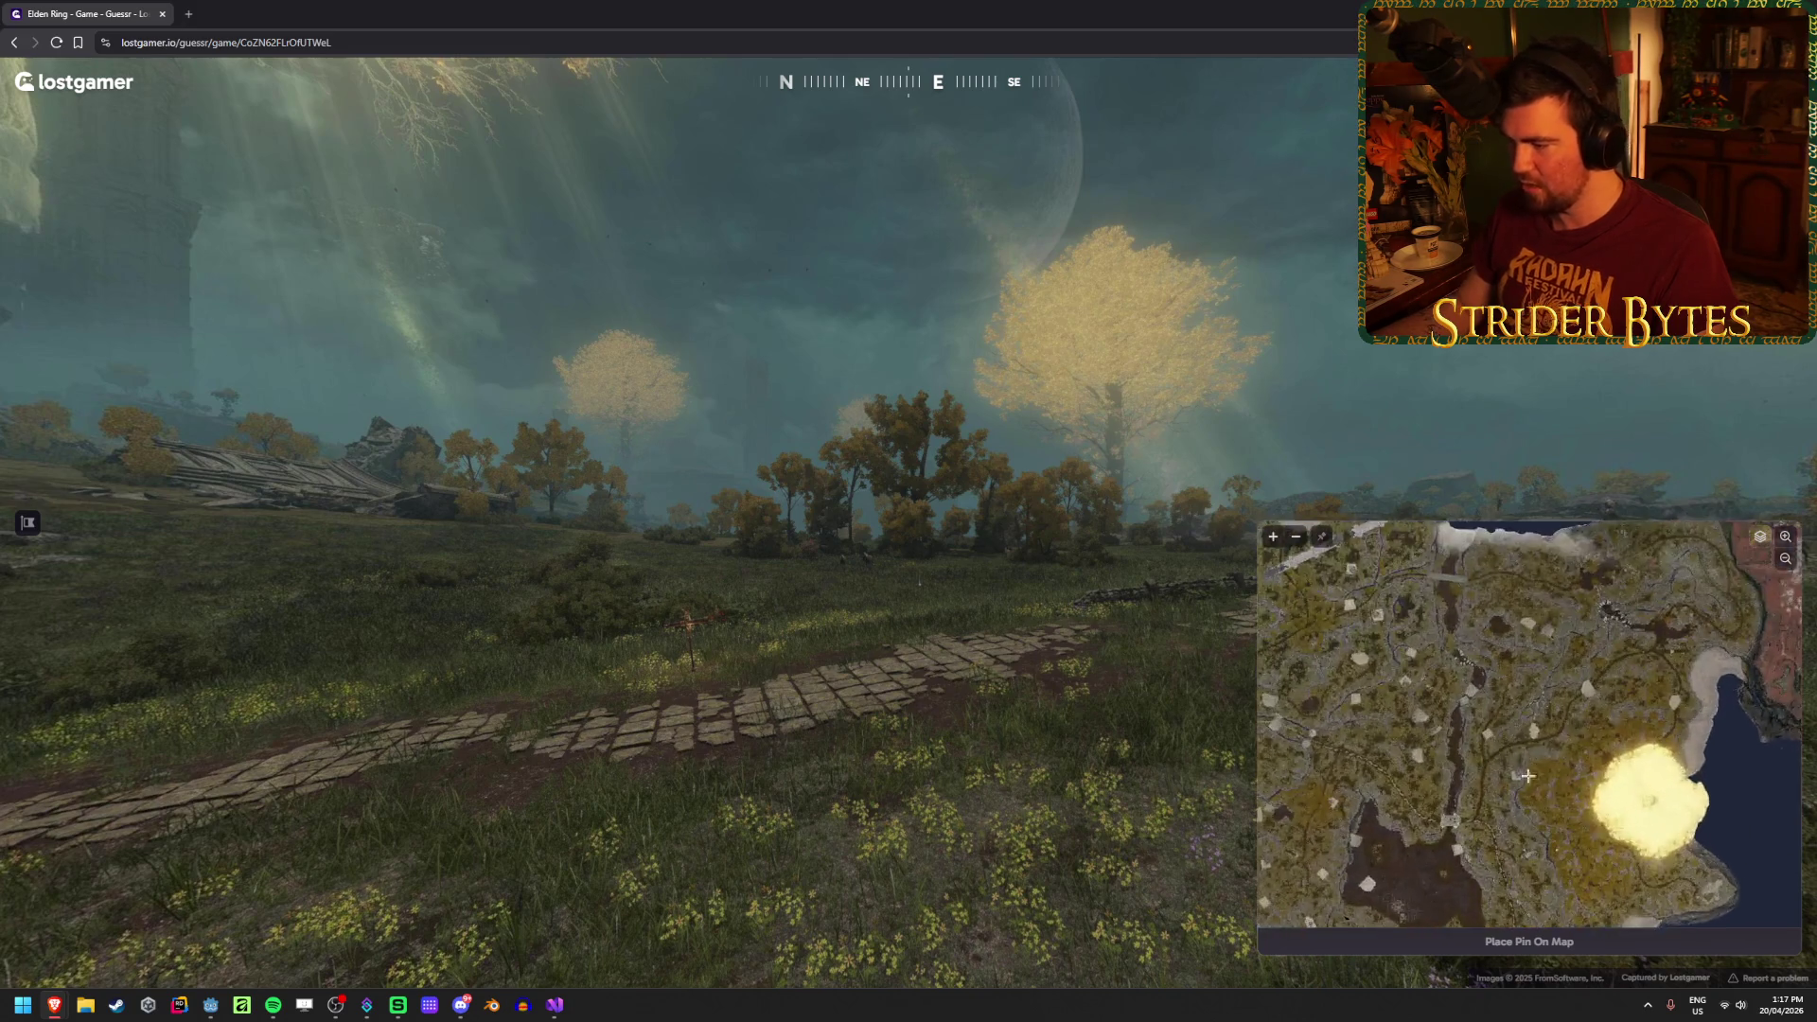
{"action": "left_click_drag", "start_coordinate": [1504, 791], "coordinate": [1603, 878]}
{"action": "scroll", "coordinate": [1603, 877], "scroll_direction": "down", "scroll_amount": 5}
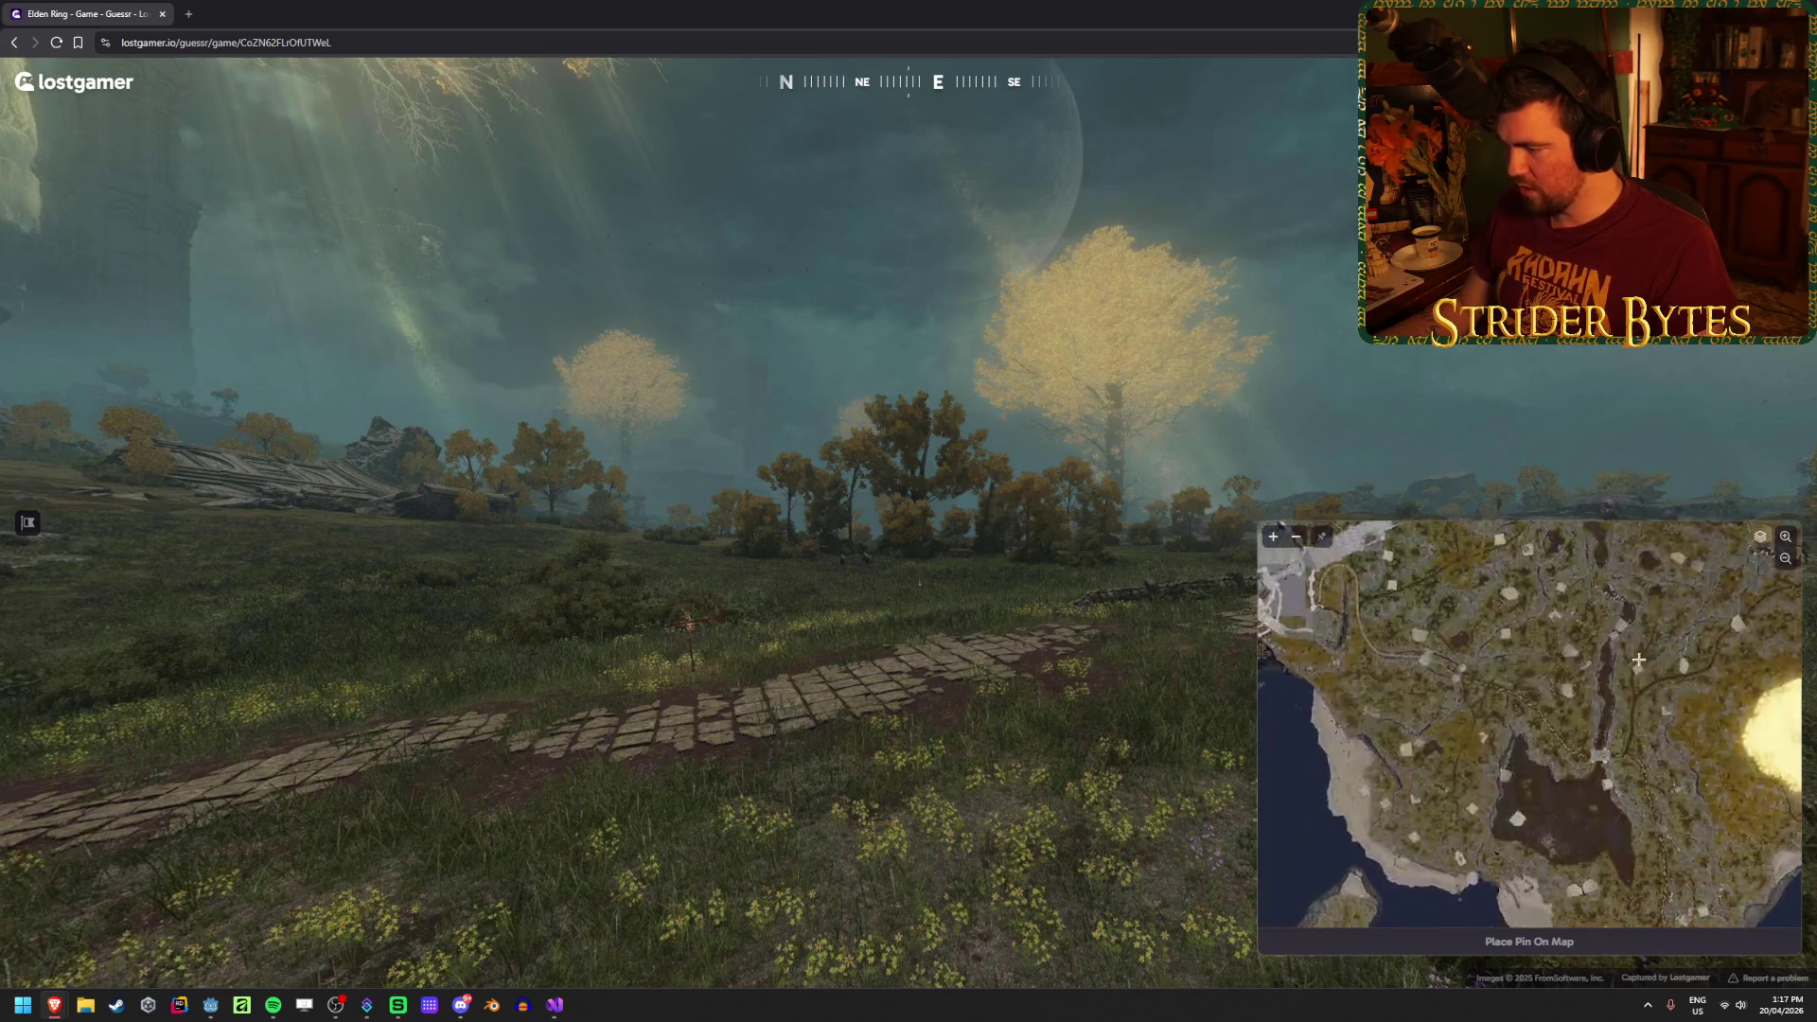
{"action": "mouse_move", "coordinate": [1566, 786]}
{"action": "left_mouse_down"}
{"action": "mouse_move", "coordinate": [1519, 719]}
{"action": "mouse_move", "coordinate": [1470, 703]}
{"action": "left_mouse_up"}
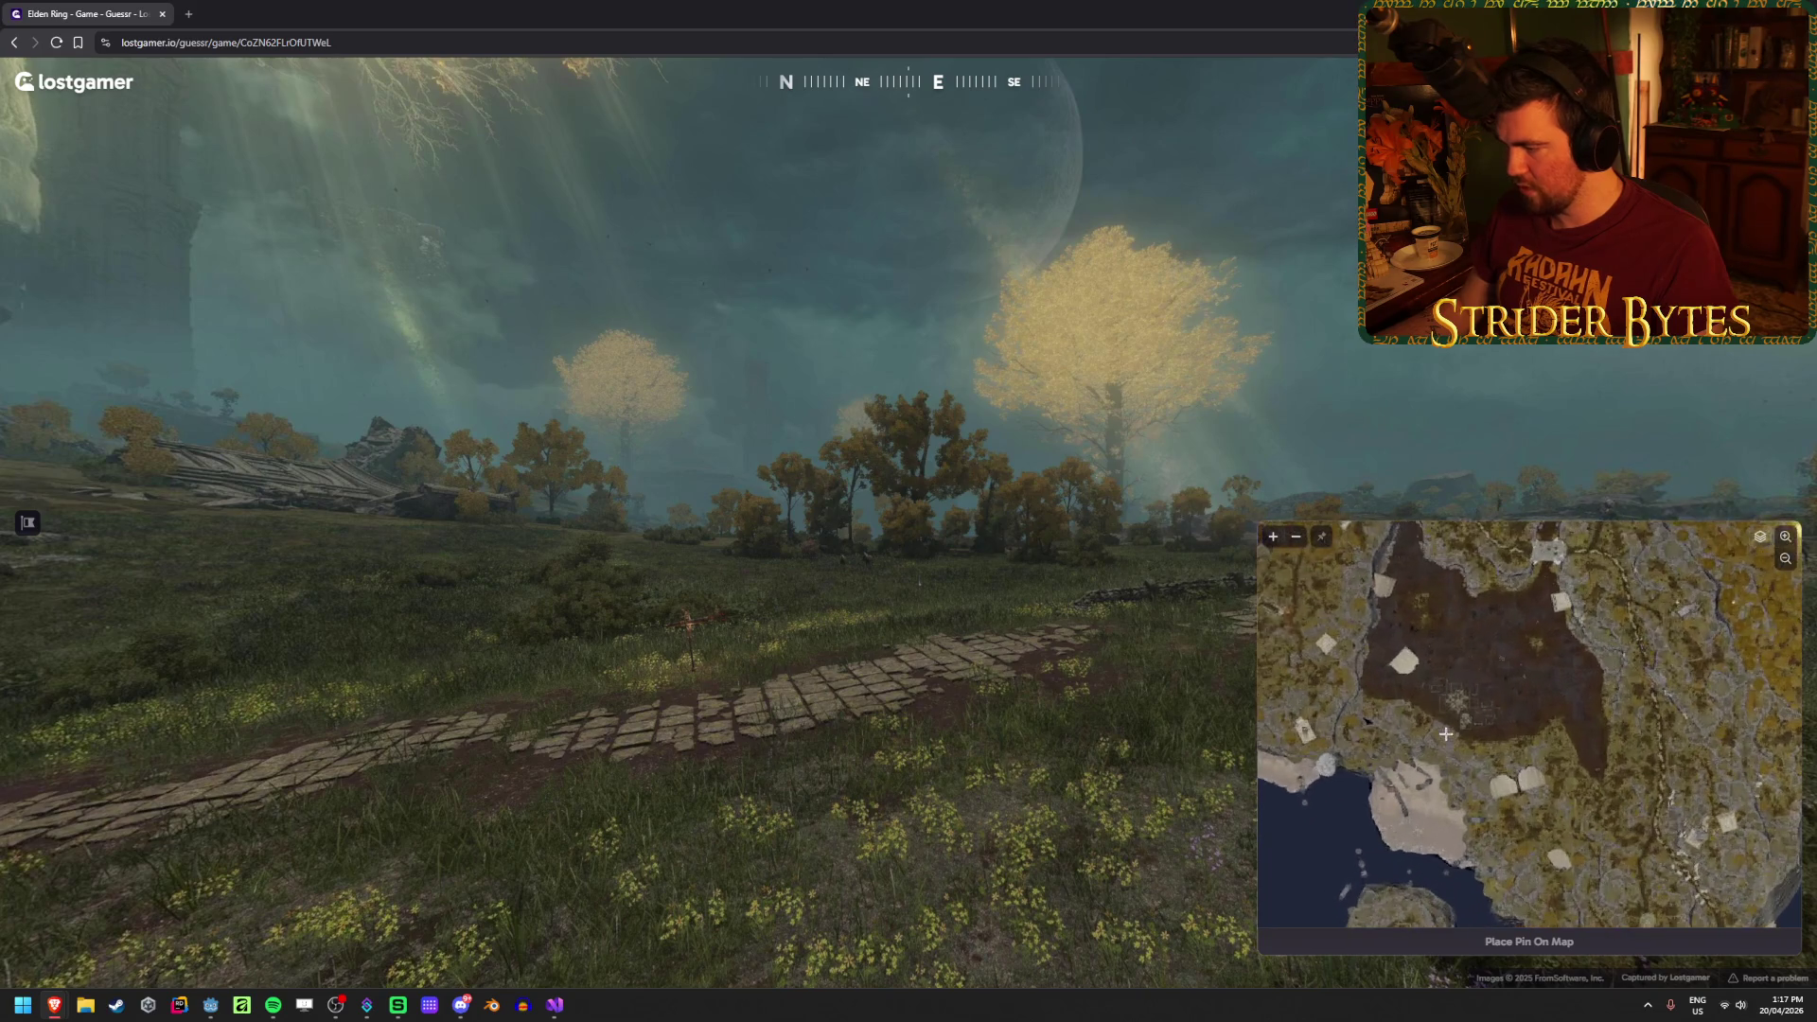
Step: Pin the round 1 guess on the road near the lake and submit it
{"action": "scroll", "coordinate": [1446, 814], "scroll_direction": "up", "scroll_amount": 5}
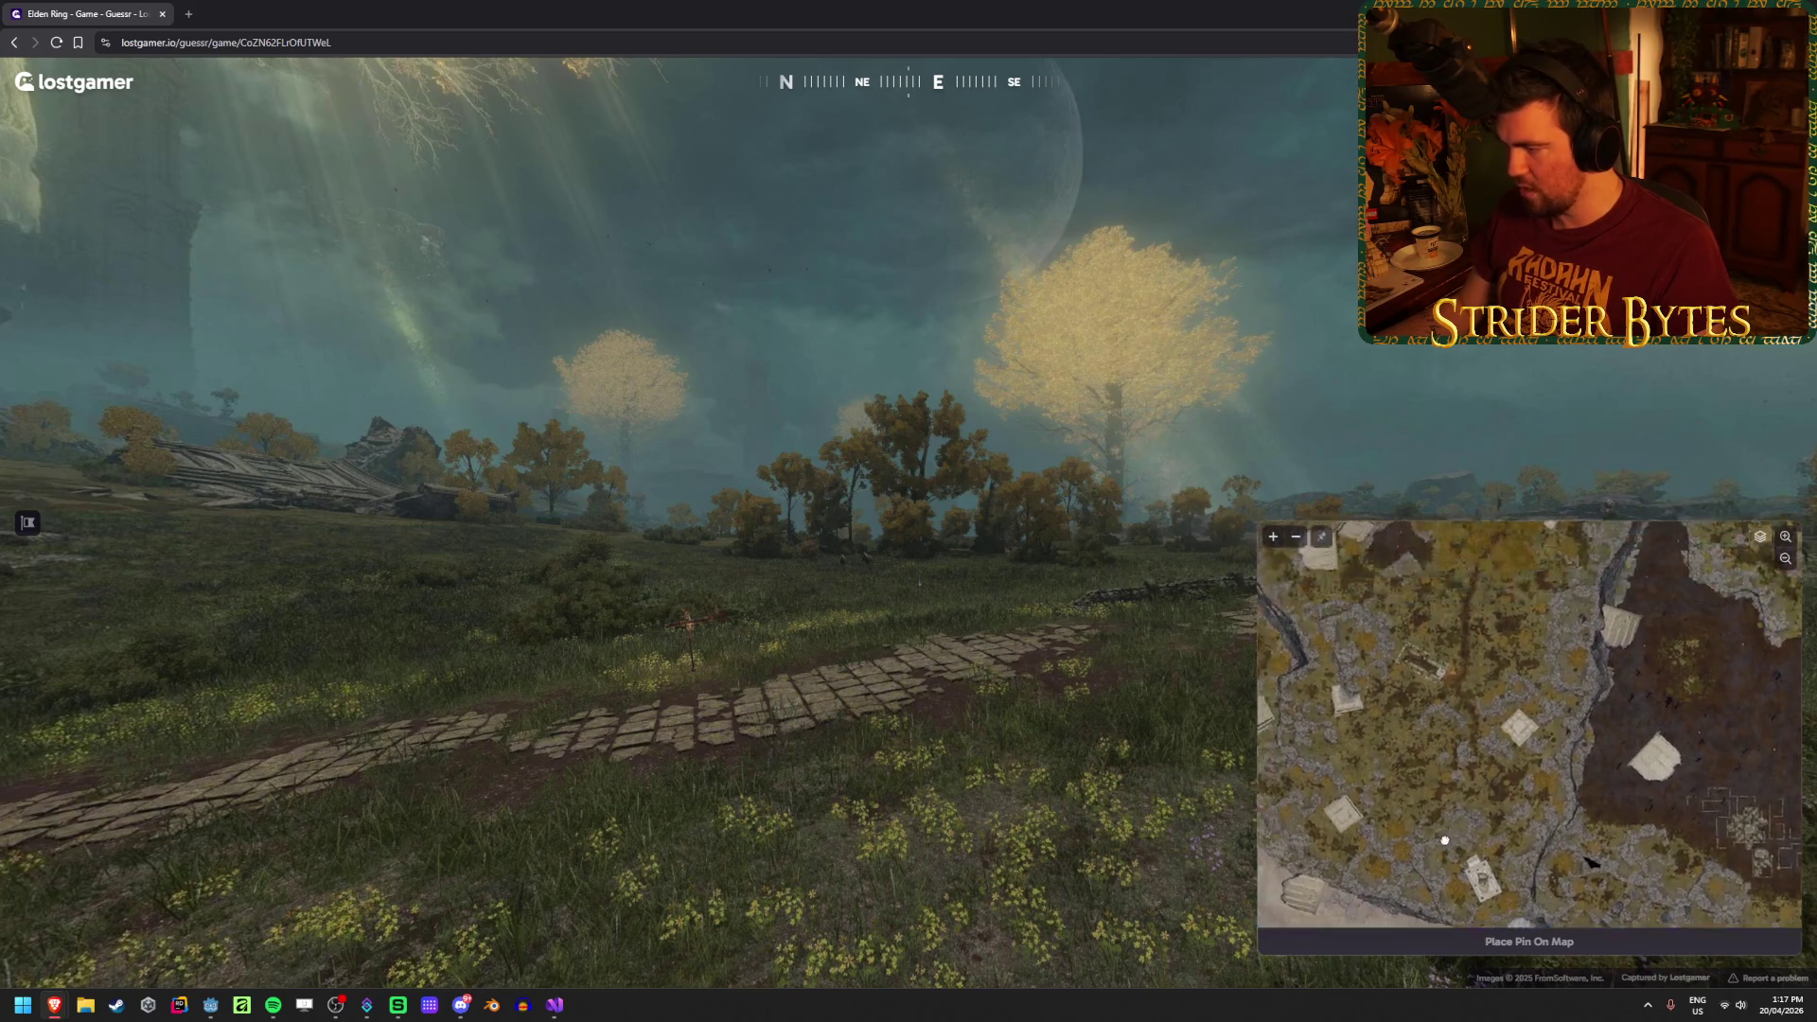
{"action": "scroll", "coordinate": [1446, 841], "scroll_direction": "up", "scroll_amount": 3}
{"action": "scroll", "coordinate": [1475, 774], "scroll_direction": "down", "scroll_amount": 3}
{"action": "scroll", "coordinate": [1474, 774], "scroll_direction": "down", "scroll_amount": 3}
{"action": "scroll", "coordinate": [1442, 721], "scroll_direction": "up", "scroll_amount": 3}
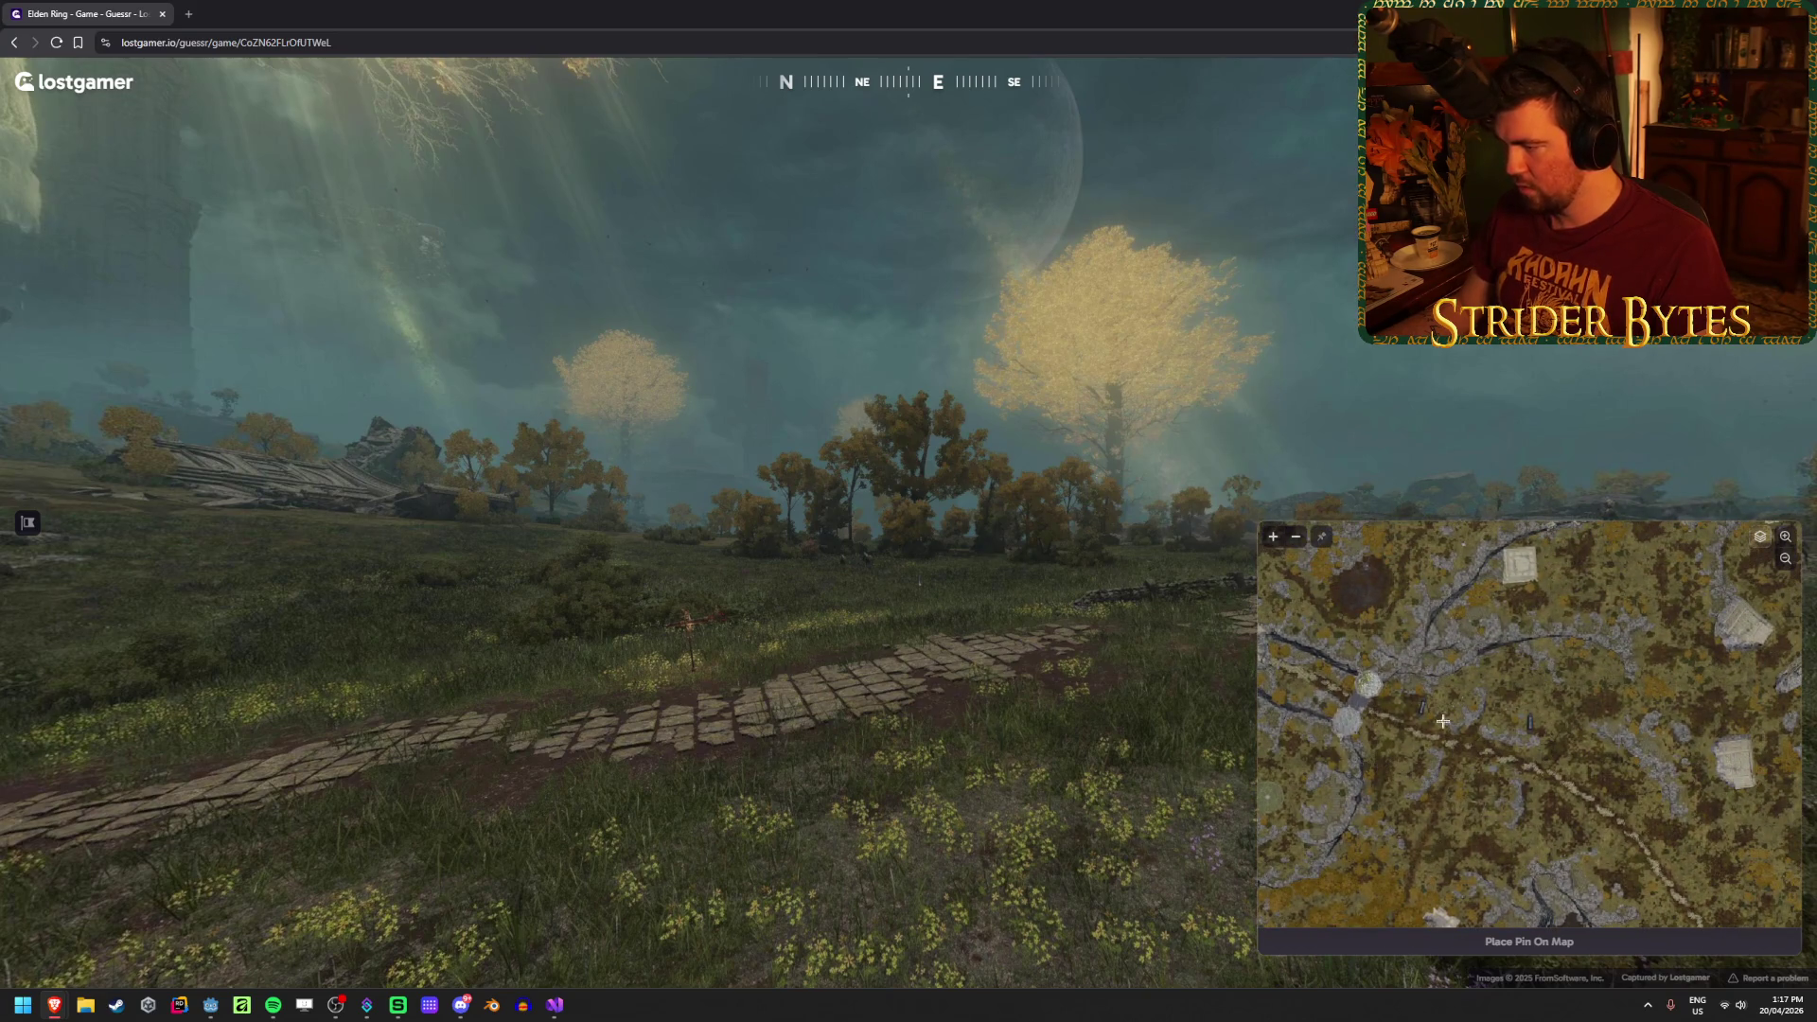
{"action": "scroll", "coordinate": [1461, 754], "scroll_direction": "up", "scroll_amount": 3}
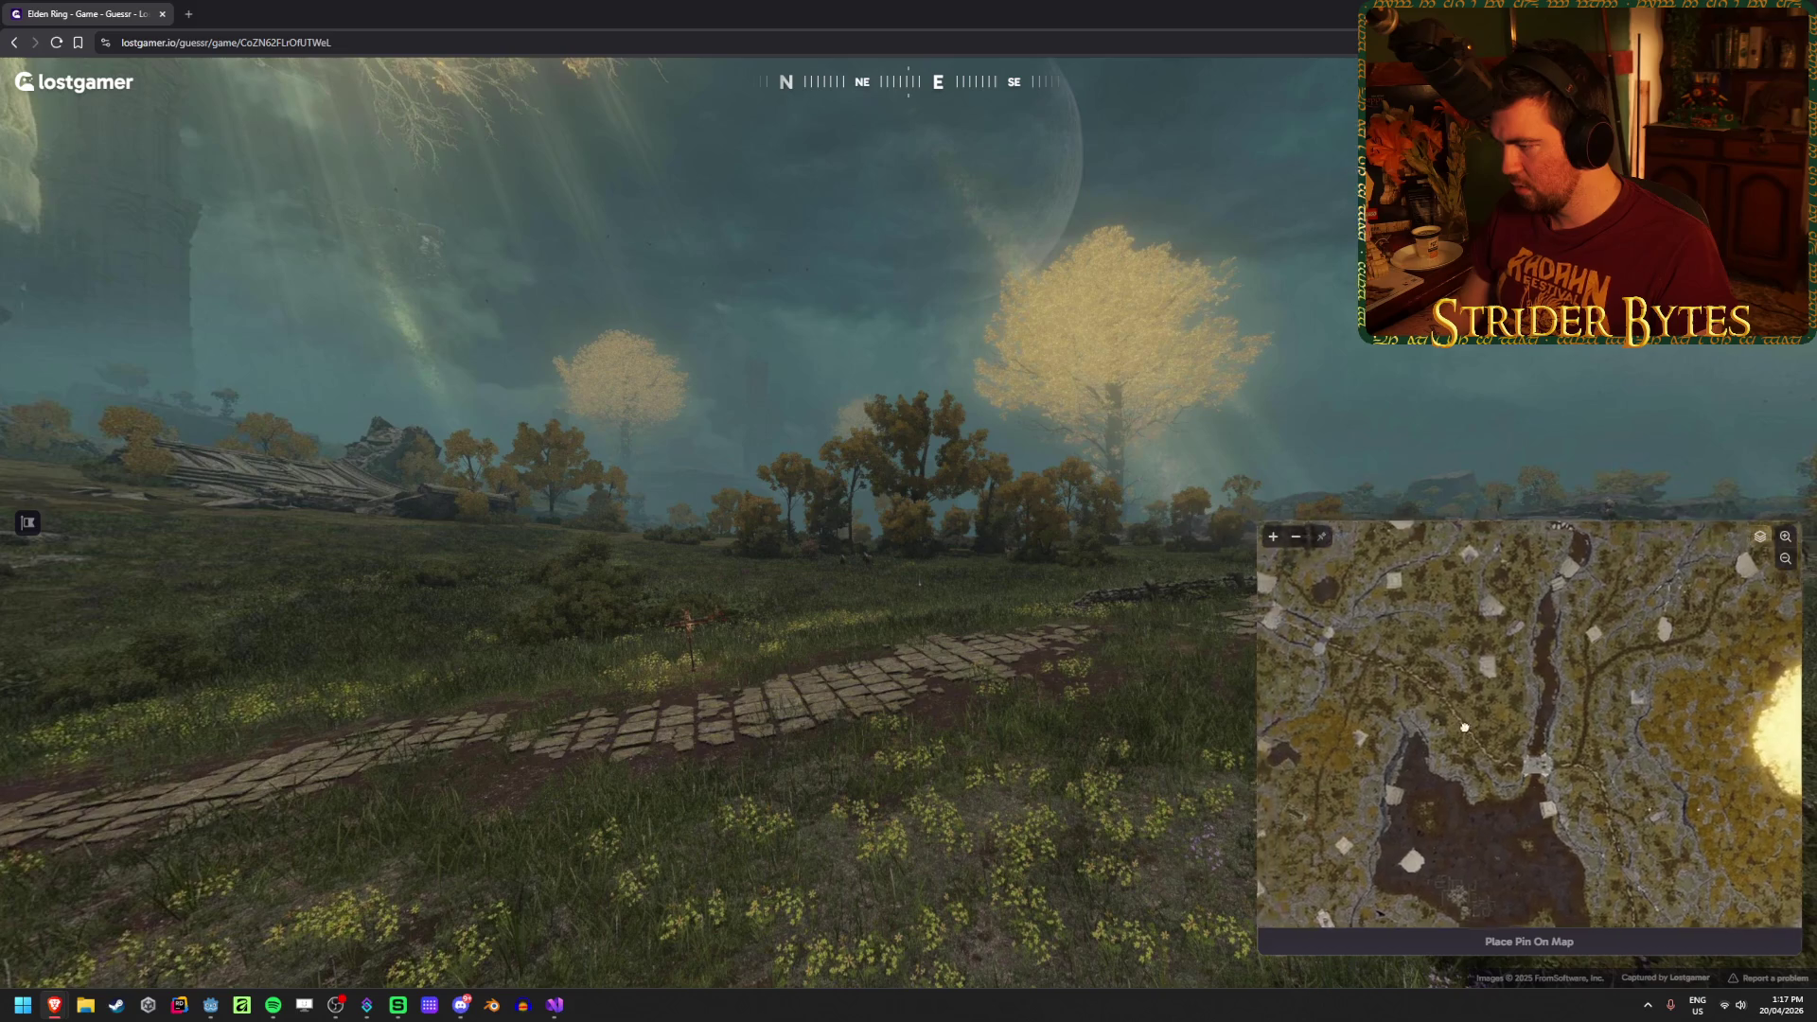
{"action": "left_click_drag", "start_coordinate": [1401, 689], "coordinate": [1460, 721]}
{"action": "scroll", "coordinate": [1461, 721], "scroll_direction": "up", "scroll_amount": 1}
{"action": "scroll", "coordinate": [1469, 730], "scroll_direction": "up", "scroll_amount": 5}
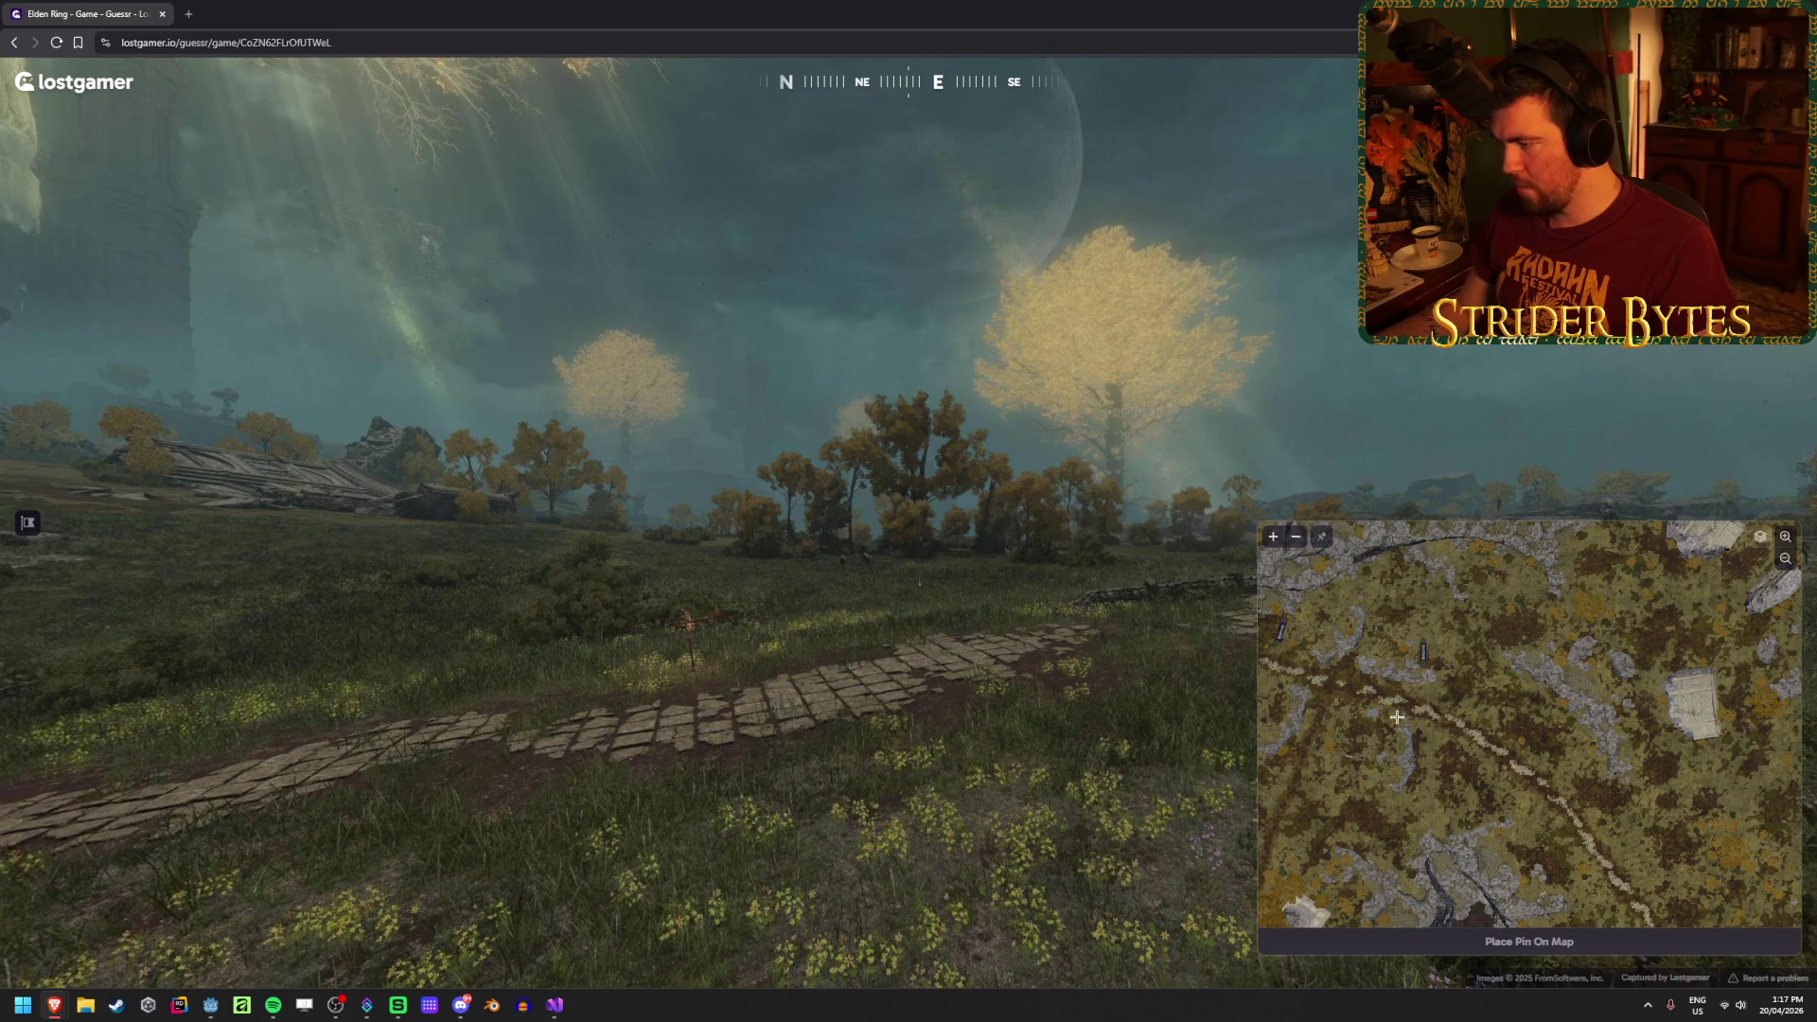
{"action": "left_click", "coordinate": [1349, 688]}
{"action": "left_click", "coordinate": [1553, 941]}
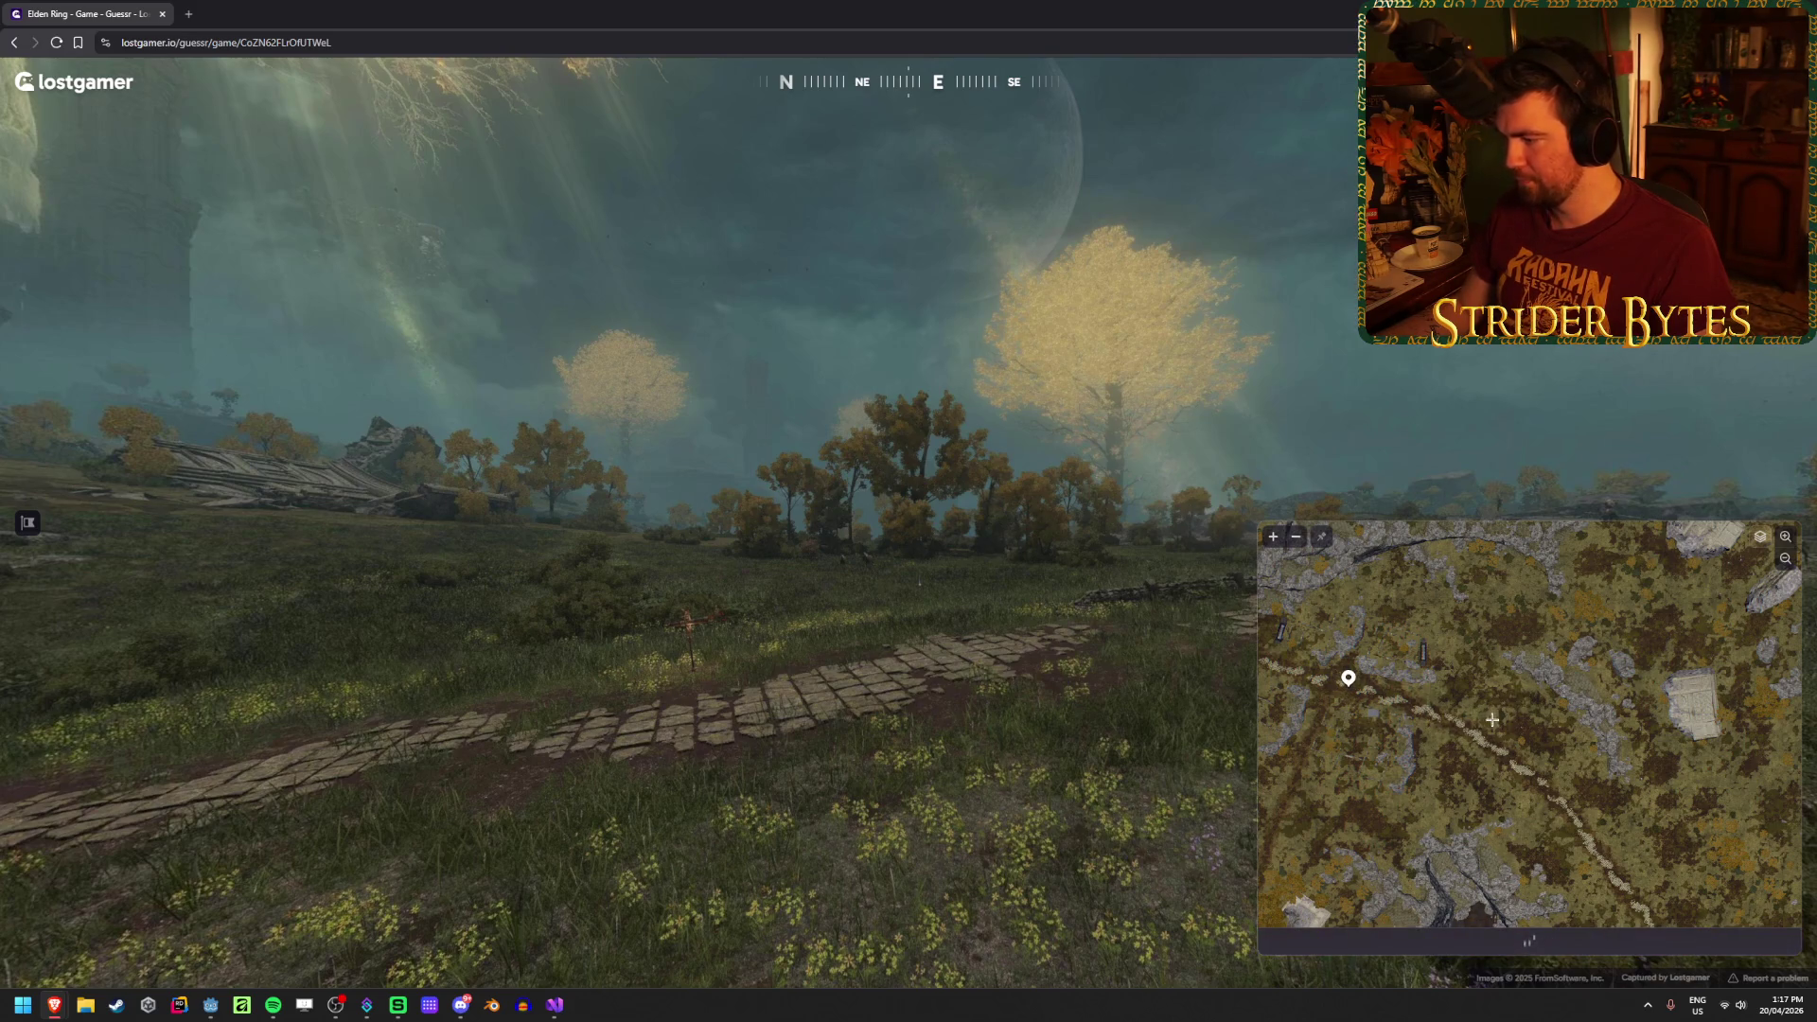
Step: Inspect the 104m, +4139-point result map and continue to round 2
{"action": "scroll", "coordinate": [994, 596], "scroll_direction": "down", "scroll_amount": 2}
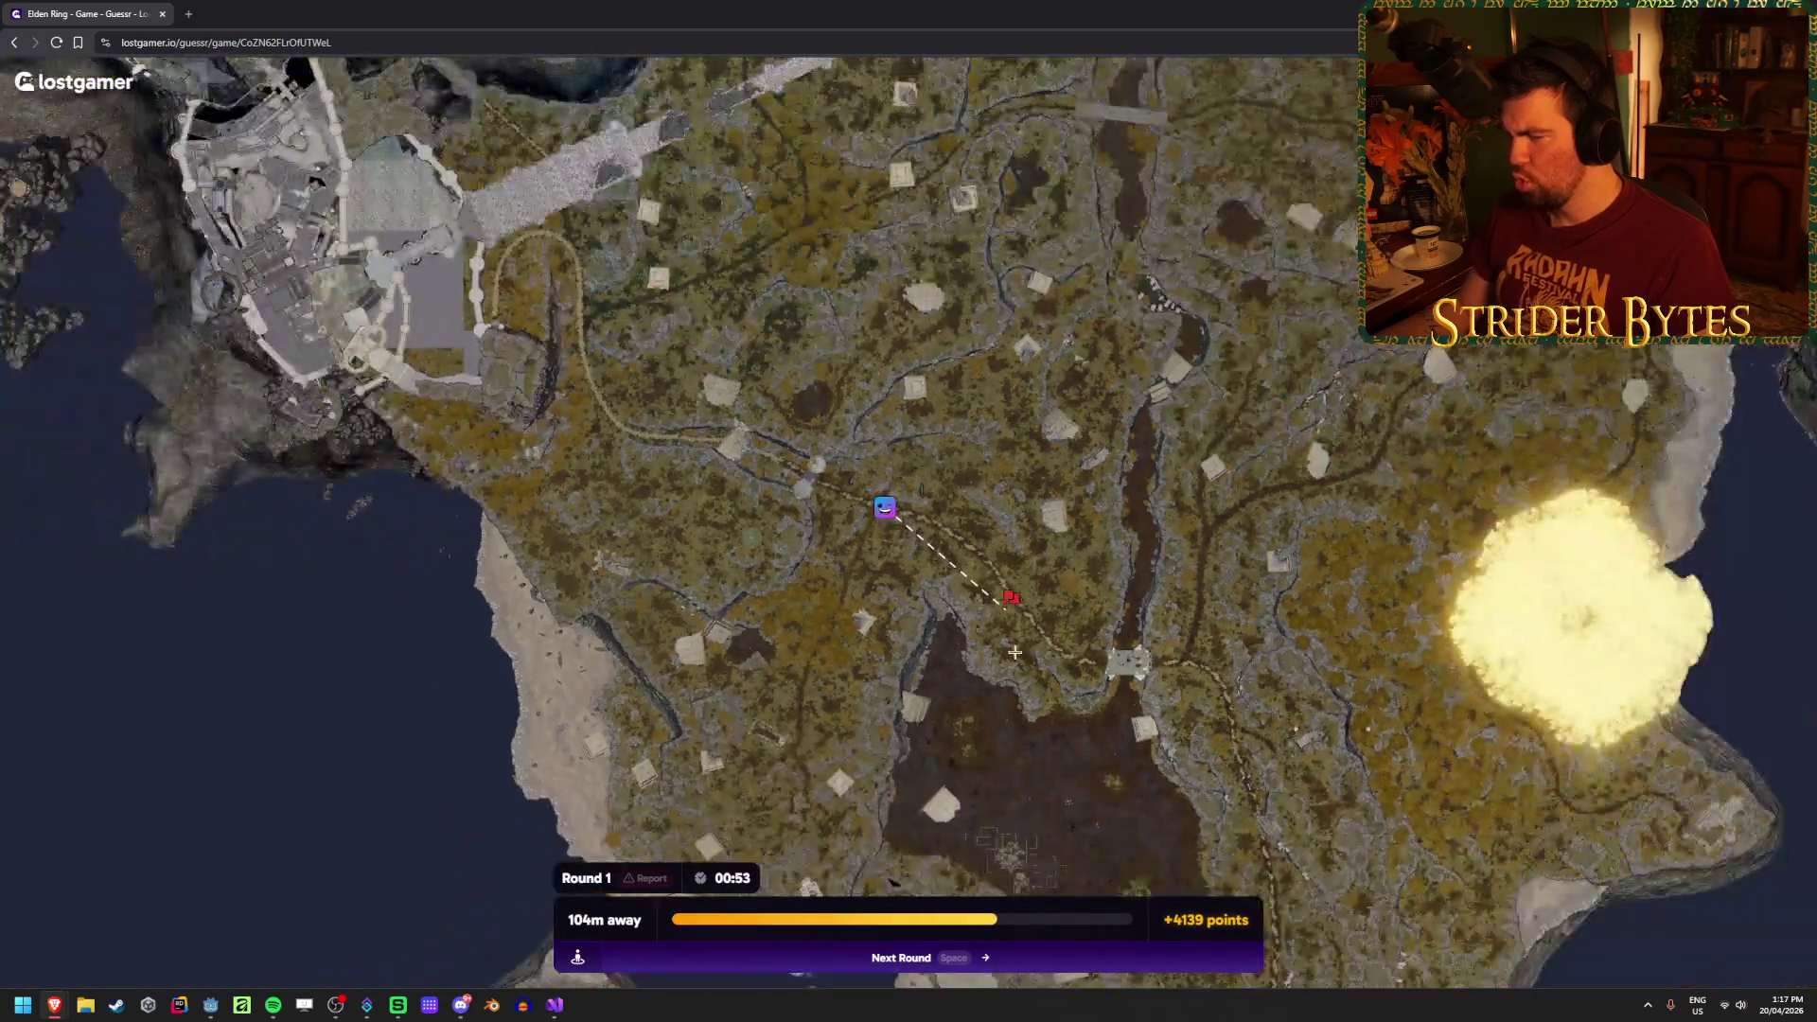
{"action": "scroll", "coordinate": [1003, 601], "scroll_direction": "up", "scroll_amount": 2}
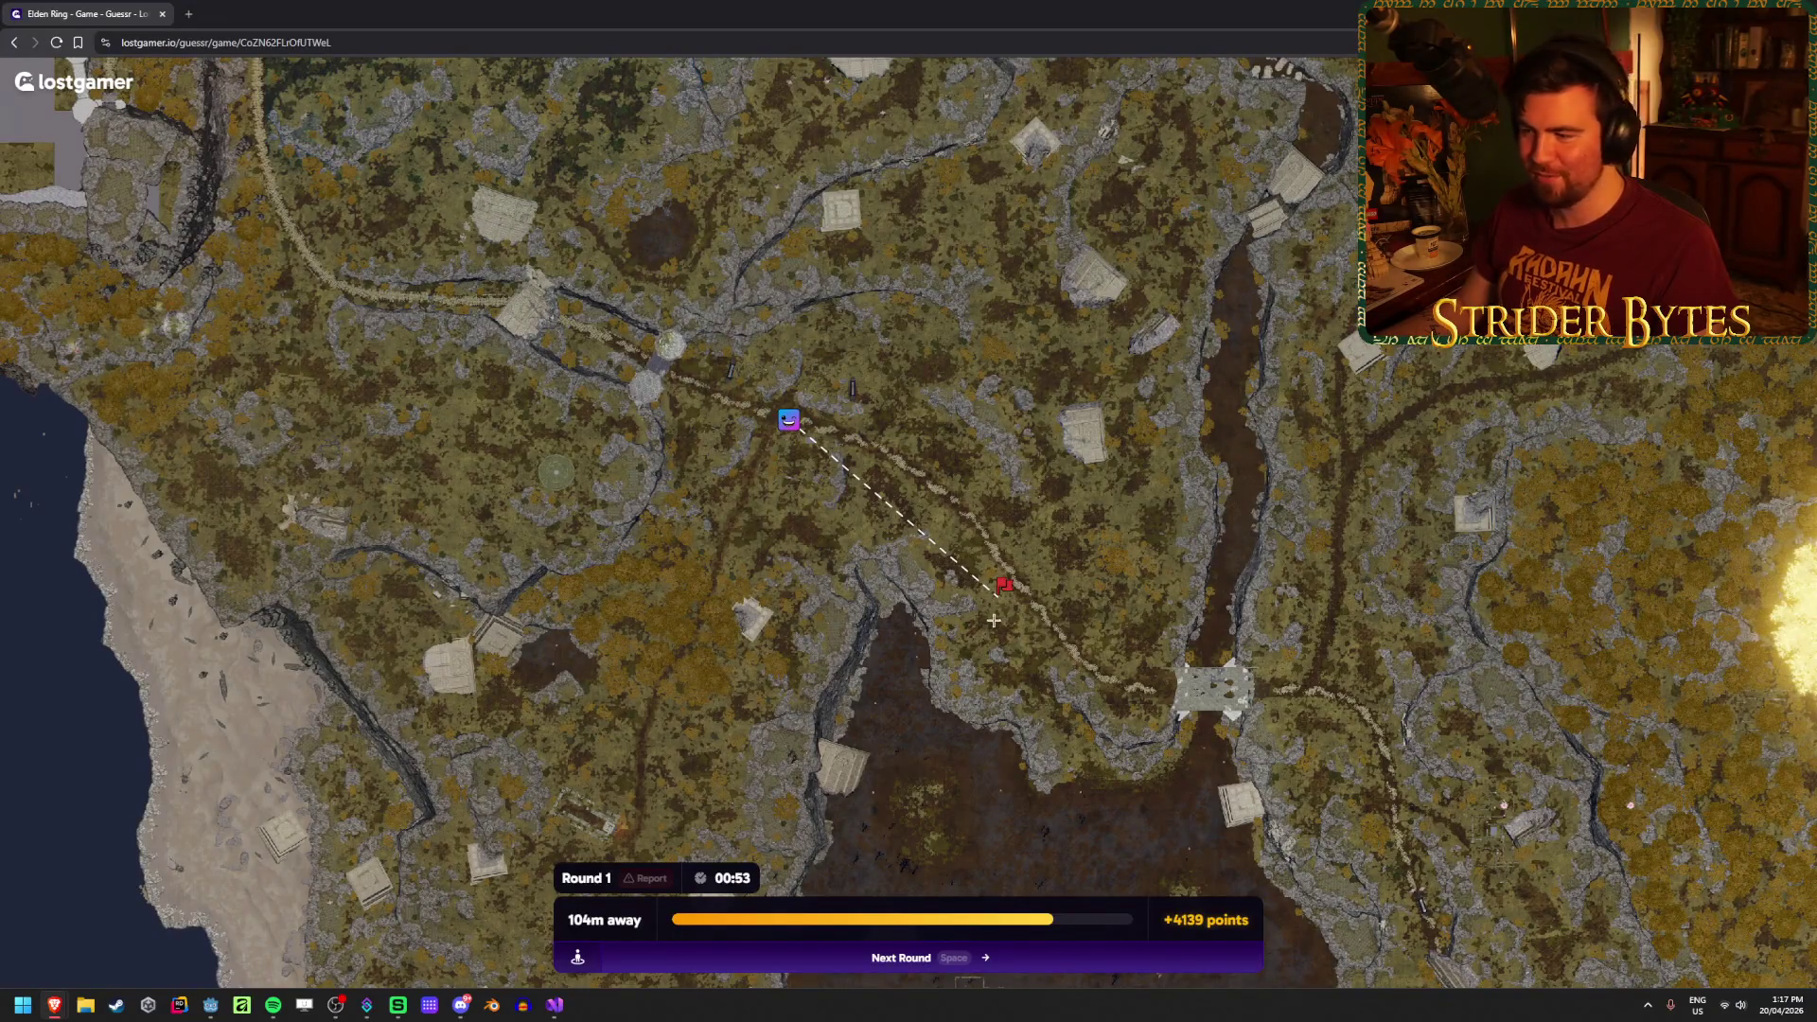
{"action": "scroll", "coordinate": [1022, 589], "scroll_direction": "up", "scroll_amount": 3}
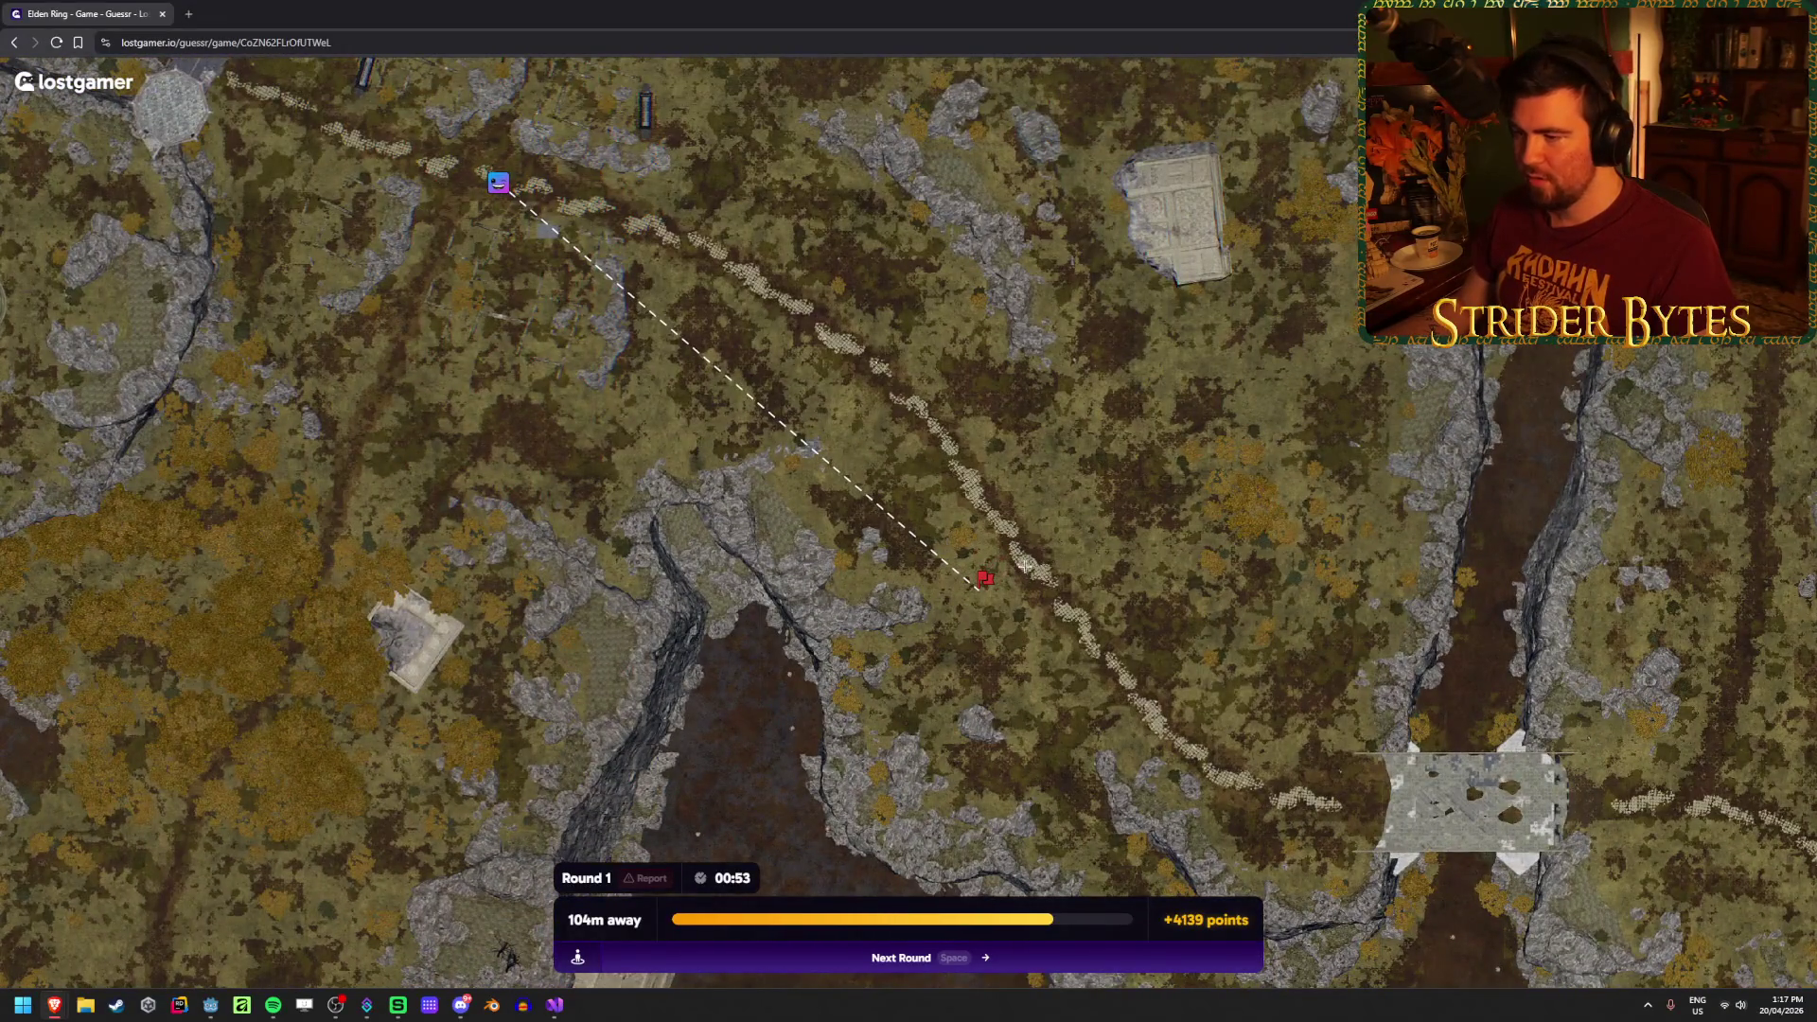
{"action": "scroll", "coordinate": [1017, 701], "scroll_direction": "down", "scroll_amount": 2}
{"action": "key", "text": "space"}
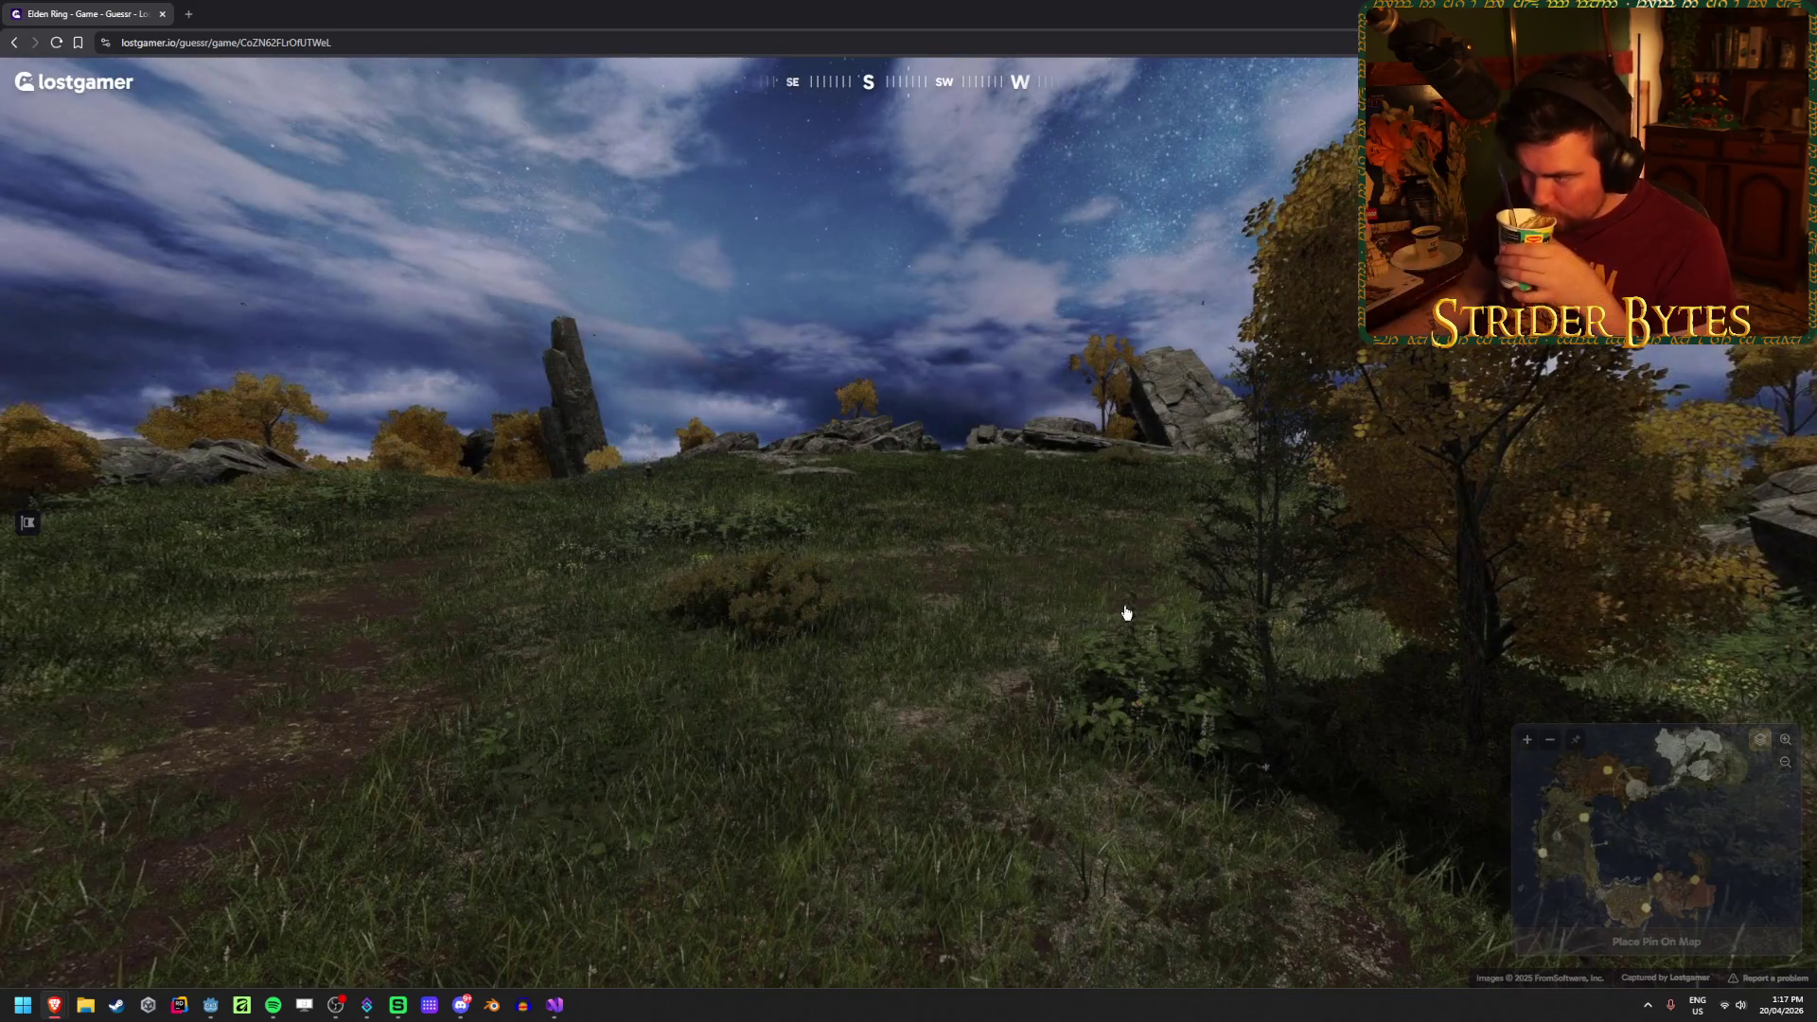
Step: Pin the round 2 guess for the grassy standing-stone hilltop and submit it
{"action": "mouse_move", "coordinate": [1609, 833]}
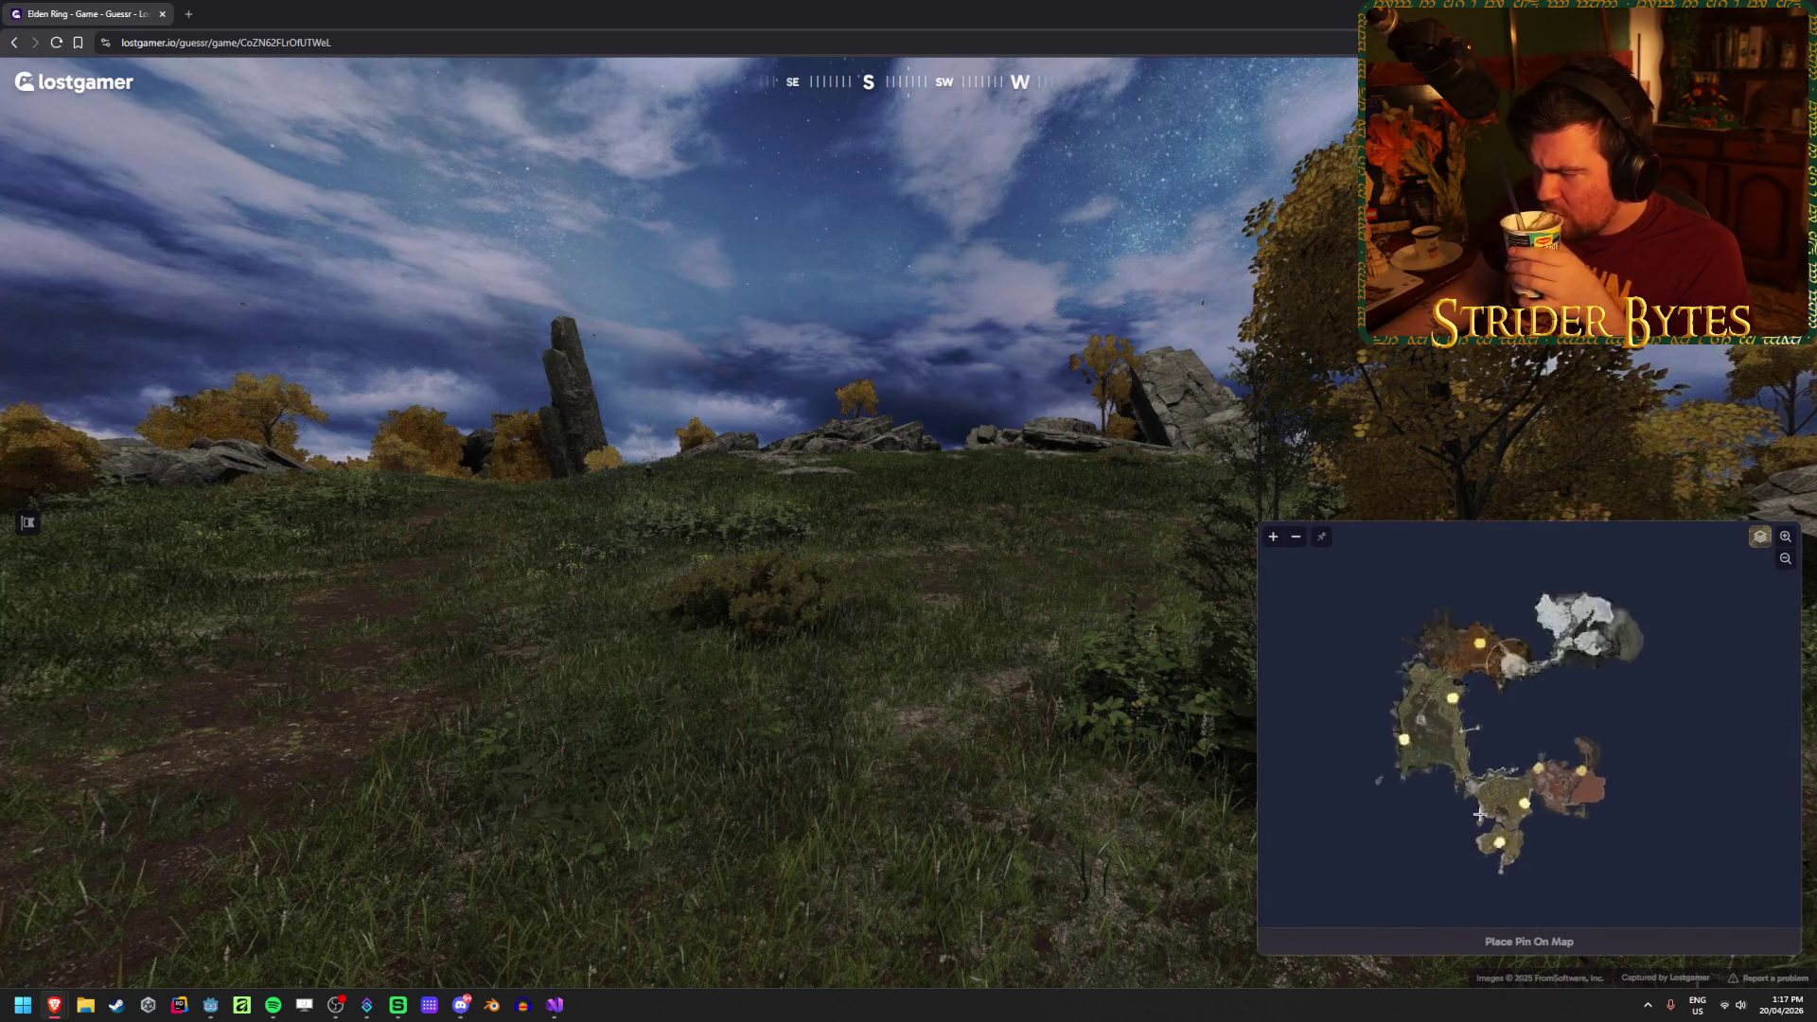
{"action": "scroll", "coordinate": [1352, 675], "scroll_direction": "up", "scroll_amount": 3}
{"action": "scroll", "coordinate": [1353, 675], "scroll_direction": "up", "scroll_amount": 5}
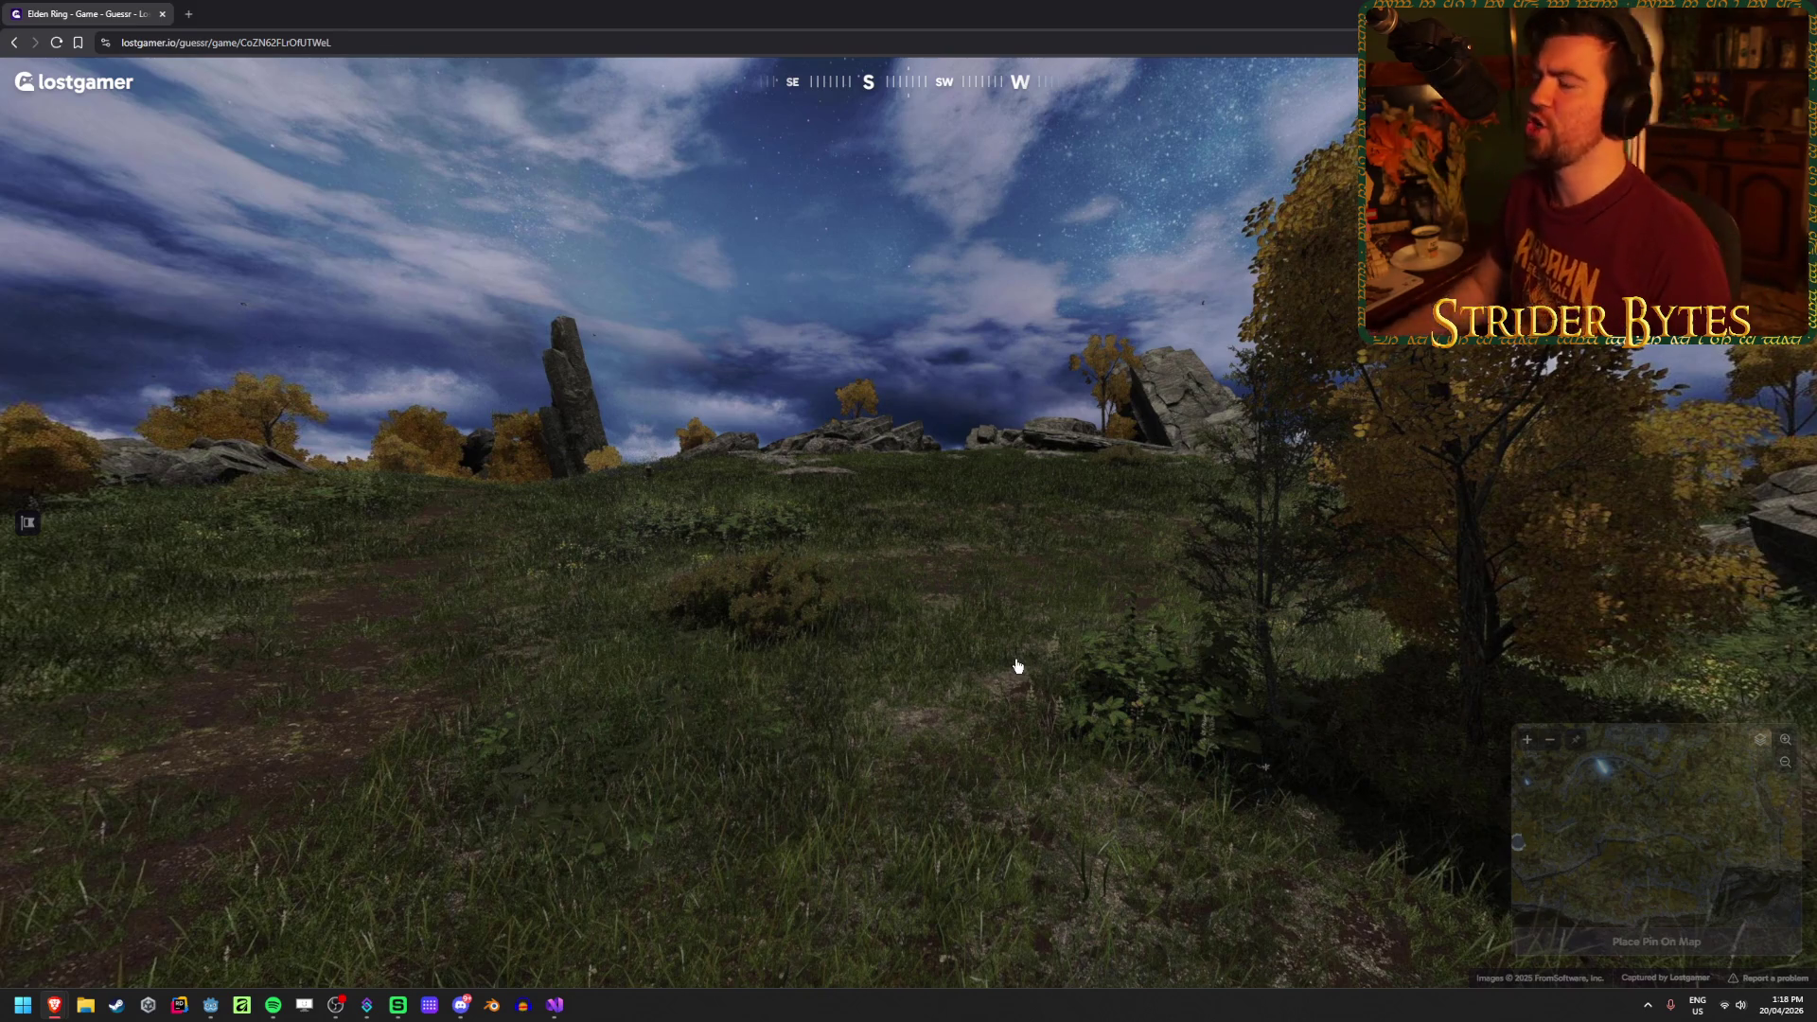
{"action": "mouse_move", "coordinate": [1523, 754]}
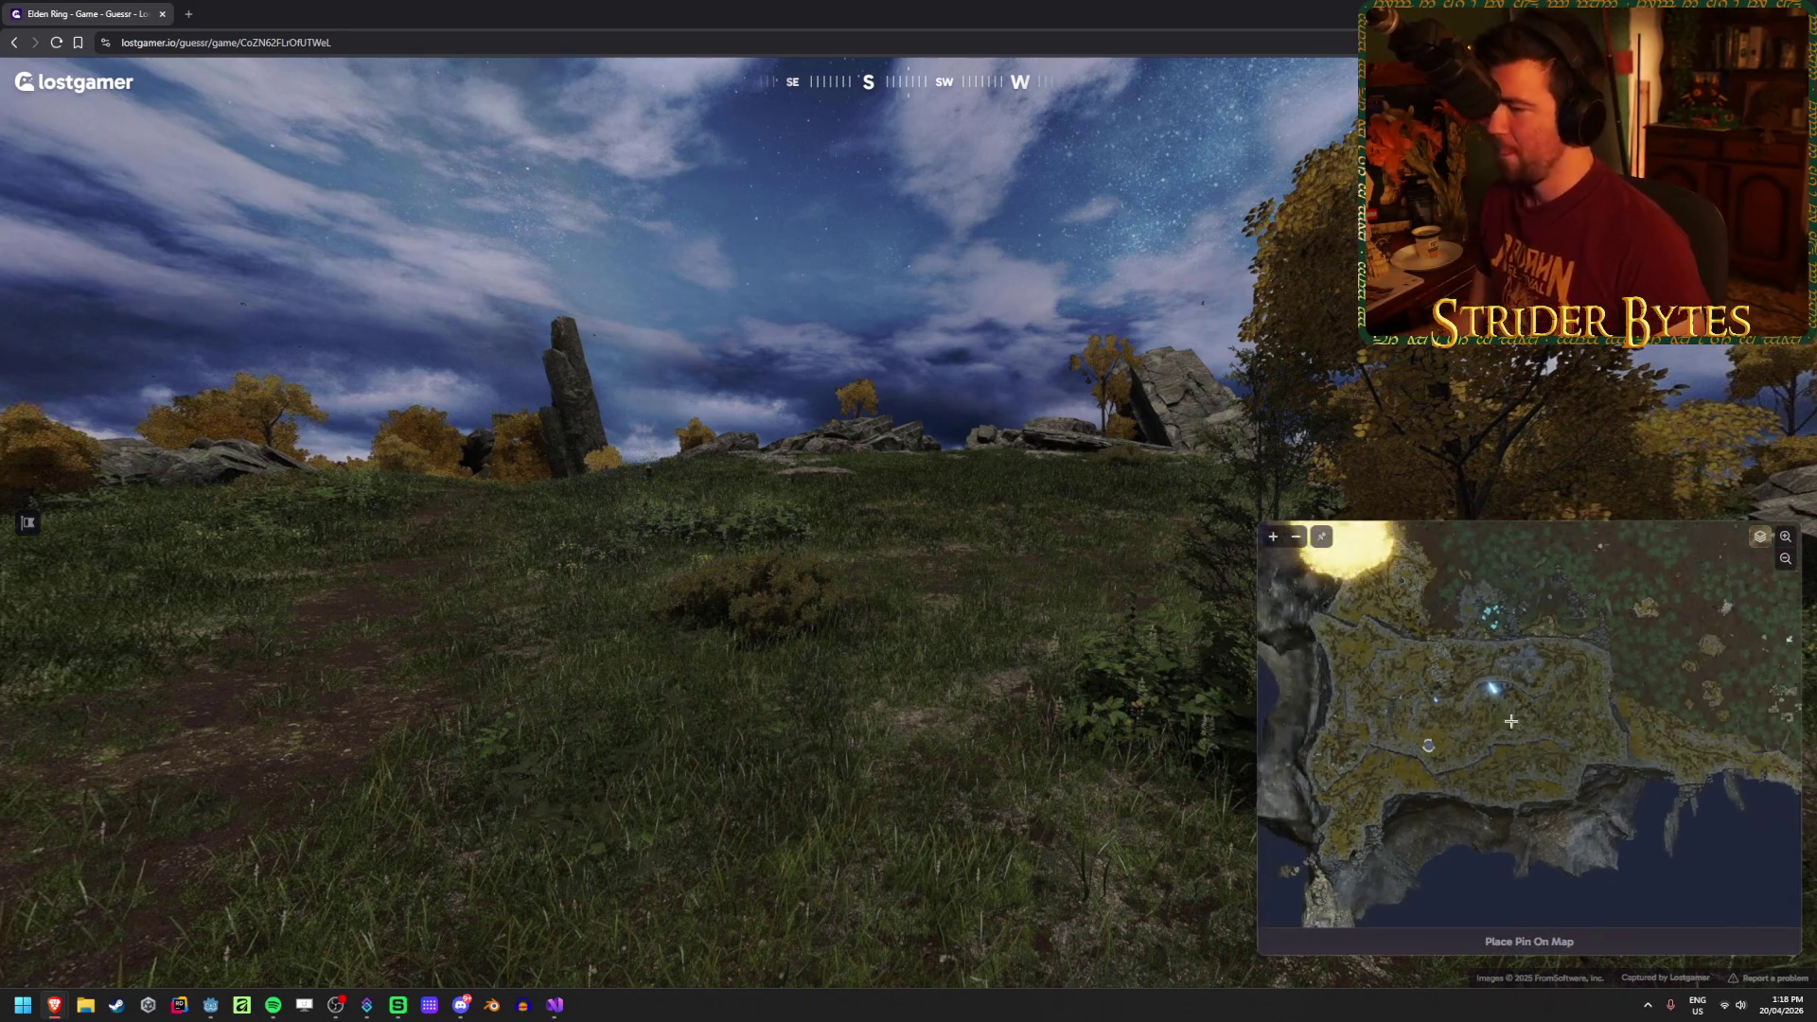
{"action": "left_click_drag", "start_coordinate": [1533, 754], "coordinate": [1575, 775]}
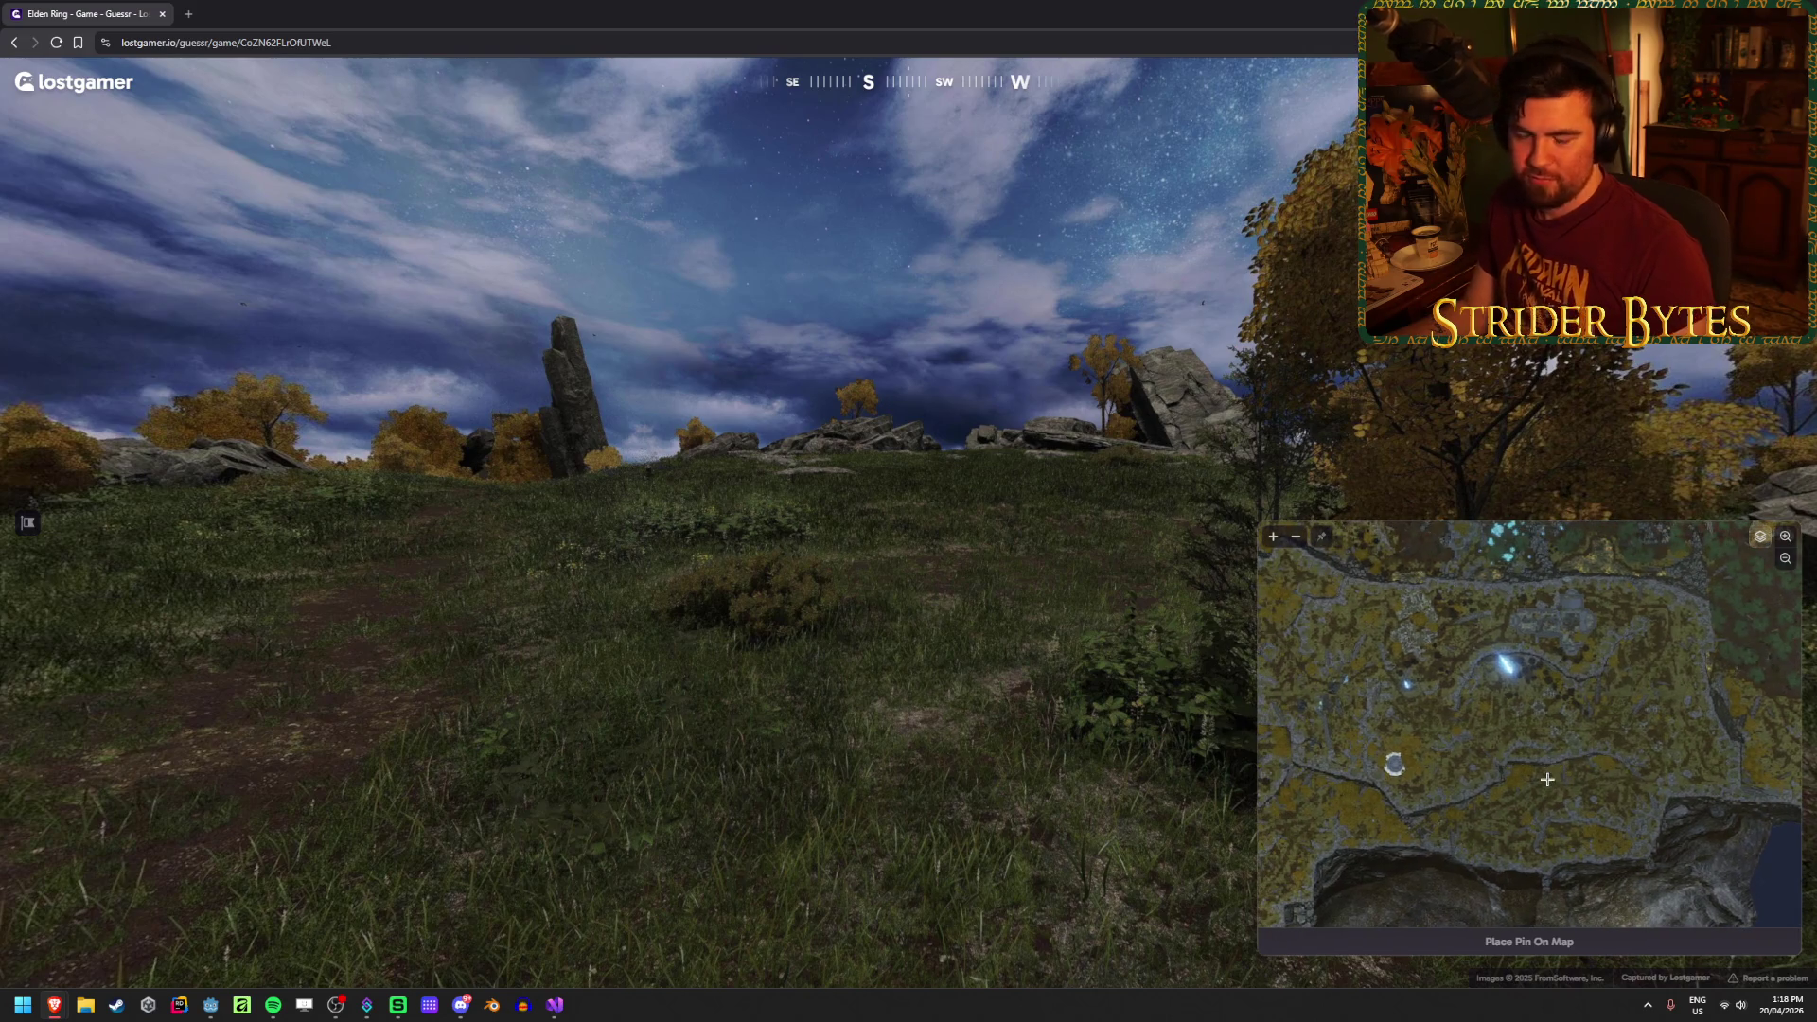
{"action": "scroll", "coordinate": [1543, 889], "scroll_direction": "down", "scroll_amount": 1}
{"action": "left_click", "coordinate": [1484, 737]}
{"action": "key", "text": "space"}
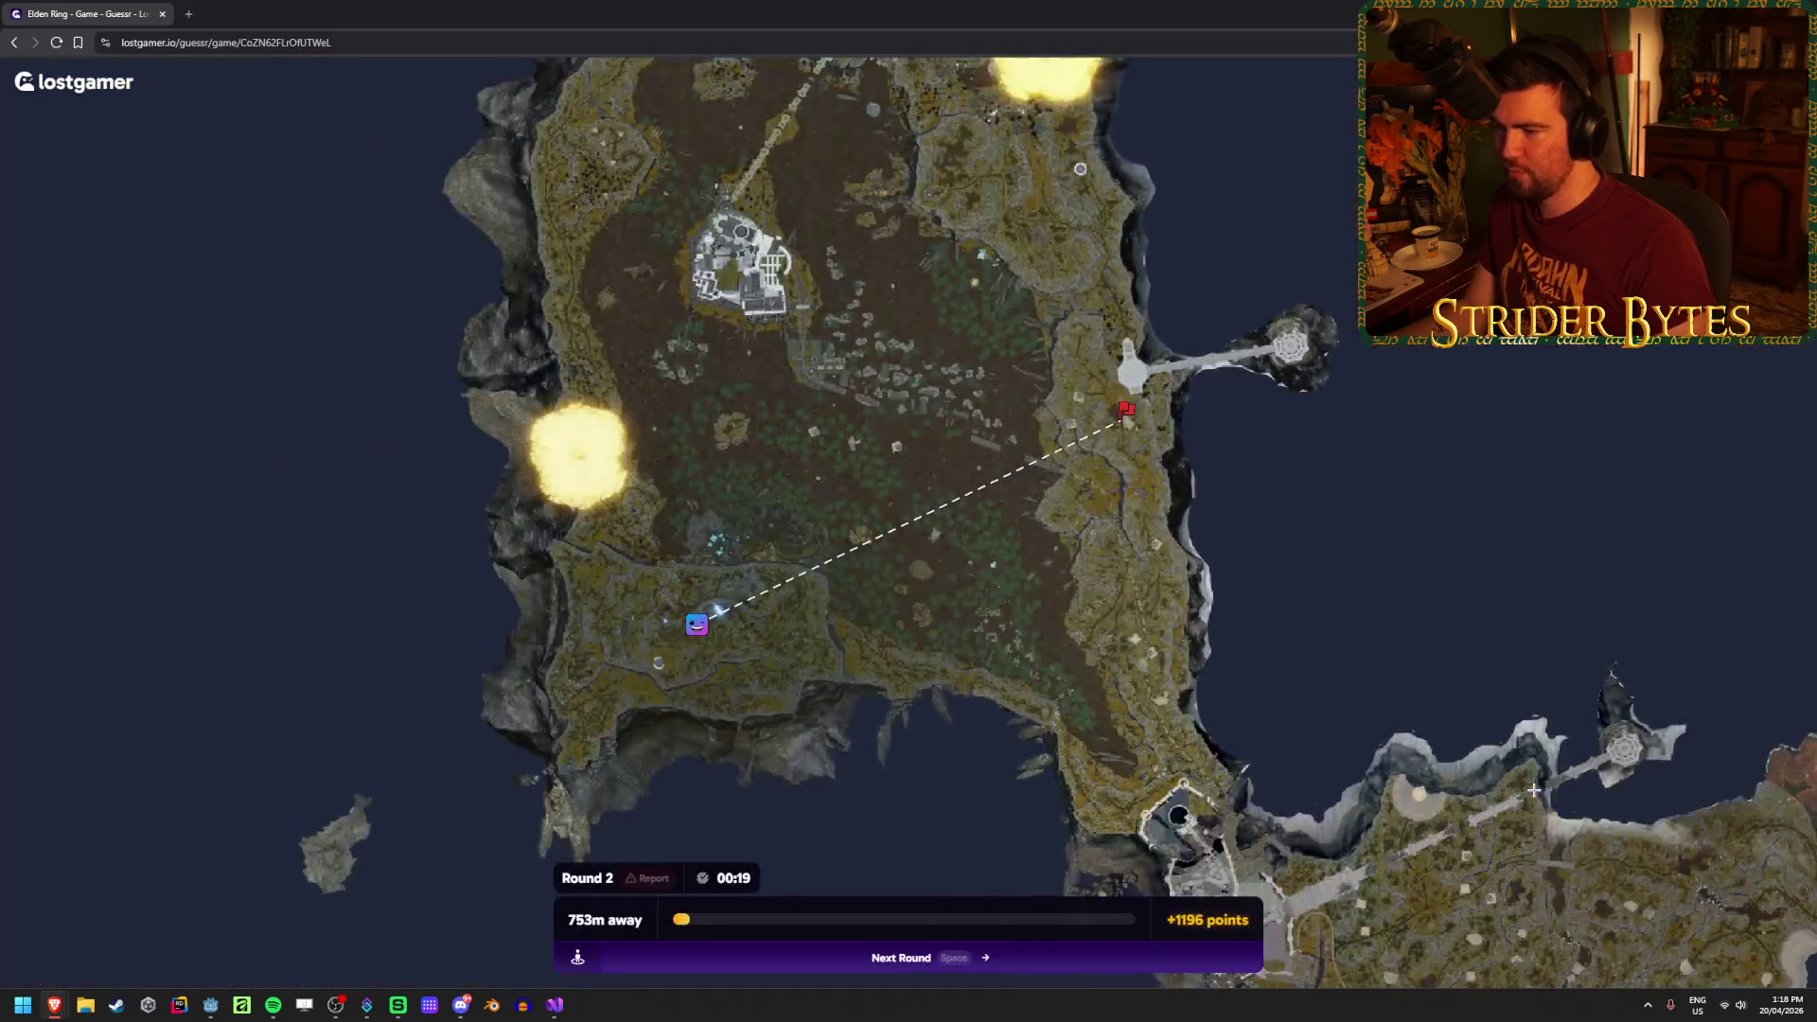
Step: Check the 753m, +1196-point result map and advance to round 3
{"action": "scroll", "coordinate": [1169, 302], "scroll_direction": "up", "scroll_amount": 4}
{"action": "scroll", "coordinate": [1168, 302], "scroll_direction": "down", "scroll_amount": 5}
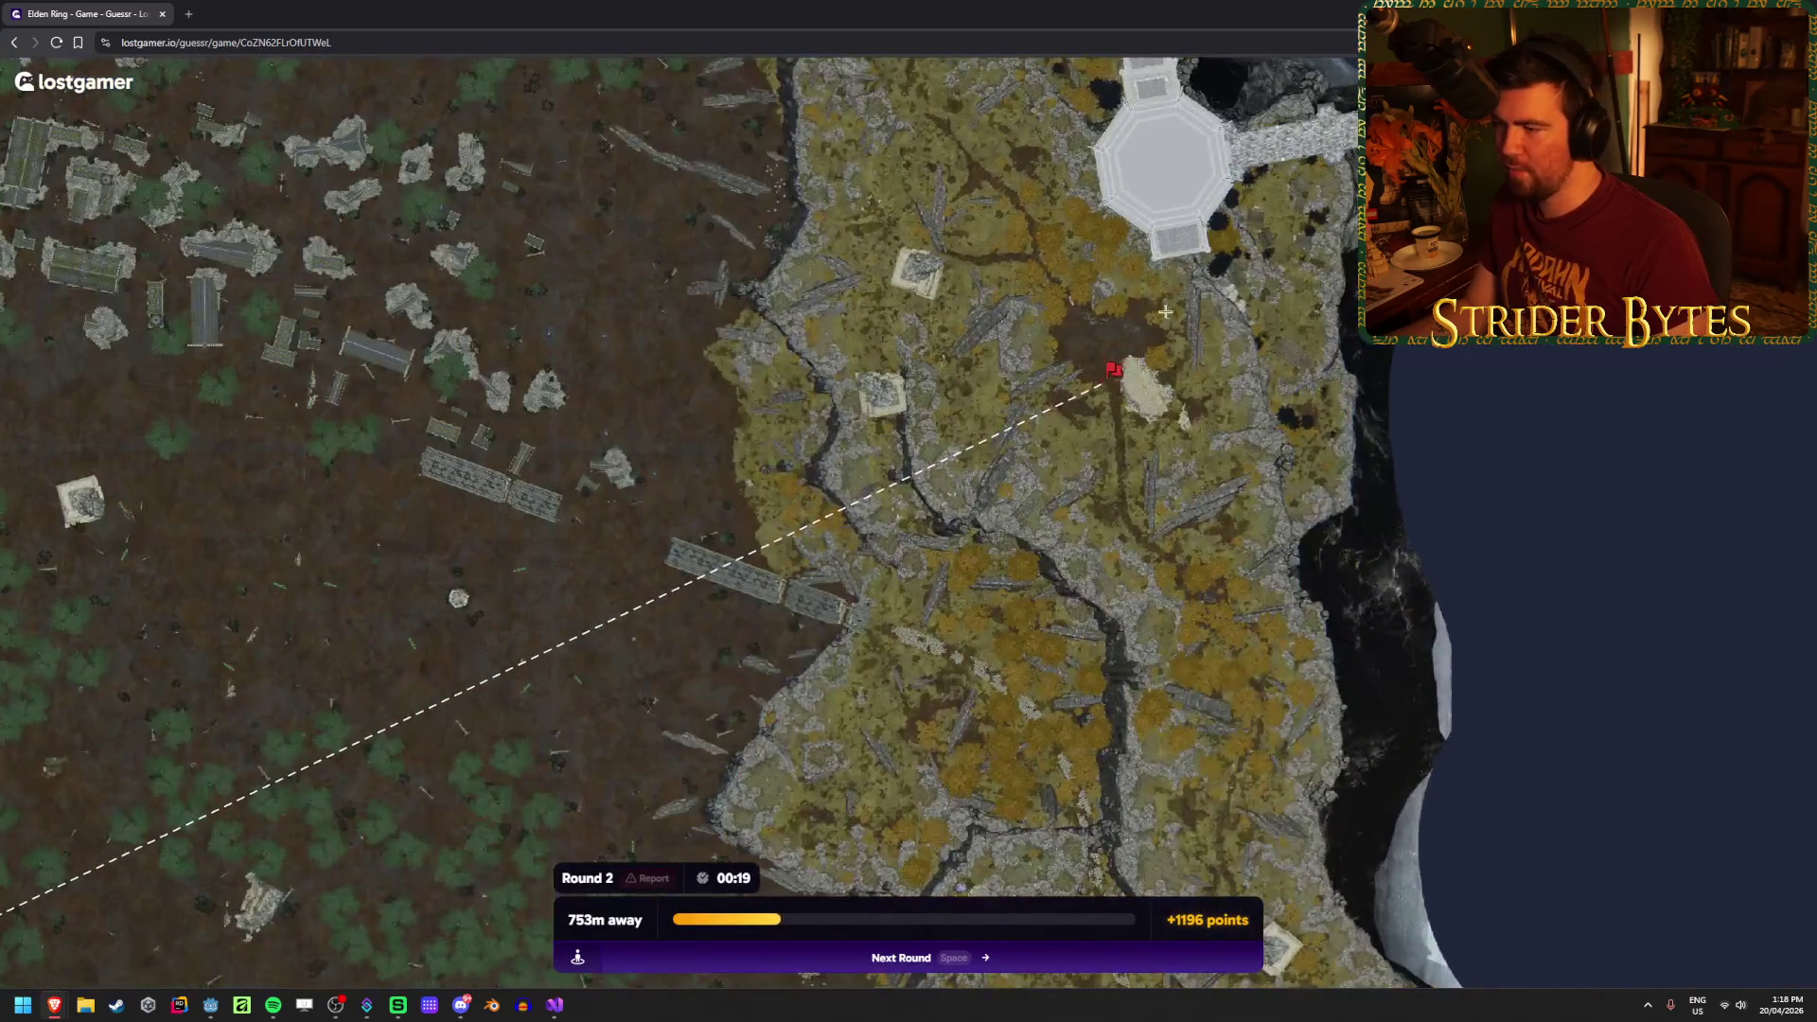
{"action": "key", "text": "space"}
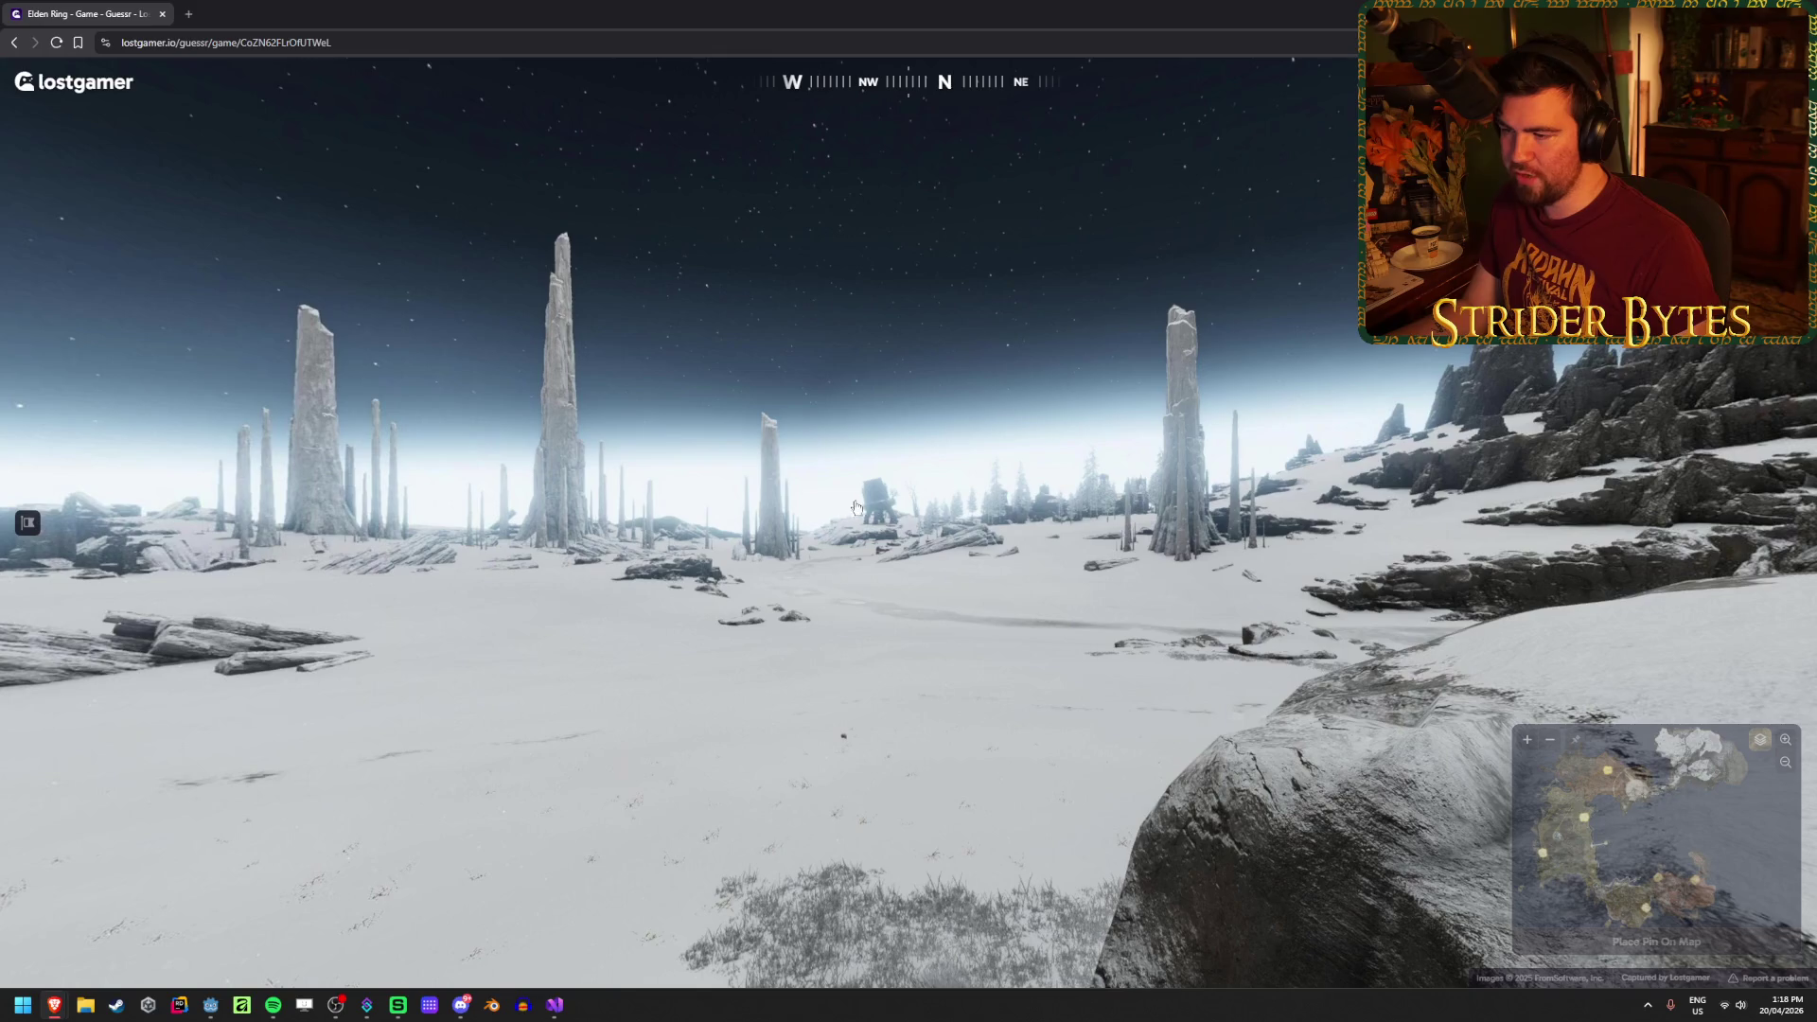
Step: Survey the expanded minimap around the northern city and round crater
{"action": "scroll", "coordinate": [1606, 644], "scroll_direction": "up", "scroll_amount": 5}
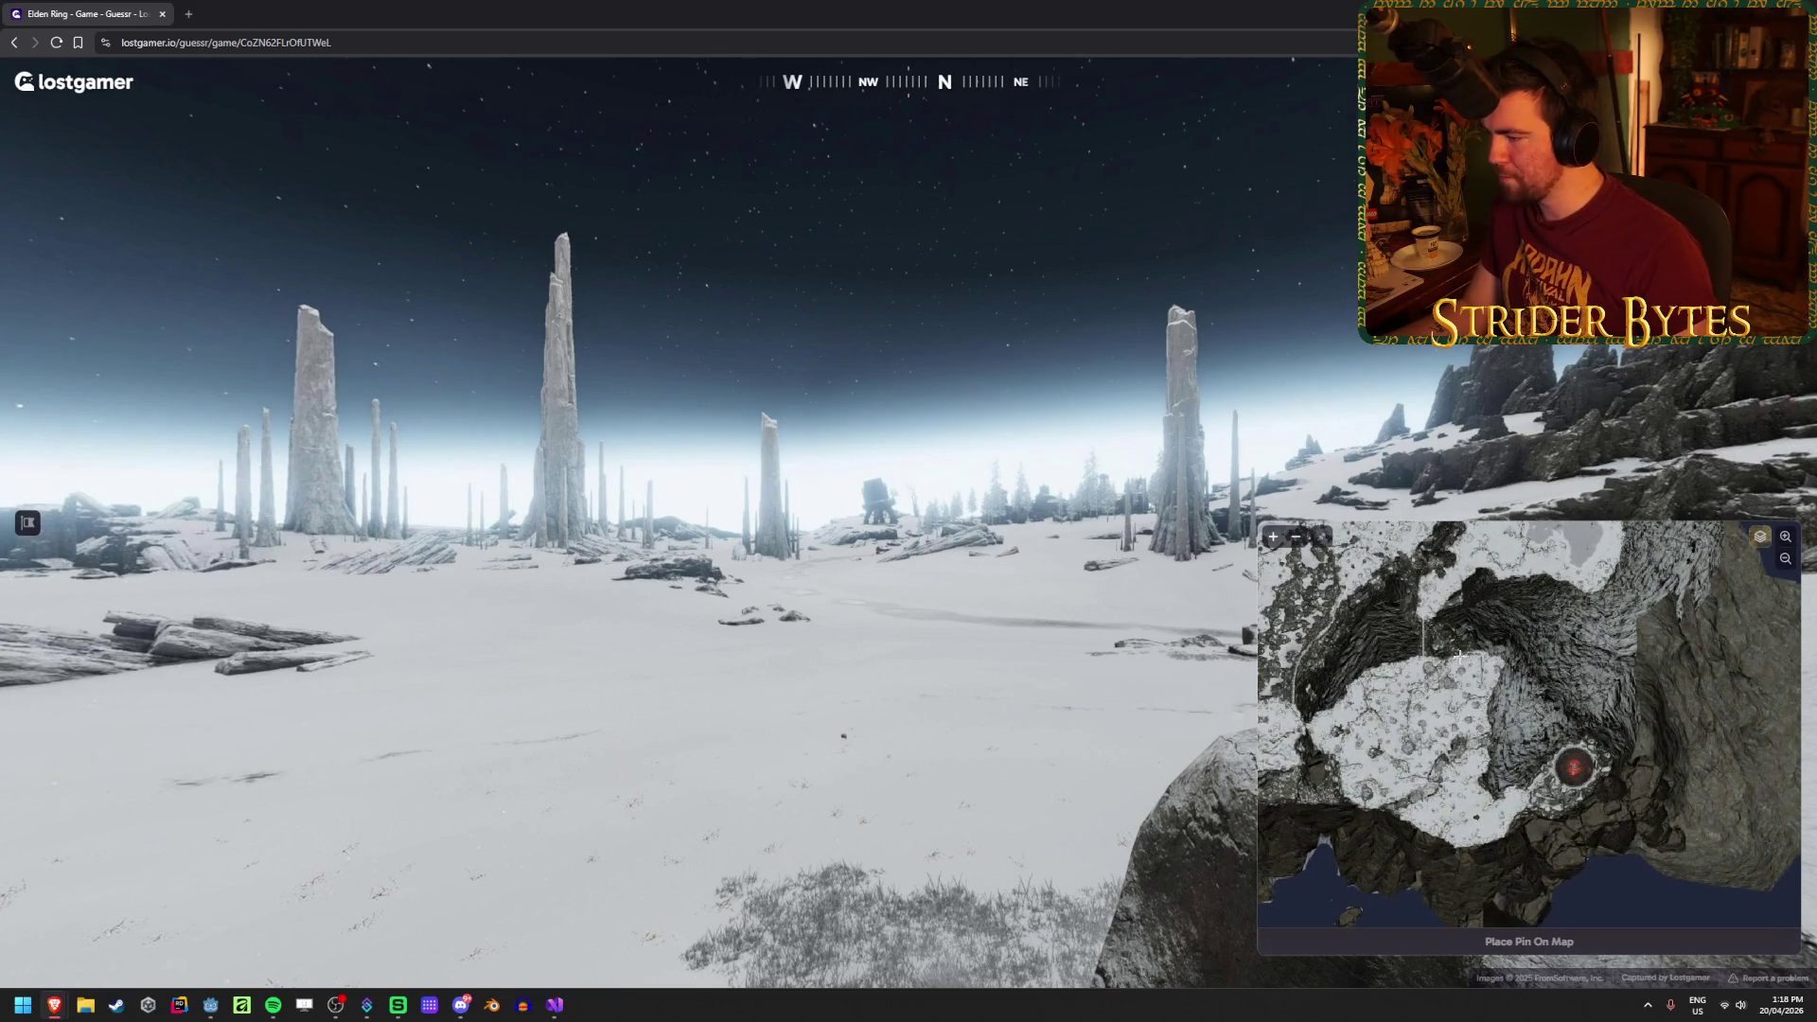
{"action": "scroll", "coordinate": [1502, 765], "scroll_direction": "up", "scroll_amount": 4}
{"action": "scroll", "coordinate": [1502, 765], "scroll_direction": "down", "scroll_amount": 4}
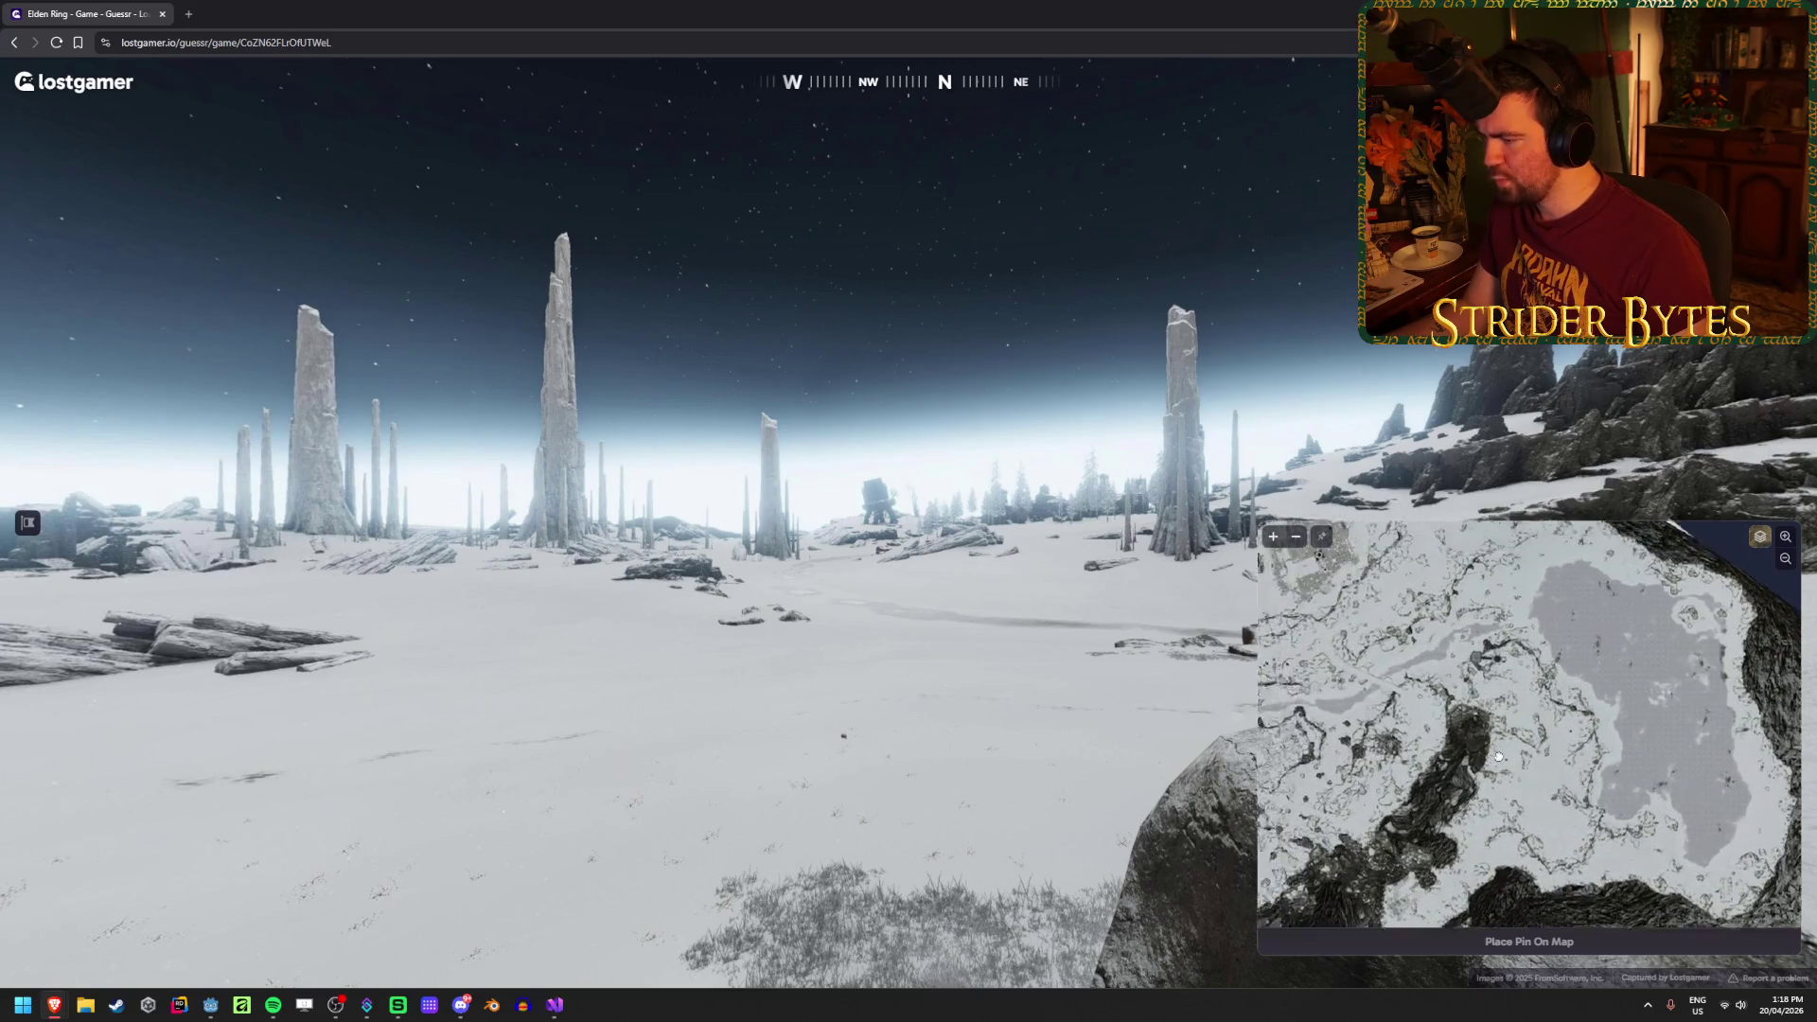
{"action": "scroll", "coordinate": [1424, 641], "scroll_direction": "up", "scroll_amount": 3}
{"action": "left_click_drag", "start_coordinate": [1424, 641], "coordinate": [1436, 712]}
{"action": "scroll", "coordinate": [1441, 705], "scroll_direction": "up", "scroll_amount": 3}
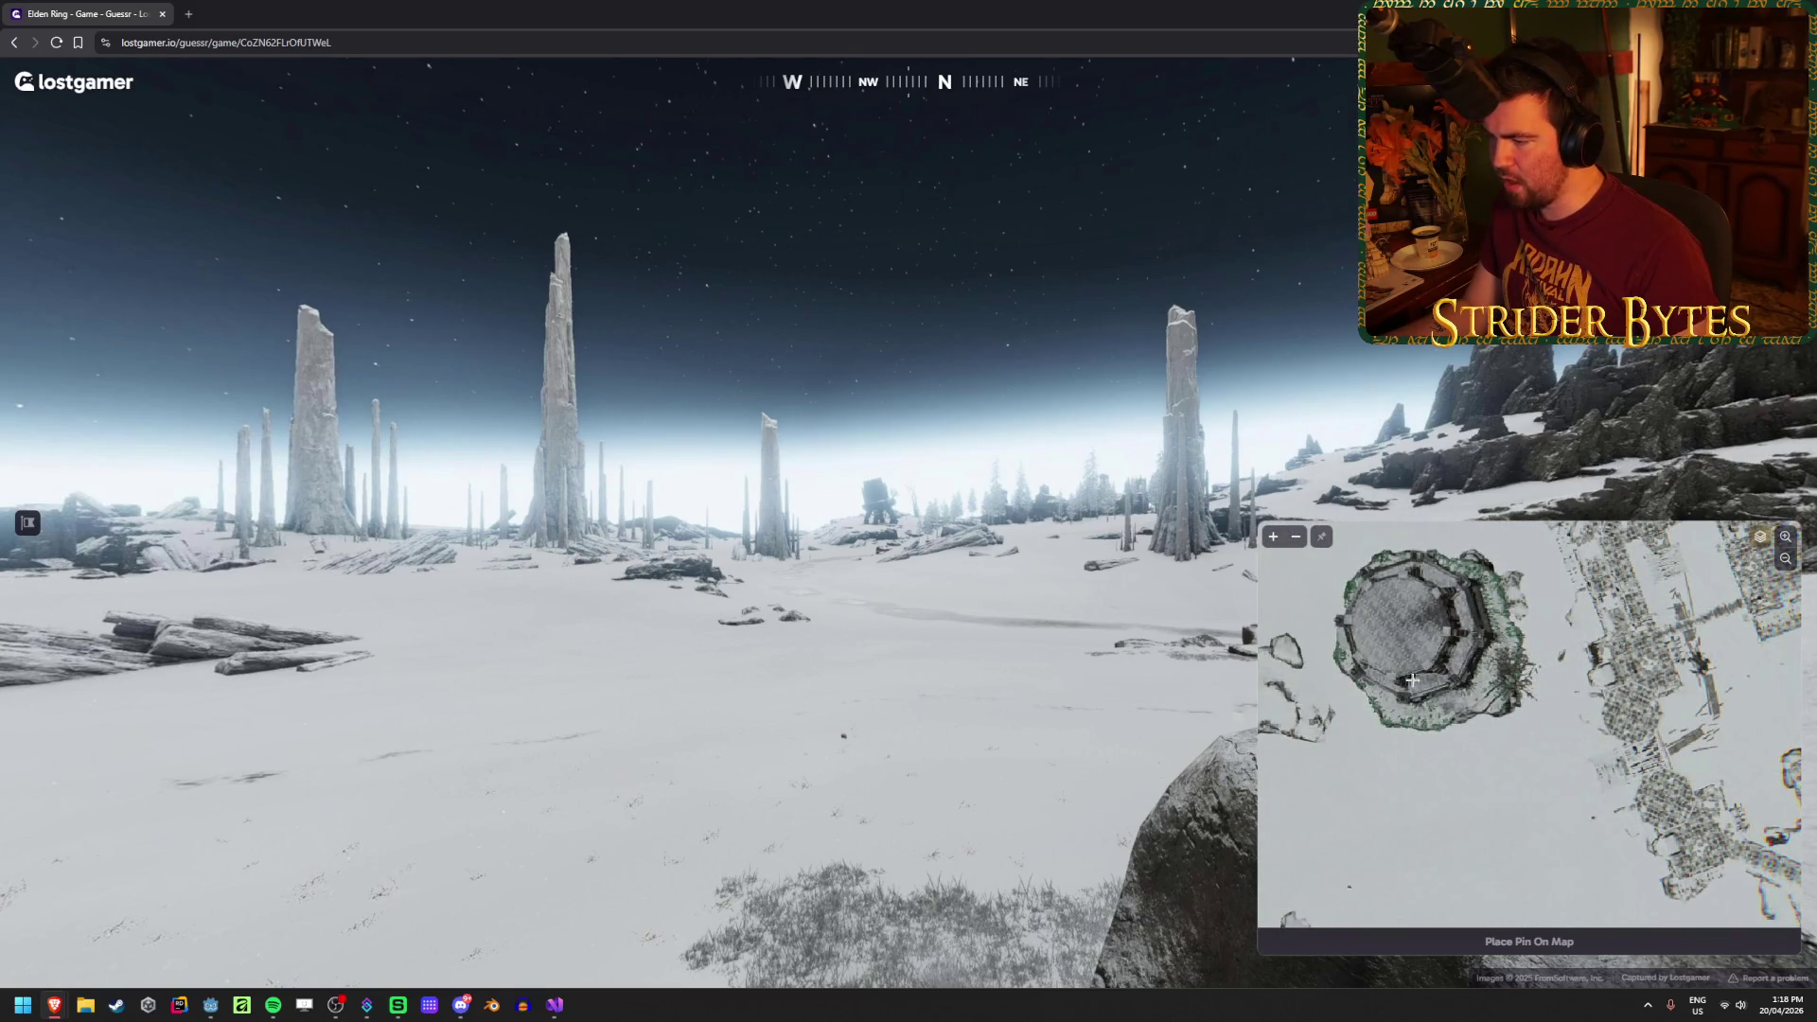
{"action": "scroll", "coordinate": [1412, 679], "scroll_direction": "down", "scroll_amount": 3}
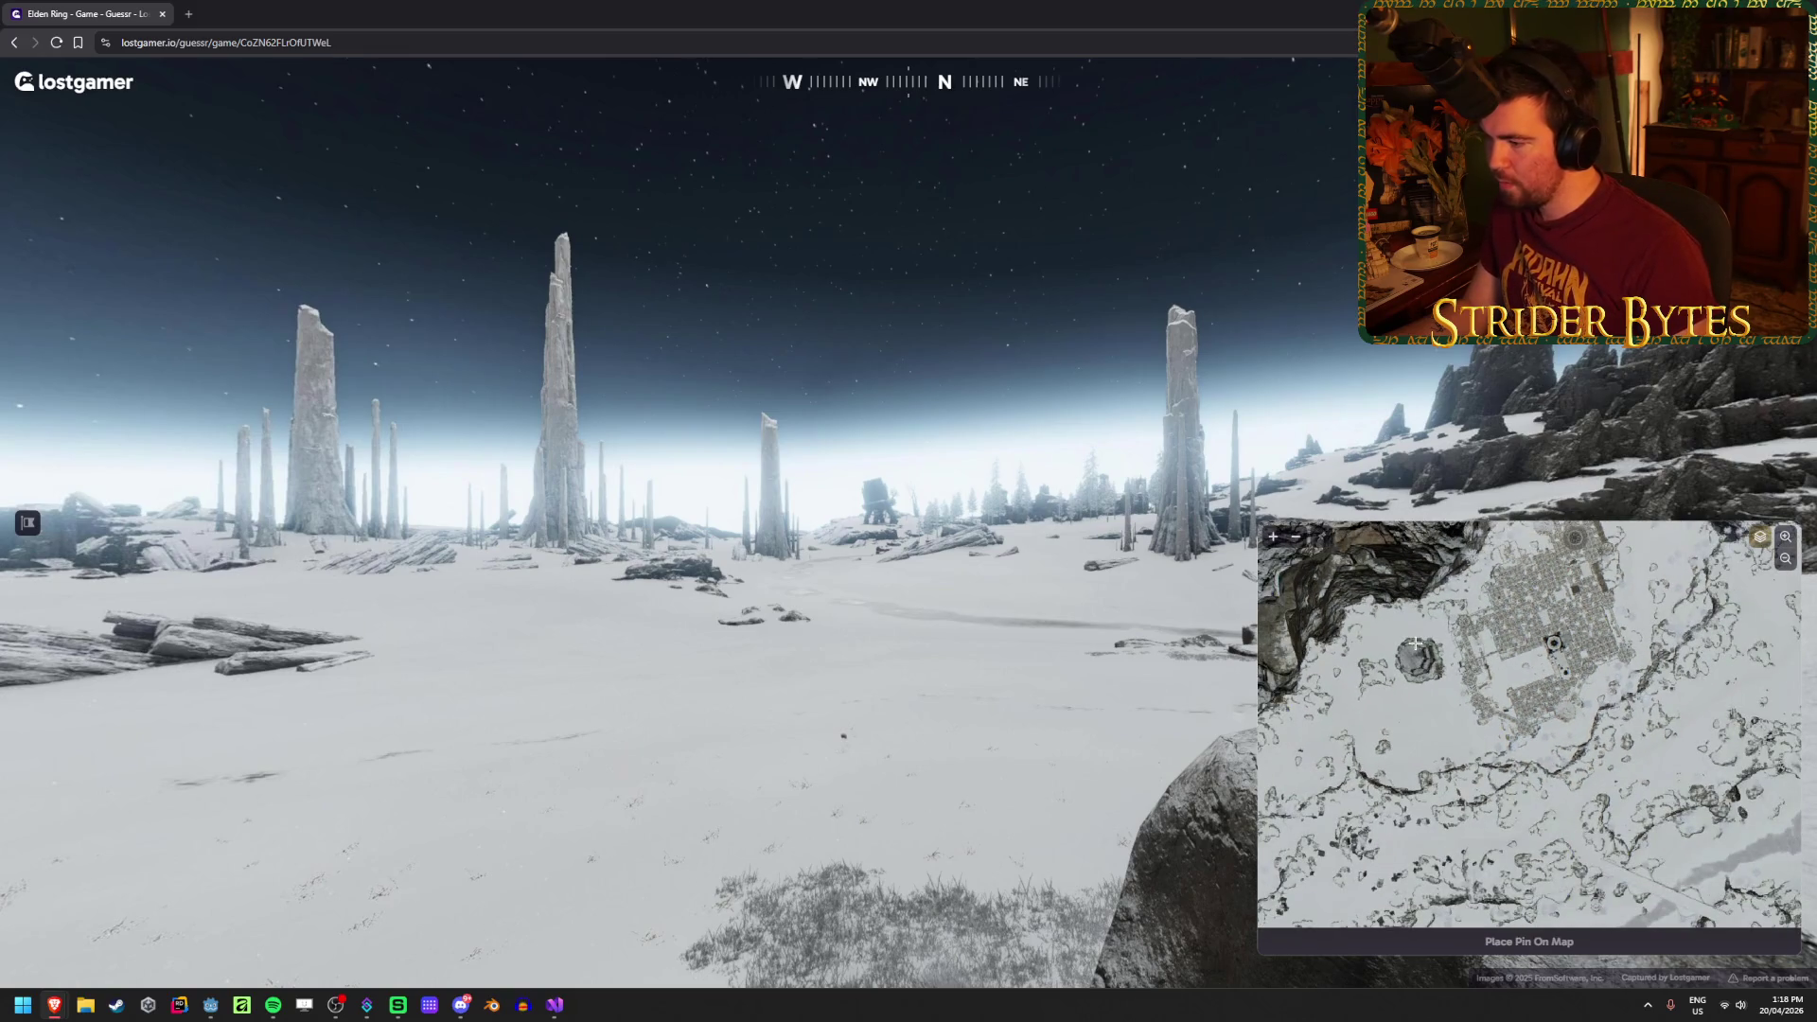
{"action": "left_click_drag", "start_coordinate": [1422, 729], "coordinate": [1450, 621]}
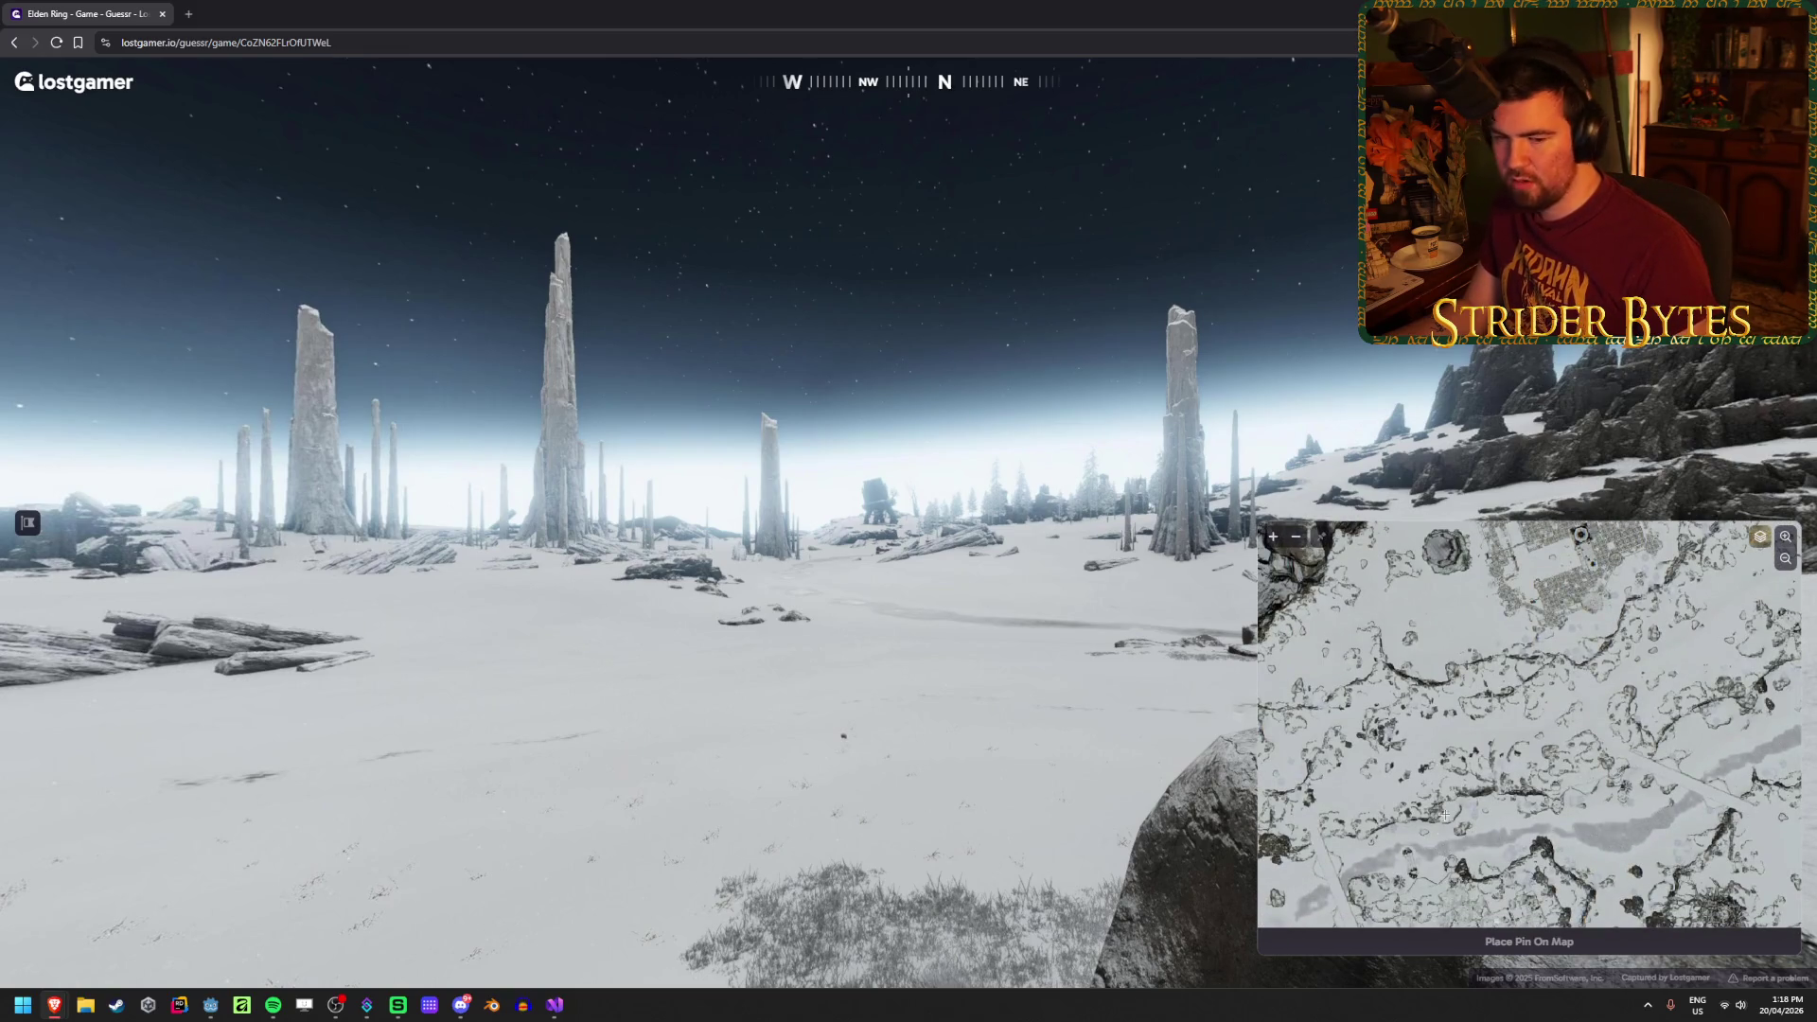
{"action": "mouse_move", "coordinate": [1448, 721]}
{"action": "left_mouse_down"}
{"action": "mouse_move", "coordinate": [1431, 748]}
{"action": "mouse_move", "coordinate": [1447, 749]}
{"action": "left_mouse_up"}
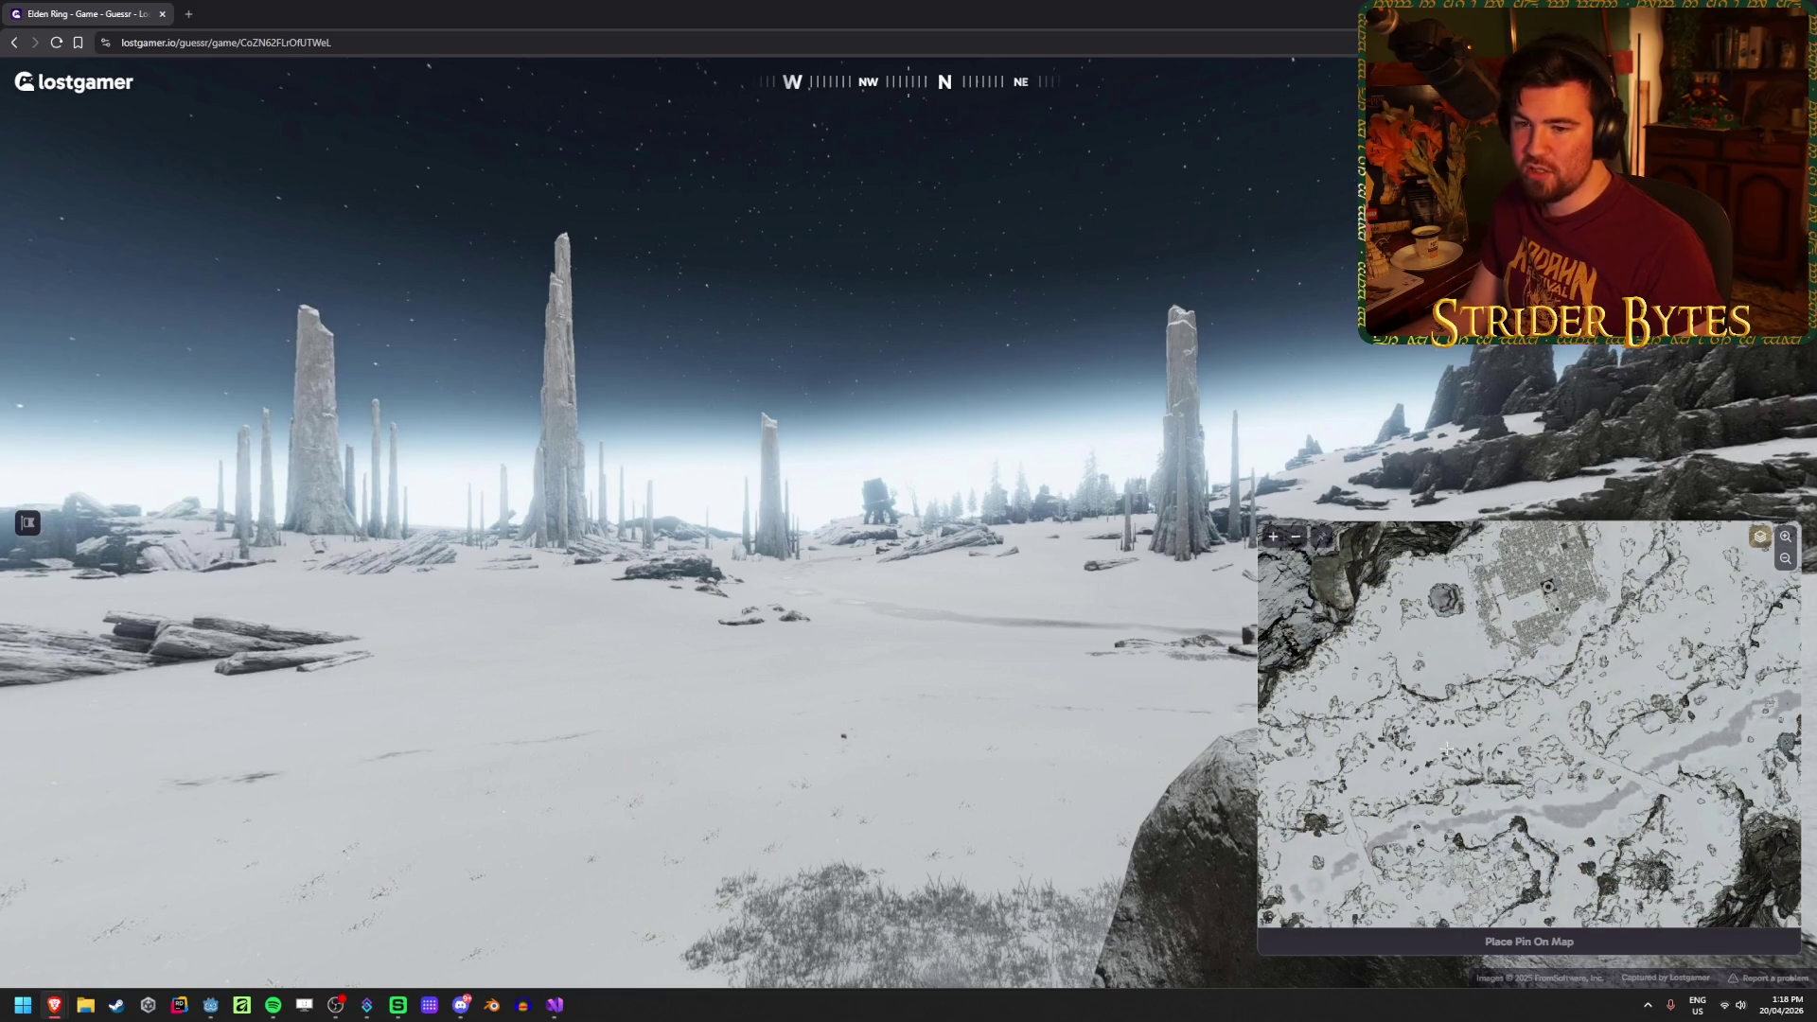
{"action": "scroll", "coordinate": [1447, 748], "scroll_direction": "down", "scroll_amount": 5}
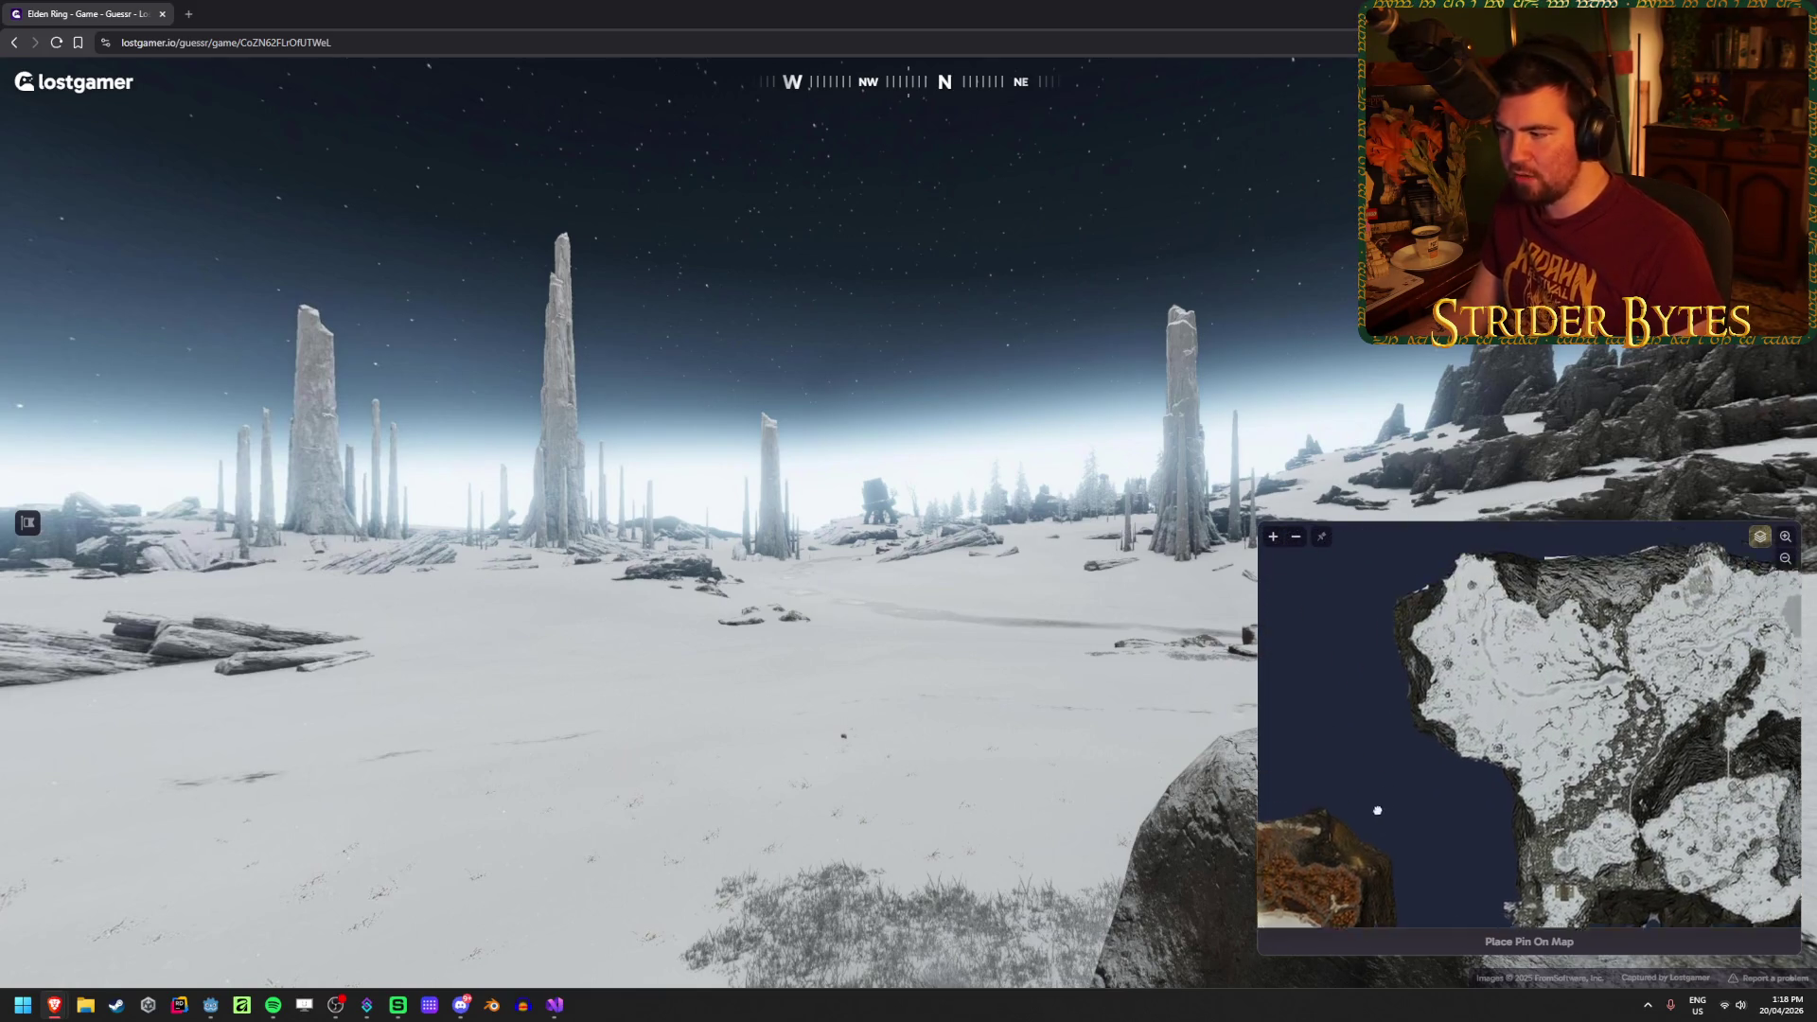
{"action": "scroll", "coordinate": [1424, 645], "scroll_direction": "up", "scroll_amount": 5}
Step: Pin the guess on the snowy coastline near the frozen spires and submit it
{"action": "mouse_move", "coordinate": [1424, 644]}
{"action": "left_mouse_down"}
{"action": "mouse_move", "coordinate": [1415, 787]}
{"action": "mouse_move", "coordinate": [1429, 606]}
{"action": "mouse_move", "coordinate": [1442, 642]}
{"action": "left_mouse_up"}
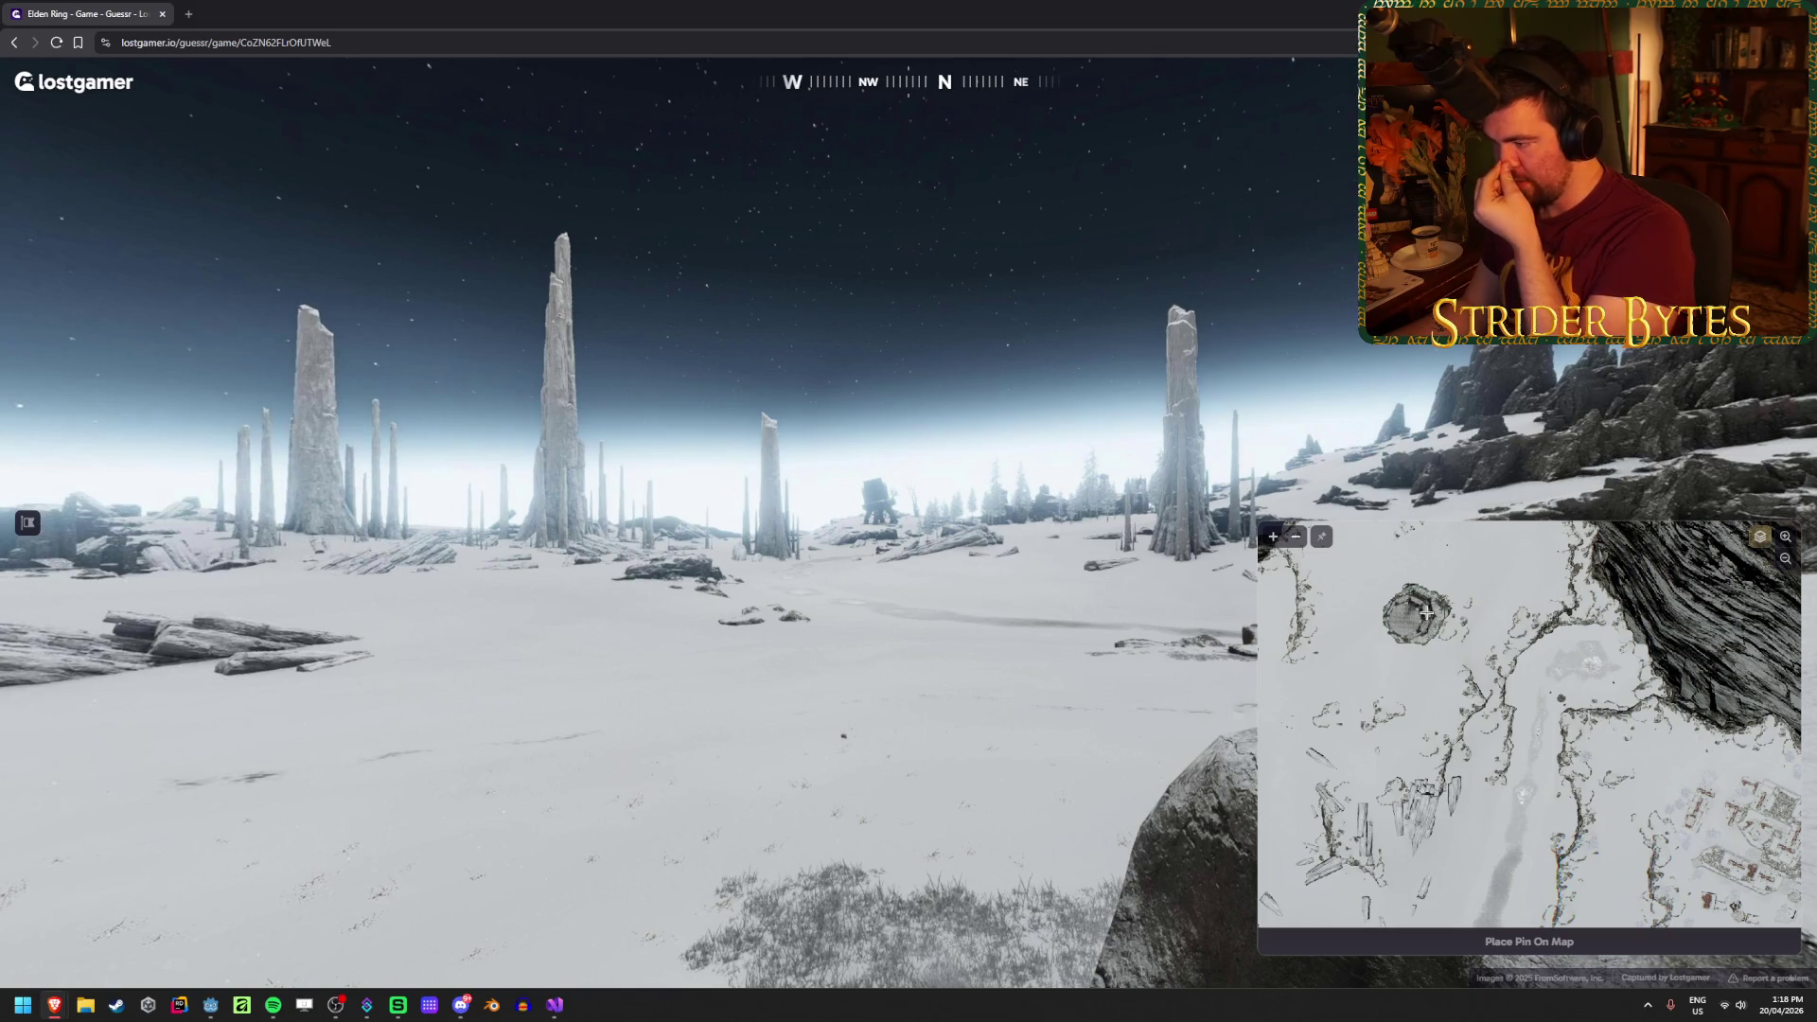
{"action": "scroll", "coordinate": [1426, 613], "scroll_direction": "down", "scroll_amount": 1}
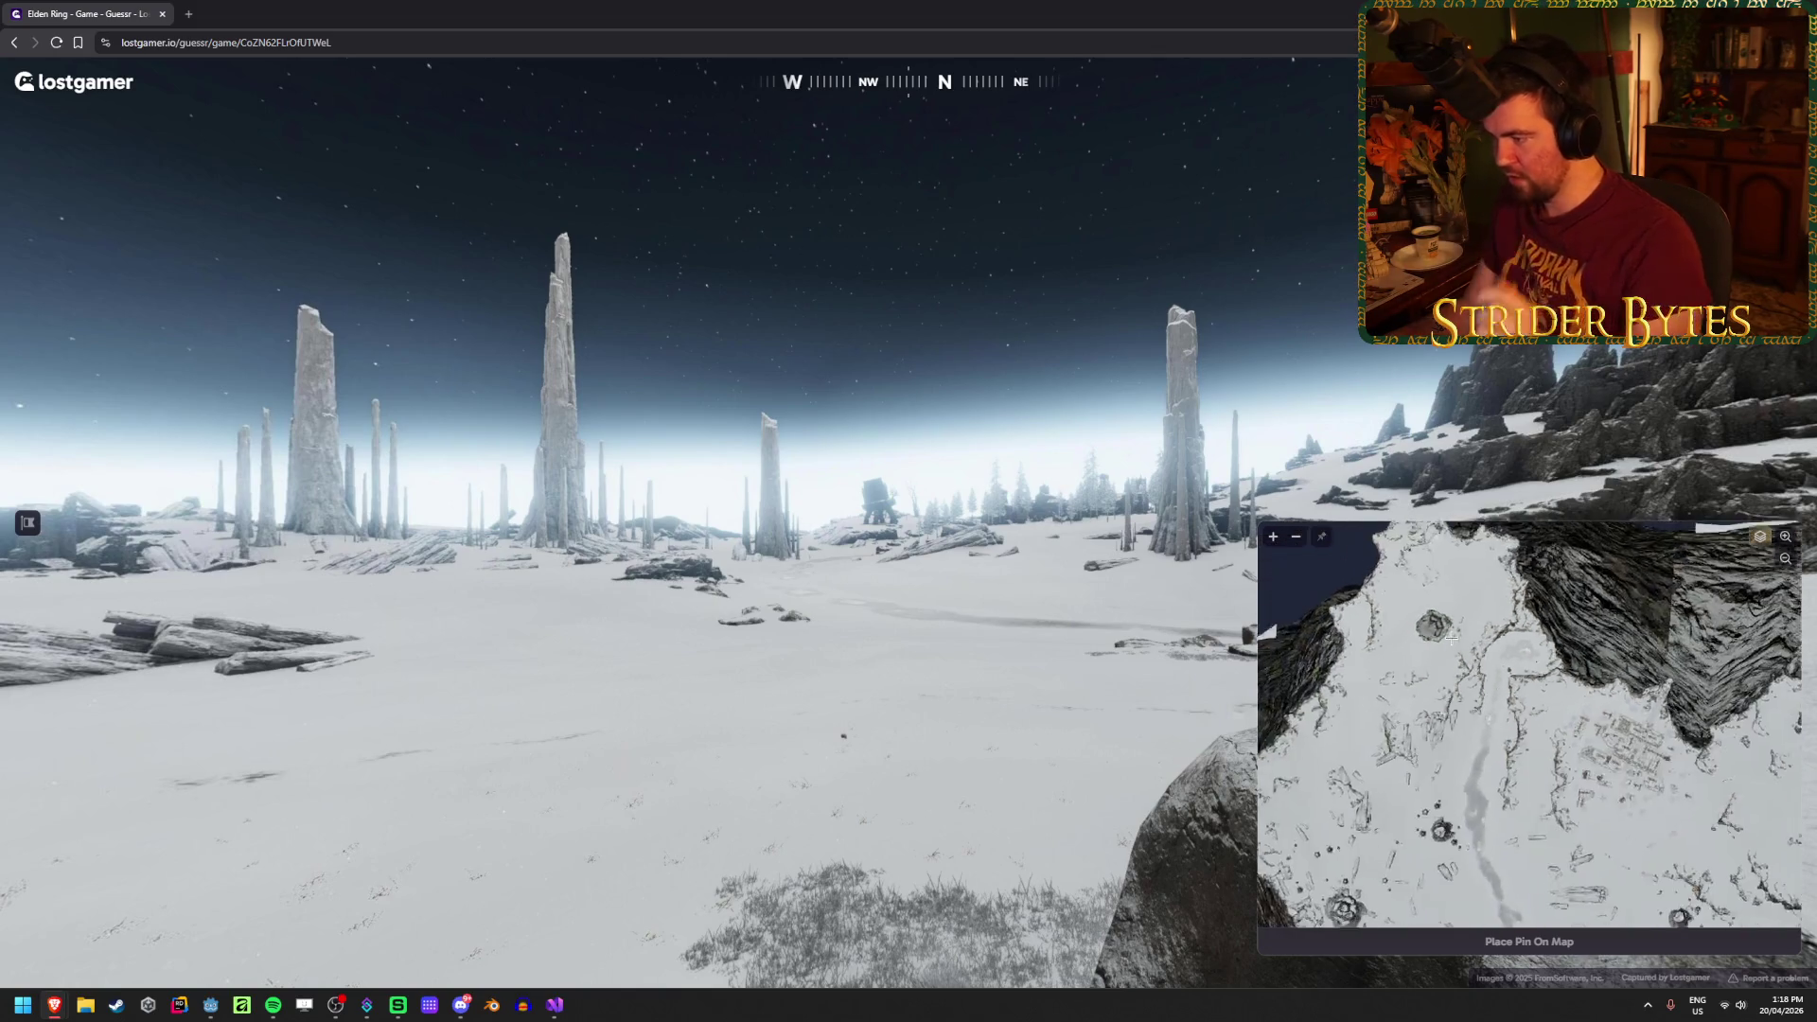
{"action": "scroll", "coordinate": [1443, 626], "scroll_direction": "down", "scroll_amount": 1}
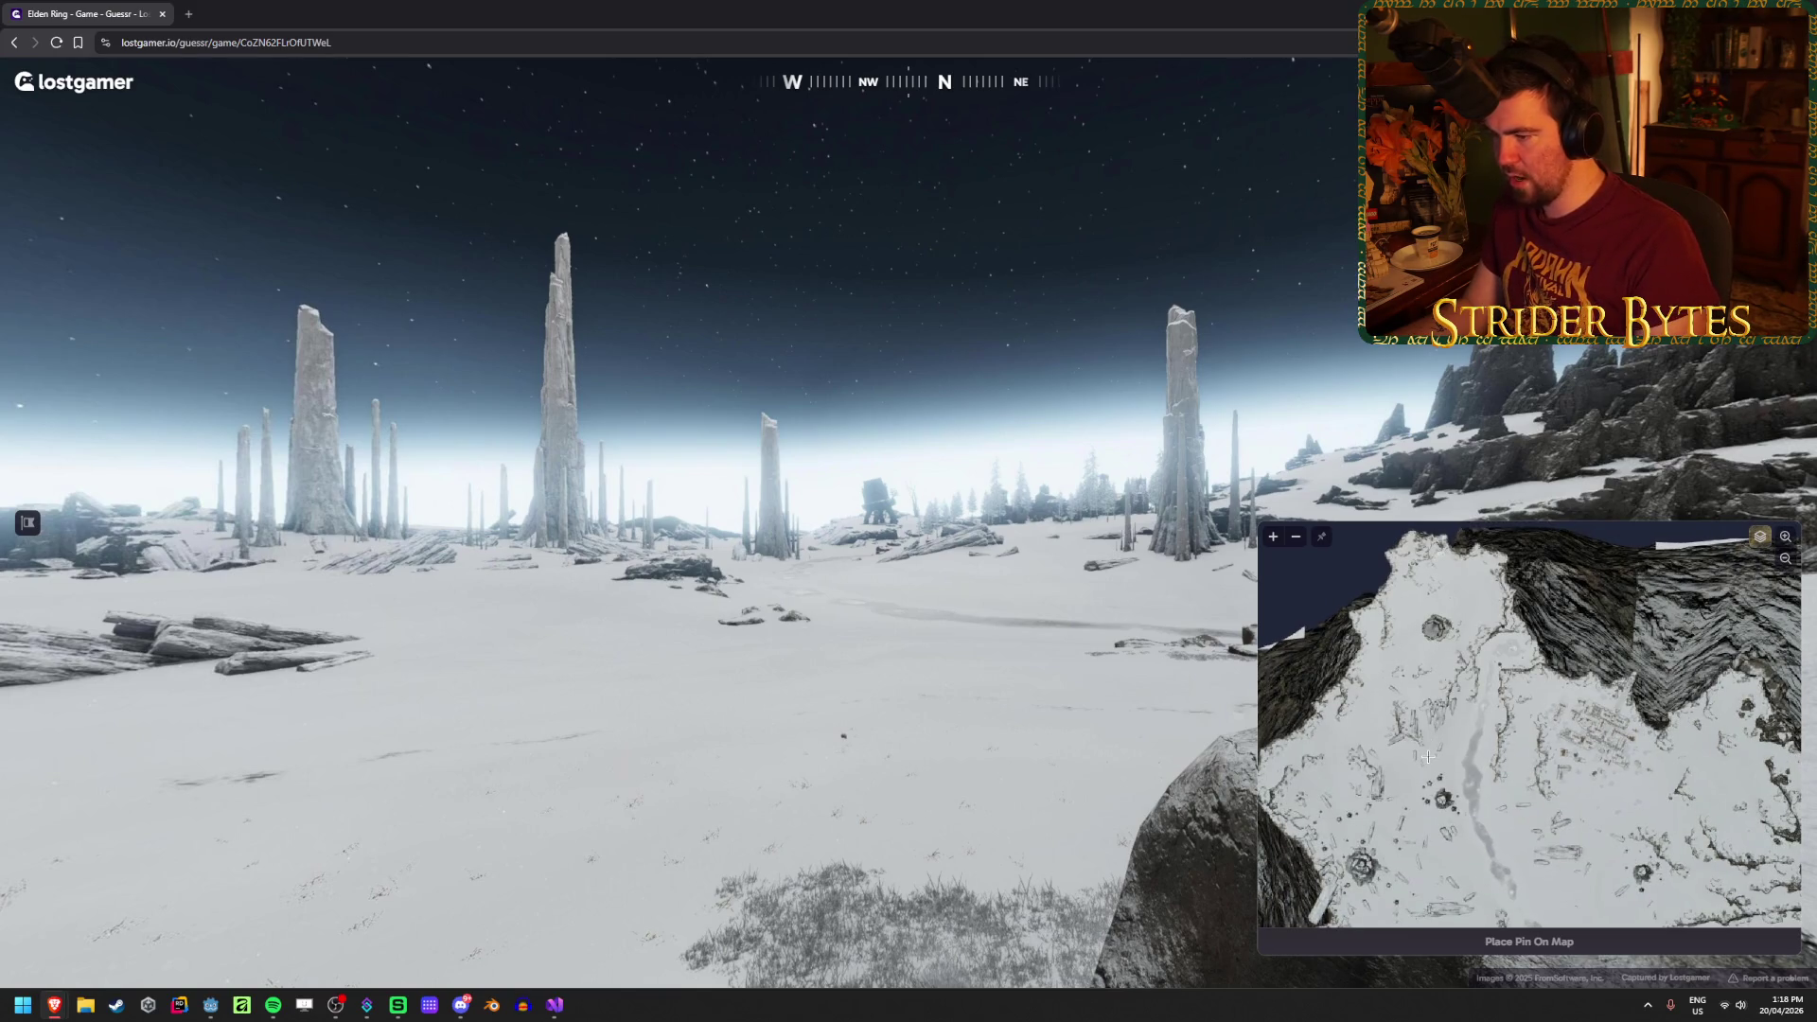
{"action": "scroll", "coordinate": [1427, 750], "scroll_direction": "up", "scroll_amount": 3}
{"action": "left_click_drag", "start_coordinate": [1422, 611], "coordinate": [1464, 542]}
{"action": "scroll", "coordinate": [1615, 731], "scroll_direction": "down", "scroll_amount": 5}
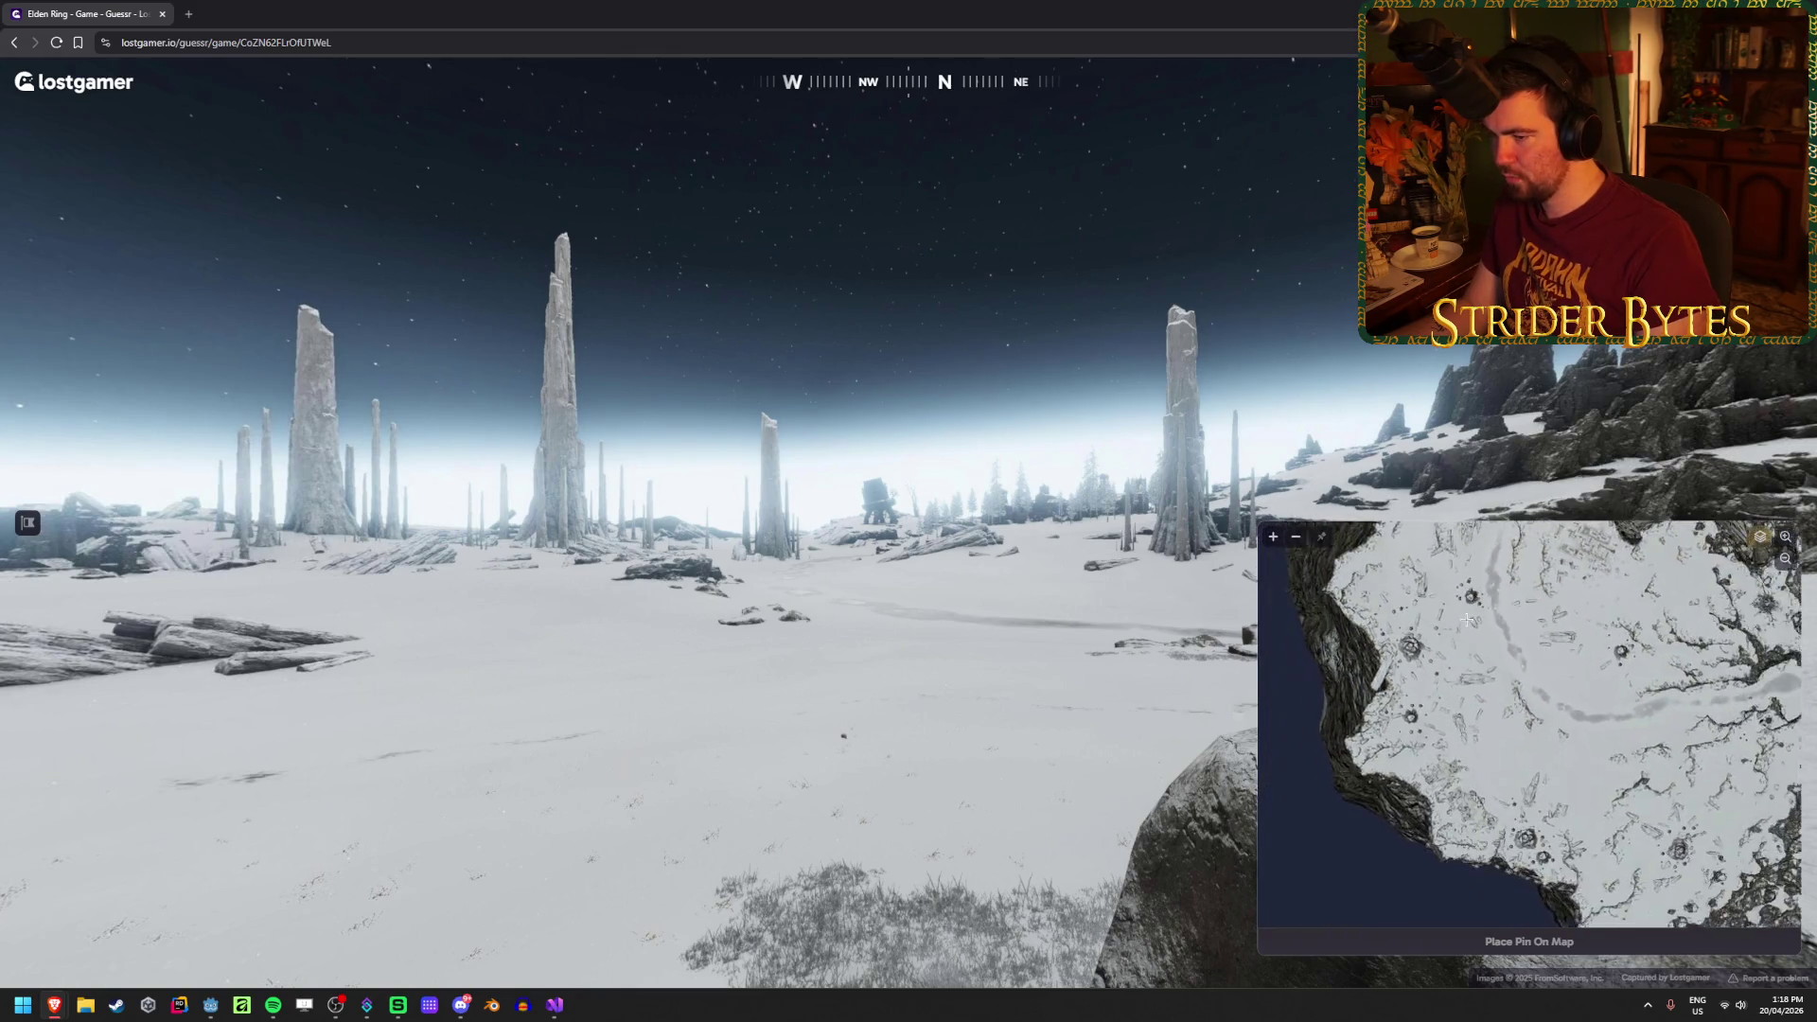
{"action": "mouse_move", "coordinate": [1464, 546]}
{"action": "left_mouse_down"}
{"action": "mouse_move", "coordinate": [1459, 645]}
{"action": "mouse_move", "coordinate": [1457, 597]}
{"action": "left_mouse_up"}
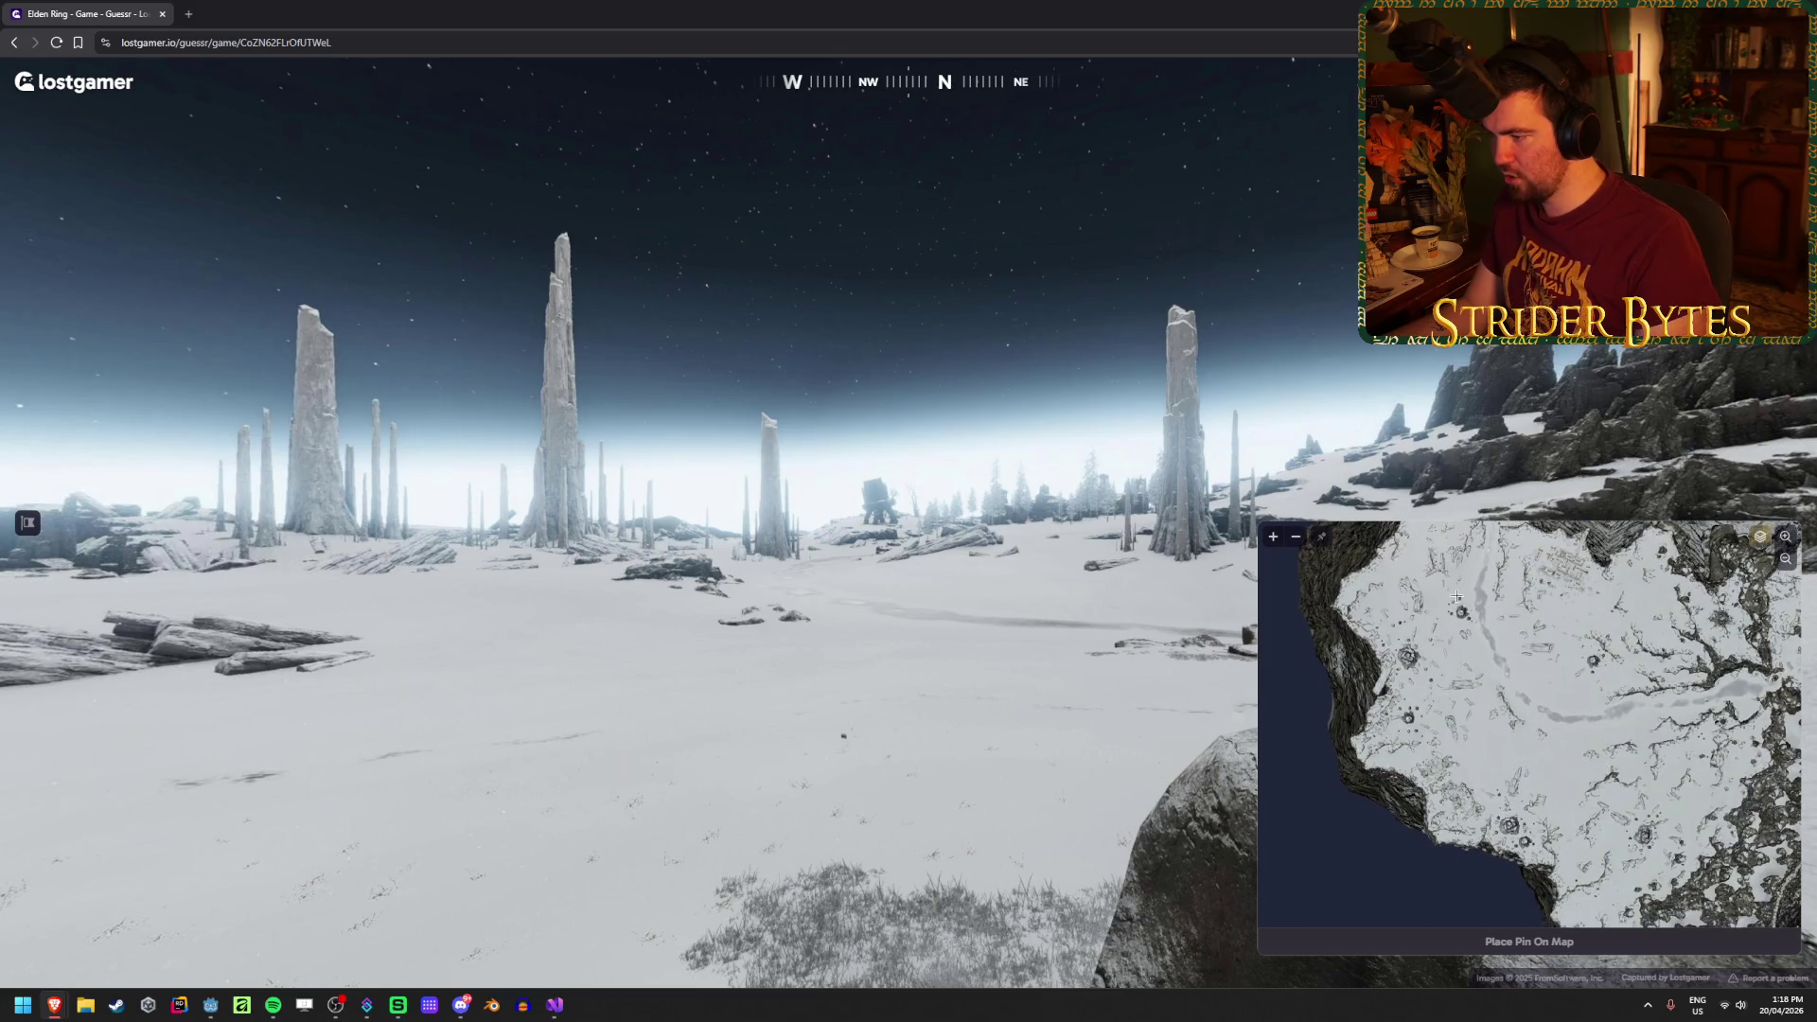
{"action": "left_click", "coordinate": [1483, 709]}
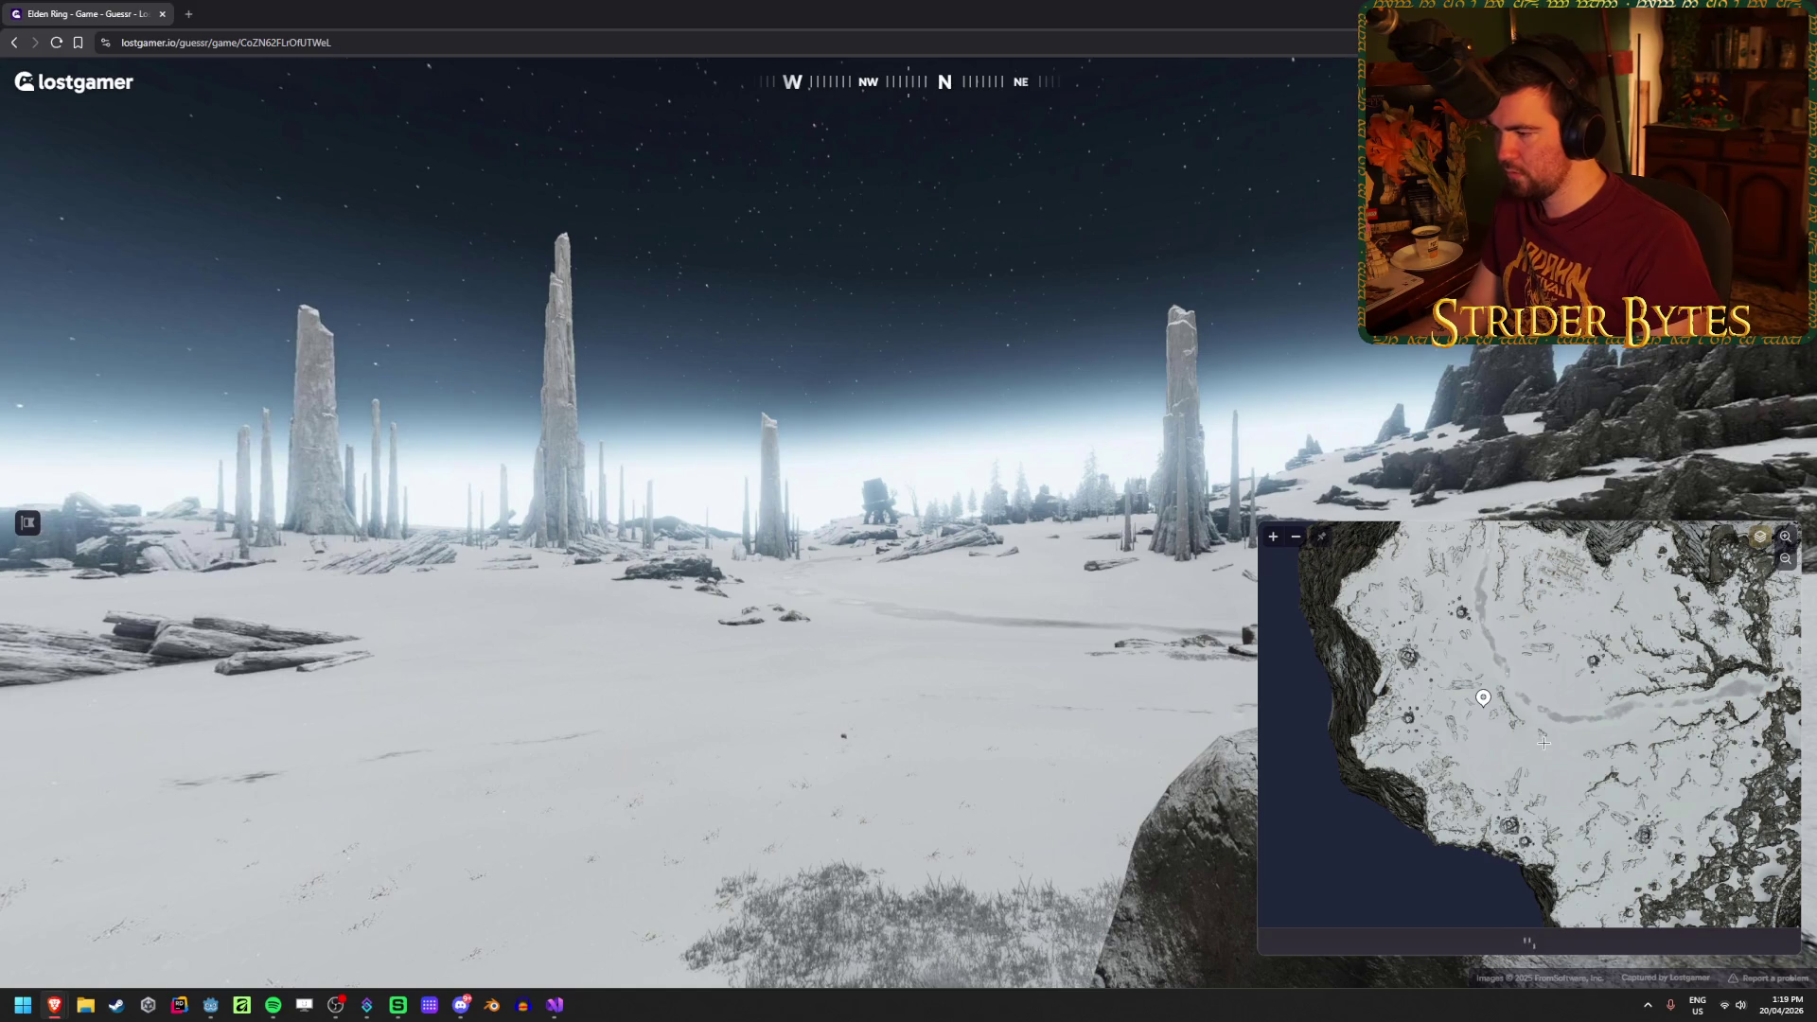
{"action": "key", "text": "space"}
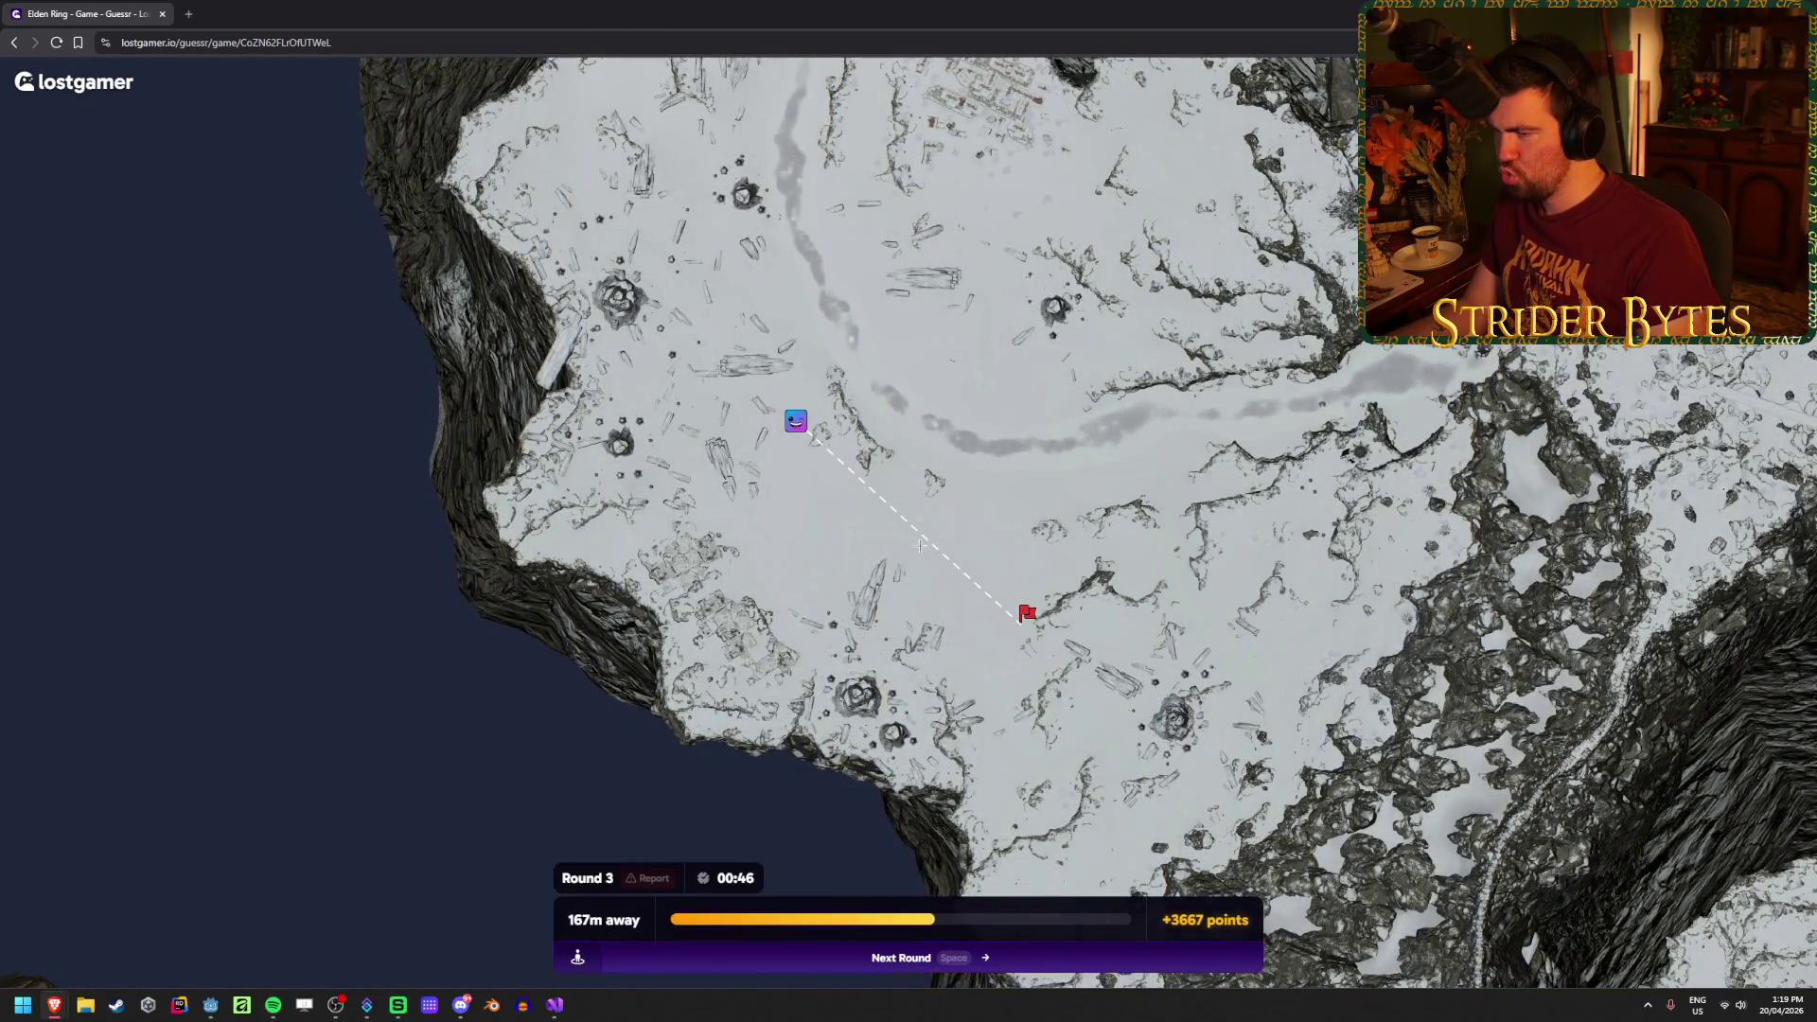
Step: Review the 167m, +3667 result map and advance to round 4
{"action": "scroll", "coordinate": [1011, 596], "scroll_direction": "down", "scroll_amount": 2}
{"action": "key", "text": "space"}
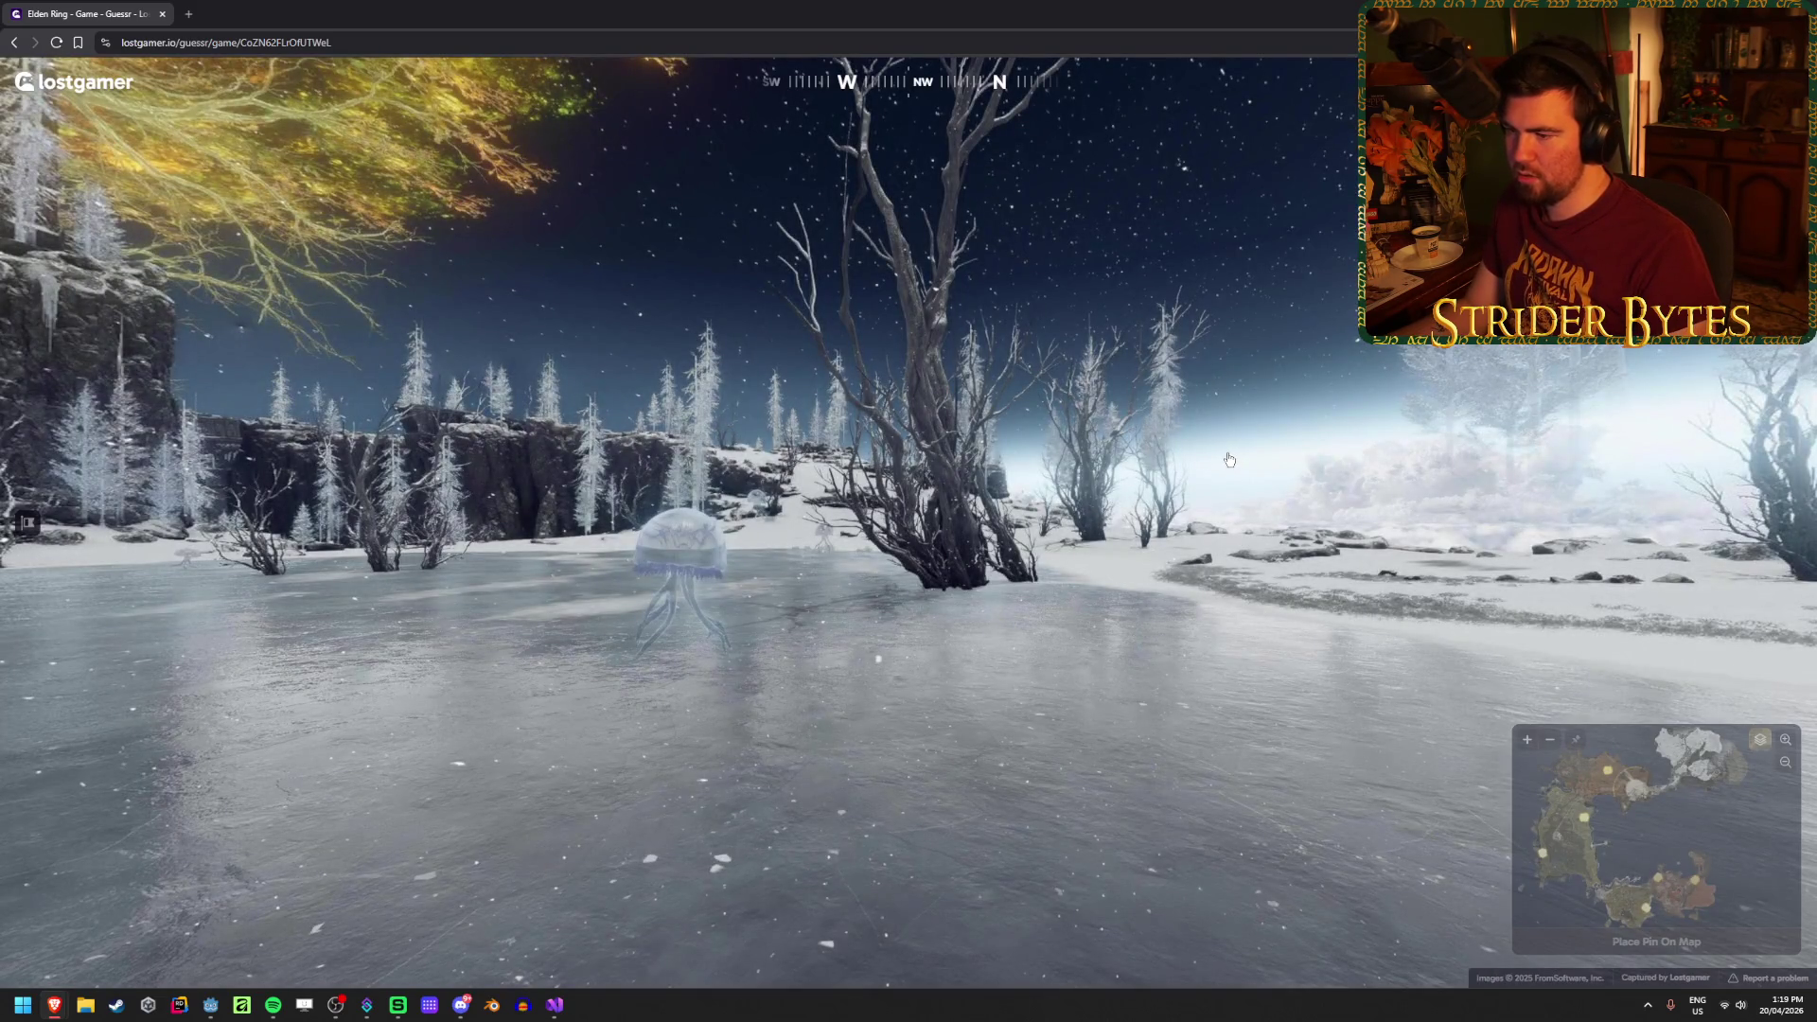
Step: Zoom the minimap in on the grey frozen lake
{"action": "mouse_move", "coordinate": [1599, 719]}
{"action": "scroll", "coordinate": [1598, 653], "scroll_direction": "up", "scroll_amount": 3}
{"action": "scroll", "coordinate": [1597, 653], "scroll_direction": "up", "scroll_amount": 5}
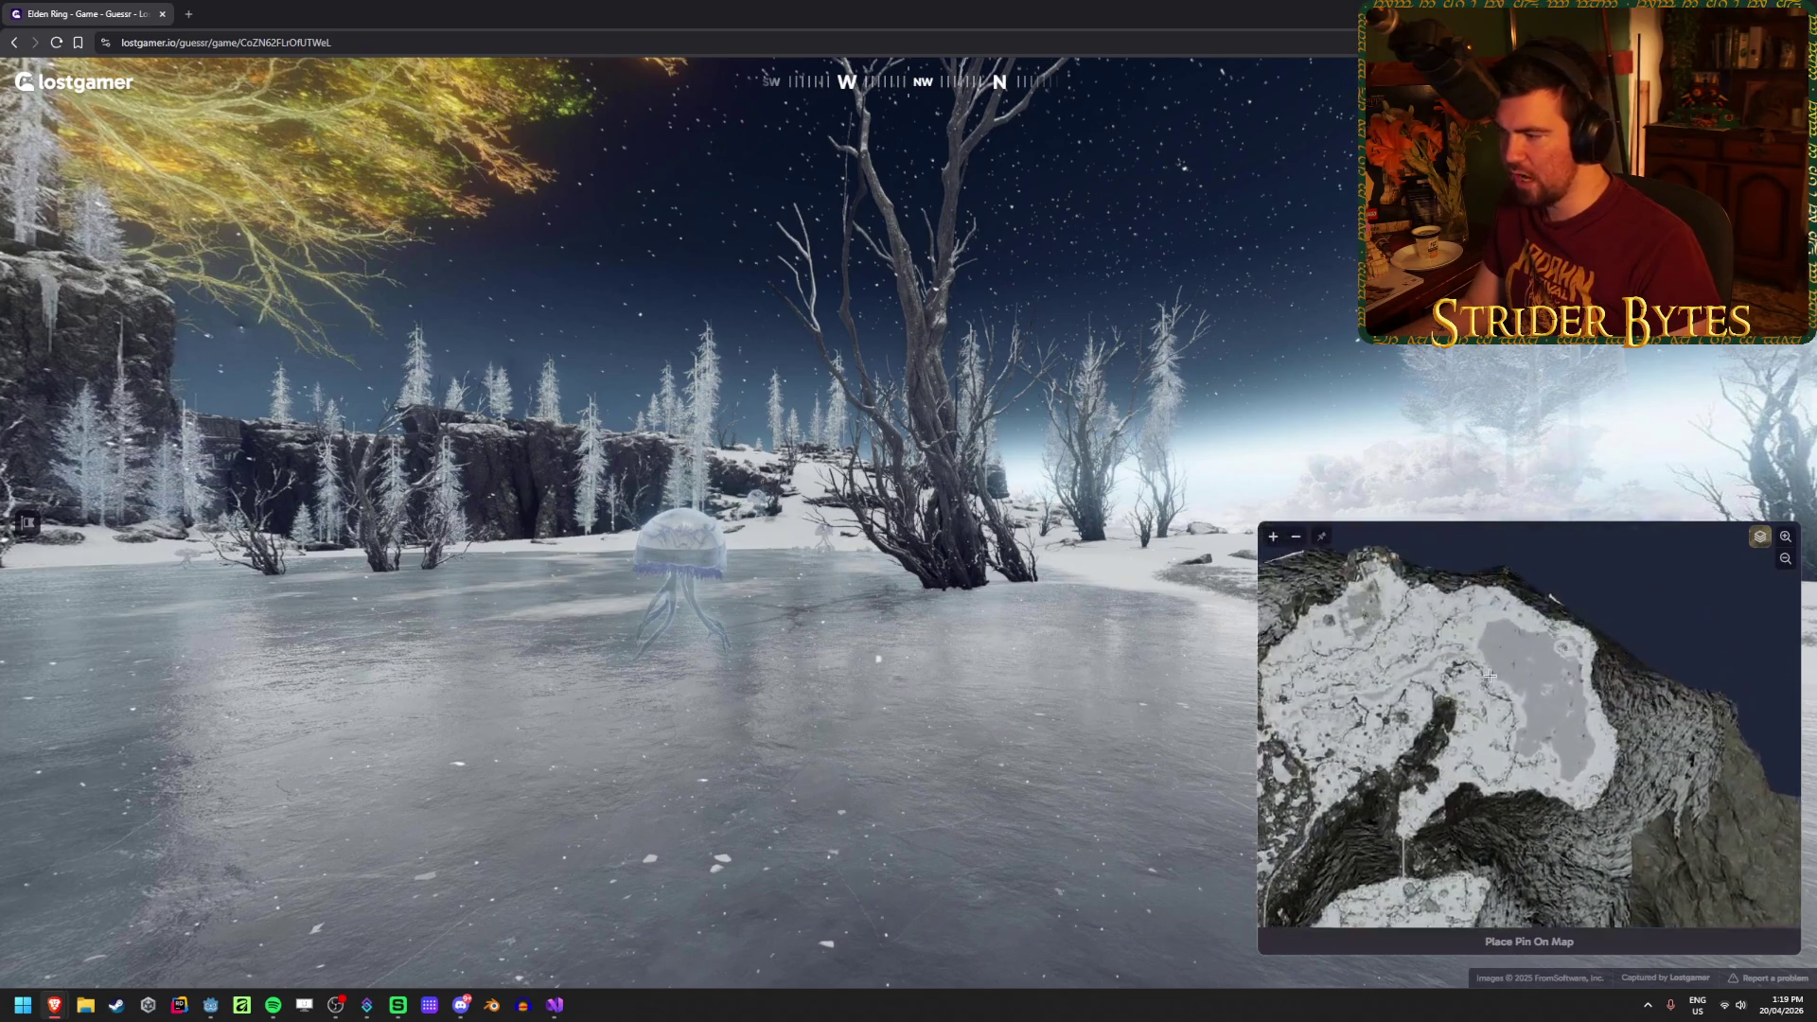
{"action": "scroll", "coordinate": [1493, 634], "scroll_direction": "down", "scroll_amount": 3}
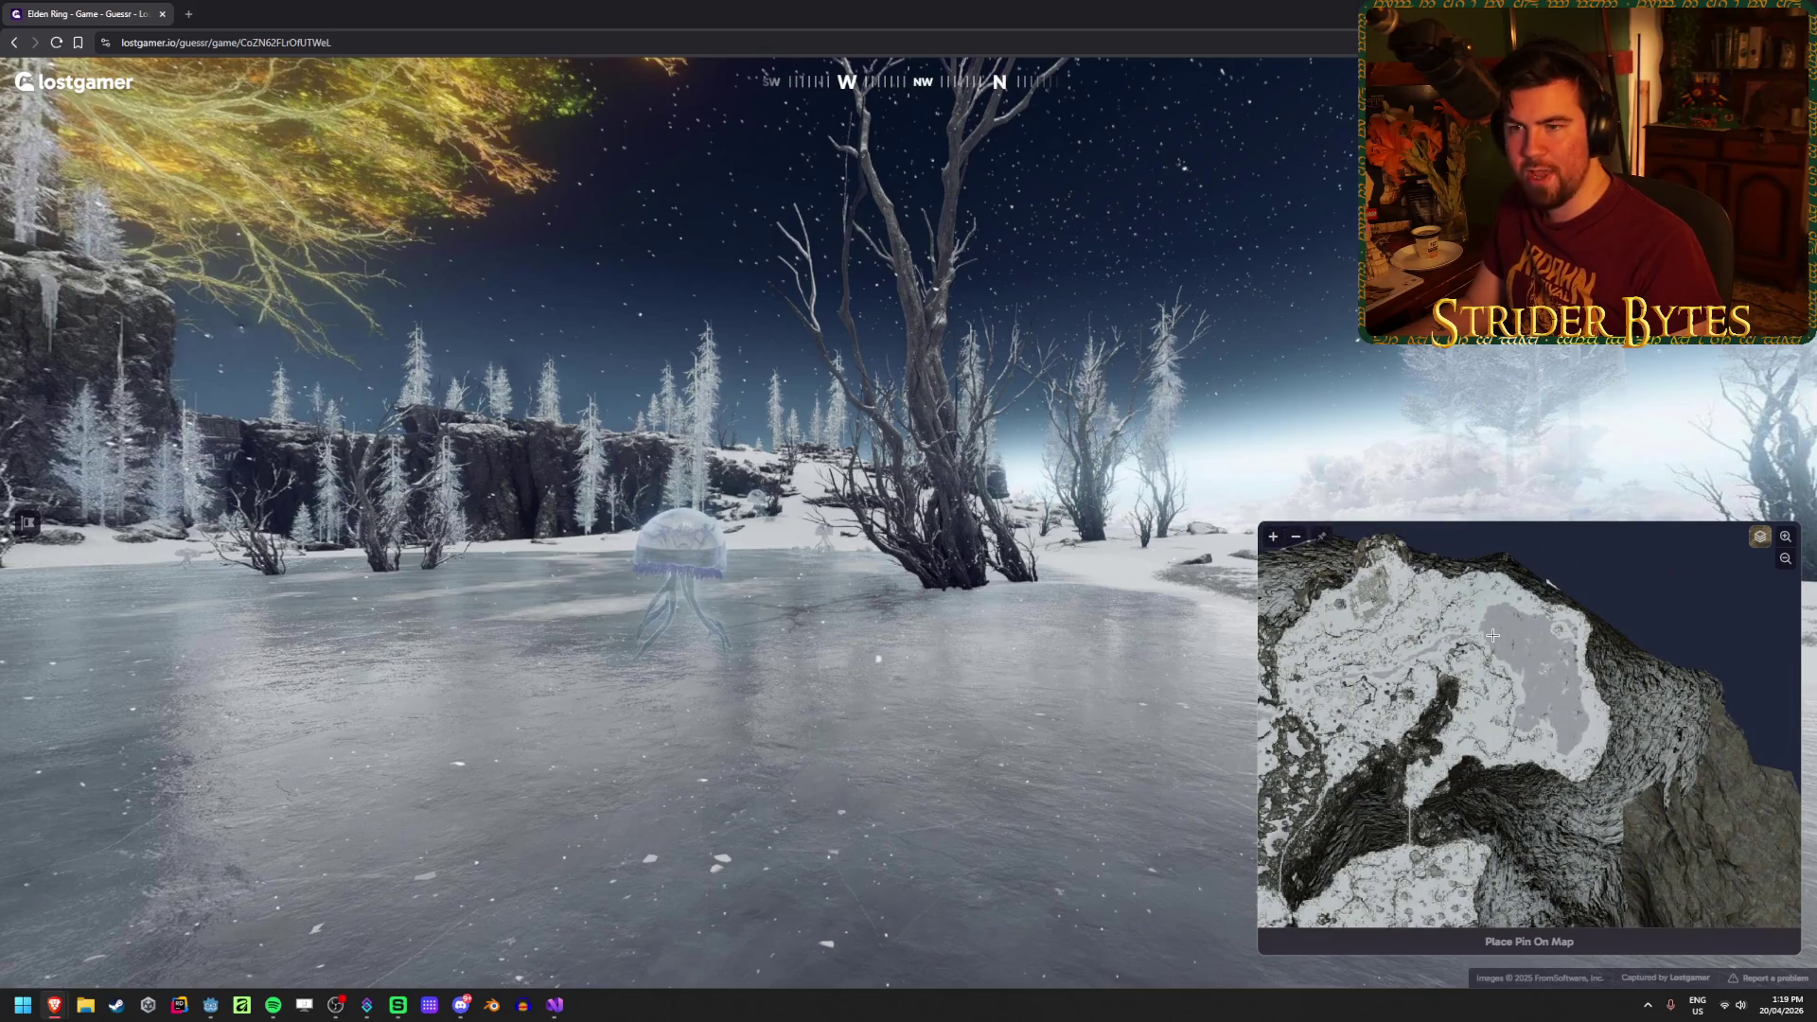
{"action": "scroll", "coordinate": [1493, 634], "scroll_direction": "down", "scroll_amount": 5}
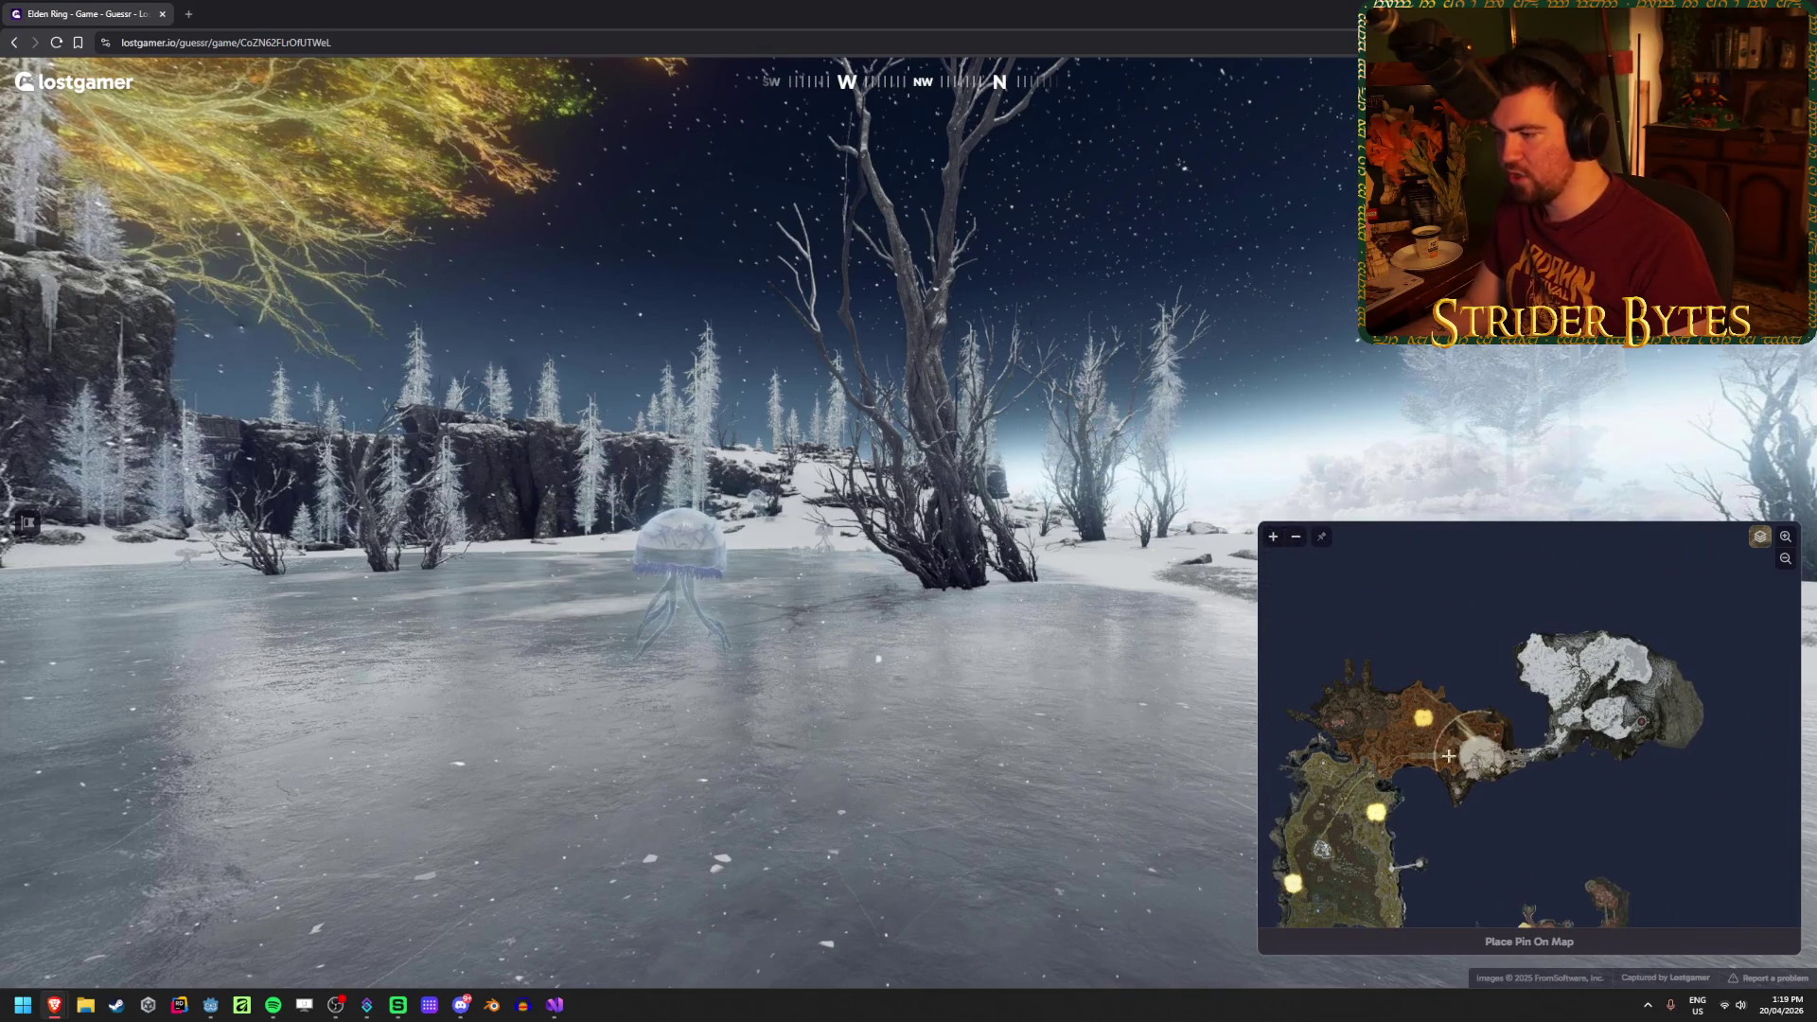
{"action": "scroll", "coordinate": [1448, 755], "scroll_direction": "up", "scroll_amount": 2}
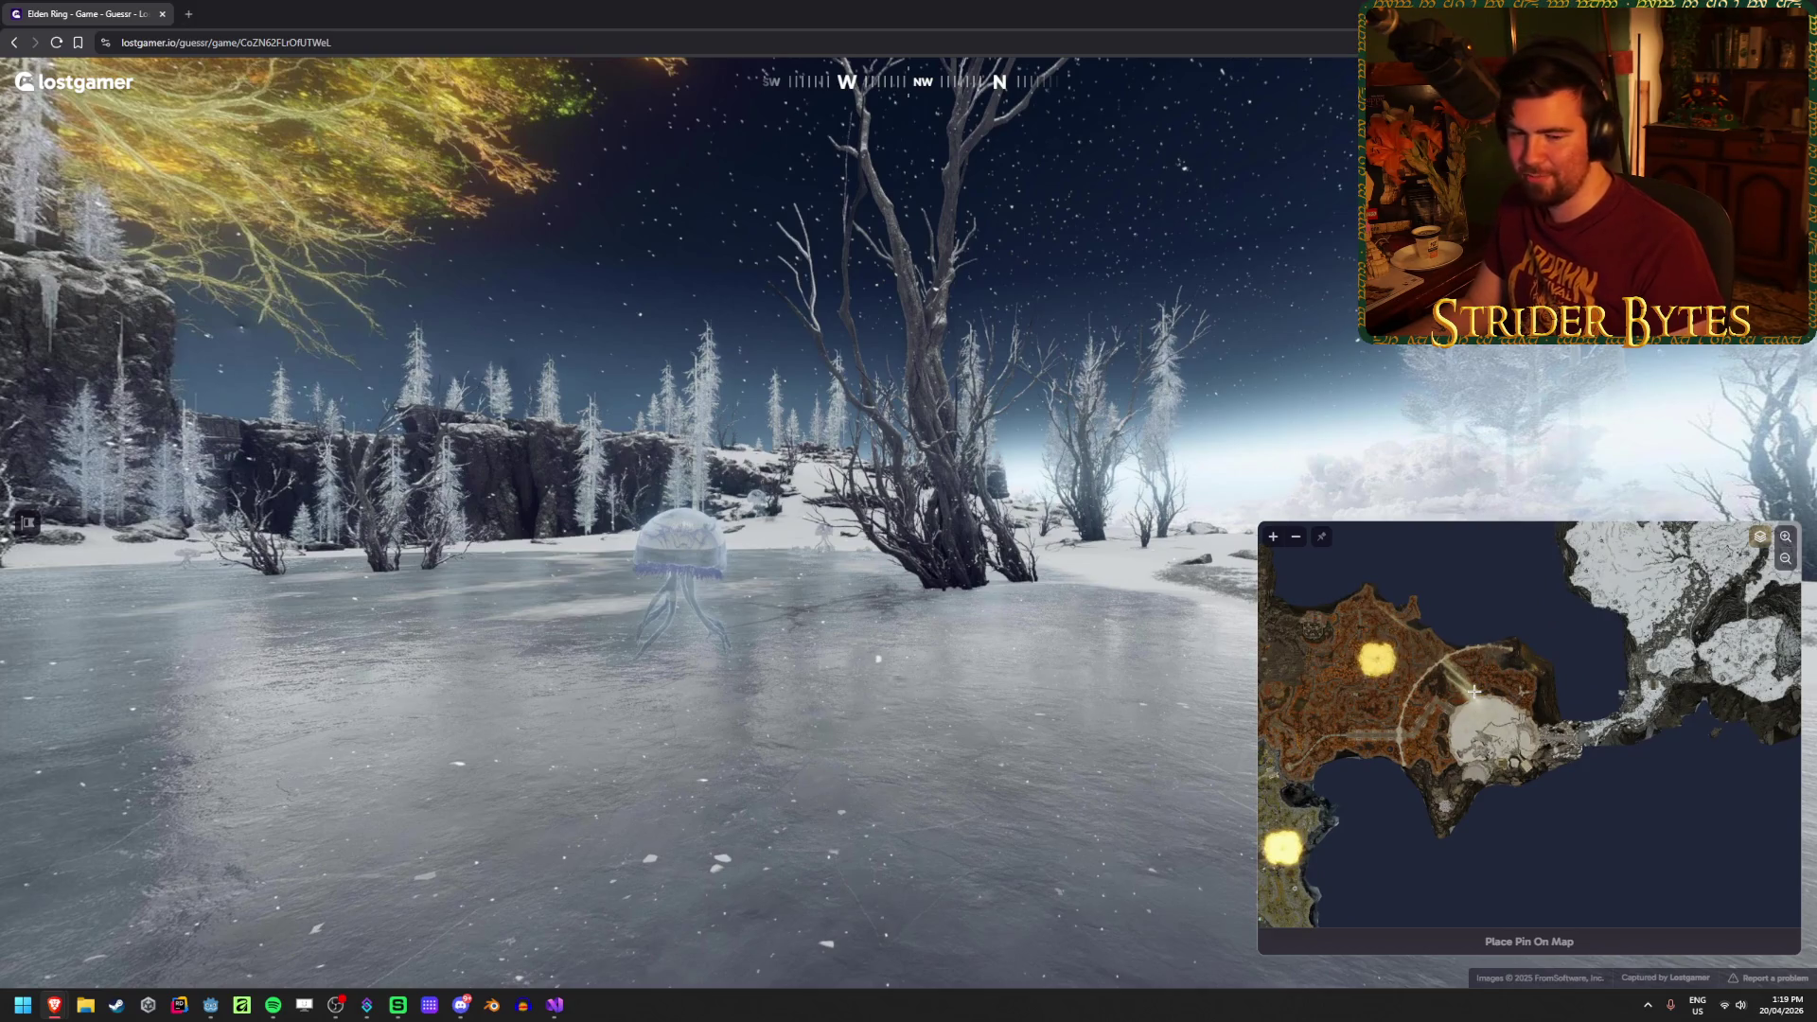
{"action": "scroll", "coordinate": [1555, 724], "scroll_direction": "up", "scroll_amount": 5}
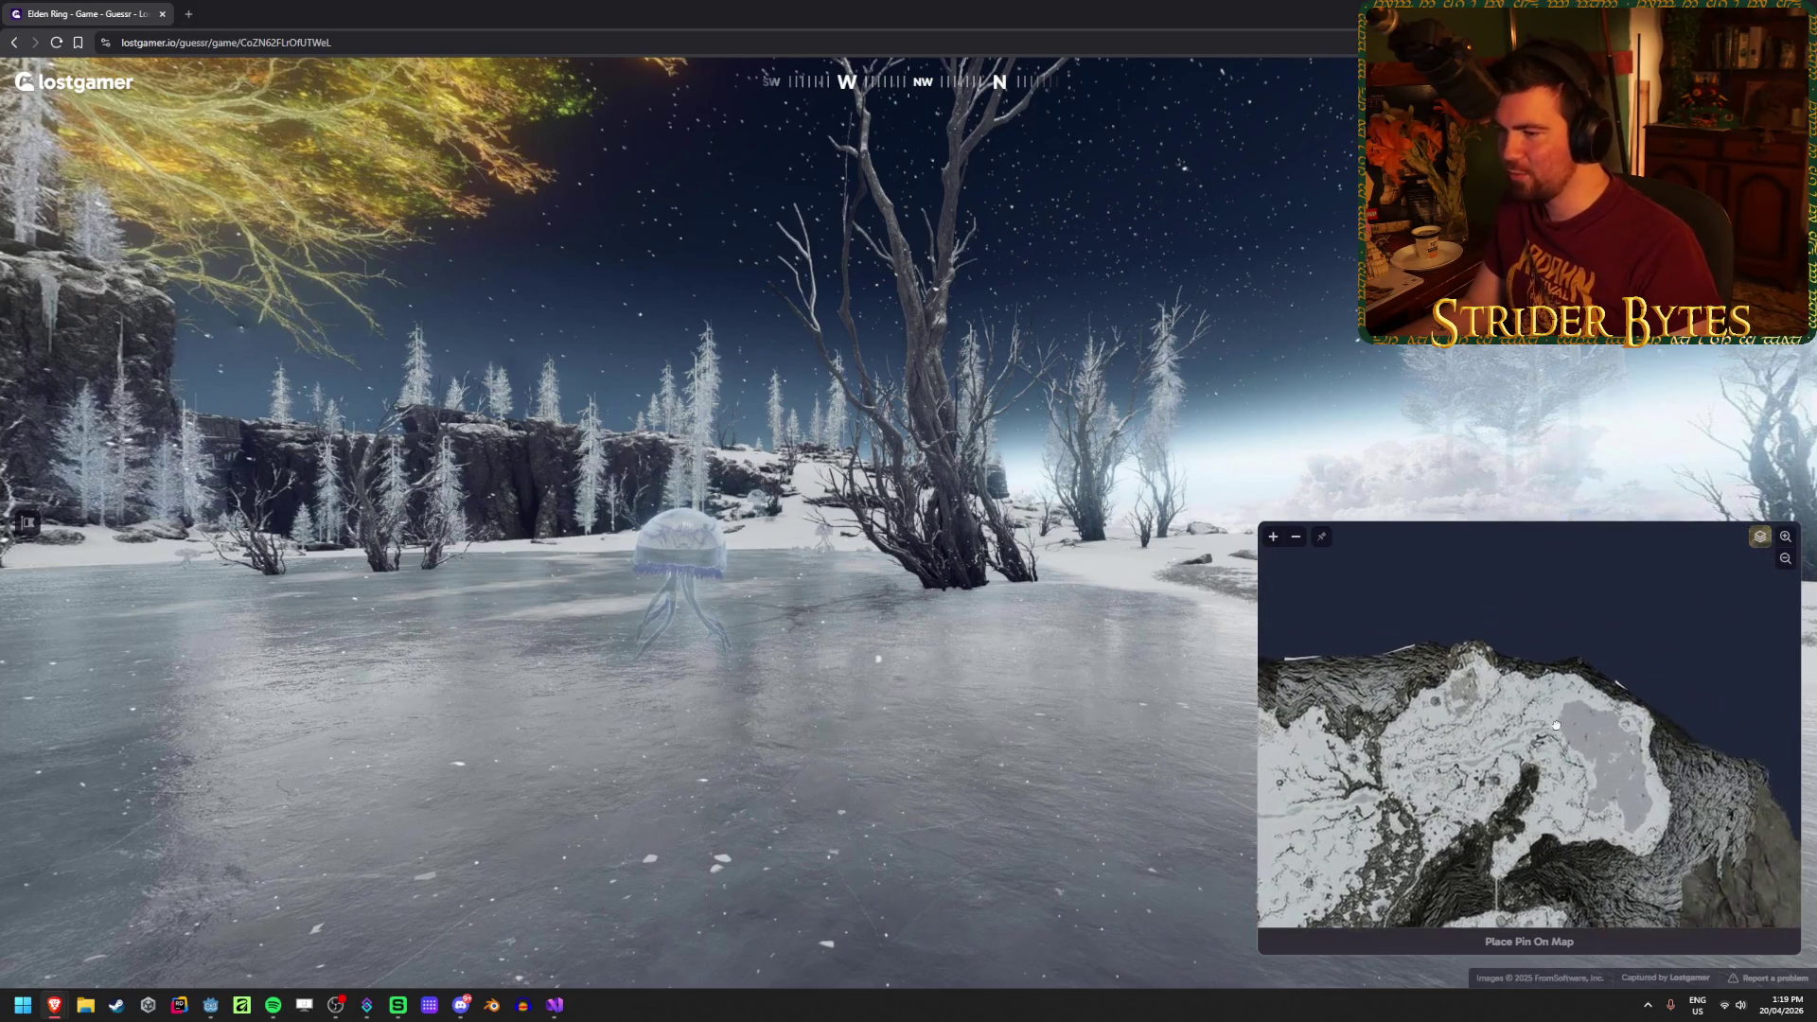
{"action": "scroll", "coordinate": [1570, 742], "scroll_direction": "up", "scroll_amount": 4}
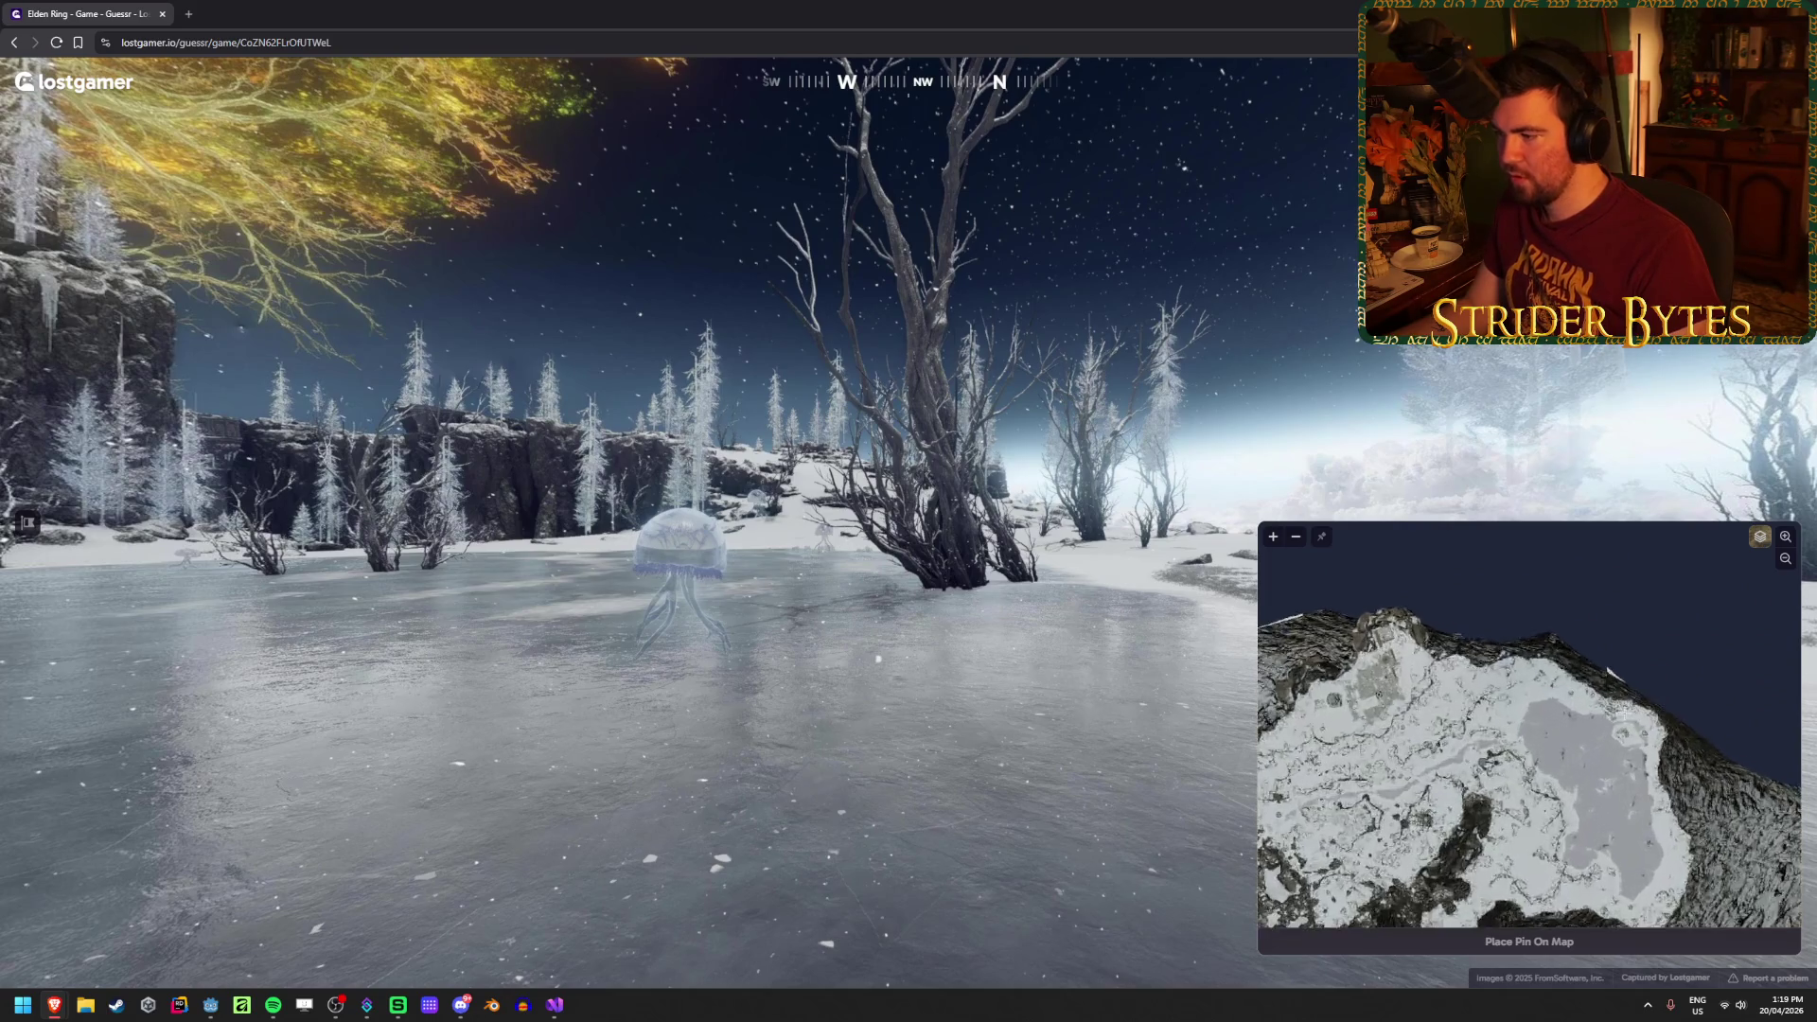
Step: Pin the frozen lake and submit it for 82m and 4318 points, then start round 5
{"action": "left_click", "coordinate": [1488, 667]}
{"action": "key", "text": "space"}
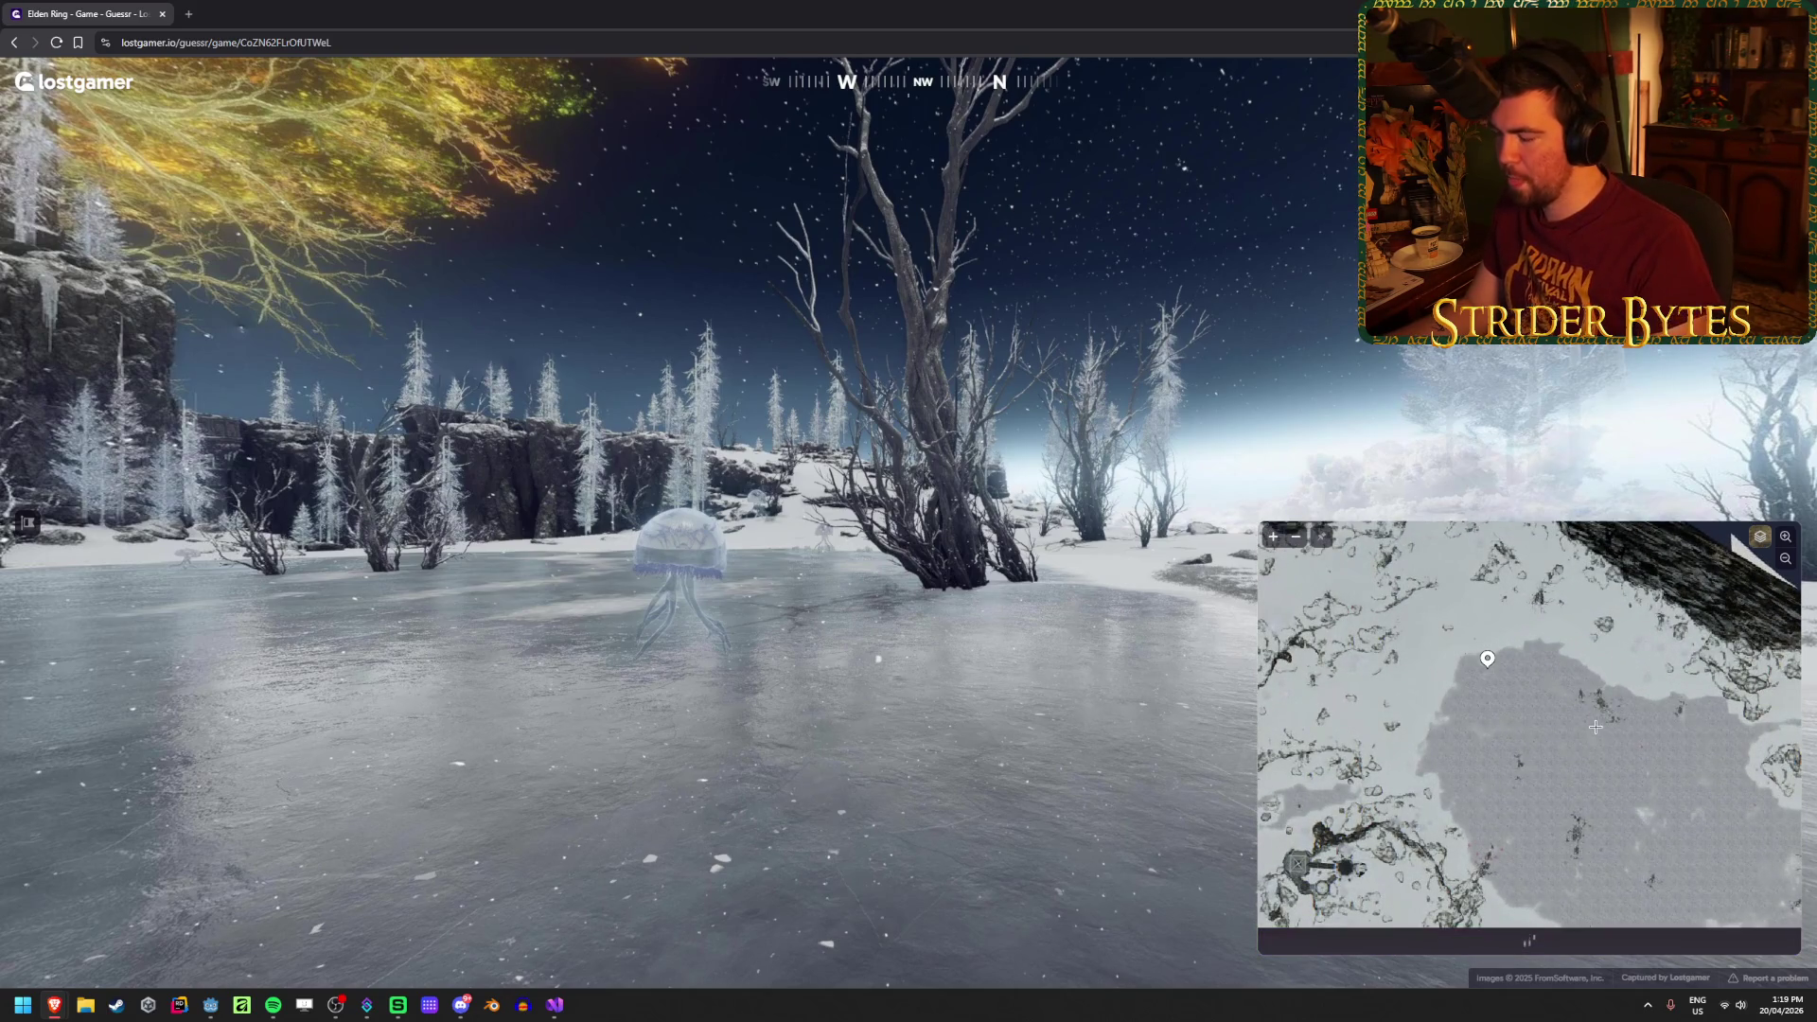
{"action": "scroll", "coordinate": [1167, 660], "scroll_direction": "down", "scroll_amount": 2}
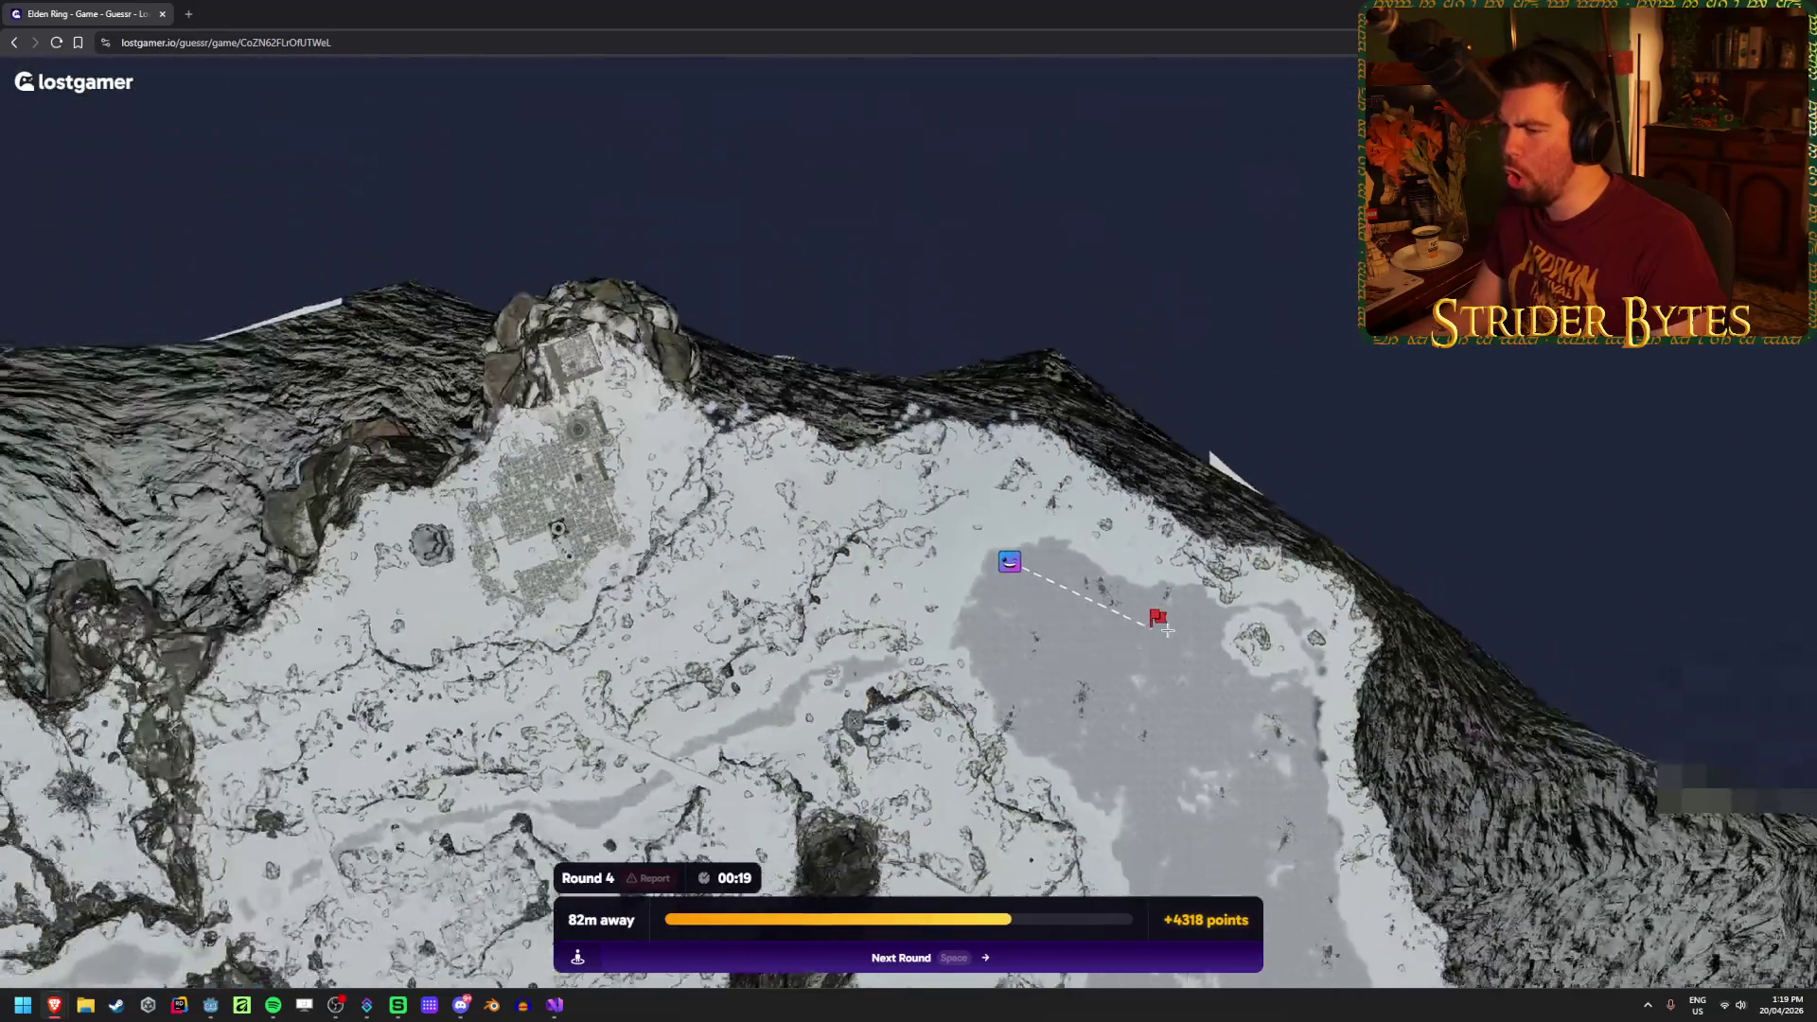
{"action": "key", "text": "space"}
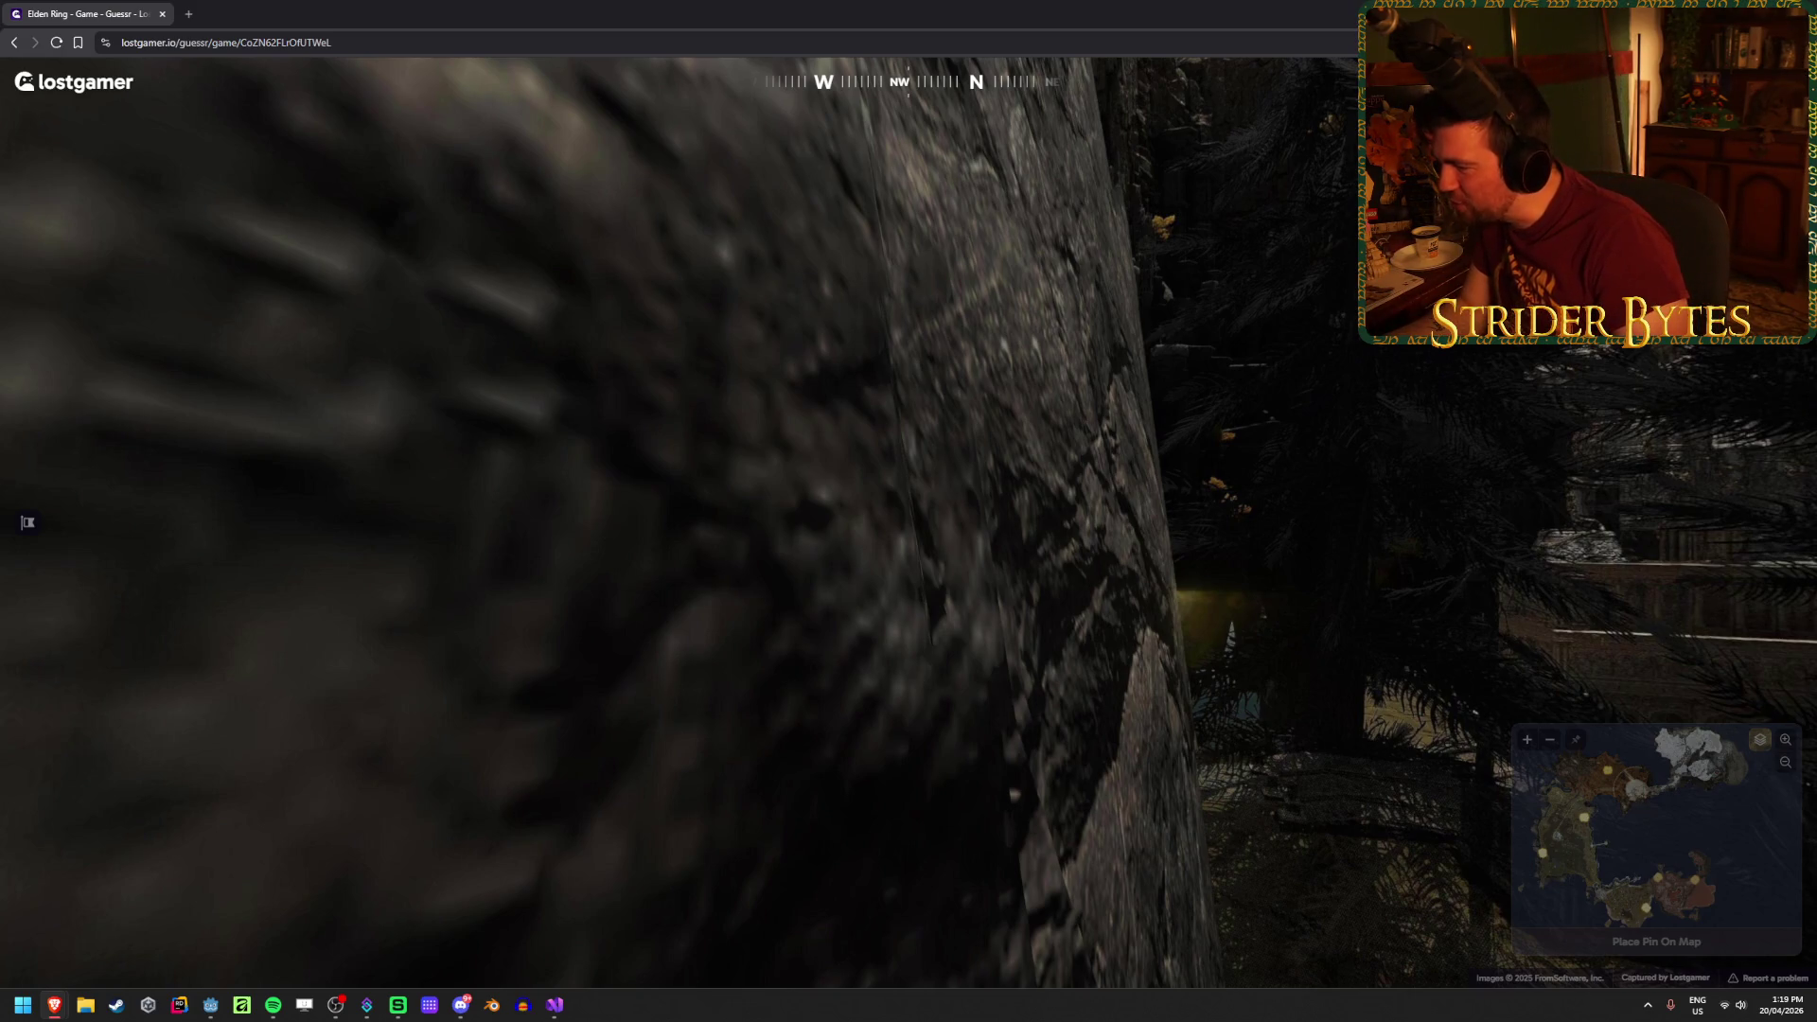
Step: Zoom the minimap and pan north to the plateau and mountains
{"action": "mouse_move", "coordinate": [1515, 804]}
{"action": "scroll", "coordinate": [1541, 831], "scroll_direction": "up", "scroll_amount": 3}
{"action": "scroll", "coordinate": [1543, 814], "scroll_direction": "up", "scroll_amount": 2}
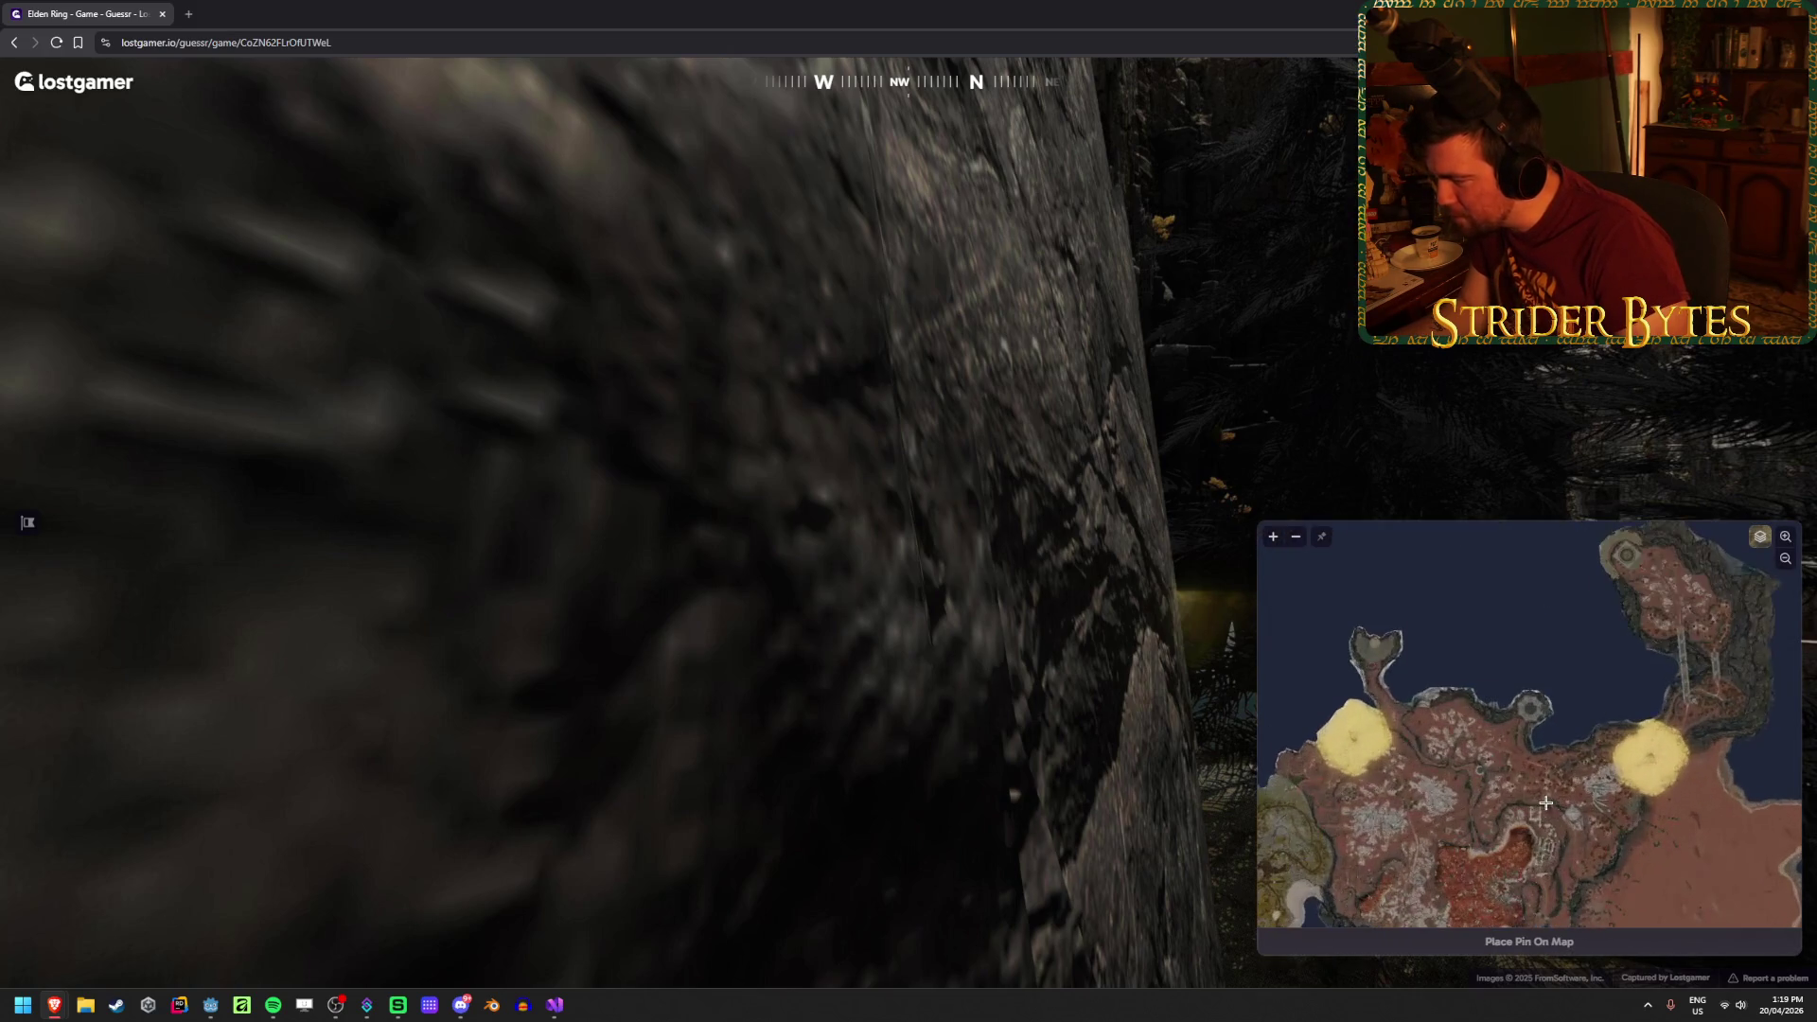
{"action": "scroll", "coordinate": [1523, 727], "scroll_direction": "up", "scroll_amount": 2}
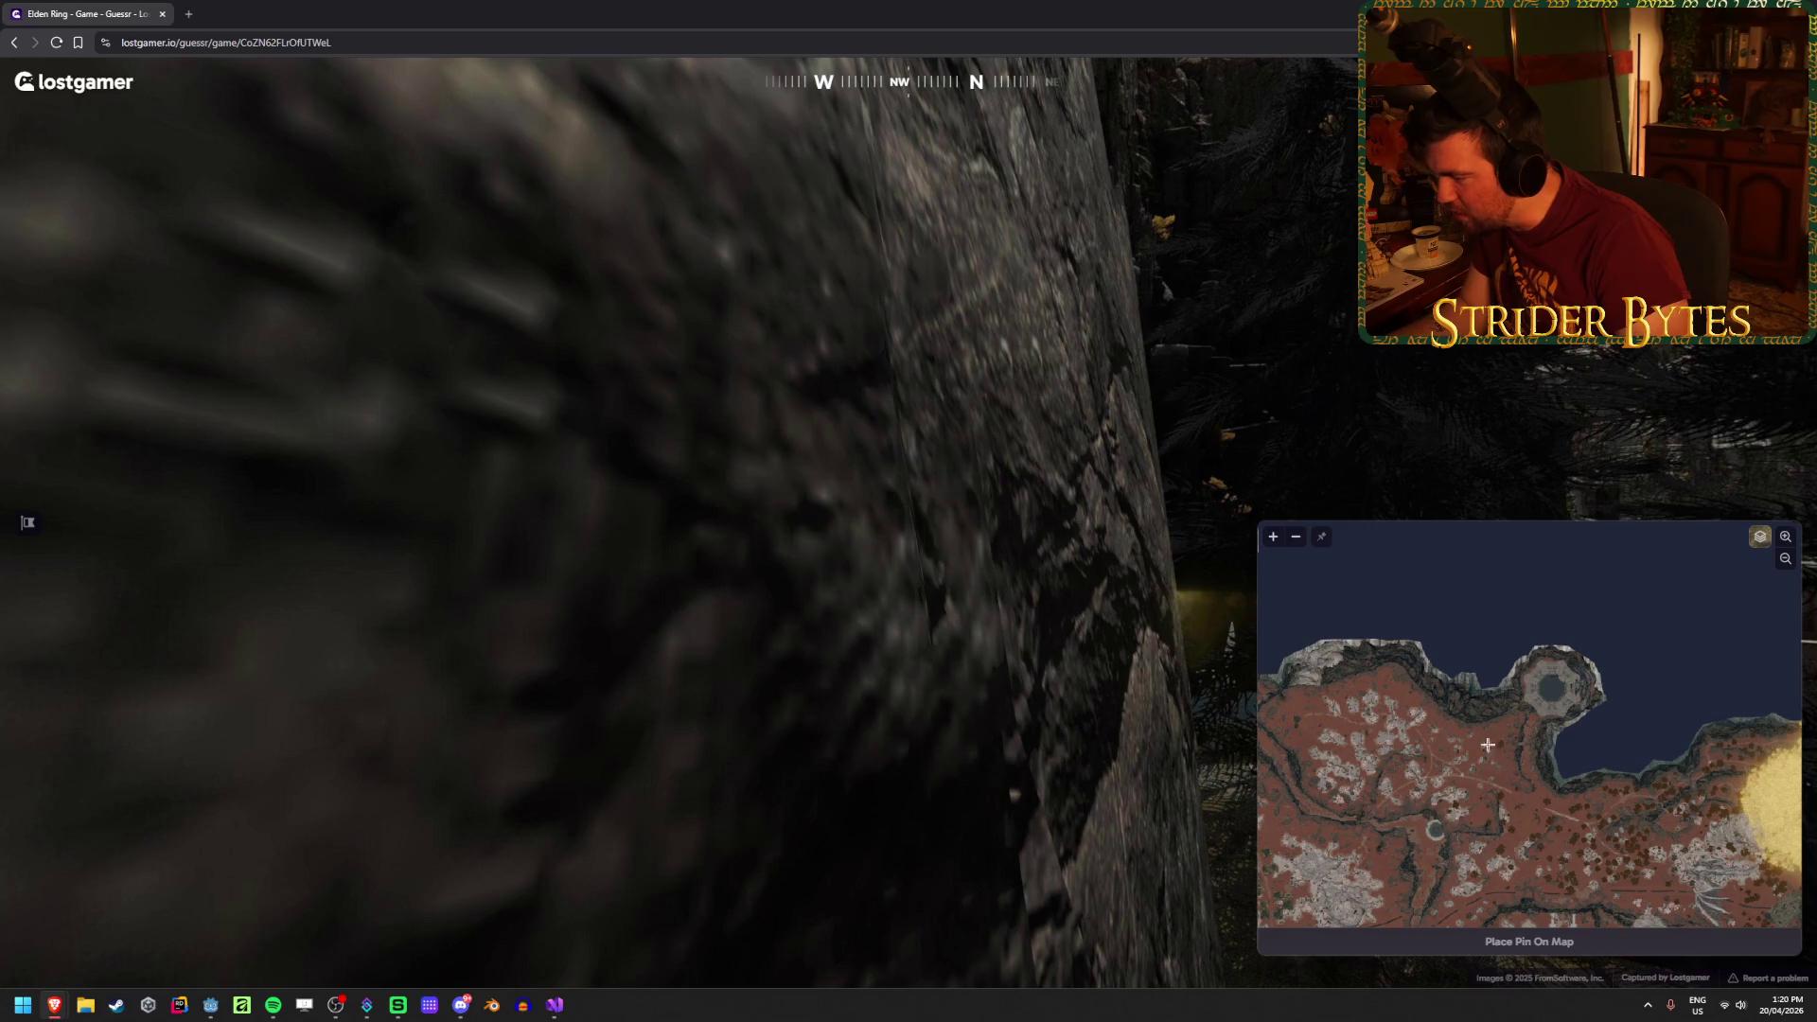
{"action": "scroll", "coordinate": [1488, 745], "scroll_direction": "down", "scroll_amount": 3}
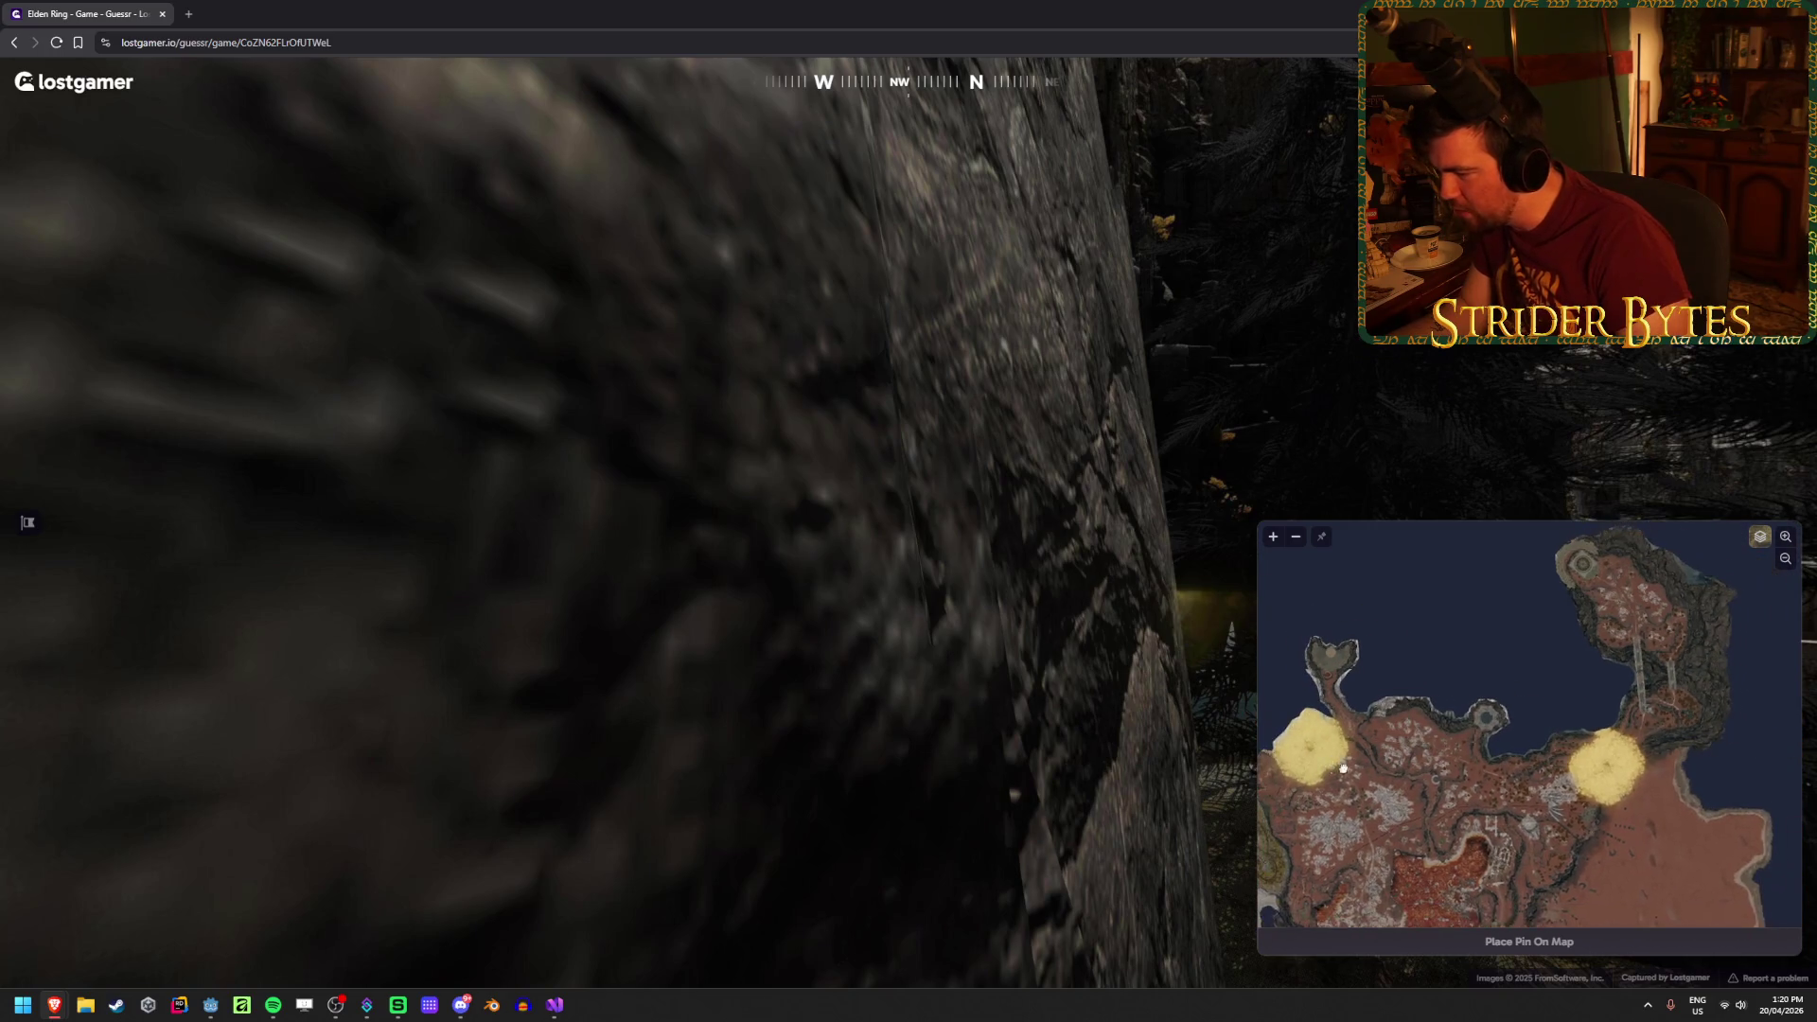
{"action": "scroll", "coordinate": [1571, 695], "scroll_direction": "down", "scroll_amount": 2}
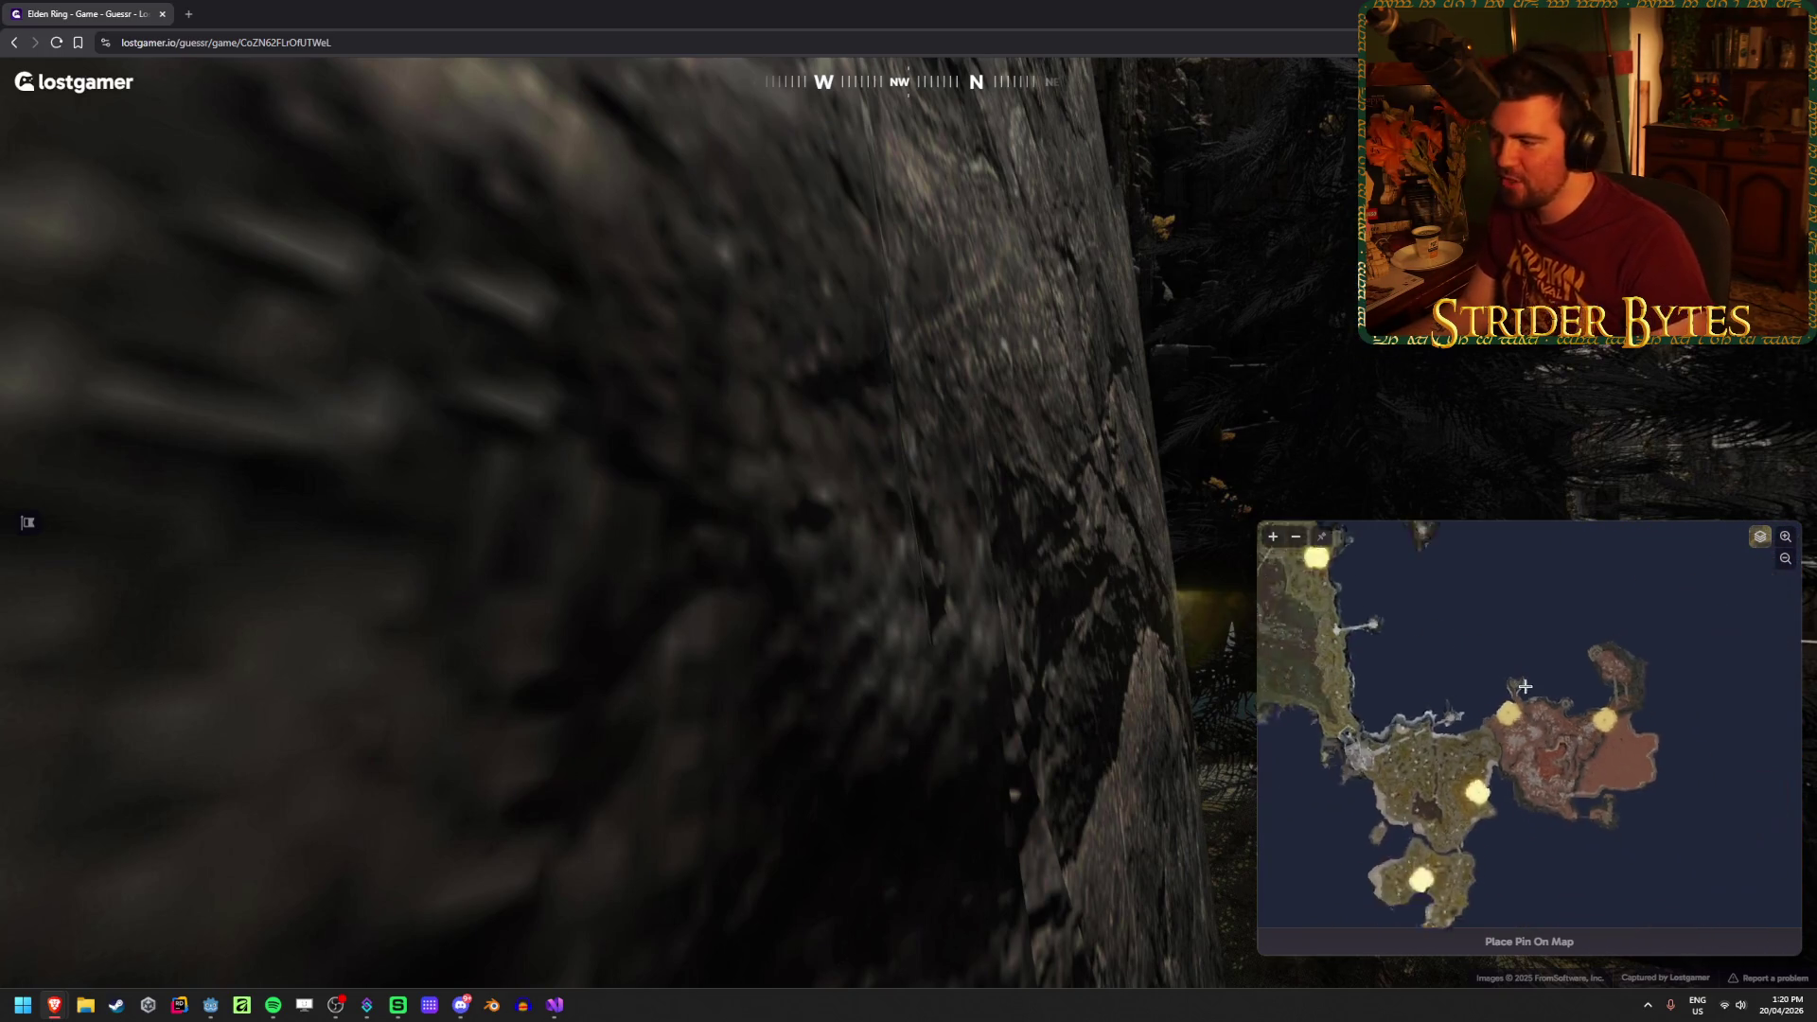
{"action": "left_click_drag", "start_coordinate": [1525, 687], "coordinate": [1501, 864]}
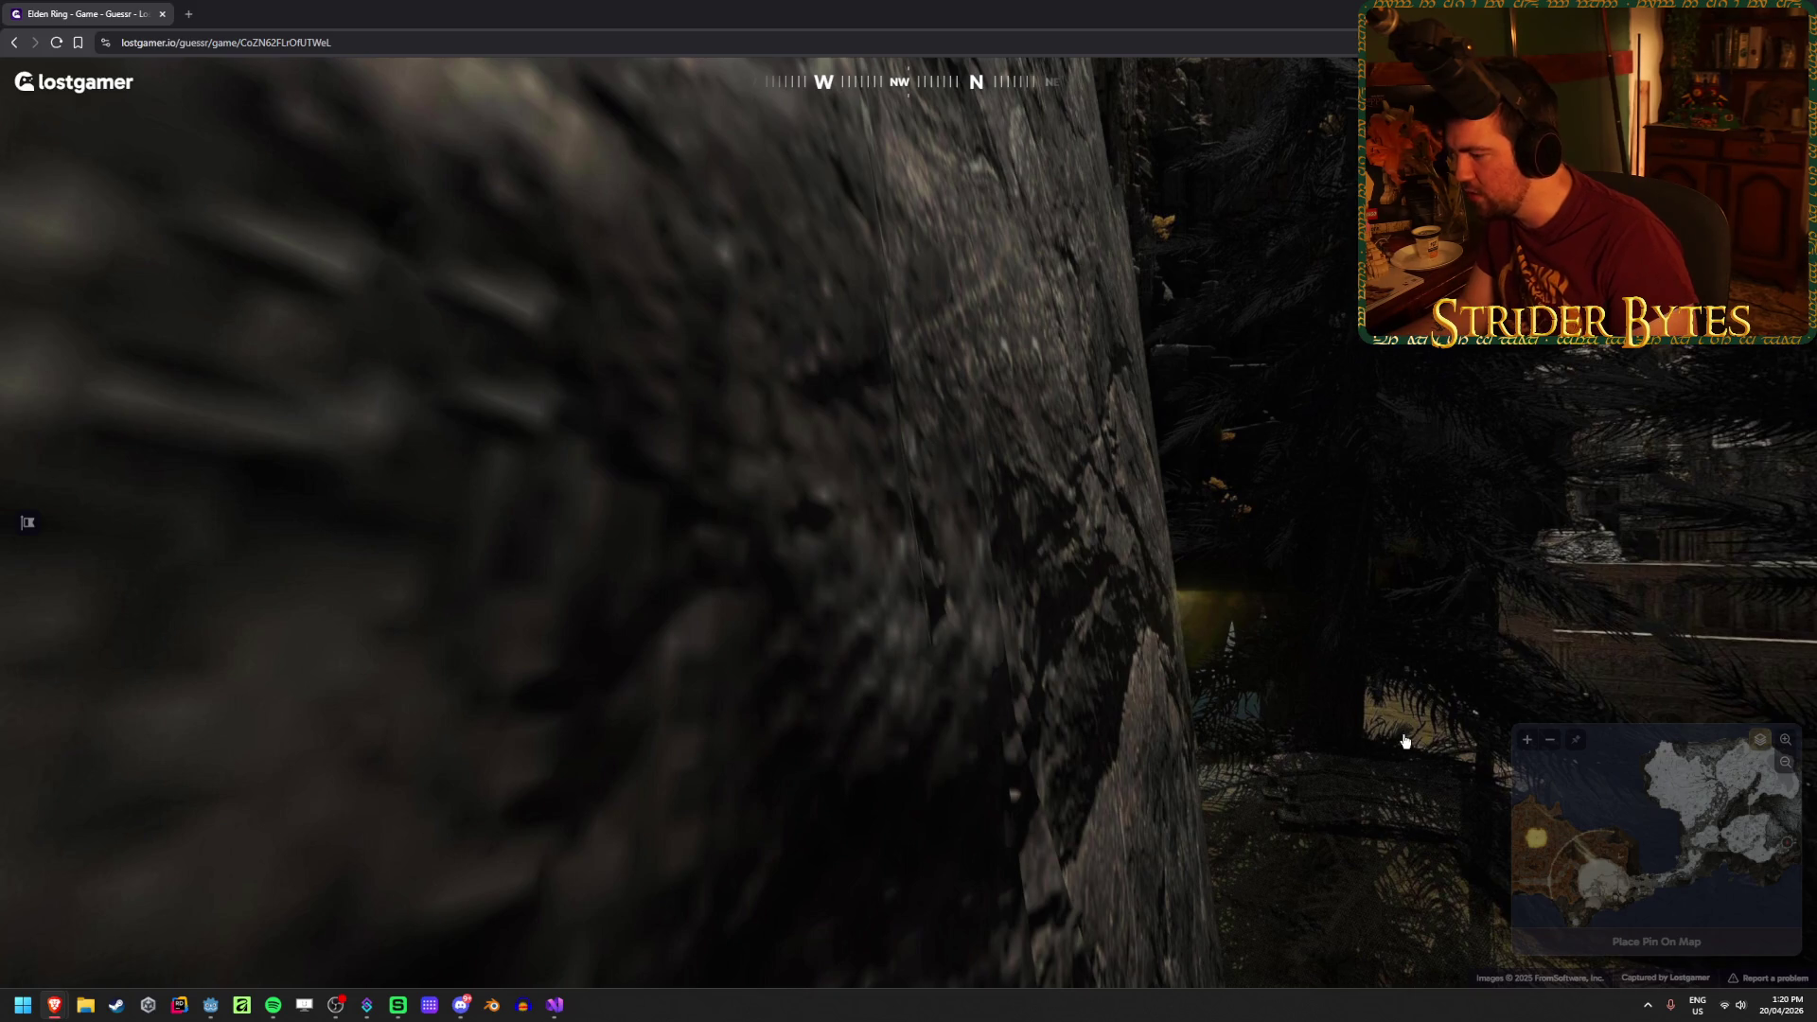
Step: Centre the map on the large yellow area in the reddish region and pin inside it
{"action": "mouse_move", "coordinate": [1634, 793]}
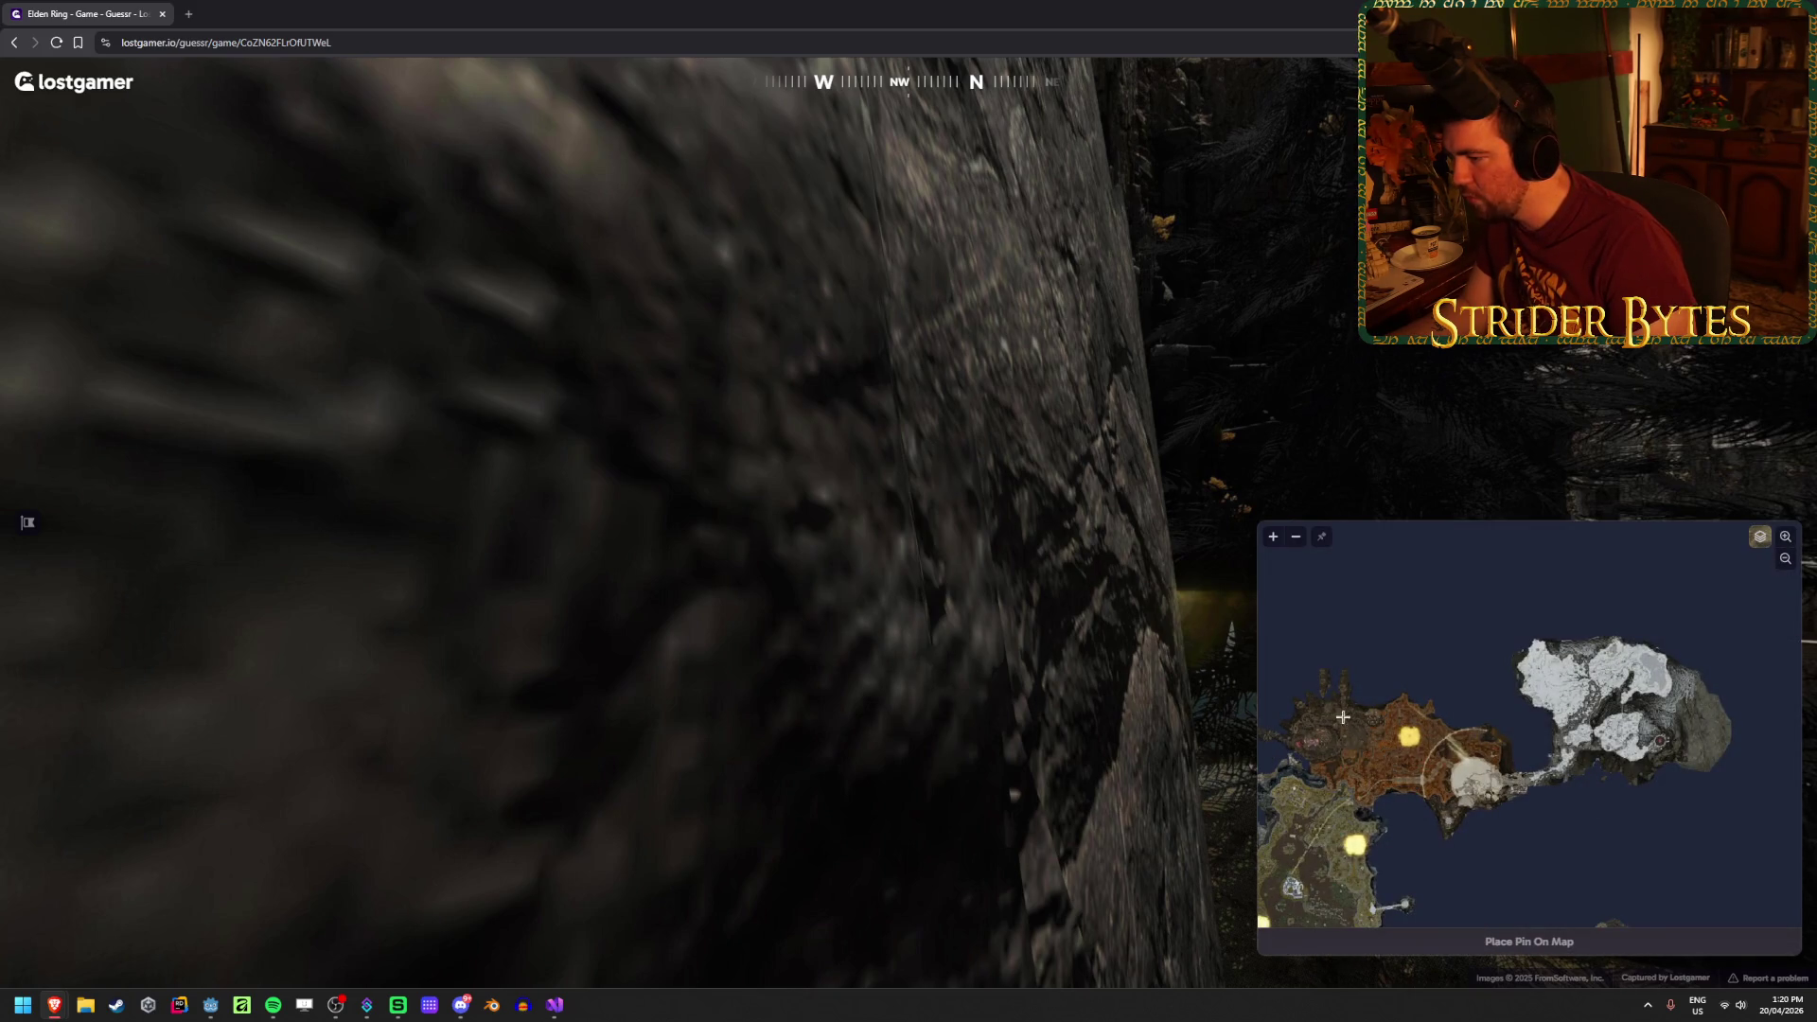
{"action": "scroll", "coordinate": [1553, 699], "scroll_direction": "up", "scroll_amount": 2}
{"action": "scroll", "coordinate": [1553, 698], "scroll_direction": "up", "scroll_amount": 3}
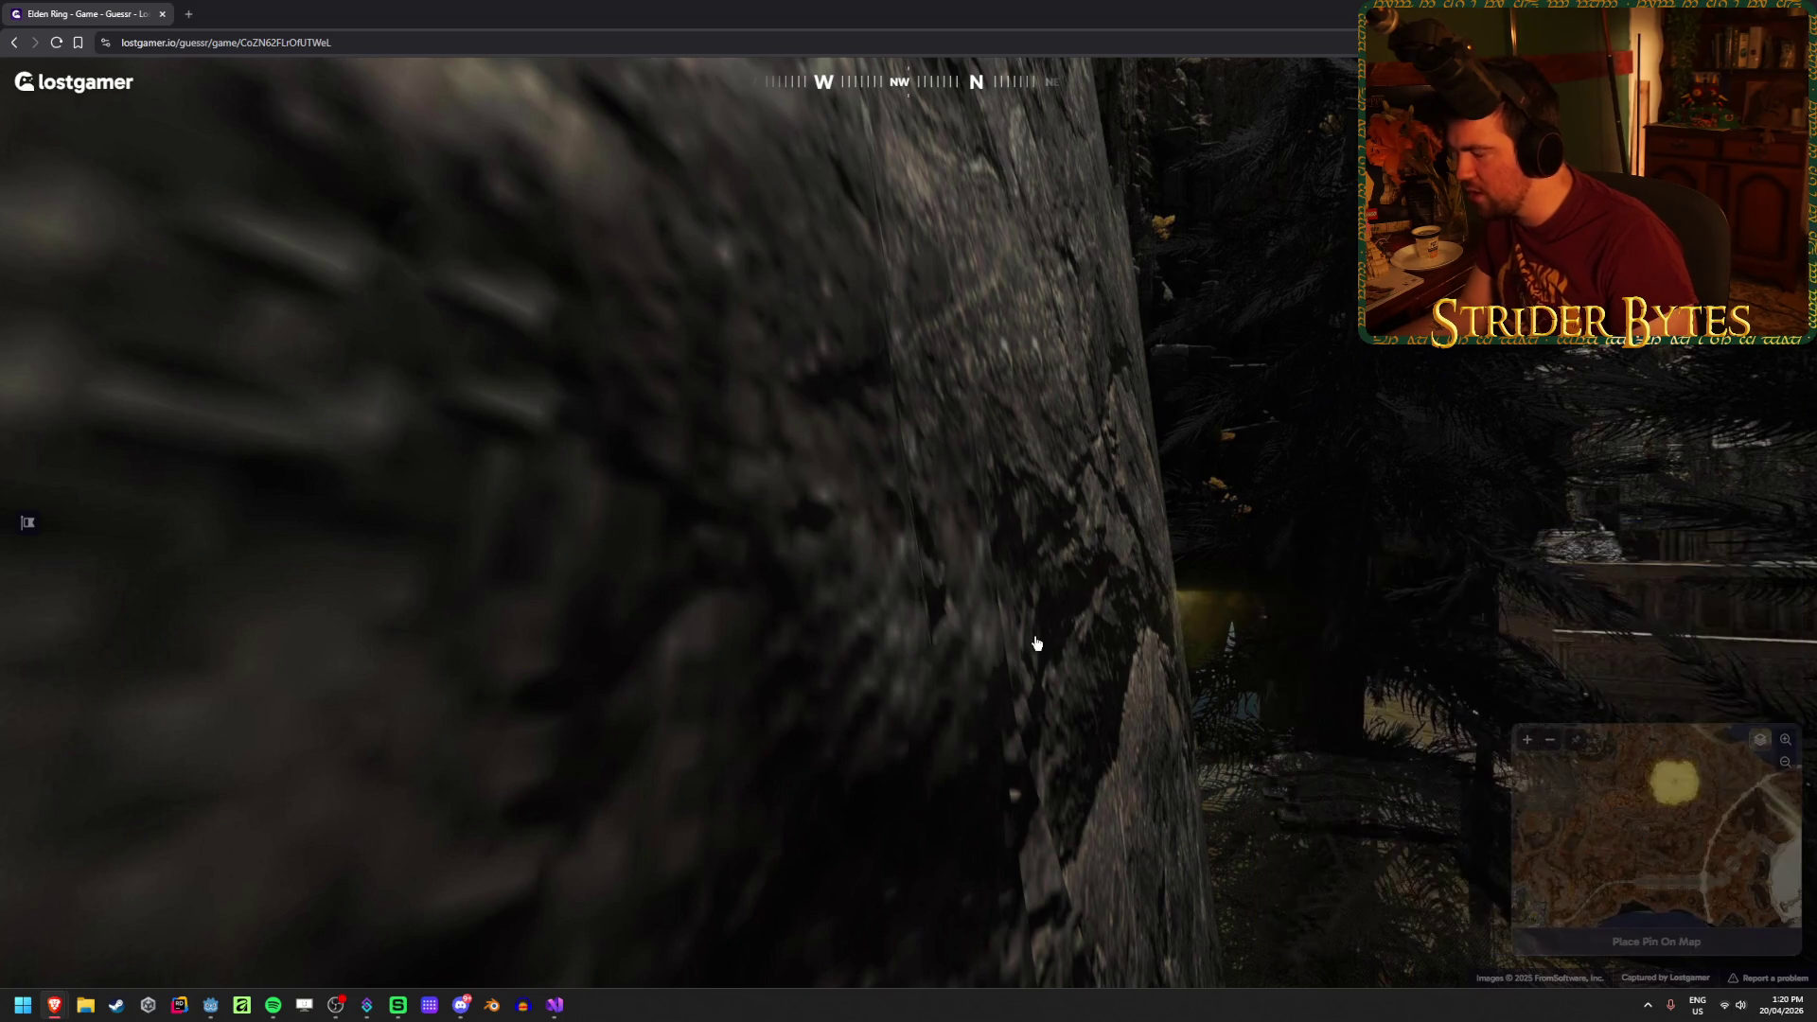
{"action": "mouse_move", "coordinate": [1562, 833]}
{"action": "scroll", "coordinate": [1428, 864], "scroll_direction": "down", "scroll_amount": 3}
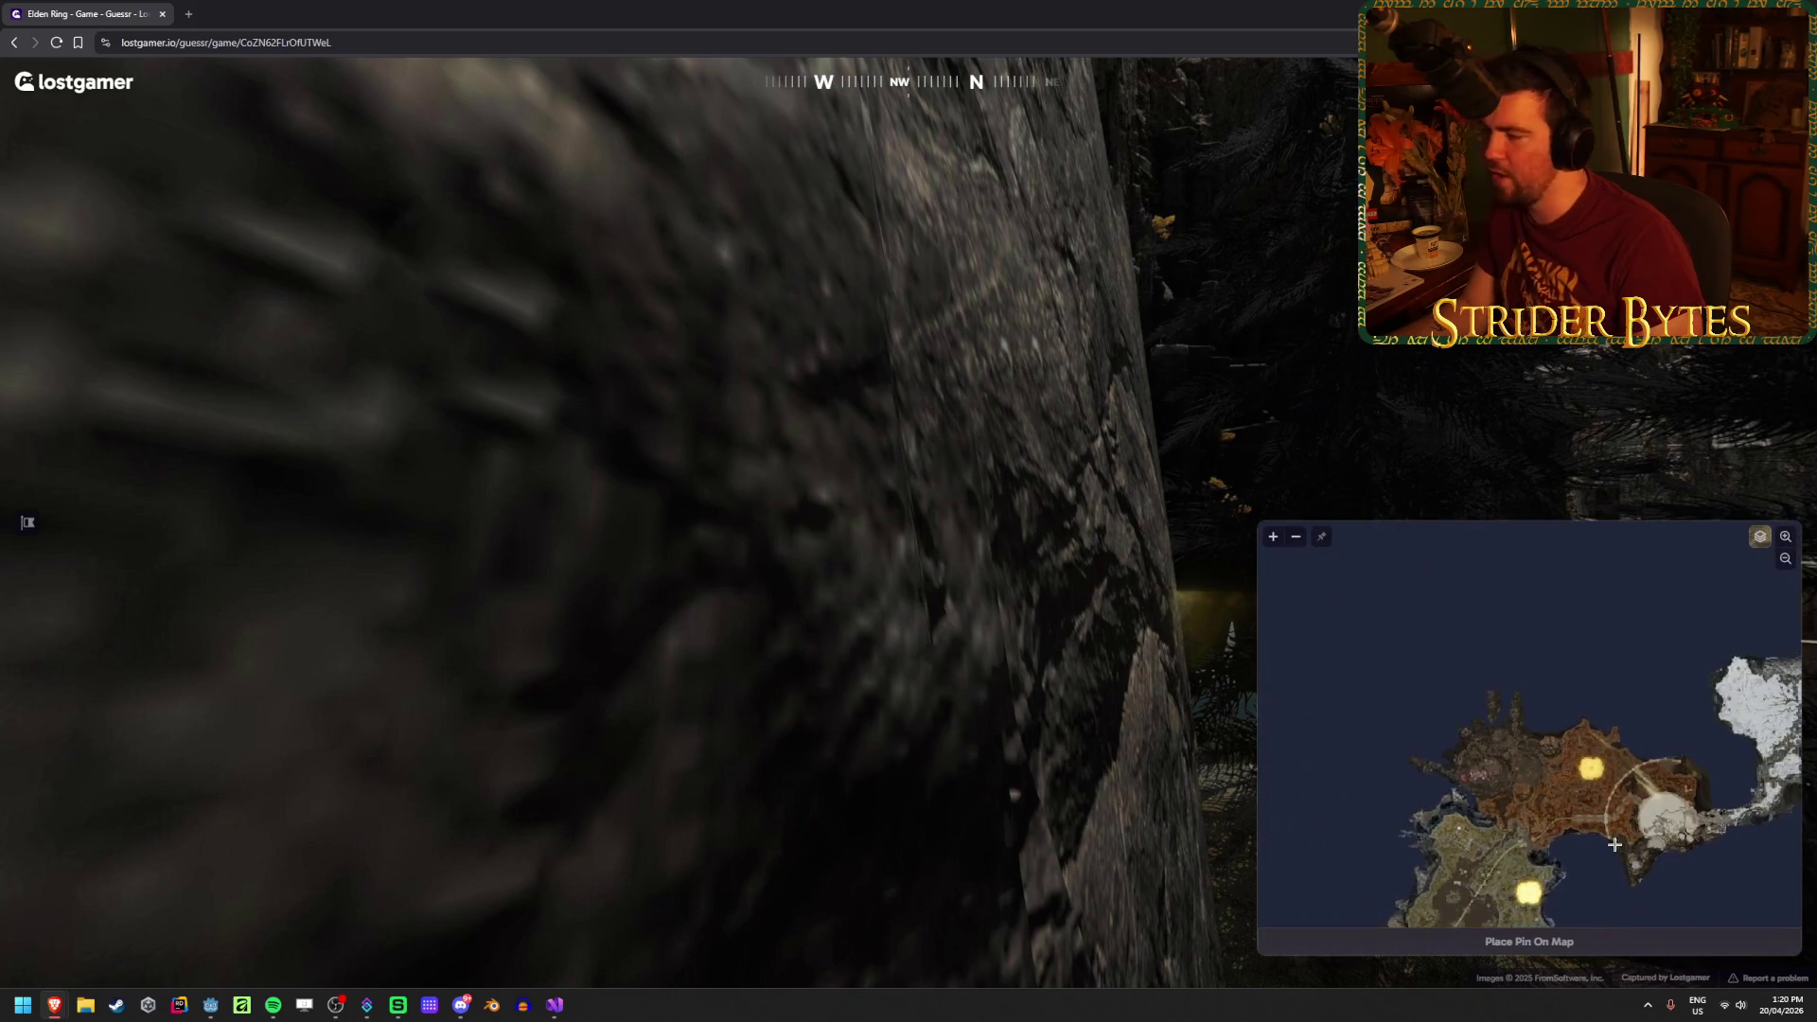
{"action": "scroll", "coordinate": [1428, 863], "scroll_direction": "up", "scroll_amount": 3}
{"action": "scroll", "coordinate": [1428, 864], "scroll_direction": "up", "scroll_amount": 4}
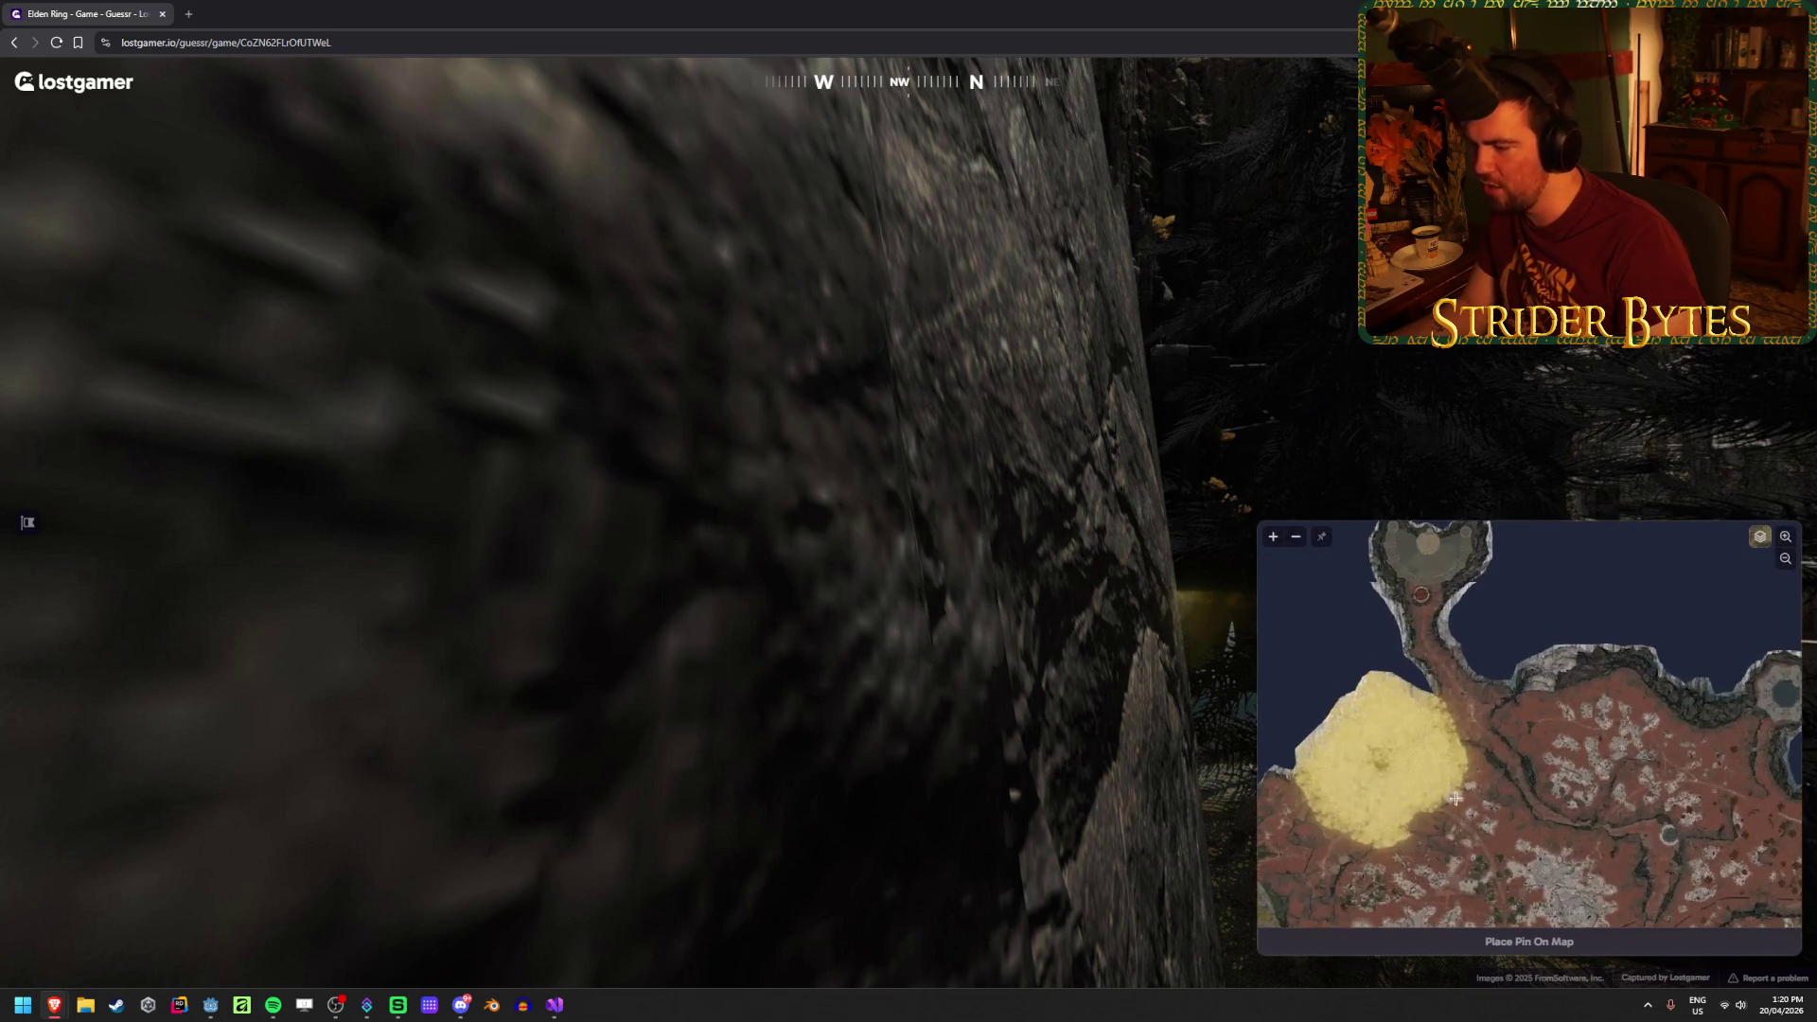
{"action": "mouse_move", "coordinate": [1375, 806]}
{"action": "left_mouse_down"}
{"action": "mouse_move", "coordinate": [1495, 750]}
{"action": "mouse_move", "coordinate": [1540, 677]}
{"action": "left_mouse_up"}
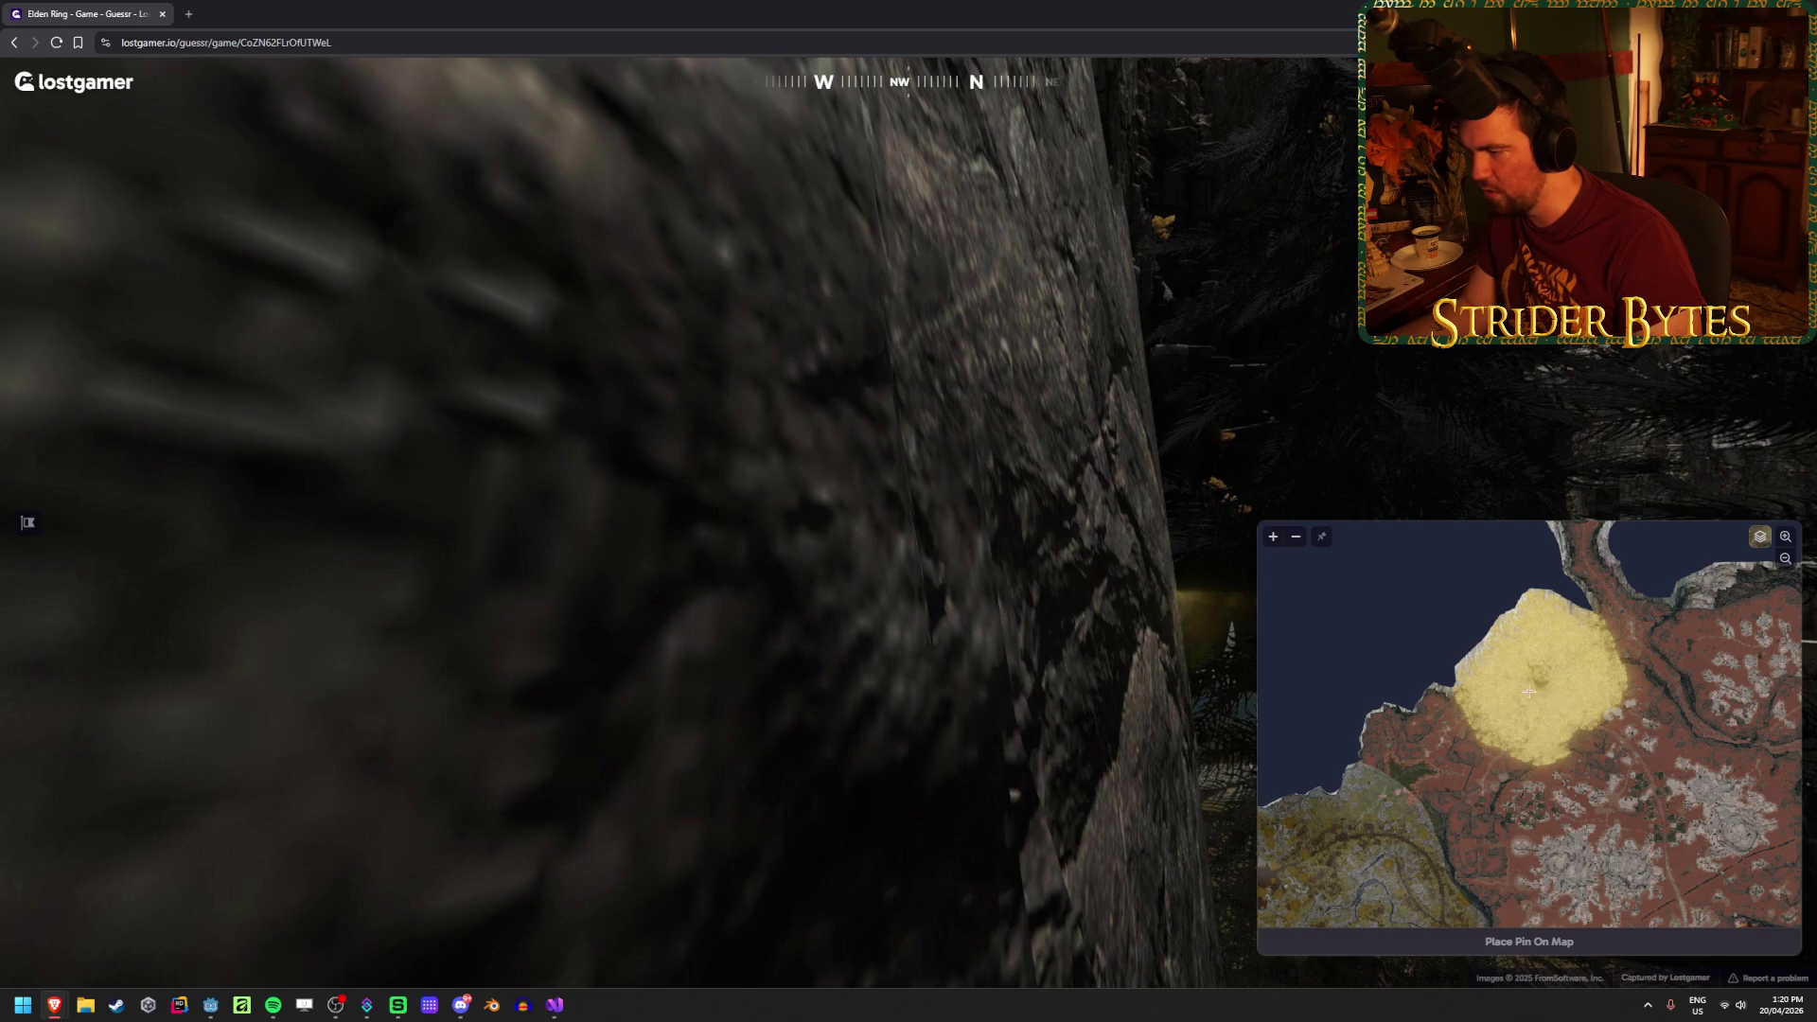
{"action": "left_click_drag", "start_coordinate": [1528, 676], "coordinate": [1494, 794]}
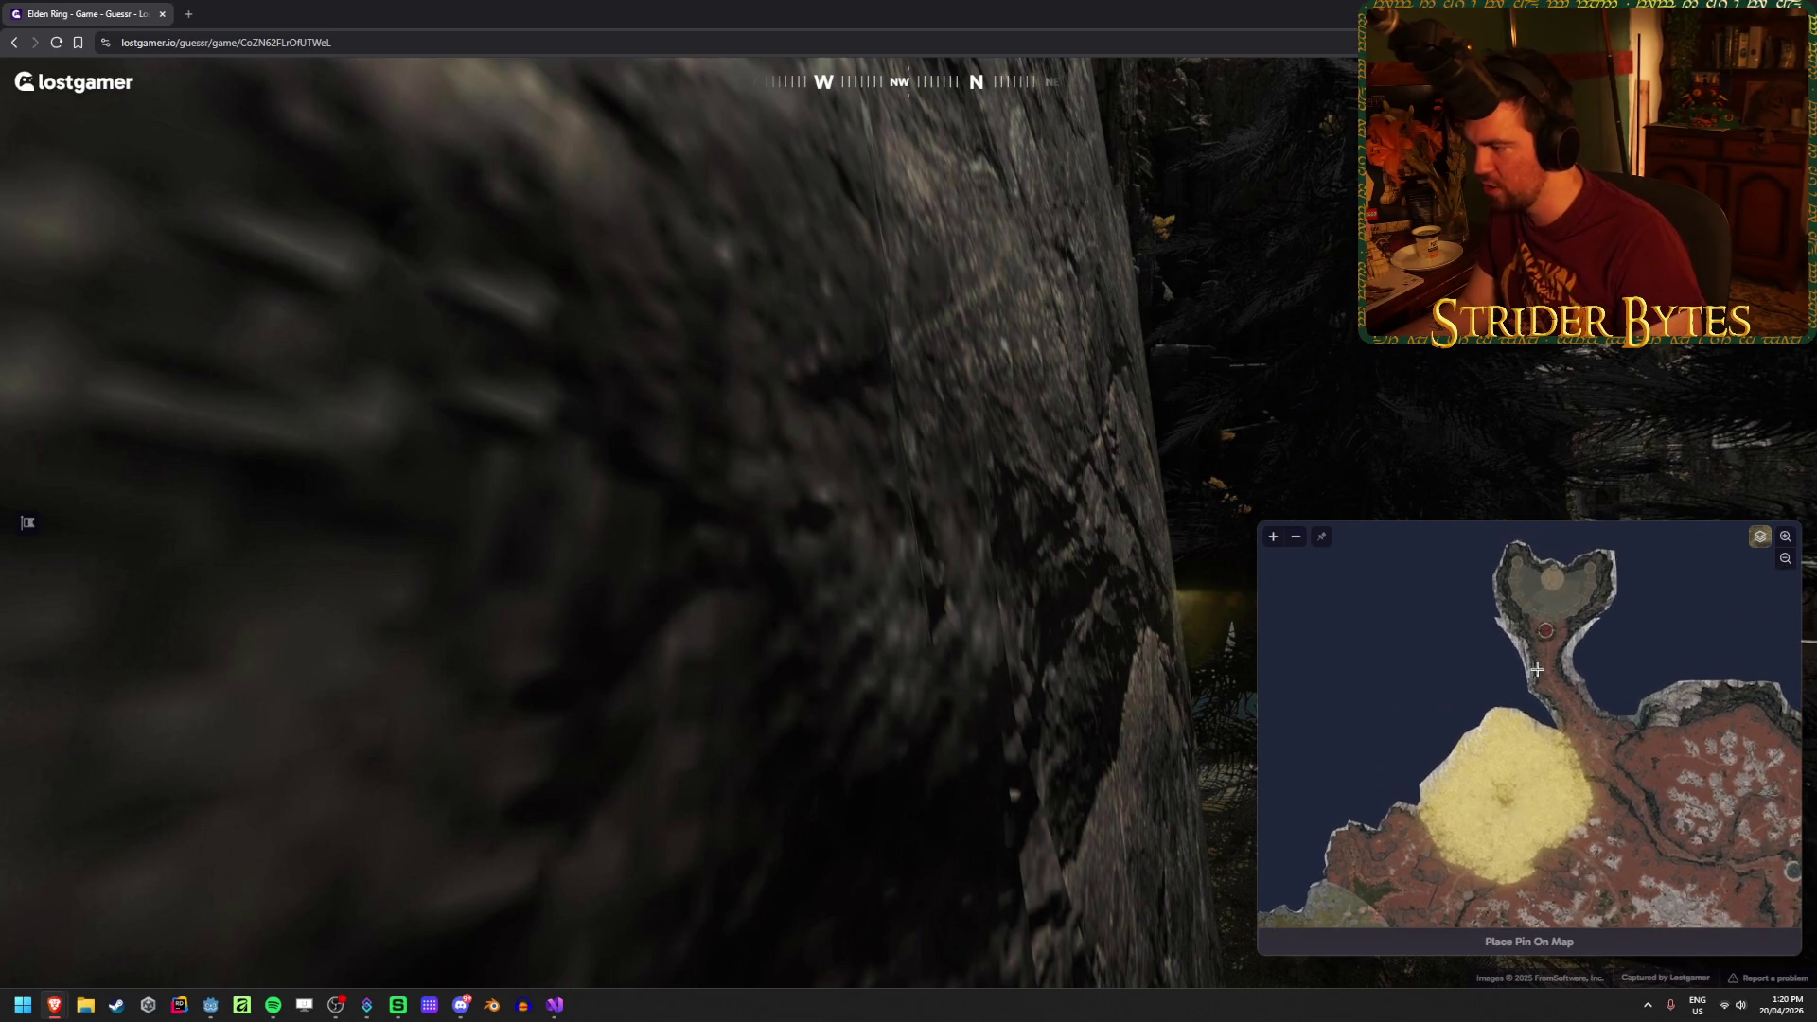
{"action": "left_click", "coordinate": [1491, 810]}
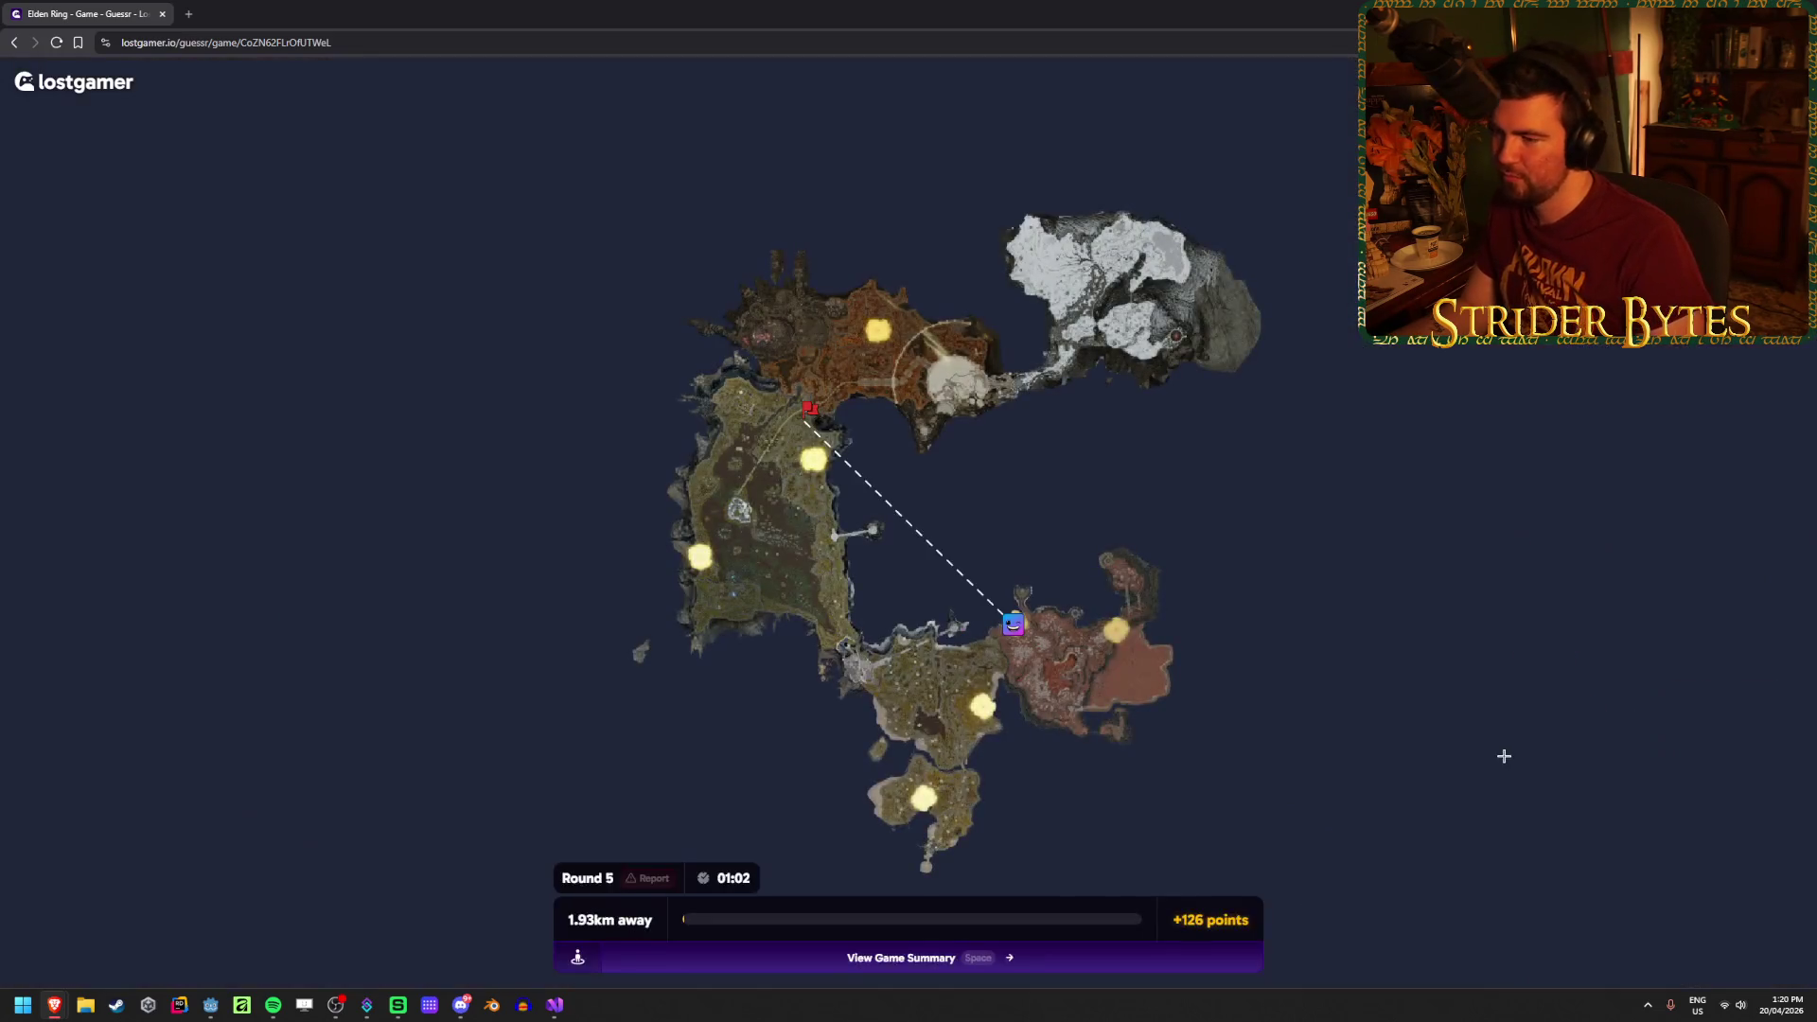
Step: Check the 1.93km, 126-point result and 13446 game total, then play again
{"action": "scroll", "coordinate": [819, 396], "scroll_direction": "up", "scroll_amount": 6}
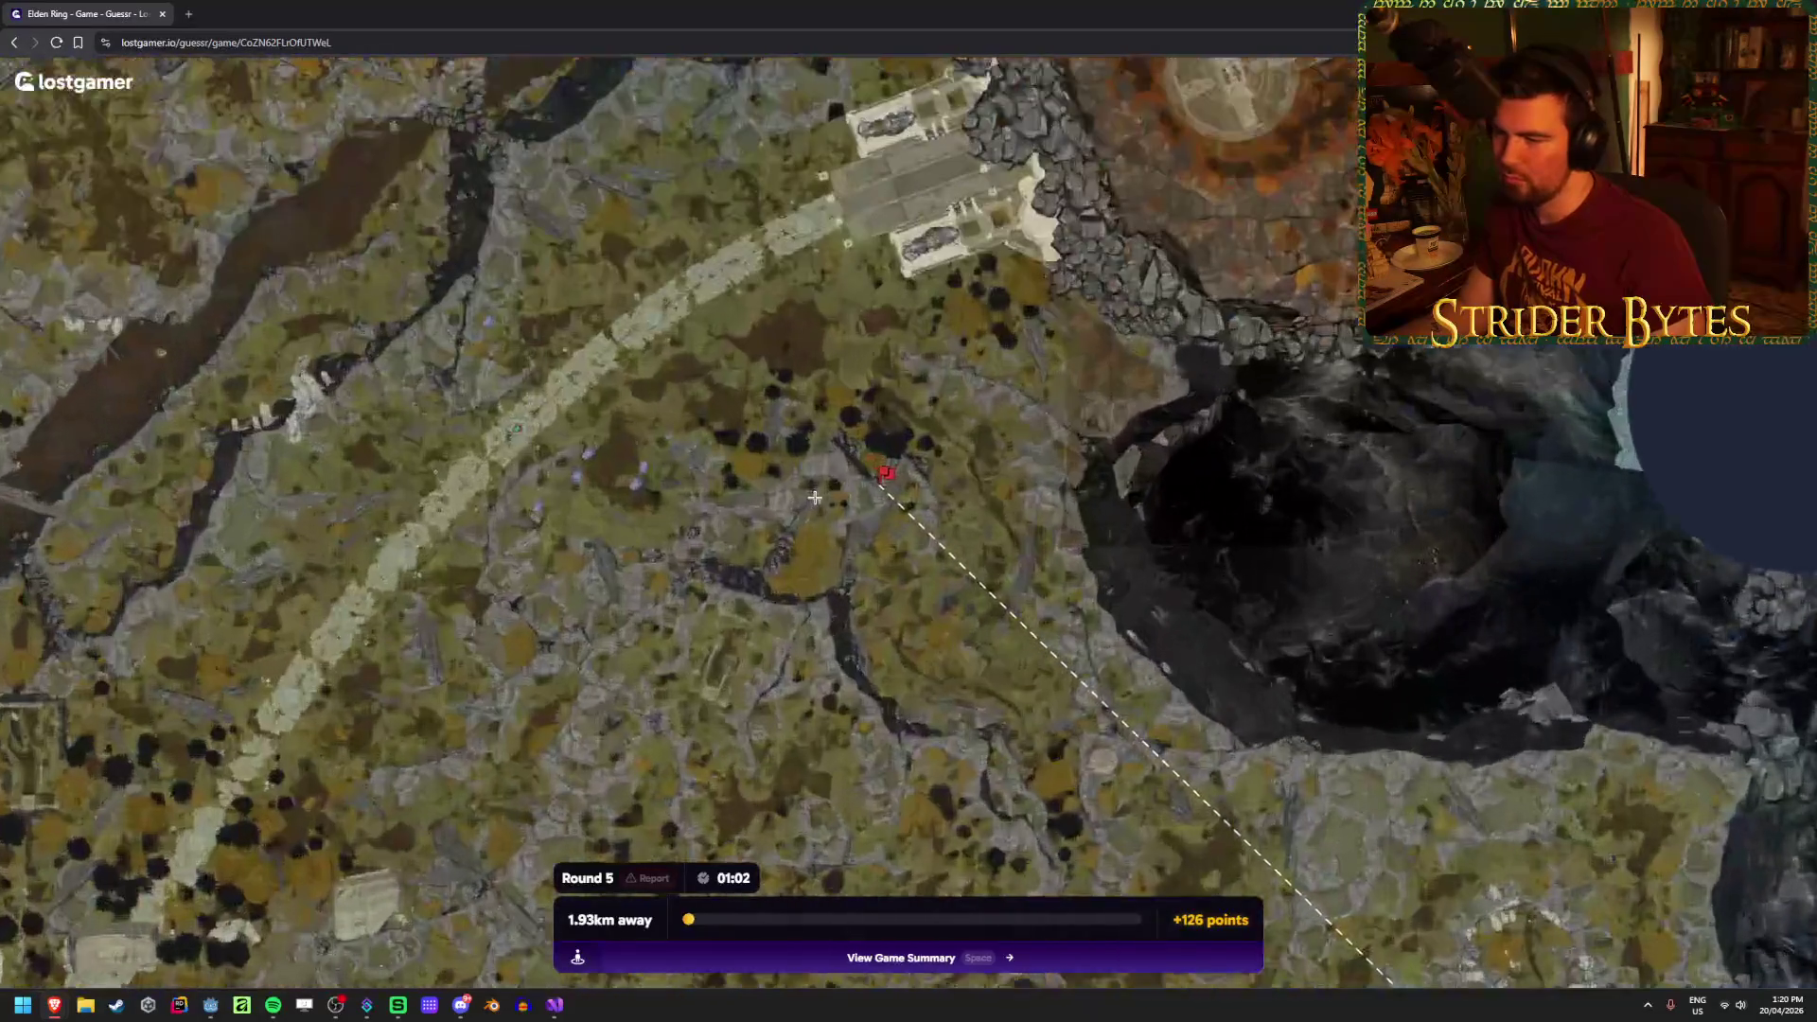
{"action": "scroll", "coordinate": [899, 475], "scroll_direction": "down", "scroll_amount": 3}
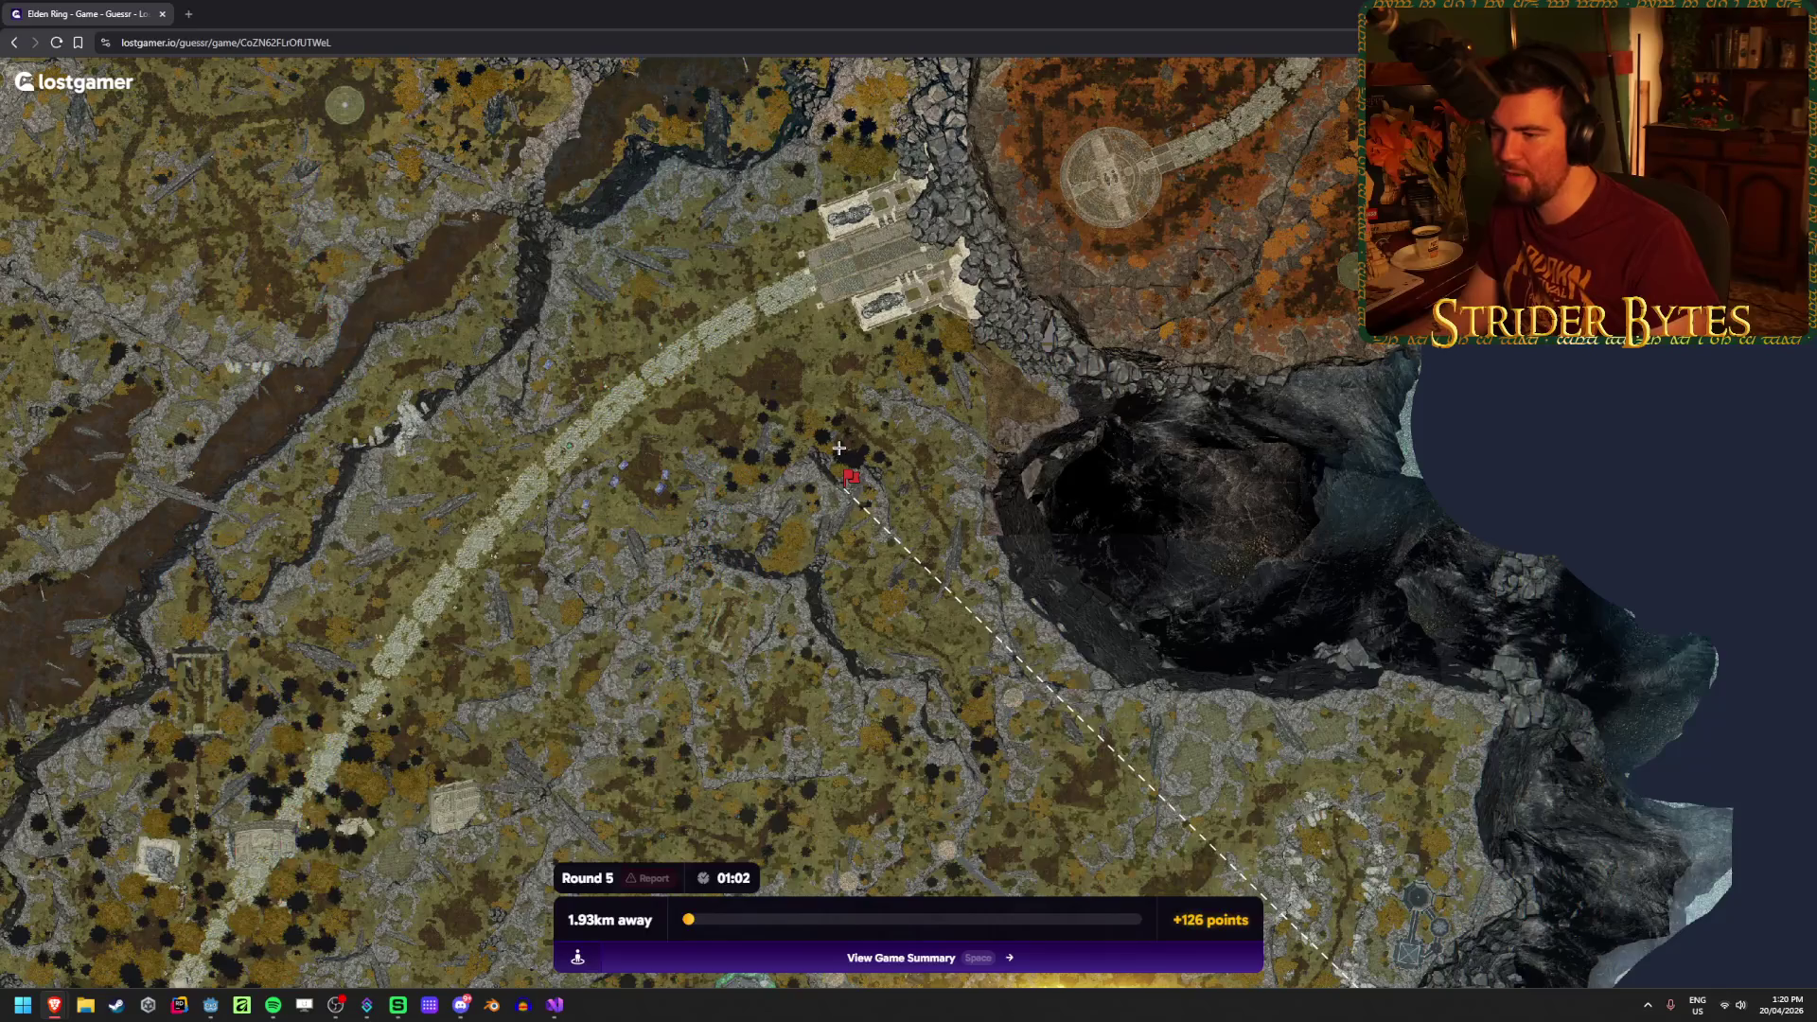
{"action": "scroll", "coordinate": [839, 448], "scroll_direction": "up", "scroll_amount": 2}
{"action": "scroll", "coordinate": [951, 481], "scroll_direction": "down", "scroll_amount": 2}
{"action": "key", "text": "space"}
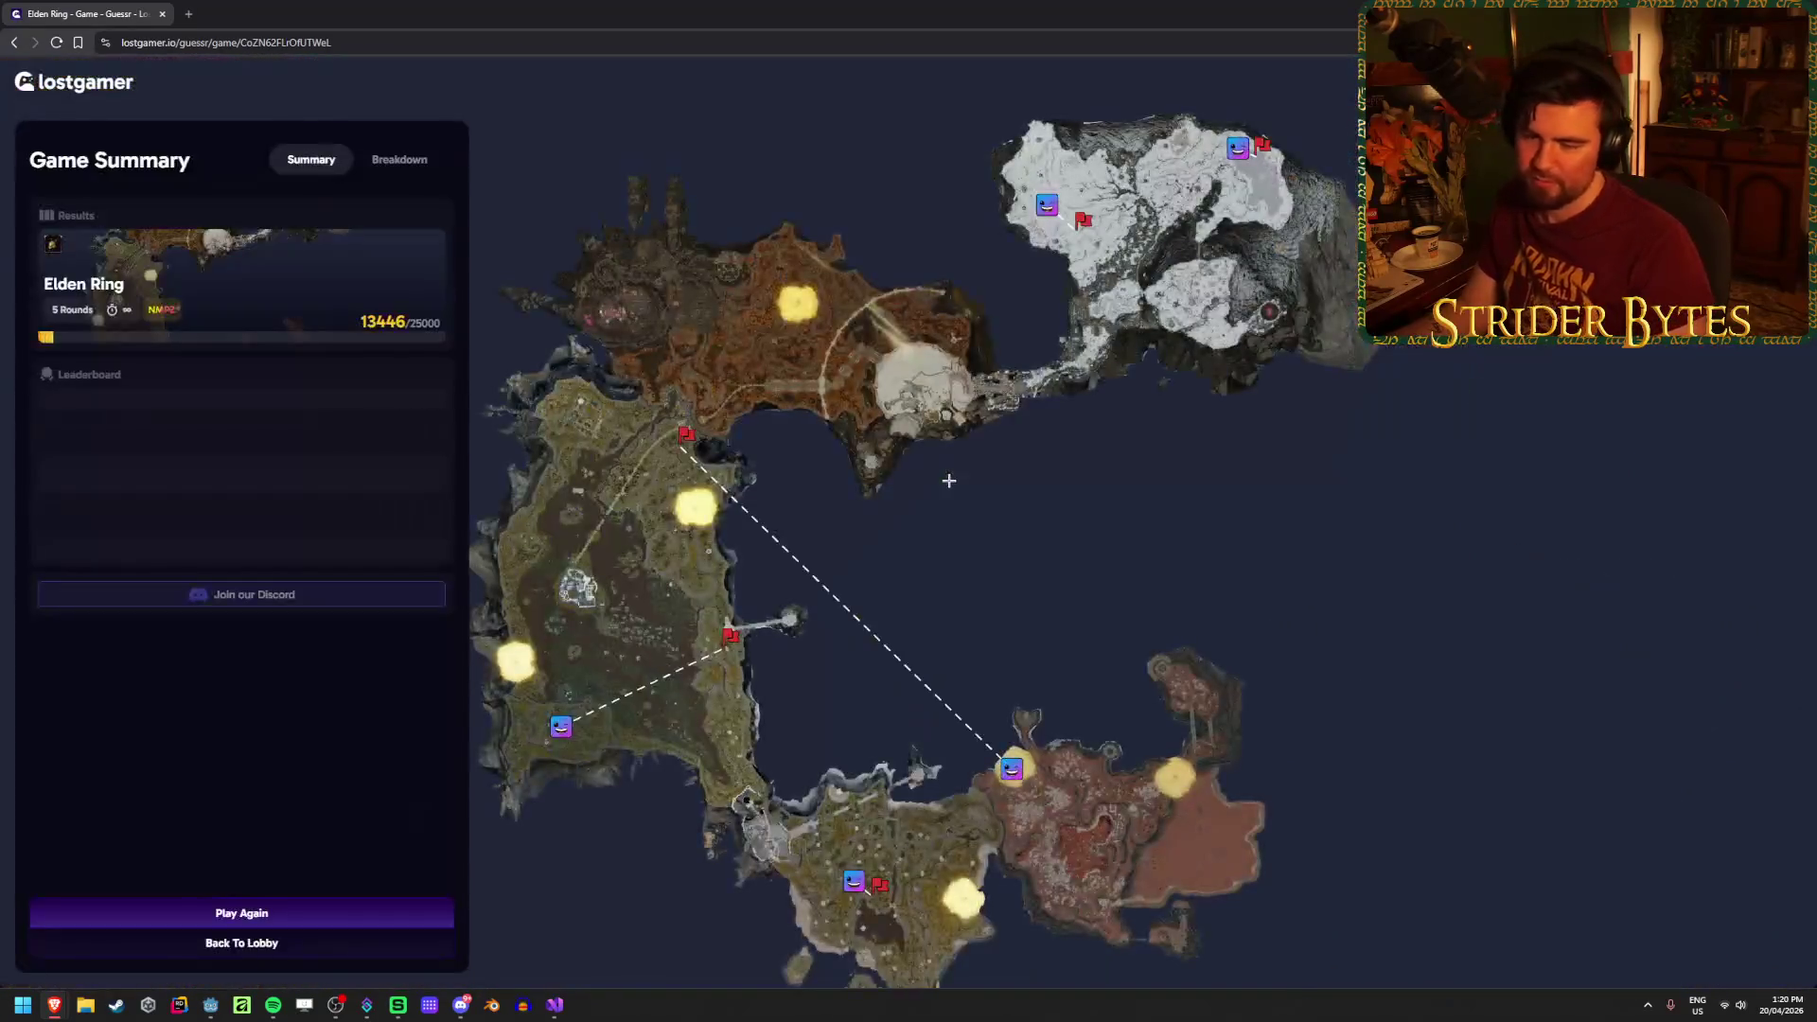
{"action": "left_click", "coordinate": [334, 908]}
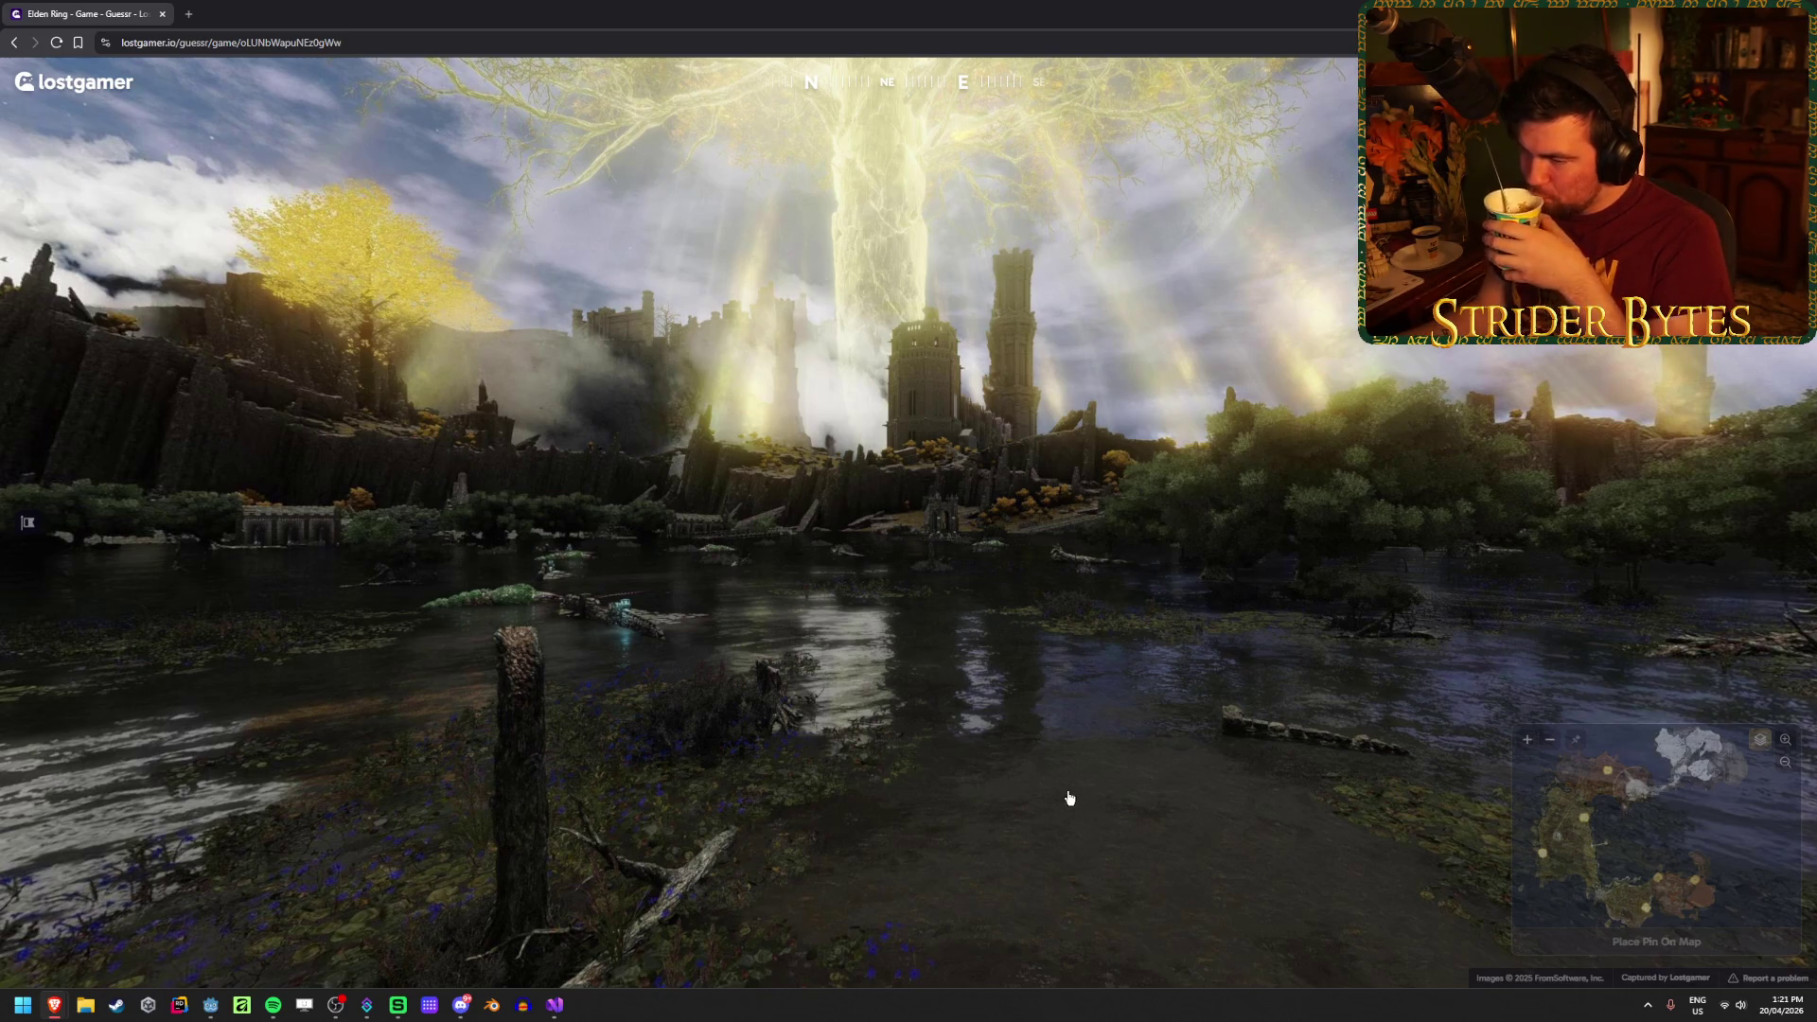
Step: Pin and submit a guess in the dark swamp (1.41km, +337), then go to round 2
{"action": "mouse_move", "coordinate": [1609, 880]}
{"action": "scroll", "coordinate": [1497, 809], "scroll_direction": "up", "scroll_amount": 3}
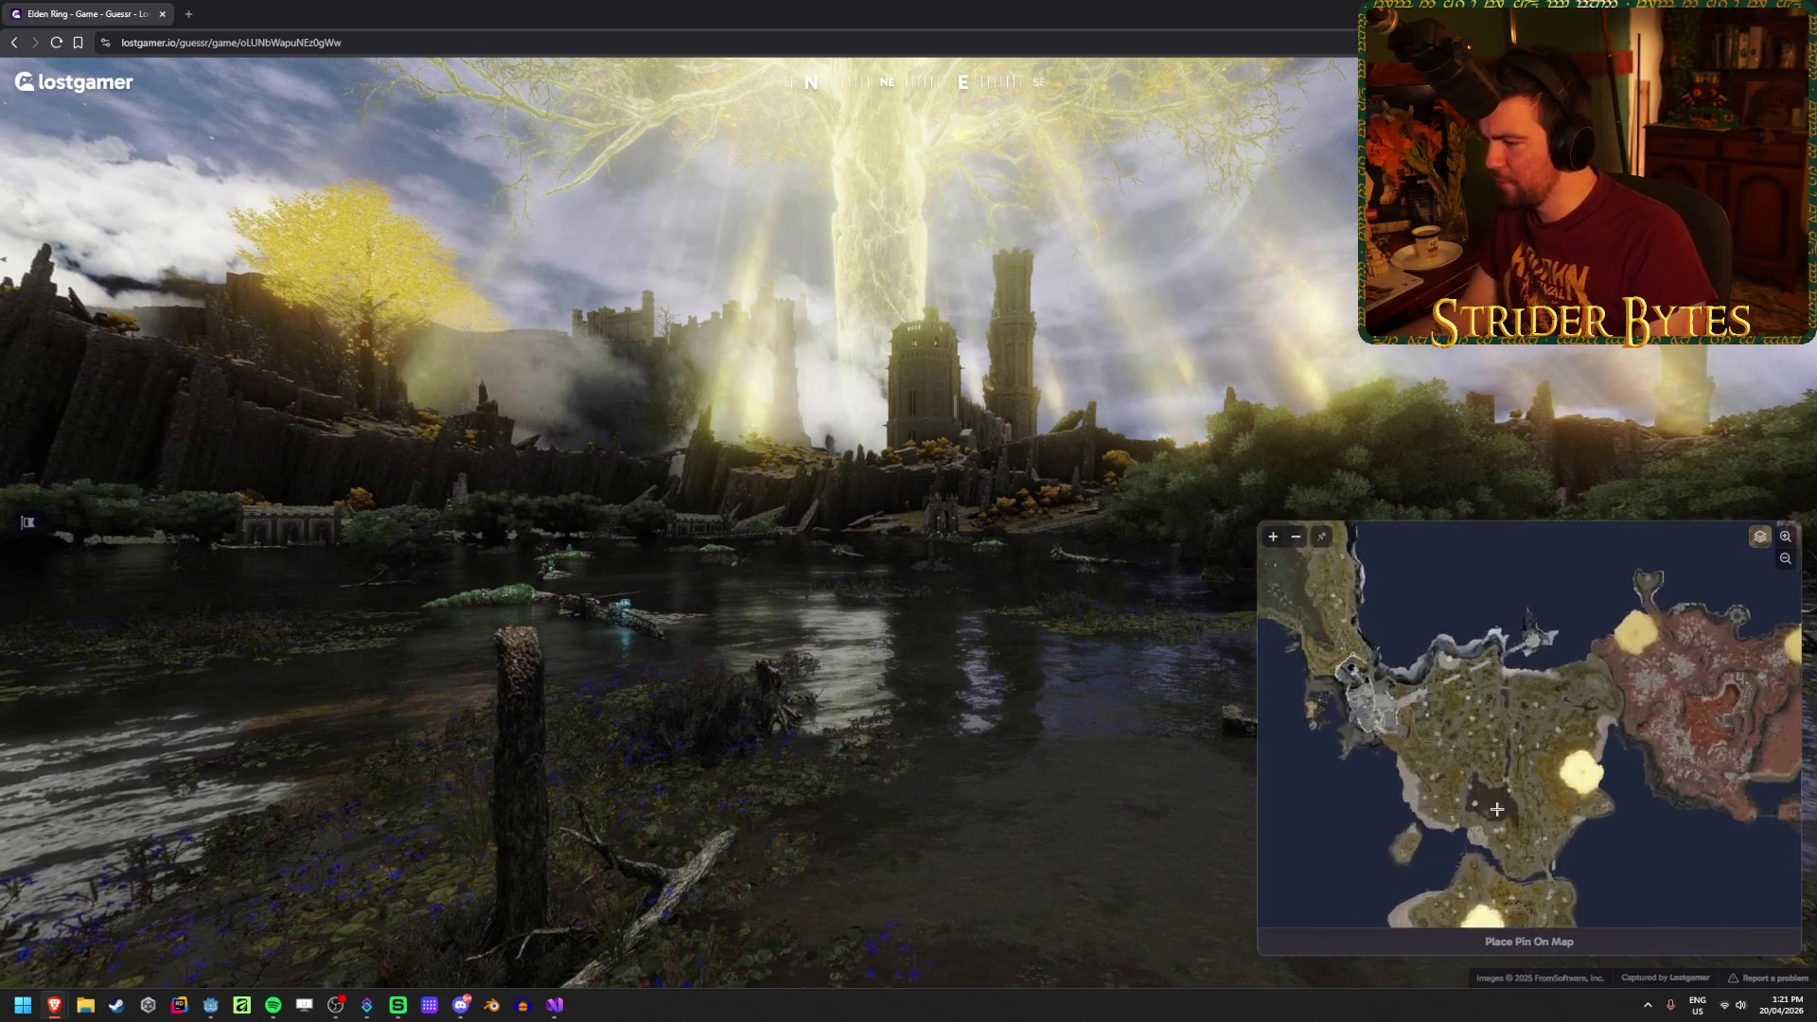
{"action": "scroll", "coordinate": [1498, 809], "scroll_direction": "up", "scroll_amount": 2}
{"action": "scroll", "coordinate": [1489, 790], "scroll_direction": "up", "scroll_amount": 2}
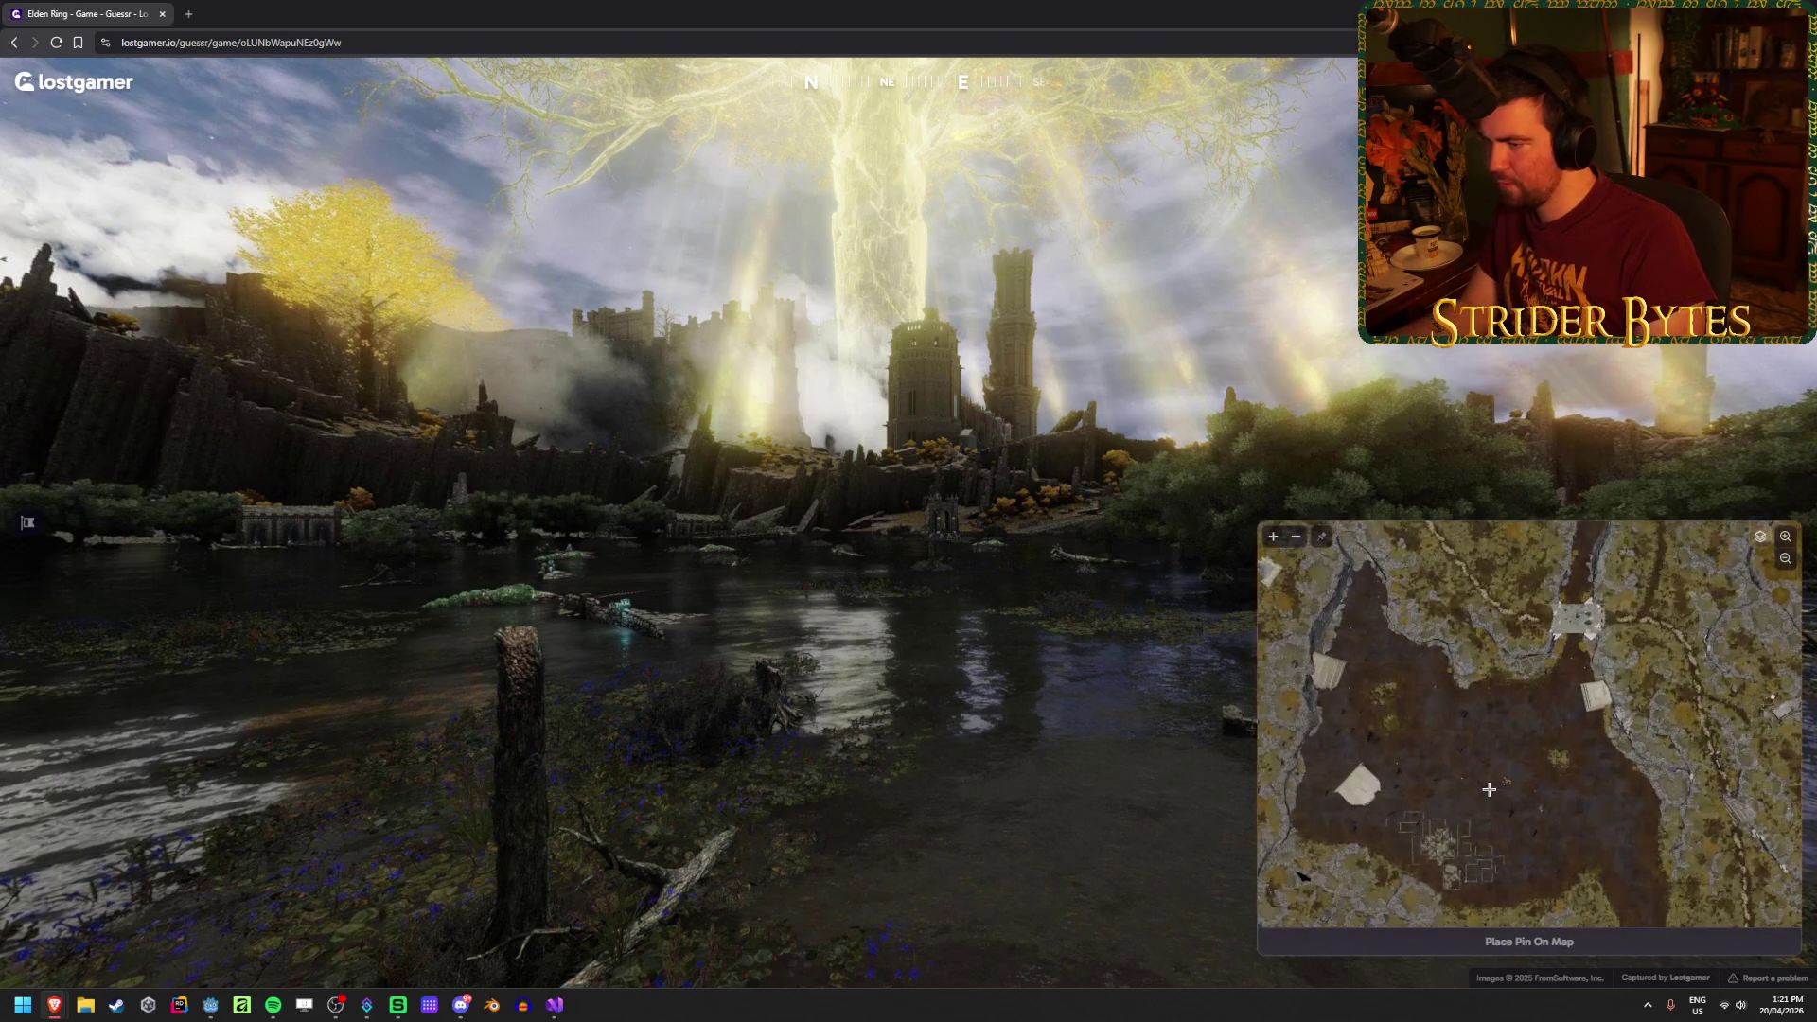
{"action": "scroll", "coordinate": [1489, 790], "scroll_direction": "up", "scroll_amount": 2}
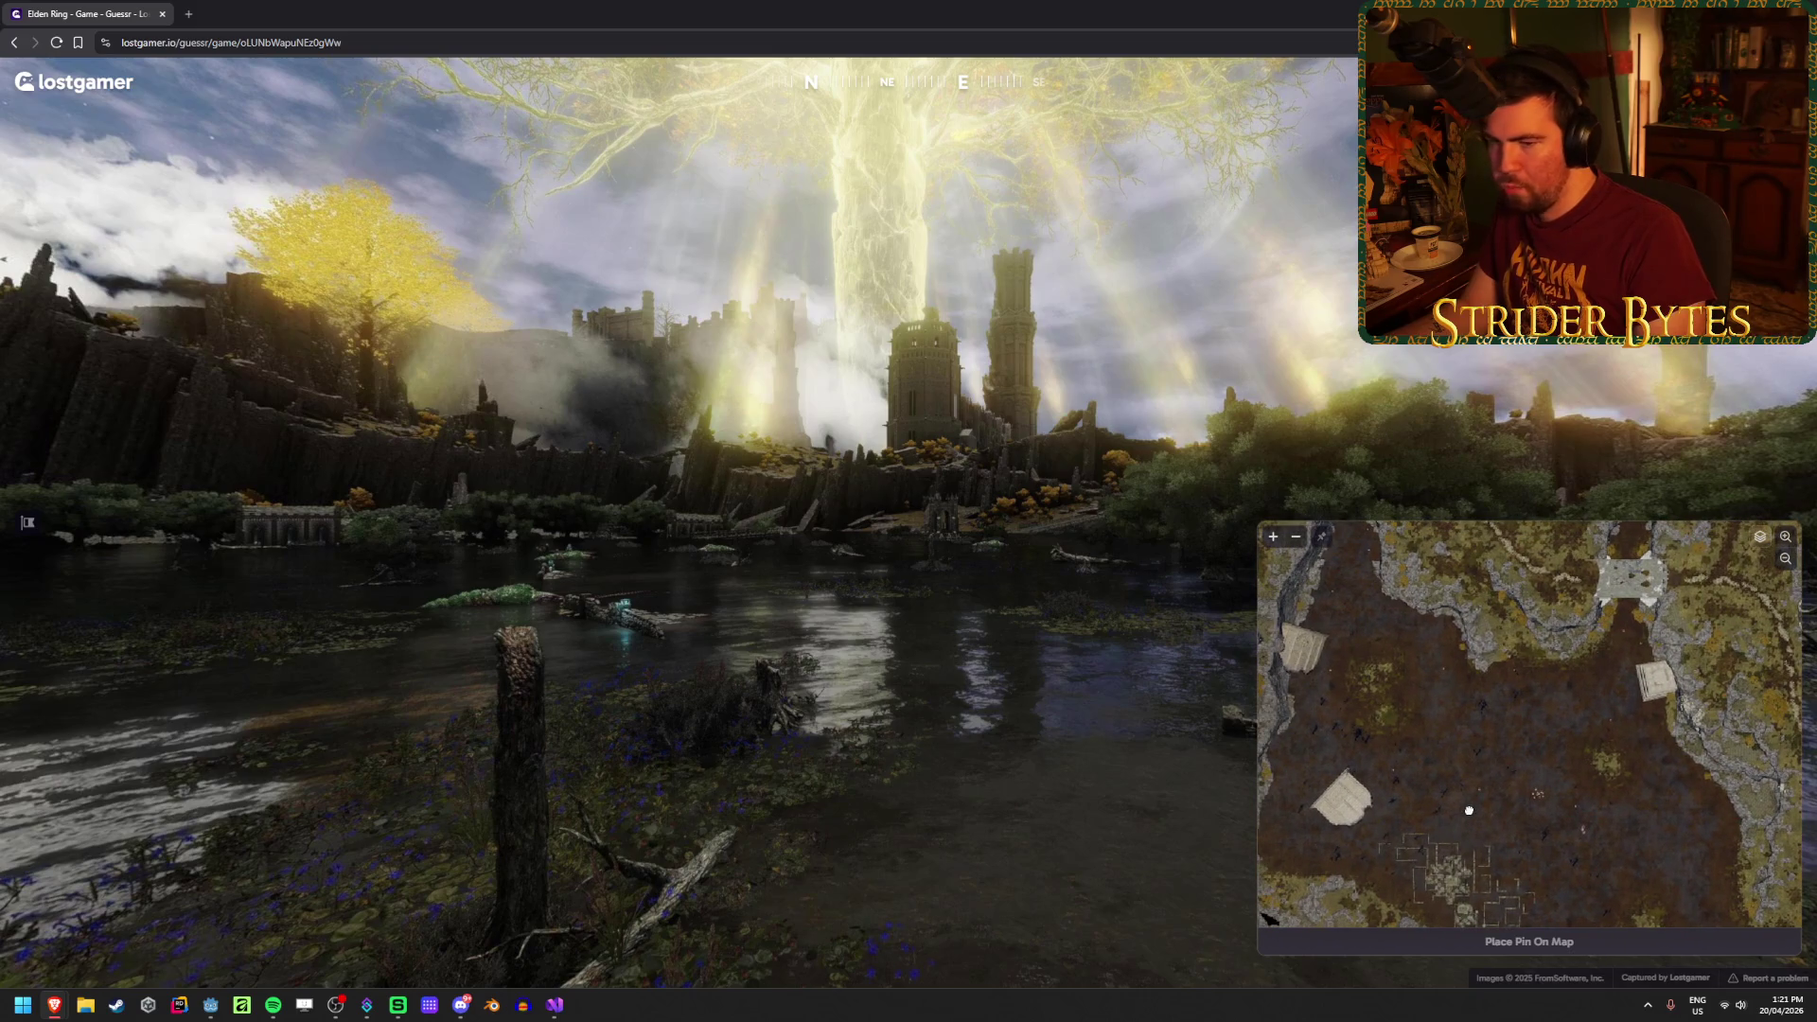
{"action": "mouse_move", "coordinate": [1469, 811]}
{"action": "left_mouse_down"}
{"action": "mouse_move", "coordinate": [1453, 741]}
{"action": "mouse_move", "coordinate": [1444, 814]}
{"action": "left_mouse_up"}
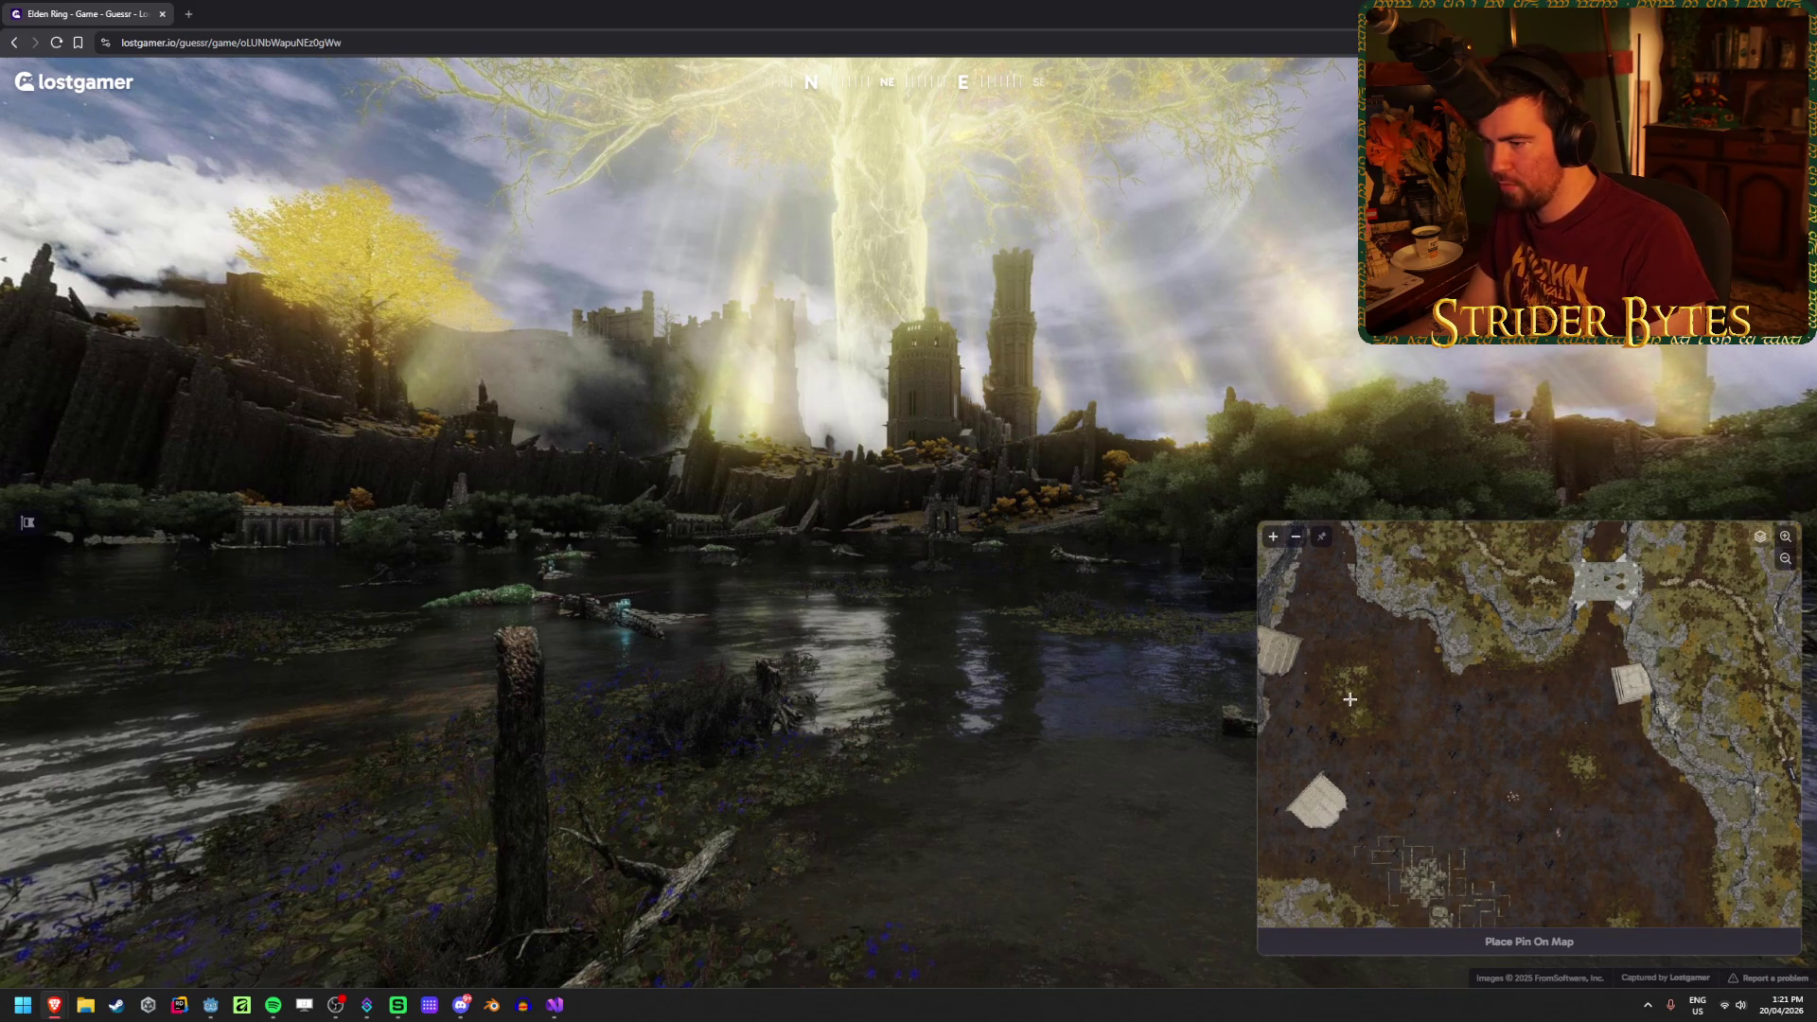
{"action": "left_click", "coordinate": [1484, 787]}
{"action": "key", "text": "space"}
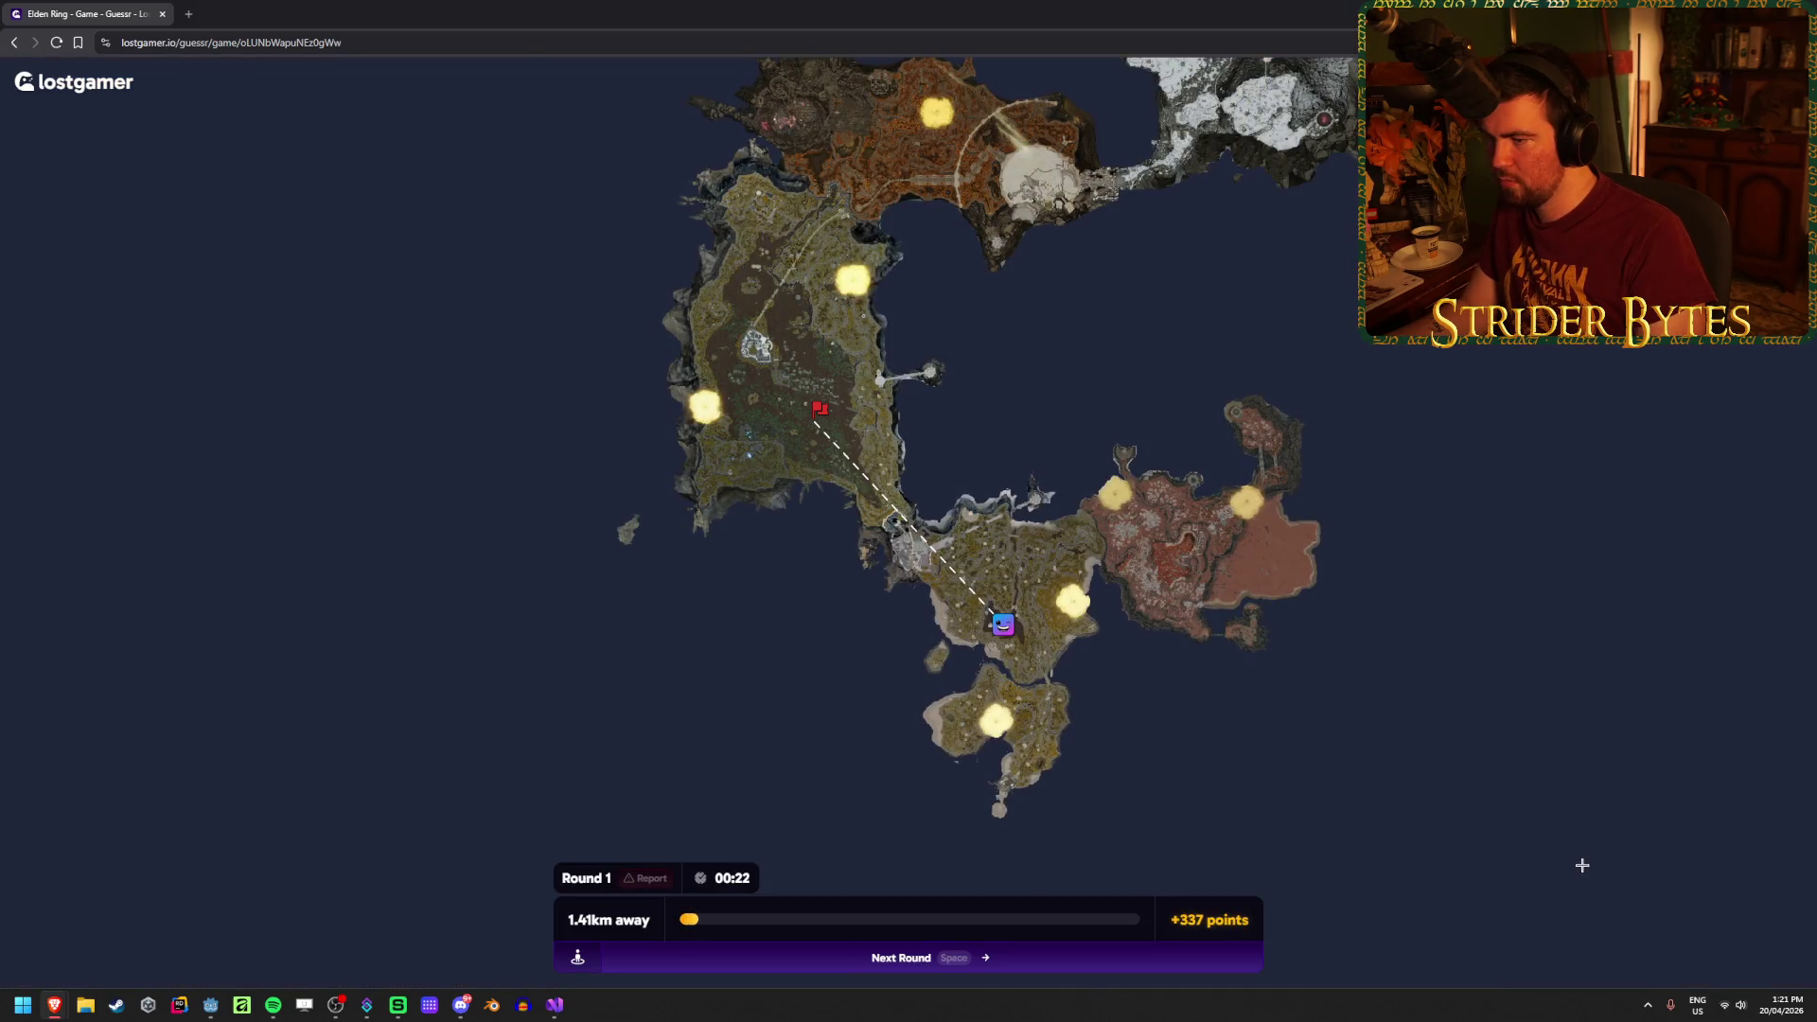
{"action": "key", "text": "space"}
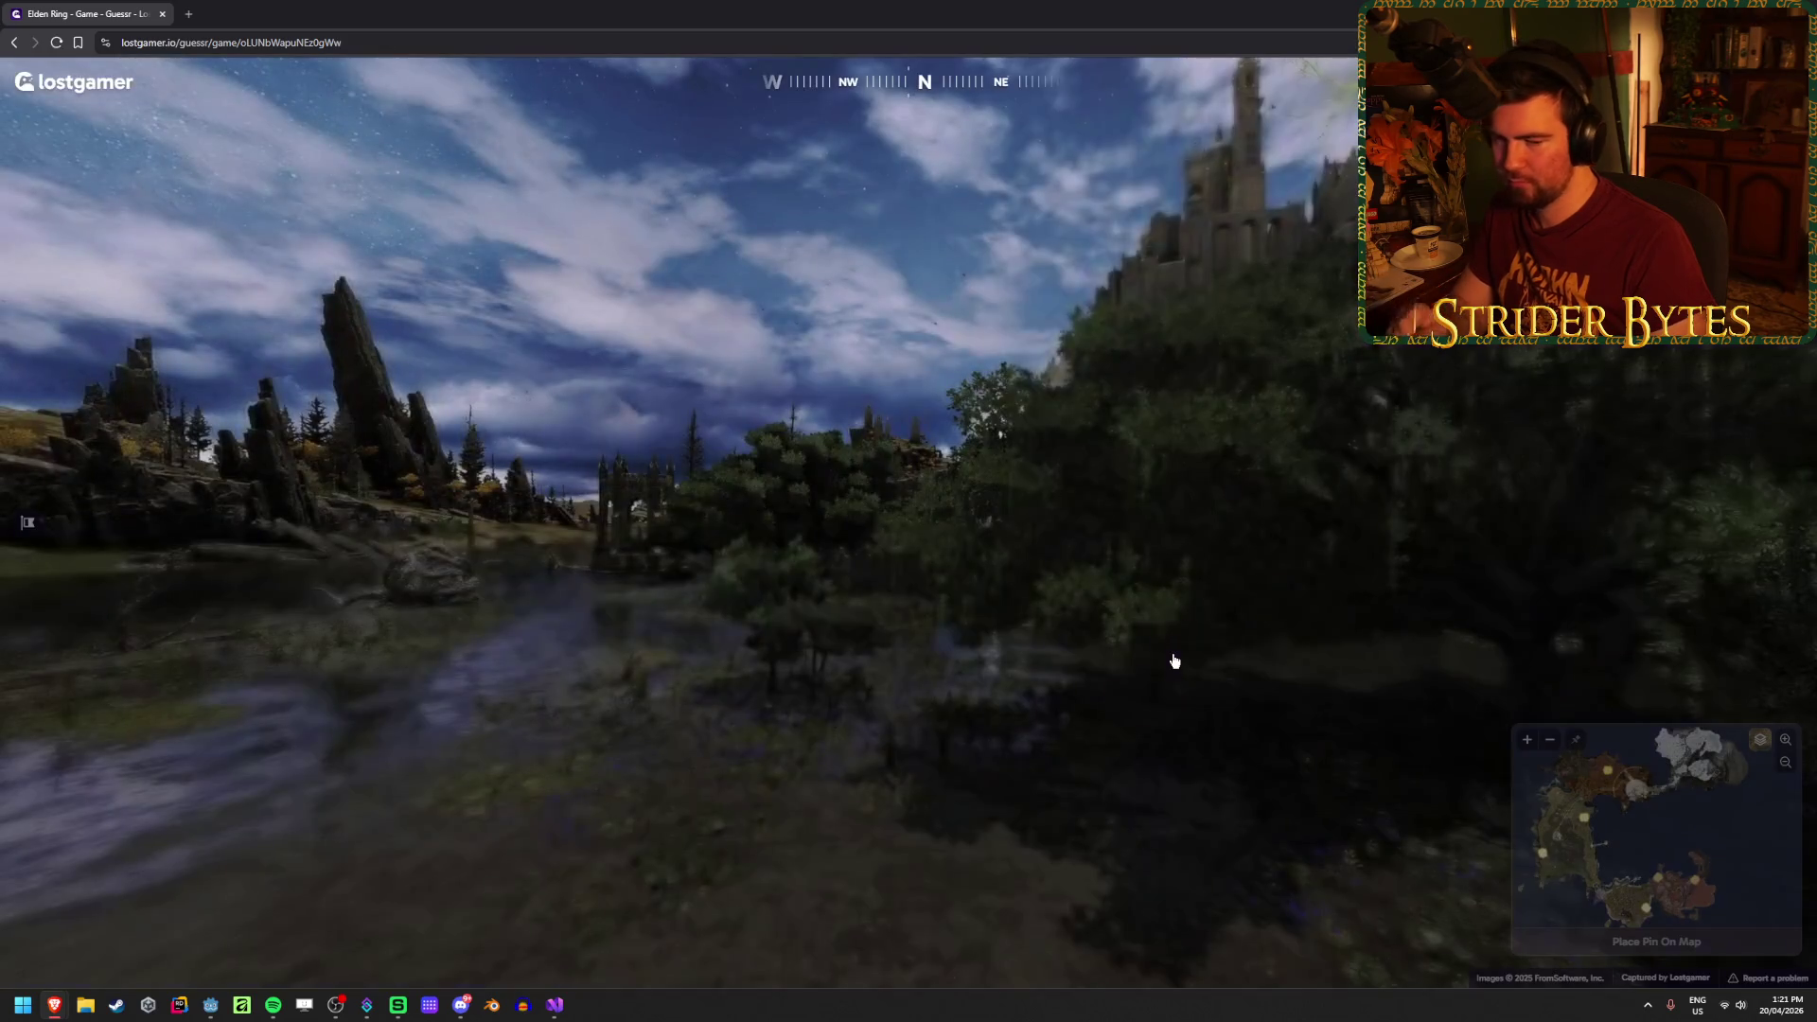
Step: Zoom the minimap onto the castle and survey the land north and south of it
{"action": "mouse_move", "coordinate": [1458, 726]}
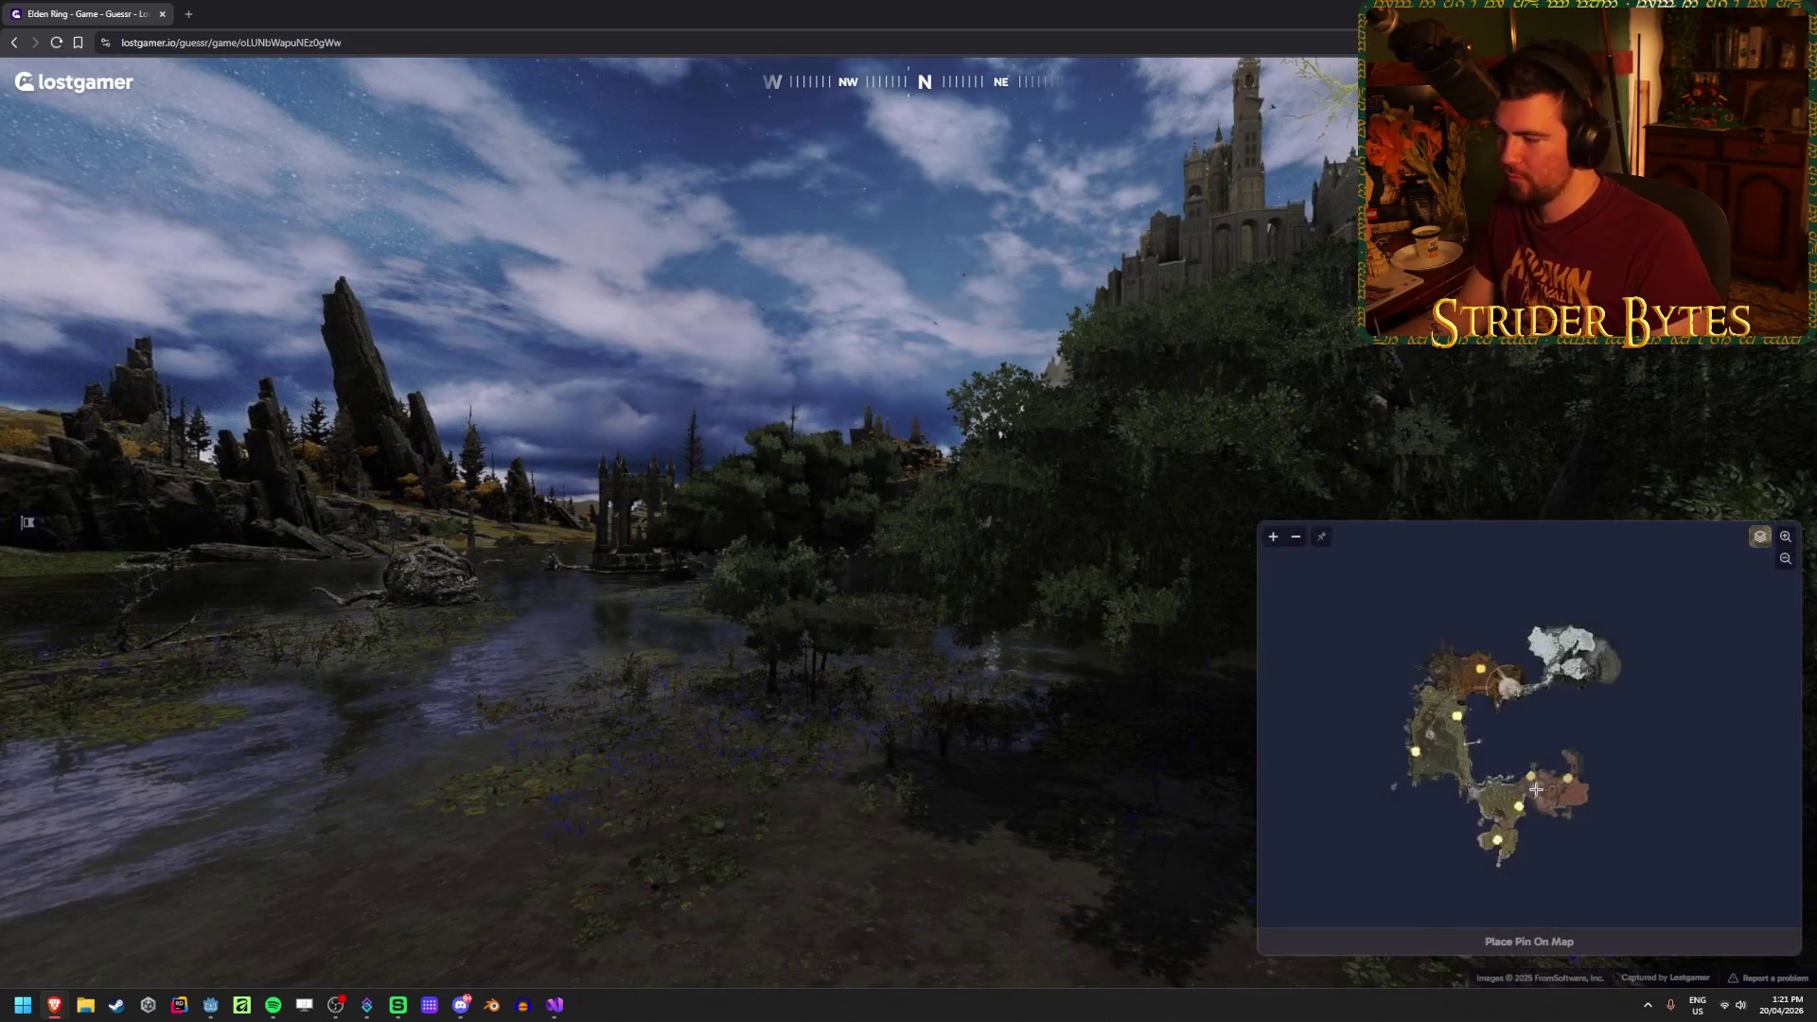
{"action": "scroll", "coordinate": [1439, 730], "scroll_direction": "up", "scroll_amount": 2}
{"action": "scroll", "coordinate": [1425, 733], "scroll_direction": "up", "scroll_amount": 1}
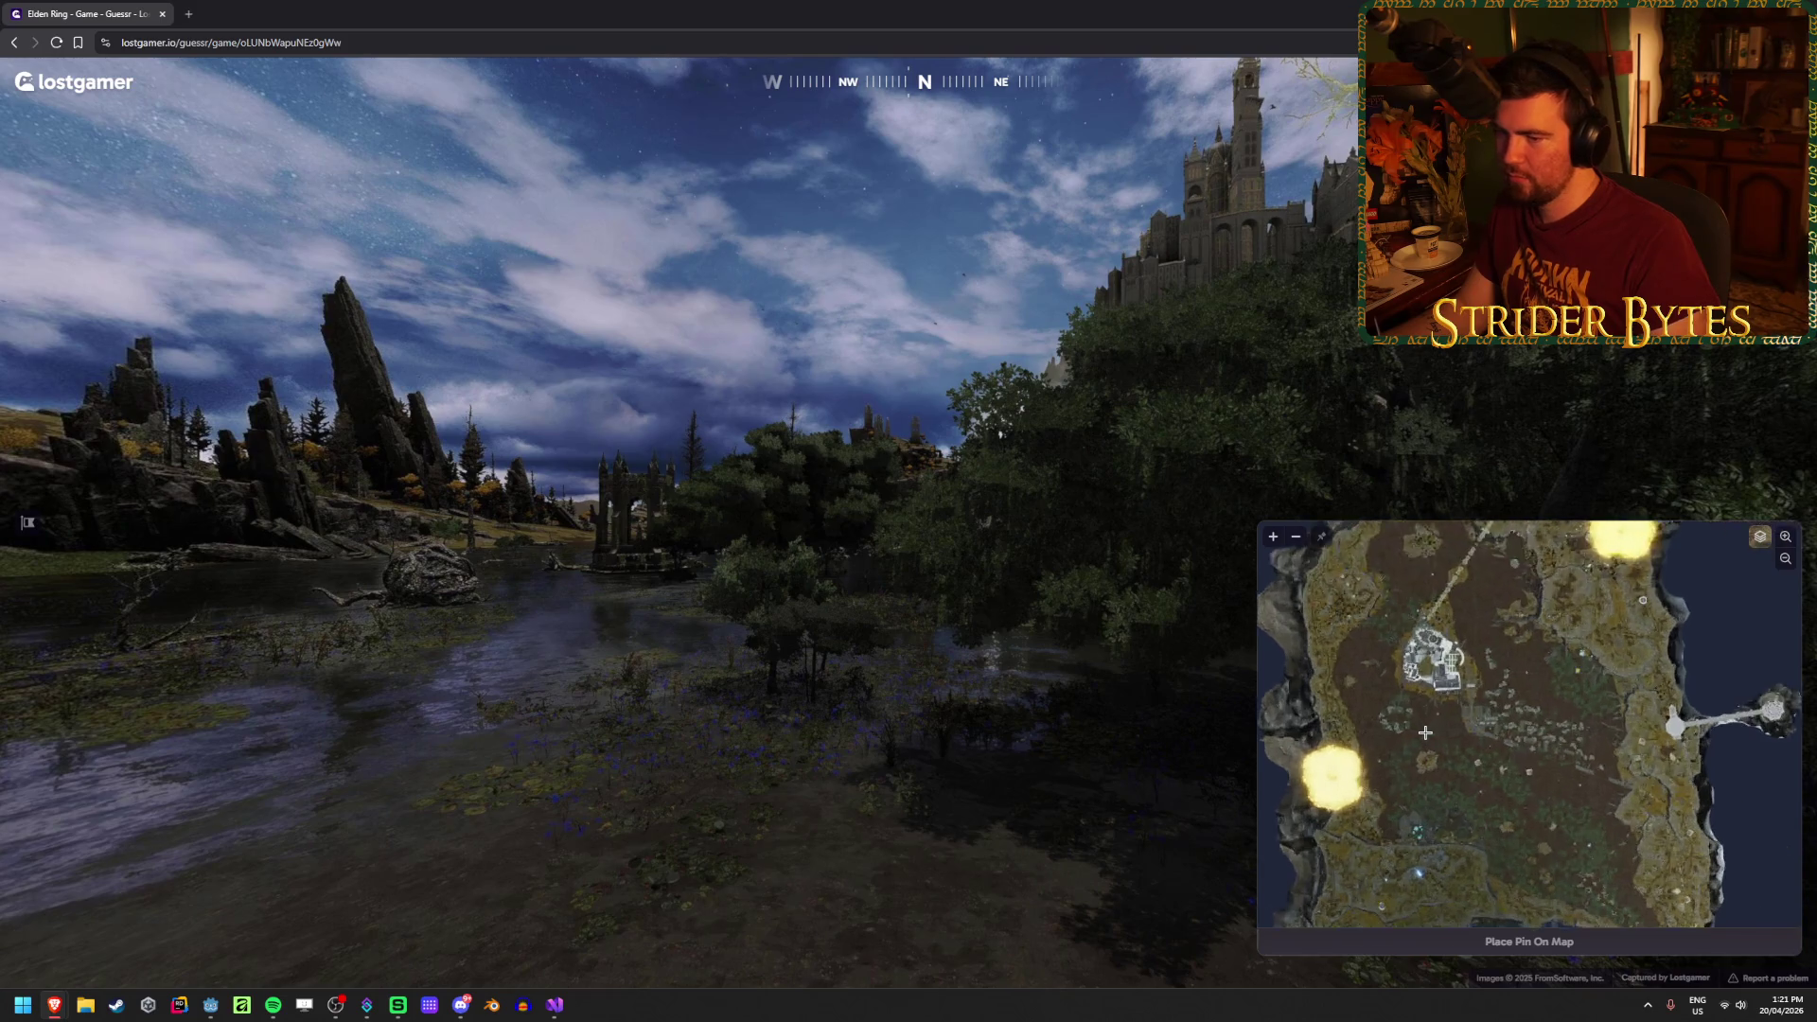
{"action": "scroll", "coordinate": [1425, 732], "scroll_direction": "up", "scroll_amount": 1}
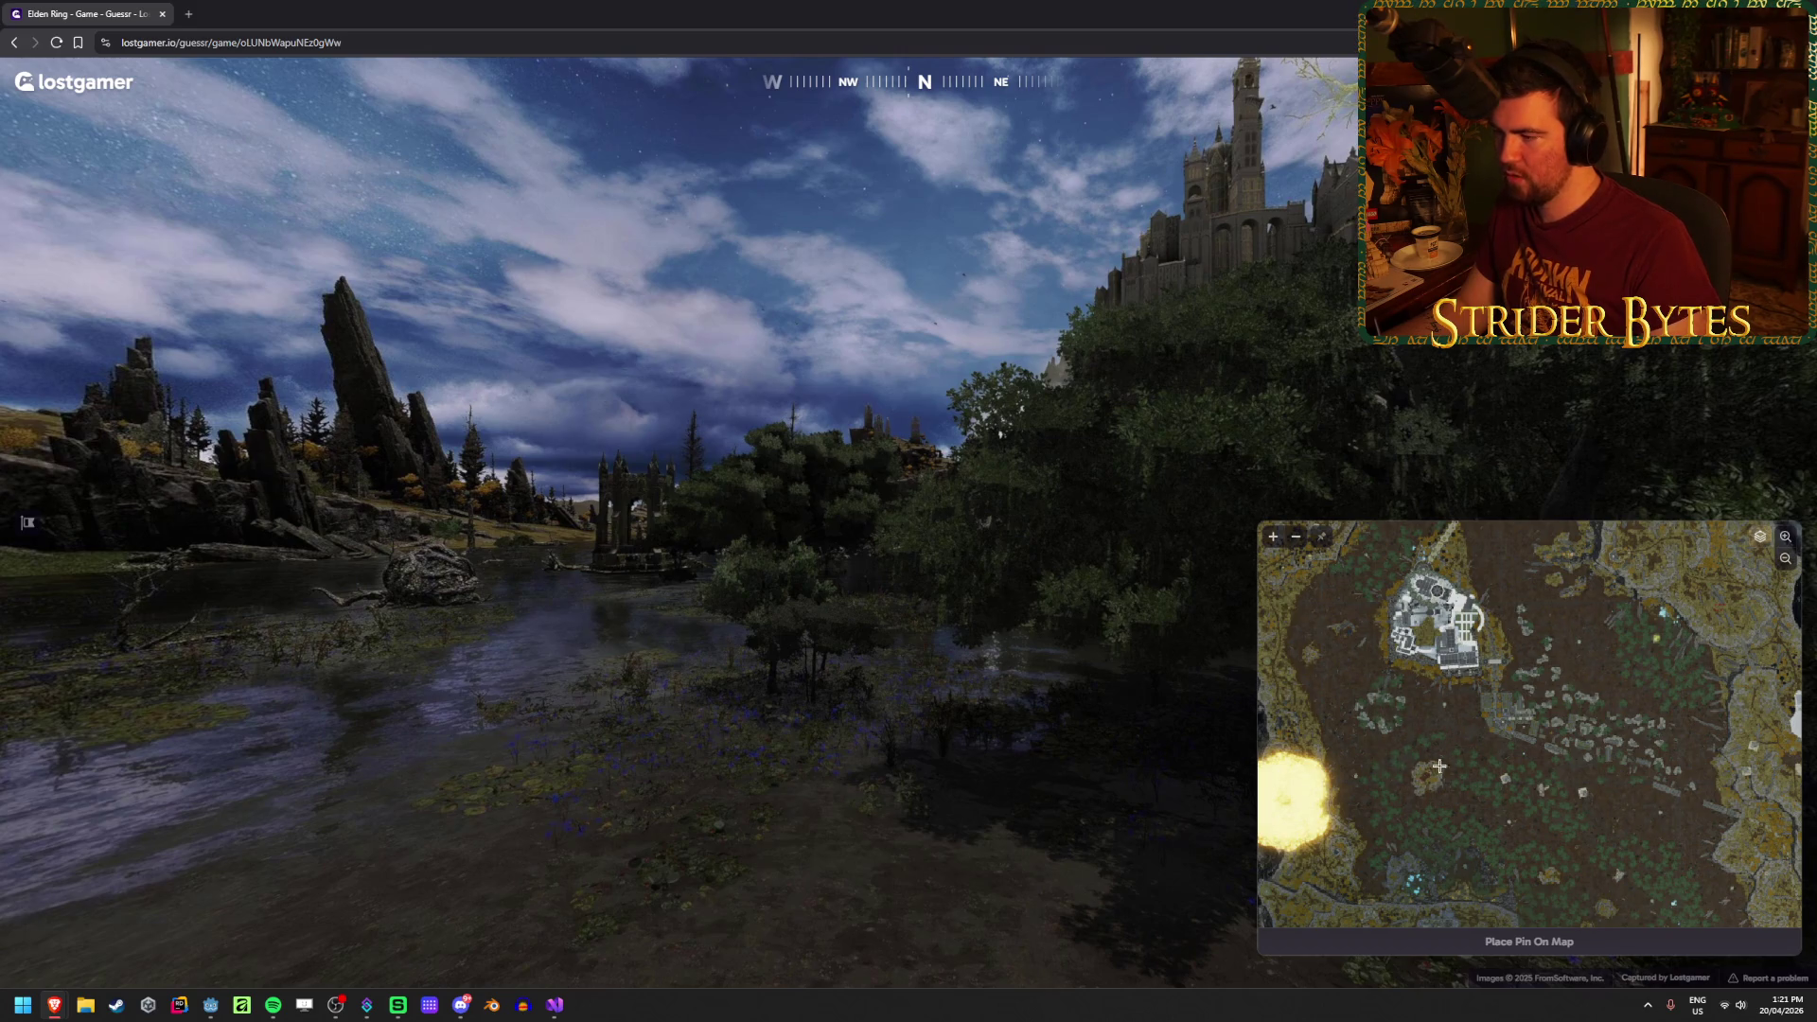
{"action": "scroll", "coordinate": [1401, 733], "scroll_direction": "up", "scroll_amount": 2}
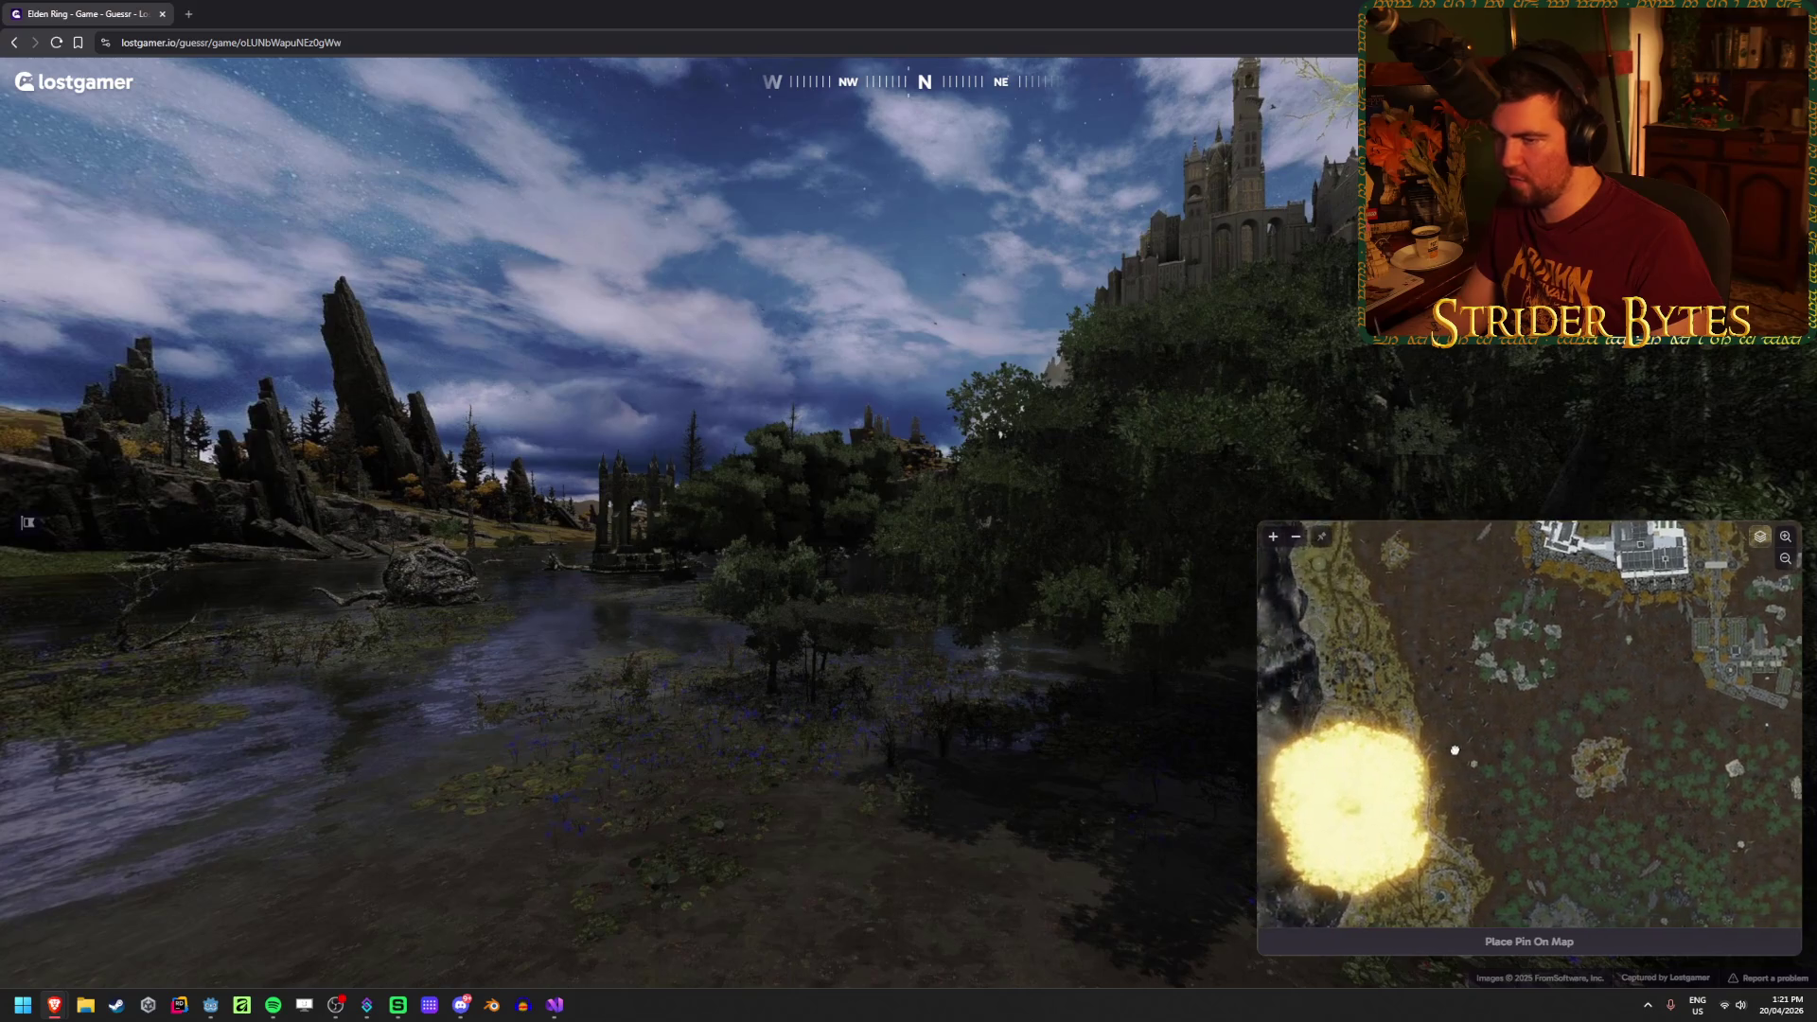
{"action": "scroll", "coordinate": [1448, 725], "scroll_direction": "down", "scroll_amount": 1}
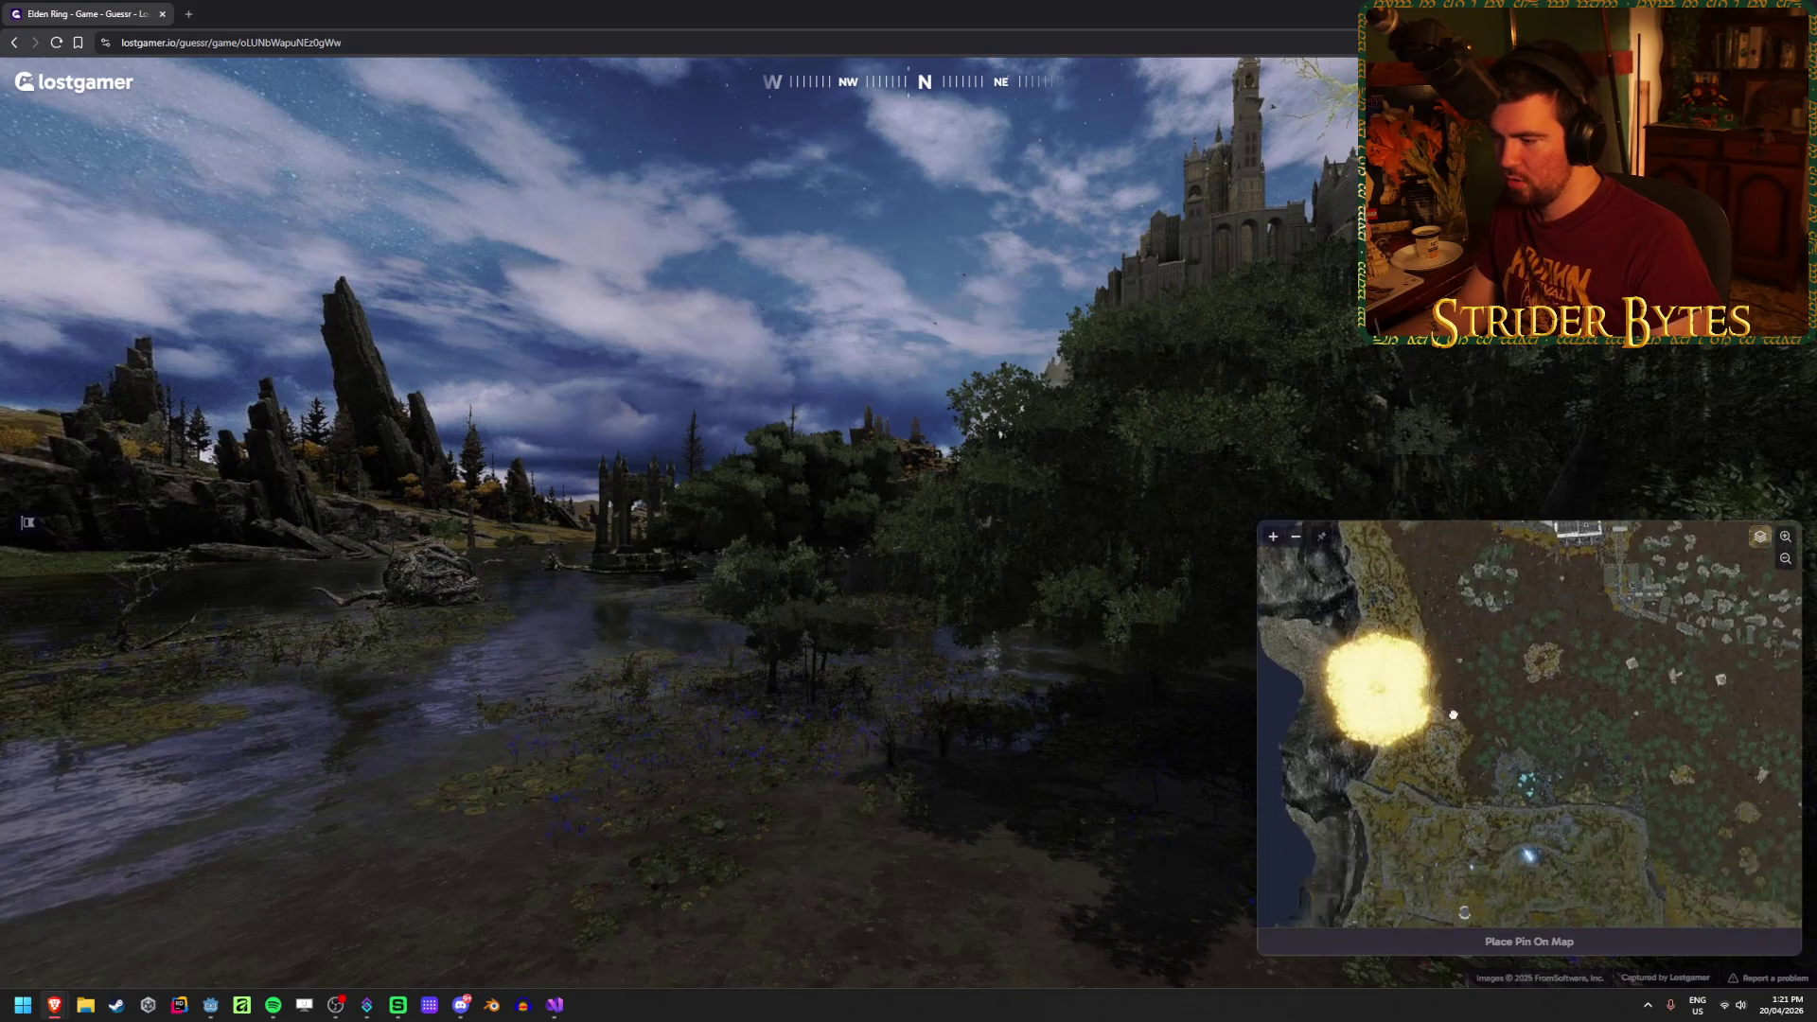
{"action": "scroll", "coordinate": [1426, 719], "scroll_direction": "up", "scroll_amount": 1}
{"action": "scroll", "coordinate": [1427, 720], "scroll_direction": "up", "scroll_amount": 1}
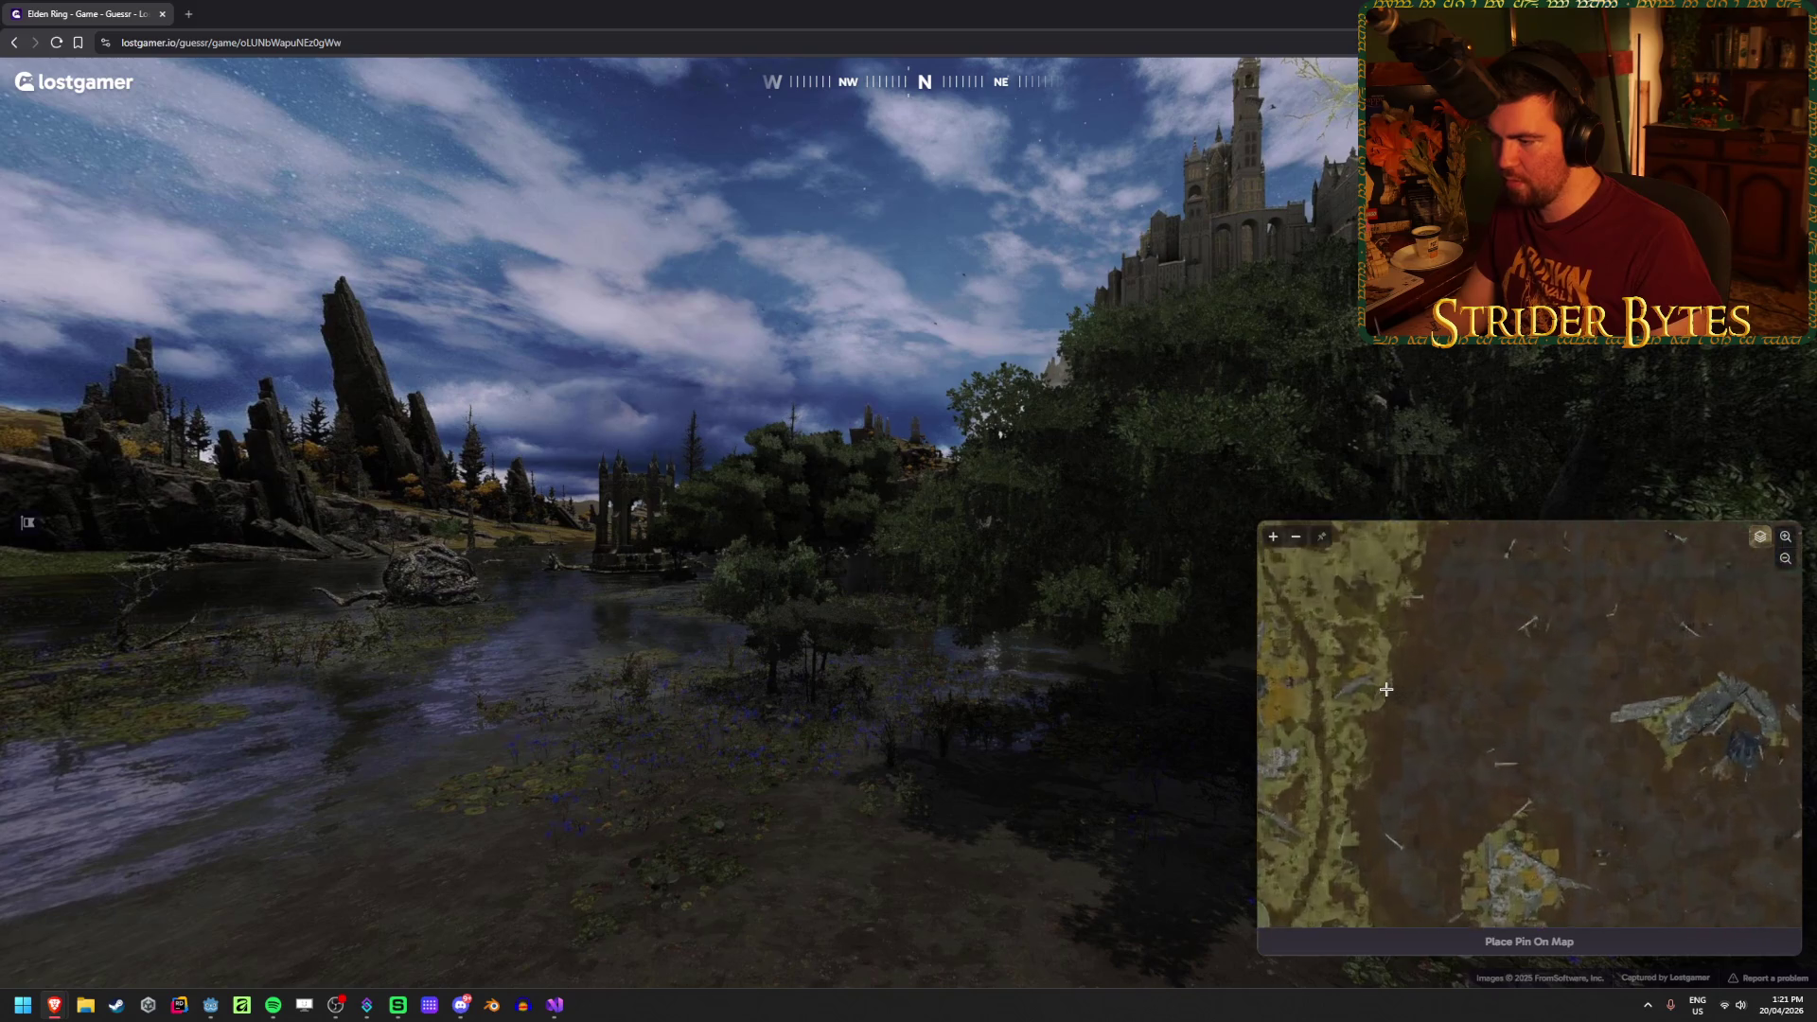
{"action": "left_click_drag", "start_coordinate": [1403, 666], "coordinate": [1409, 722]}
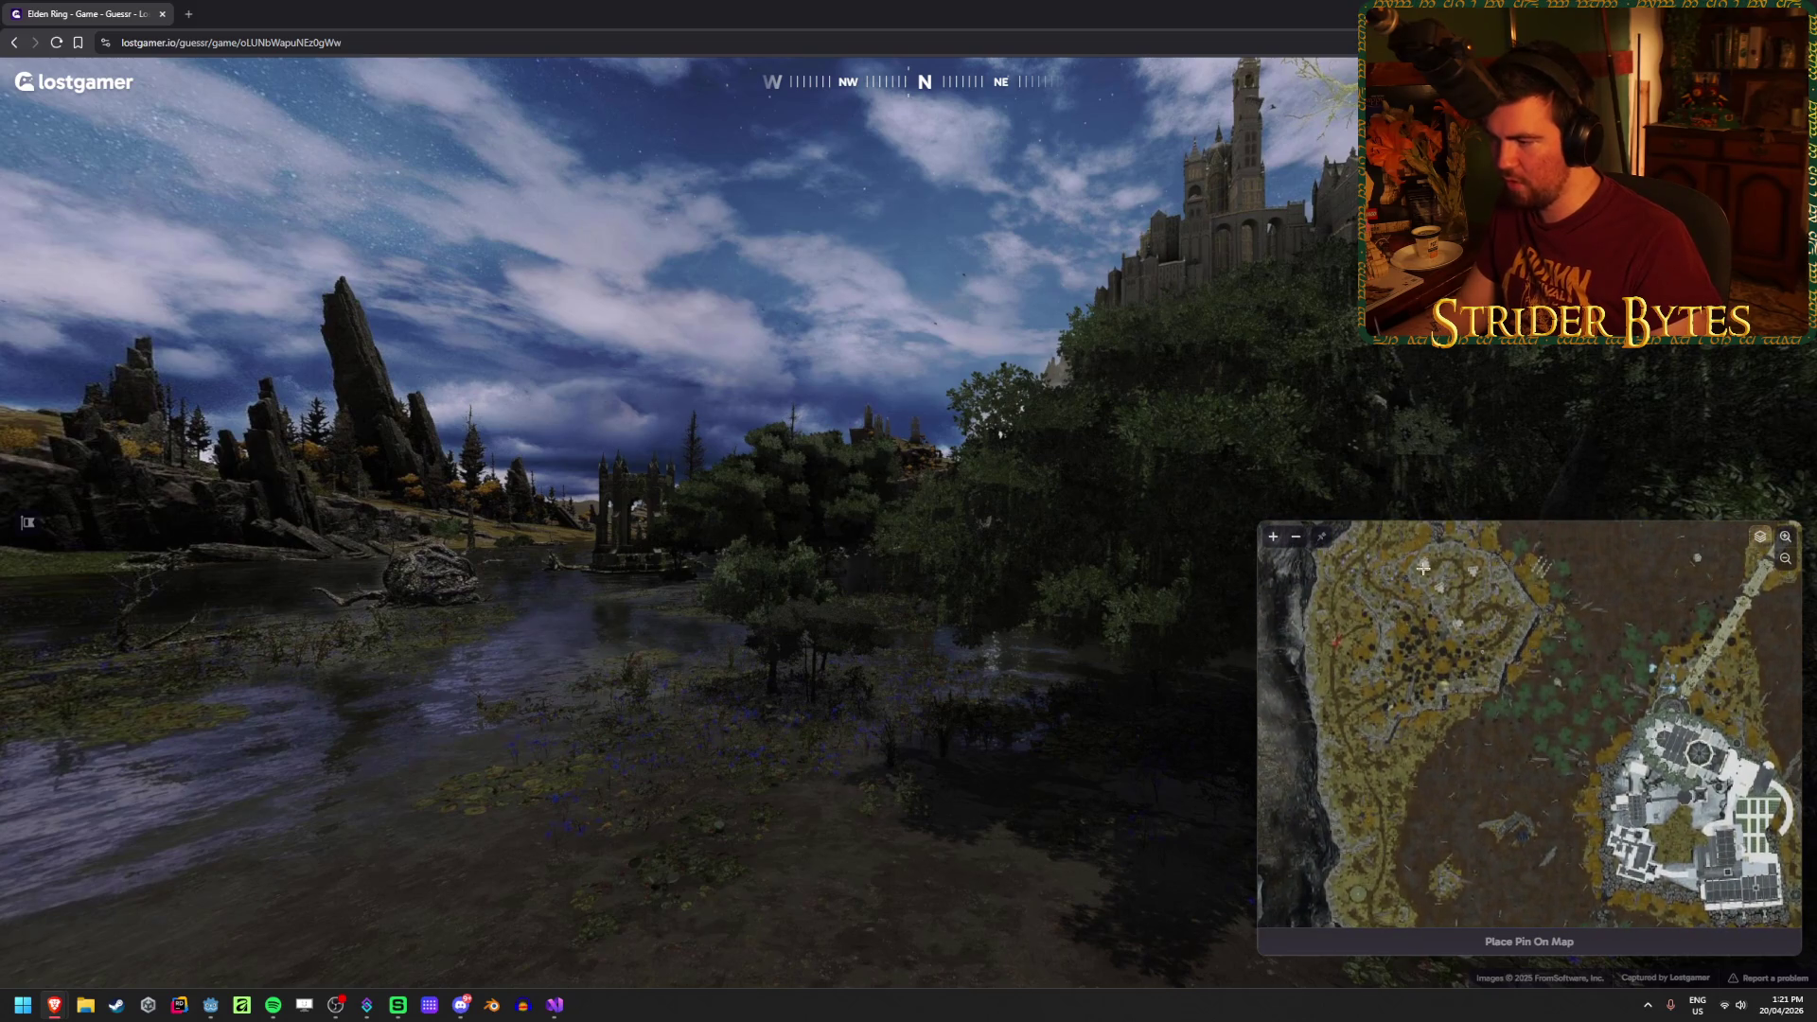
{"action": "left_click_drag", "start_coordinate": [1448, 646], "coordinate": [1452, 669]}
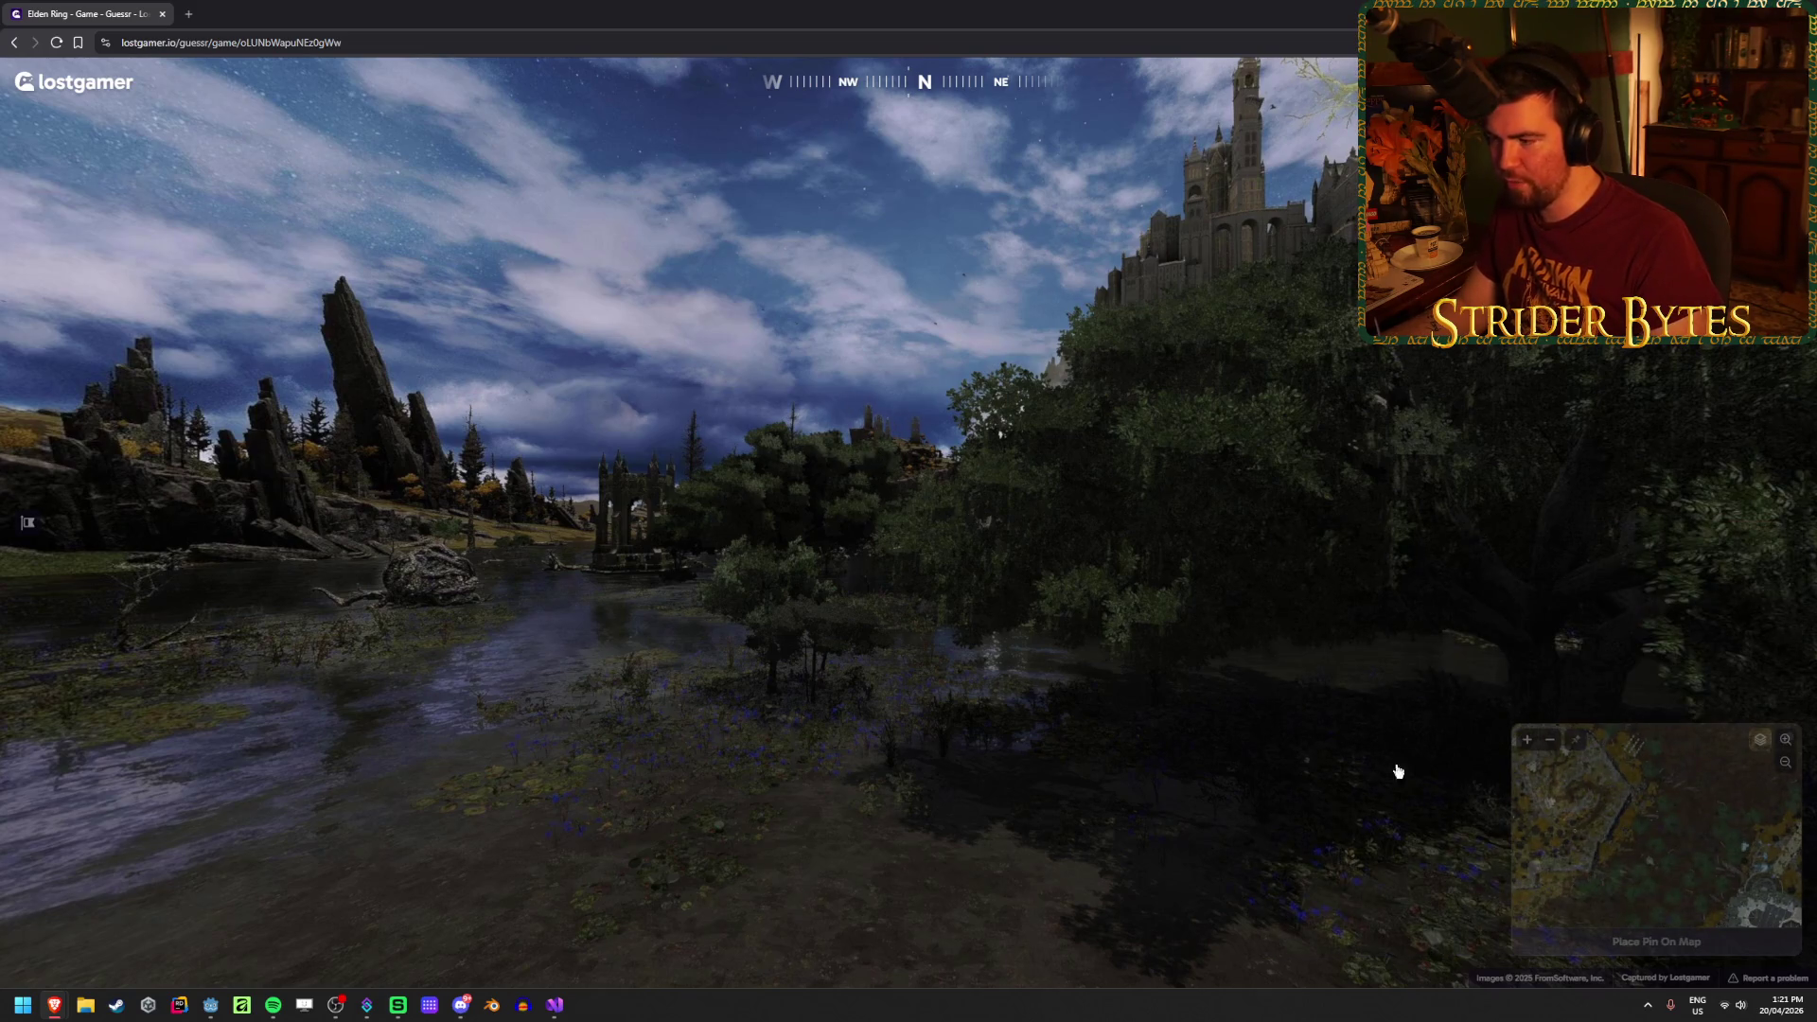
{"action": "left_click_drag", "start_coordinate": [1419, 763], "coordinate": [1492, 647]}
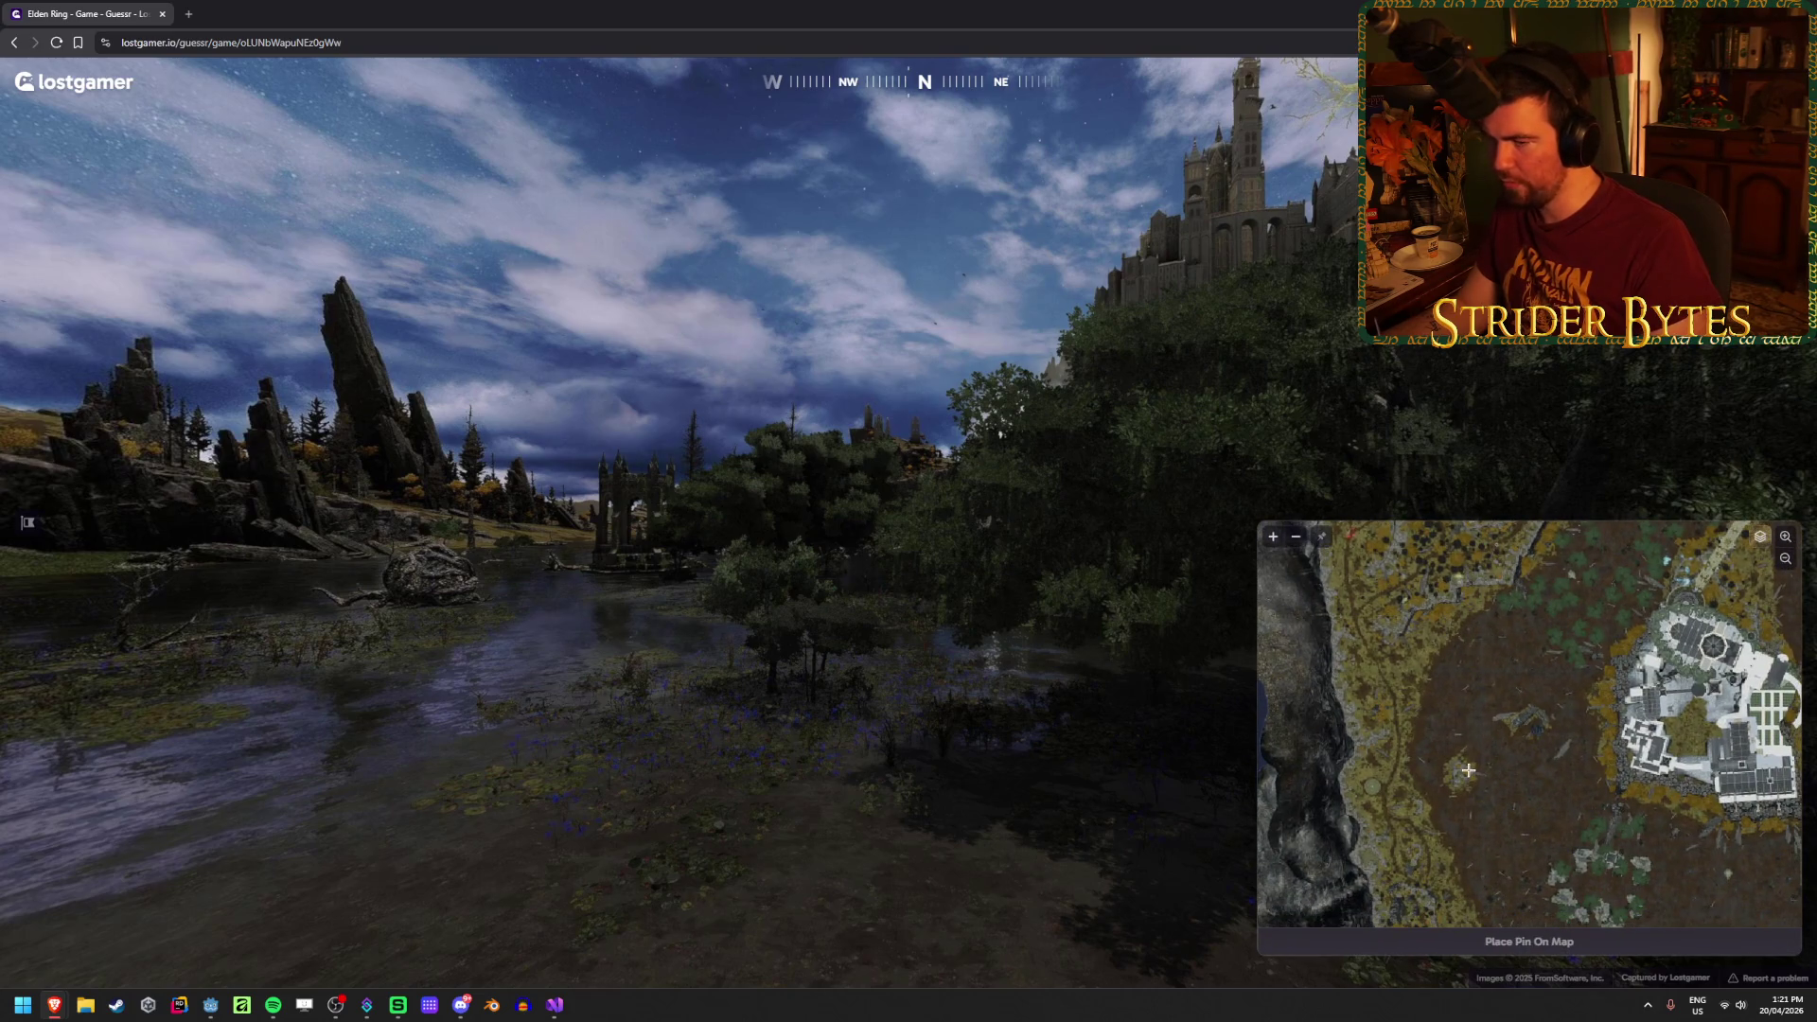
{"action": "left_click_drag", "start_coordinate": [1474, 723], "coordinate": [1474, 741]}
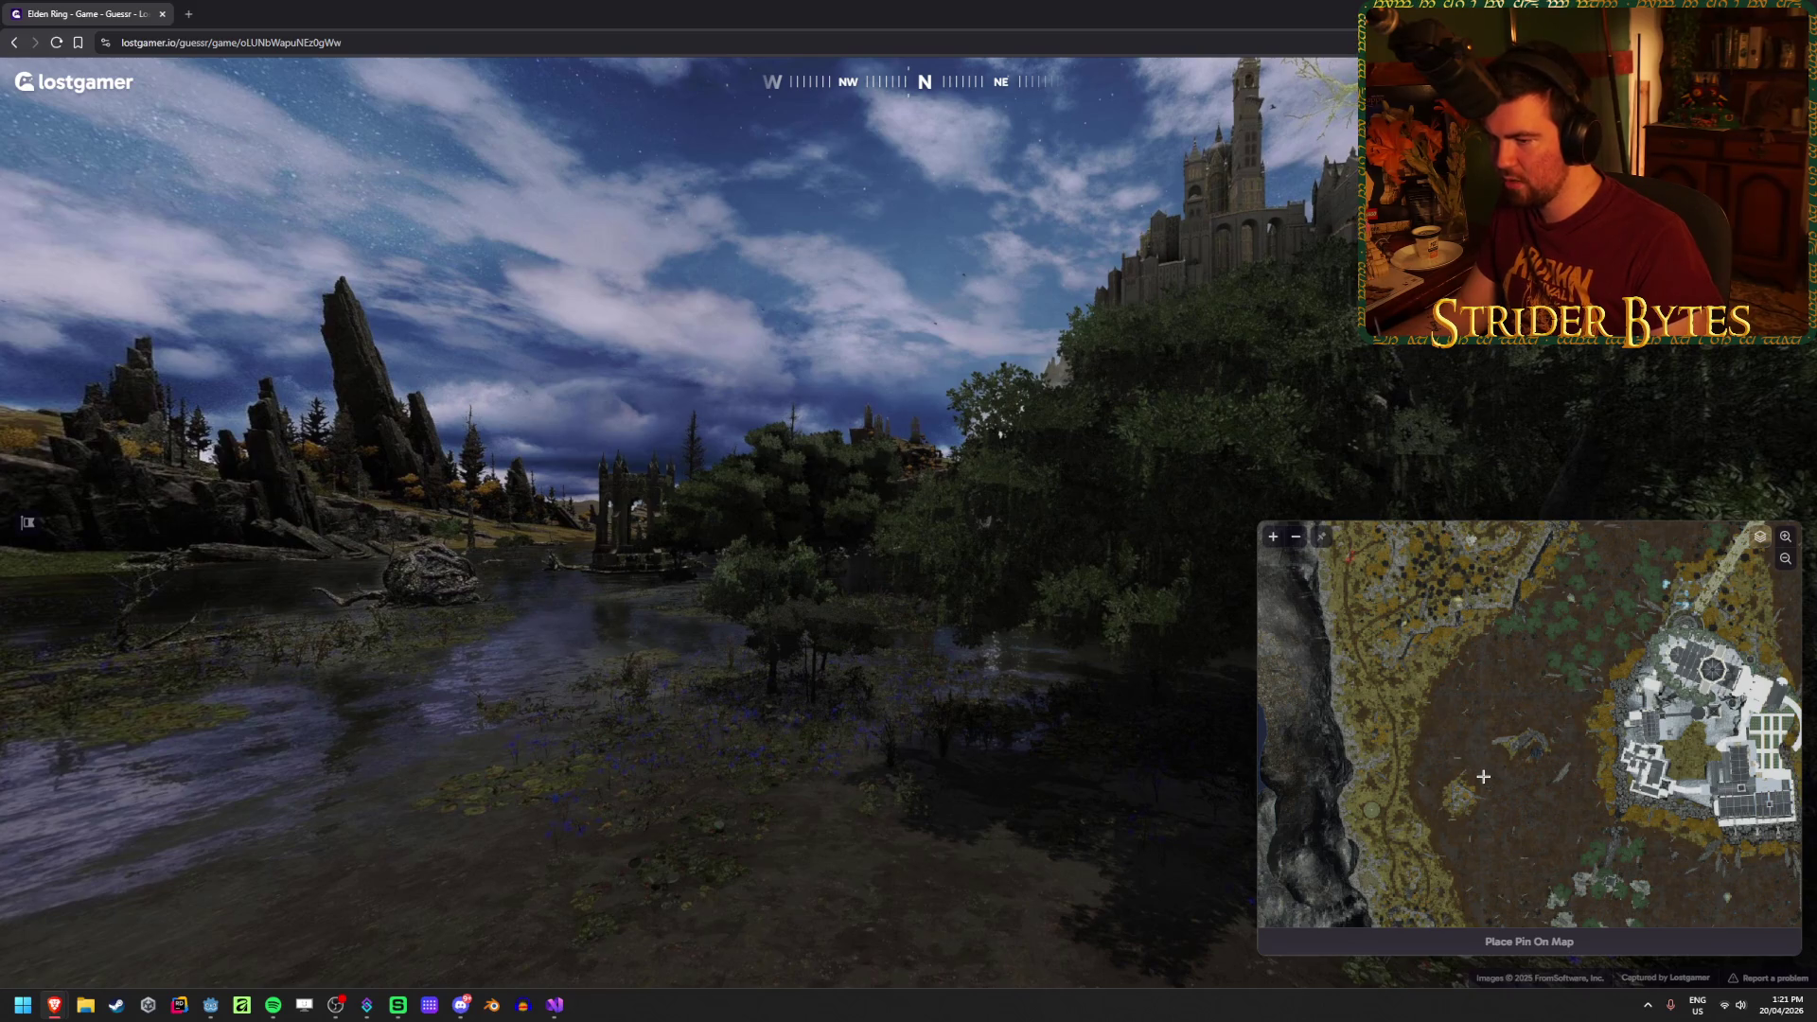
Step: Drop the guess pin just west of the castle near the ruined settlement
{"action": "scroll", "coordinate": [1483, 776], "scroll_direction": "up", "scroll_amount": 3}
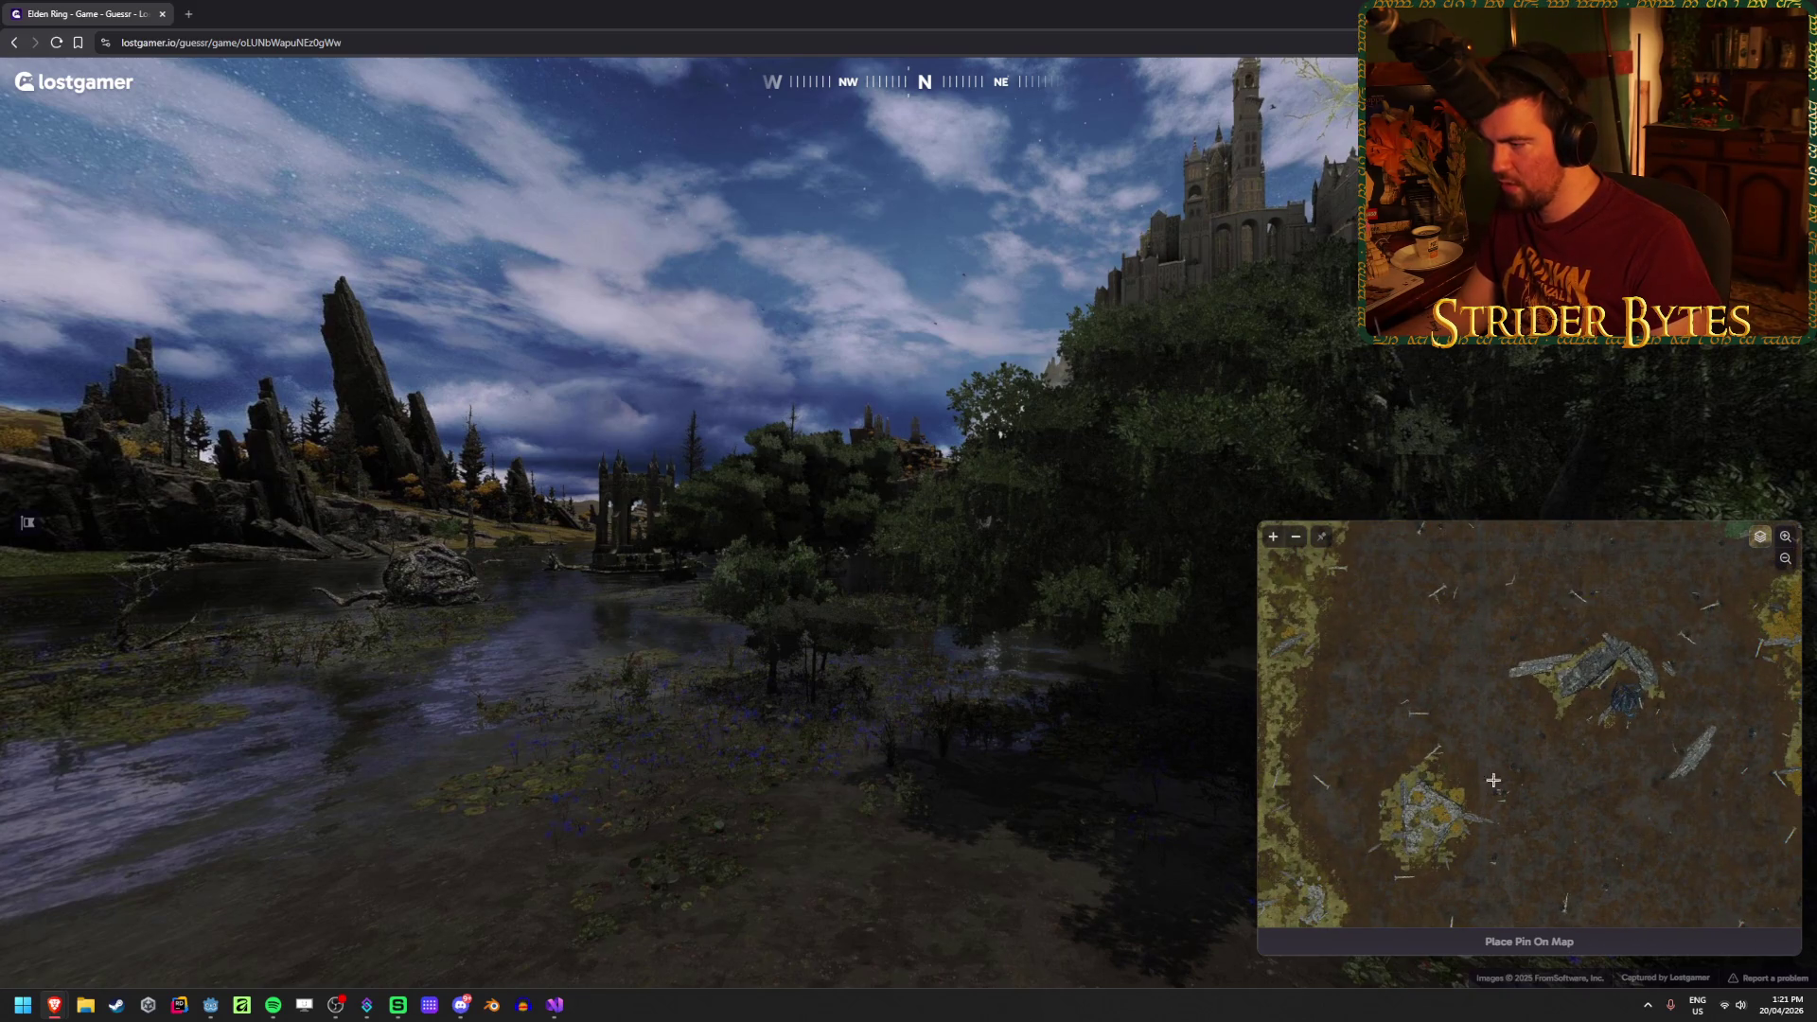
{"action": "scroll", "coordinate": [1620, 706], "scroll_direction": "up", "scroll_amount": 3}
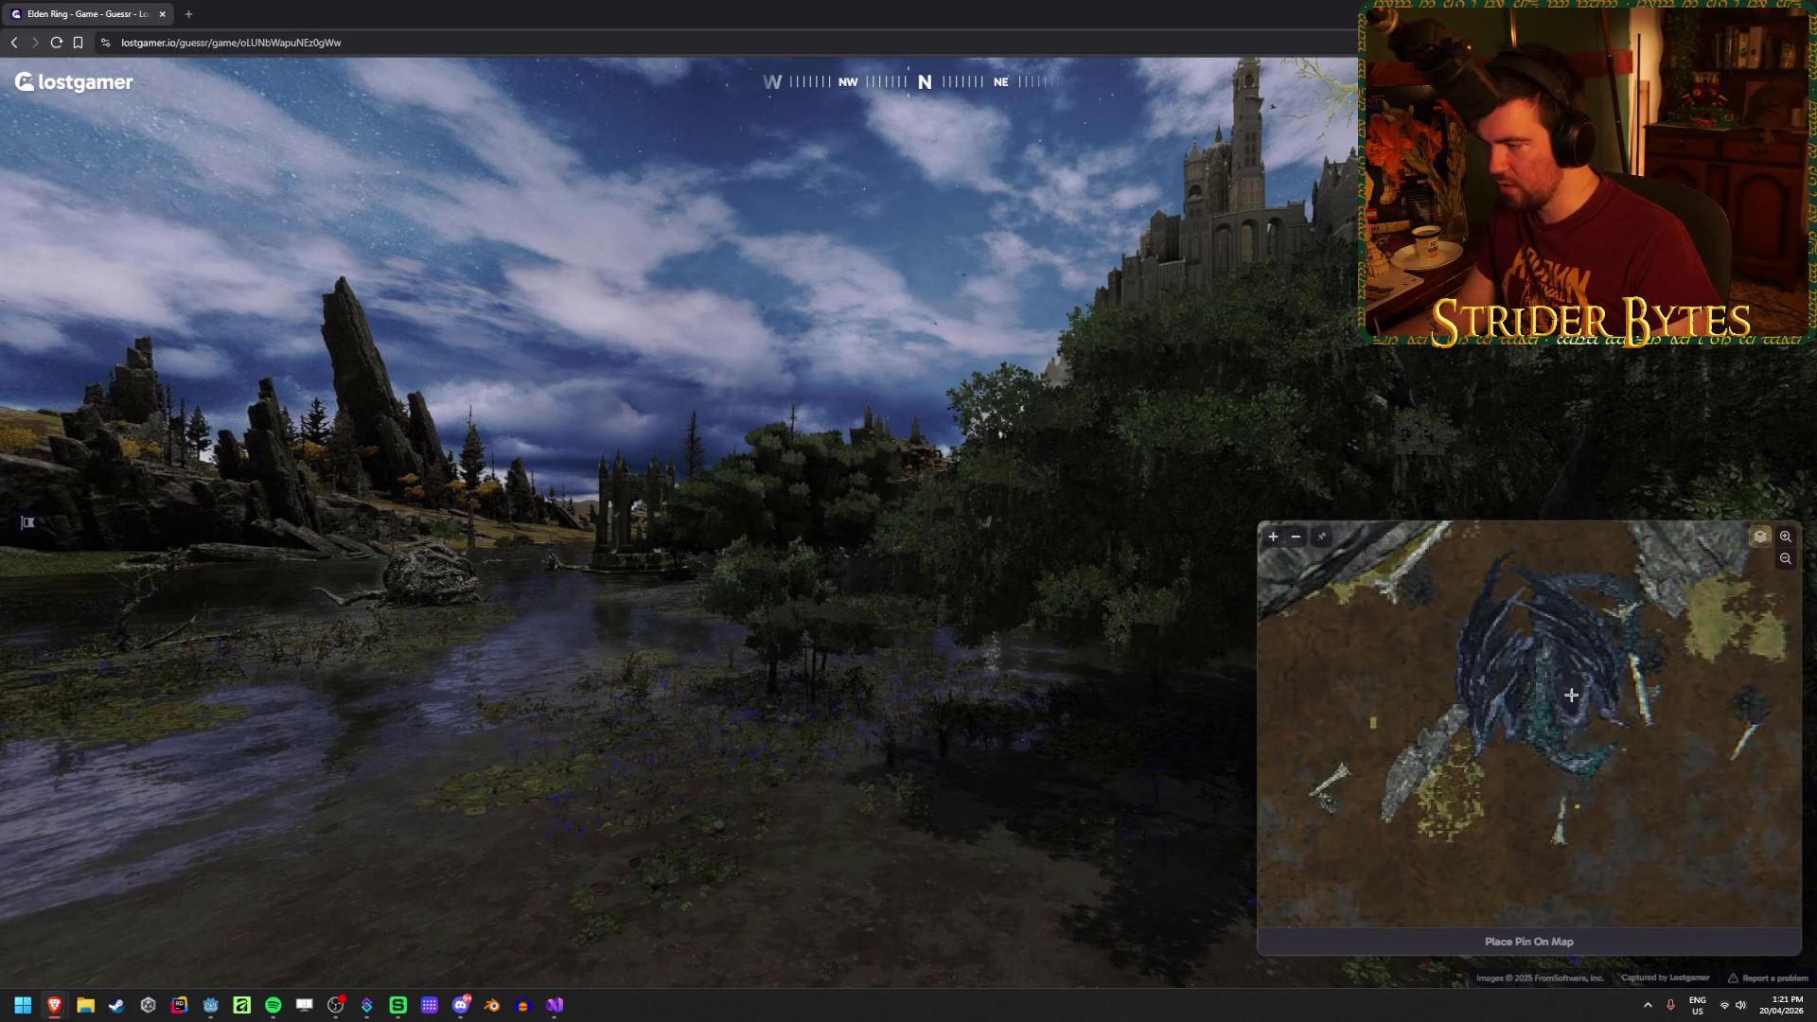
{"action": "scroll", "coordinate": [1472, 684], "scroll_direction": "down", "scroll_amount": 3}
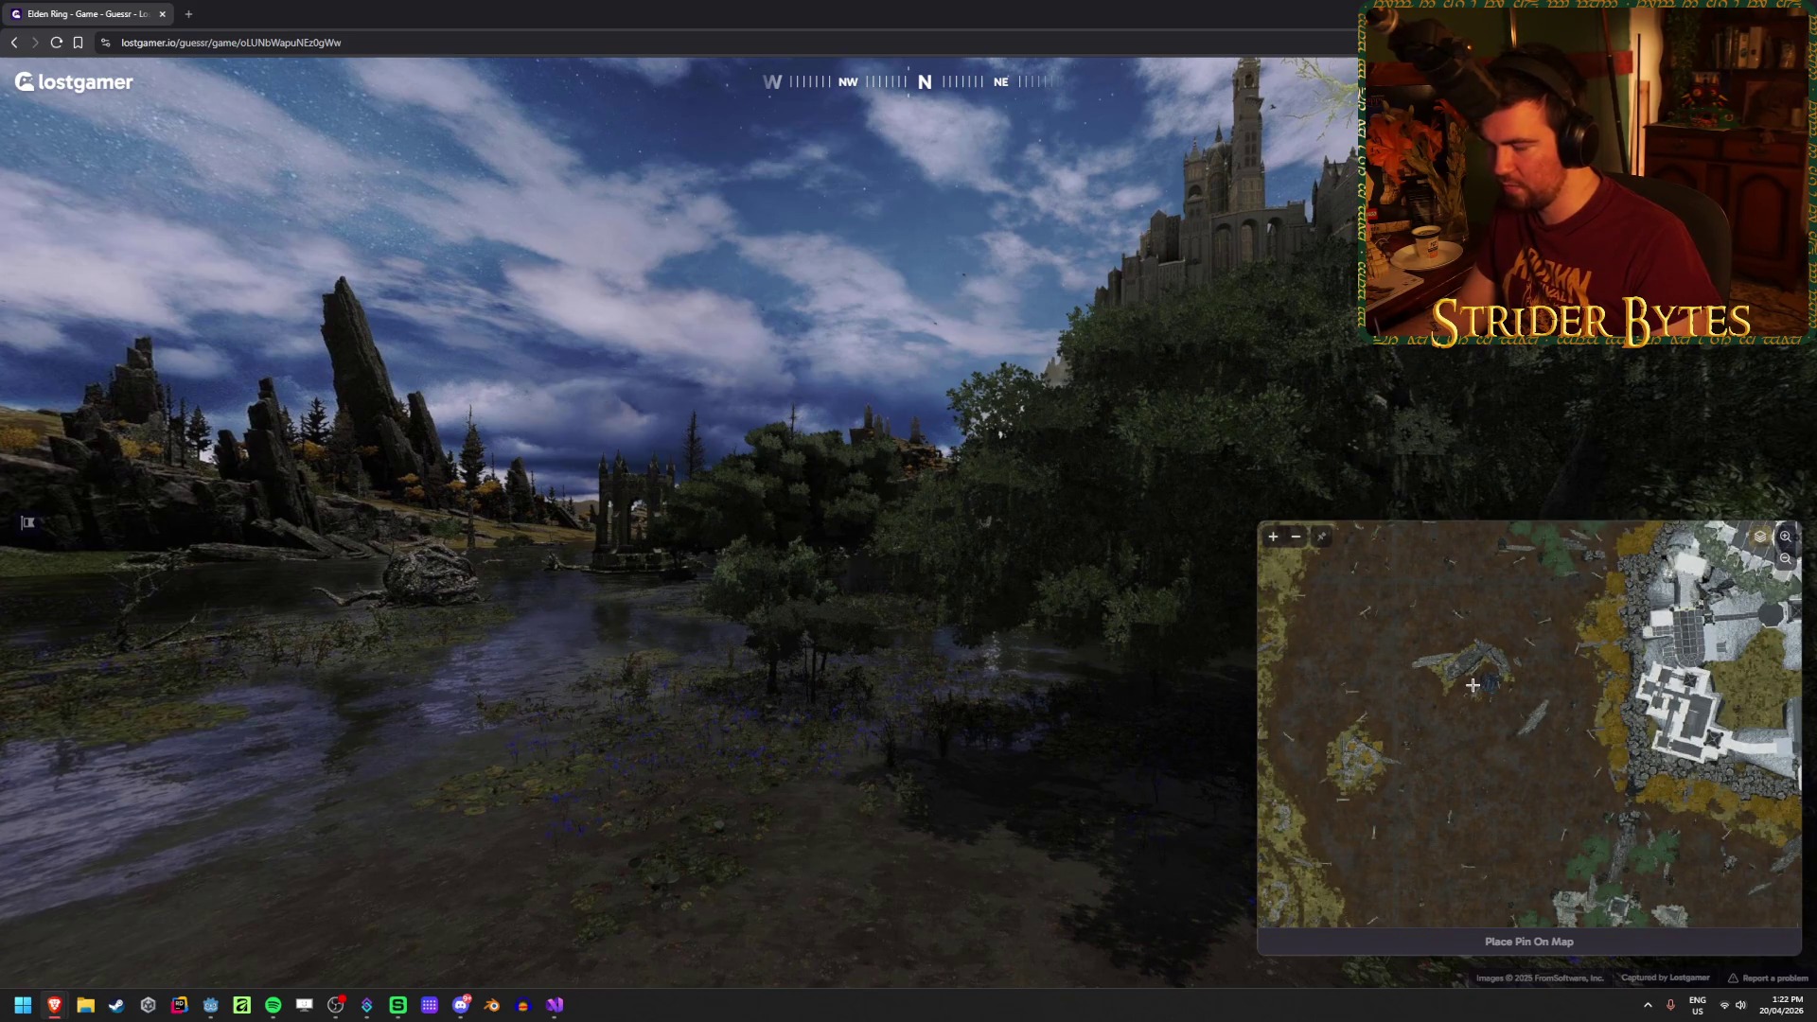
{"action": "scroll", "coordinate": [1491, 594], "scroll_direction": "up", "scroll_amount": 4}
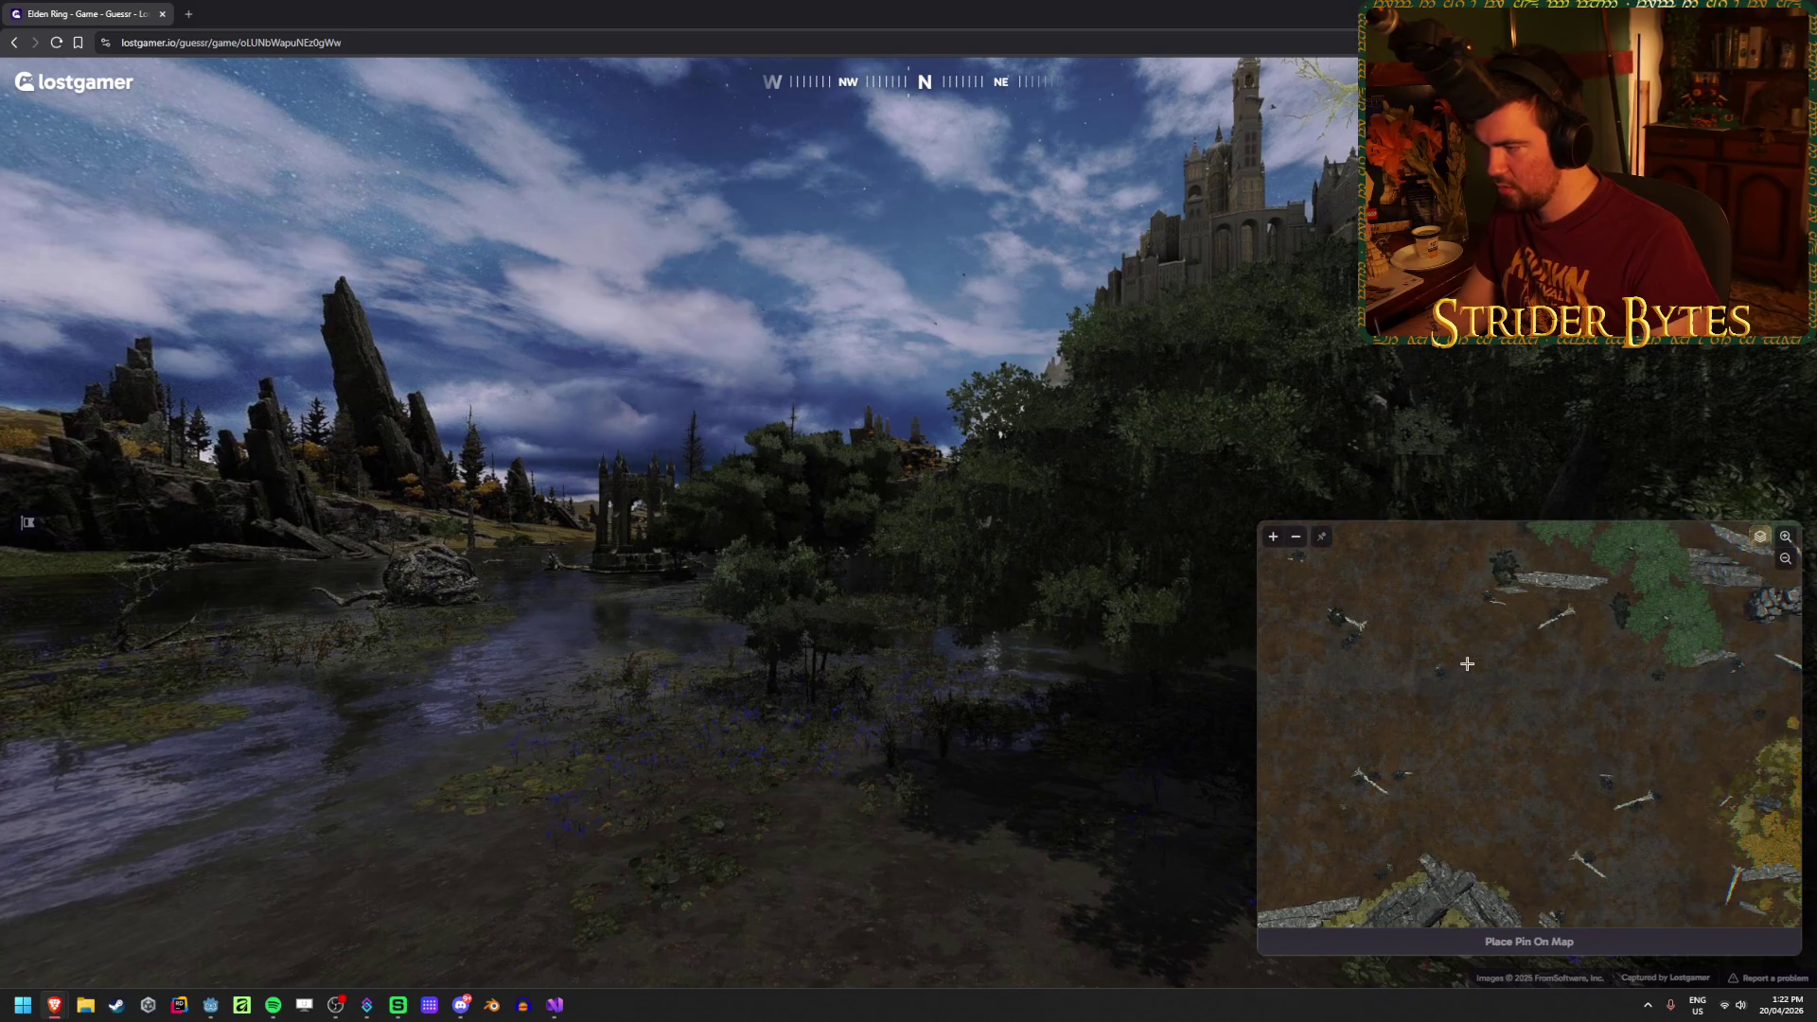
{"action": "scroll", "coordinate": [1467, 663], "scroll_direction": "down", "scroll_amount": 5}
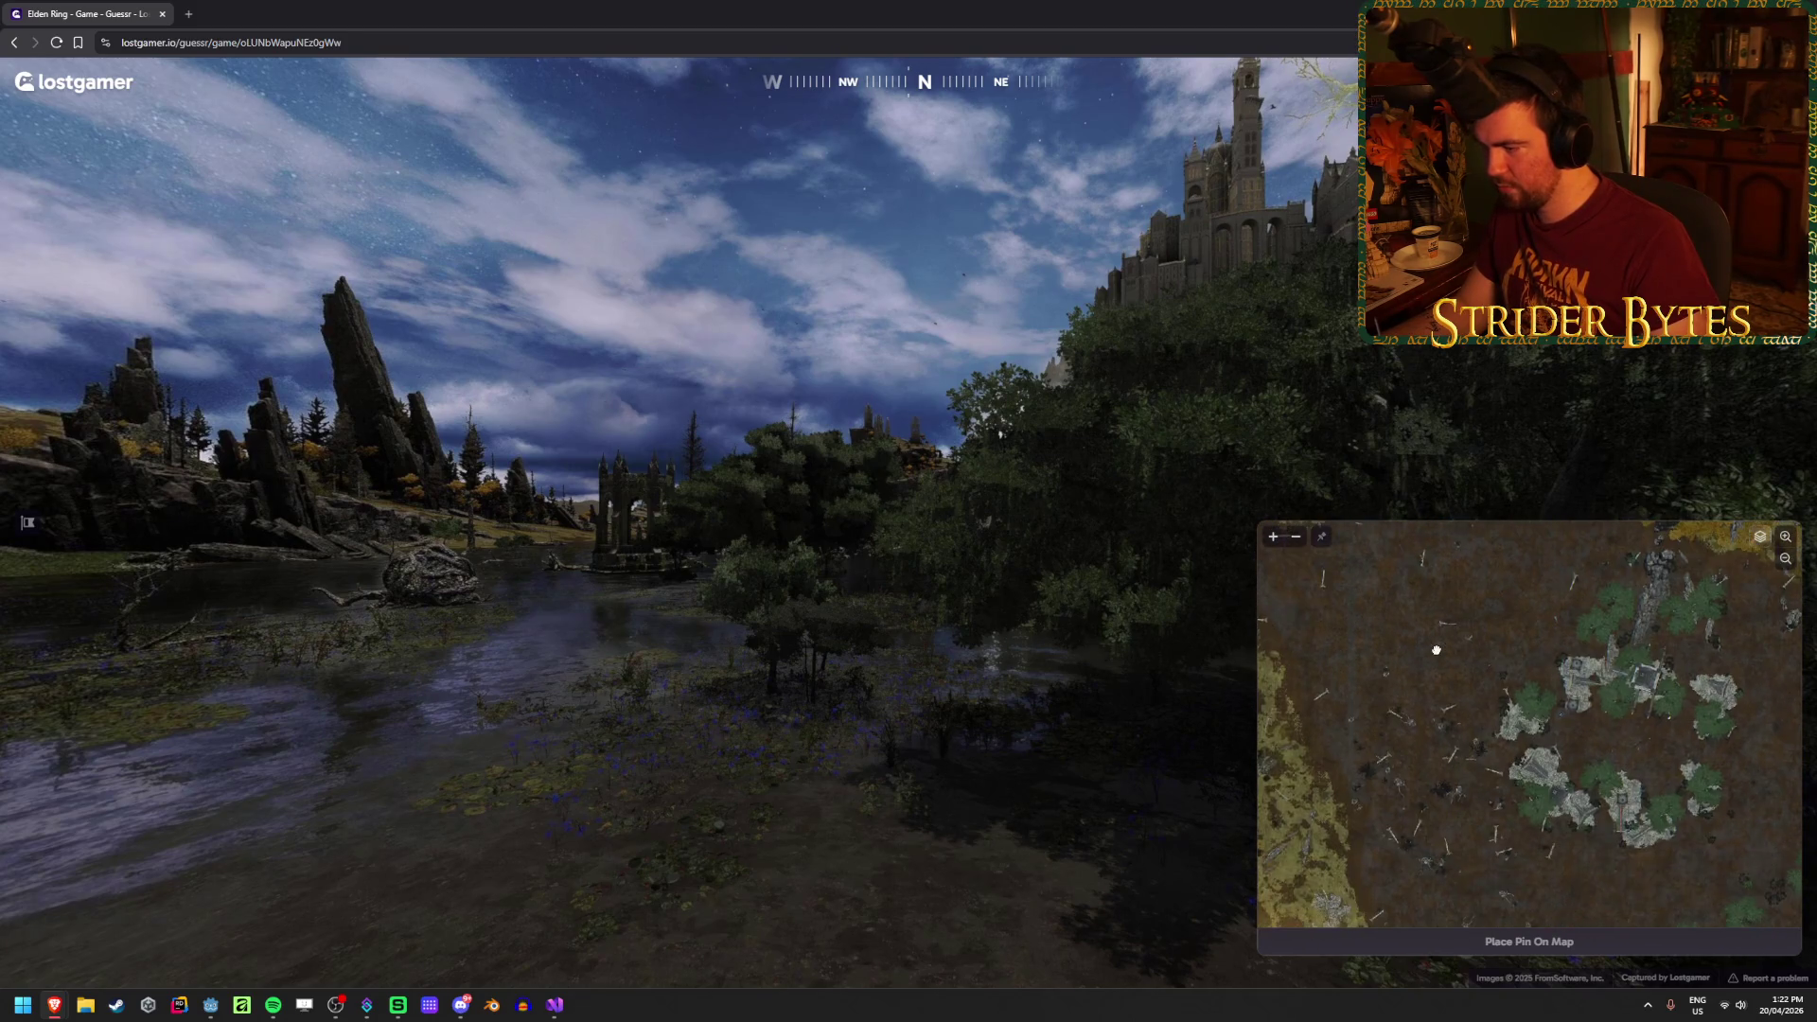
{"action": "left_click_drag", "start_coordinate": [1436, 648], "coordinate": [1415, 612]}
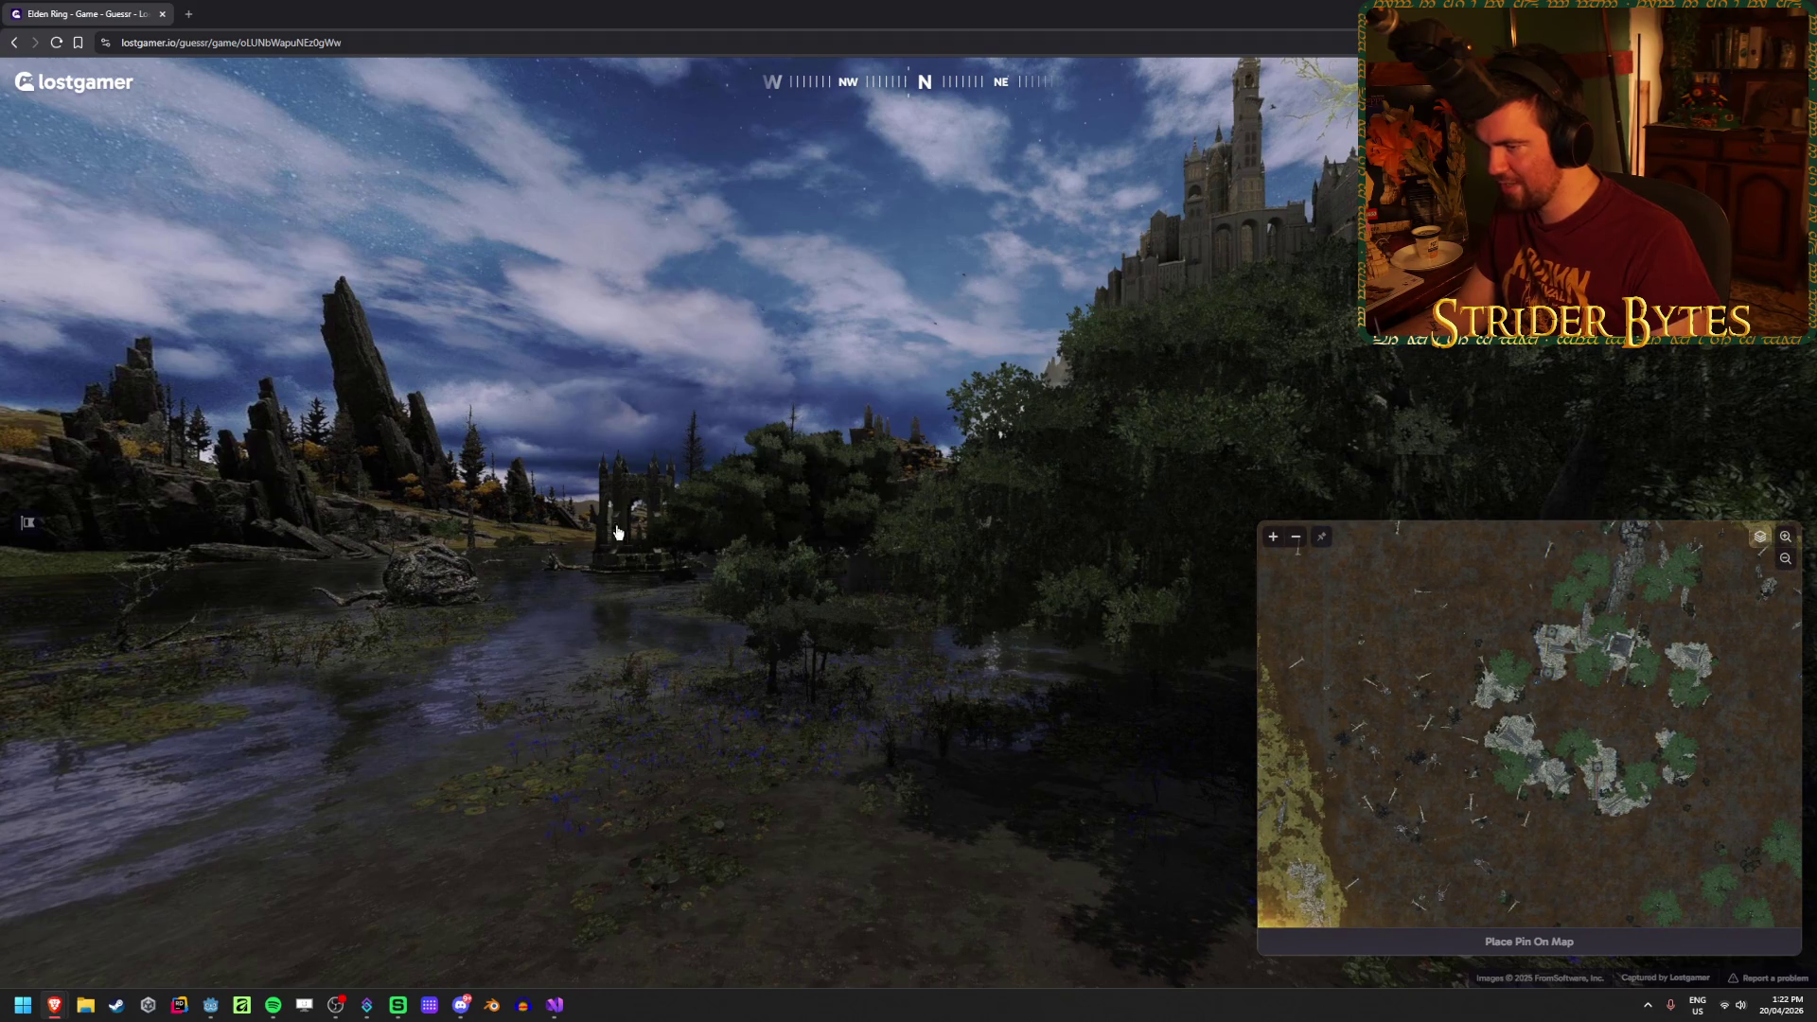
{"action": "mouse_move", "coordinate": [1511, 701]}
{"action": "left_mouse_down"}
{"action": "mouse_move", "coordinate": [1539, 819]}
{"action": "mouse_move", "coordinate": [1468, 828]}
{"action": "left_mouse_up"}
{"action": "left_click_drag", "start_coordinate": [1468, 587], "coordinate": [1468, 697]}
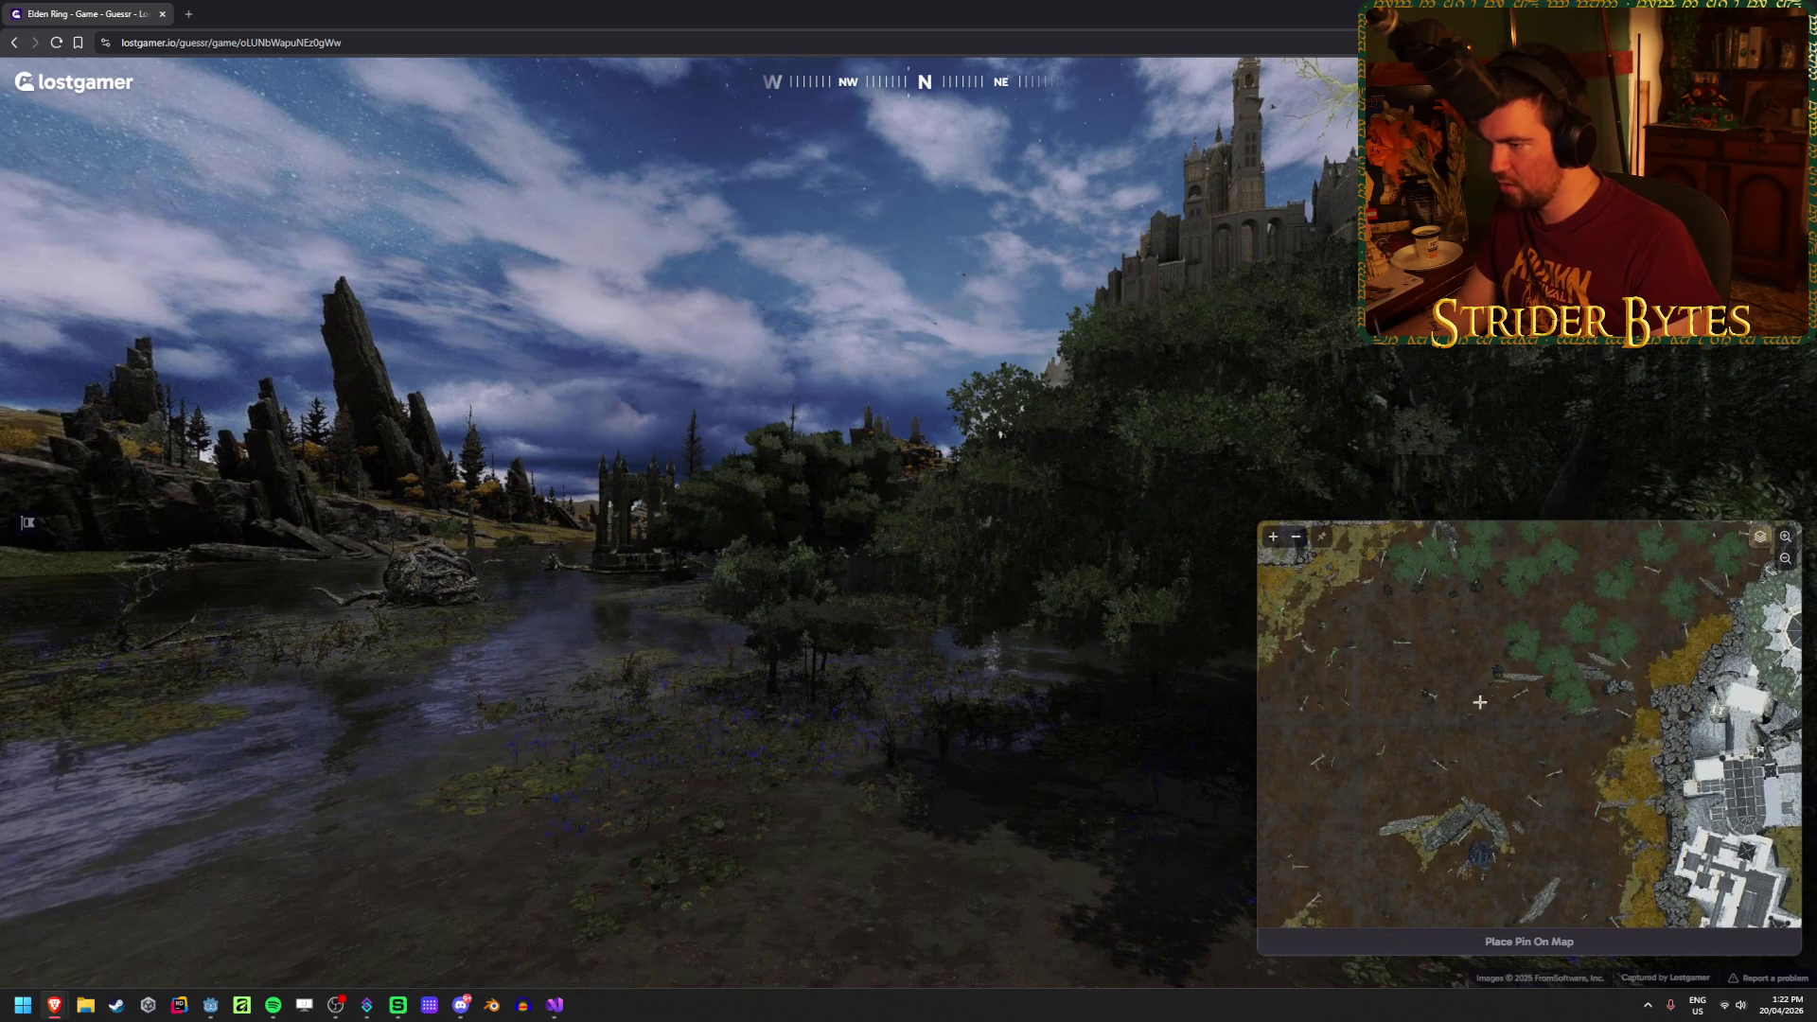
{"action": "left_click", "coordinate": [1469, 757]}
Step: Submit the guess for 330m and +2686 points, then advance to round 3
{"action": "key", "text": "space"}
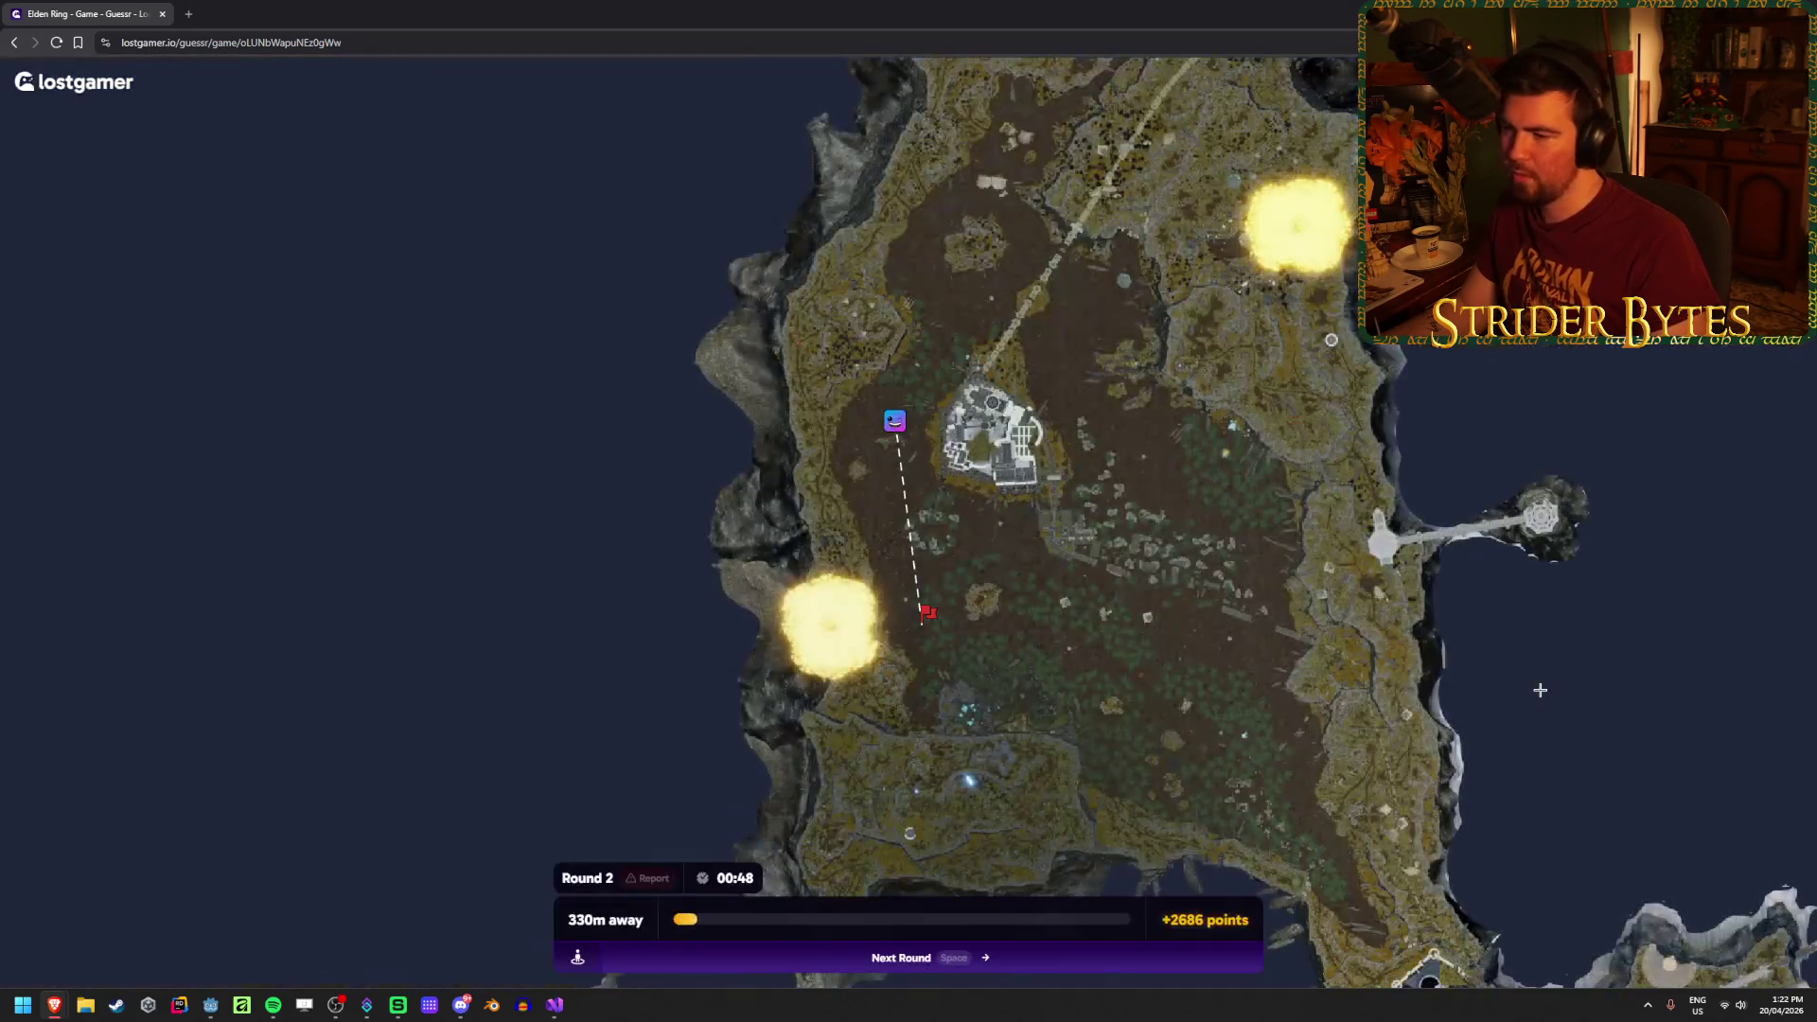
{"action": "scroll", "coordinate": [932, 641], "scroll_direction": "up", "scroll_amount": 5}
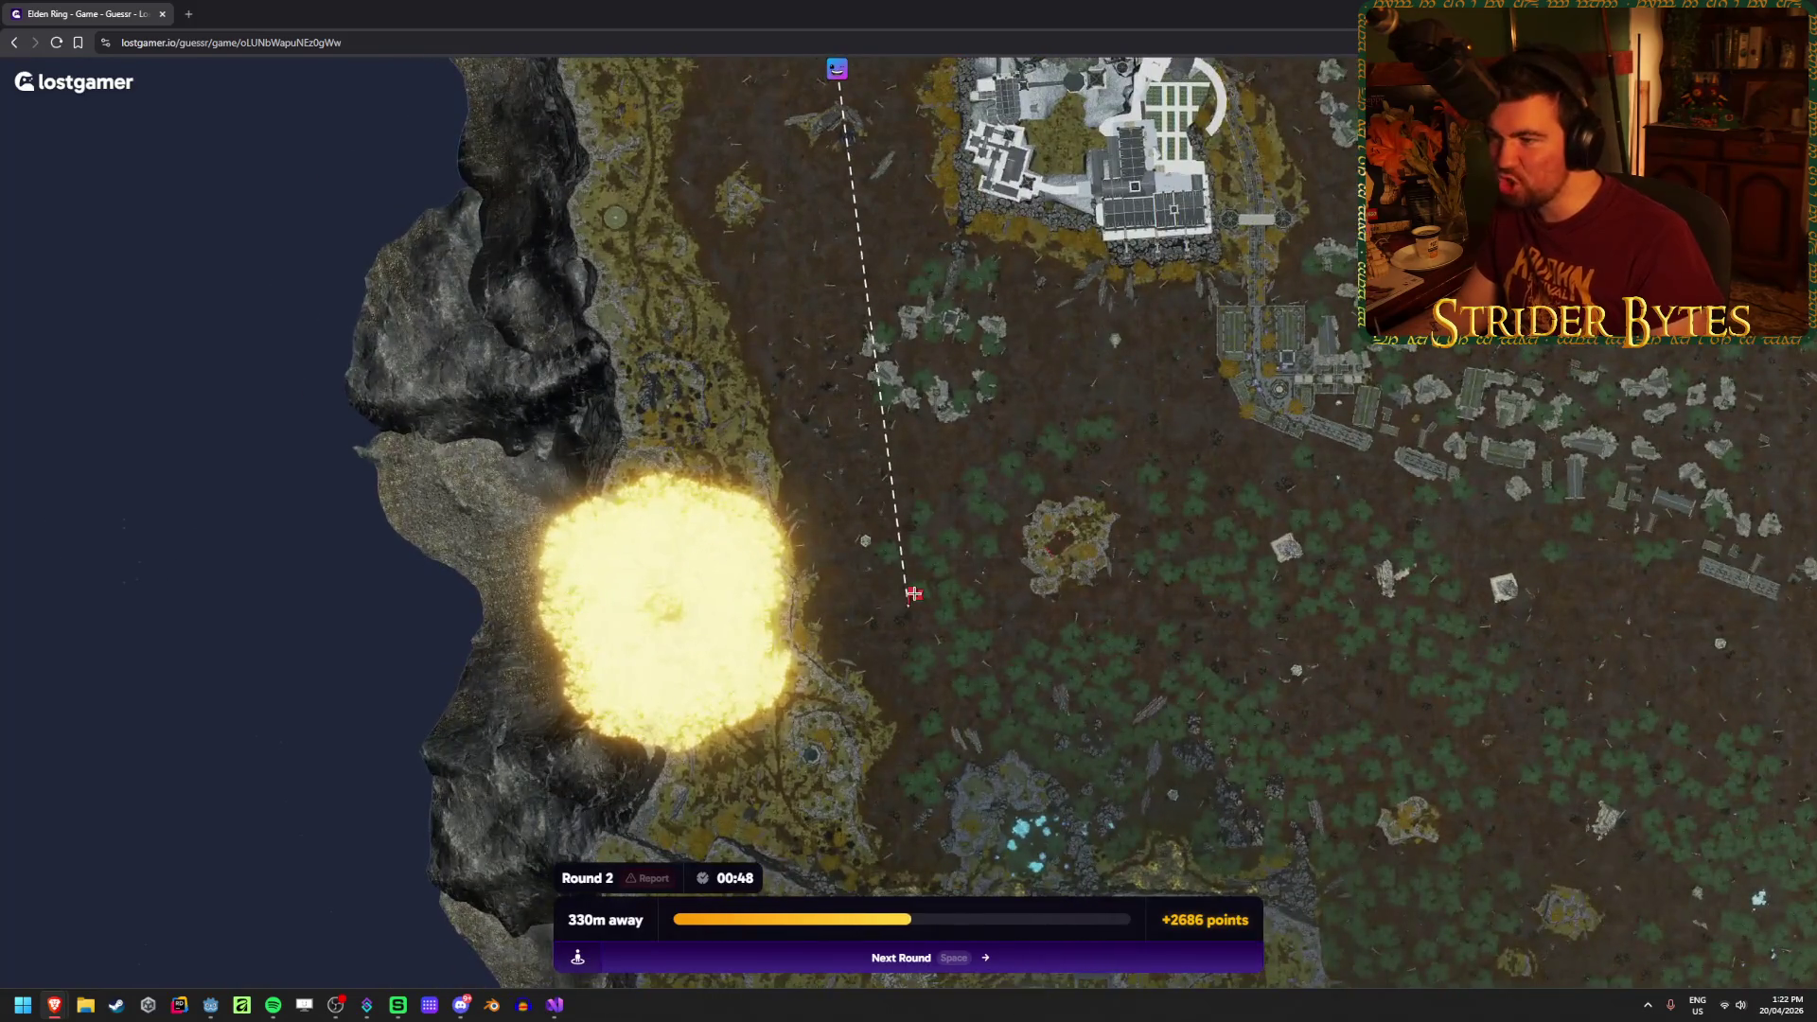
{"action": "scroll", "coordinate": [892, 630], "scroll_direction": "down", "scroll_amount": 5}
{"action": "key", "text": "space"}
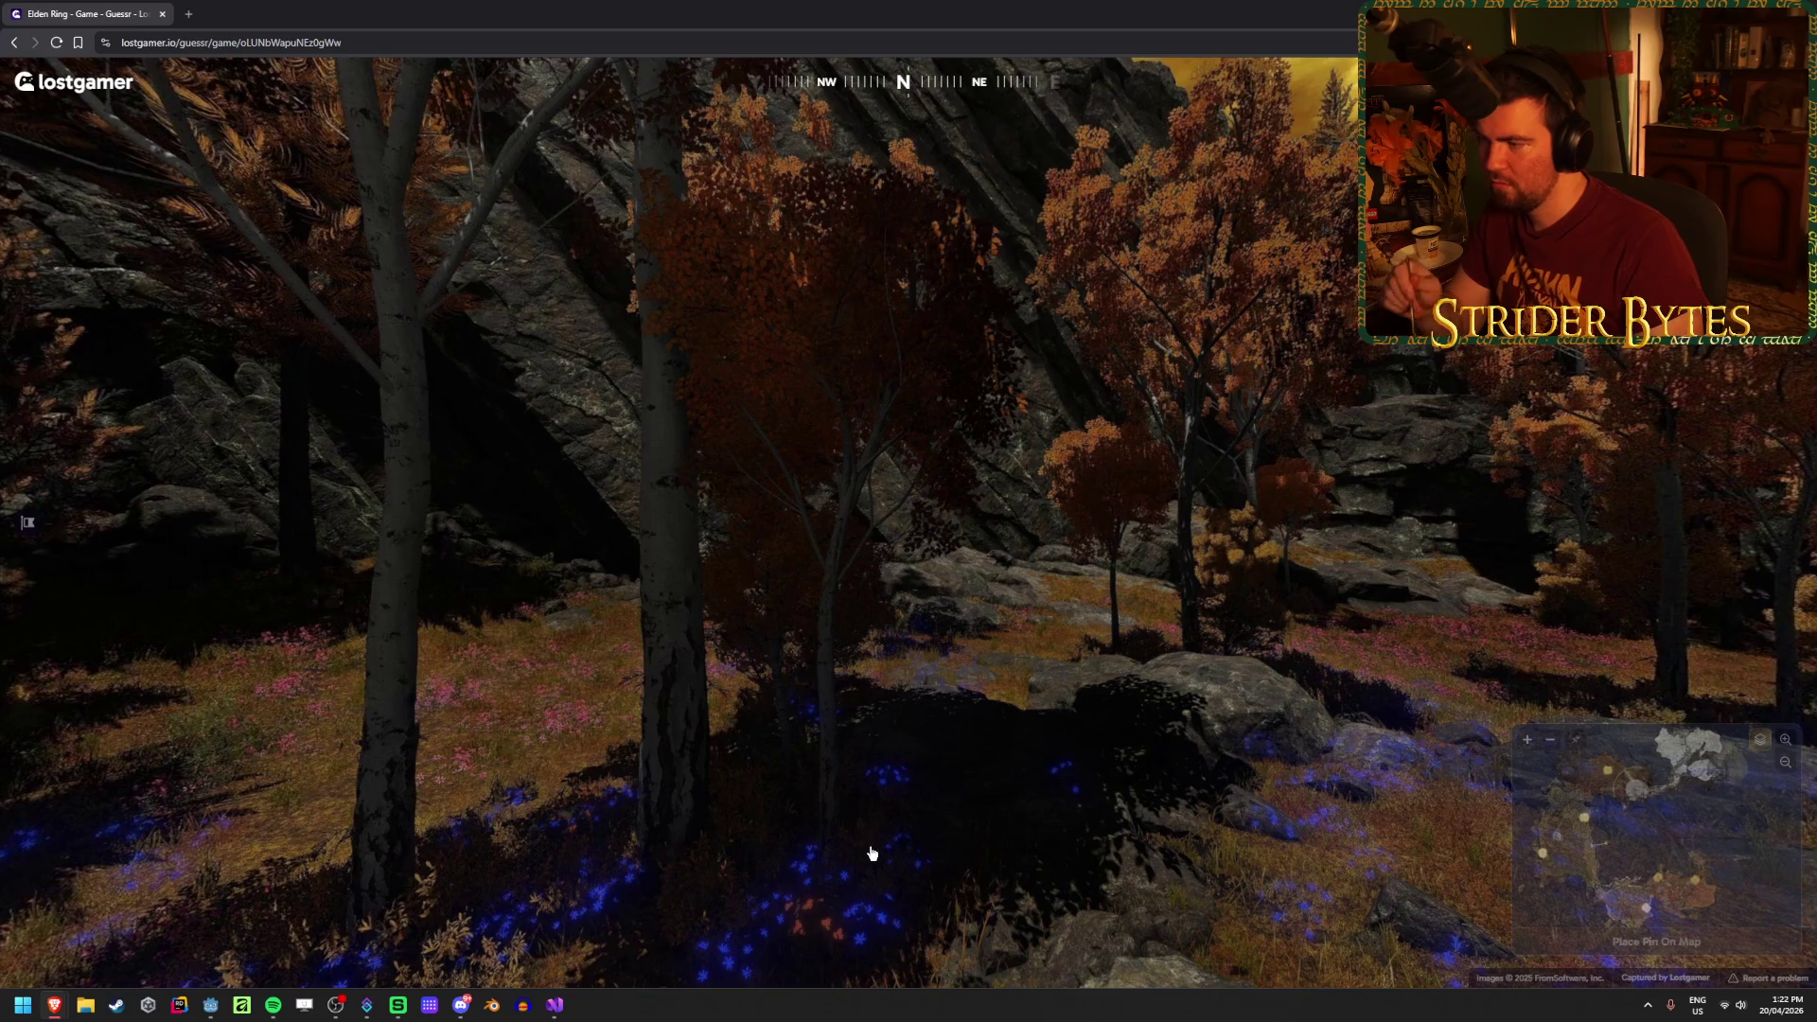
Step: Zoom the minimap and place an initial pin in the autumn region
{"action": "mouse_move", "coordinate": [1546, 789]}
{"action": "scroll", "coordinate": [1477, 668], "scroll_direction": "up", "scroll_amount": 5}
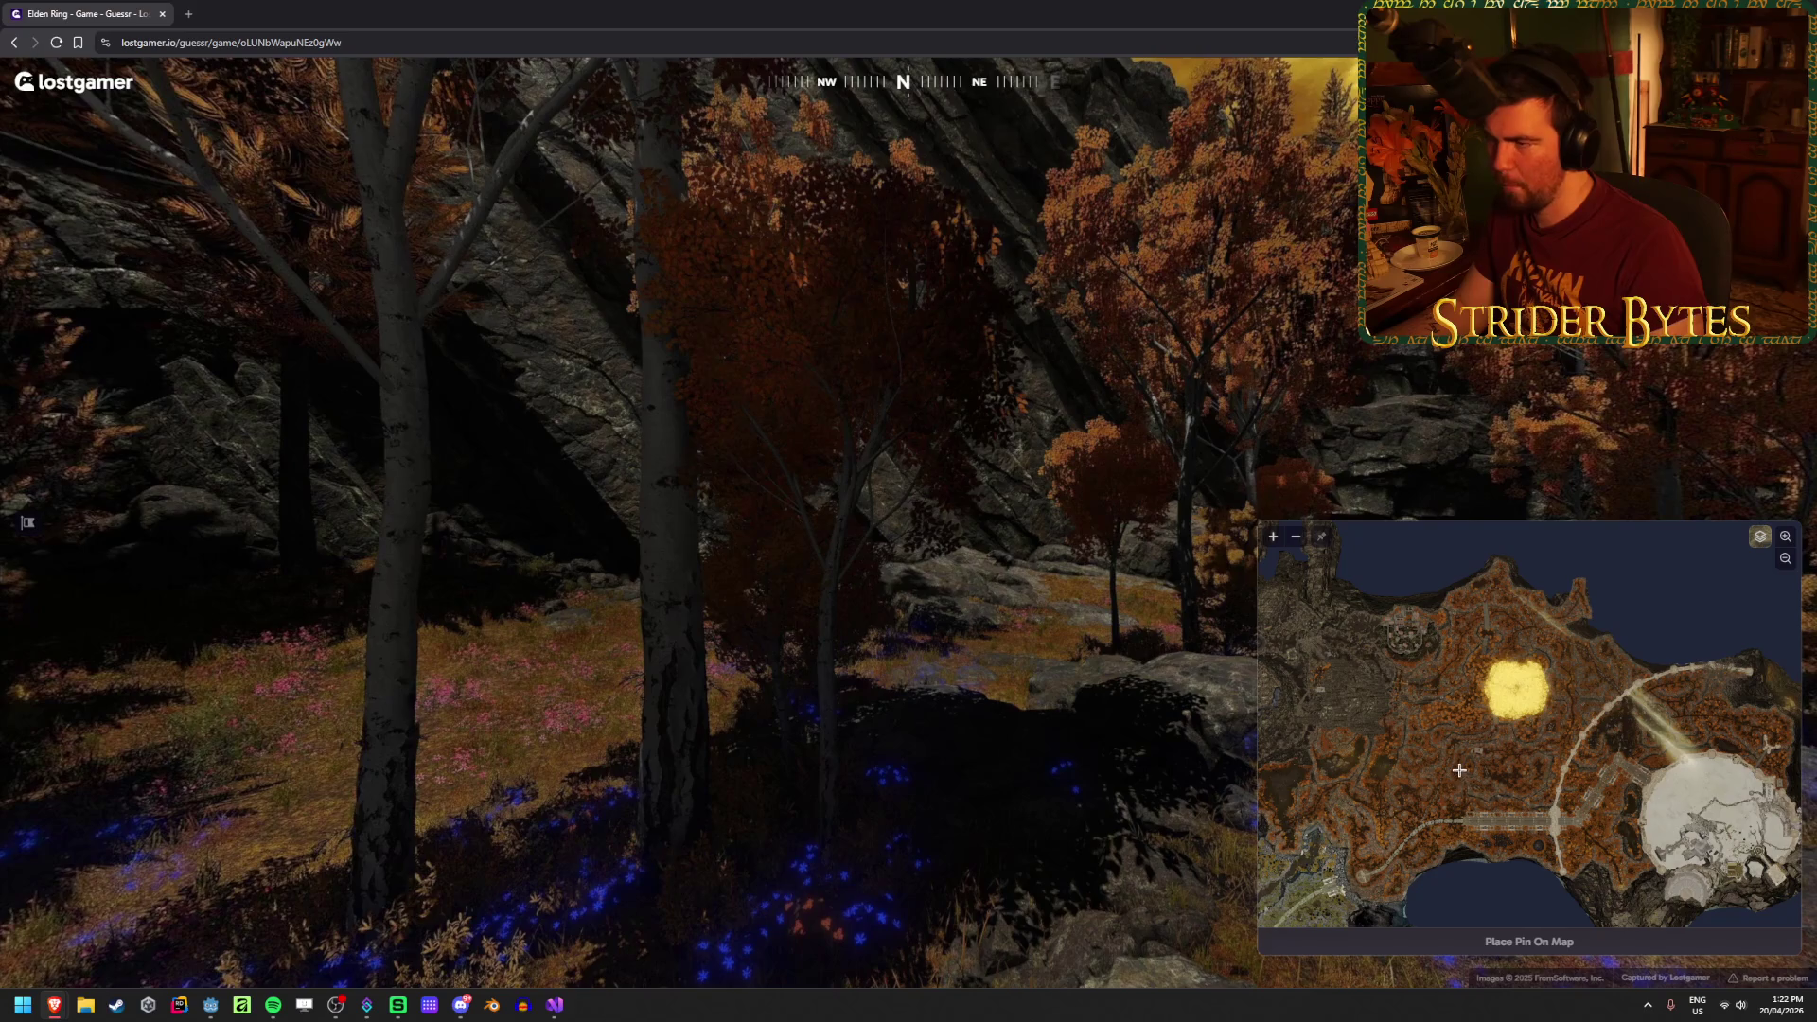
{"action": "scroll", "coordinate": [1373, 792], "scroll_direction": "up", "scroll_amount": 3}
{"action": "scroll", "coordinate": [1382, 786], "scroll_direction": "down", "scroll_amount": 2}
{"action": "mouse_move", "coordinate": [1400, 771]}
{"action": "left_mouse_down"}
{"action": "mouse_move", "coordinate": [1419, 758]}
{"action": "mouse_move", "coordinate": [1403, 772]}
{"action": "left_mouse_up"}
{"action": "left_click", "coordinate": [1401, 772]}
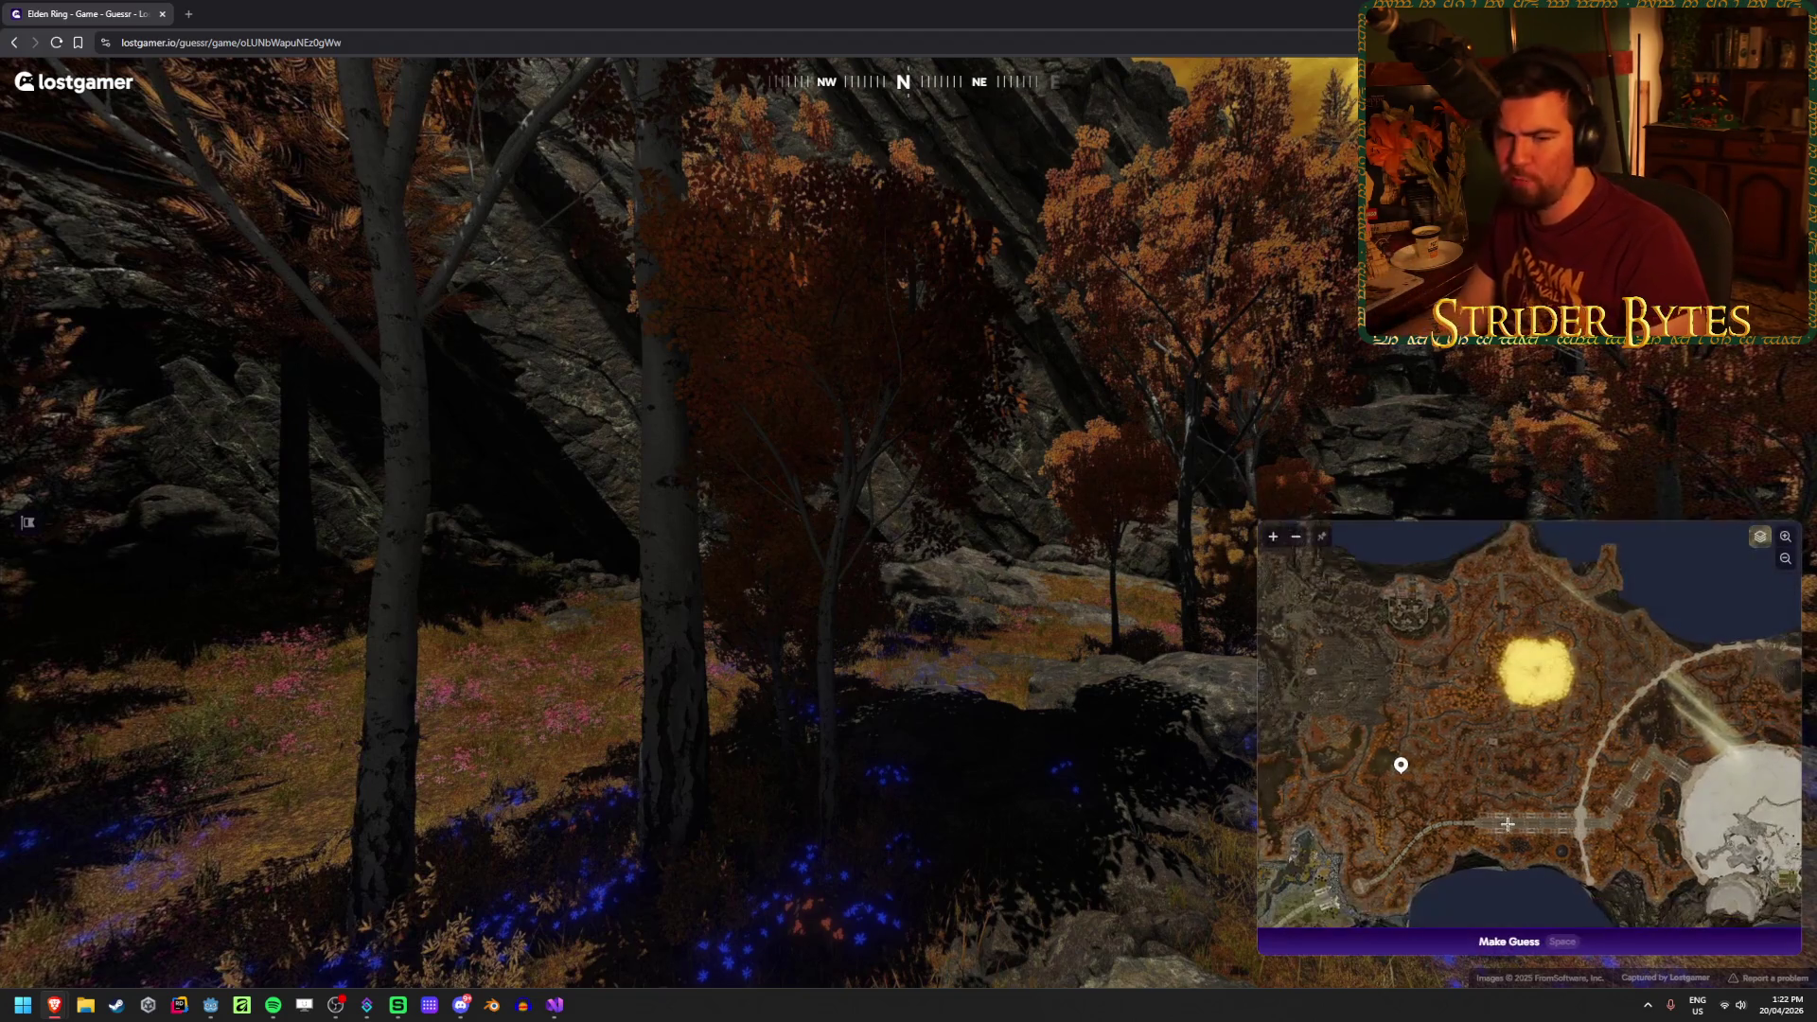
Step: Move the pin near the town and cliff, submit for 220m and +3316, then start round 4
{"action": "scroll", "coordinate": [1341, 805], "scroll_direction": "up", "scroll_amount": 2}
{"action": "scroll", "coordinate": [1426, 696], "scroll_direction": "up", "scroll_amount": 2}
{"action": "scroll", "coordinate": [1429, 696], "scroll_direction": "up", "scroll_amount": 3}
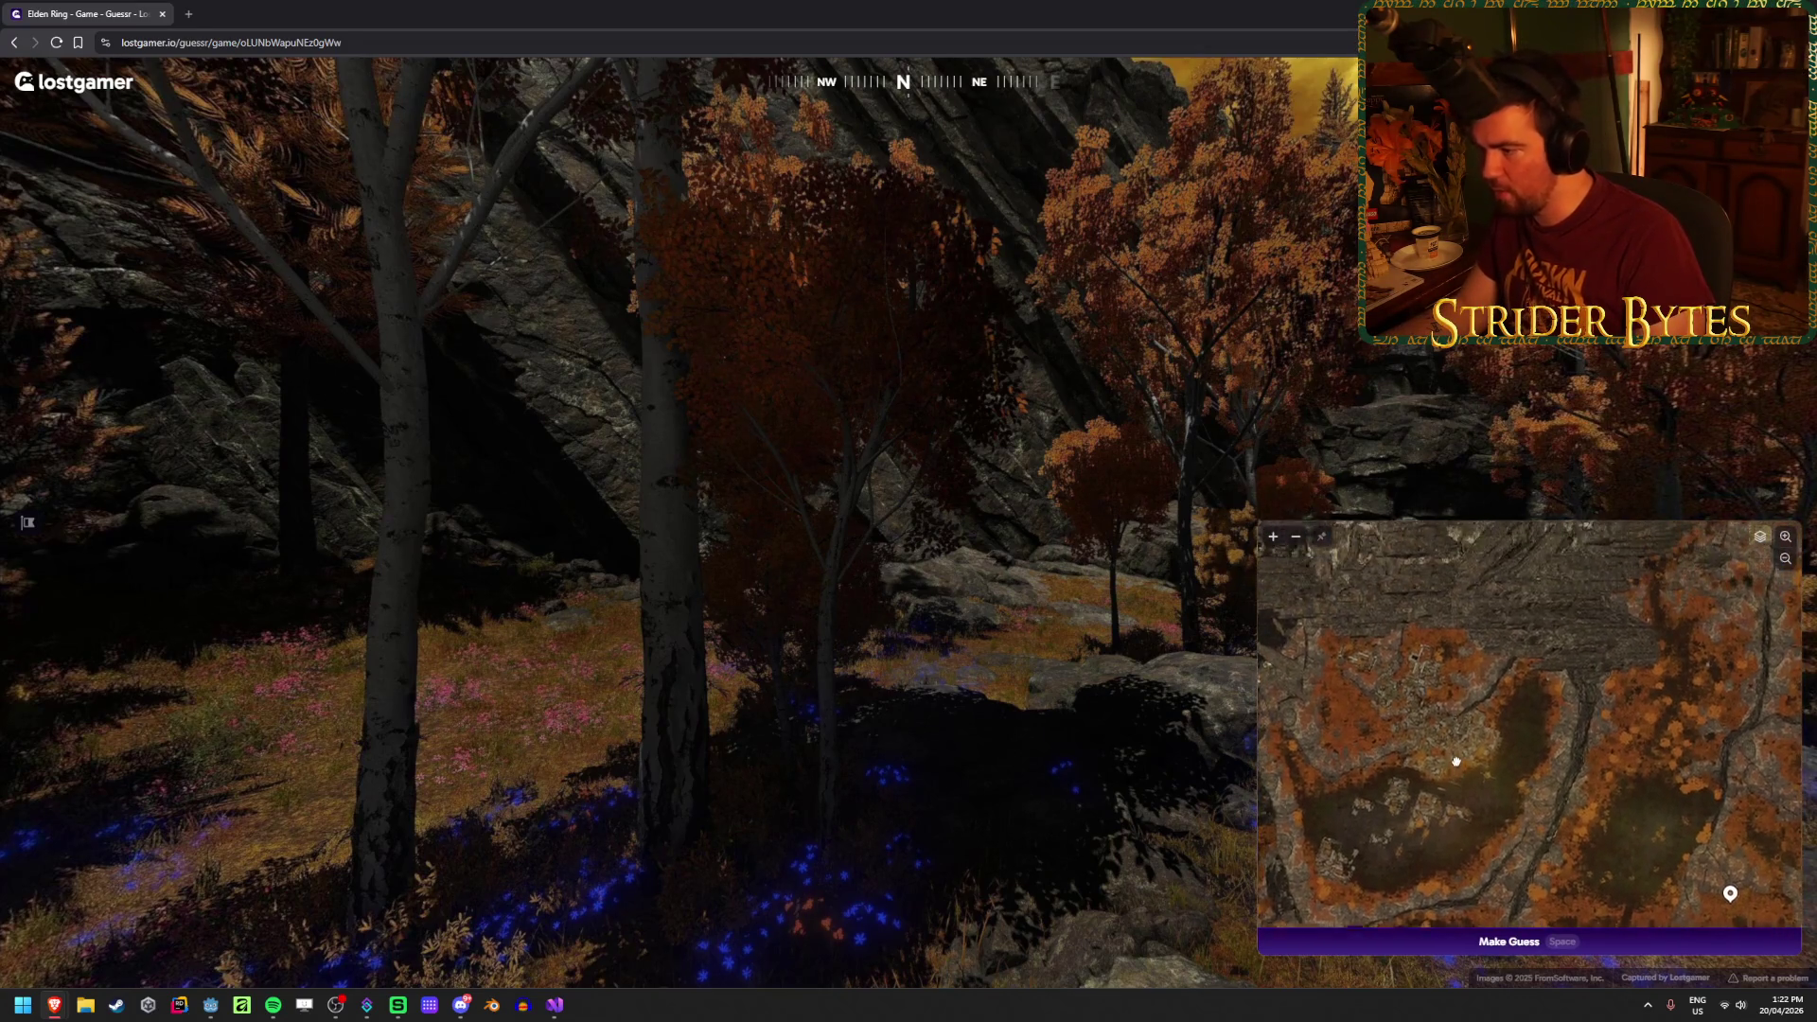
{"action": "left_click", "coordinate": [1479, 667]}
{"action": "key", "text": "space"}
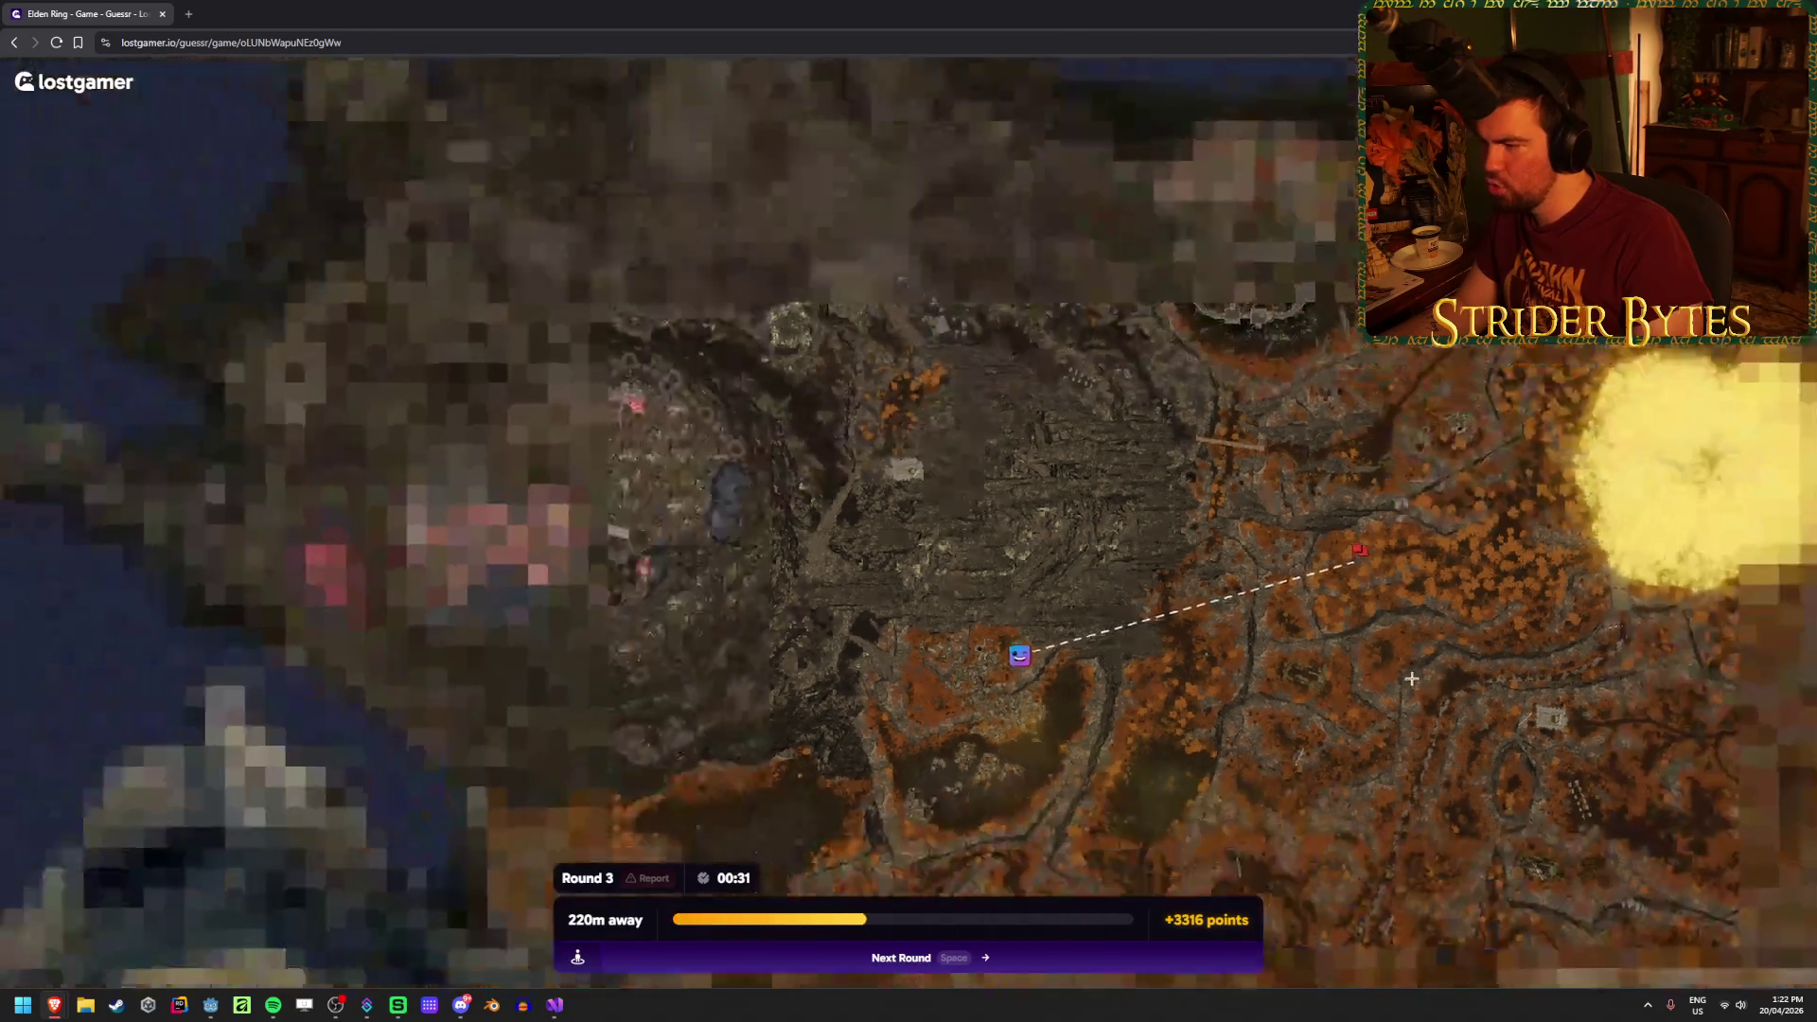
{"action": "scroll", "coordinate": [1183, 629], "scroll_direction": "up", "scroll_amount": 1}
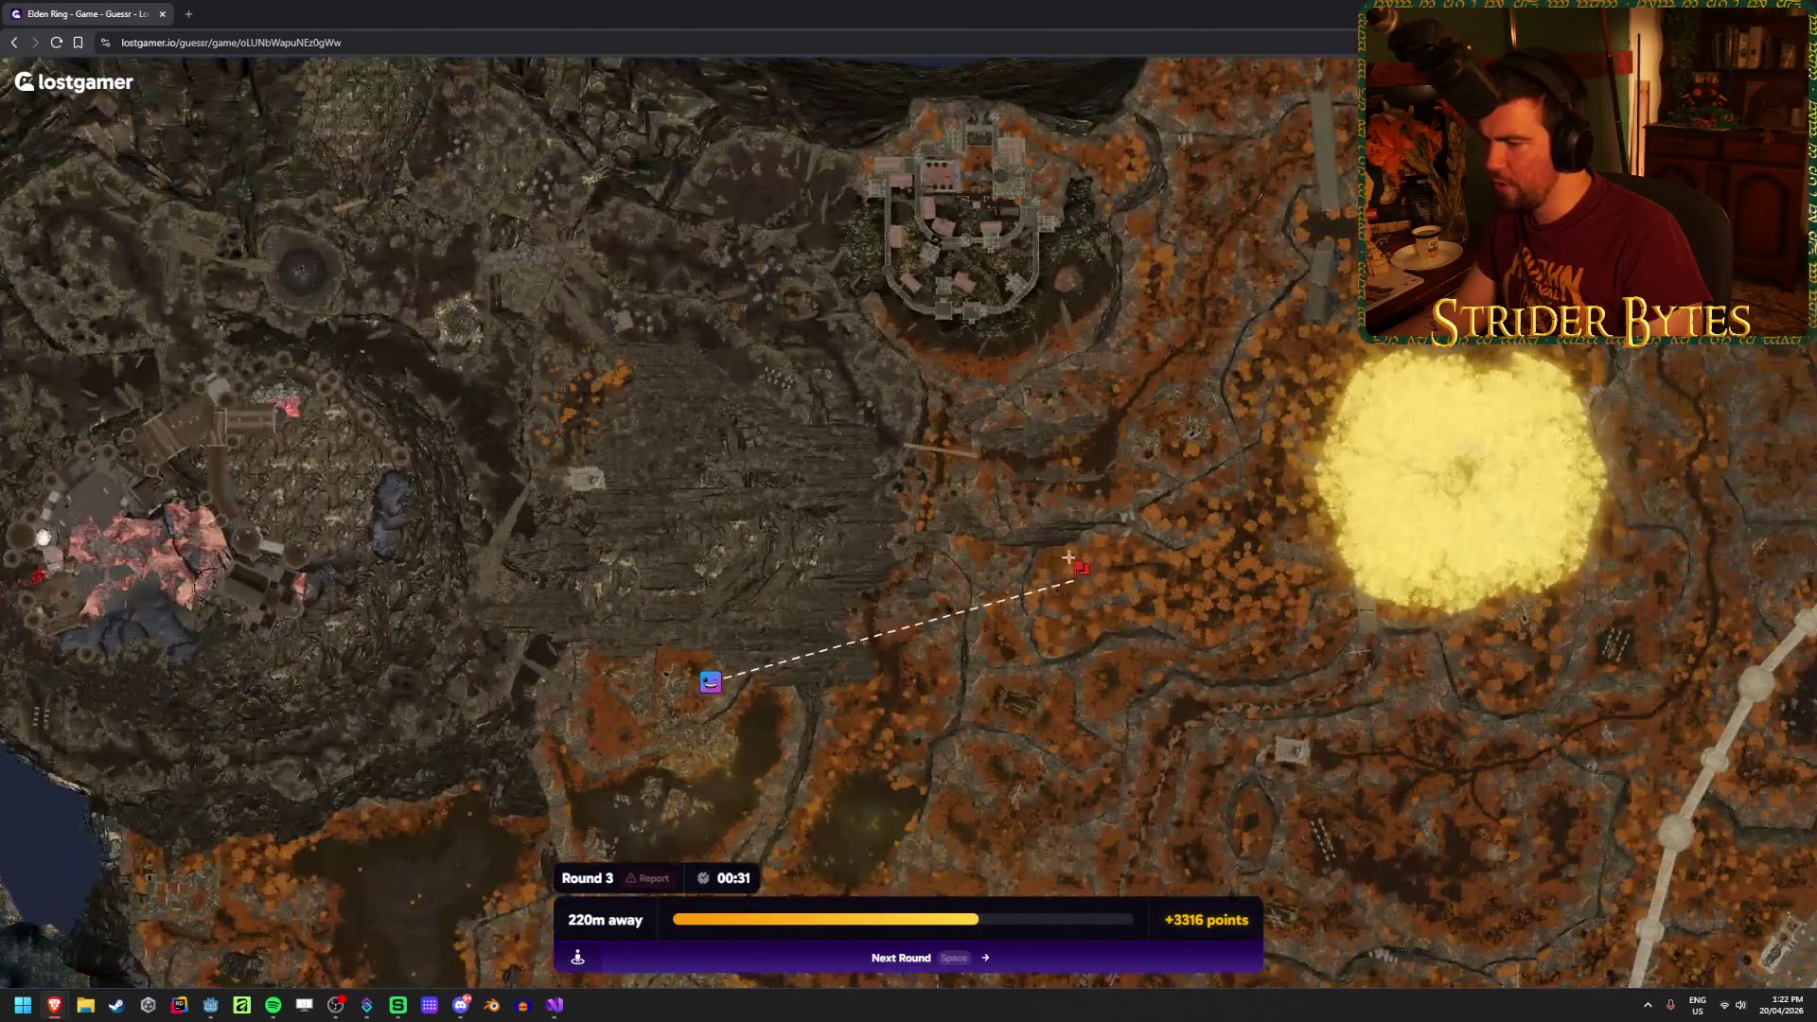
{"action": "scroll", "coordinate": [1068, 557], "scroll_direction": "up", "scroll_amount": 1}
{"action": "key", "text": "space"}
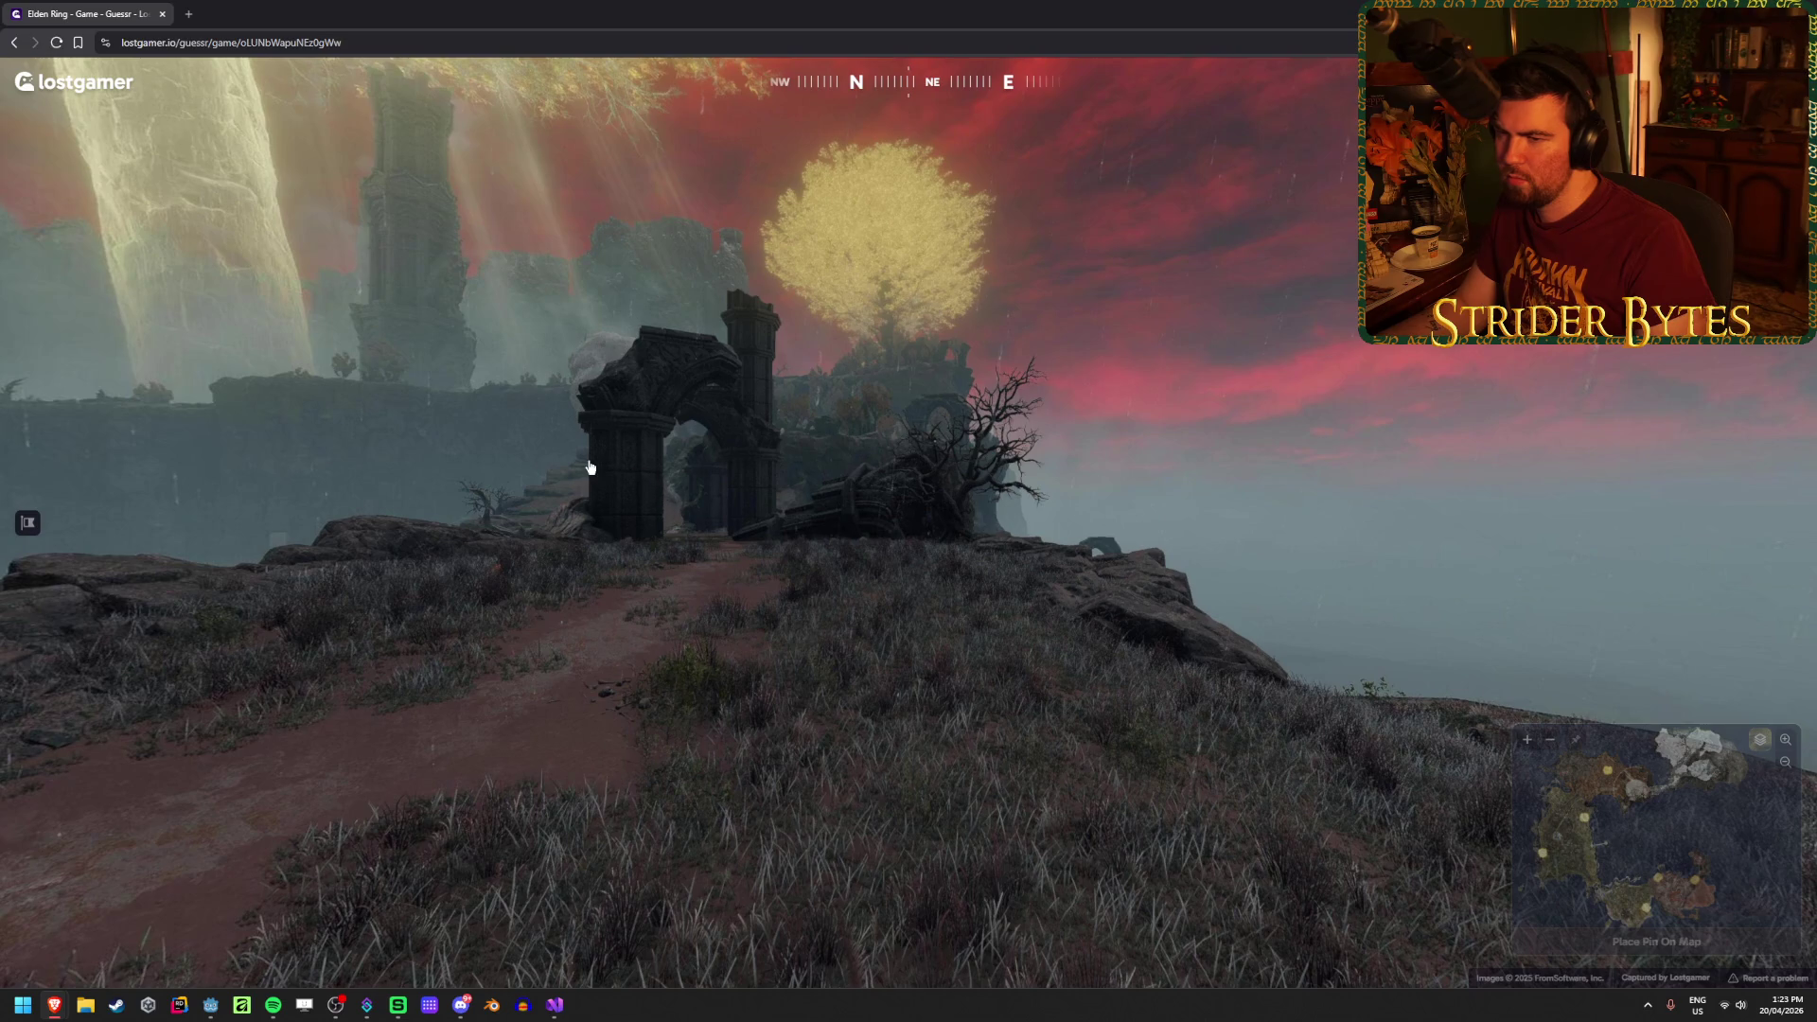
Step: Survey the northern region and coast up to the lava lake and settlement
{"action": "mouse_move", "coordinate": [1433, 734]}
{"action": "scroll", "coordinate": [1432, 733], "scroll_direction": "up", "scroll_amount": 3}
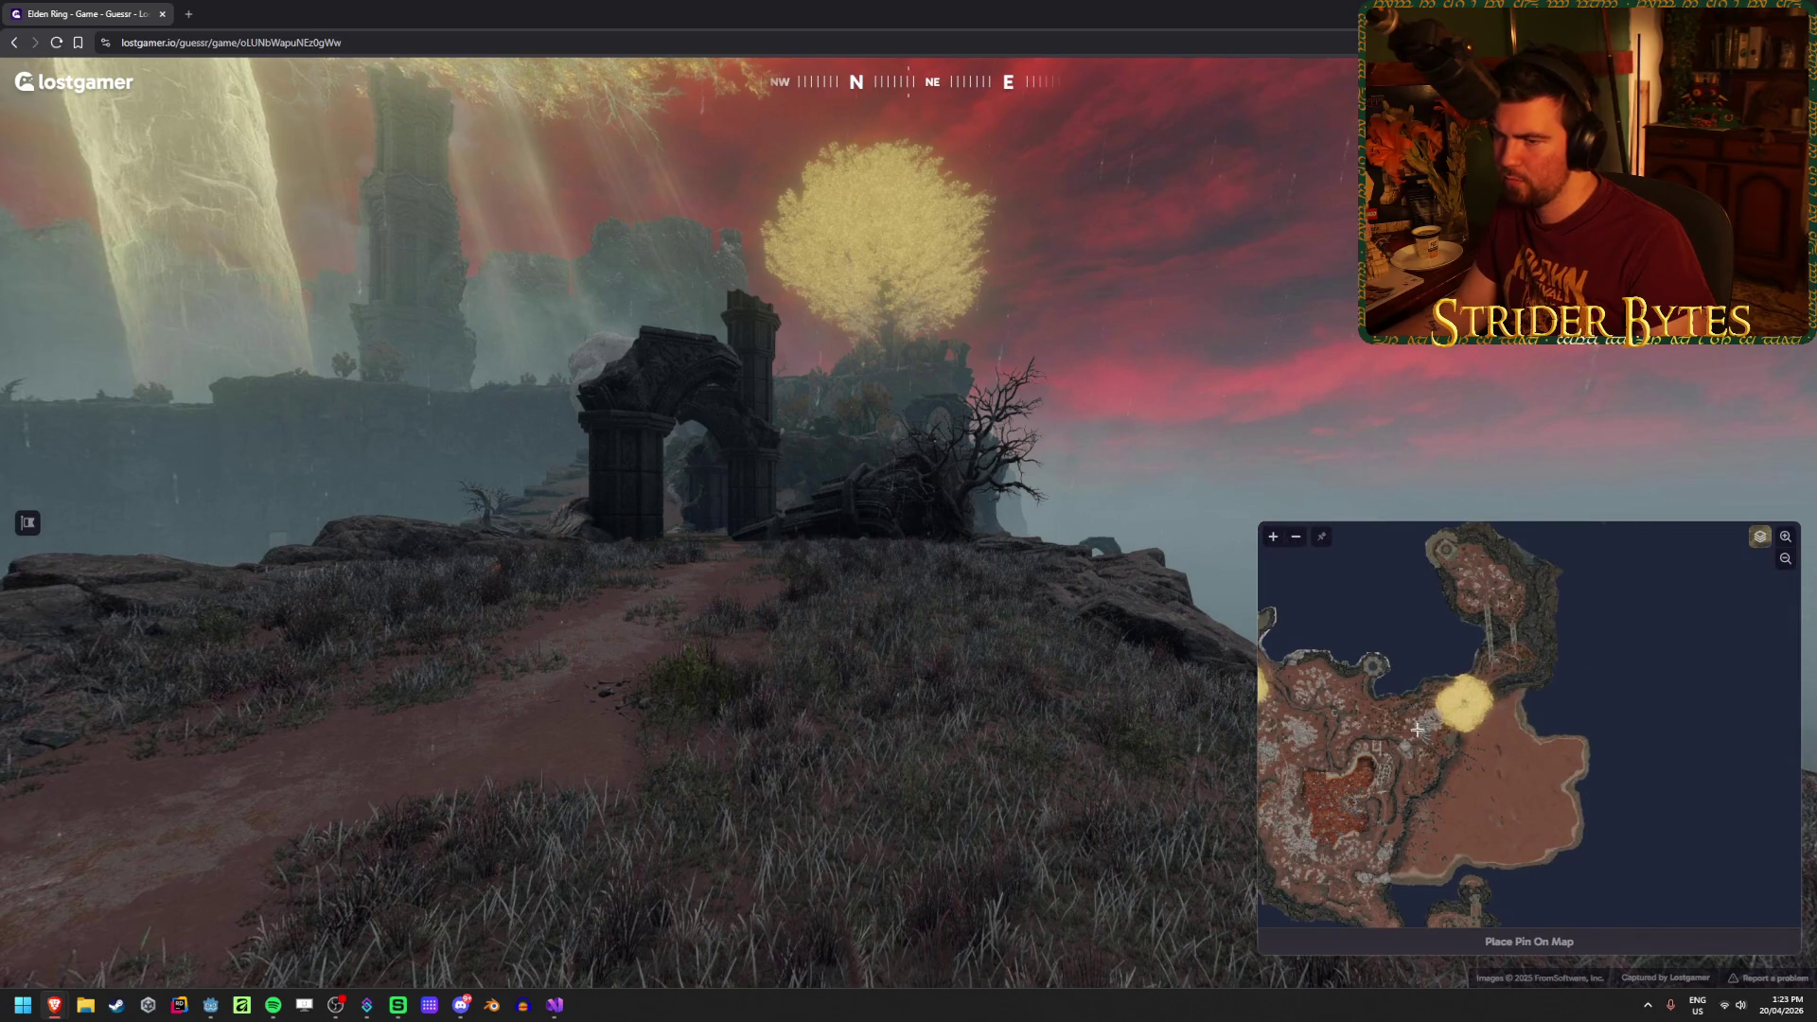
{"action": "left_click_drag", "start_coordinate": [1417, 728], "coordinate": [1524, 749]}
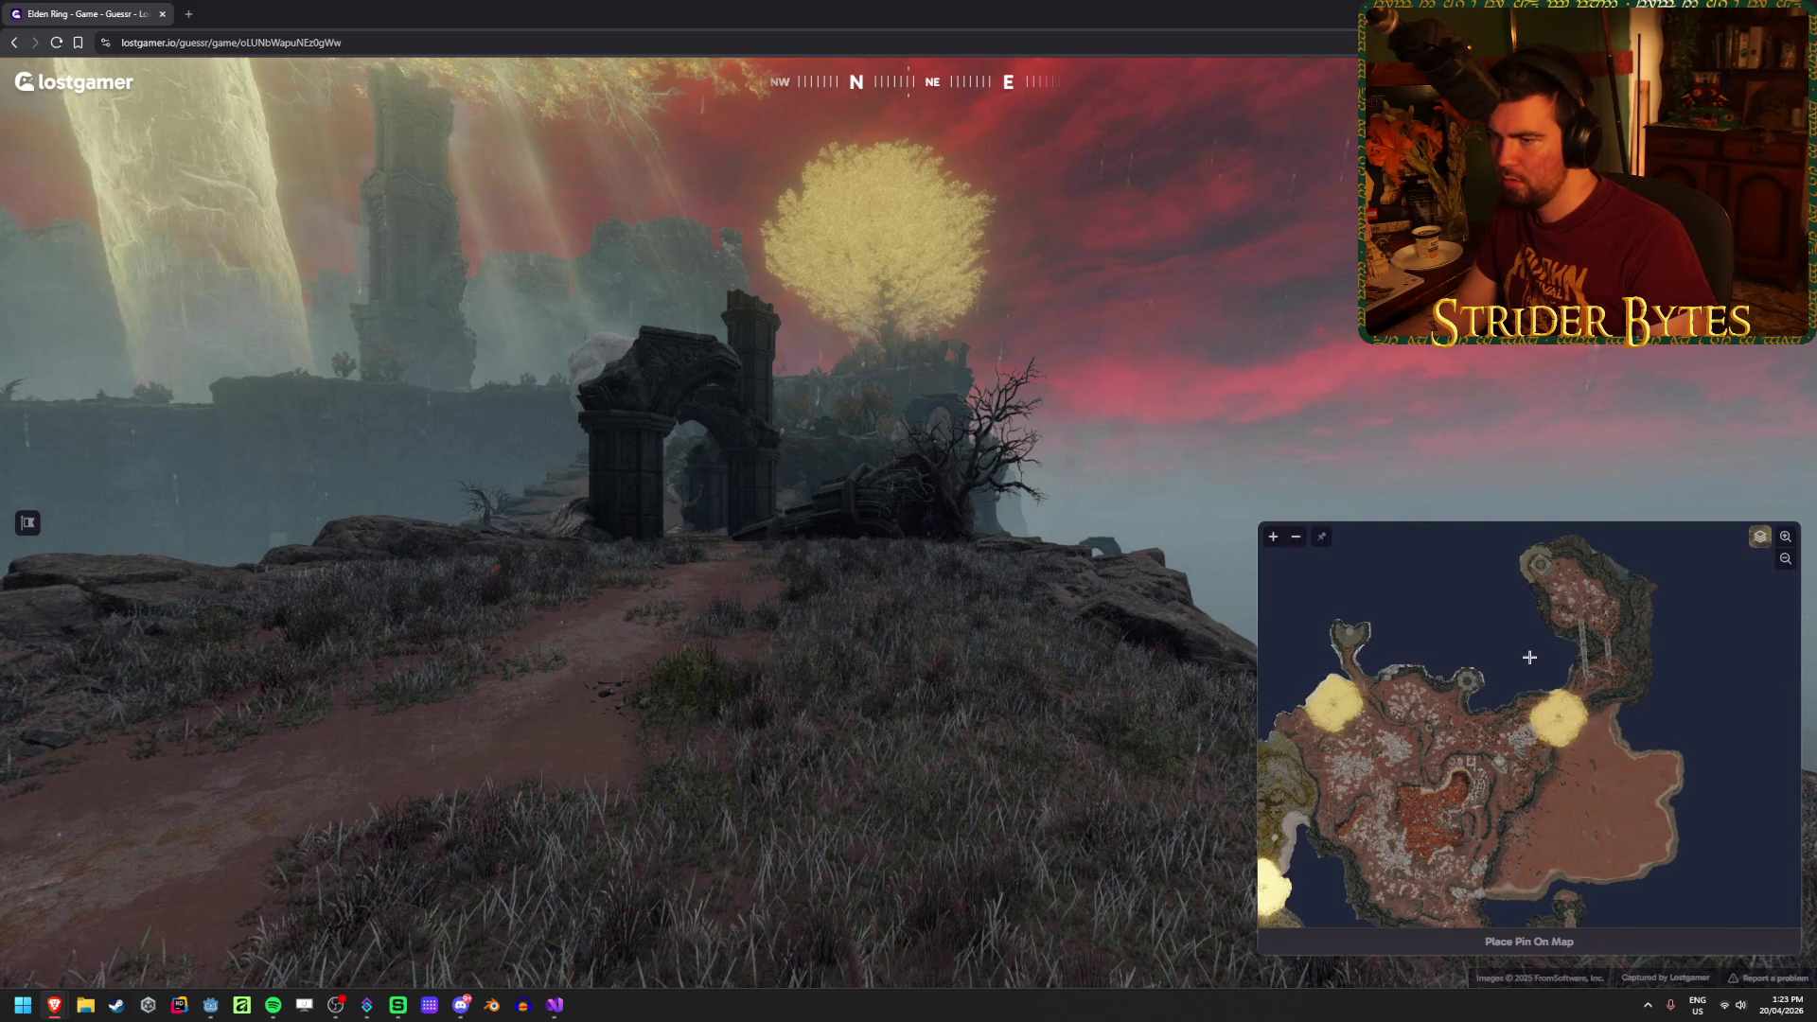
{"action": "scroll", "coordinate": [1484, 700], "scroll_direction": "up", "scroll_amount": 3}
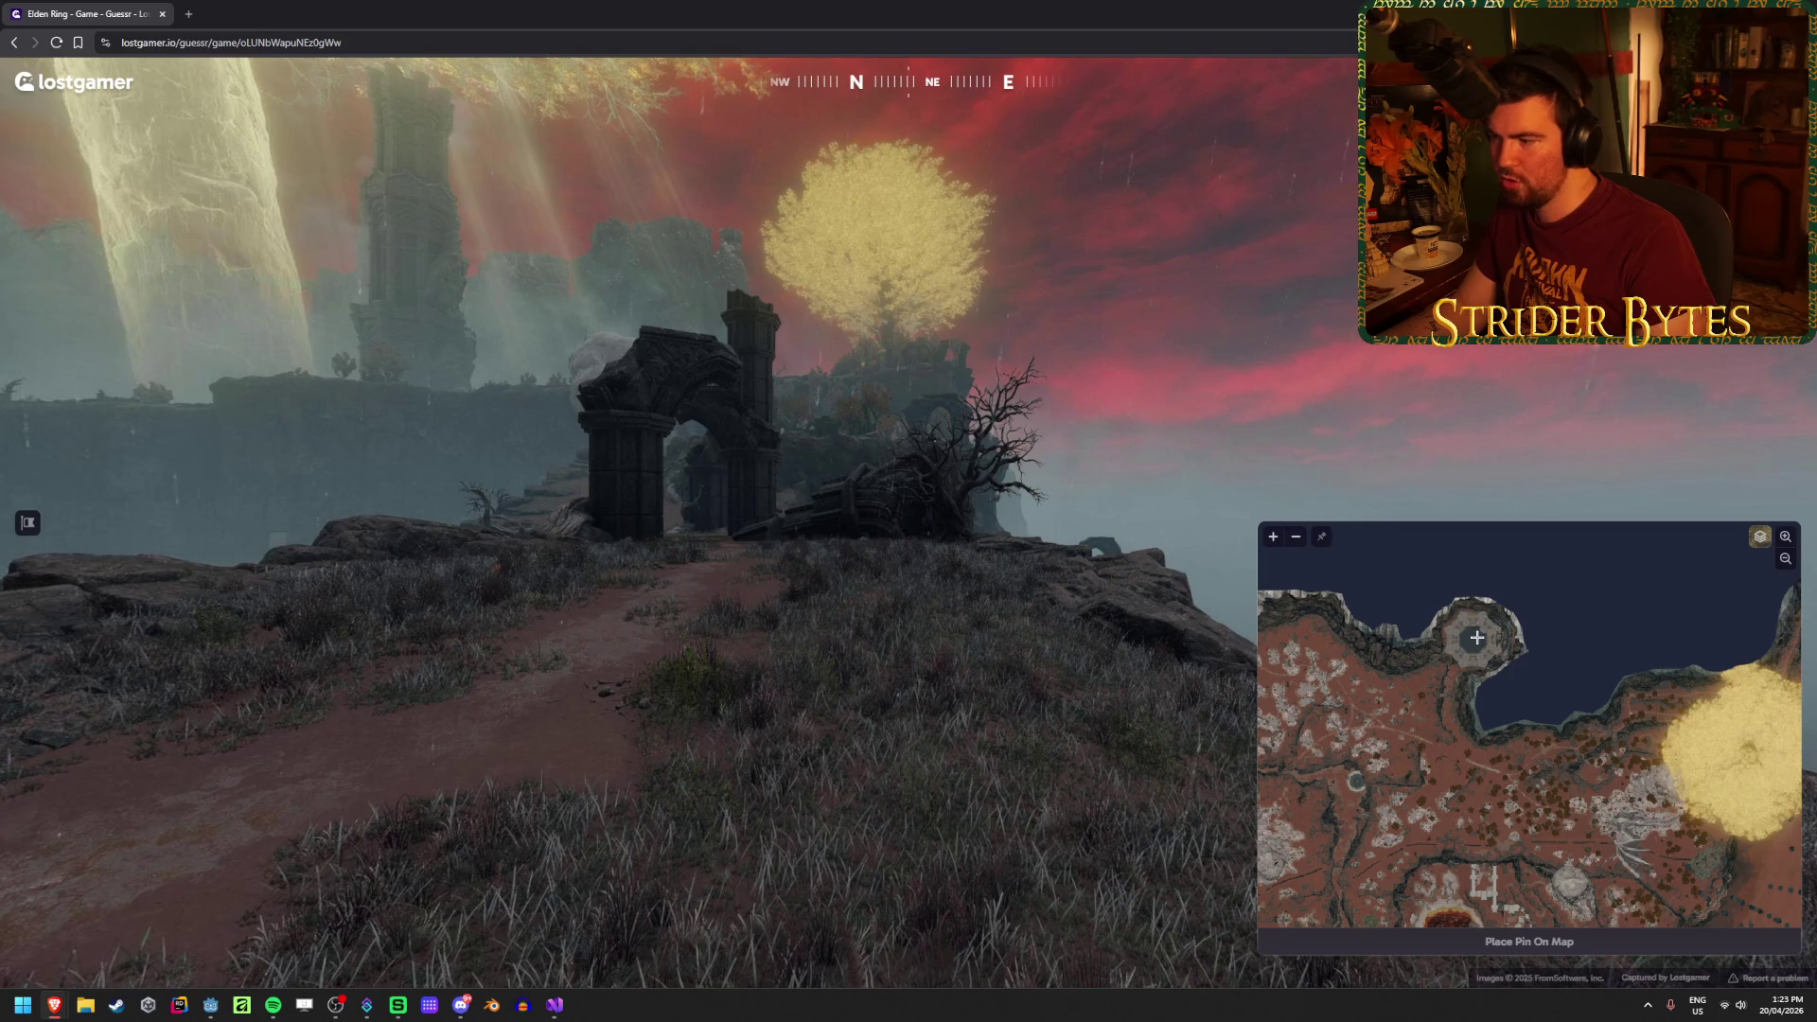
{"action": "scroll", "coordinate": [1475, 811], "scroll_direction": "up", "scroll_amount": 2}
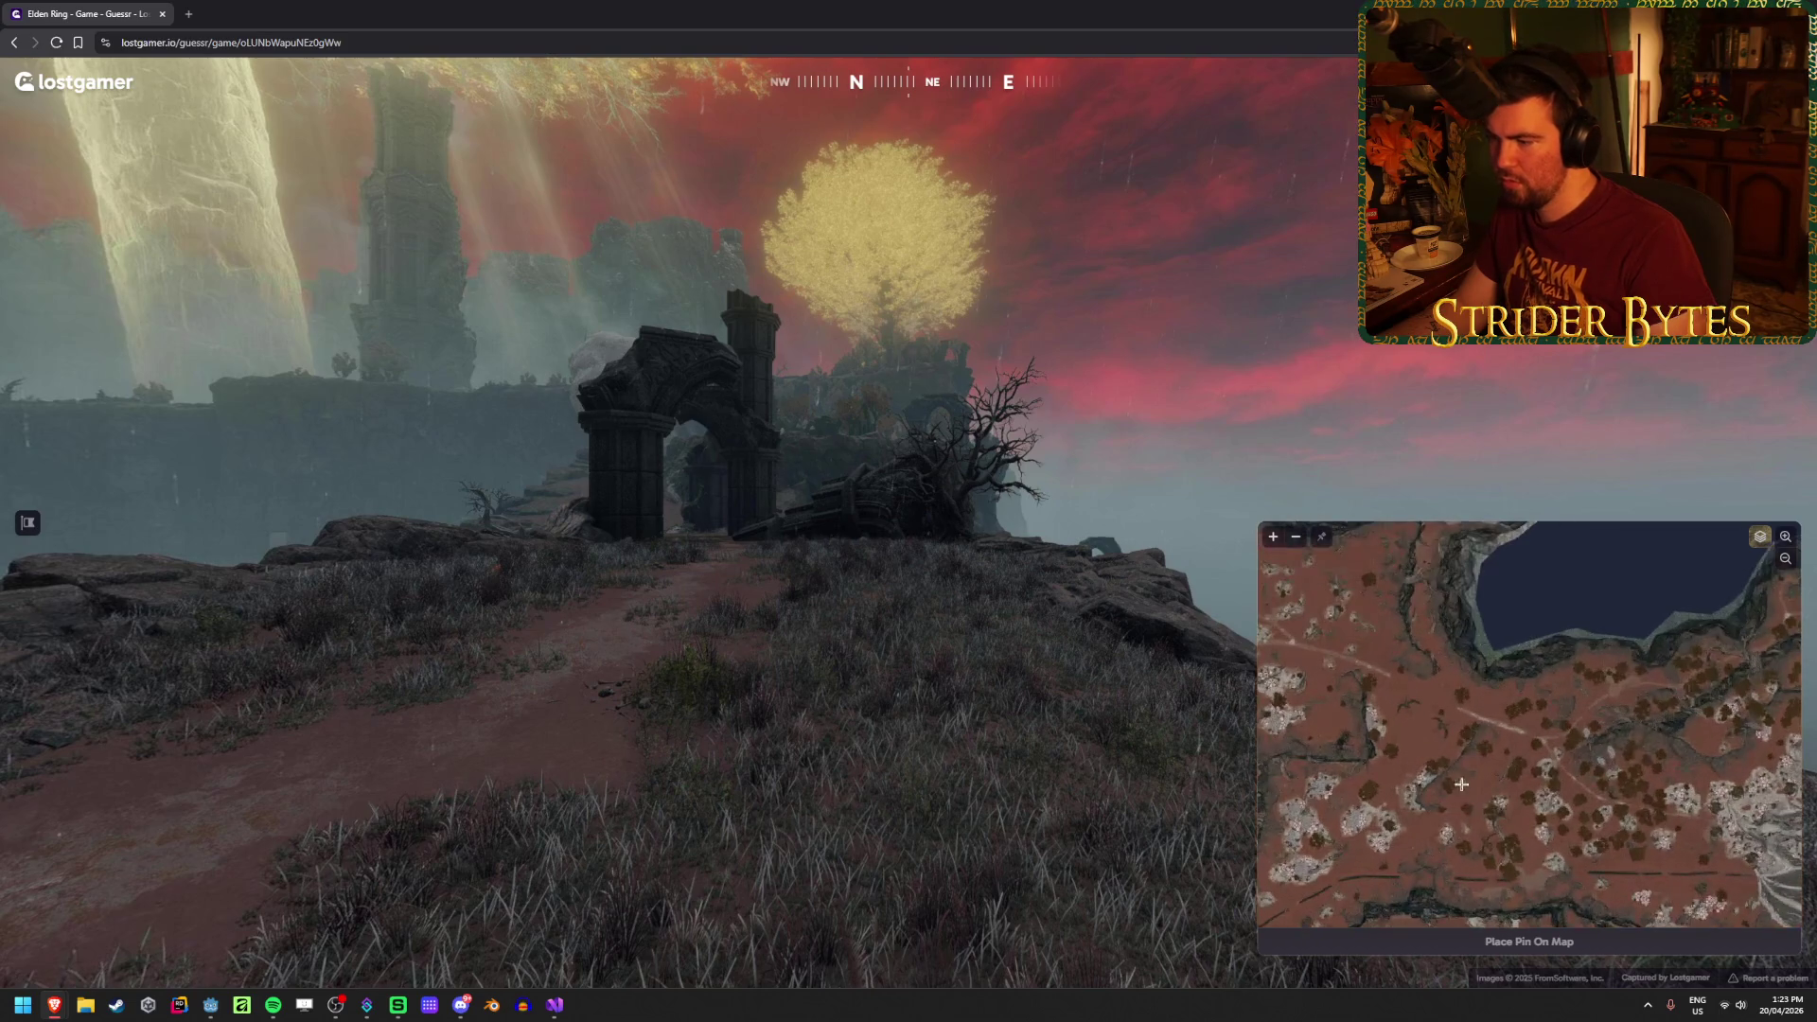
{"action": "left_click_drag", "start_coordinate": [1437, 711], "coordinate": [1492, 793]}
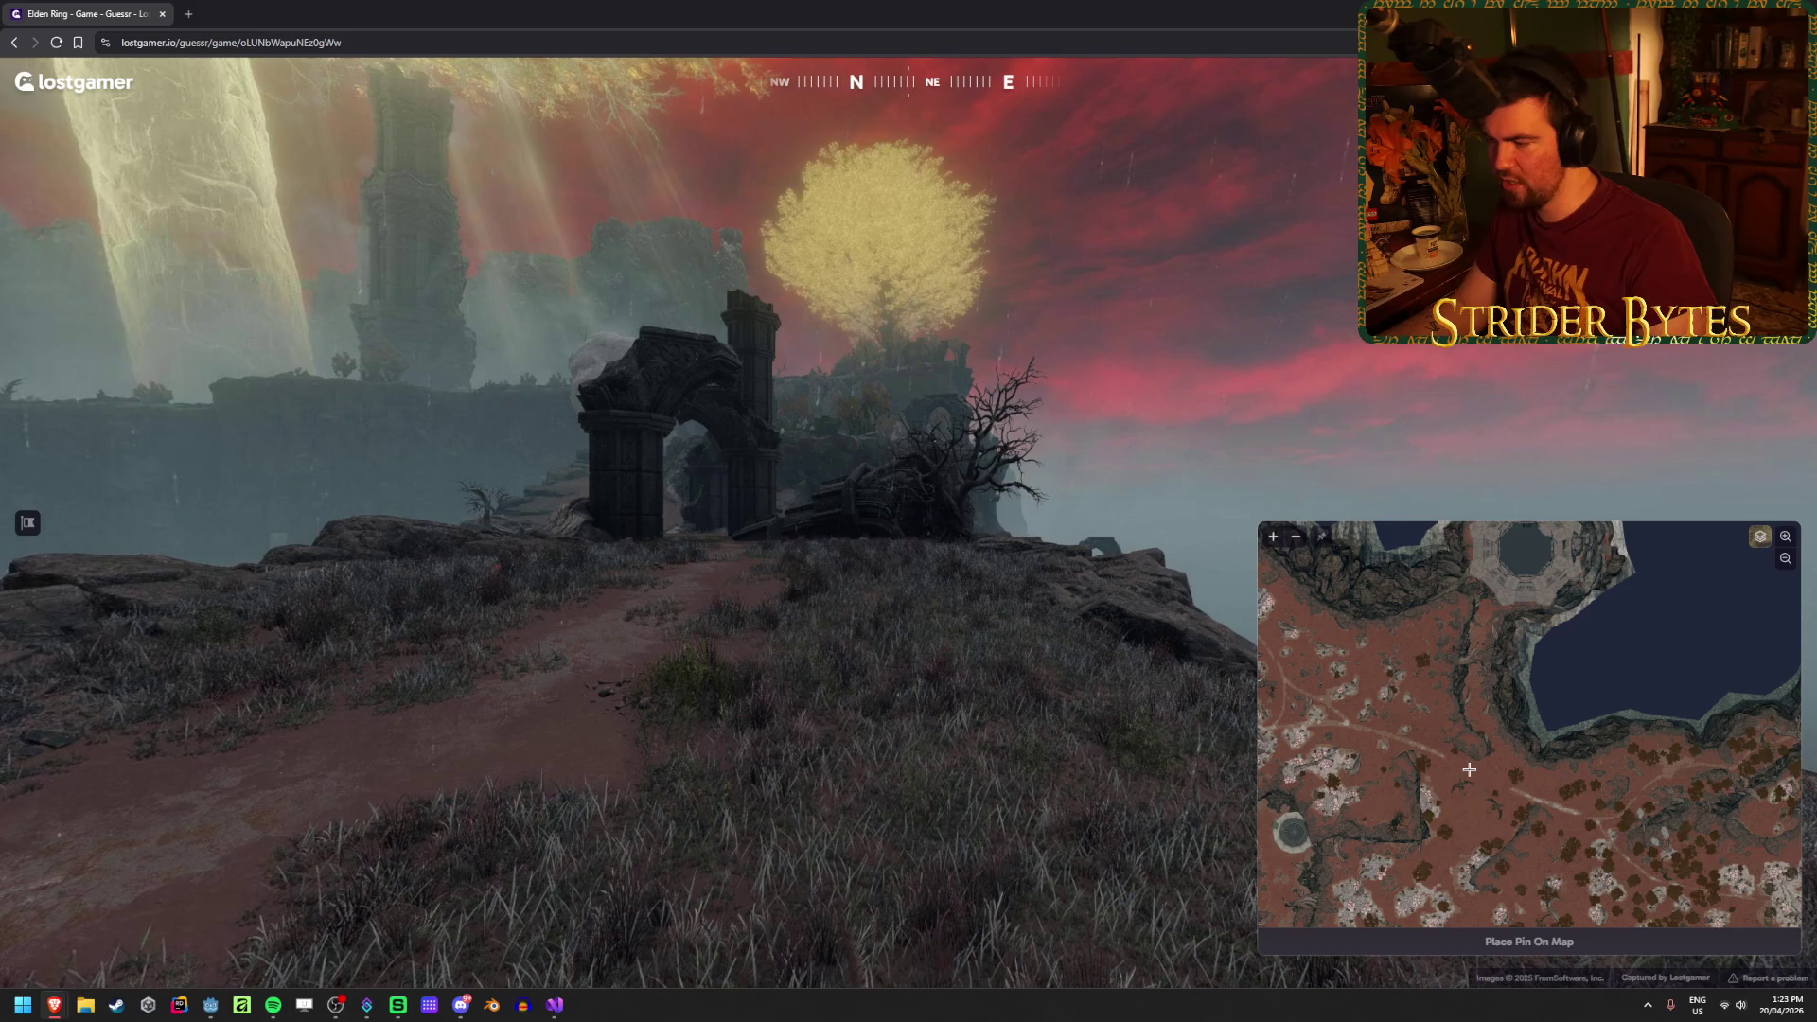
{"action": "scroll", "coordinate": [1474, 658], "scroll_direction": "down", "scroll_amount": 2}
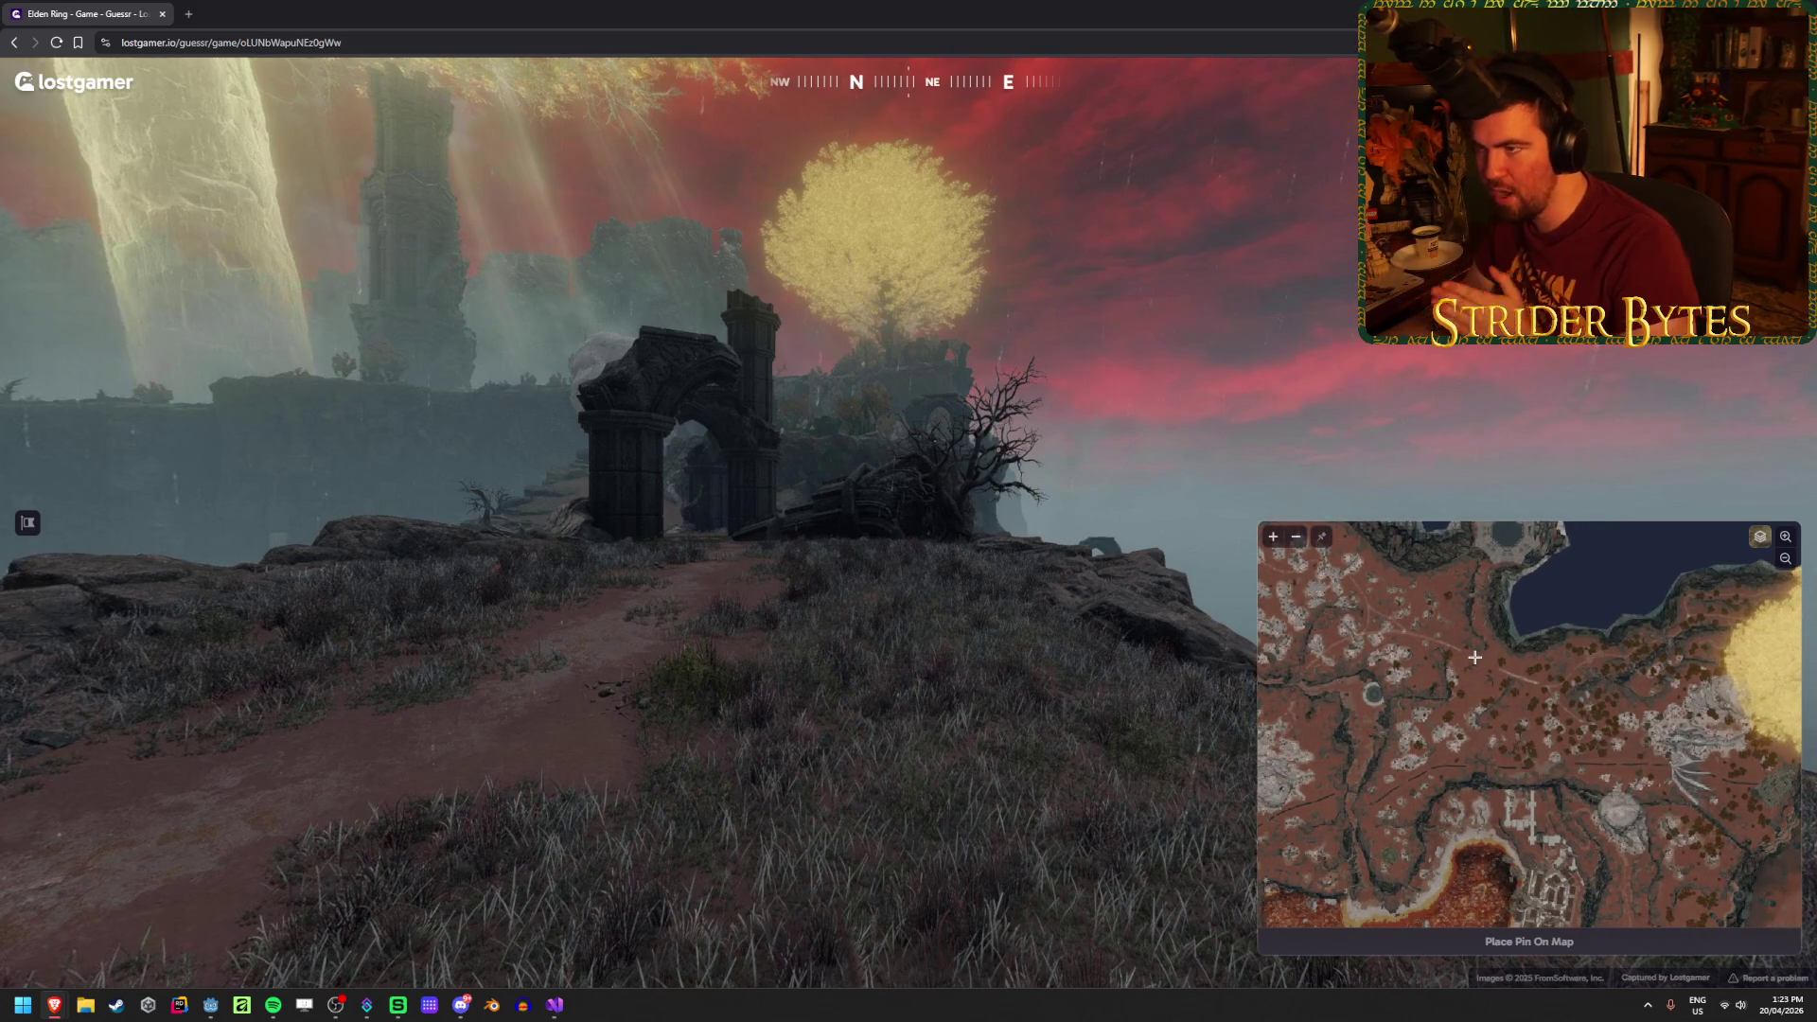
{"action": "mouse_move", "coordinate": [1476, 757]}
{"action": "left_mouse_down"}
{"action": "mouse_move", "coordinate": [1481, 516]}
{"action": "mouse_move", "coordinate": [1446, 616]}
{"action": "left_mouse_up"}
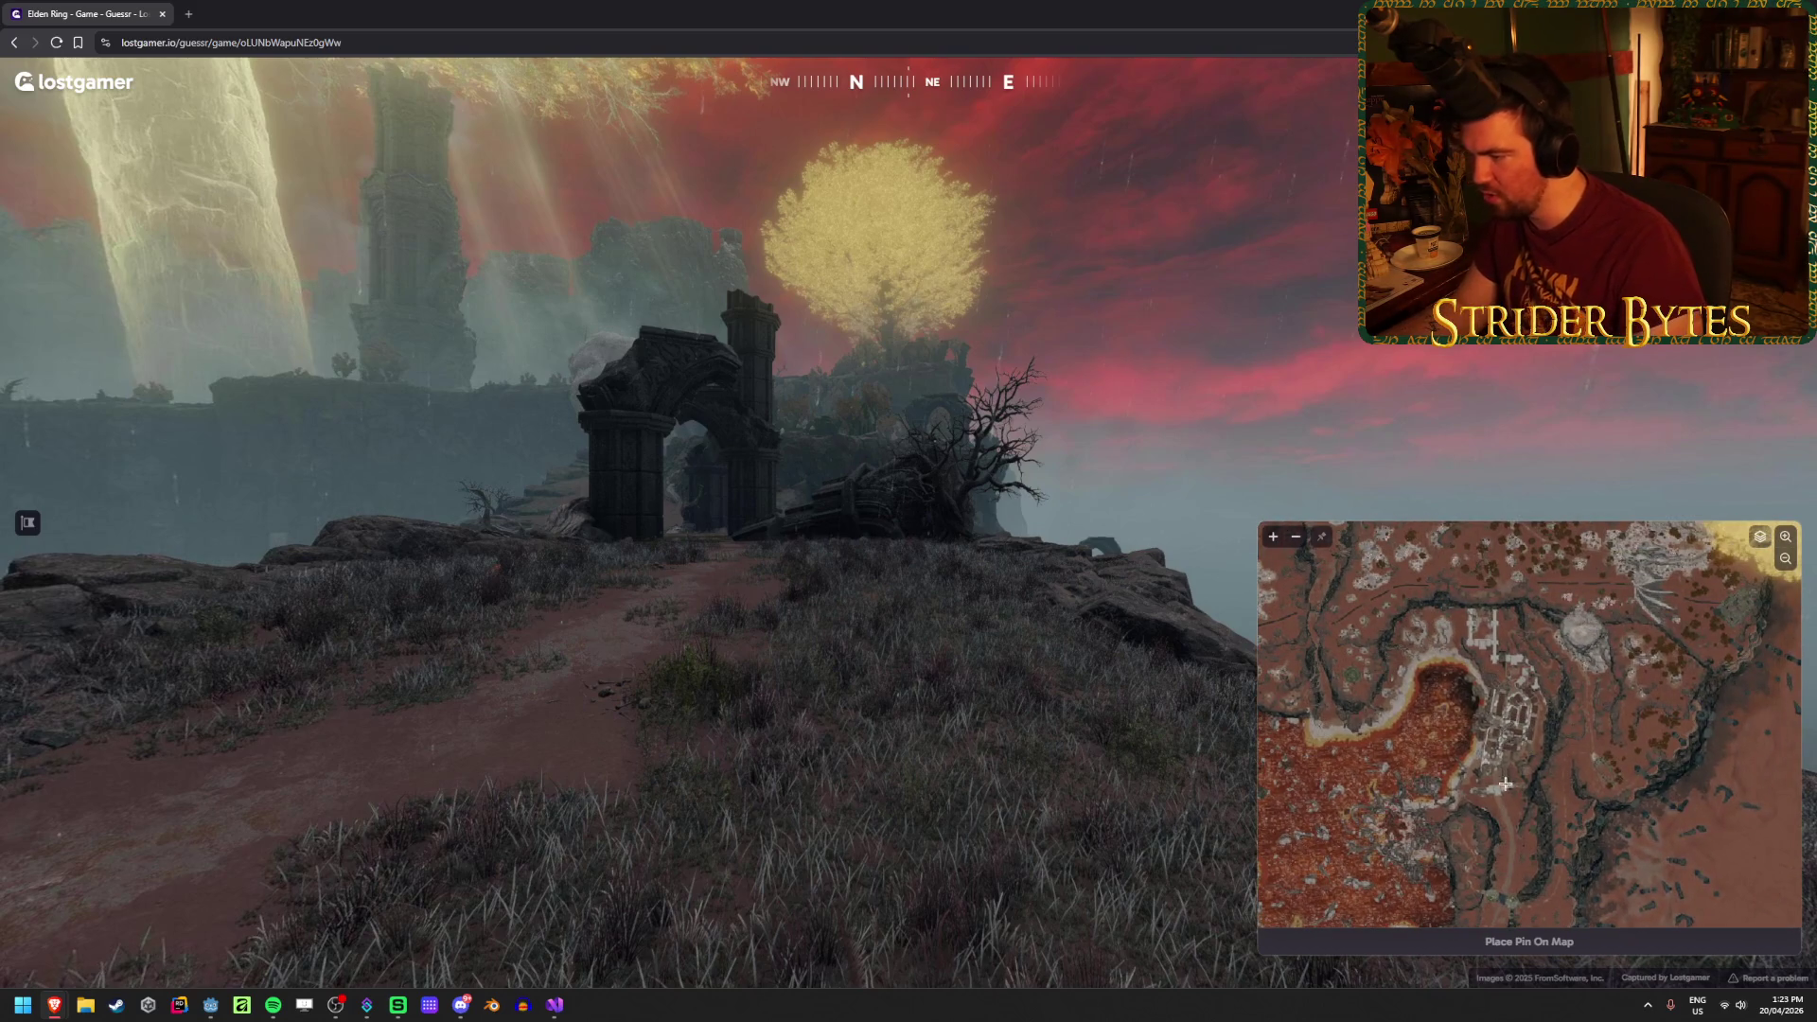
Step: Centre the map on the round rock formation and explore the nearby ravines
{"action": "scroll", "coordinate": [1506, 713], "scroll_direction": "up", "scroll_amount": 3}
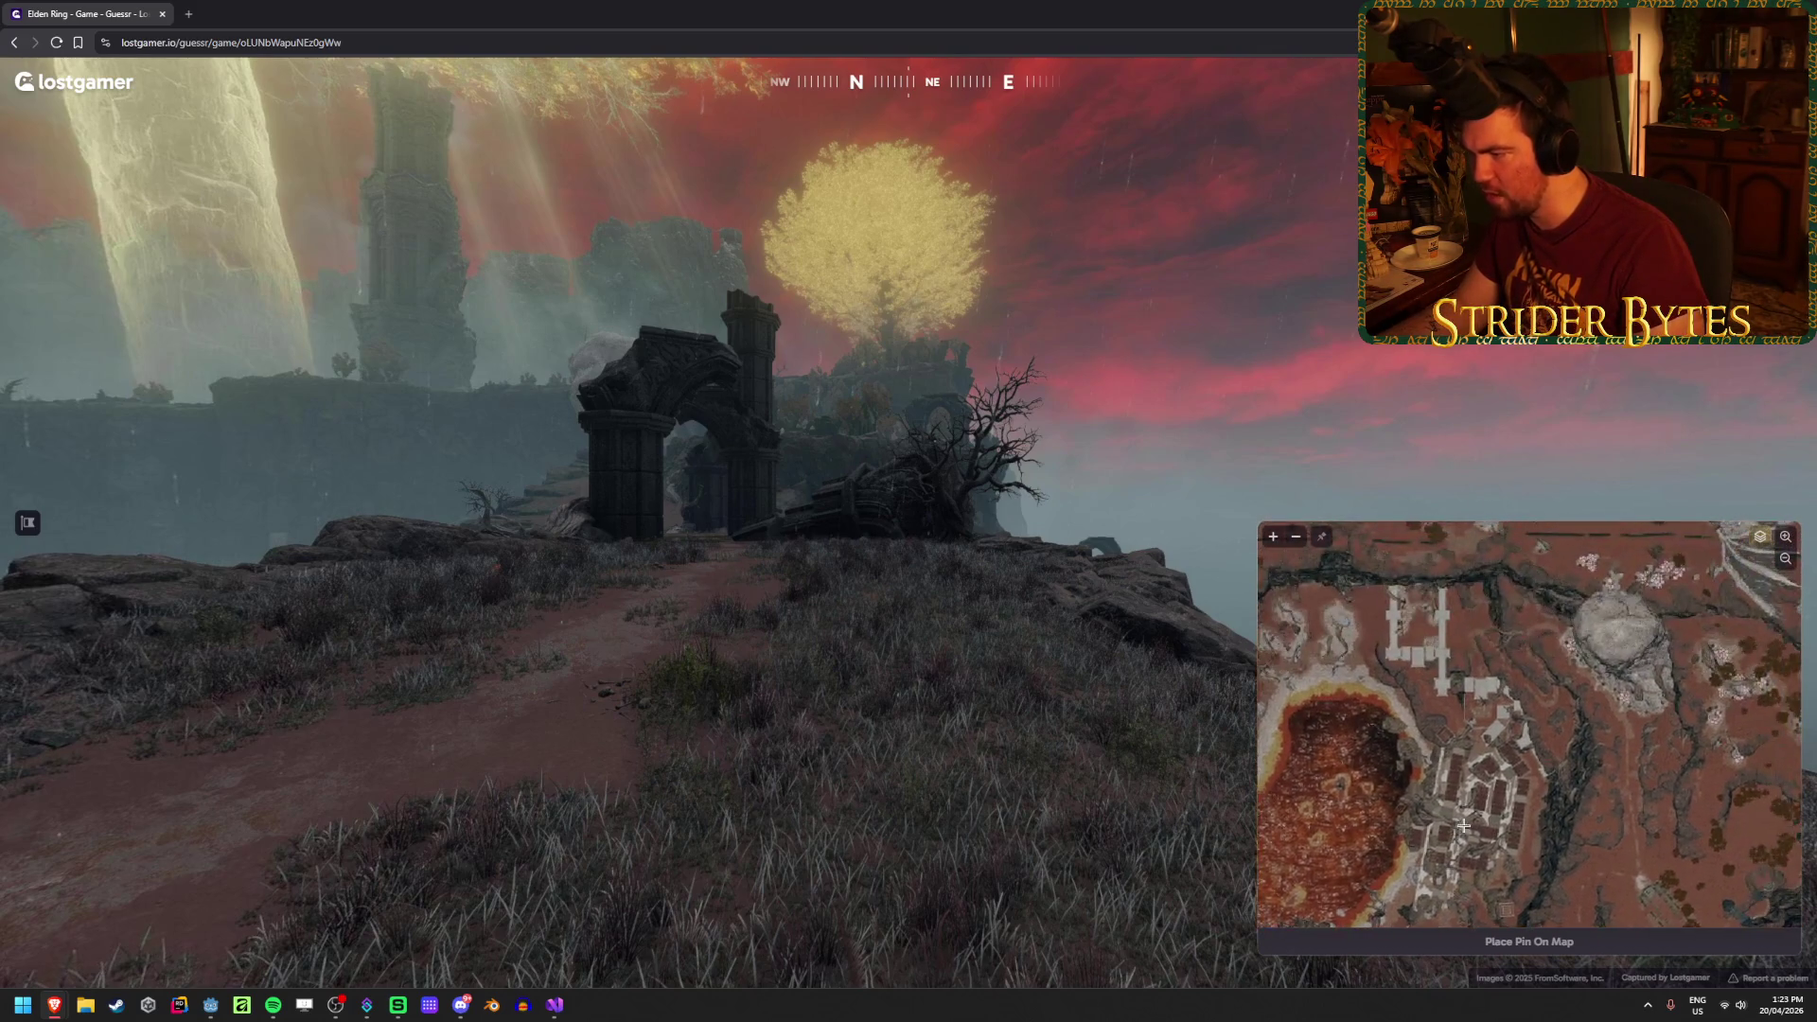
{"action": "scroll", "coordinate": [1637, 777], "scroll_direction": "down", "scroll_amount": 2}
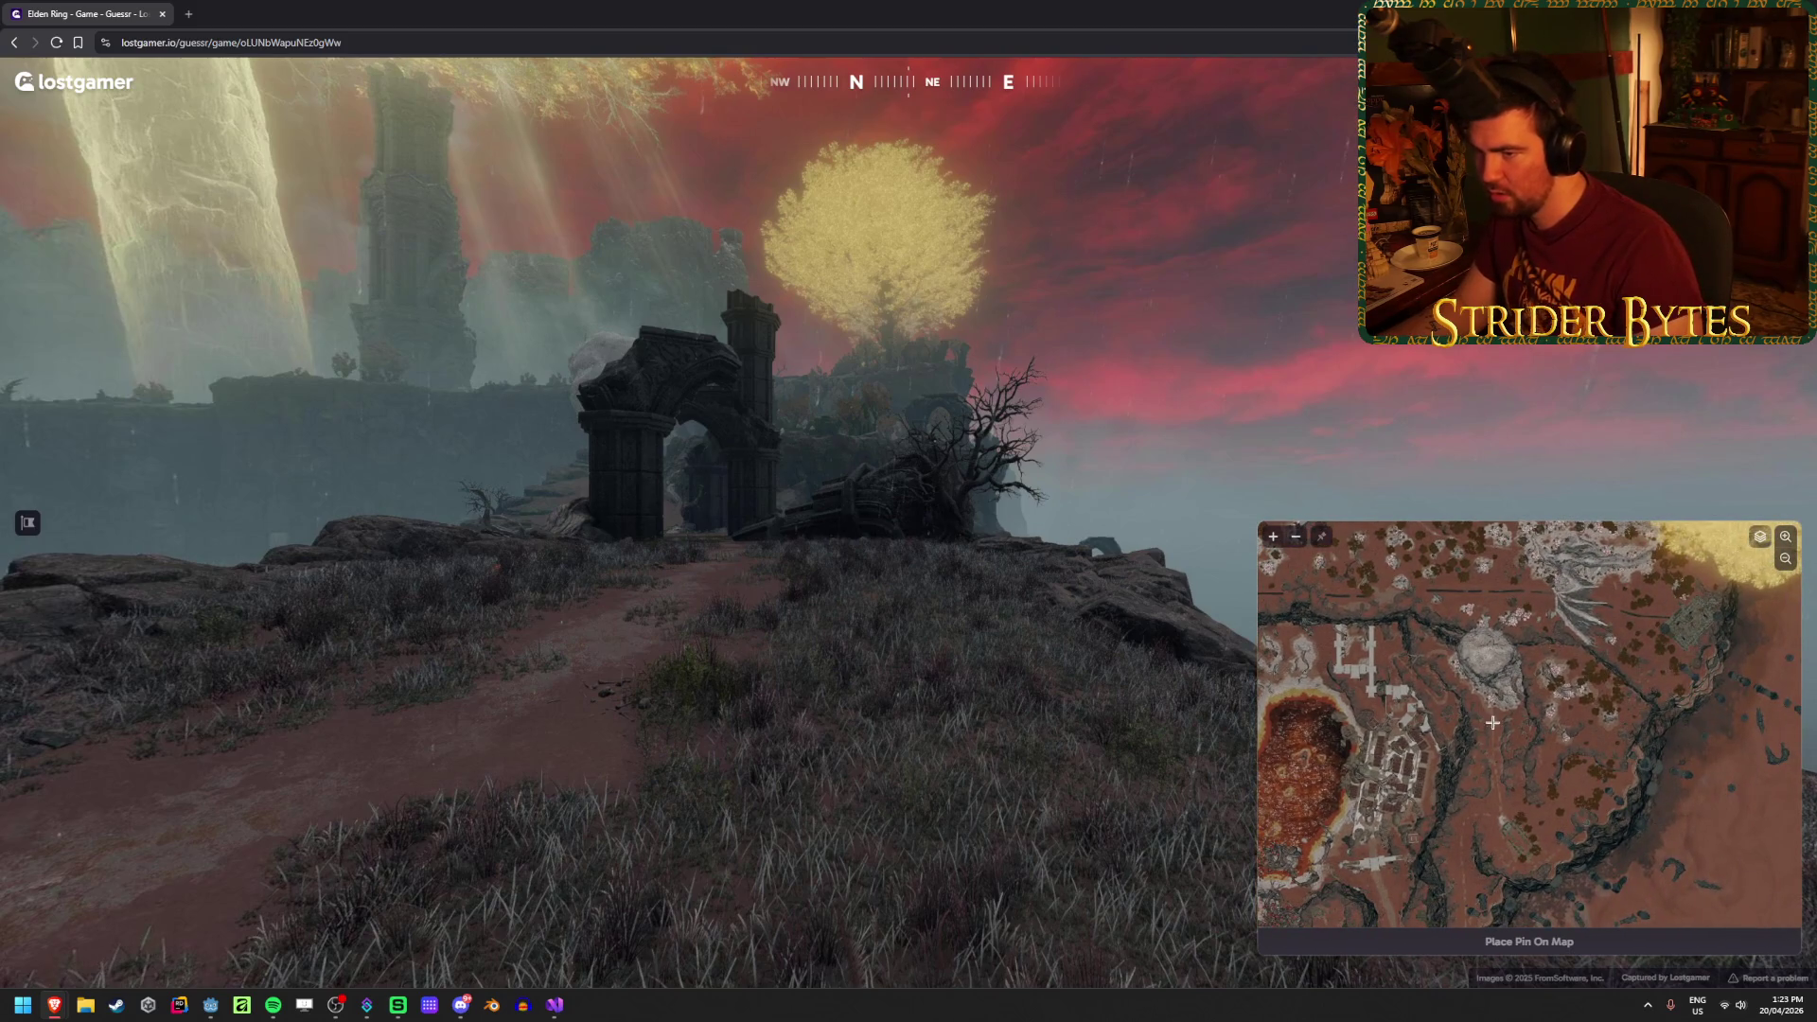
{"action": "scroll", "coordinate": [1487, 604], "scroll_direction": "up", "scroll_amount": 3}
{"action": "scroll", "coordinate": [1485, 598], "scroll_direction": "up", "scroll_amount": 1}
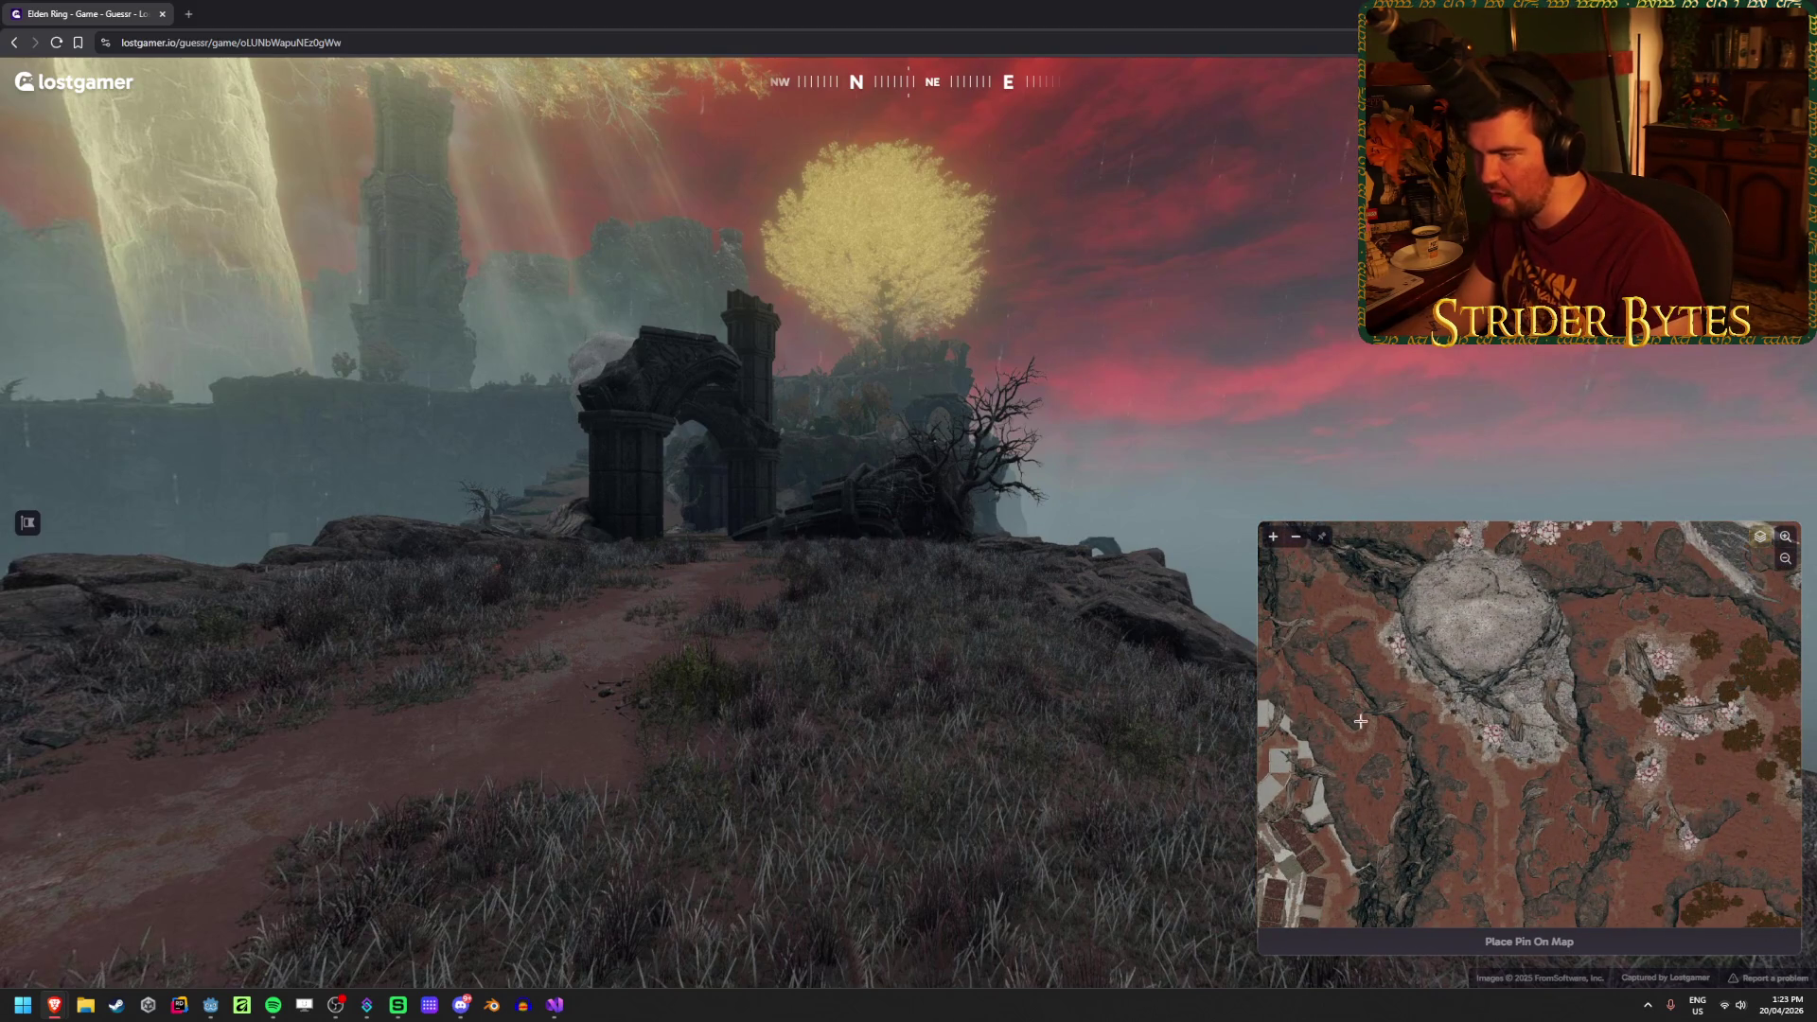
{"action": "scroll", "coordinate": [1494, 752], "scroll_direction": "down", "scroll_amount": 3}
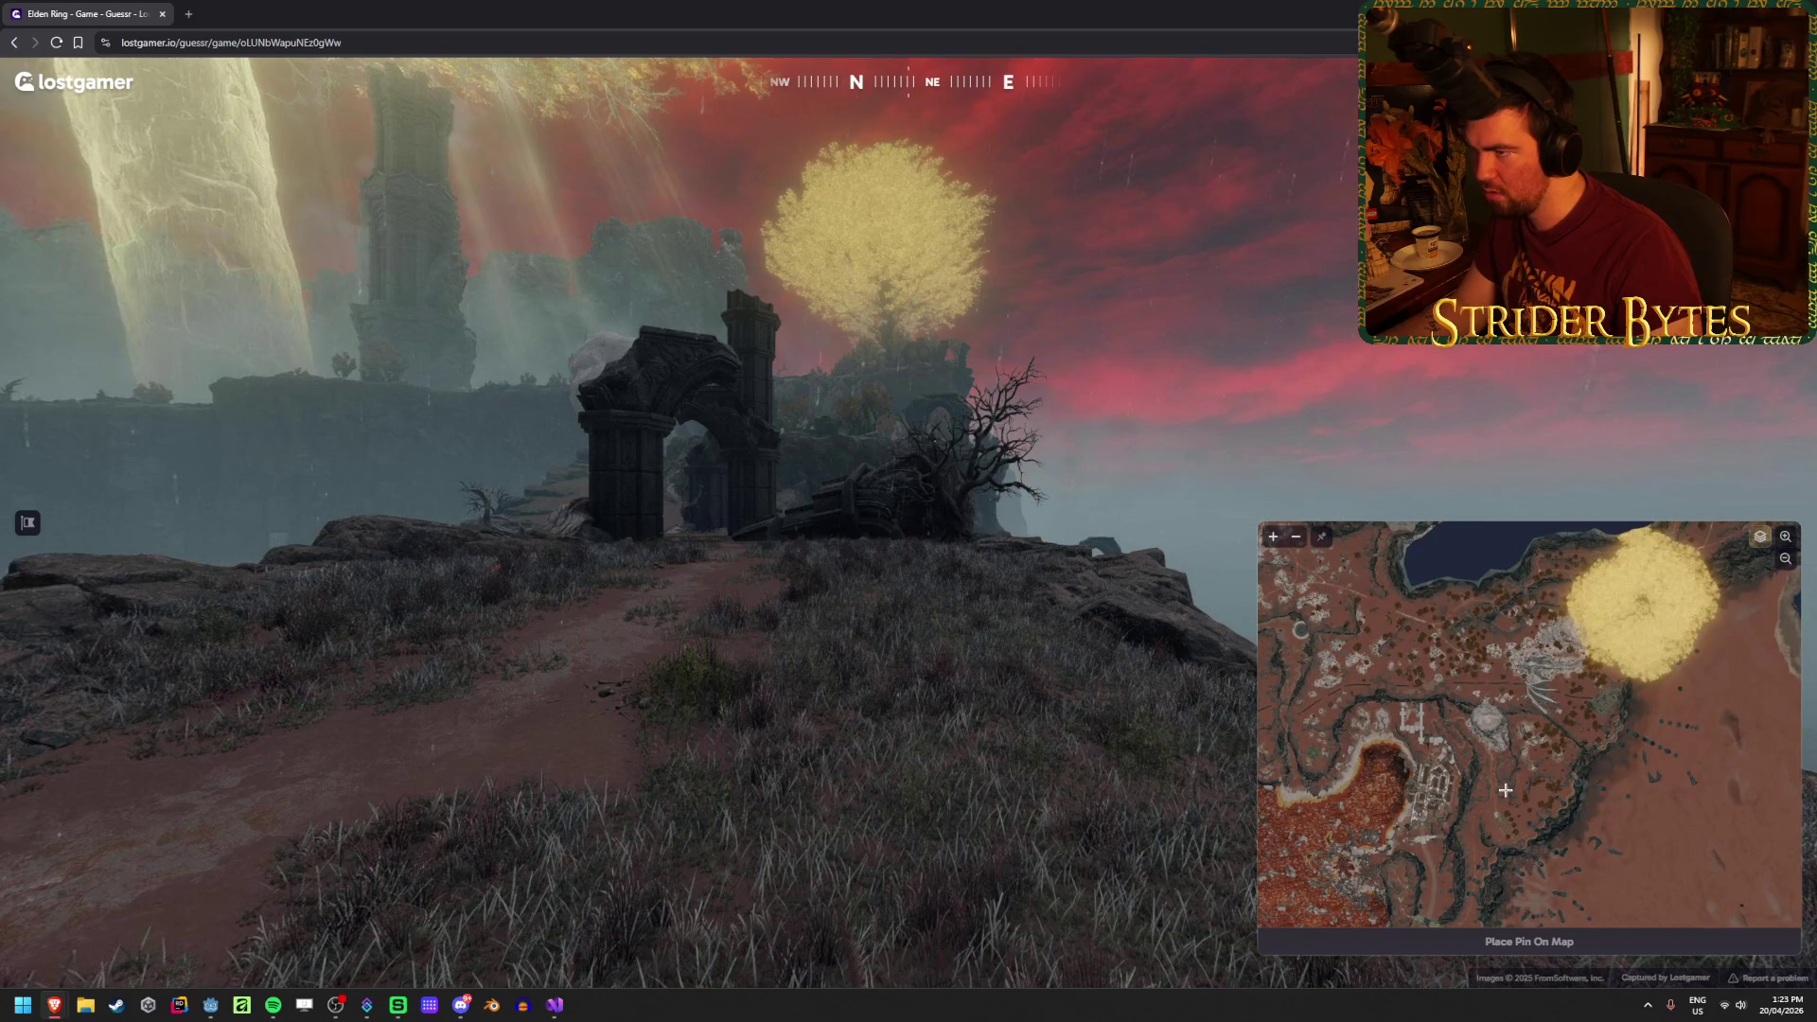
{"action": "scroll", "coordinate": [1494, 793], "scroll_direction": "up", "scroll_amount": 4}
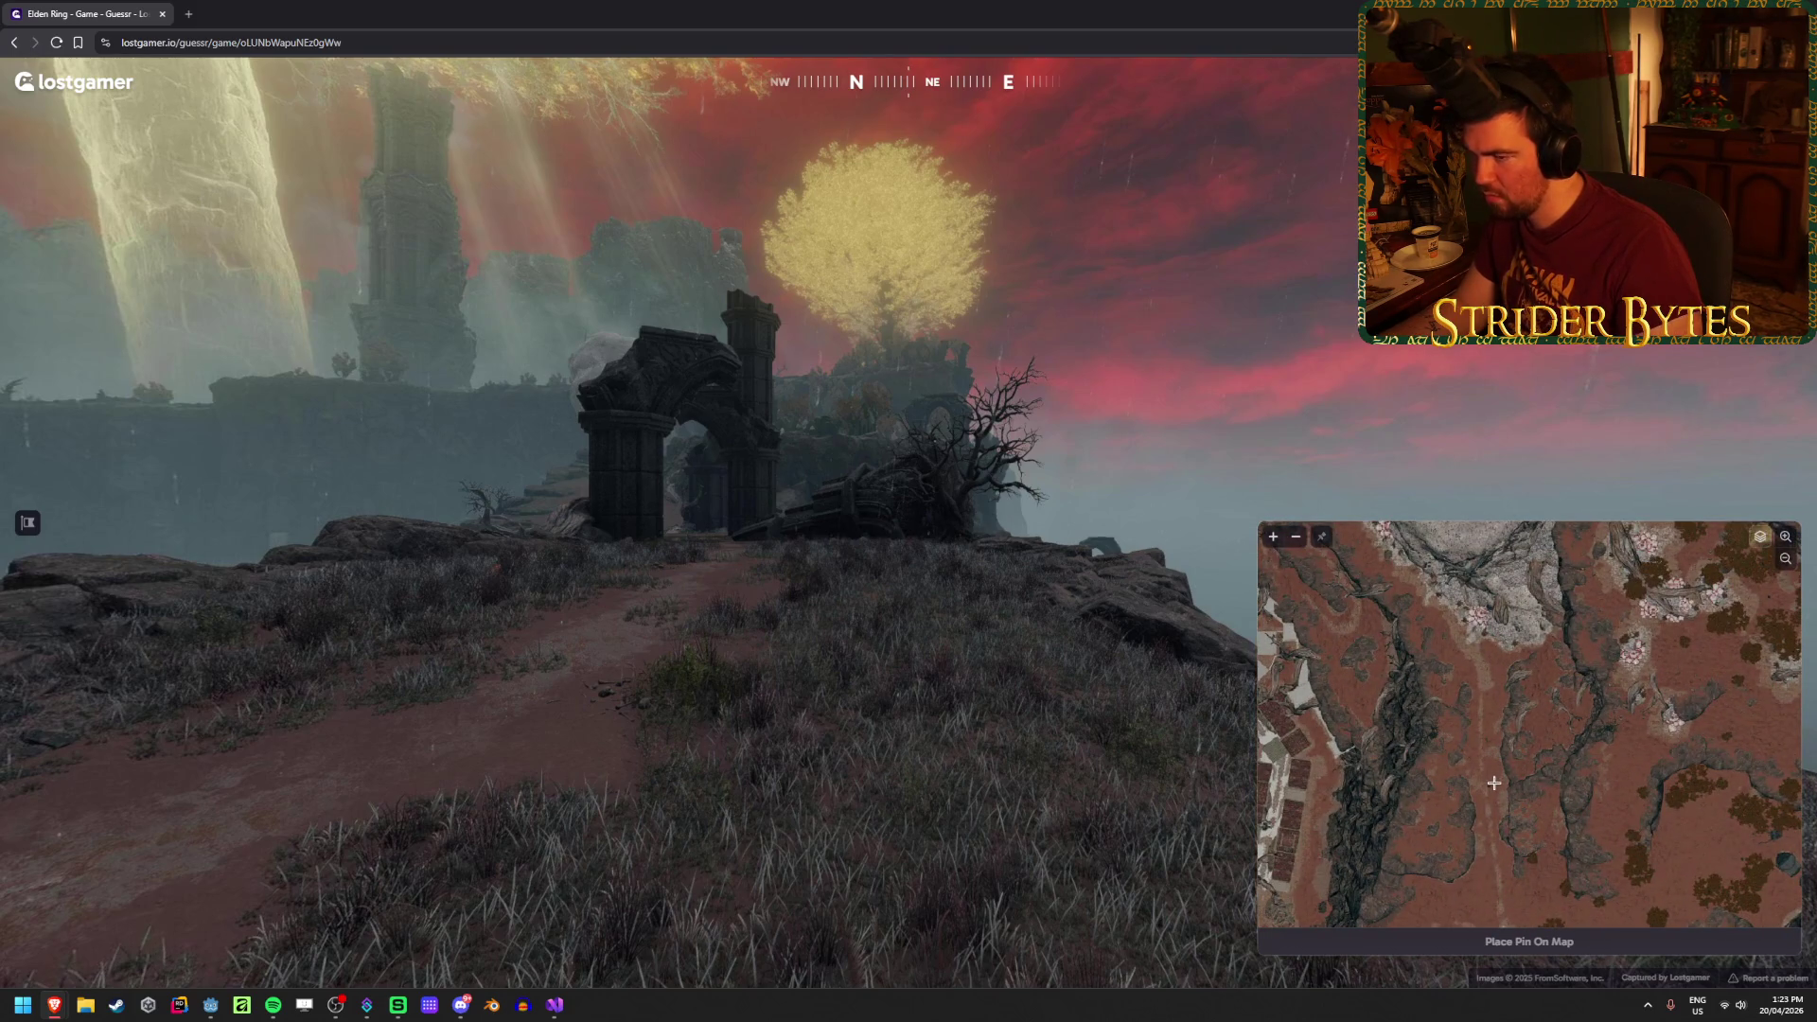
{"action": "left_click_drag", "start_coordinate": [1502, 653], "coordinate": [1498, 700]}
{"action": "mouse_move", "coordinate": [1441, 511]}
{"action": "left_mouse_down"}
{"action": "mouse_move", "coordinate": [1468, 758]}
{"action": "mouse_move", "coordinate": [1458, 586]}
{"action": "mouse_move", "coordinate": [1404, 557]}
{"action": "mouse_move", "coordinate": [1458, 757]}
{"action": "left_mouse_up"}
{"action": "left_click_drag", "start_coordinate": [1462, 908], "coordinate": [1487, 700]}
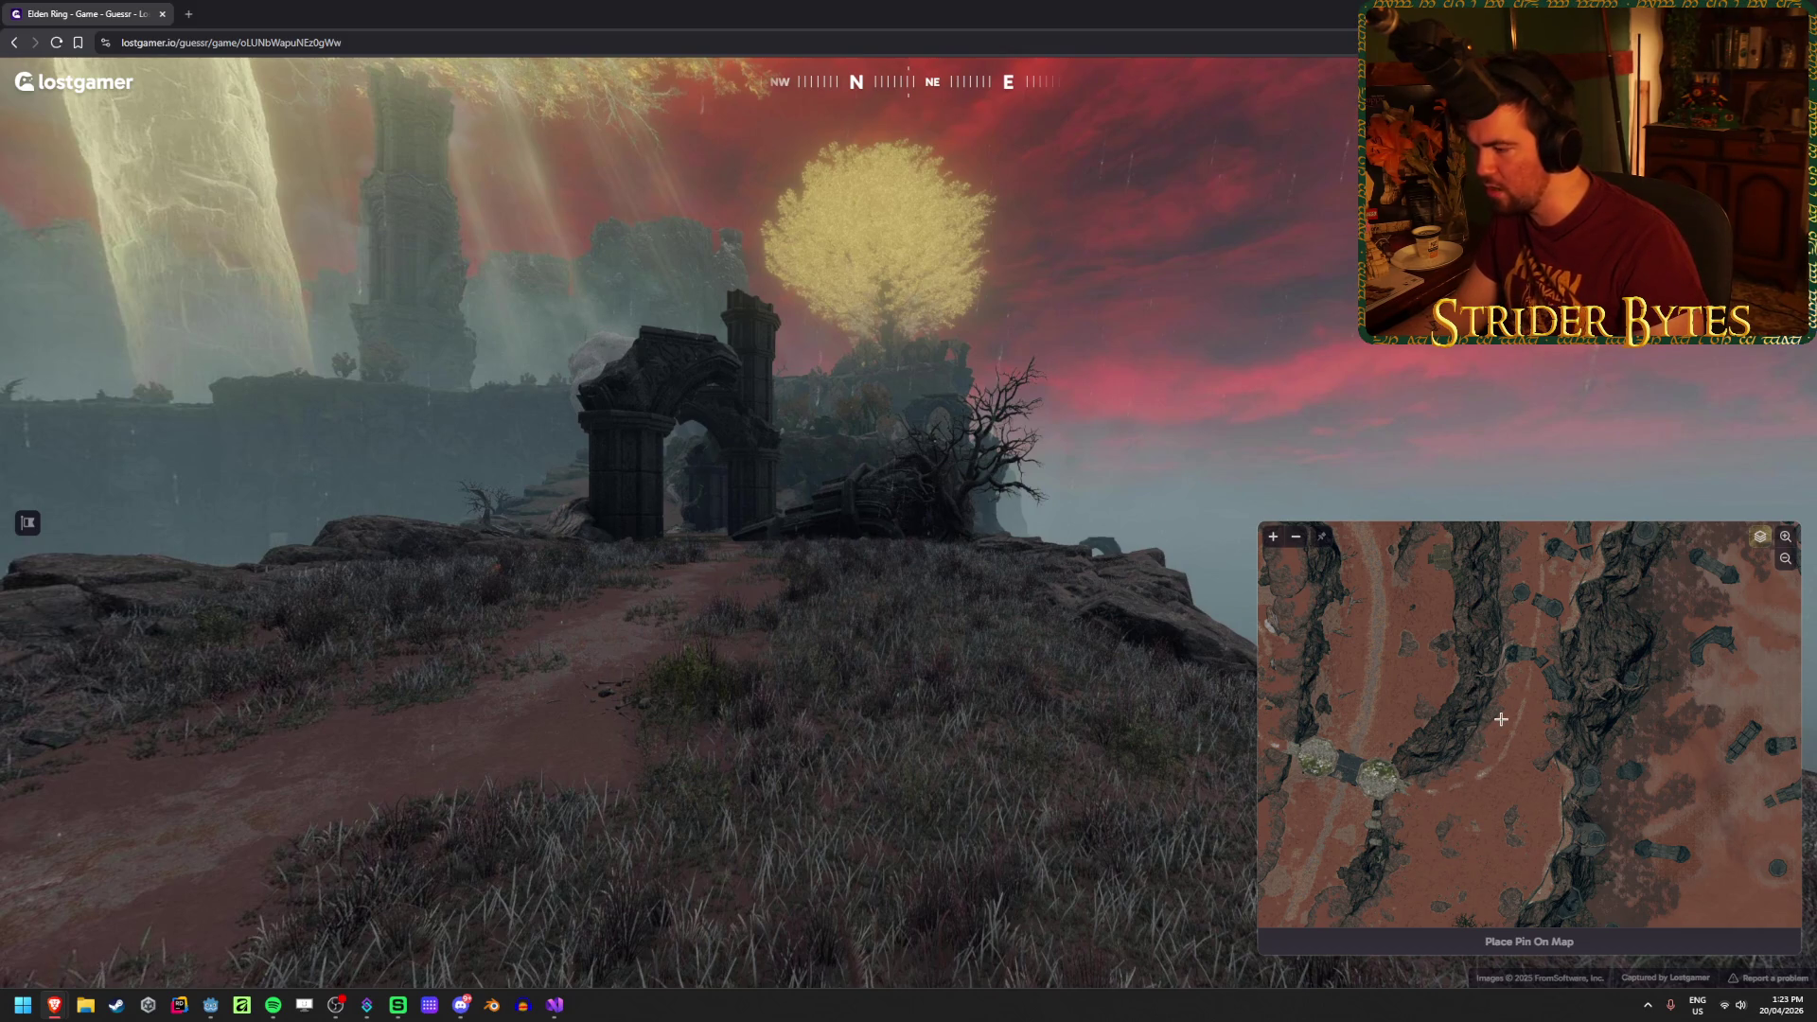
{"action": "mouse_move", "coordinate": [1526, 671]}
{"action": "left_mouse_down"}
{"action": "mouse_move", "coordinate": [1473, 771]}
{"action": "mouse_move", "coordinate": [1475, 827]}
{"action": "mouse_move", "coordinate": [1489, 751]}
{"action": "left_mouse_up"}
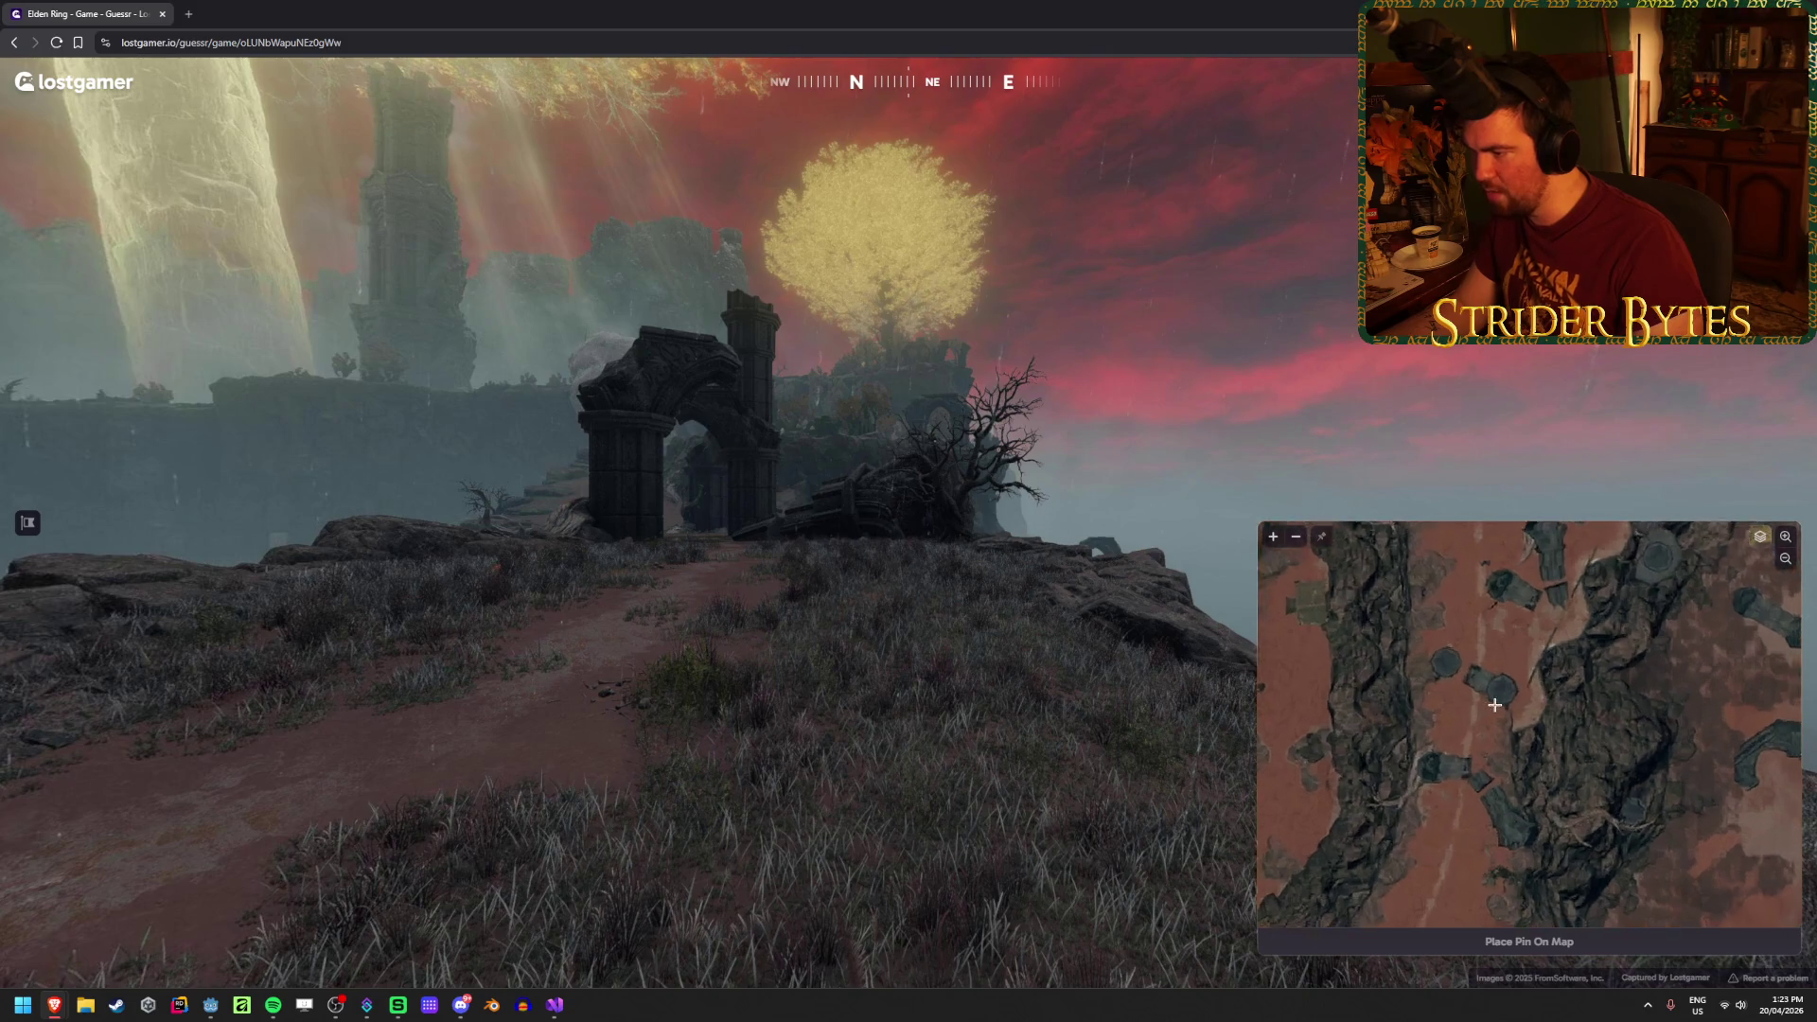
Step: Pin between the ravines by the ruined pillars, submit for 25m and +4819, then advance
{"action": "scroll", "coordinate": [1481, 691], "scroll_direction": "up", "scroll_amount": 2}
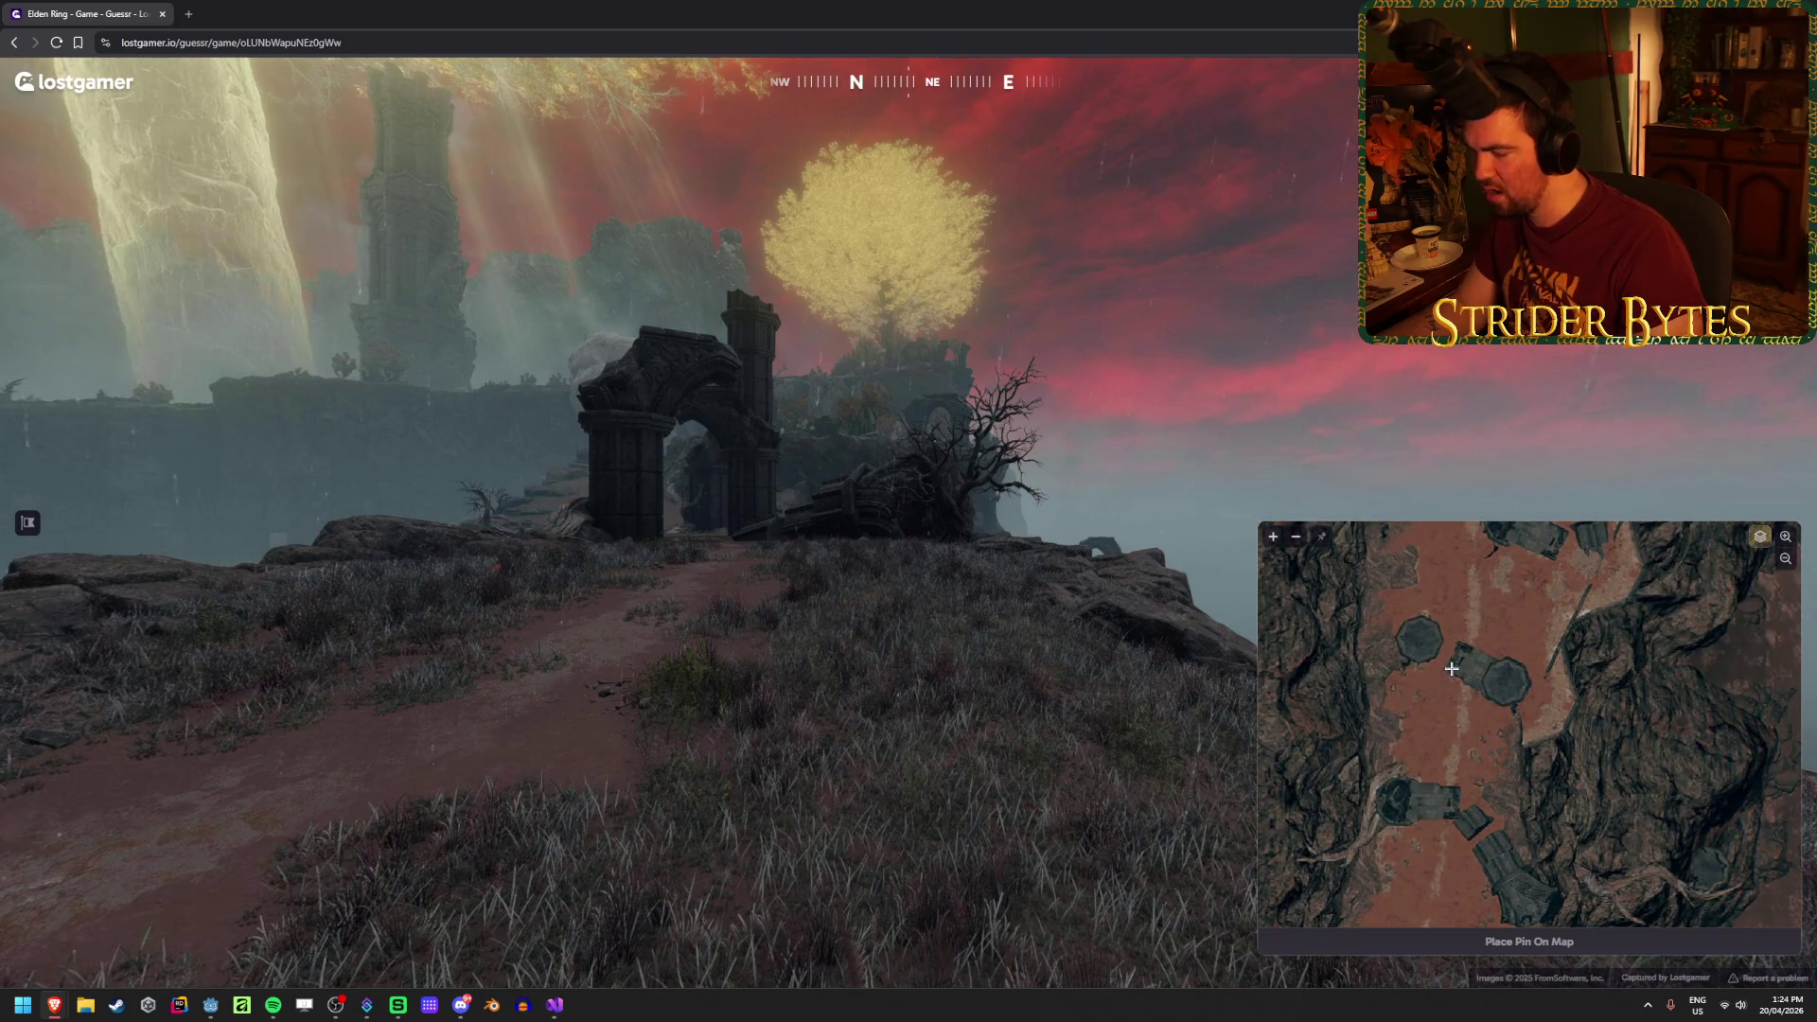
{"action": "scroll", "coordinate": [1484, 685], "scroll_direction": "down", "scroll_amount": 2}
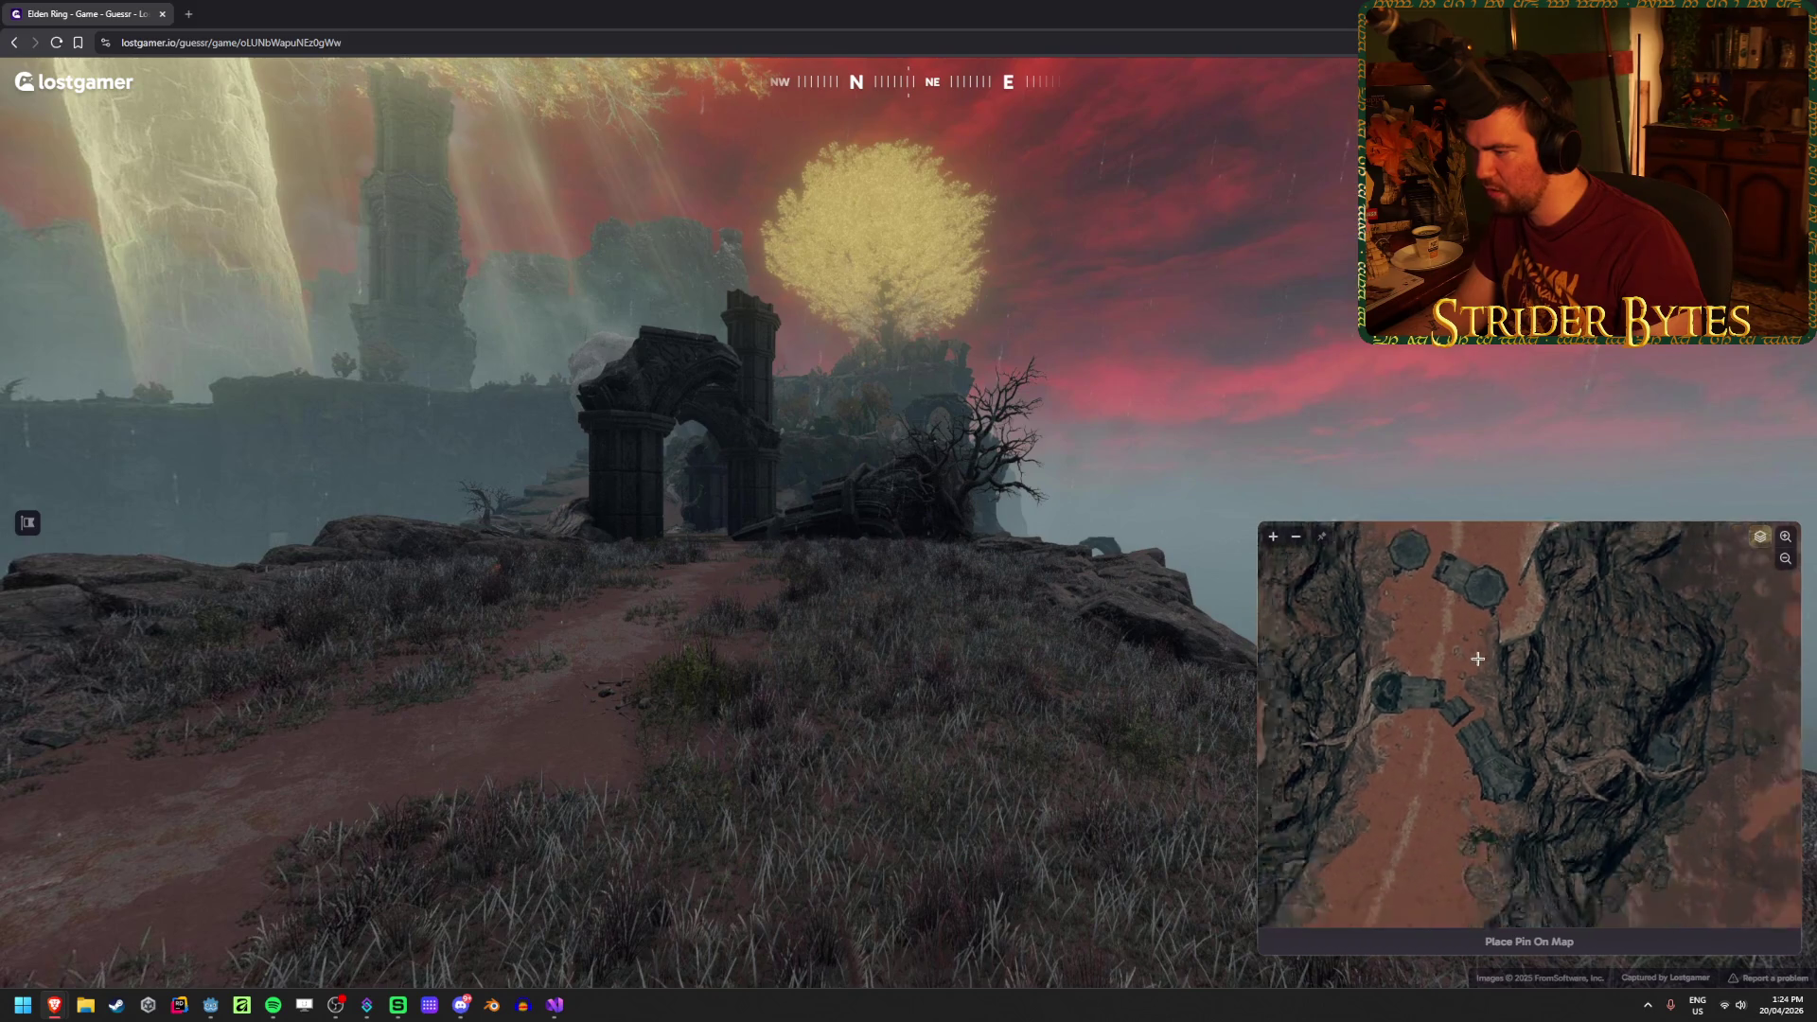
{"action": "scroll", "coordinate": [1449, 738], "scroll_direction": "down", "scroll_amount": 2}
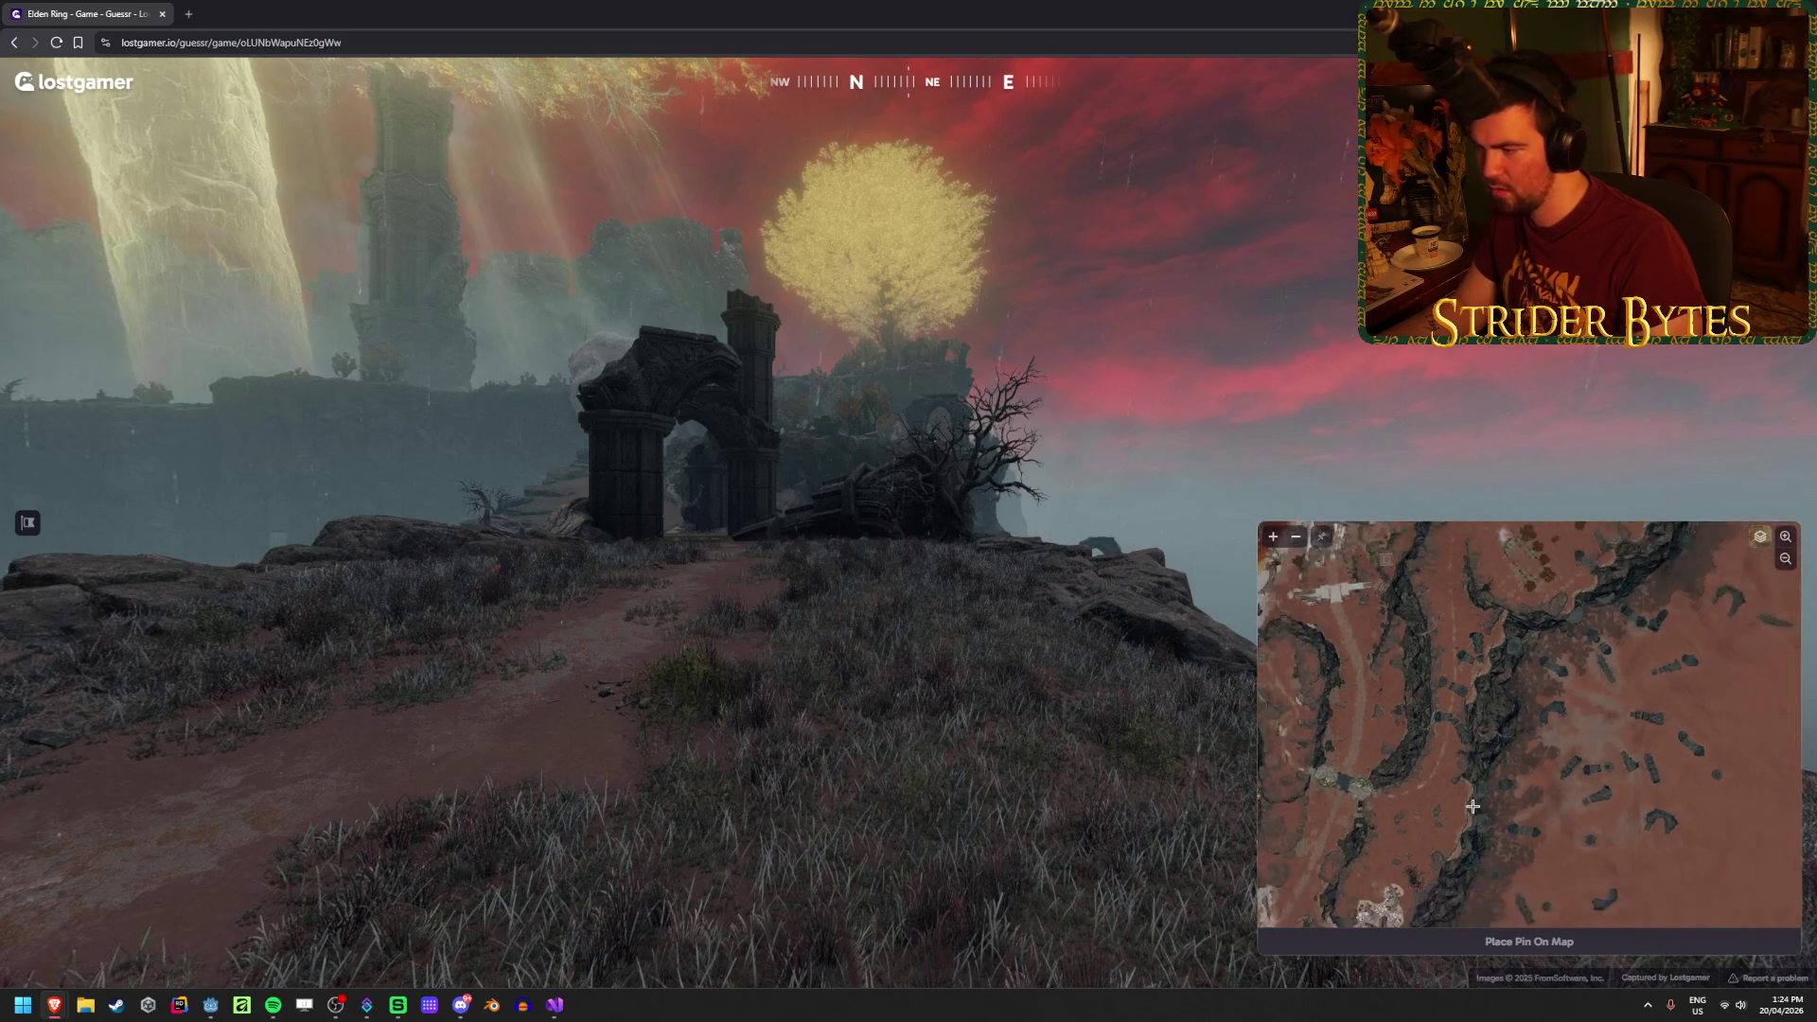
{"action": "left_click", "coordinate": [1454, 751]}
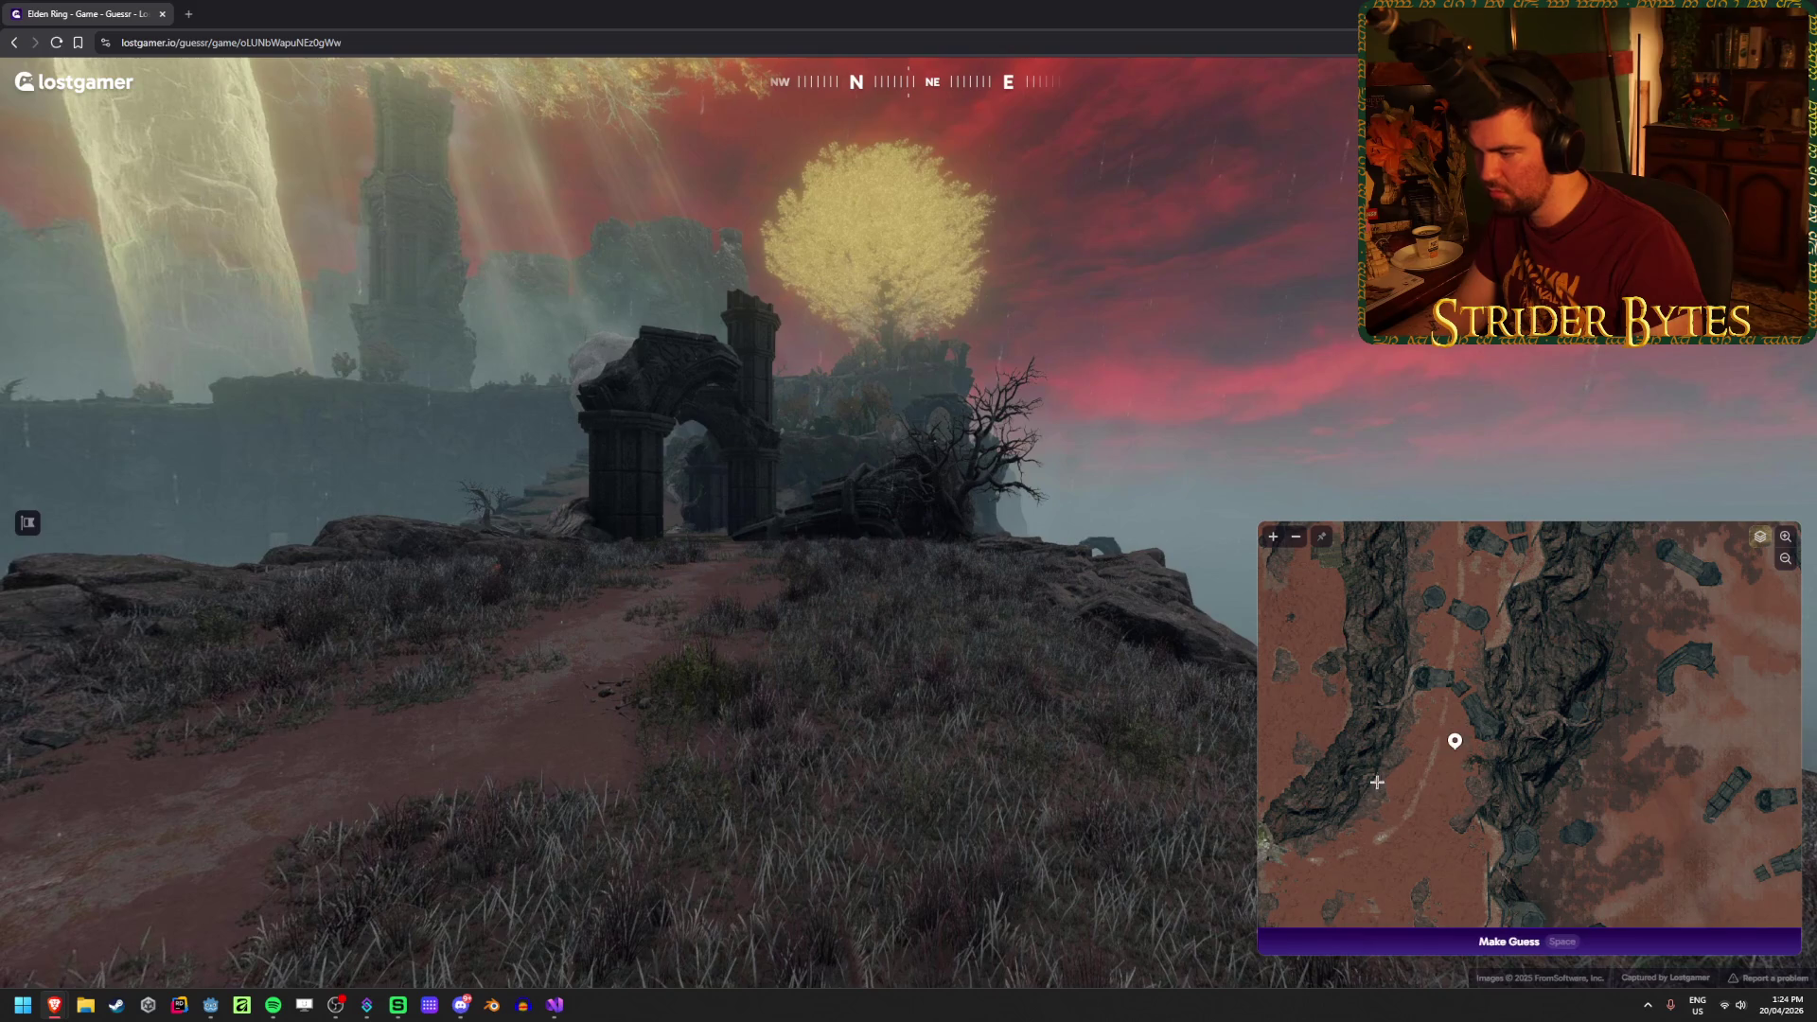
{"action": "left_click_drag", "start_coordinate": [1451, 754], "coordinate": [1675, 697]}
{"action": "scroll", "coordinate": [1531, 755], "scroll_direction": "down", "scroll_amount": 2}
{"action": "scroll", "coordinate": [1532, 755], "scroll_direction": "down", "scroll_amount": 3}
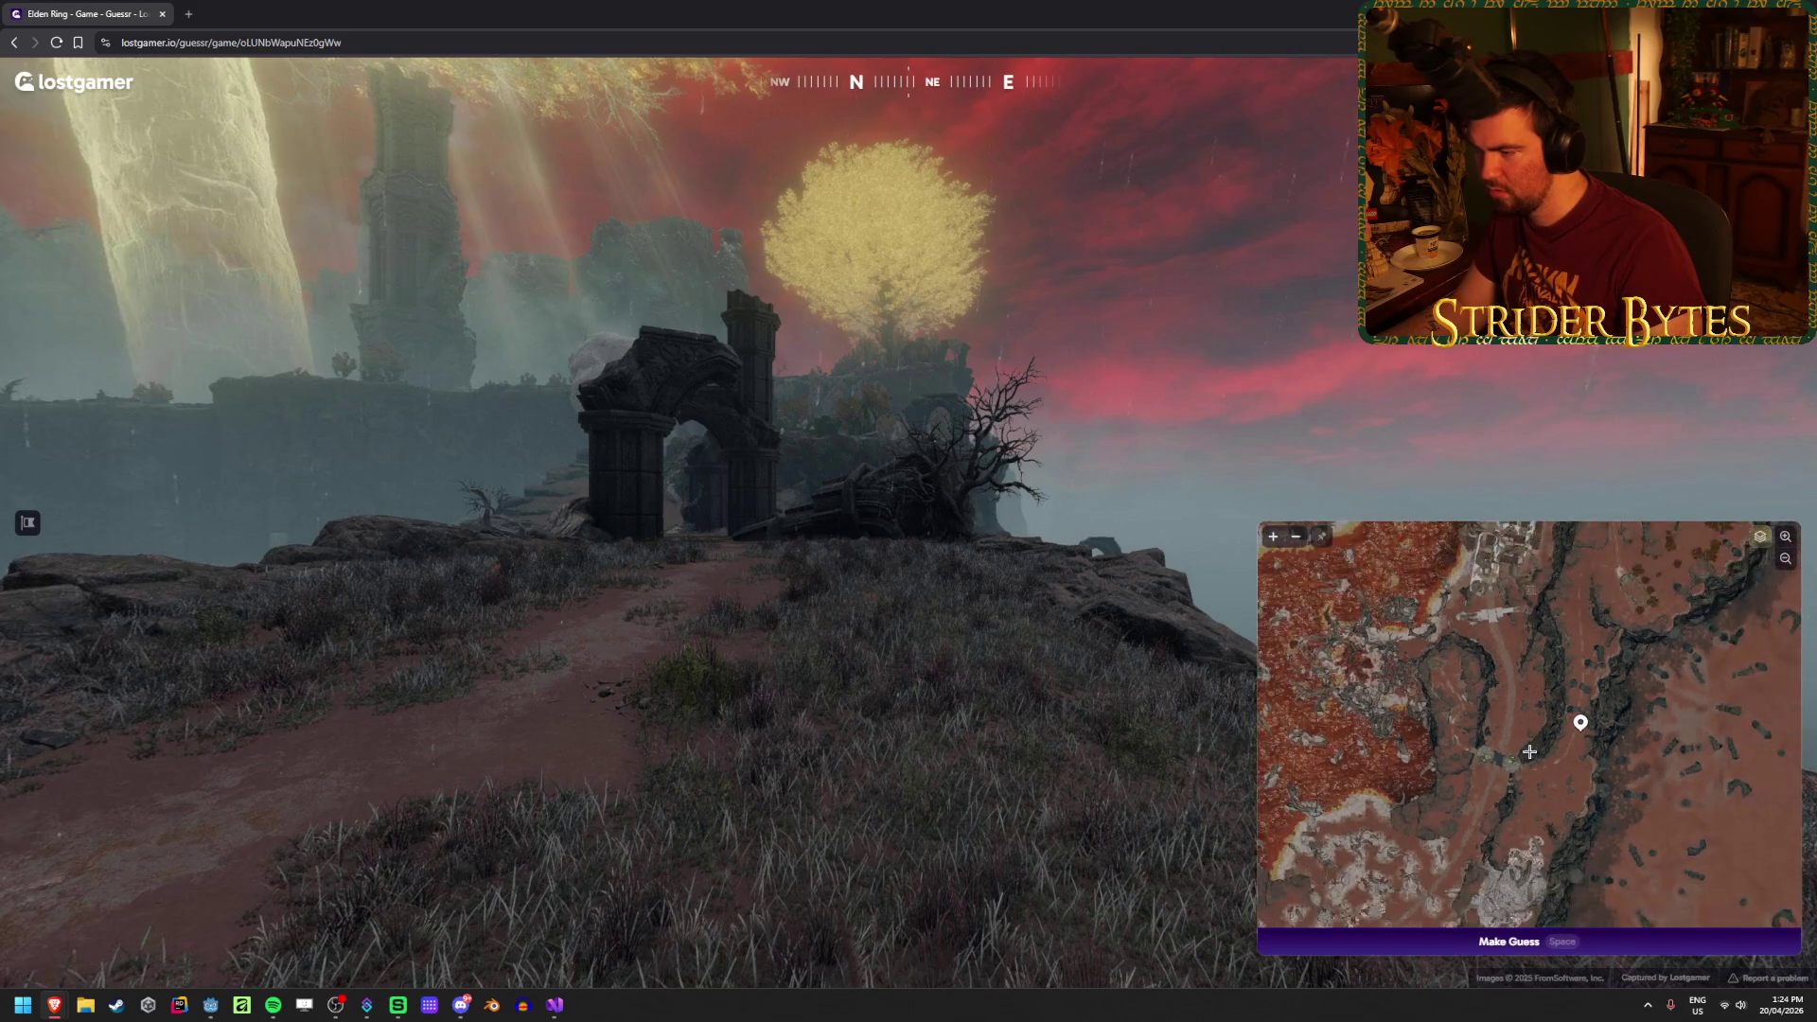
{"action": "scroll", "coordinate": [1593, 603], "scroll_direction": "up", "scroll_amount": 2}
{"action": "scroll", "coordinate": [1536, 773], "scroll_direction": "up", "scroll_amount": 2}
{"action": "scroll", "coordinate": [1529, 738], "scroll_direction": "up", "scroll_amount": 3}
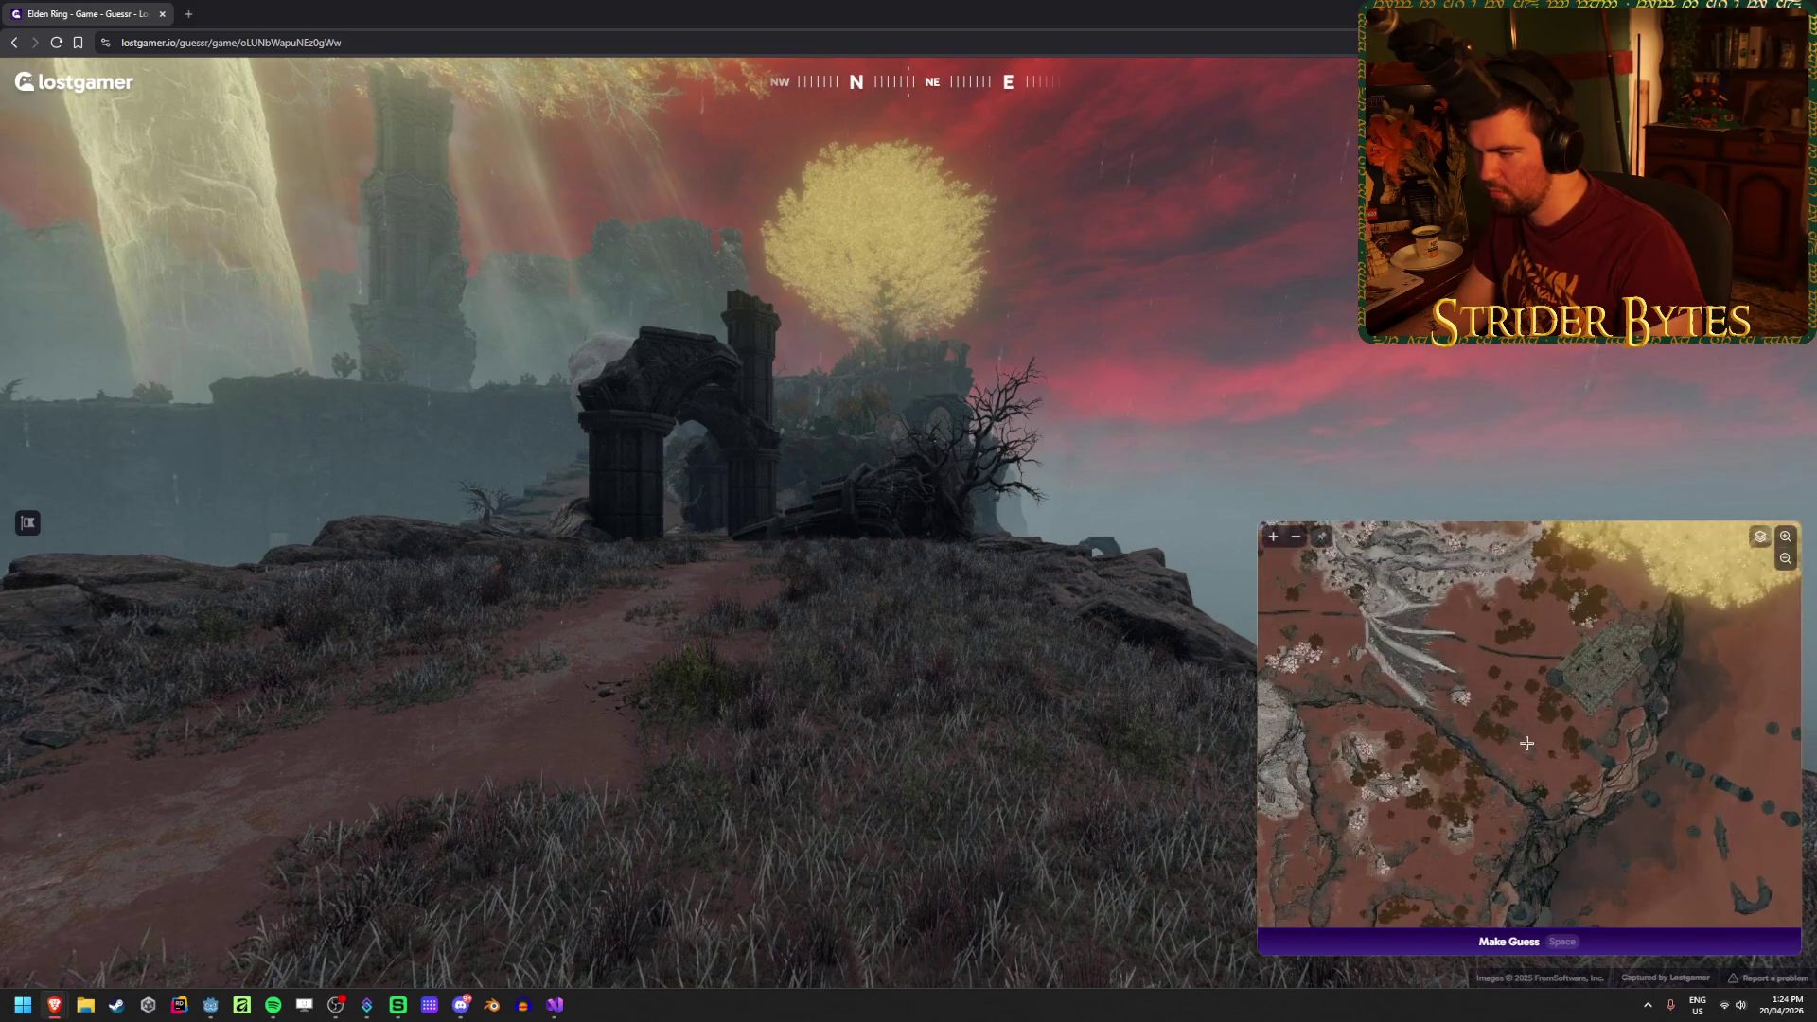
{"action": "key", "text": "space"}
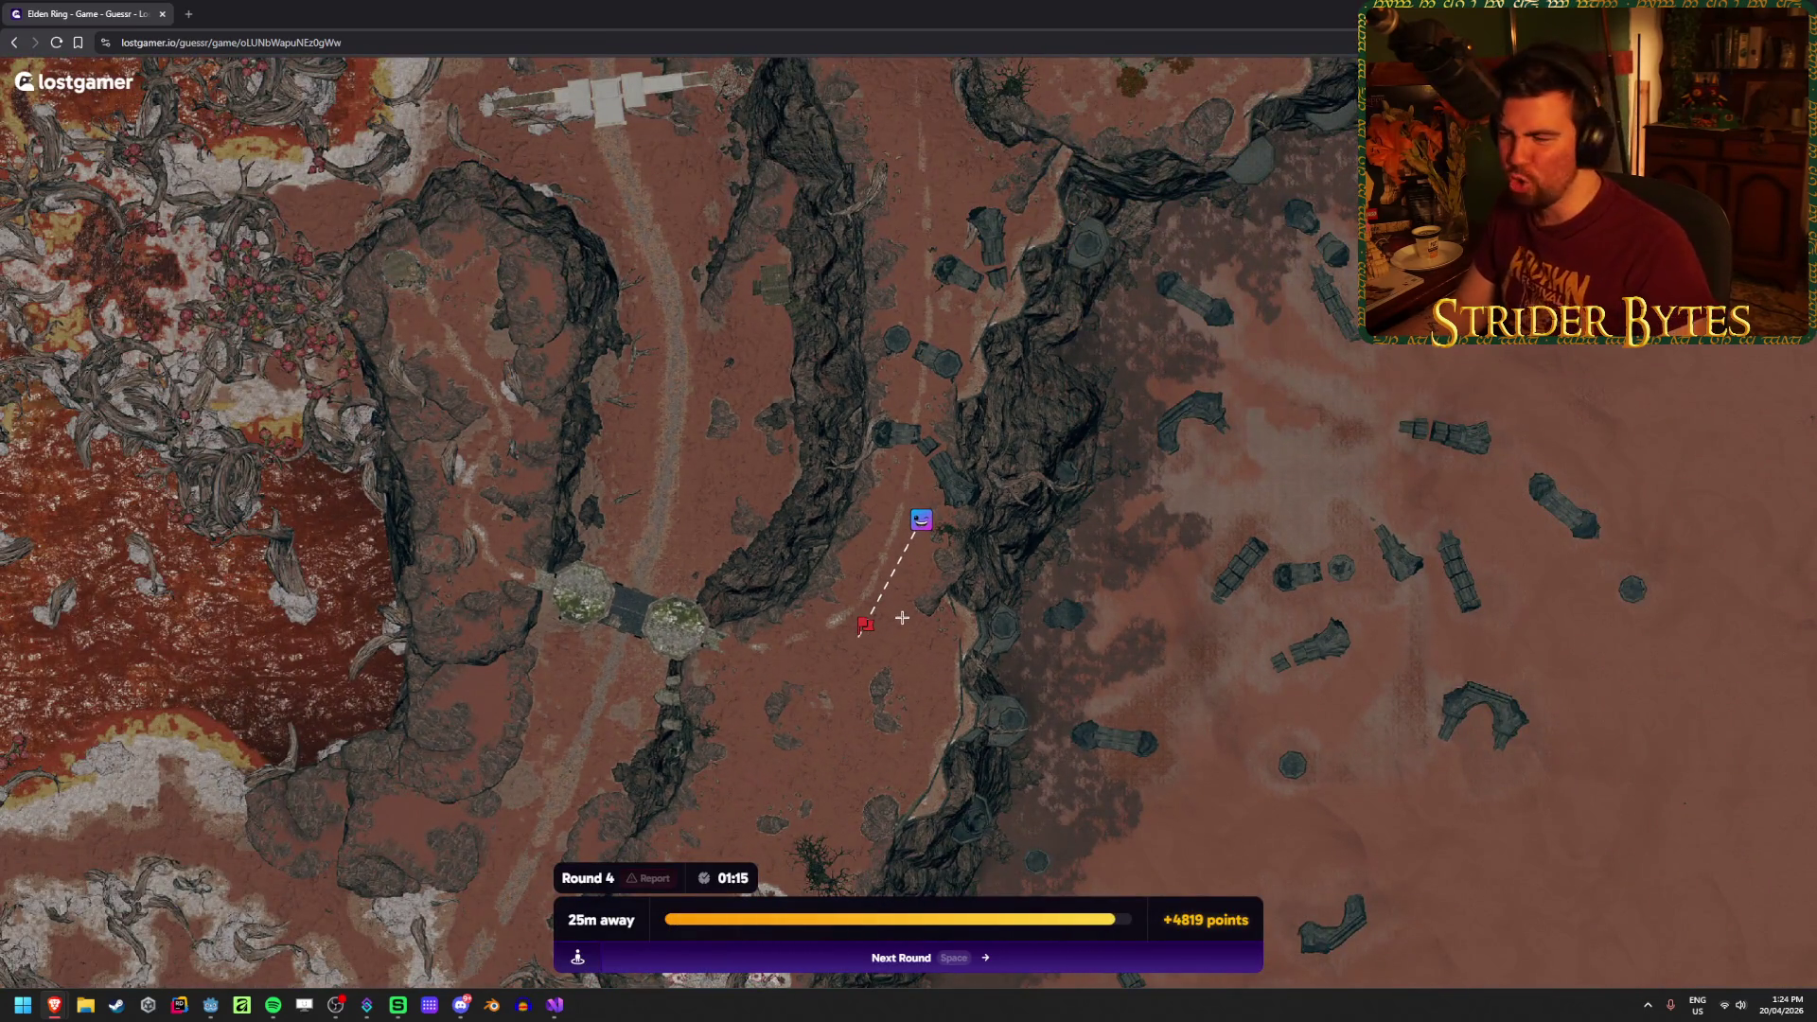
{"action": "key", "text": "space"}
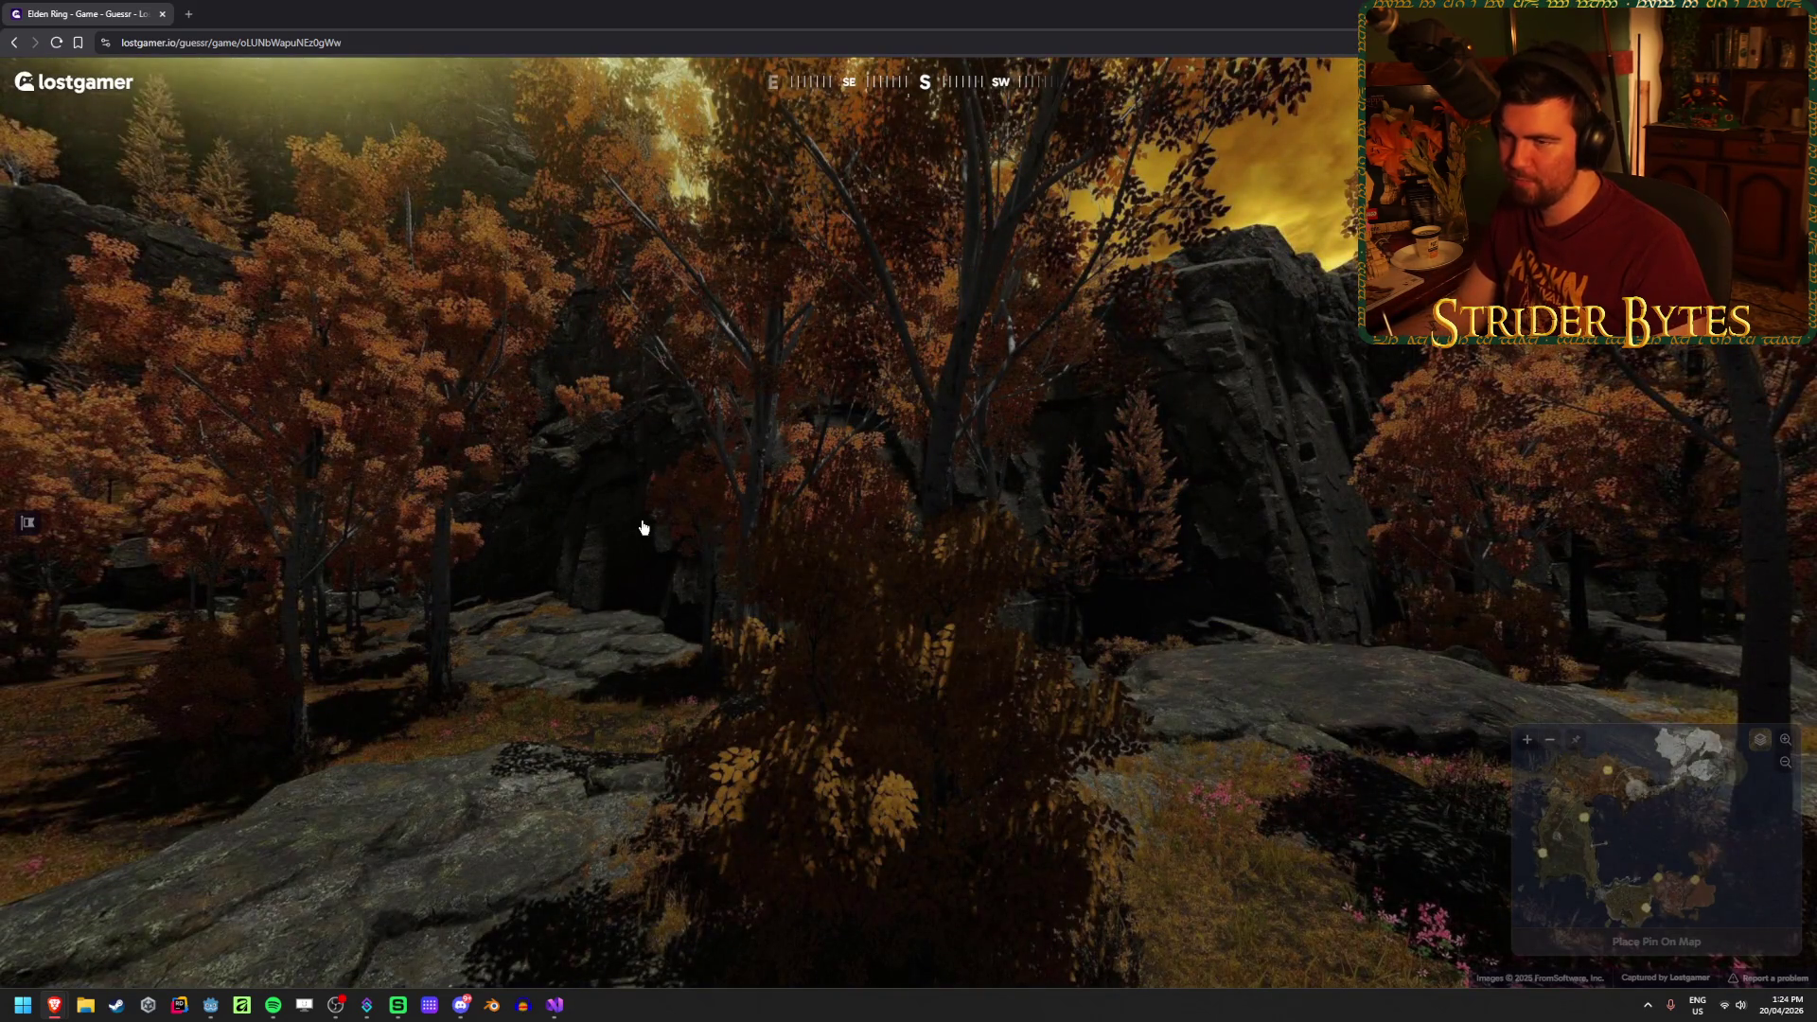
Step: Zoom the round 5 minimap and pan toward the golden tree area
{"action": "mouse_move", "coordinate": [1578, 635]}
{"action": "scroll", "coordinate": [1578, 636], "scroll_direction": "up", "scroll_amount": 5}
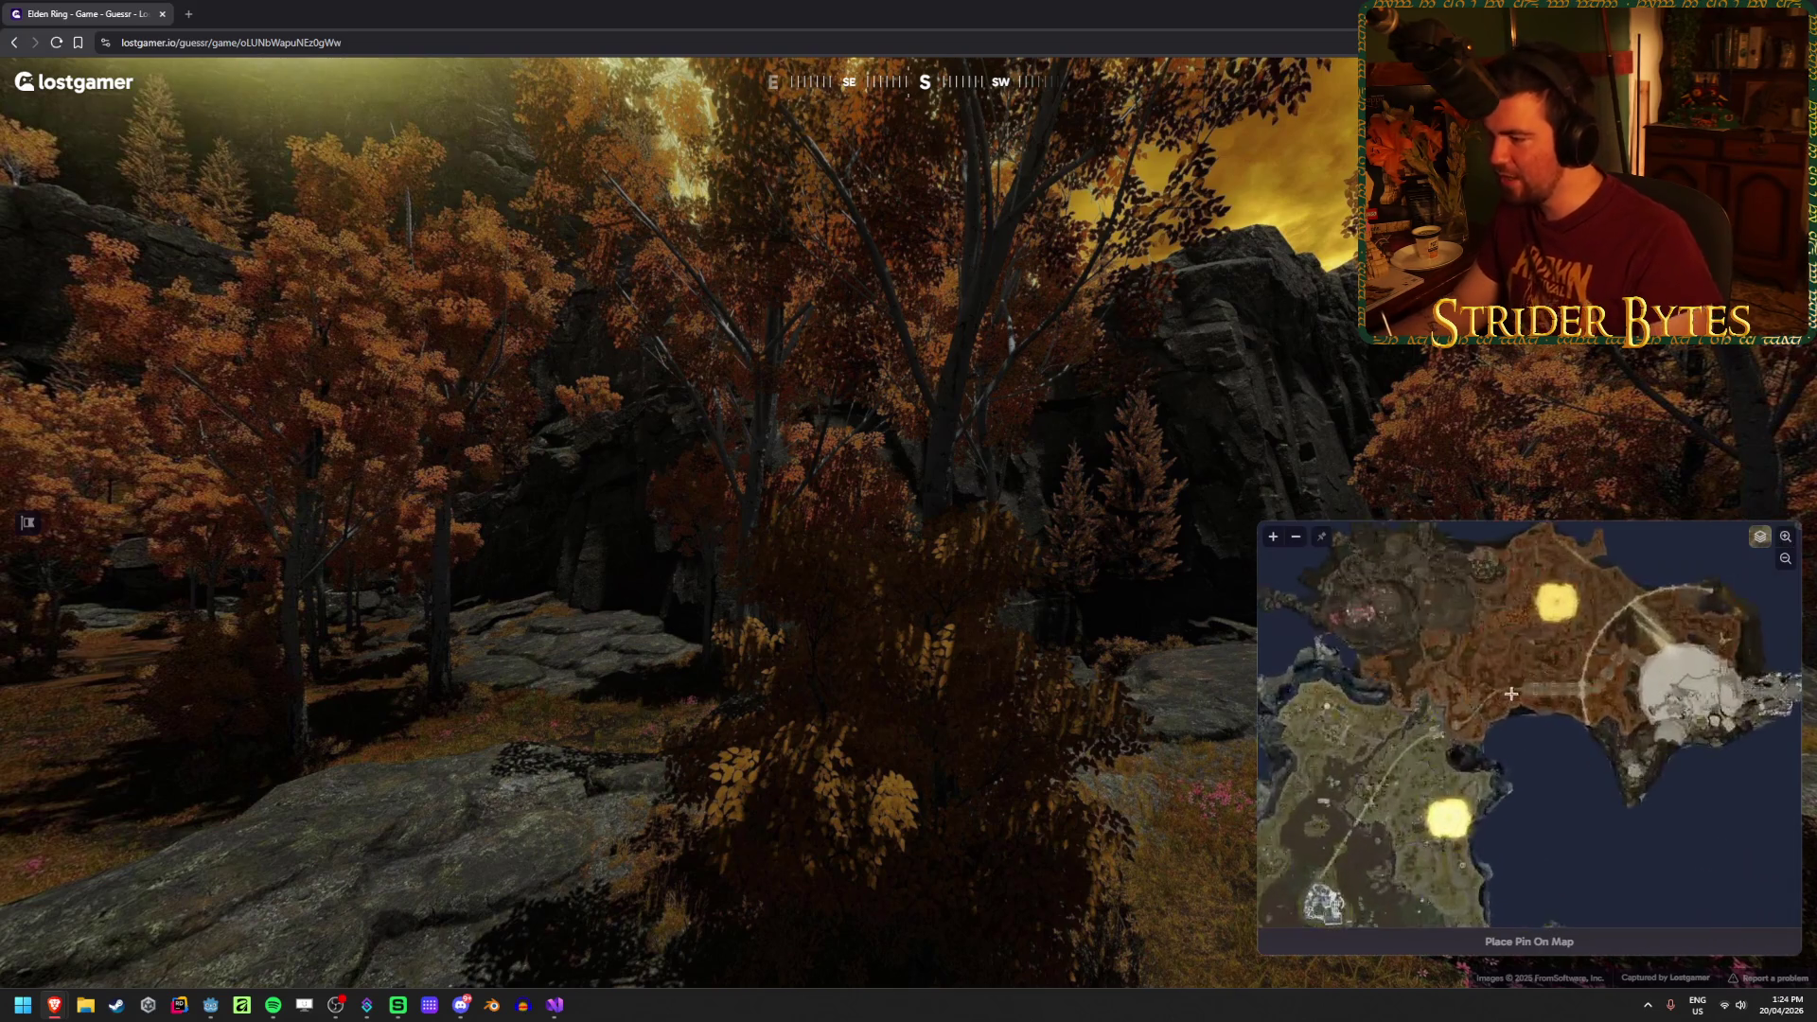
{"action": "left_click_drag", "start_coordinate": [1579, 635], "coordinate": [1450, 858]}
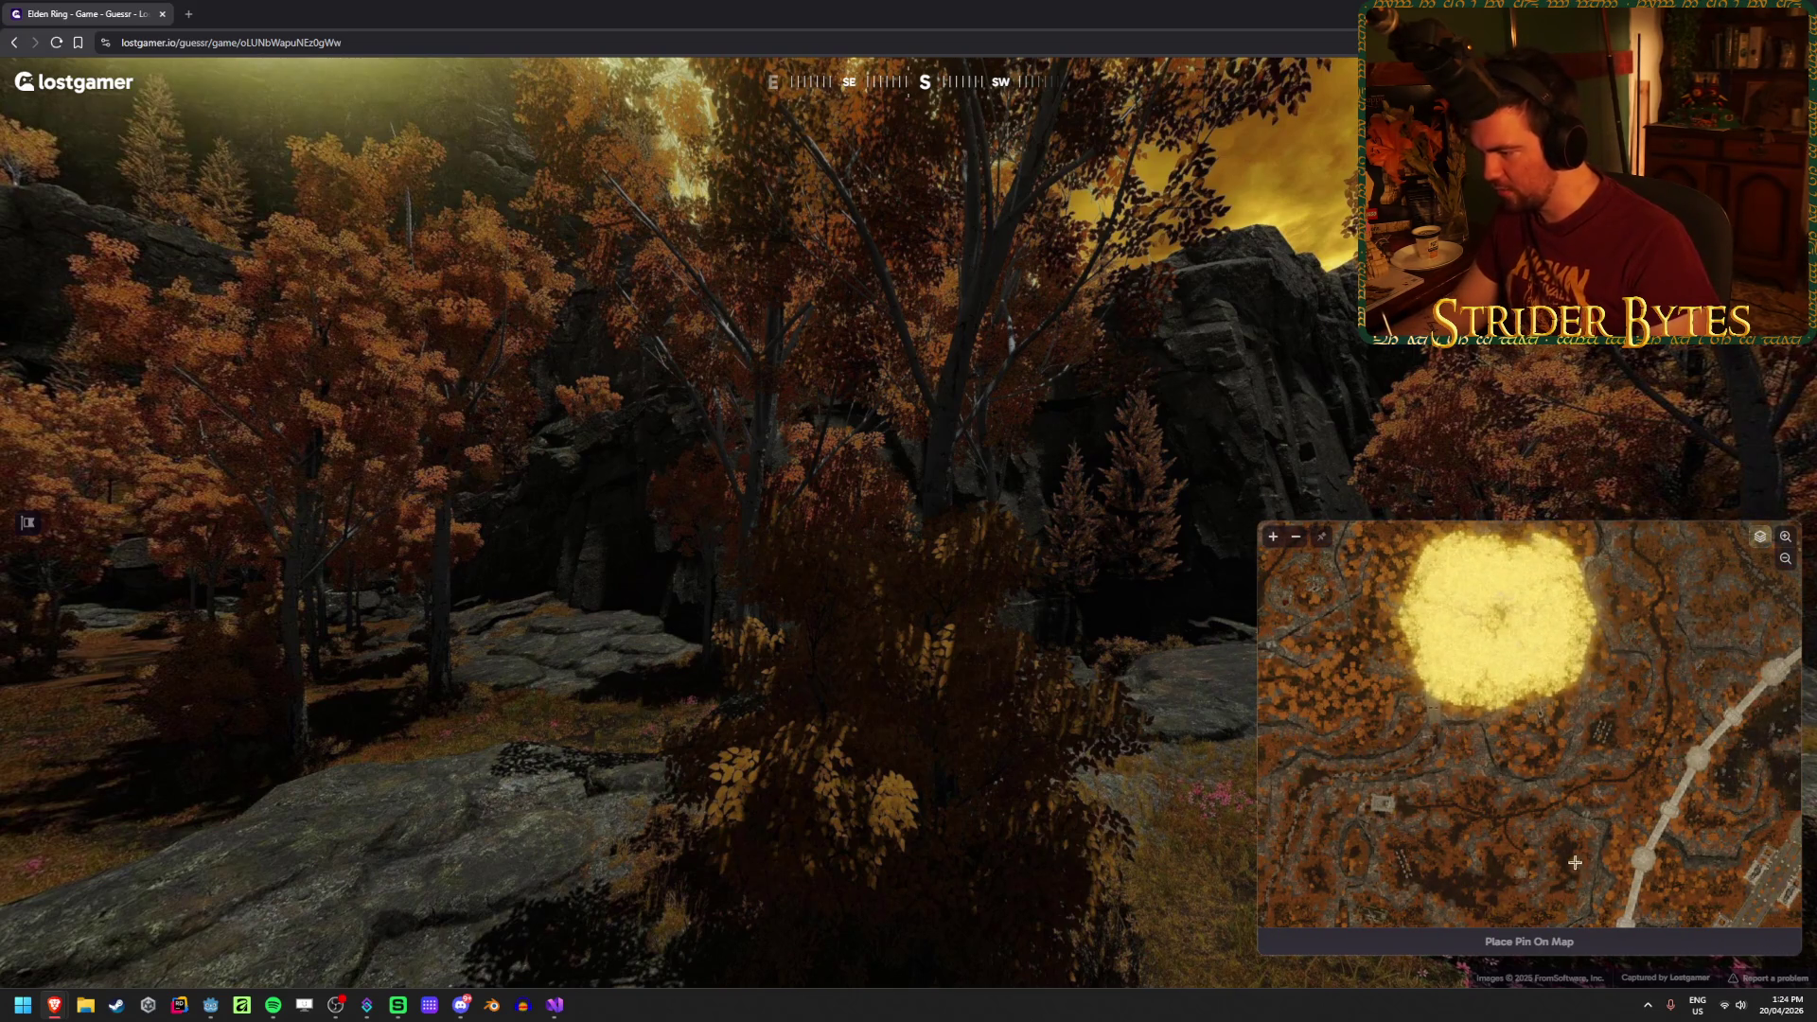